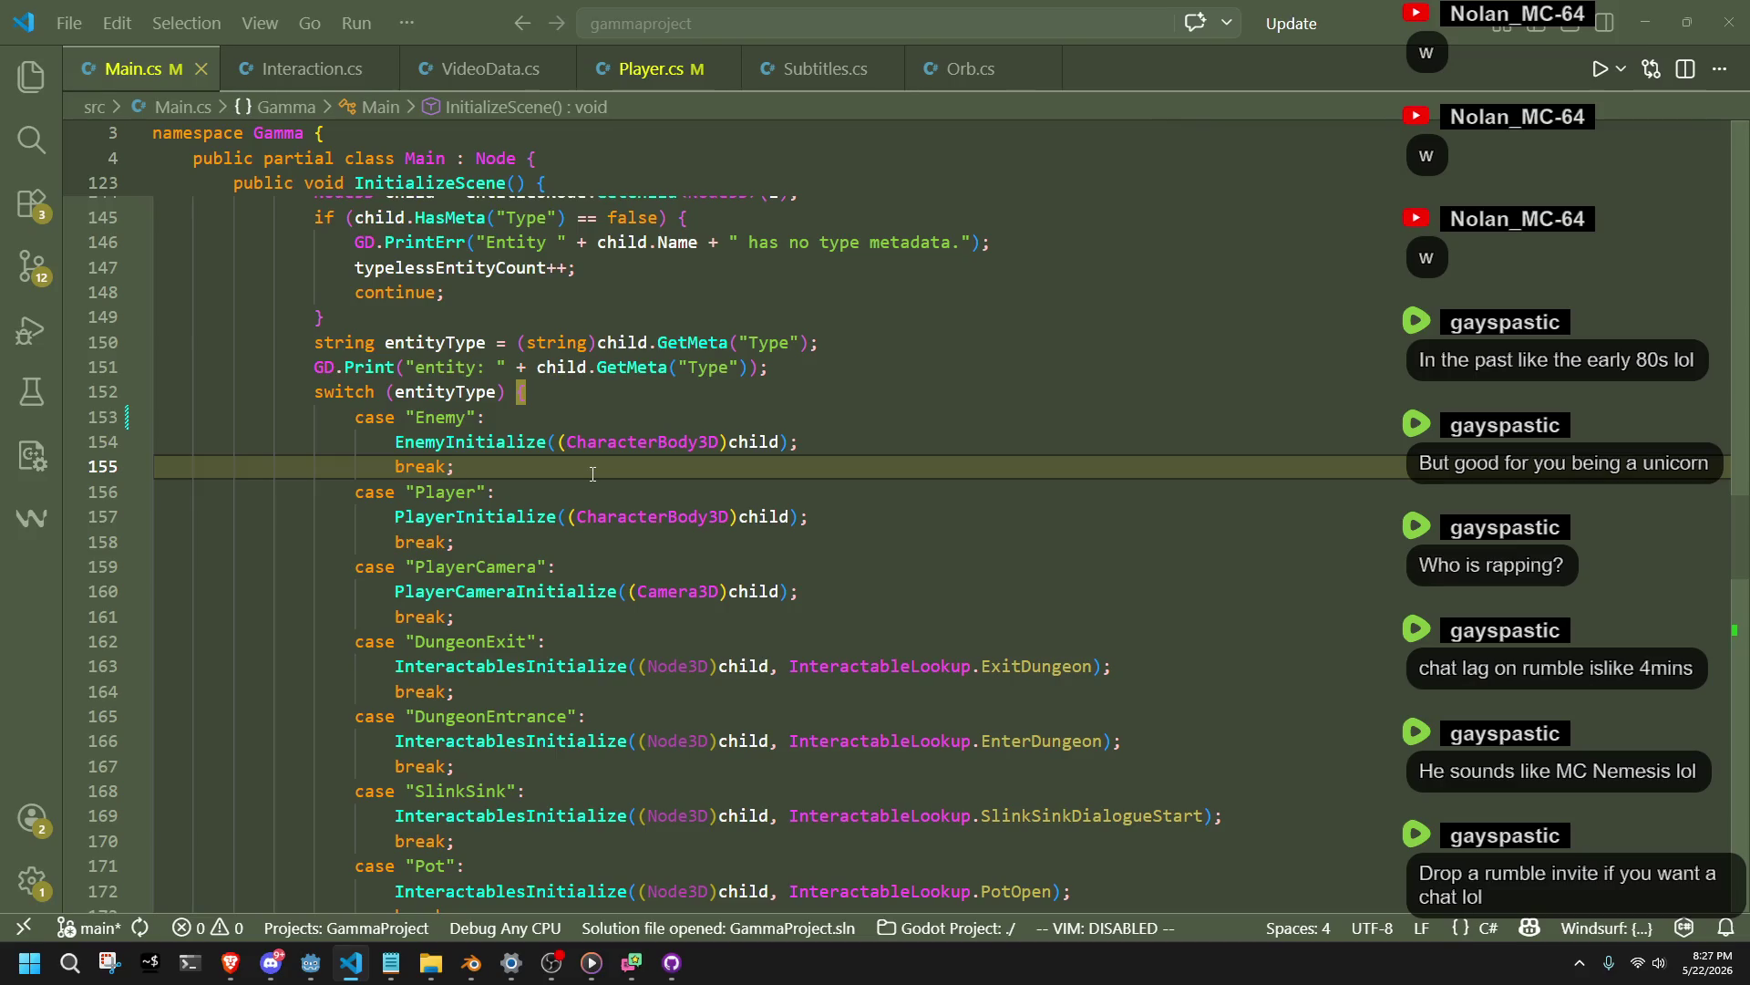
In playtest.tscn, select Bear110 through Bear152 in the Scene dock and delete all 34 Bear nodes.
{"action": "left_click", "coordinate": [545, 420]}
{"action": "key", "text": "alt+Tab"}
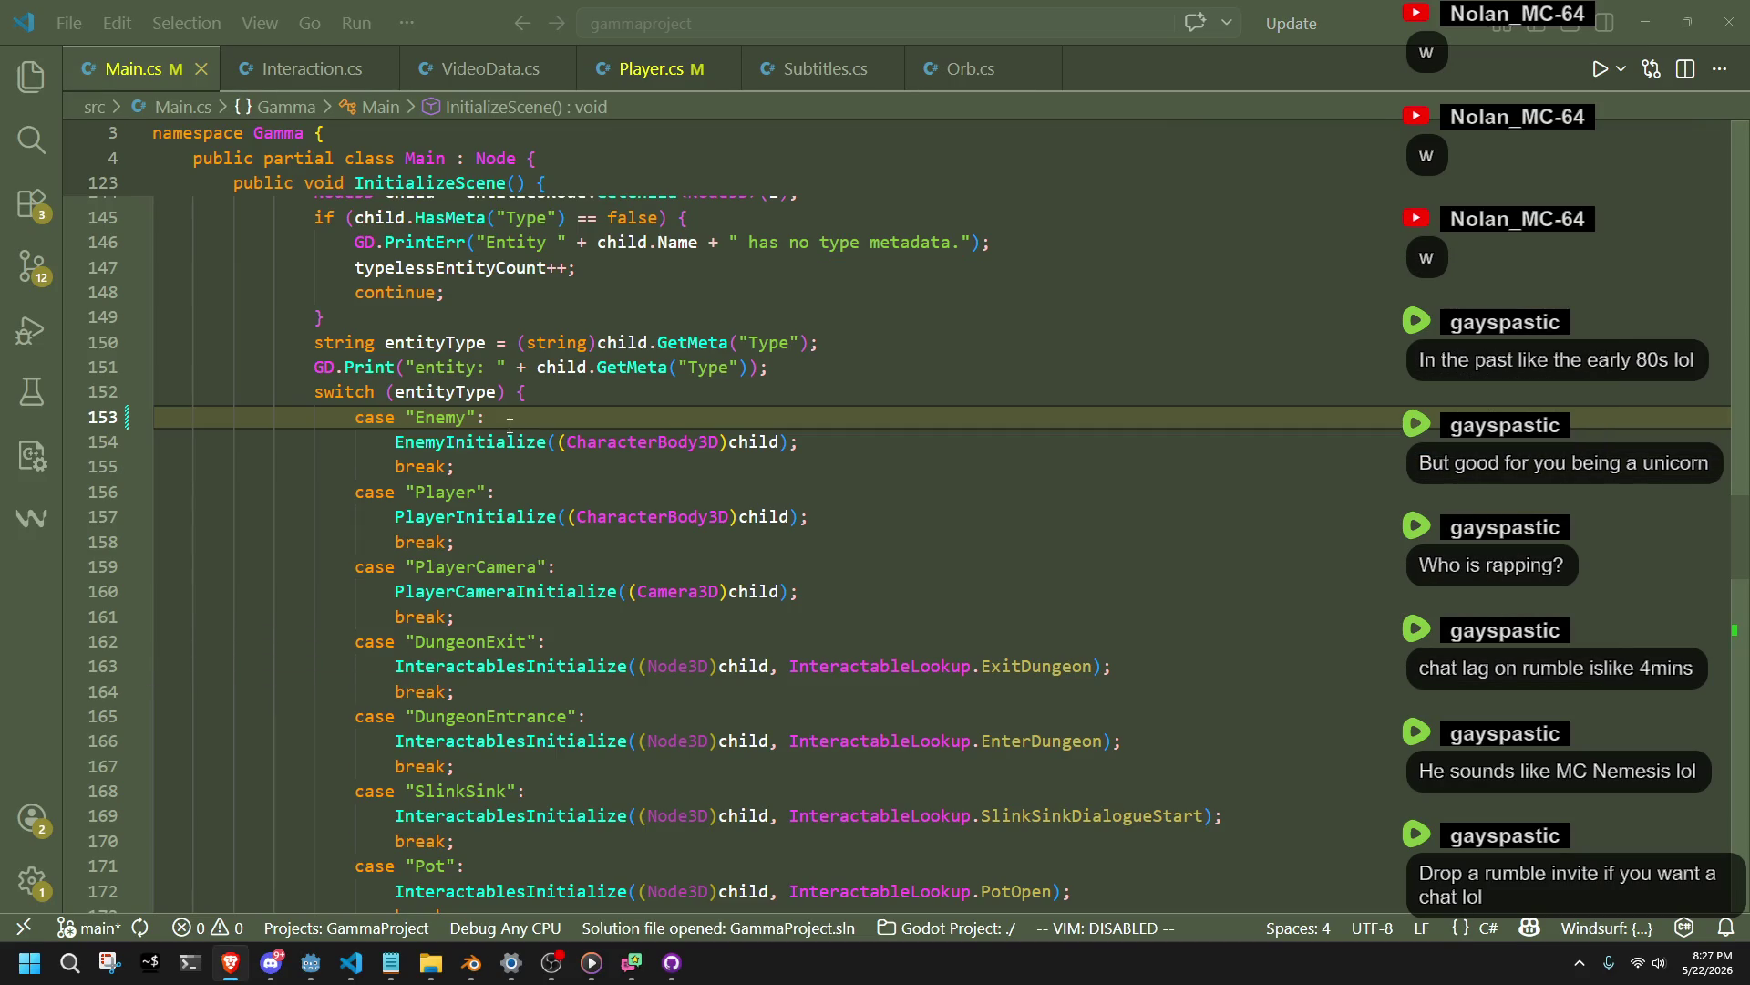
{"action": "left_click", "coordinate": [529, 466]}
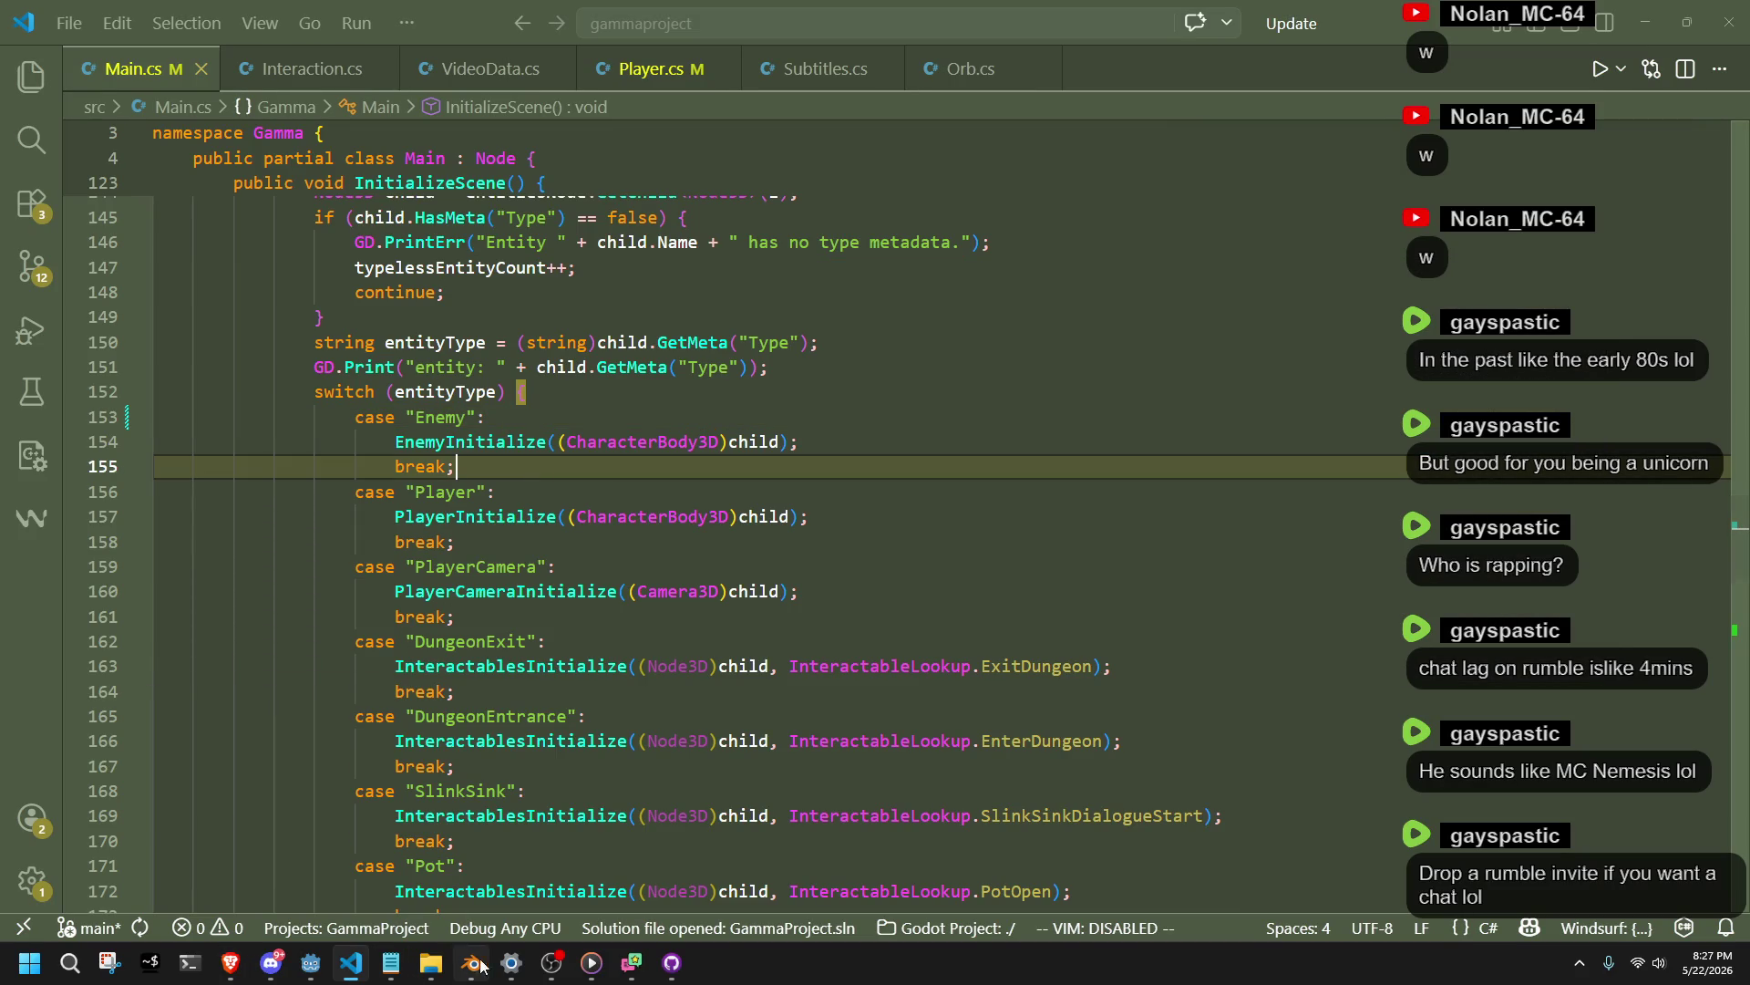
{"action": "left_click", "coordinate": [310, 963]}
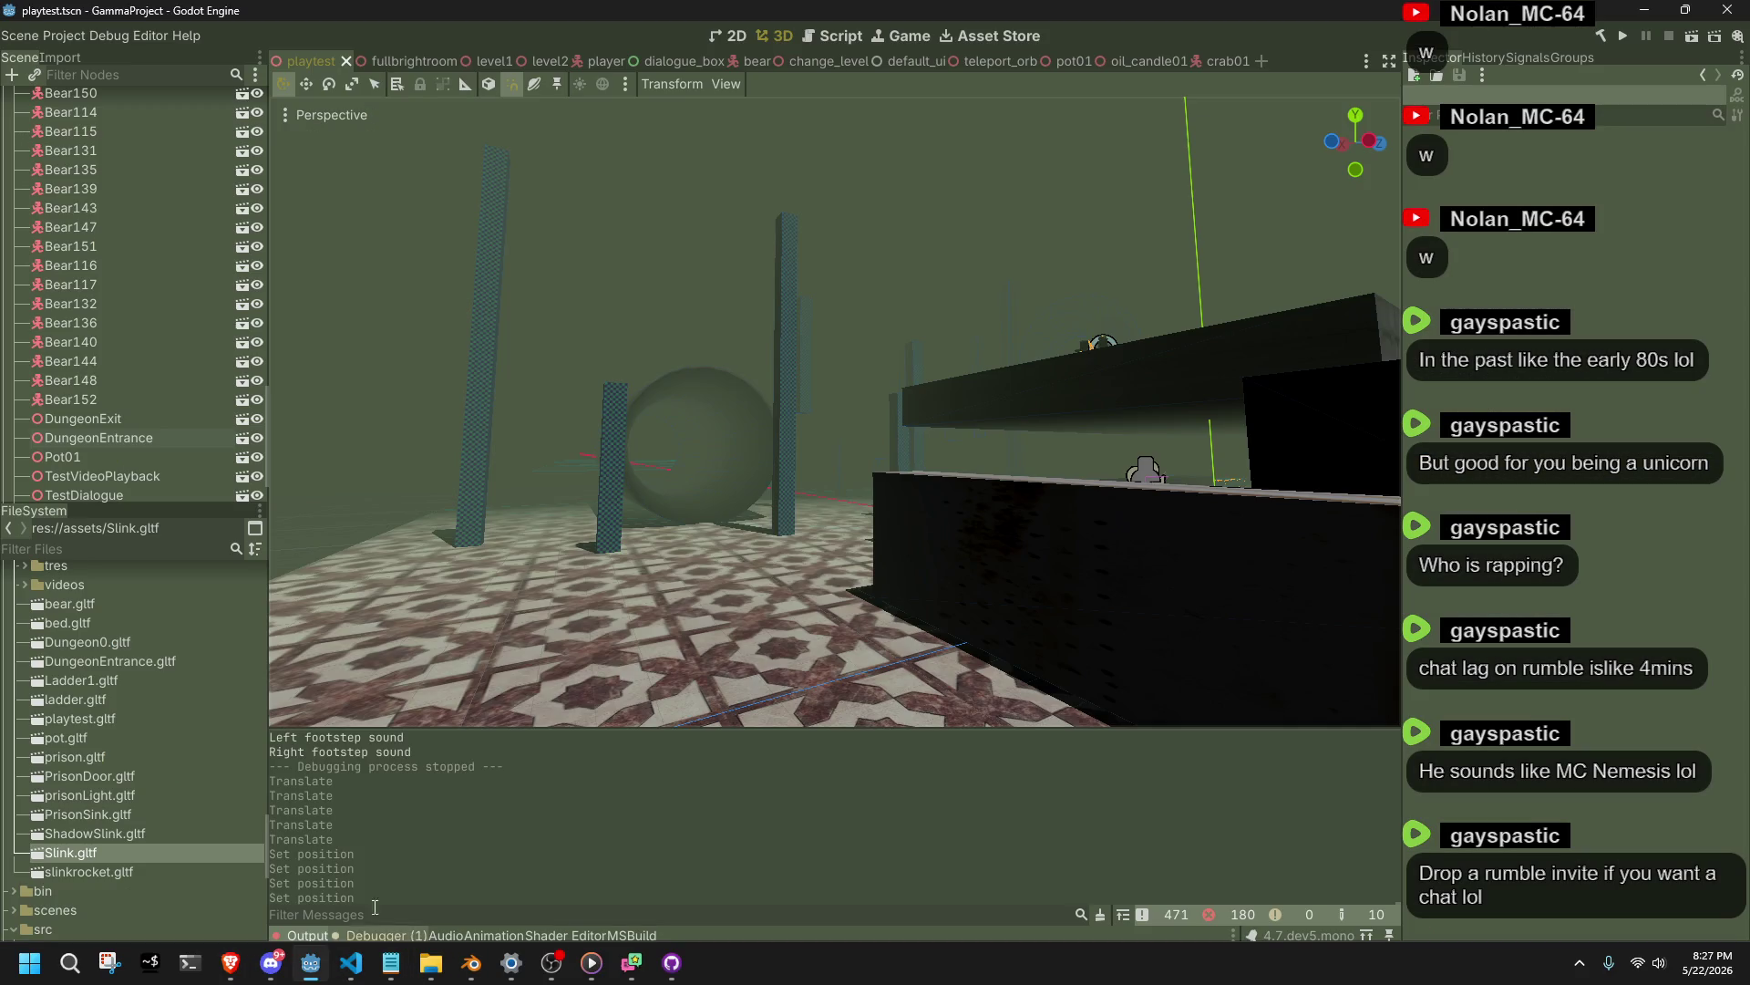
{"action": "left_click", "coordinate": [100, 397]}
{"action": "scroll", "coordinate": [101, 398], "scroll_direction": "up", "scroll_amount": 5}
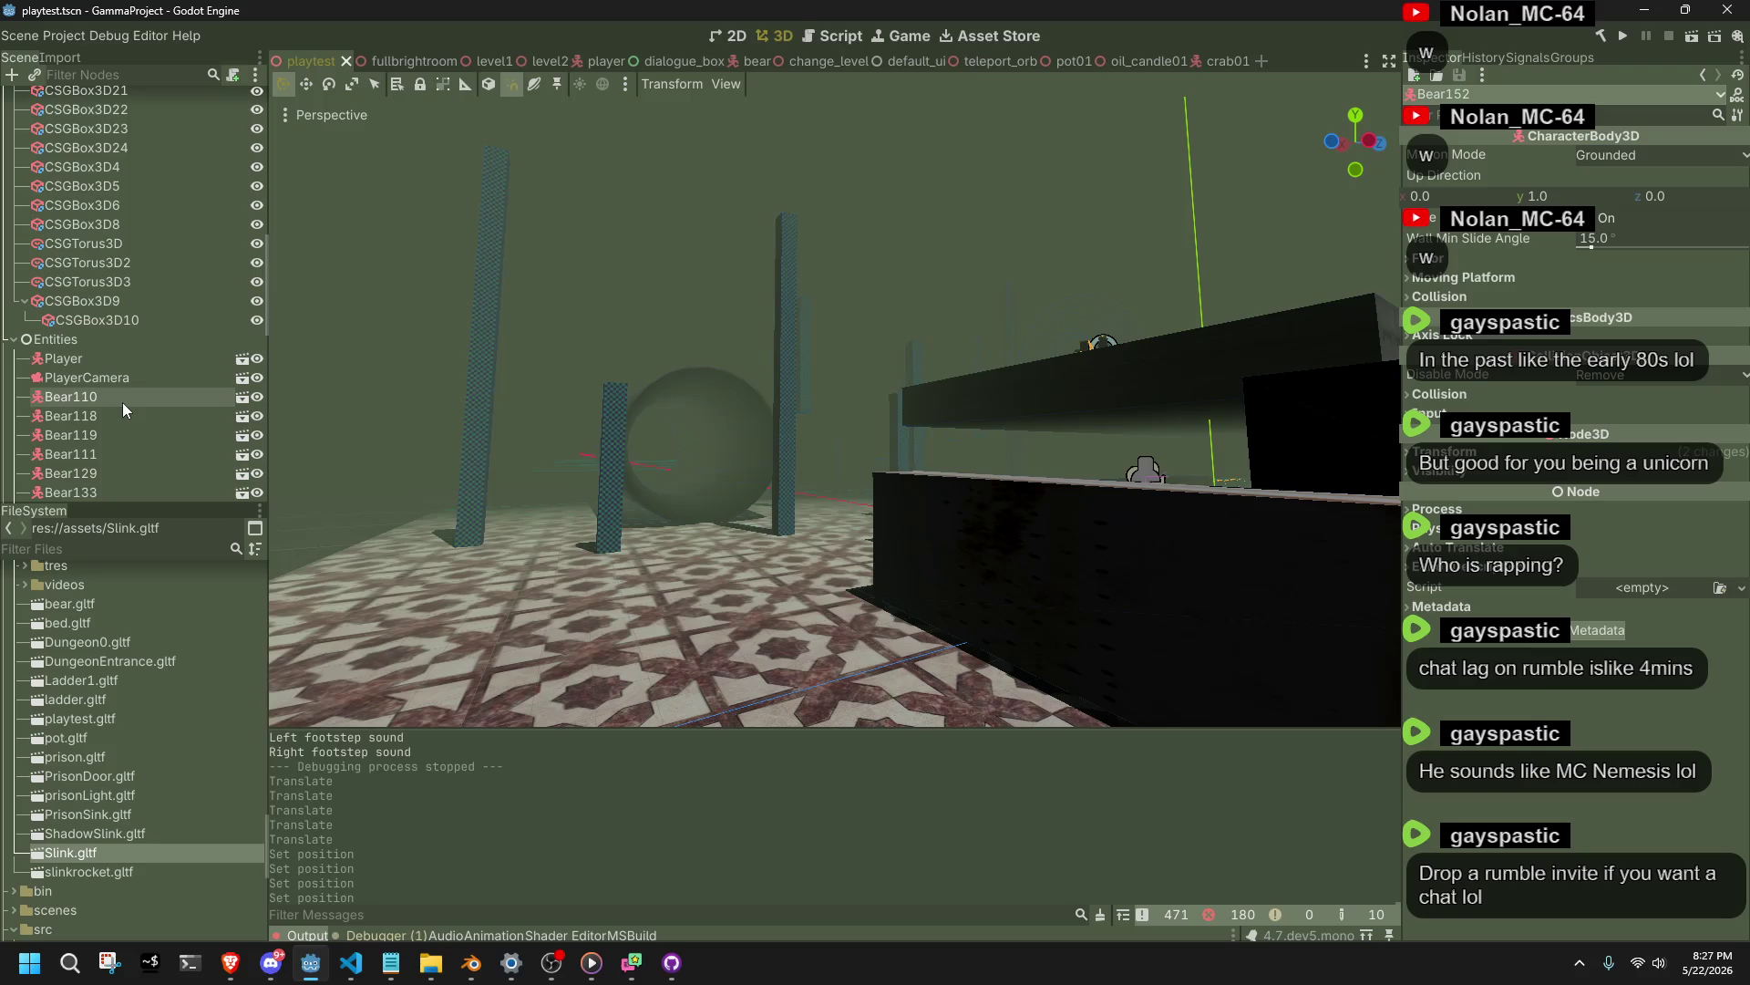
{"action": "left_click", "coordinate": [122, 402], "text": "shift"}
{"action": "key", "text": "Delete"}
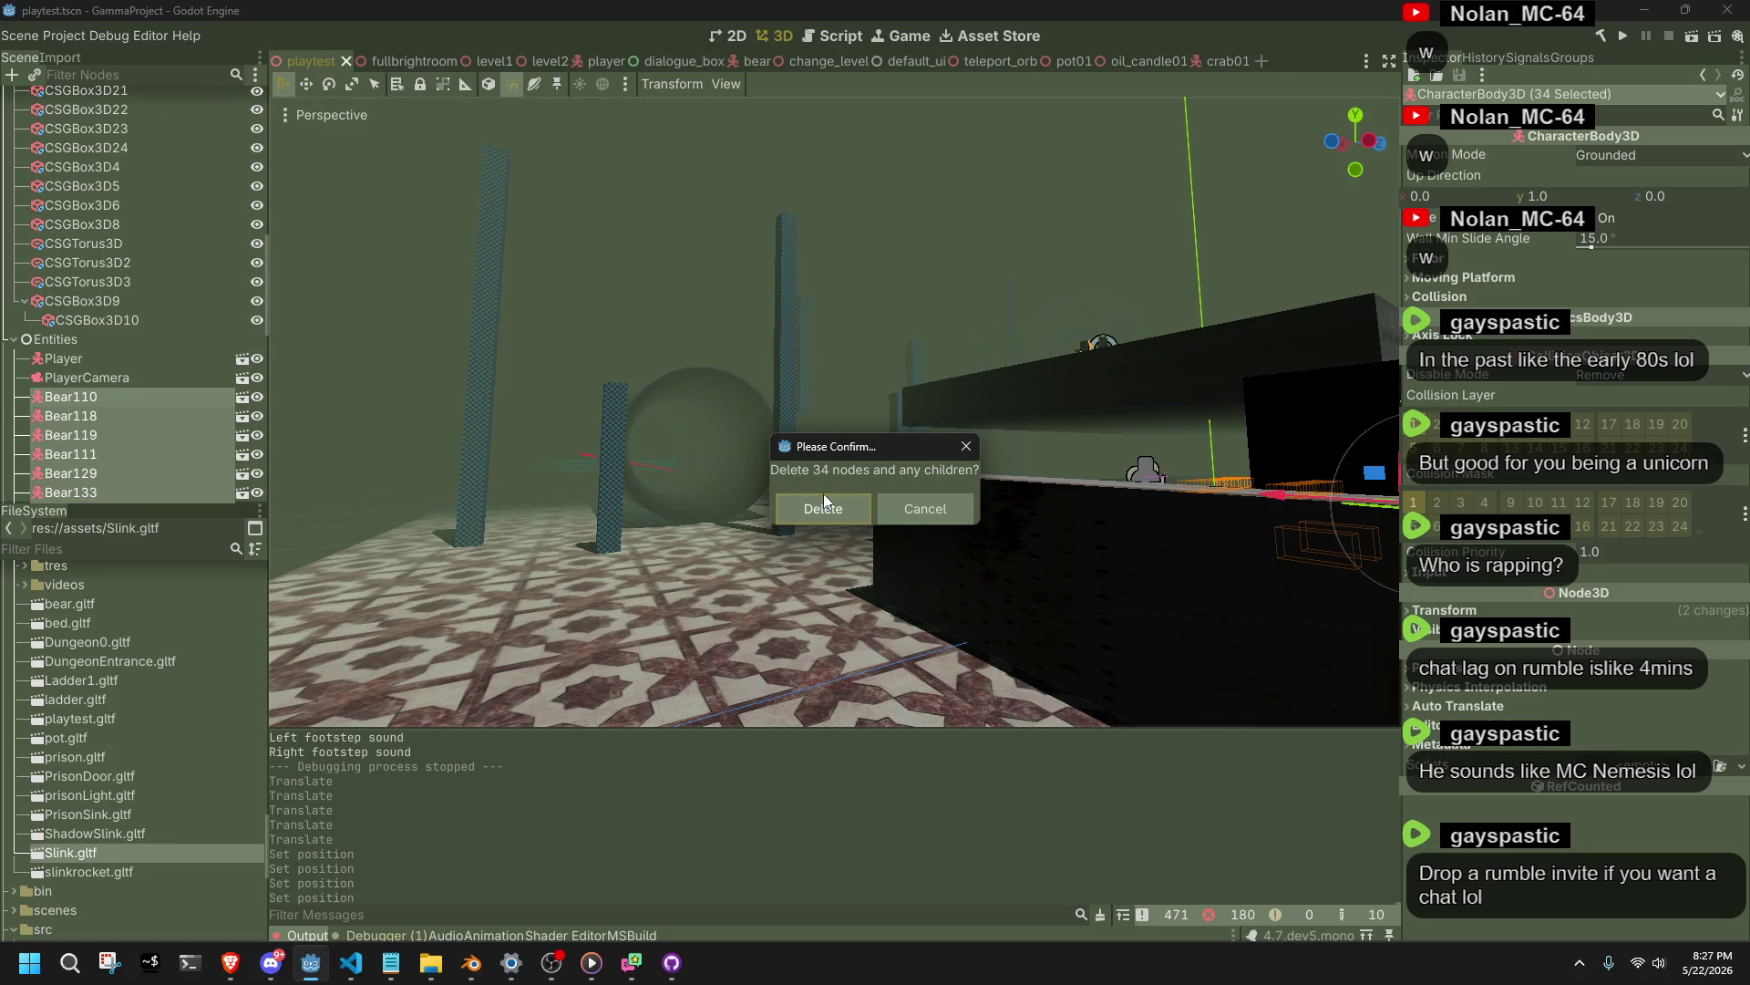
{"action": "left_click", "coordinate": [824, 507]}
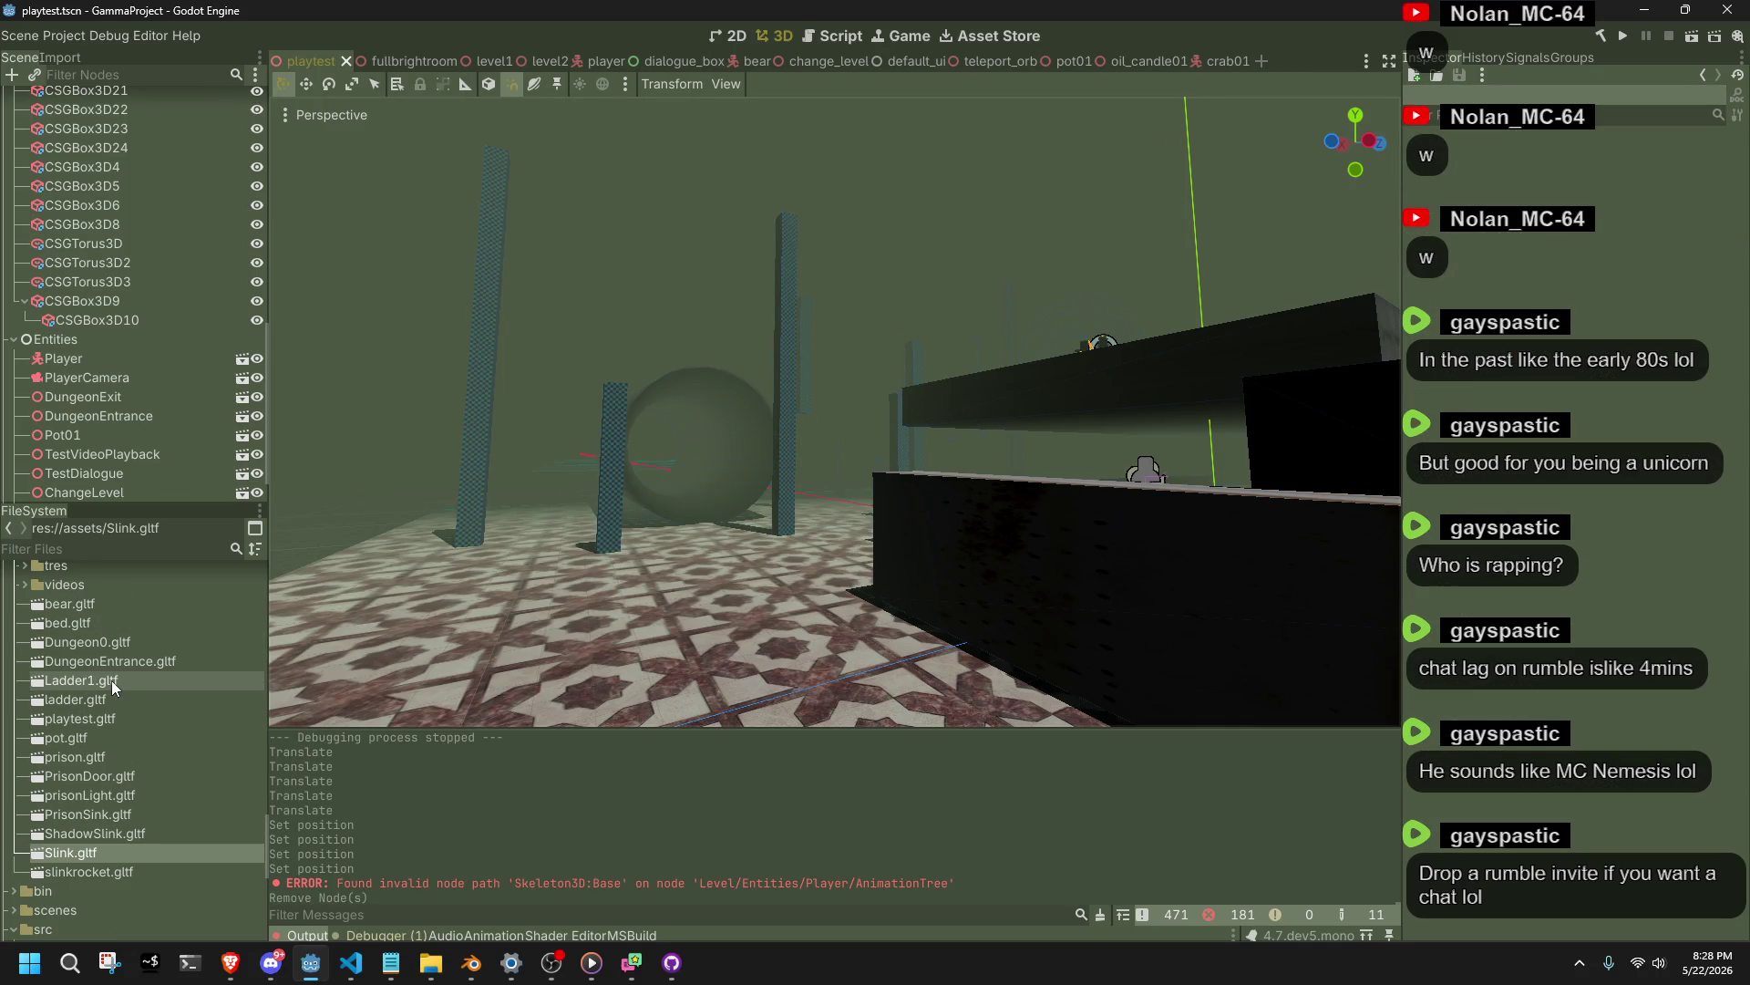
Review the remaining entity nodes in the Scene dock, then check the browser.
{"action": "scroll", "coordinate": [111, 680], "scroll_direction": "down", "scroll_amount": 10}
{"action": "scroll", "coordinate": [112, 680], "scroll_direction": "up", "scroll_amount": 15}
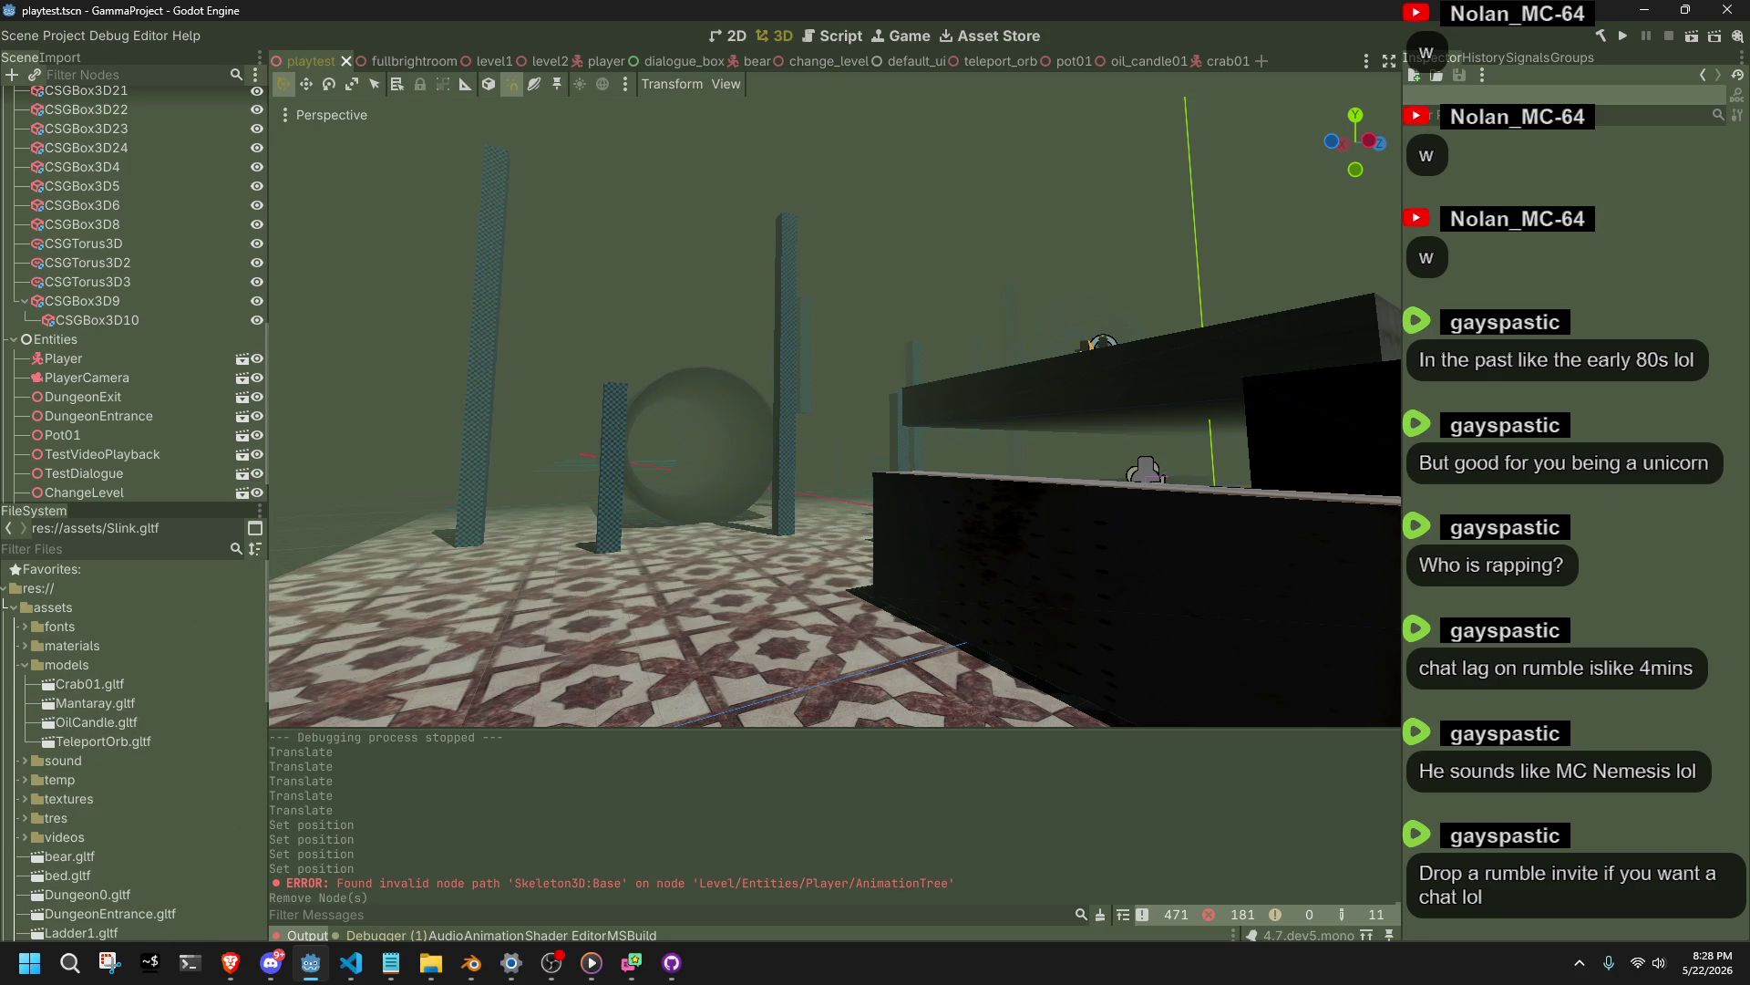
{"action": "key", "text": "alt+Tab"}
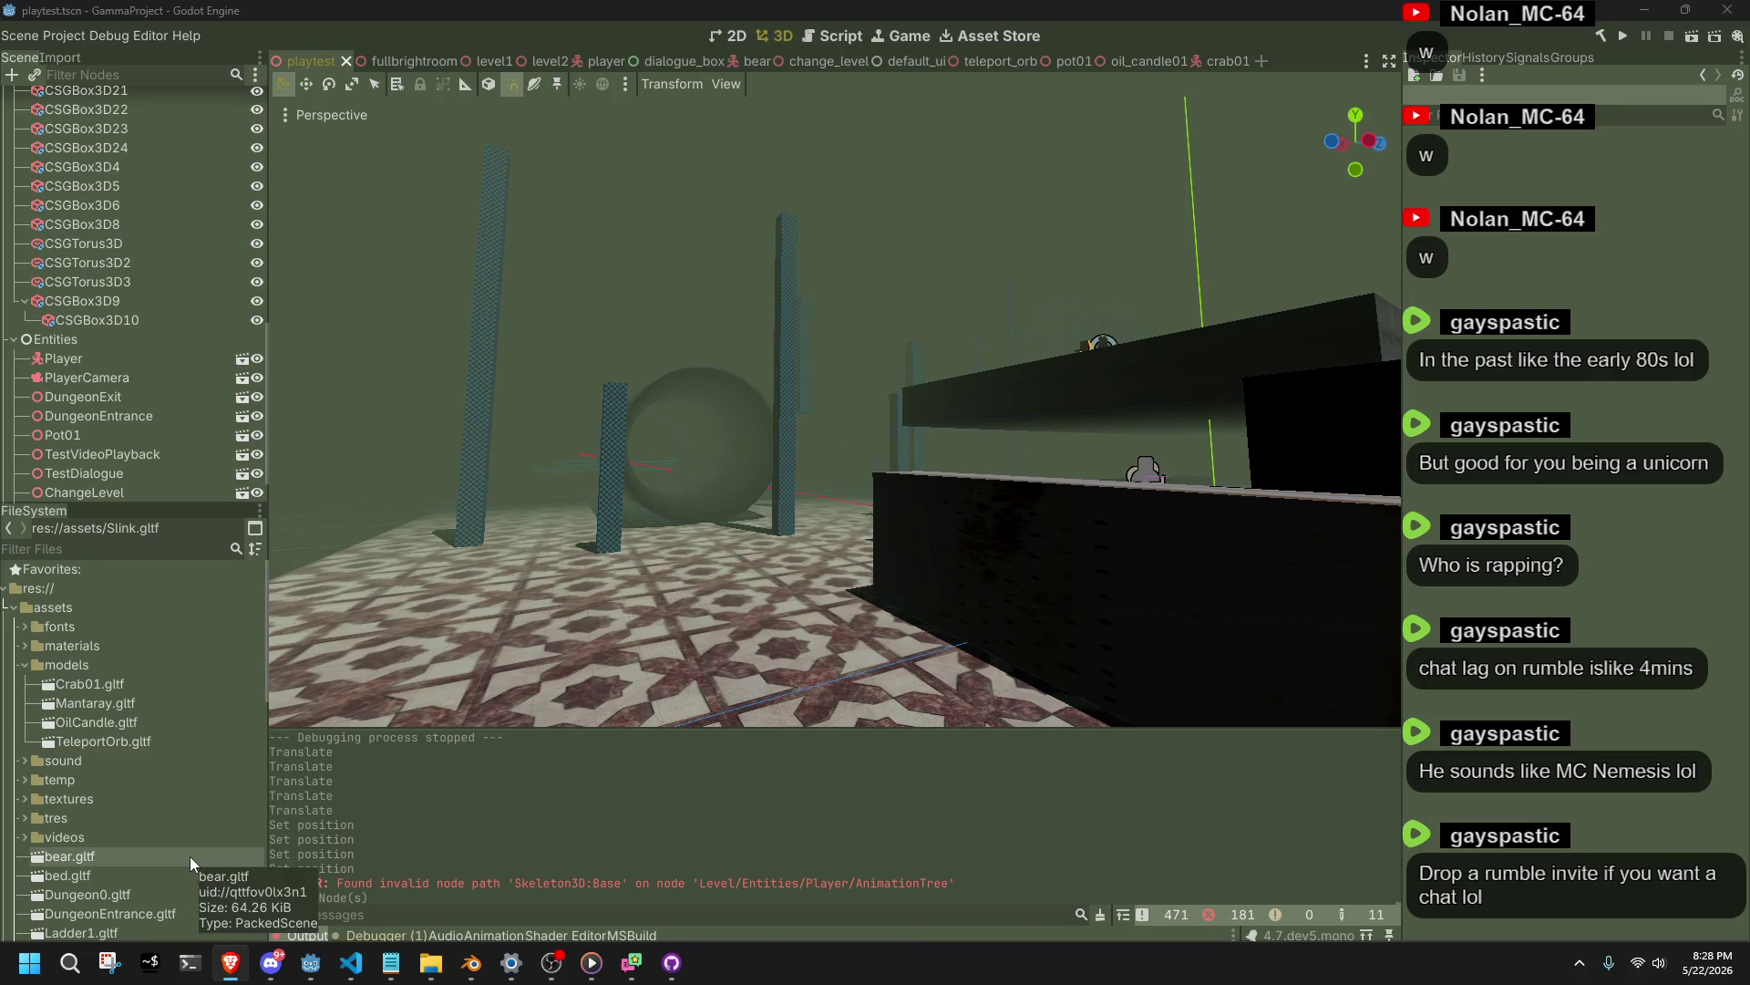
{"action": "scroll", "coordinate": [190, 856], "scroll_direction": "down", "scroll_amount": 5}
{"action": "scroll", "coordinate": [133, 889], "scroll_direction": "down", "scroll_amount": 3}
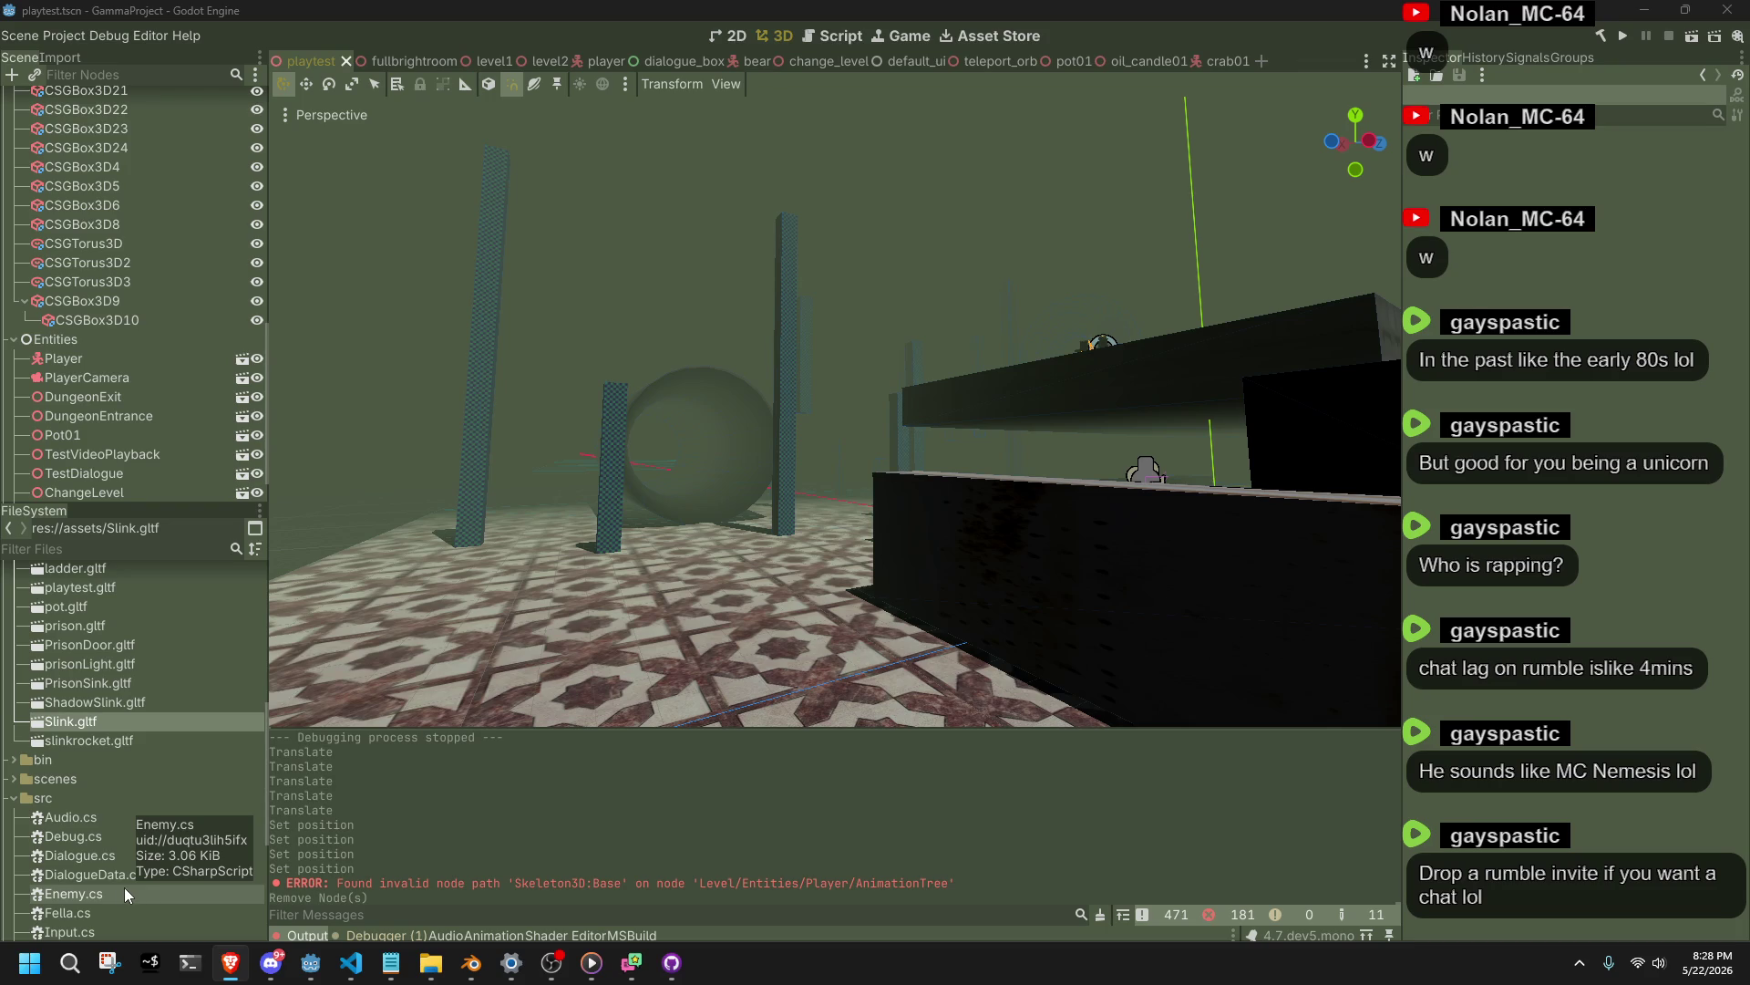
Remove the data_GammaProject_linuxbsd_x86_64 folder from bin in the FileSystem dock.
{"action": "left_click", "coordinate": [14, 764]}
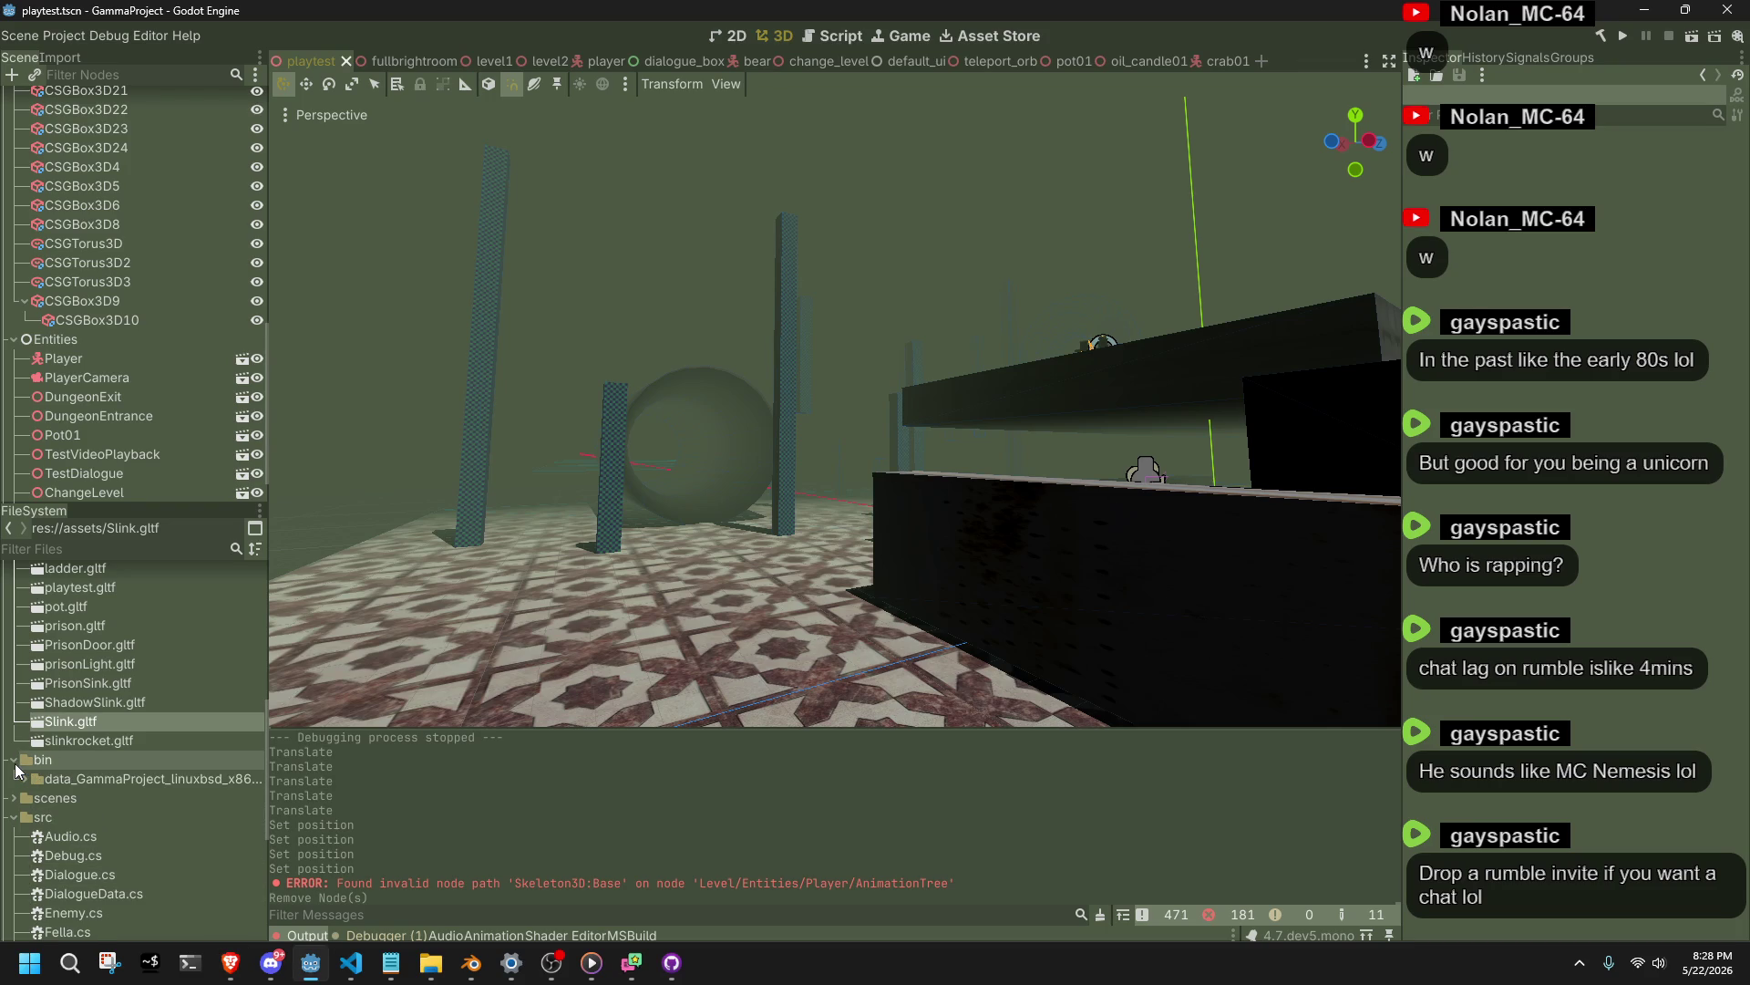
{"action": "left_click", "coordinate": [24, 780]}
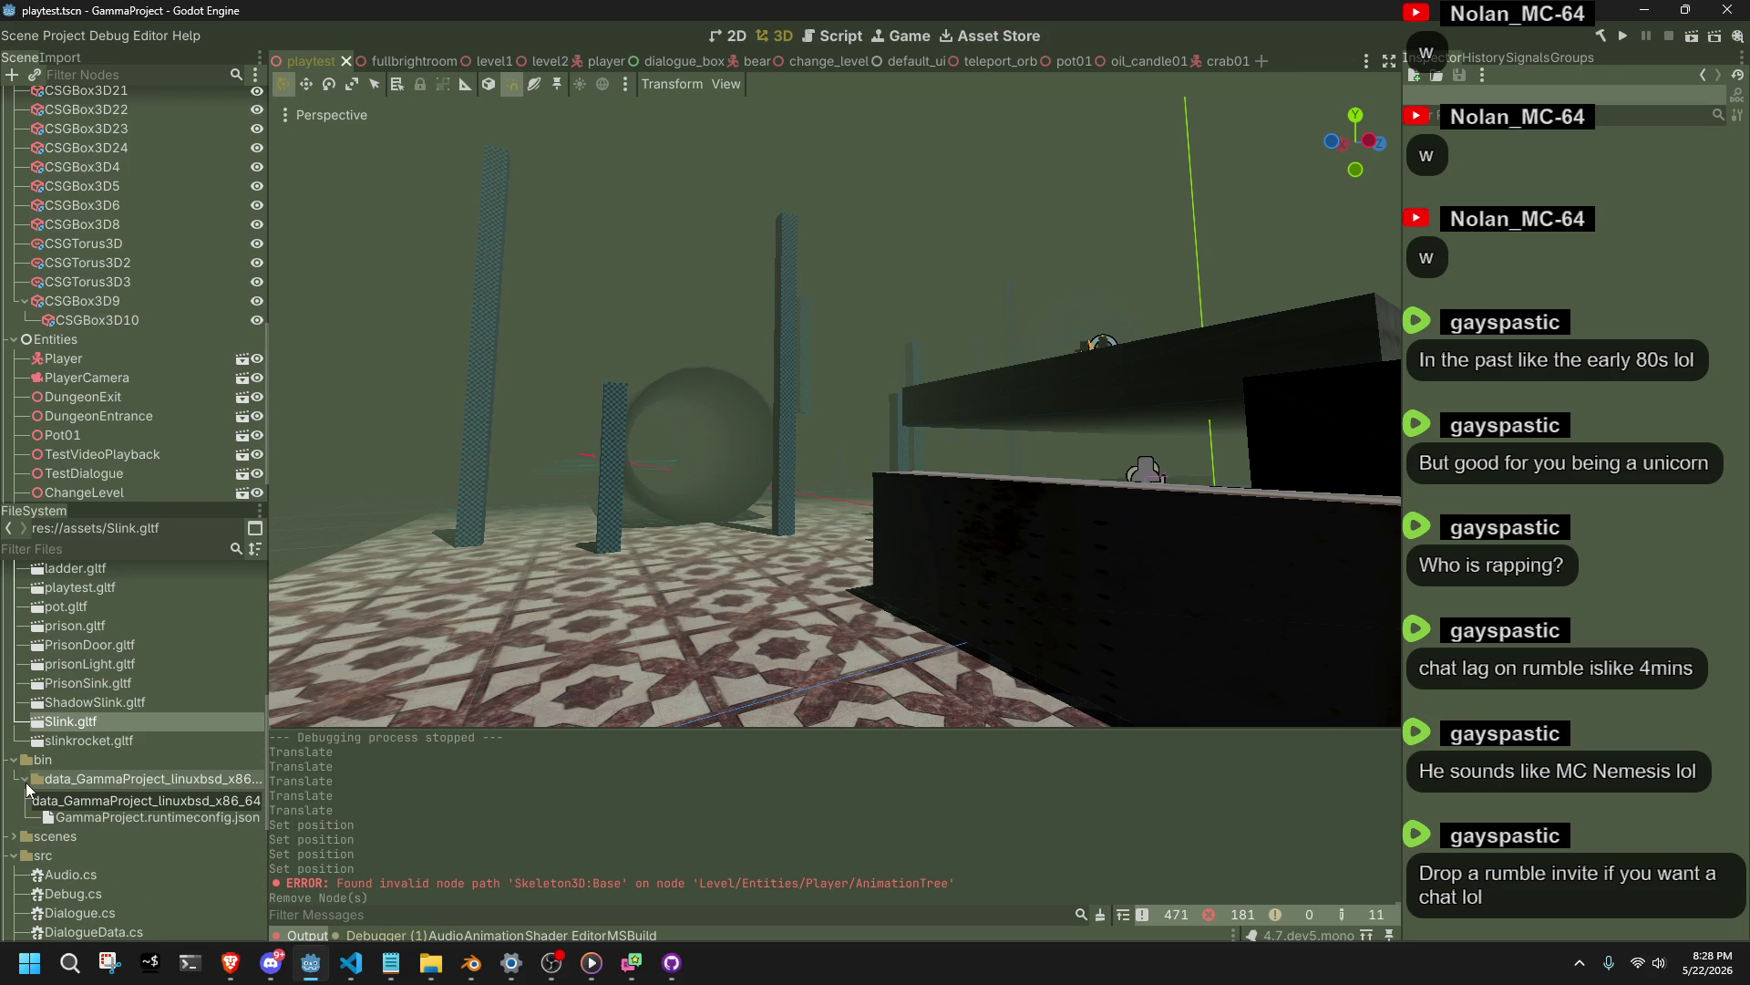
{"action": "left_click", "coordinate": [24, 781]}
{"action": "left_click", "coordinate": [26, 781]}
{"action": "left_click", "coordinate": [48, 781]}
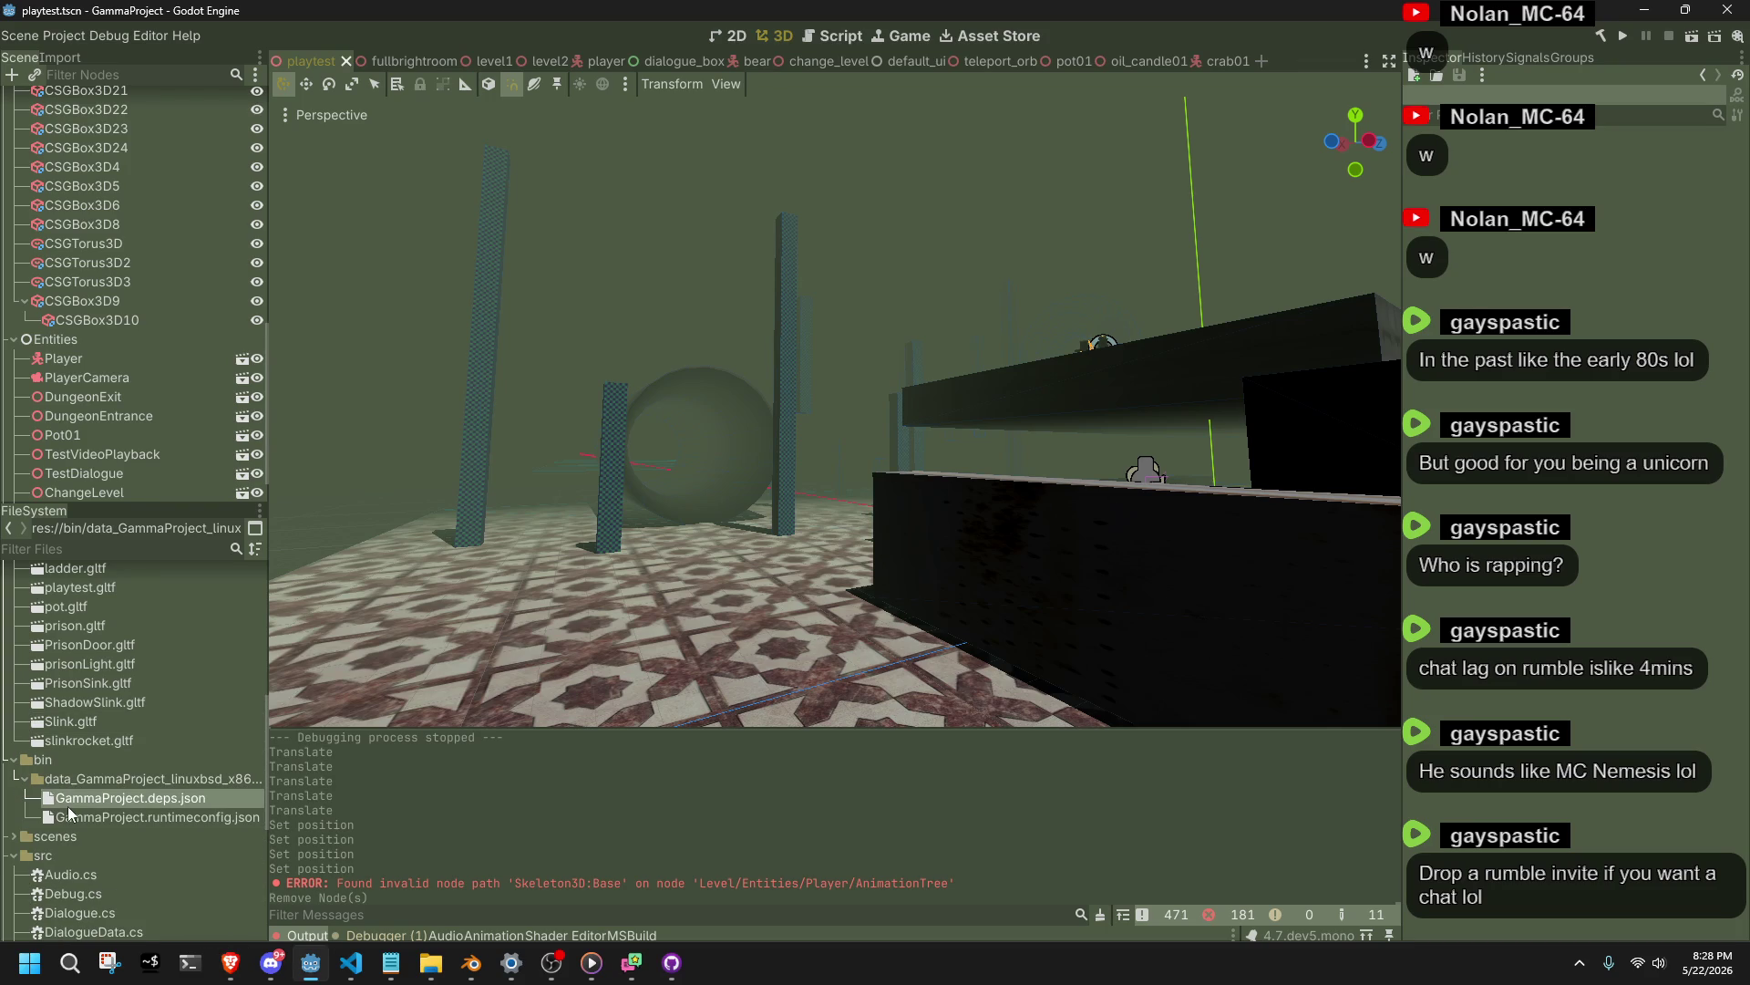
{"action": "key", "text": "Delete"}
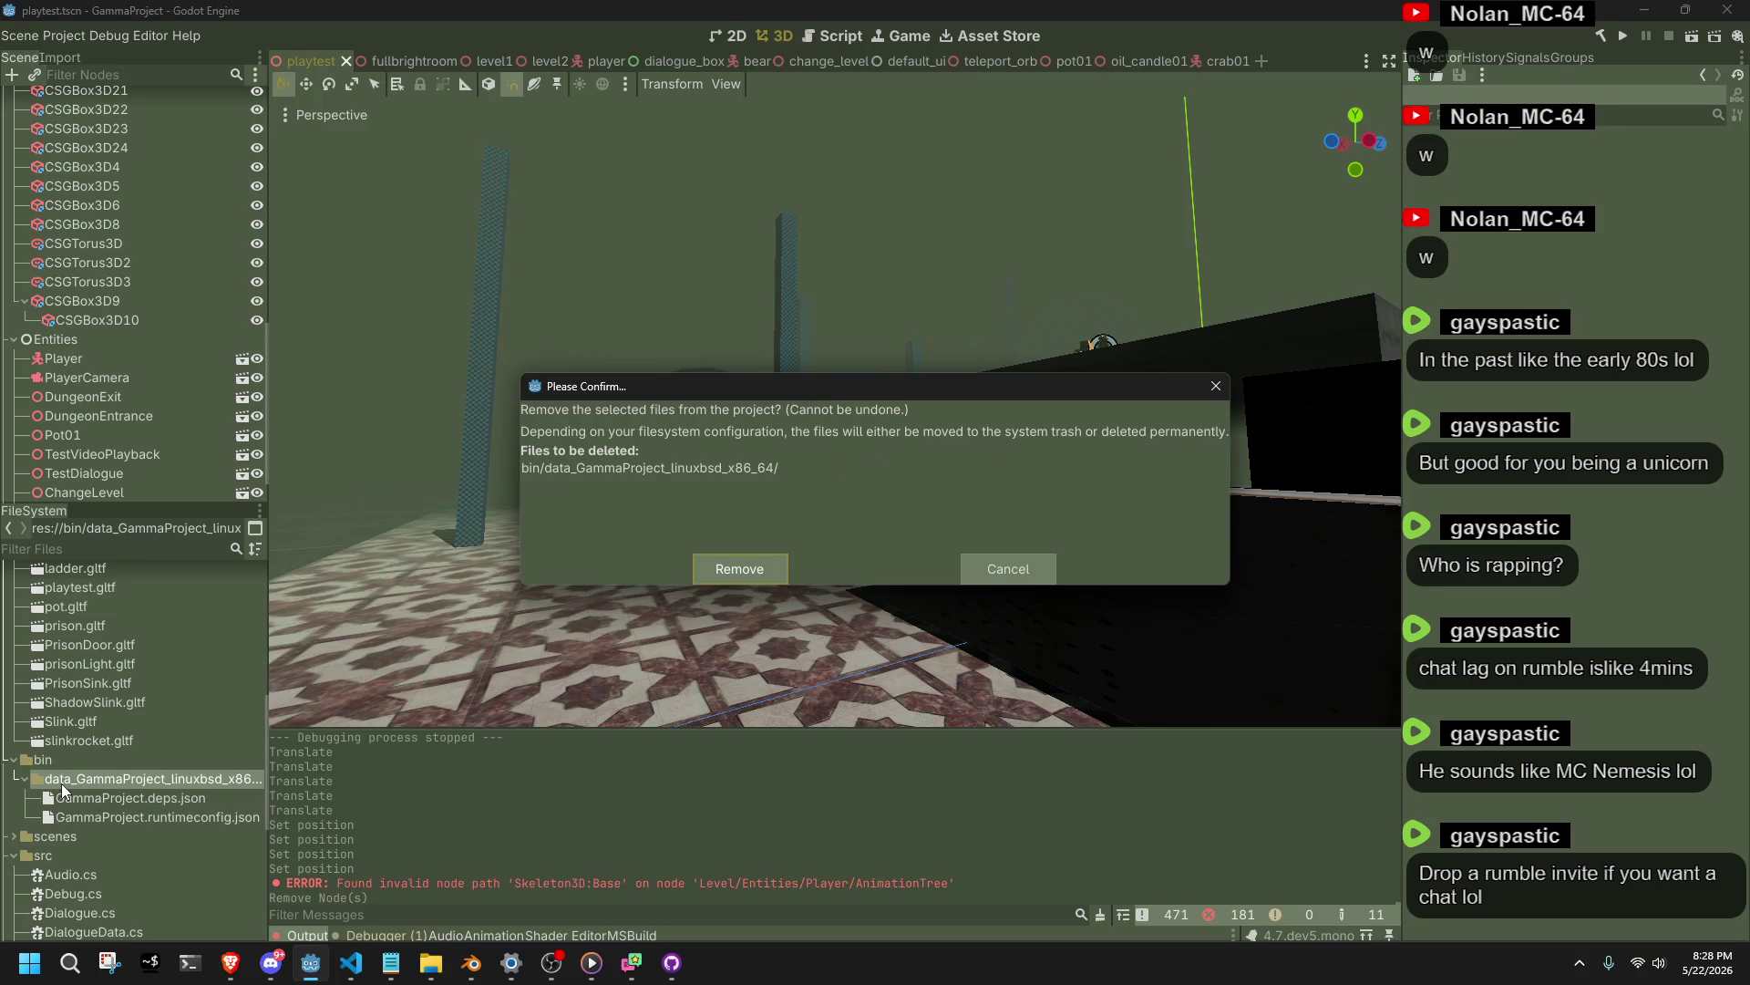
{"action": "left_click", "coordinate": [737, 570]}
Collapse the models and assets folders to show the src scripts, such as Fella.cs.
{"action": "left_click", "coordinate": [115, 764]}
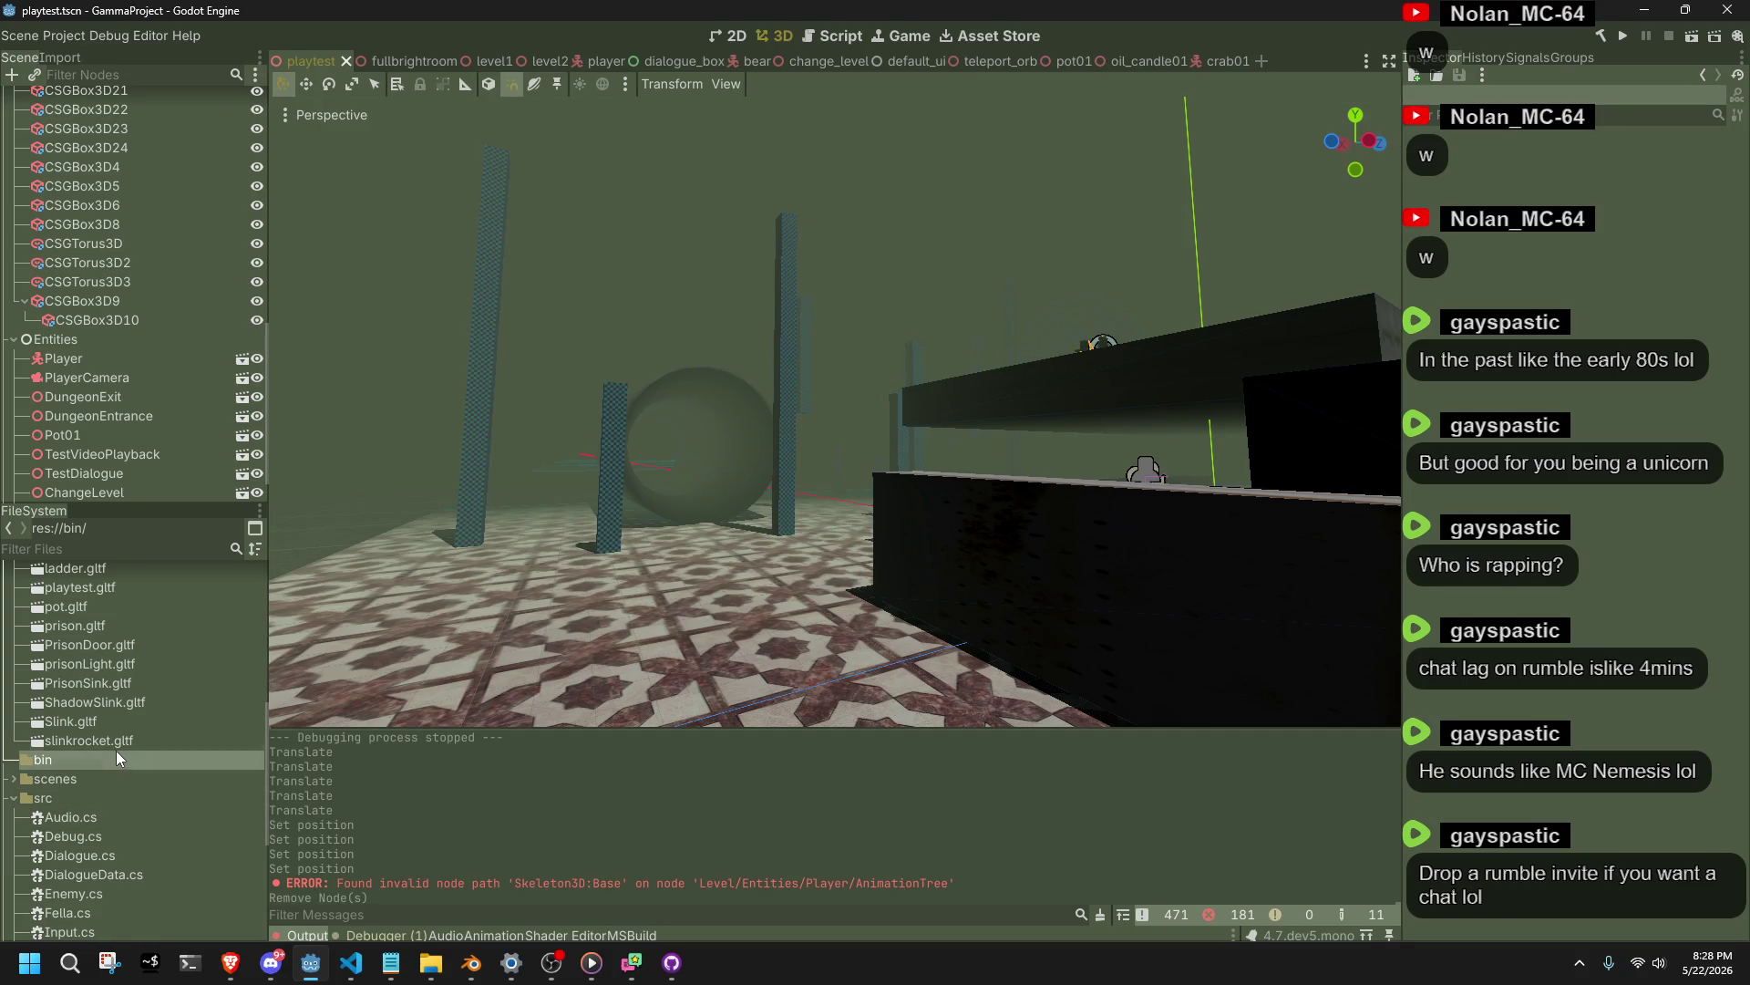
{"action": "left_click", "coordinate": [135, 744]}
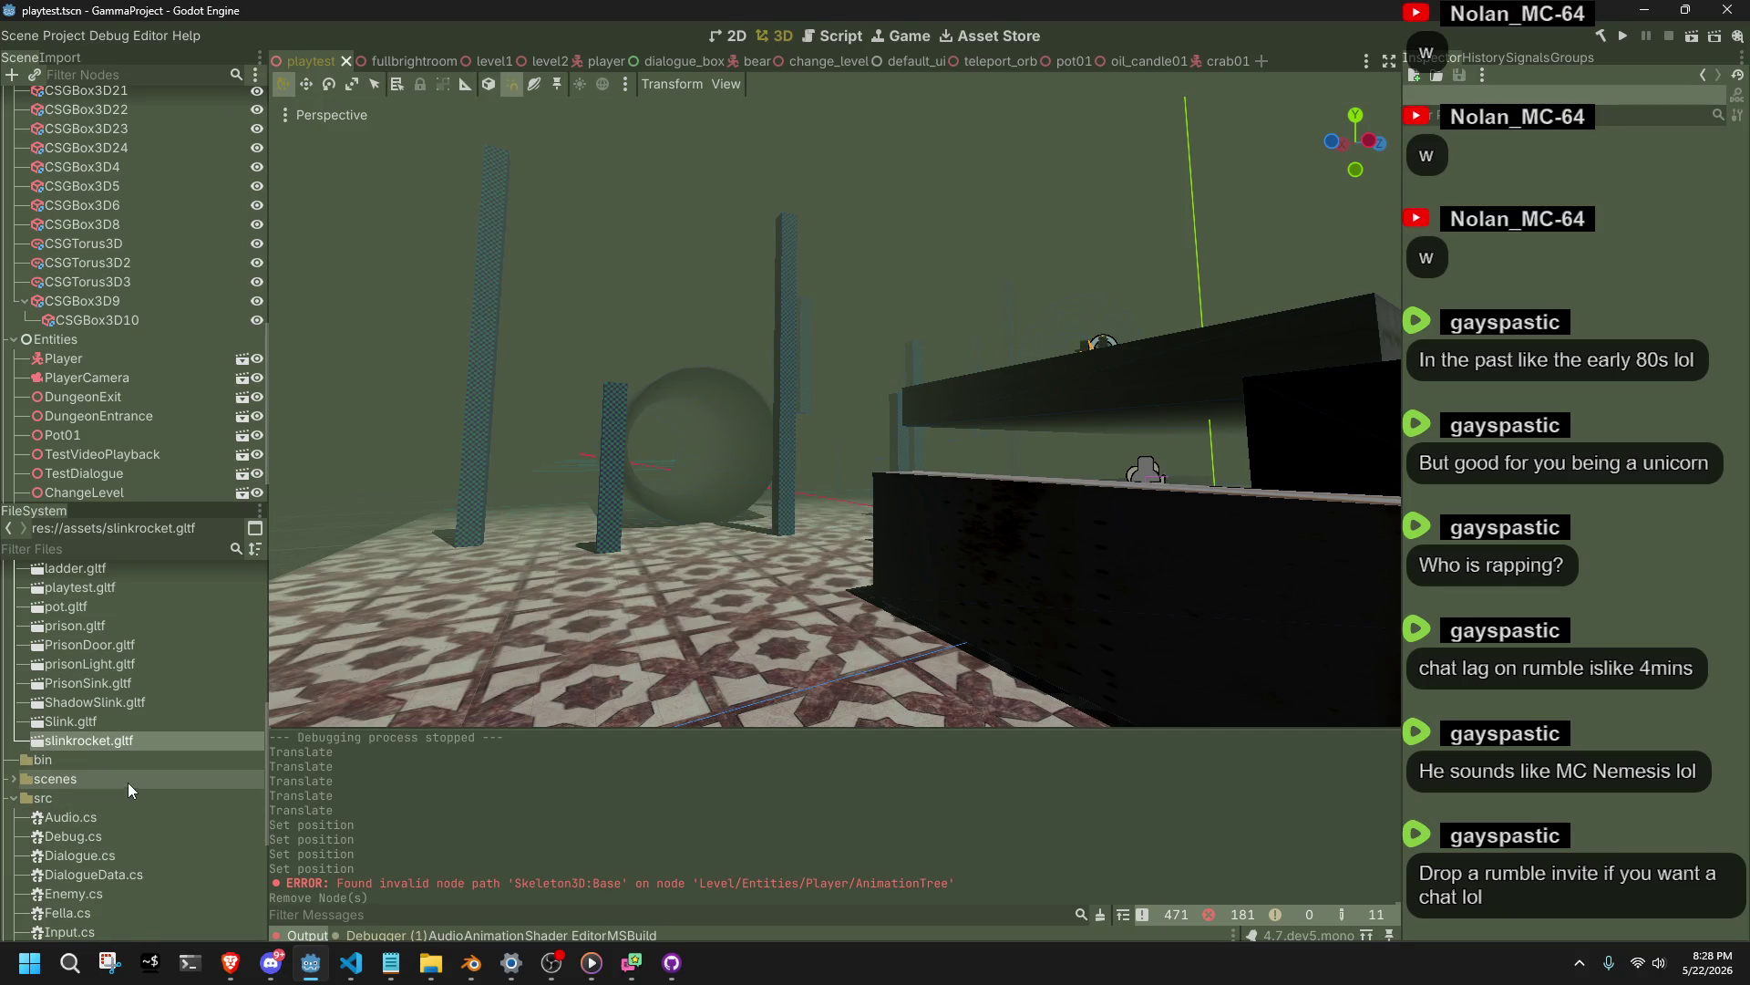
{"action": "left_click", "coordinate": [117, 819]}
{"action": "scroll", "coordinate": [117, 819], "scroll_direction": "up", "scroll_amount": 10}
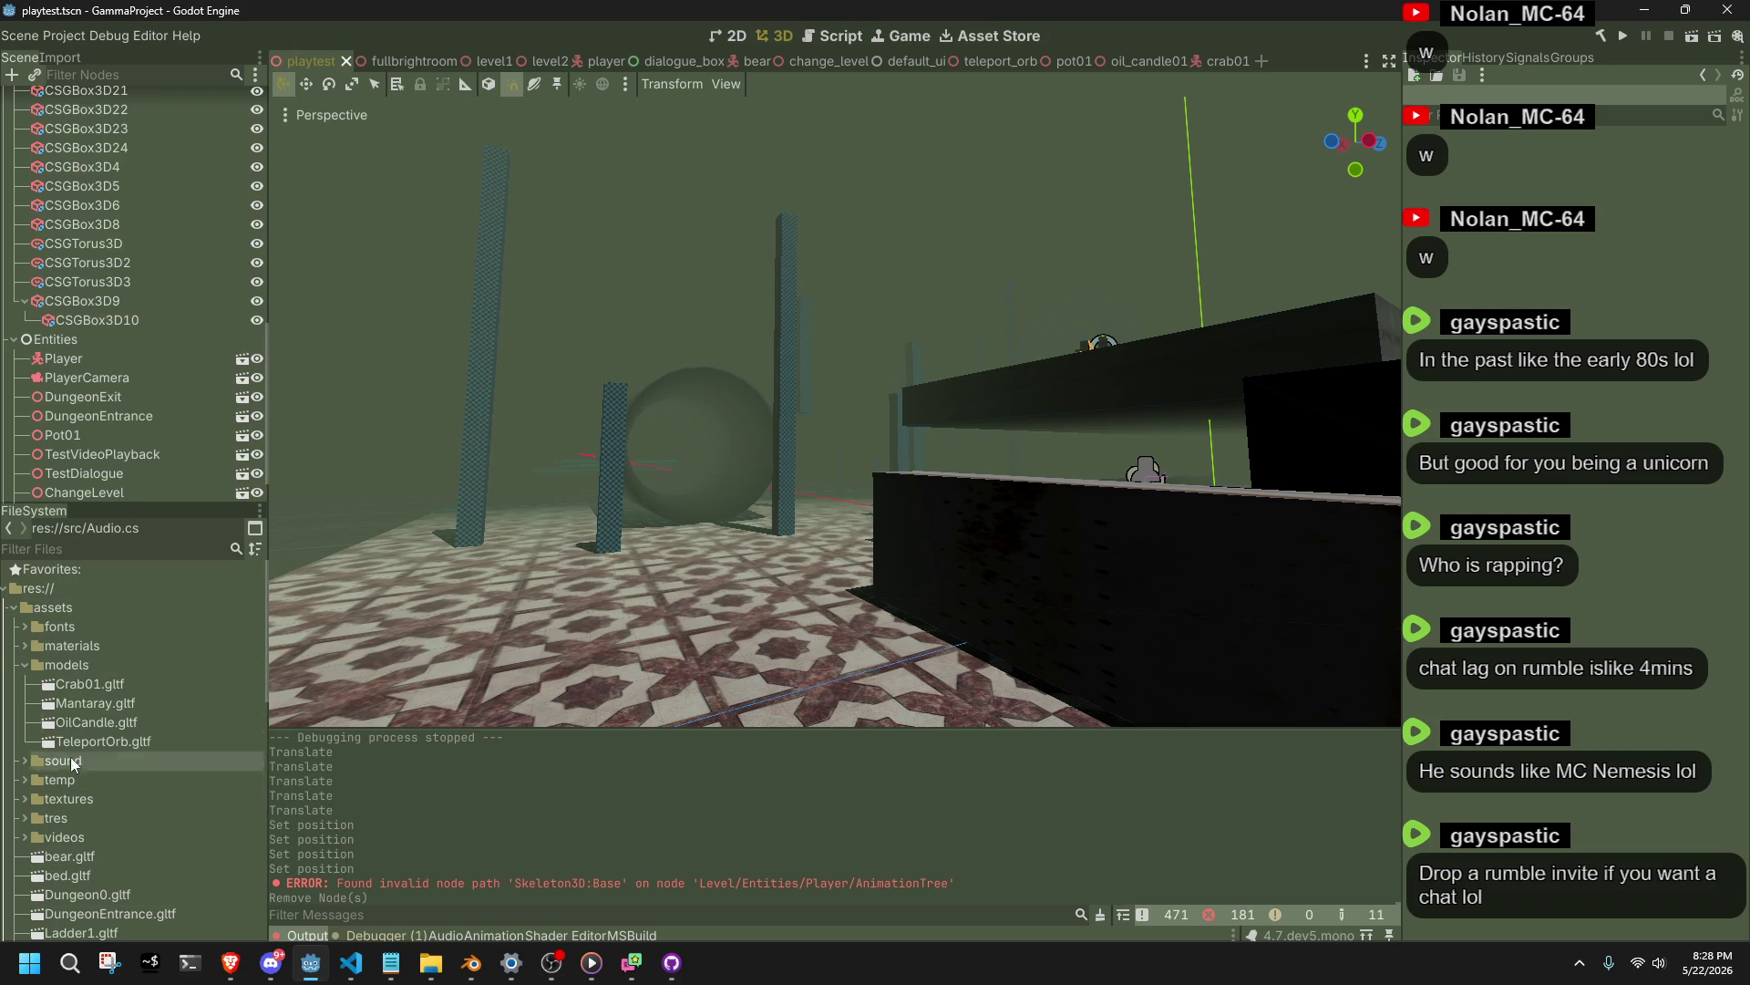
{"action": "left_click", "coordinate": [25, 664]}
{"action": "left_click", "coordinate": [18, 609]}
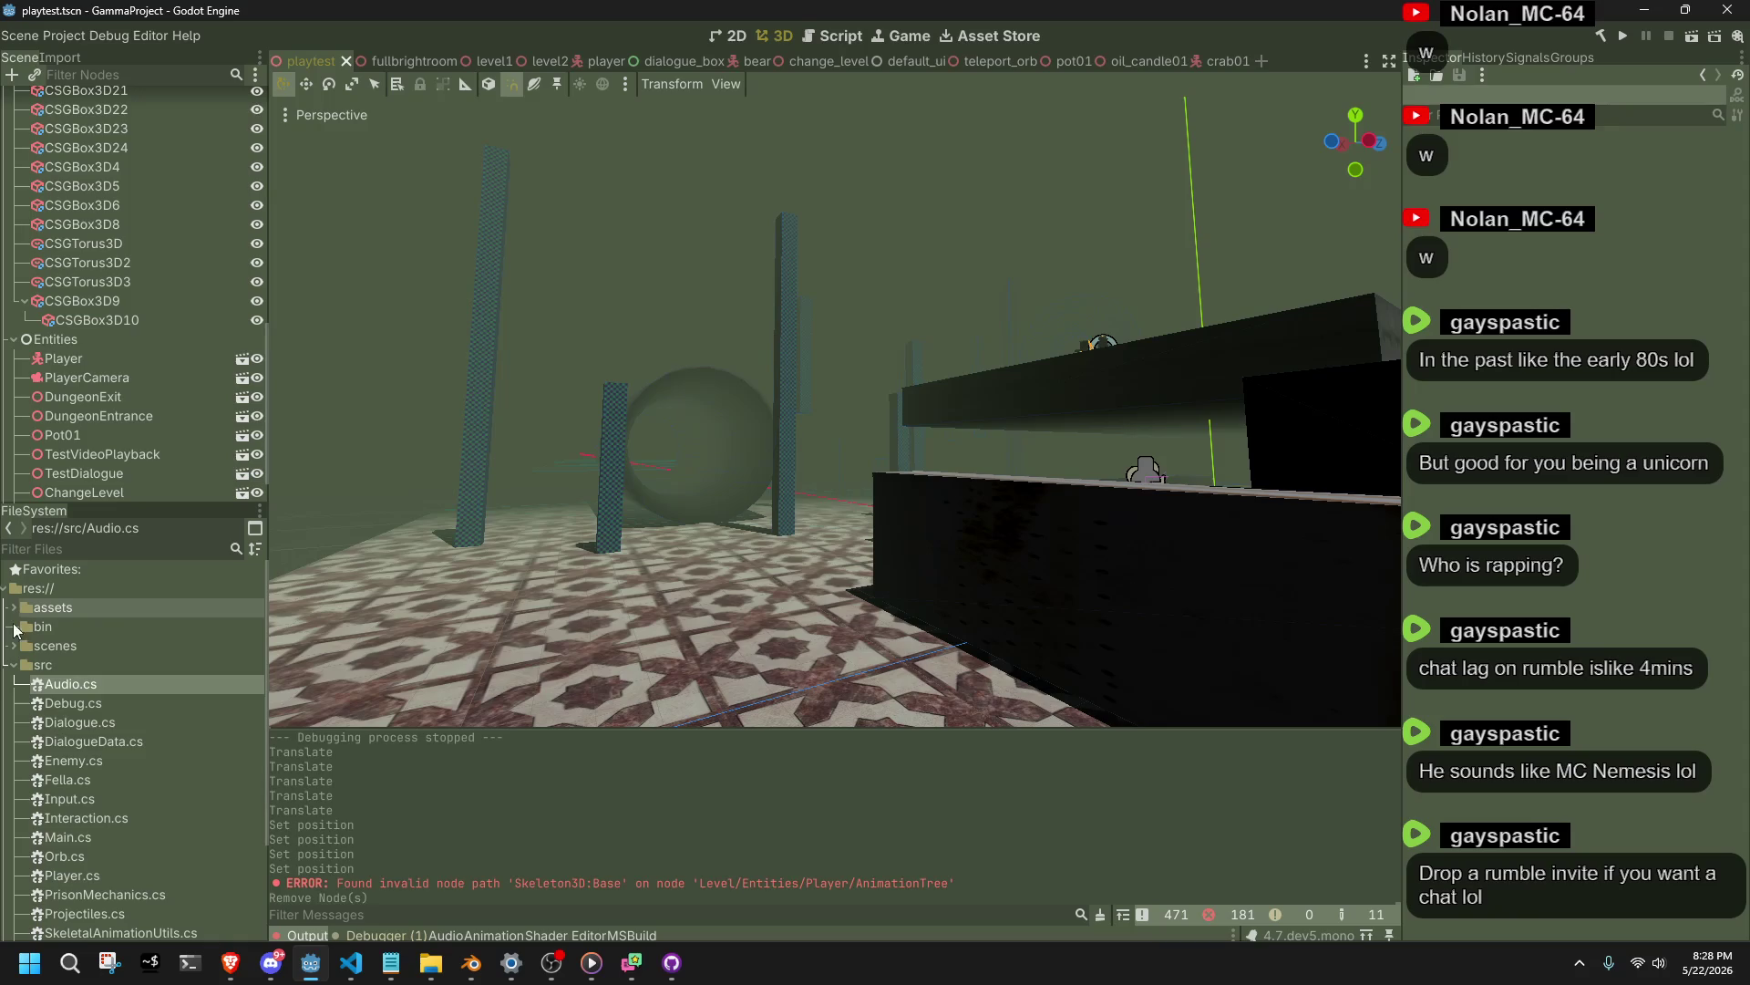
{"action": "left_click", "coordinate": [91, 742]}
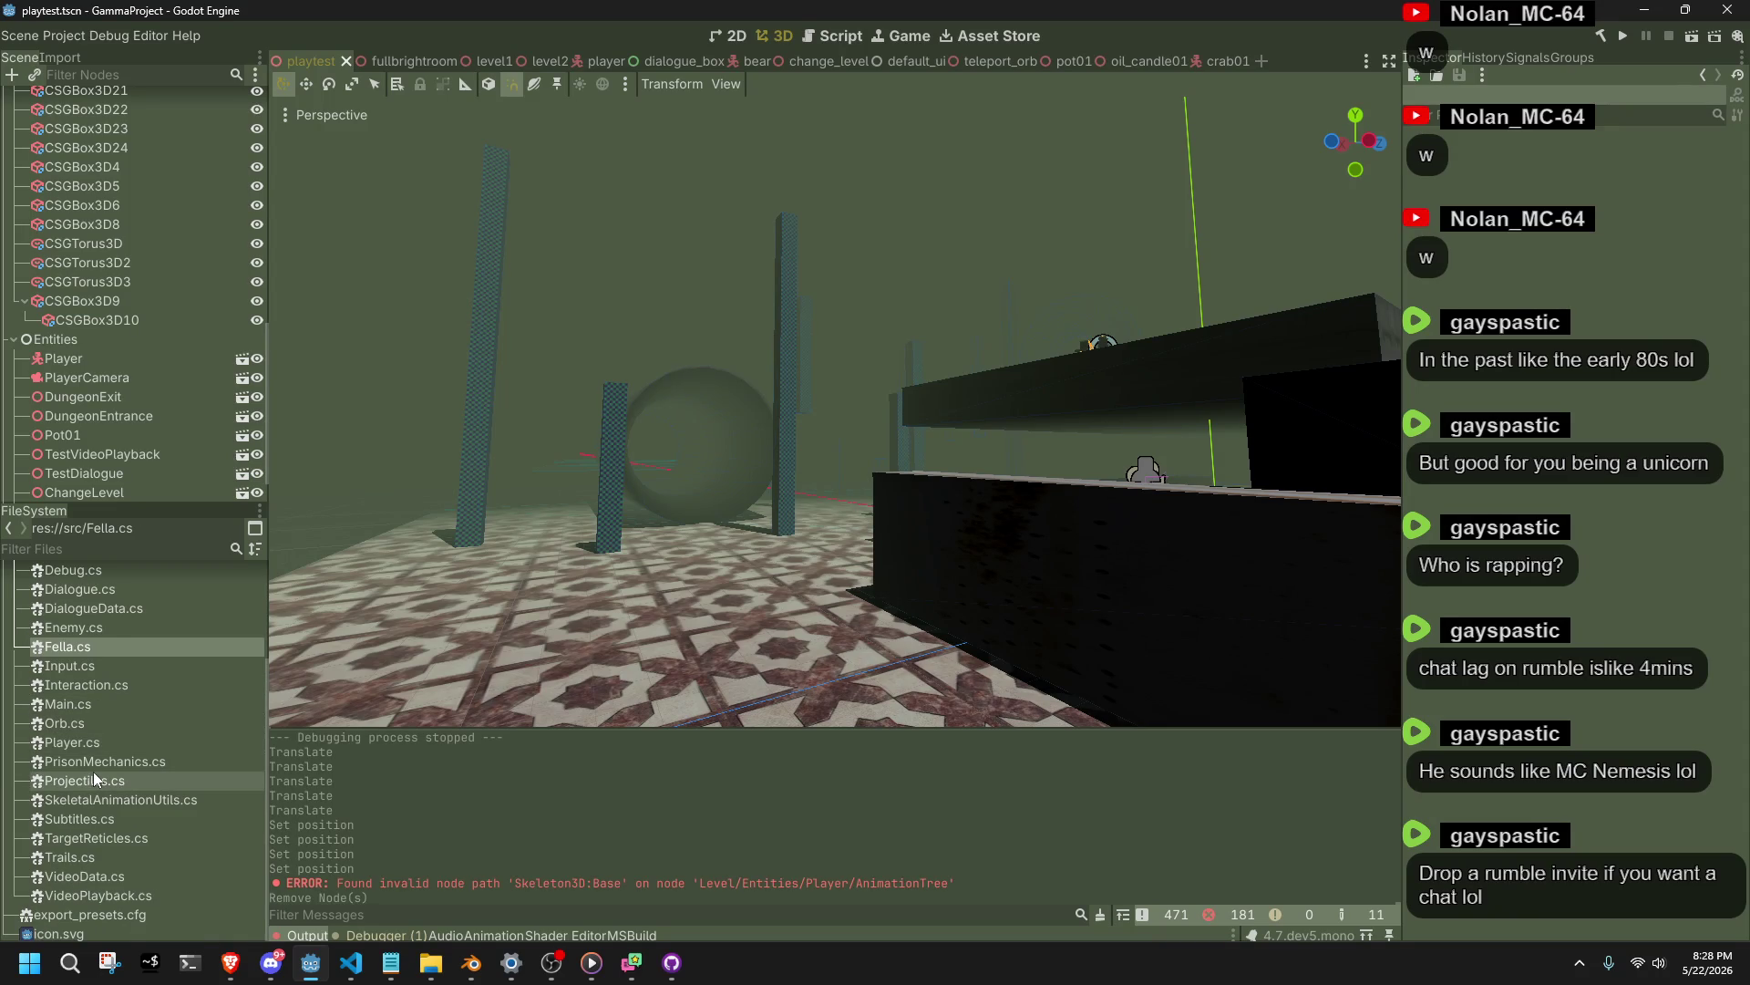
{"action": "scroll", "coordinate": [94, 757], "scroll_direction": "up", "scroll_amount": 2}
{"action": "left_click", "coordinate": [97, 680]}
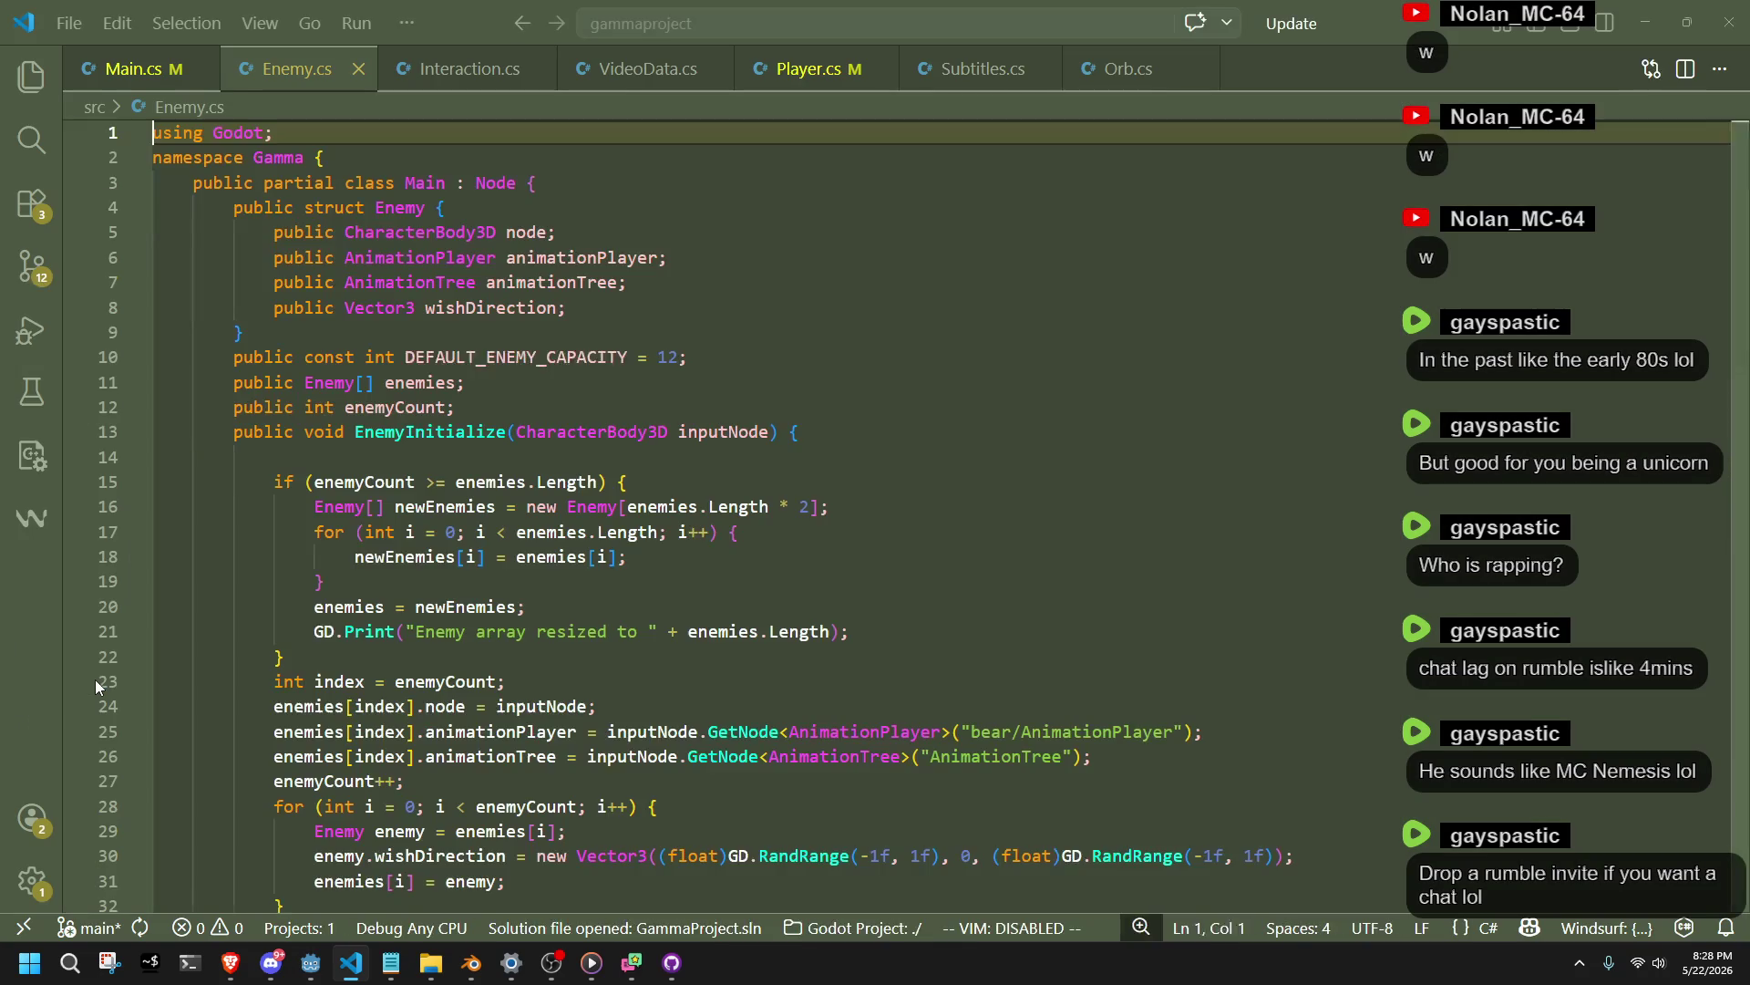
{"action": "left_click", "coordinate": [718, 612]}
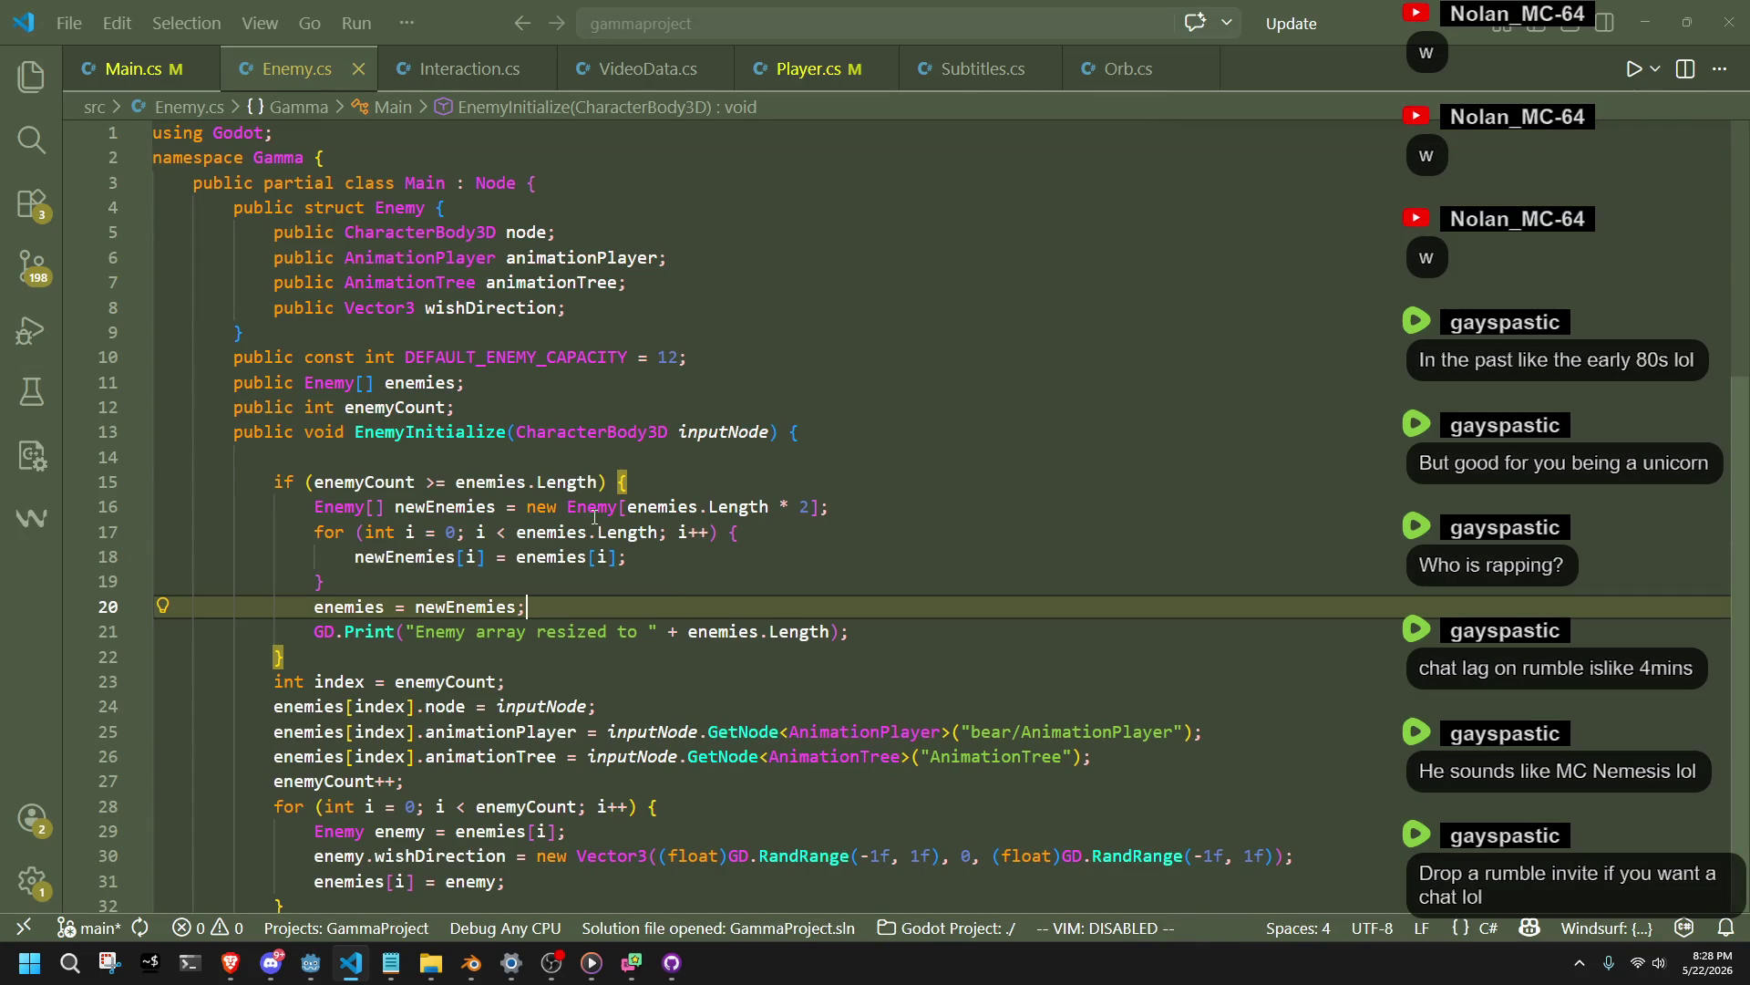
{"action": "left_click", "coordinate": [522, 460]}
{"action": "key", "text": "BackSpace"}
{"action": "key", "text": "BackSpace"}
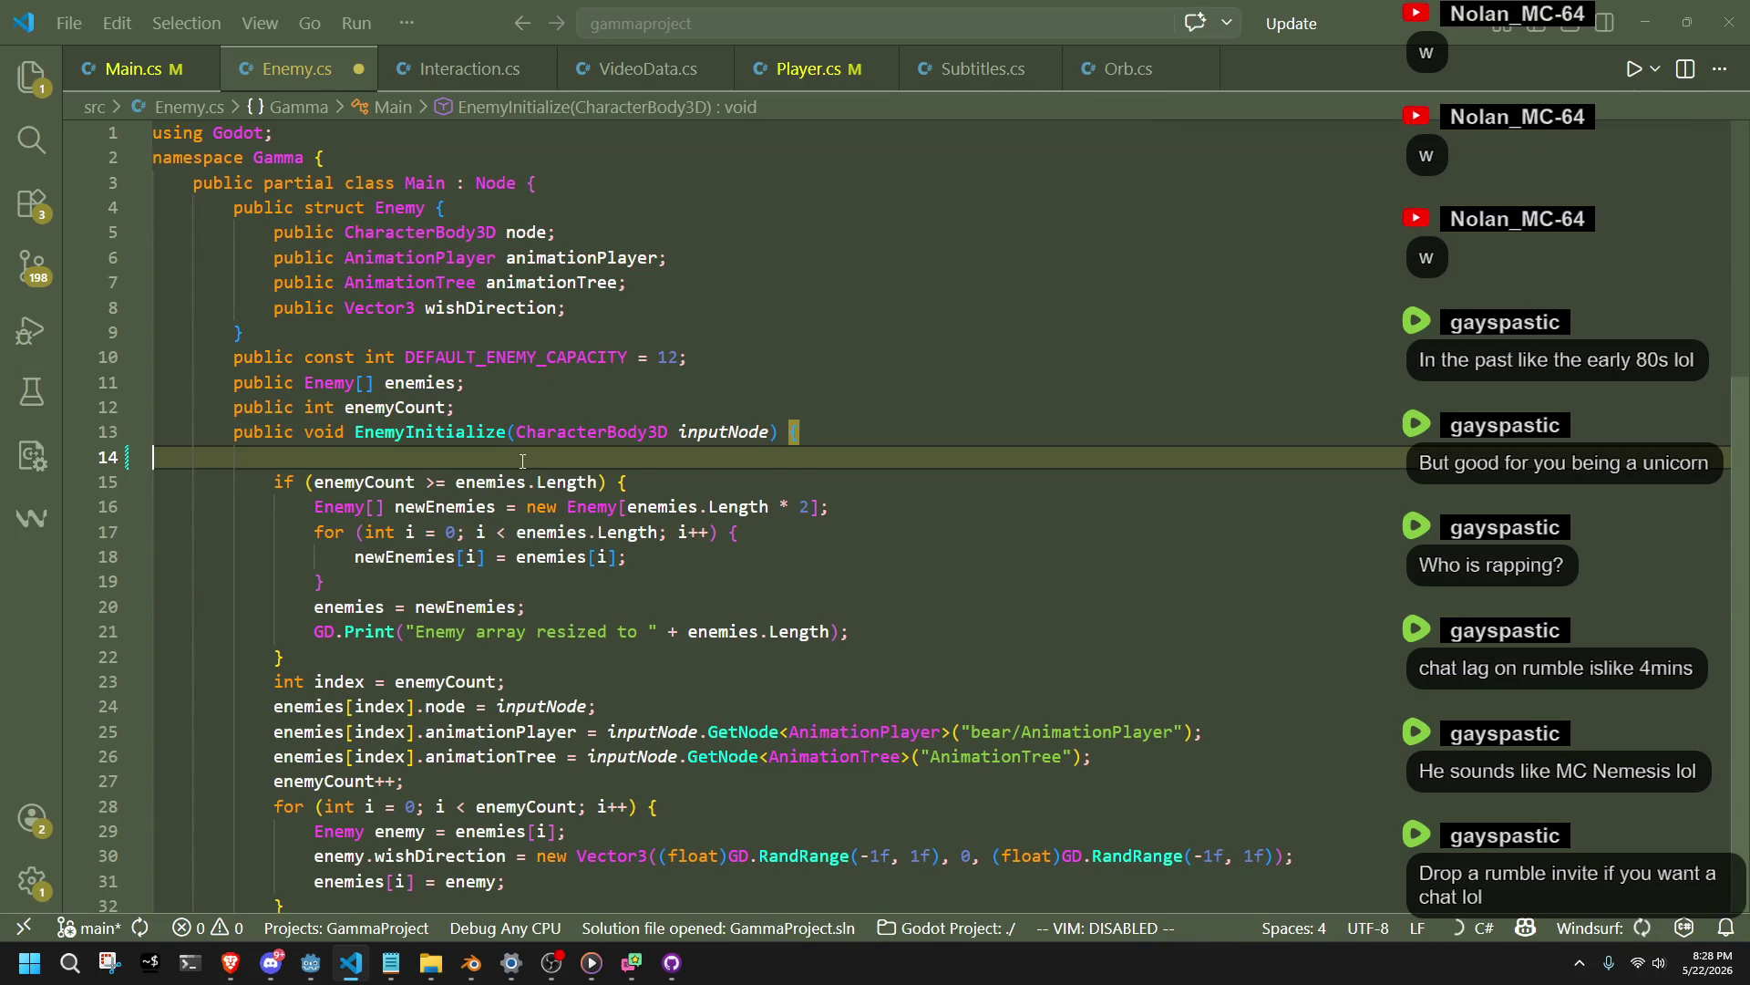
{"action": "key", "text": "BackSpace"}
{"action": "key", "text": "ctrl+s"}
{"action": "left_click", "coordinate": [692, 557]}
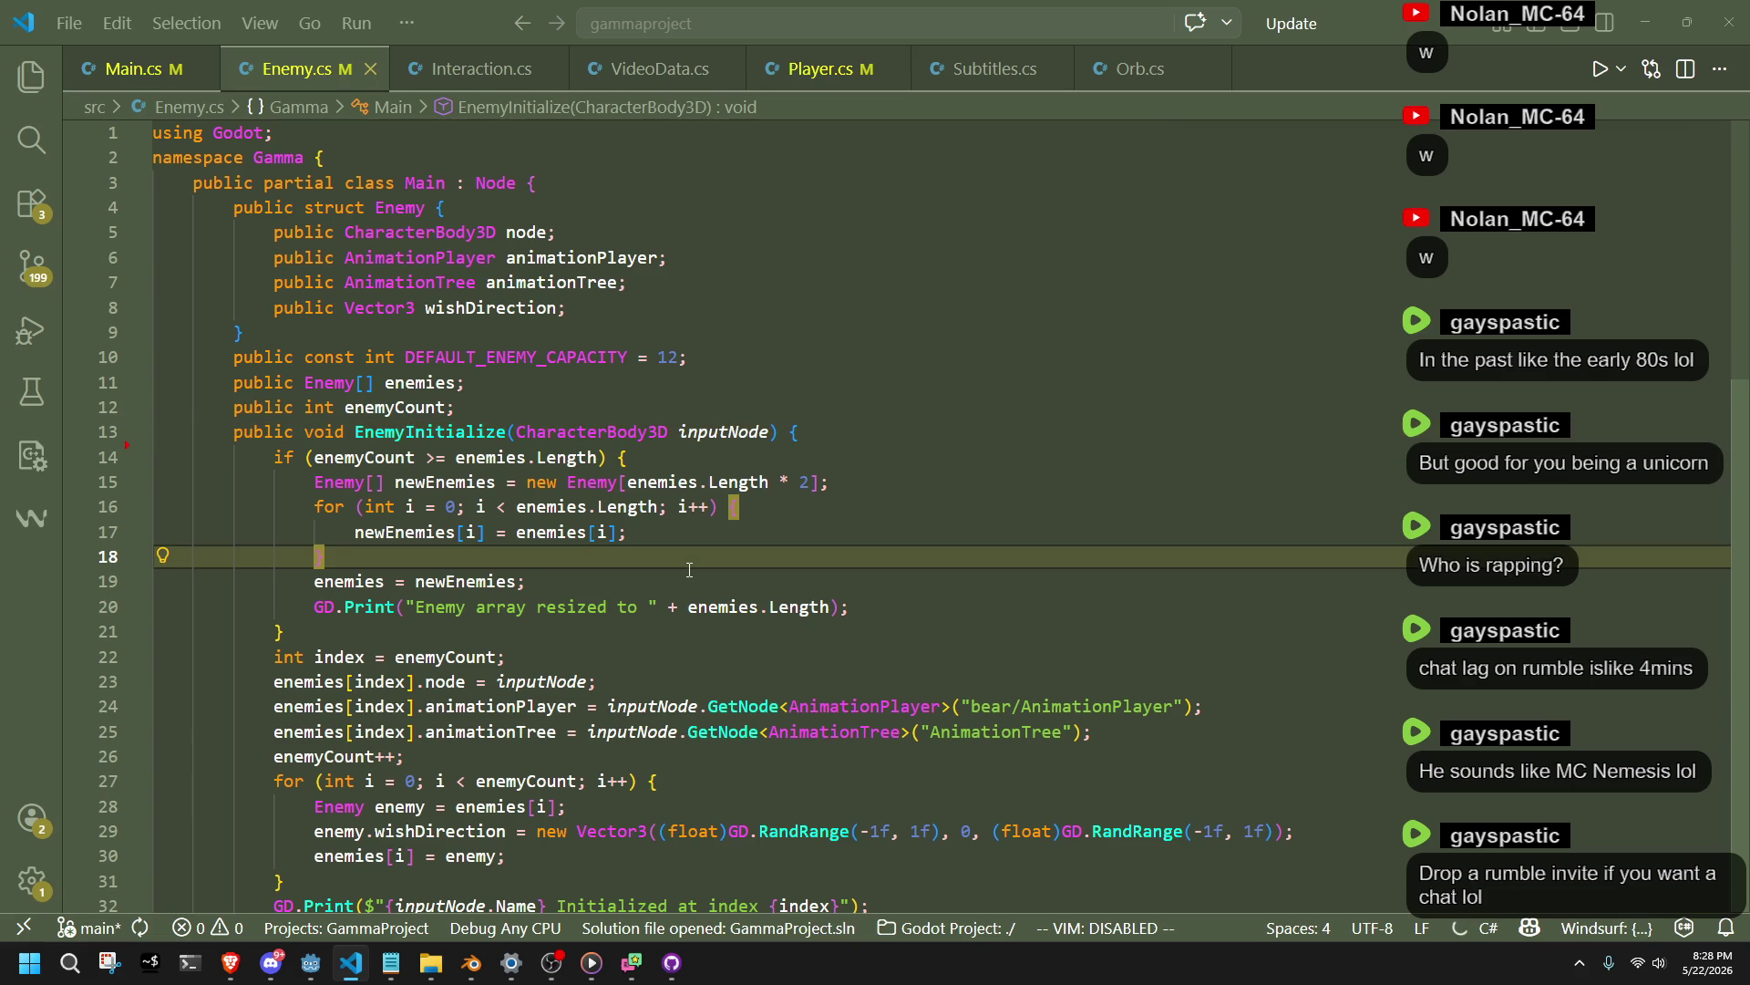
{"action": "type", "text": "}"}
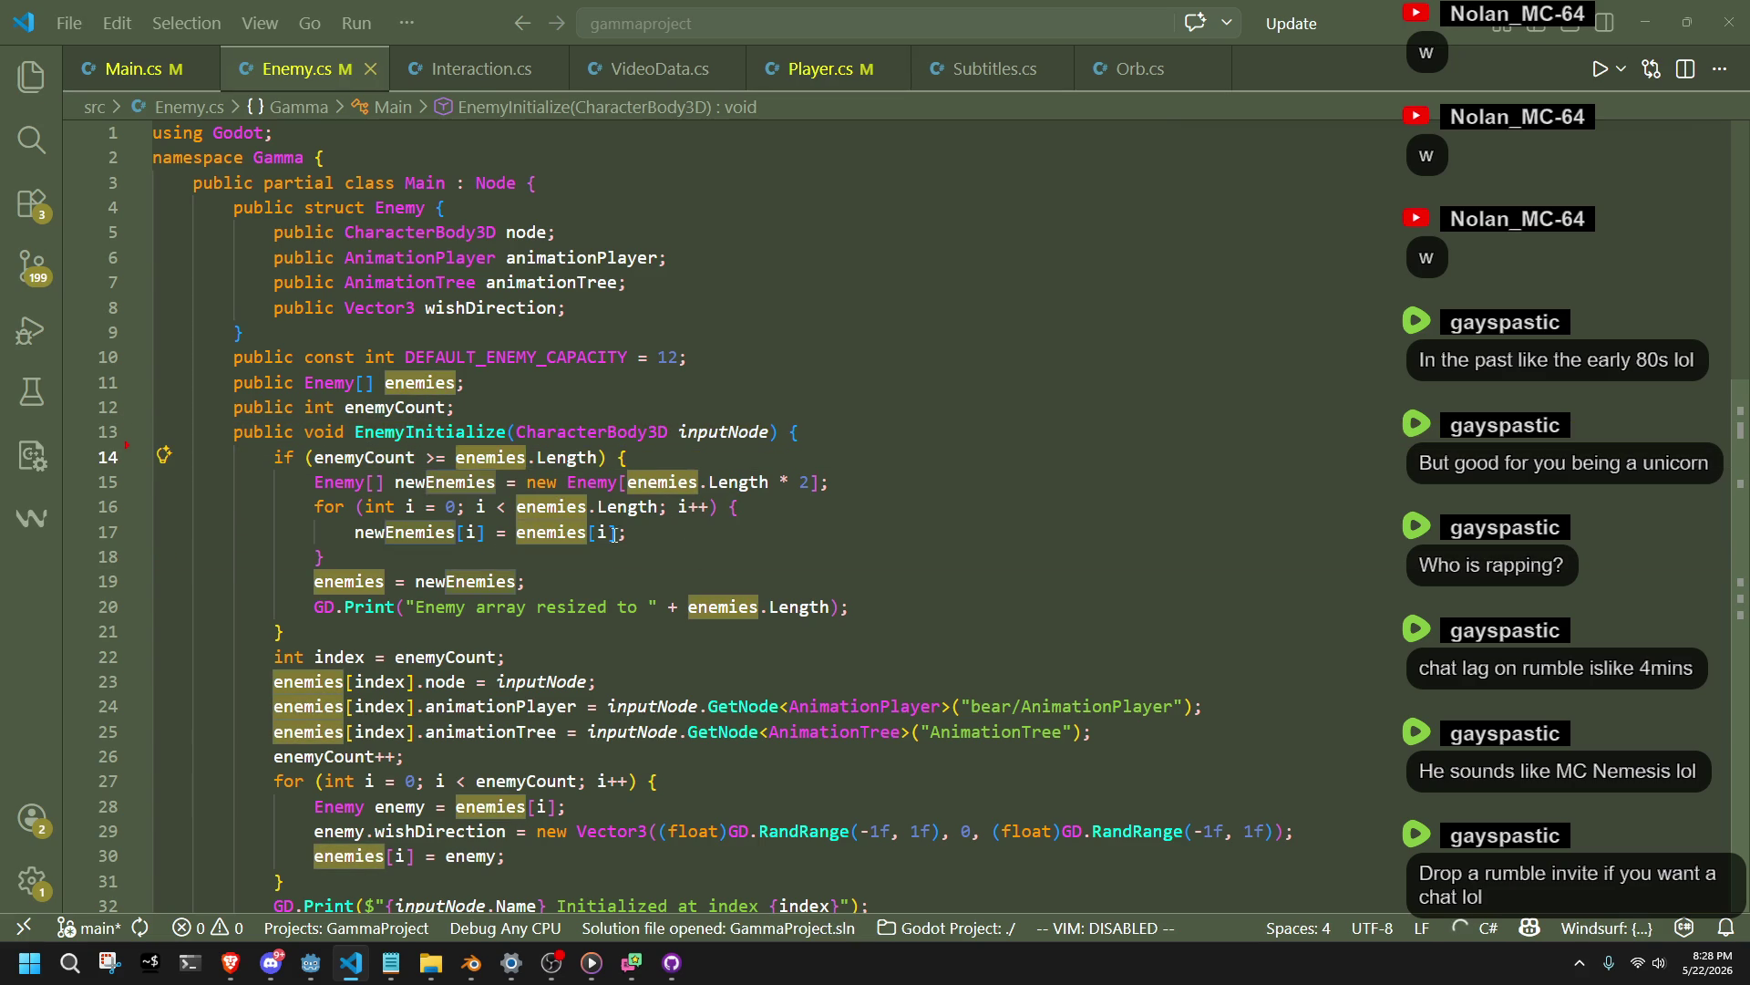
{"action": "left_click", "coordinate": [647, 581]}
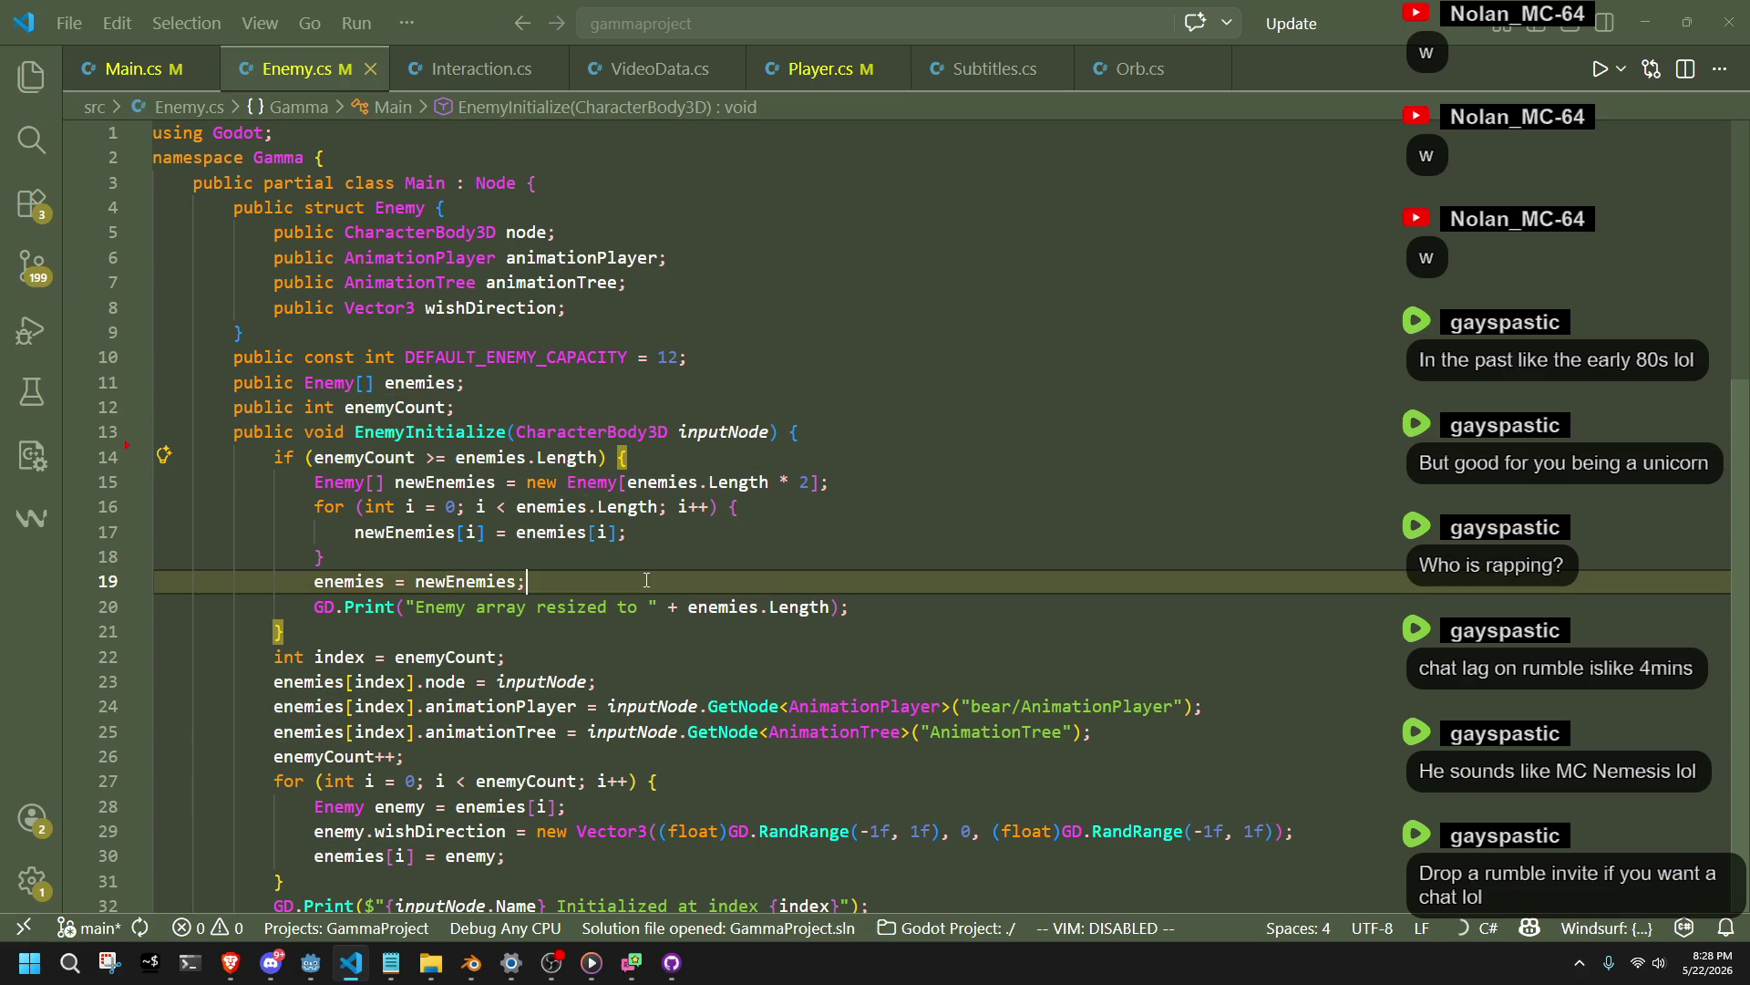
{"action": "left_click", "coordinate": [591, 626]}
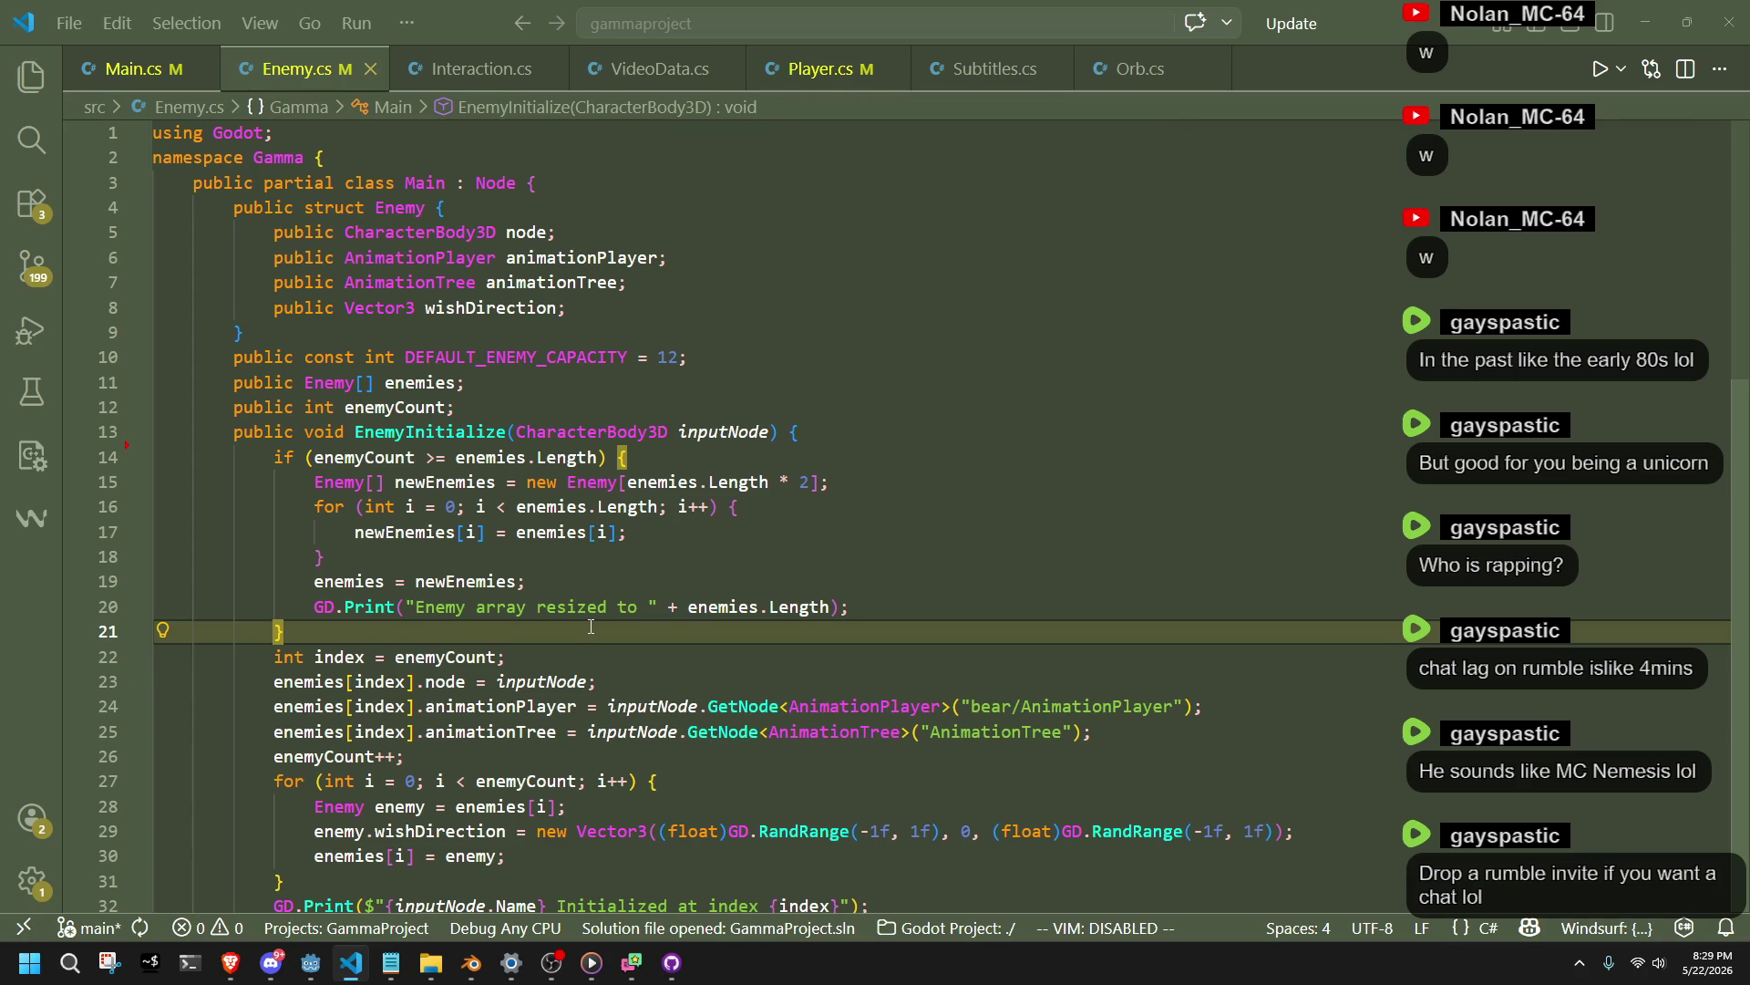
{"action": "scroll", "coordinate": [591, 627], "scroll_direction": "down", "scroll_amount": 4}
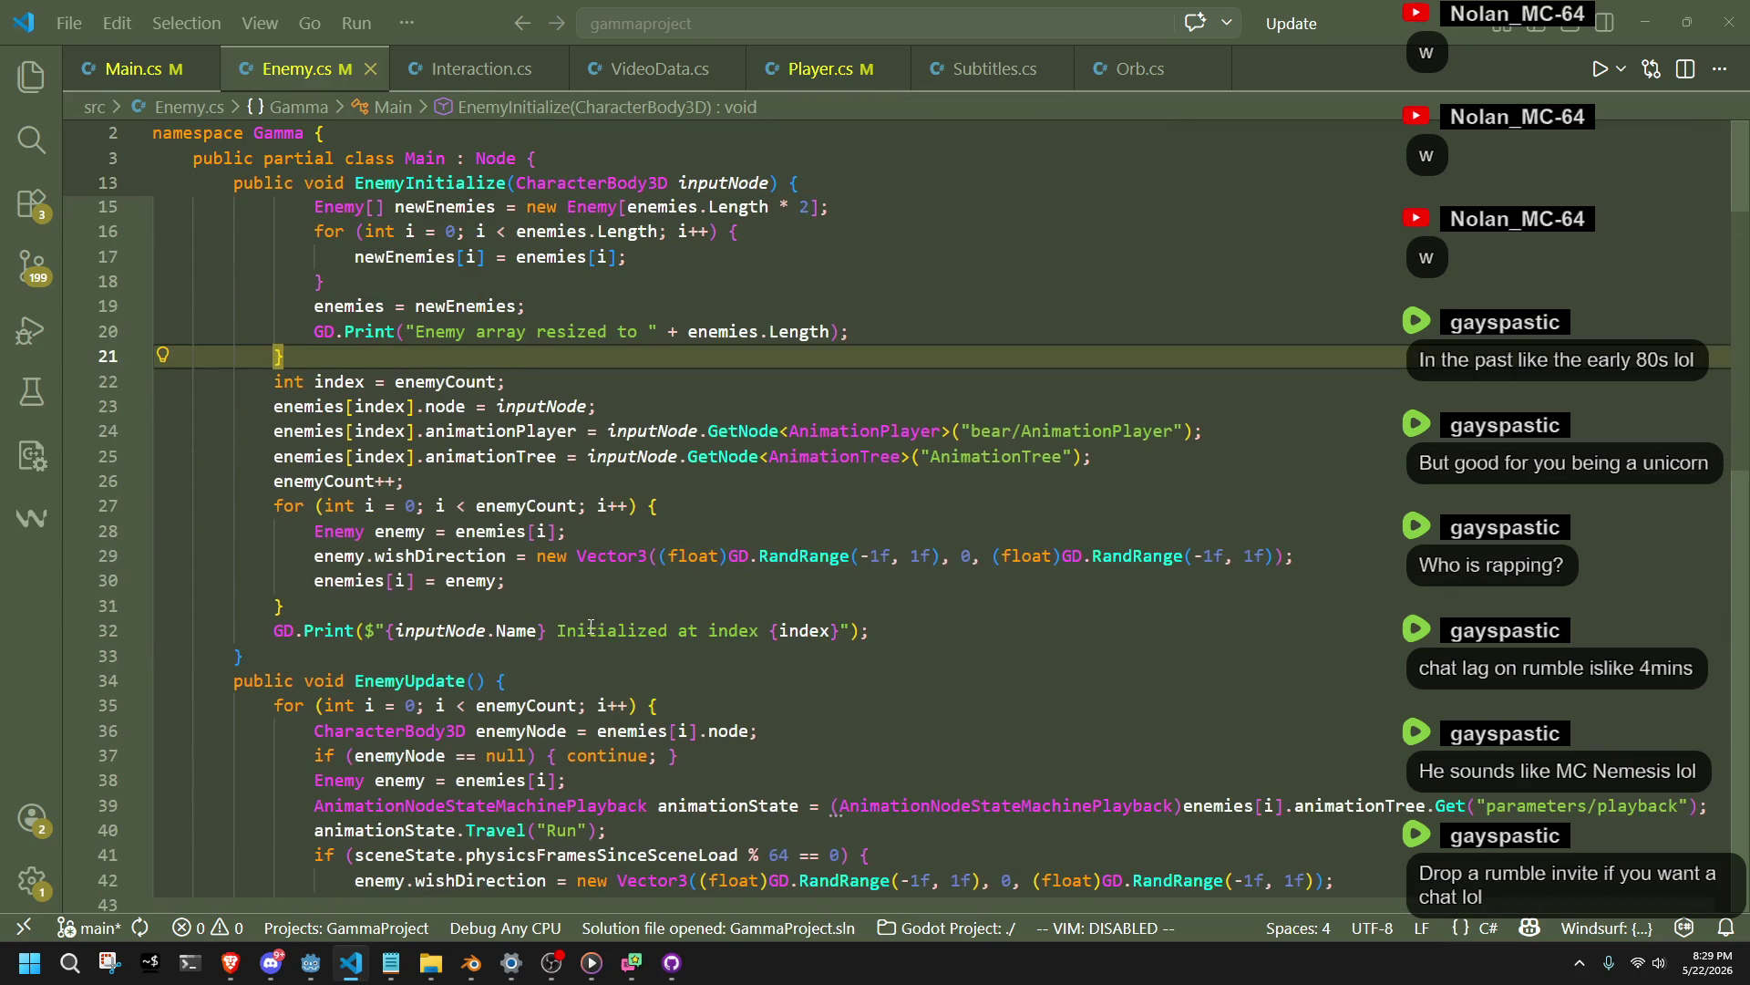
{"action": "scroll", "coordinate": [591, 626], "scroll_direction": "down", "scroll_amount": 1}
{"action": "left_click", "coordinate": [591, 563]}
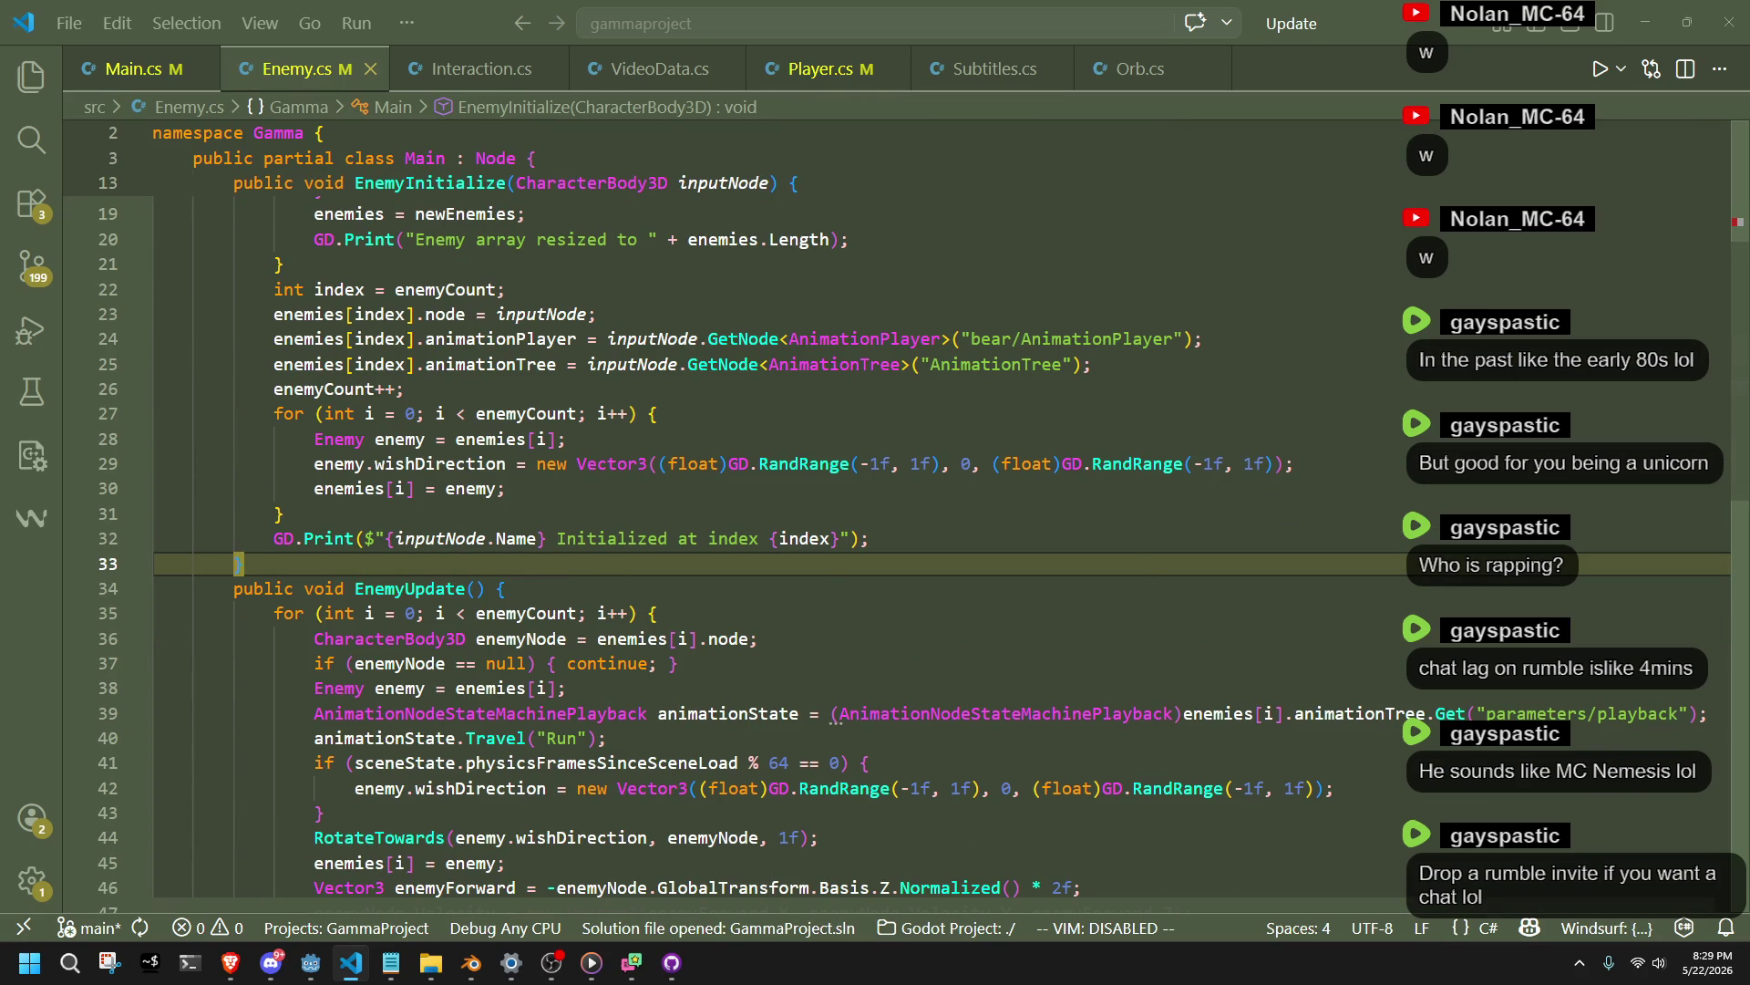
{"action": "key", "text": "alt+Tab"}
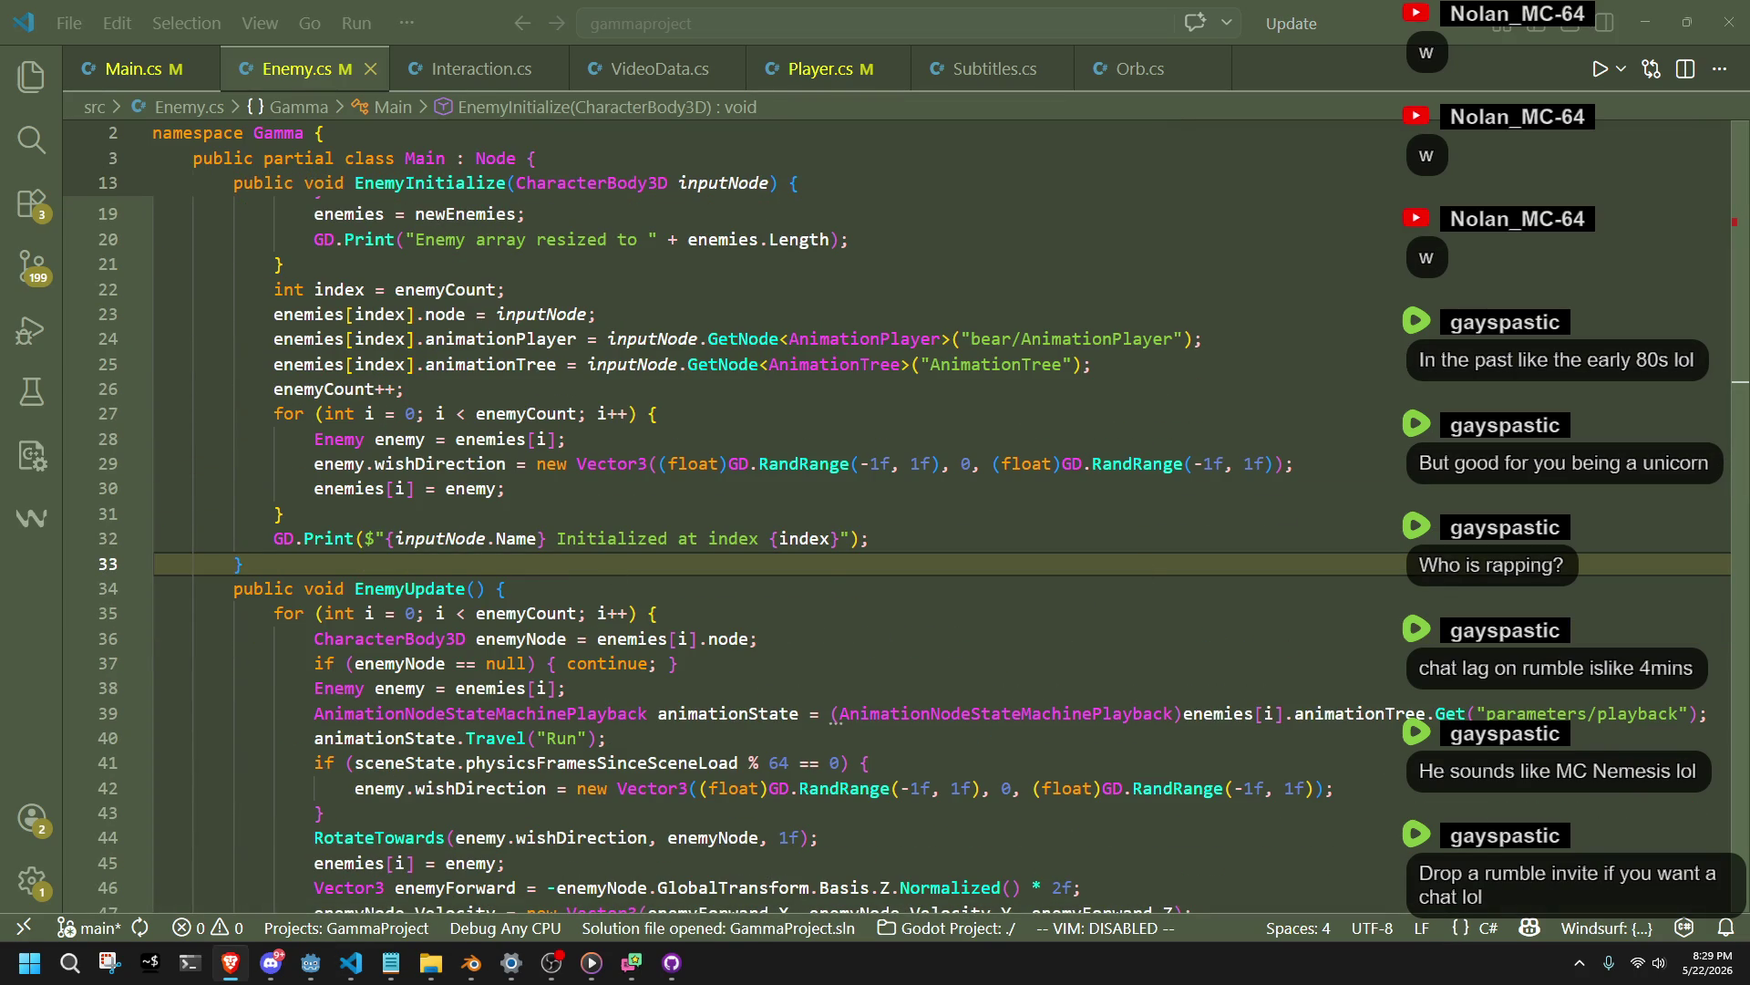
{"action": "left_click", "coordinate": [883, 534]}
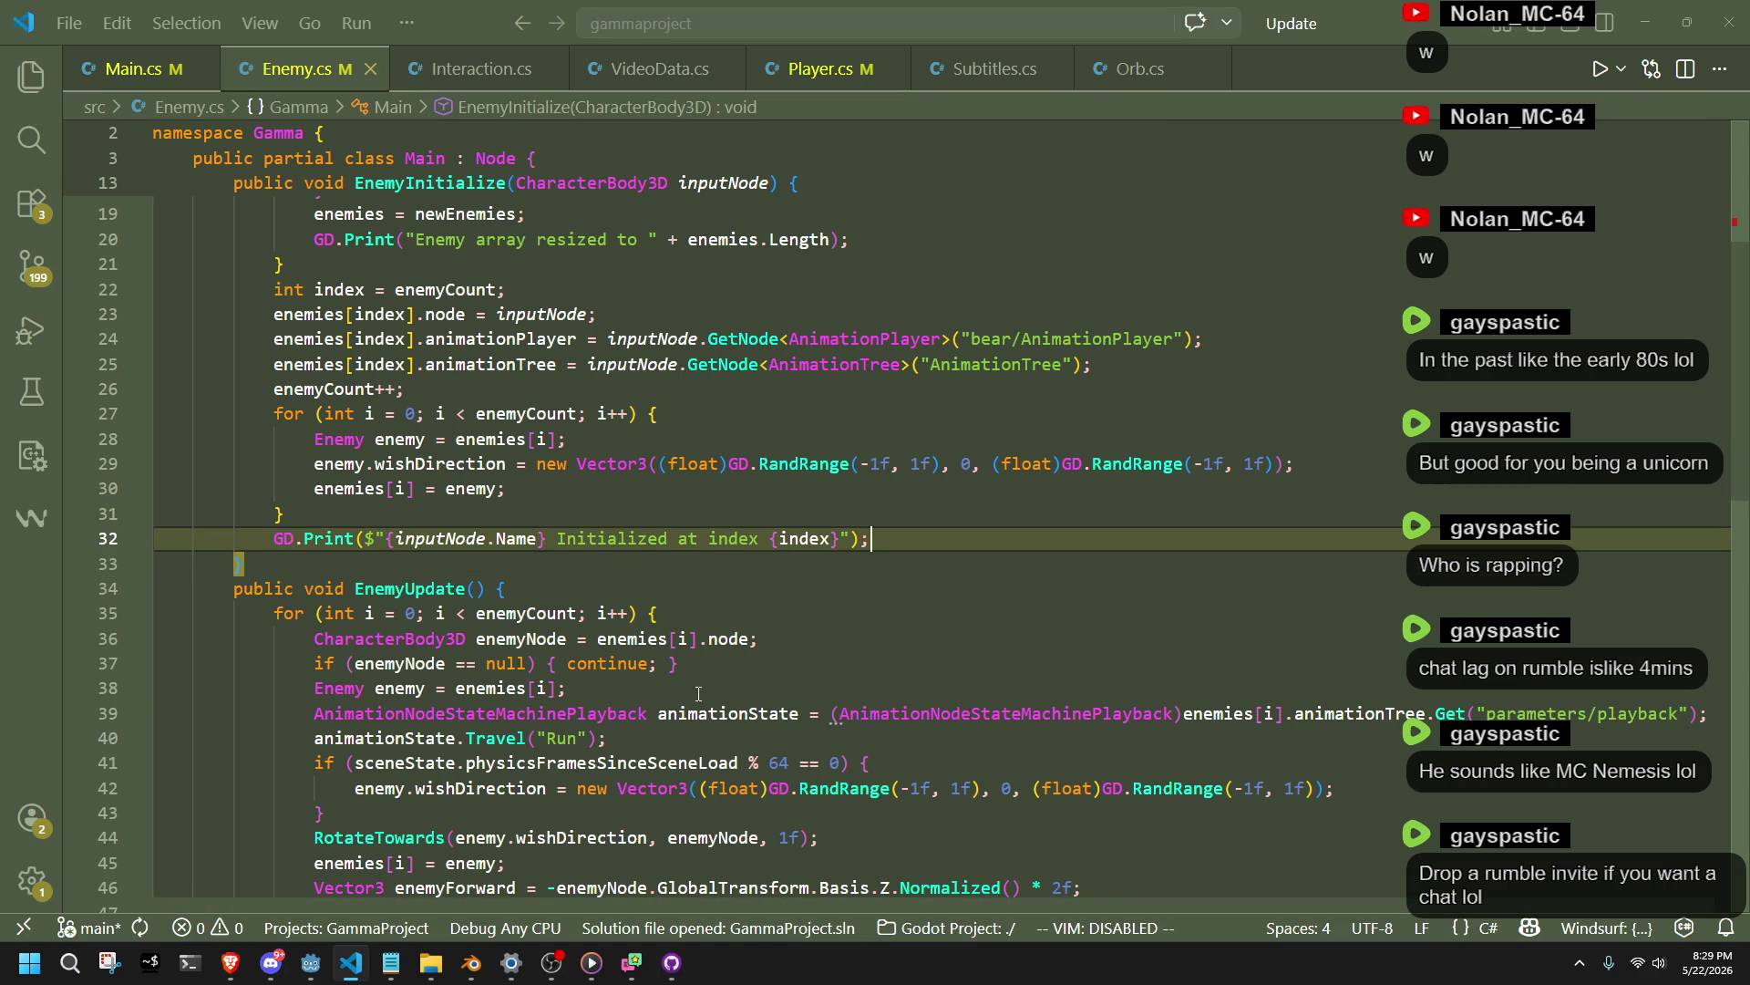
{"action": "left_click", "coordinate": [670, 682]}
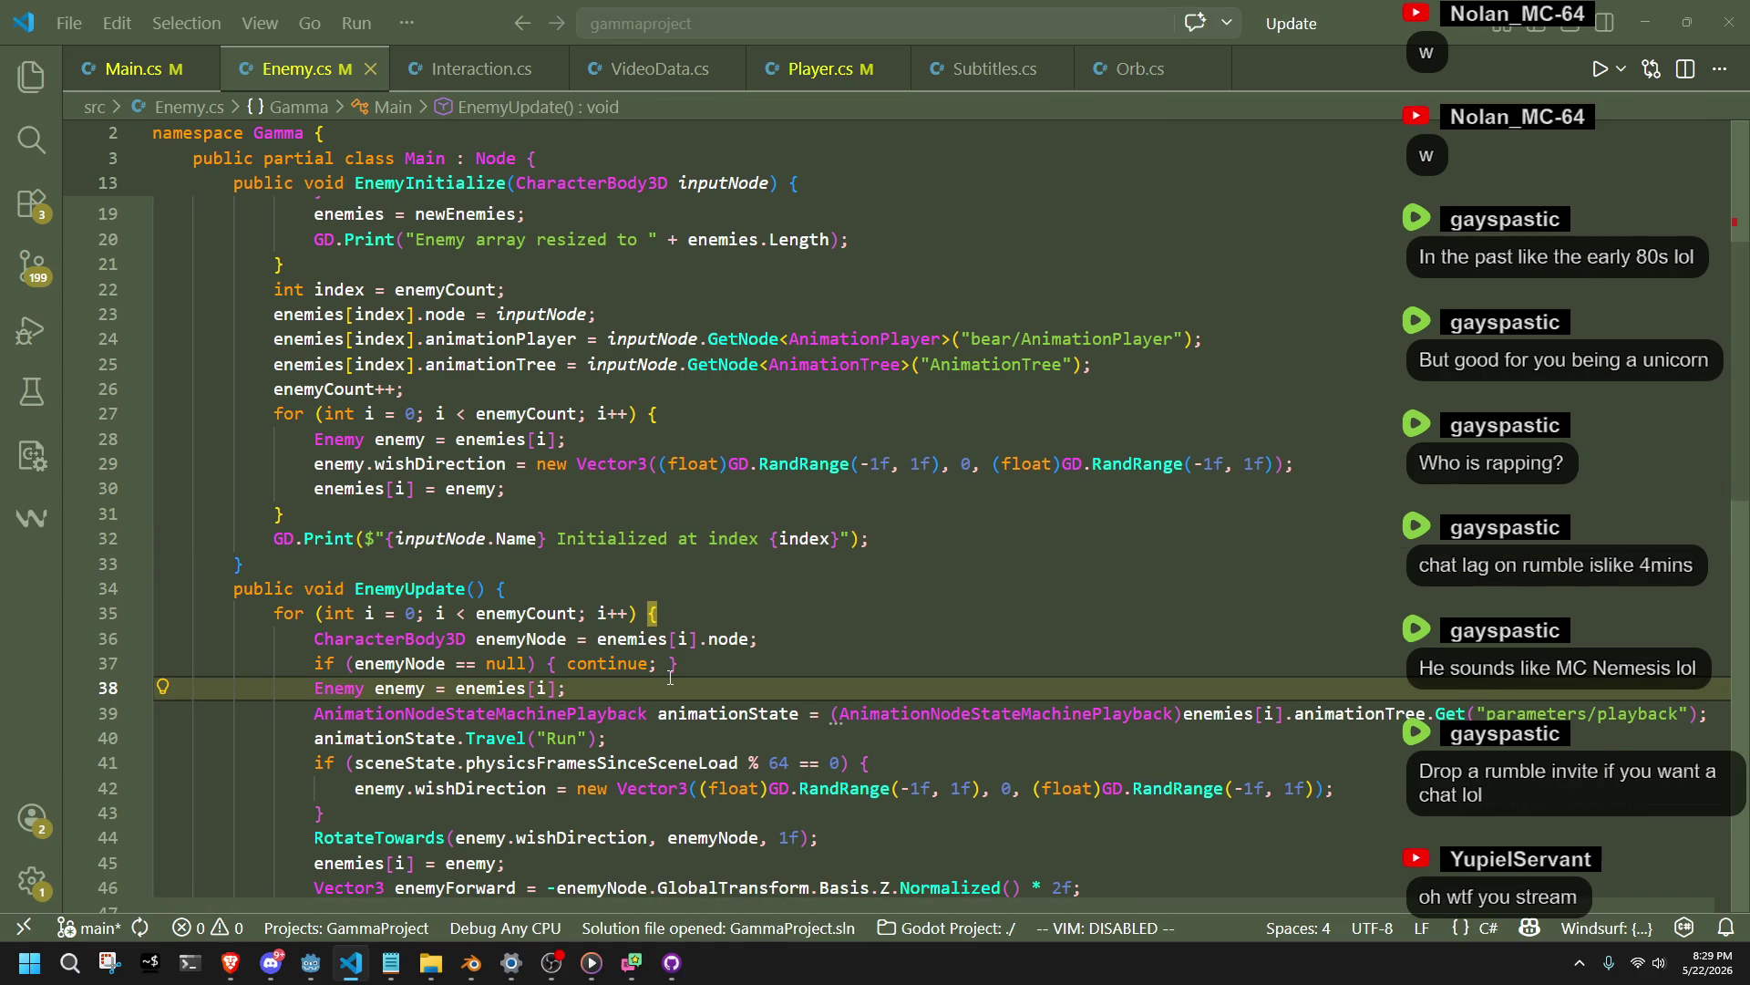
{"action": "left_click", "coordinate": [728, 740]}
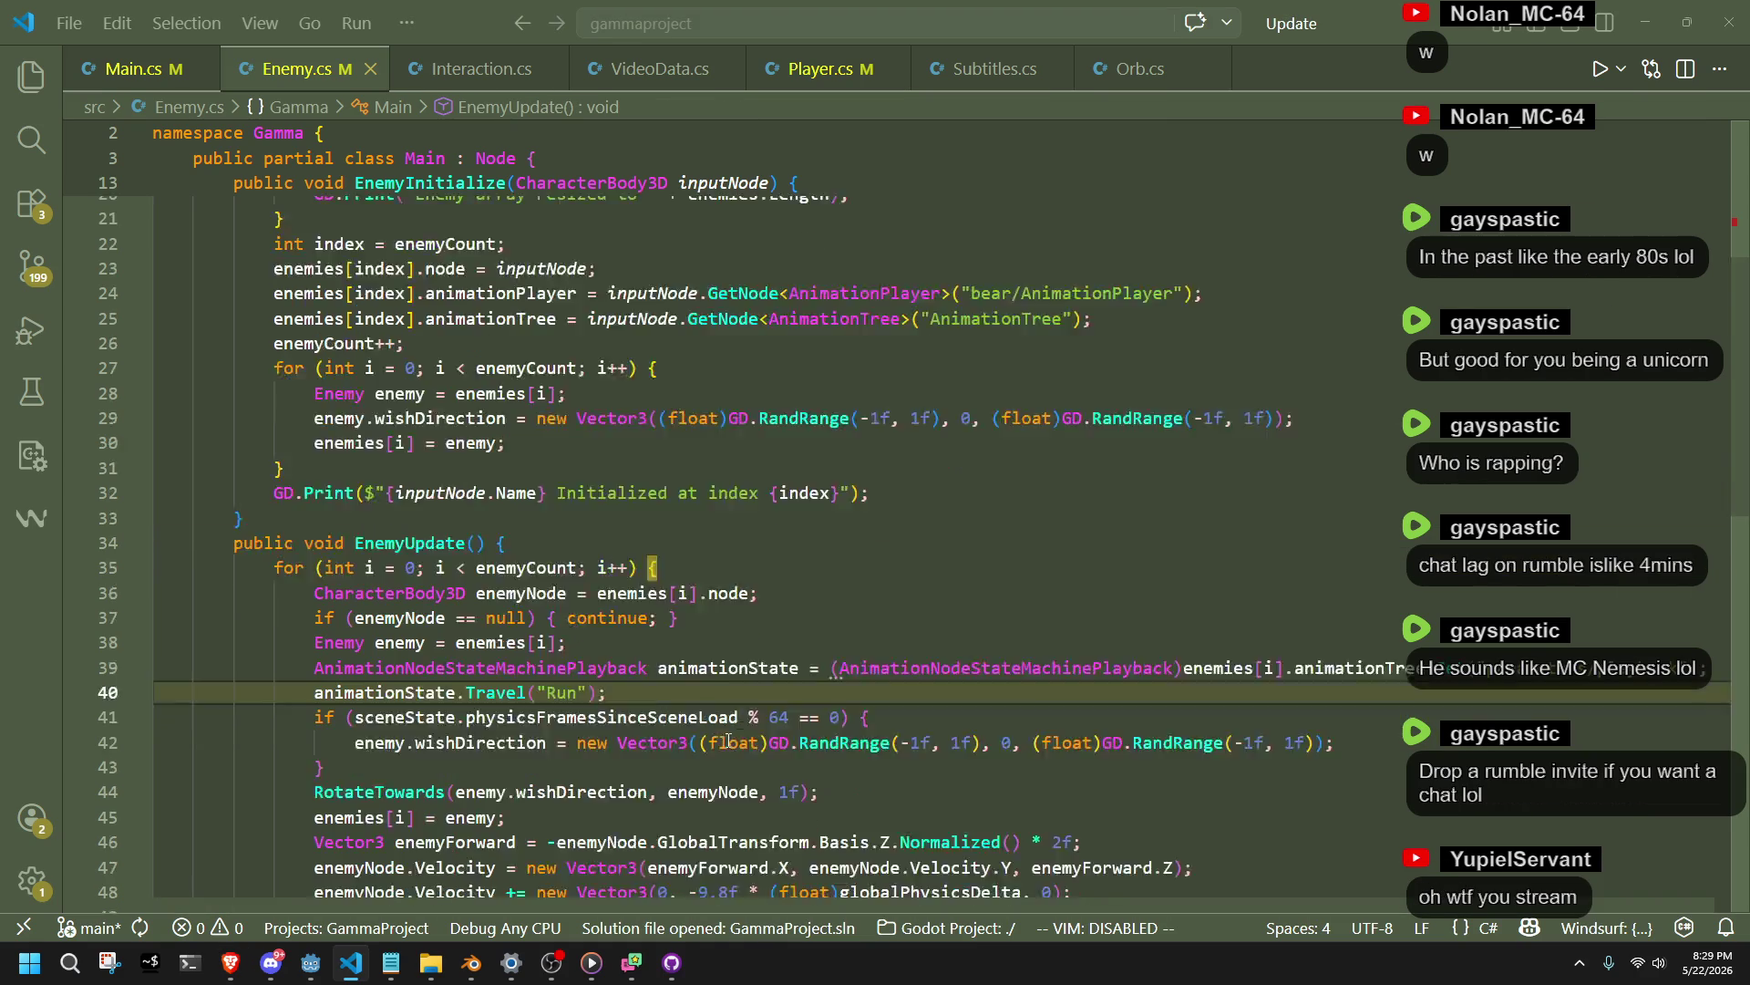
{"action": "scroll", "coordinate": [727, 740], "scroll_direction": "down", "scroll_amount": 2}
{"action": "left_click", "coordinate": [311, 963]}
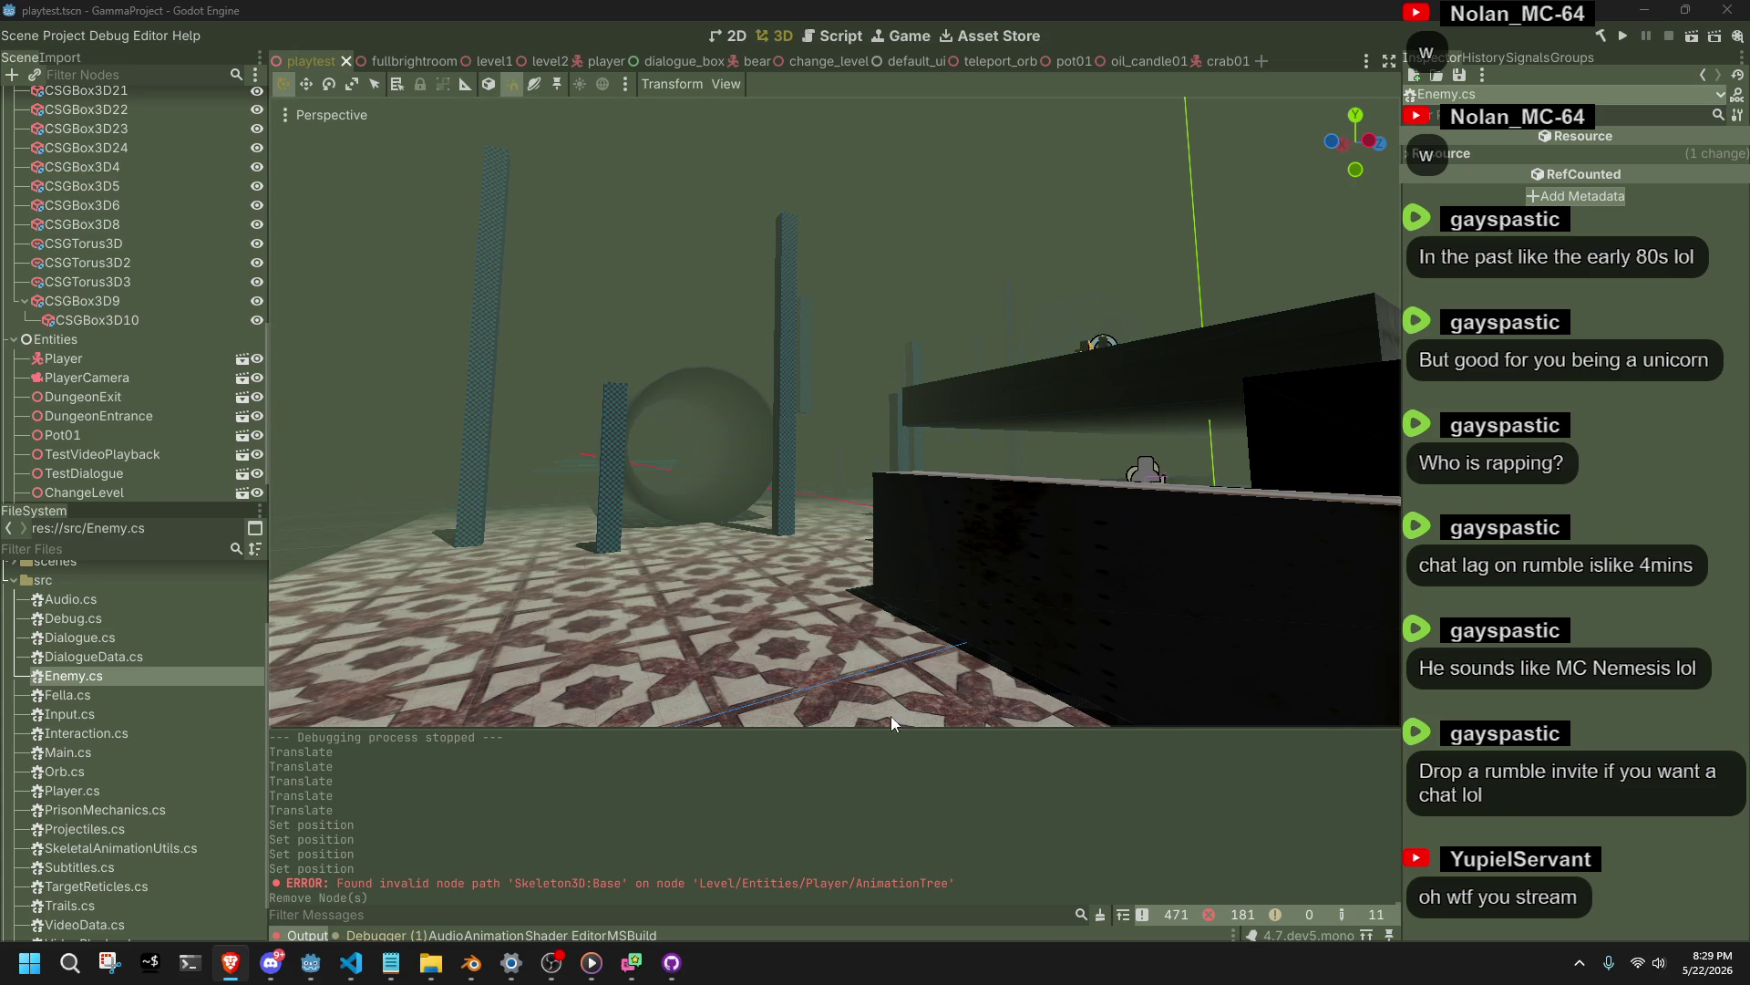
Zoom and orbit the 3D view to look down on the playtest level floor.
{"action": "scroll", "coordinate": [99, 393], "scroll_direction": "down", "scroll_amount": 1}
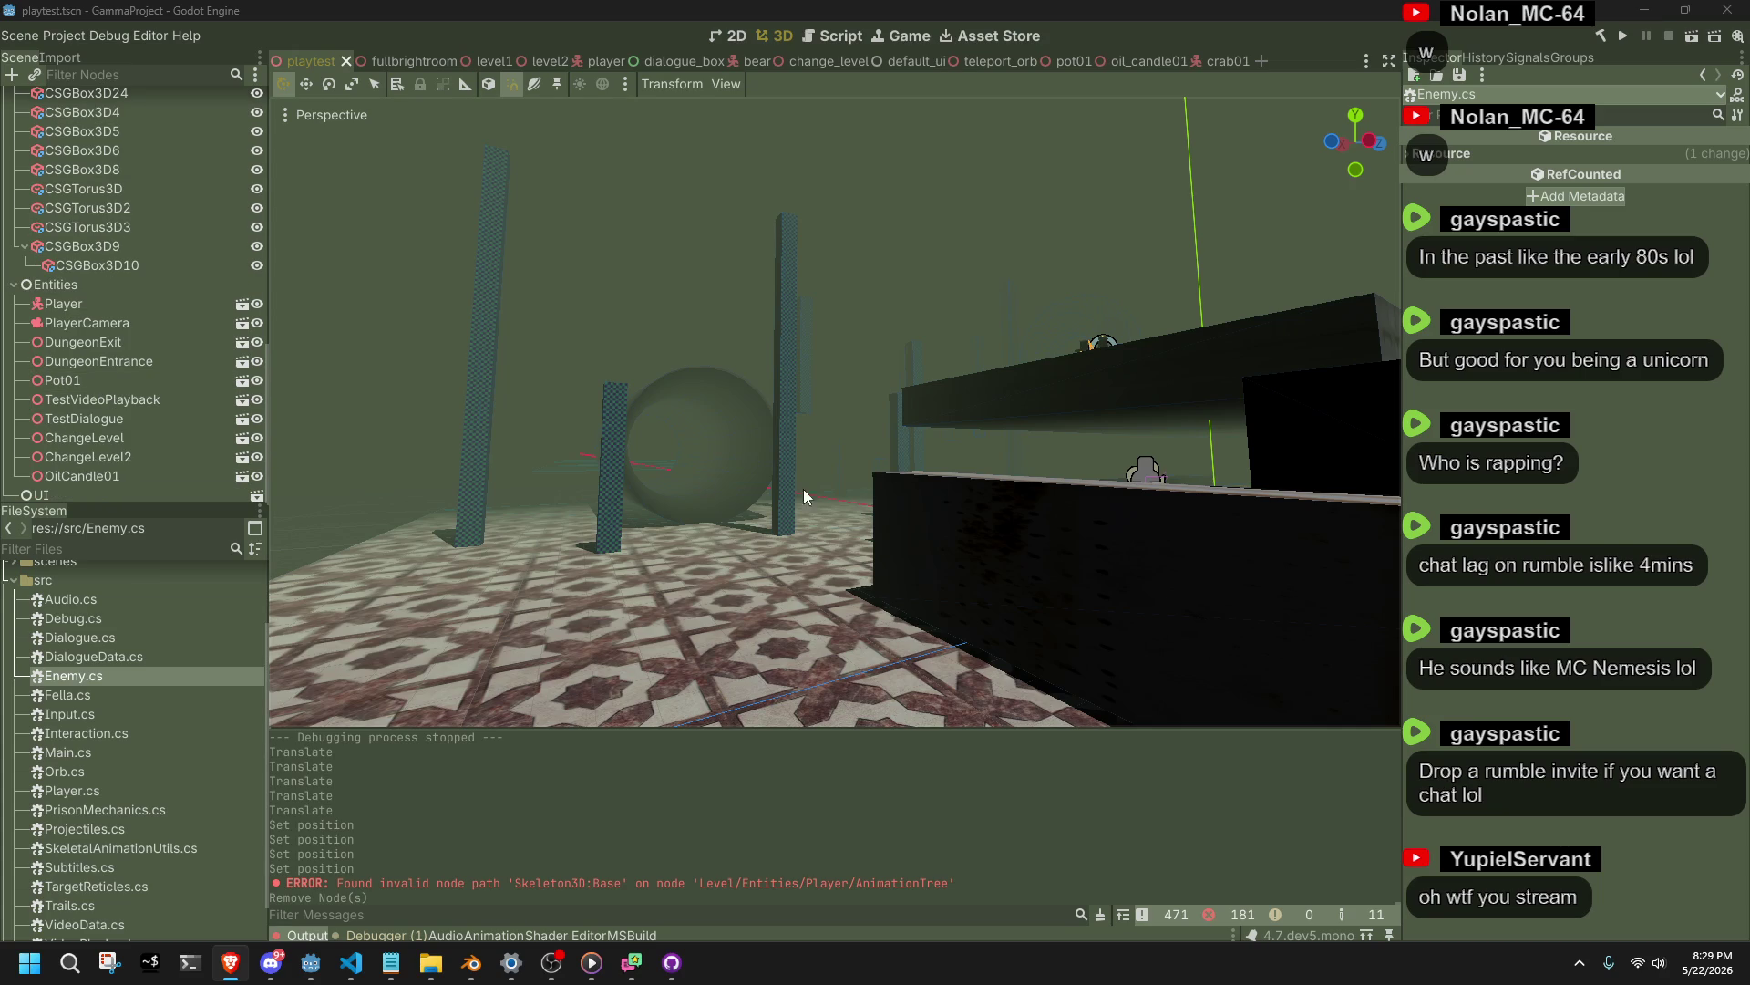
{"action": "scroll", "coordinate": [851, 514], "scroll_direction": "down", "scroll_amount": 3}
{"action": "mouse_move", "coordinate": [850, 514]}
{"action": "left_mouse_down"}
{"action": "mouse_move", "coordinate": [1065, 625]}
{"action": "mouse_move", "coordinate": [1306, 607]}
{"action": "mouse_move", "coordinate": [636, 468]}
{"action": "mouse_move", "coordinate": [930, 430]}
{"action": "mouse_move", "coordinate": [457, 516]}
{"action": "mouse_move", "coordinate": [595, 505]}
{"action": "mouse_move", "coordinate": [671, 457]}
{"action": "mouse_move", "coordinate": [698, 462]}
{"action": "left_mouse_up"}
{"action": "scroll", "coordinate": [930, 430], "scroll_direction": "down", "scroll_amount": 2}
{"action": "scroll", "coordinate": [670, 457], "scroll_direction": "up", "scroll_amount": 2}
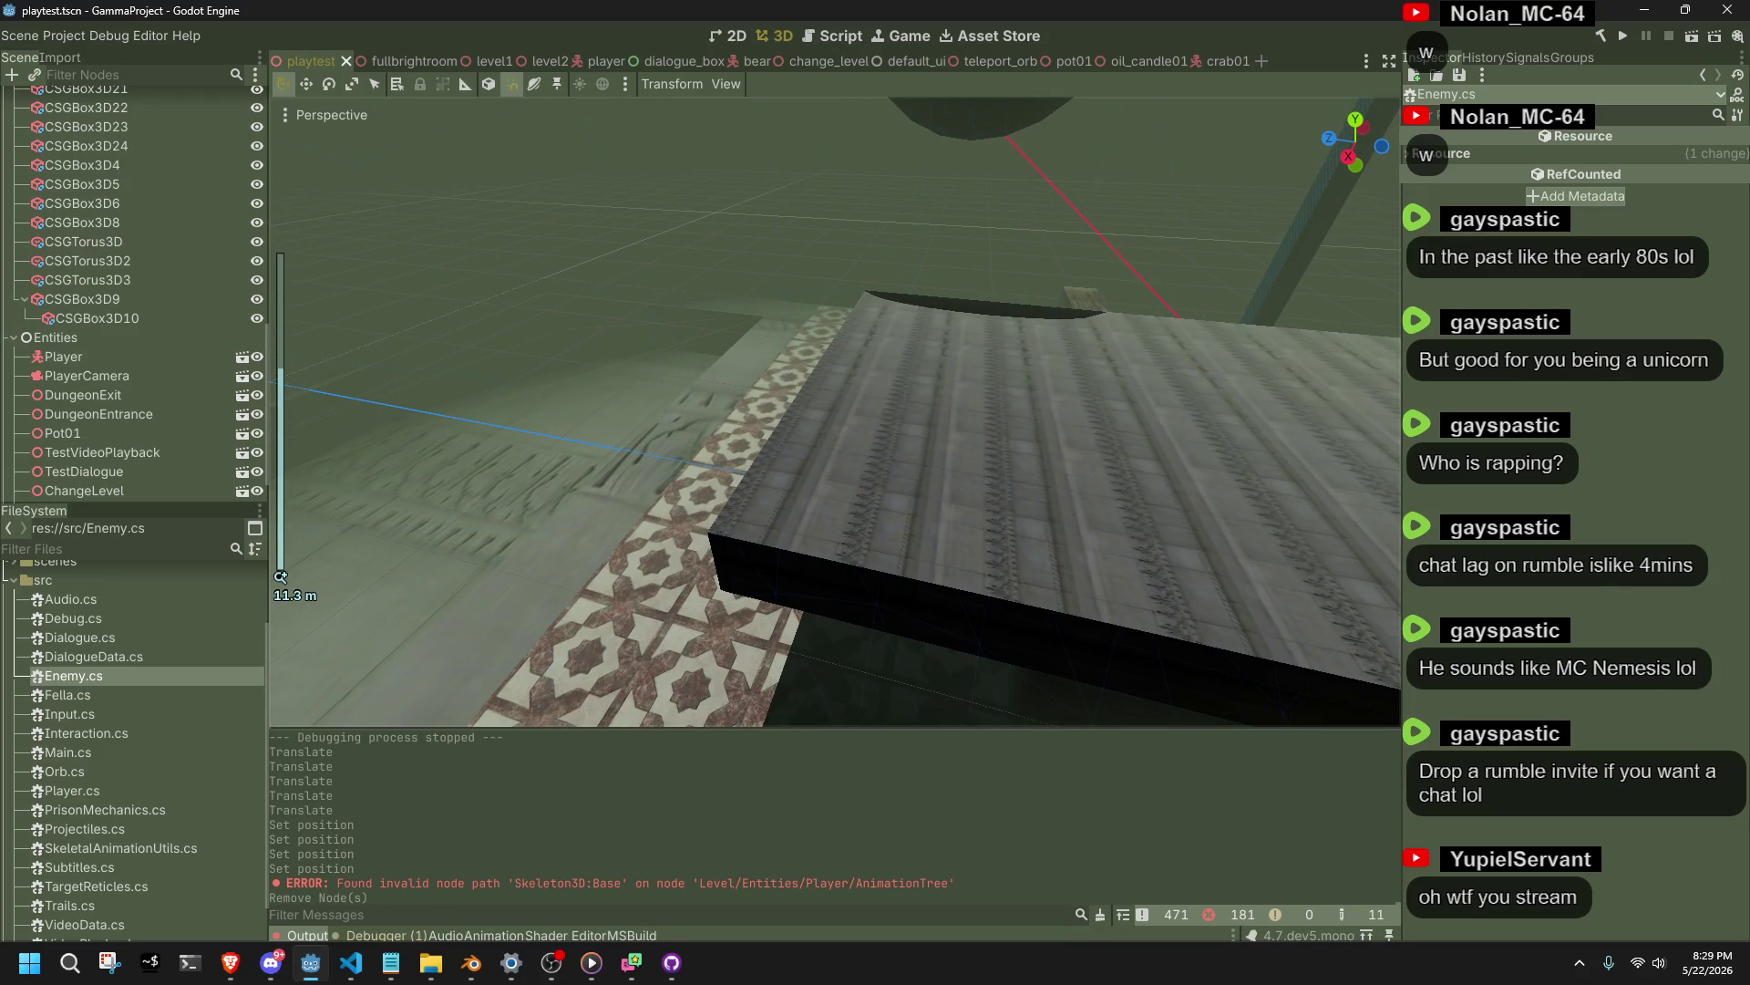
{"action": "key", "text": "alt+Tab"}
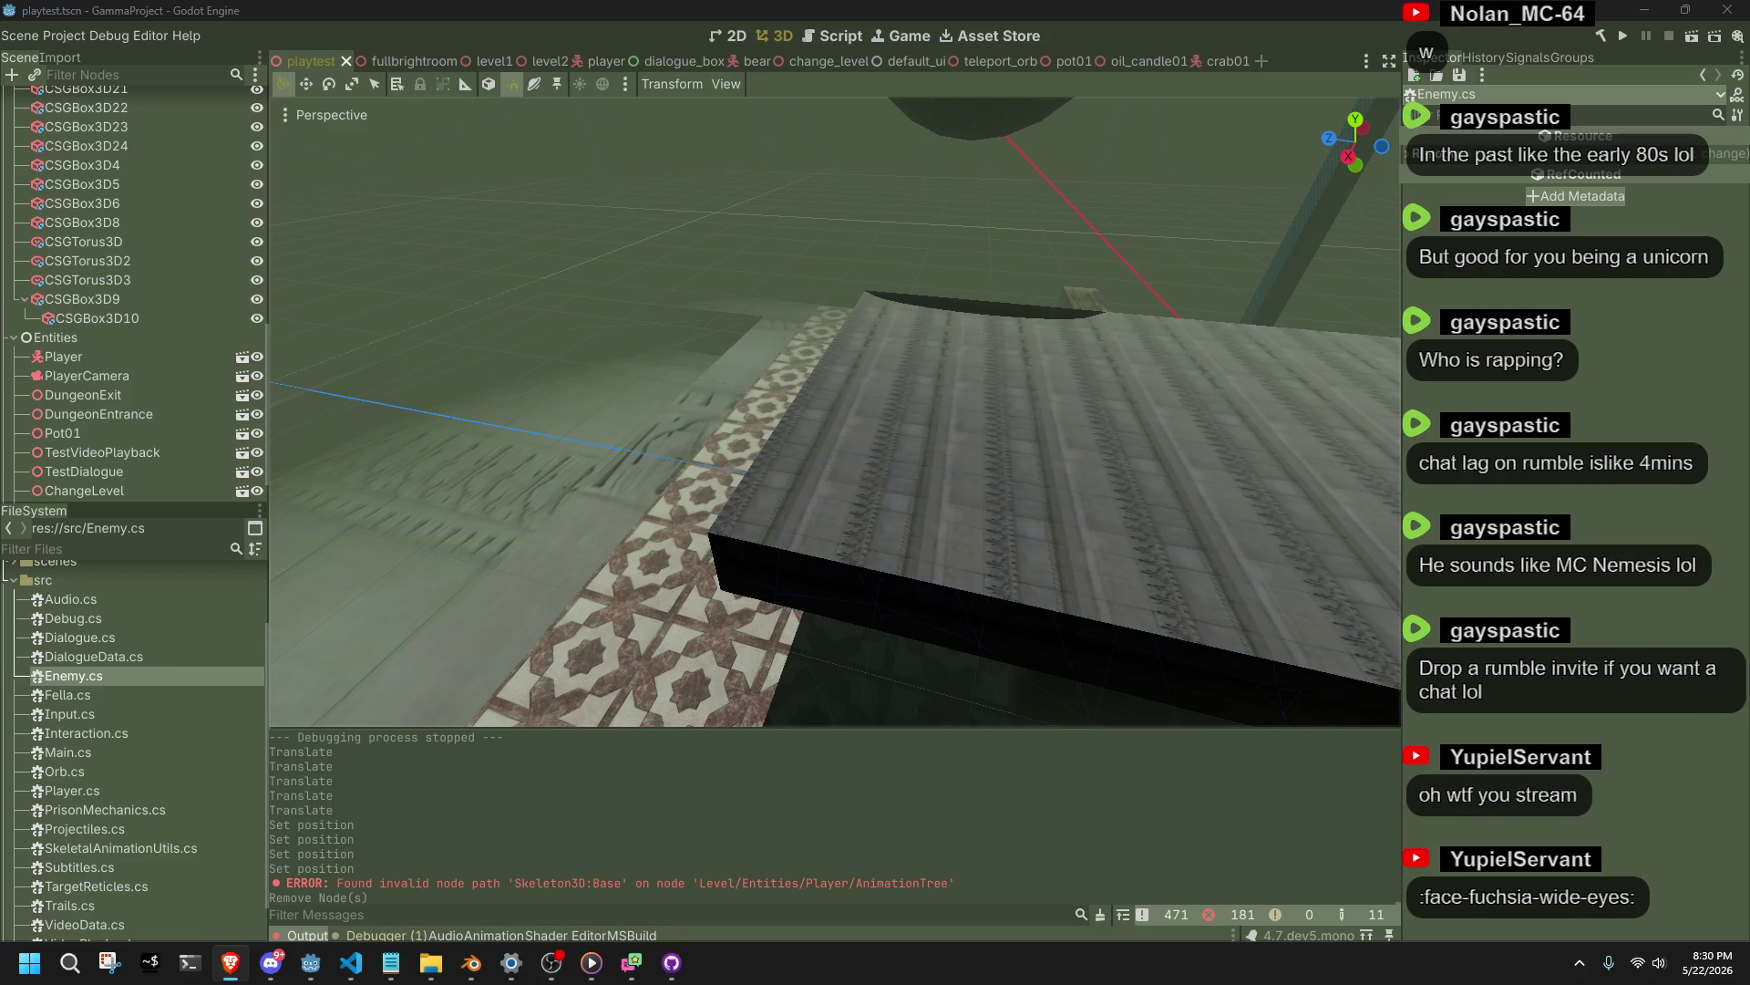
Frame the CSGTorus3D2 shape in the viewport, then clear the selection.
{"action": "left_click", "coordinate": [680, 210]}
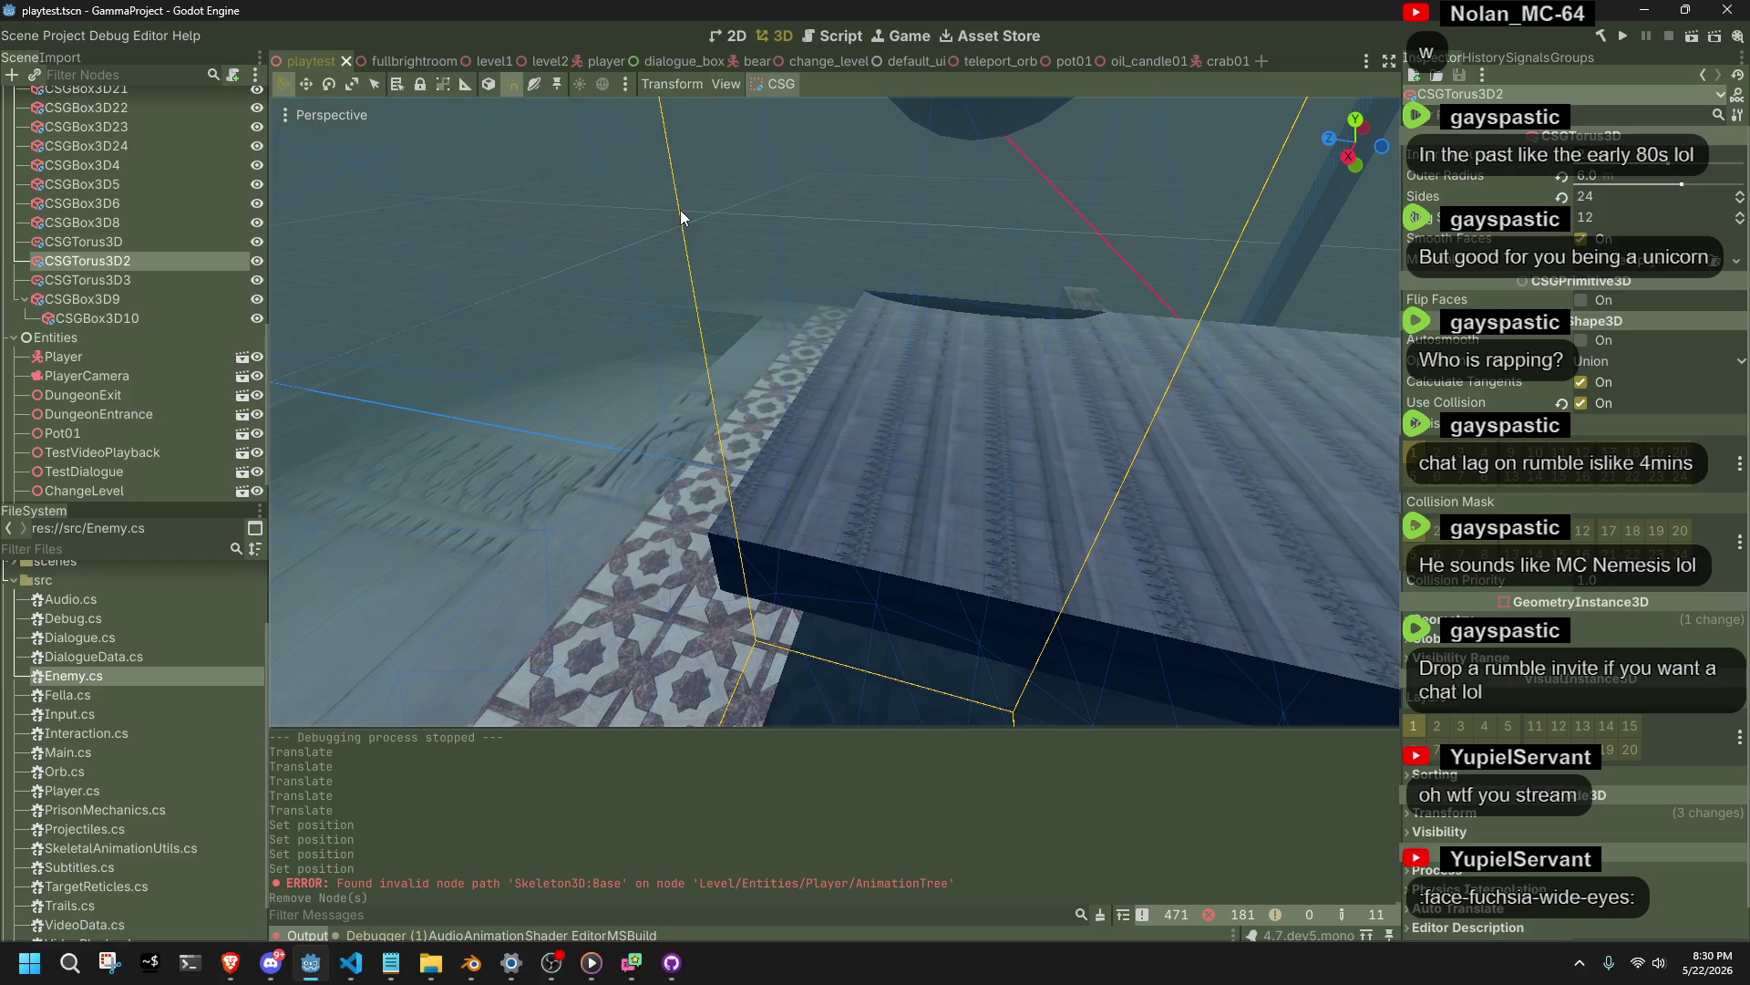
{"action": "key", "text": "f"}
{"action": "scroll", "coordinate": [724, 335], "scroll_direction": "down", "scroll_amount": 5}
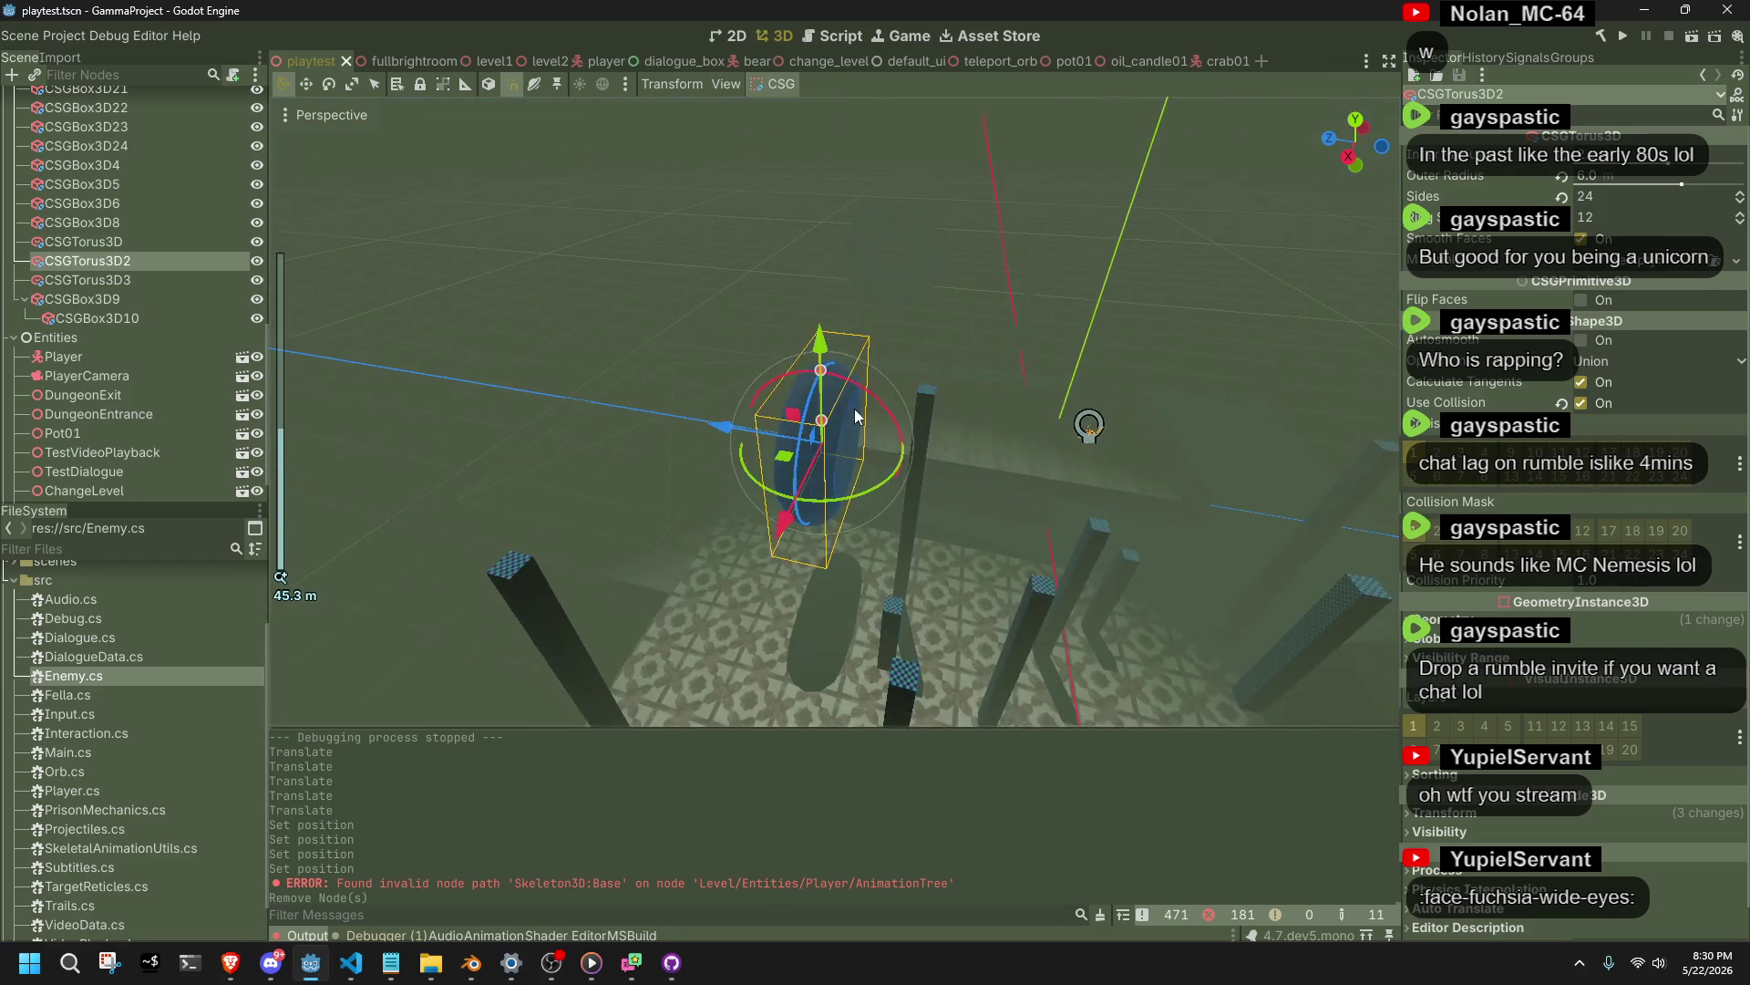
{"action": "scroll", "coordinate": [589, 414], "scroll_direction": "up", "scroll_amount": 5}
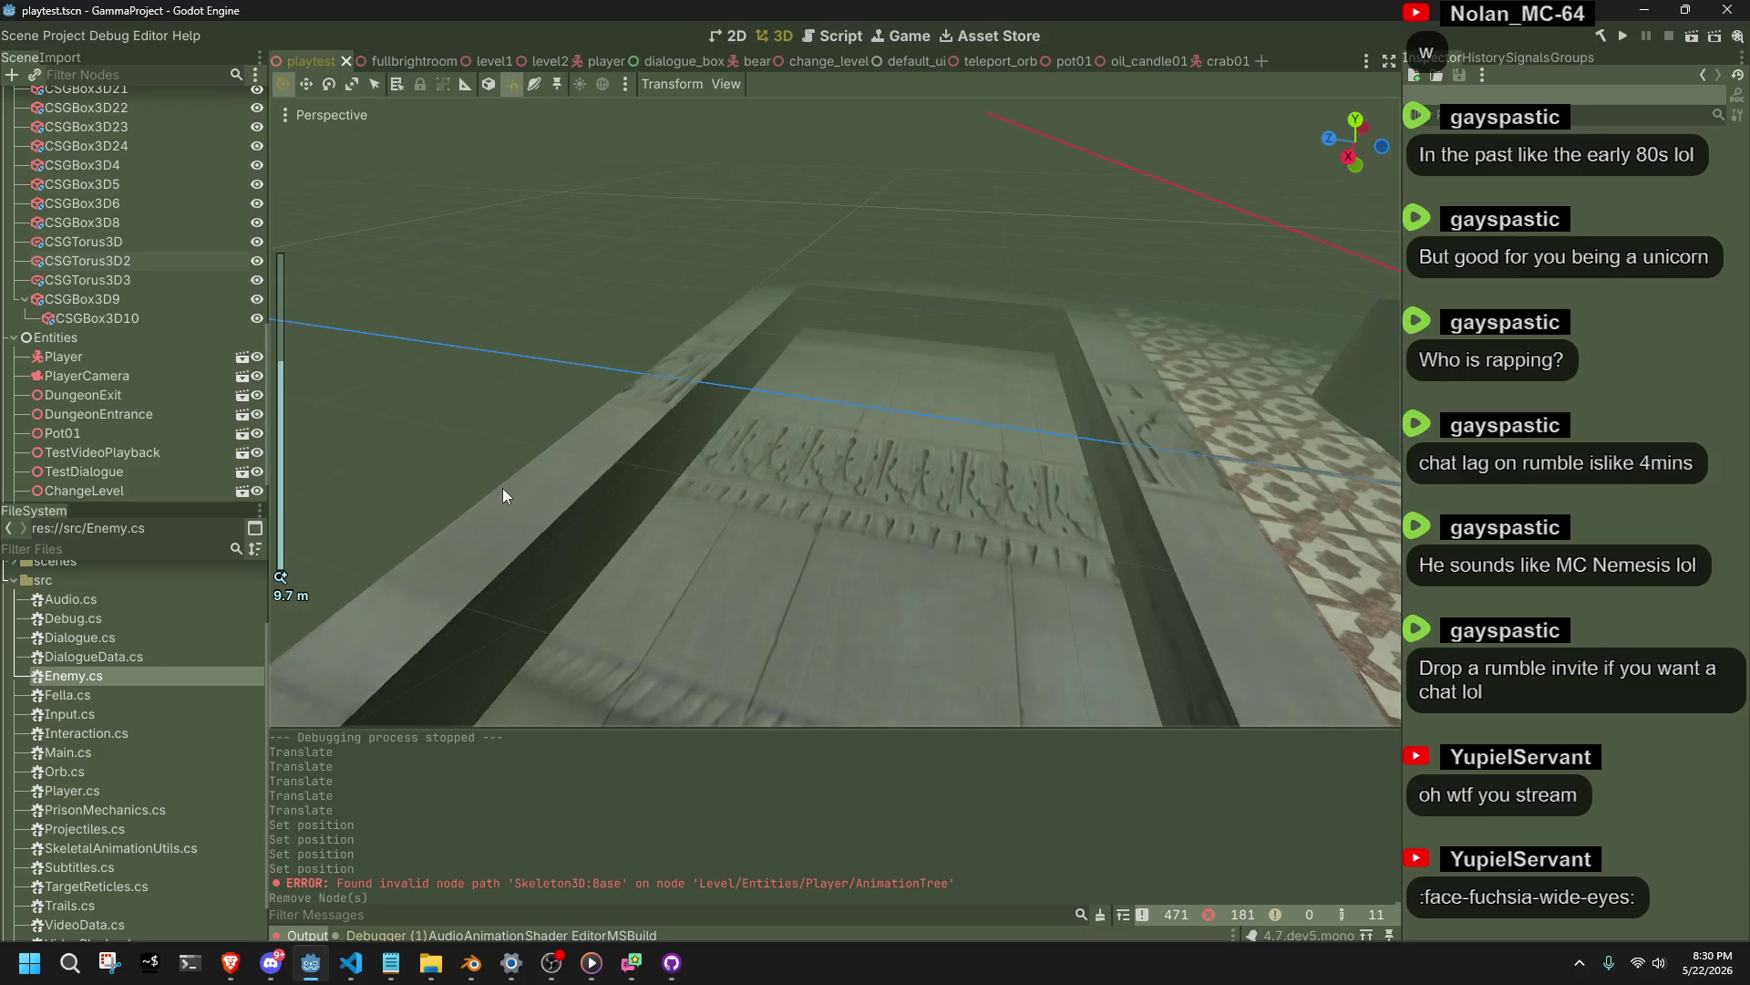
{"action": "left_click", "coordinate": [504, 495]}
{"action": "left_click", "coordinate": [875, 875]}
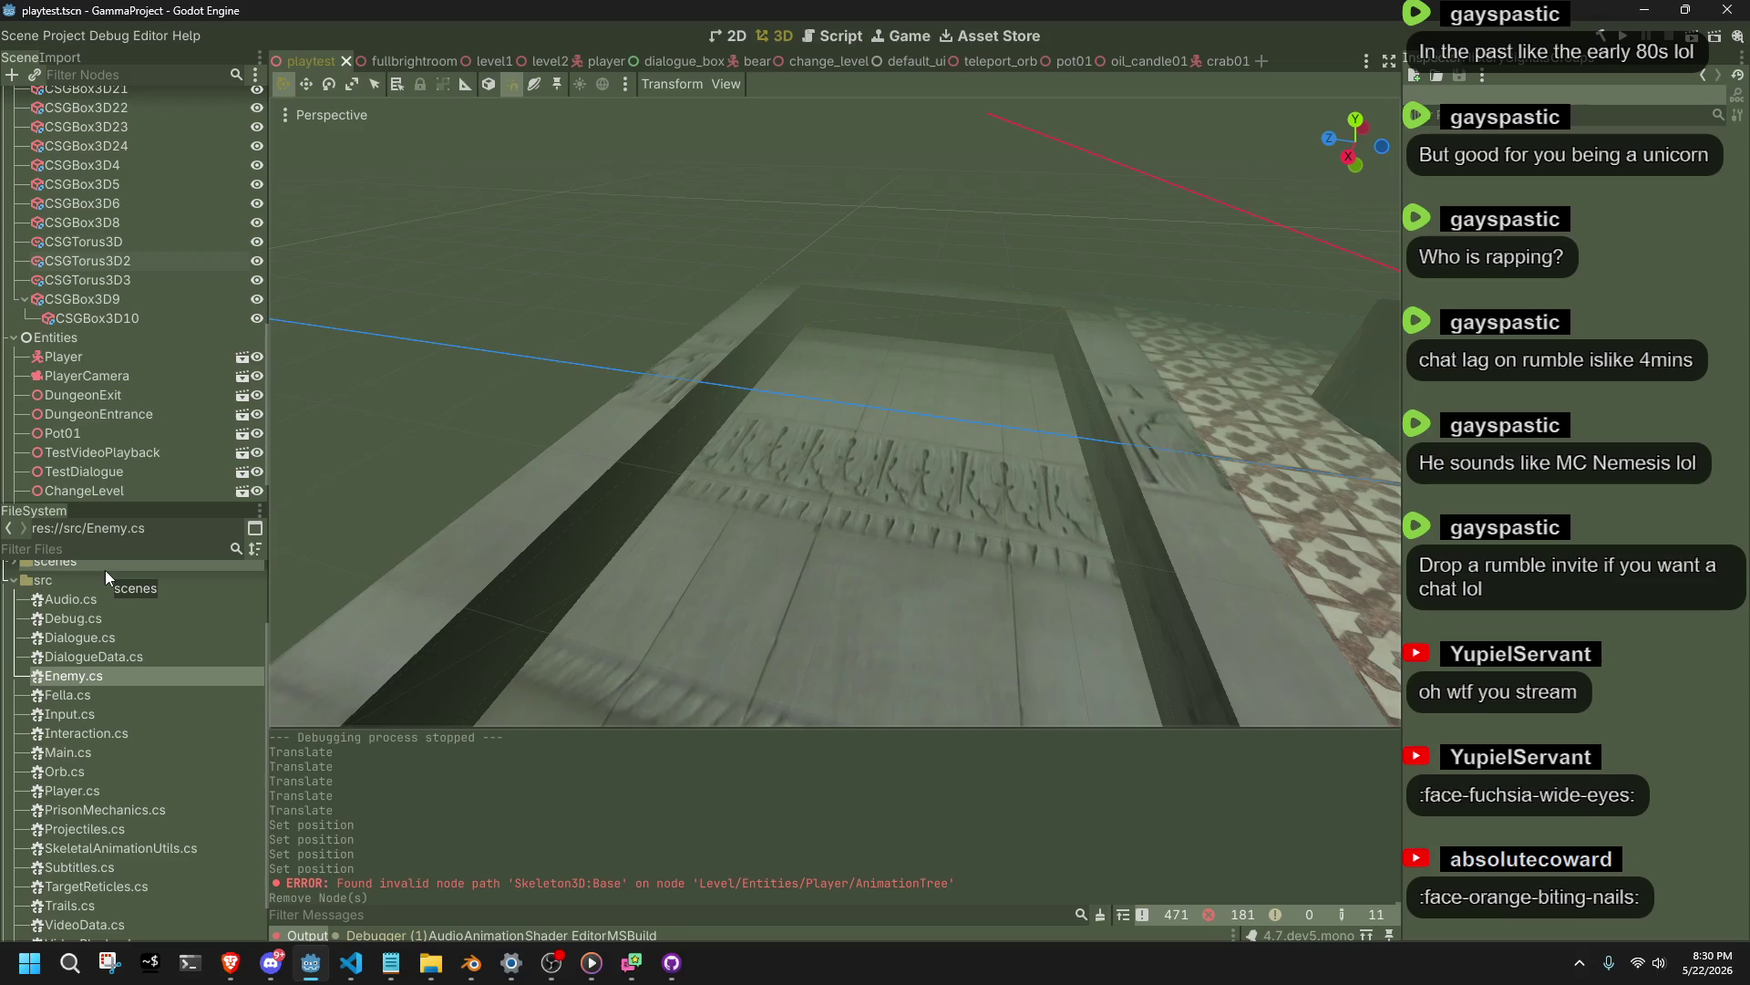
Create a new folder named 'enemies' inside res://scenes/entities.
{"action": "left_click", "coordinate": [97, 340]}
{"action": "scroll", "coordinate": [119, 737], "scroll_direction": "up", "scroll_amount": 3}
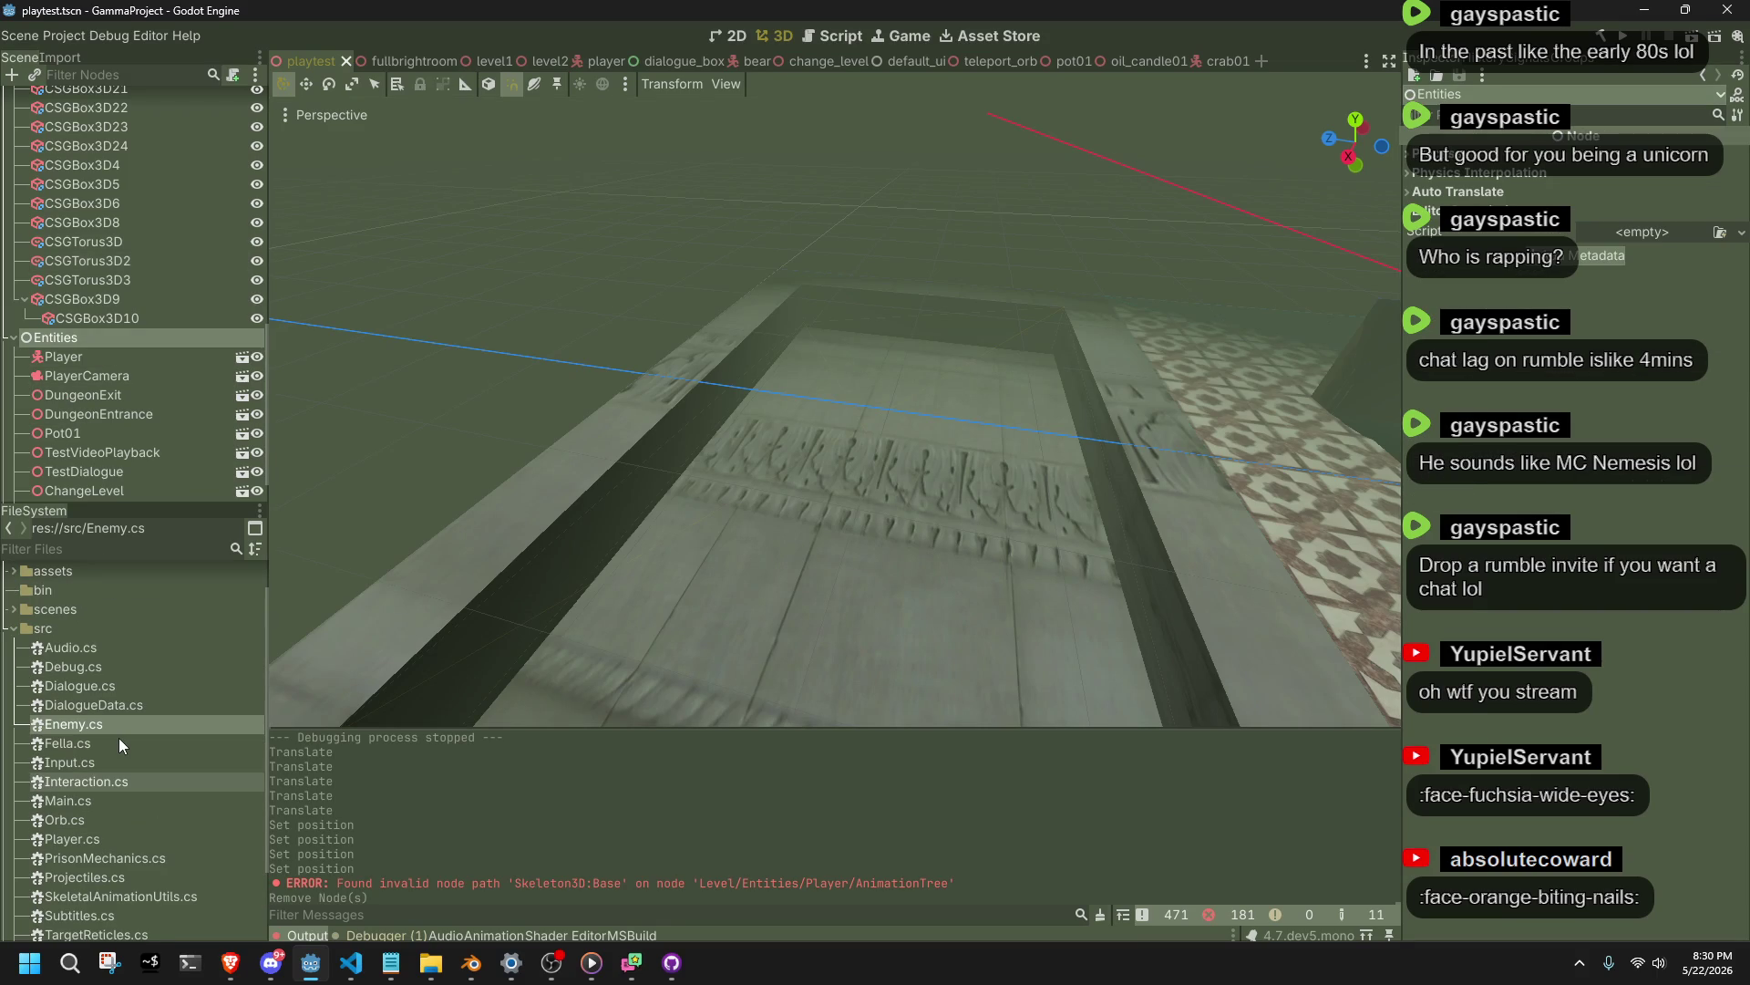
{"action": "left_click", "coordinate": [13, 609]}
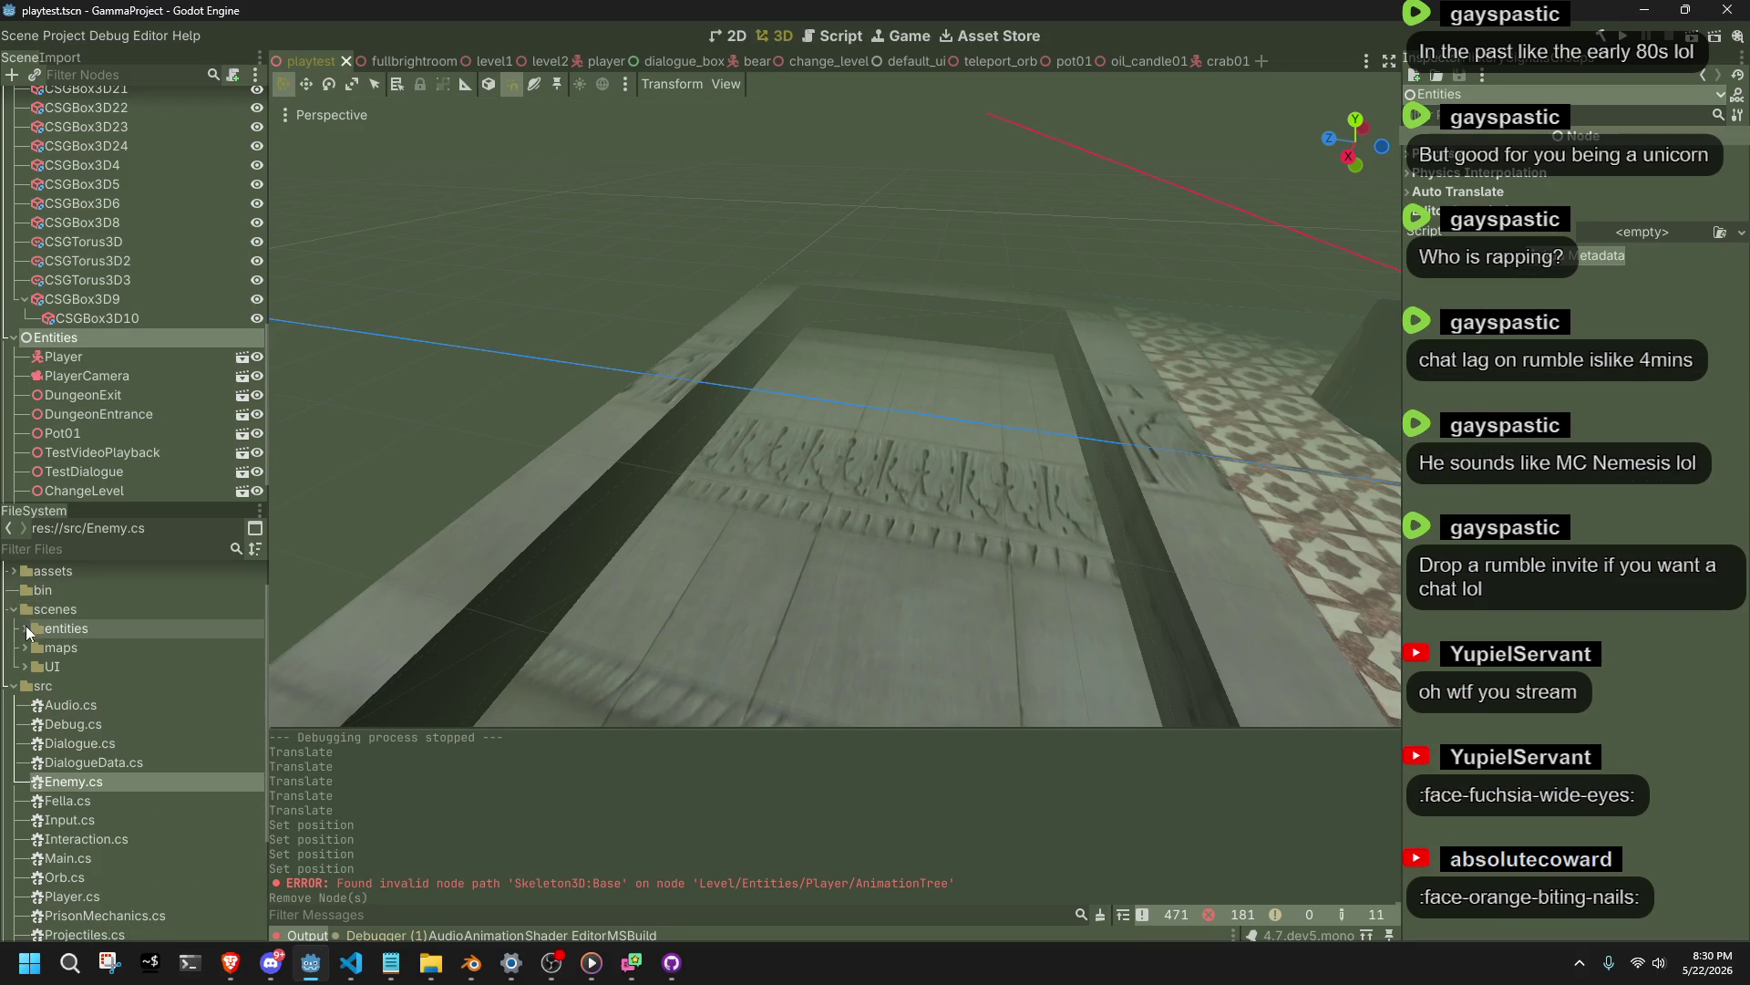
{"action": "left_click", "coordinate": [25, 629]}
{"action": "left_click", "coordinate": [55, 649]}
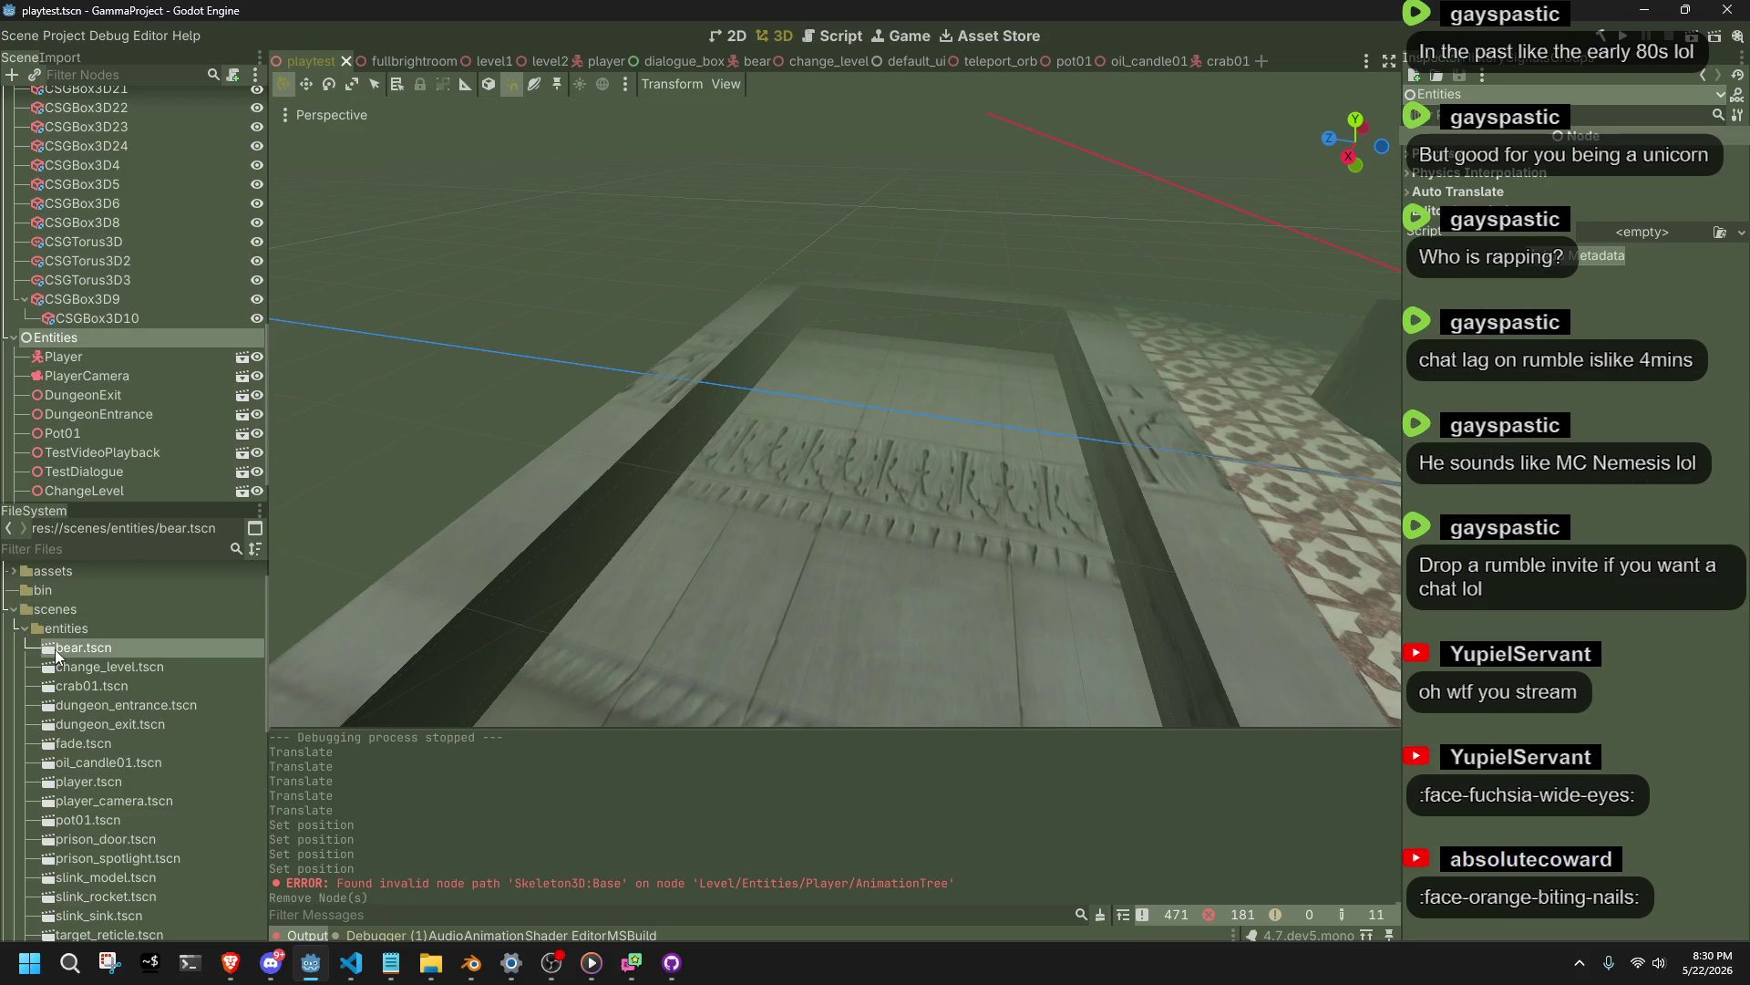
{"action": "right_click", "coordinate": [69, 629]}
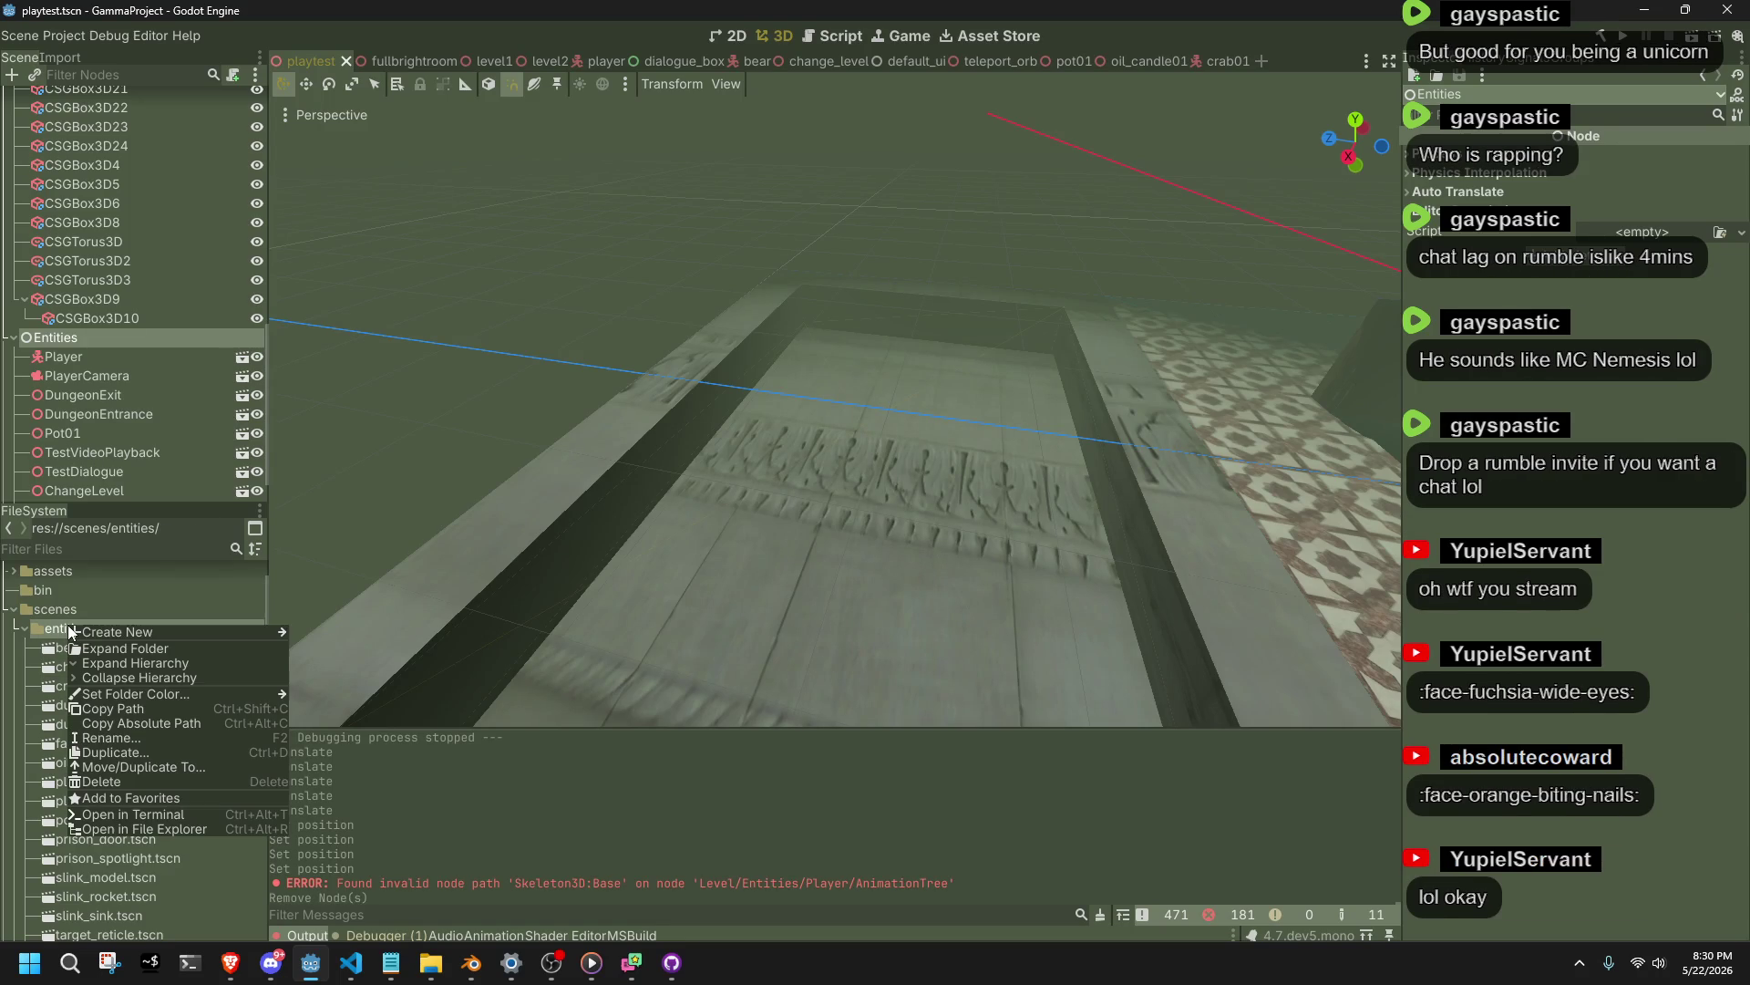
{"action": "mouse_move", "coordinate": [91, 633]}
{"action": "left_click", "coordinate": [308, 629]}
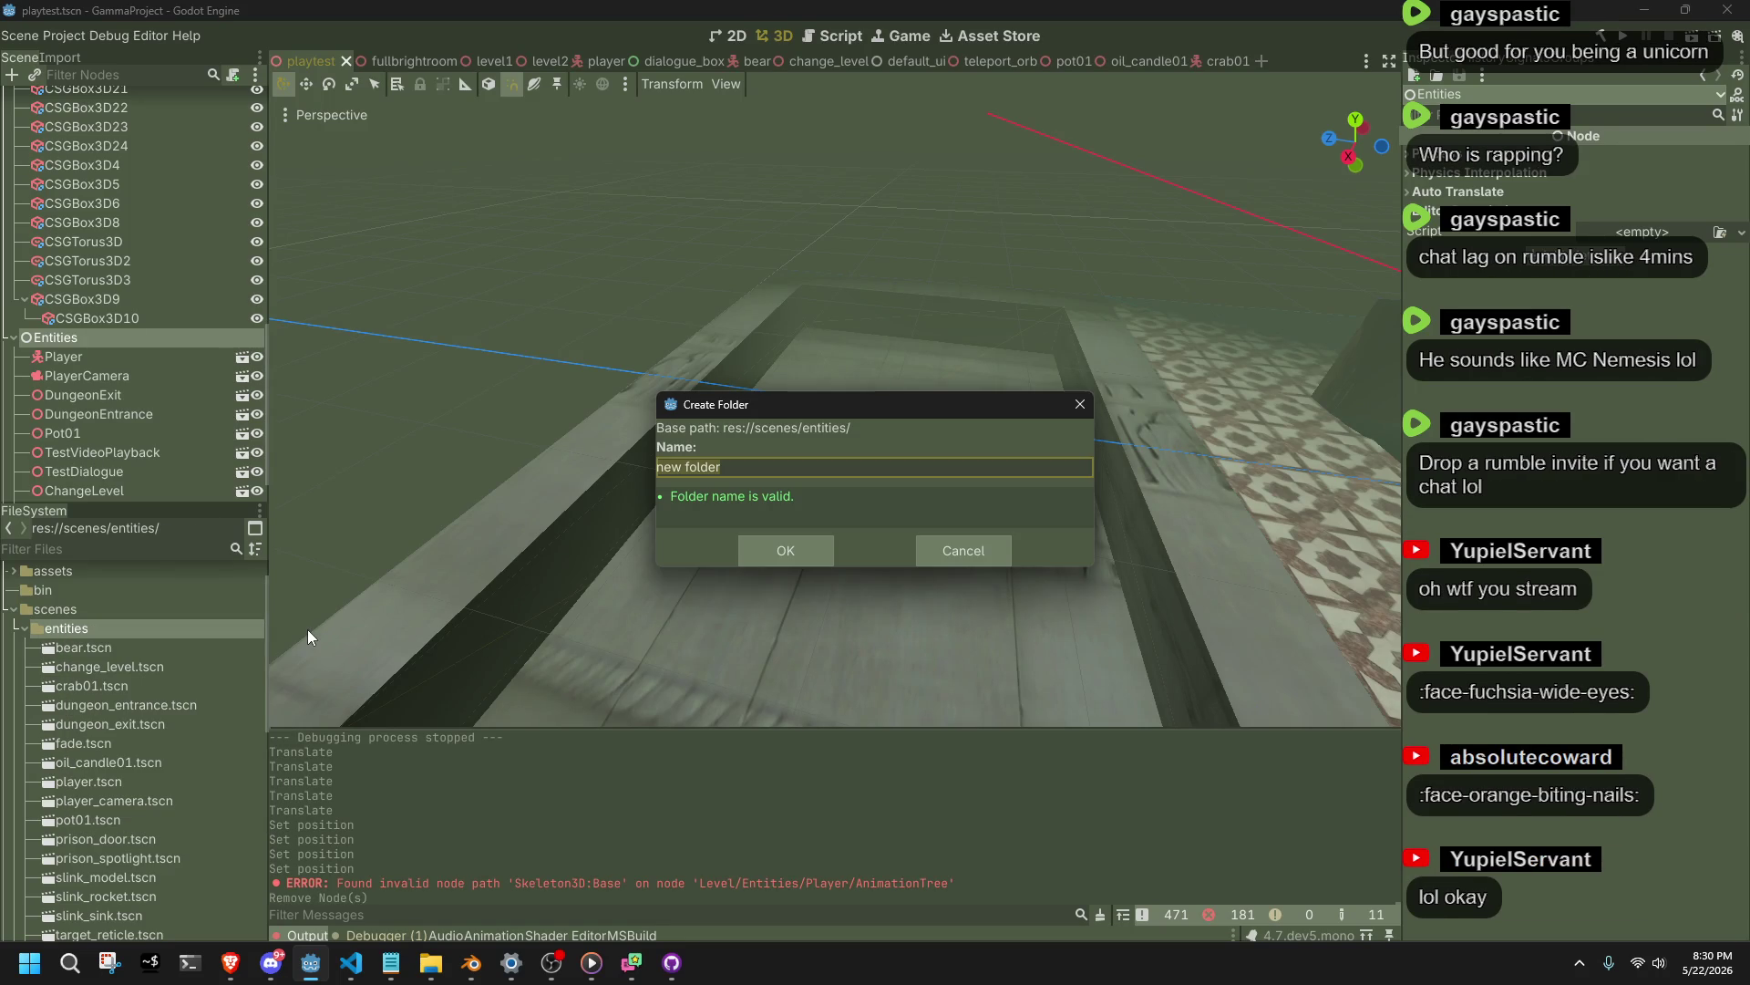
{"action": "type", "text": "enemies"}
{"action": "key", "text": "Return"}
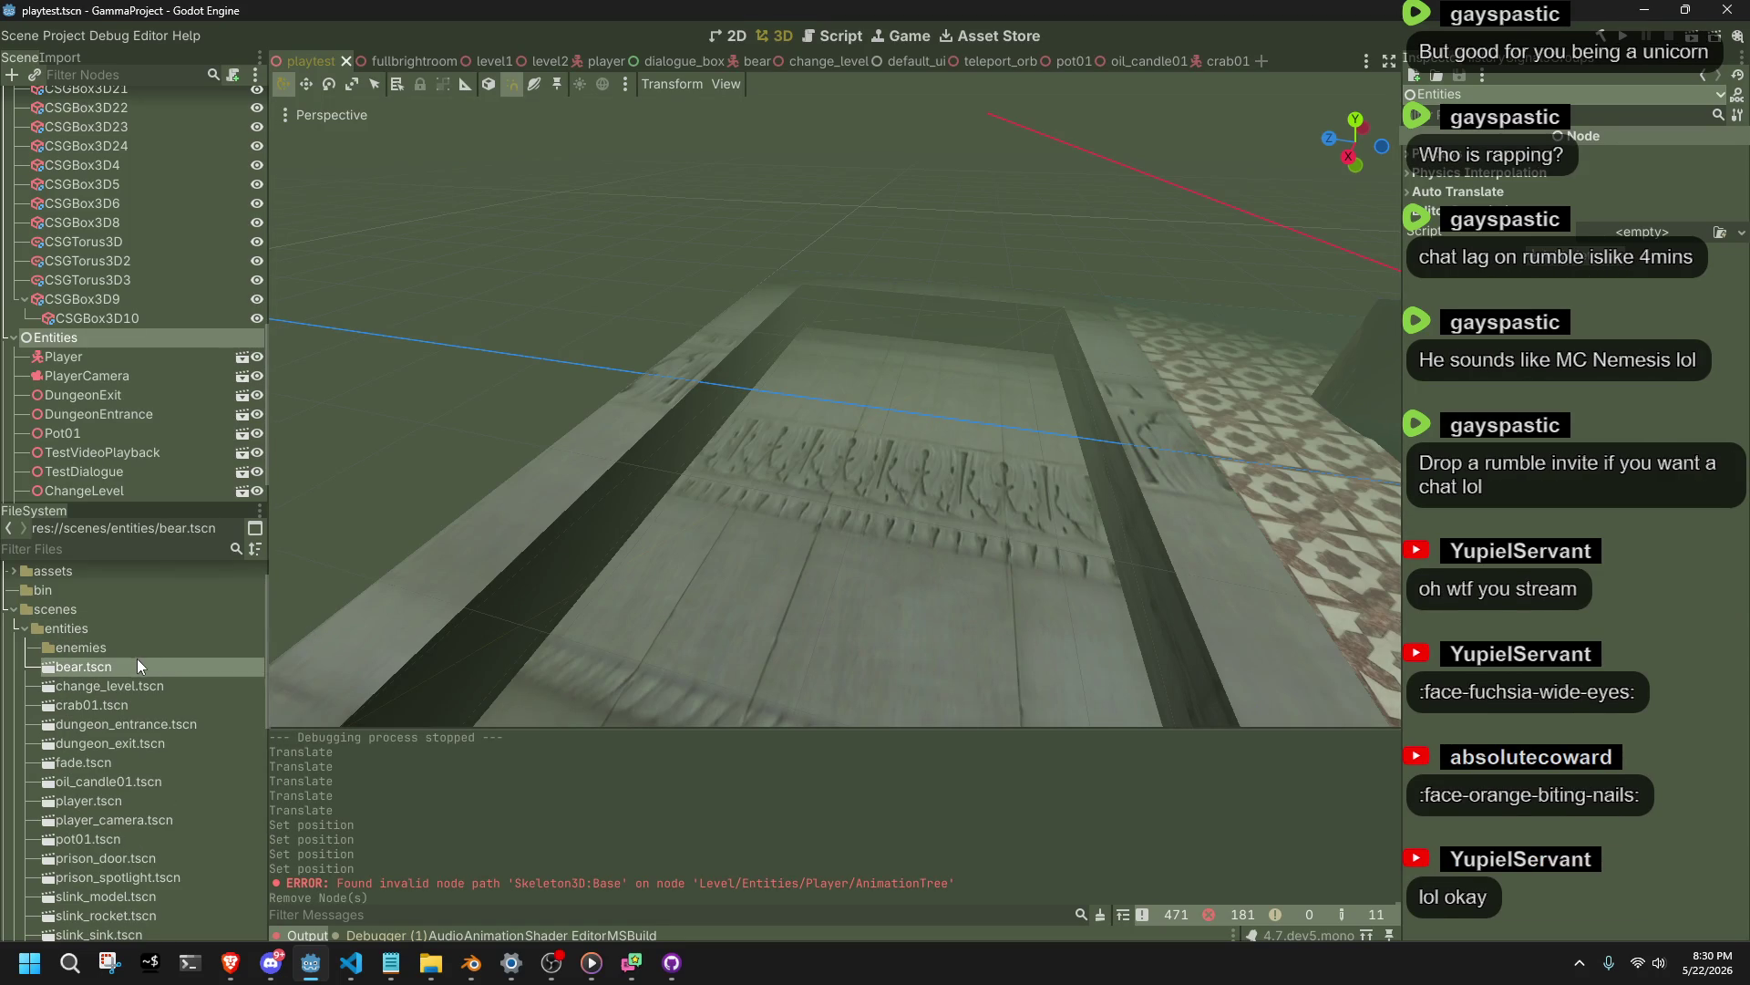
Move bear.tscn and crab01.tscn into the enemies folder.
{"action": "left_click", "coordinate": [102, 703]}
{"action": "left_click", "coordinate": [78, 670], "text": "ctrl"}
{"action": "left_click_drag", "start_coordinate": [77, 670], "coordinate": [97, 644]}
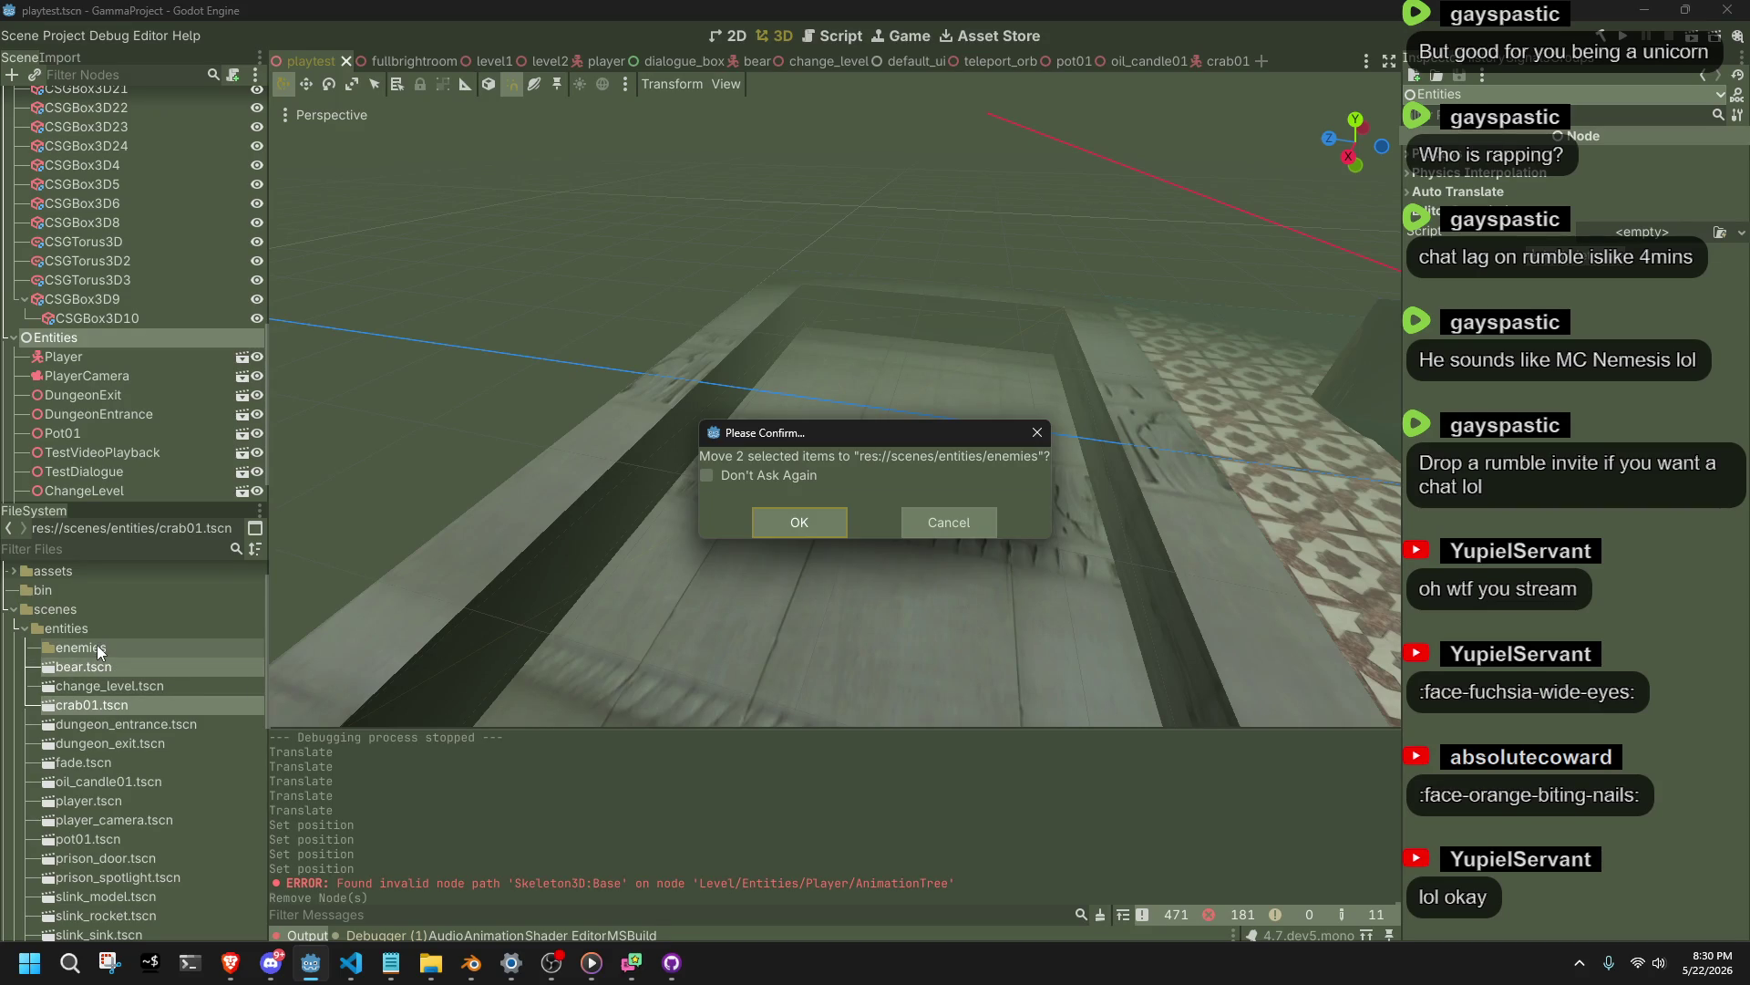
{"action": "left_click", "coordinate": [806, 527]}
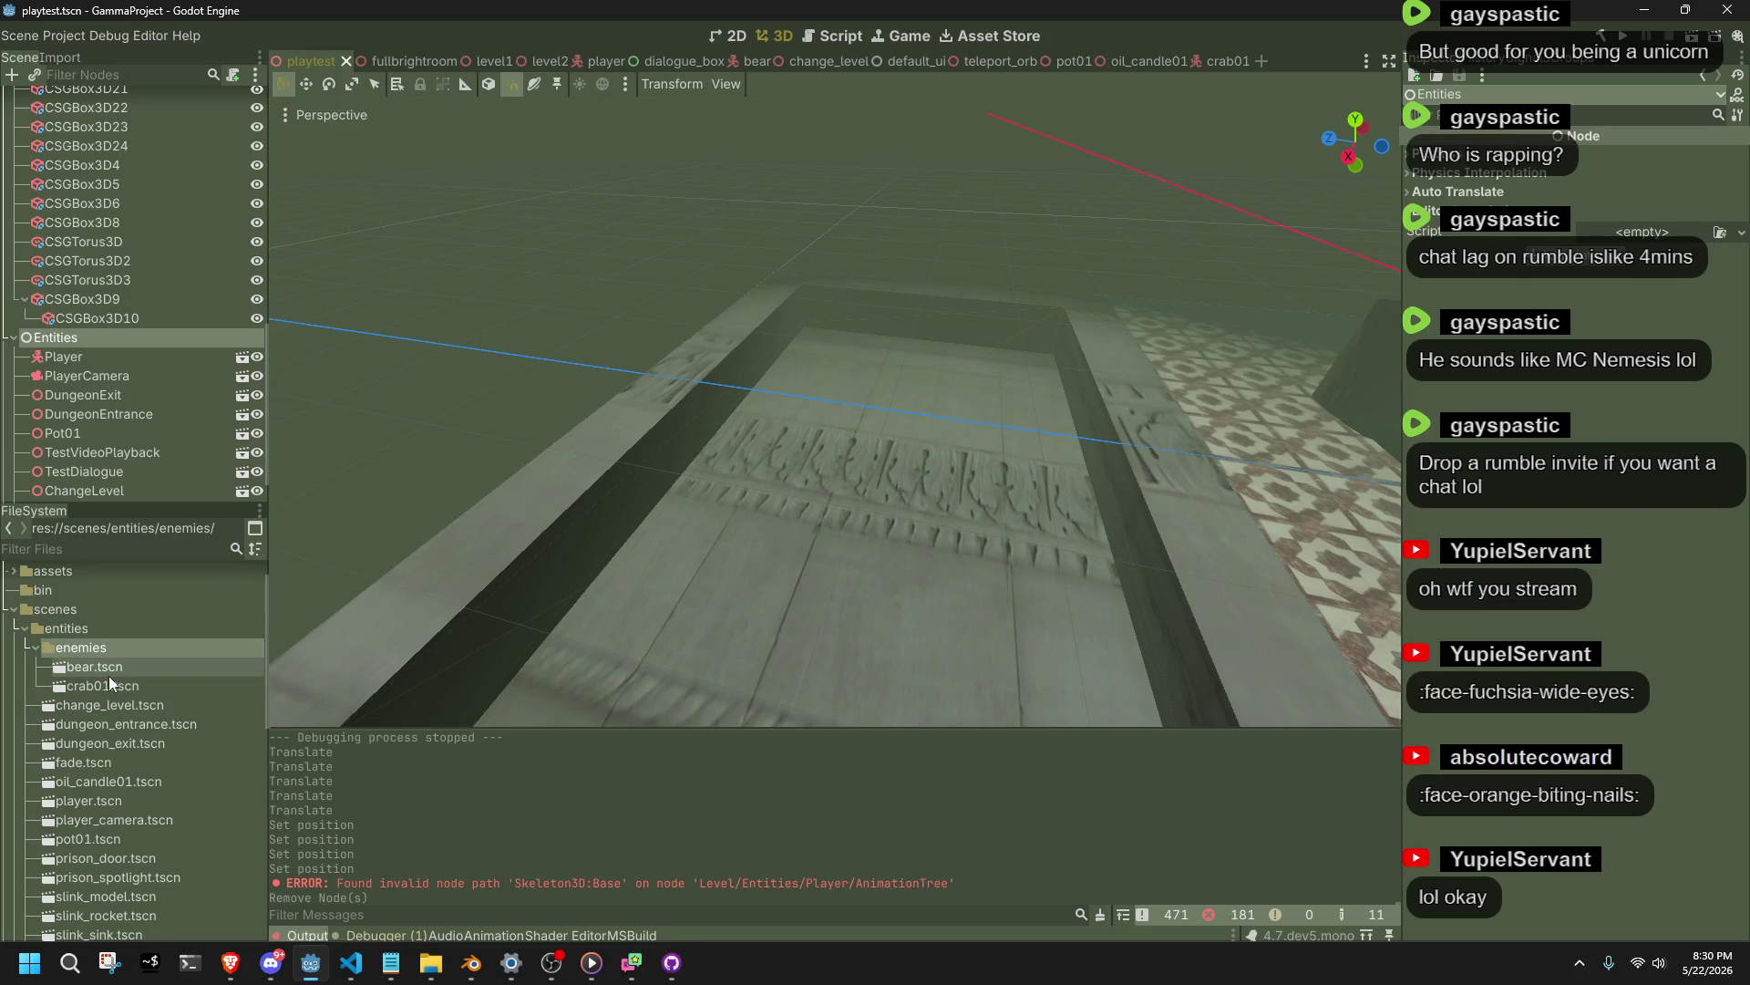
Set the bear's Type metadata to 'Enemy', add a String Type = 'Enemy' to crab01's CollisionCylinder, and save.
{"action": "double_click", "coordinate": [108, 674]}
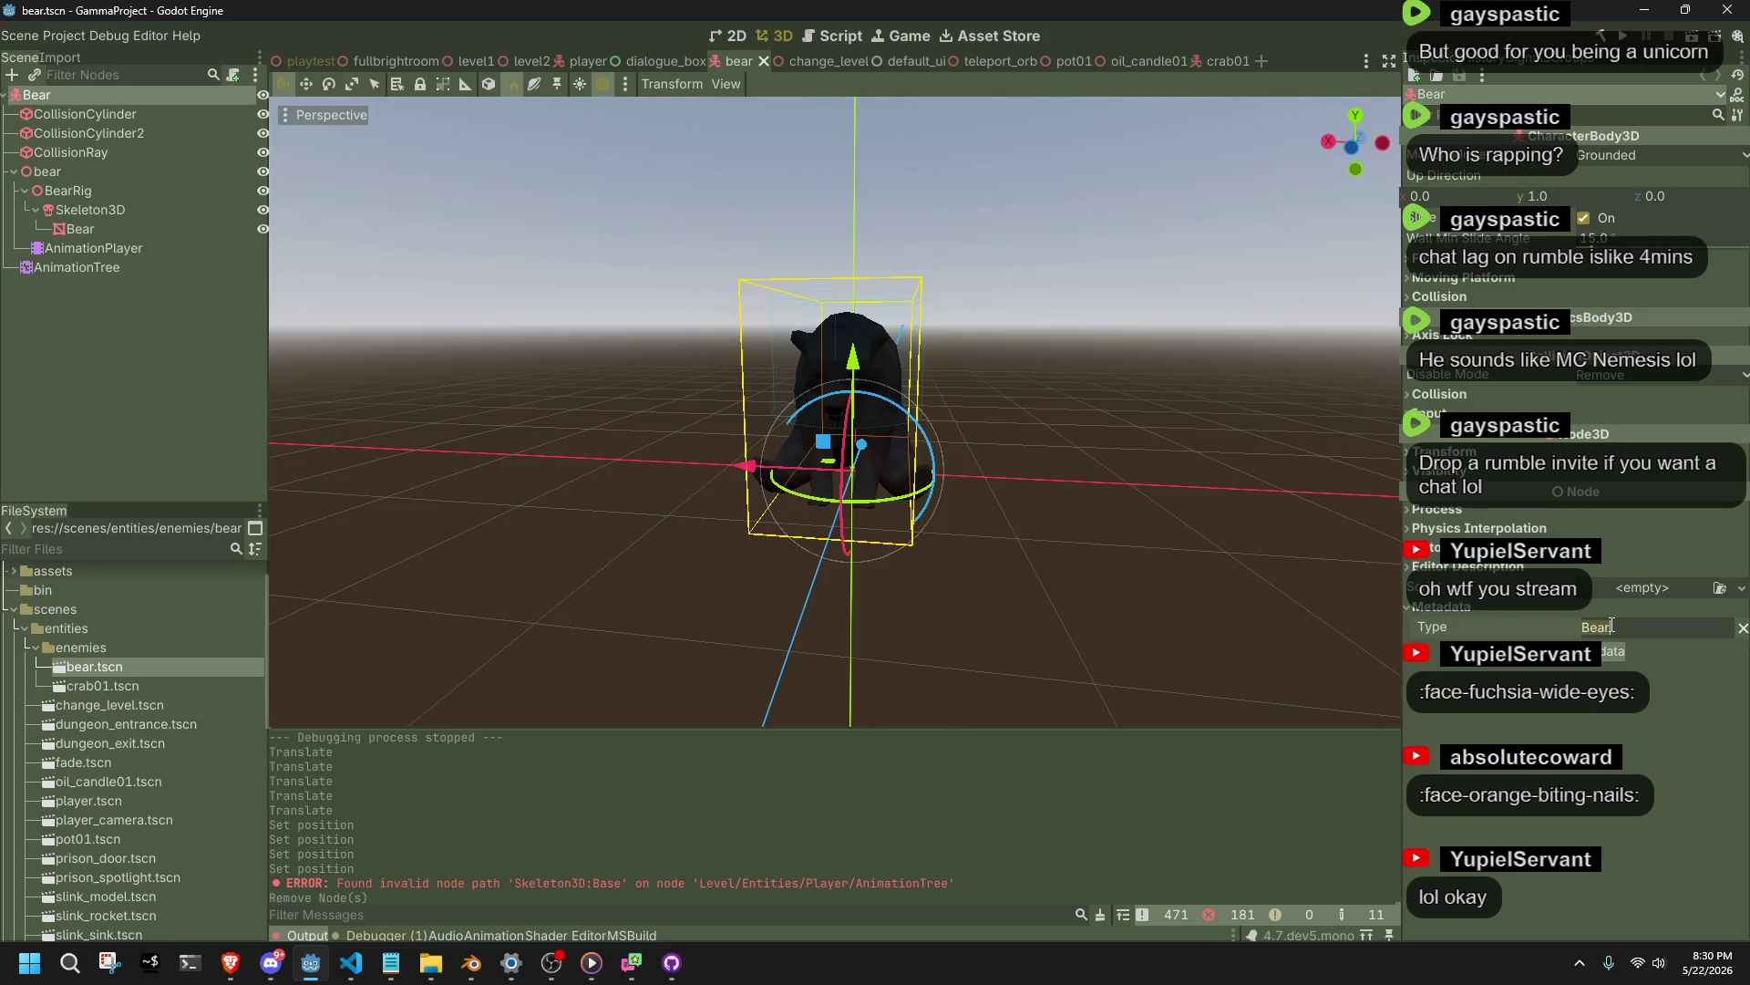
{"action": "type", "text": "Enemy"}
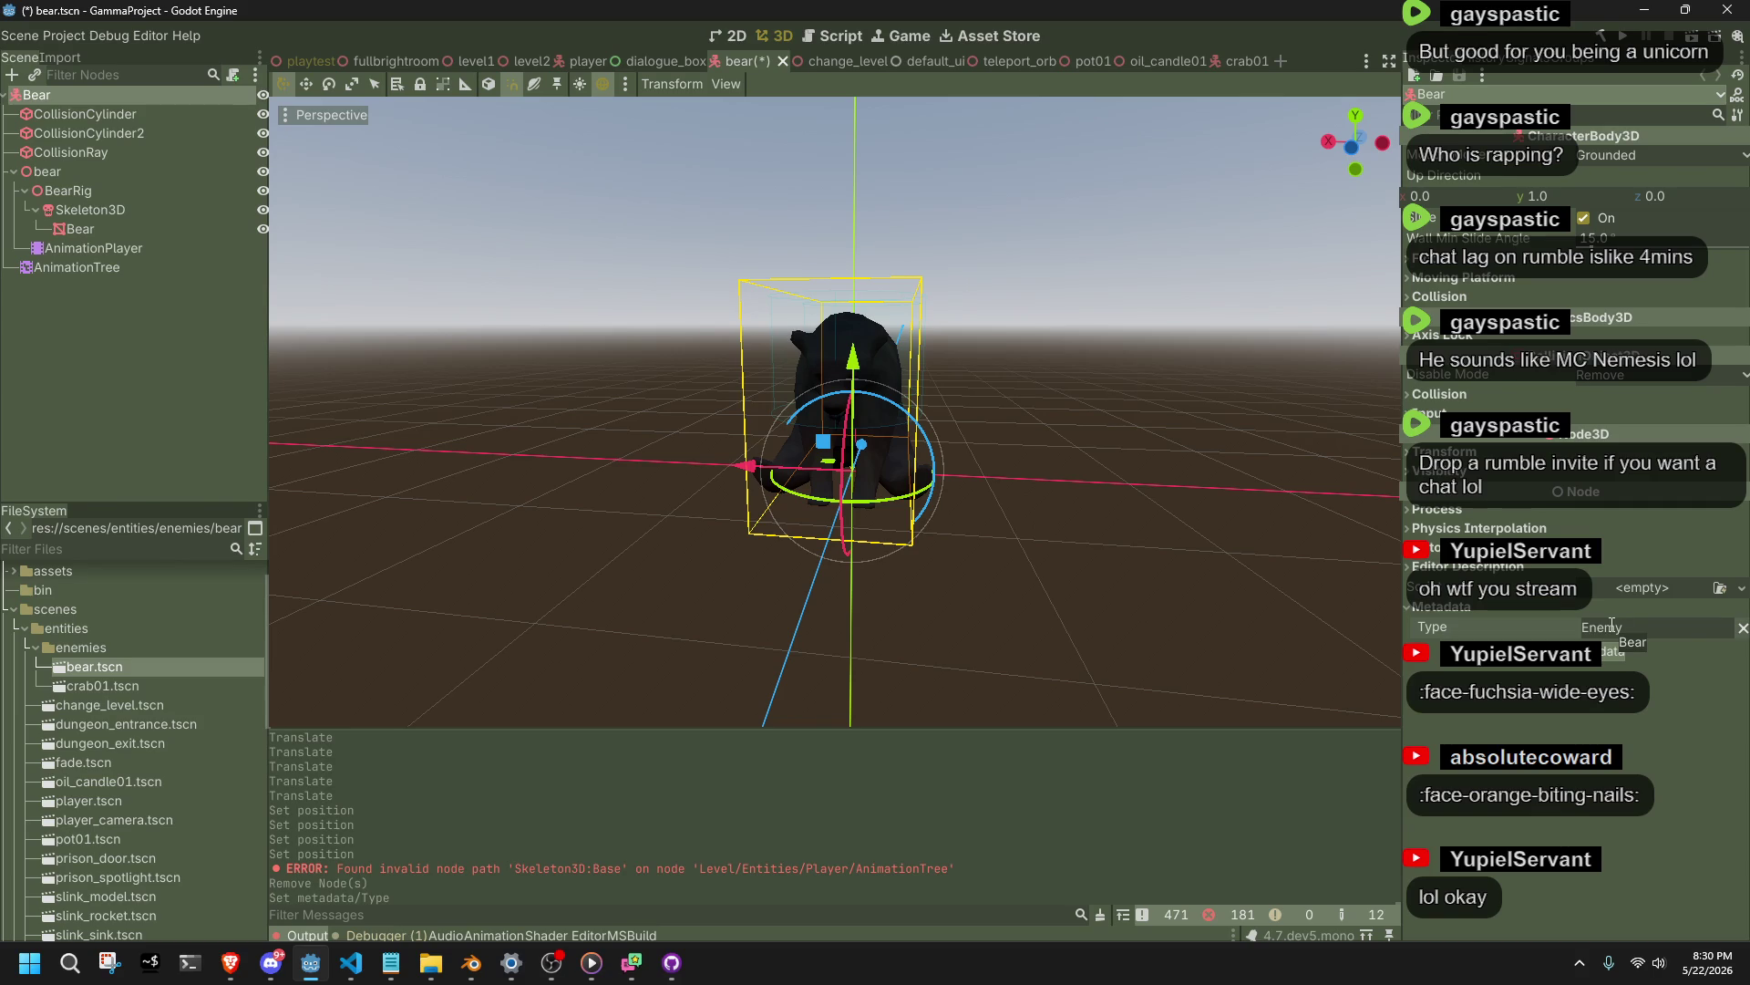
{"action": "double_click", "coordinate": [157, 682]}
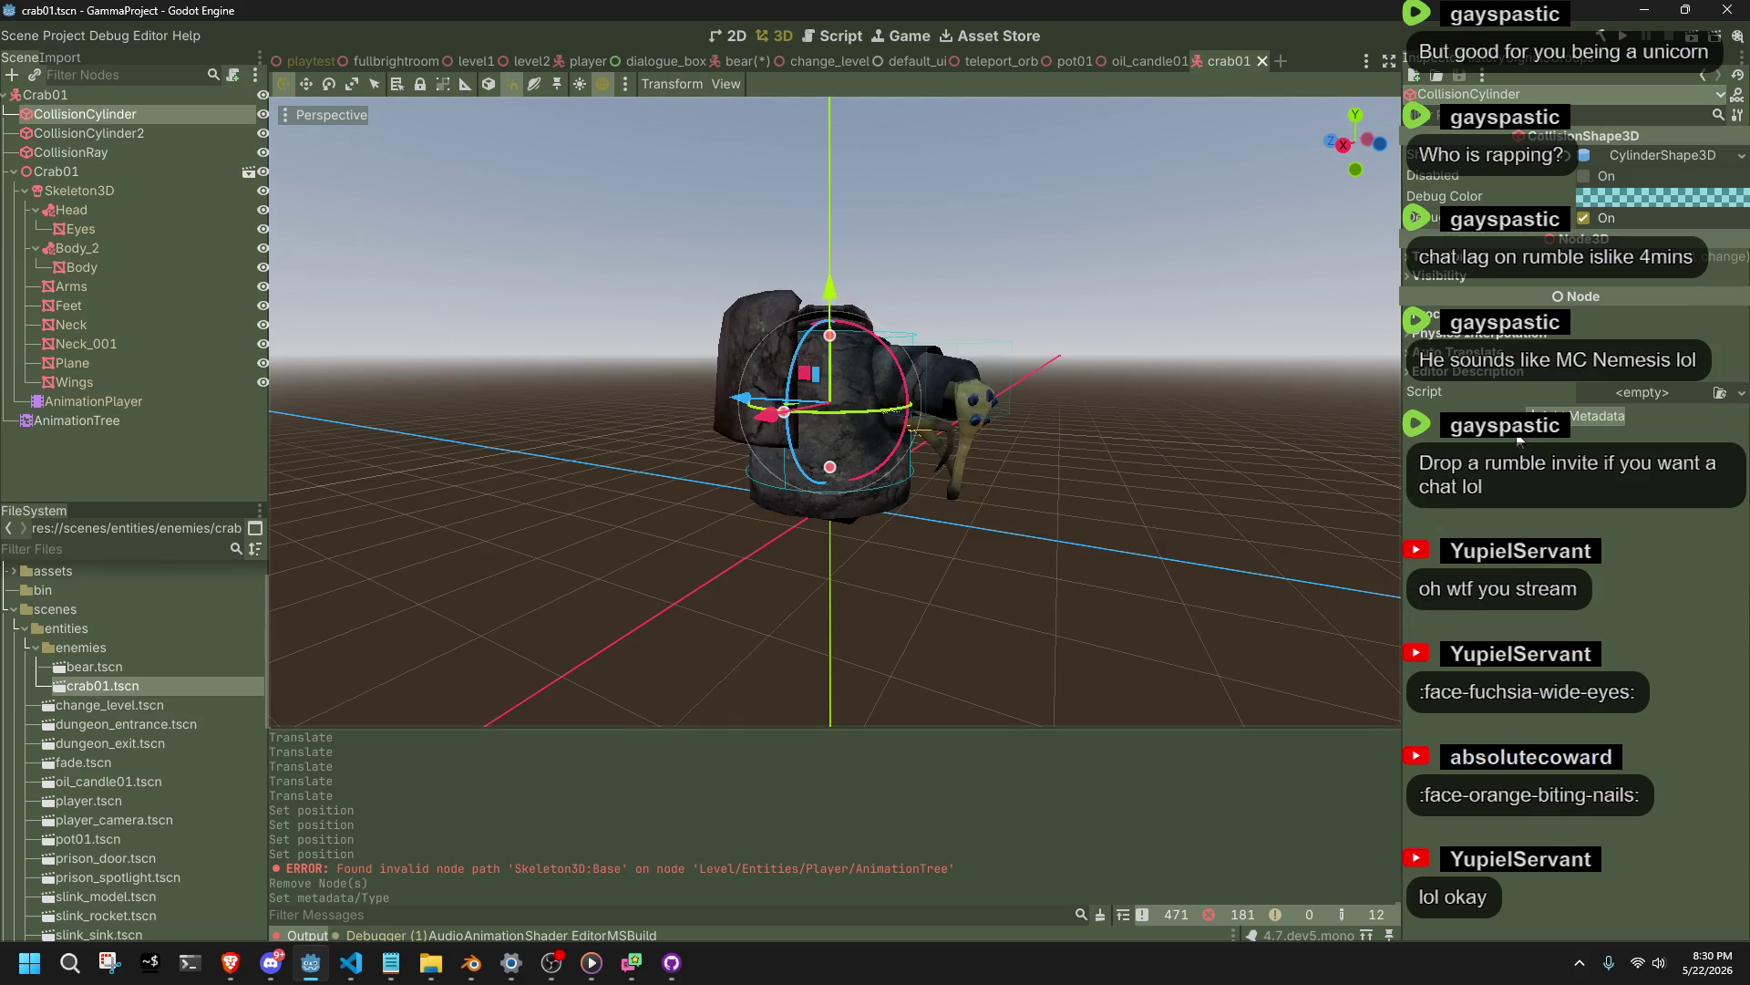
{"action": "left_click", "coordinate": [1578, 414]}
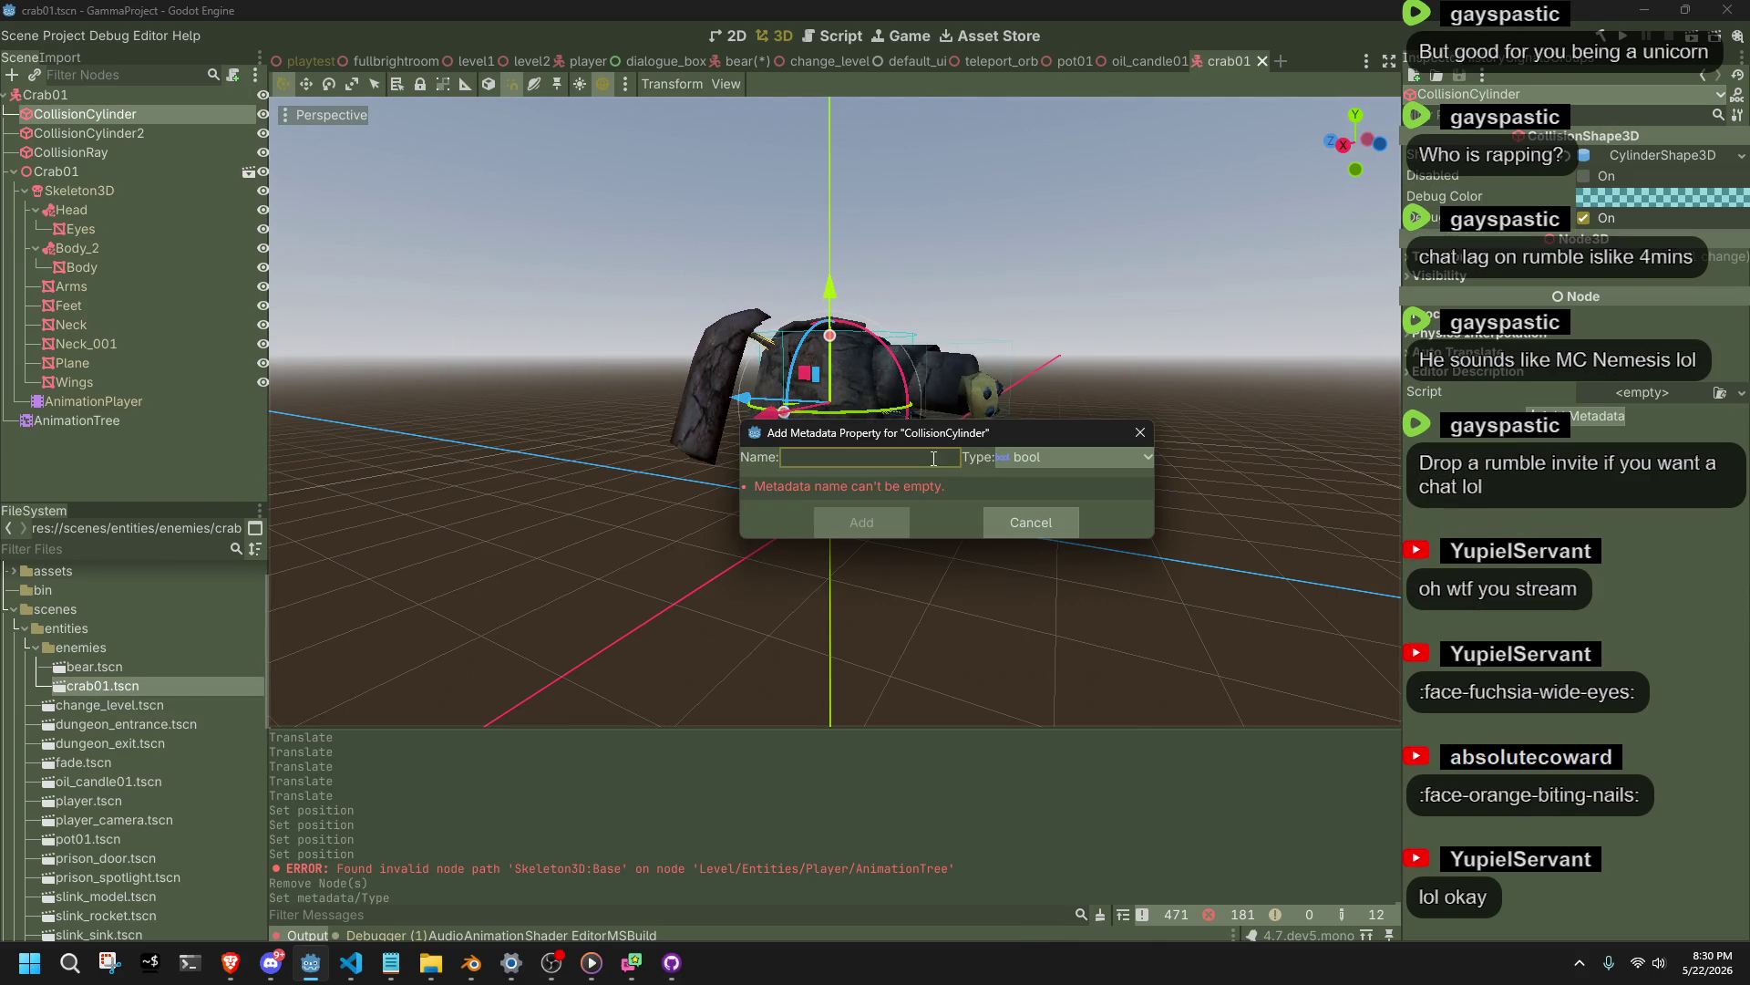
{"action": "left_click", "coordinate": [1085, 457]}
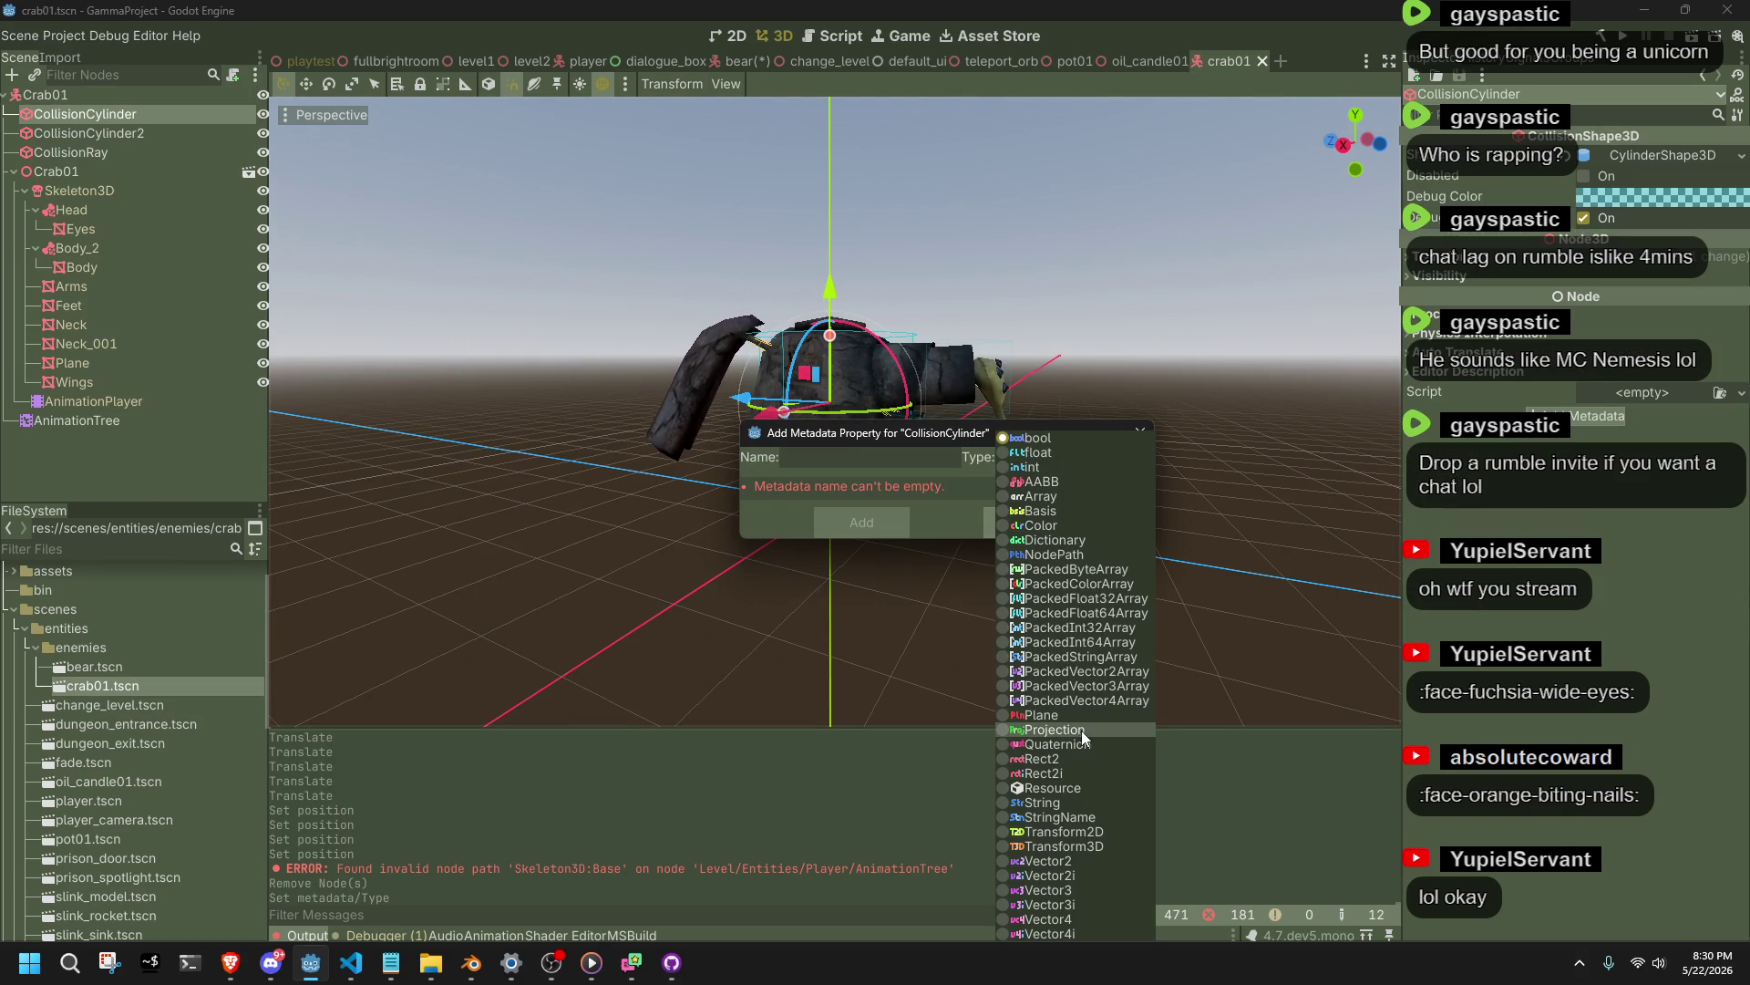
{"action": "left_click", "coordinate": [1065, 802]}
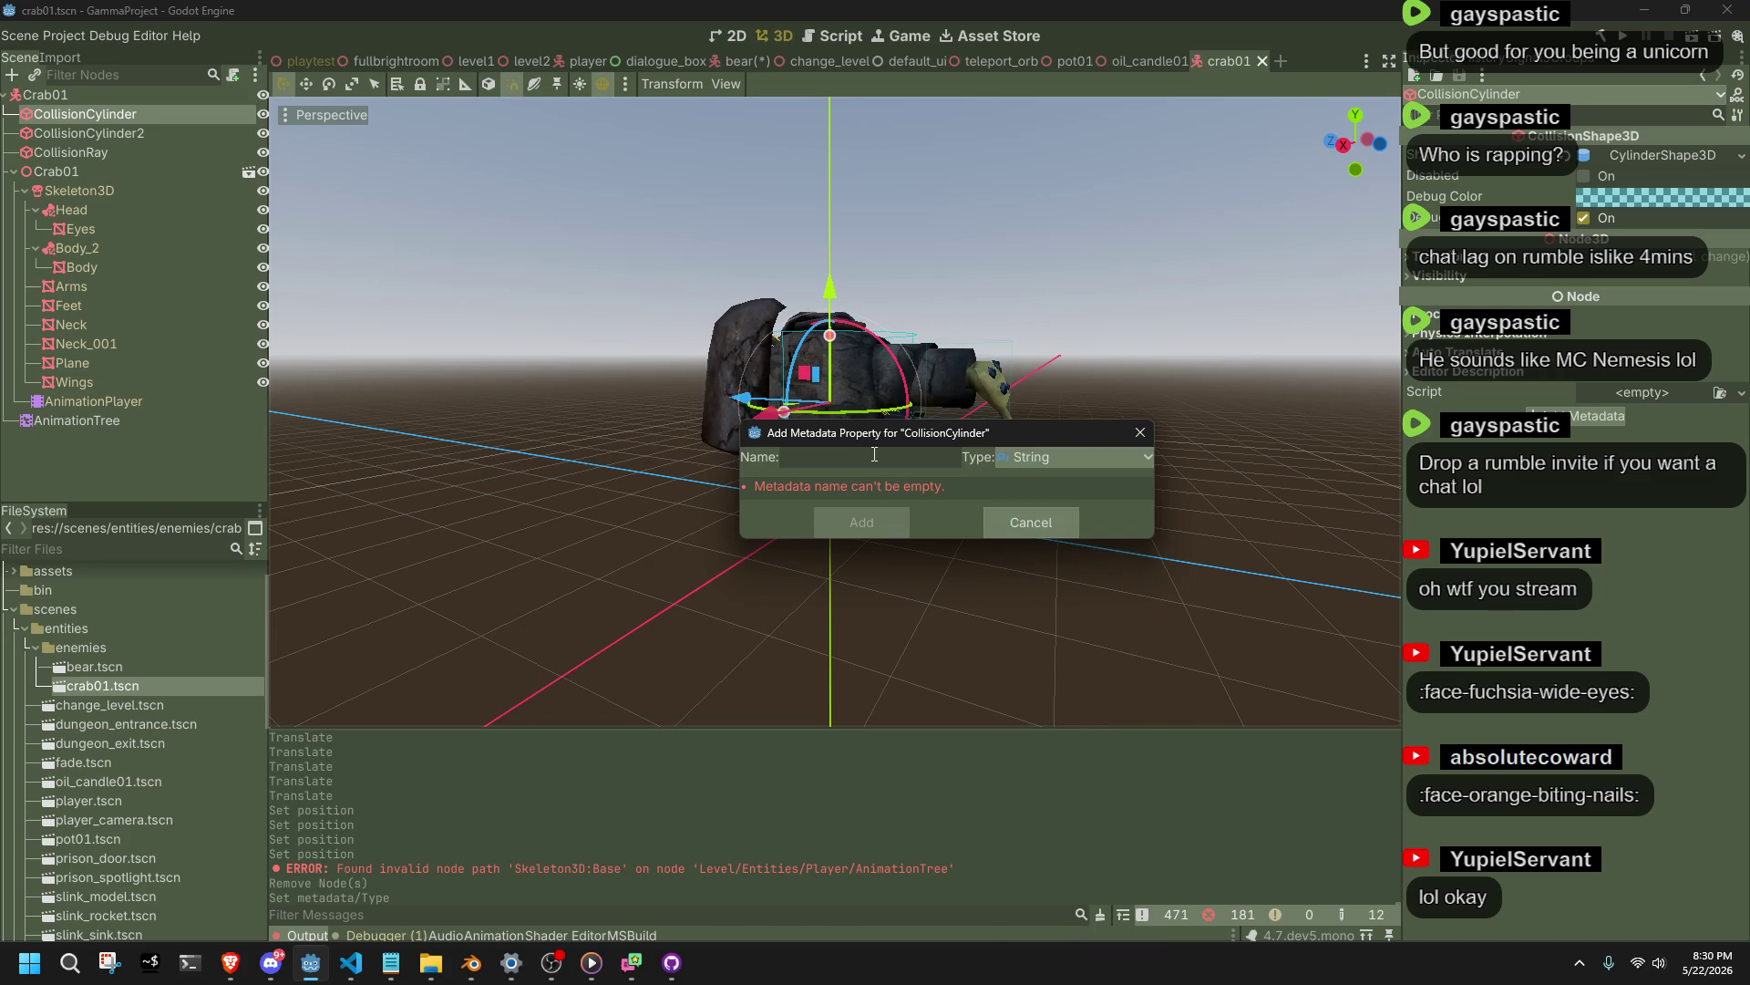
{"action": "type", "text": "Type"}
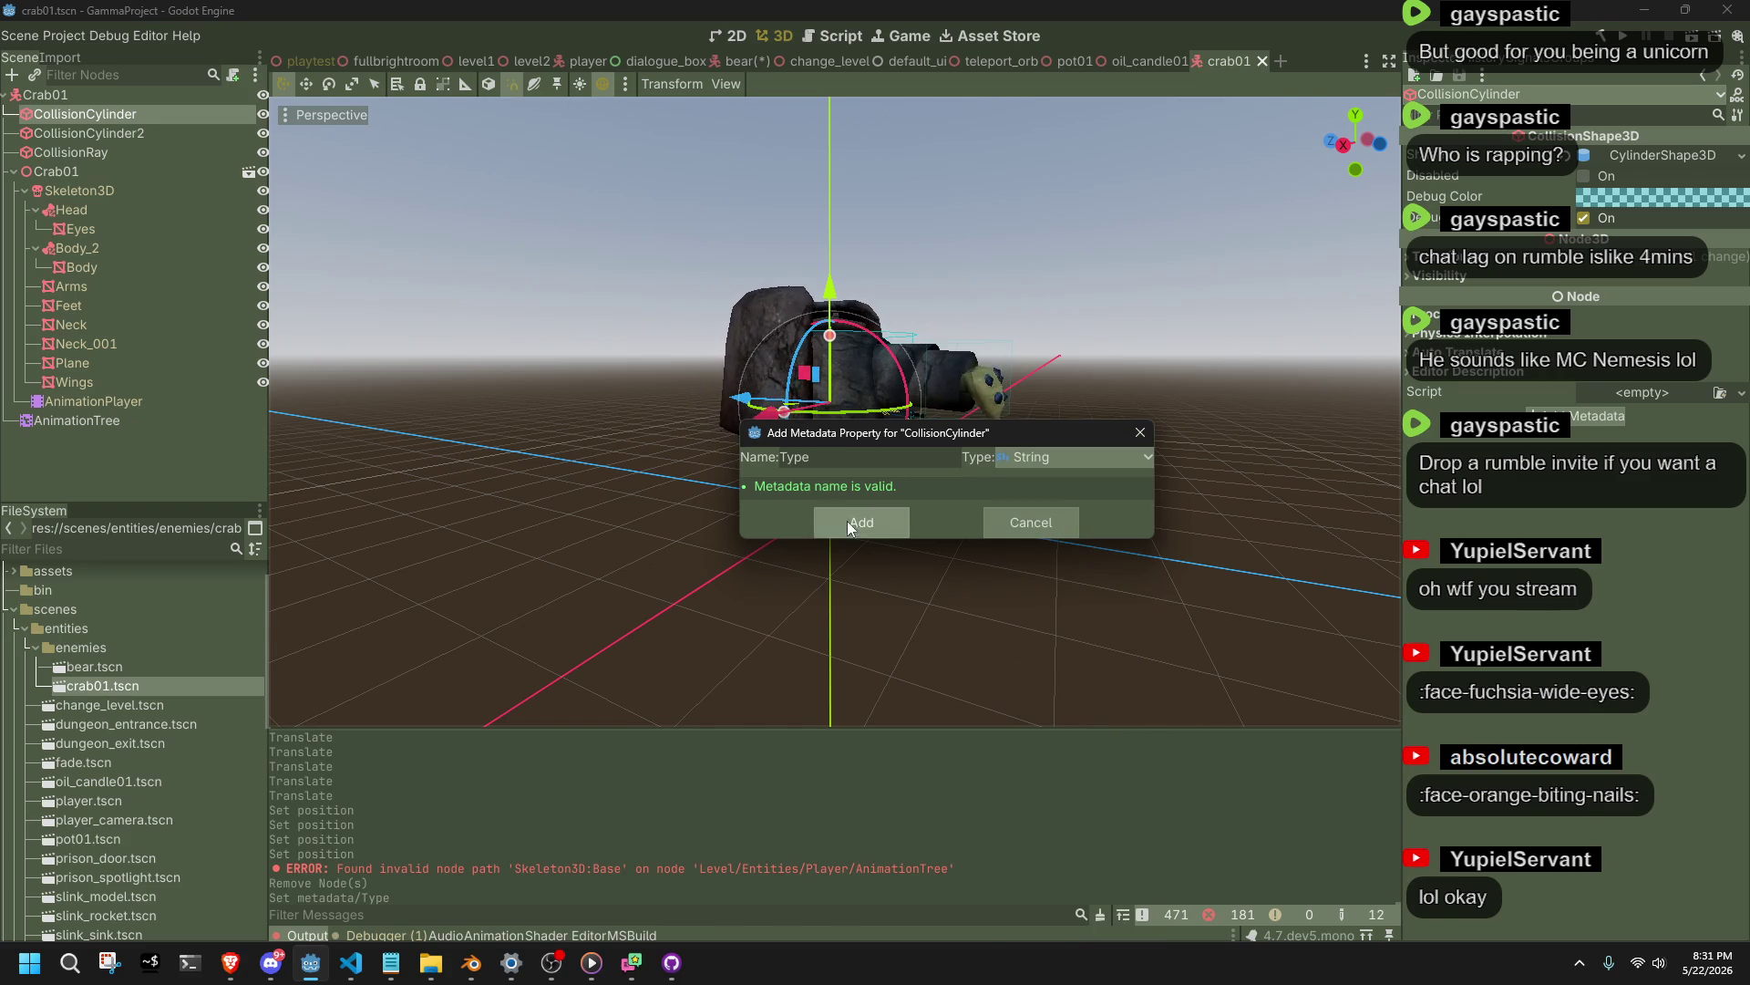
{"action": "left_click", "coordinate": [848, 524]}
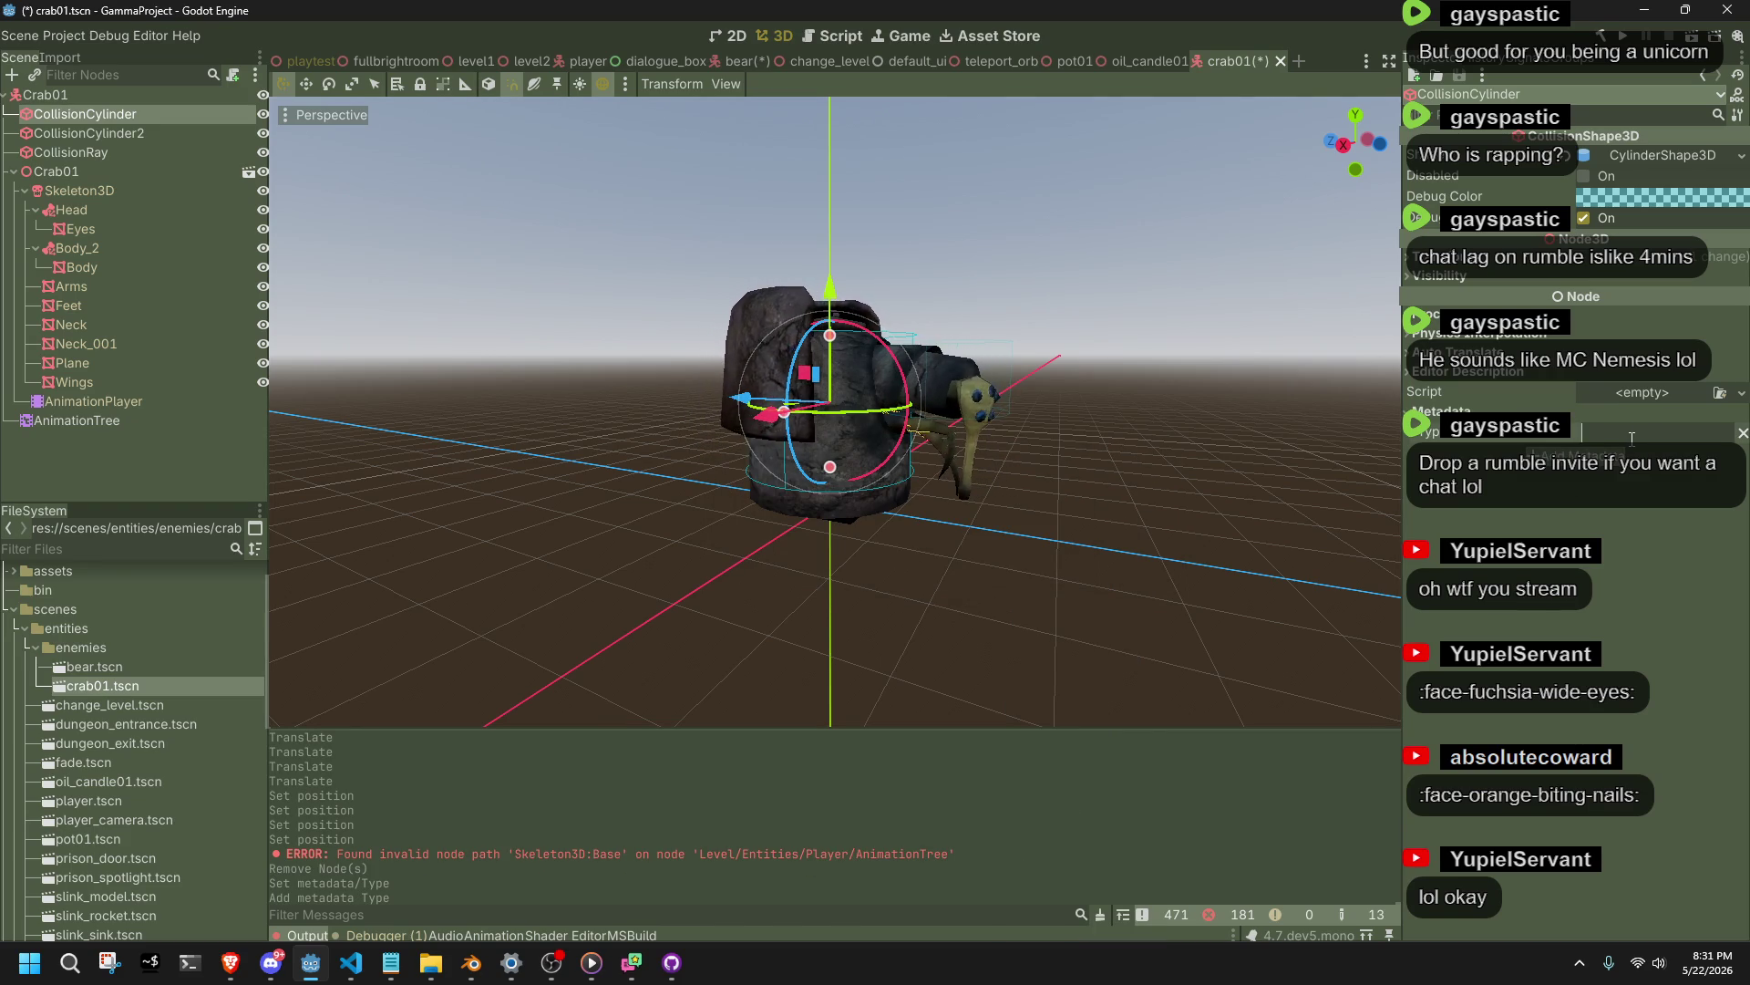
{"action": "type", "text": "Enemy"}
{"action": "key", "text": "ctrl+s"}
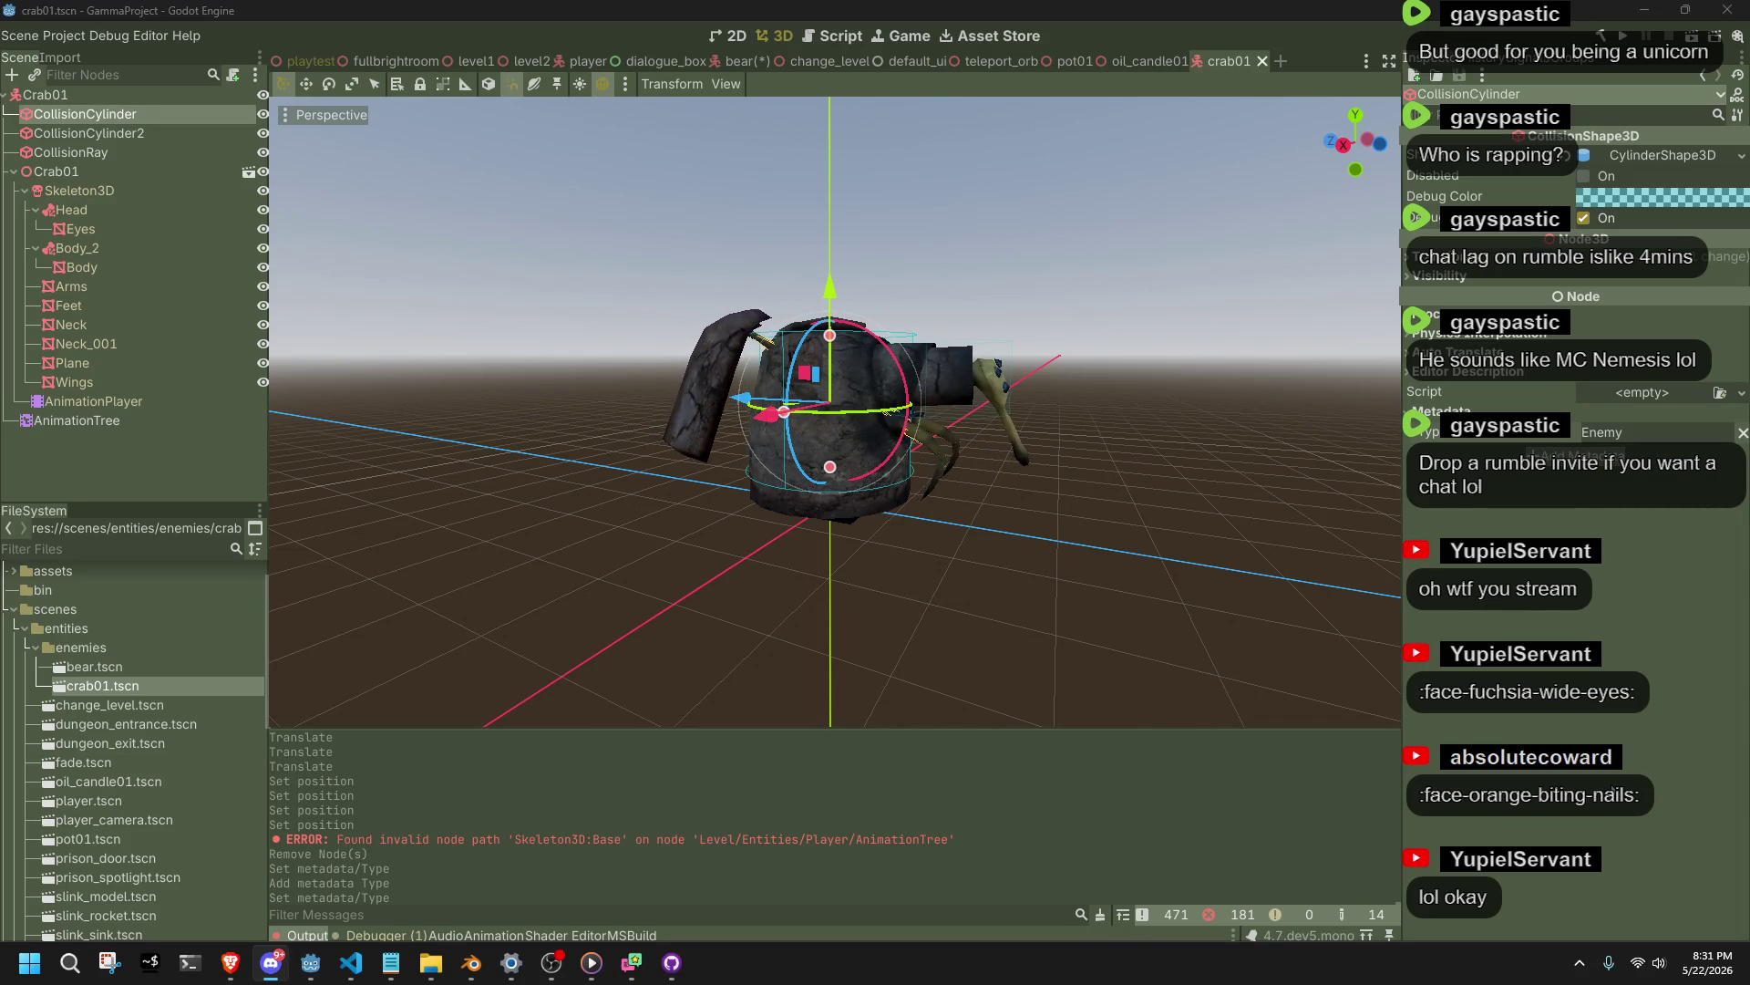
{"action": "left_click", "coordinate": [1053, 580]}
Inspect the crab's AnimationTree root state machine from a front view.
{"action": "left_click_drag", "start_coordinate": [1052, 571], "coordinate": [469, 523]}
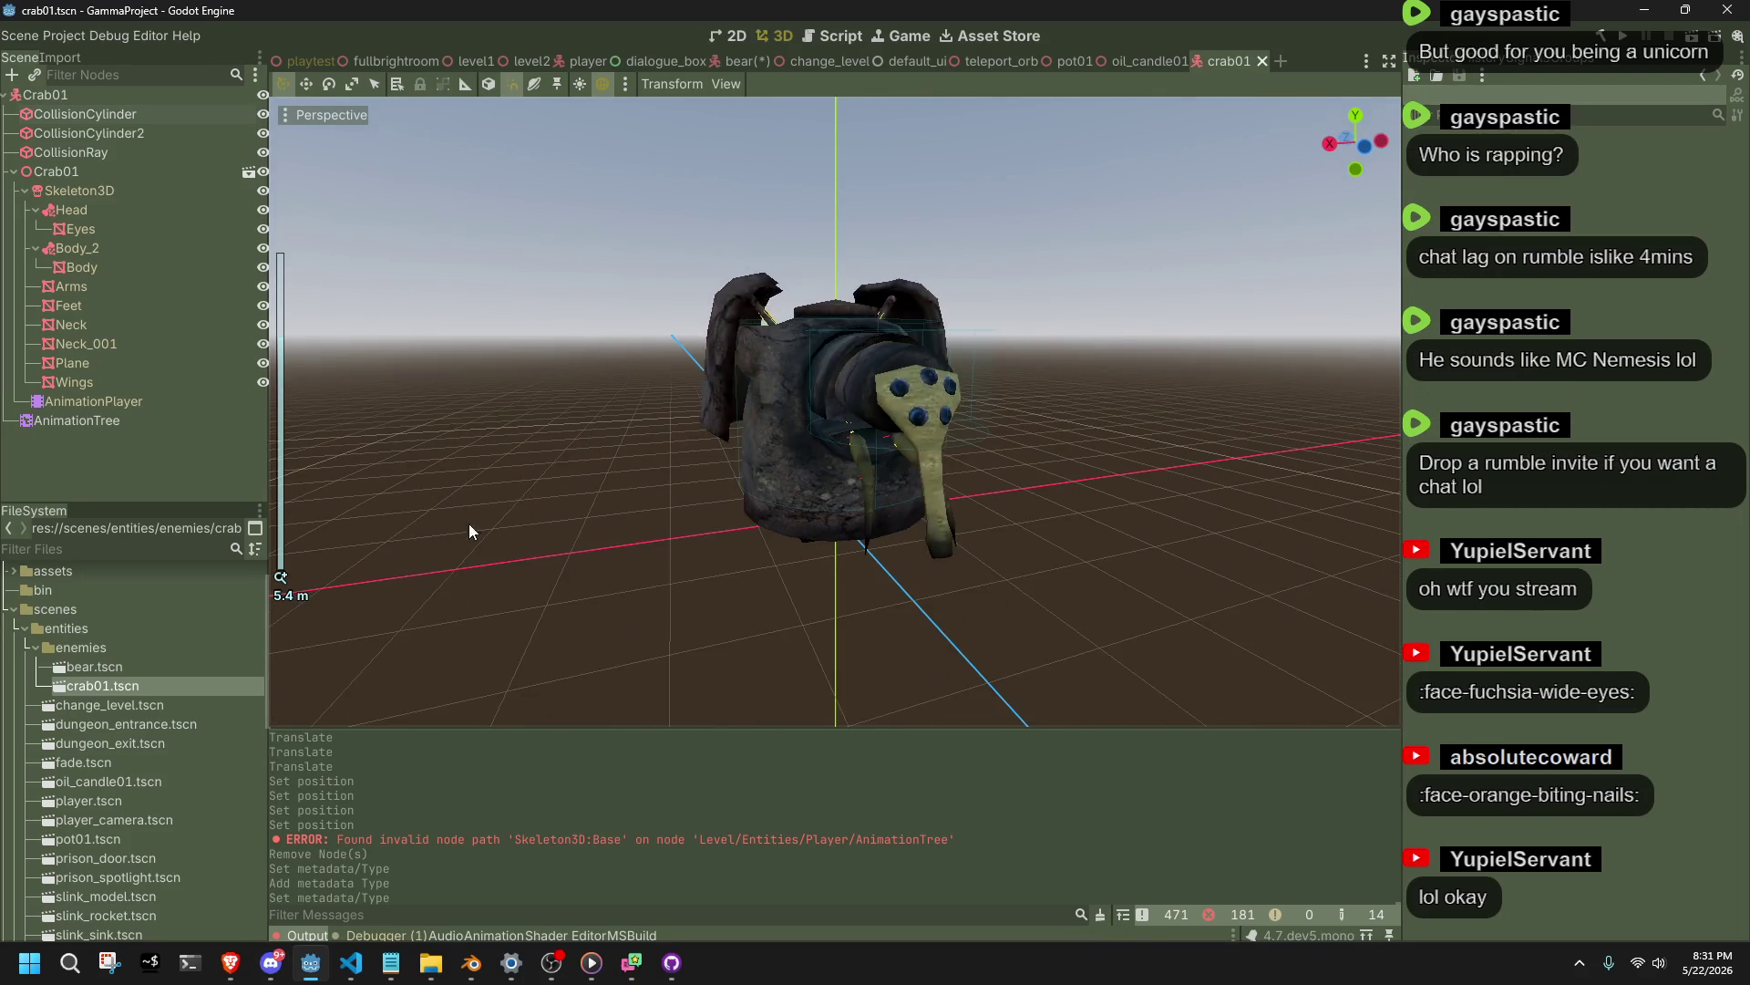
{"action": "left_click", "coordinate": [13, 172]}
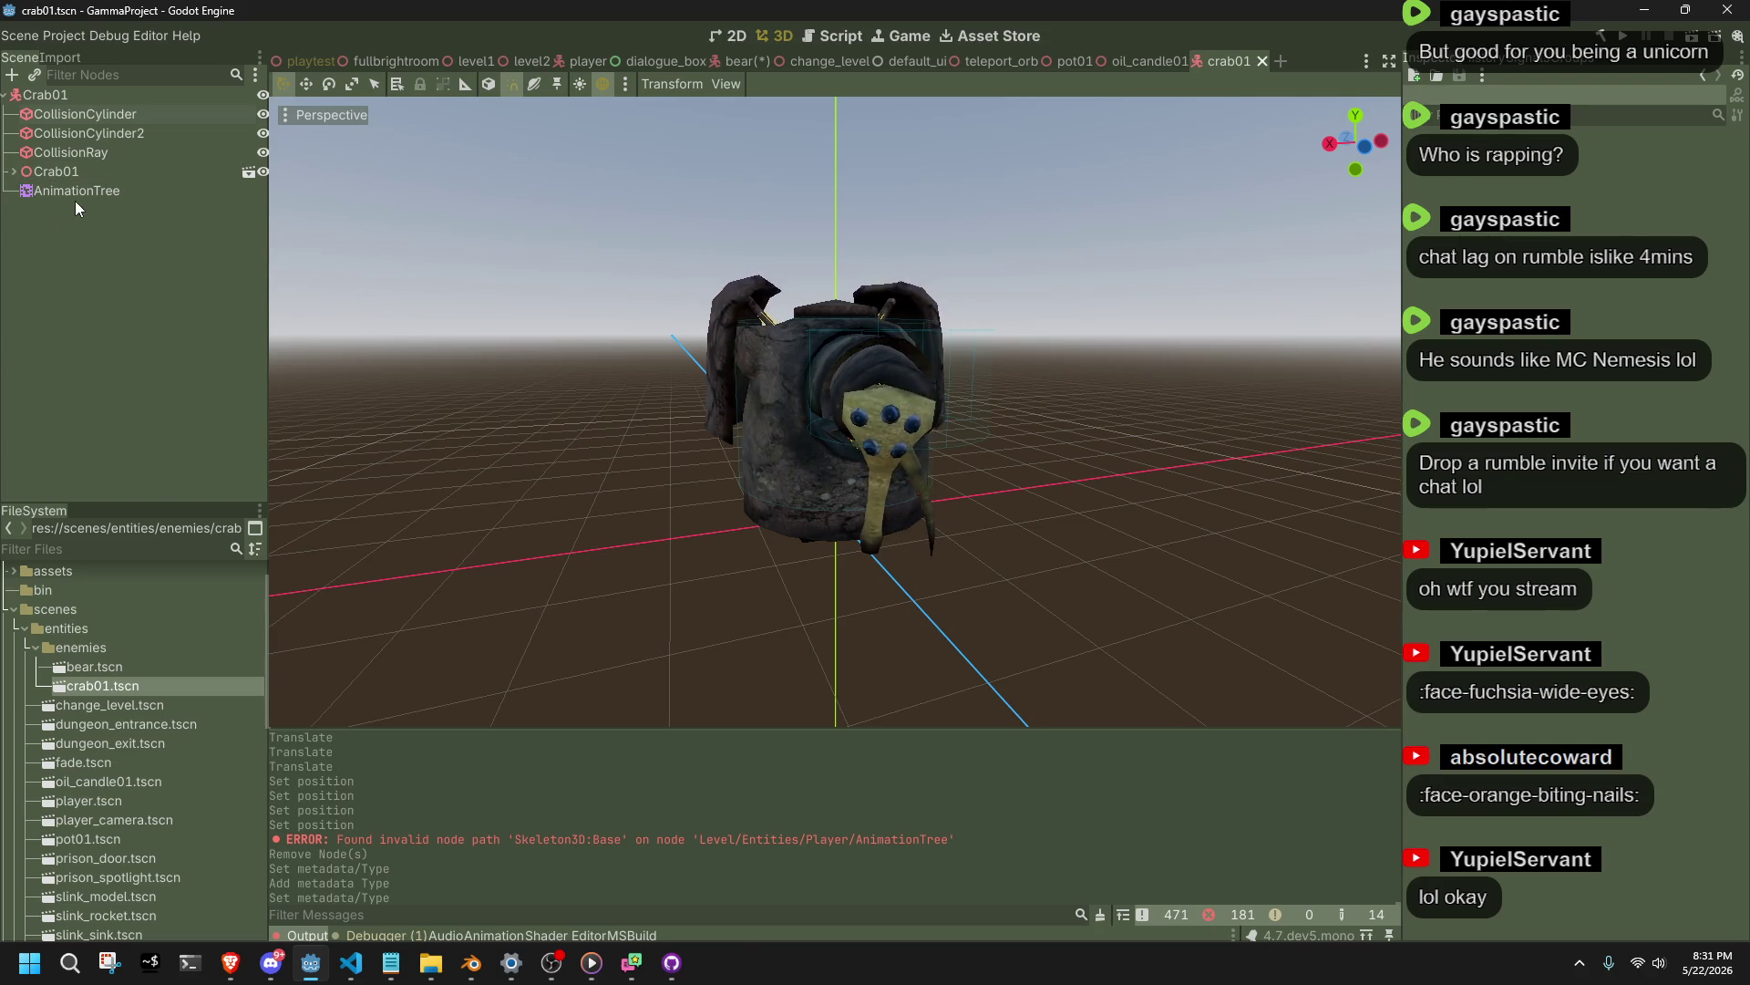
{"action": "left_click", "coordinate": [69, 192]}
{"action": "left_click", "coordinate": [707, 749]}
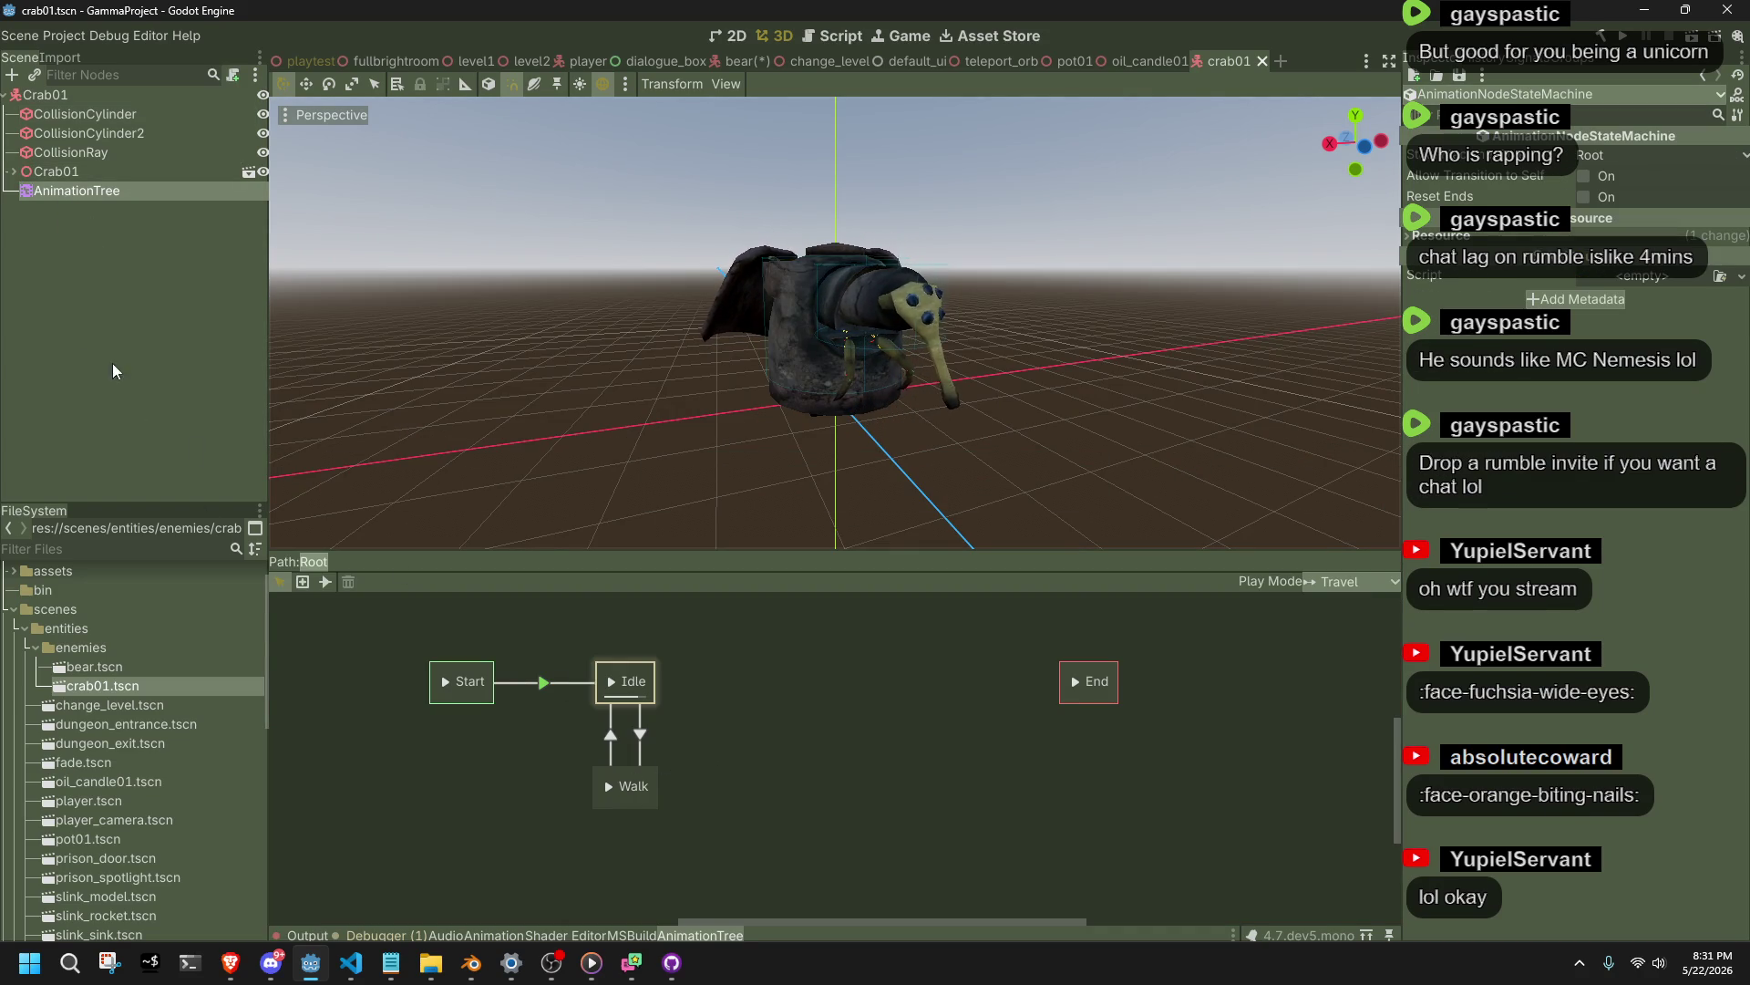
{"action": "left_click", "coordinate": [700, 934]}
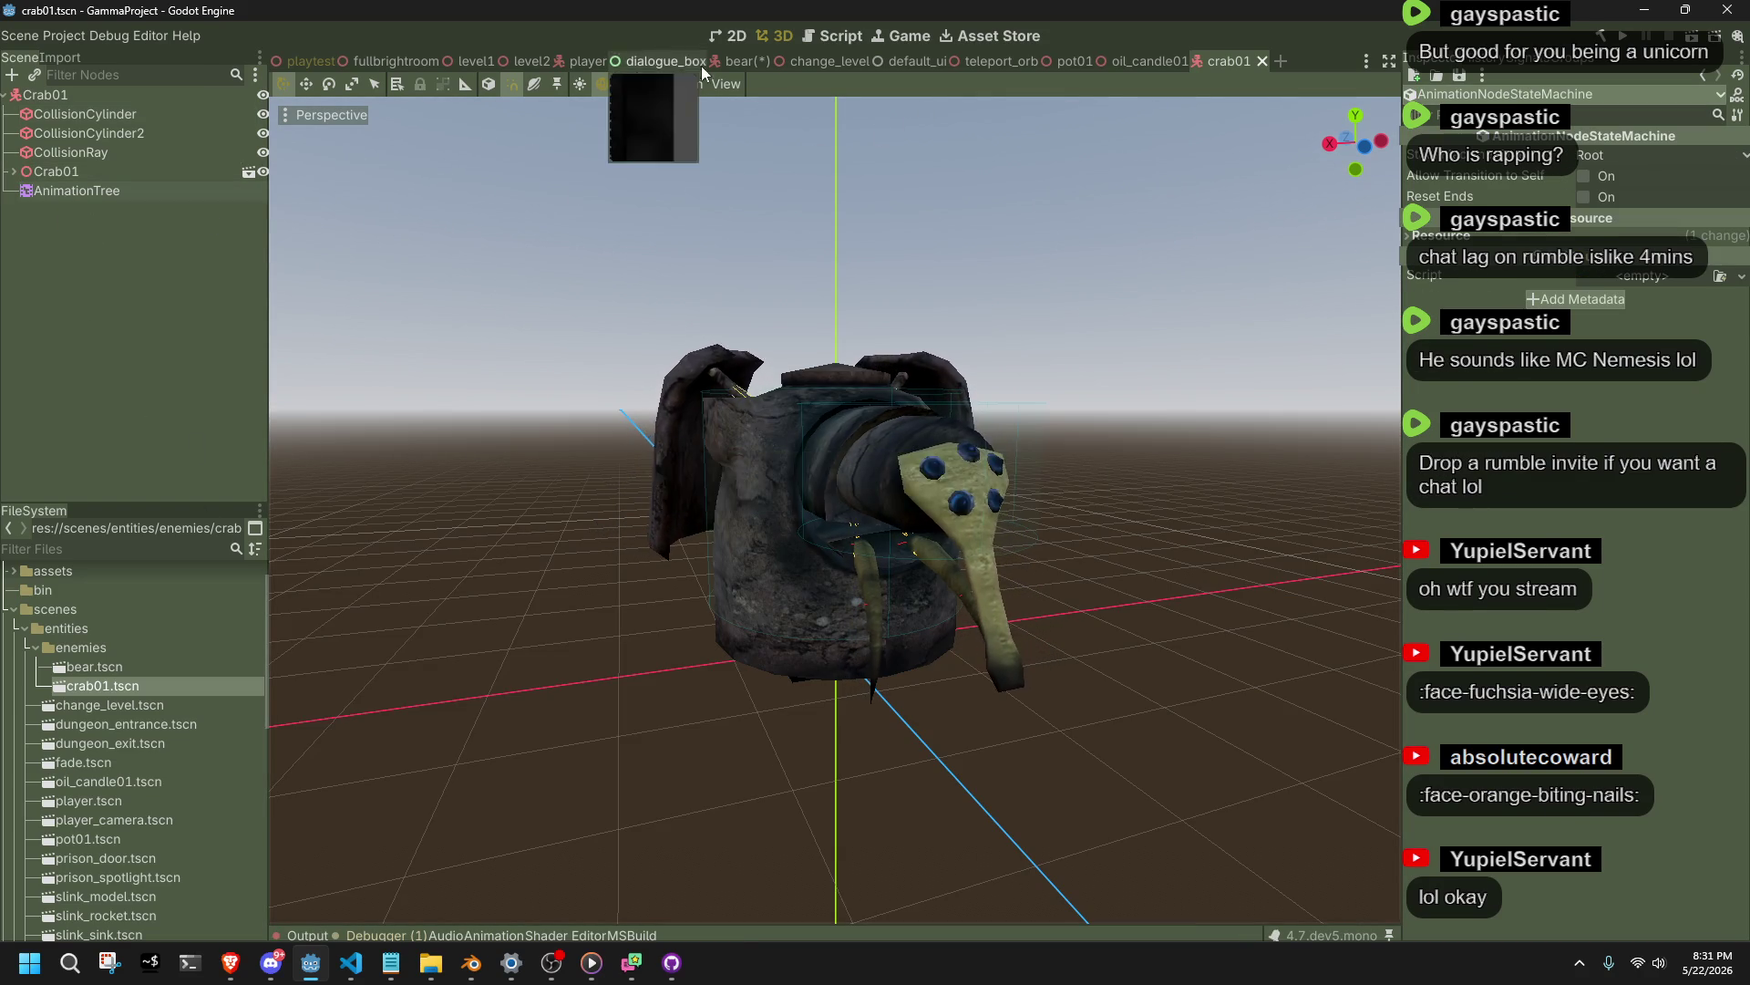
In bear.tscn, delete the old bear model node and save the scene.
{"action": "left_click", "coordinate": [729, 62]}
{"action": "left_click", "coordinate": [53, 268]}
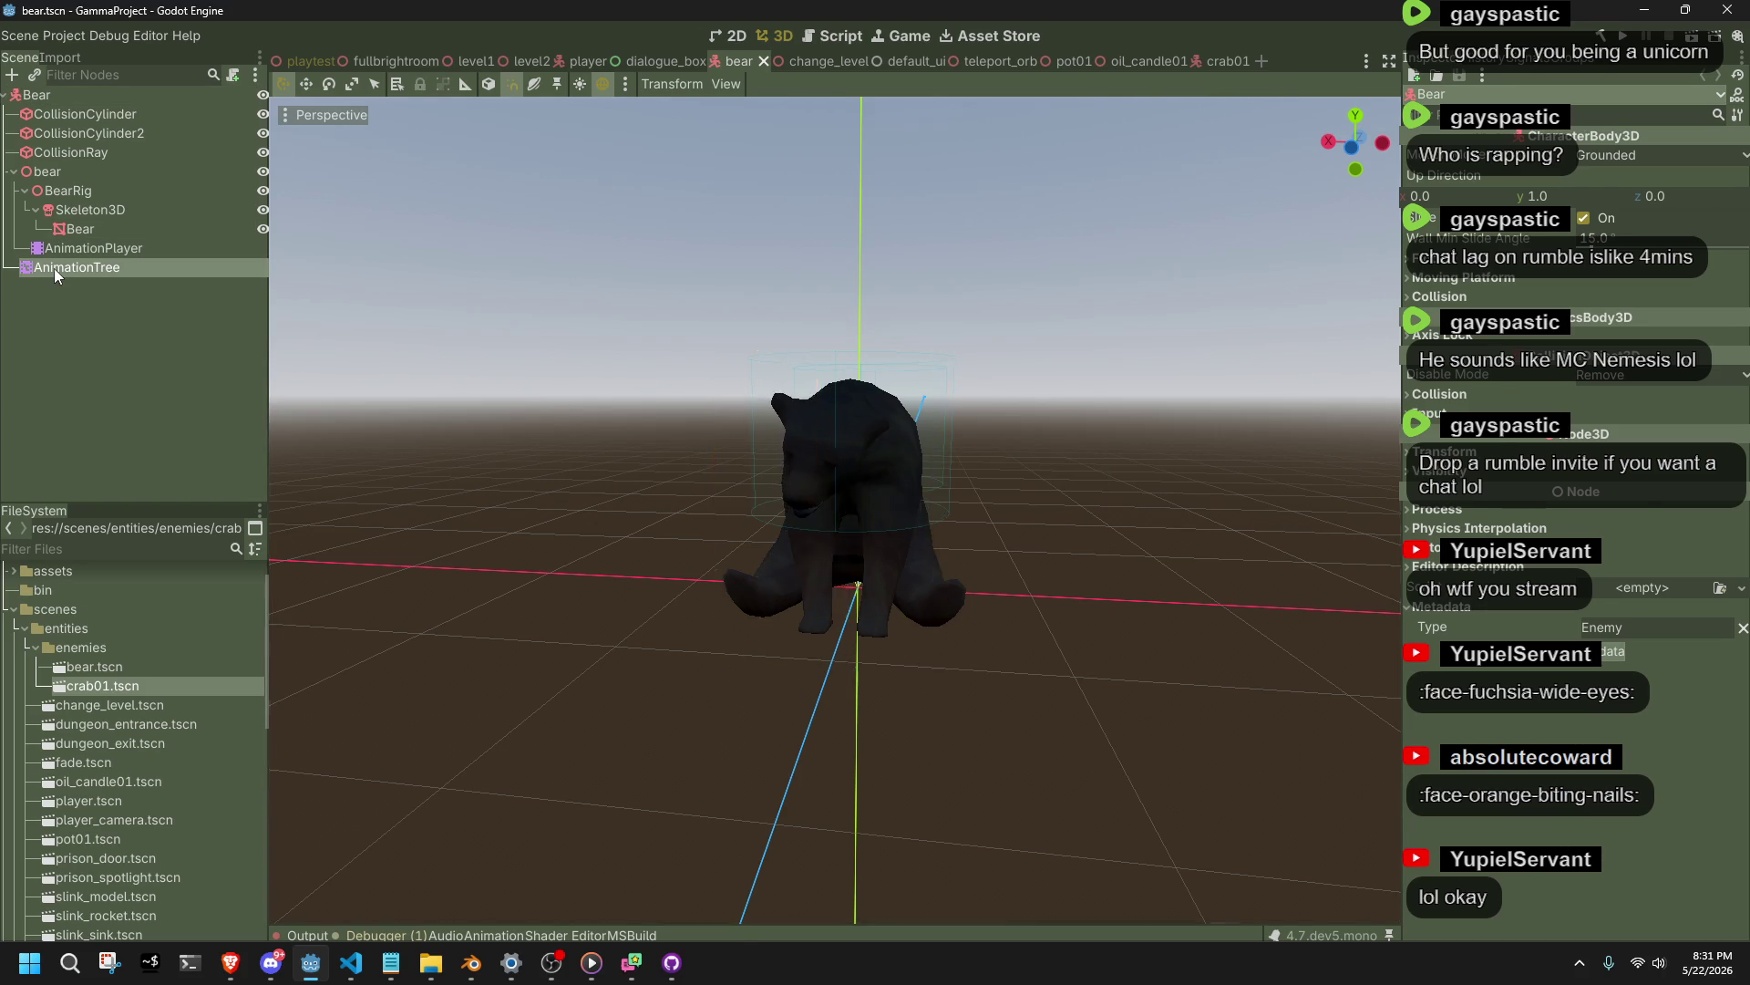
{"action": "left_click", "coordinate": [78, 170]}
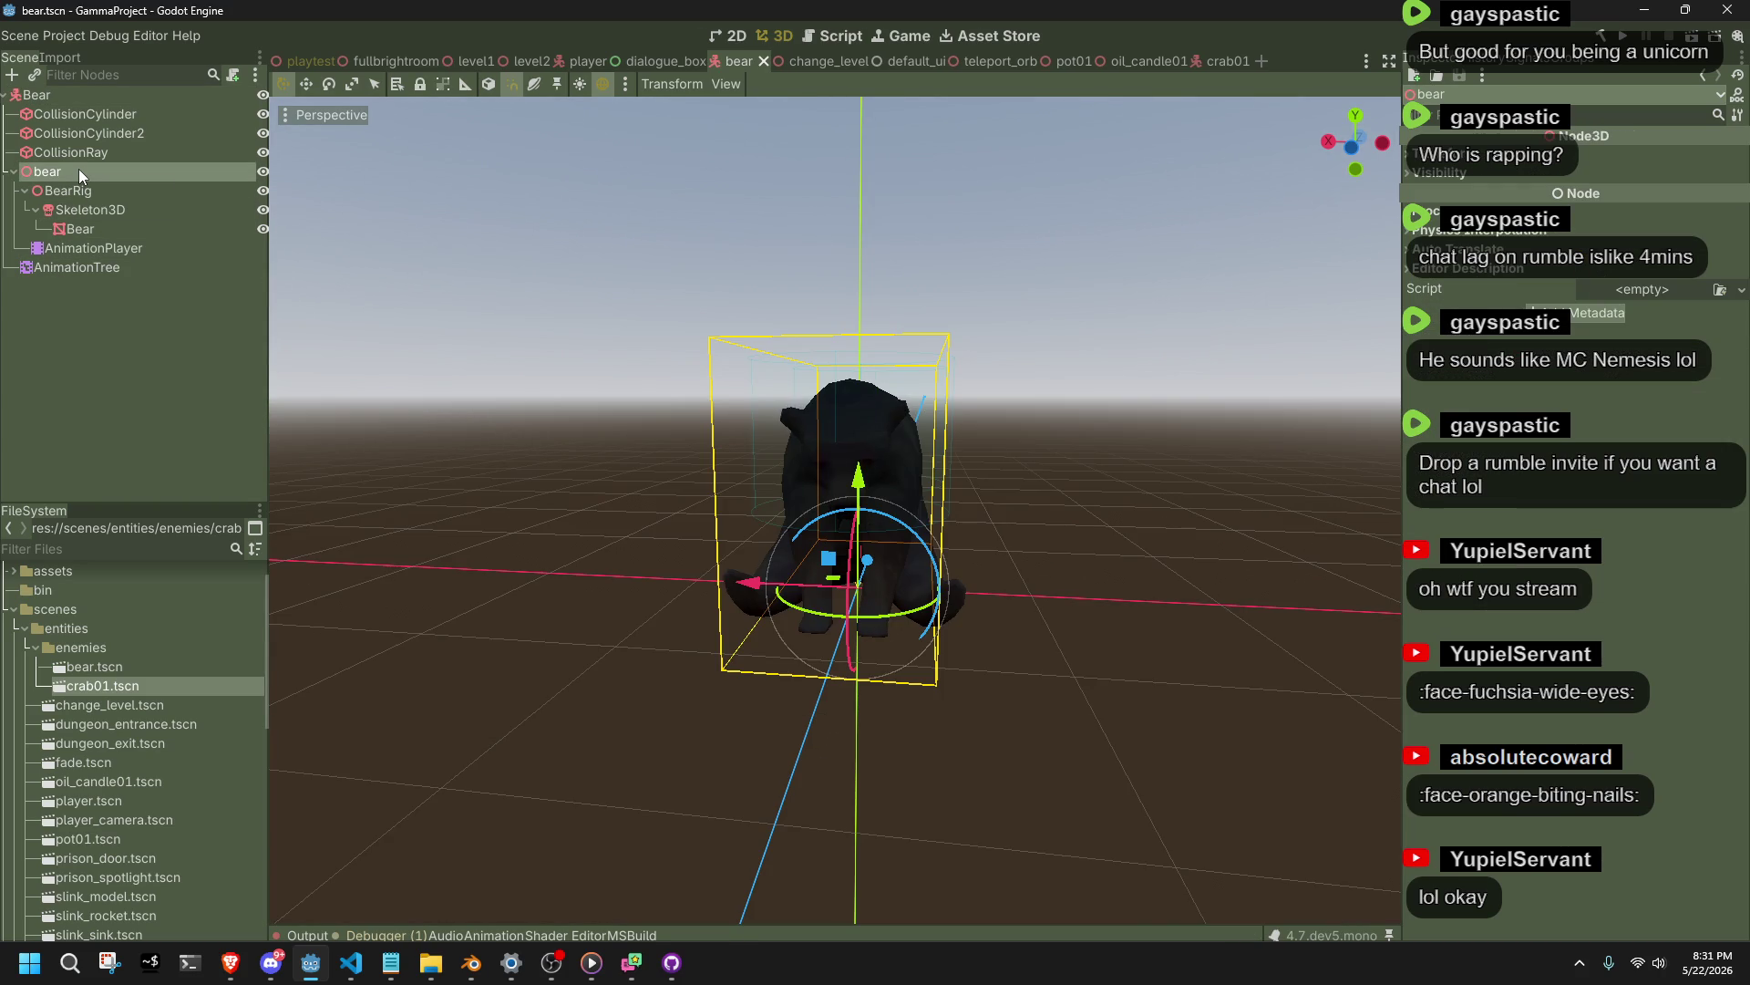
{"action": "key", "text": "Delete"}
{"action": "left_click", "coordinate": [817, 507]}
{"action": "key", "text": "ctrl+s"}
{"action": "scroll", "coordinate": [116, 671], "scroll_direction": "down", "scroll_amount": 10}
{"action": "scroll", "coordinate": [113, 669], "scroll_direction": "down", "scroll_amount": 3}
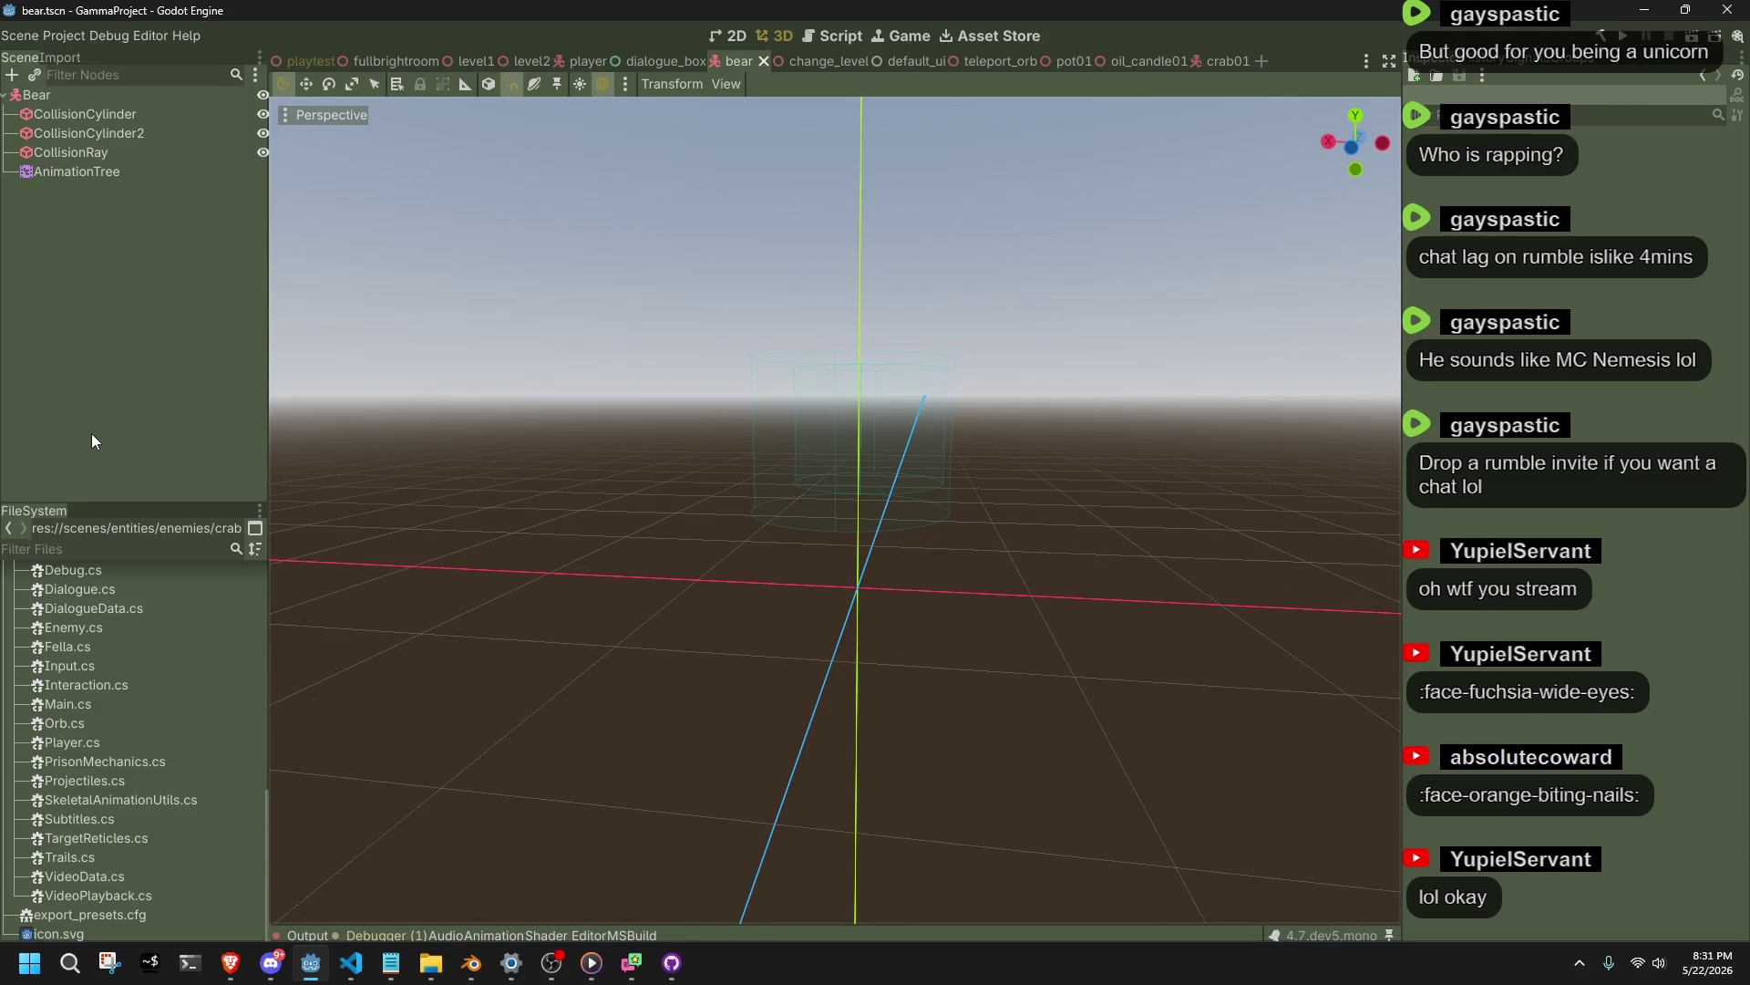
Instance bear.gltf into the Bear scene and enable Editable Children on it.
{"action": "left_click", "coordinate": [125, 545]}
{"action": "type", "text": "bear"}
{"action": "left_click", "coordinate": [96, 664]}
{"action": "left_click_drag", "start_coordinate": [80, 664], "coordinate": [91, 162]}
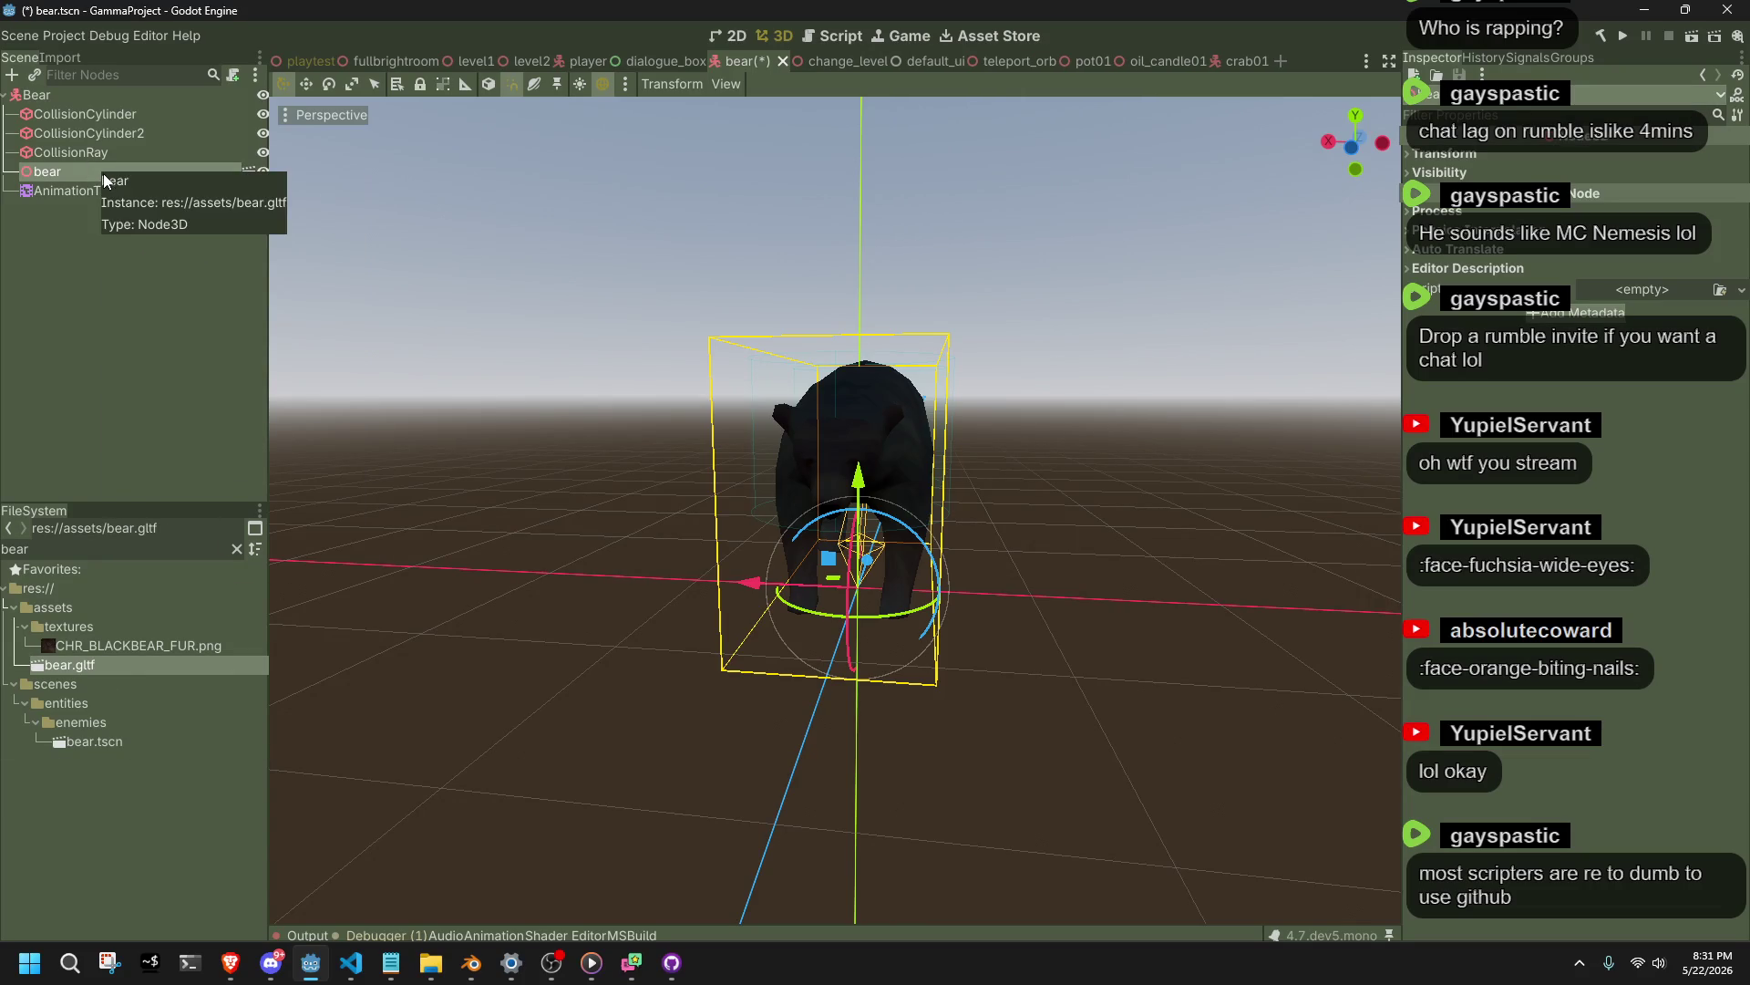
{"action": "right_click", "coordinate": [103, 175]}
{"action": "left_click", "coordinate": [183, 423]}
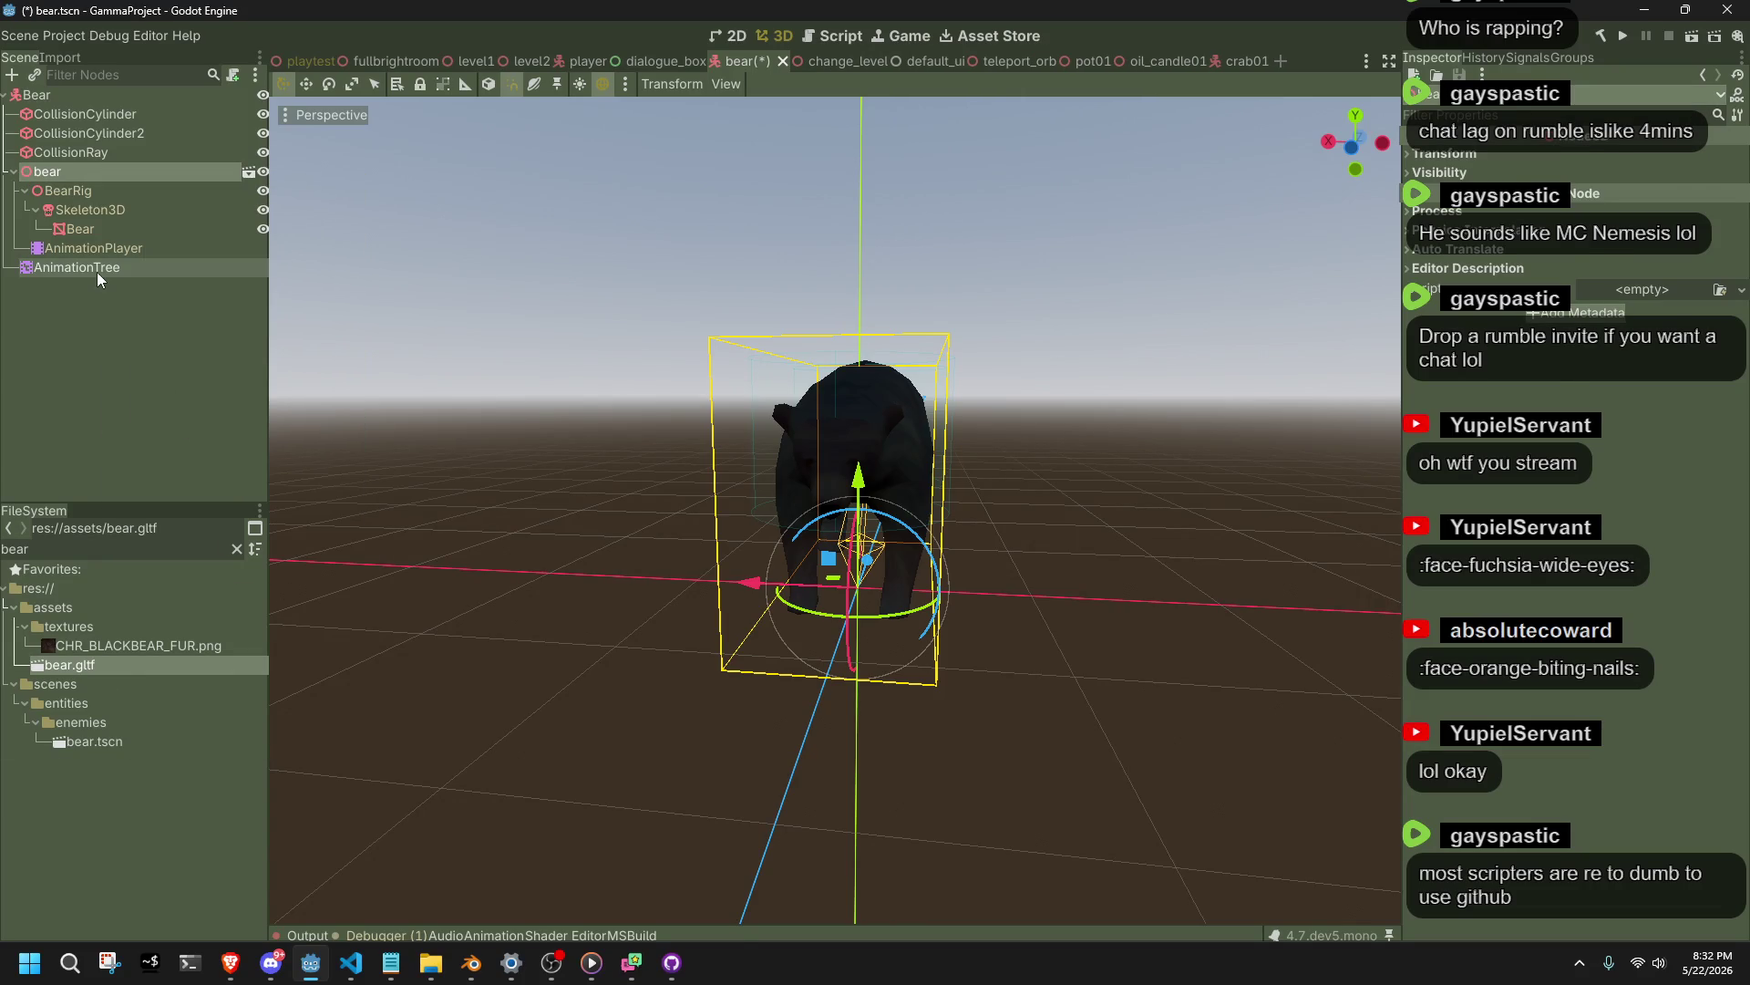
Assign the bear's AnimationPlayer as the AnimationTree's Anim Player and save.
{"action": "left_click", "coordinate": [96, 268]}
{"action": "left_click", "coordinate": [1657, 197]}
{"action": "left_click", "coordinate": [948, 376]}
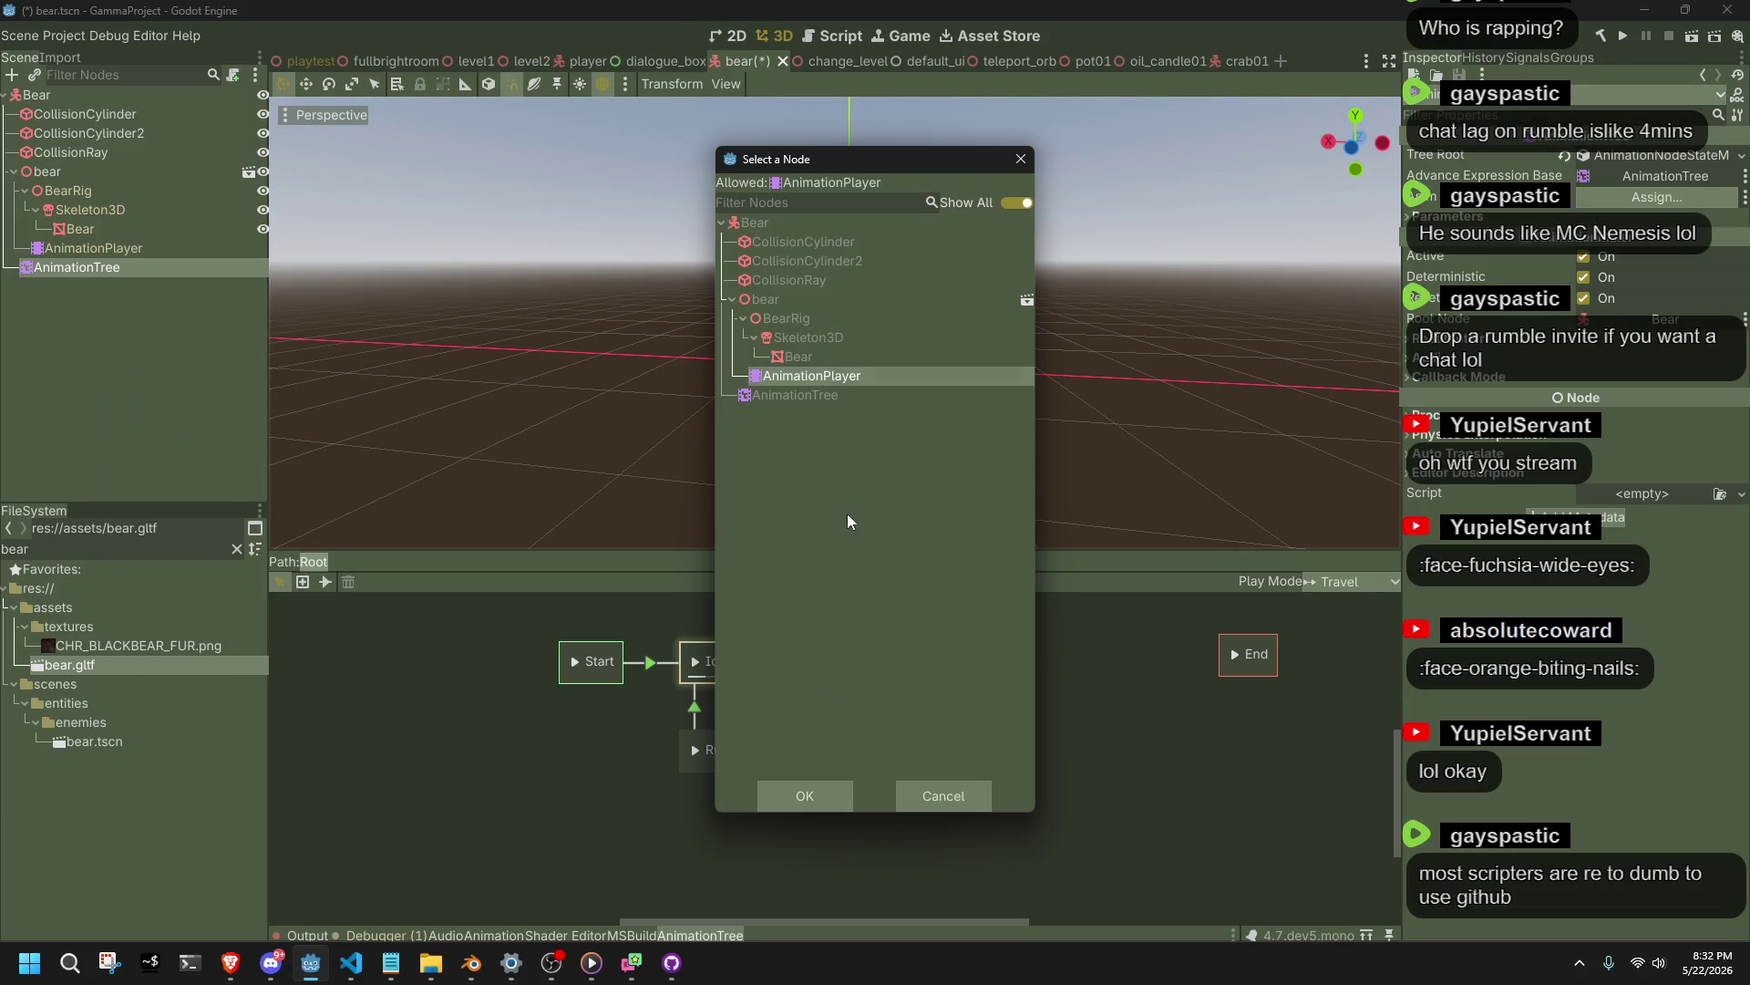
{"action": "left_click", "coordinate": [825, 789]}
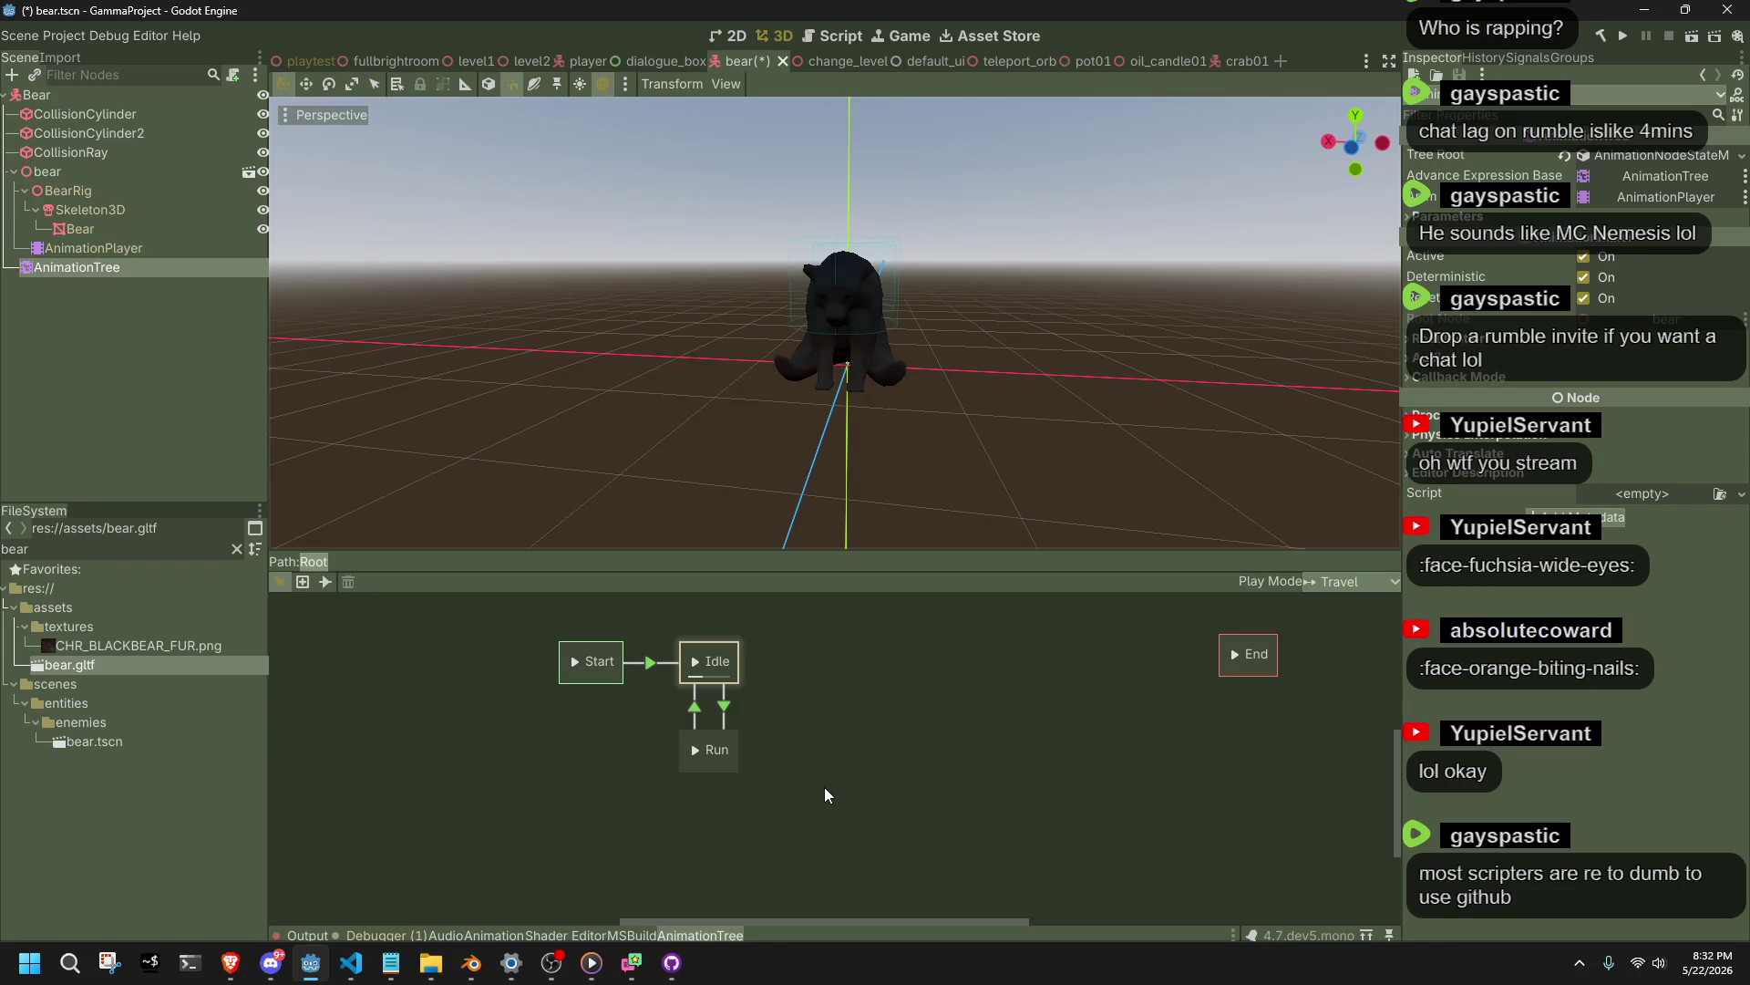
{"action": "key", "text": "ctrl+s"}
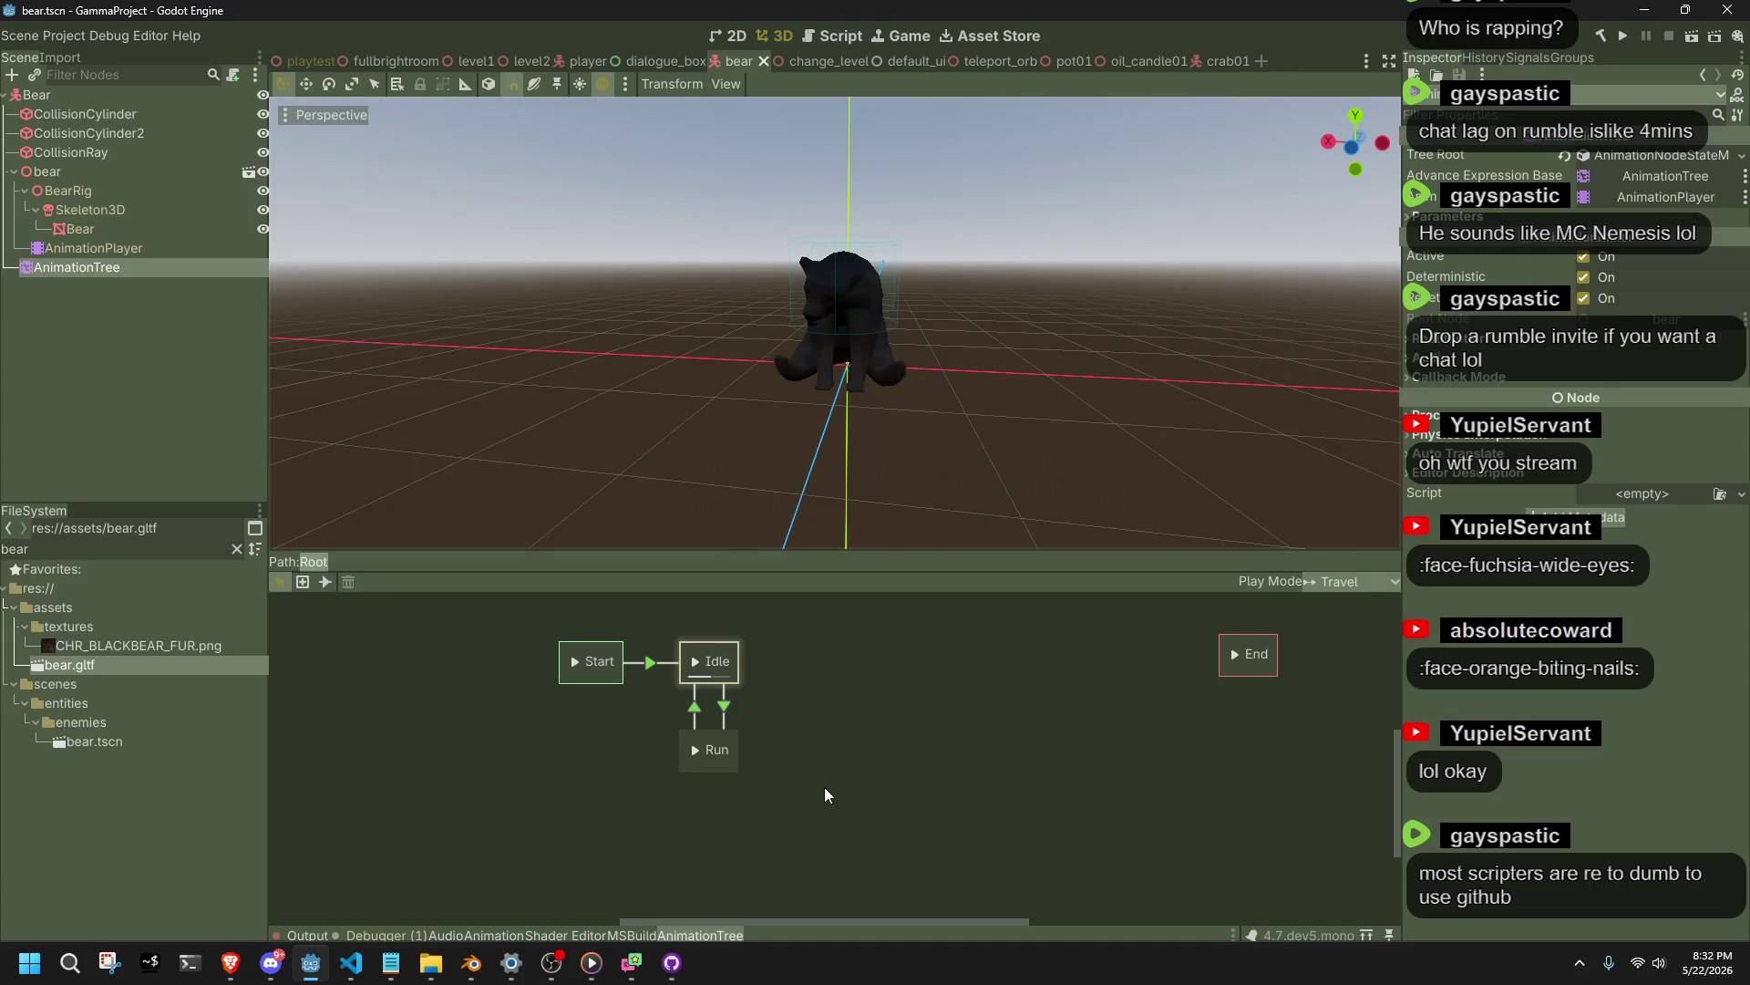
Orbit around the new bear model and inspect its AnimationPlayer's idle animation.
{"action": "left_click", "coordinate": [950, 411]}
{"action": "scroll", "coordinate": [738, 497], "scroll_direction": "up", "scroll_amount": 2}
{"action": "mouse_move", "coordinate": [758, 509]}
{"action": "left_mouse_down"}
{"action": "mouse_move", "coordinate": [806, 589]}
{"action": "mouse_move", "coordinate": [722, 575]}
{"action": "mouse_move", "coordinate": [752, 675]}
{"action": "left_mouse_up"}
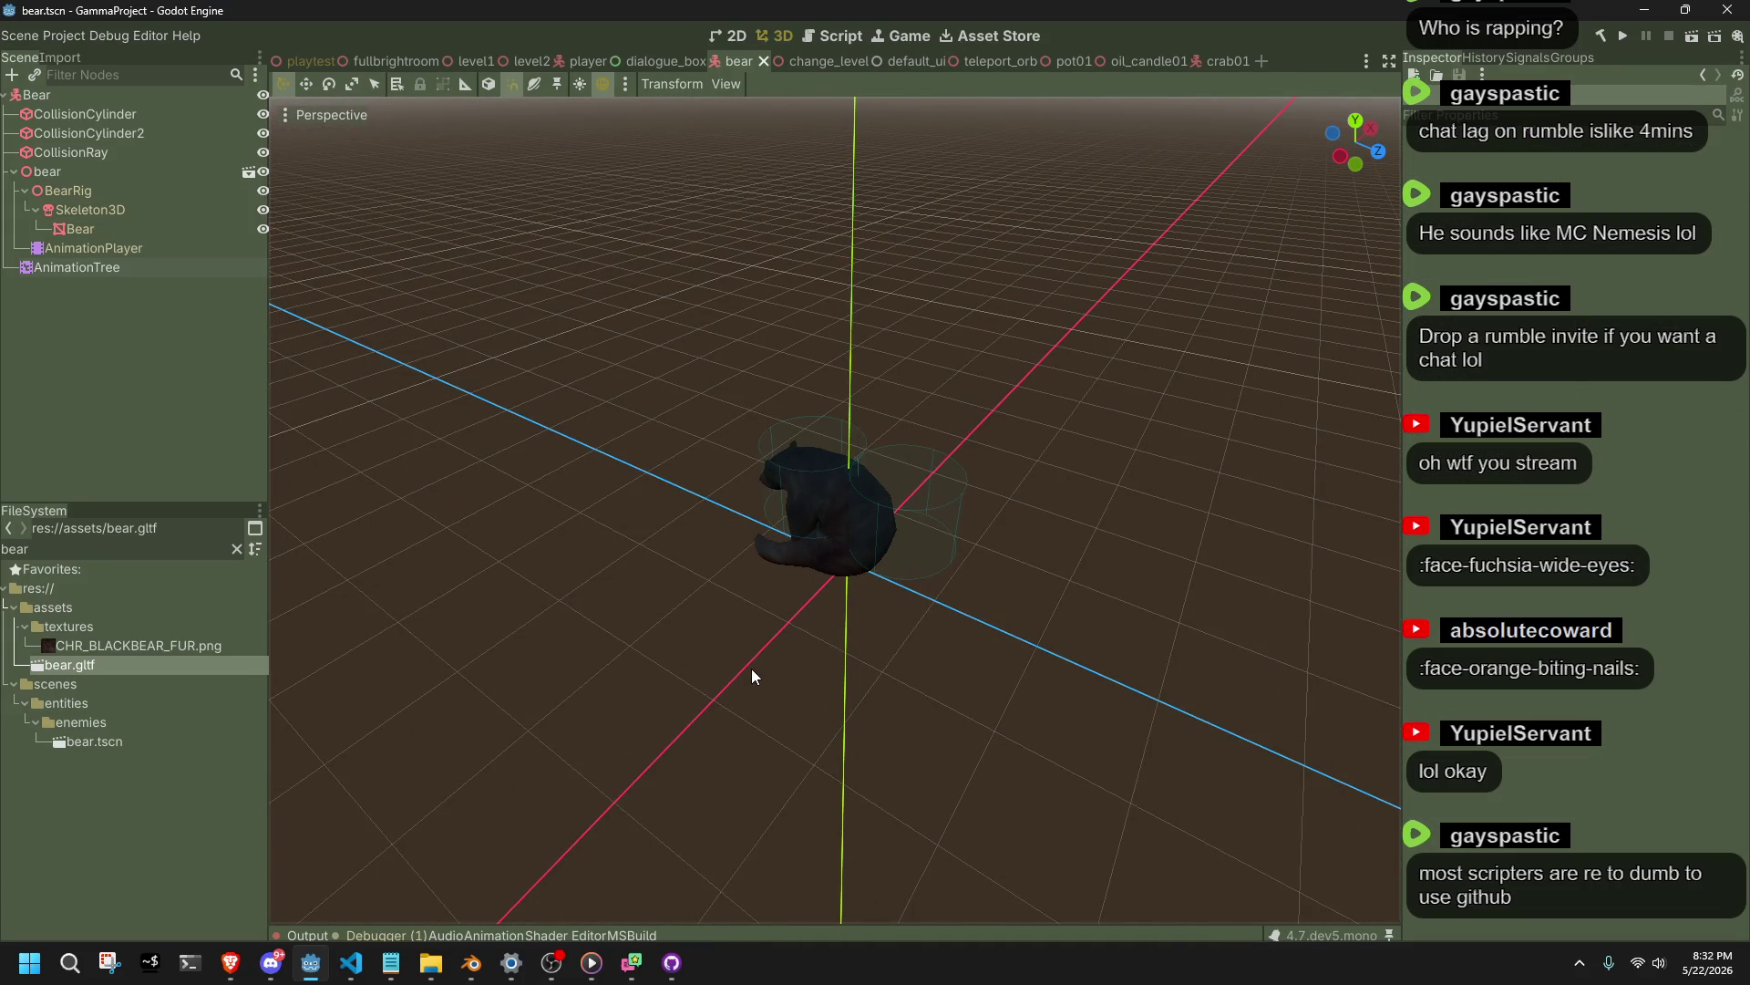
{"action": "scroll", "coordinate": [790, 720], "scroll_direction": "up", "scroll_amount": 3}
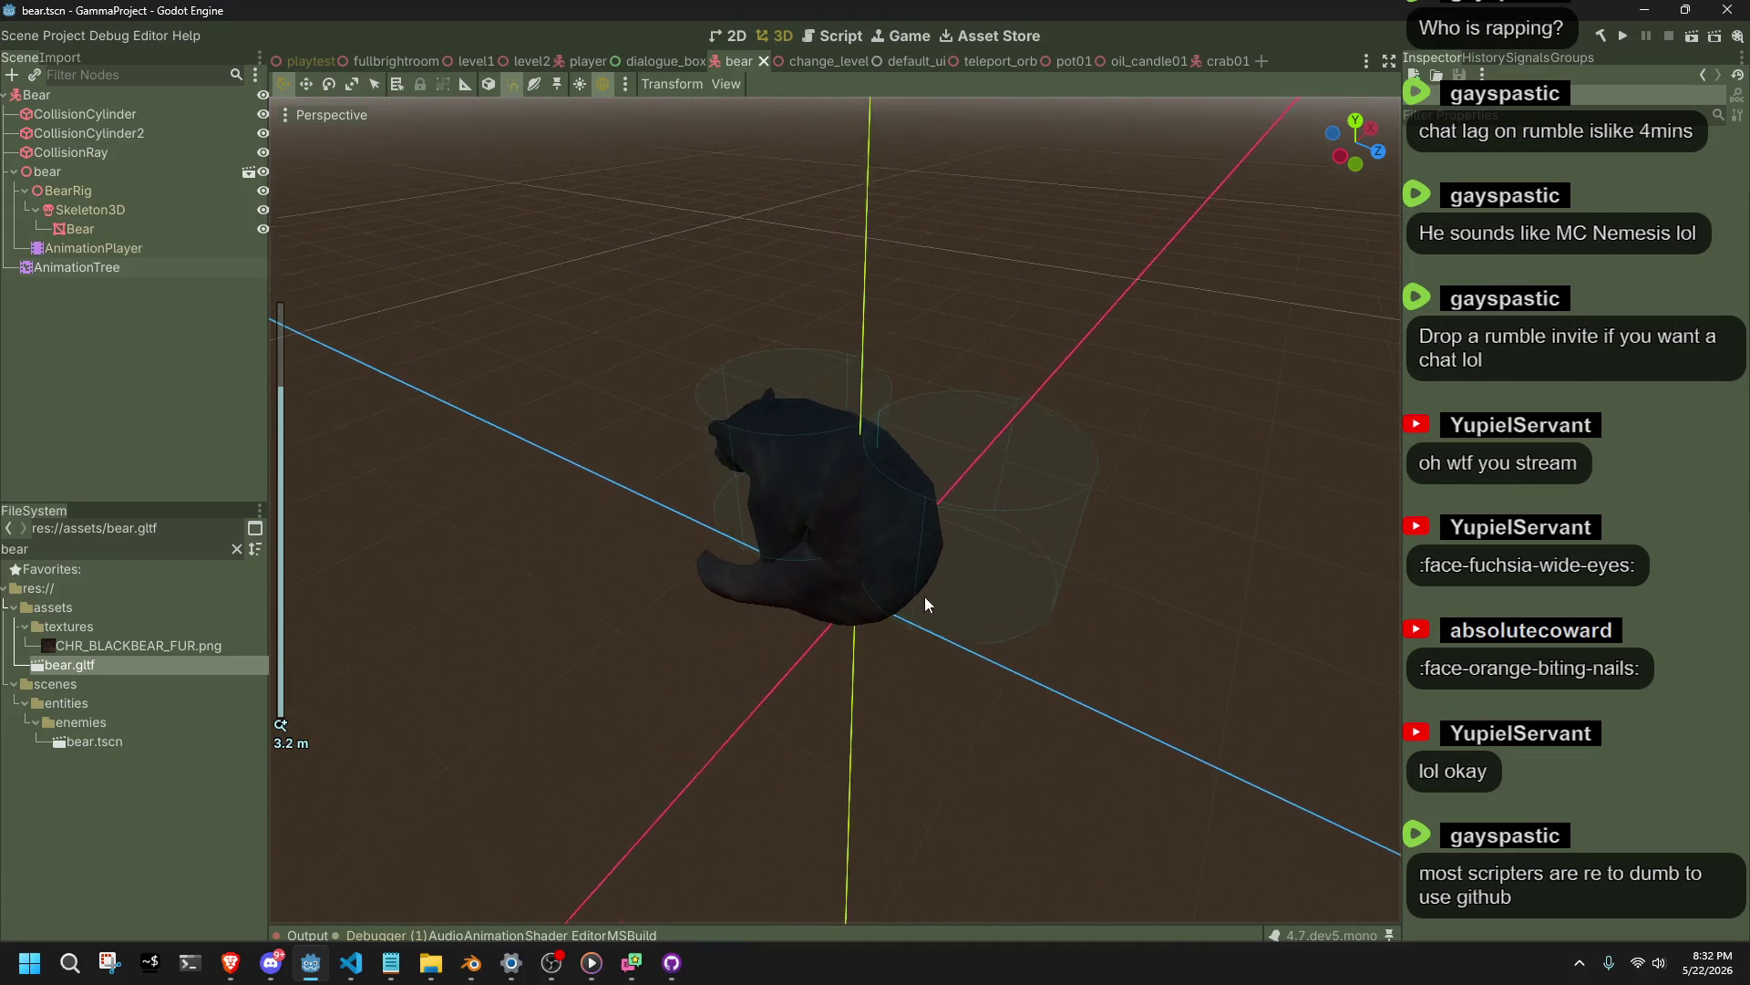
{"action": "left_click_drag", "start_coordinate": [924, 601], "coordinate": [891, 613]}
{"action": "left_click", "coordinate": [100, 248]}
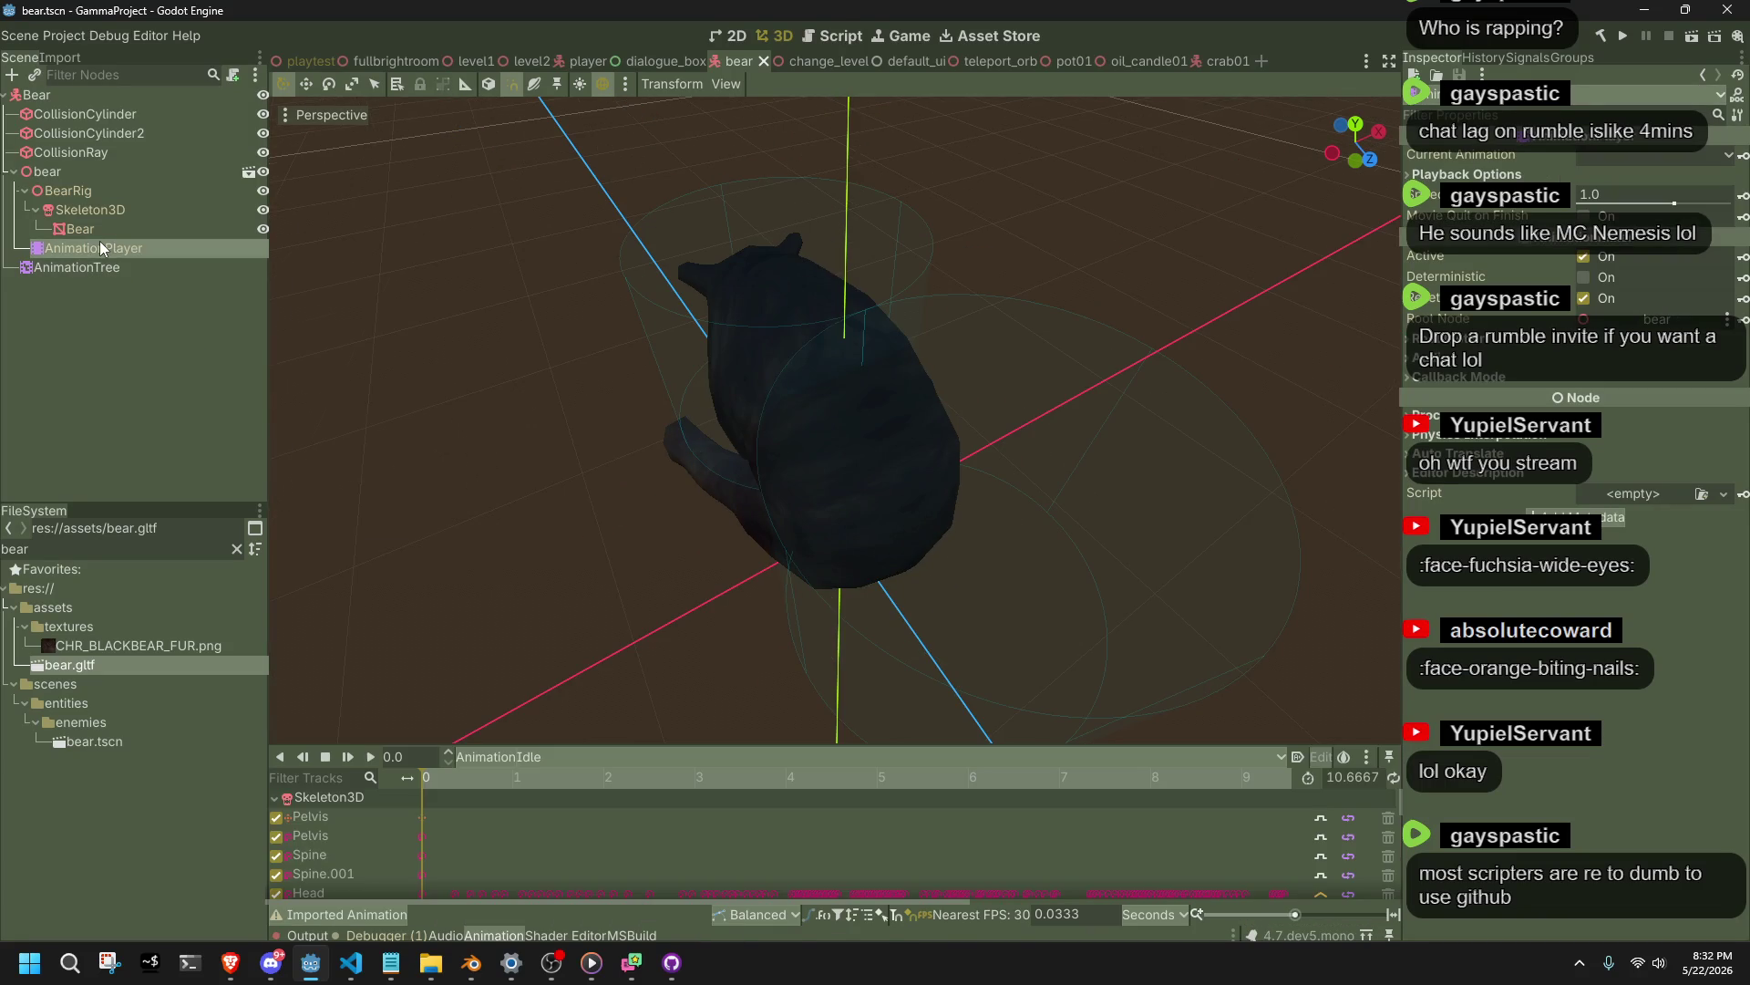
{"action": "key", "text": "alt+Tab"}
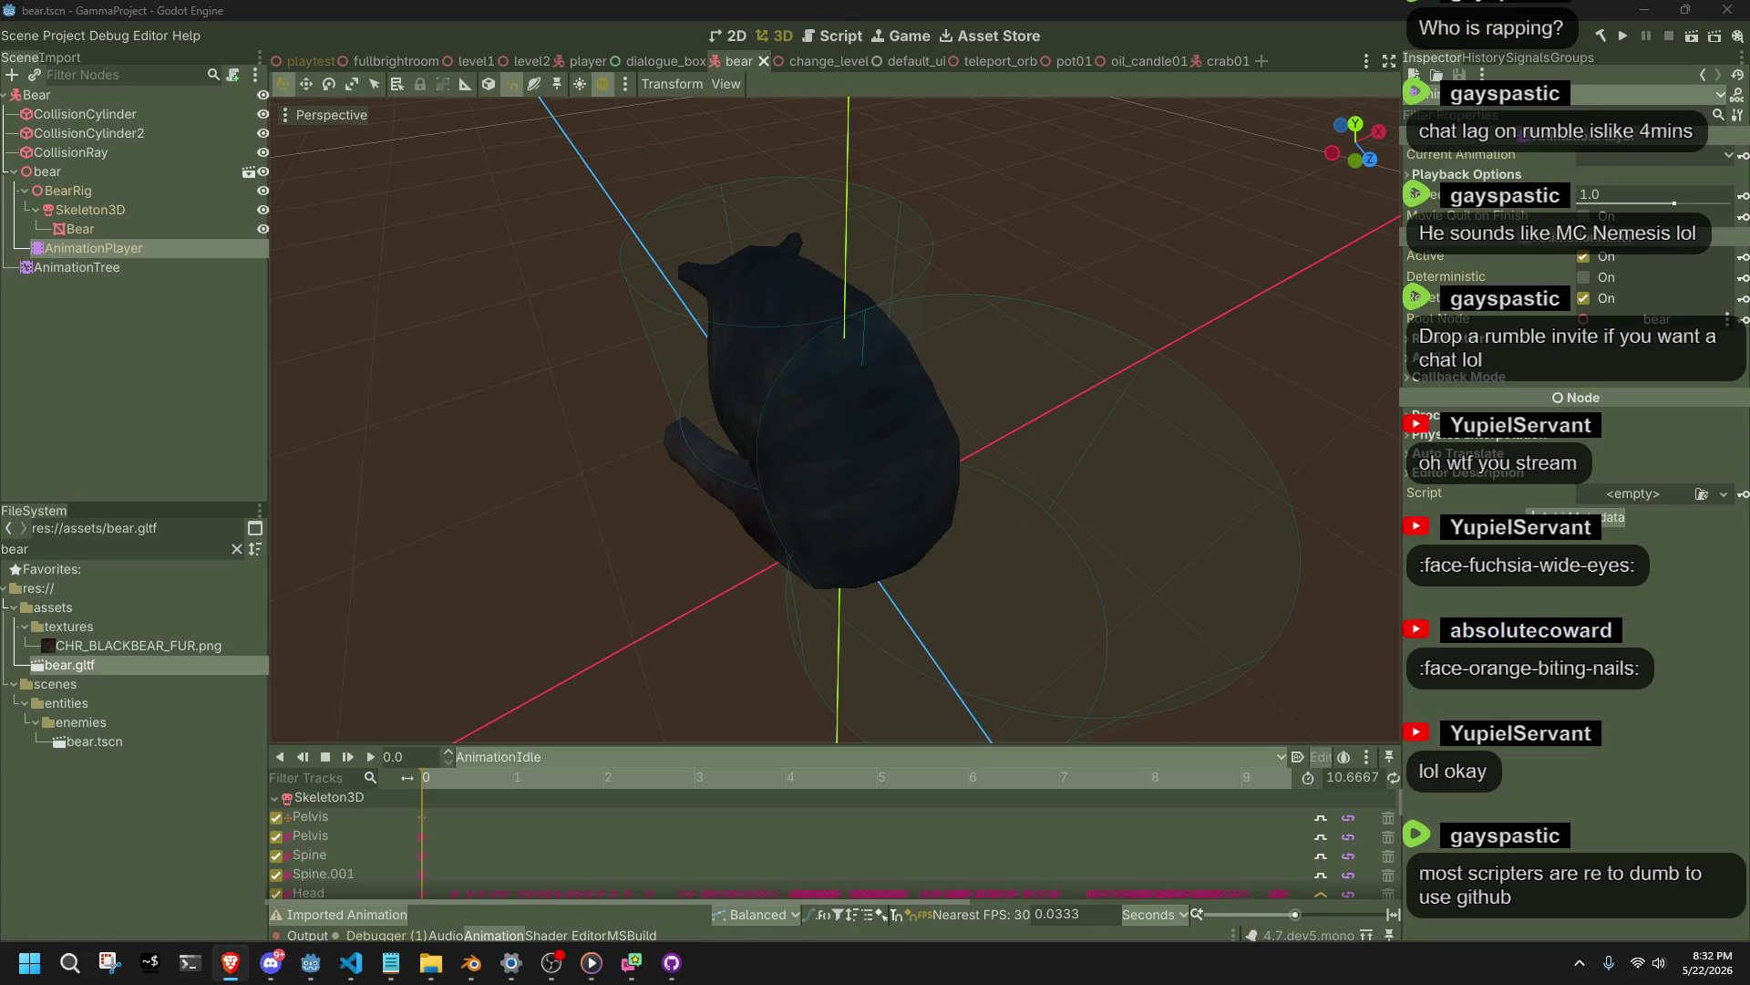
{"action": "key", "text": "alt+Tab"}
View the bear from the front, check the AnimationTree state machine, then switch to Blender.
{"action": "scroll", "coordinate": [1216, 458], "scroll_direction": "down", "scroll_amount": 2}
{"action": "mouse_move", "coordinate": [1151, 653]}
{"action": "left_mouse_down"}
{"action": "mouse_move", "coordinate": [721, 549]}
{"action": "mouse_move", "coordinate": [563, 479]}
{"action": "left_mouse_up"}
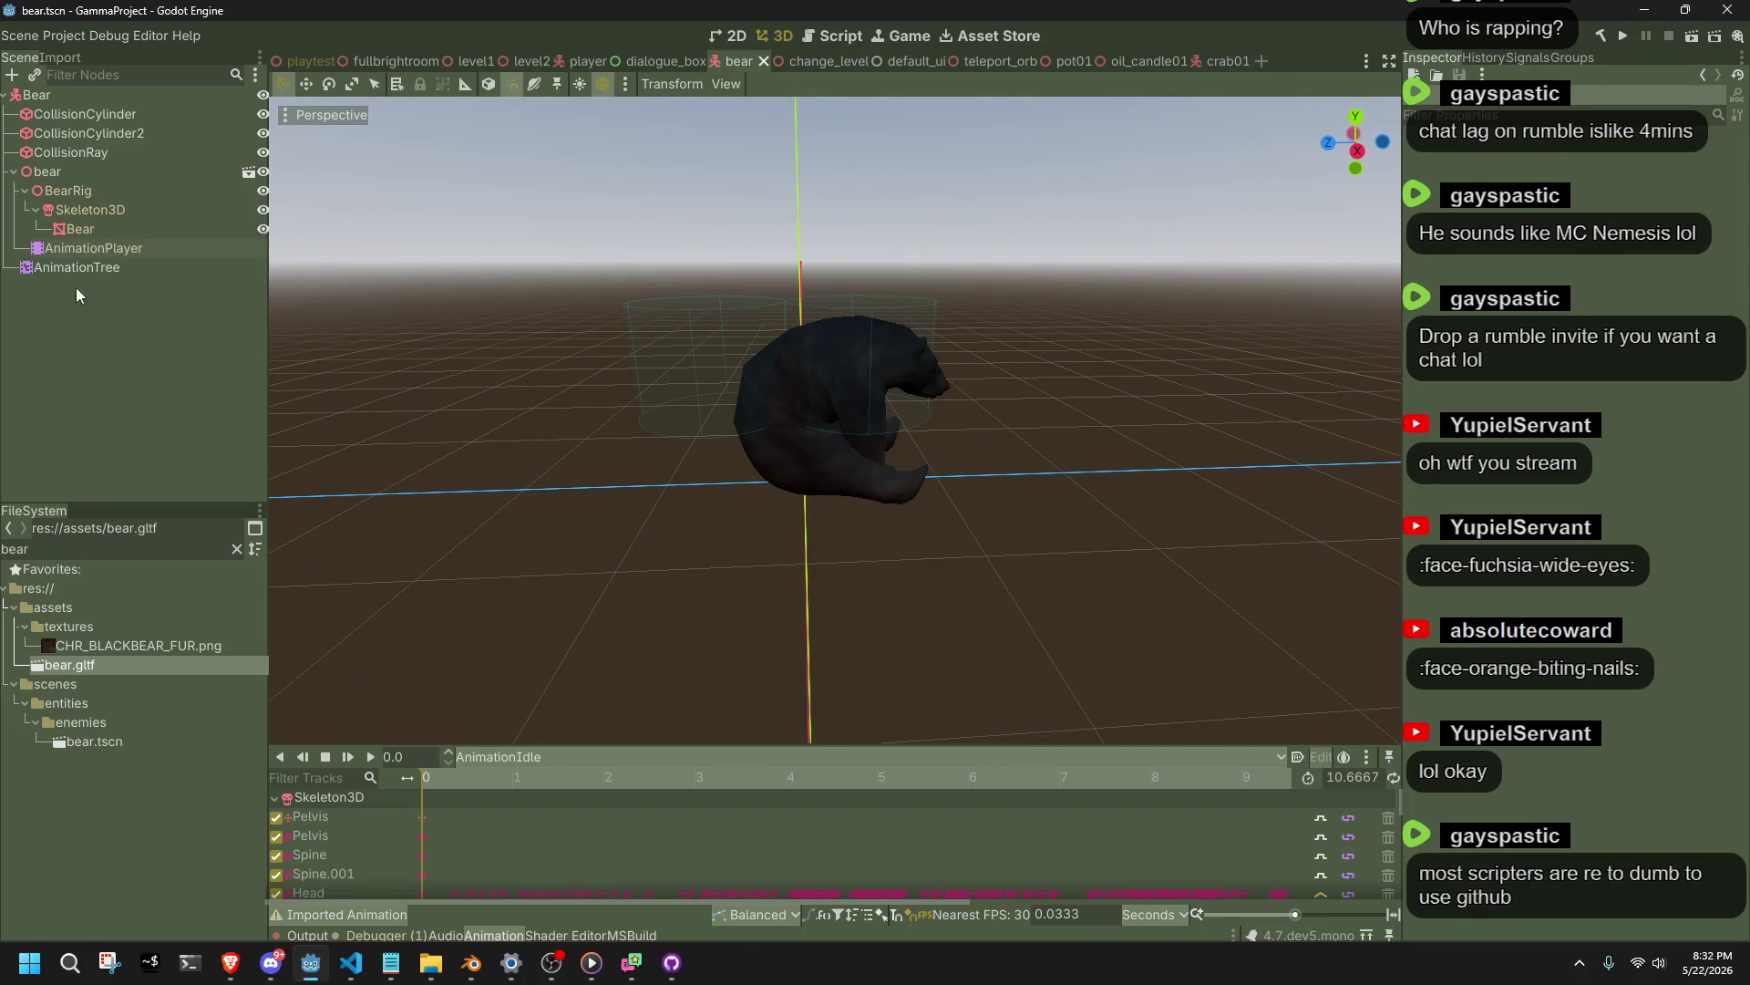
{"action": "left_click", "coordinate": [71, 268]}
{"action": "left_click", "coordinate": [64, 233]}
{"action": "left_click", "coordinate": [97, 250]}
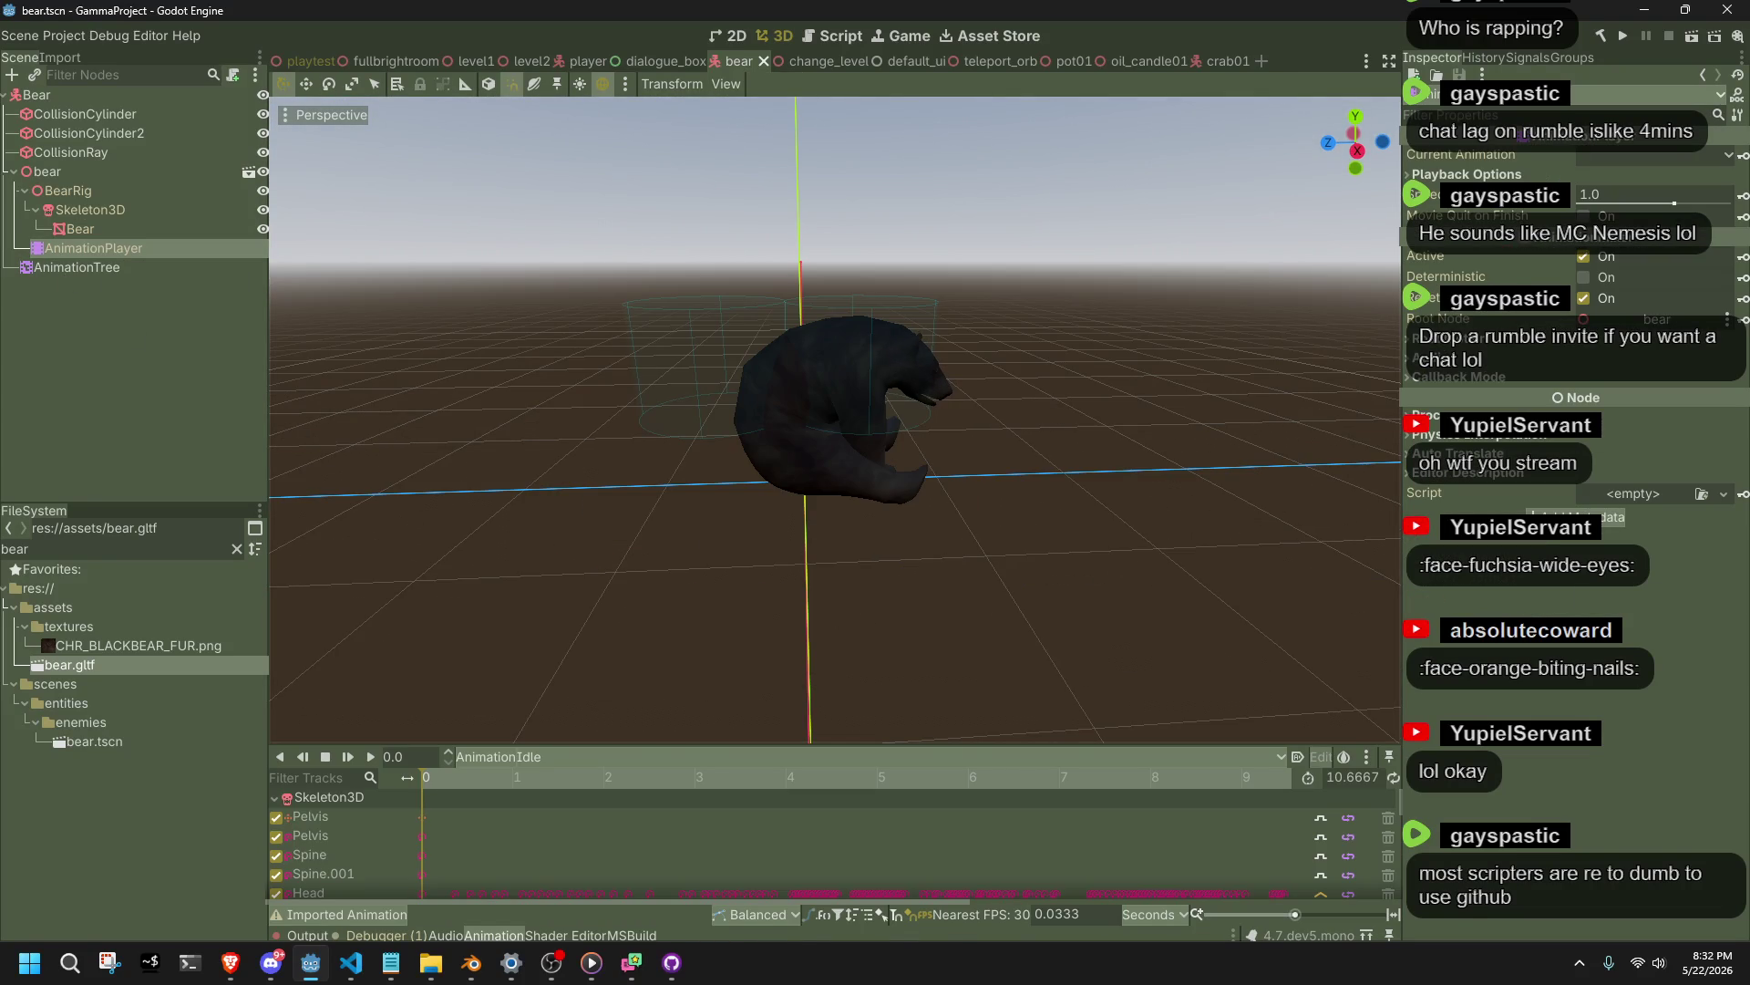
{"action": "mouse_move", "coordinate": [903, 451]}
{"action": "left_mouse_down"}
{"action": "mouse_move", "coordinate": [668, 427]}
{"action": "mouse_move", "coordinate": [525, 370]}
{"action": "left_mouse_up"}
{"action": "left_click", "coordinate": [86, 270]}
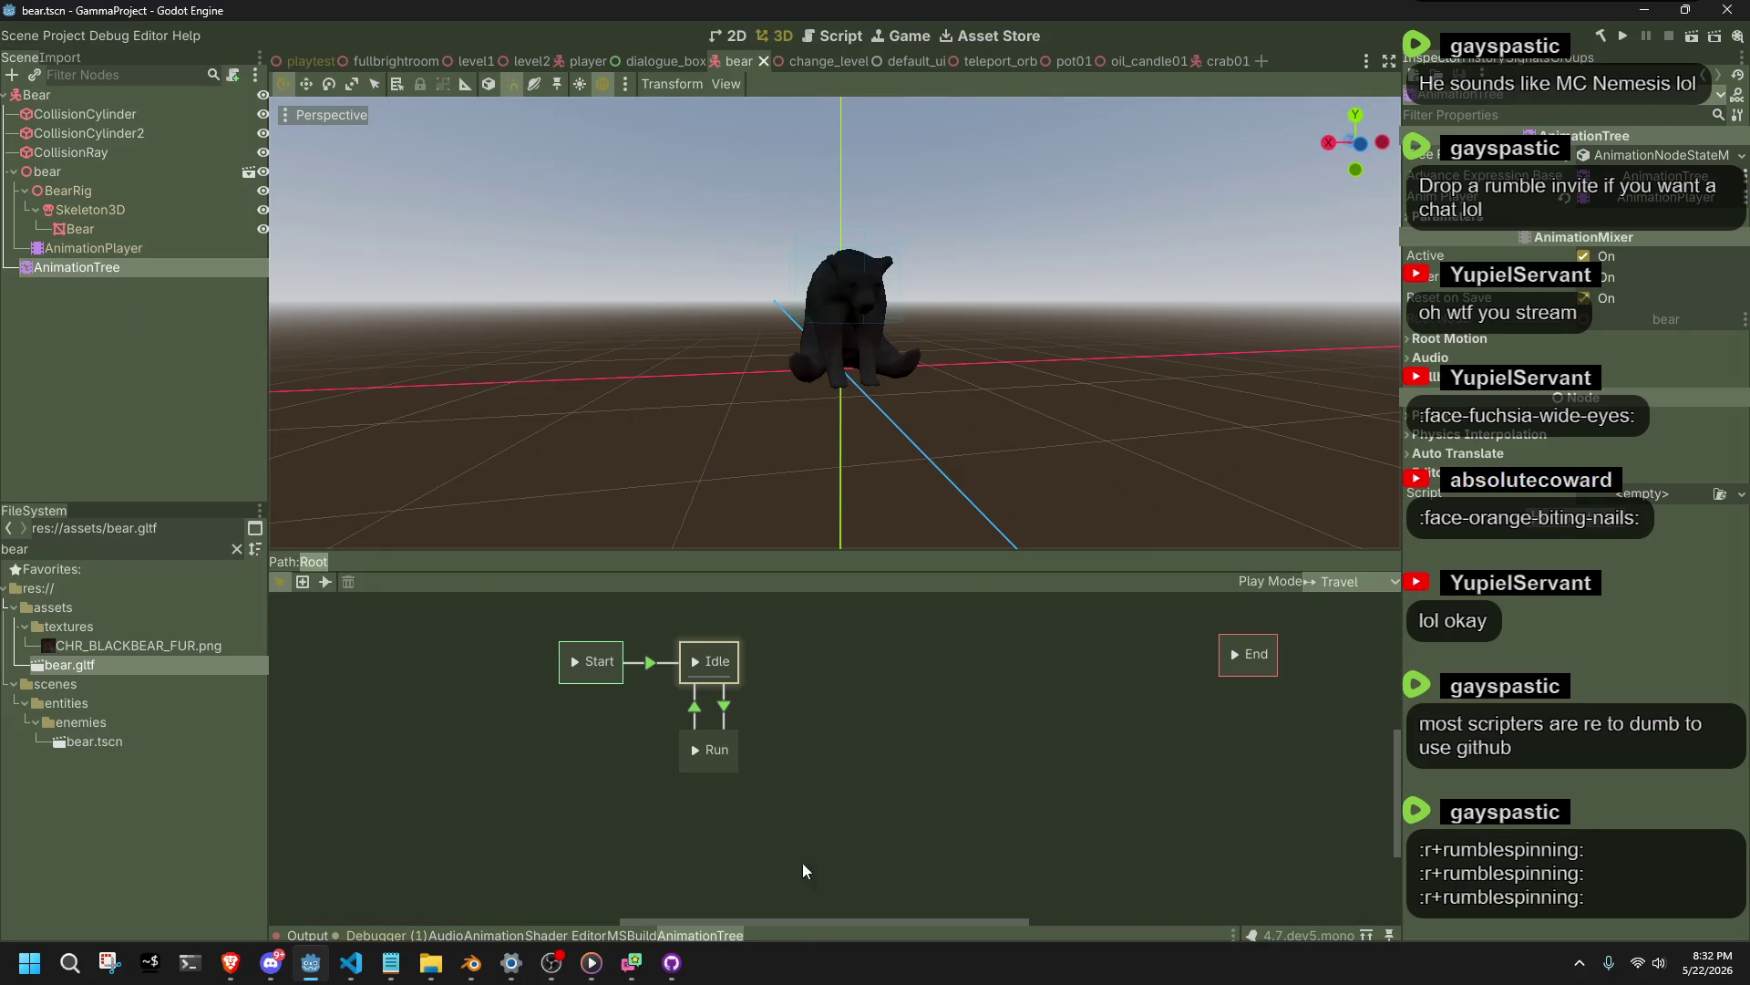
{"action": "left_click", "coordinate": [469, 959]}
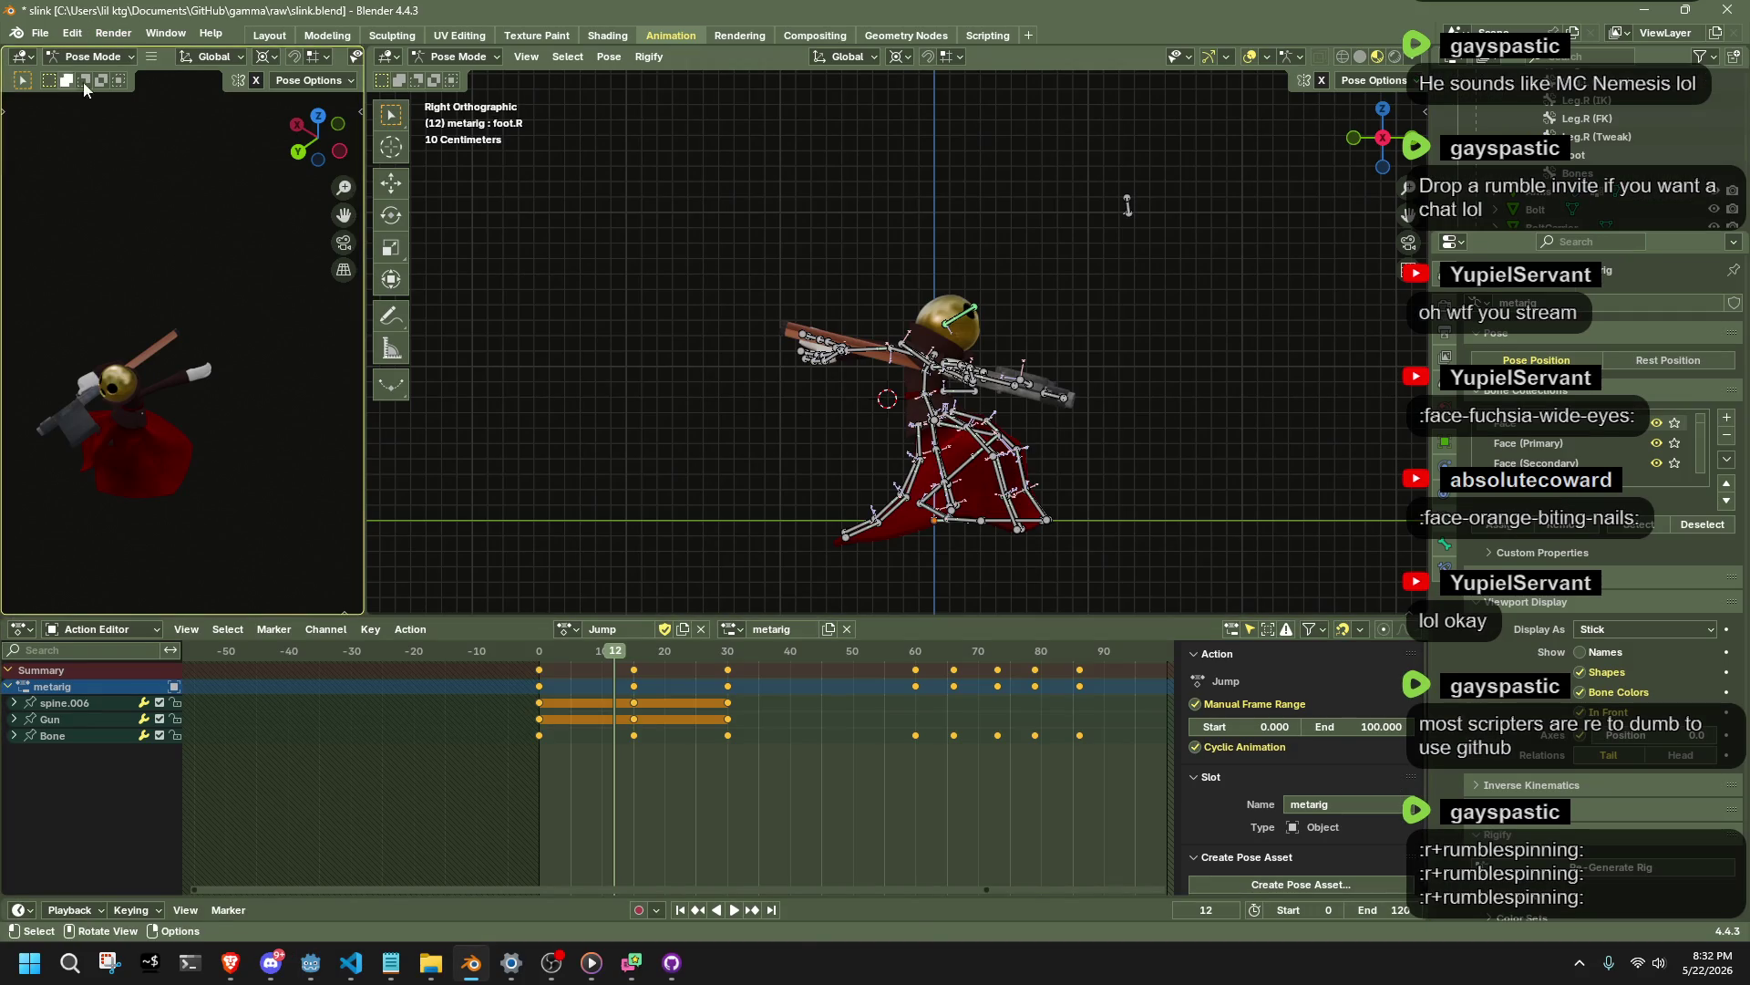
Save slink.blend and open crab01.blend from recent files in the Animation workspace.
{"action": "key", "text": "ctrl+s"}
{"action": "left_click", "coordinate": [41, 34]}
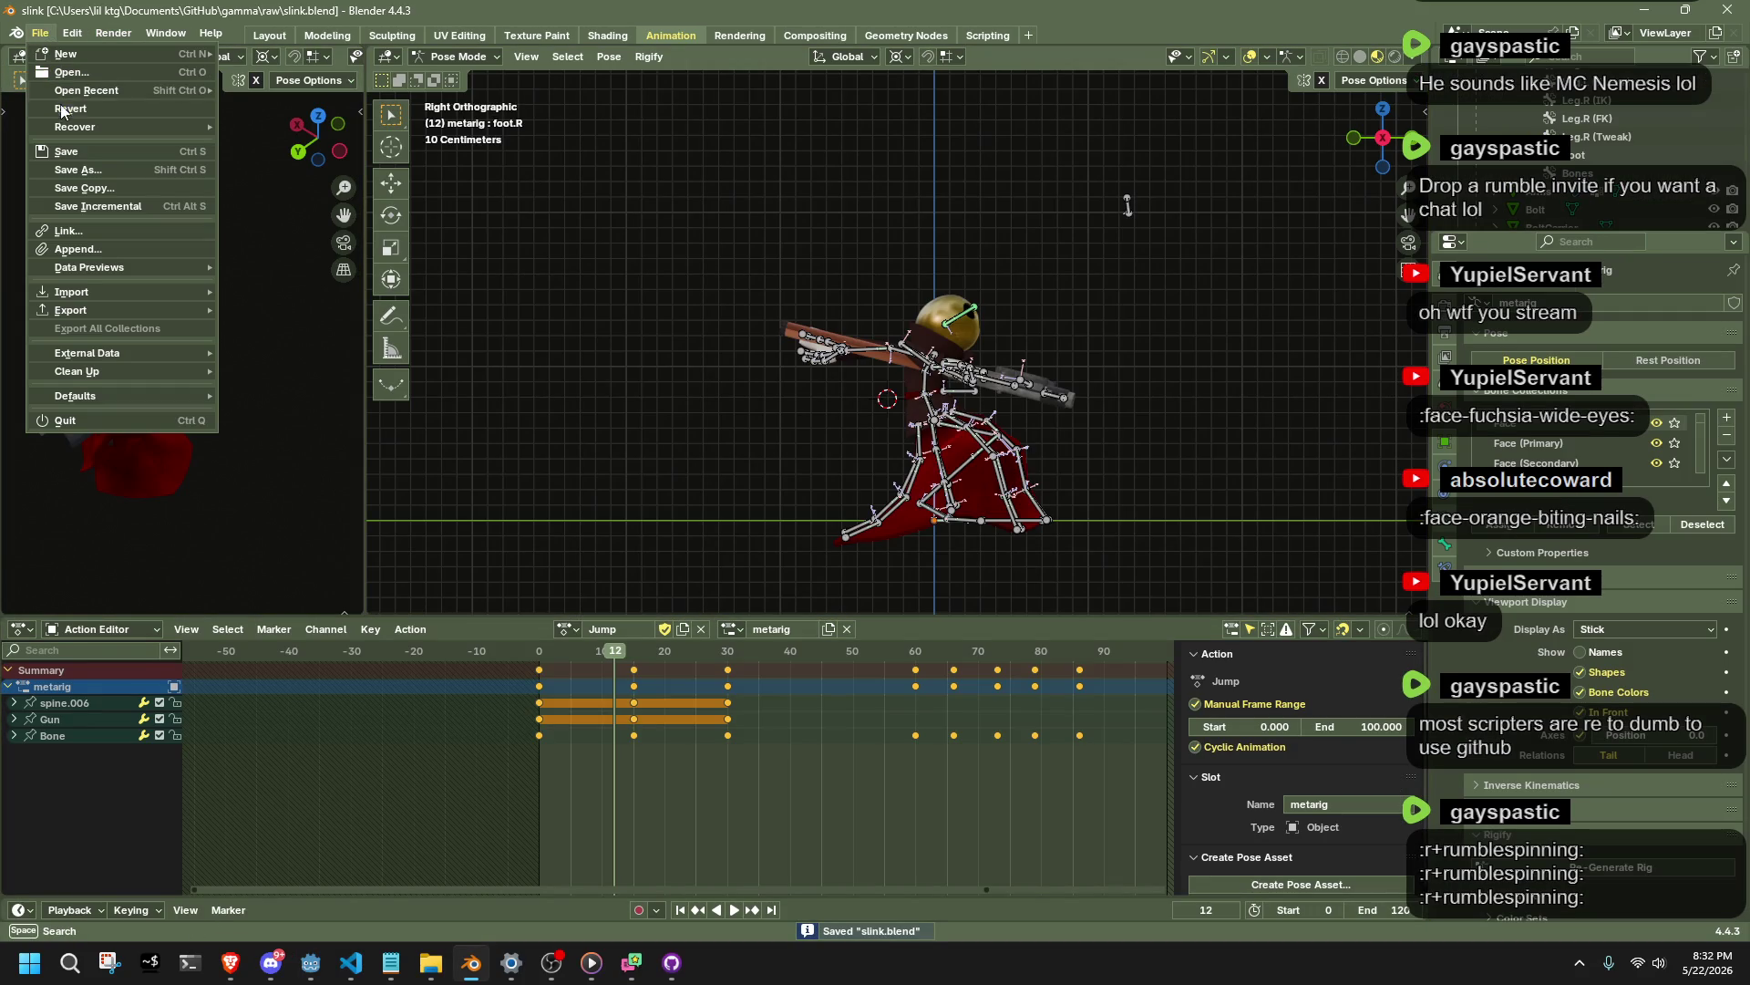
{"action": "mouse_move", "coordinate": [57, 84]}
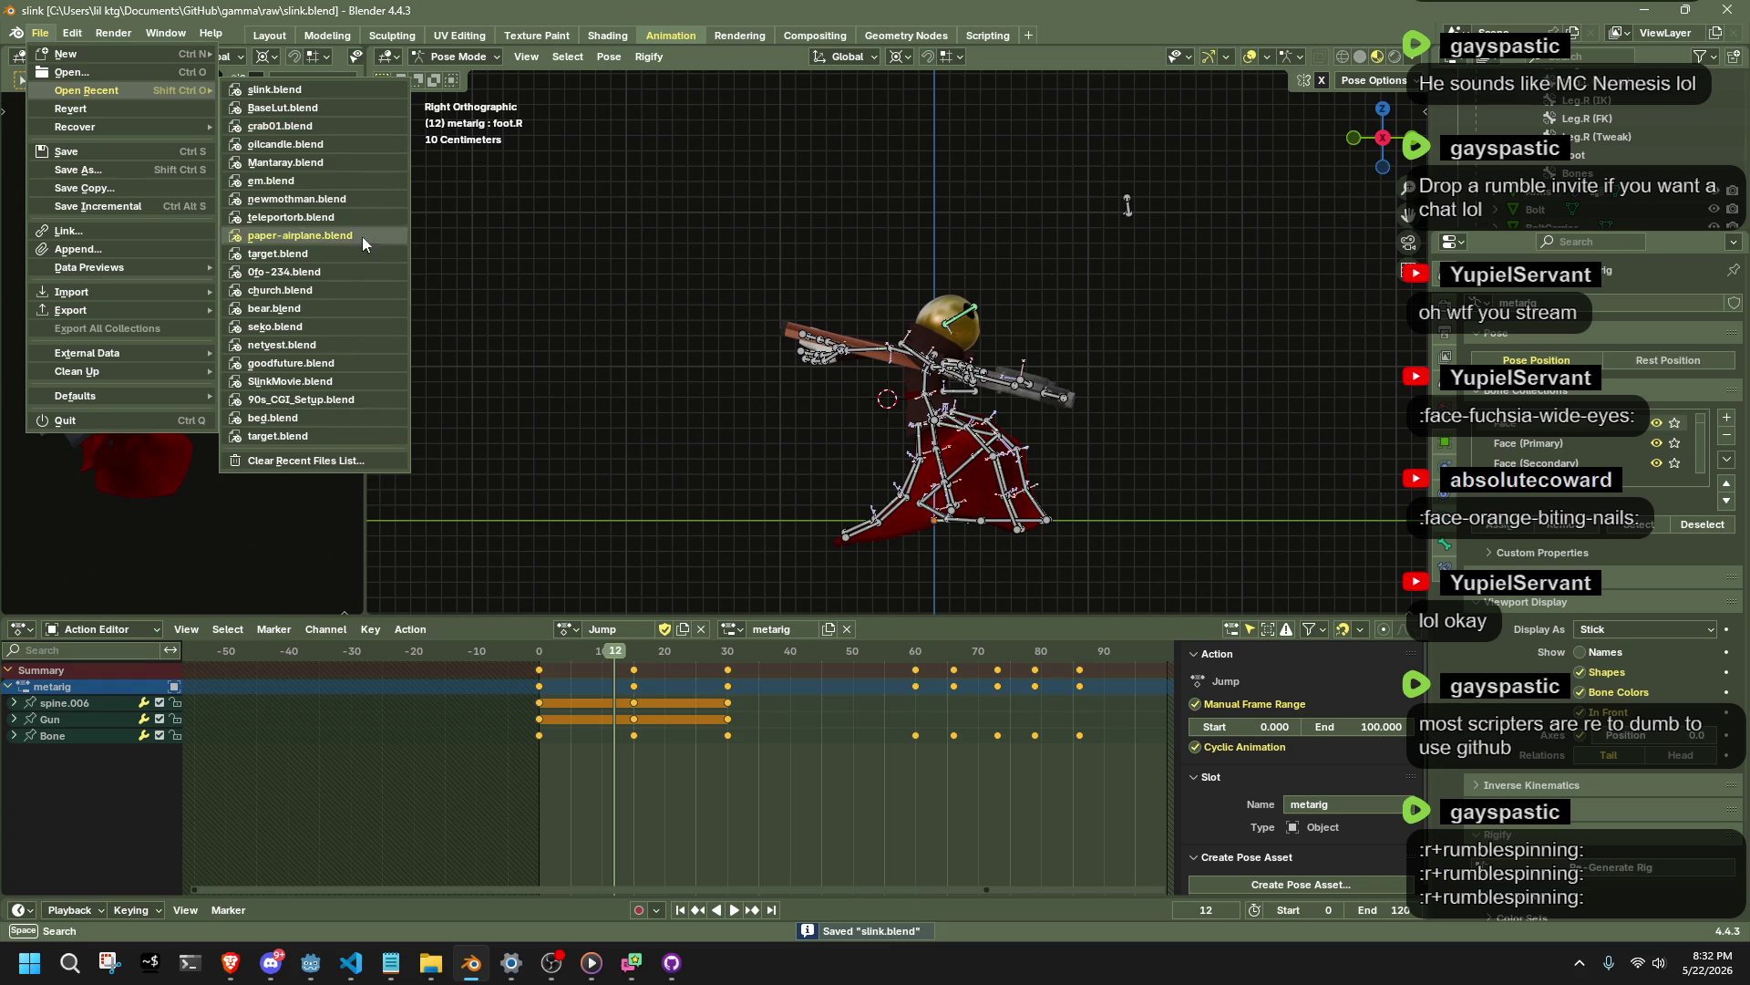
{"action": "left_click", "coordinate": [308, 125]}
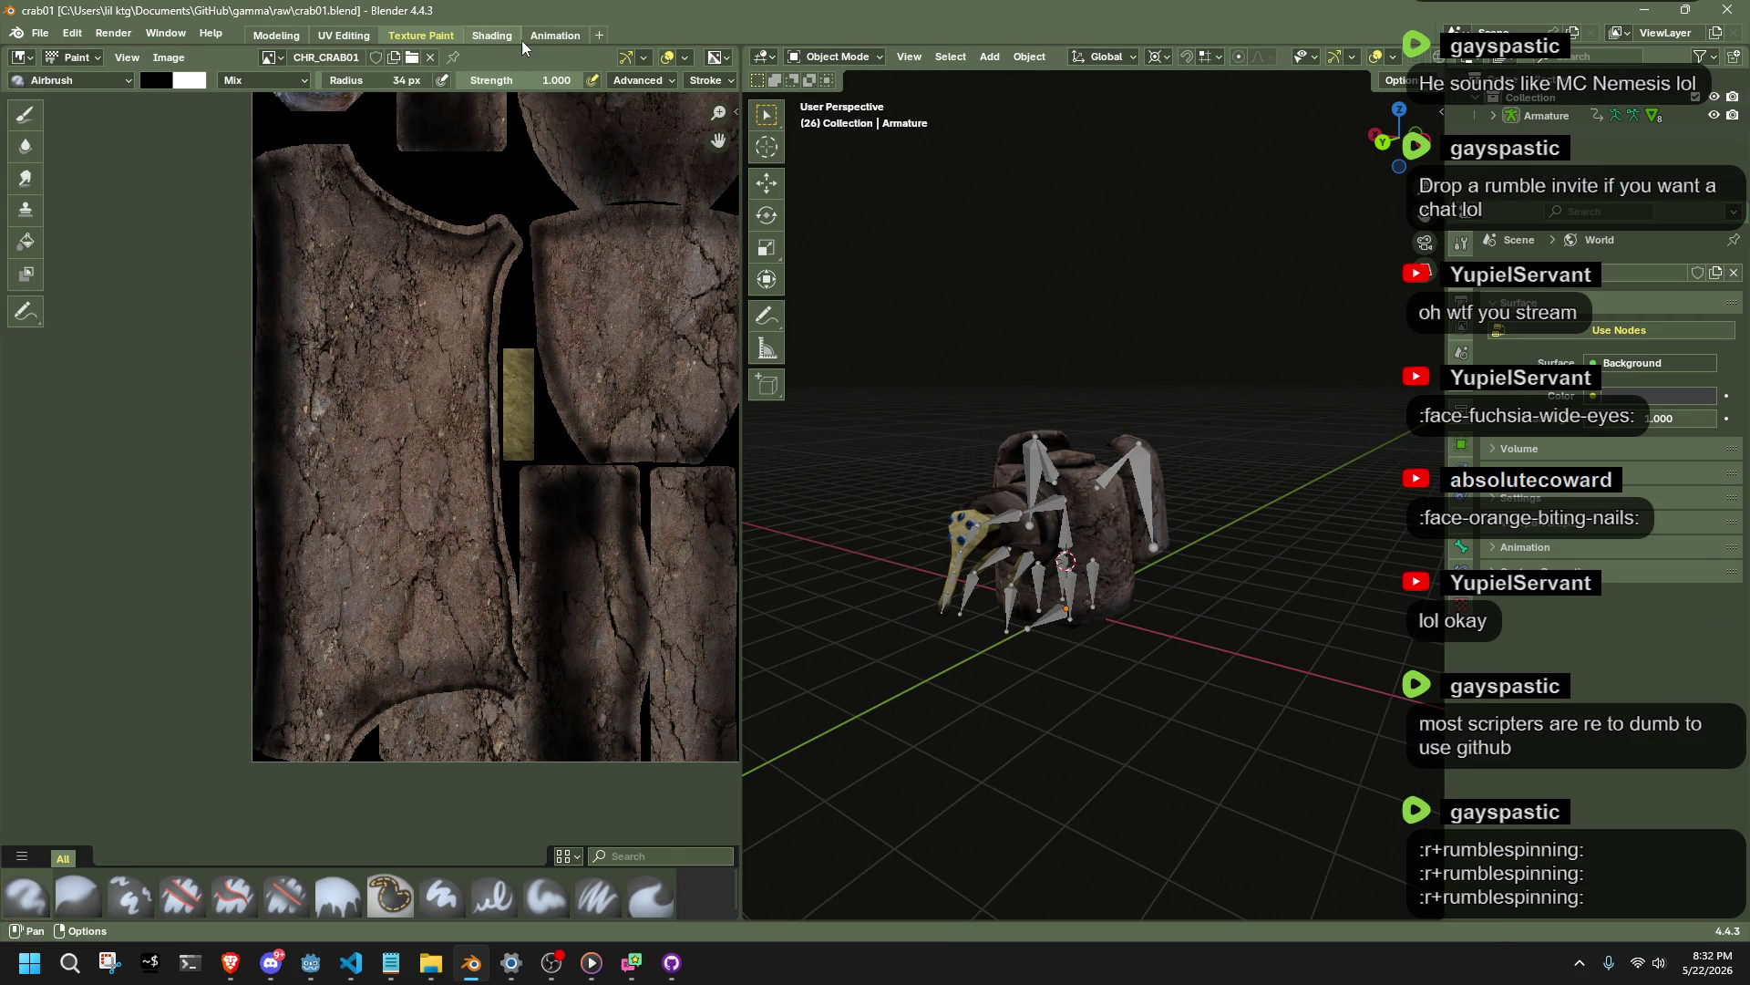
{"action": "left_click", "coordinate": [545, 35]}
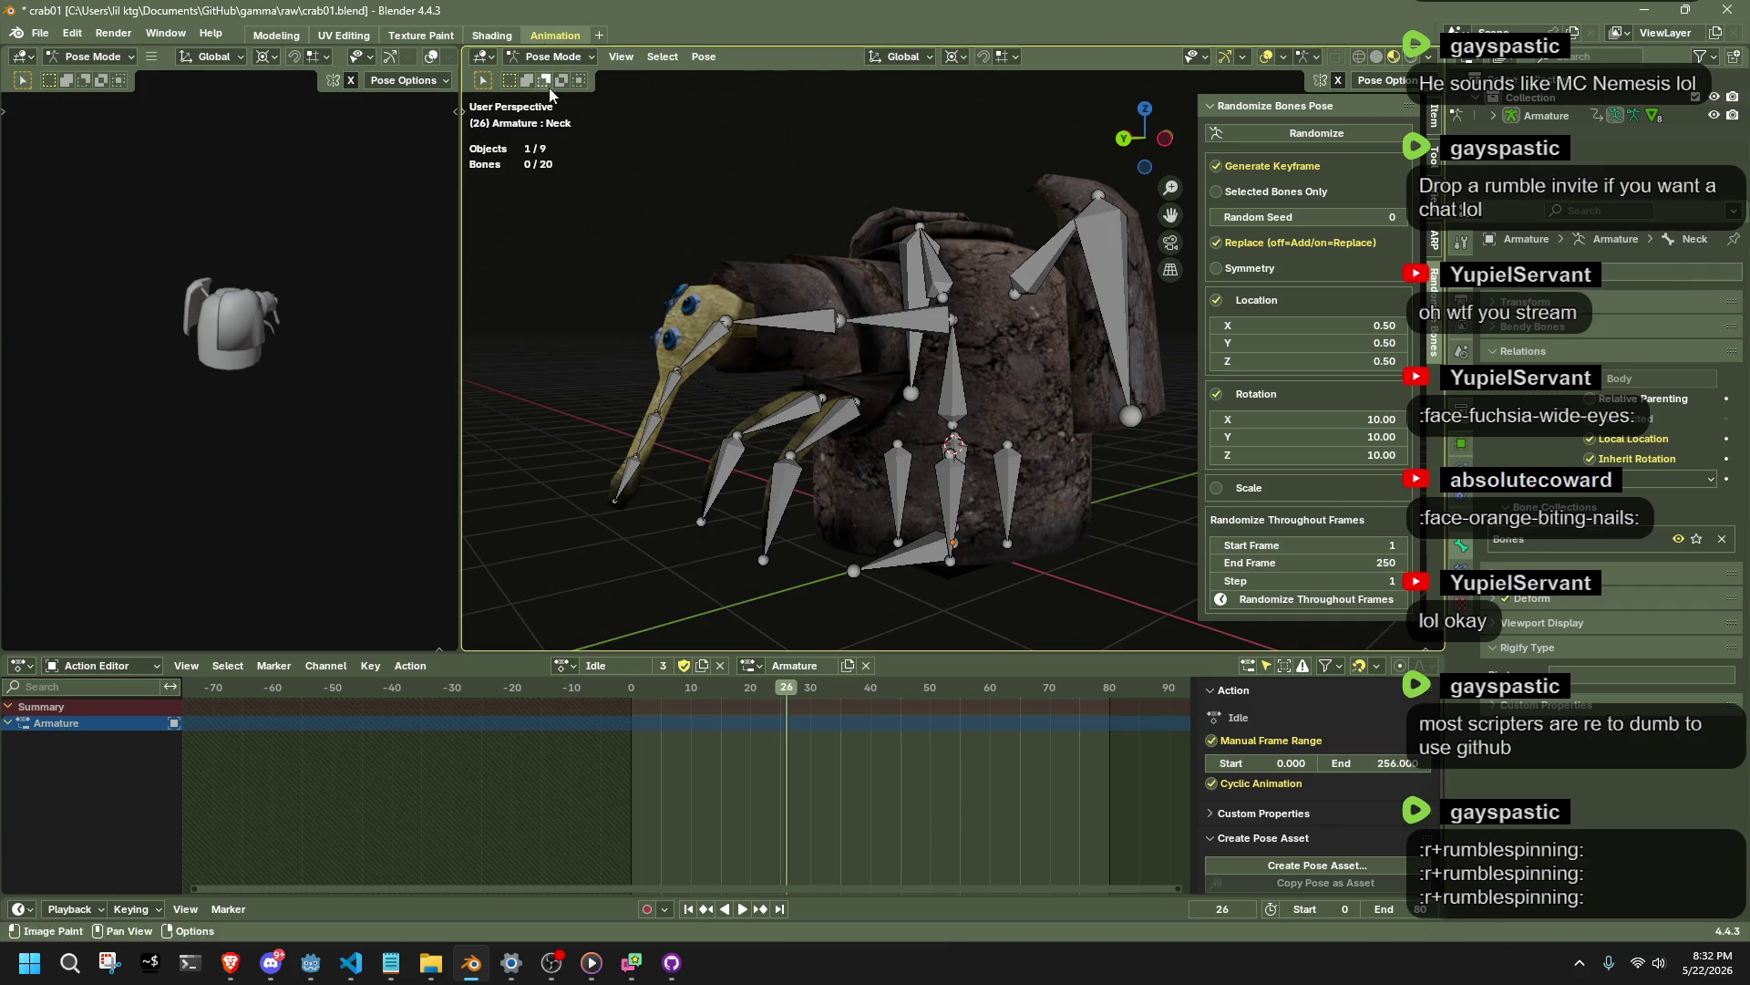
Rename the crab's Walk action to 'Move', save crab01.blend, and start a glTF 2.0 export.
{"action": "left_click", "coordinate": [574, 663]}
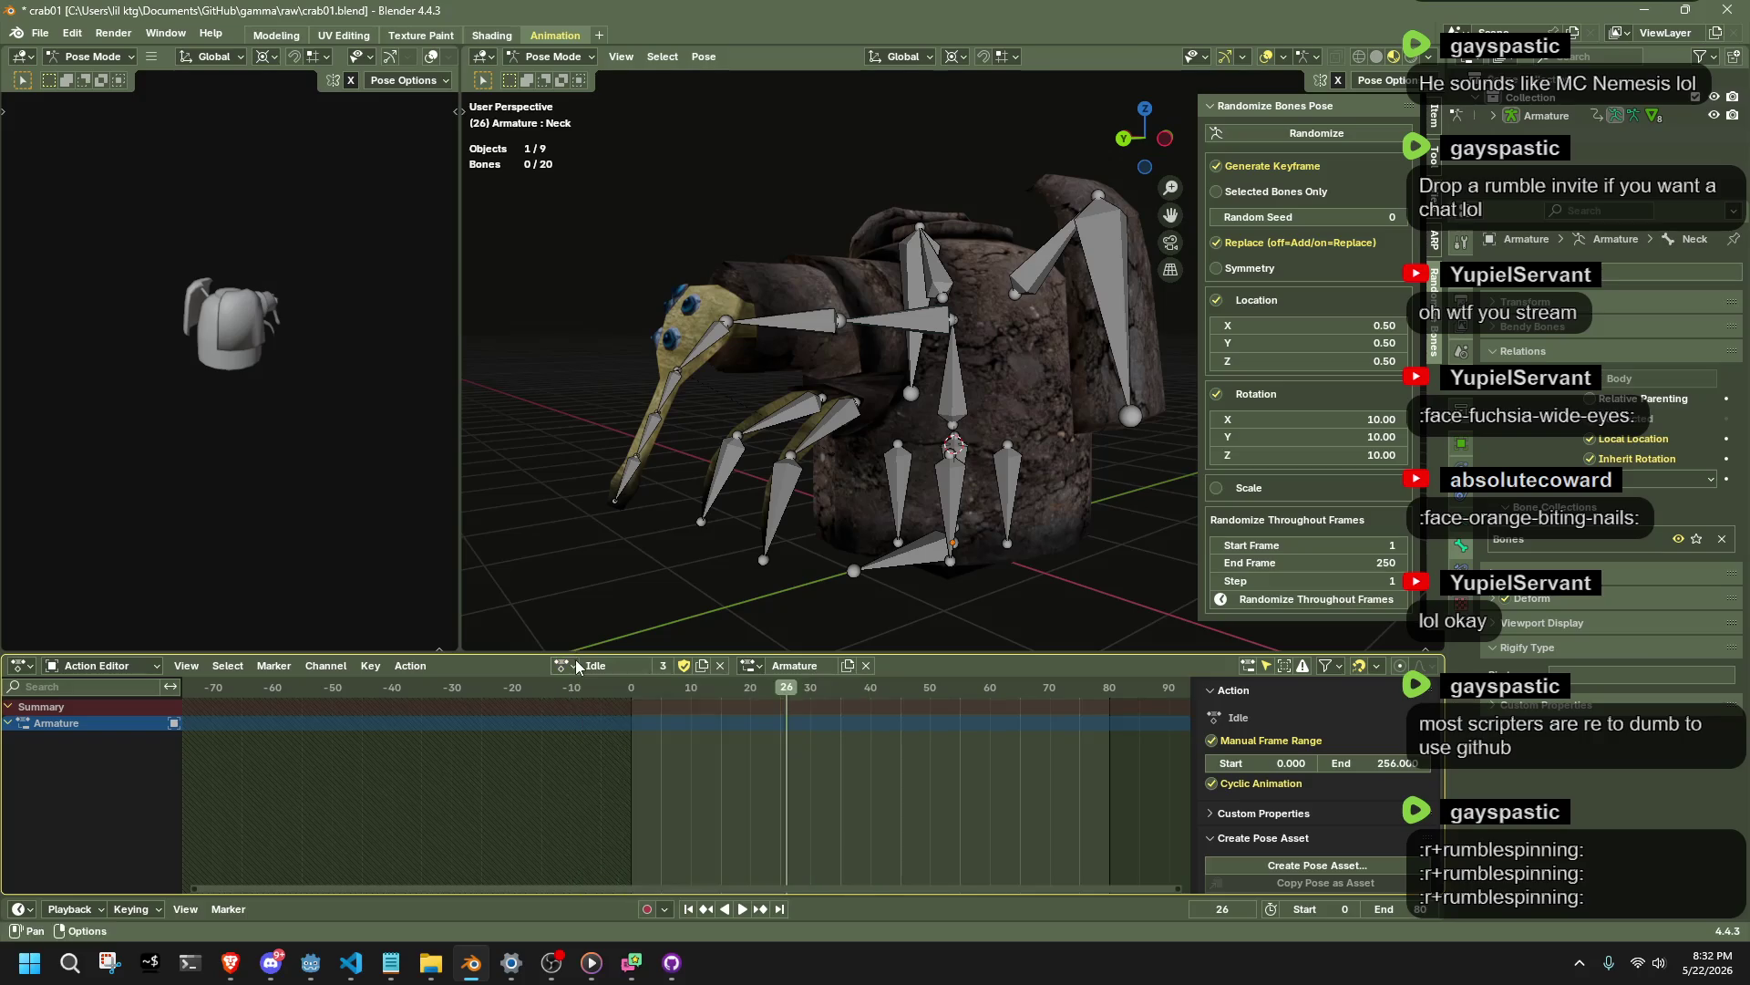
{"action": "left_click", "coordinate": [584, 710]}
{"action": "left_click", "coordinate": [612, 667]}
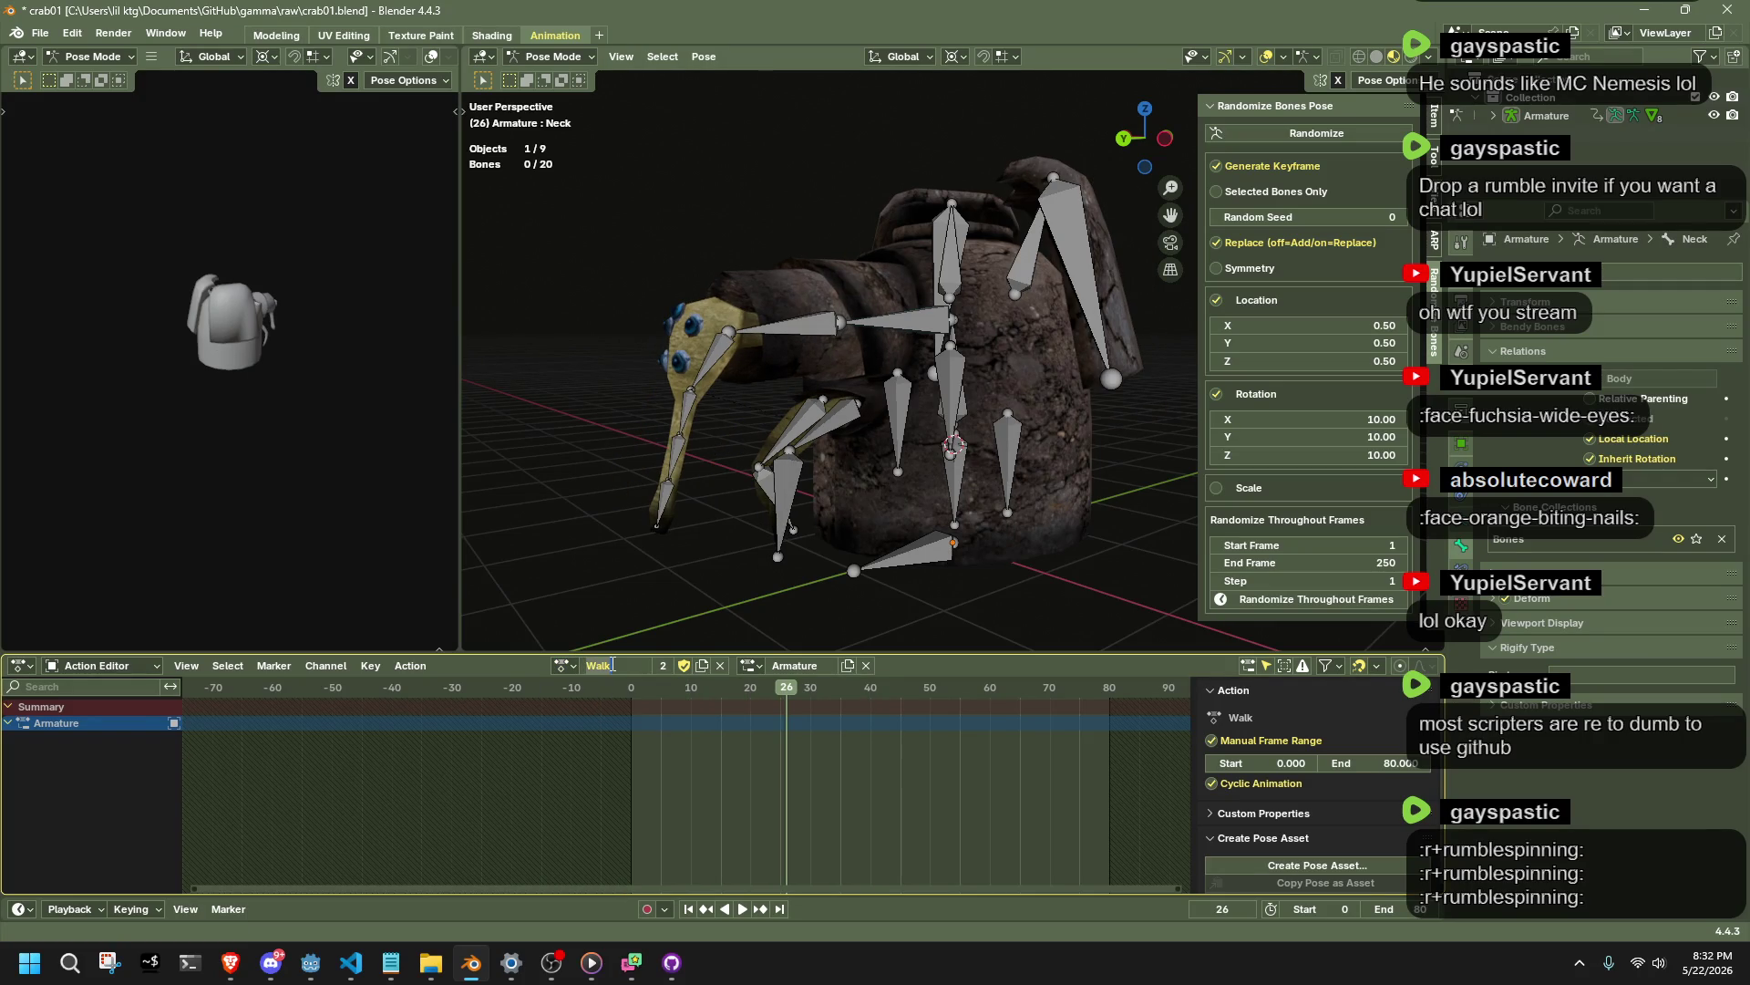
{"action": "type", "text": "Move"}
{"action": "key", "text": "Return"}
{"action": "key", "text": "ctrl+s"}
{"action": "key", "text": "q"}
{"action": "left_click", "coordinate": [678, 568]}
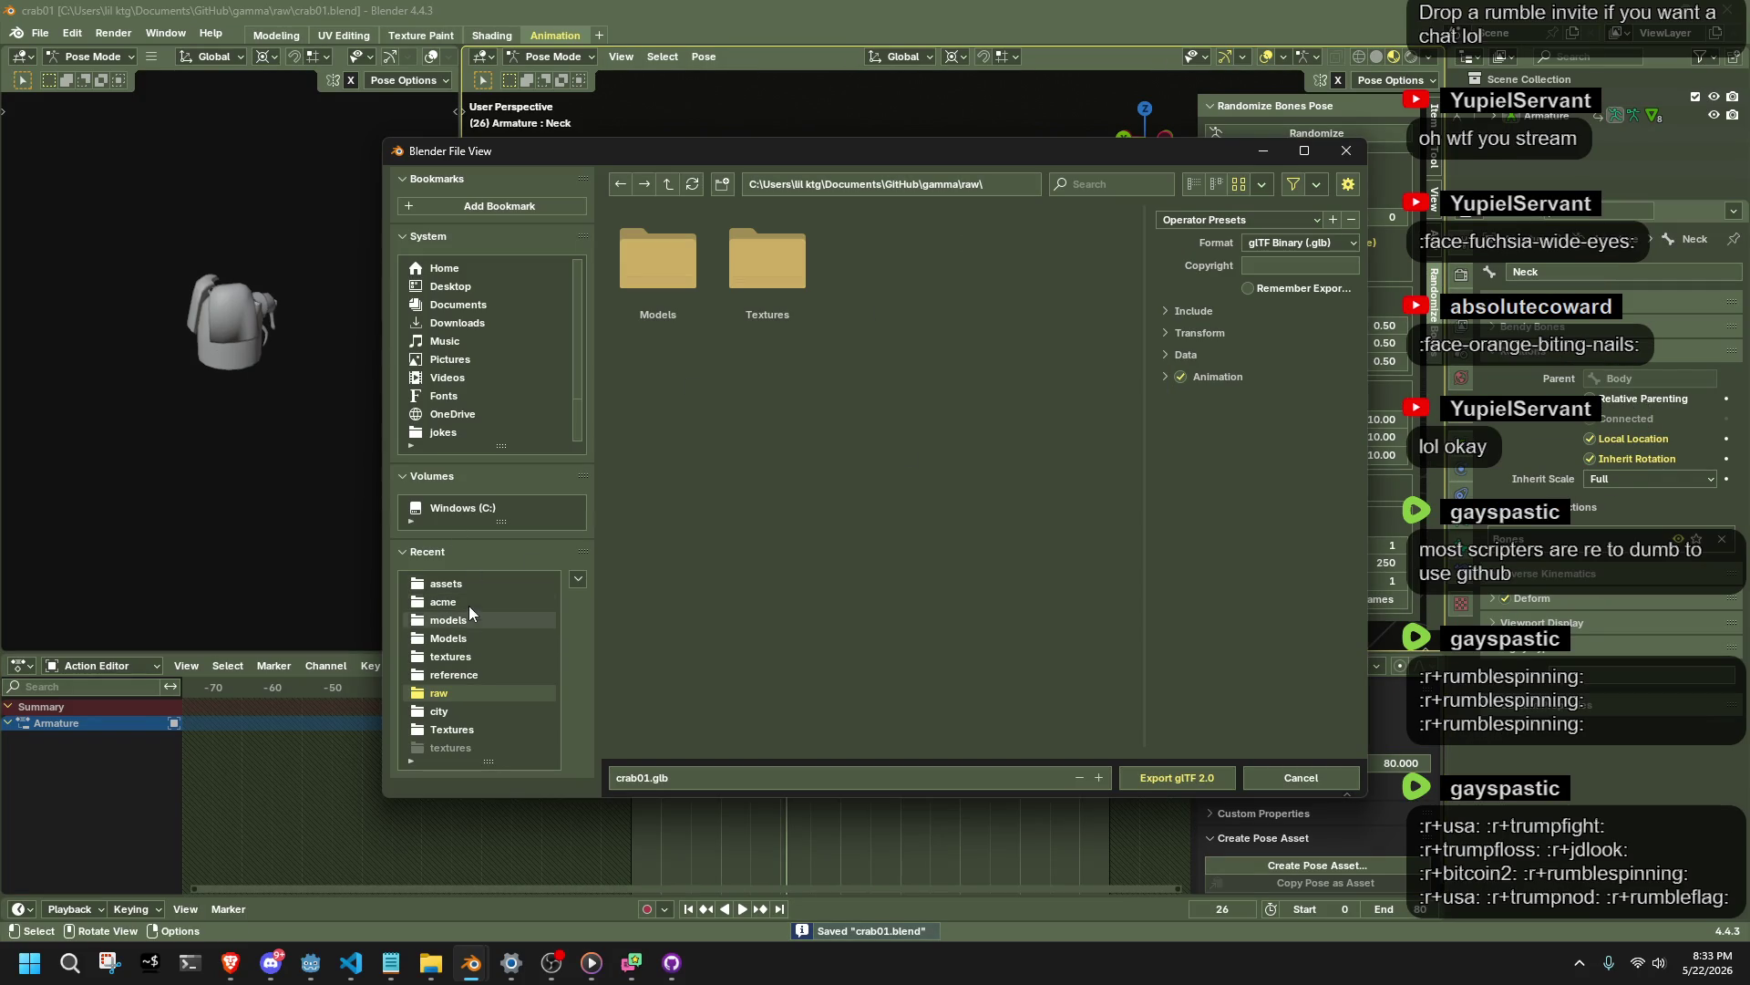
Target assets/models with glTF Separate format, remembered settings, and ../textures as the texture path.
{"action": "left_click", "coordinate": [467, 581]}
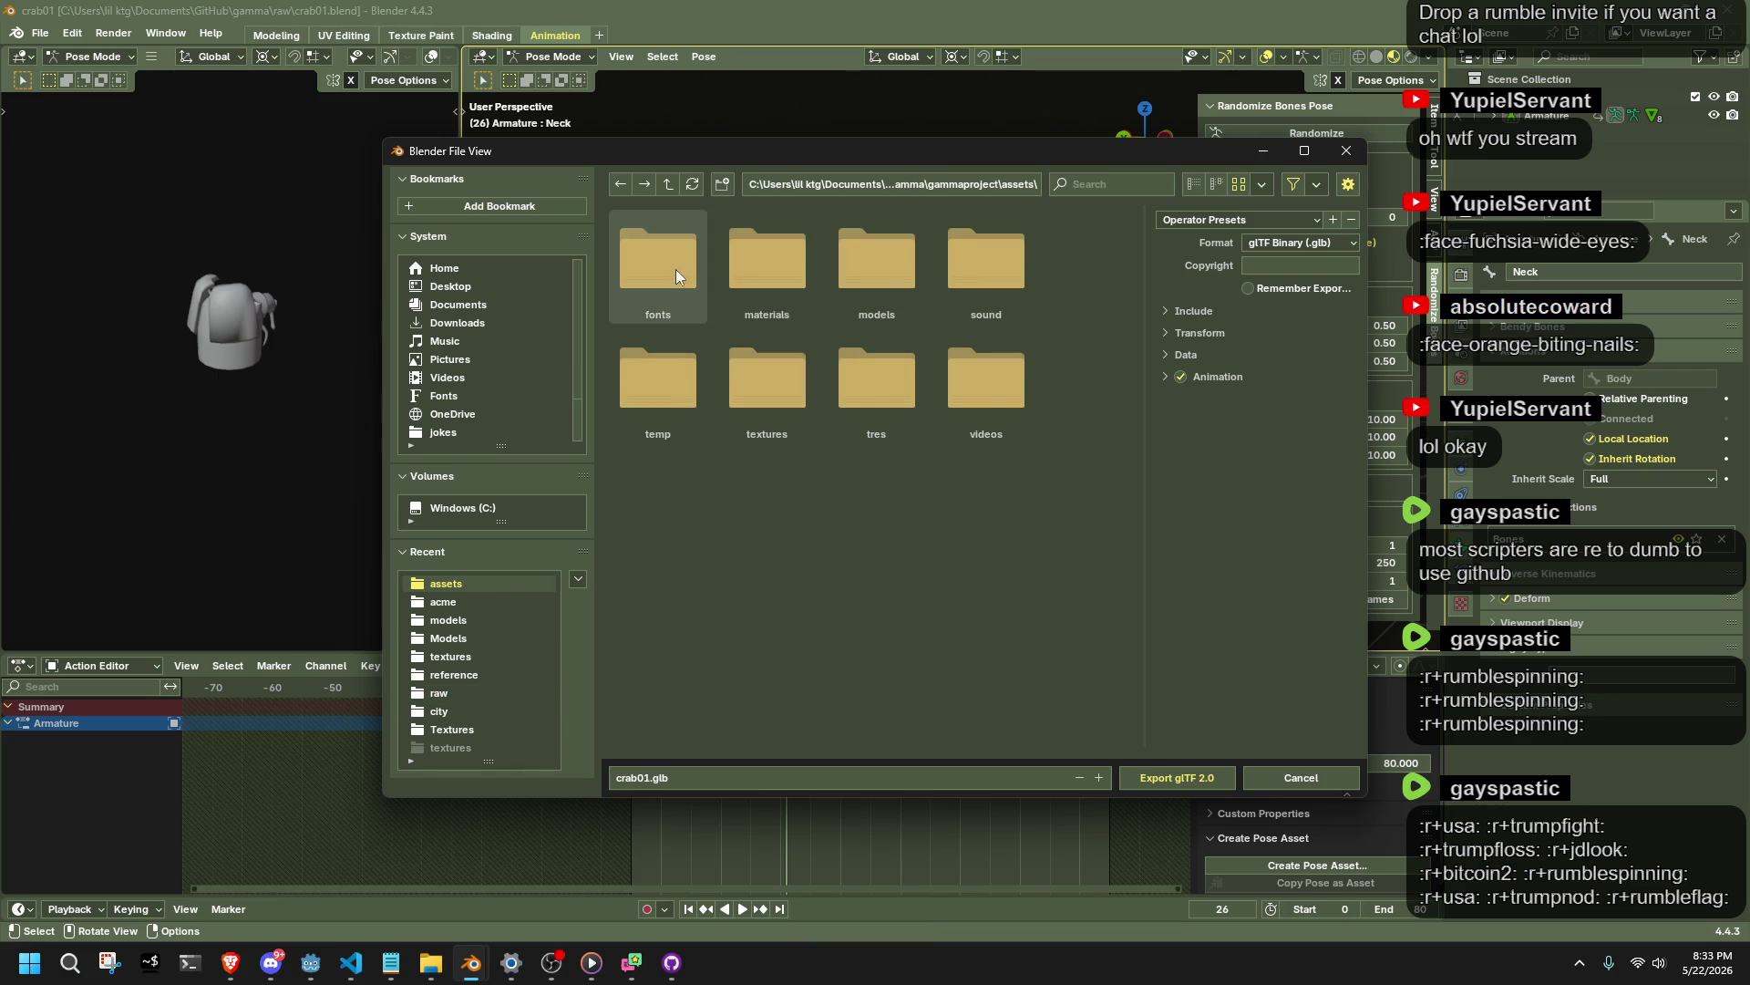
{"action": "left_click", "coordinate": [906, 290]}
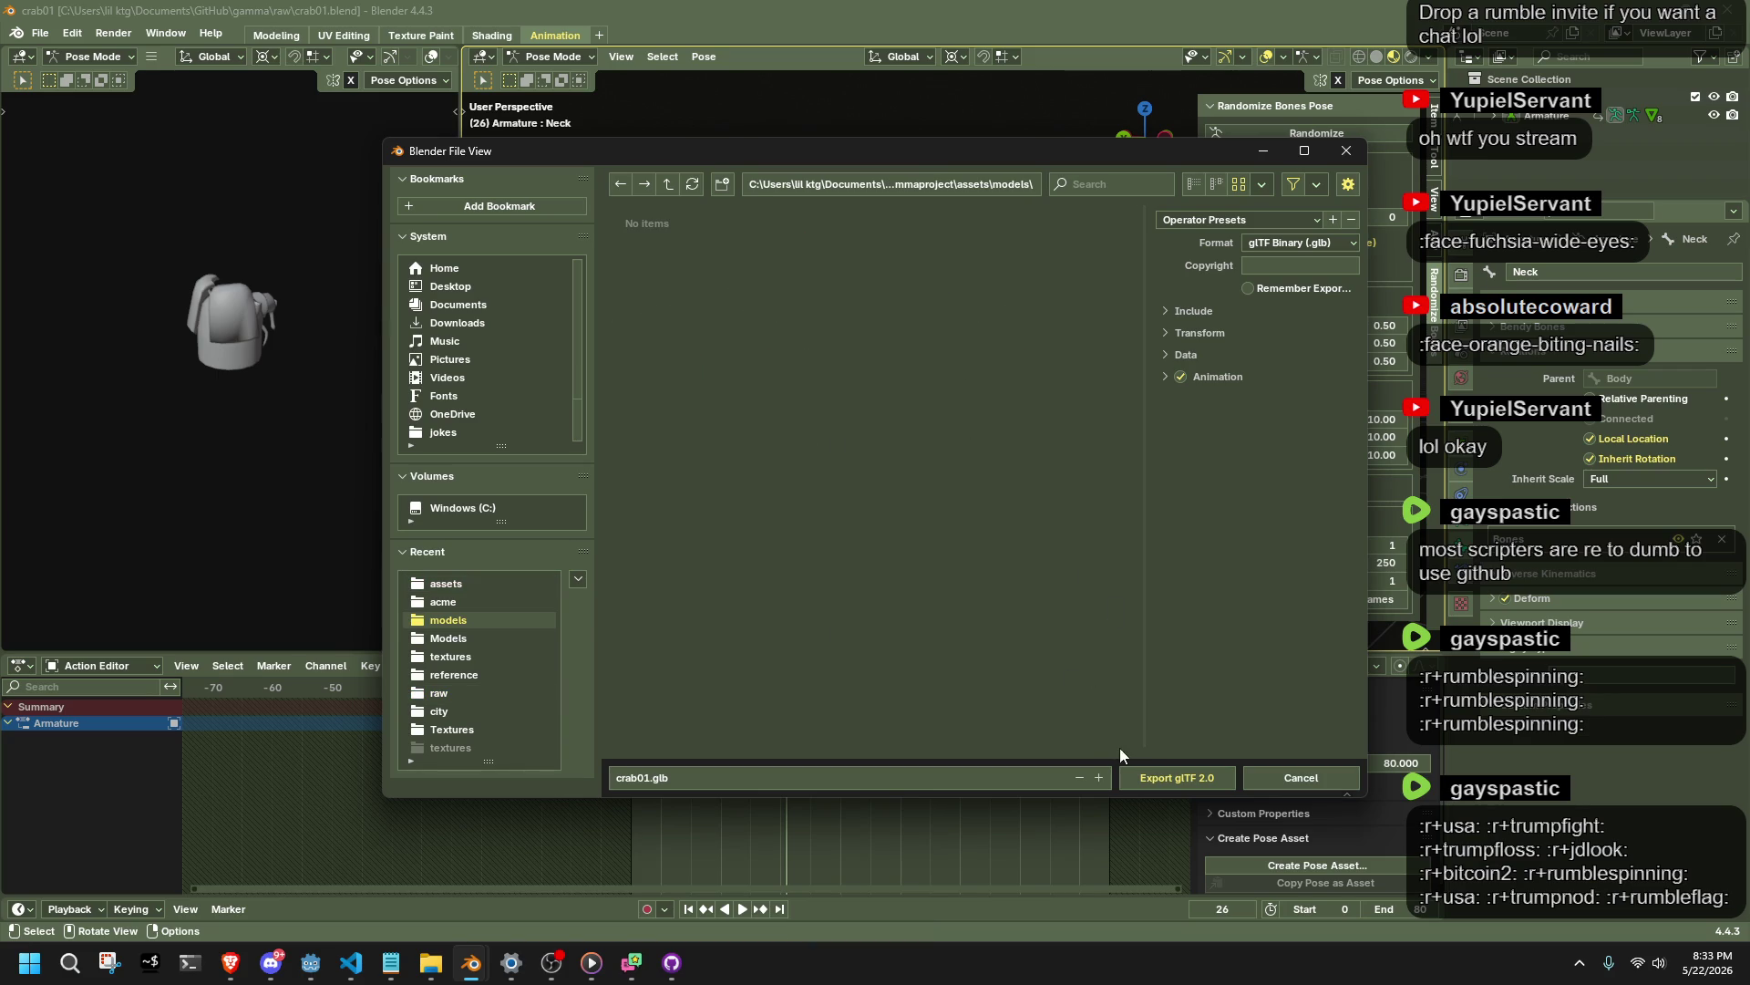
{"action": "left_click", "coordinate": [1294, 242]}
{"action": "left_click", "coordinate": [1278, 281]}
{"action": "left_click", "coordinate": [1293, 333]}
{"action": "left_click", "coordinate": [1282, 290]}
{"action": "type", "text": "../t"}
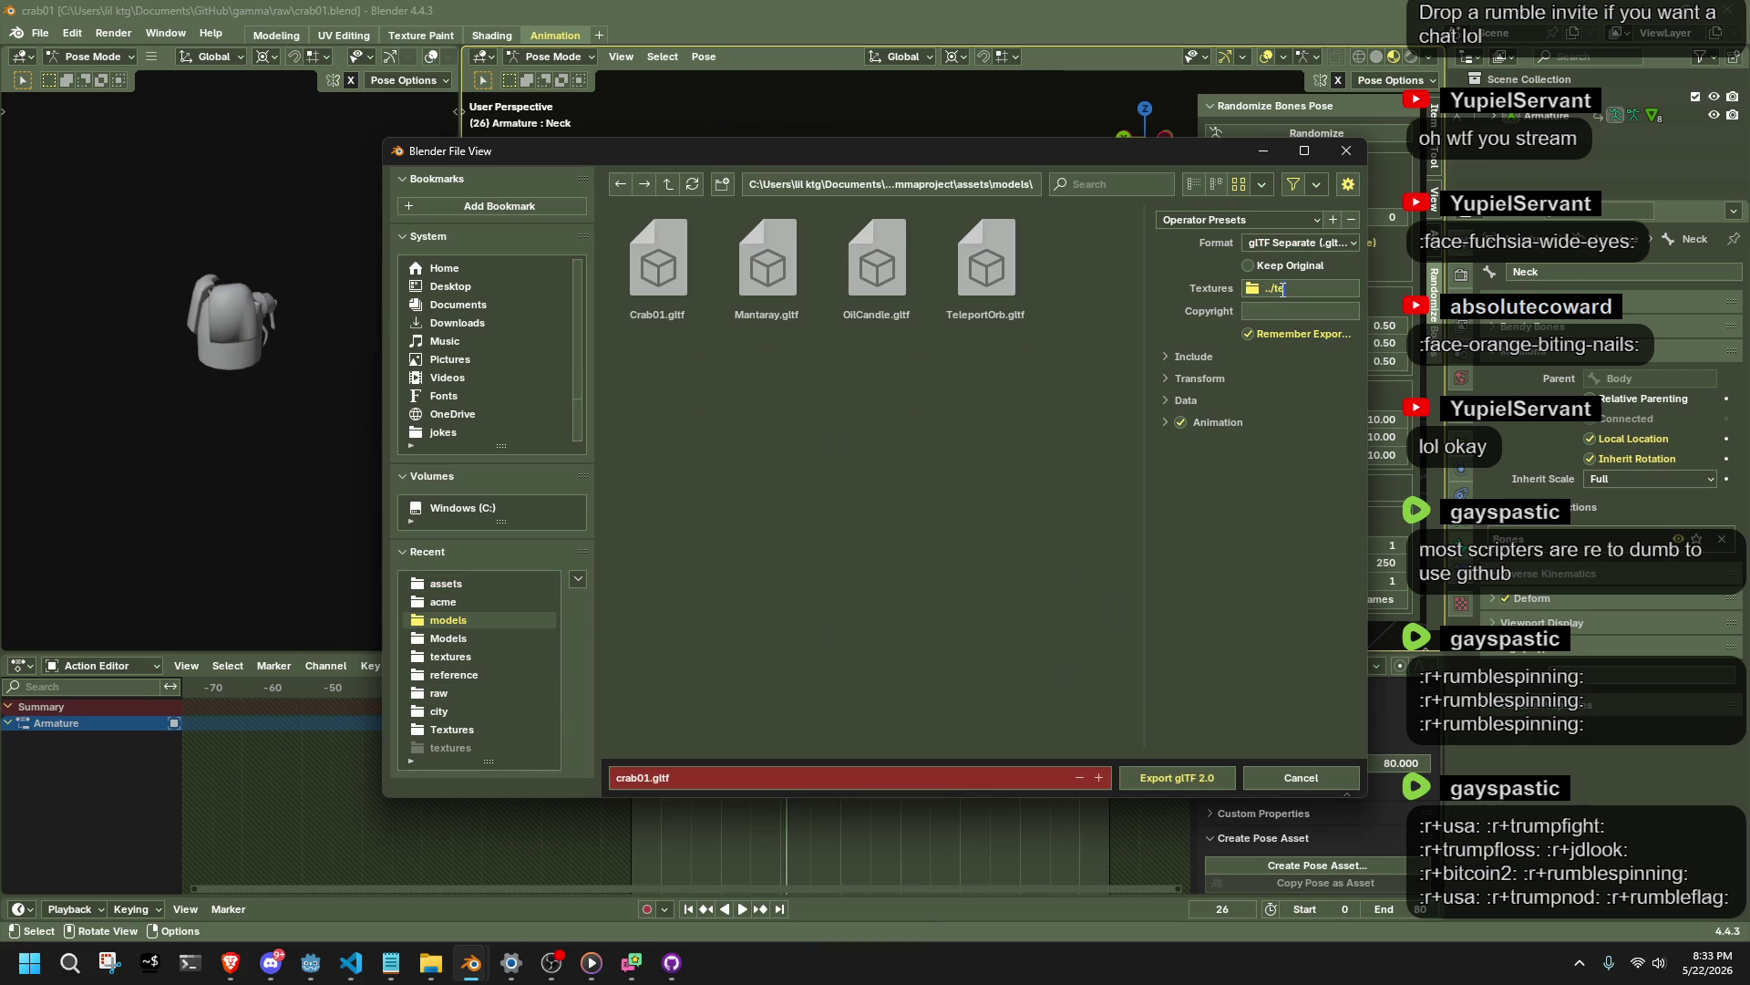
{"action": "type", "text": "xtures"}
{"action": "key", "text": "Return"}
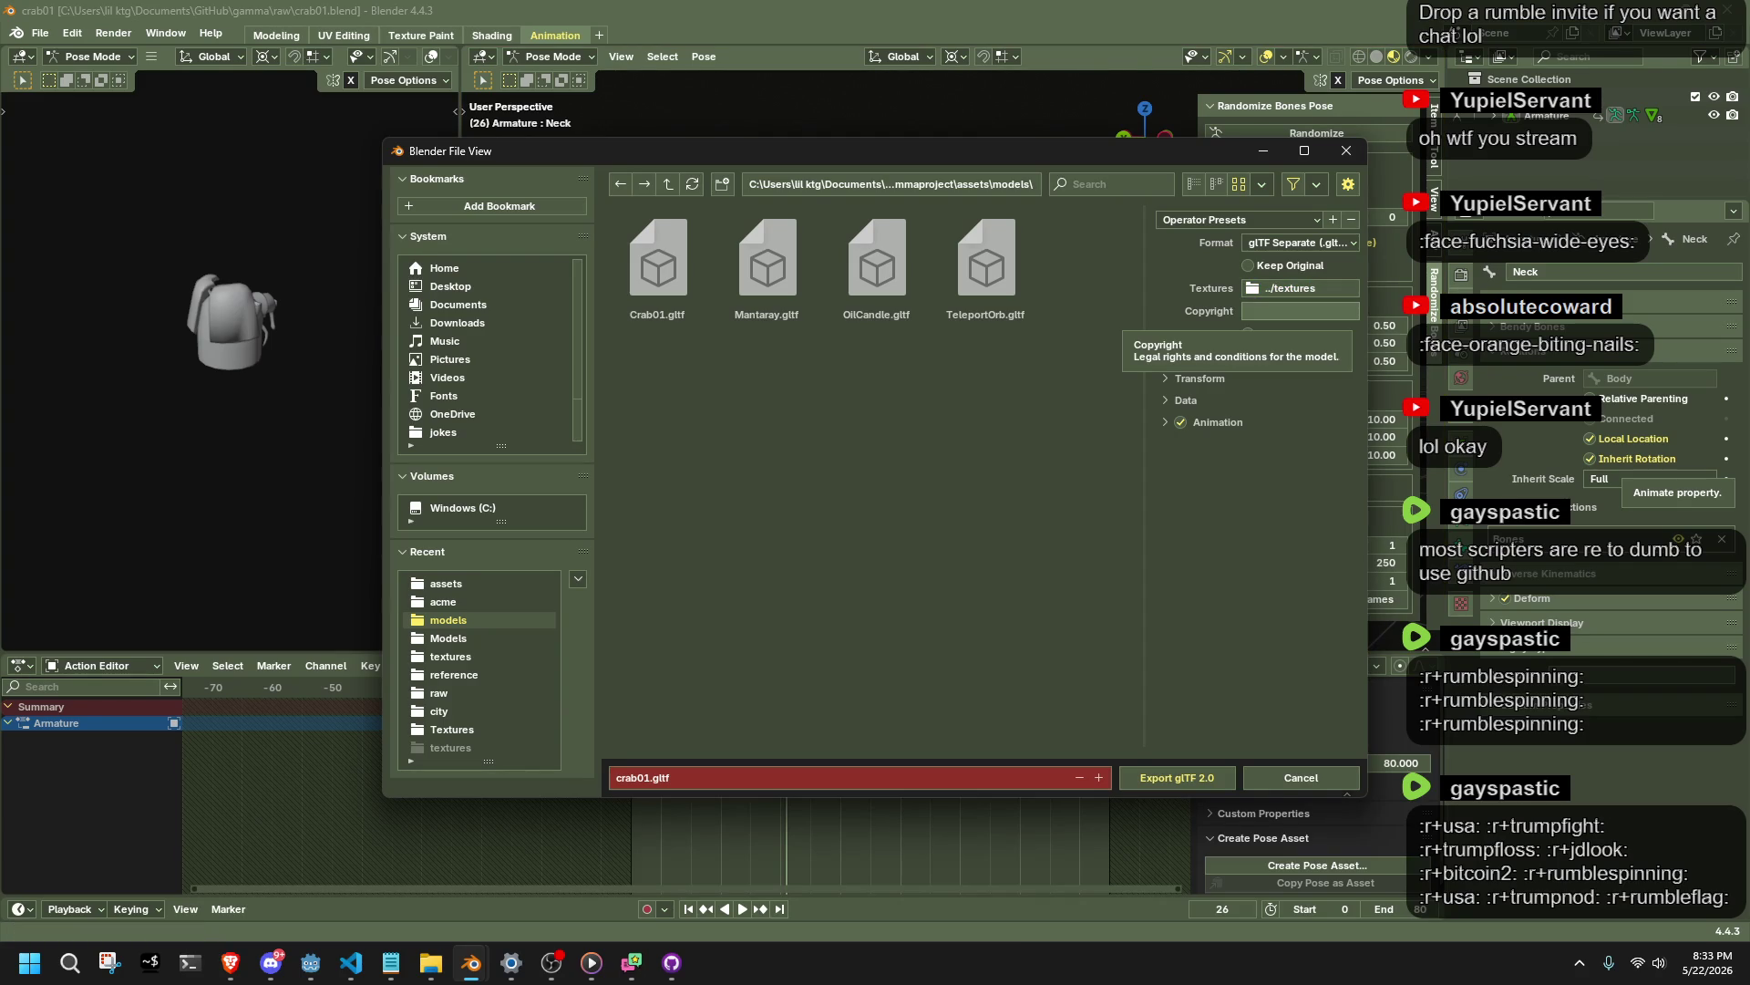
Export the crab as Crab01.gltf, overwriting the existing file.
{"action": "key", "text": "alt+Tab"}
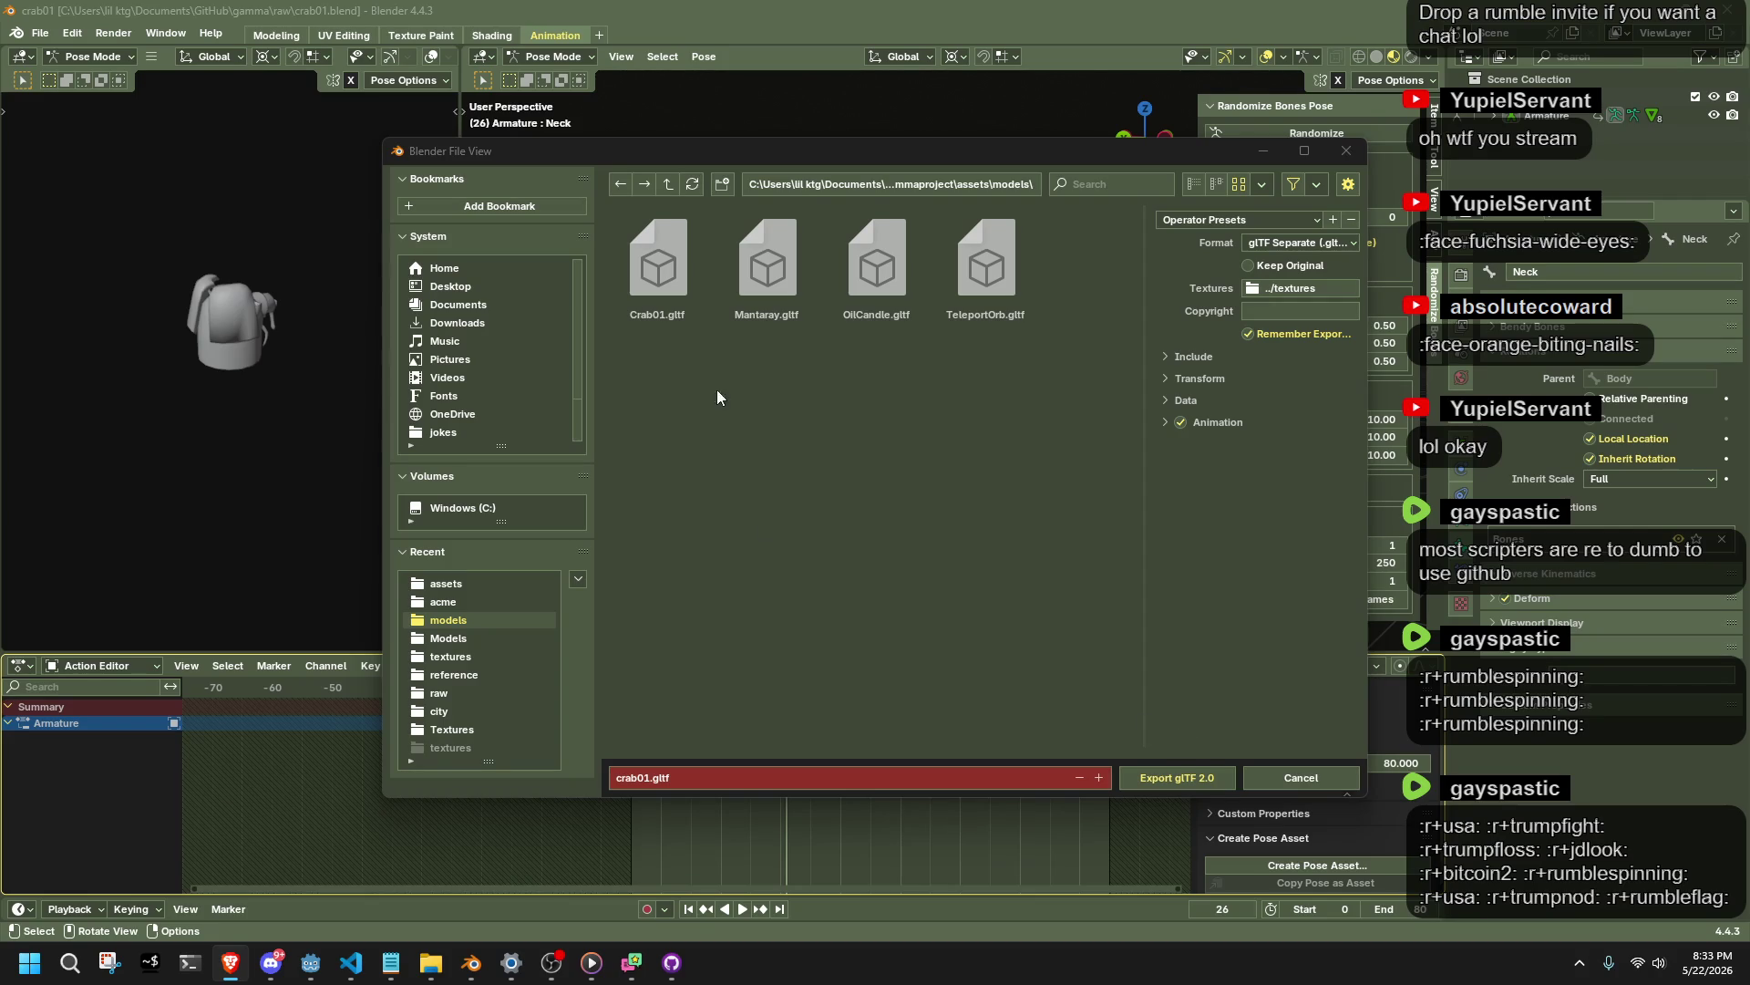
{"action": "left_click", "coordinate": [660, 253]}
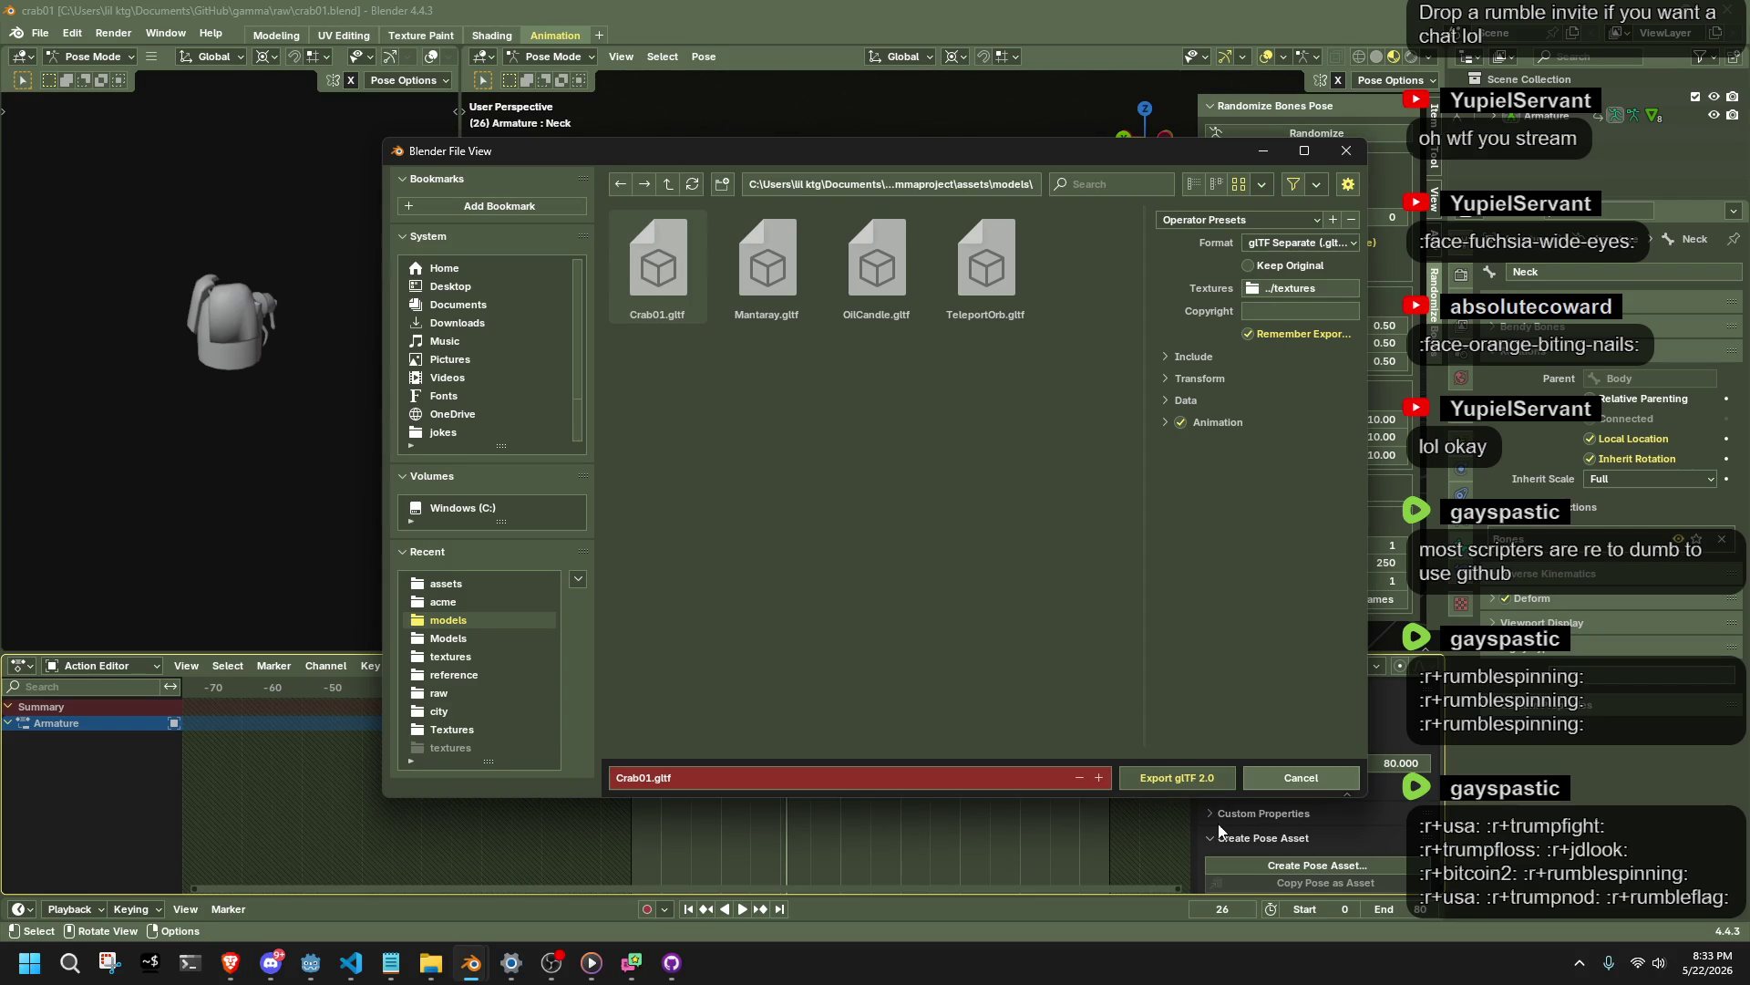
{"action": "left_click", "coordinate": [1158, 779]}
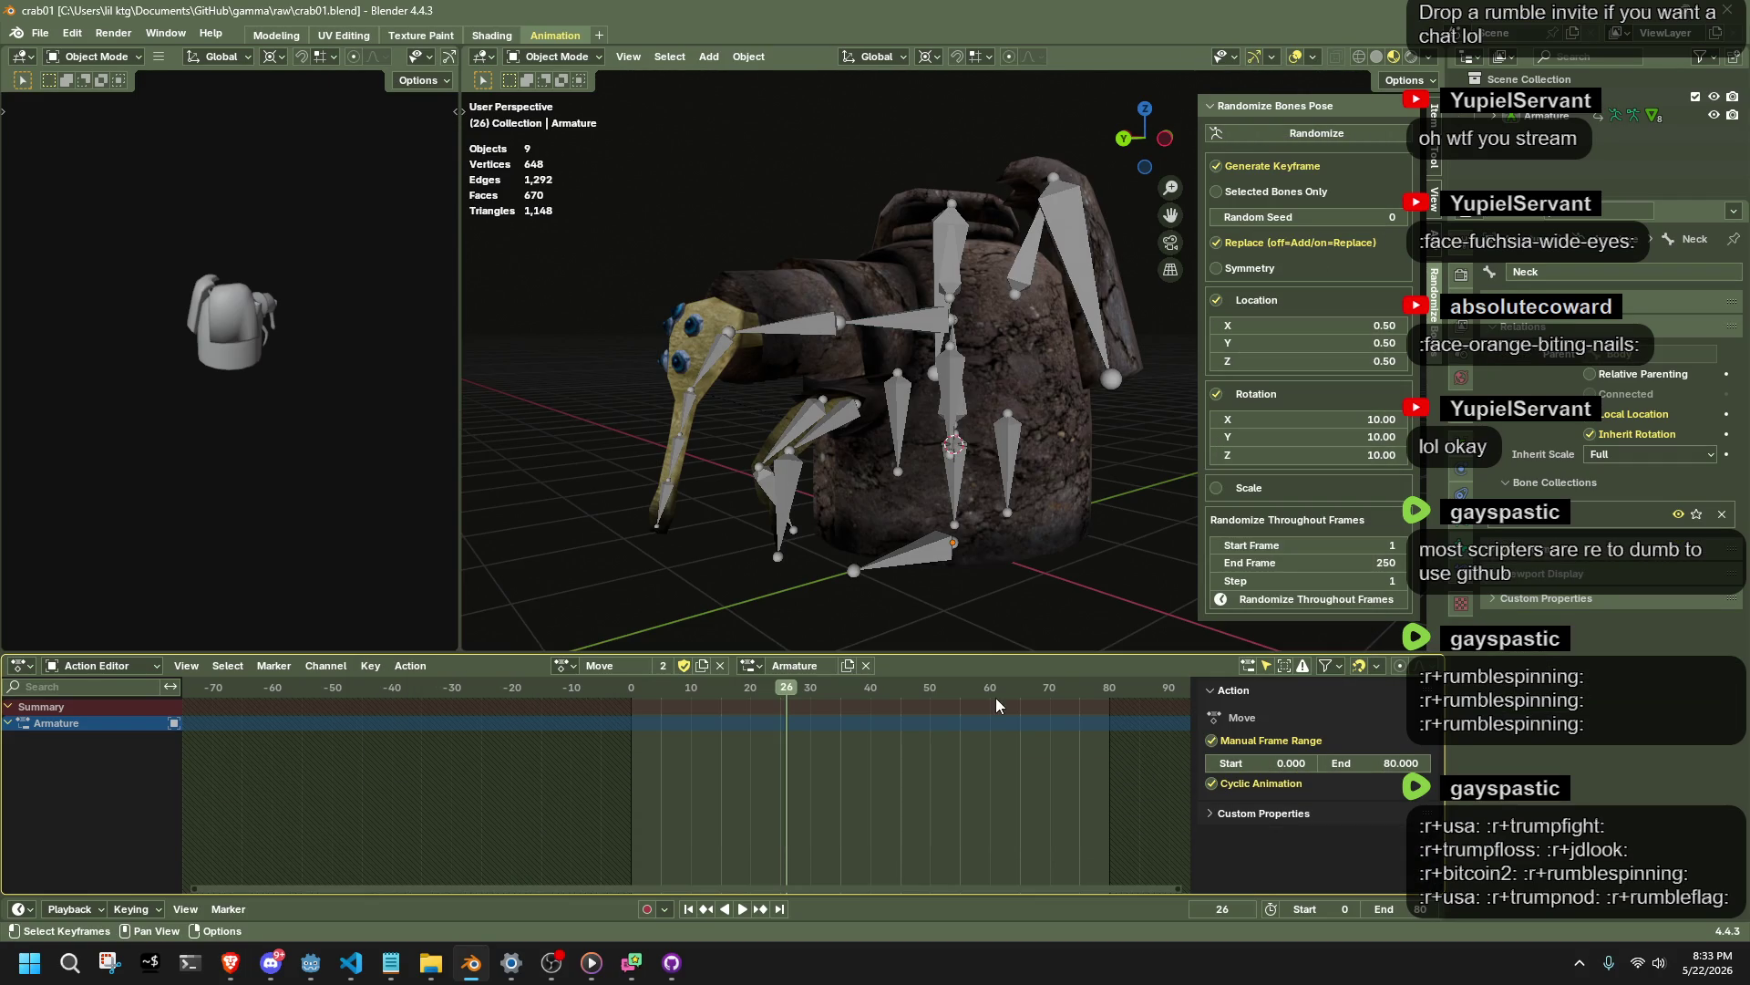
Save the crab file and open bear.blend from the recent files.
{"action": "key", "text": "ctrl+s"}
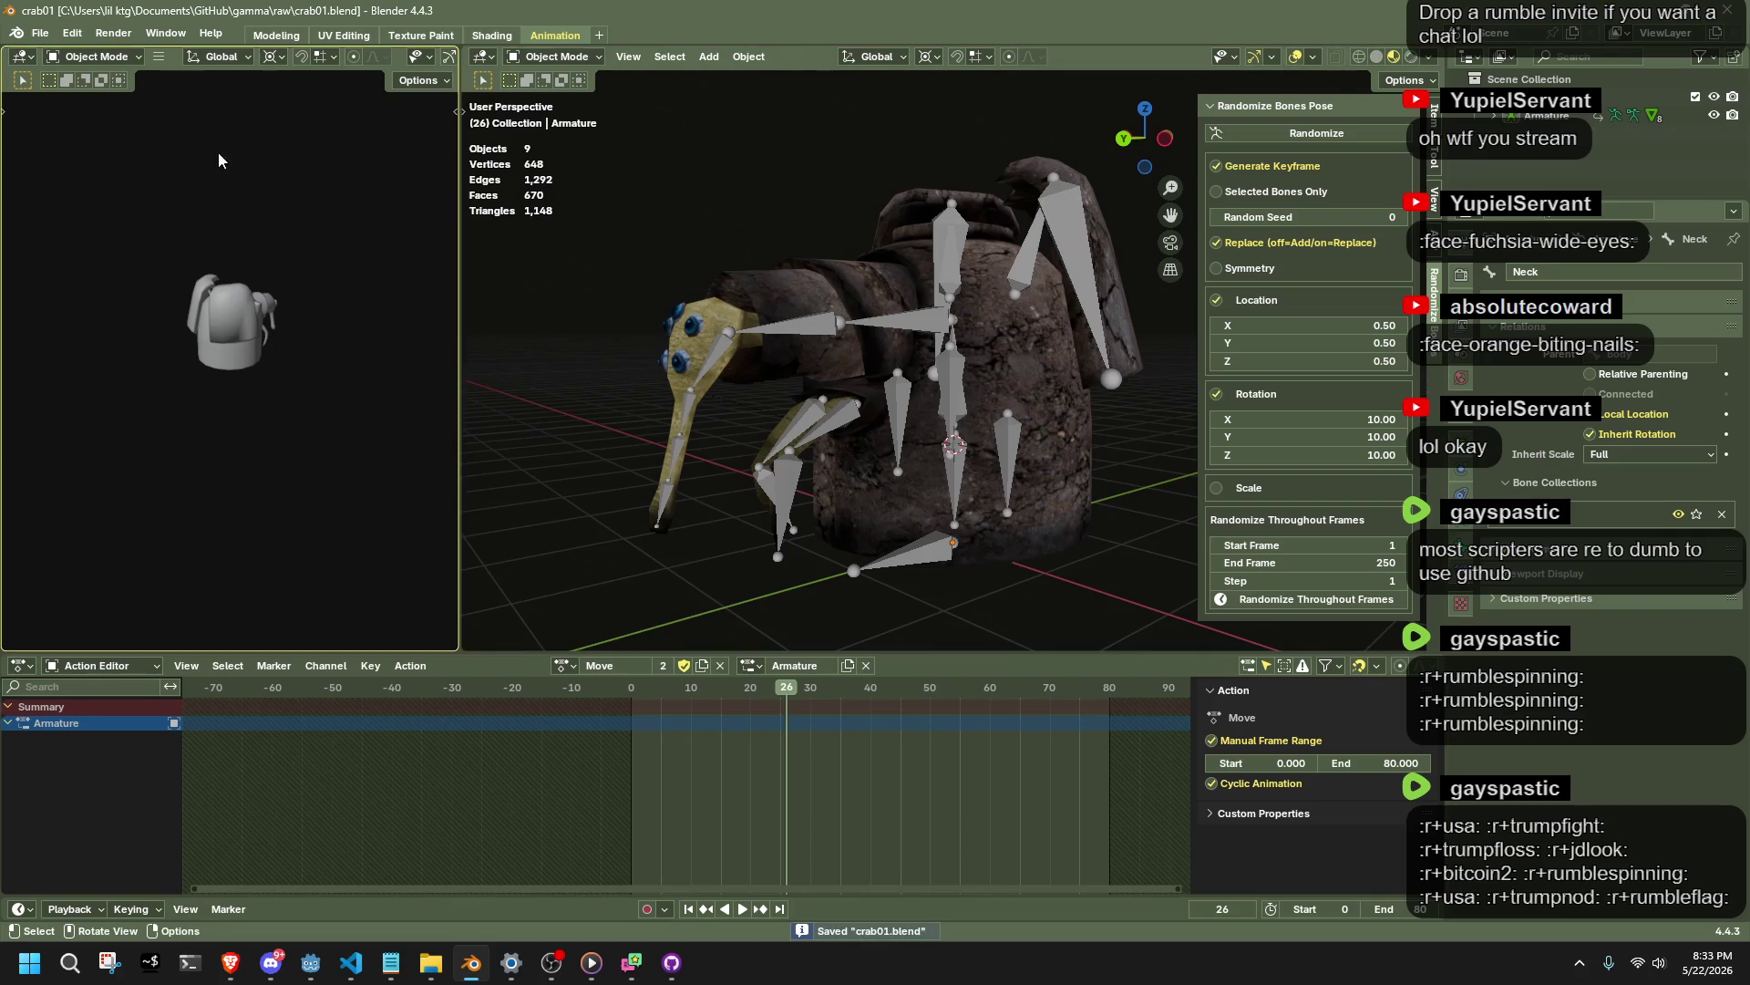
{"action": "left_click", "coordinate": [40, 33]}
{"action": "mouse_move", "coordinate": [73, 90]}
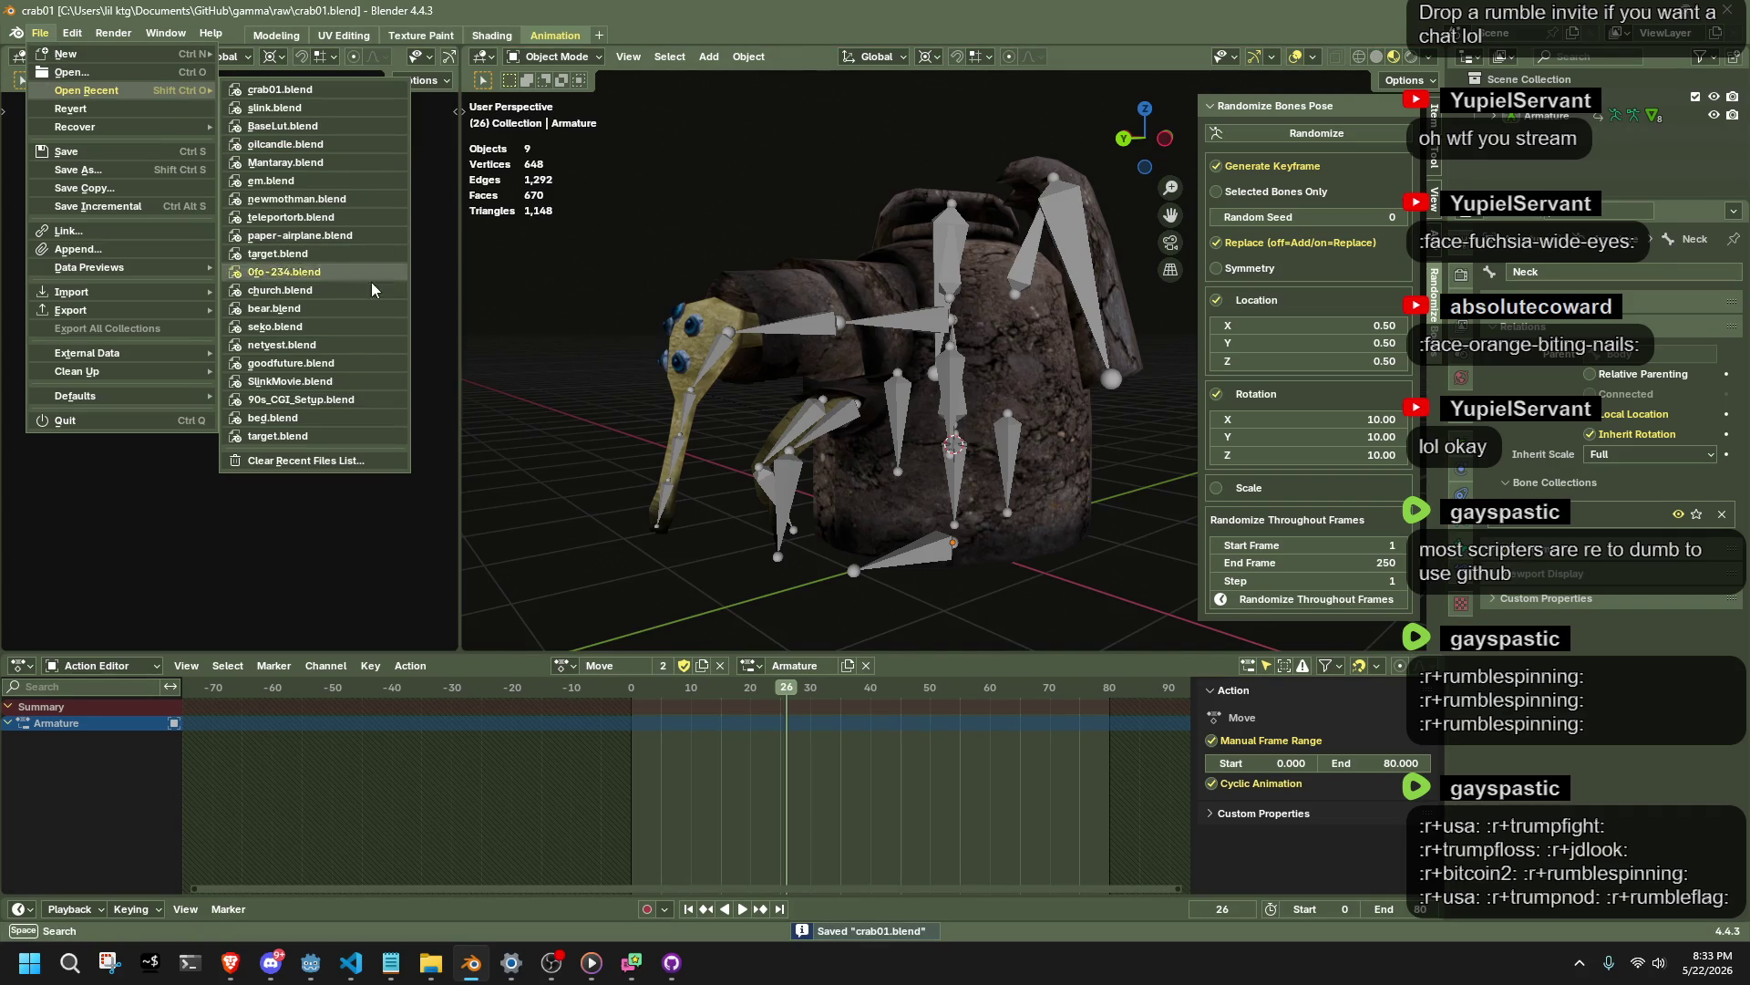
{"action": "left_click", "coordinate": [330, 312]}
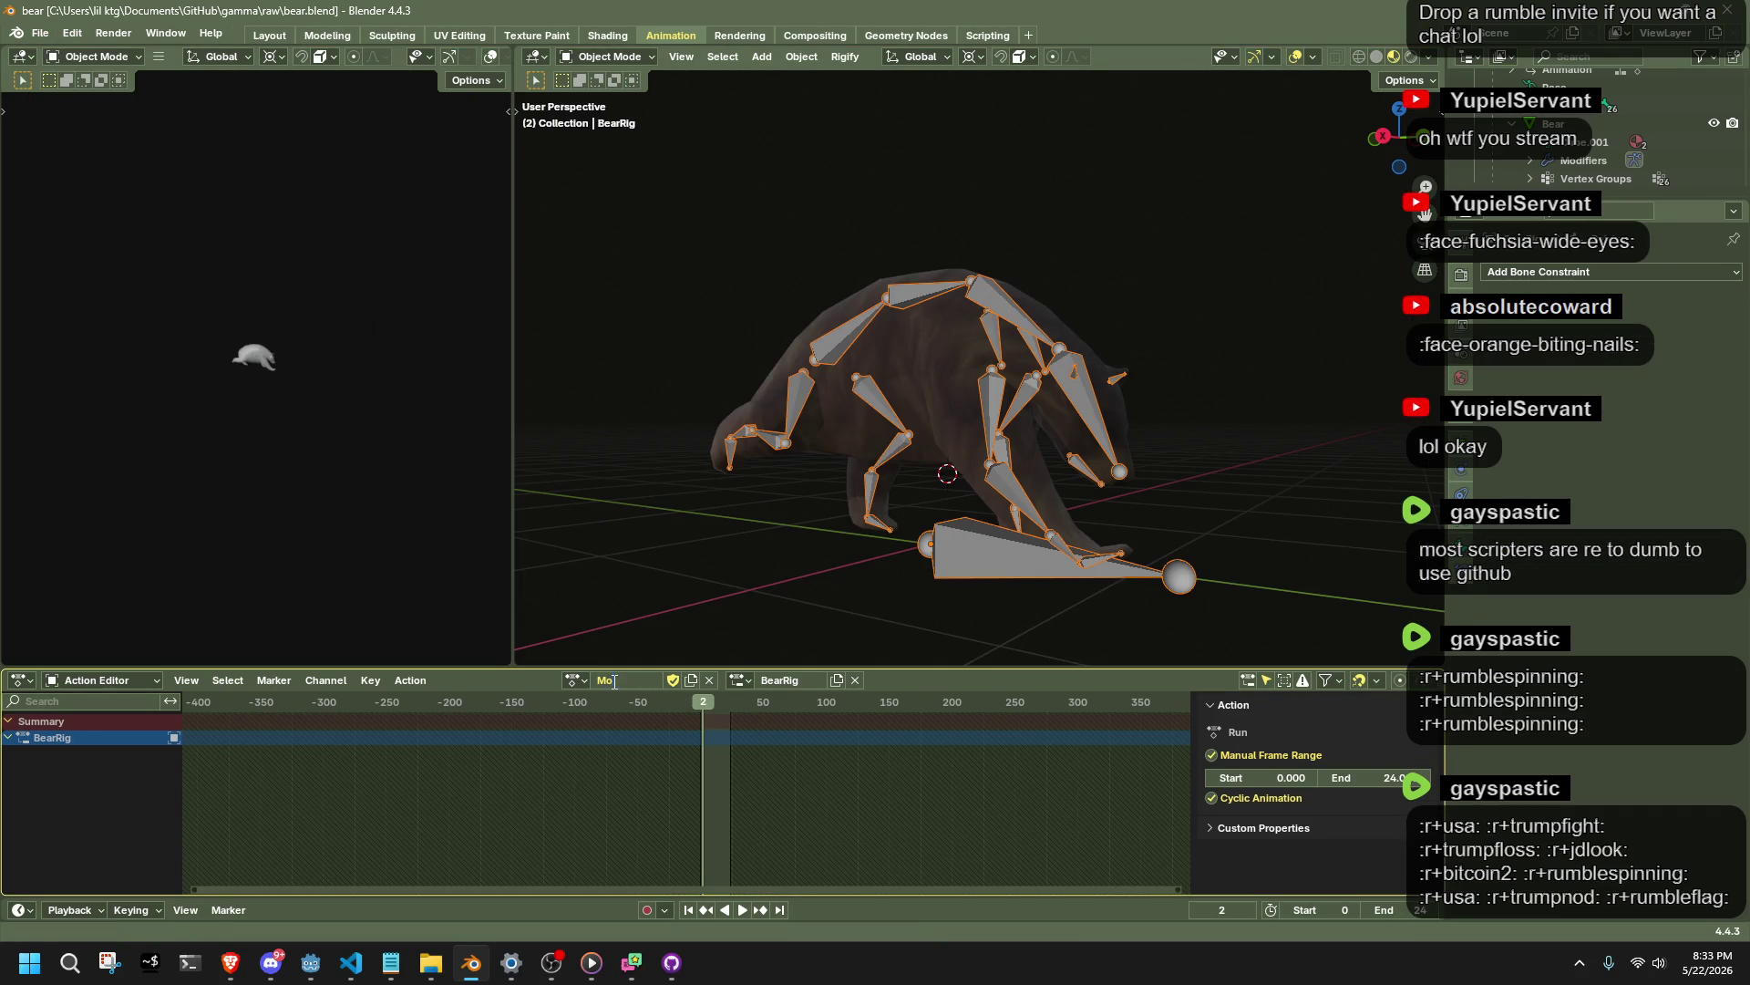
Save the bear file and export it as bear.gltf into the project's assets folder.
{"action": "scroll", "coordinate": [613, 680], "scroll_direction": "up", "scroll_amount": 1}
{"action": "key", "text": "ctrl+s"}
{"action": "key", "text": "q"}
{"action": "left_click", "coordinate": [632, 622]}
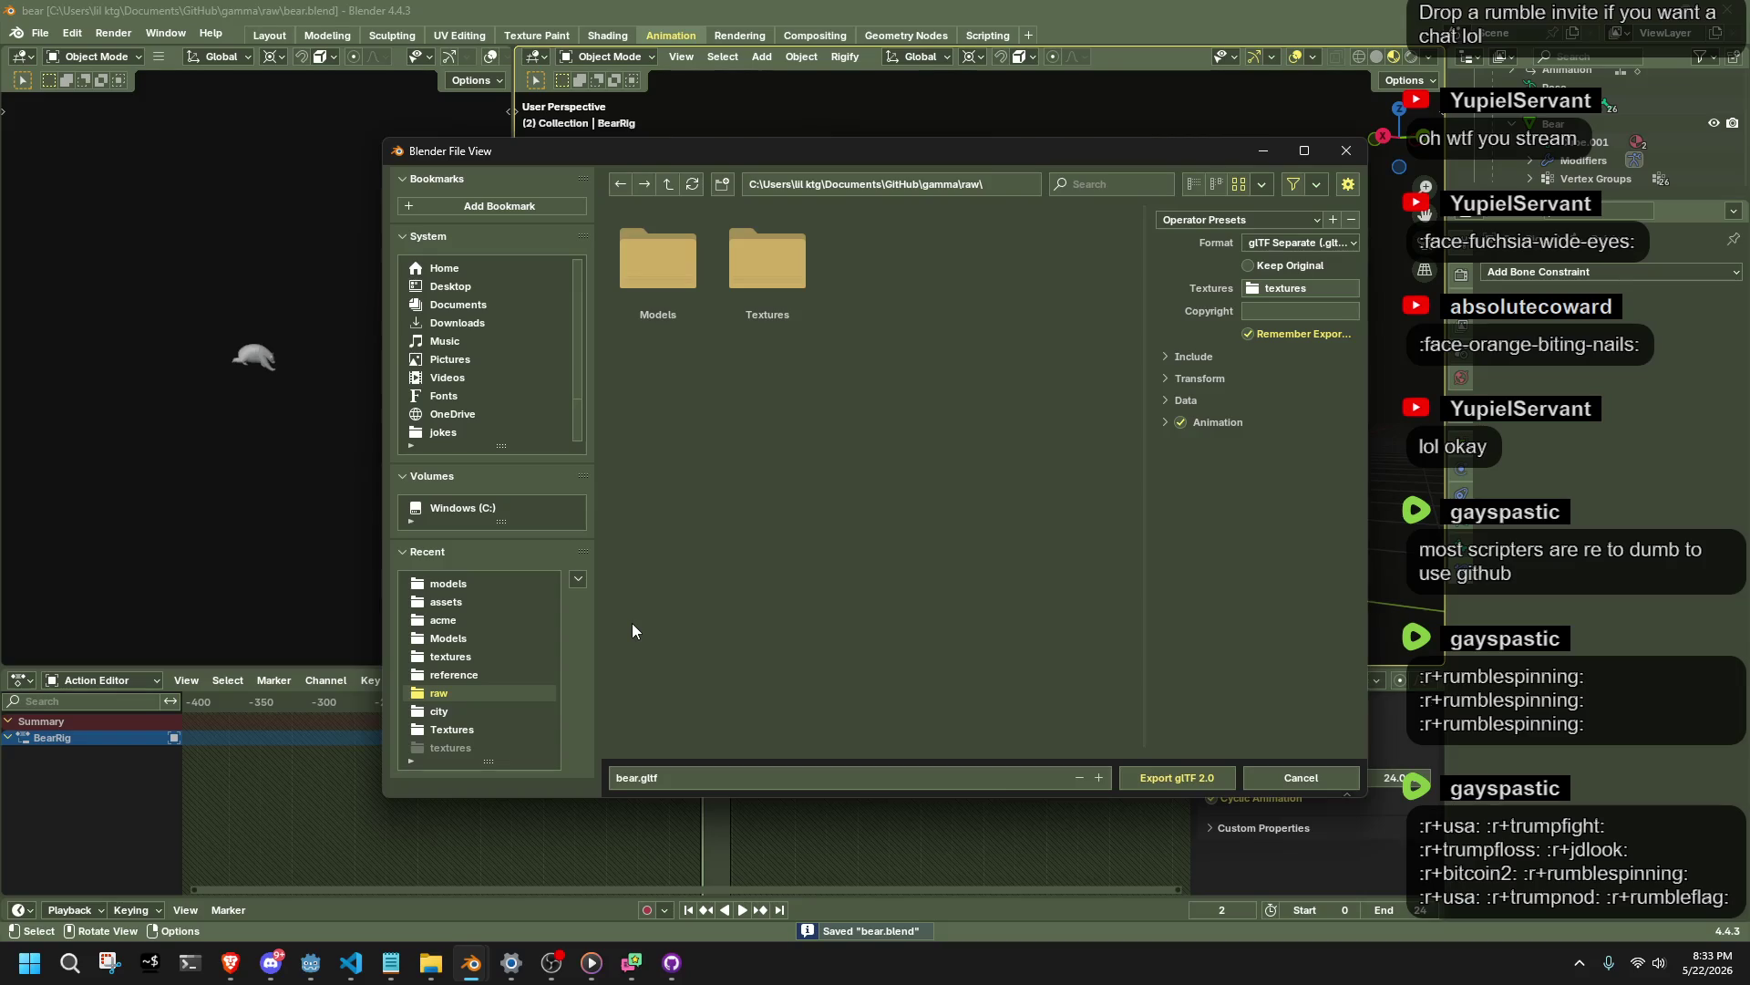
{"action": "left_click", "coordinate": [458, 607]}
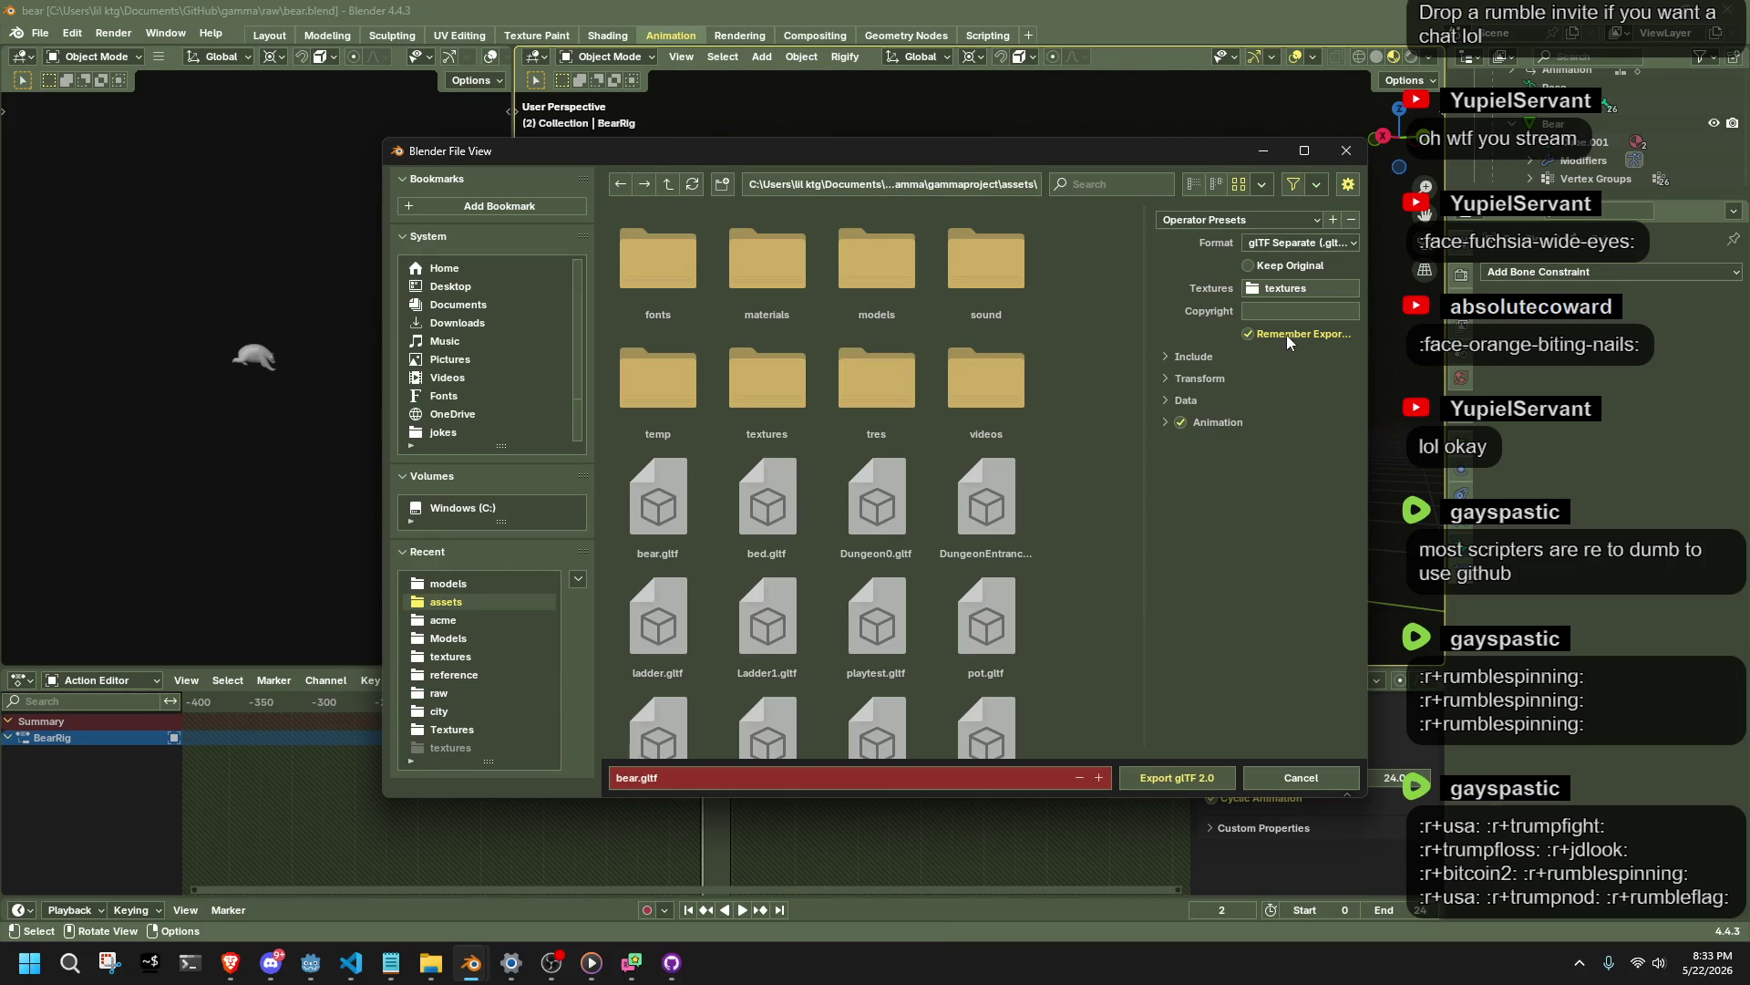
{"action": "left_click", "coordinate": [1184, 768]}
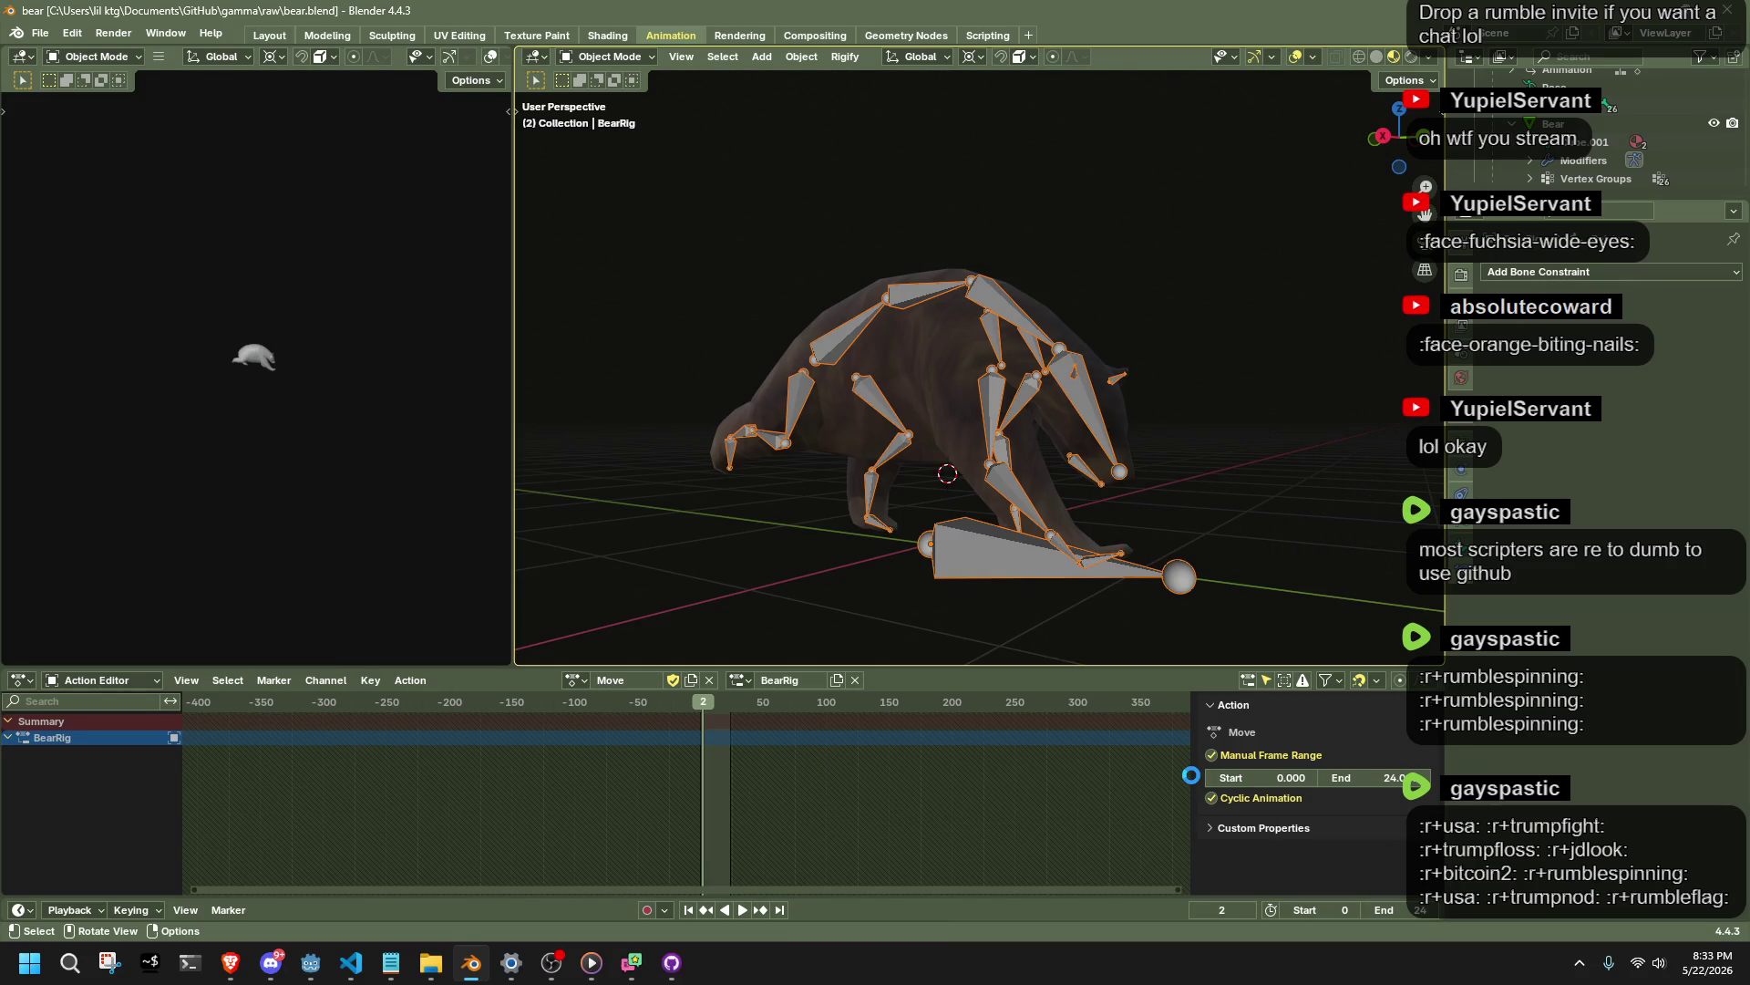
{"action": "key", "text": "alt+Tab"}
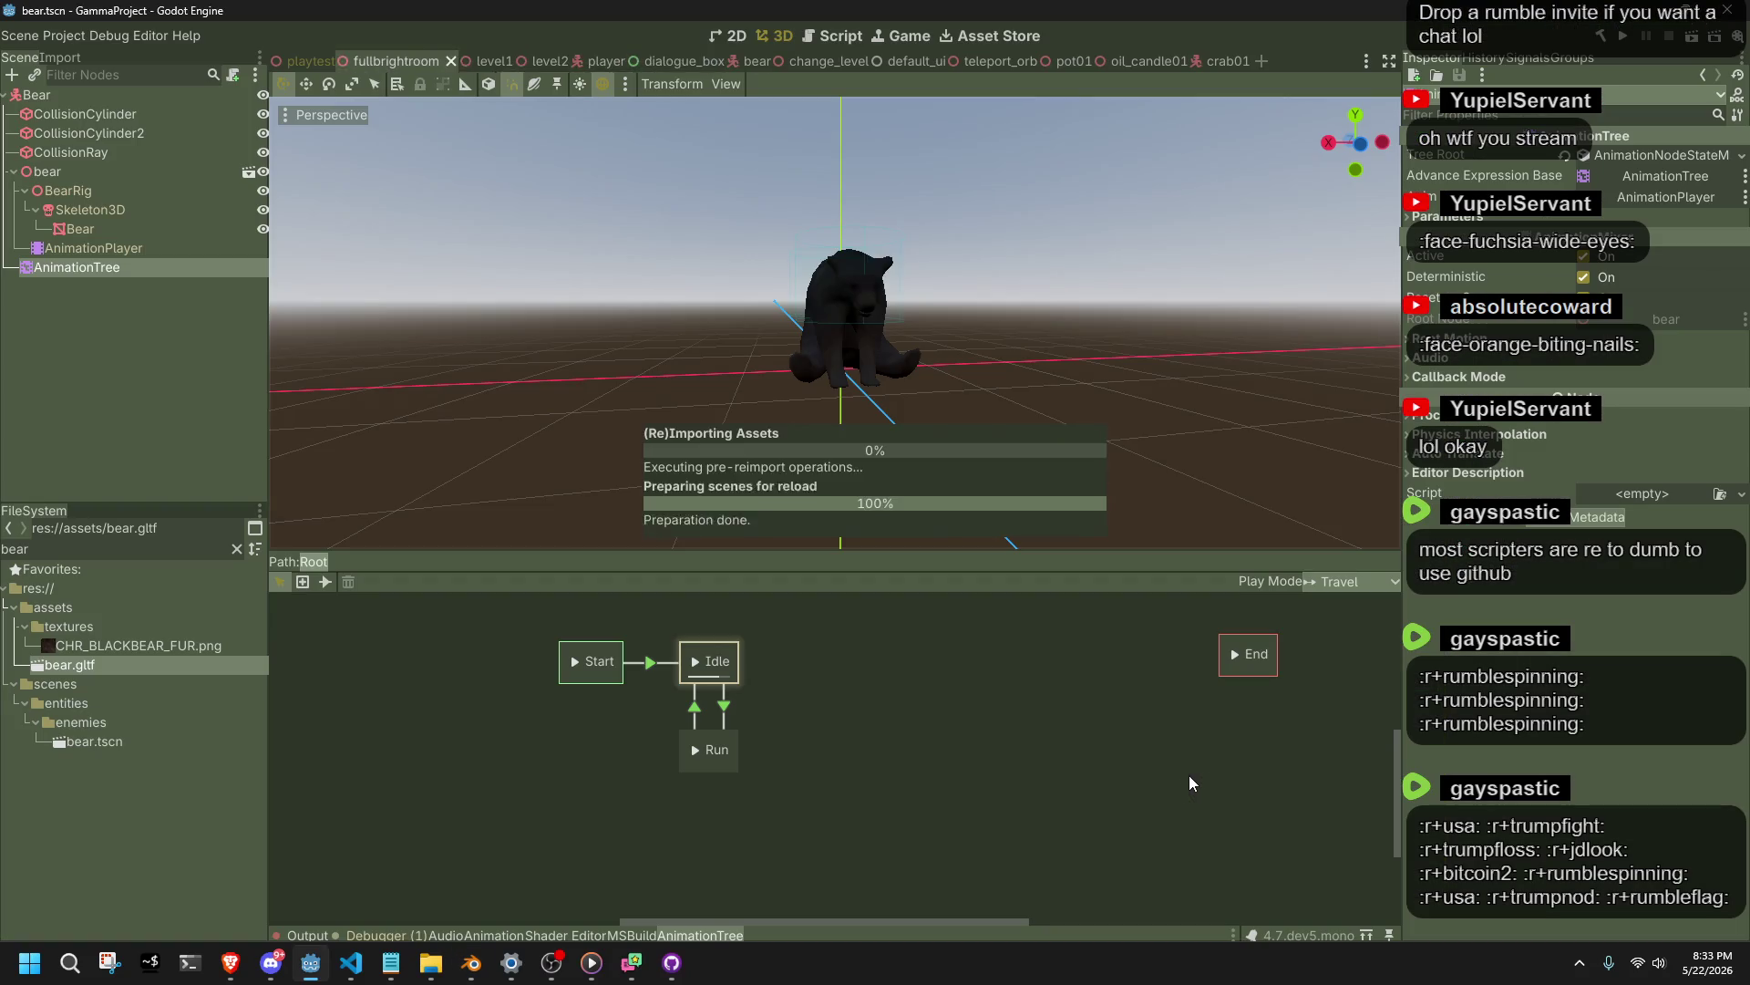
Make the bear's Run state play the Move animation and save the bear scene.
{"action": "left_click", "coordinate": [716, 749]}
{"action": "double_click", "coordinate": [726, 749]}
{"action": "left_click", "coordinate": [900, 748]}
{"action": "left_click", "coordinate": [1628, 156]}
{"action": "left_click", "coordinate": [1604, 188]}
{"action": "key", "text": "ctrl+s"}
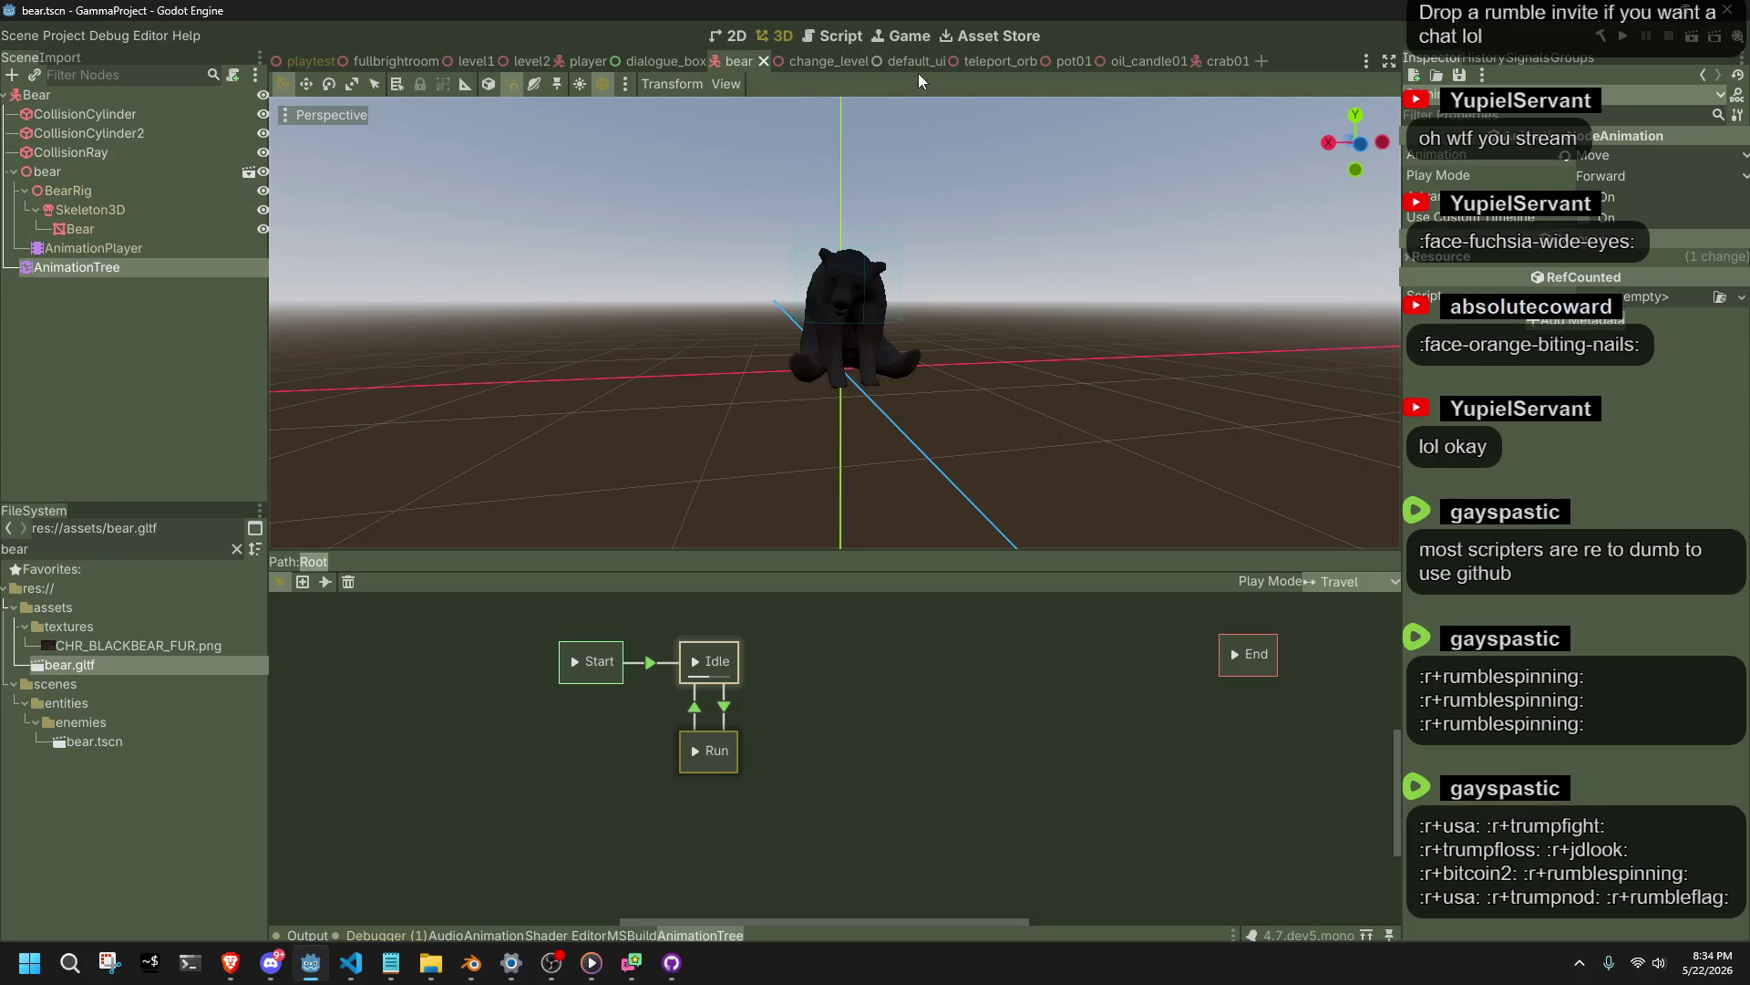
In crab01's AnimationTree, set the Walk state's animation to Move.
{"action": "left_click", "coordinate": [1219, 60]}
{"action": "left_click", "coordinate": [108, 177]}
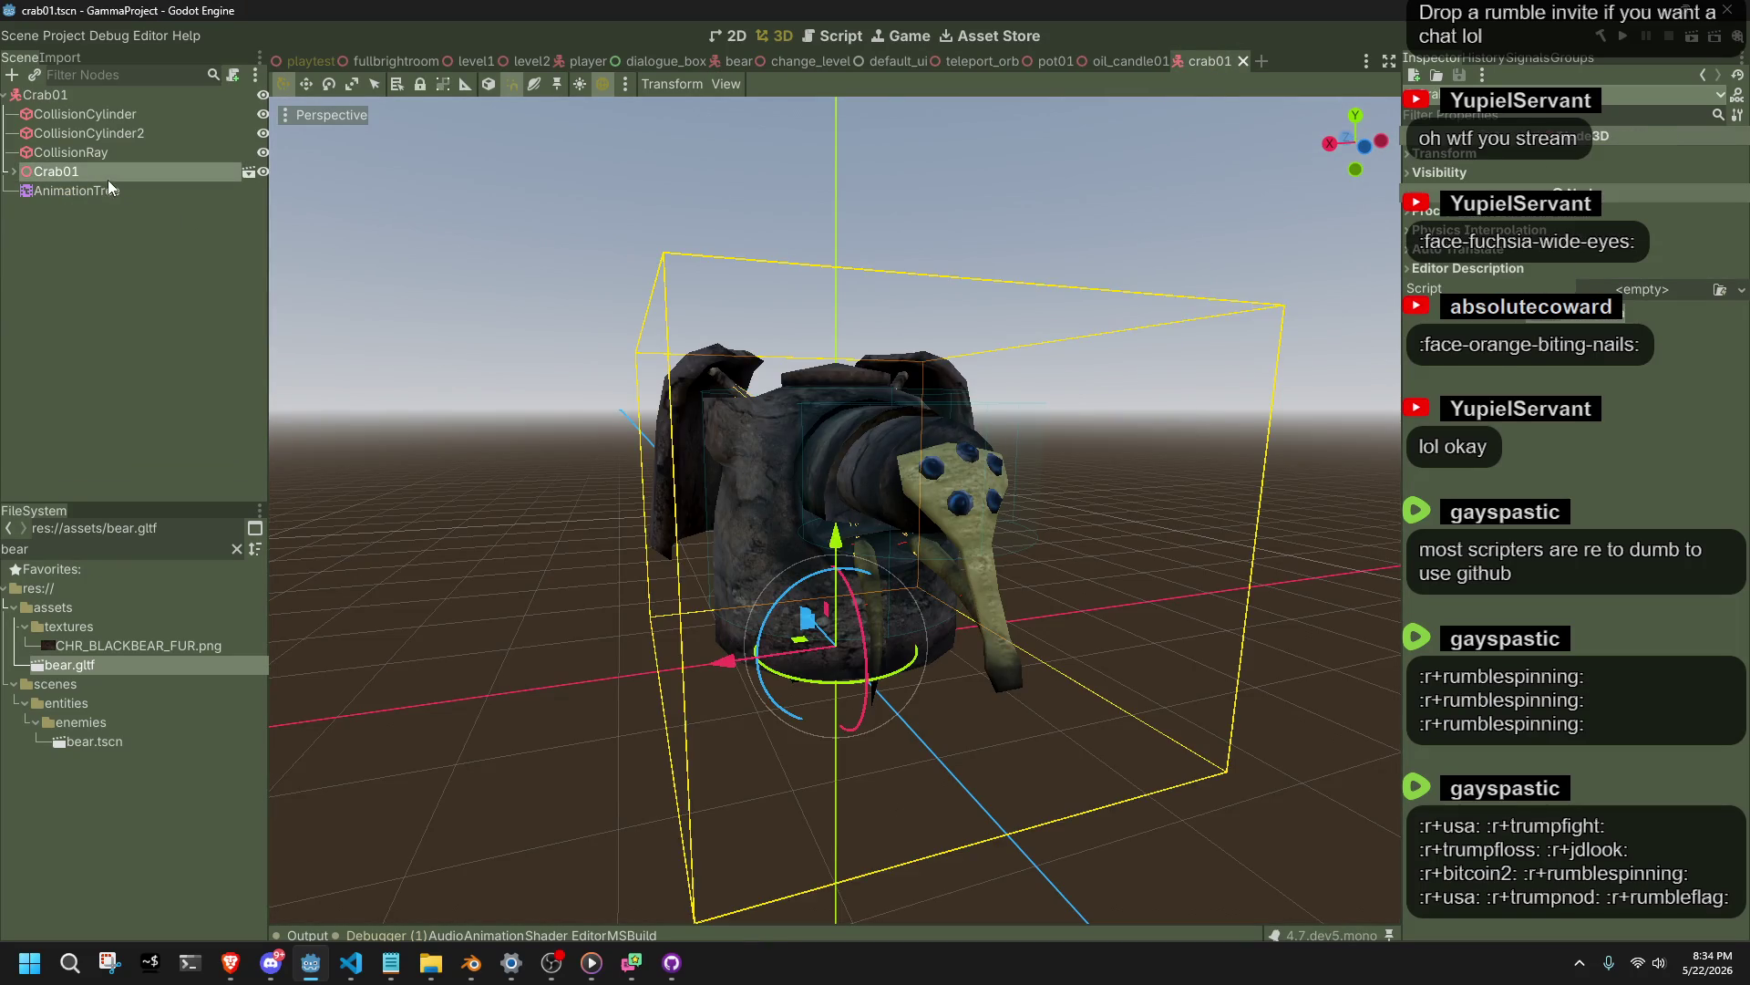
{"action": "left_click", "coordinate": [107, 191]}
{"action": "left_click", "coordinate": [633, 797]}
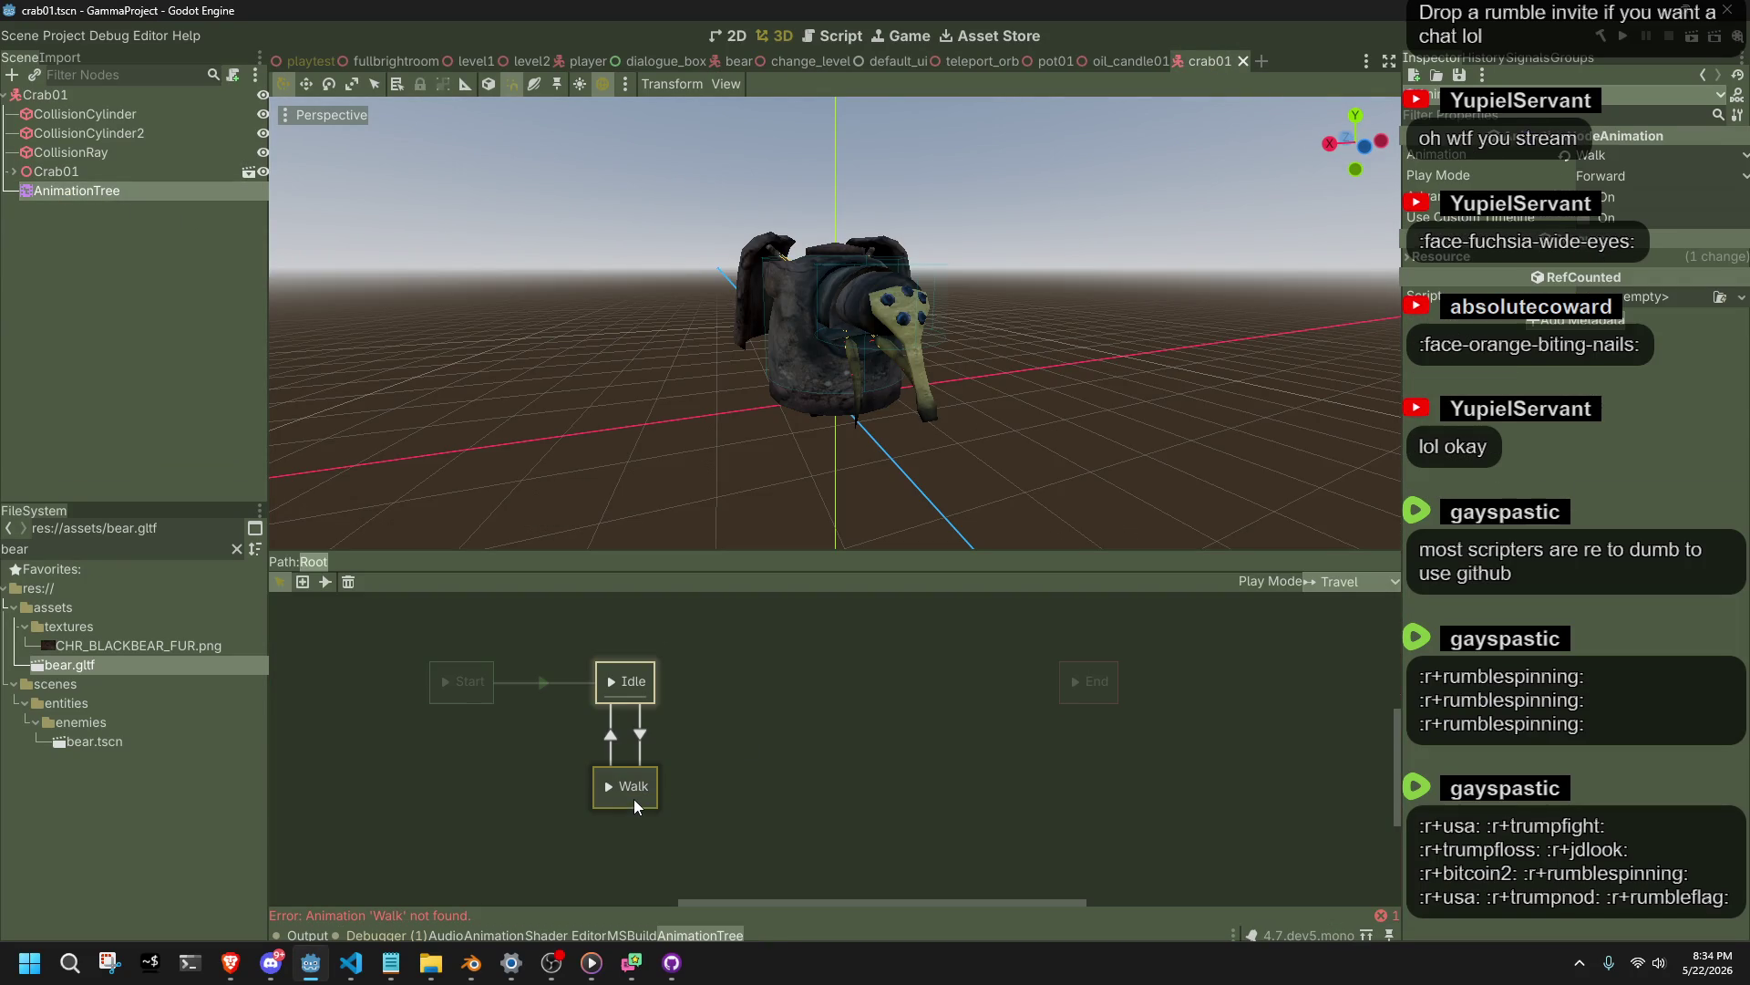
{"action": "left_click", "coordinate": [1612, 159]}
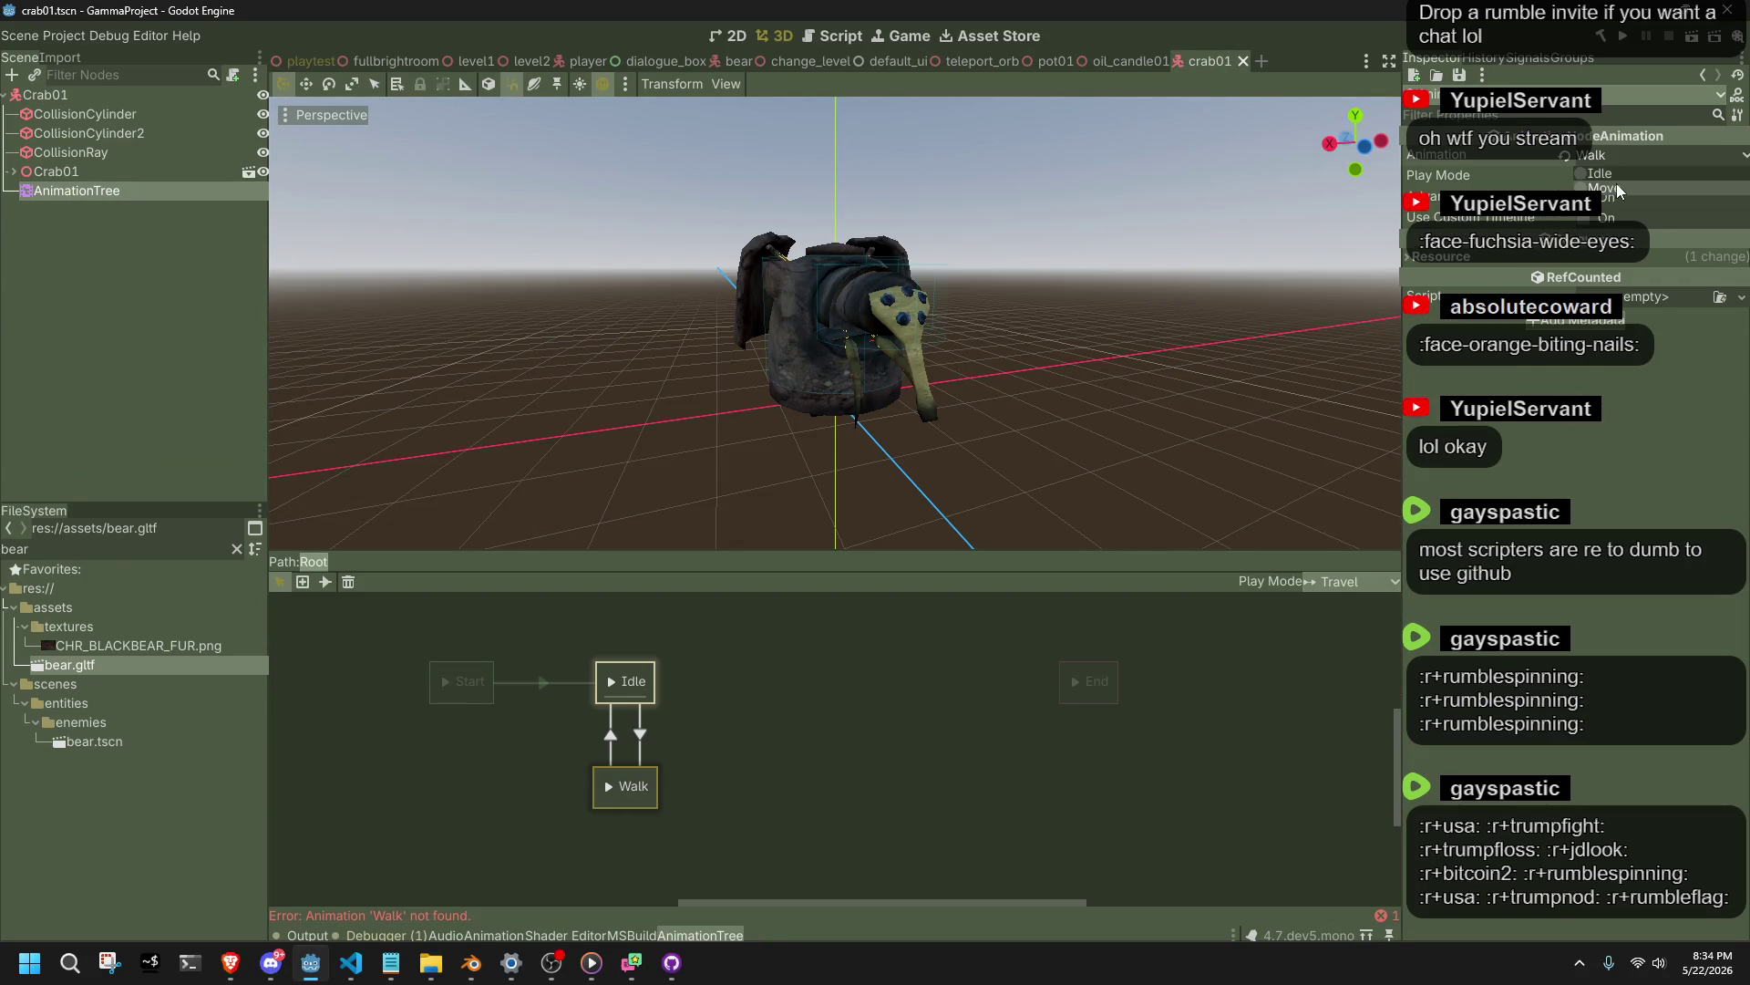
{"action": "left_click", "coordinate": [1604, 179]}
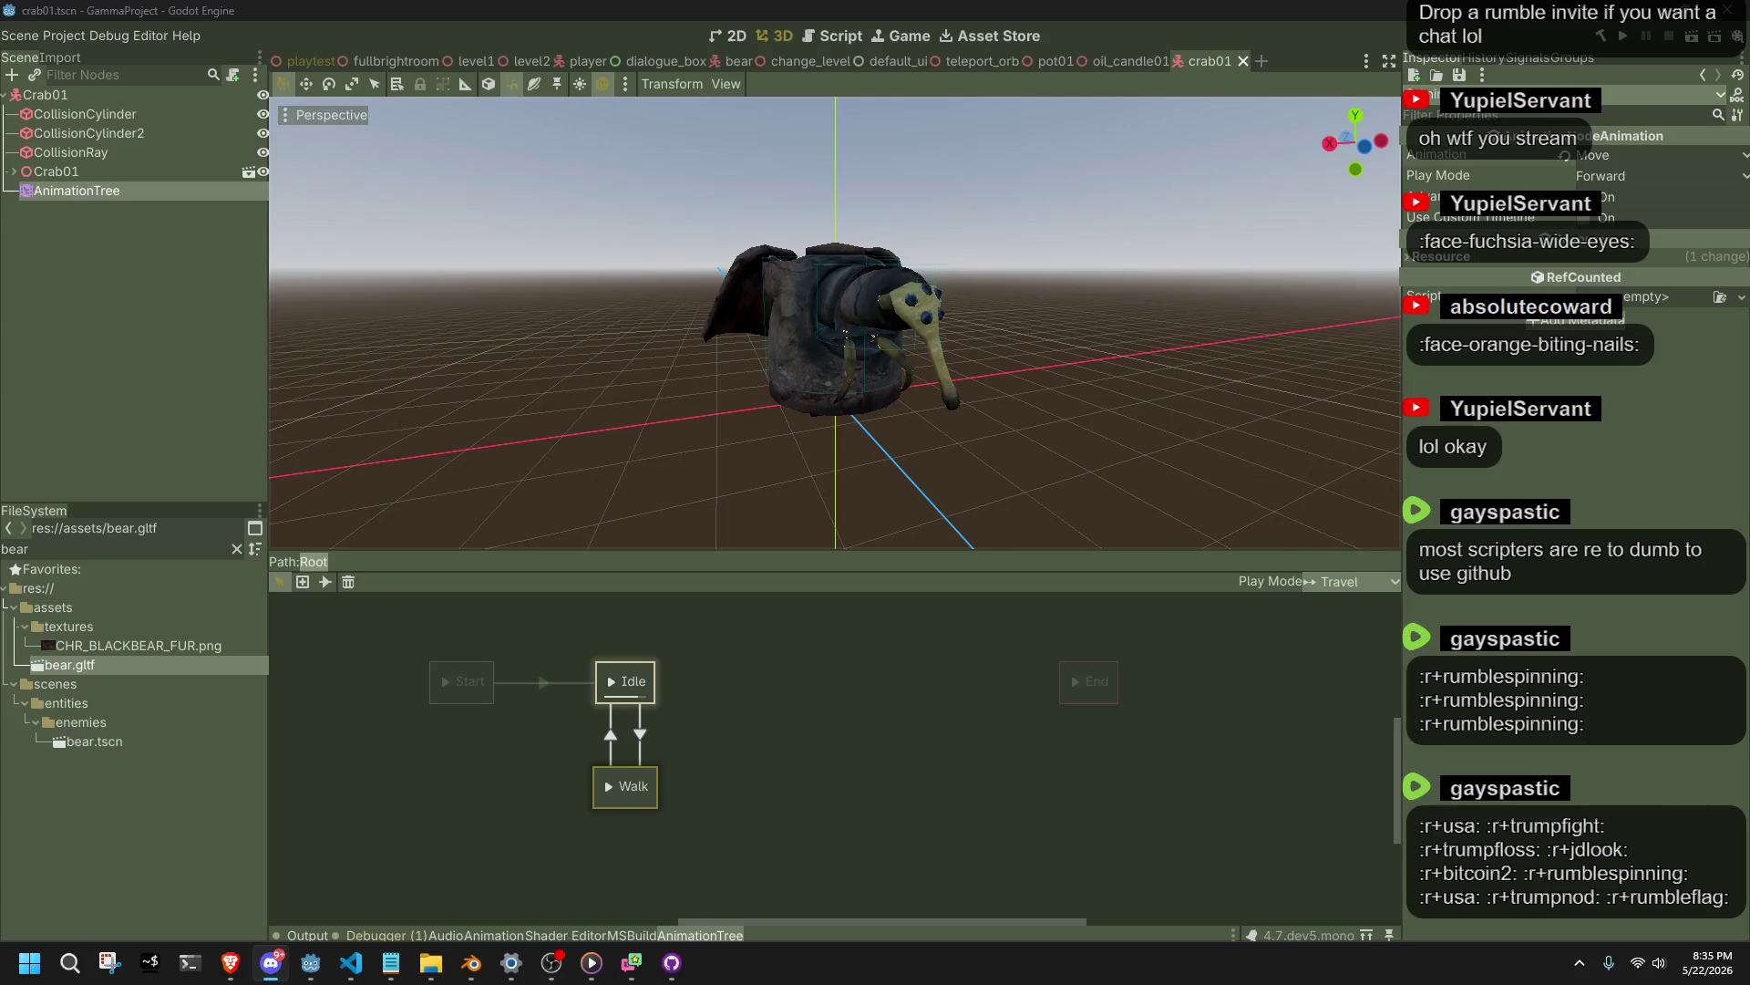
{"action": "left_click", "coordinate": [1080, 445]}
{"action": "scroll", "coordinate": [1069, 446], "scroll_direction": "up", "scroll_amount": 2}
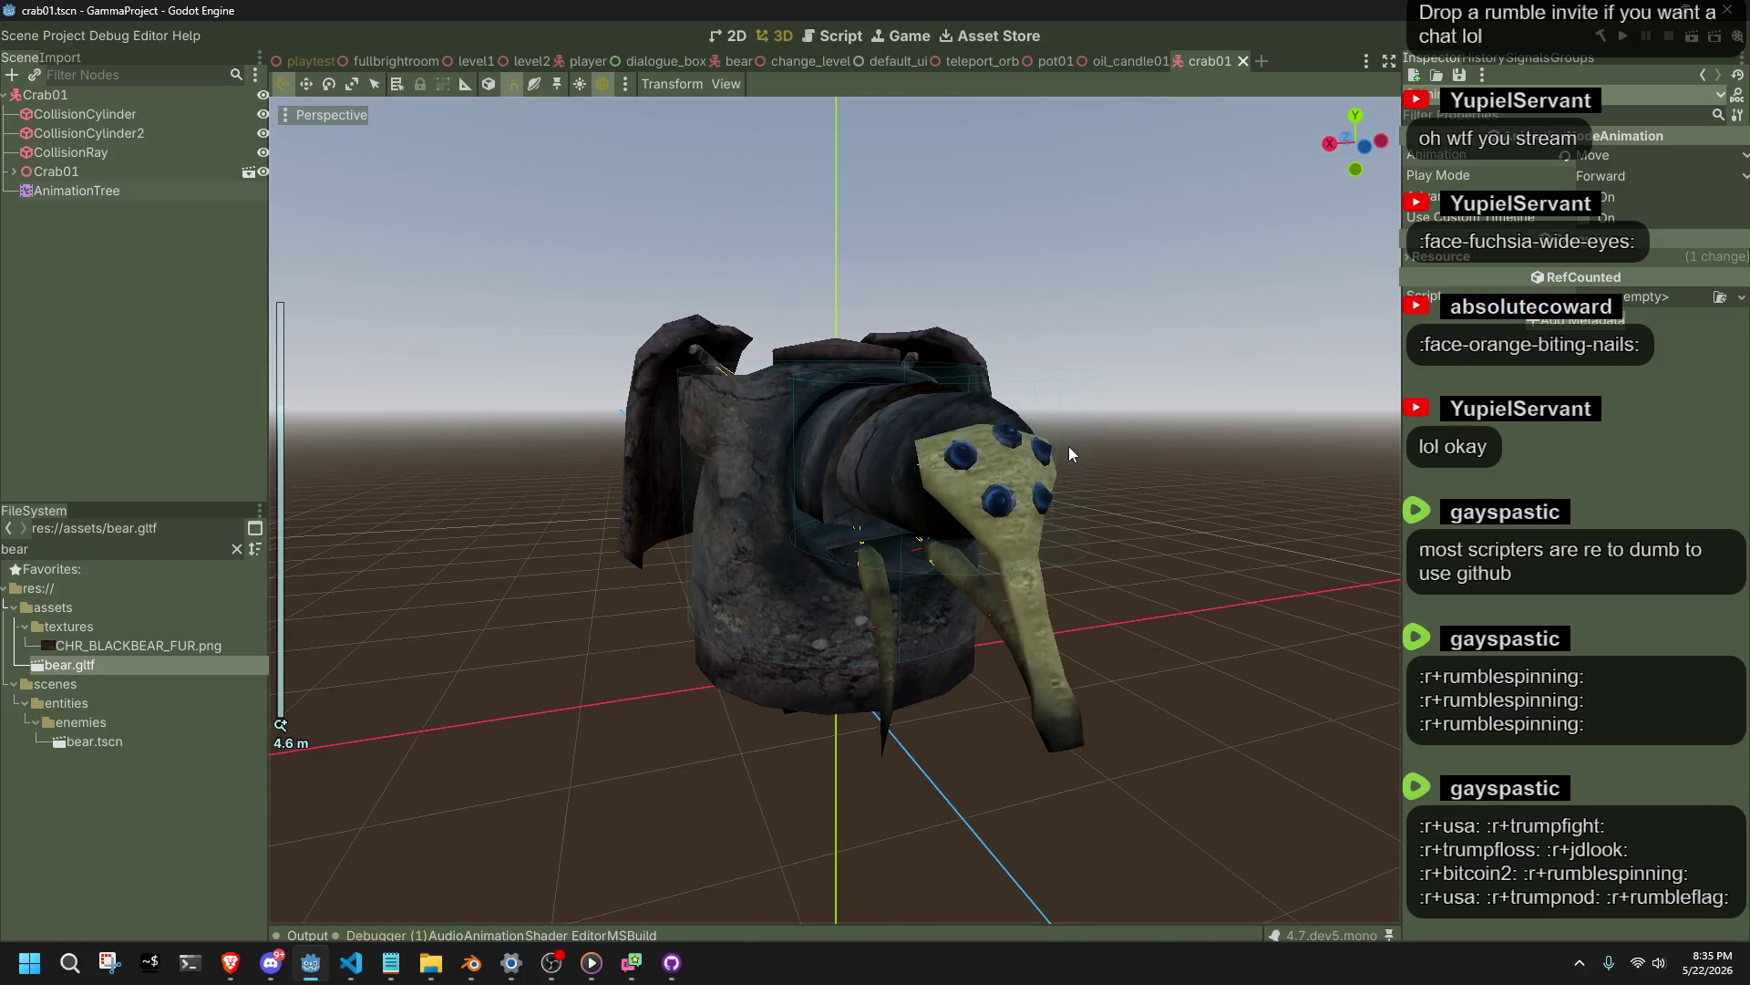
Zoom in to check the crab's animation and save the crab scene.
{"action": "scroll", "coordinate": [1063, 483], "scroll_direction": "up", "scroll_amount": 8}
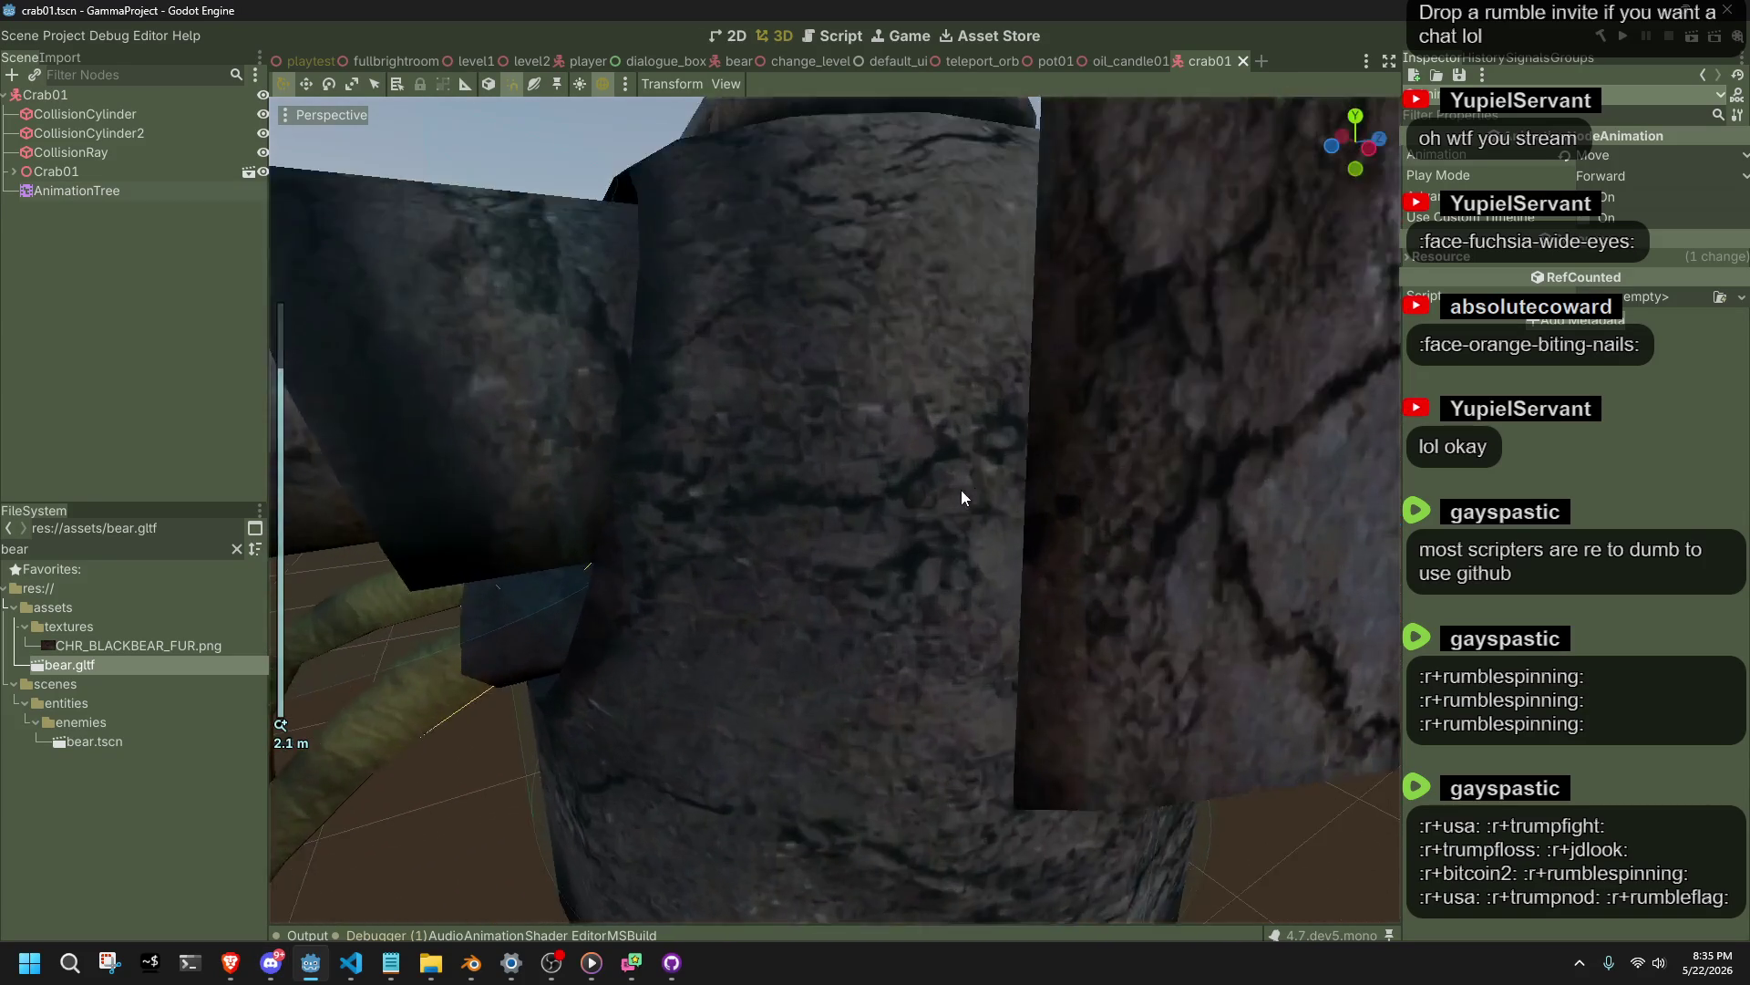
{"action": "scroll", "coordinate": [1094, 358], "scroll_direction": "down", "scroll_amount": 8}
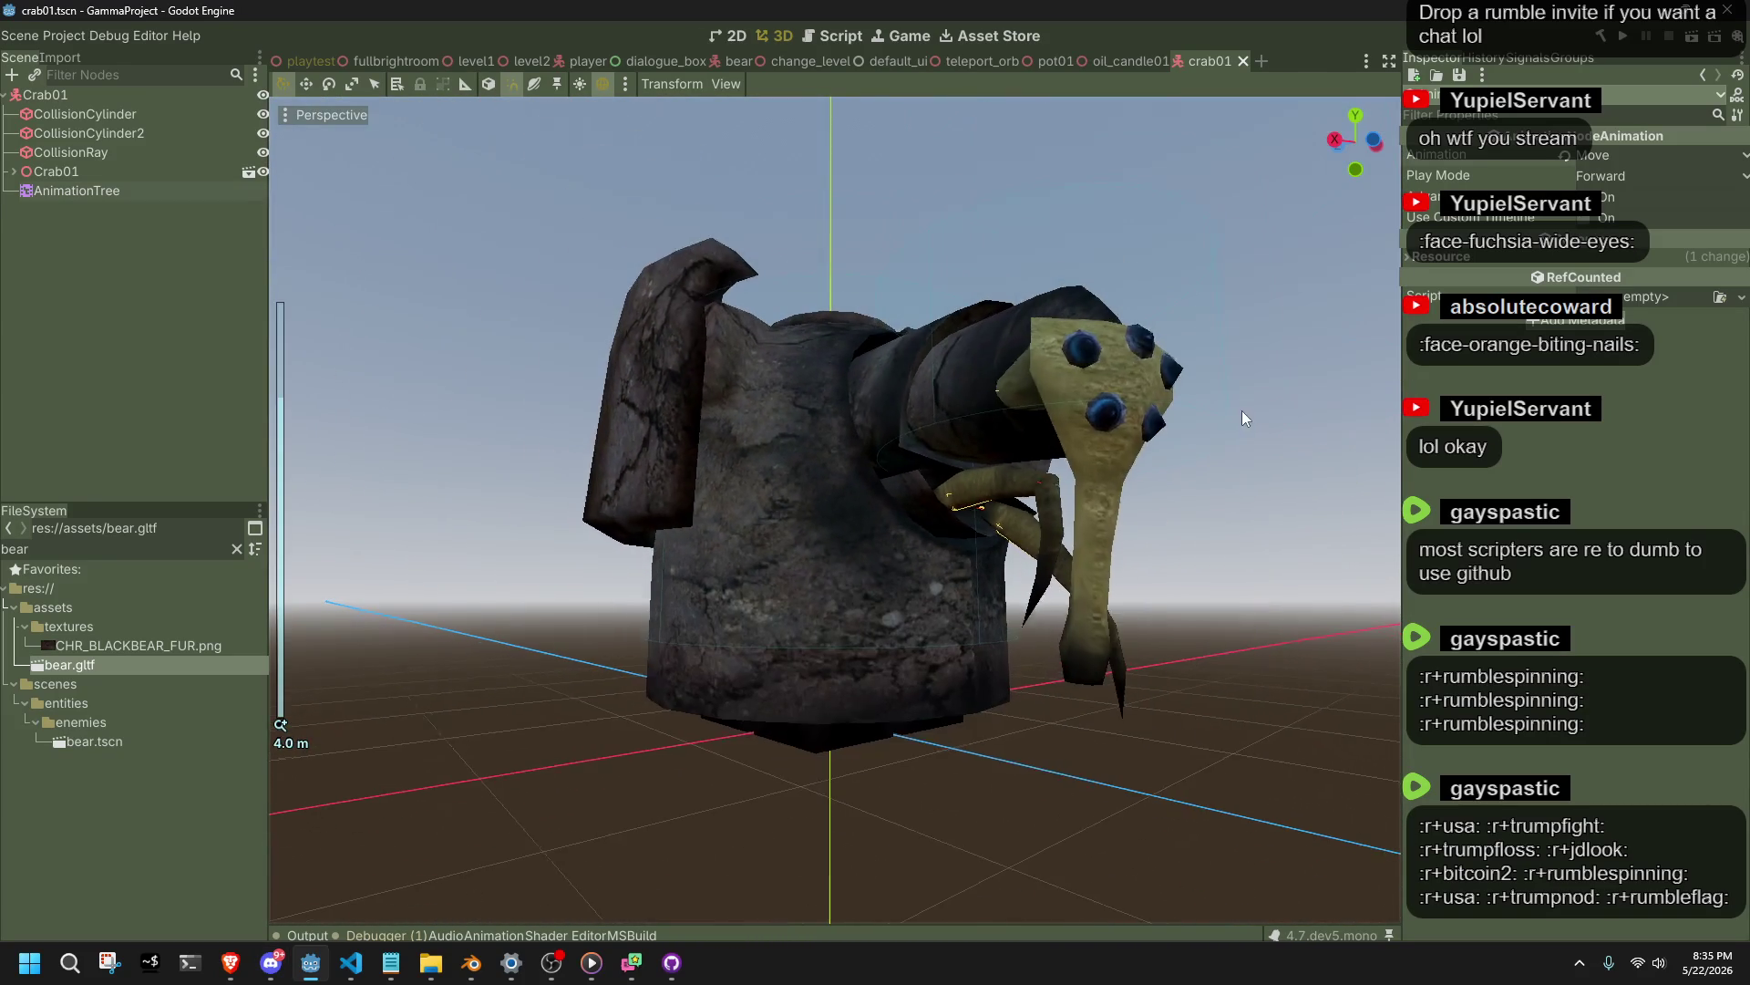
{"action": "key", "text": "ctrl+s"}
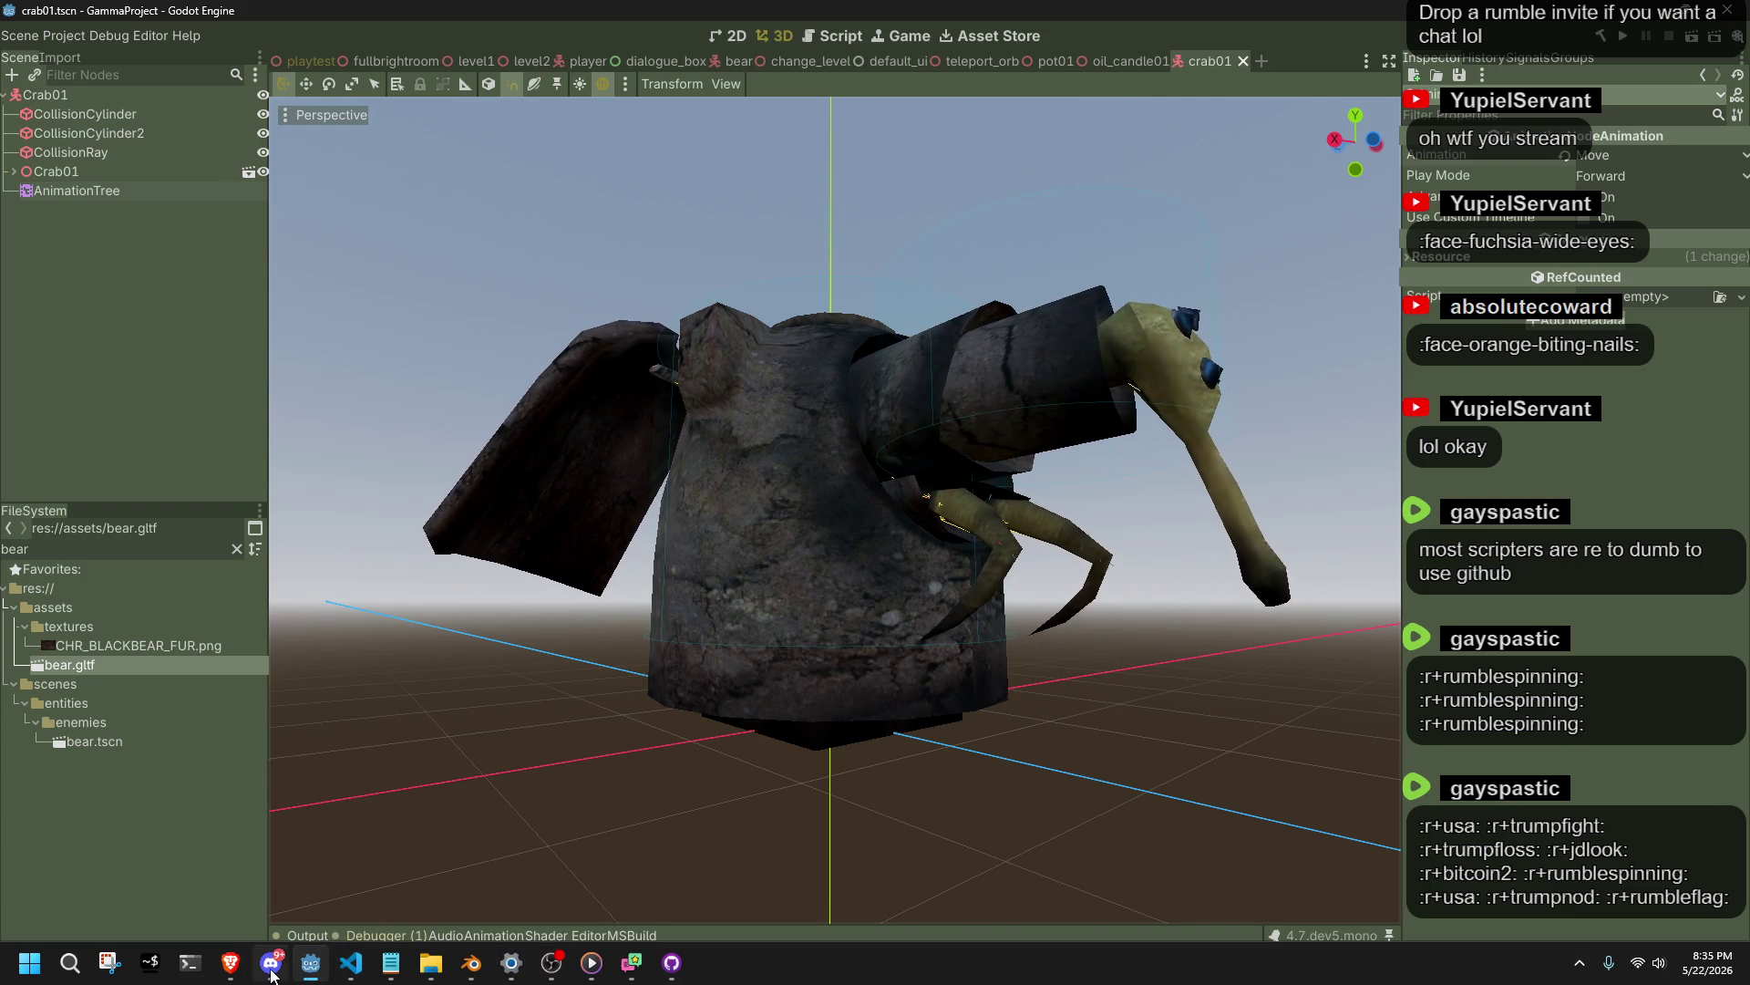
Open the playtest.tscn level scene.
{"action": "left_click", "coordinate": [319, 968]}
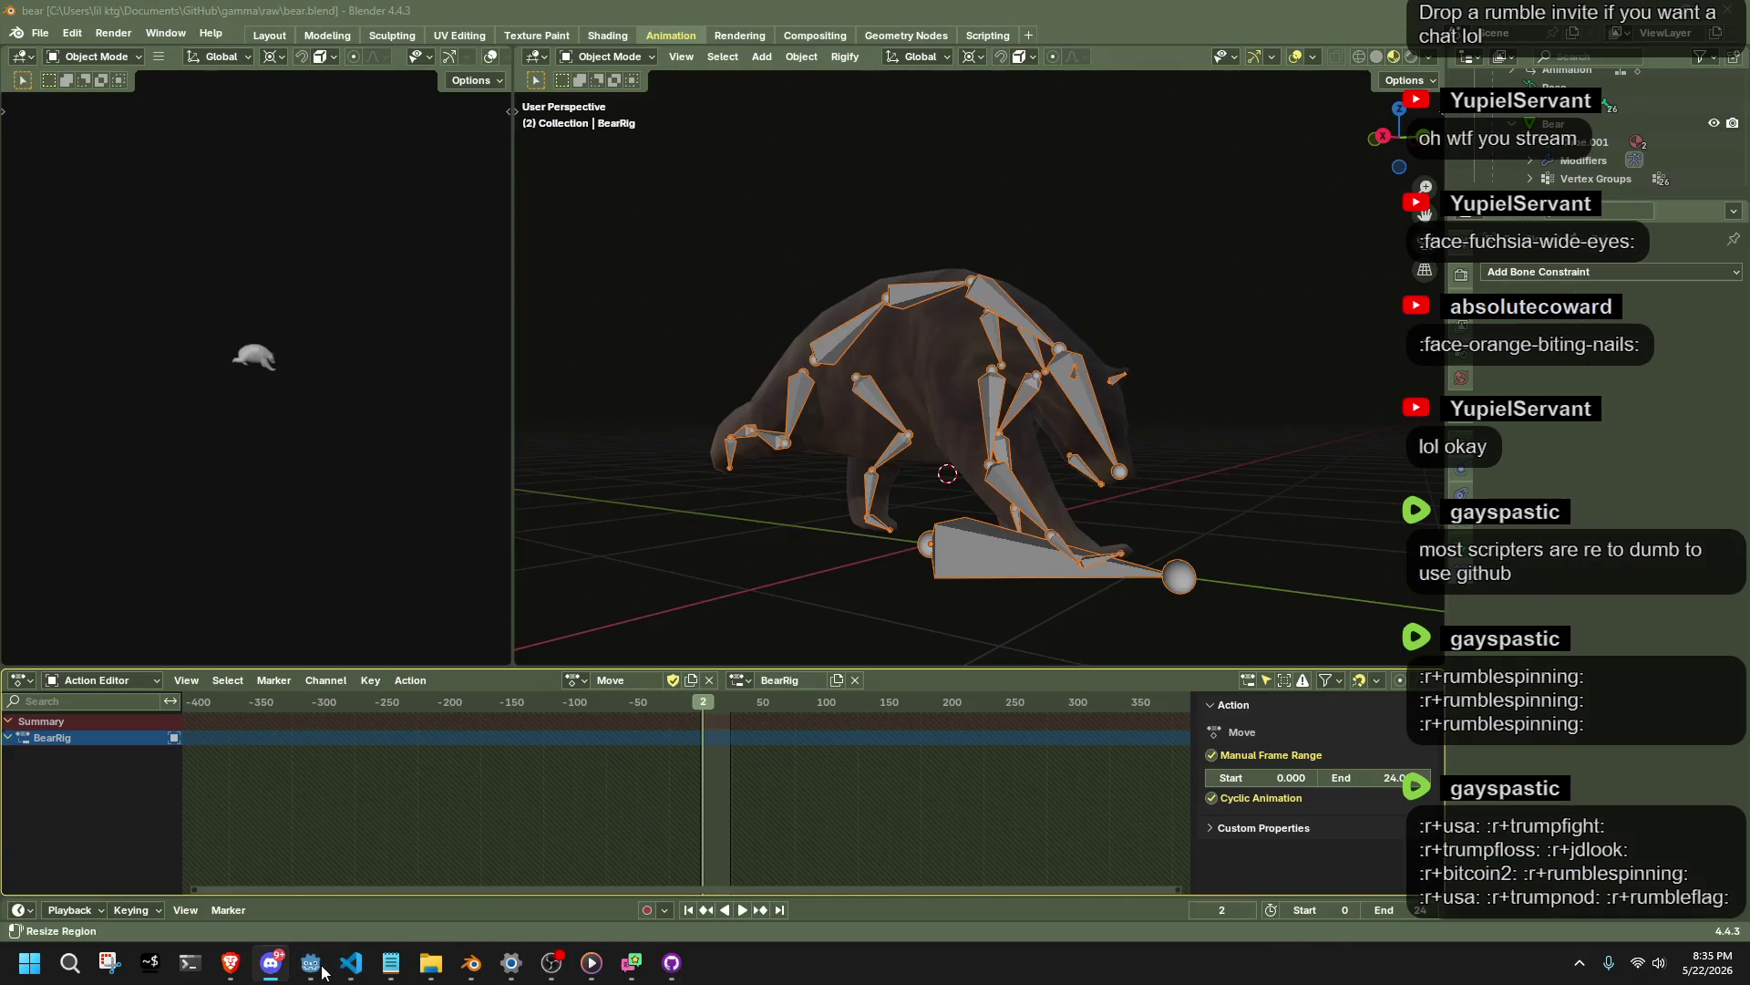
{"action": "left_click", "coordinate": [313, 966]}
{"action": "left_click", "coordinate": [312, 966]}
{"action": "left_click", "coordinate": [312, 966]}
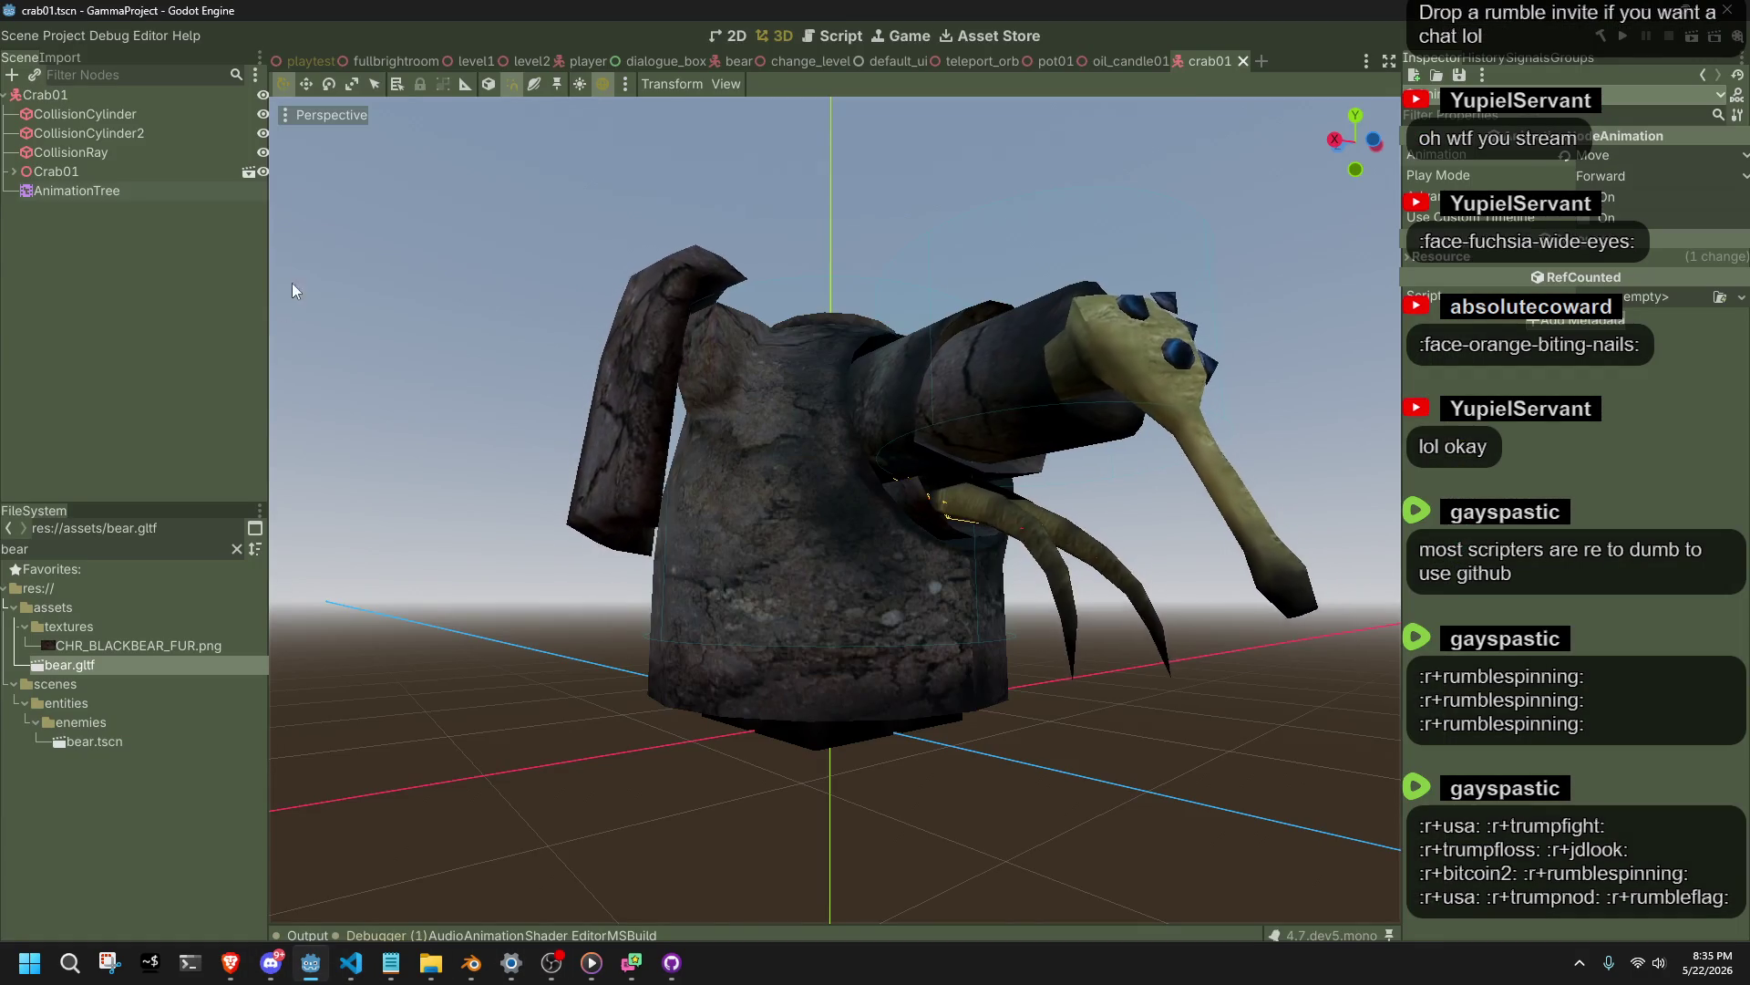
{"action": "left_click", "coordinate": [301, 60]}
{"action": "scroll", "coordinate": [709, 397], "scroll_direction": "down", "scroll_amount": 6}
{"action": "scroll", "coordinate": [738, 500], "scroll_direction": "up", "scroll_amount": 10}
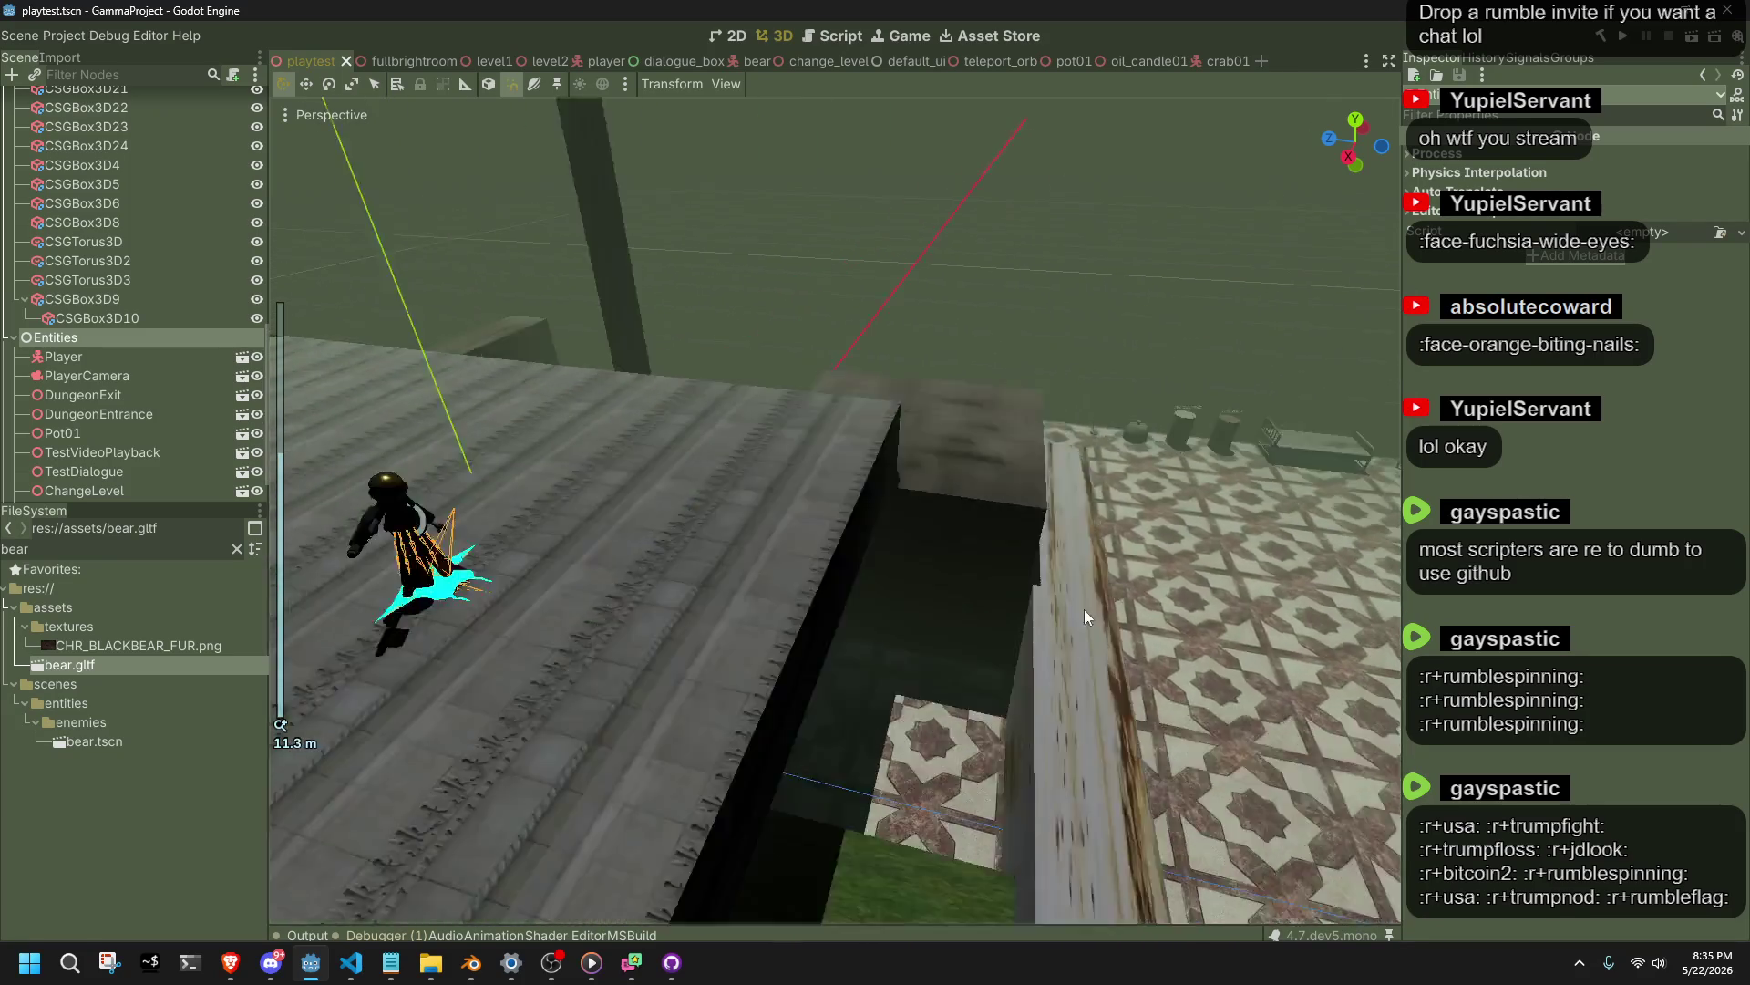
Frame the Player in the level, undoing an accidental move of it.
{"action": "key", "text": "f"}
{"action": "left_click", "coordinate": [720, 583]}
{"action": "key", "text": "f"}
{"action": "mouse_move", "coordinate": [869, 642]}
{"action": "left_mouse_down"}
{"action": "mouse_move", "coordinate": [978, 611]}
{"action": "mouse_move", "coordinate": [437, 547]}
{"action": "left_mouse_up"}
{"action": "key", "text": "f"}
{"action": "key", "text": "ctrl+z"}
{"action": "key", "text": "ctrl+z"}
{"action": "key", "text": "ctrl+z"}
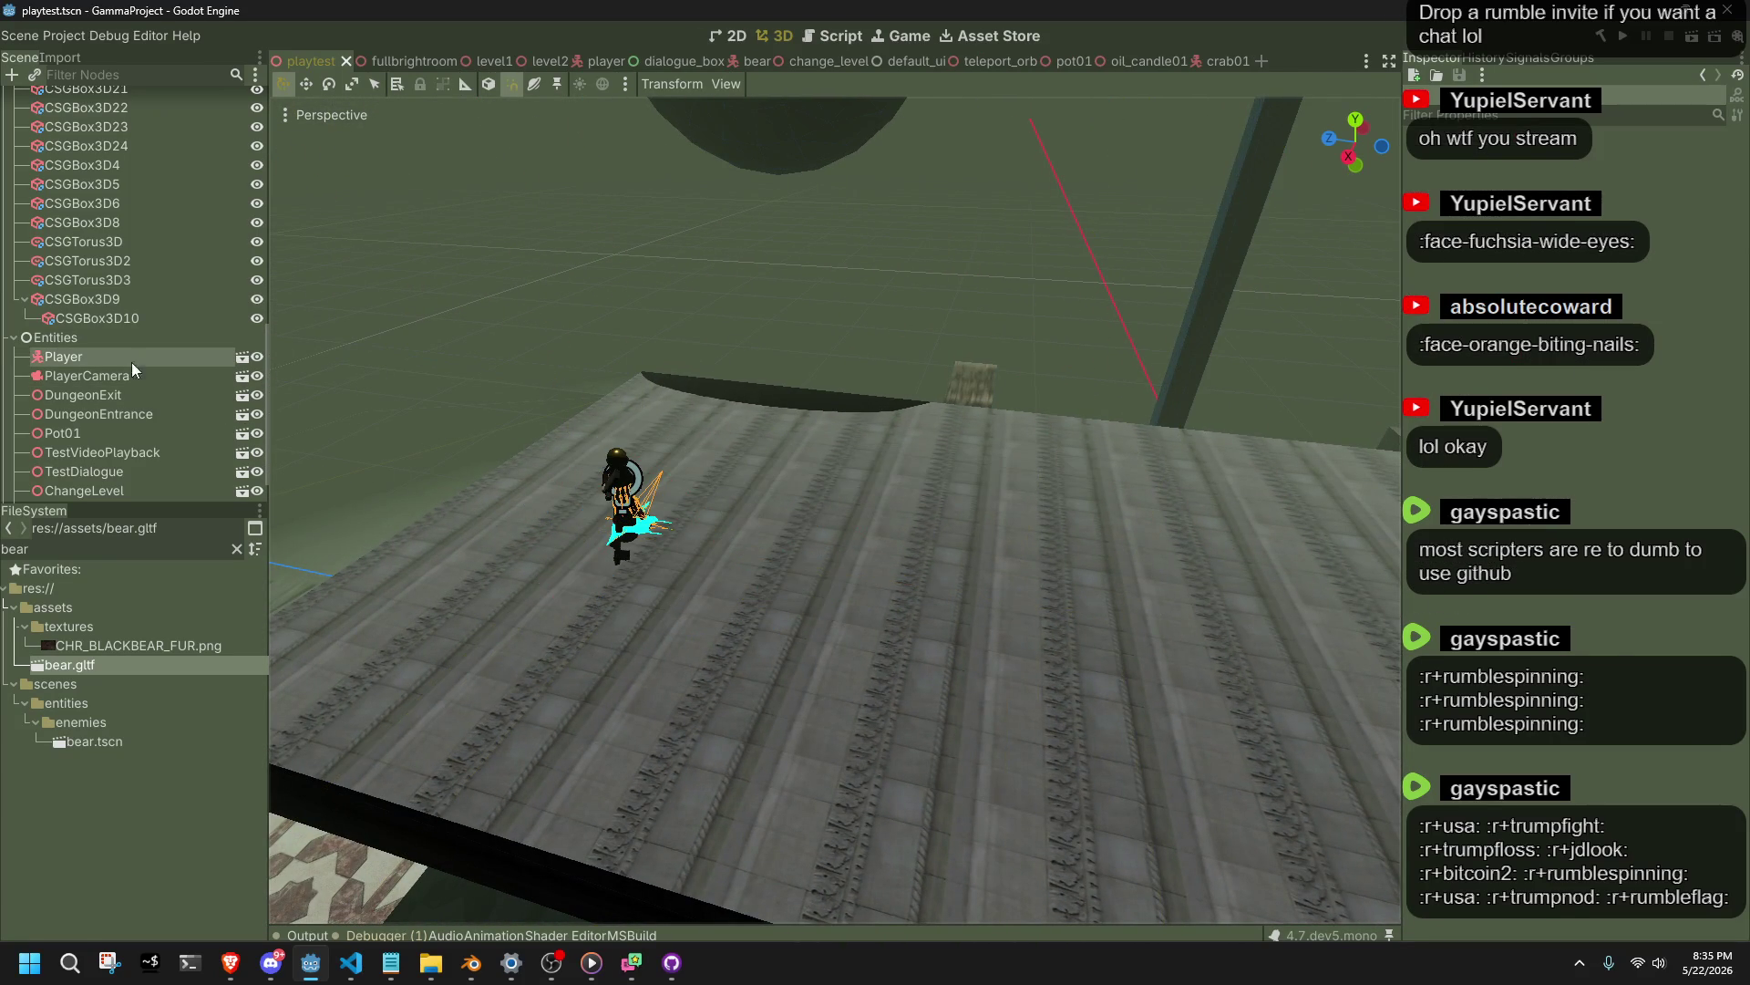
{"action": "left_click", "coordinate": [111, 362]}
{"action": "left_click", "coordinate": [113, 785]}
Clear the file filter, drop crab01.tscn onto the floor, save, and run the game.
{"action": "left_click", "coordinate": [74, 552]}
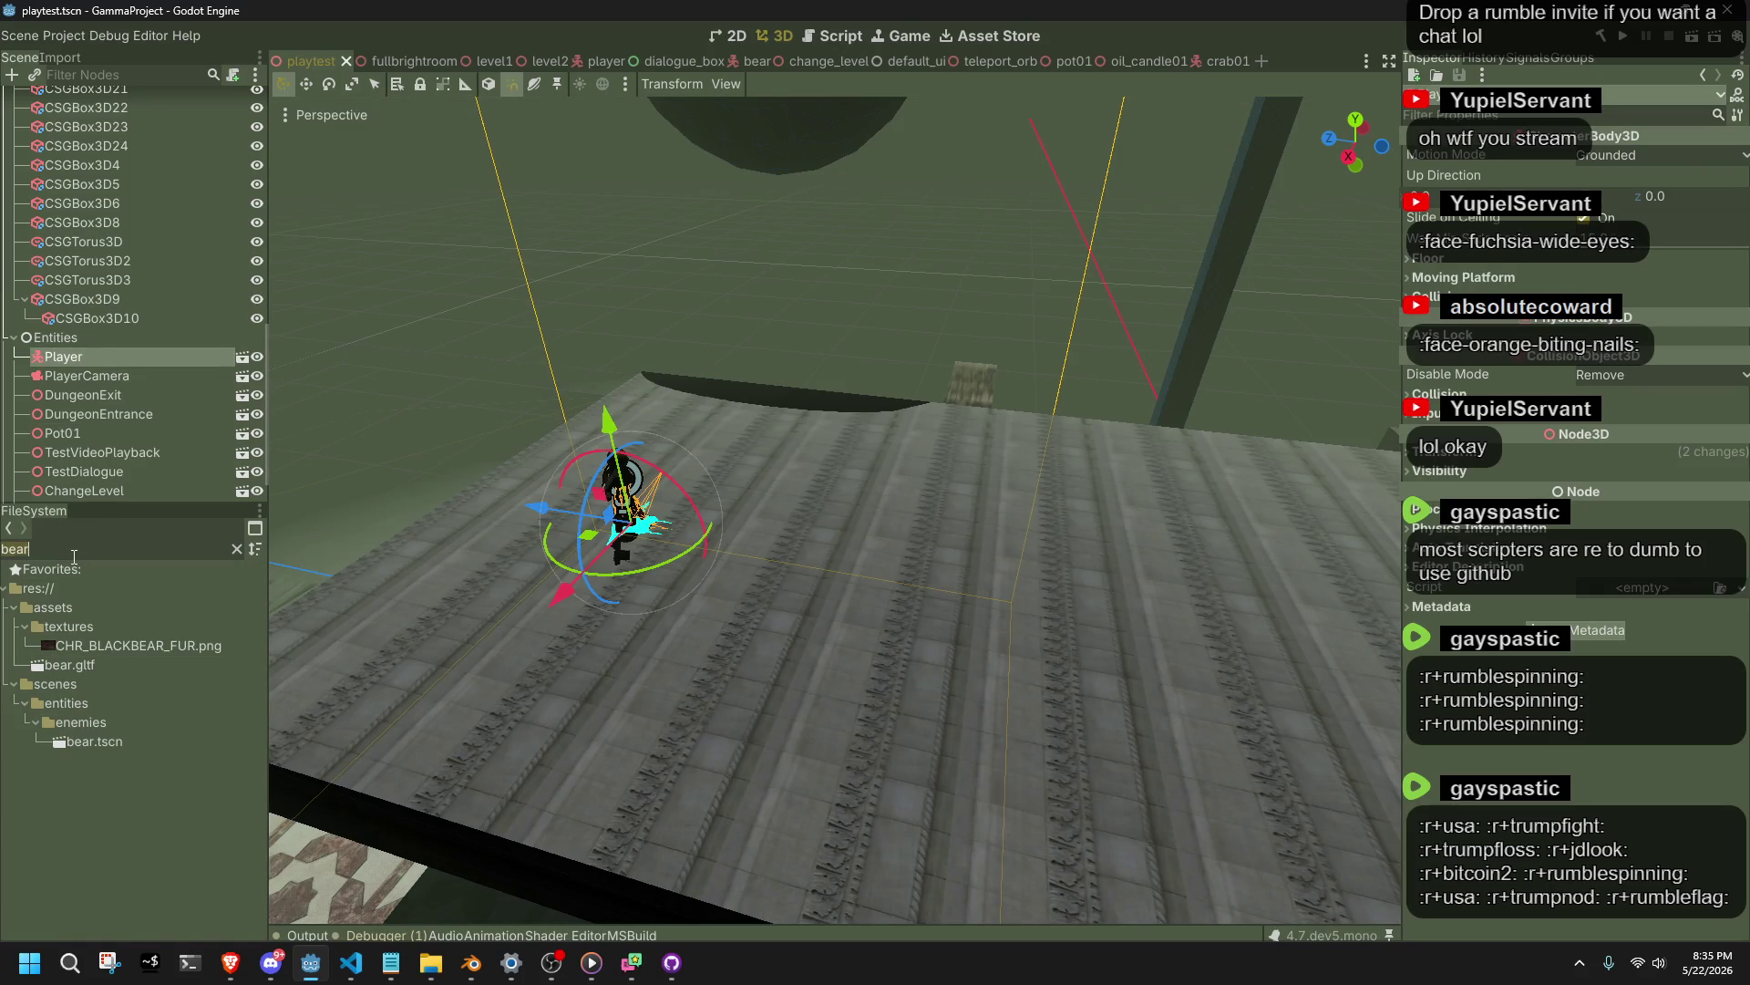
{"action": "key", "text": "BackSpace"}
{"action": "key", "text": "BackSpace"}
{"action": "key", "text": "BackSpace"}
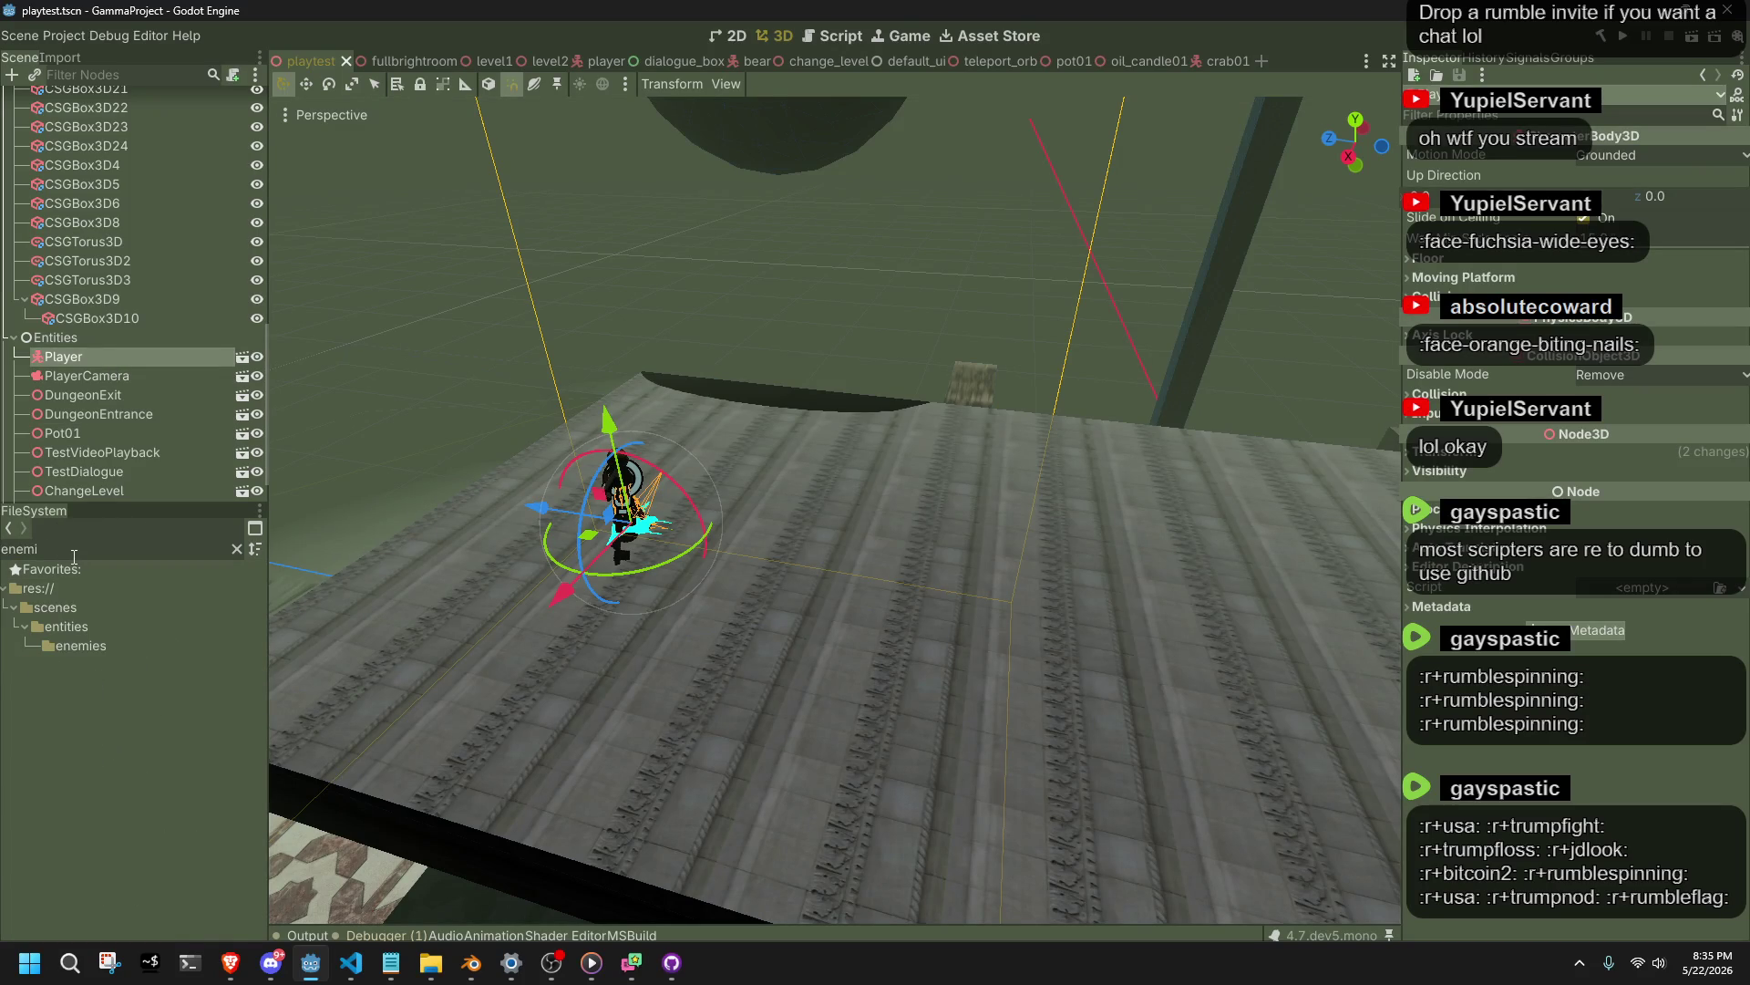
{"action": "type", "text": "en"}
{"action": "key", "text": "BackSpace"}
{"action": "key", "text": "BackSpace"}
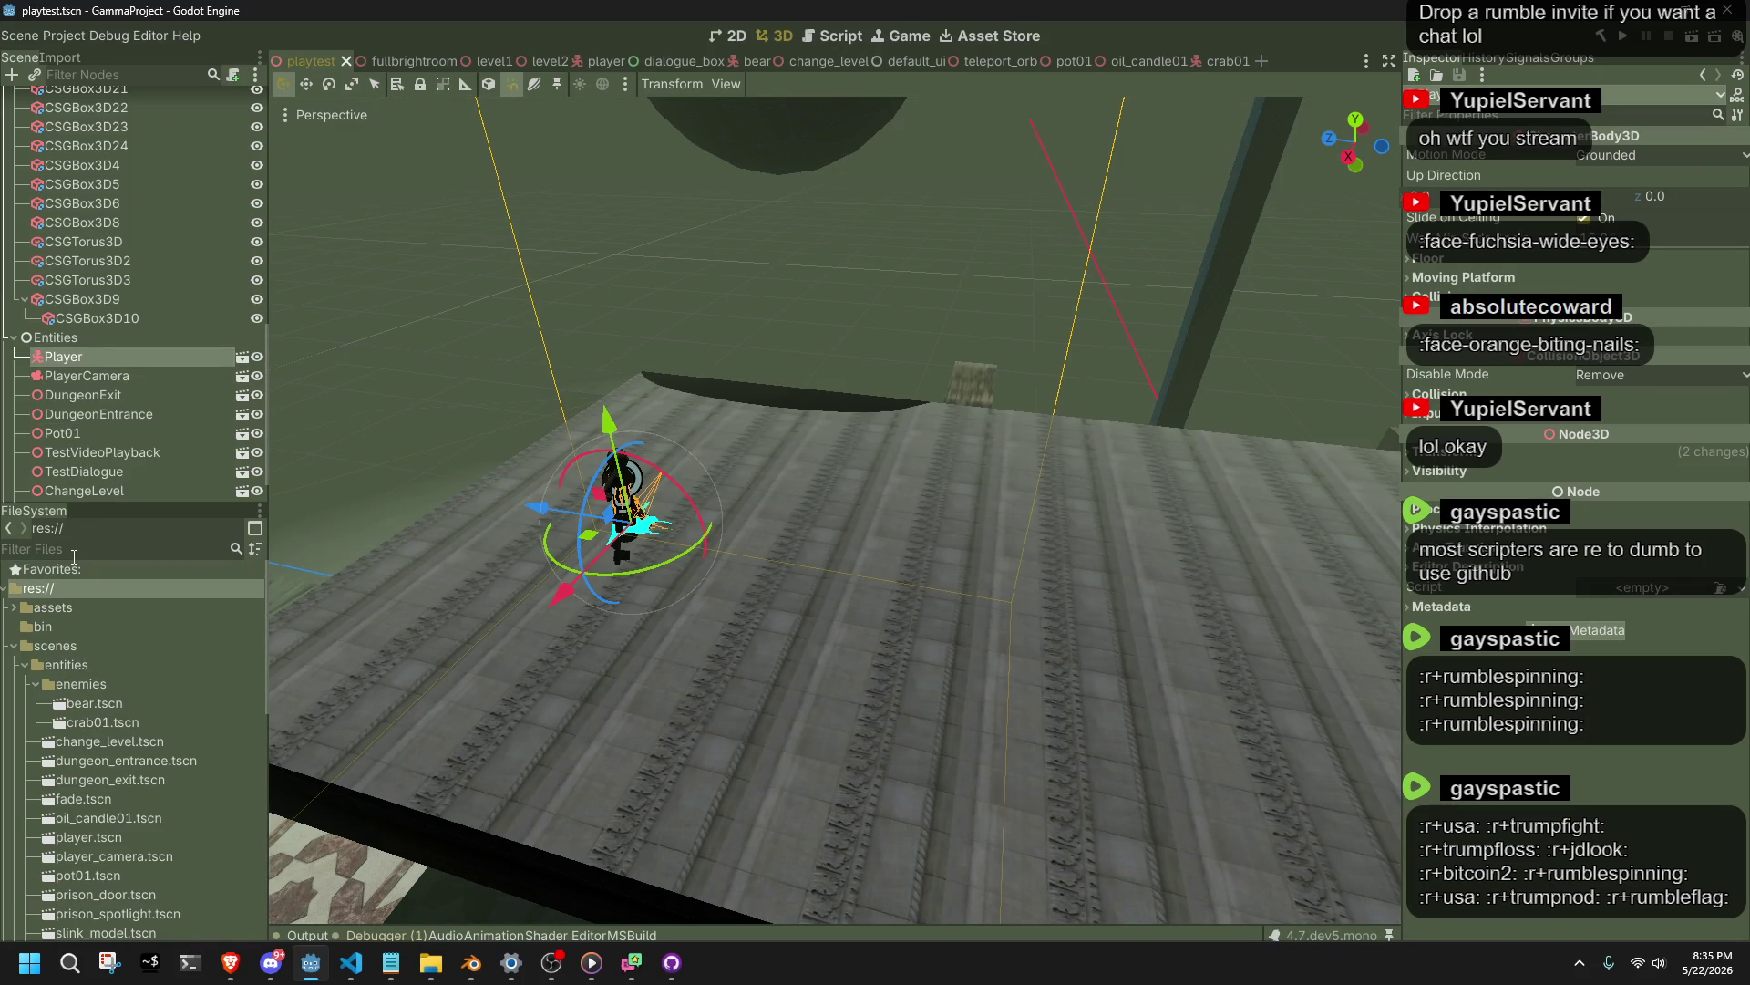
{"action": "mouse_move", "coordinate": [102, 704]}
{"action": "left_mouse_down"}
{"action": "mouse_move", "coordinate": [903, 684]}
{"action": "mouse_move", "coordinate": [133, 722]}
{"action": "mouse_move", "coordinate": [819, 583]}
{"action": "mouse_move", "coordinate": [943, 532]}
{"action": "left_mouse_up"}
{"action": "key", "text": "ctrl+s"}
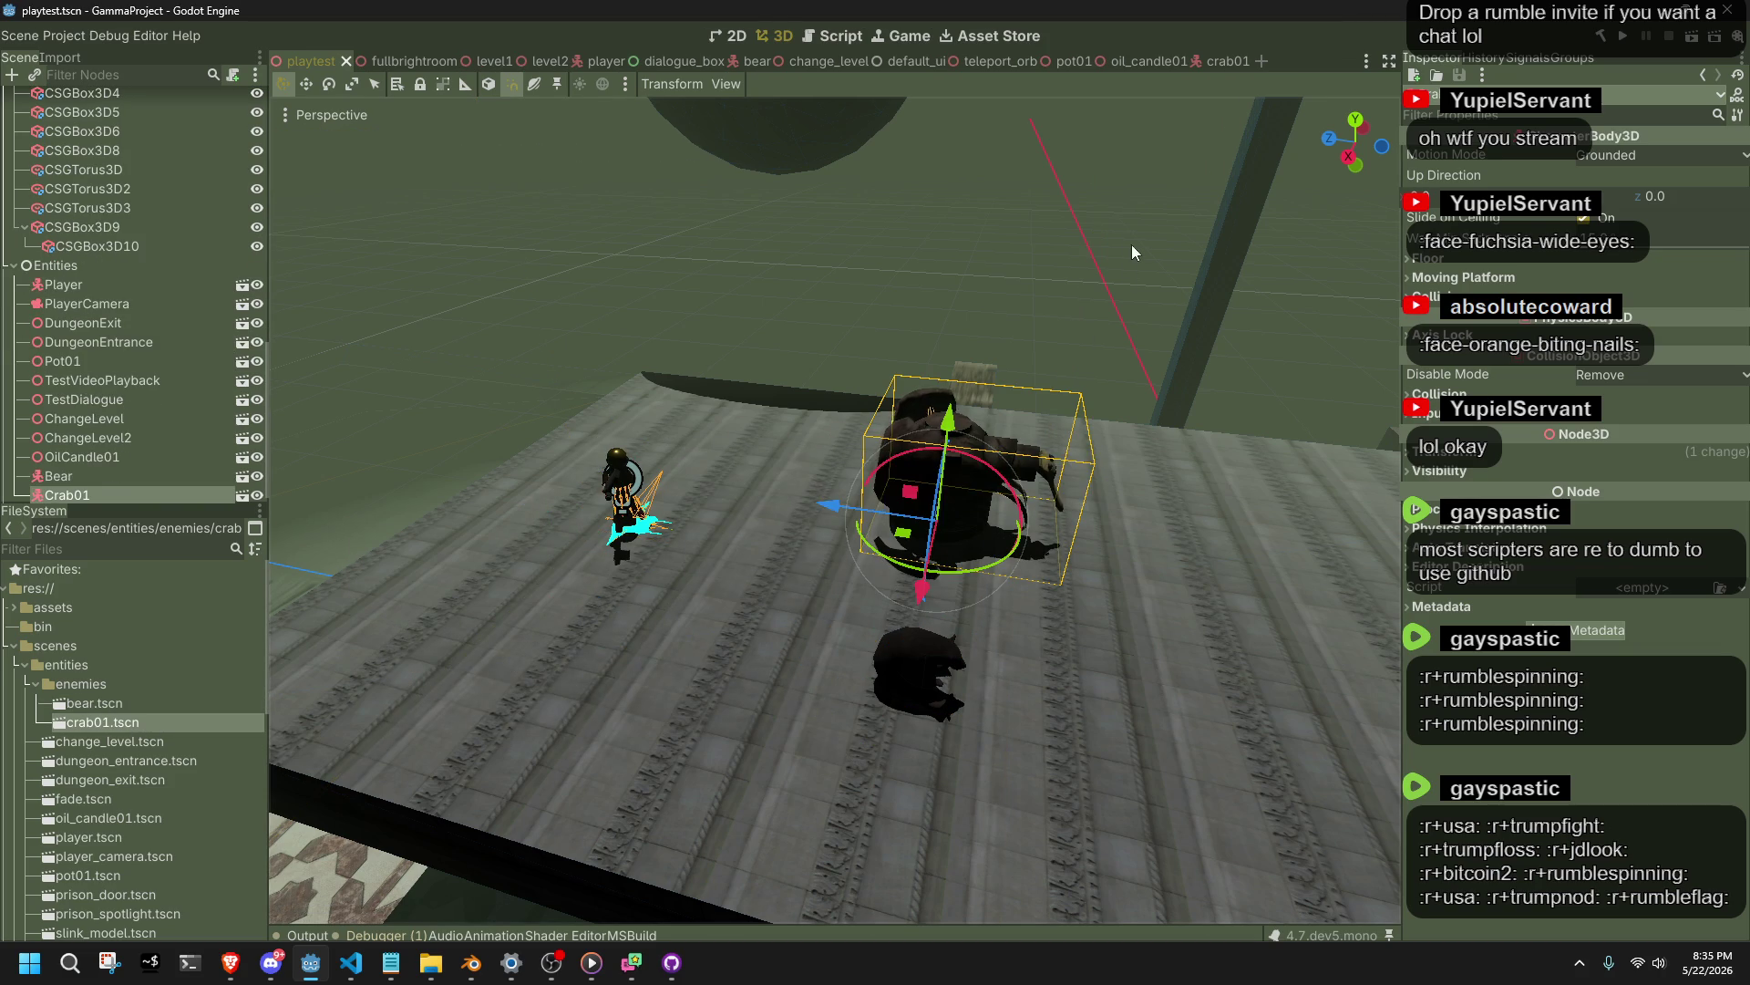
{"action": "left_click", "coordinate": [1337, 105]}
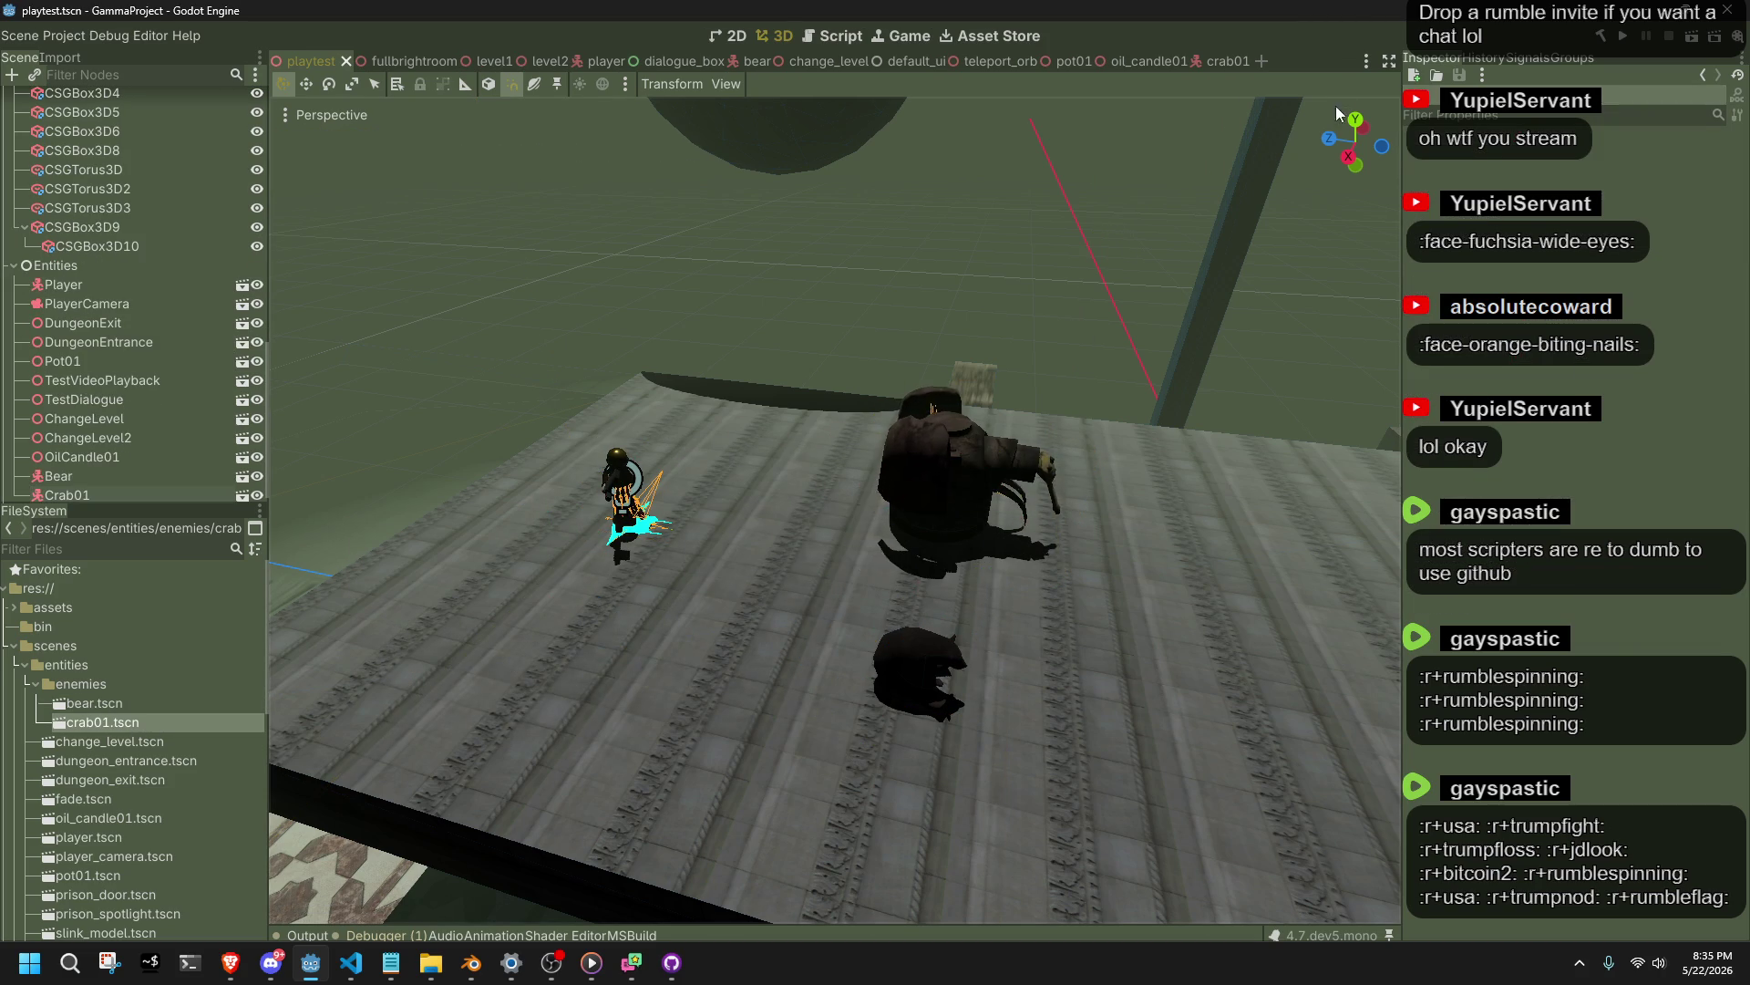
{"action": "left_click", "coordinate": [1632, 36]}
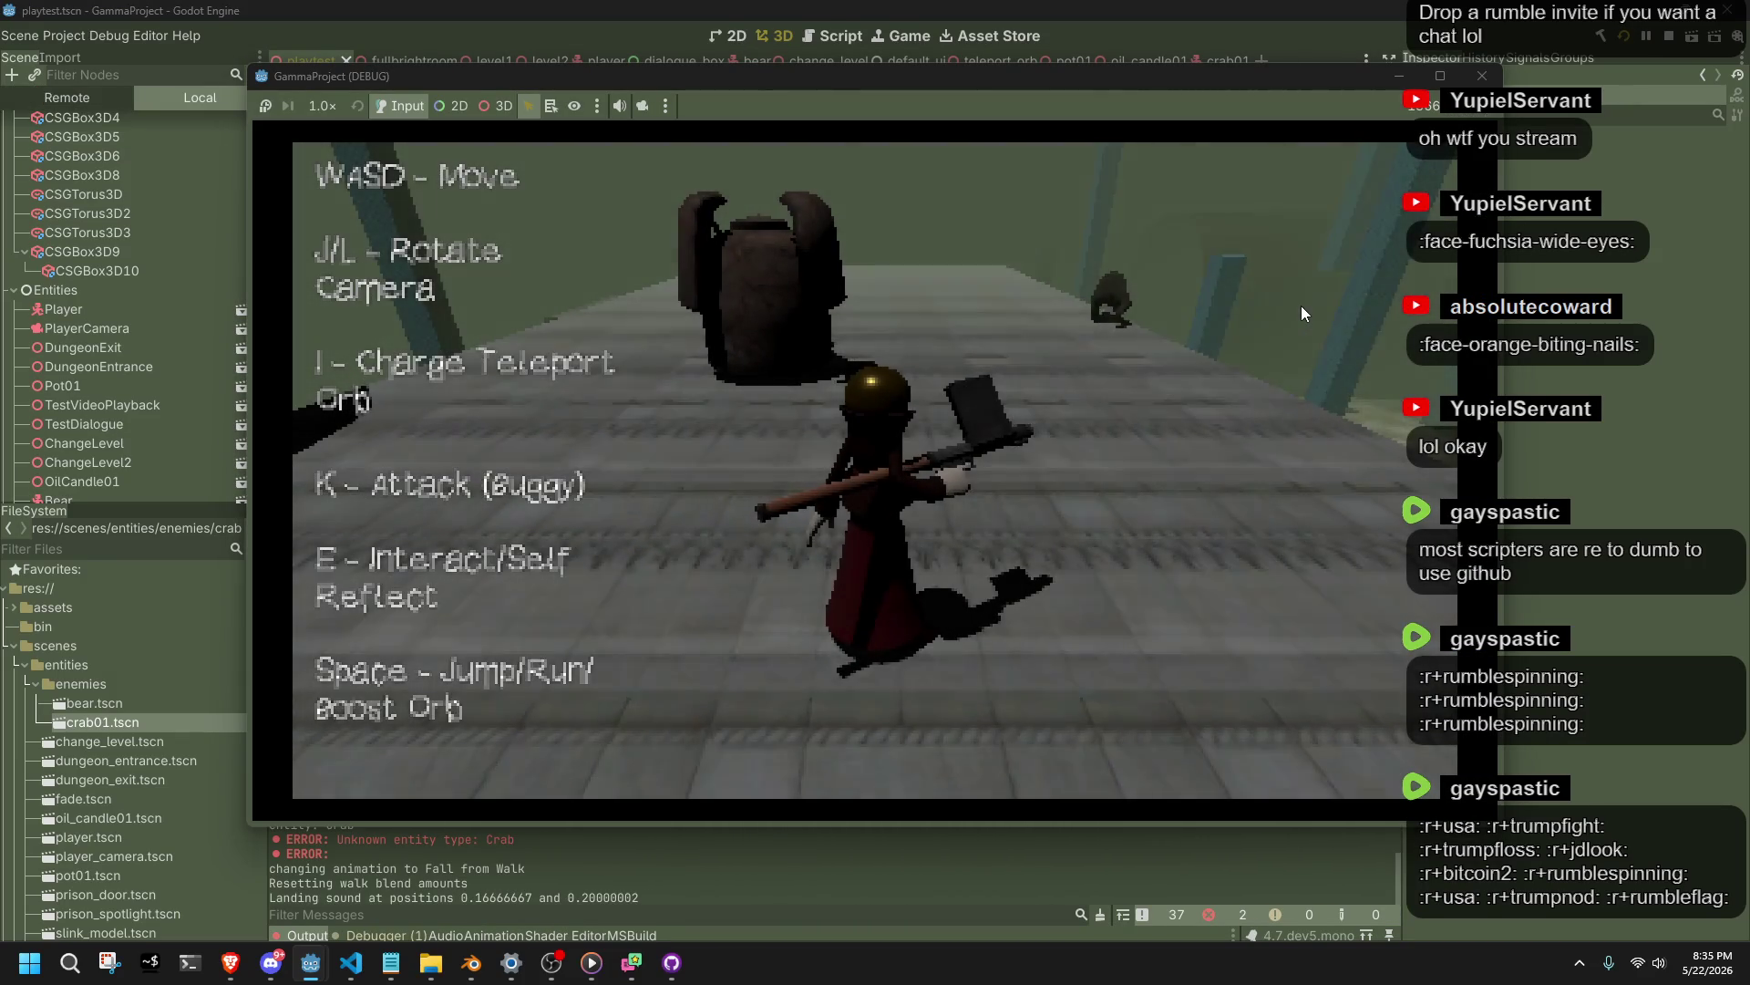
Stop the running playtest and orbit the view toward the bear and crab.
{"action": "key", "text": "space"}
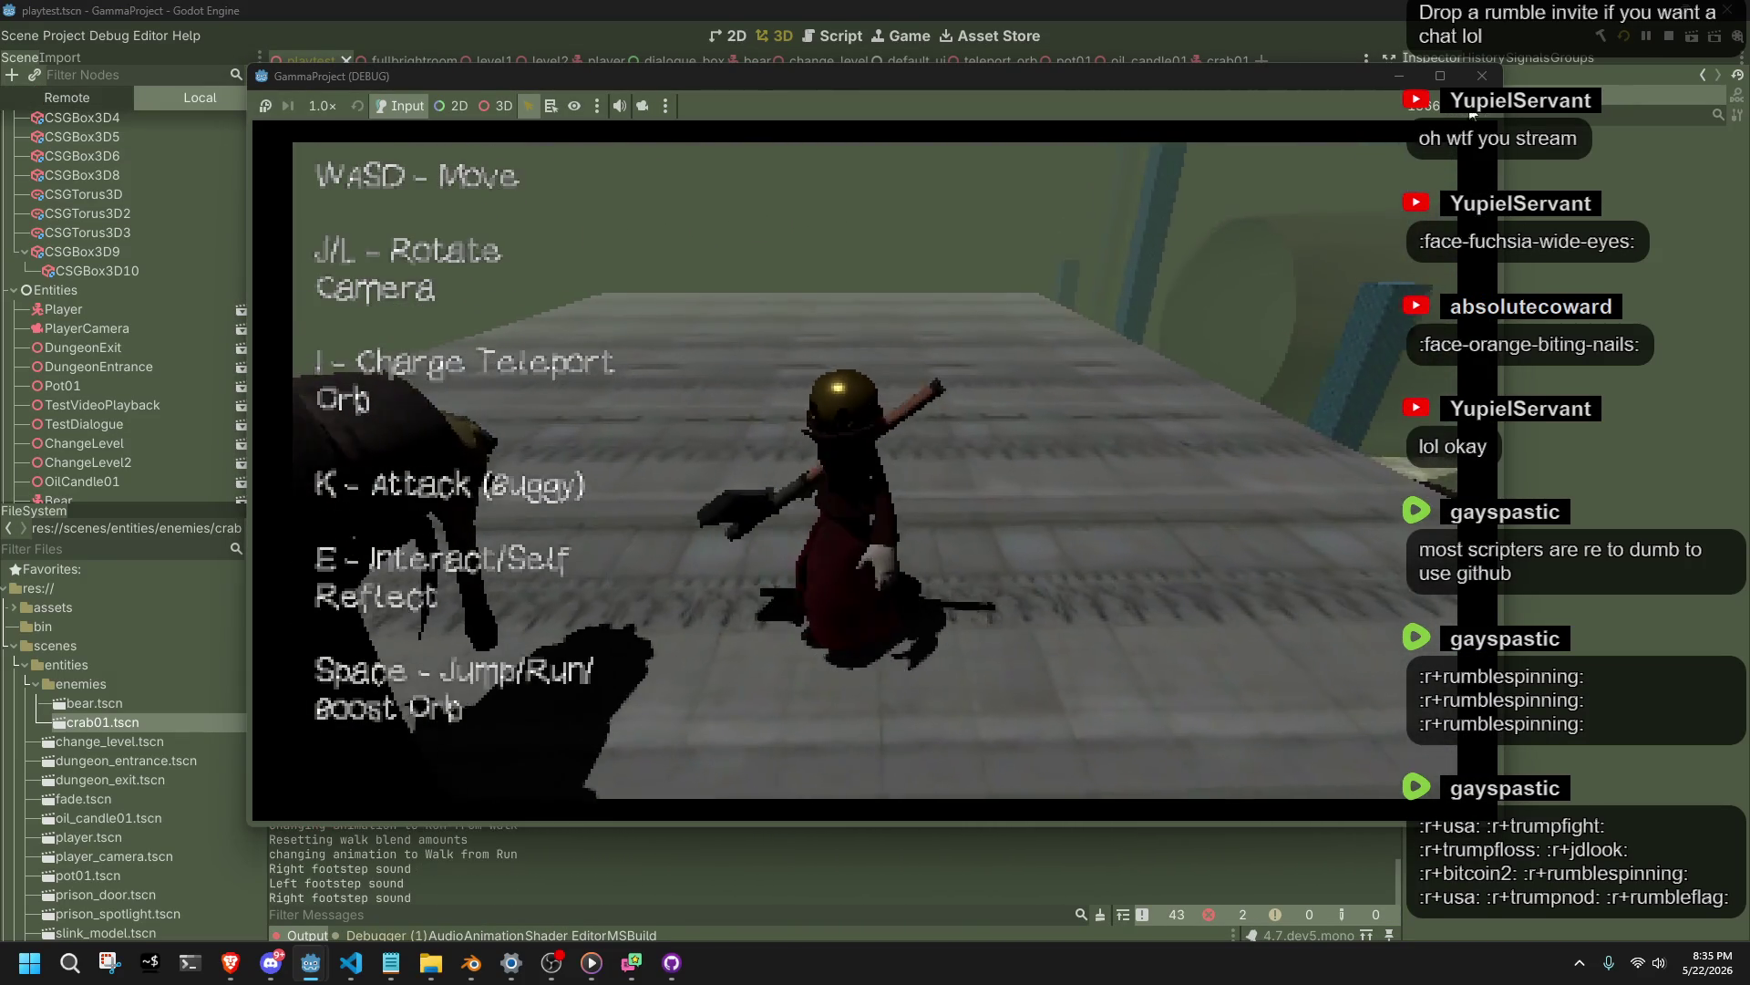
{"action": "left_click", "coordinate": [1482, 75]}
{"action": "mouse_move", "coordinate": [1232, 326]}
{"action": "left_mouse_down"}
{"action": "mouse_move", "coordinate": [856, 425]}
{"action": "mouse_move", "coordinate": [670, 387]}
{"action": "left_mouse_up"}
{"action": "key", "text": "alt+Tab"}
{"action": "key", "text": "alt+Tab"}
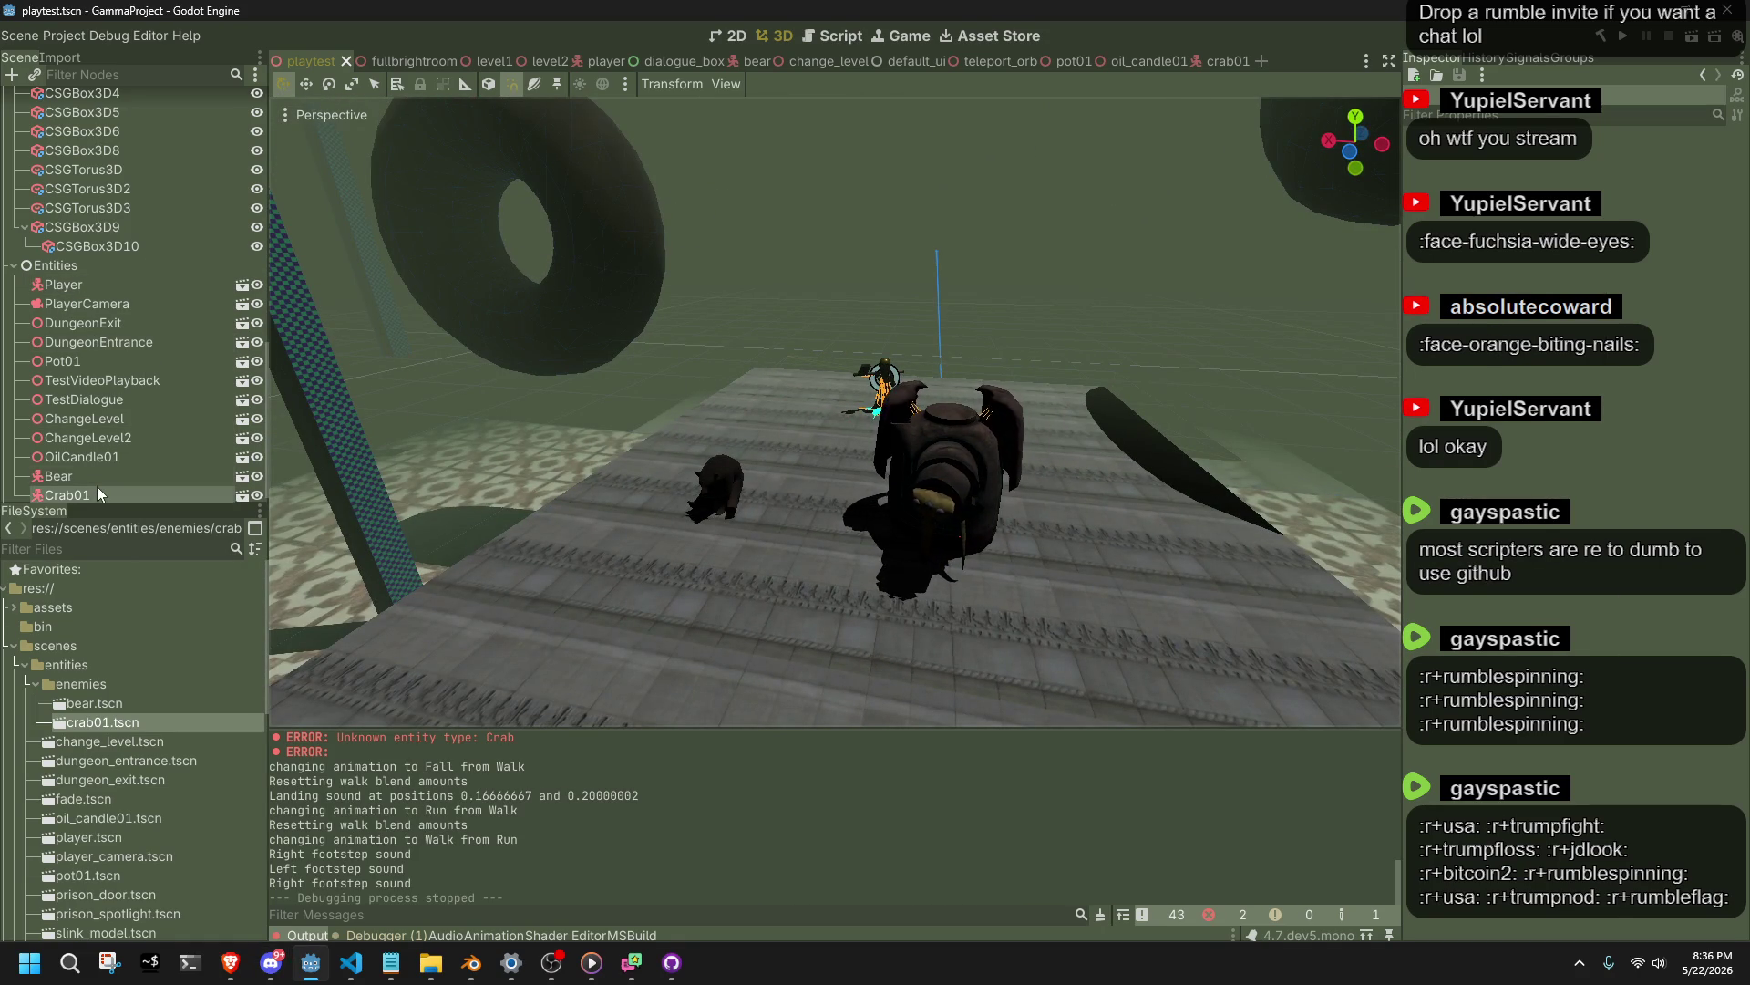
Check the Crab01 instance's Type metadata and open the crab01 scene.
{"action": "left_click", "coordinate": [97, 488]}
{"action": "left_click", "coordinate": [1440, 606]}
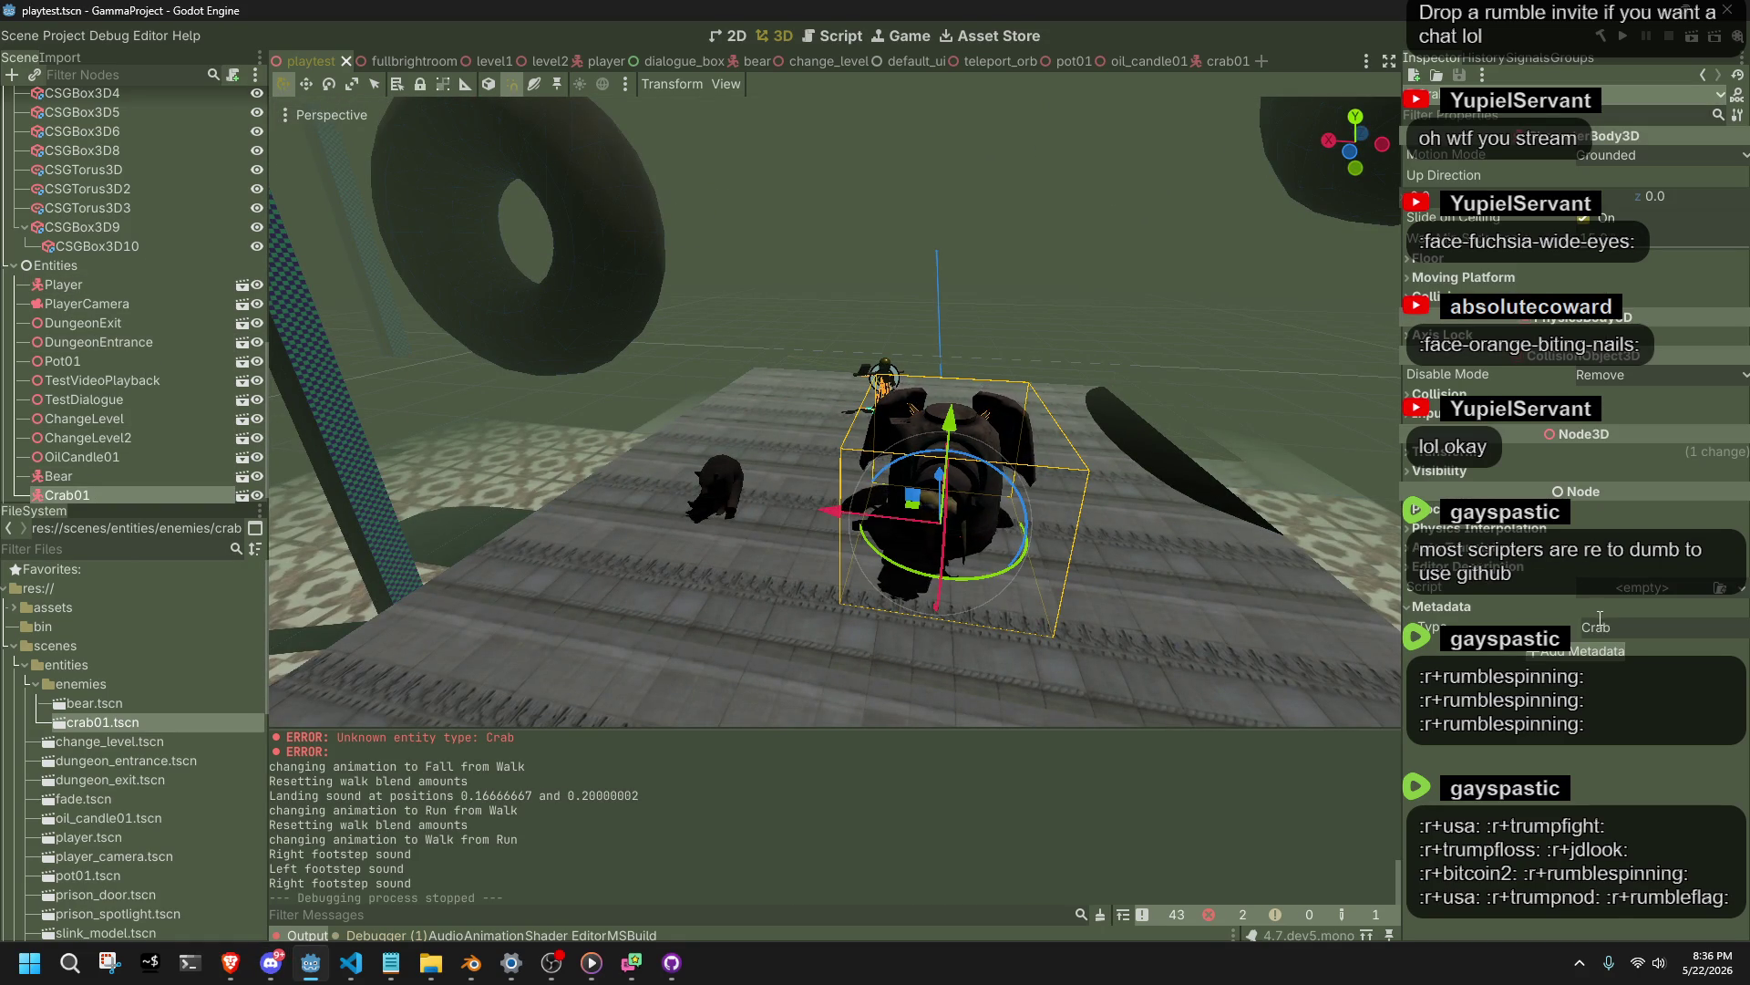
{"action": "left_click", "coordinate": [1207, 59]}
{"action": "left_click", "coordinate": [34, 74]}
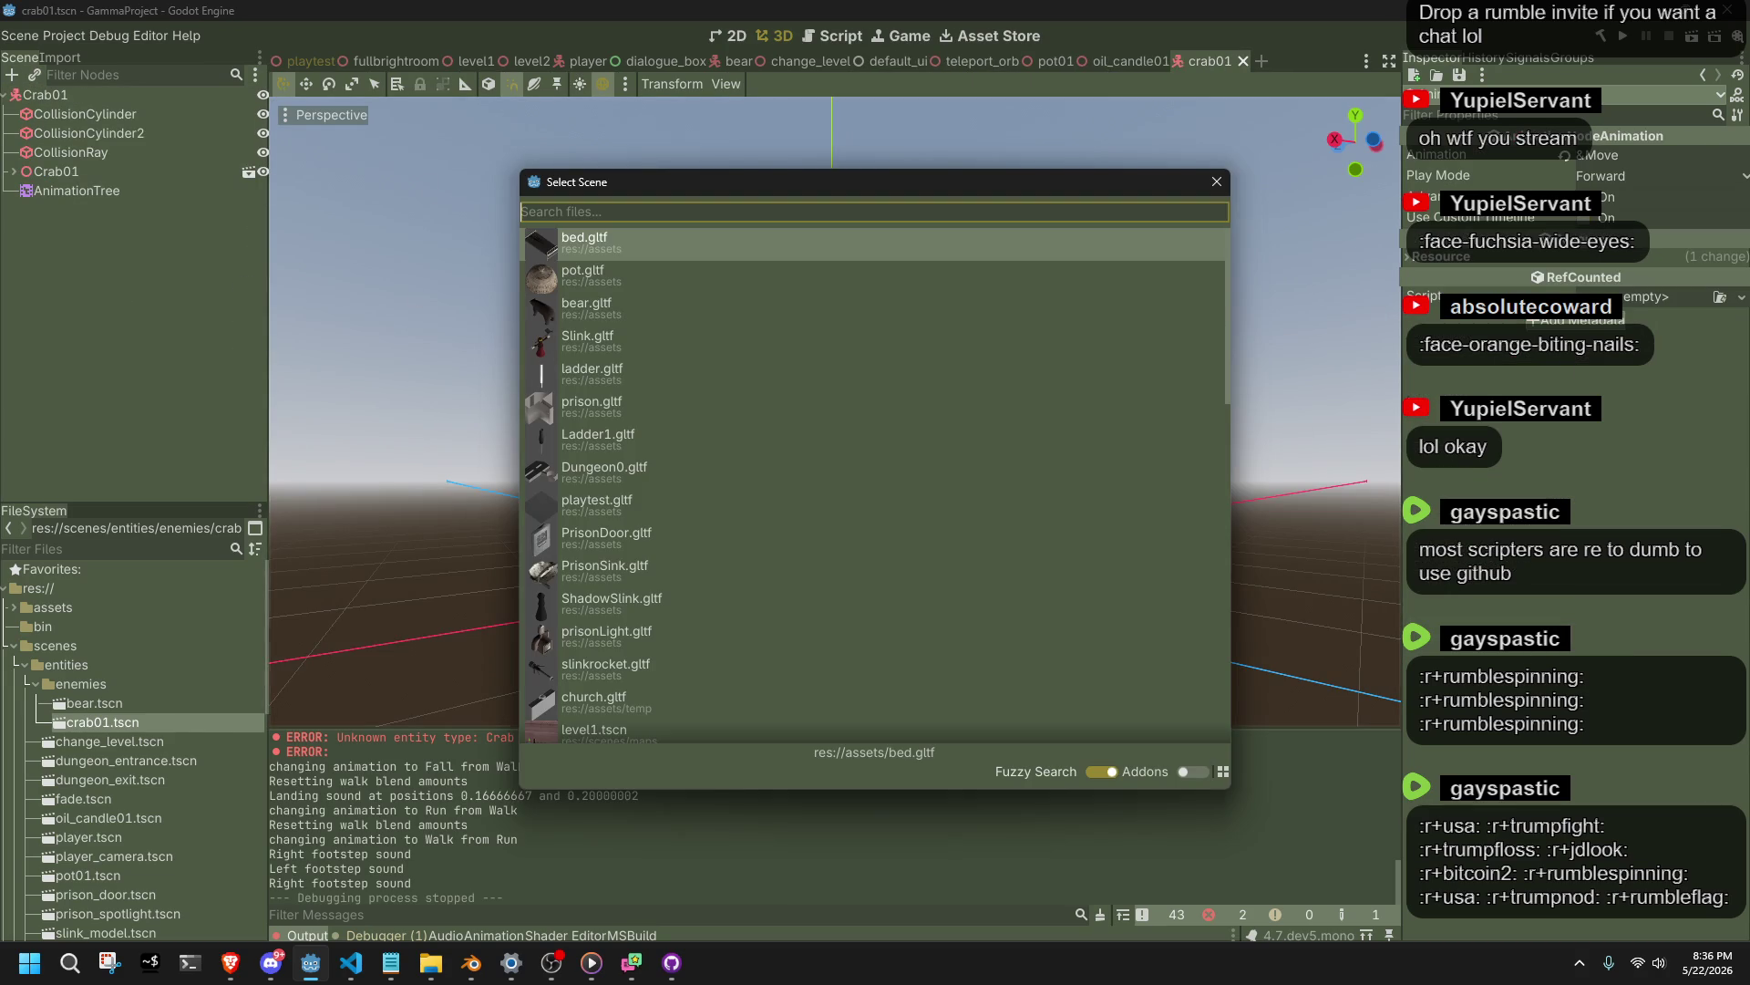
{"action": "left_click", "coordinate": [1216, 181]}
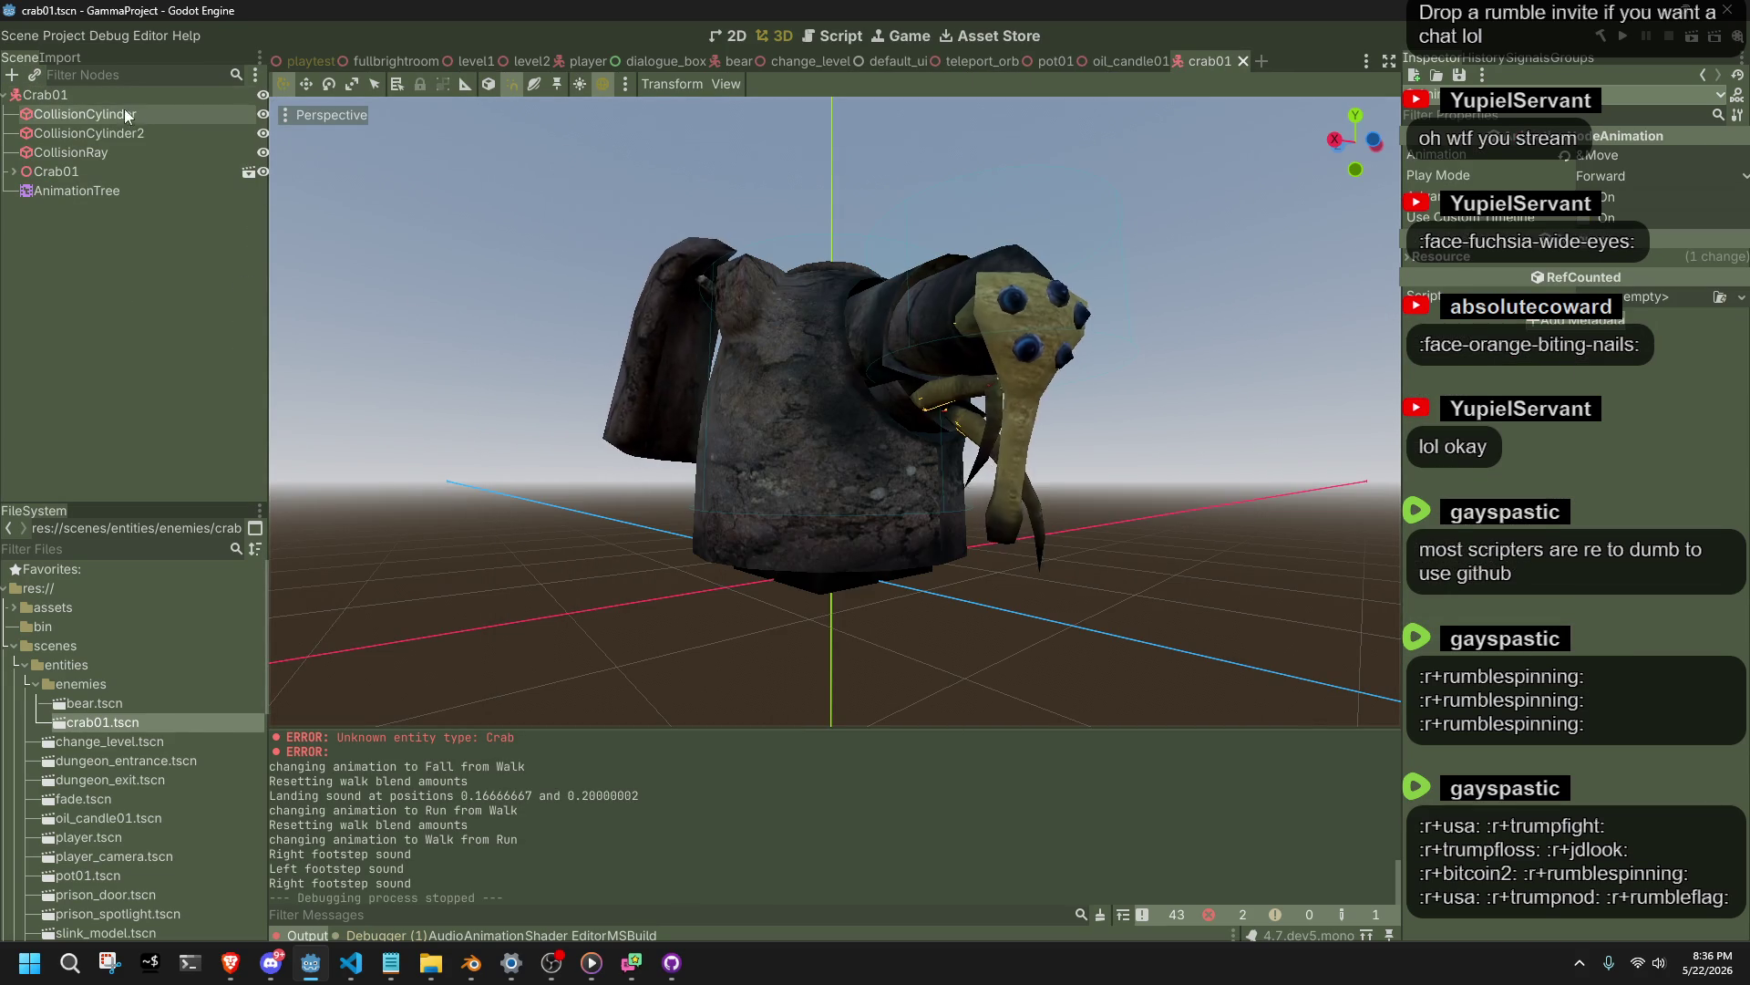
Change the Crab01 root's Type metadata from Crab to Enemy.
{"action": "left_click", "coordinate": [95, 95]}
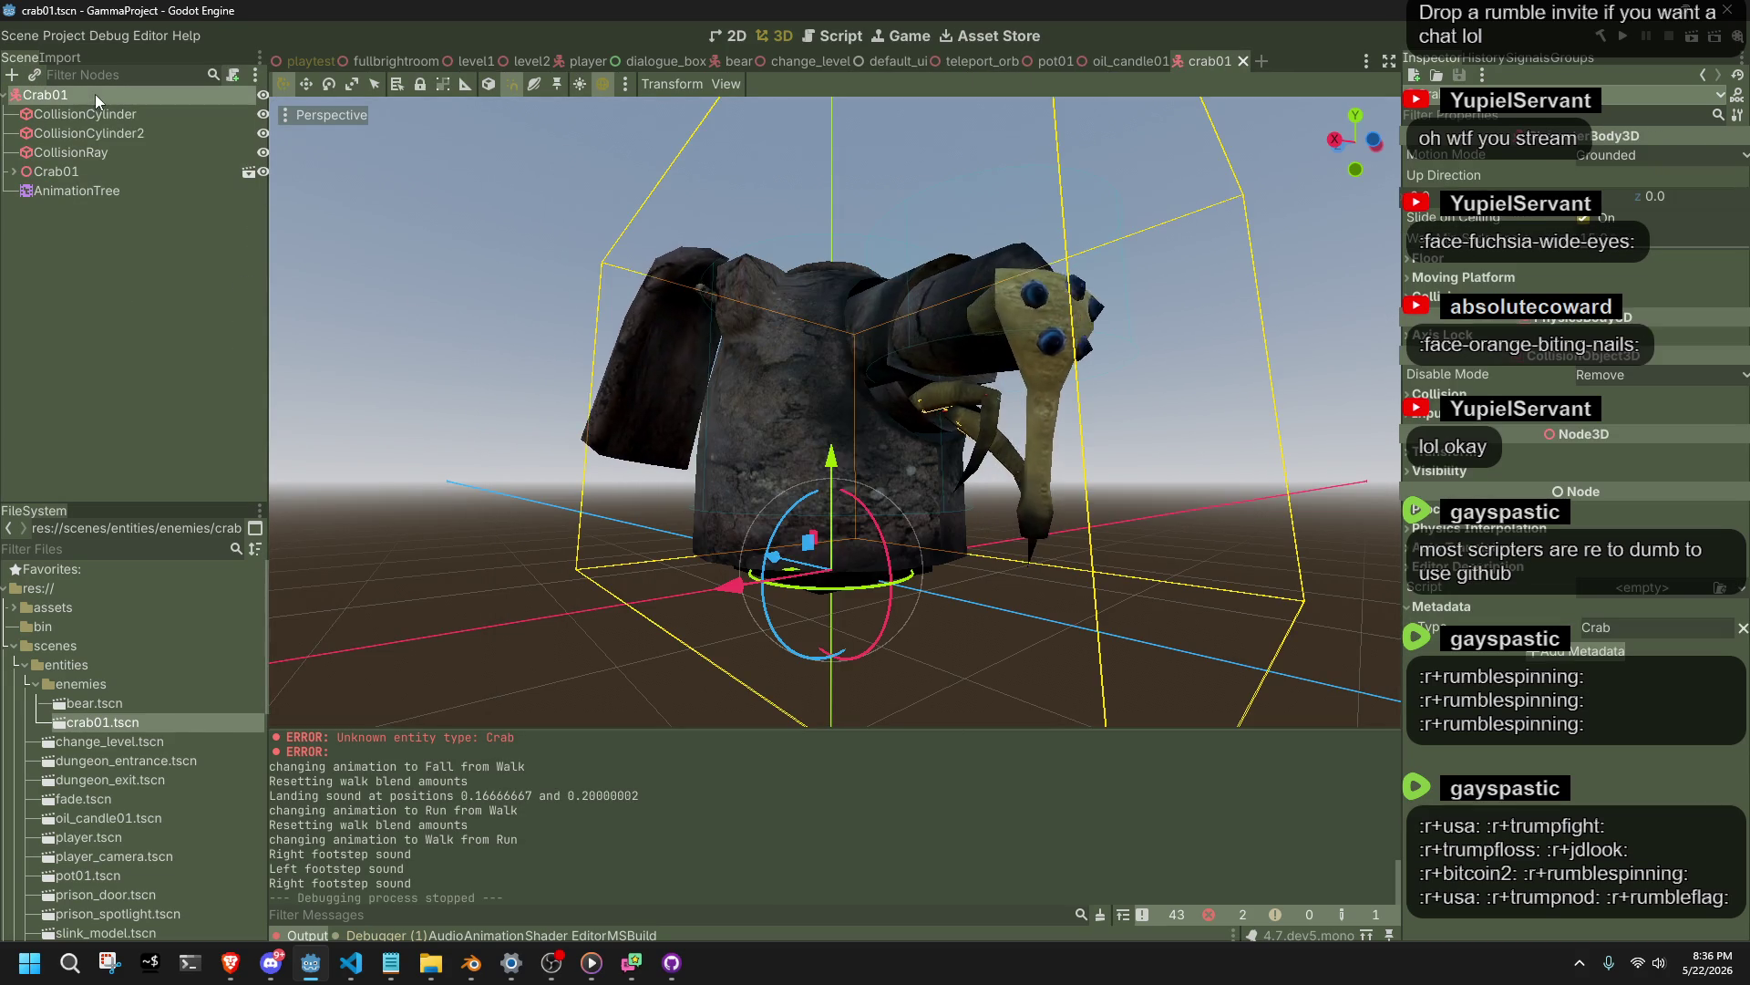
{"action": "double_click", "coordinate": [1613, 626]}
{"action": "type", "text": "Enemy"}
{"action": "key", "text": "Return"}
Select the crab's AnimationTree and bring up Enemy.cs in the code editor.
{"action": "left_click", "coordinate": [171, 239]}
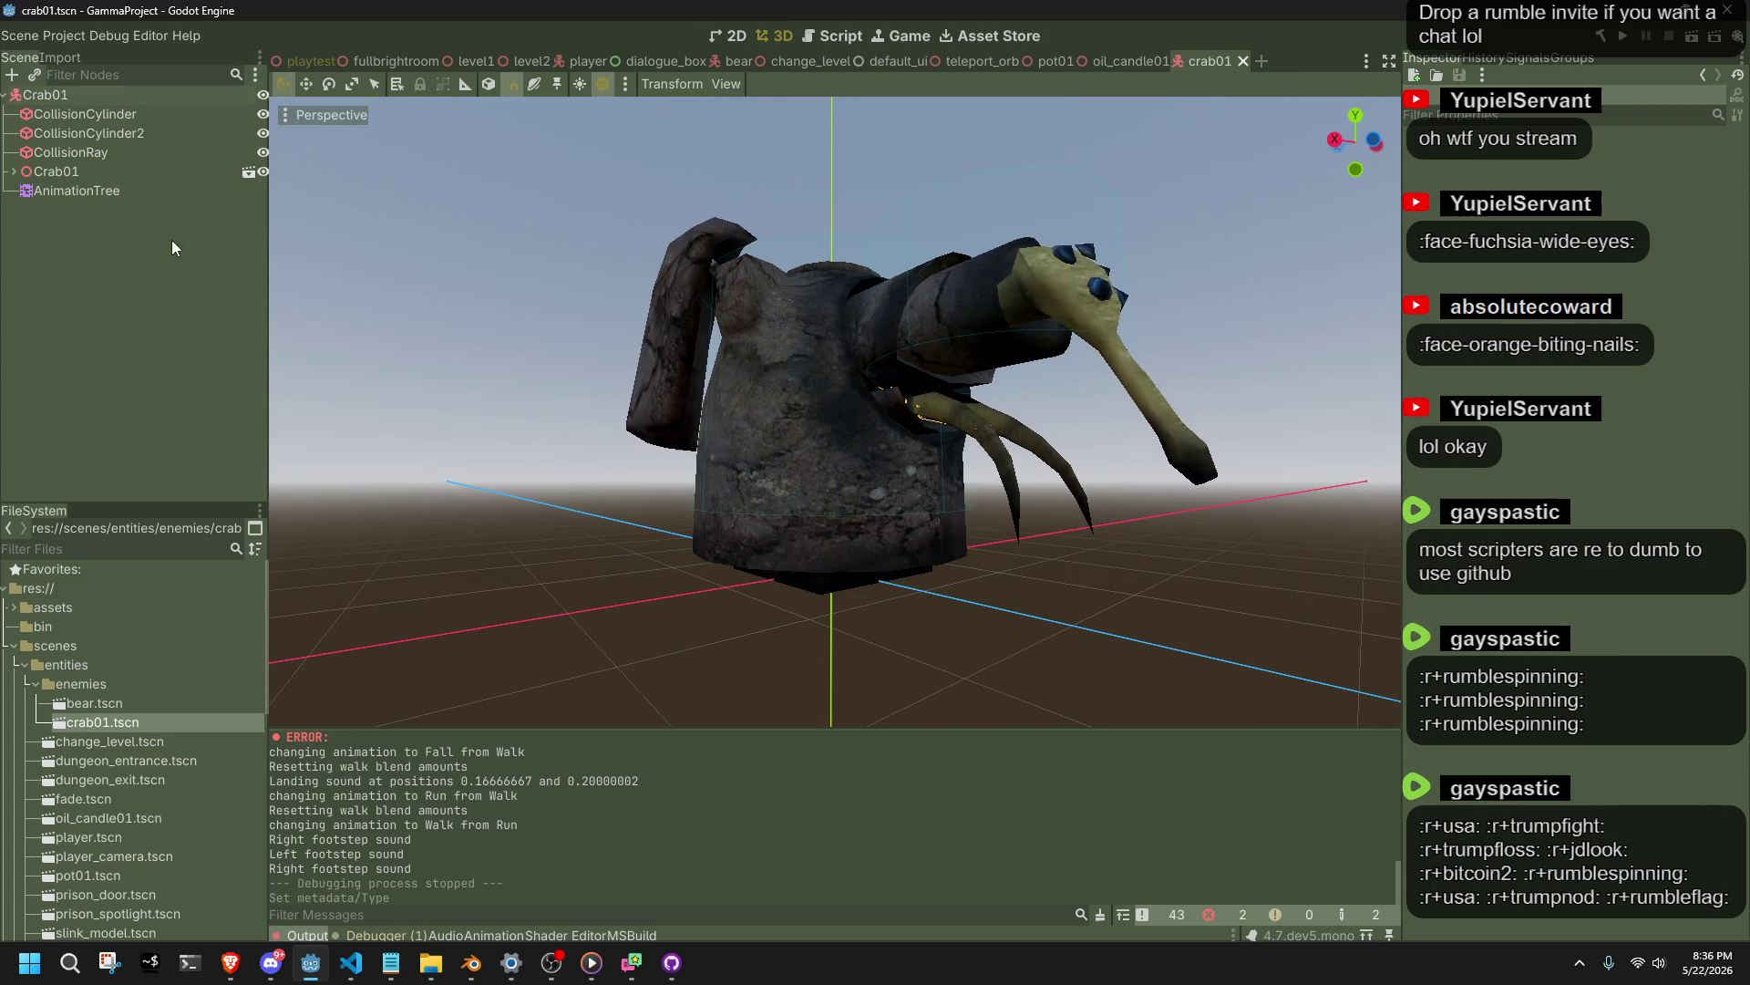
{"action": "left_click", "coordinate": [77, 177]}
{"action": "left_click", "coordinate": [96, 190]}
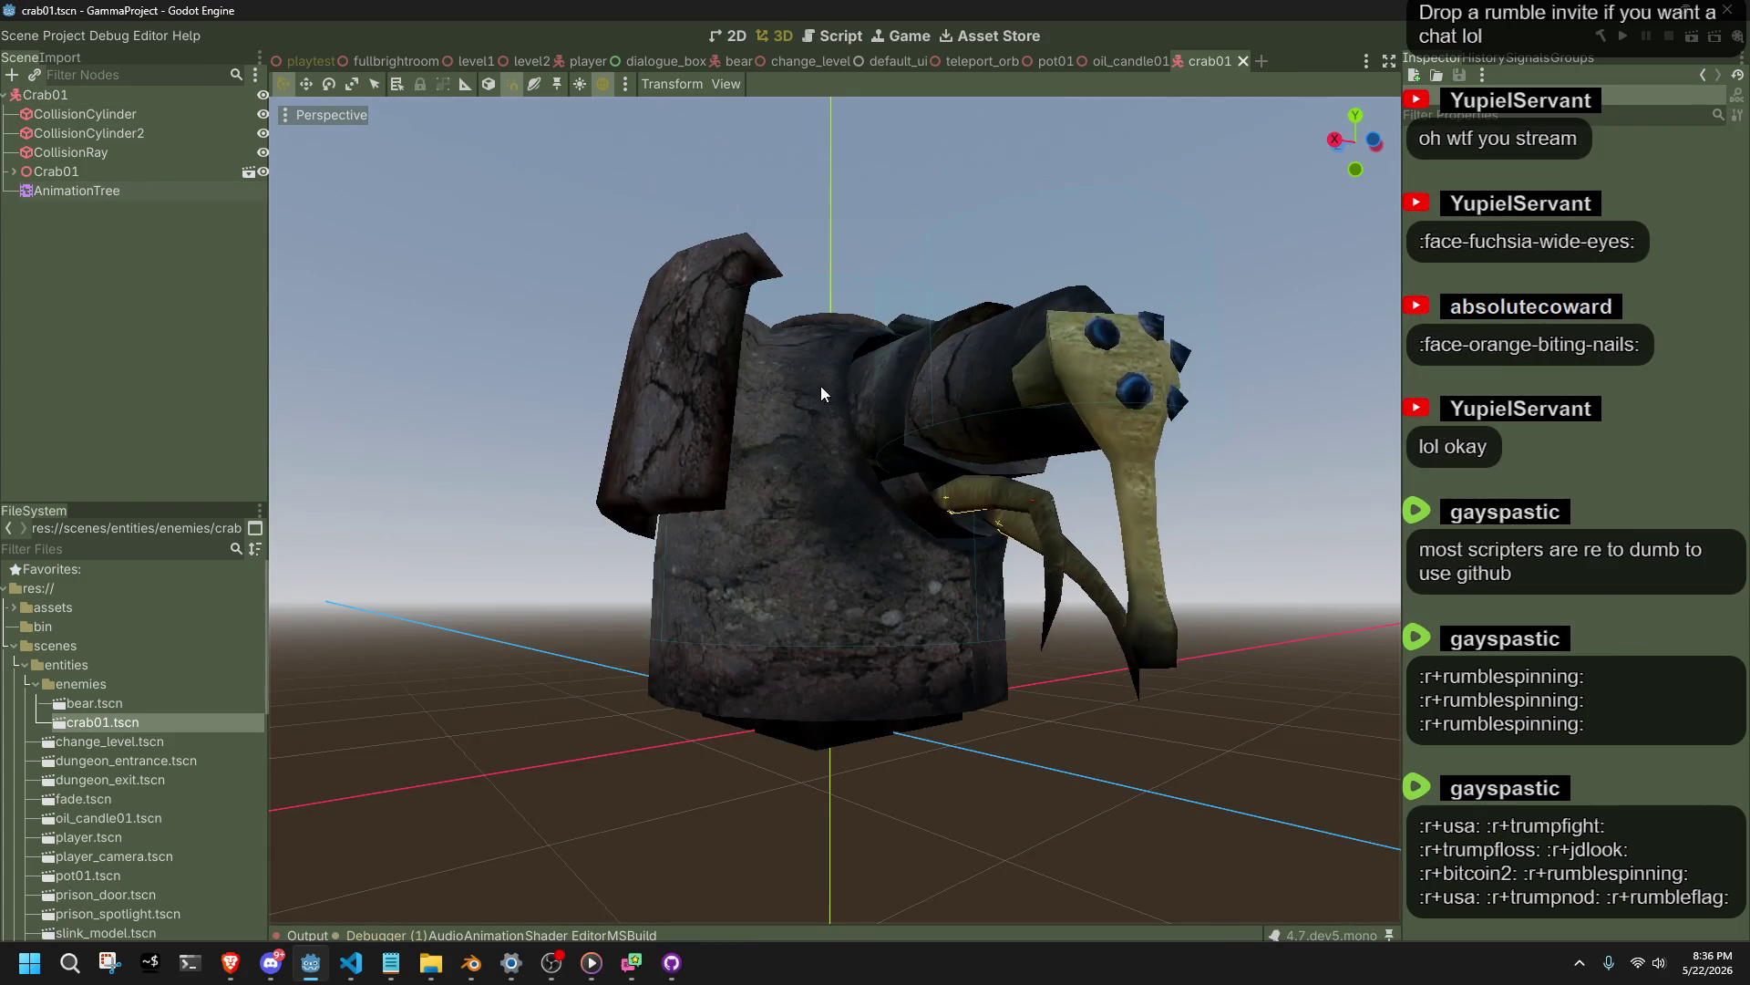
{"action": "key", "text": "alt+Tab"}
{"action": "key", "text": "alt+Tab"}
{"action": "left_click", "coordinate": [993, 375]}
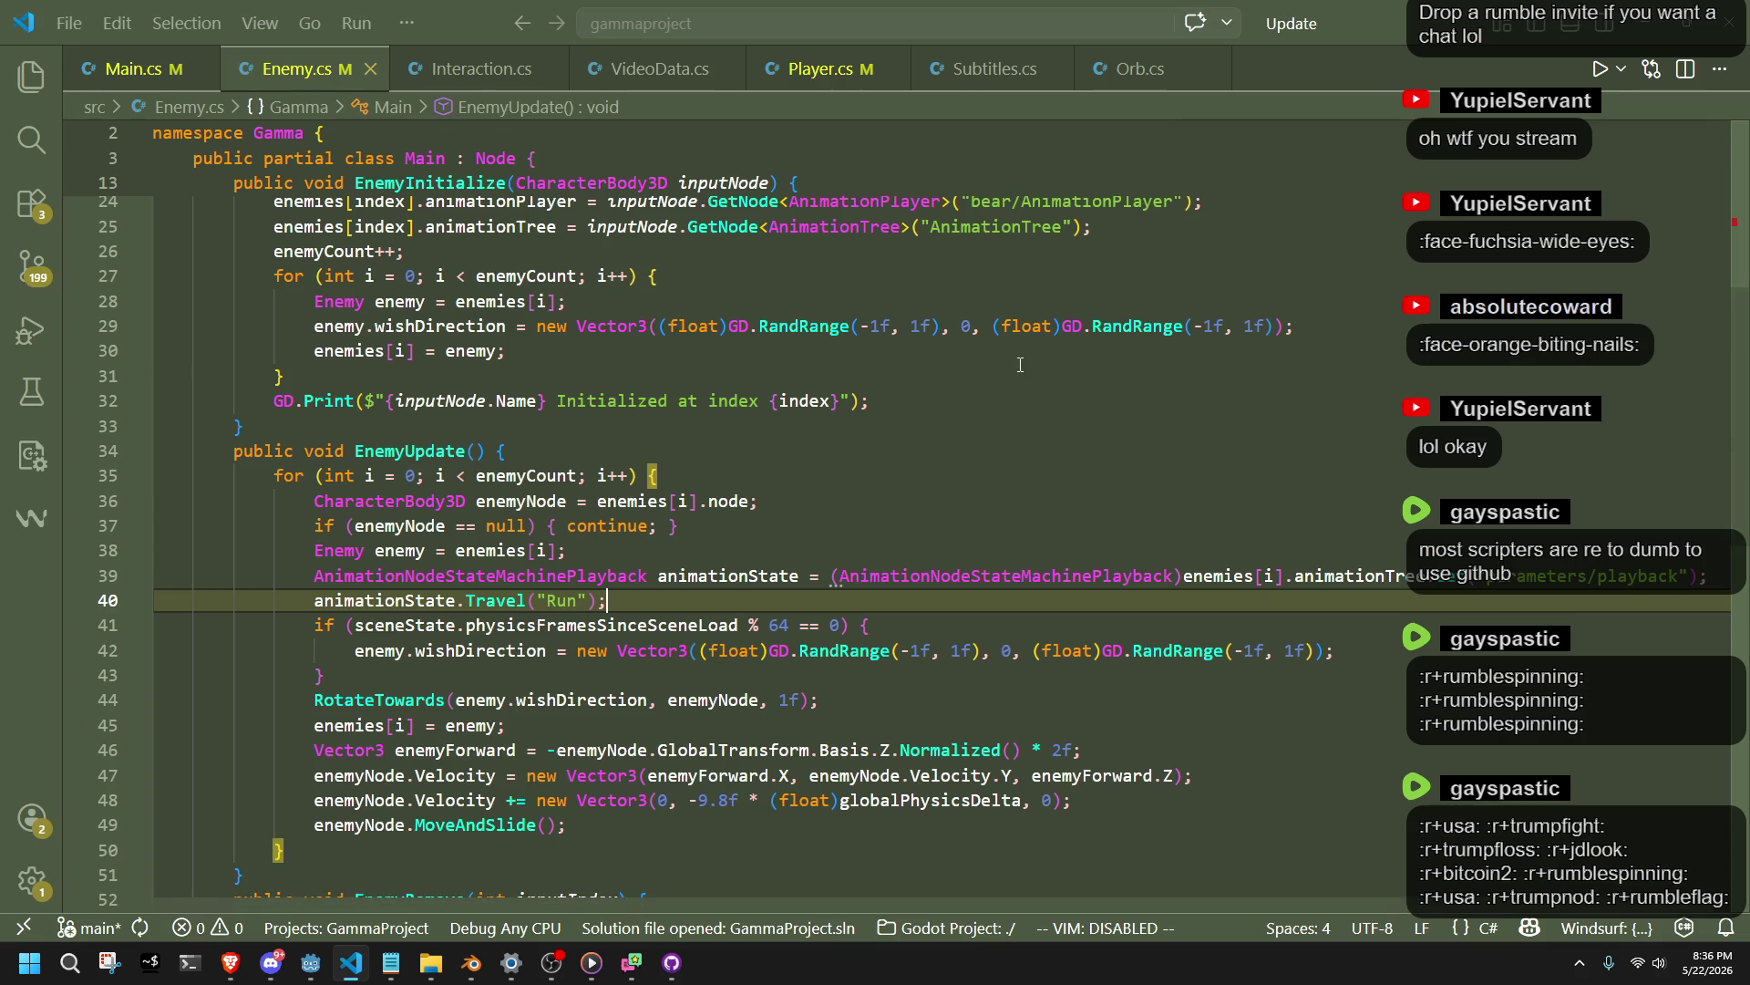
Review Enemy.cs's animationTree and animationPlayer fields and the EnemyInitialize code.
{"action": "scroll", "coordinate": [776, 443], "scroll_direction": "up", "scroll_amount": 5}
{"action": "left_click", "coordinate": [605, 319]}
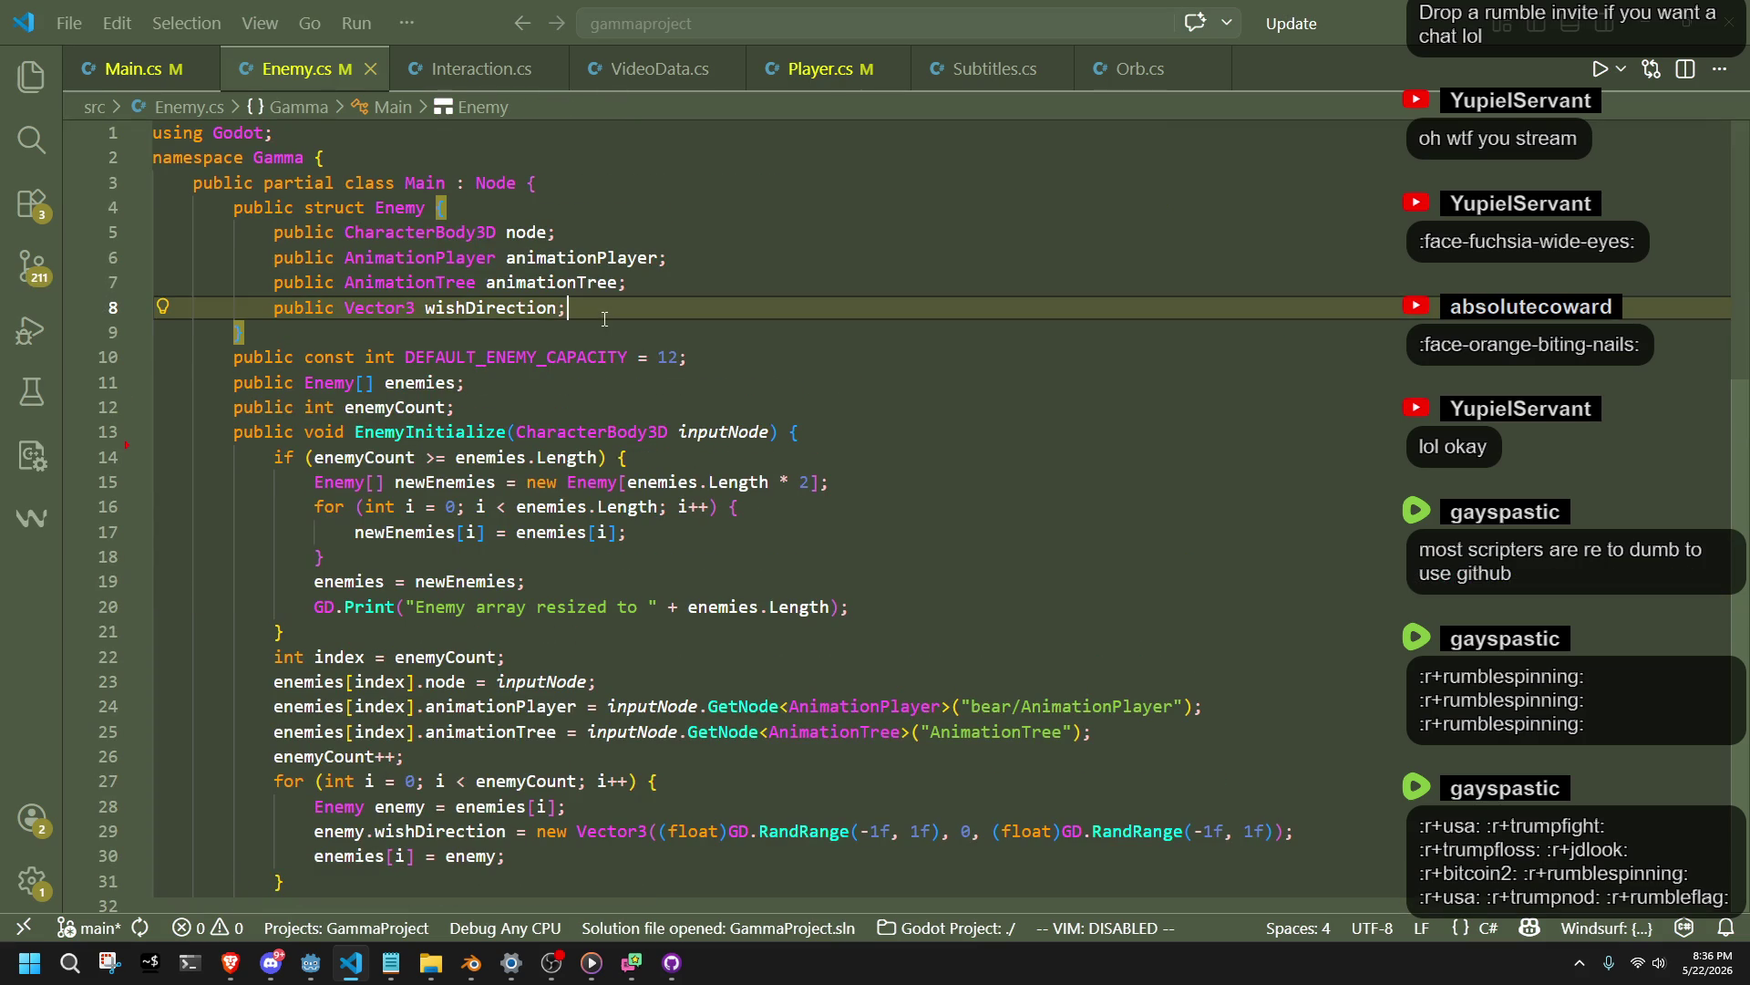
{"action": "double_click", "coordinate": [547, 283]}
{"action": "double_click", "coordinate": [583, 257]}
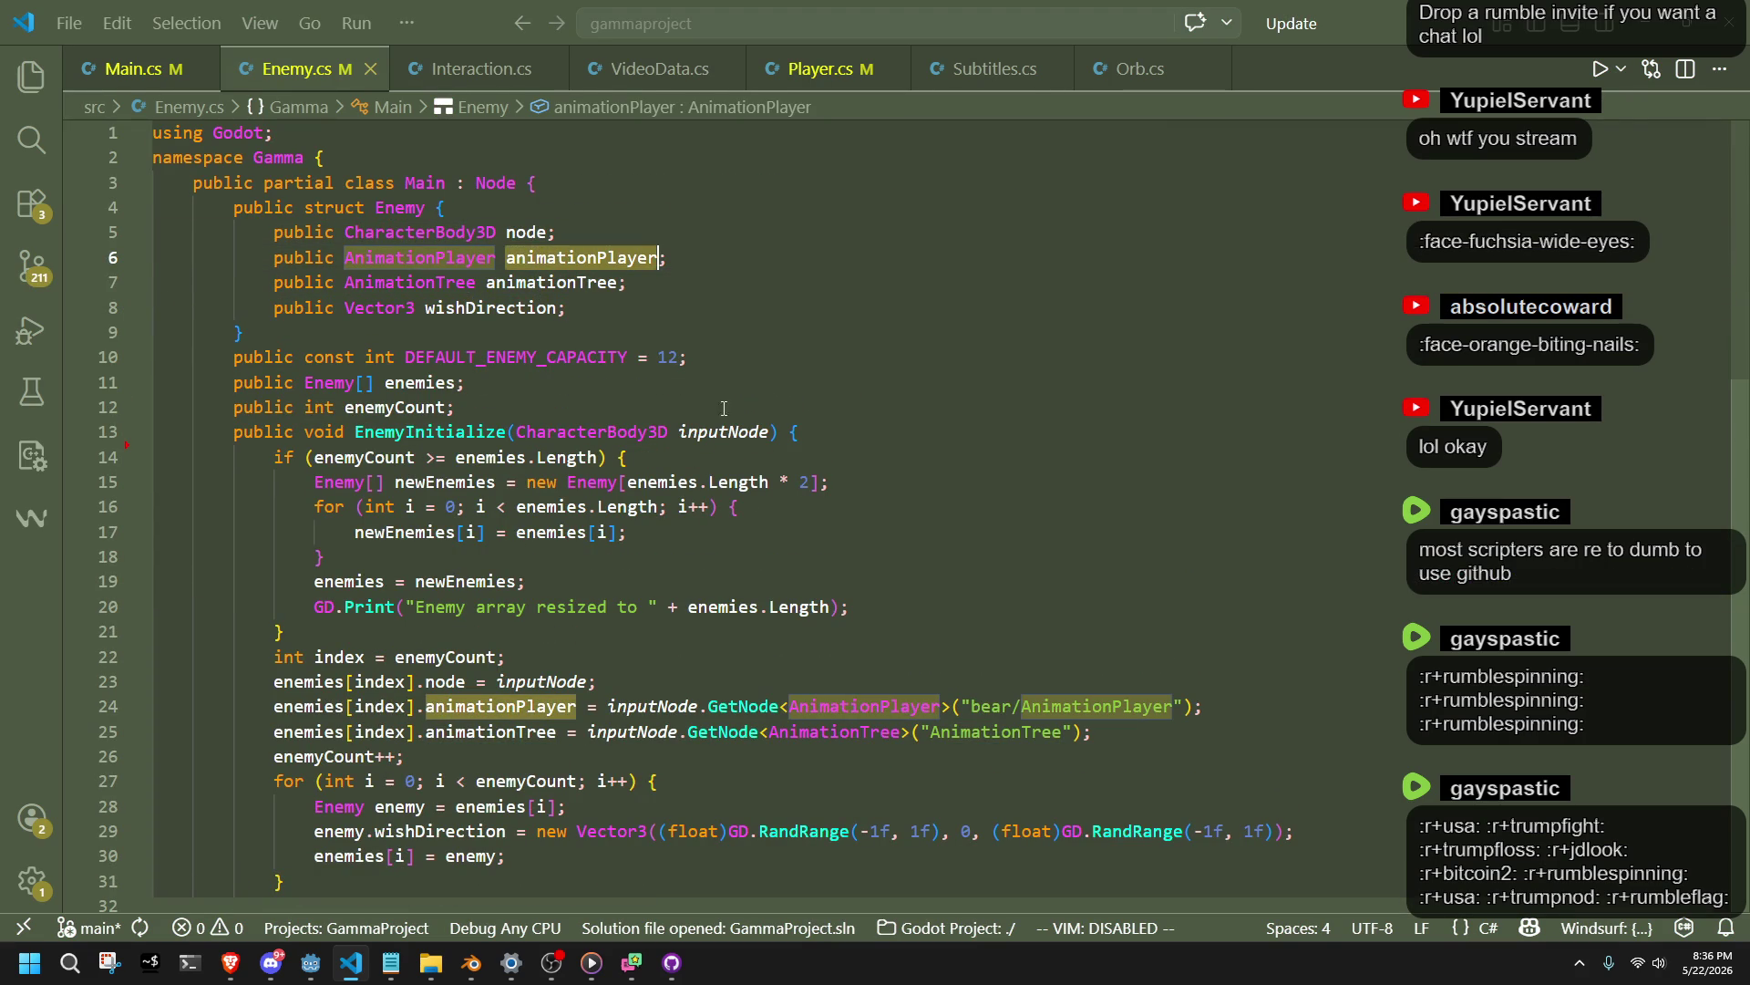
{"action": "left_click", "coordinate": [854, 671]}
{"action": "left_click", "coordinate": [1008, 765]}
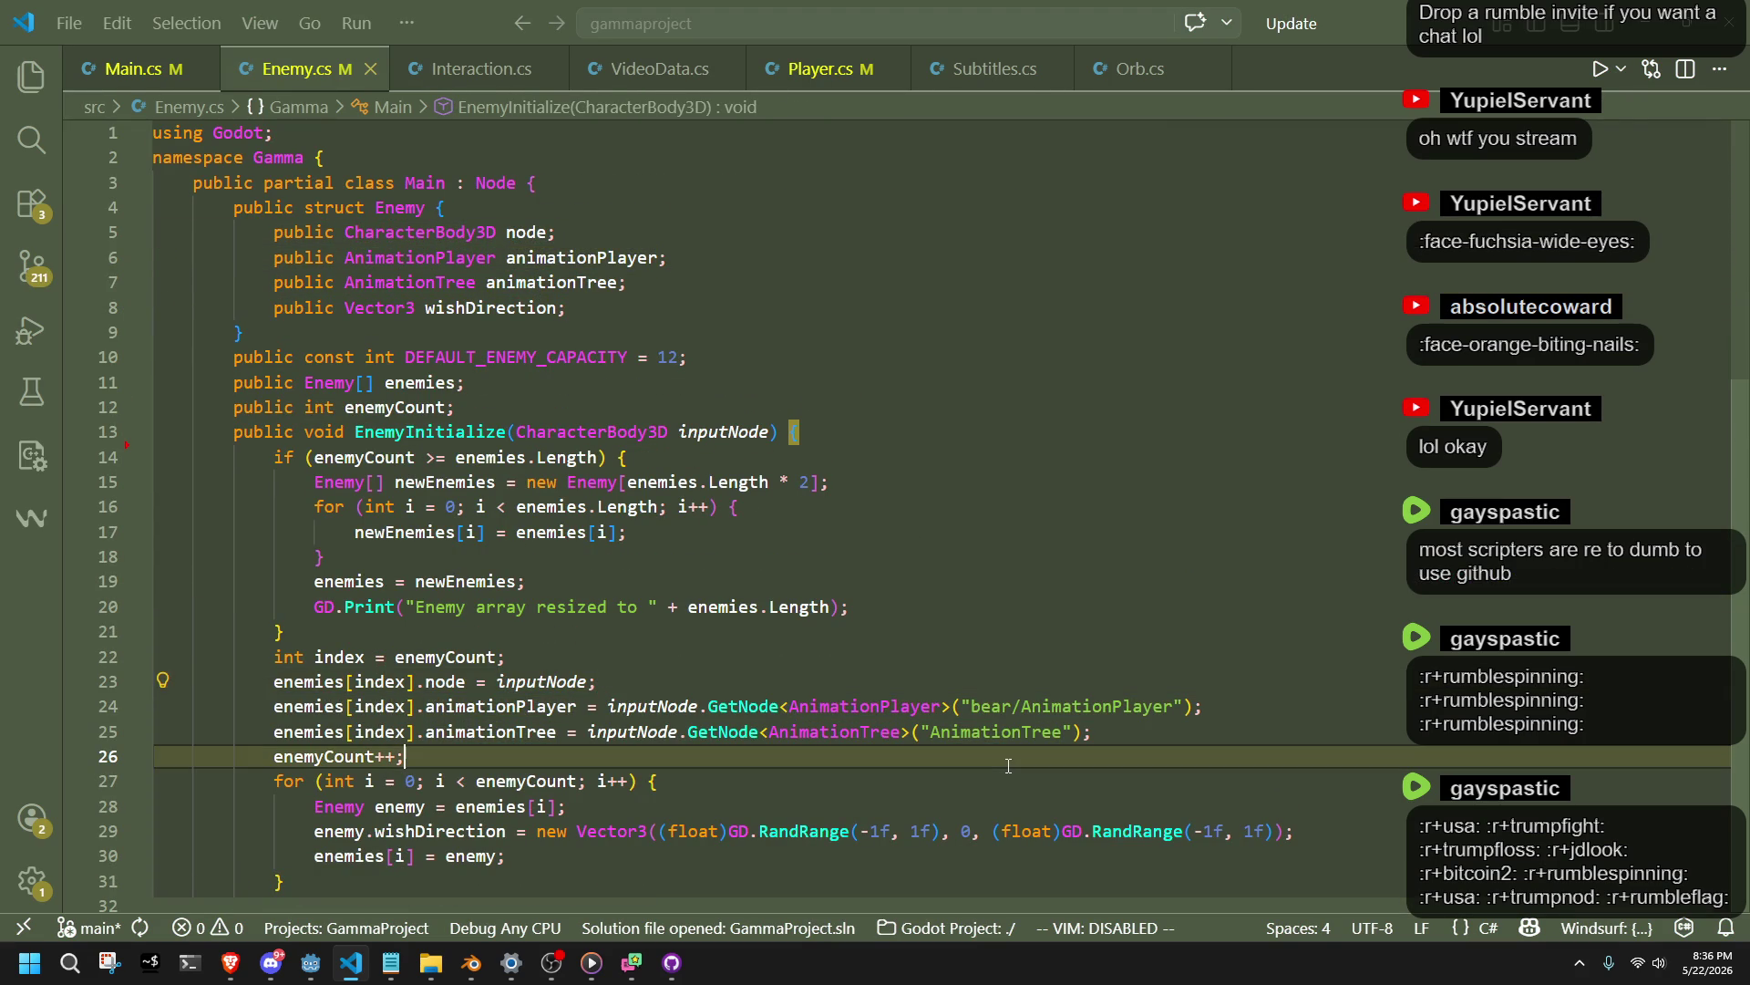
{"action": "key", "text": "alt+Tab"}
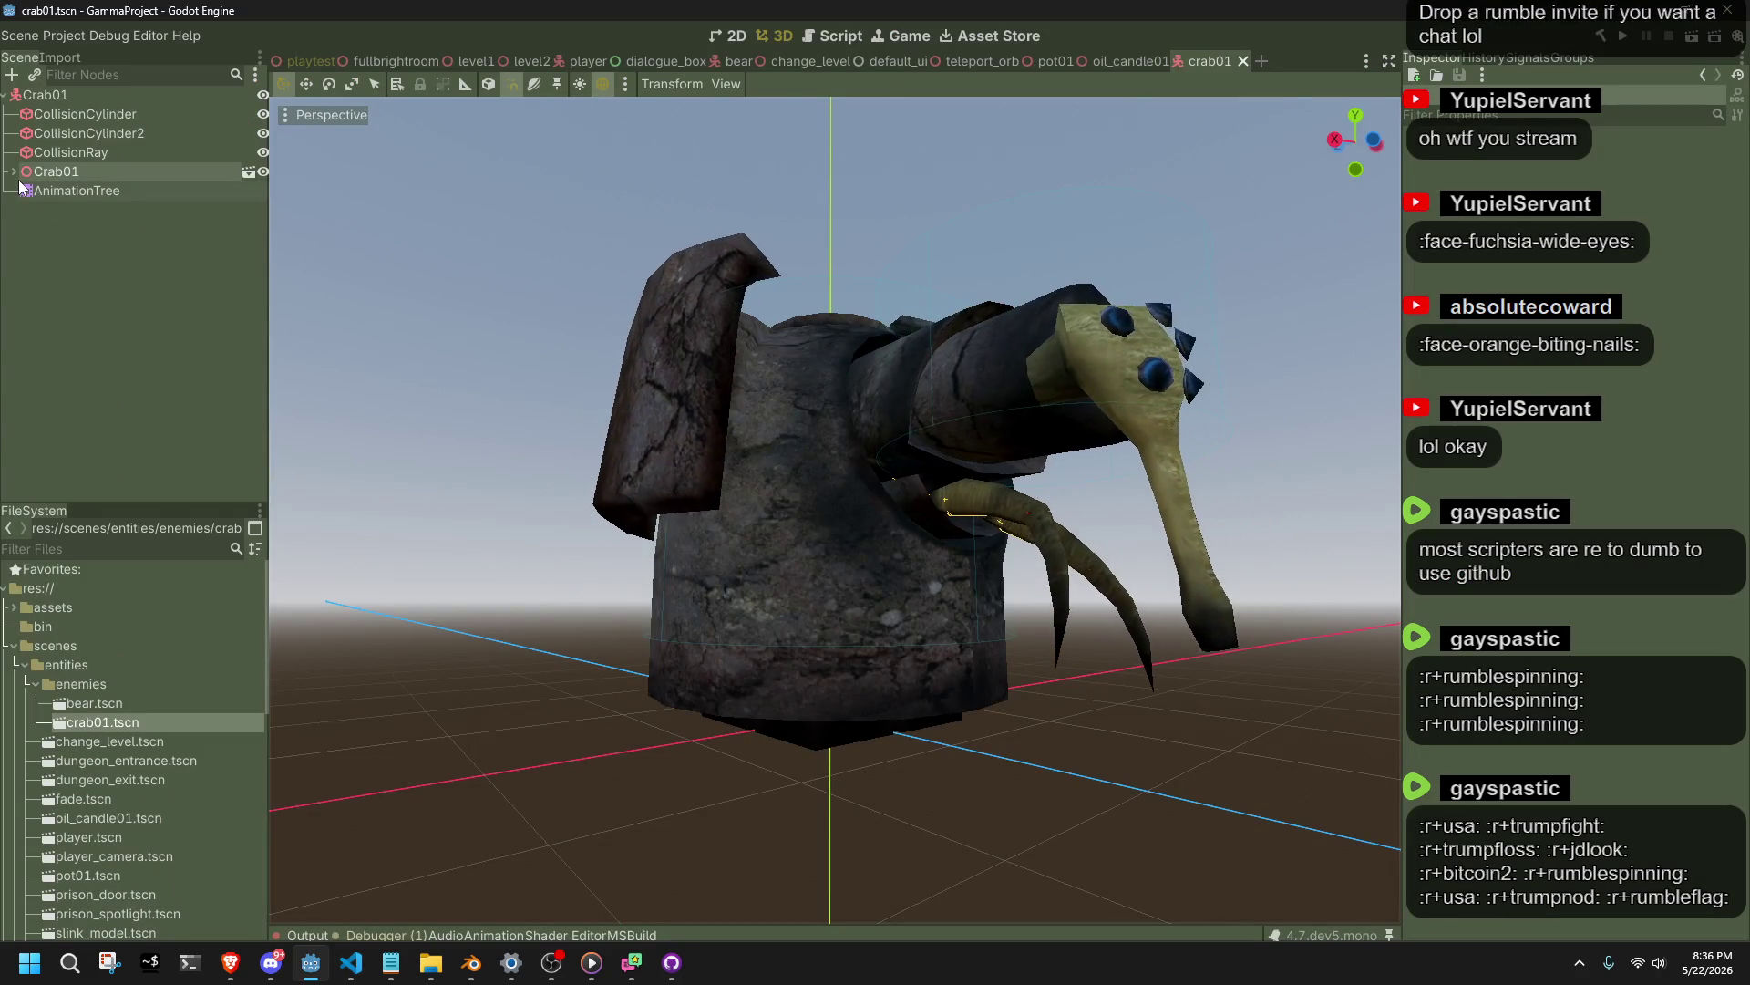
Inspect the crab model's children and its AnimationPlayer in the scene tree.
{"action": "left_click", "coordinate": [64, 173]}
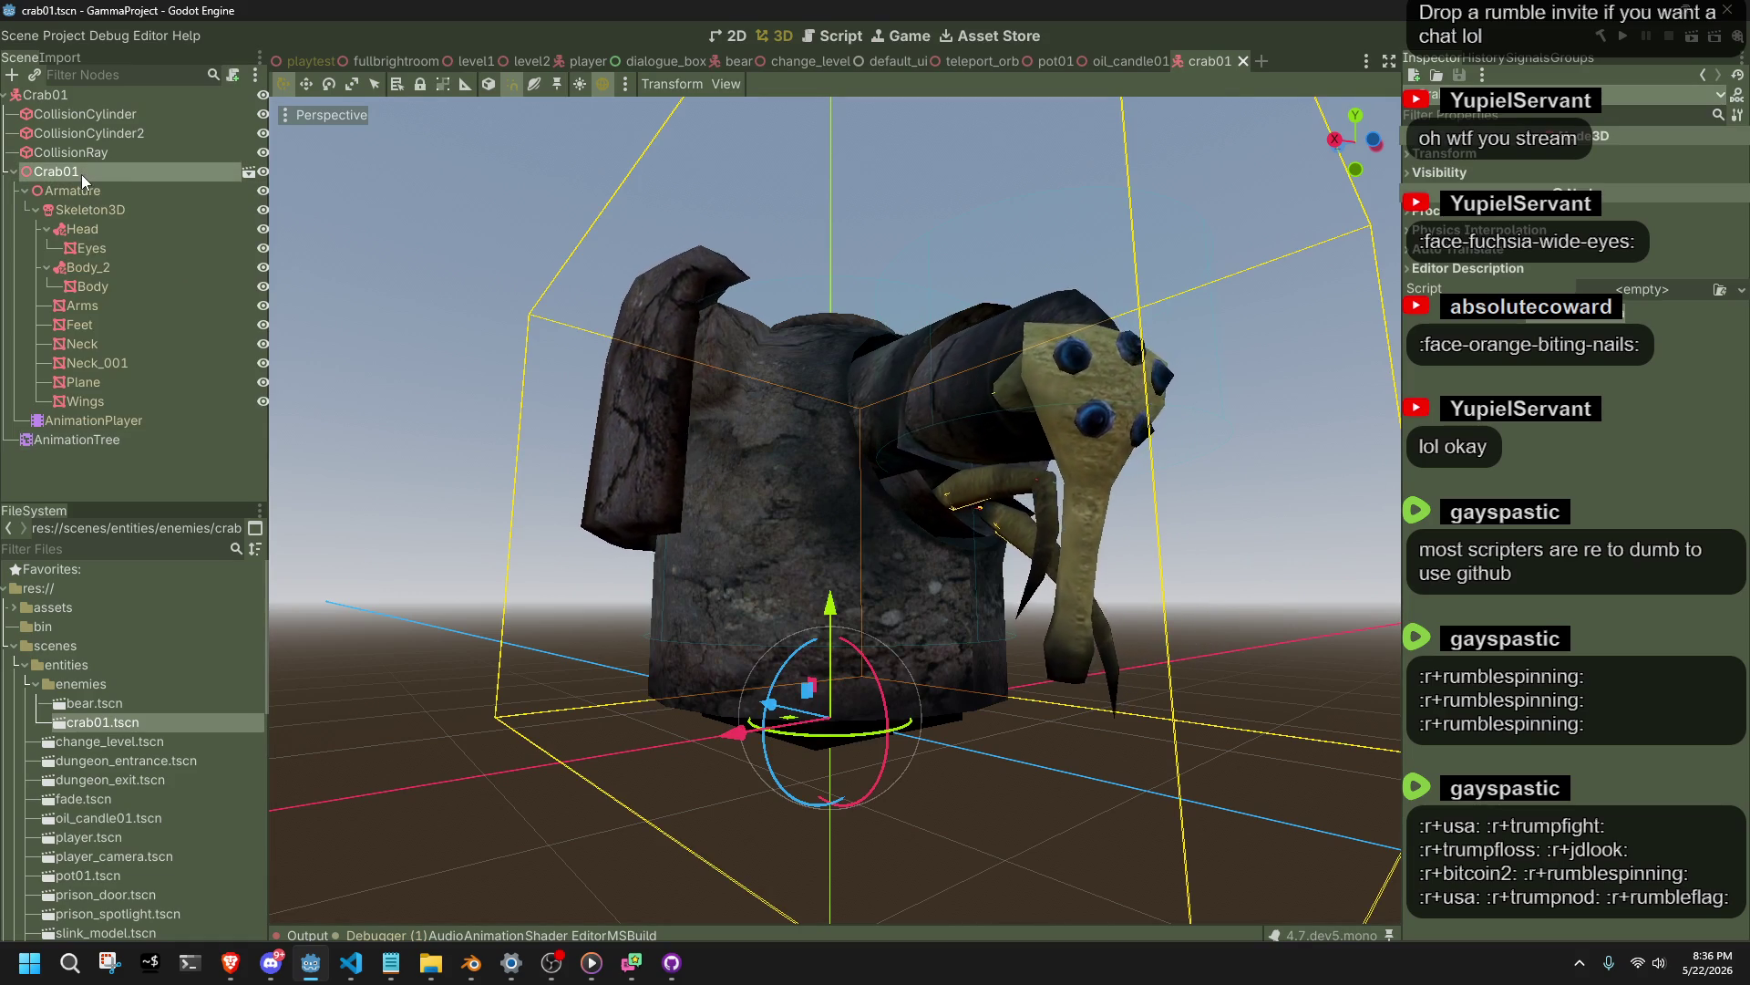
{"action": "left_click", "coordinate": [177, 491]}
{"action": "left_click", "coordinate": [140, 425]}
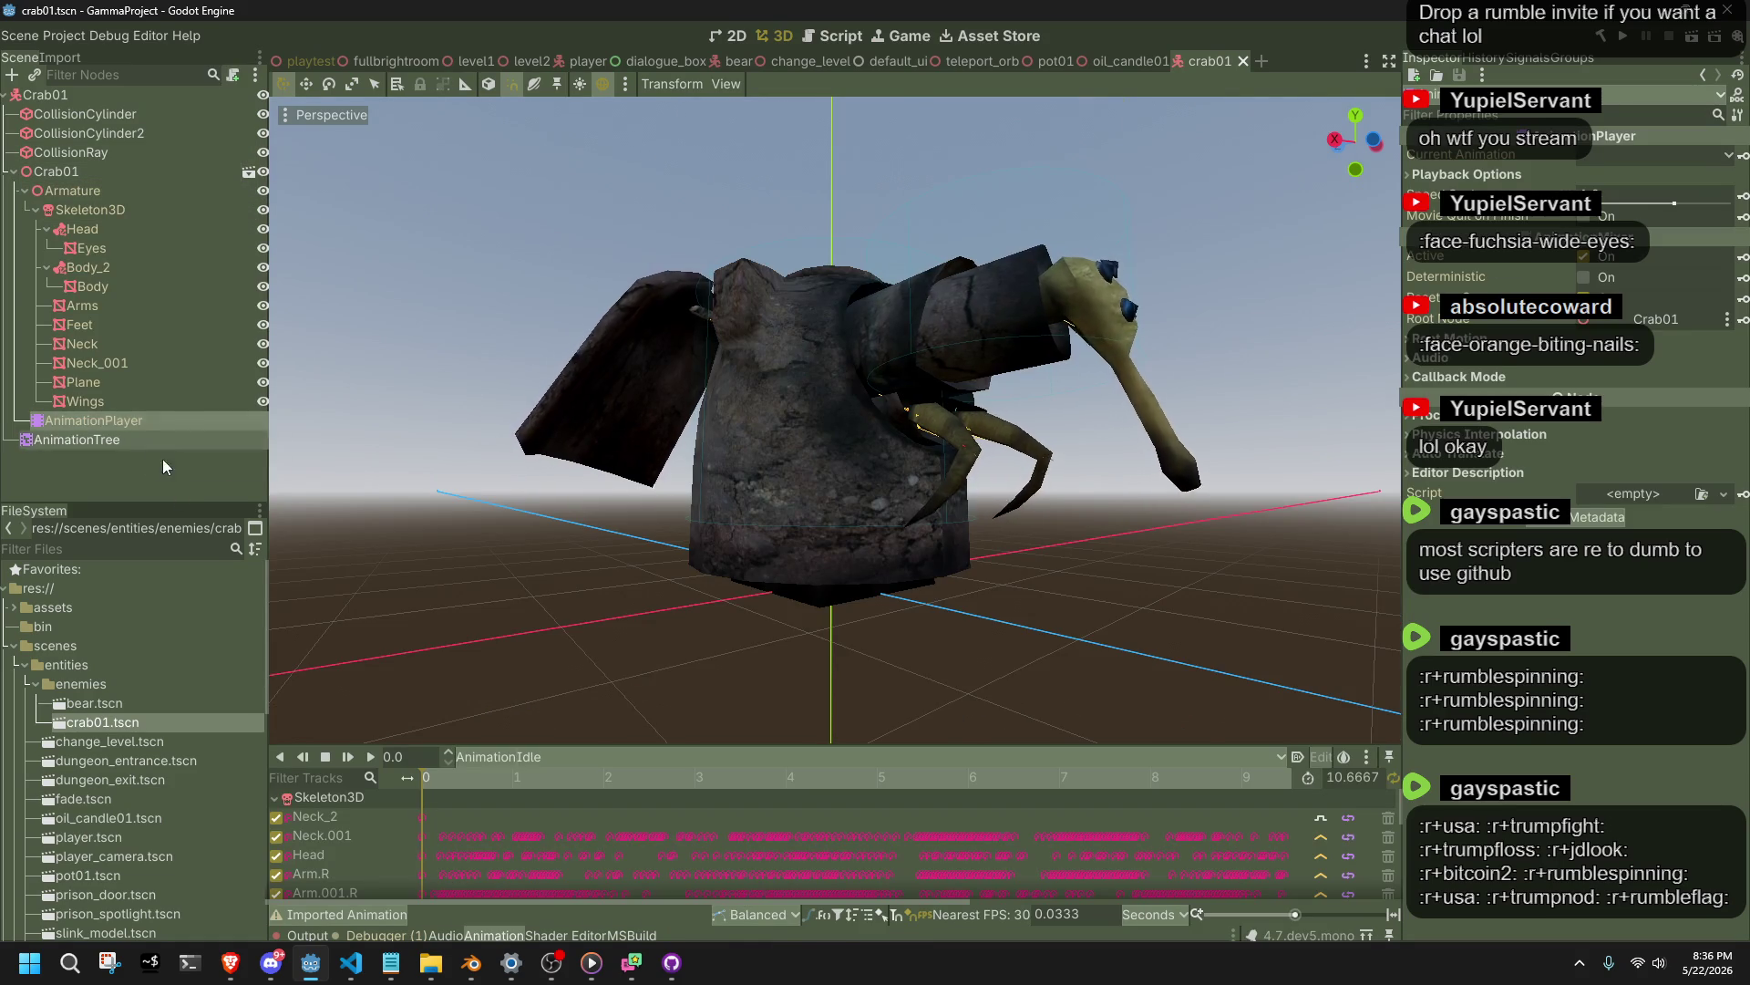
{"action": "left_click", "coordinate": [144, 423]}
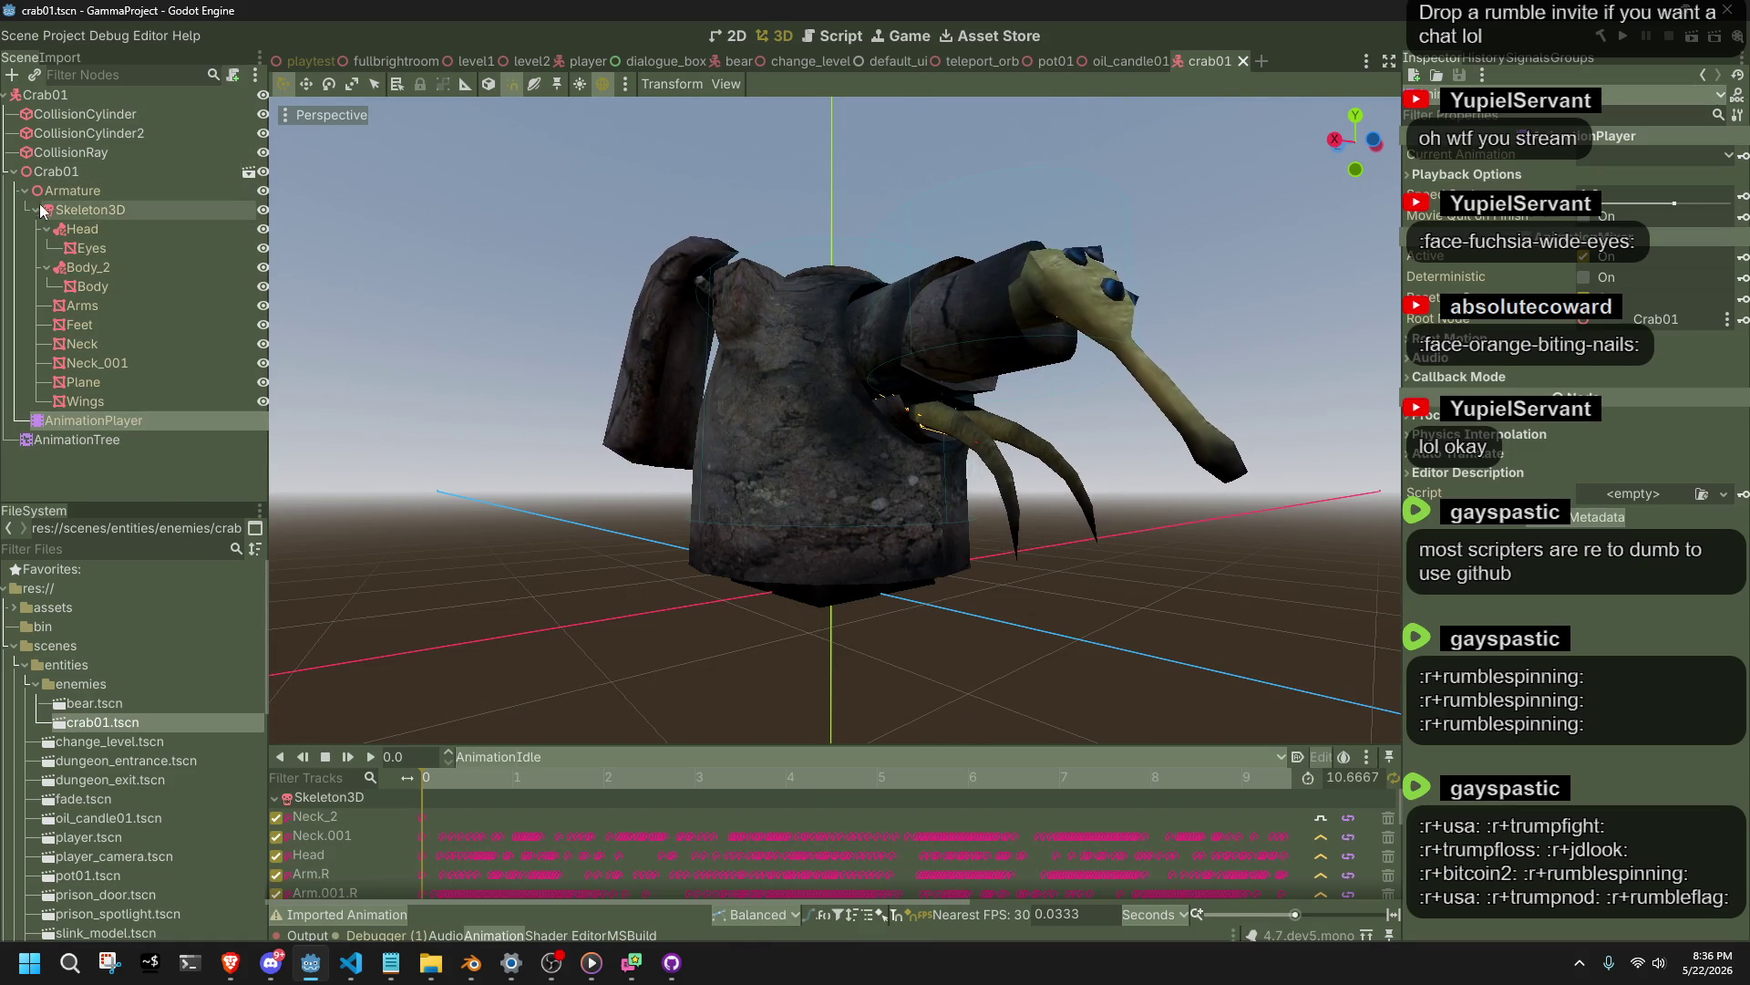
{"action": "left_click", "coordinate": [12, 172]}
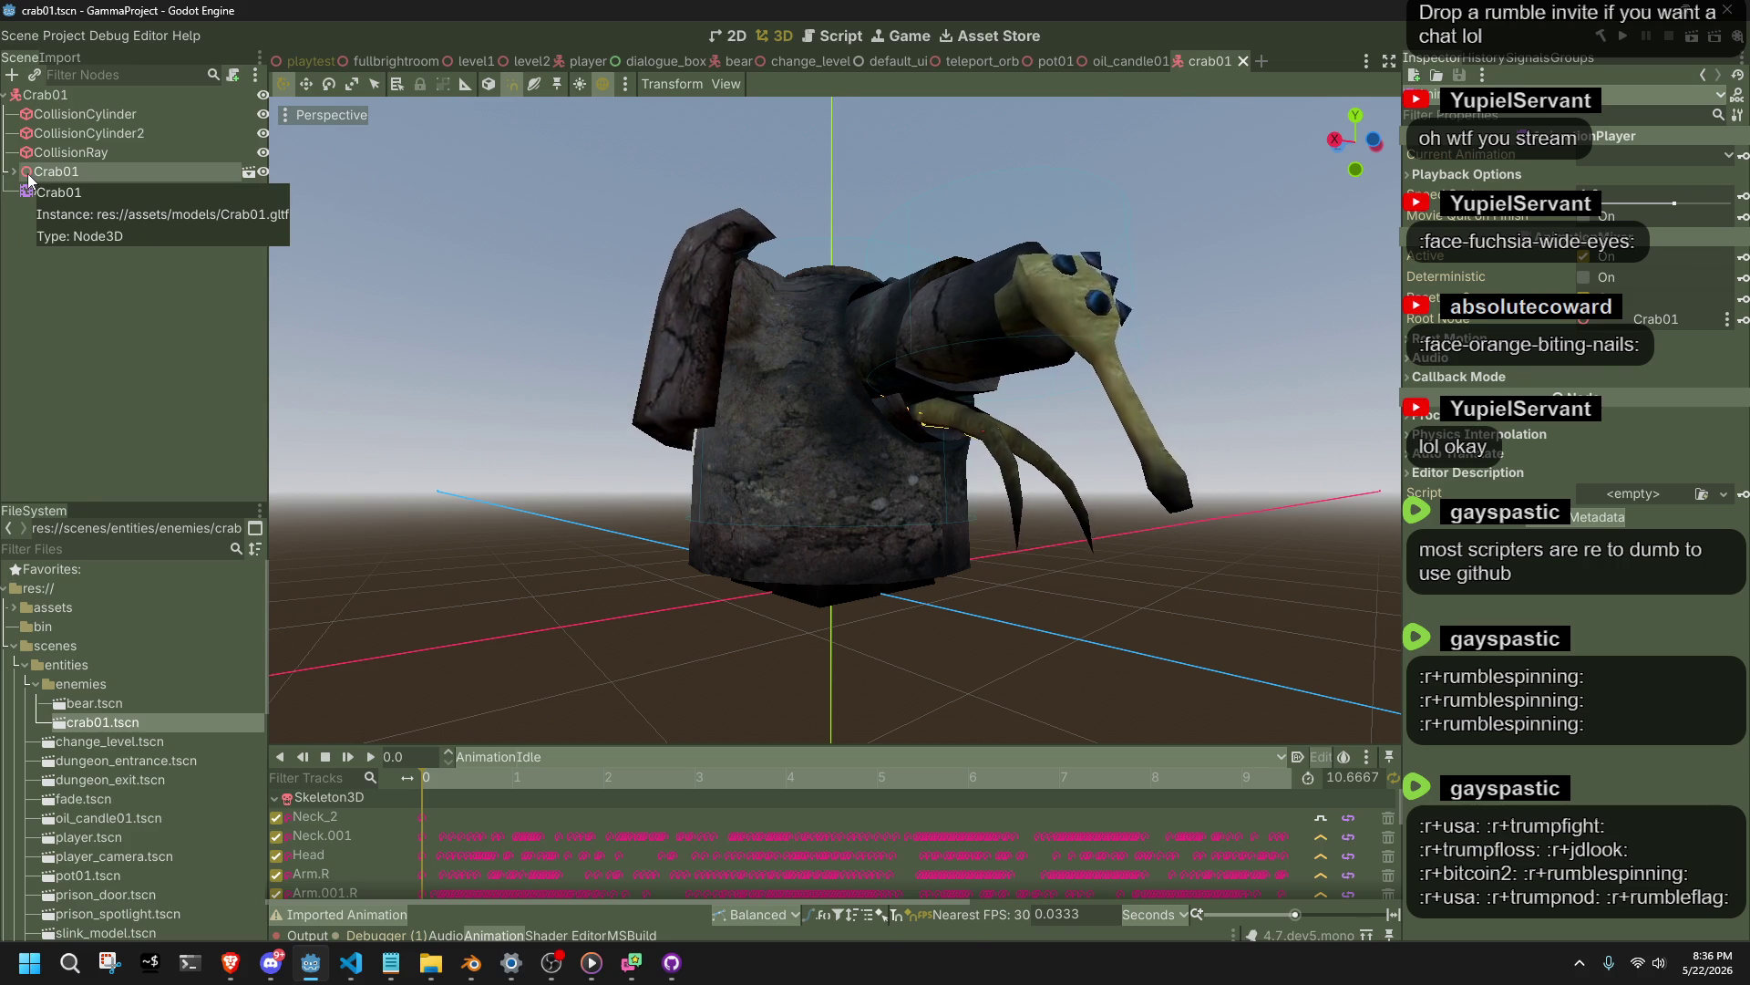
{"action": "key", "text": "alt+Tab"}
{"action": "key", "text": "alt+Tab"}
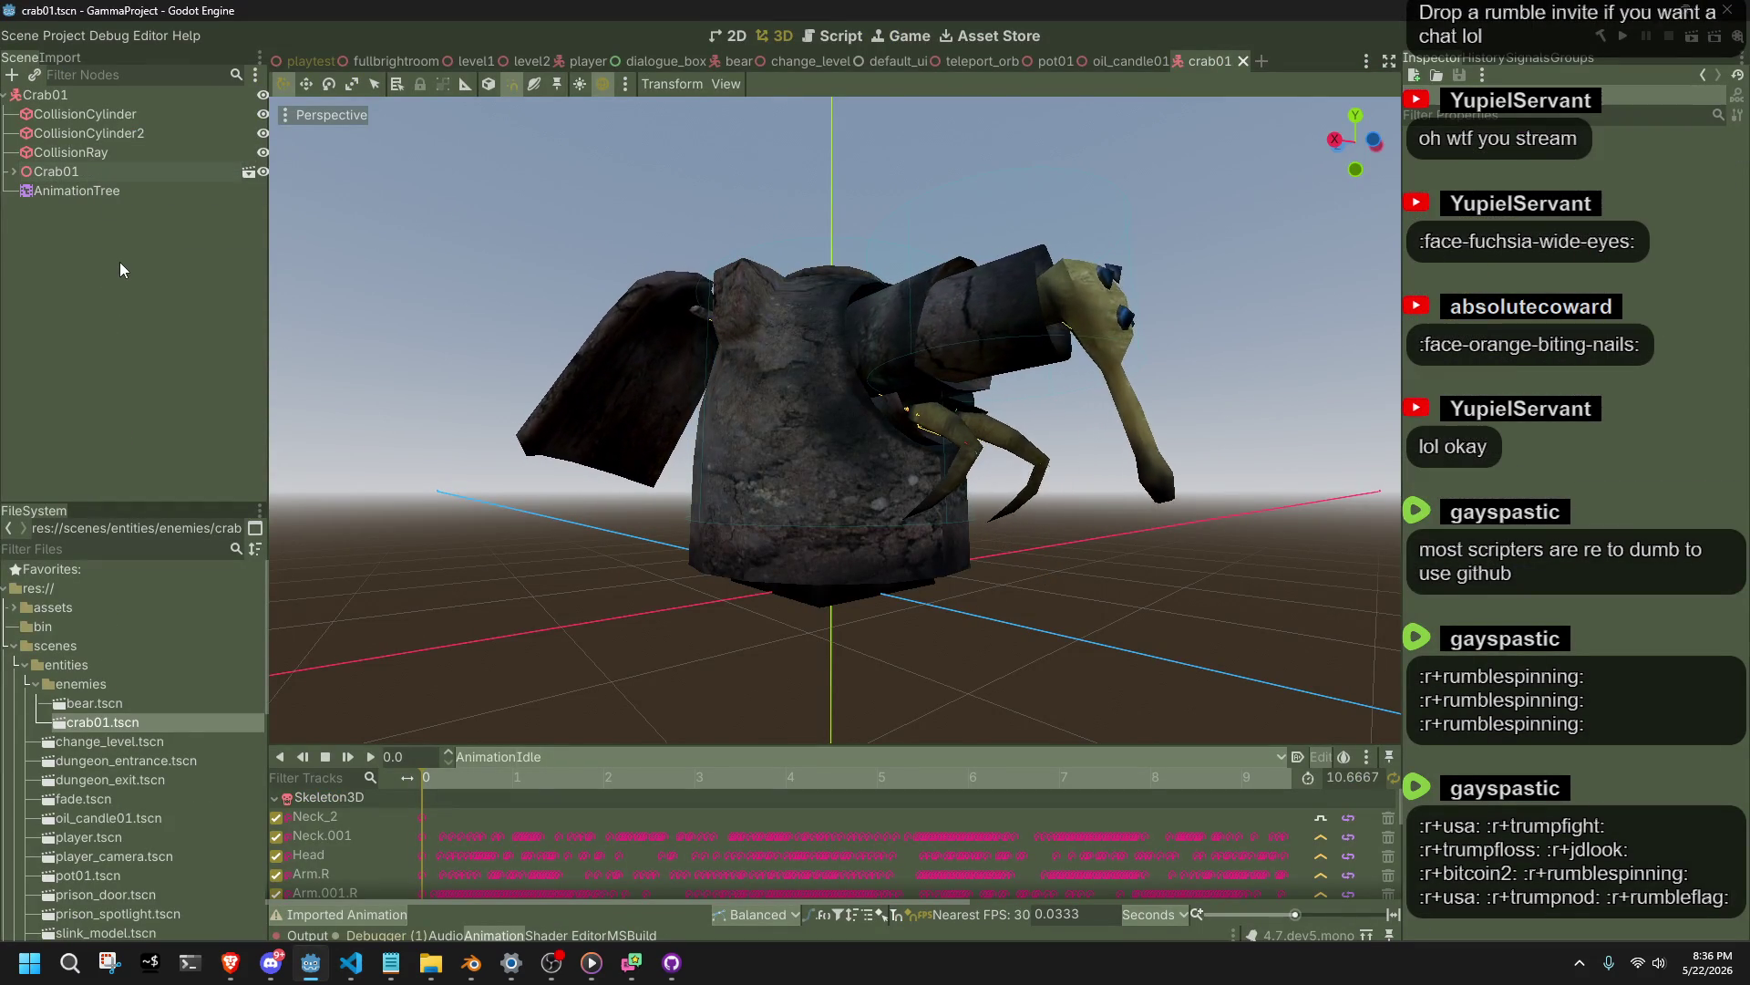
Drag the model node to the top of the crab and bear scene trees and save.
{"action": "left_click_drag", "start_coordinate": [57, 173], "coordinate": [84, 102]}
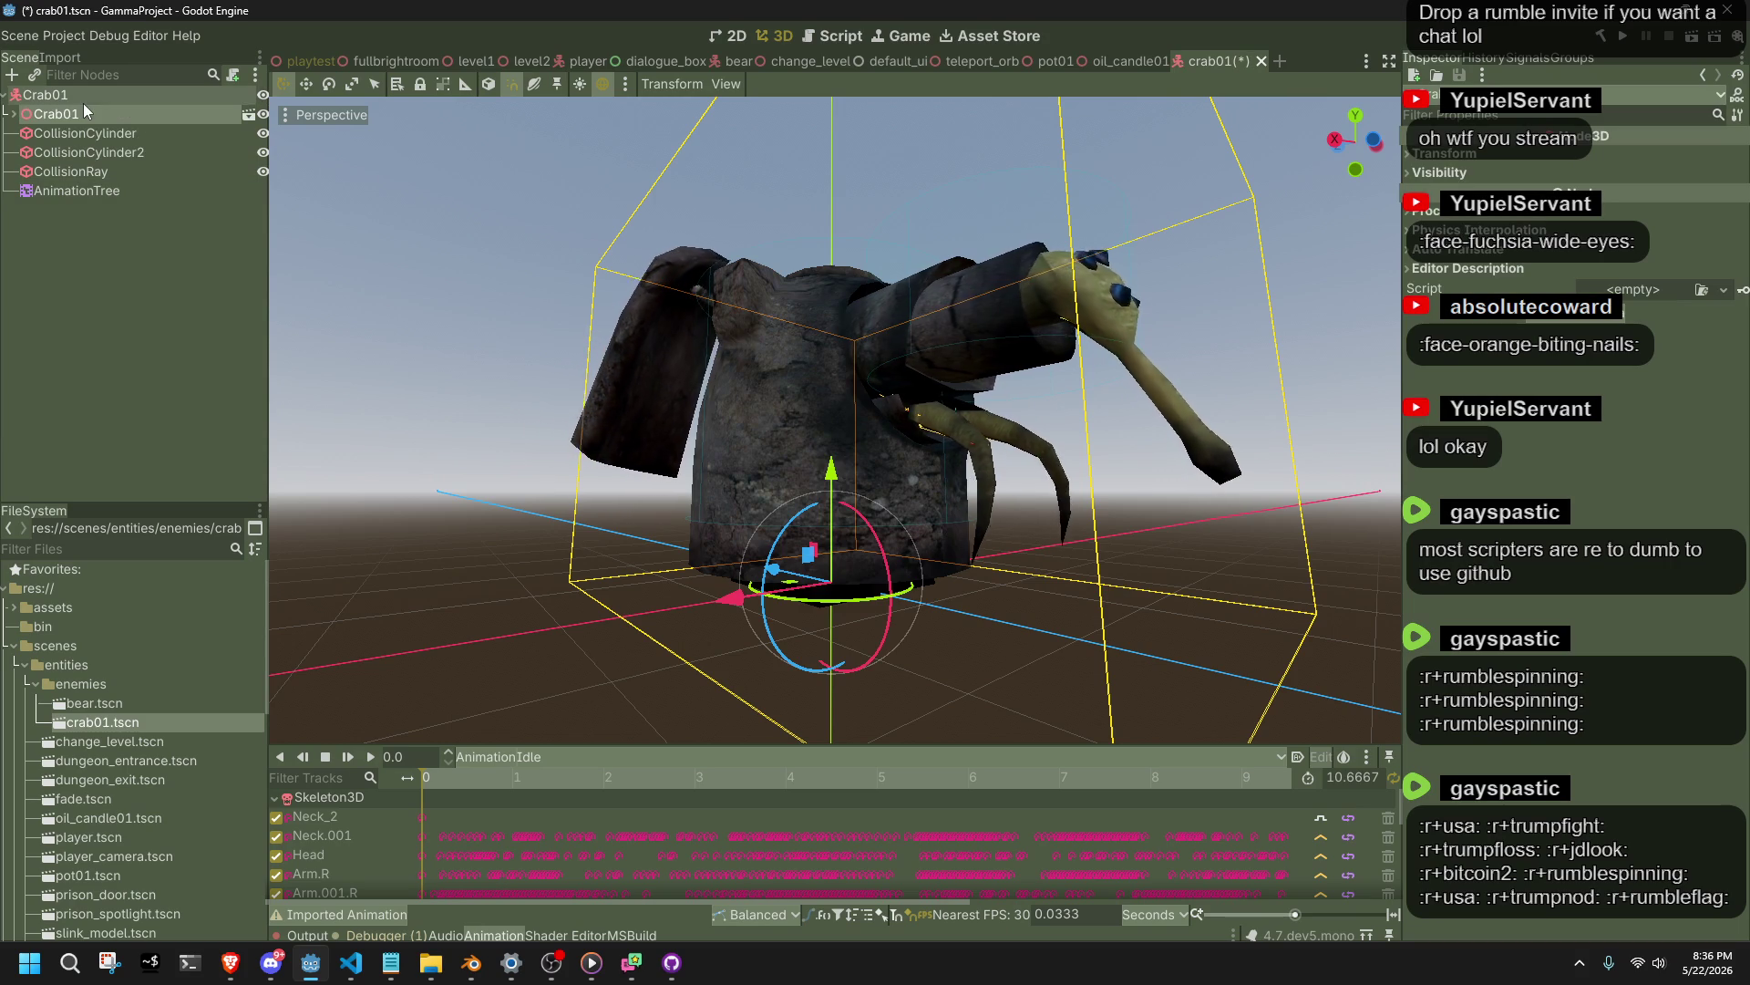
{"action": "left_click", "coordinate": [740, 61]}
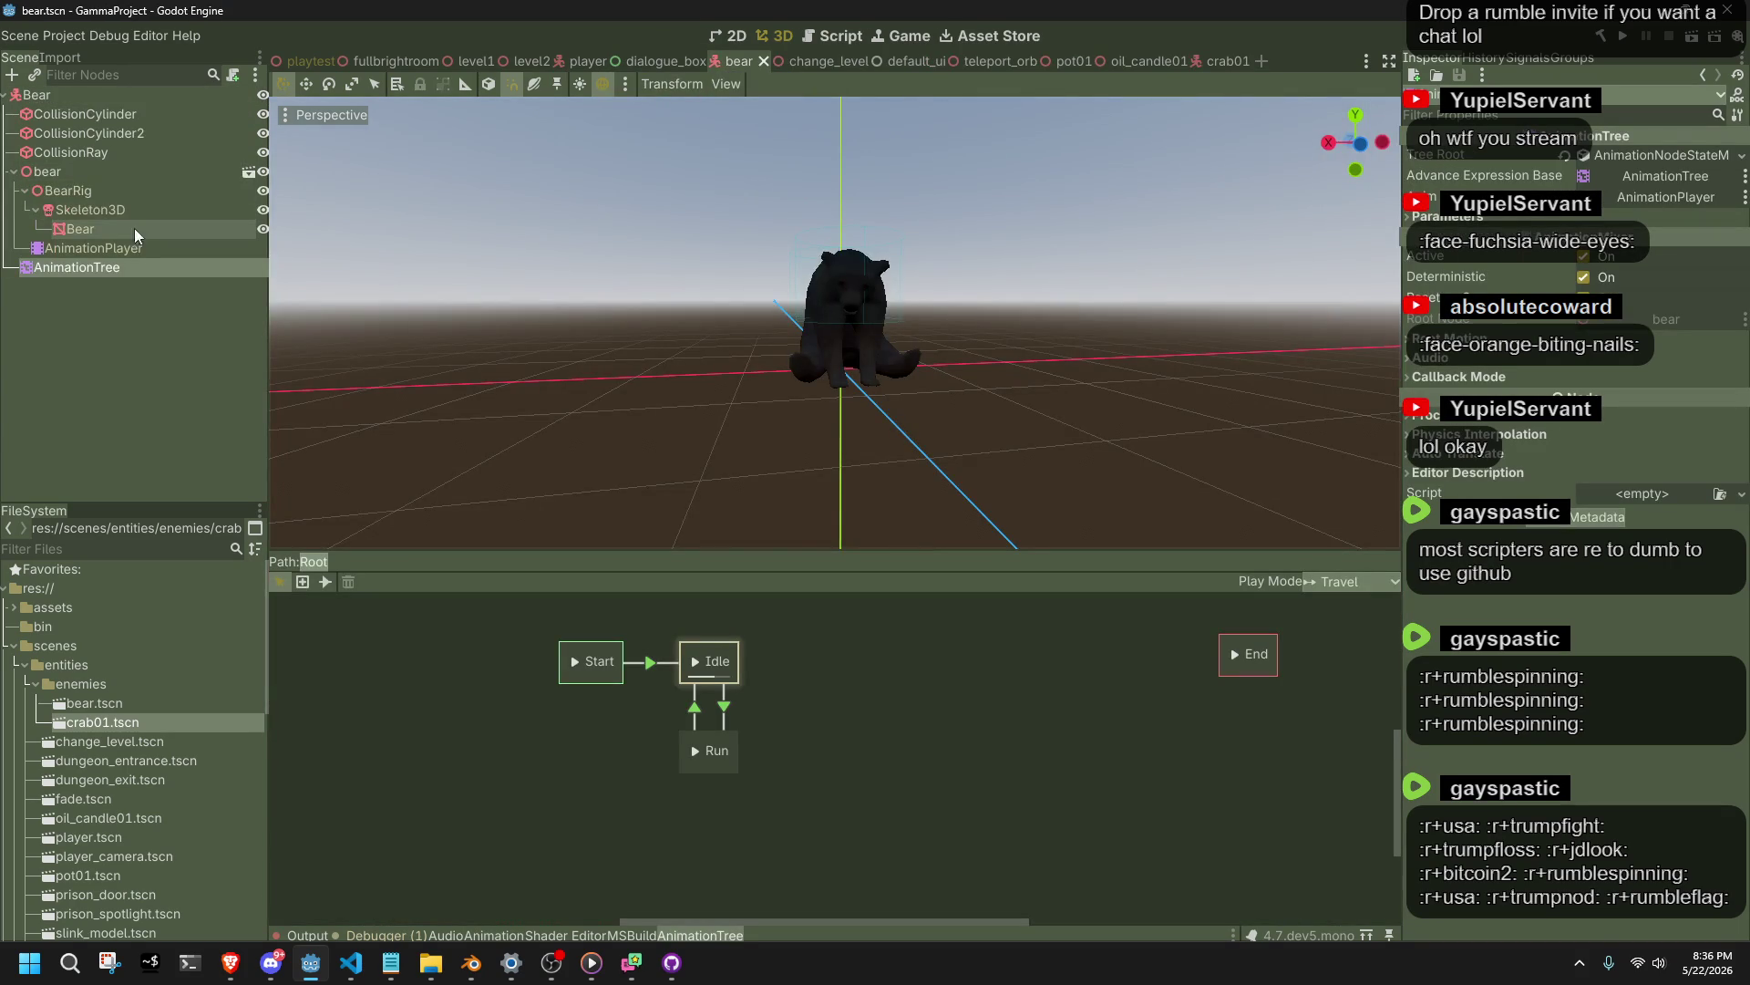
{"action": "left_click_drag", "start_coordinate": [56, 173], "coordinate": [95, 104]}
{"action": "key", "text": "ctrl+s"}
{"action": "left_click", "coordinate": [1201, 66]}
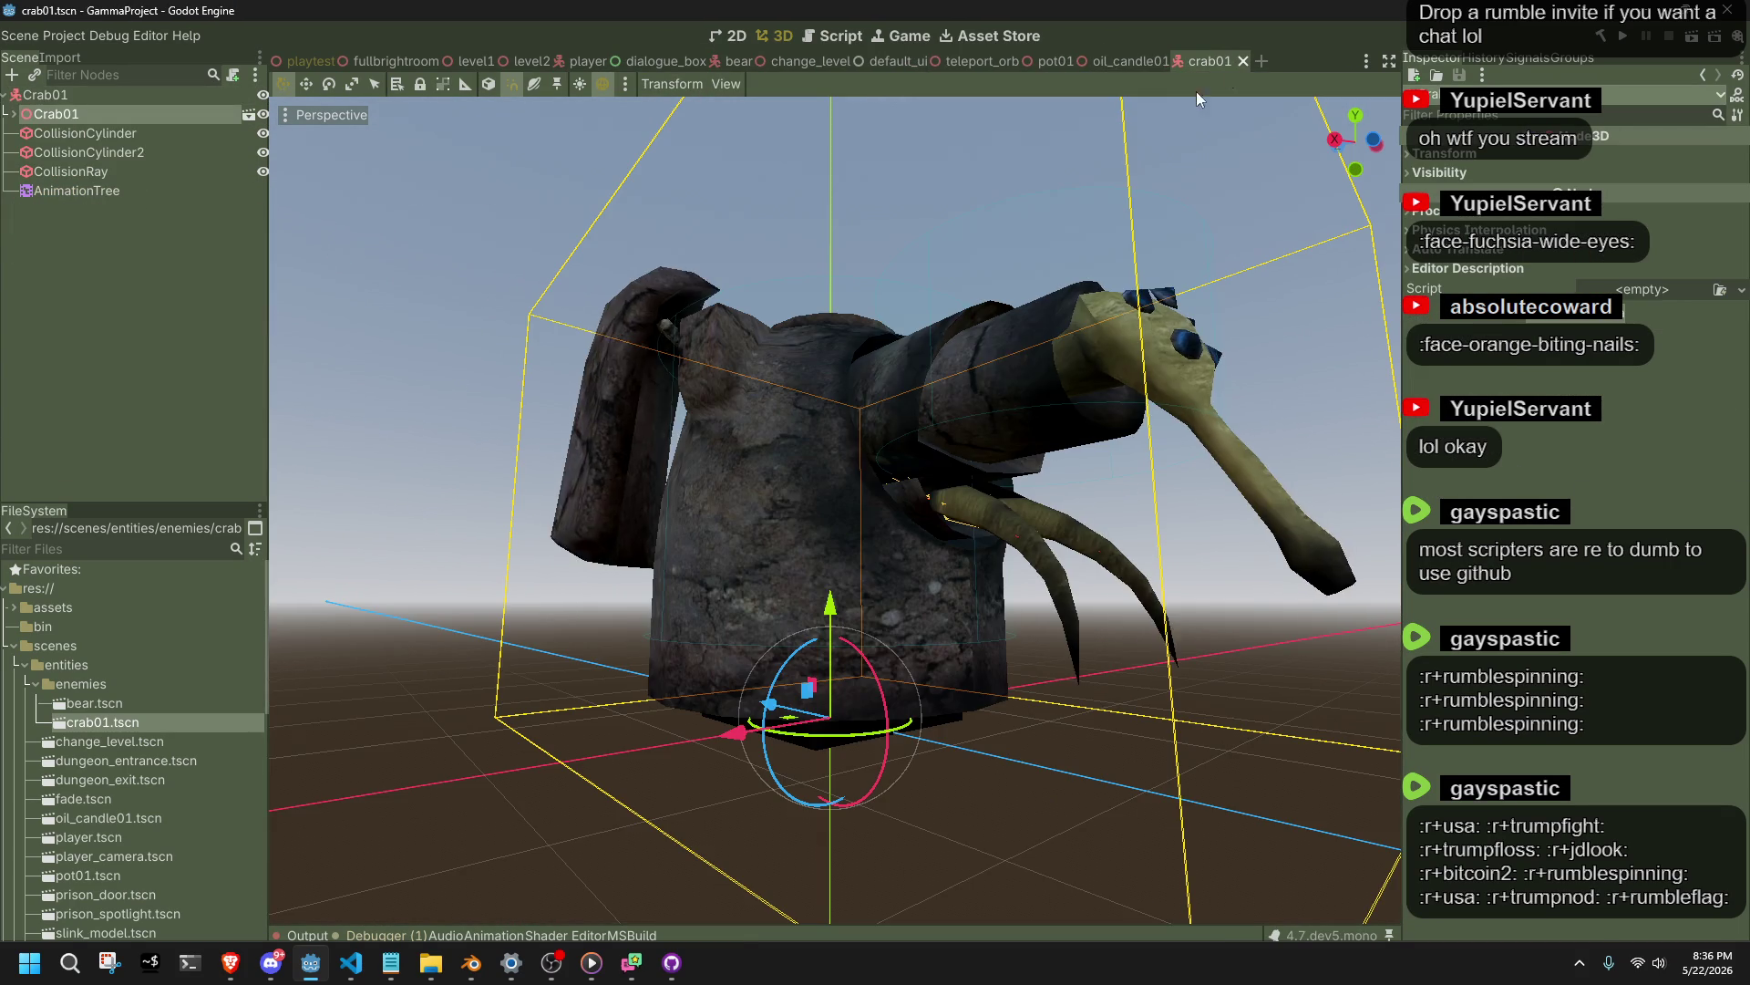
{"action": "key", "text": "alt+Tab"}
{"action": "left_click", "coordinate": [828, 774]}
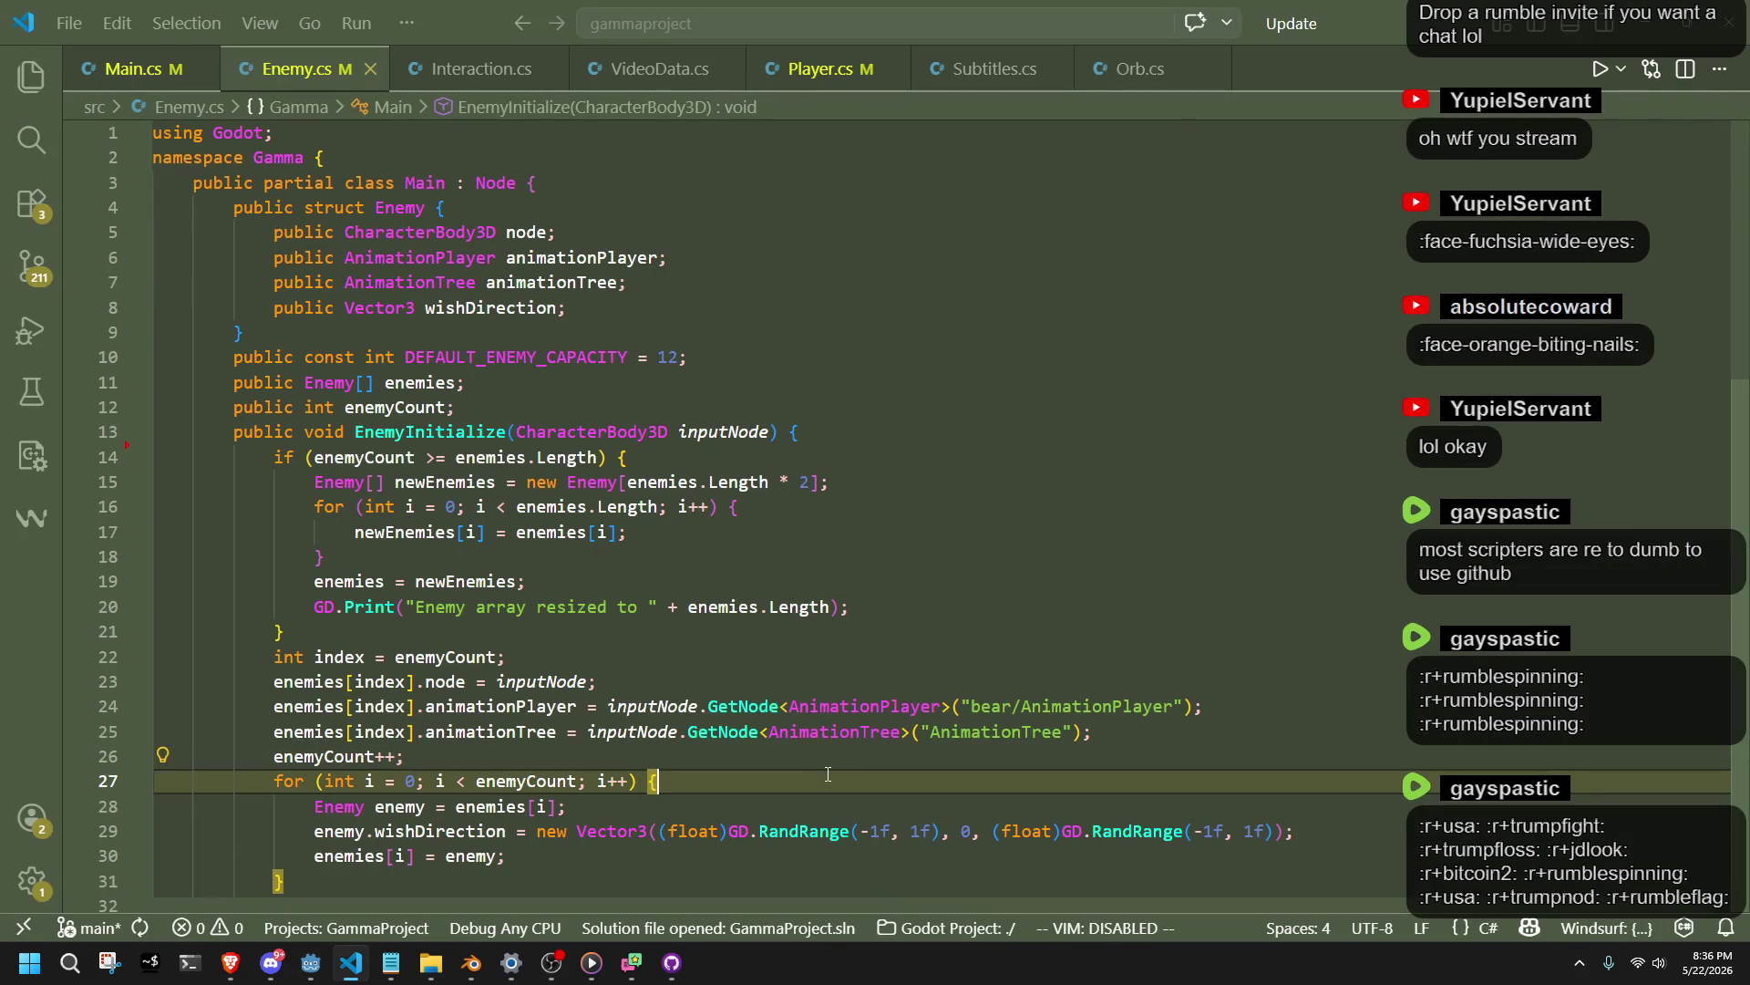
Change the animationPlayer lookup on line 24 to use GetChild<Node3D>.
{"action": "left_click", "coordinate": [1001, 751]}
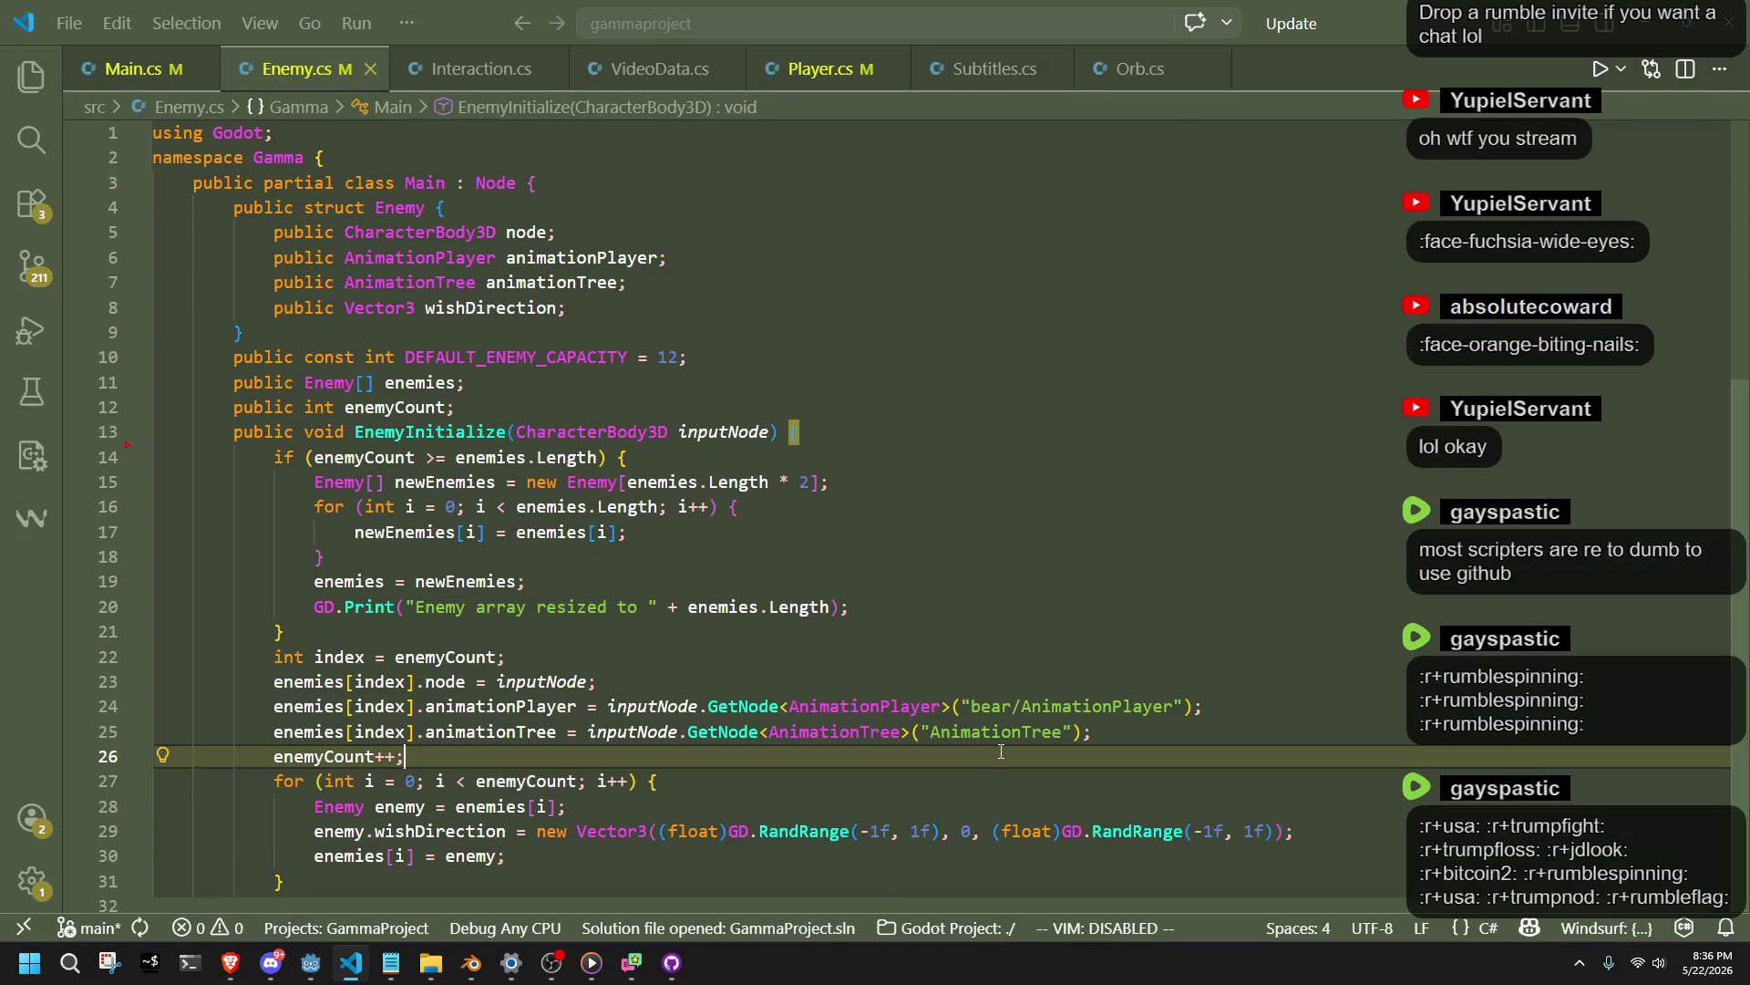
{"action": "double_click", "coordinate": [758, 707]}
{"action": "type", "text": "Chil"}
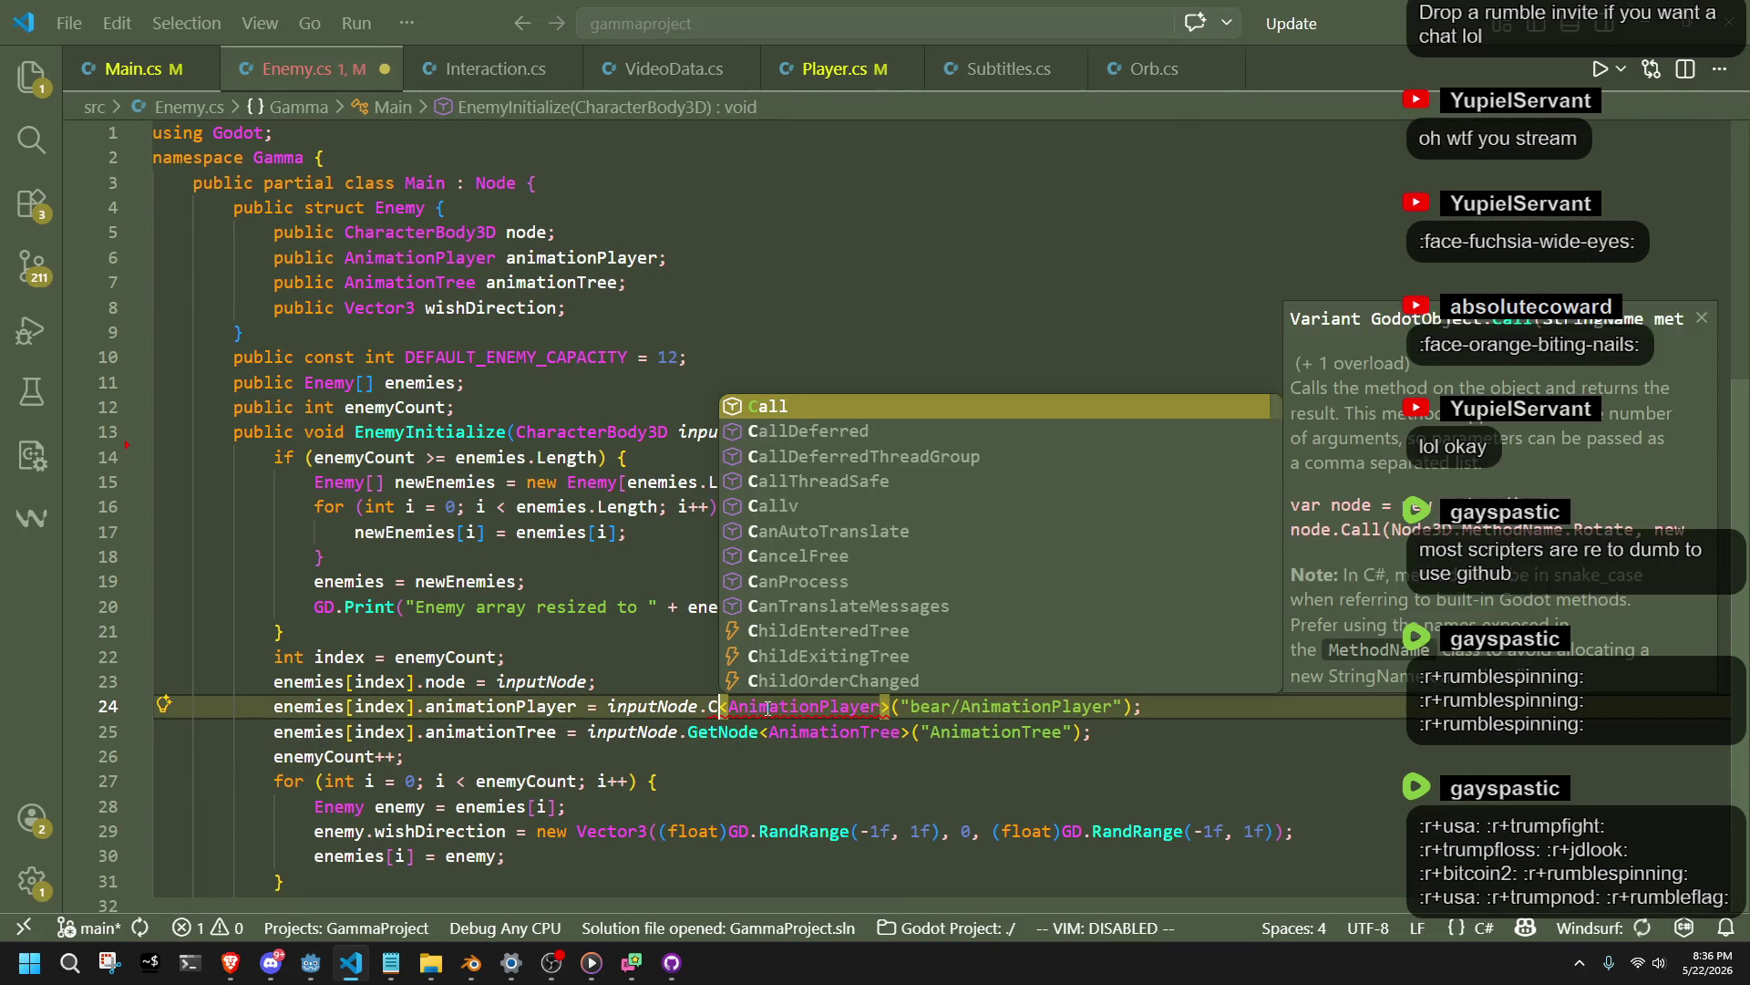
{"action": "type", "text": "d"}
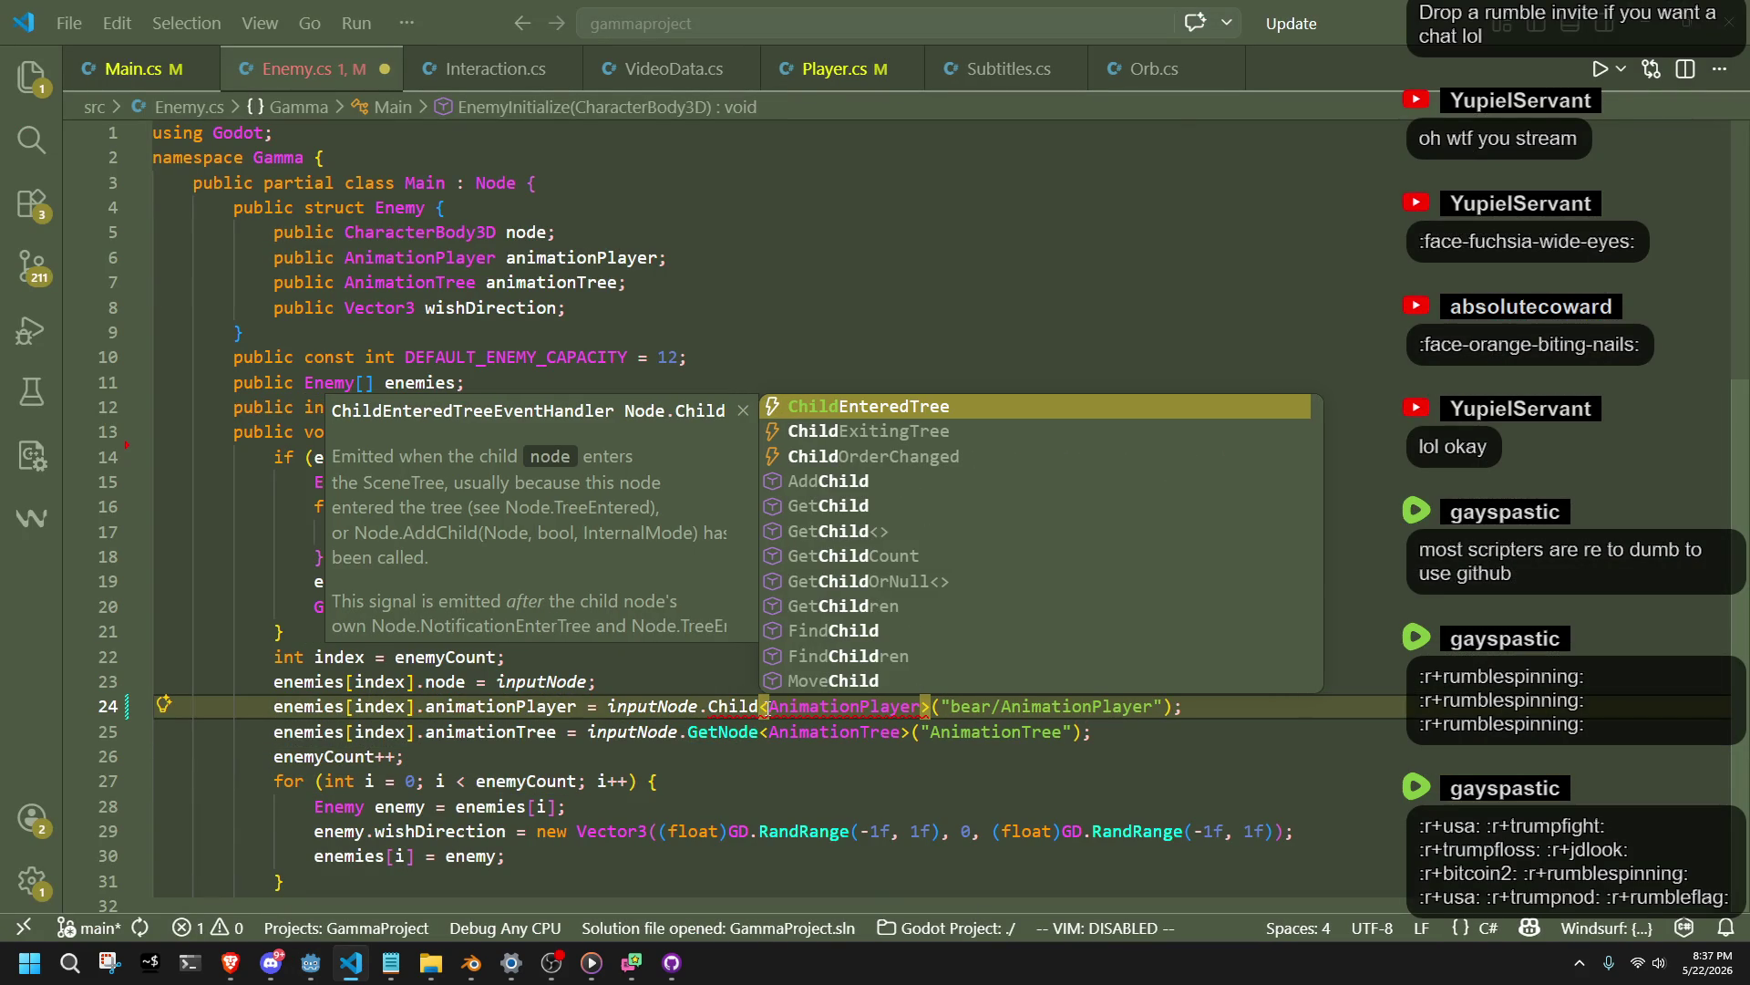
{"action": "key", "text": "Down"}
{"action": "key", "text": "Down"}
{"action": "key", "text": "Down"}
{"action": "key", "text": "Return"}
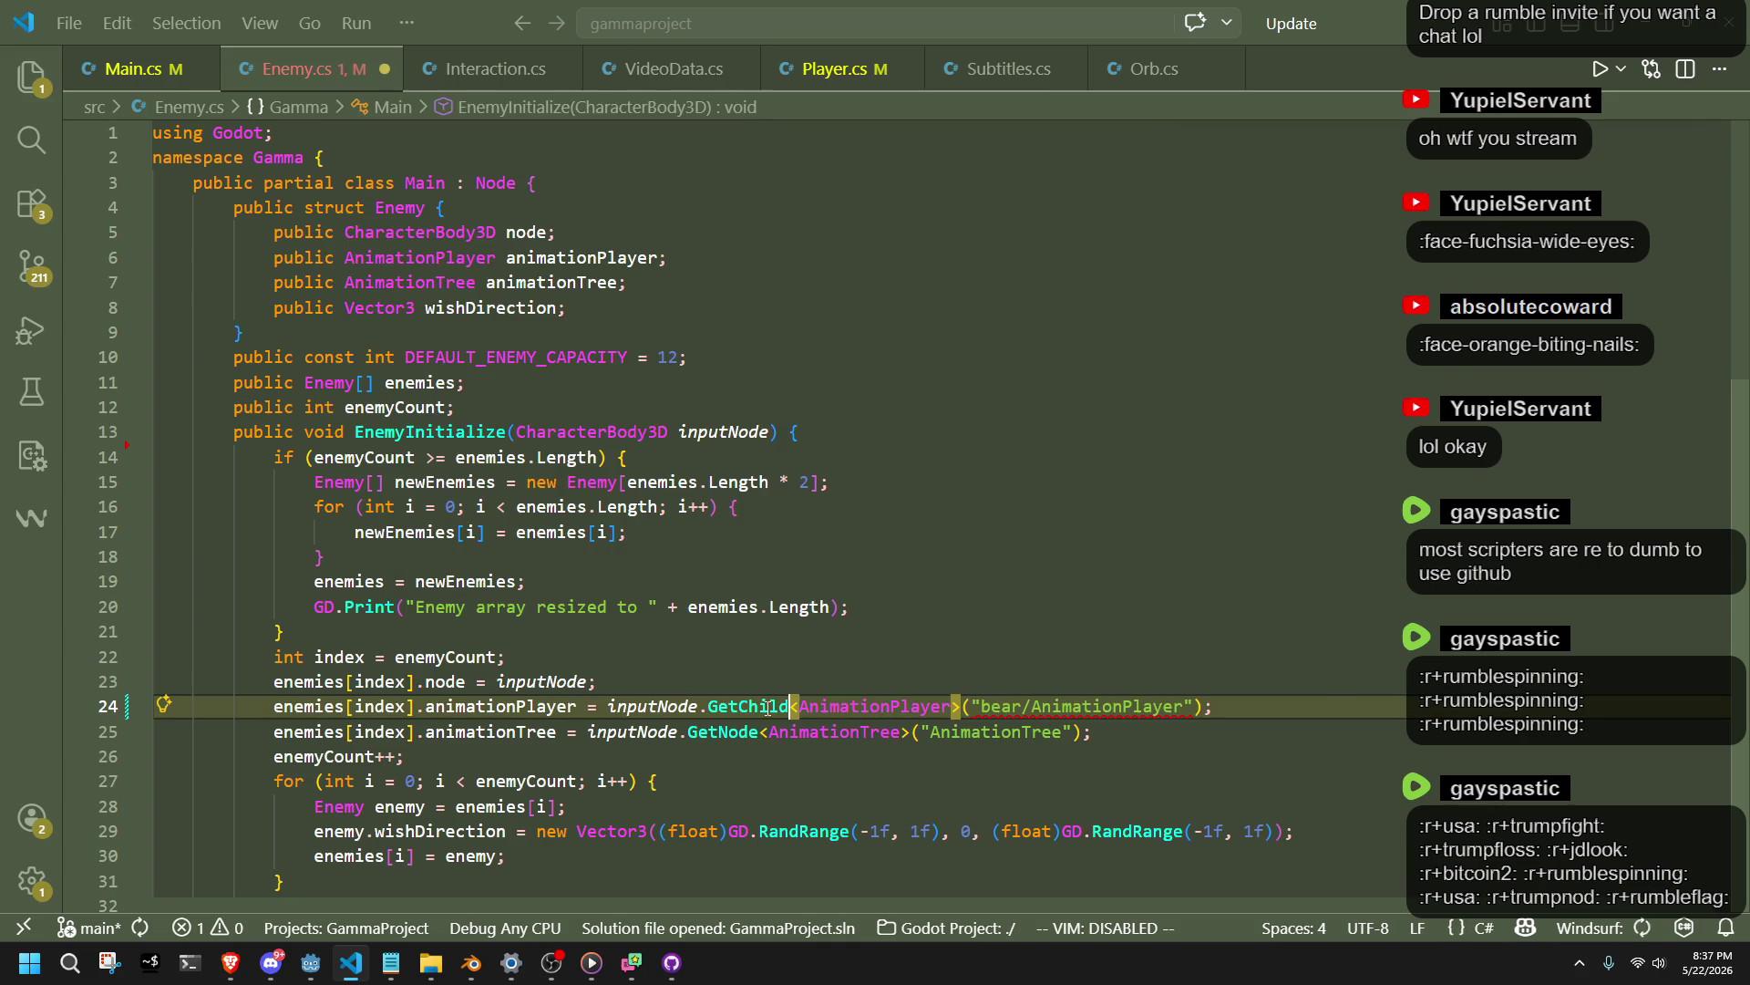
{"action": "key", "text": "Right"}
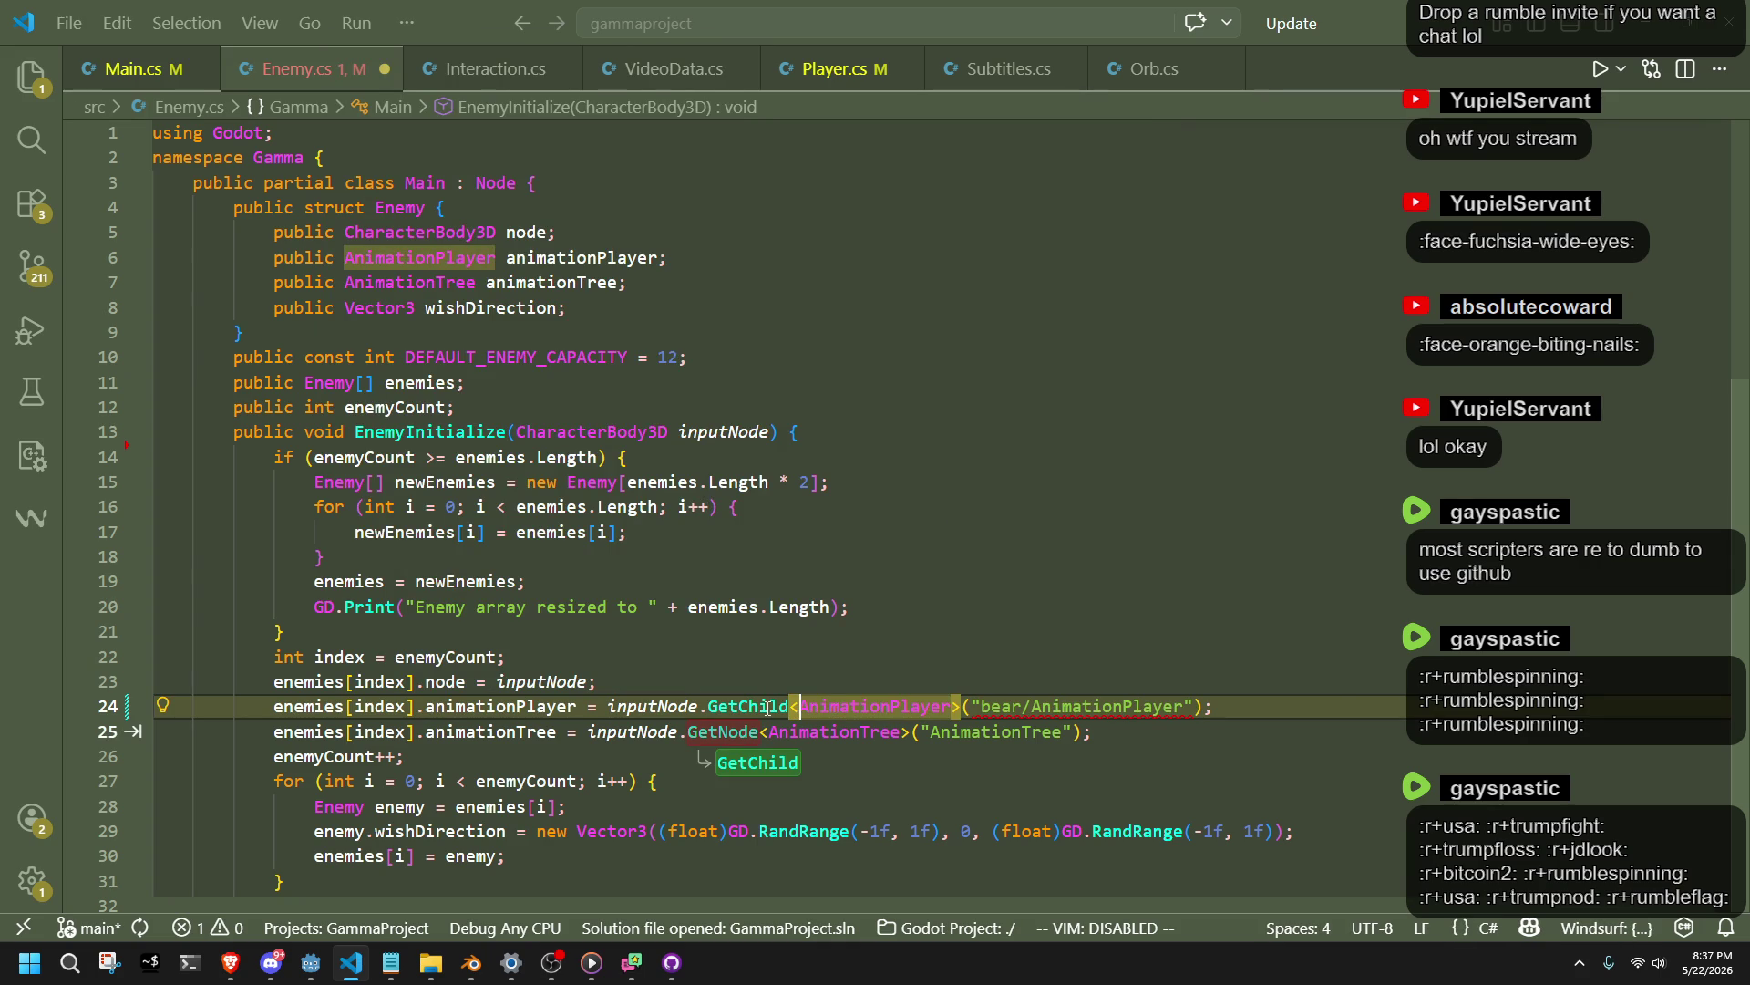
{"action": "key", "text": "BackSpace"}
{"action": "key", "text": "BackSpace"}
{"action": "key", "text": "BackSpace"}
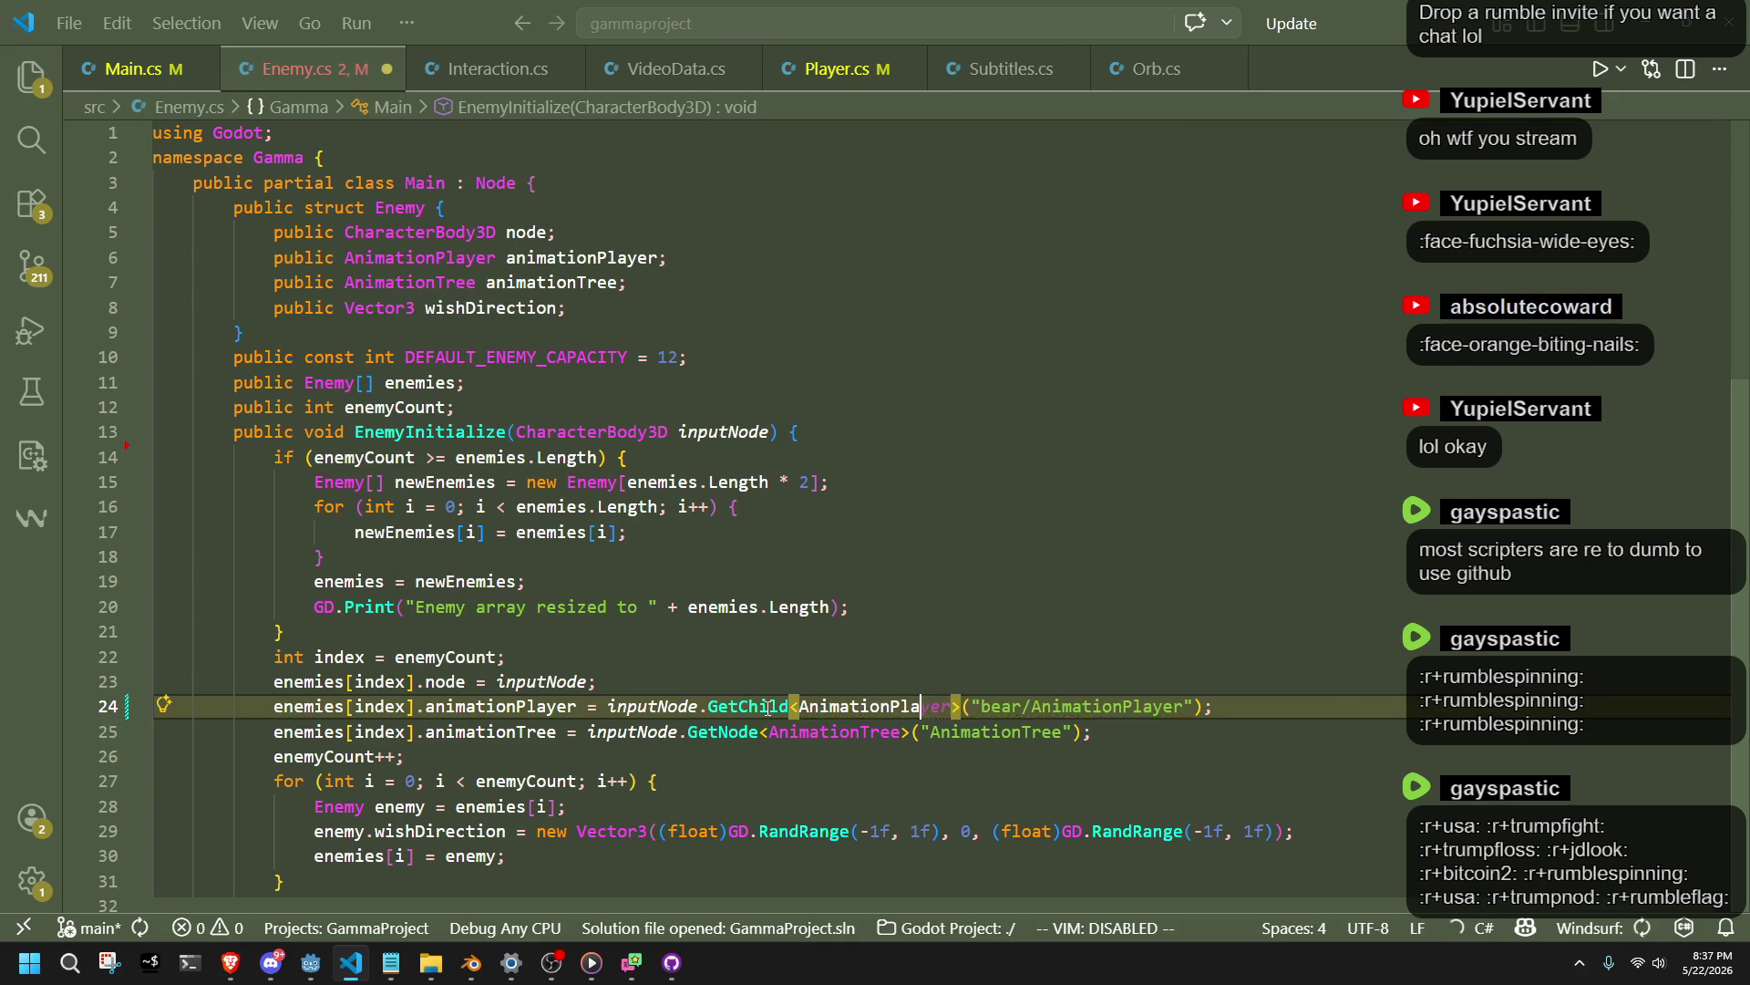
{"action": "type", "text": "Node3D>"}
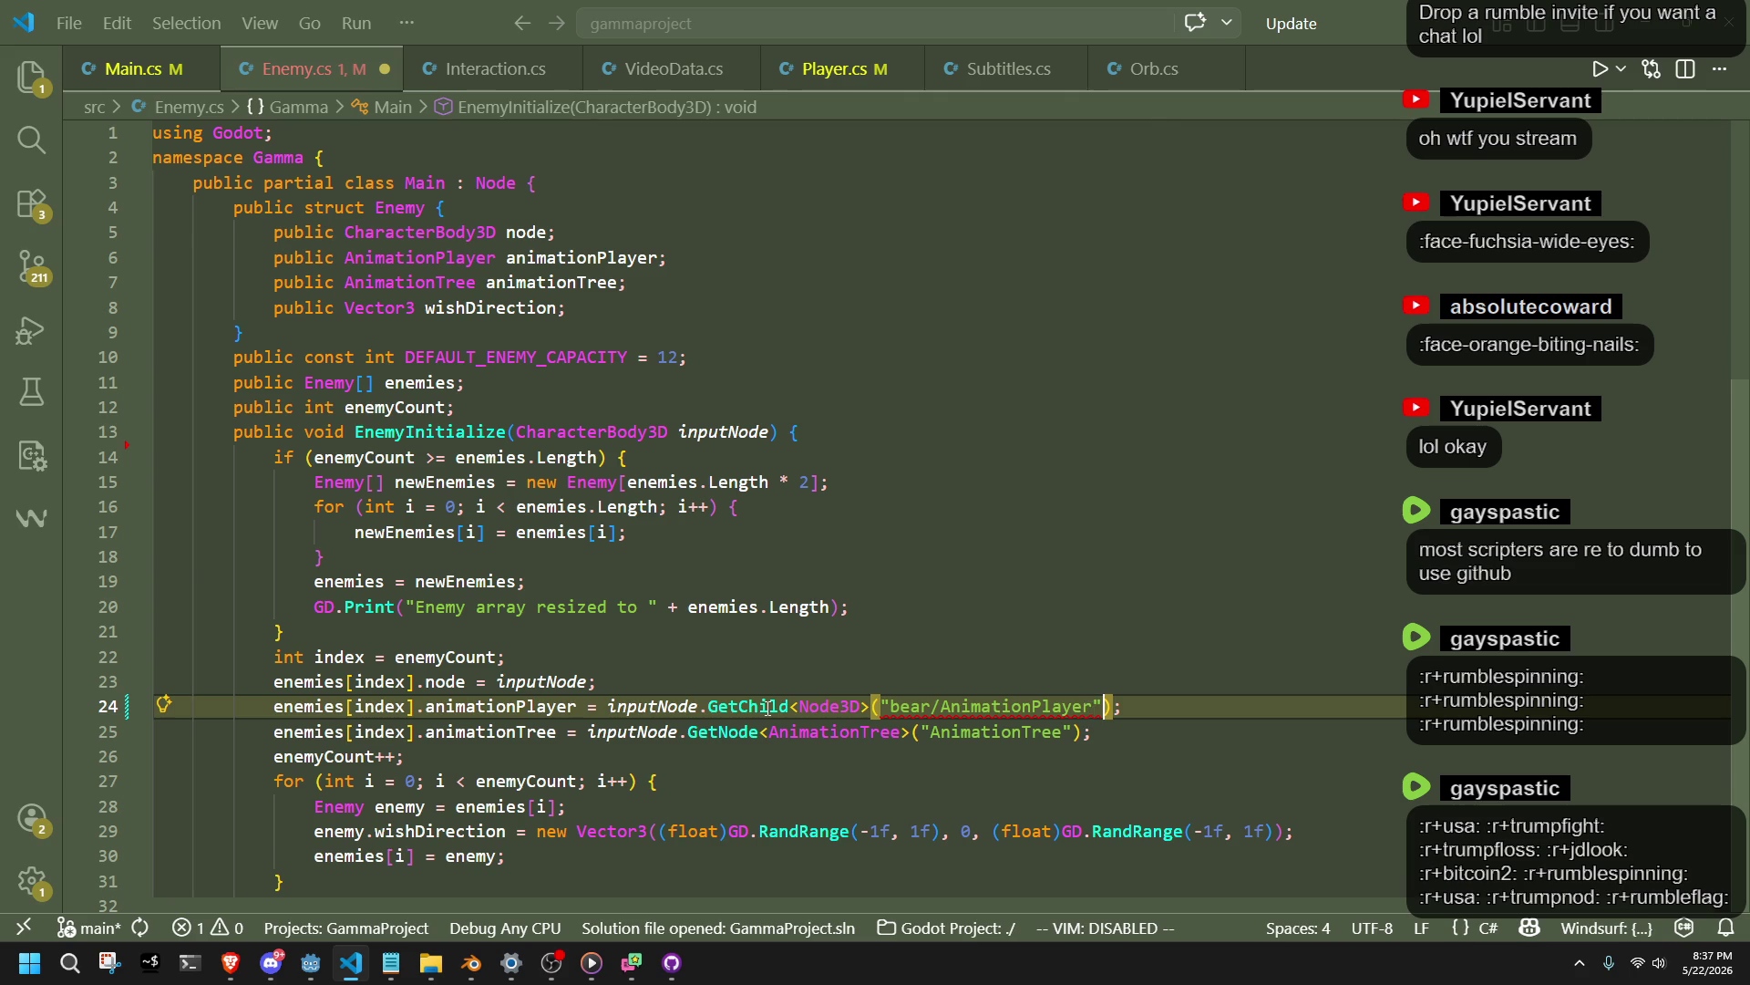
Replace the bear path with 0).GetNode<AnimationPlayer>("AnimationPlayer") and save Enemy.cs.
{"action": "key", "text": "ctrl+shift+Left"}
{"action": "key", "text": "ctrl+shift+Left"}
{"action": "key", "text": "ctrl+shift+Left"}
{"action": "key", "text": "BackSpace"}
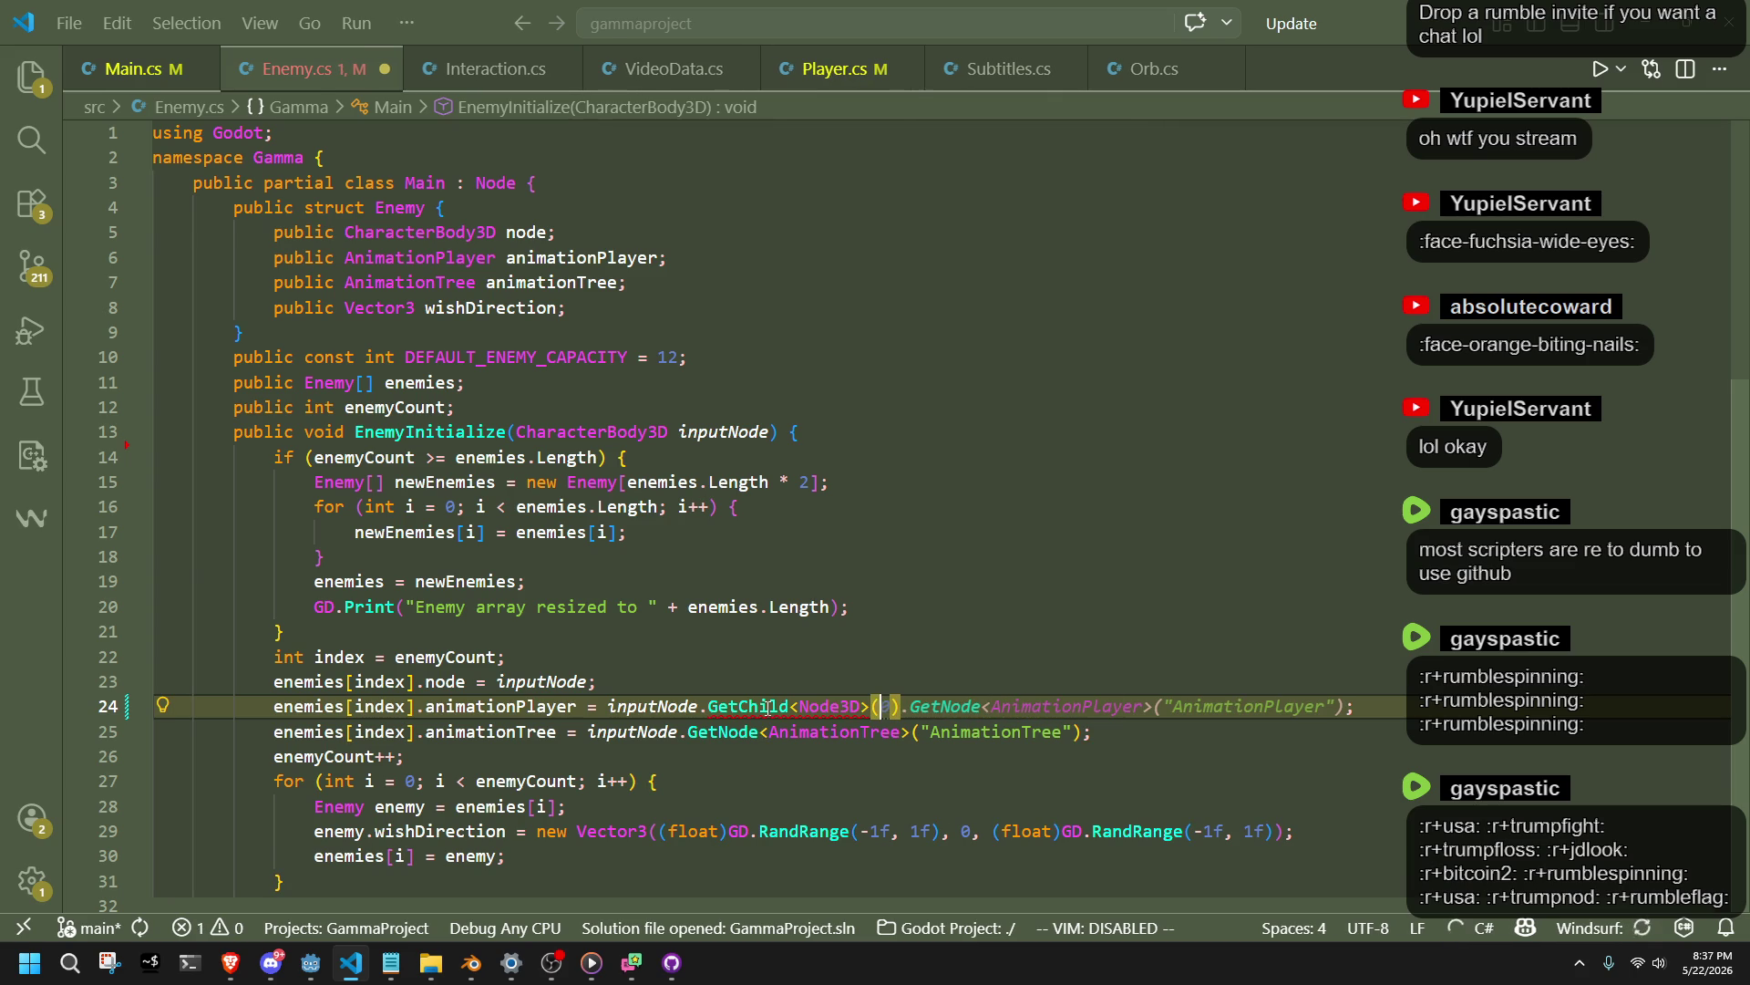
{"action": "type", "text": "0).GetNode"}
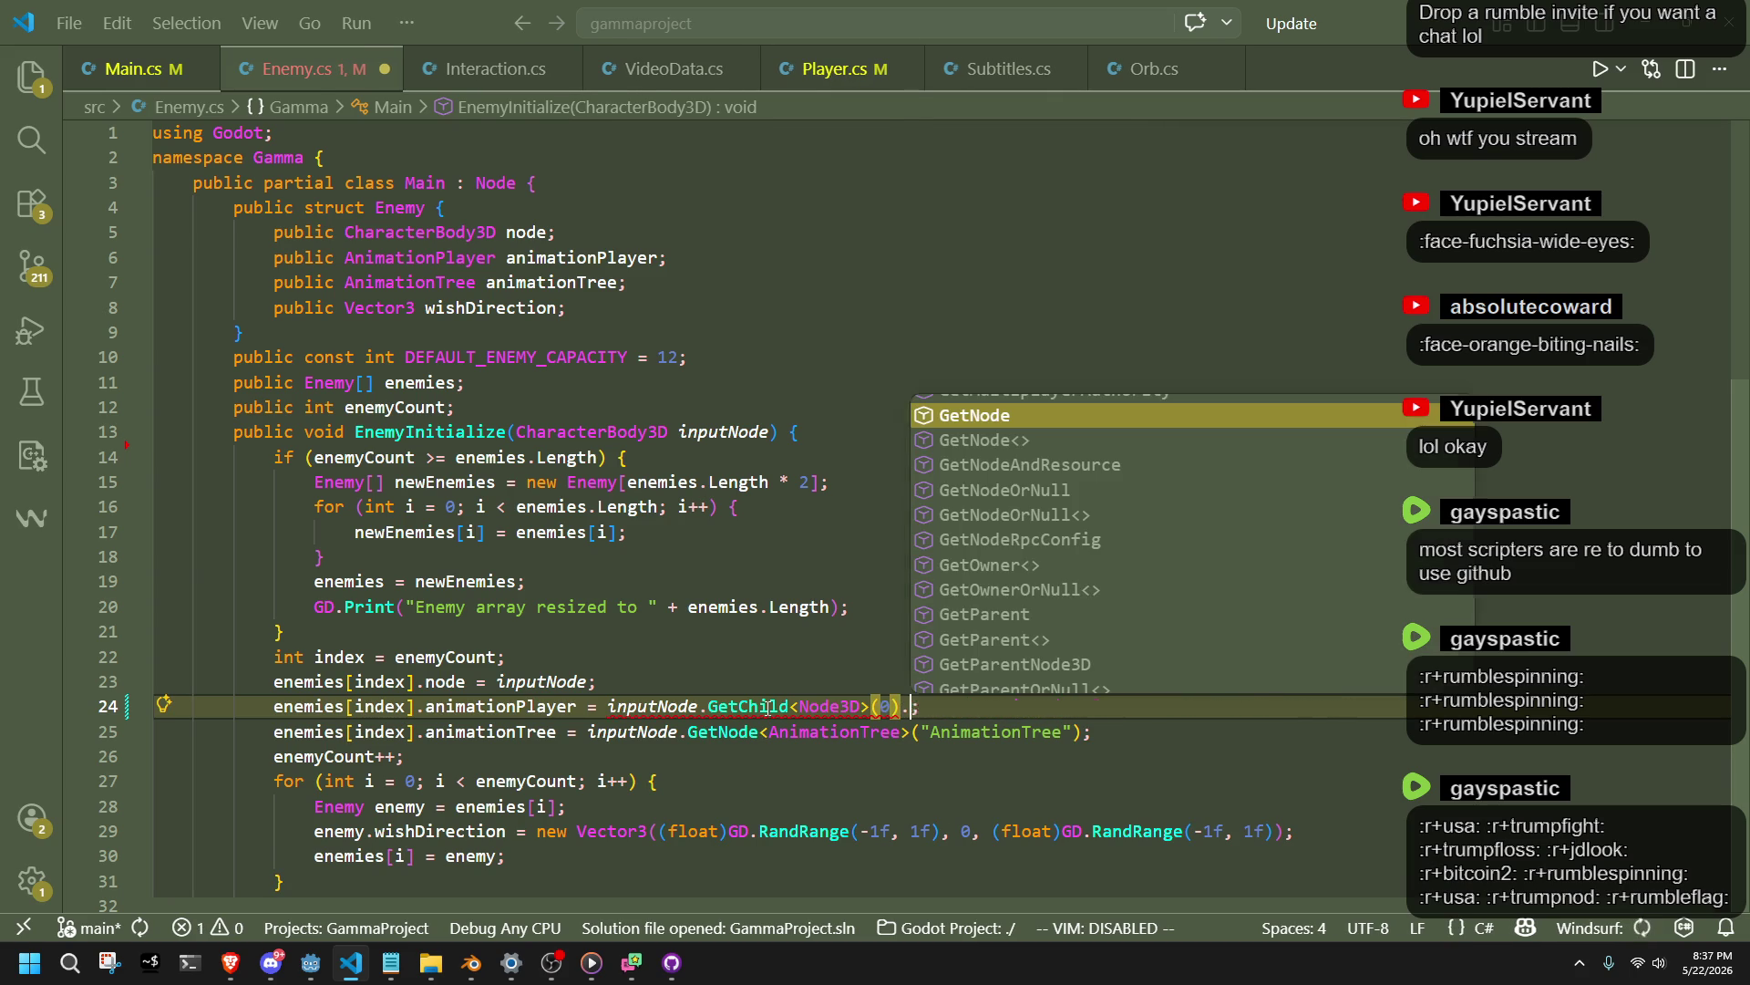
{"action": "key", "text": "Tab"}
{"action": "key", "text": "ctrl+s"}
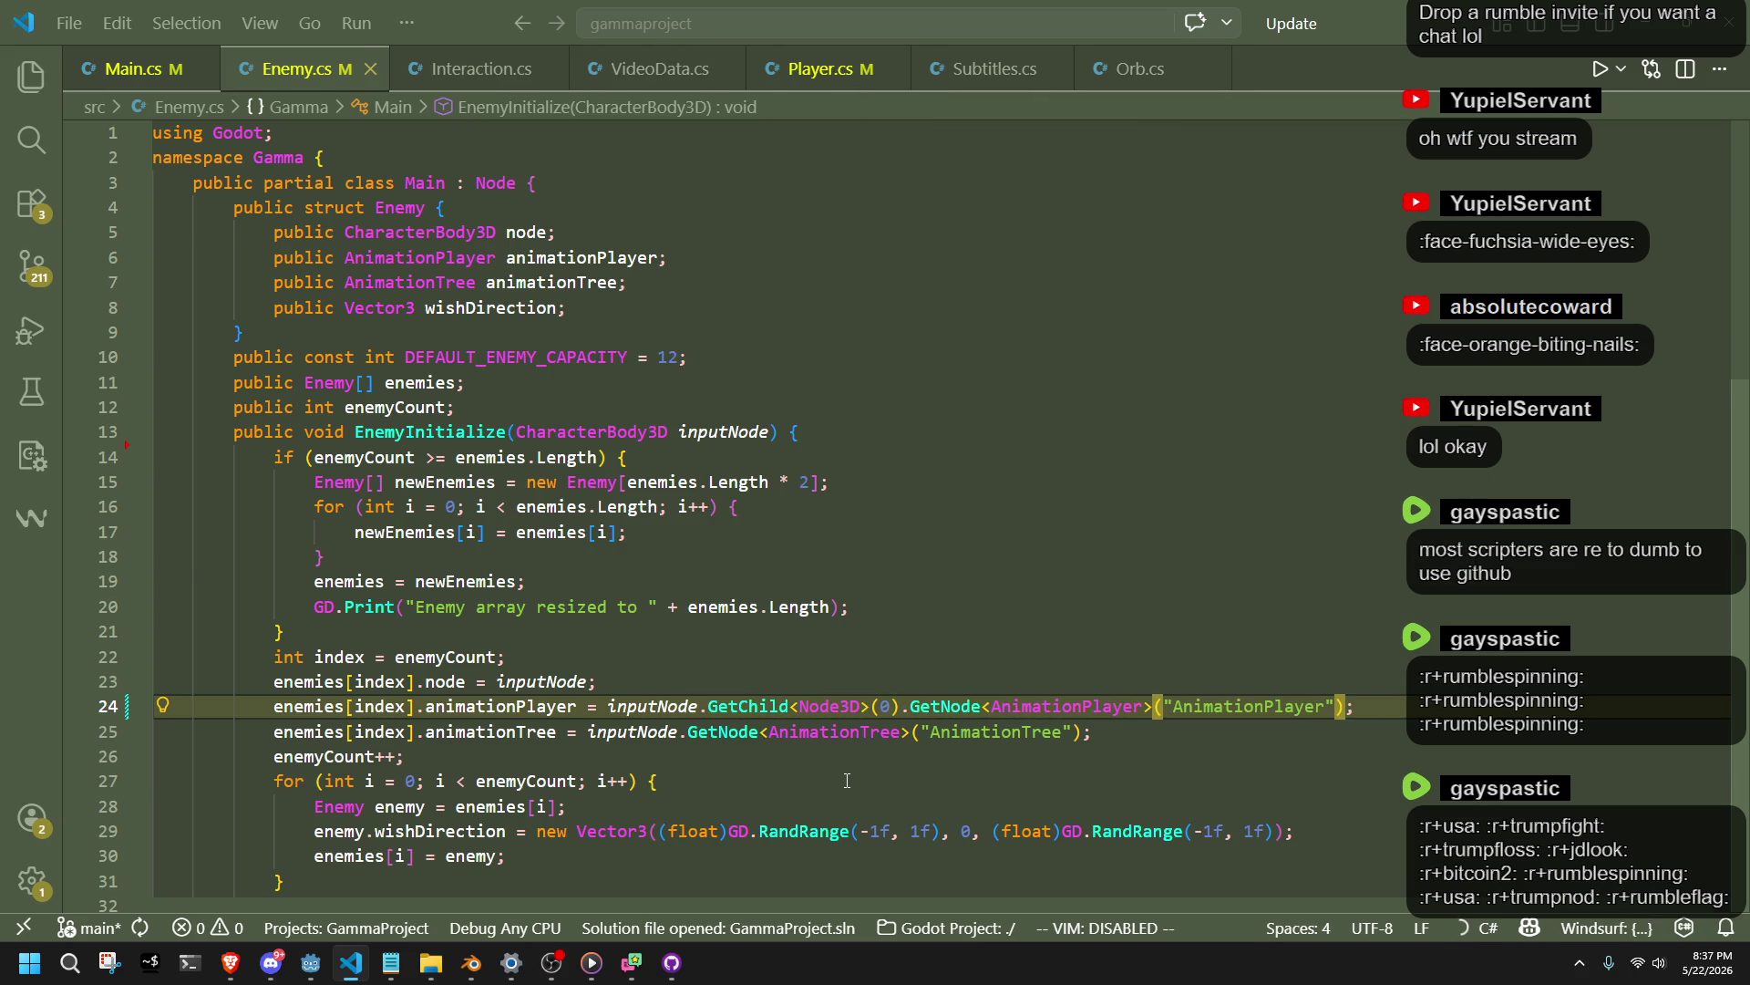
{"action": "left_click", "coordinate": [844, 782]}
{"action": "key", "text": "alt+Tab"}
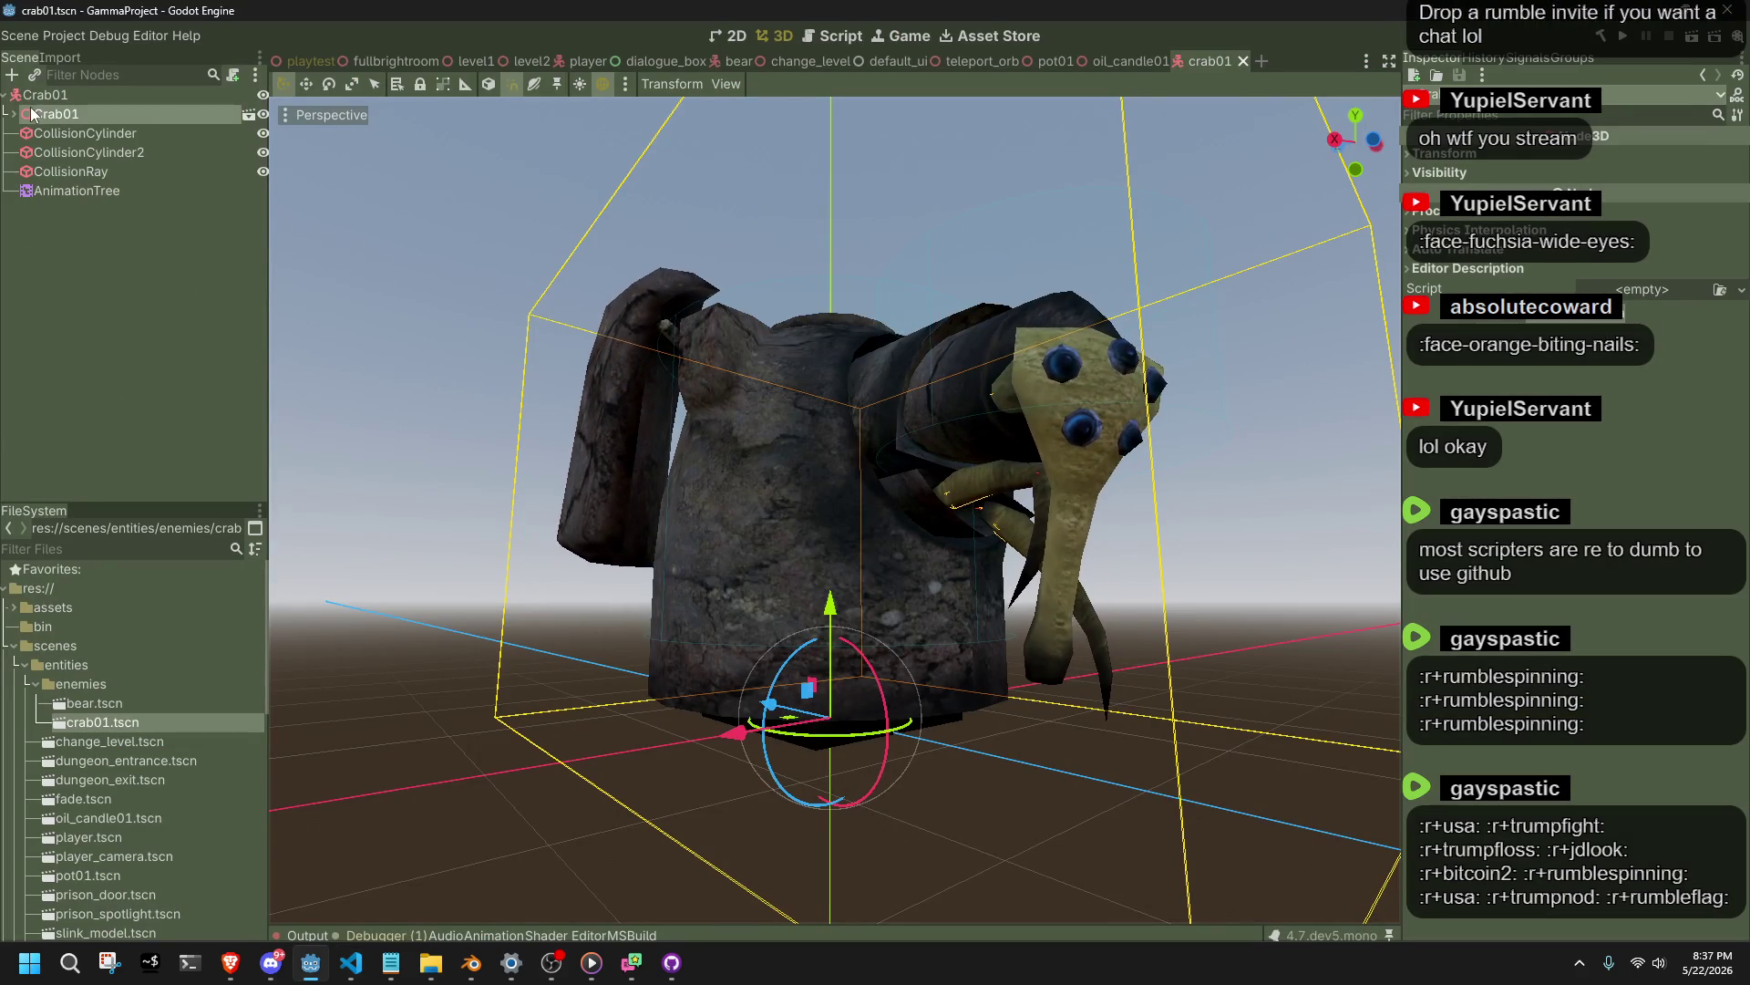
Expand Crab01 to show its Armature, Skeleton3D and mesh, then return to bear.blend.
{"action": "left_click", "coordinate": [16, 114]}
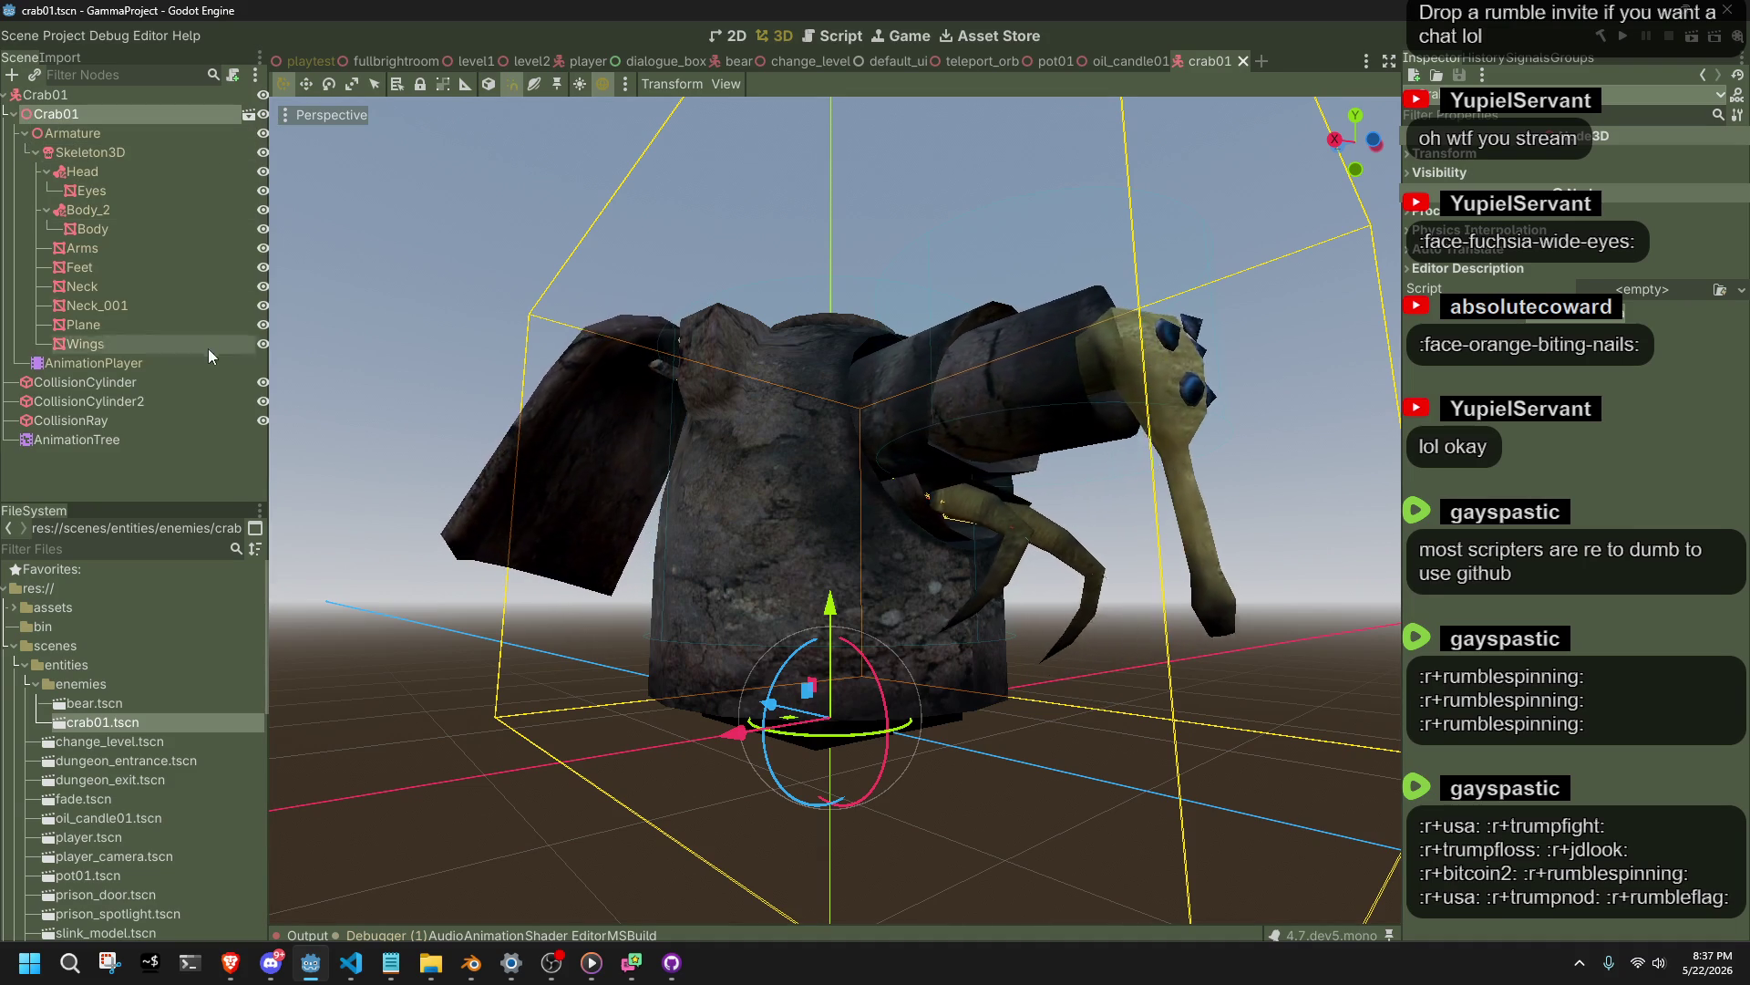
{"action": "key", "text": "alt+Tab"}
{"action": "key", "text": "alt+Tab"}
{"action": "key", "text": "alt+Tab"}
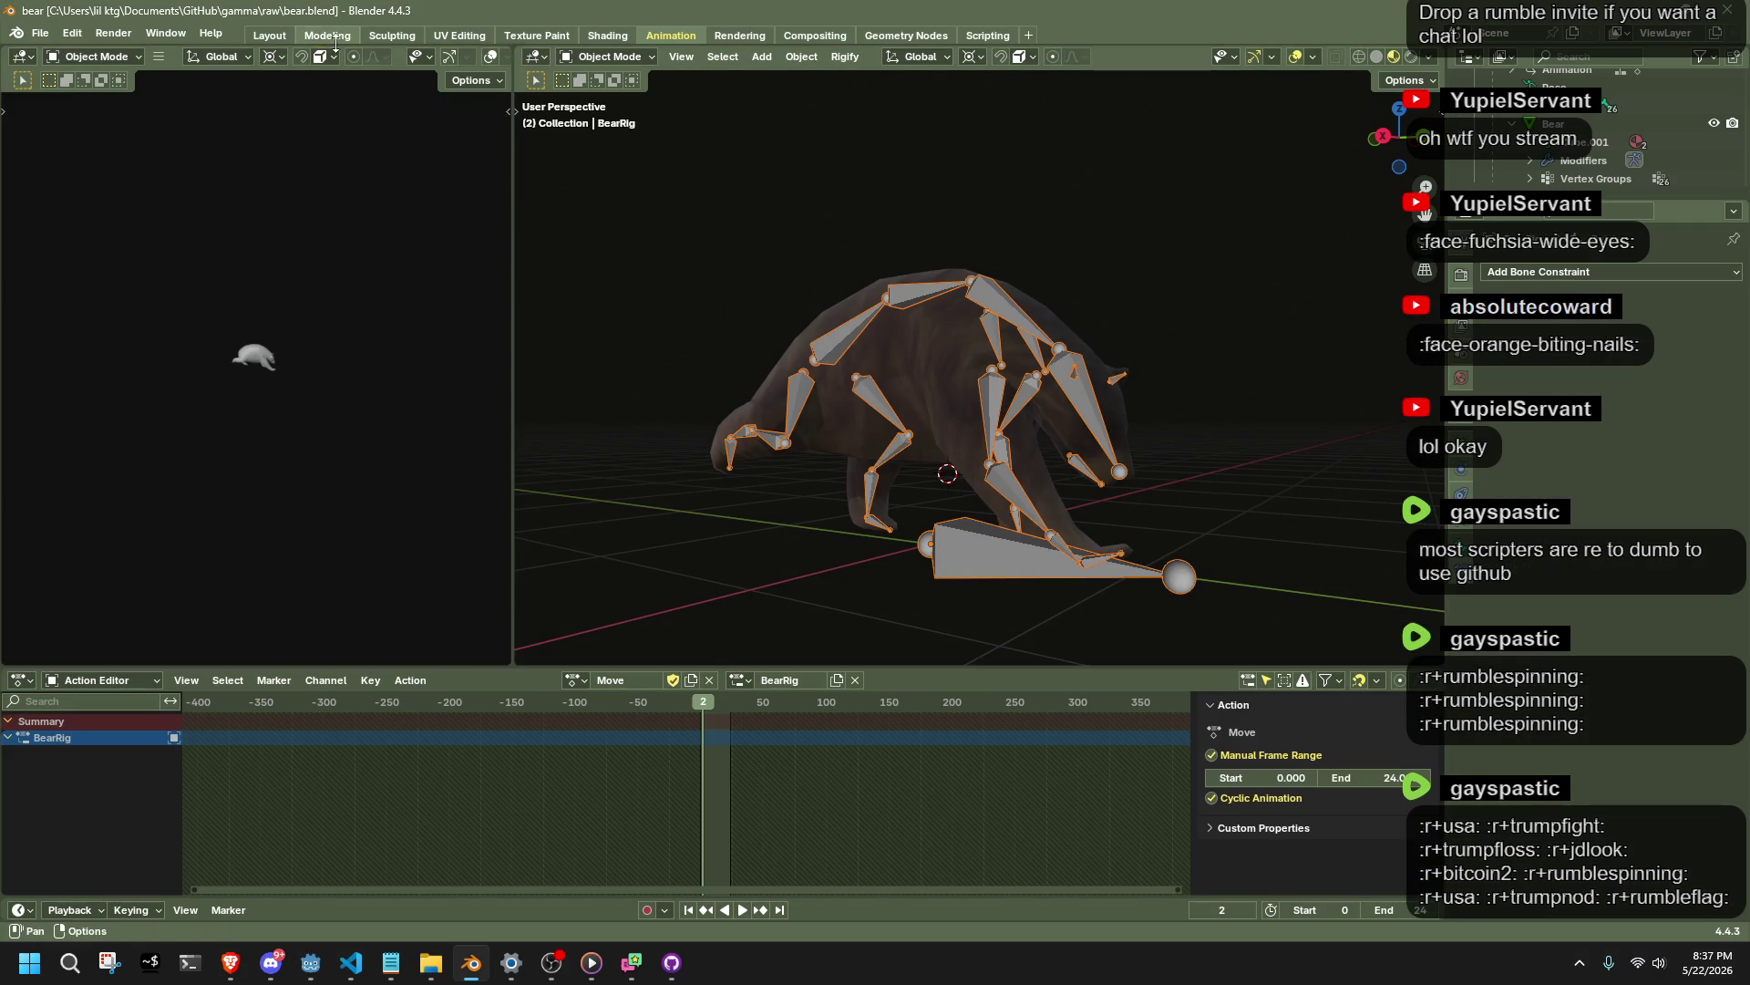
Export bear.gltf to the assets folder with the Remove Armature Object option enabled.
{"action": "left_click", "coordinate": [41, 34]}
{"action": "mouse_move", "coordinate": [79, 310]}
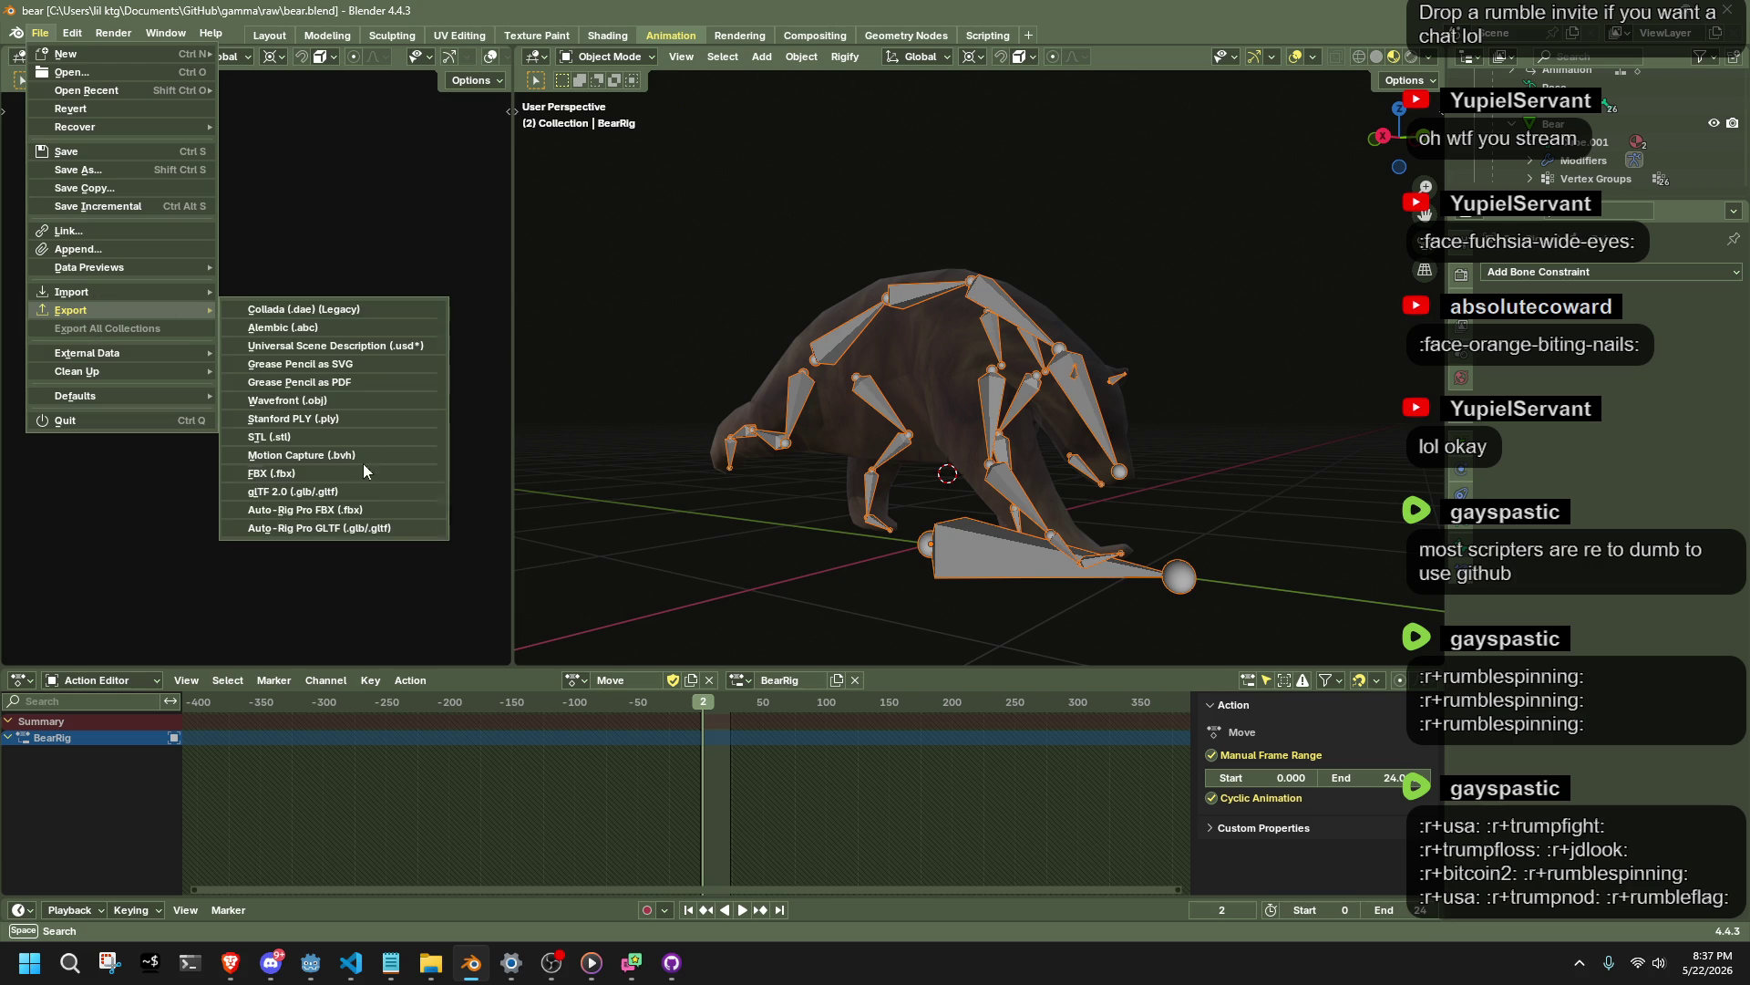
{"action": "left_click", "coordinate": [354, 492]}
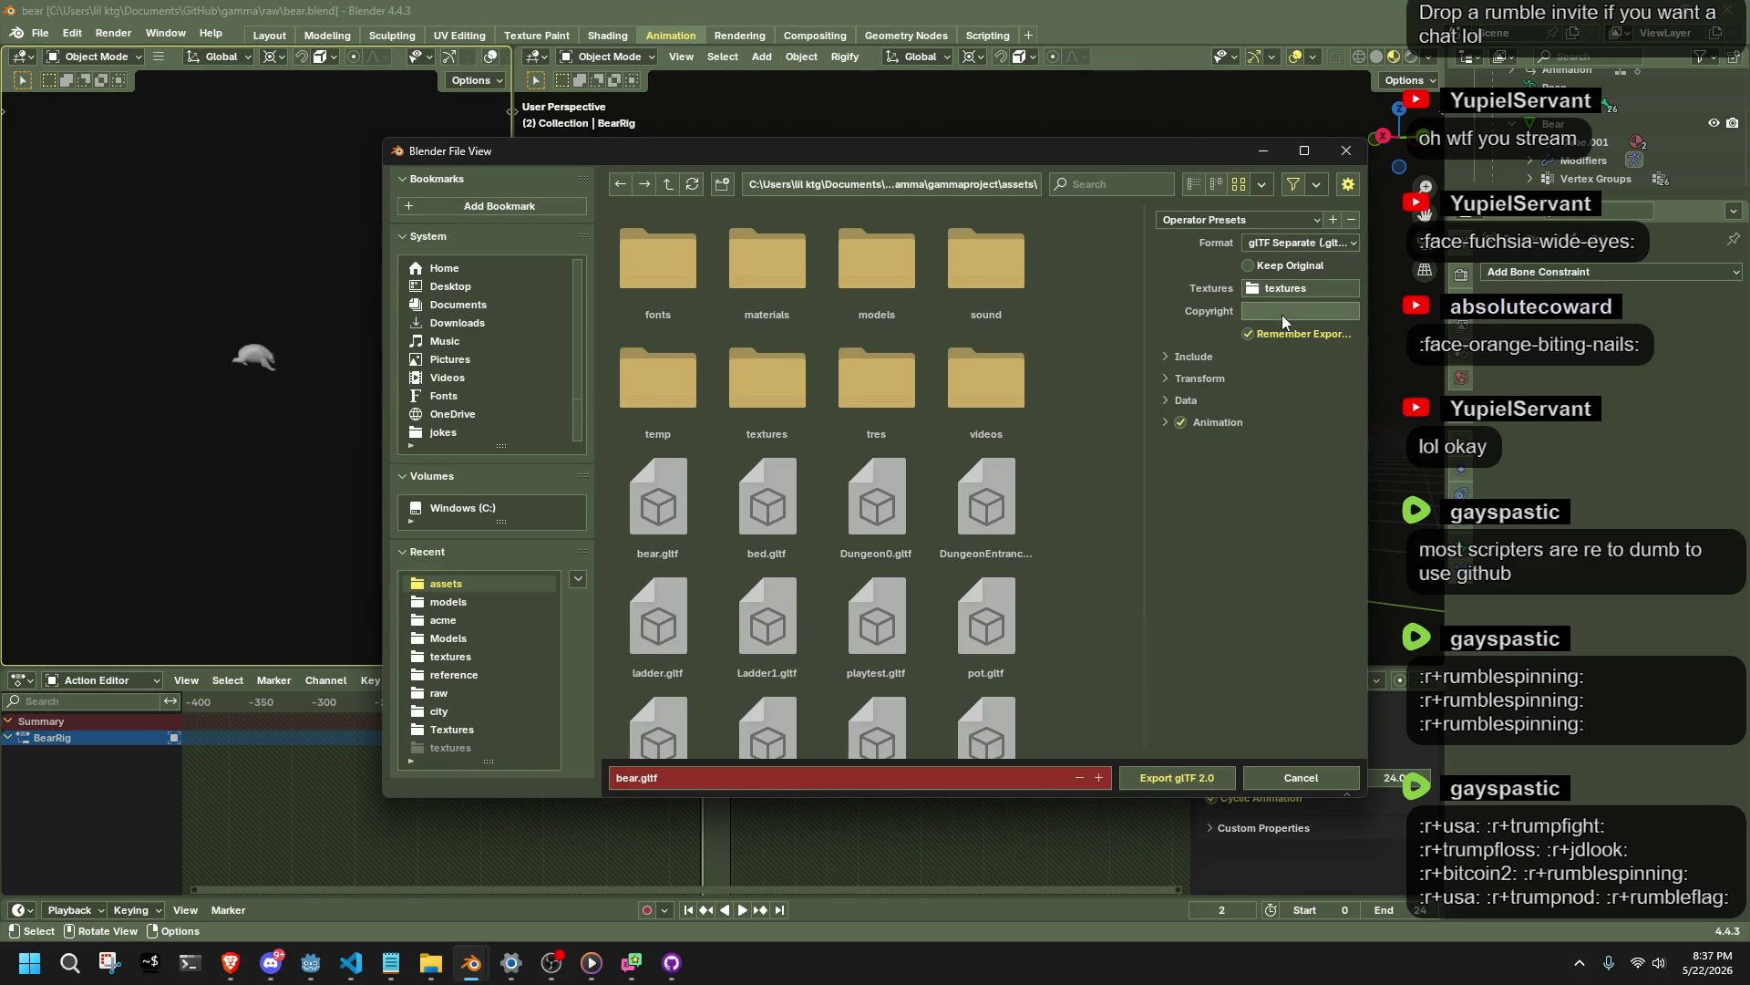
{"action": "left_click", "coordinate": [1182, 404]}
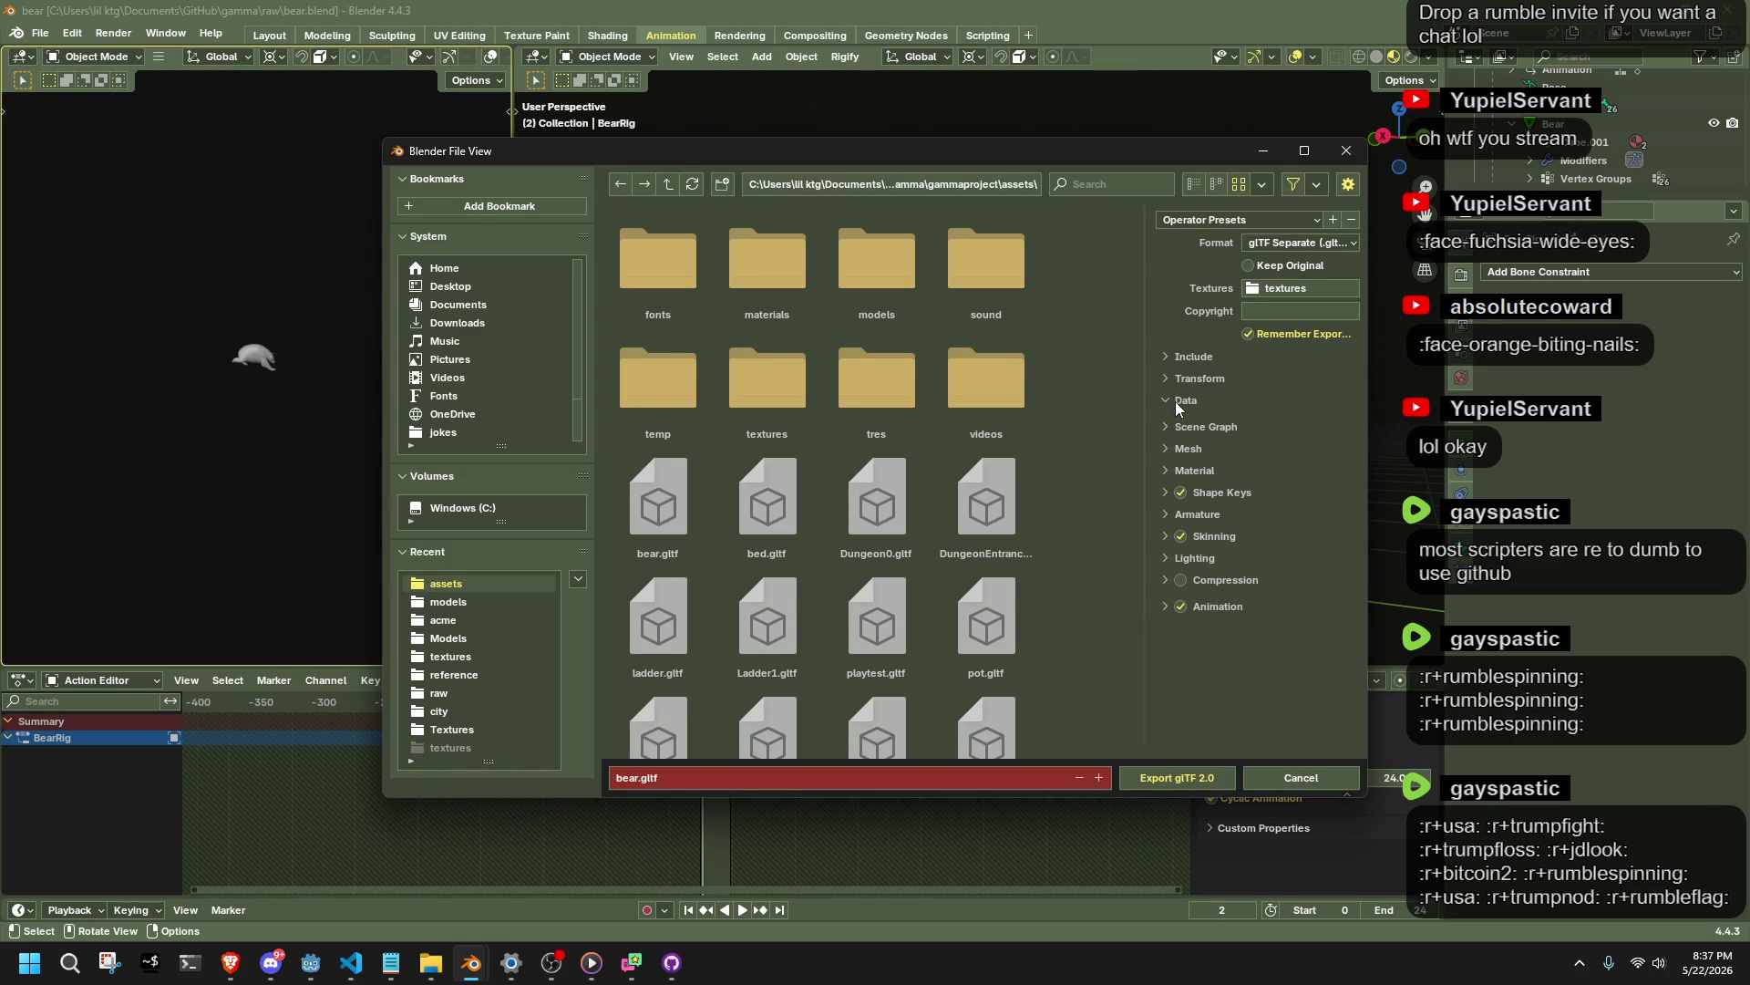
{"action": "left_click", "coordinate": [1172, 513]}
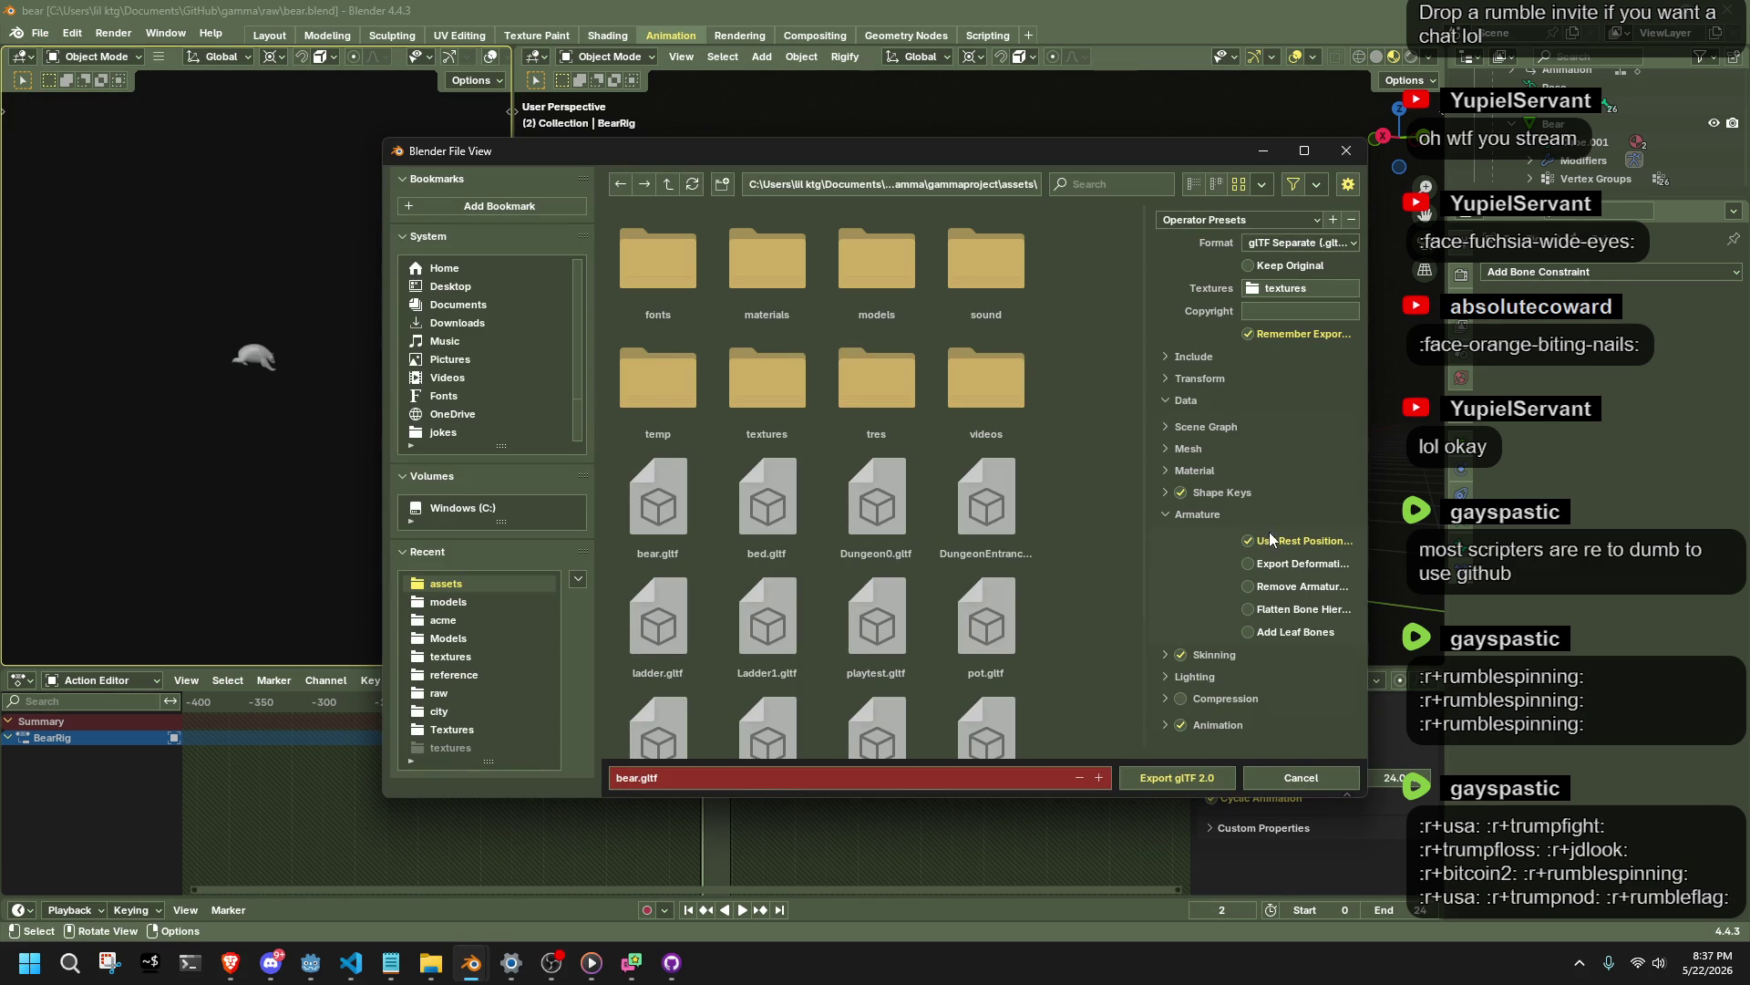
{"action": "left_click", "coordinate": [1173, 774]}
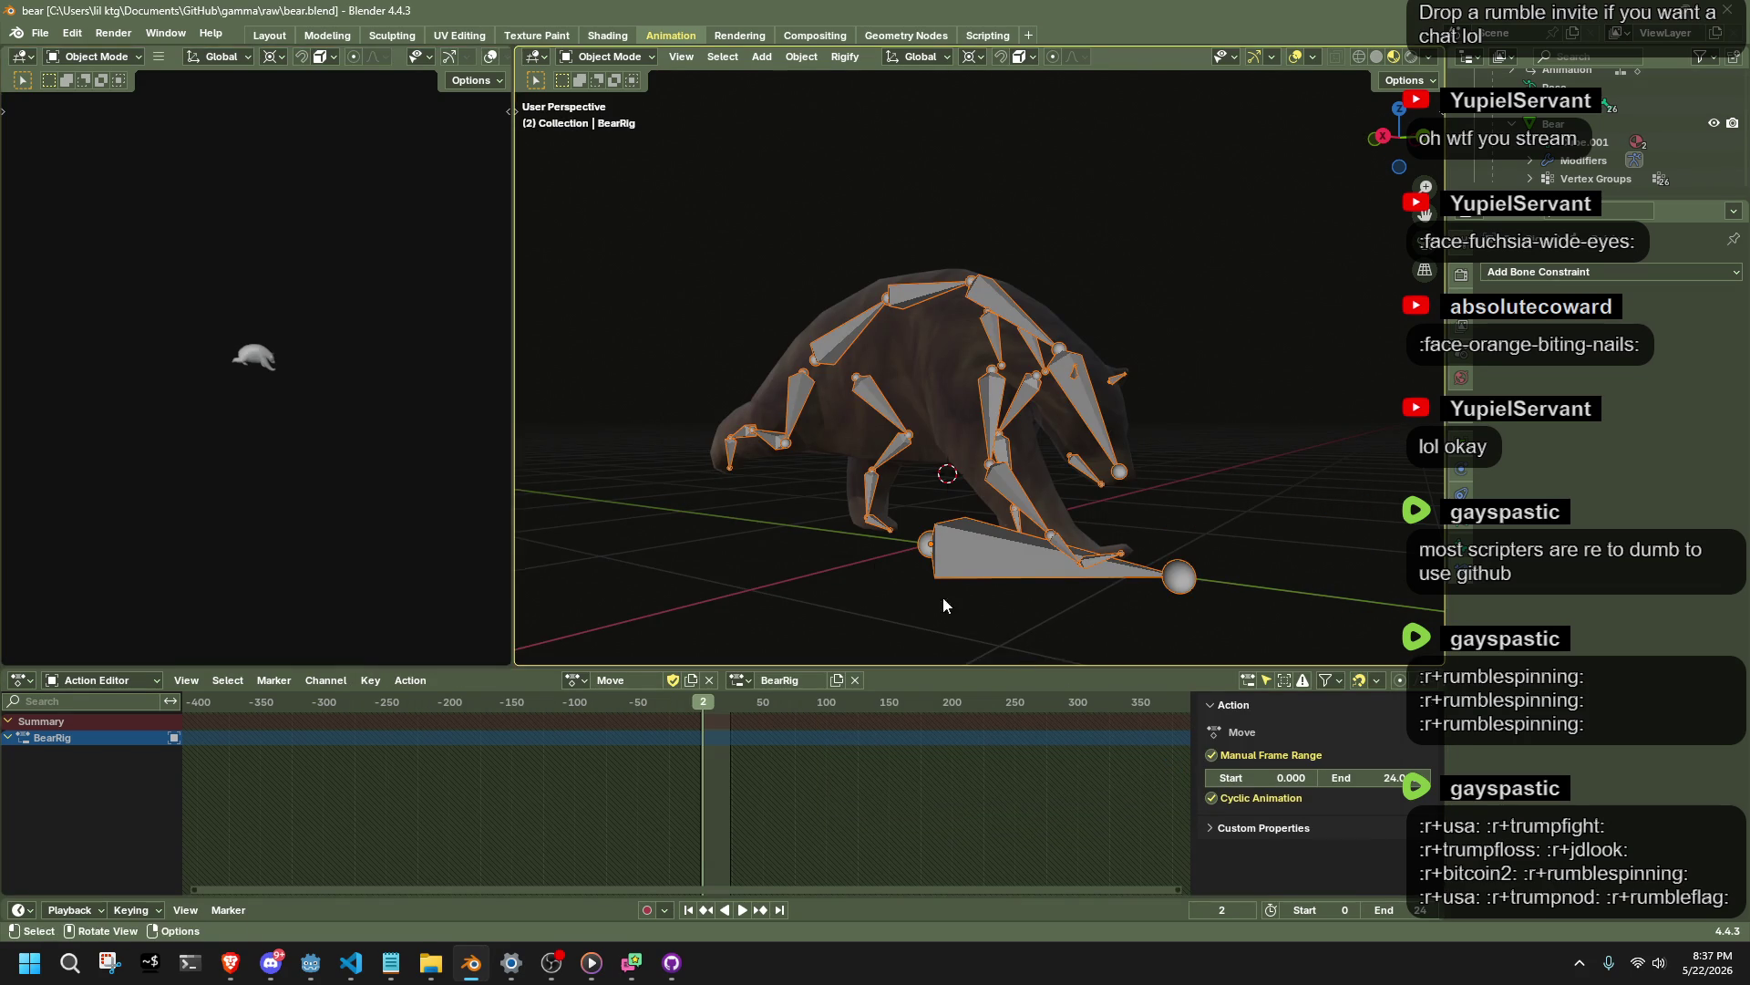
{"action": "left_click", "coordinate": [40, 32]}
Open crab01.blend in Blender and start a glTF 2.0 export.
{"action": "mouse_move", "coordinate": [136, 90]}
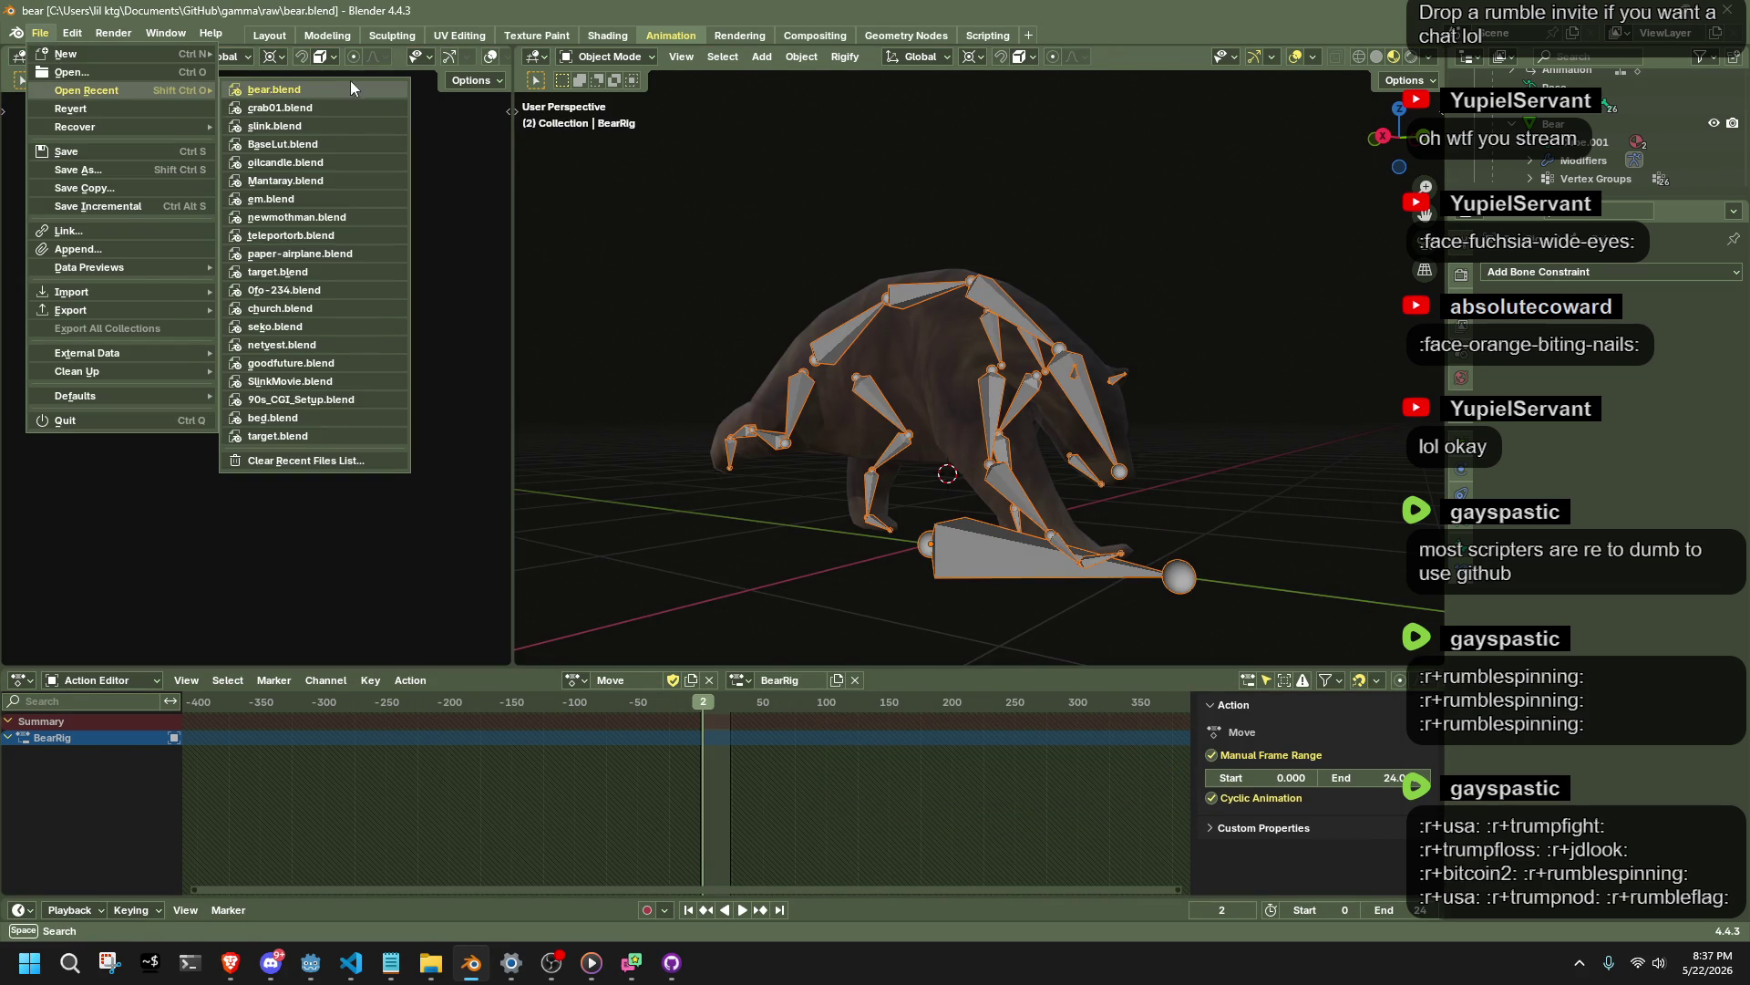
{"action": "left_click", "coordinate": [341, 109]}
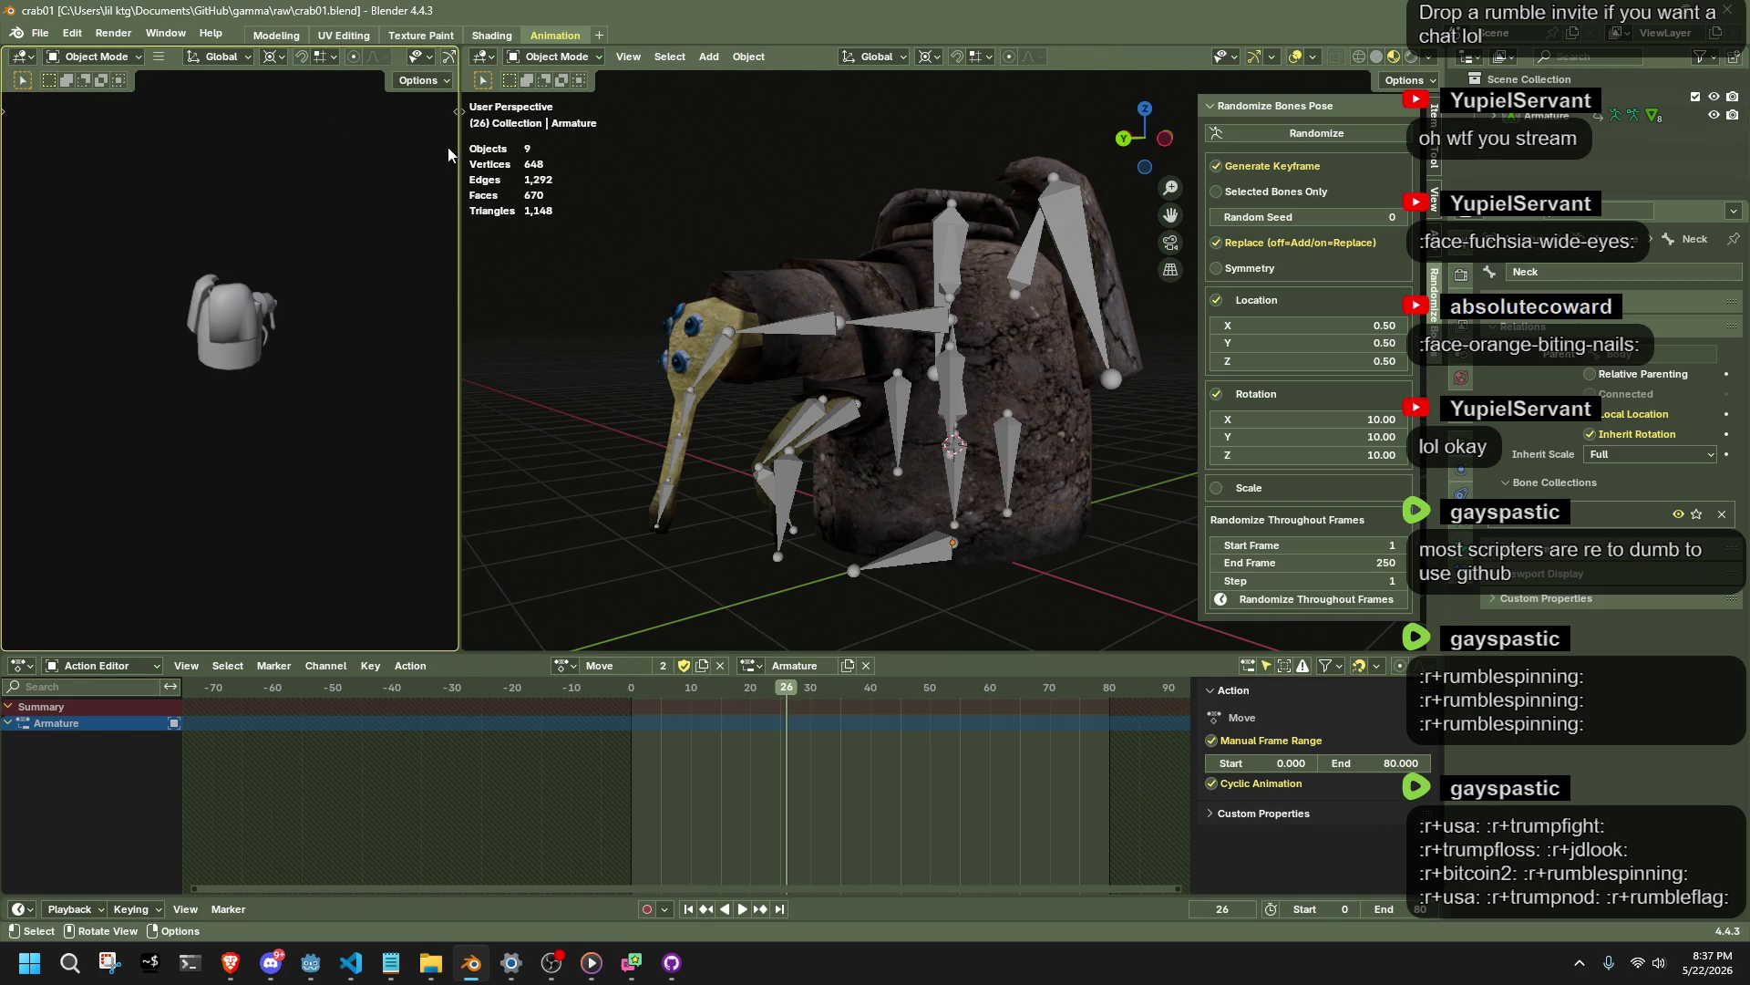
{"action": "left_click", "coordinate": [44, 34]}
{"action": "mouse_move", "coordinate": [89, 310]}
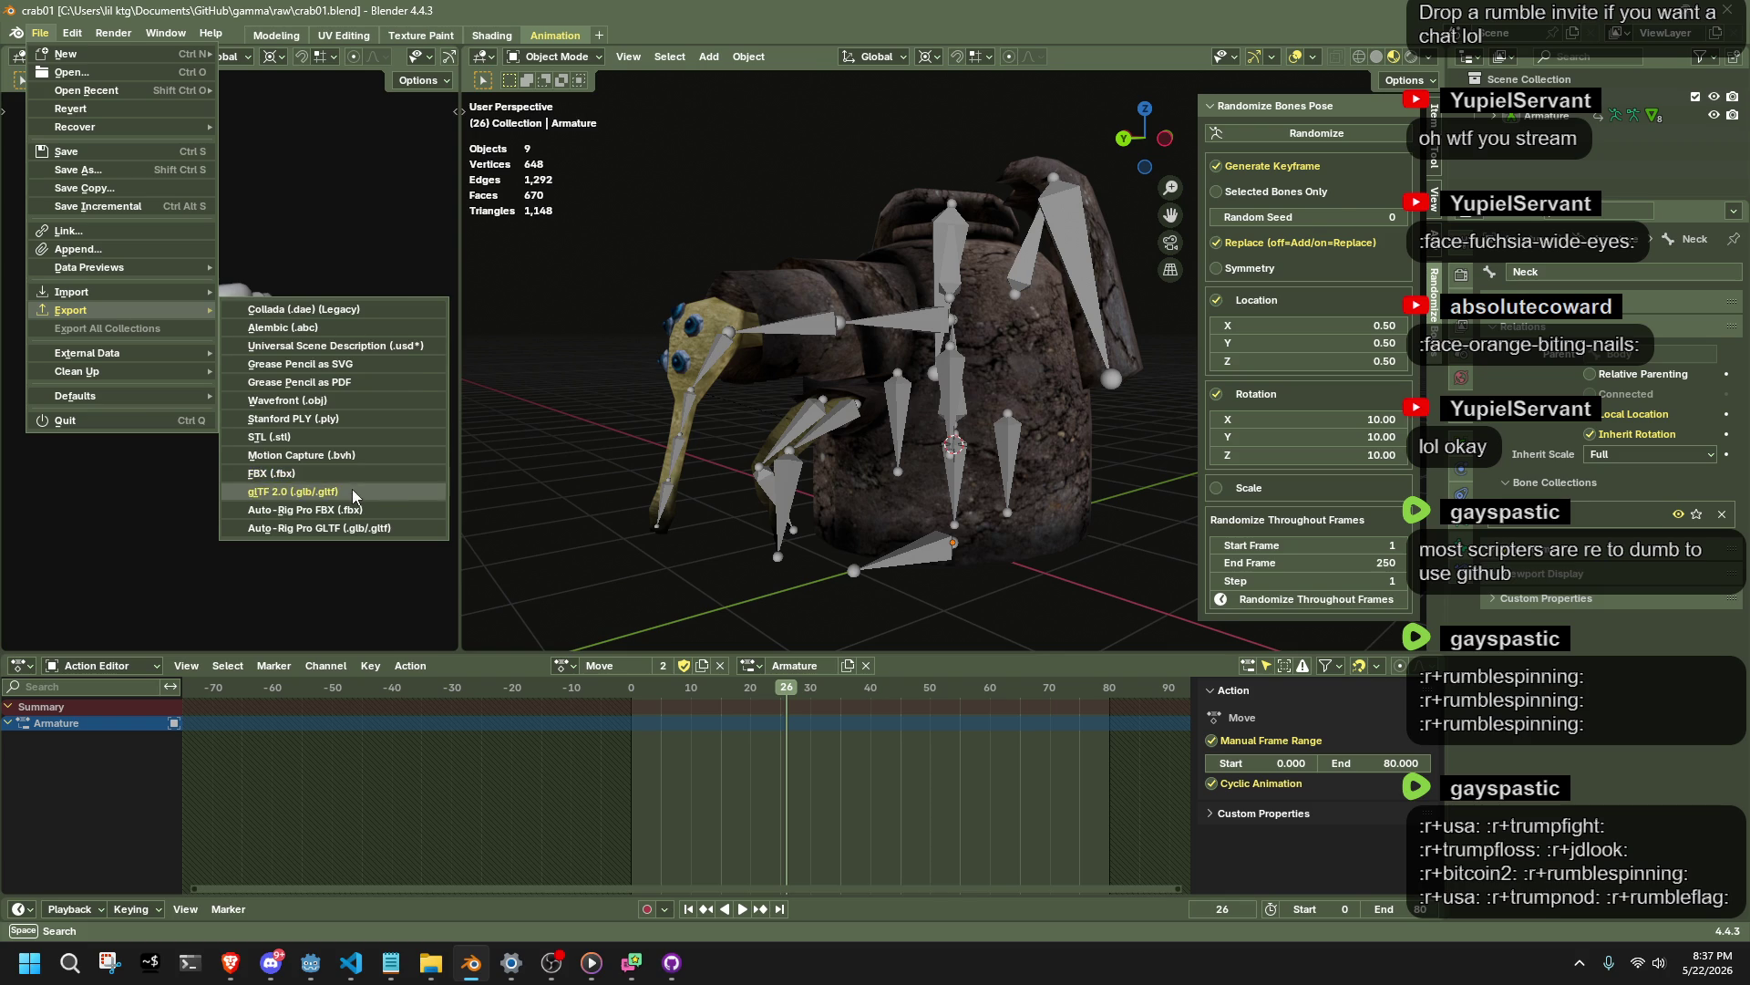
{"action": "left_click", "coordinate": [352, 490]}
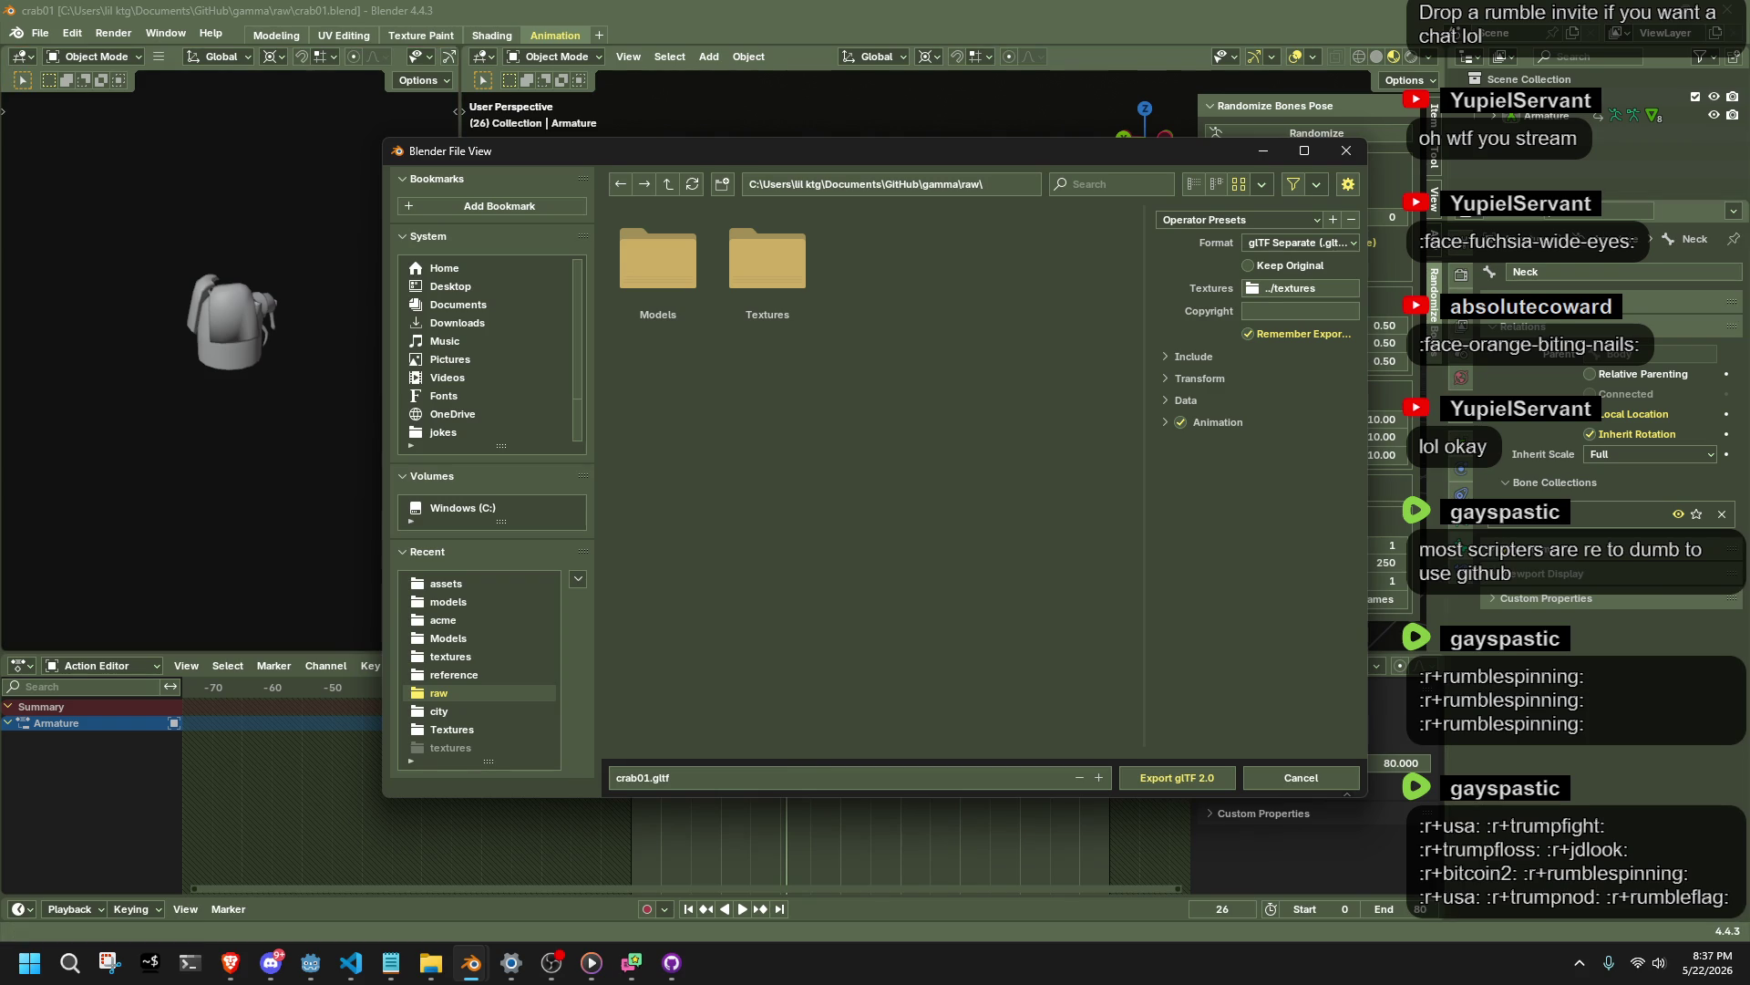
{"action": "key", "text": "alt+Tab"}
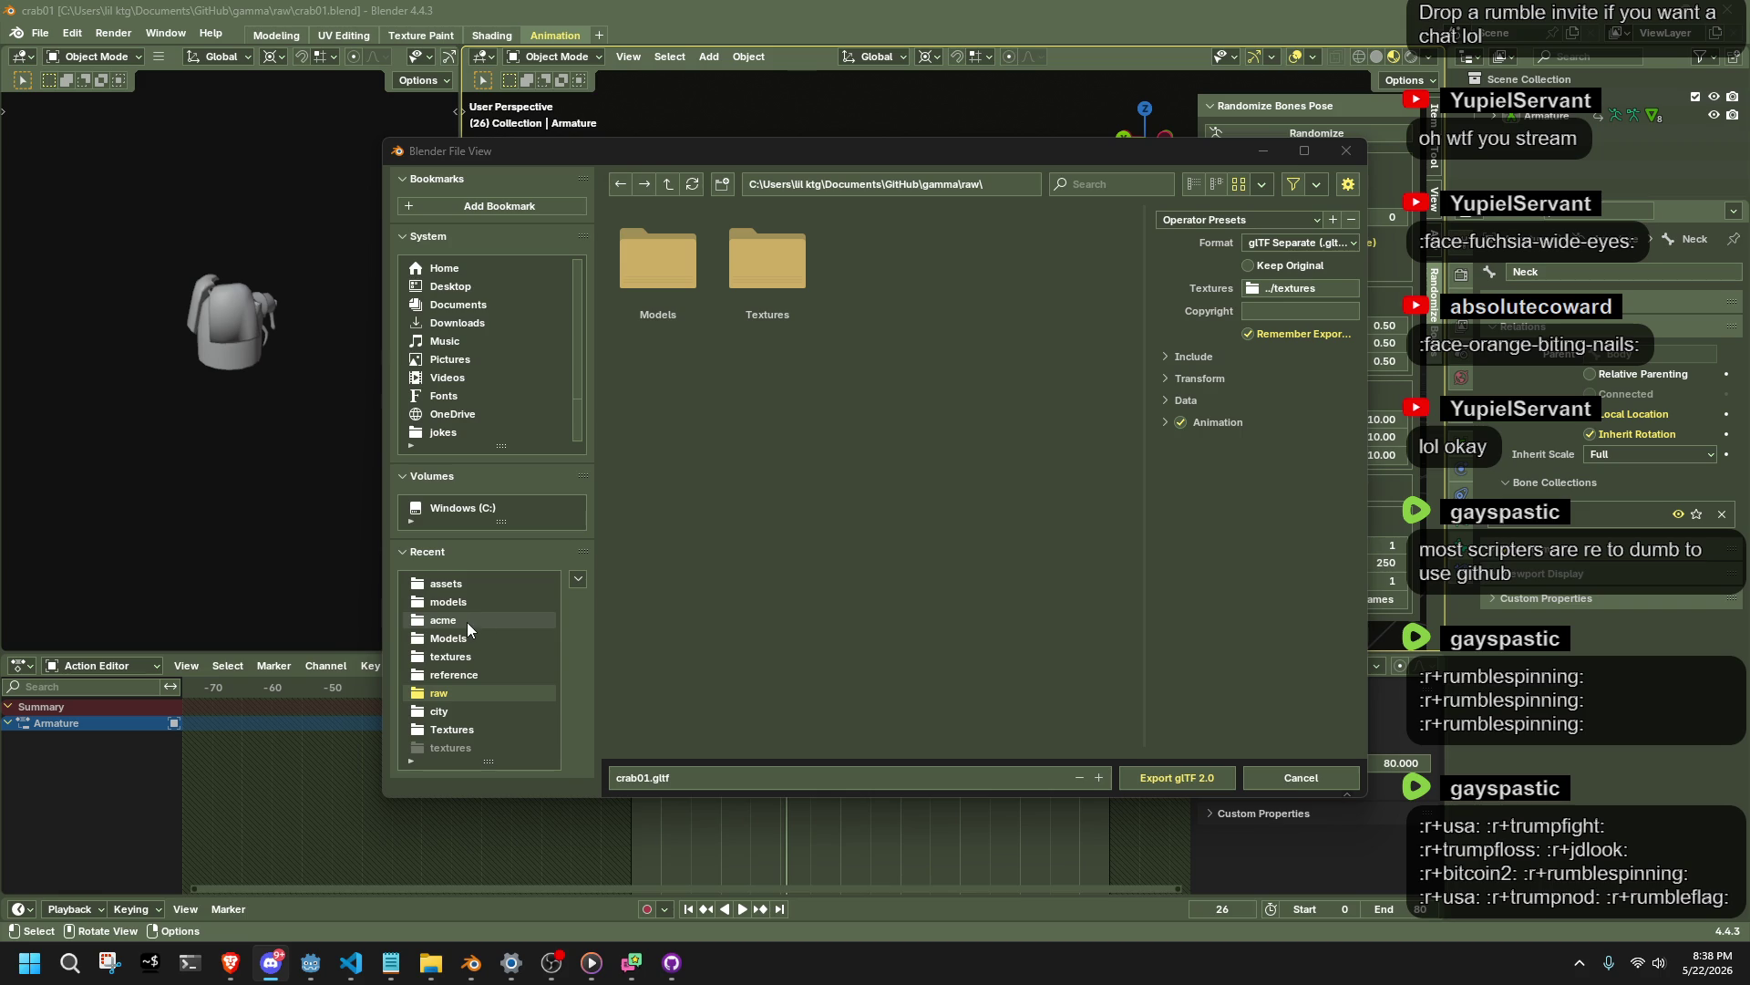
Export the crab rig over Crab01.gltf in the project's assets/models folder.
{"action": "left_click", "coordinate": [447, 585]}
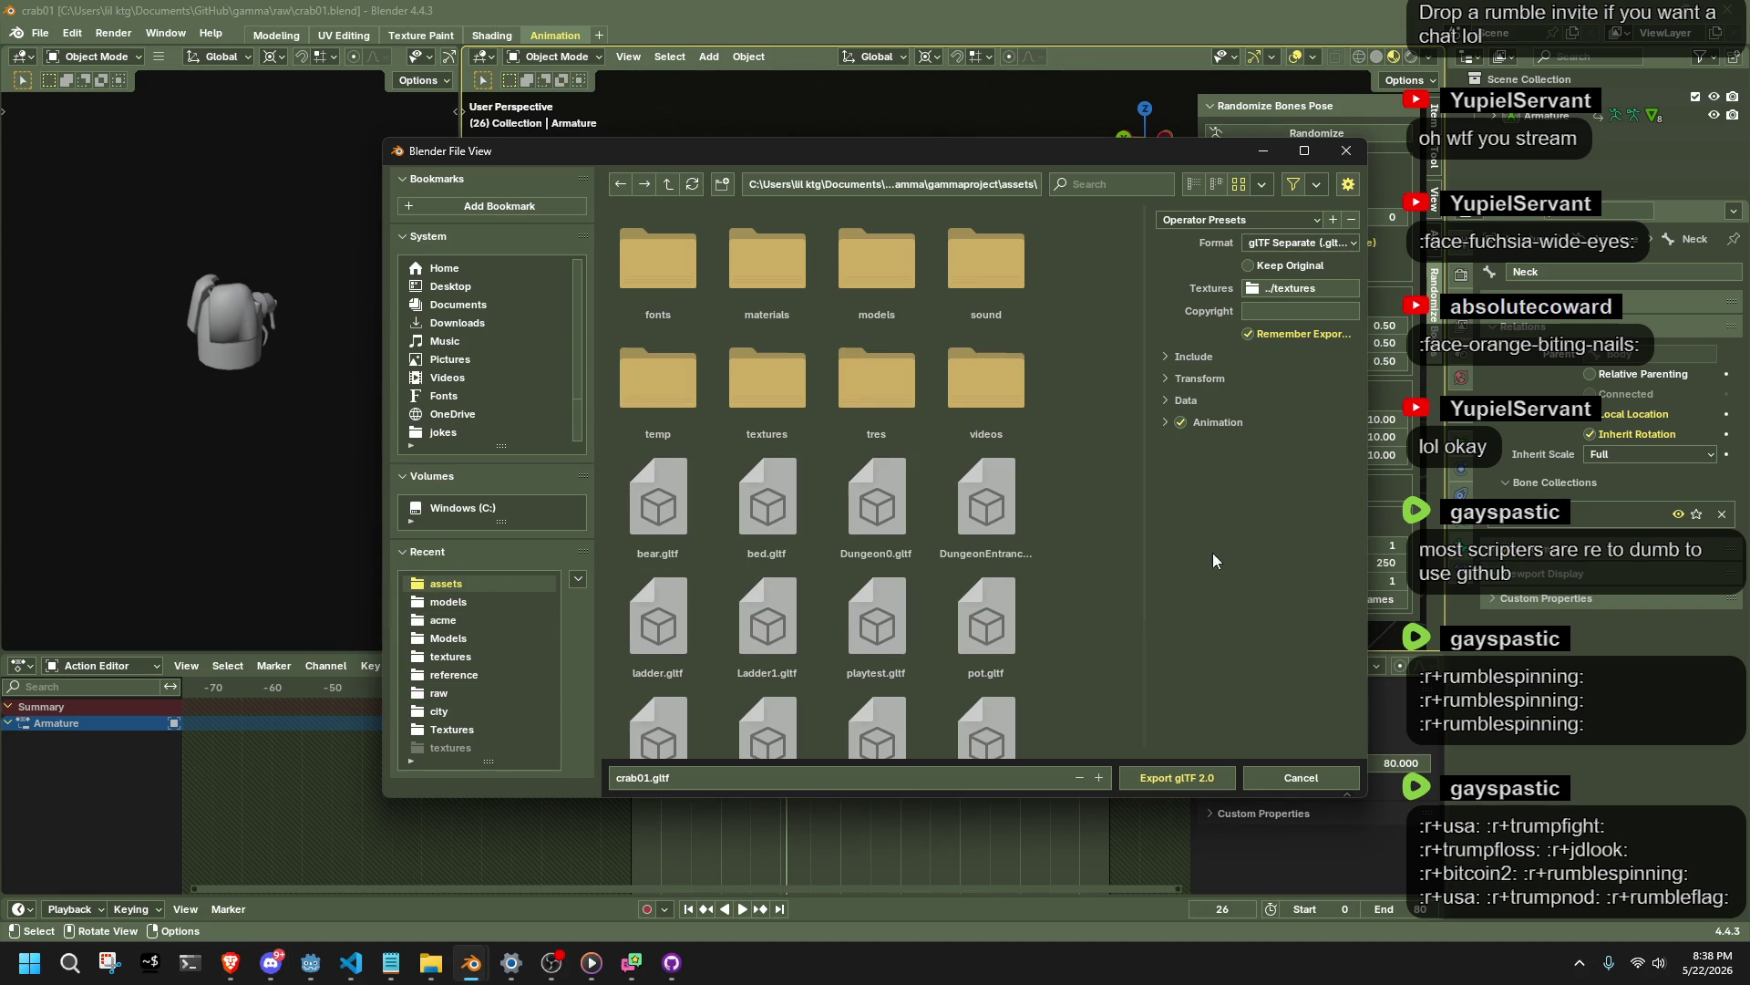
{"action": "left_click", "coordinate": [875, 255]}
{"action": "left_click", "coordinate": [642, 286]}
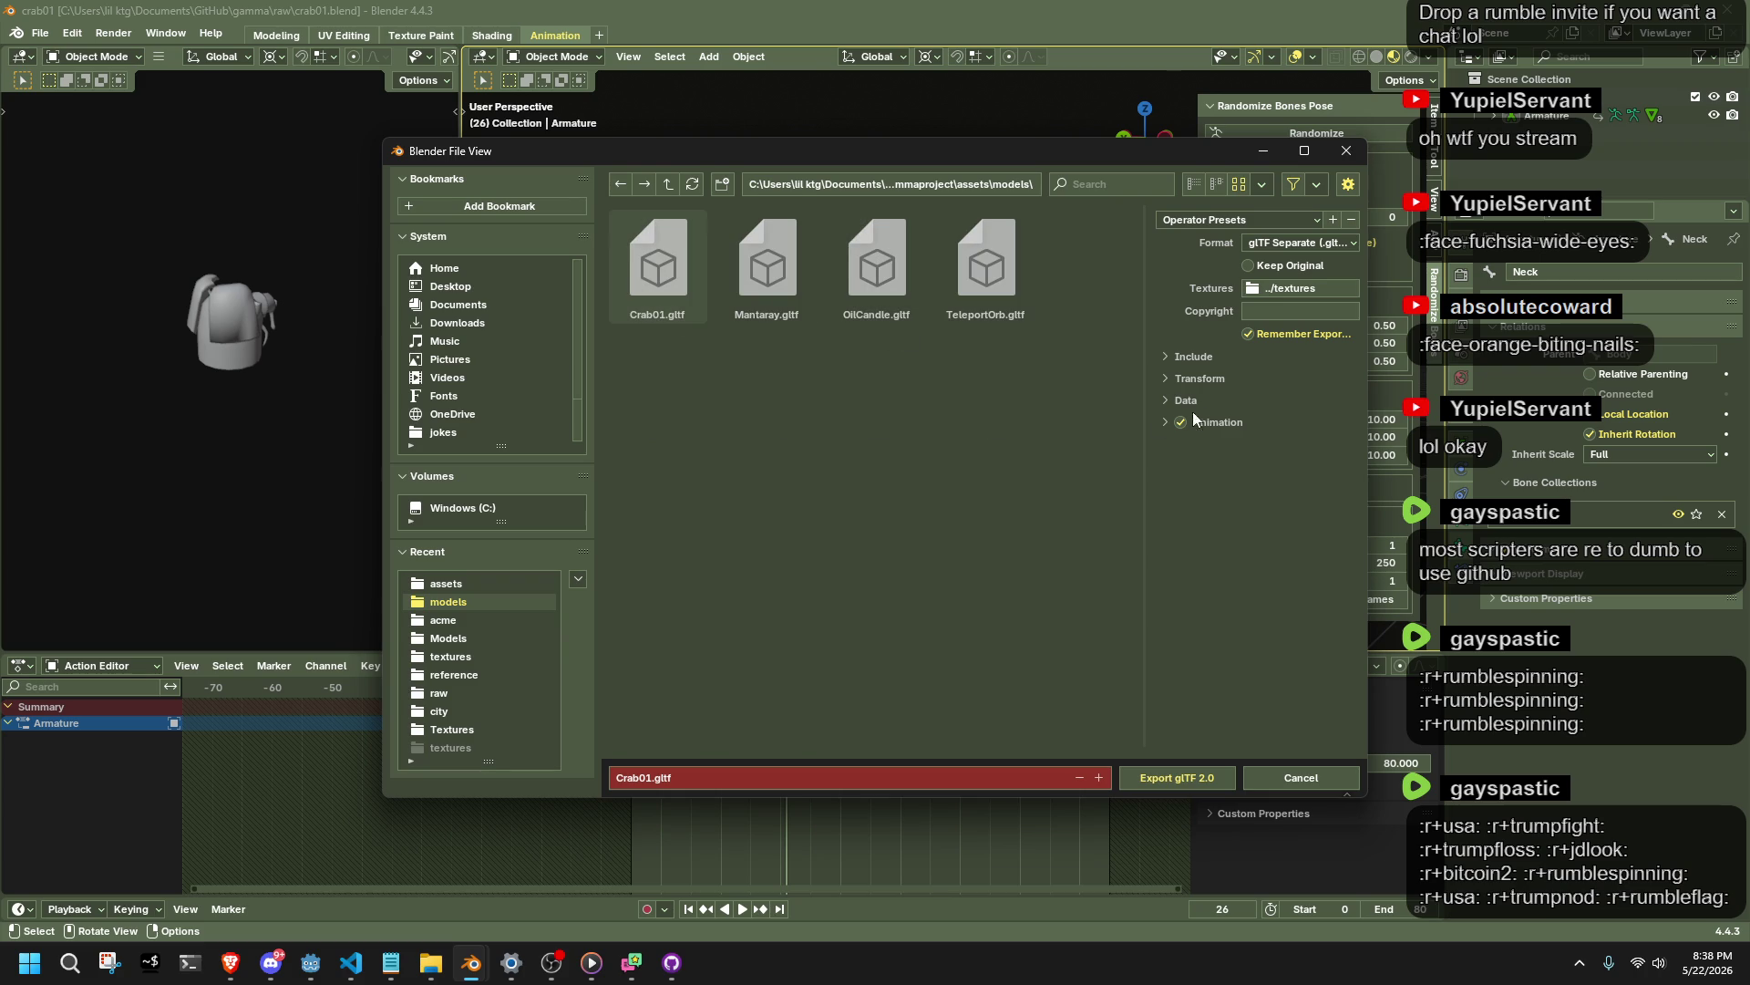
{"action": "left_click", "coordinate": [1165, 515]}
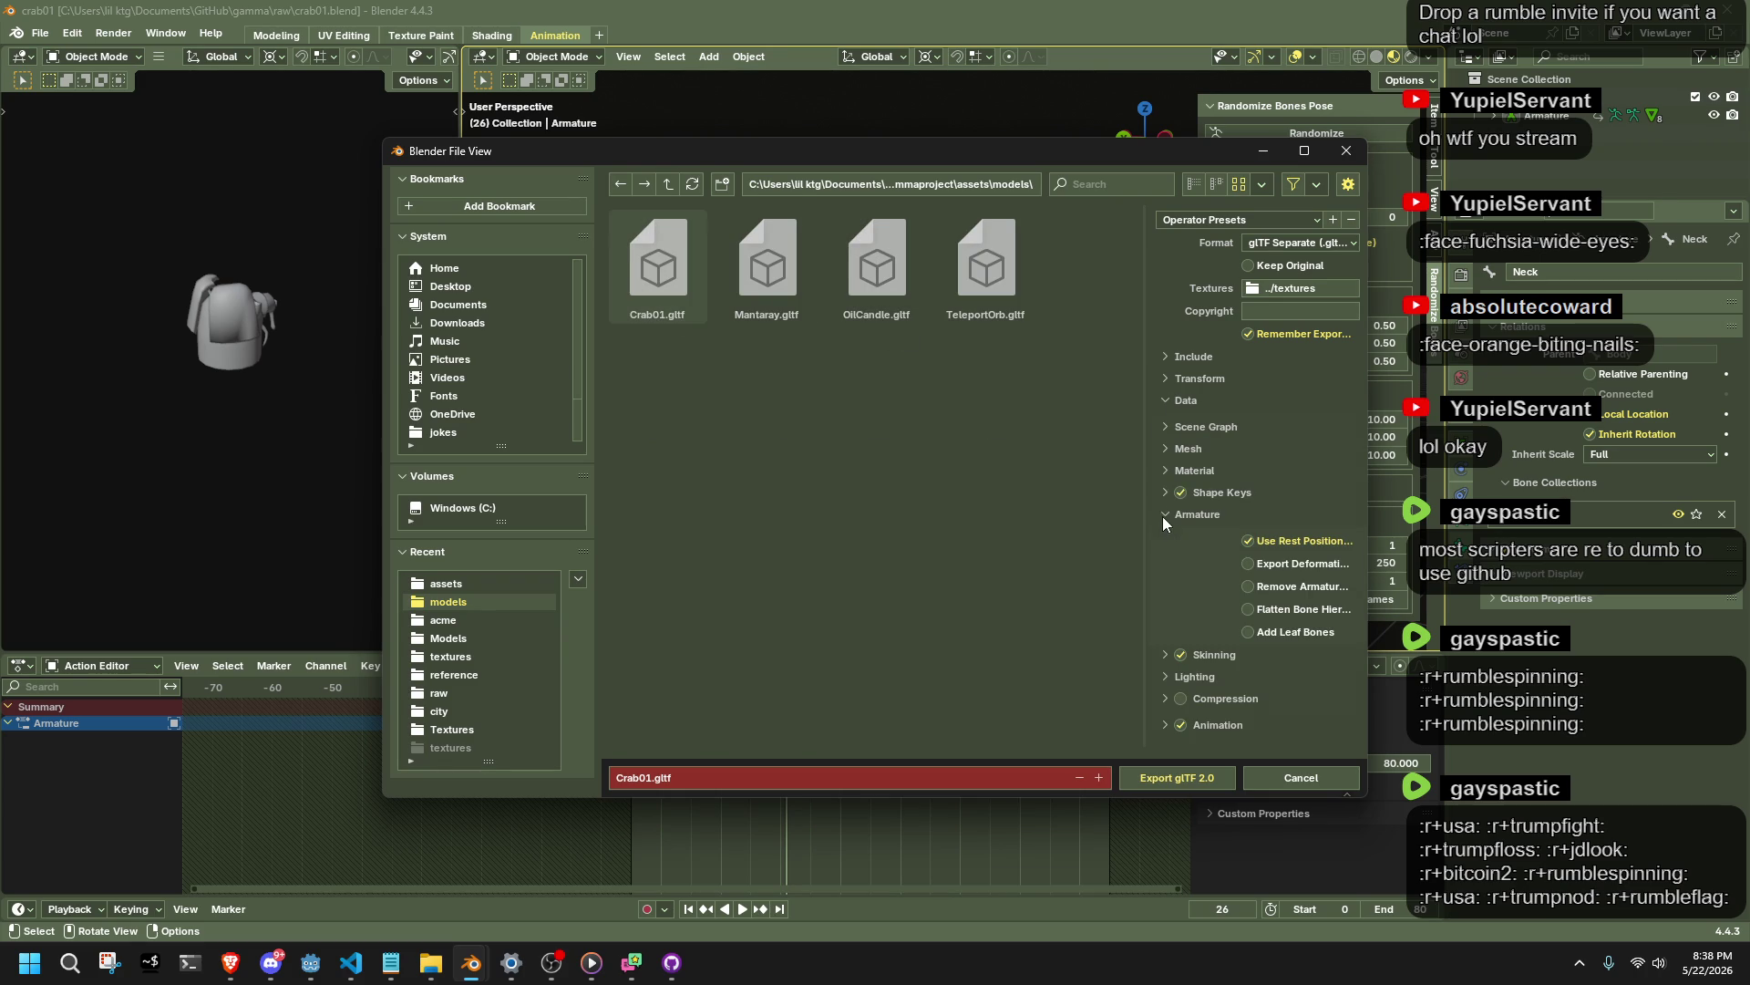
{"action": "left_click", "coordinate": [1185, 777]}
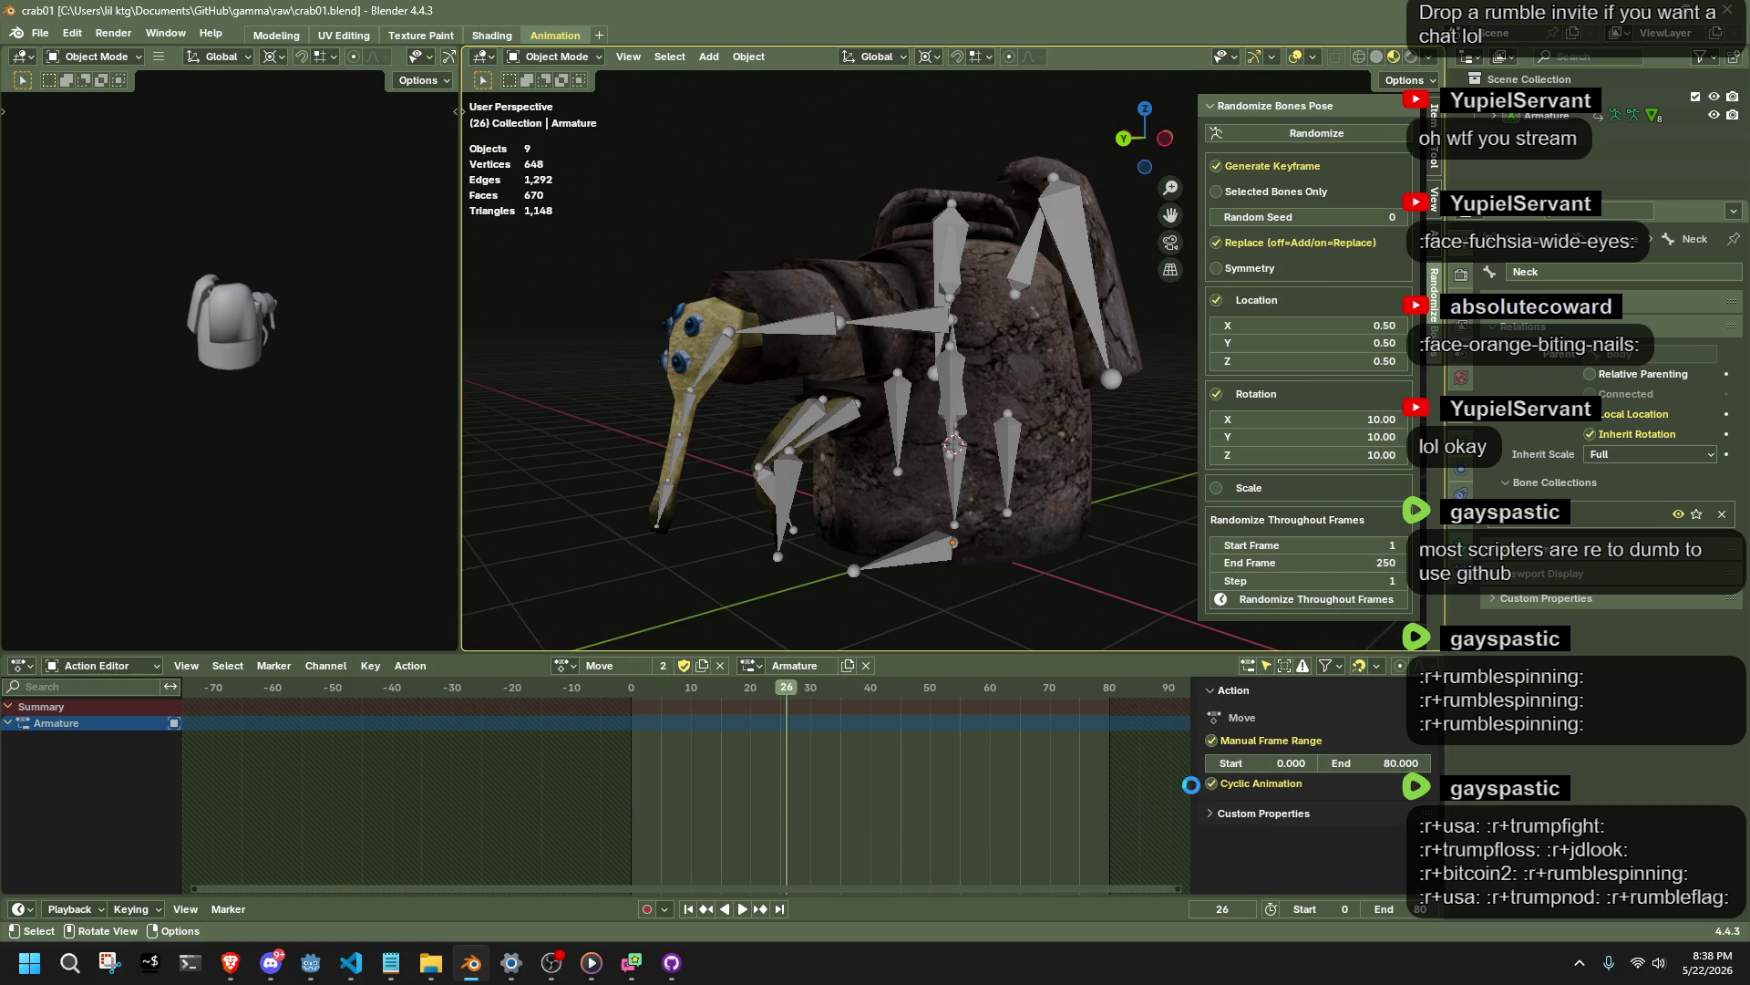
{"action": "key", "text": "alt+Tab"}
{"action": "key", "text": "Tab"}
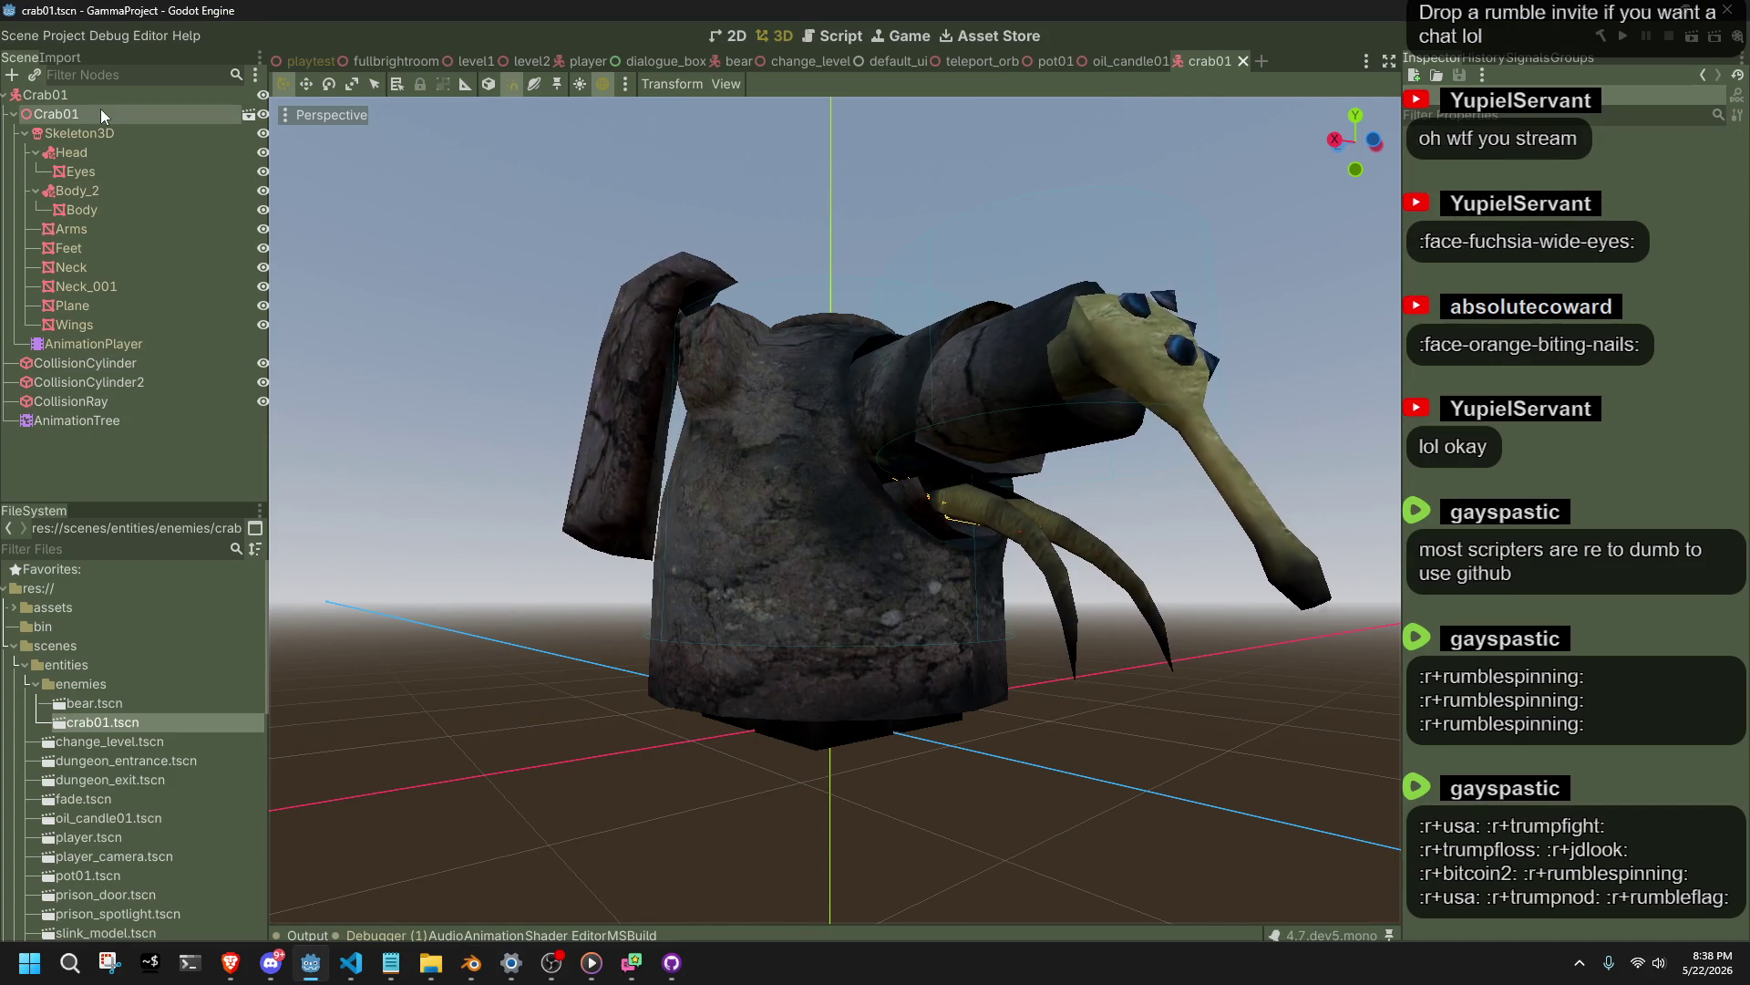
Check the reimported crab's AnimationPlayer animations, save the crab01 scene, and return to Enemy.cs.
{"action": "left_click", "coordinate": [113, 342]}
{"action": "key", "text": "ctrl+s"}
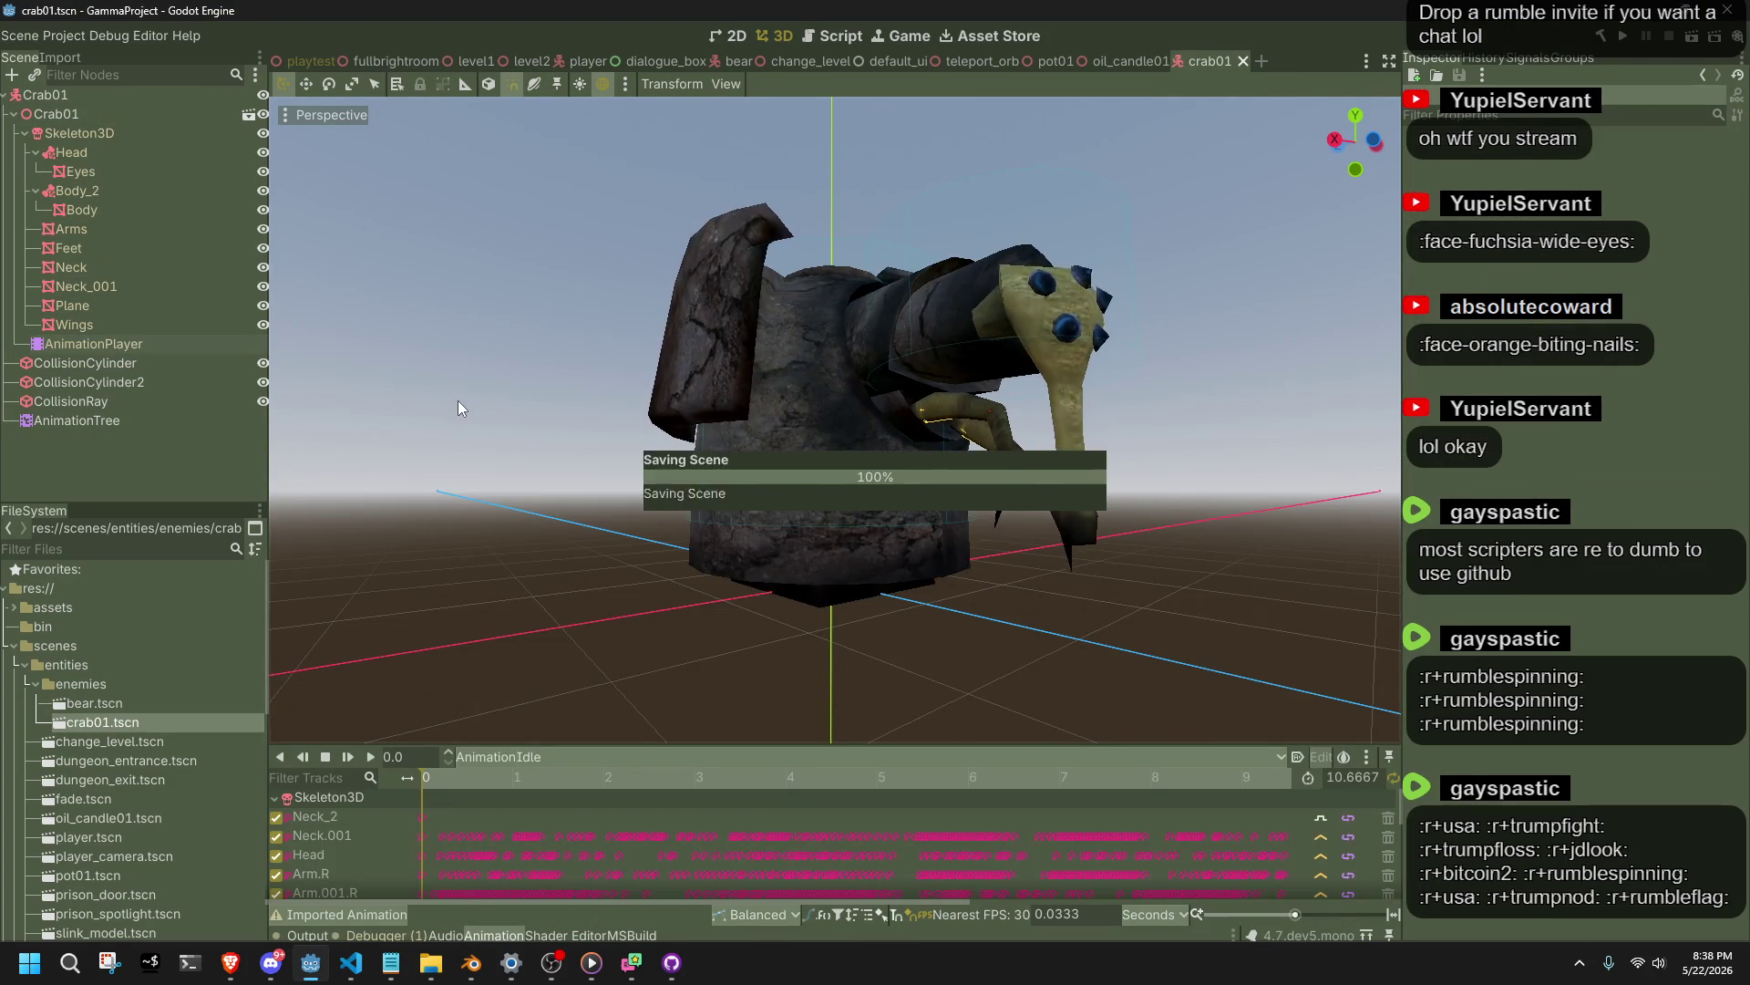
{"action": "key", "text": "alt+Tab"}
{"action": "left_click", "coordinate": [457, 401]}
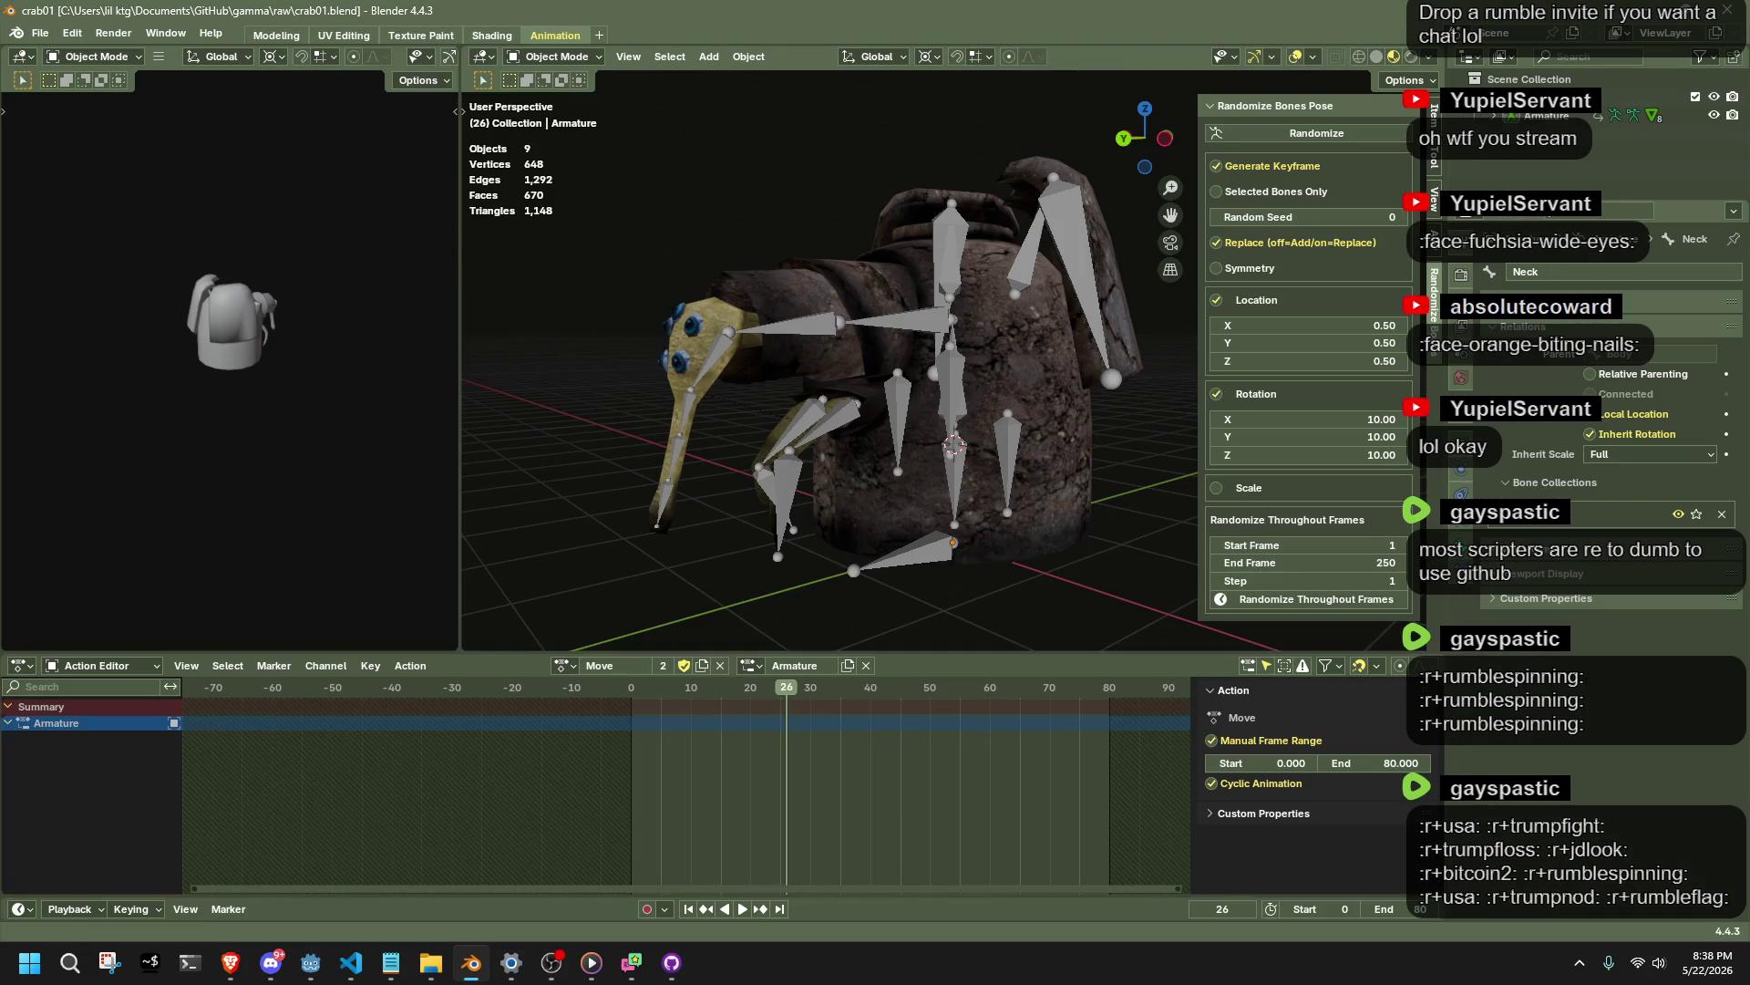
{"action": "key", "text": "alt+Tab"}
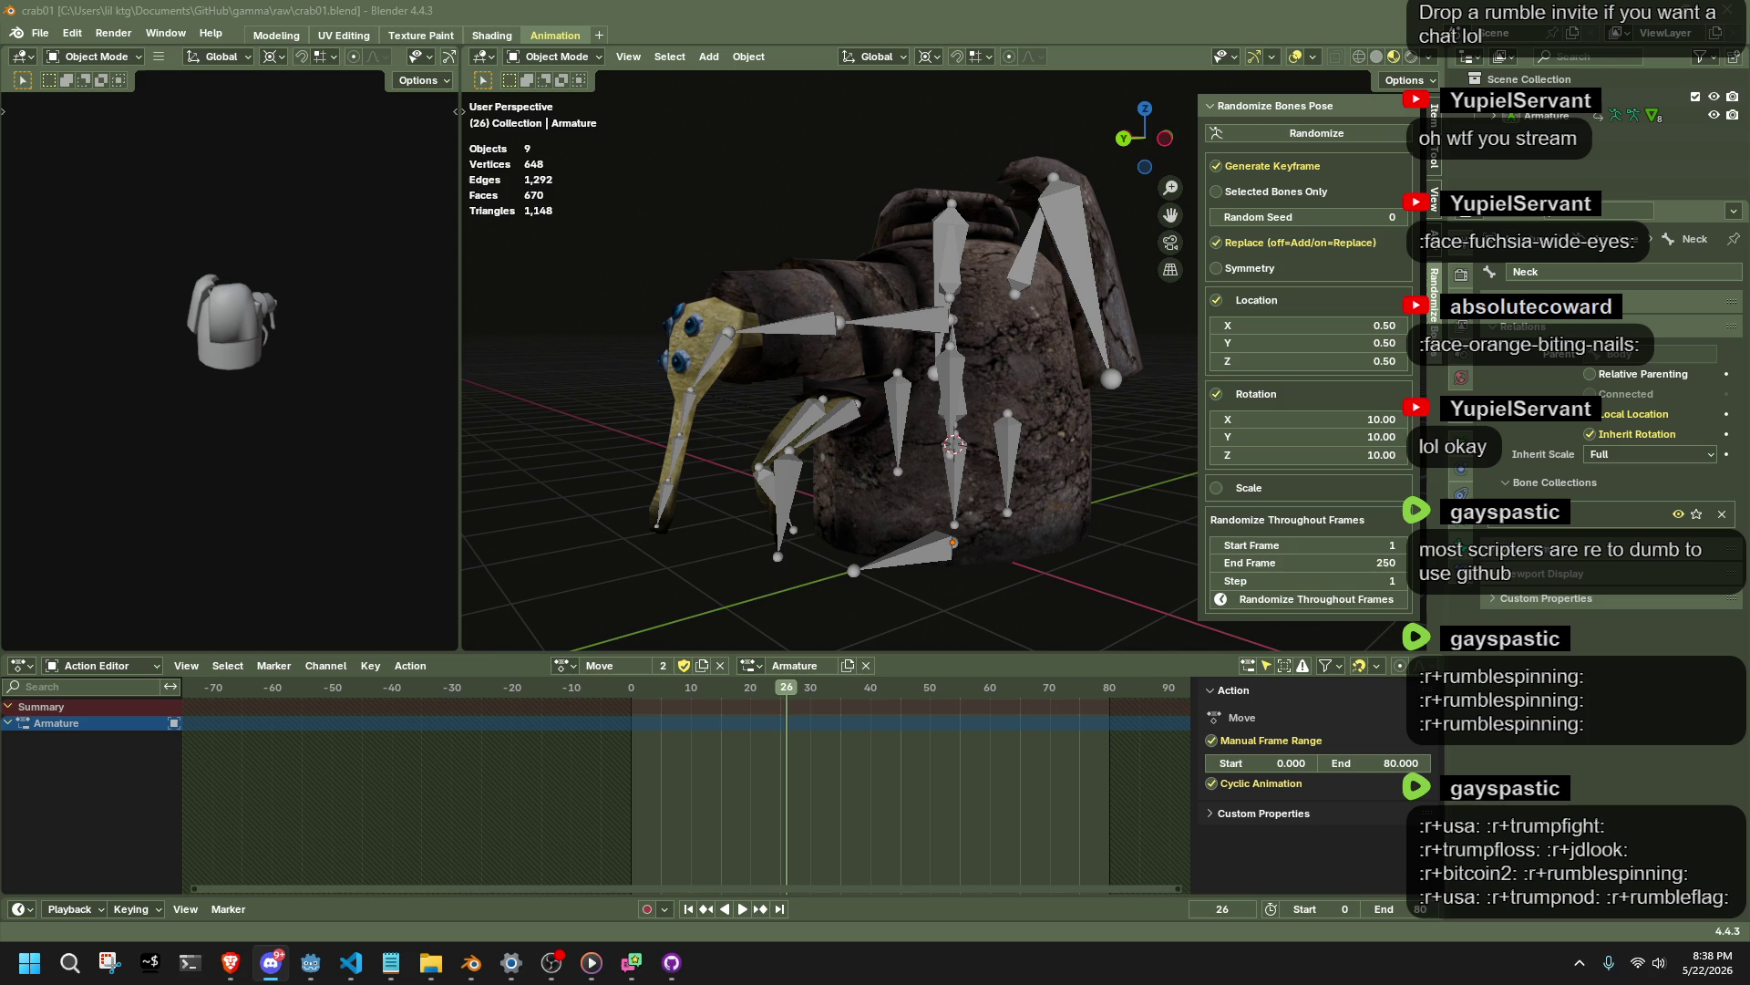
{"action": "key", "text": "alt+Tab"}
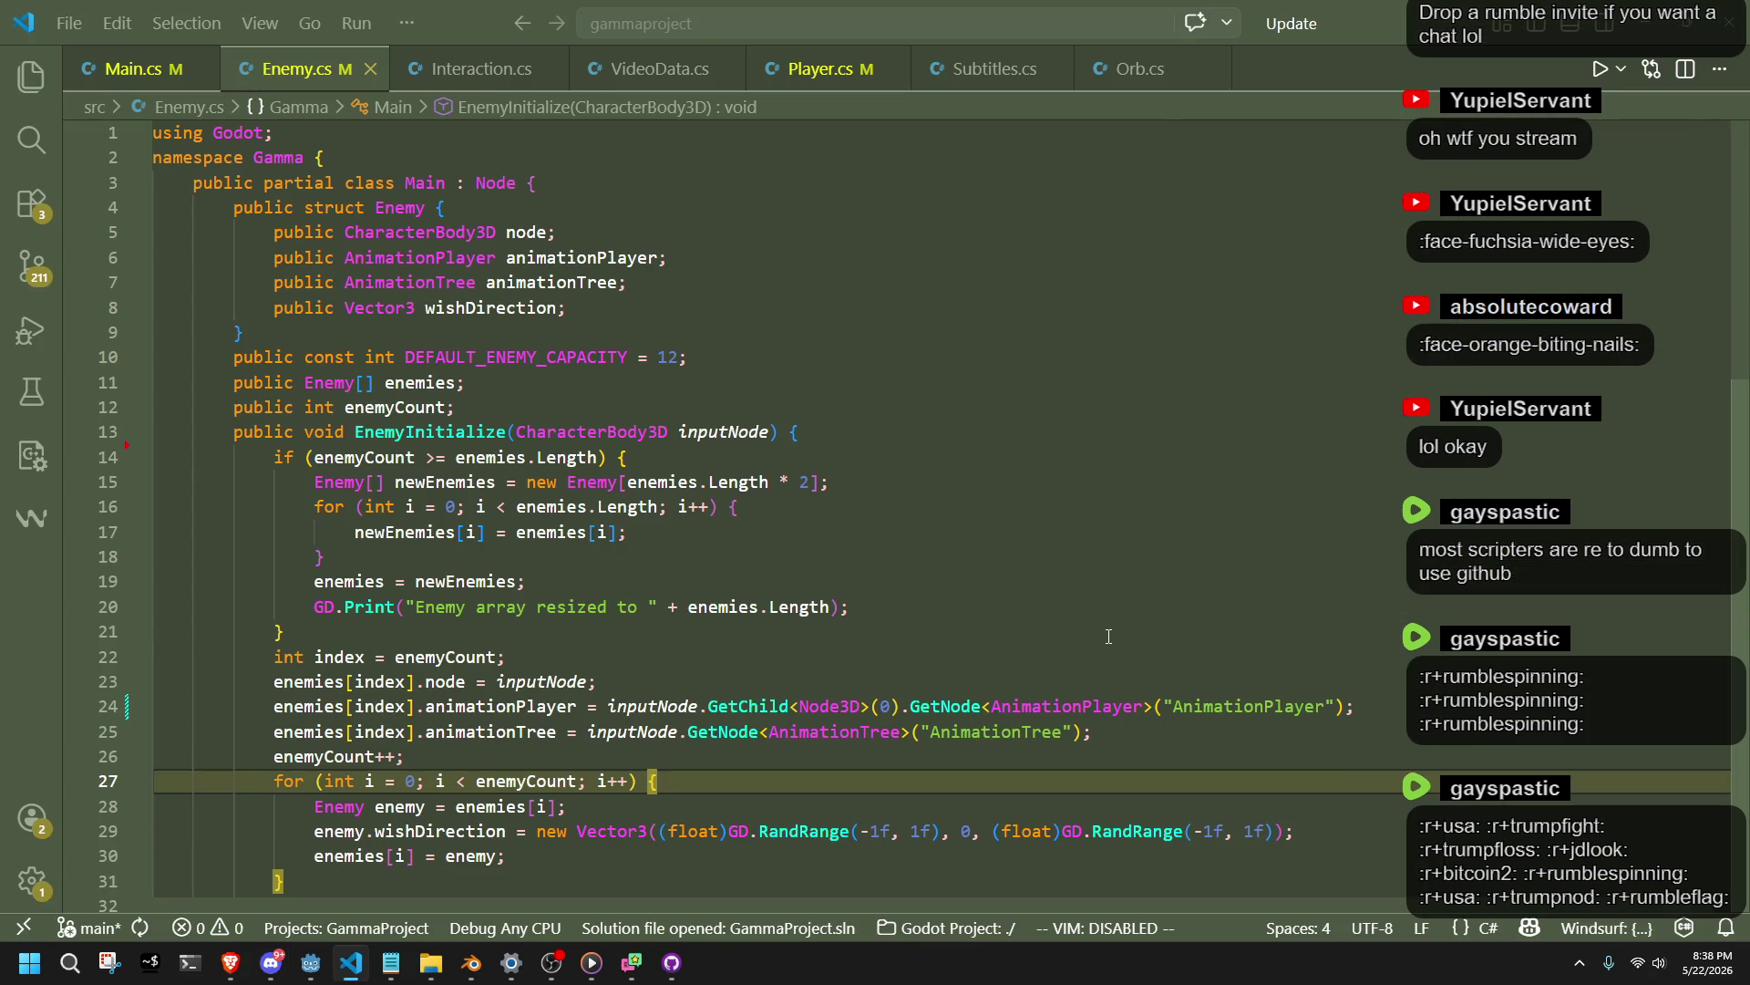
Review the enemy setup, counter increment and animationTree lines in Enemy.cs.
{"action": "left_click", "coordinate": [1108, 636]}
{"action": "left_click", "coordinate": [1016, 663]}
{"action": "left_click", "coordinate": [1115, 759]}
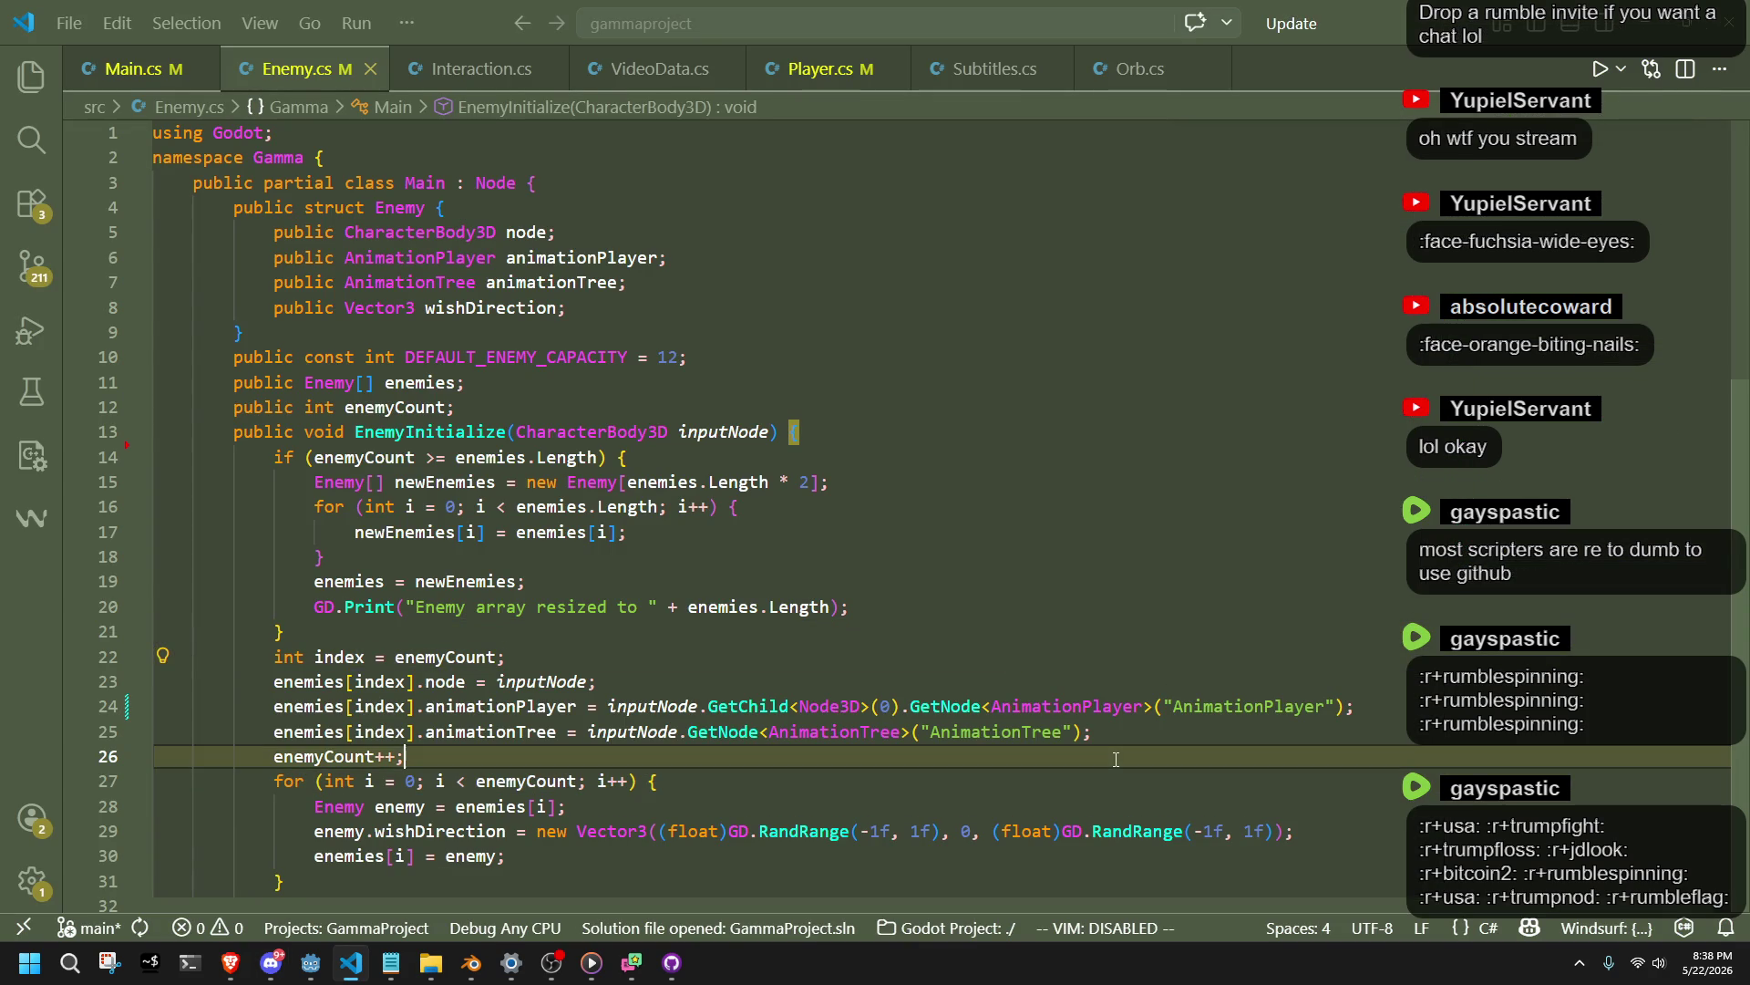
{"action": "left_click", "coordinate": [1148, 736]}
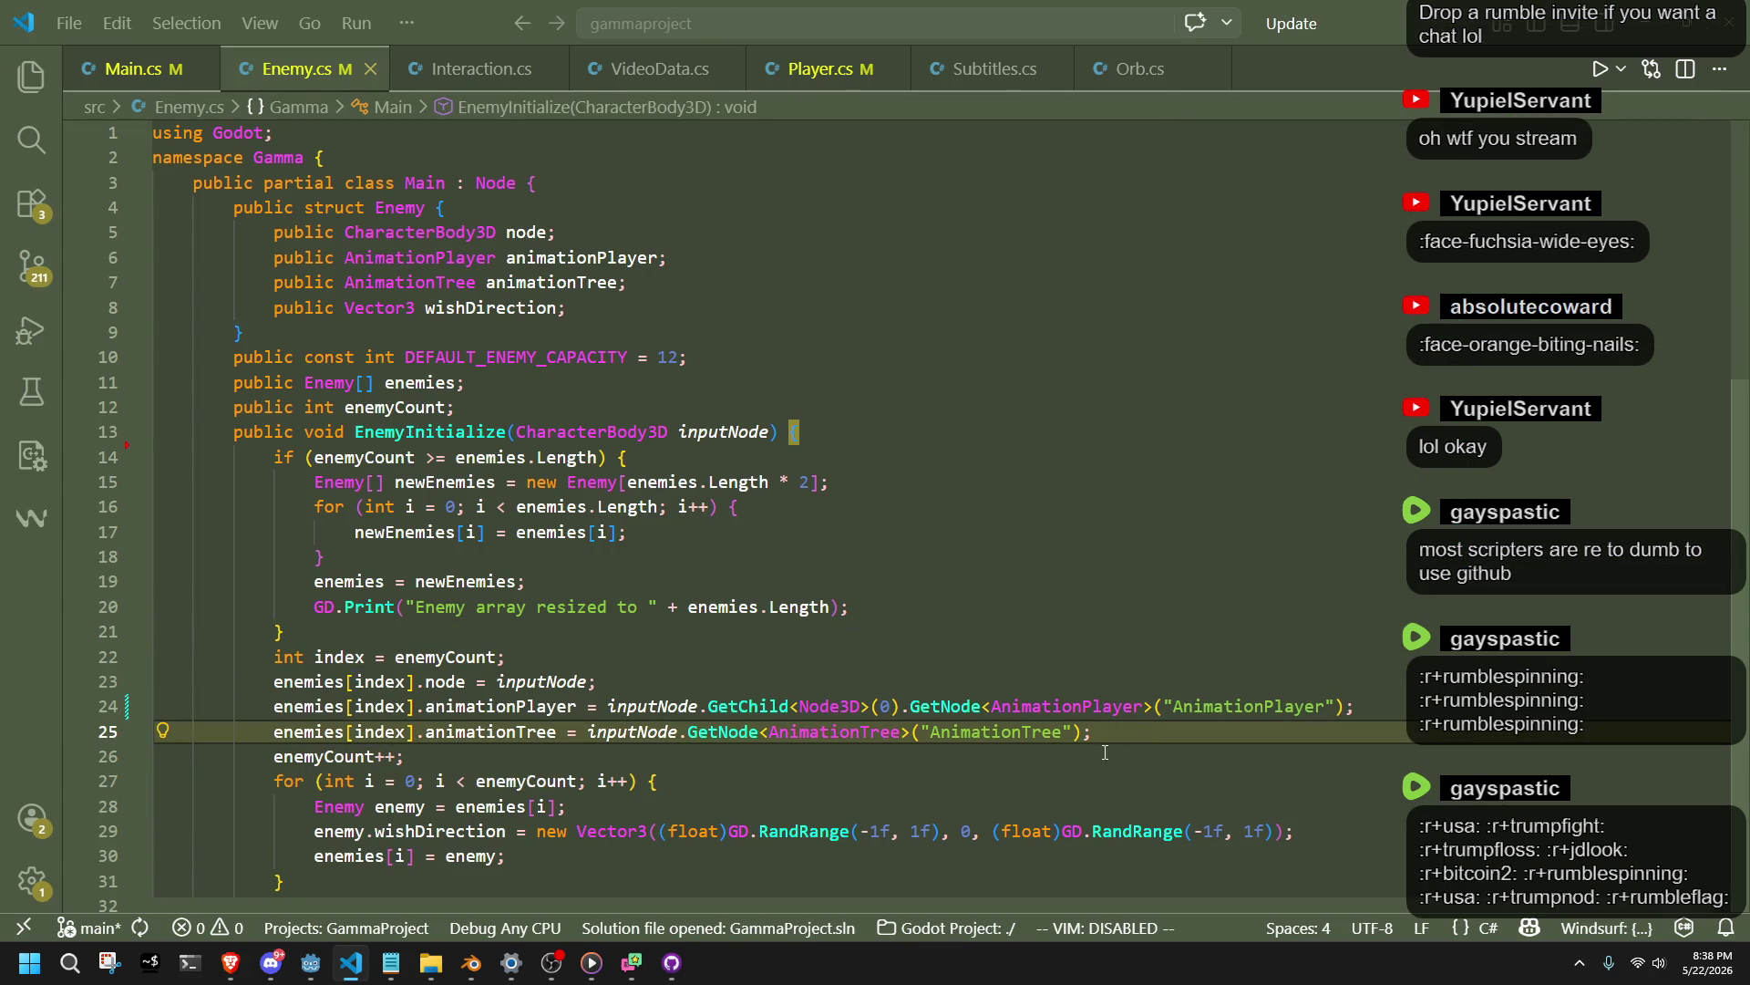
{"action": "left_click", "coordinate": [1105, 752]}
{"action": "scroll", "coordinate": [872, 678], "scroll_direction": "down", "scroll_amount": 4}
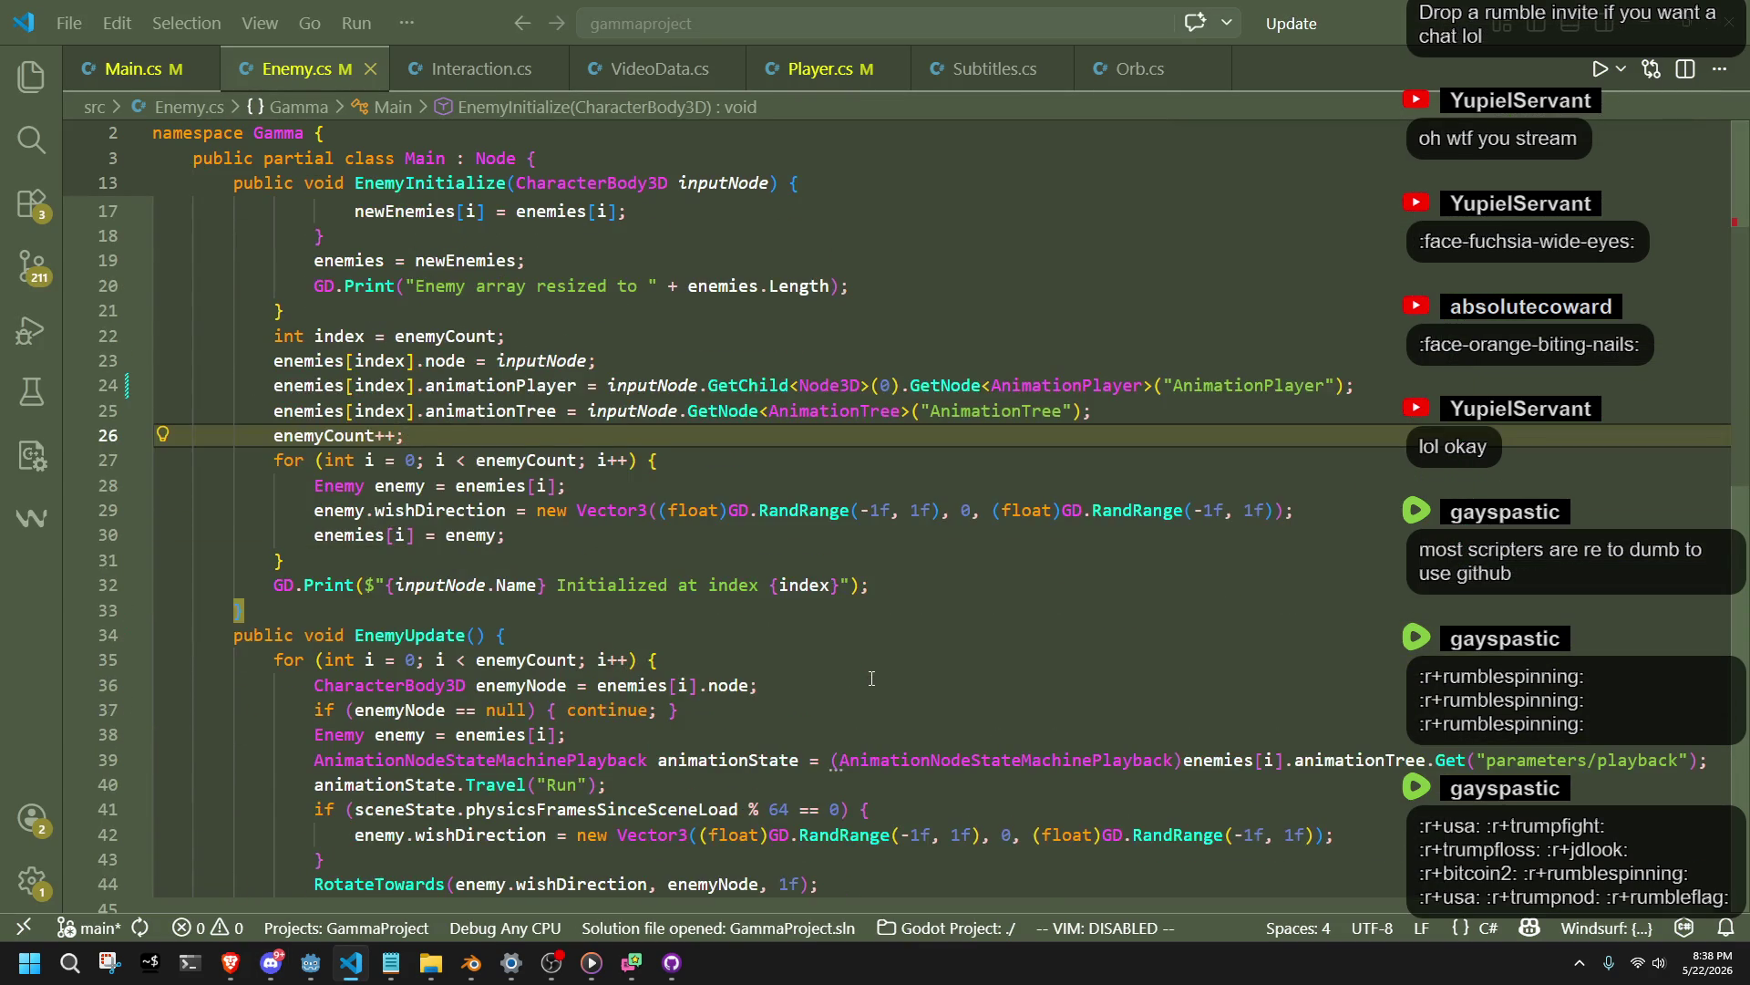
{"action": "scroll", "coordinate": [871, 678], "scroll_direction": "down", "scroll_amount": 8}
{"action": "scroll", "coordinate": [863, 680], "scroll_direction": "up", "scroll_amount": 3}
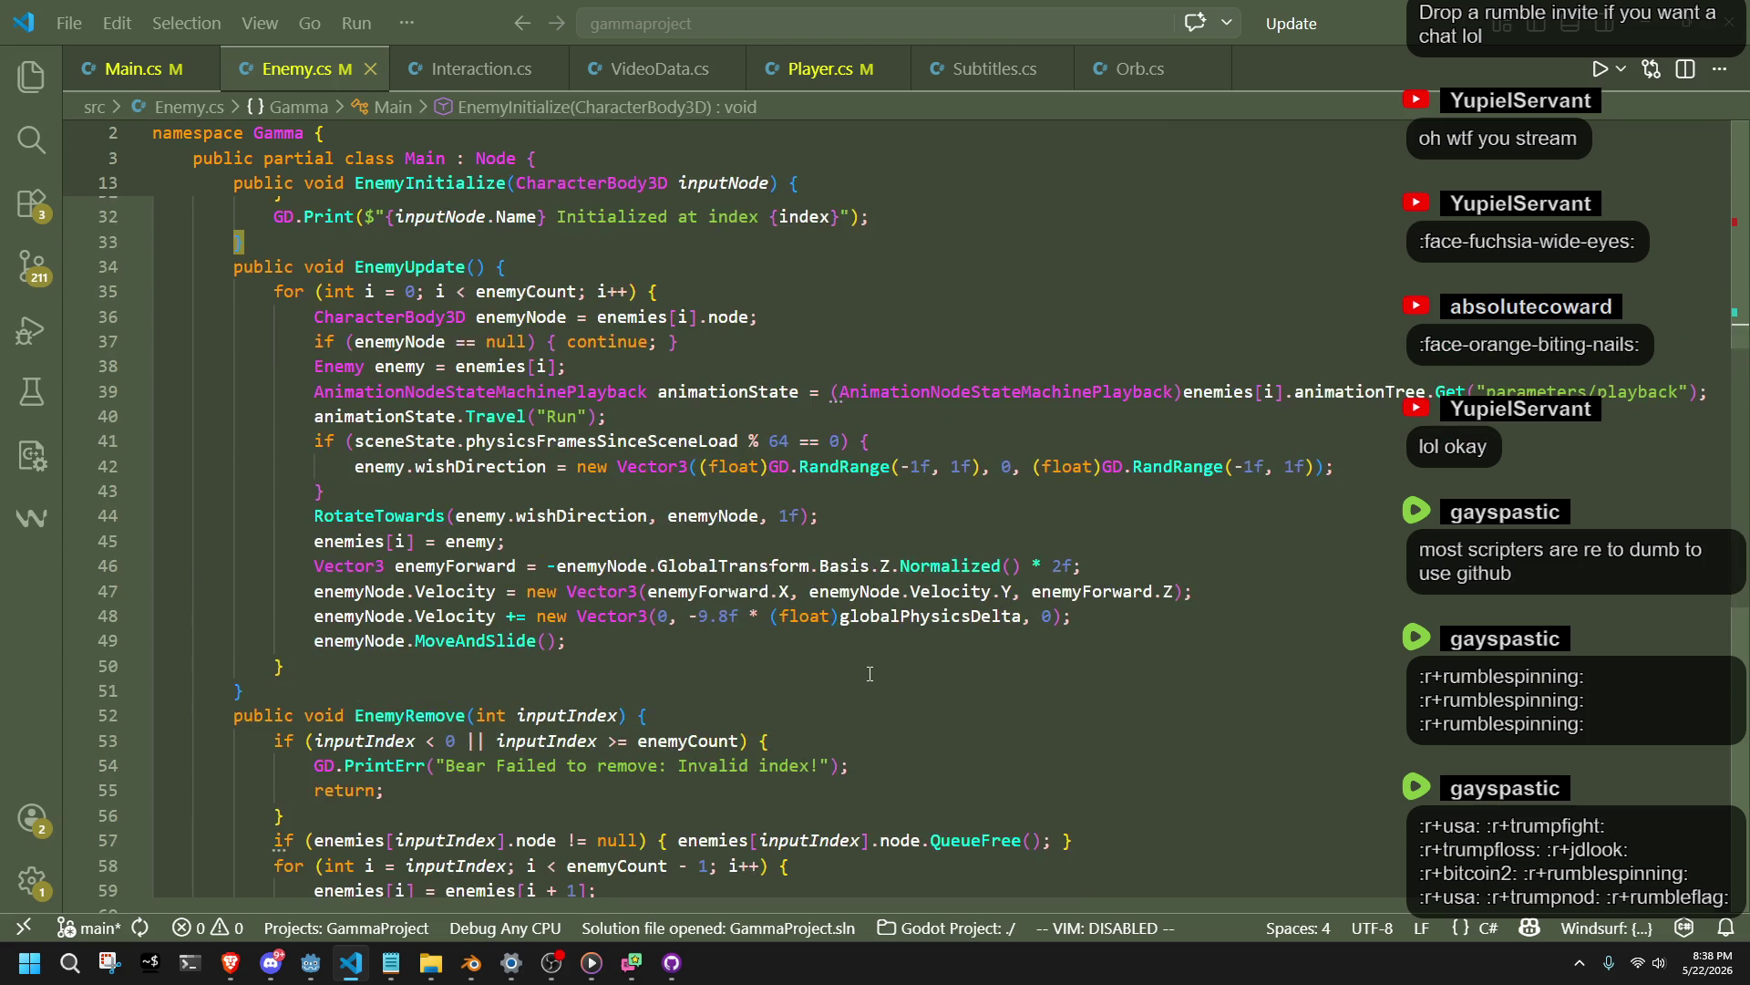
Change 'Bear' to 'Enemy' in the removal PrintErr message and save Enemy.cs.
{"action": "key", "text": "ctrl+f"}
{"action": "type", "text": "bear"}
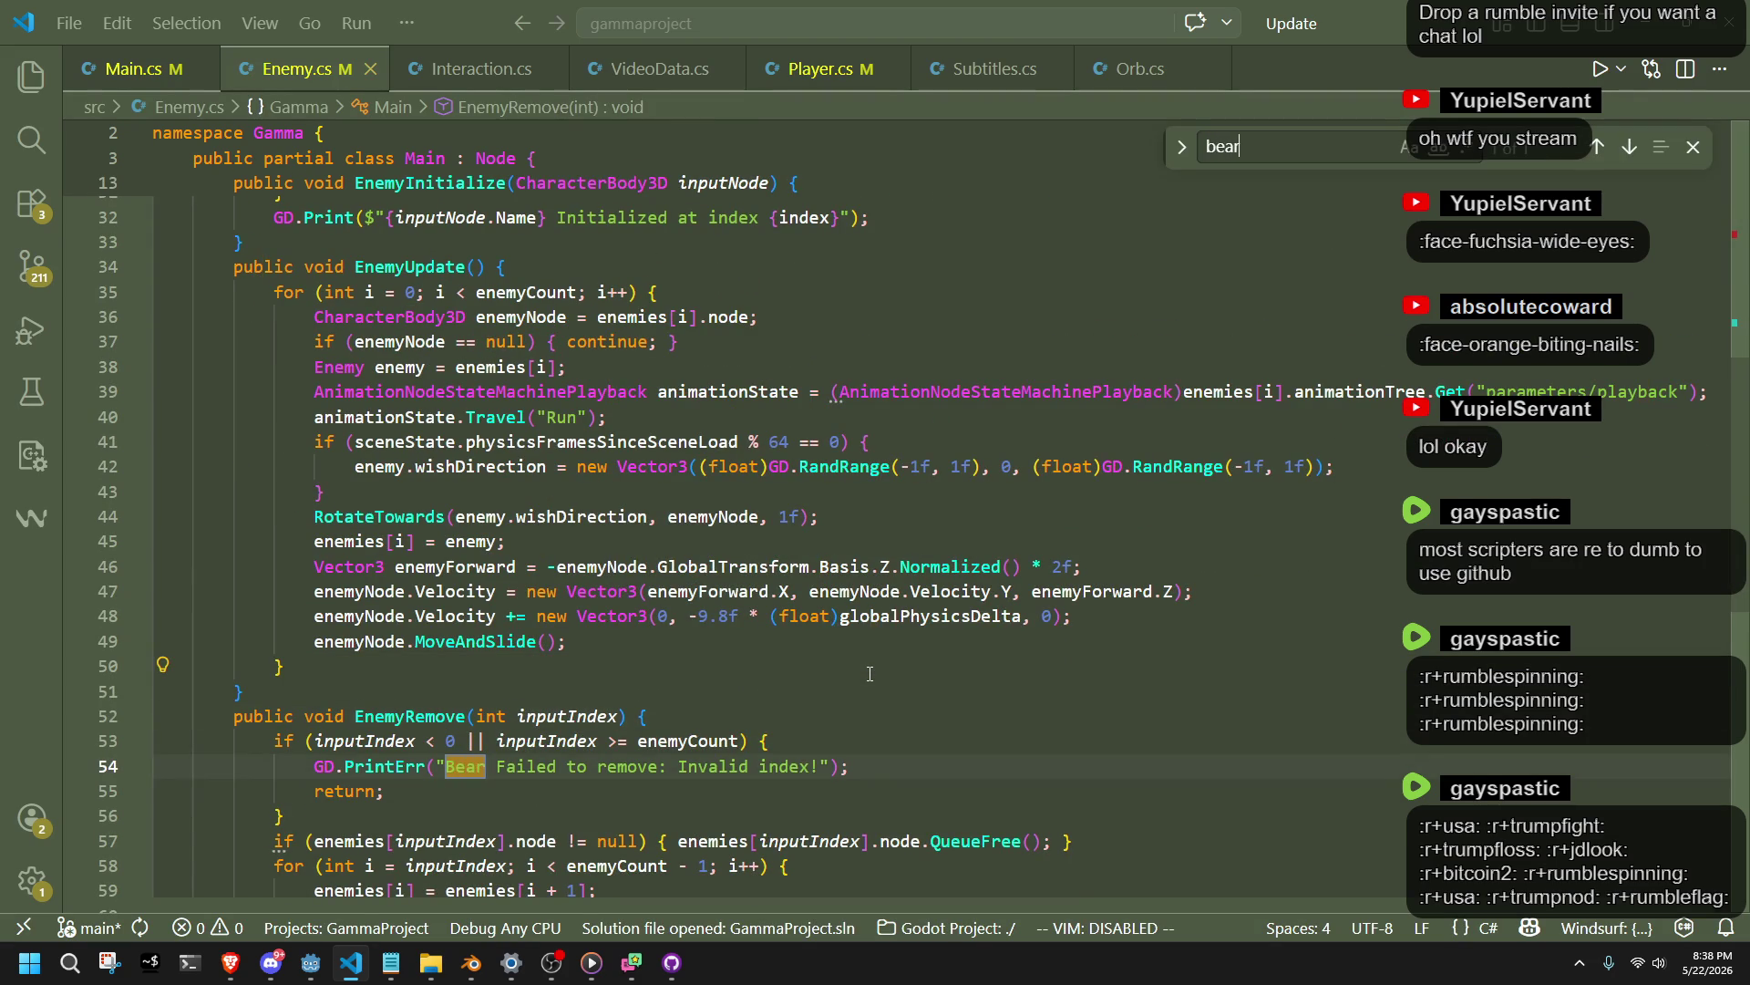
{"action": "left_click", "coordinate": [547, 817]}
{"action": "left_click", "coordinate": [481, 772]}
{"action": "type", "text": "Enemy"}
{"action": "key", "text": "ctrl+s"}
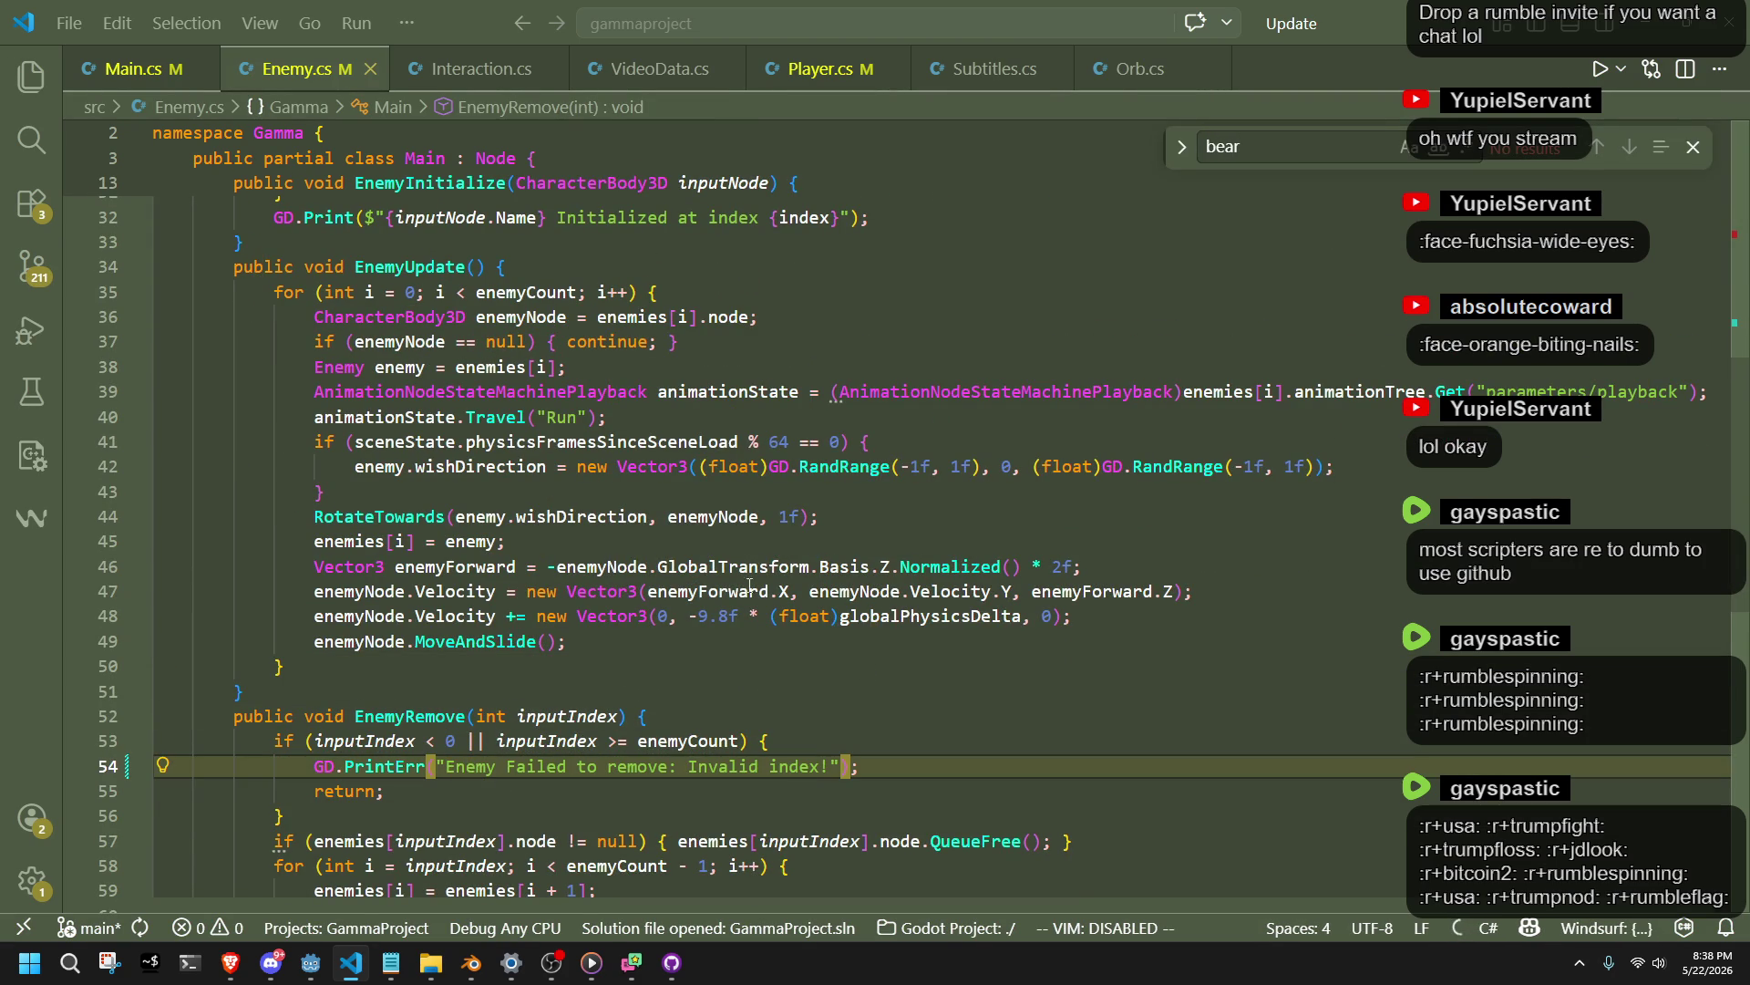
Scroll back up to line 17 of Enemy.cs and return to Godot.
{"action": "left_click", "coordinate": [1285, 615]}
{"action": "scroll", "coordinate": [1284, 614], "scroll_direction": "up", "scroll_amount": 5}
{"action": "scroll", "coordinate": [1284, 614], "scroll_direction": "up", "scroll_amount": 5}
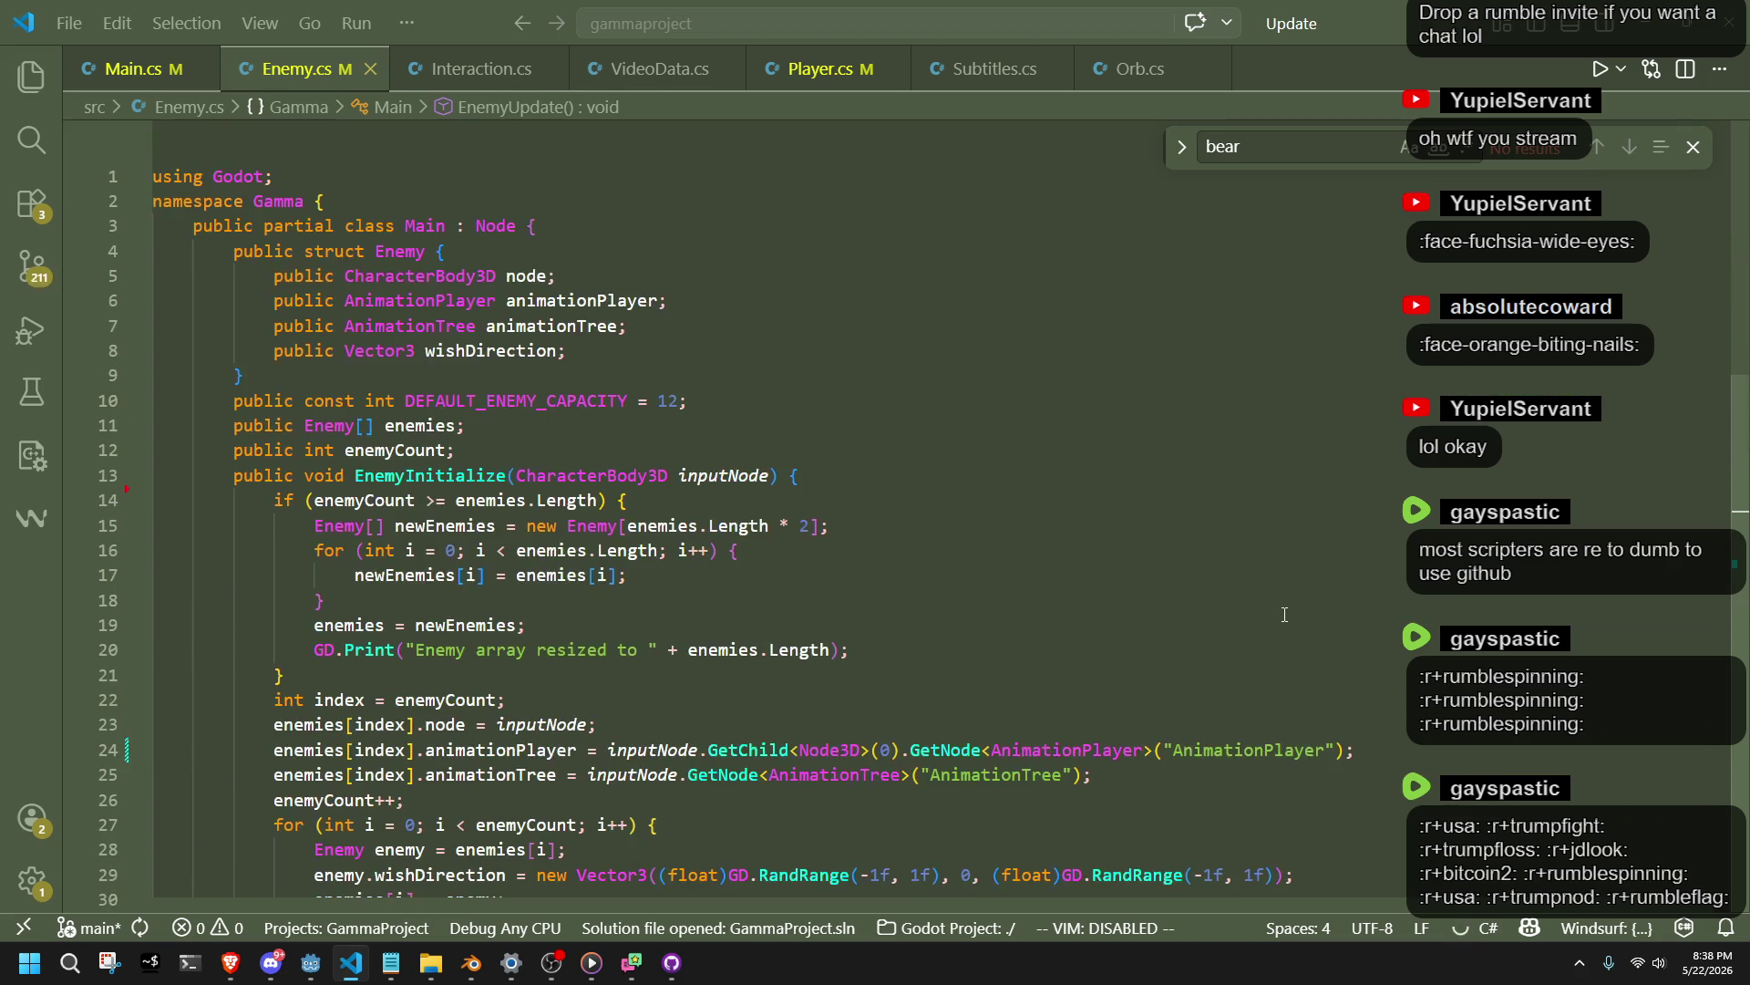
{"action": "left_click", "coordinate": [1220, 565]}
{"action": "left_click", "coordinate": [311, 961]}
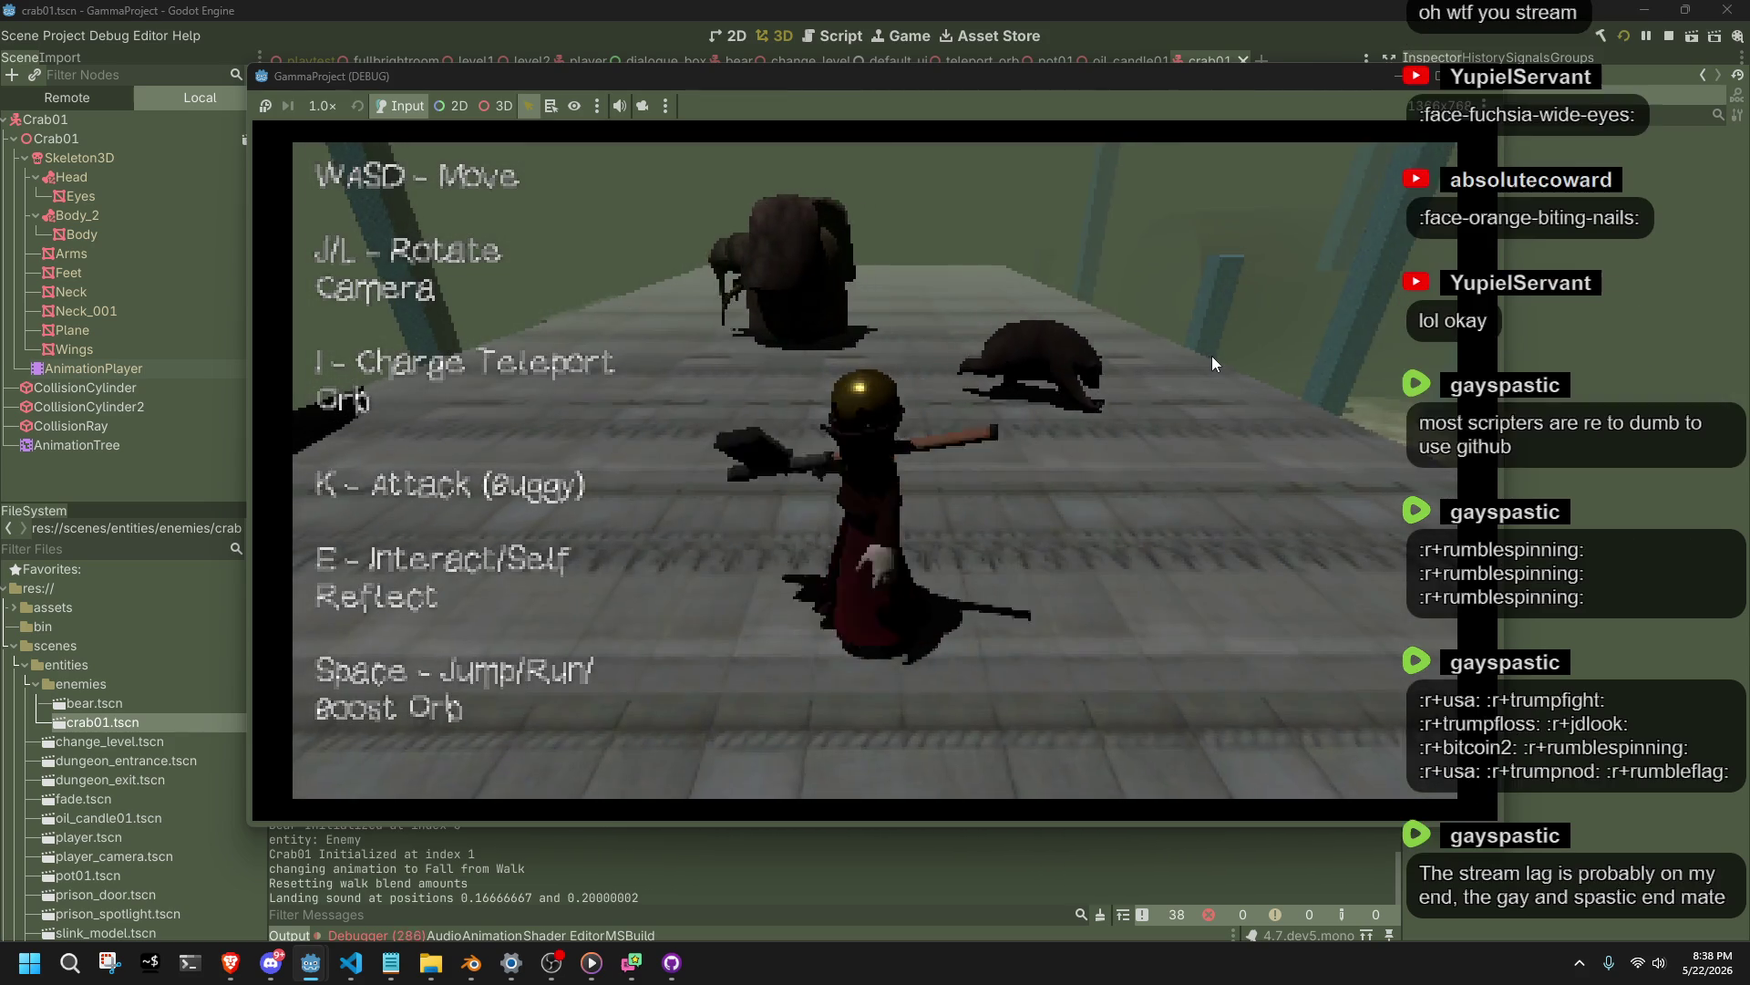
Walk toward the bear and crab in the playtest, stop it, and show the runtime errors.
{"action": "key", "text": "w"}
{"action": "key", "text": "w"}
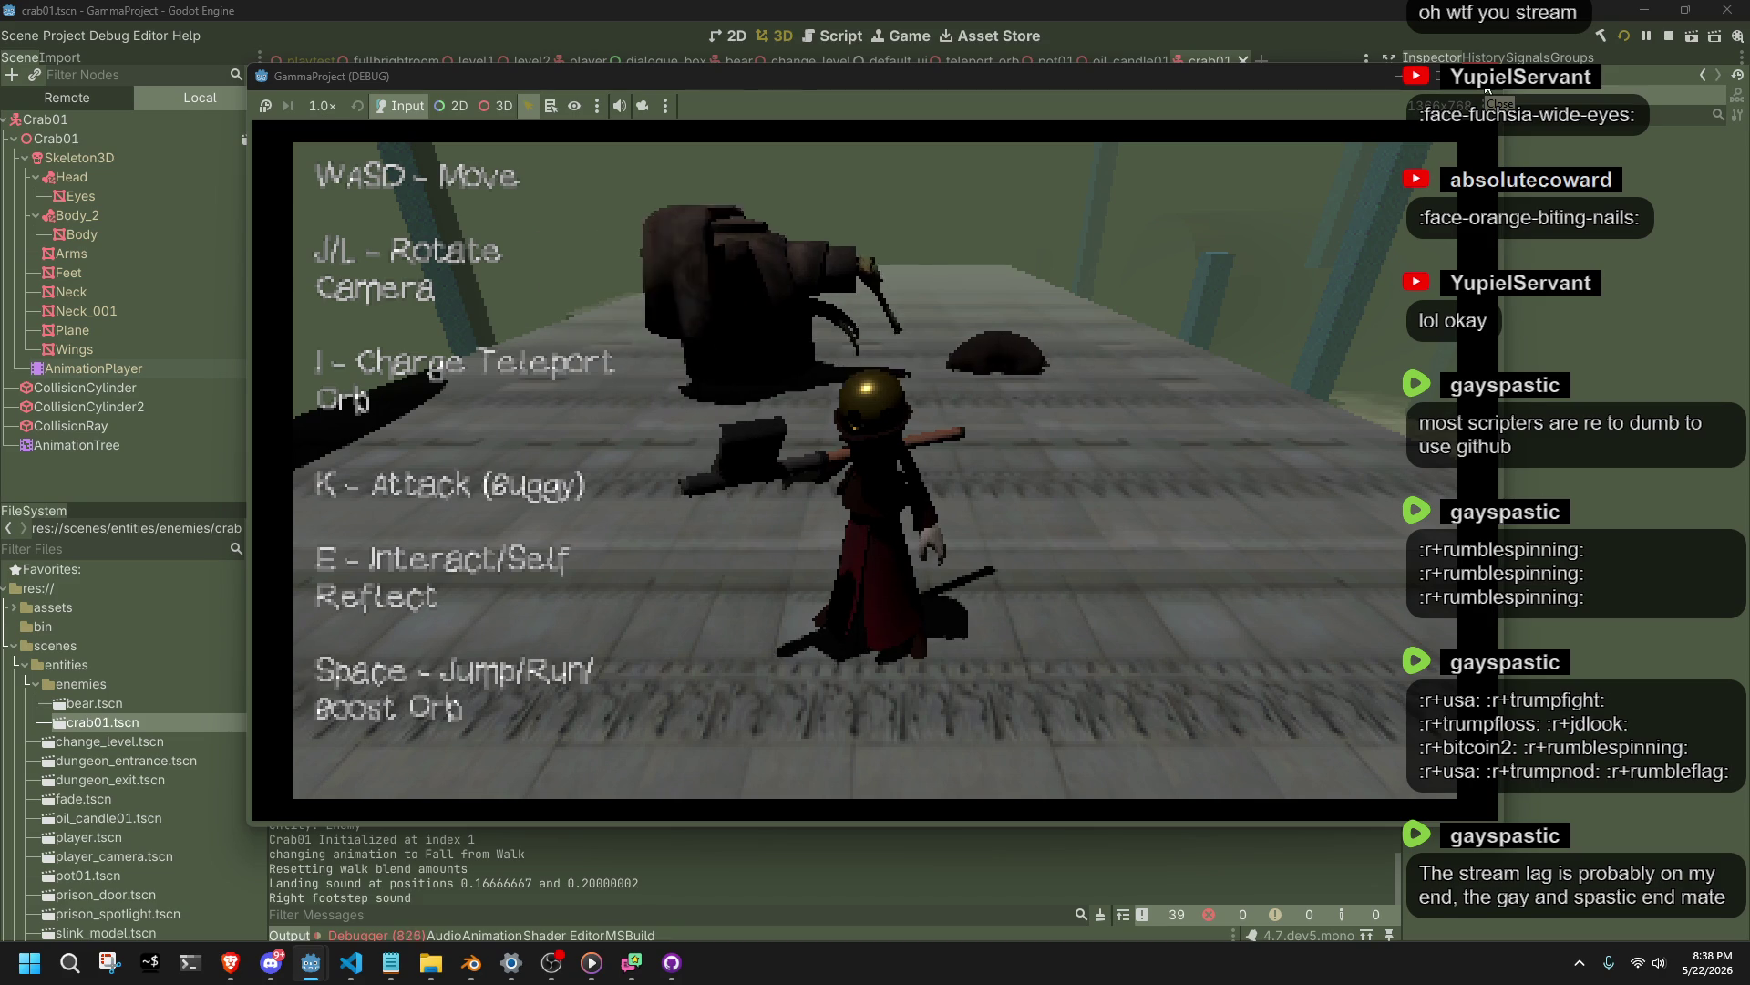
{"action": "left_click", "coordinate": [1488, 89]}
{"action": "left_click", "coordinate": [347, 930]}
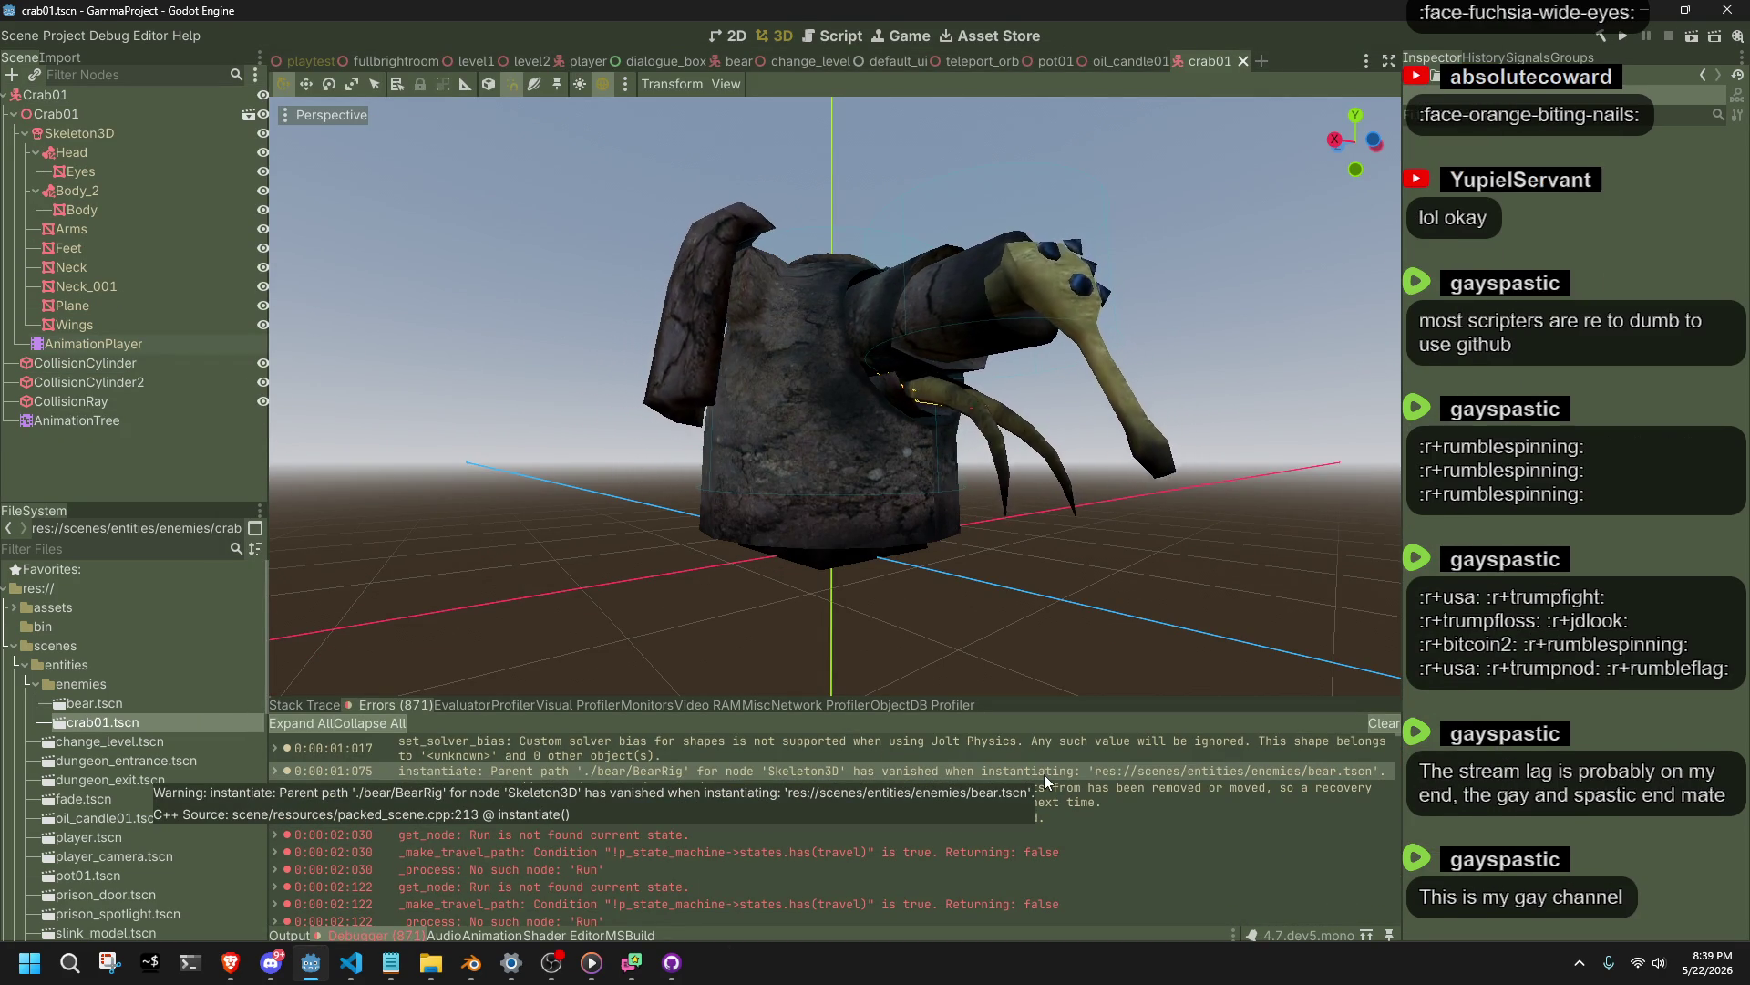
Change the Travel state name "Run" to "Move" on line 40 of Enemy.cs and relaunch the game.
{"action": "key", "text": "alt+Tab"}
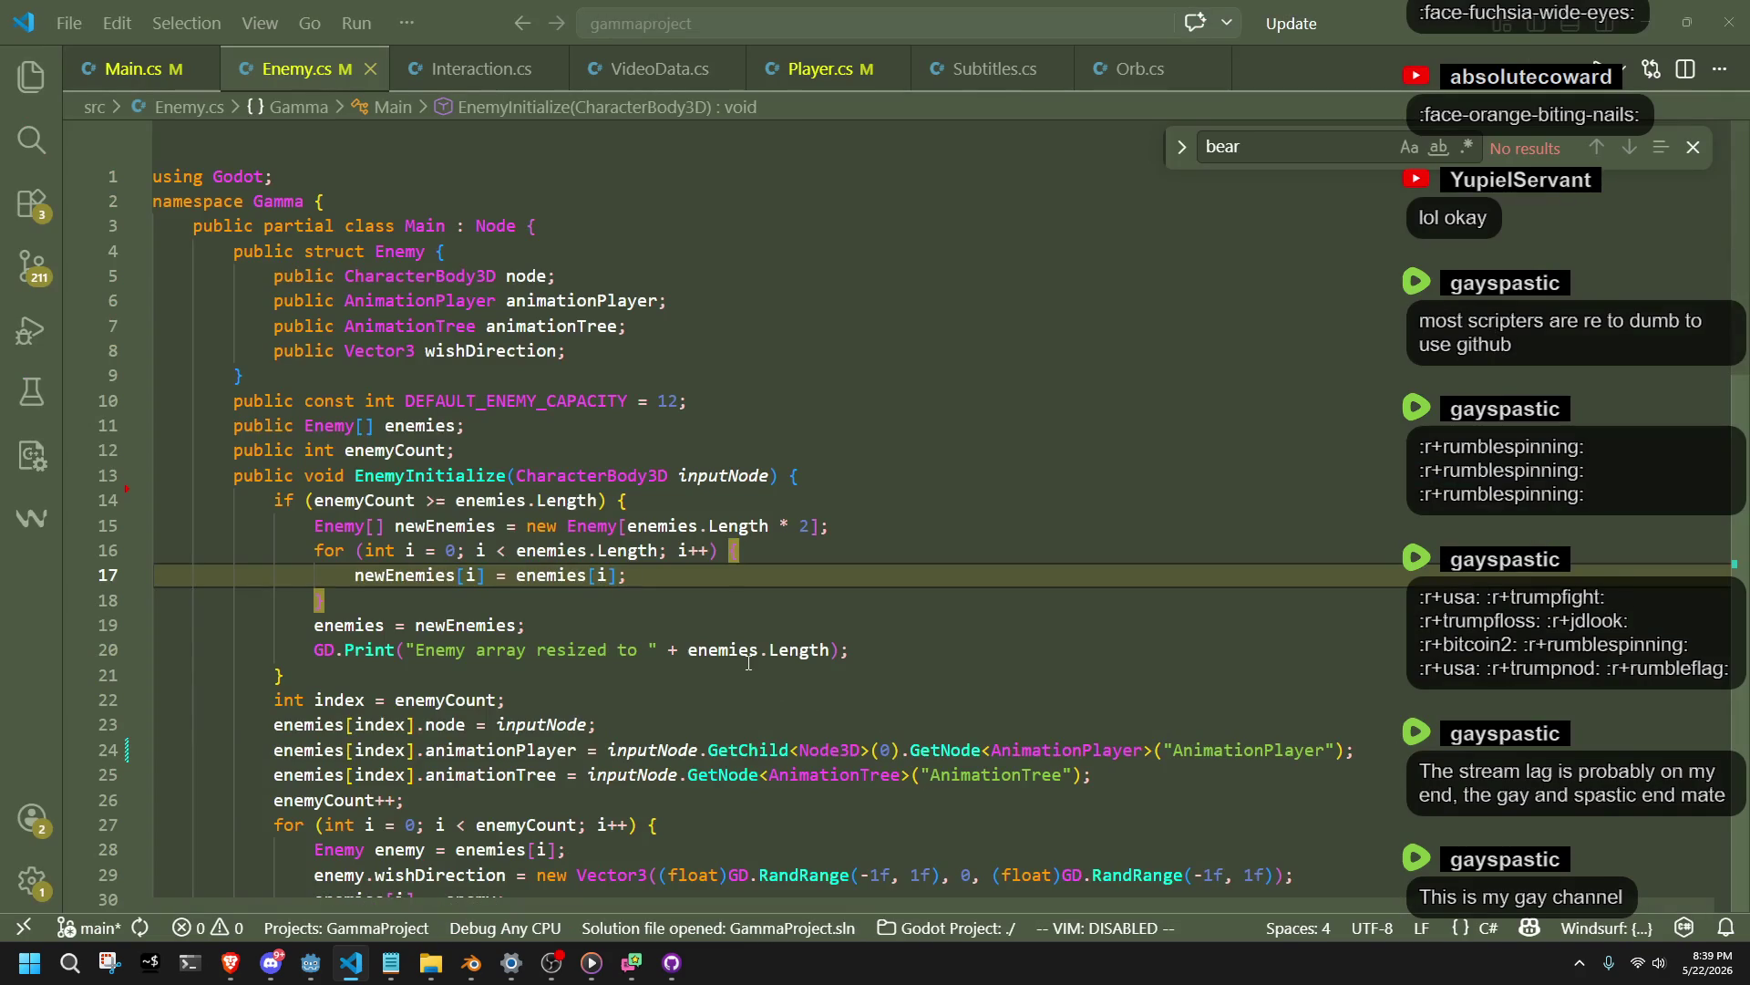
{"action": "scroll", "coordinate": [748, 663], "scroll_direction": "down", "scroll_amount": 12}
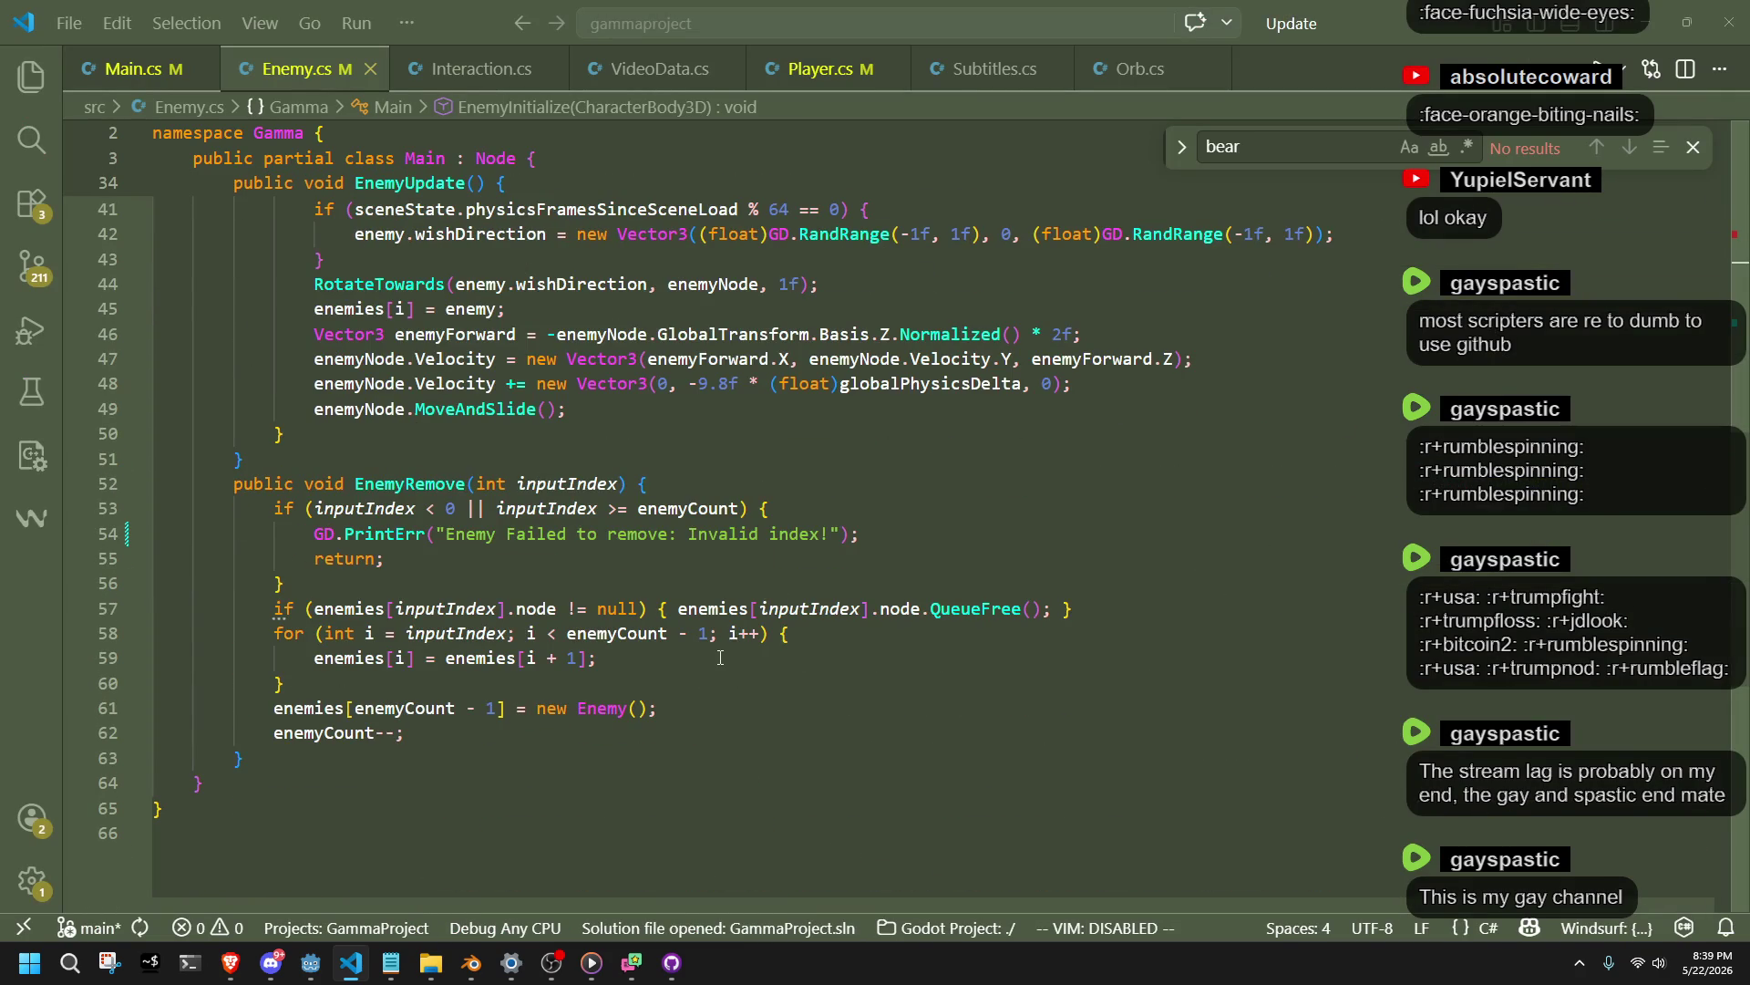
{"action": "key", "text": "ctrl+f"}
{"action": "type", "text": "run"}
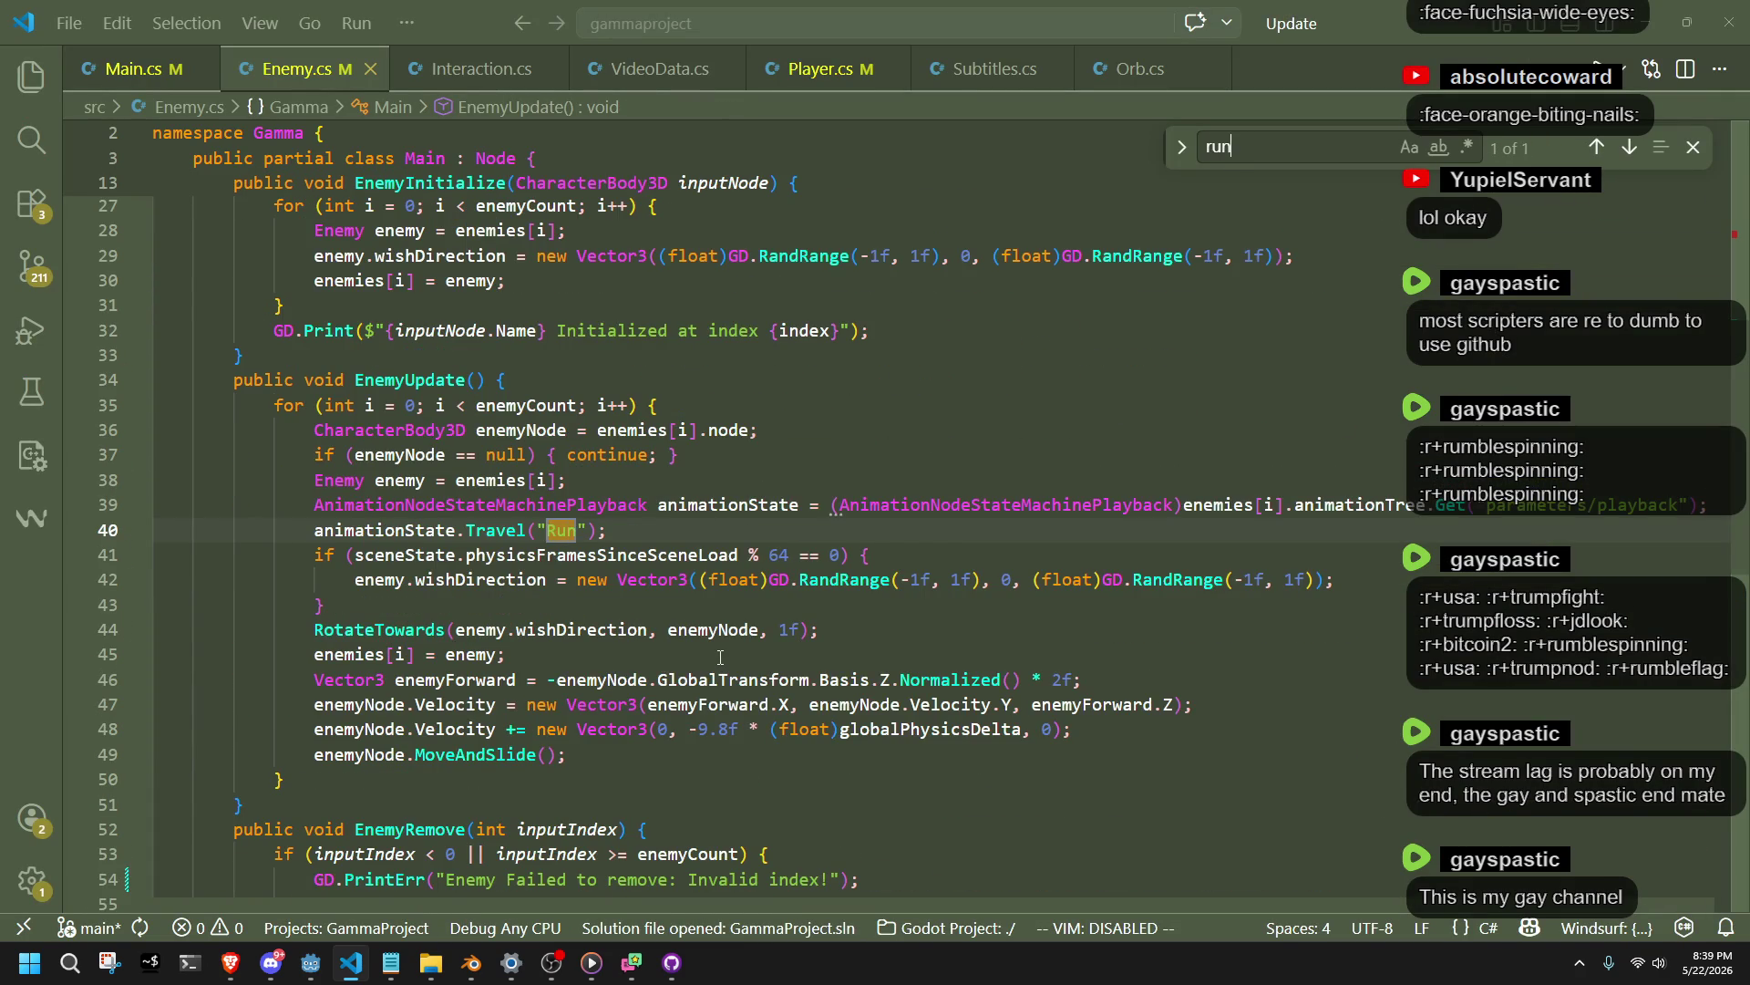
{"action": "double_click", "coordinate": [562, 530]}
{"action": "type", "text": "Move"}
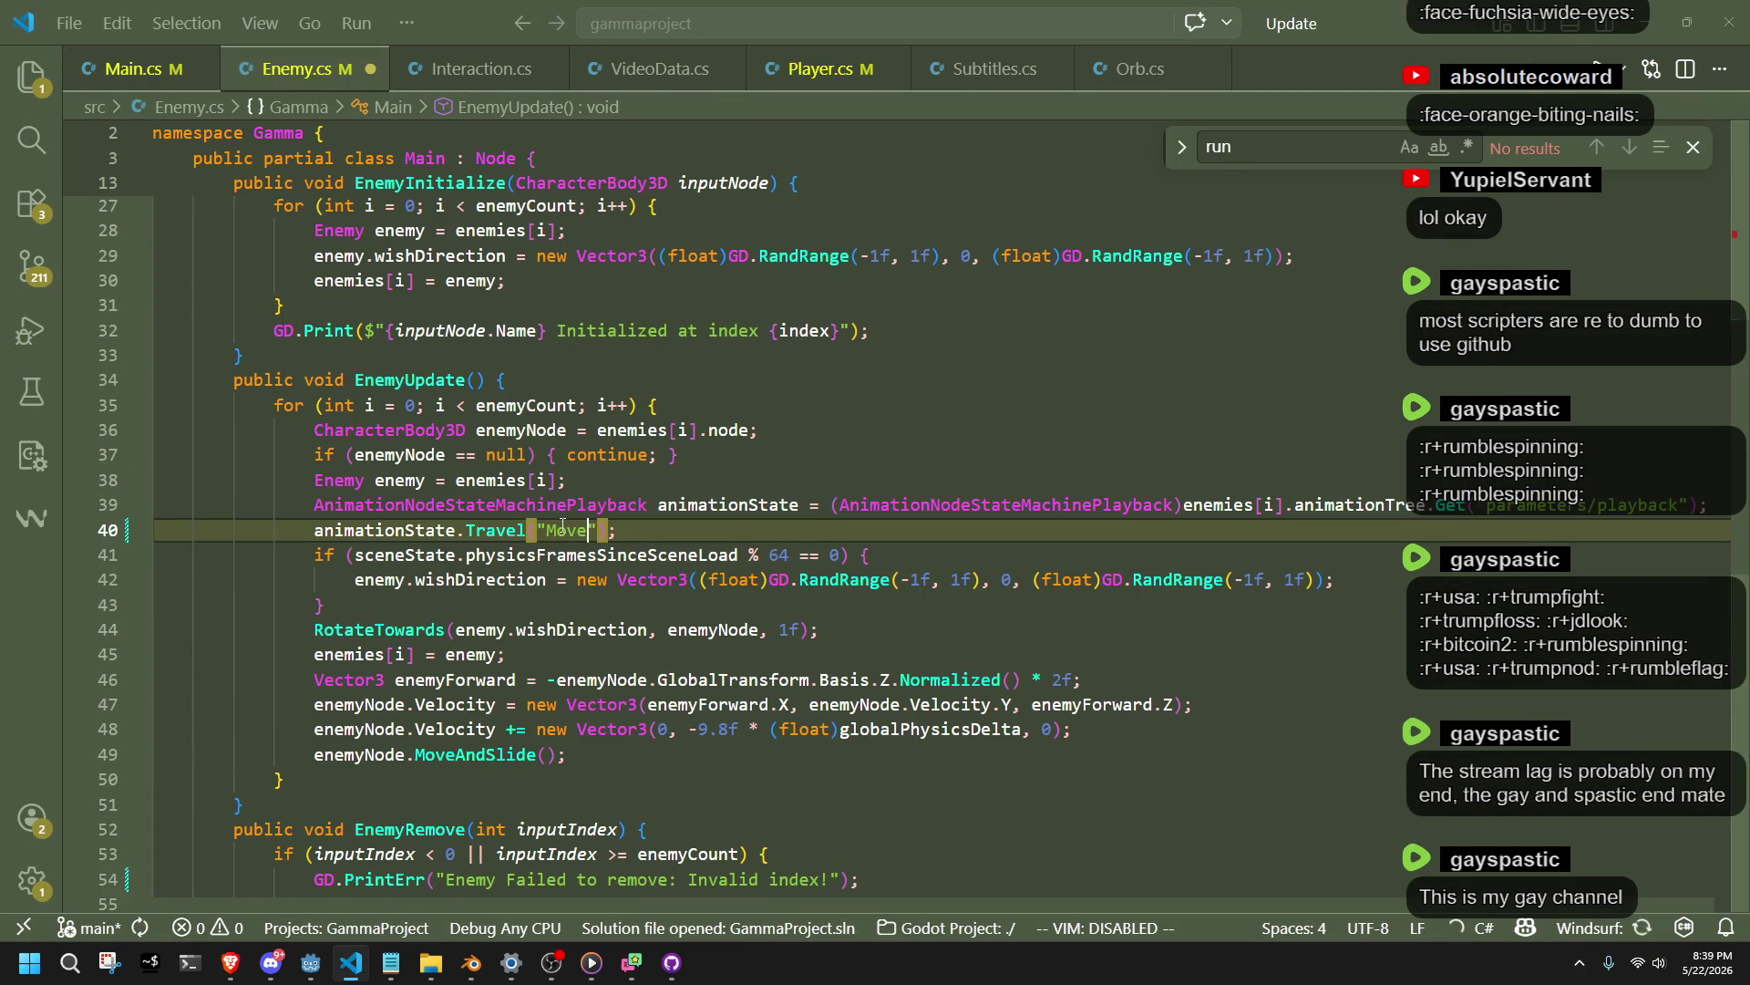
{"action": "scroll", "coordinate": [563, 526], "scroll_direction": "down", "scroll_amount": 1}
{"action": "left_click", "coordinate": [839, 729]}
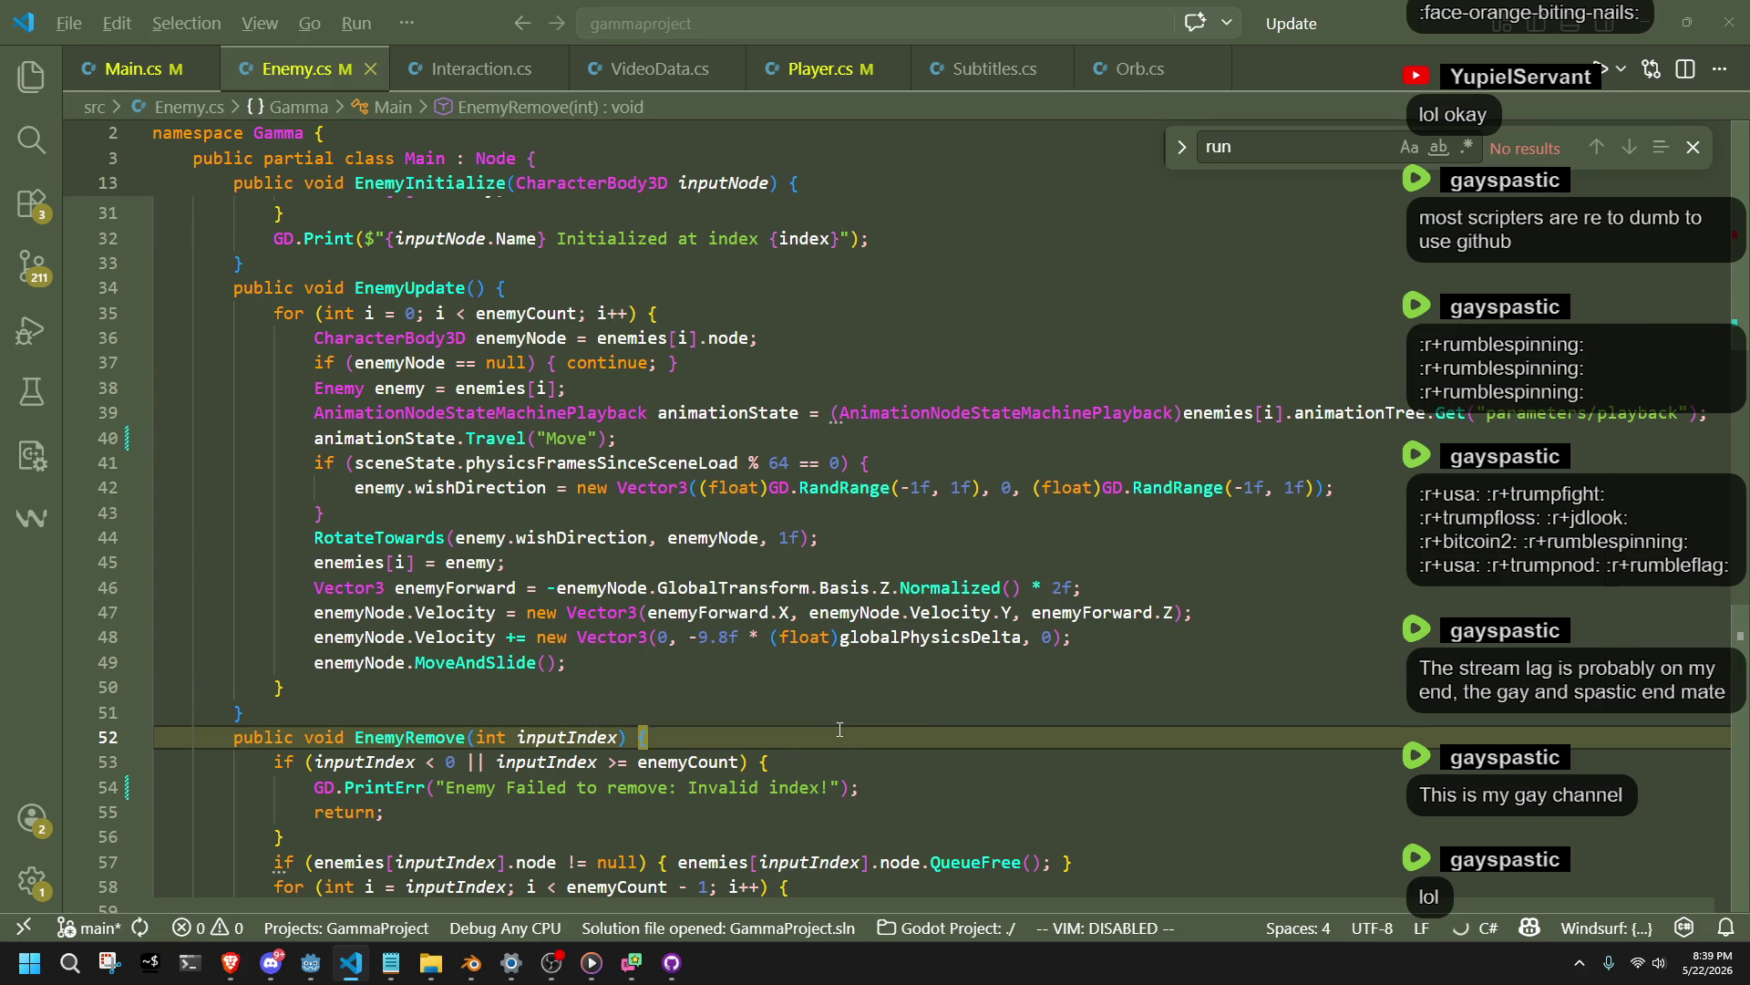
{"action": "key", "text": "alt+Tab"}
{"action": "left_click", "coordinate": [1619, 40]}
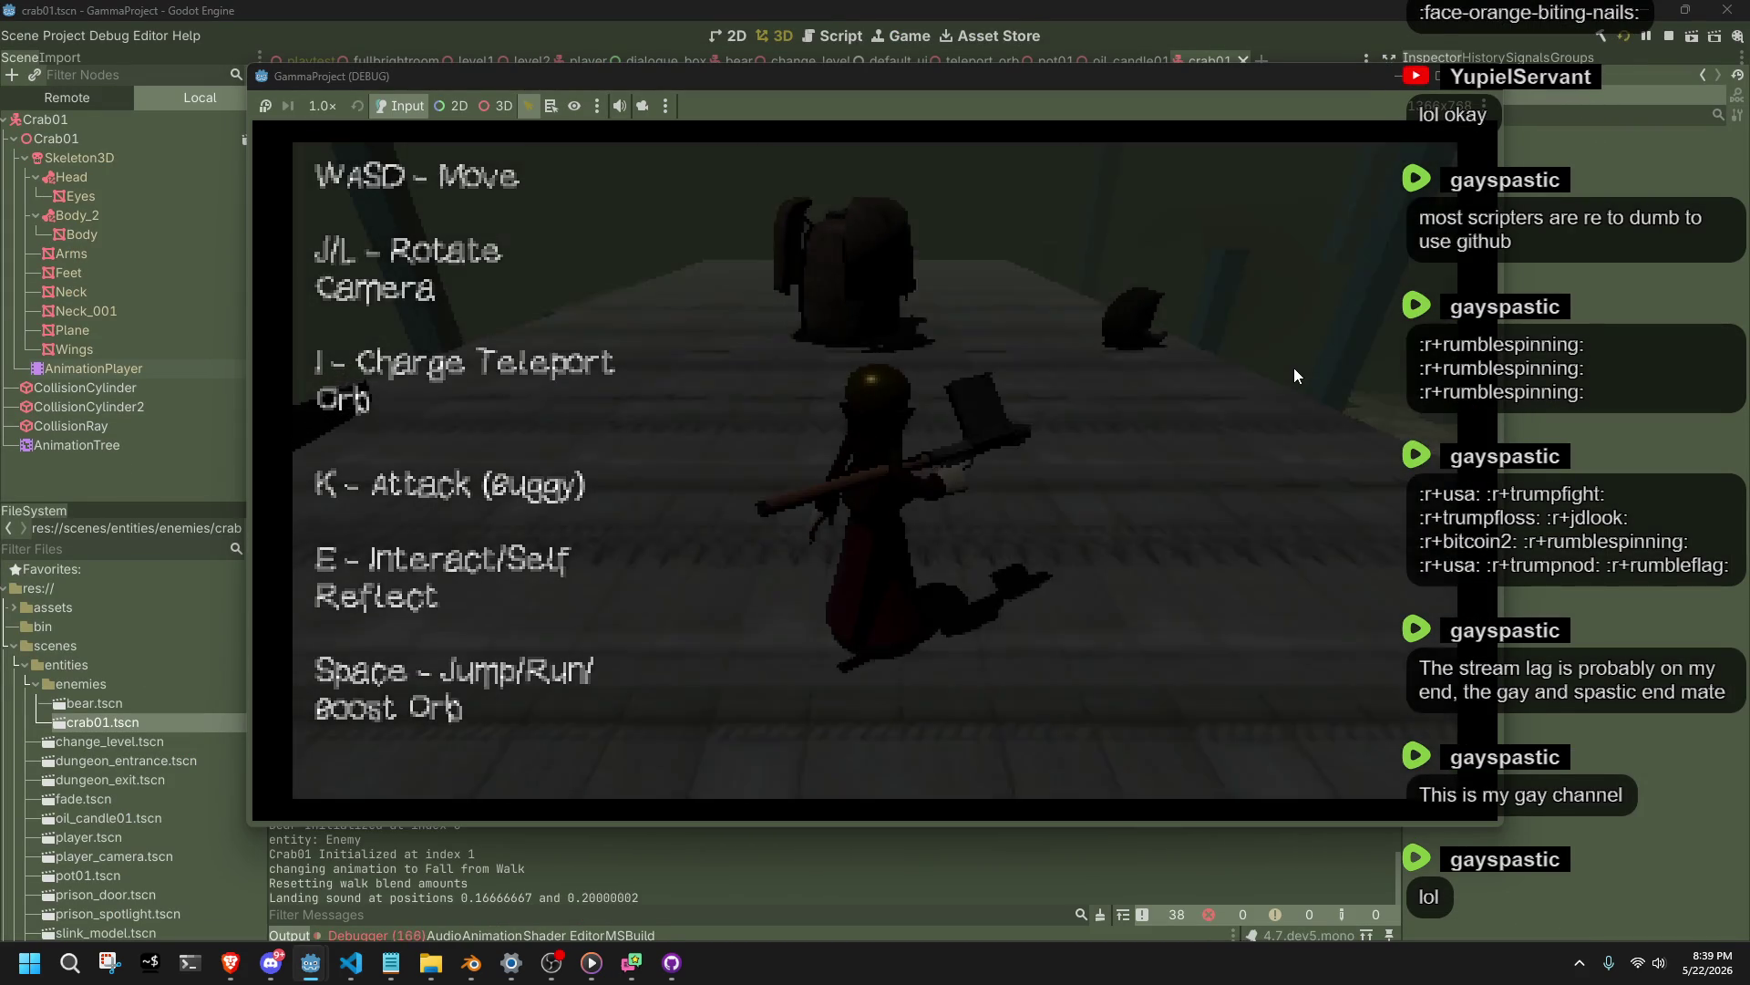
Walk toward the enemy, turn the camera left with J, and stop the game with F8.
{"action": "key", "text": "w"}
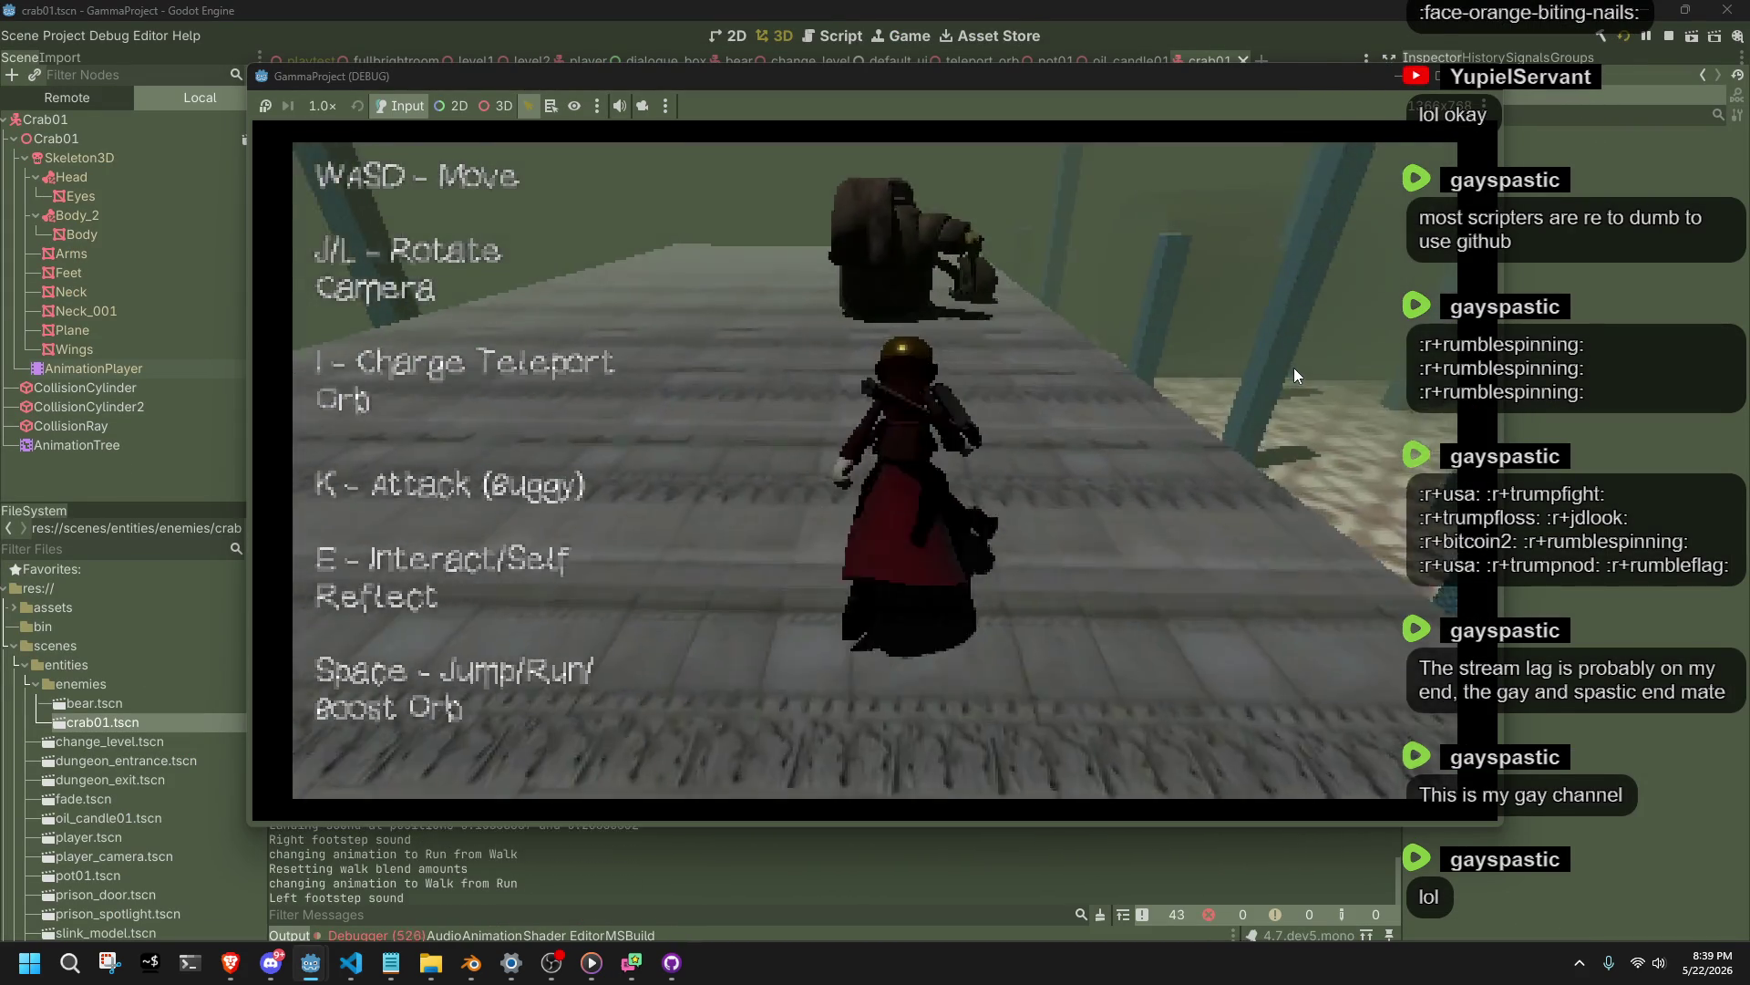
{"action": "key", "text": "j"}
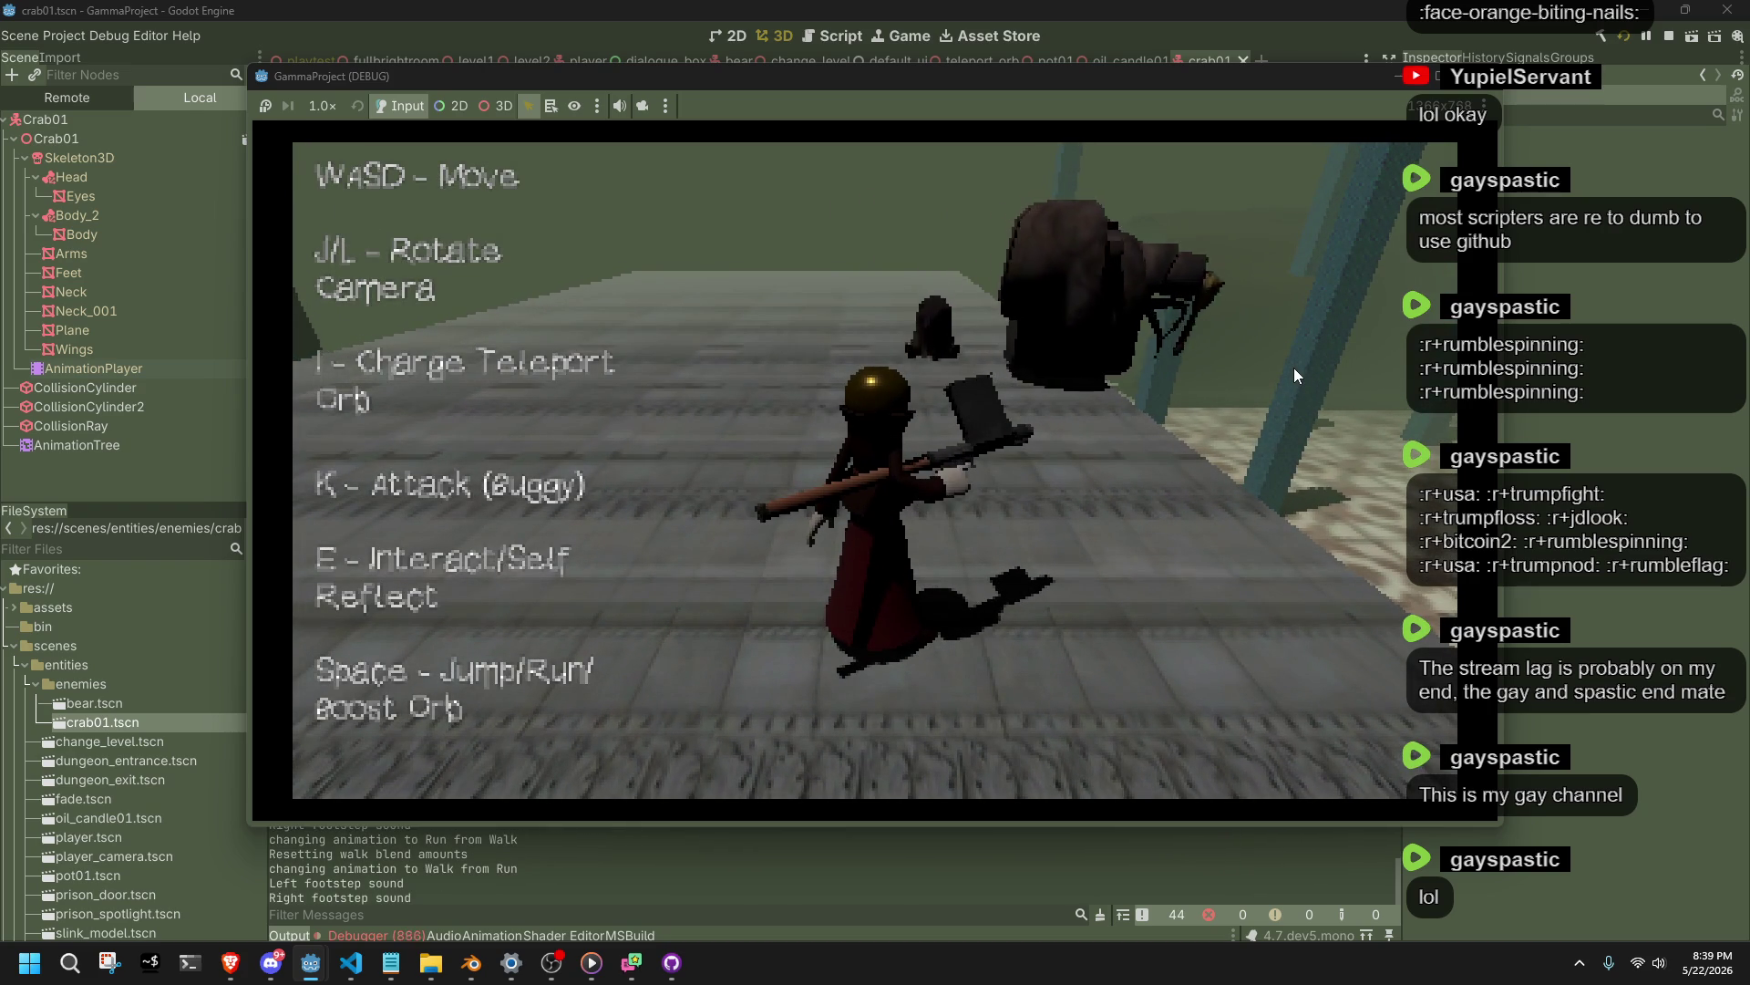
{"action": "key", "text": "F8"}
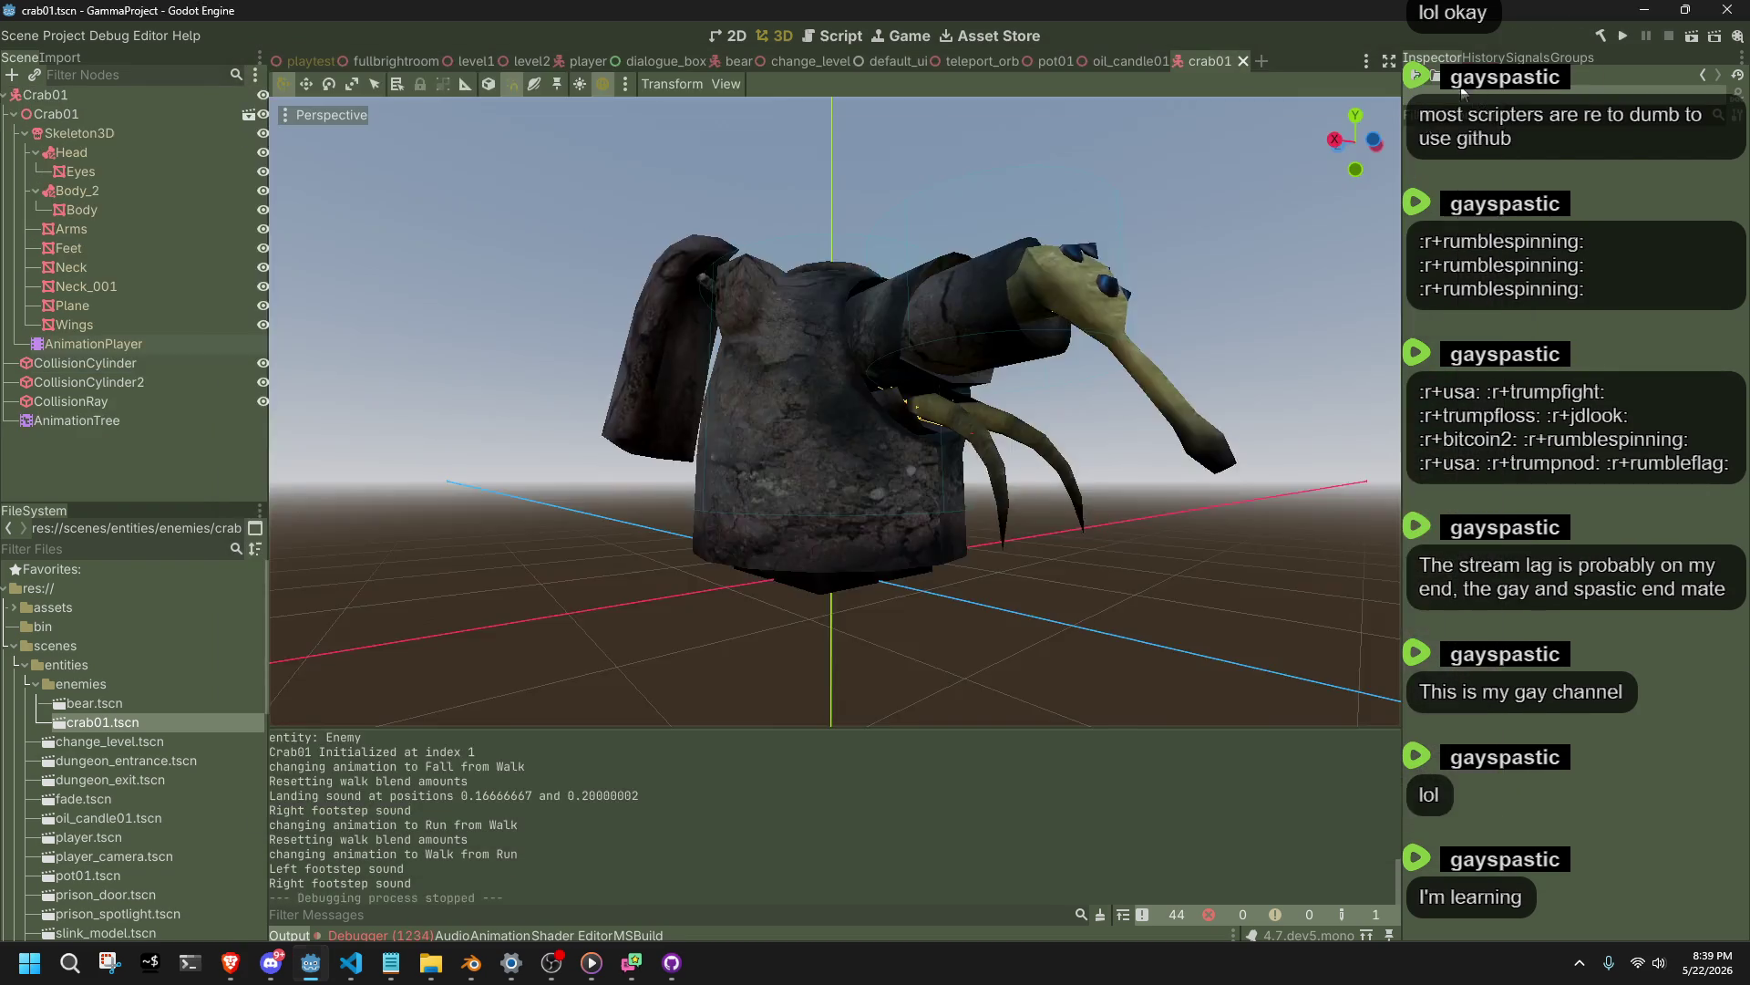
Inspect the crab's AnimationPlayer, its AnimationTree Idle–Walk transition, and the runtime errors.
{"action": "key", "text": "alt+Tab"}
{"action": "key", "text": "alt+Tab"}
{"action": "left_click", "coordinate": [80, 348]}
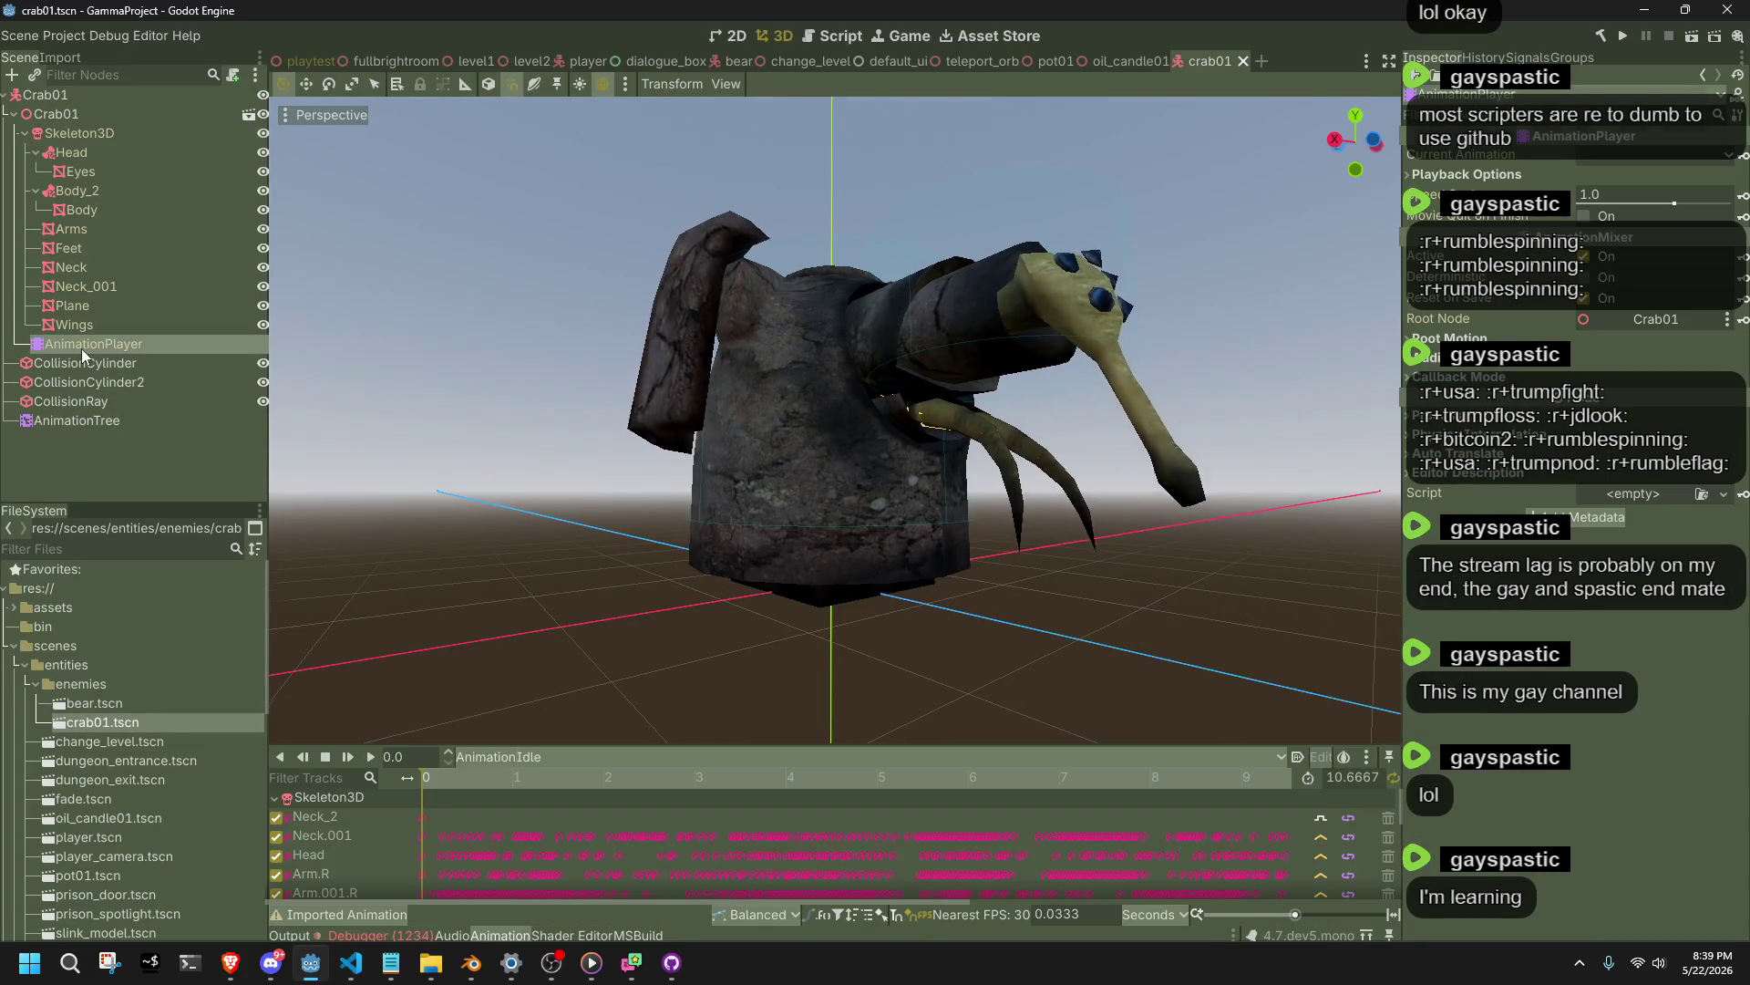
{"action": "left_click", "coordinate": [128, 418]}
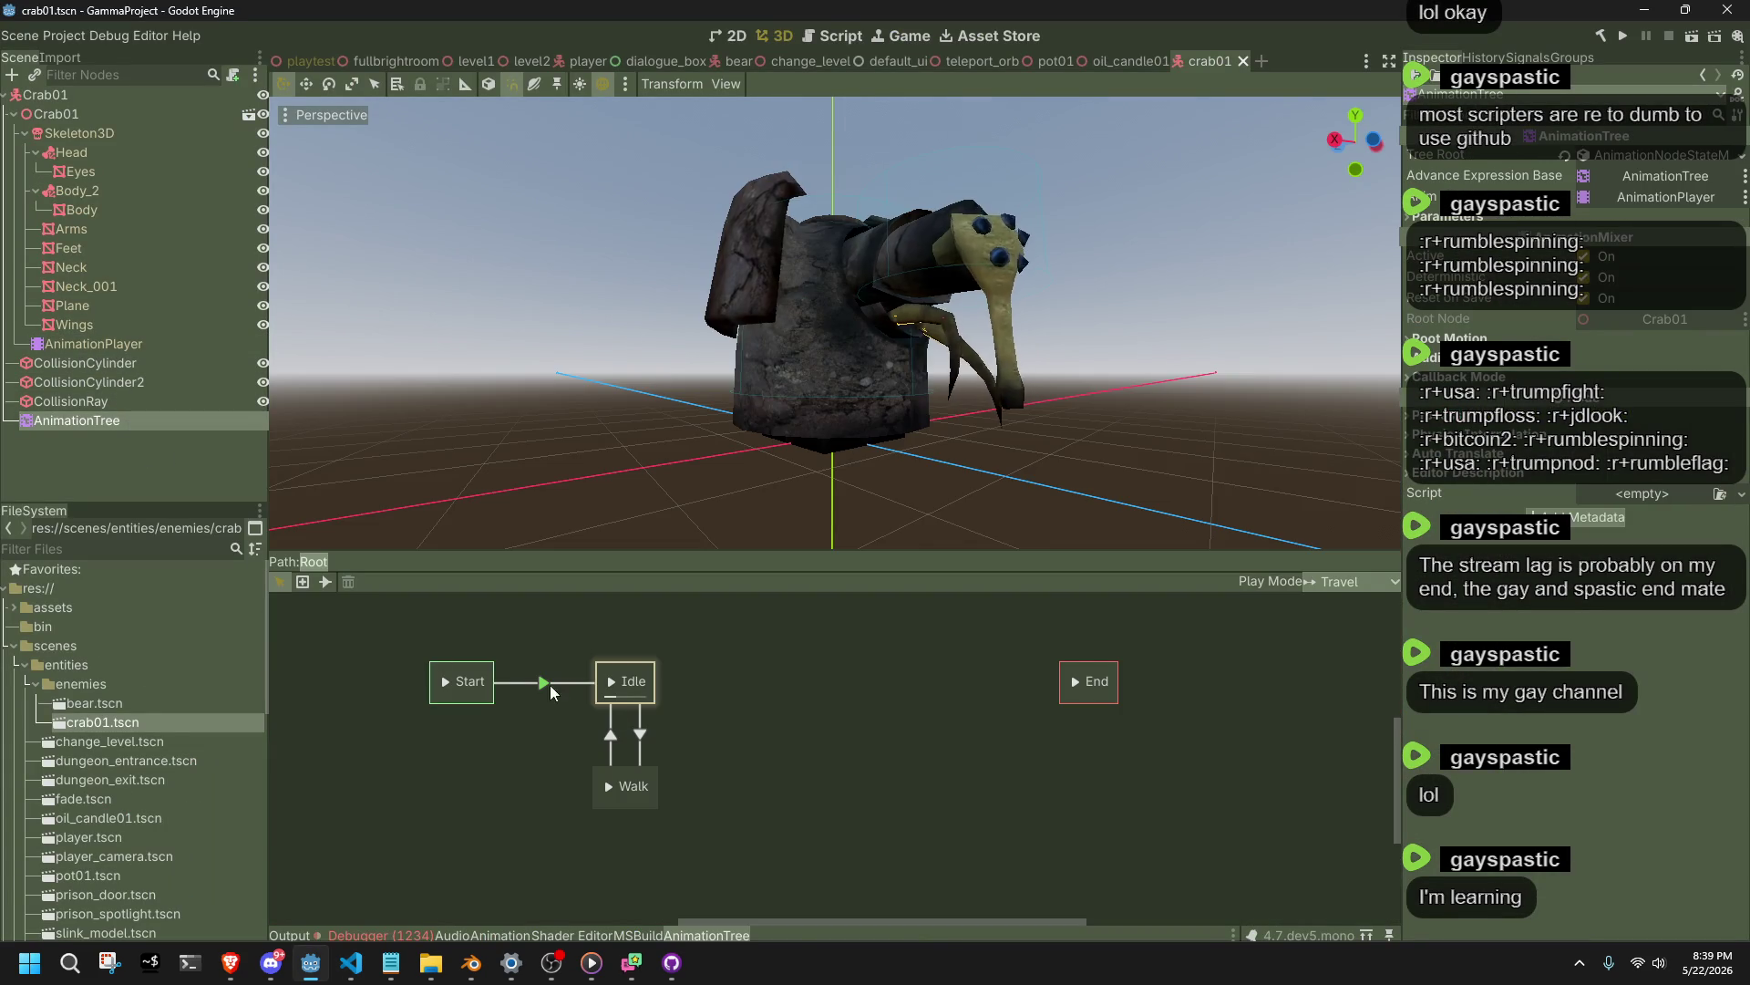
{"action": "left_click", "coordinate": [612, 736]}
{"action": "left_click", "coordinate": [416, 933]}
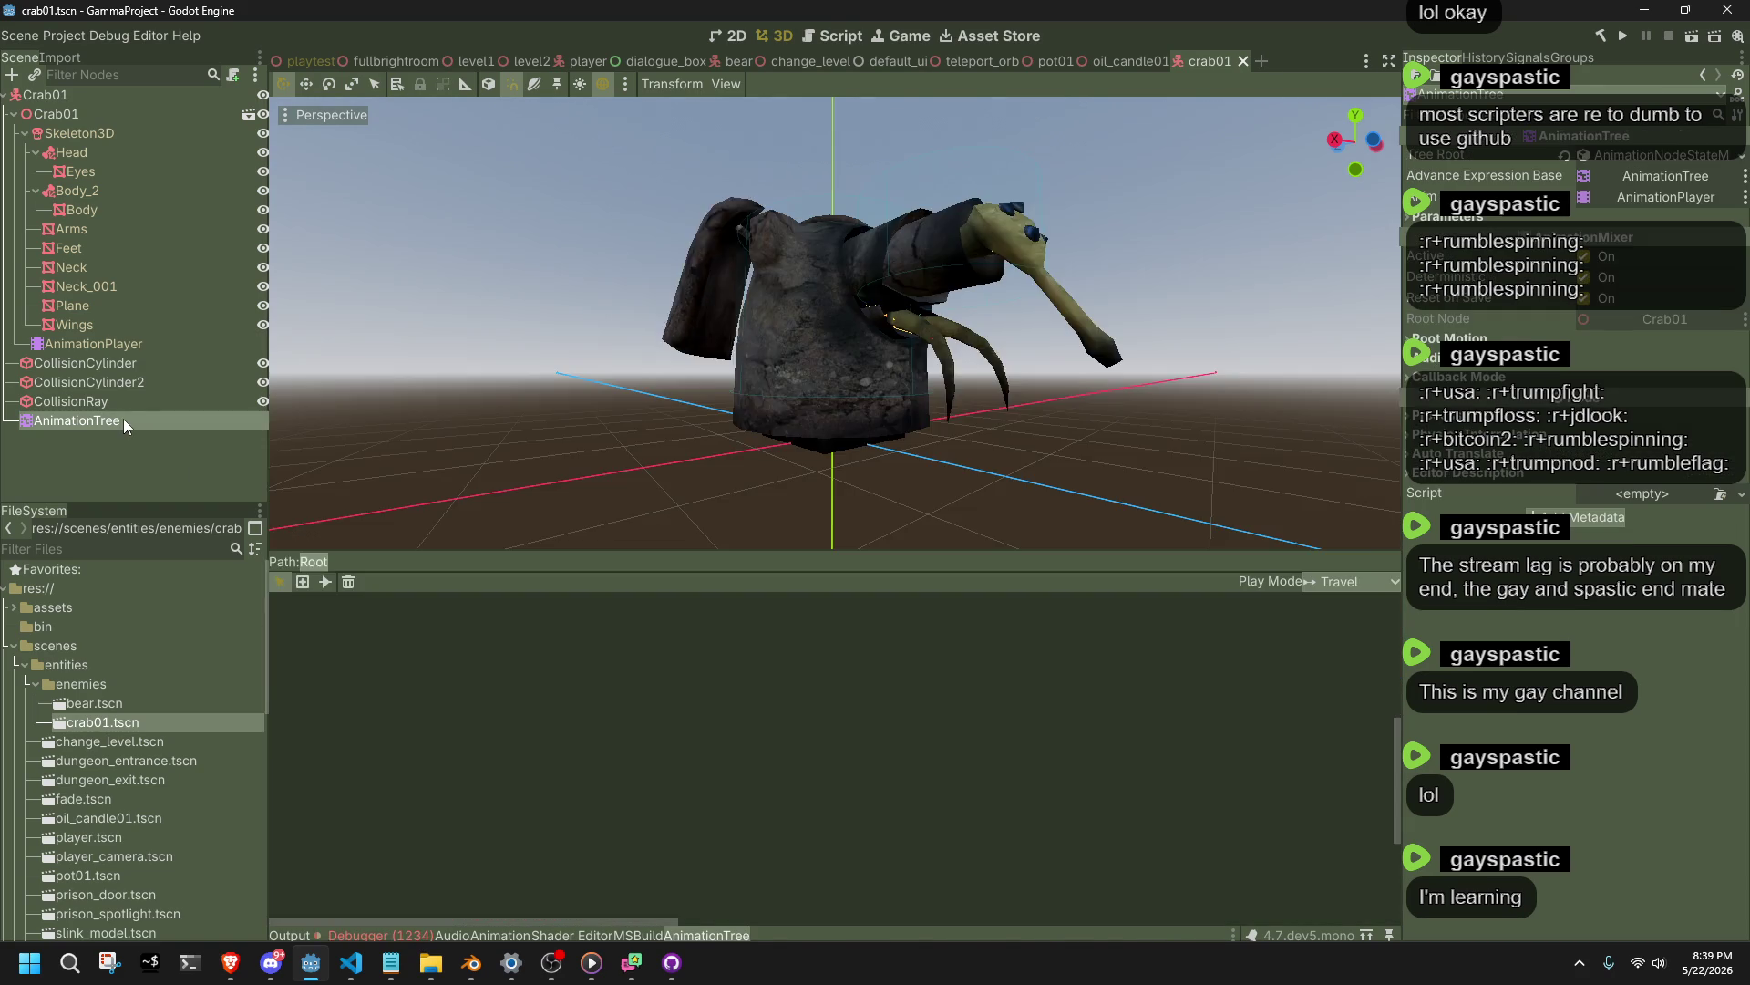
{"action": "left_click", "coordinate": [123, 418]}
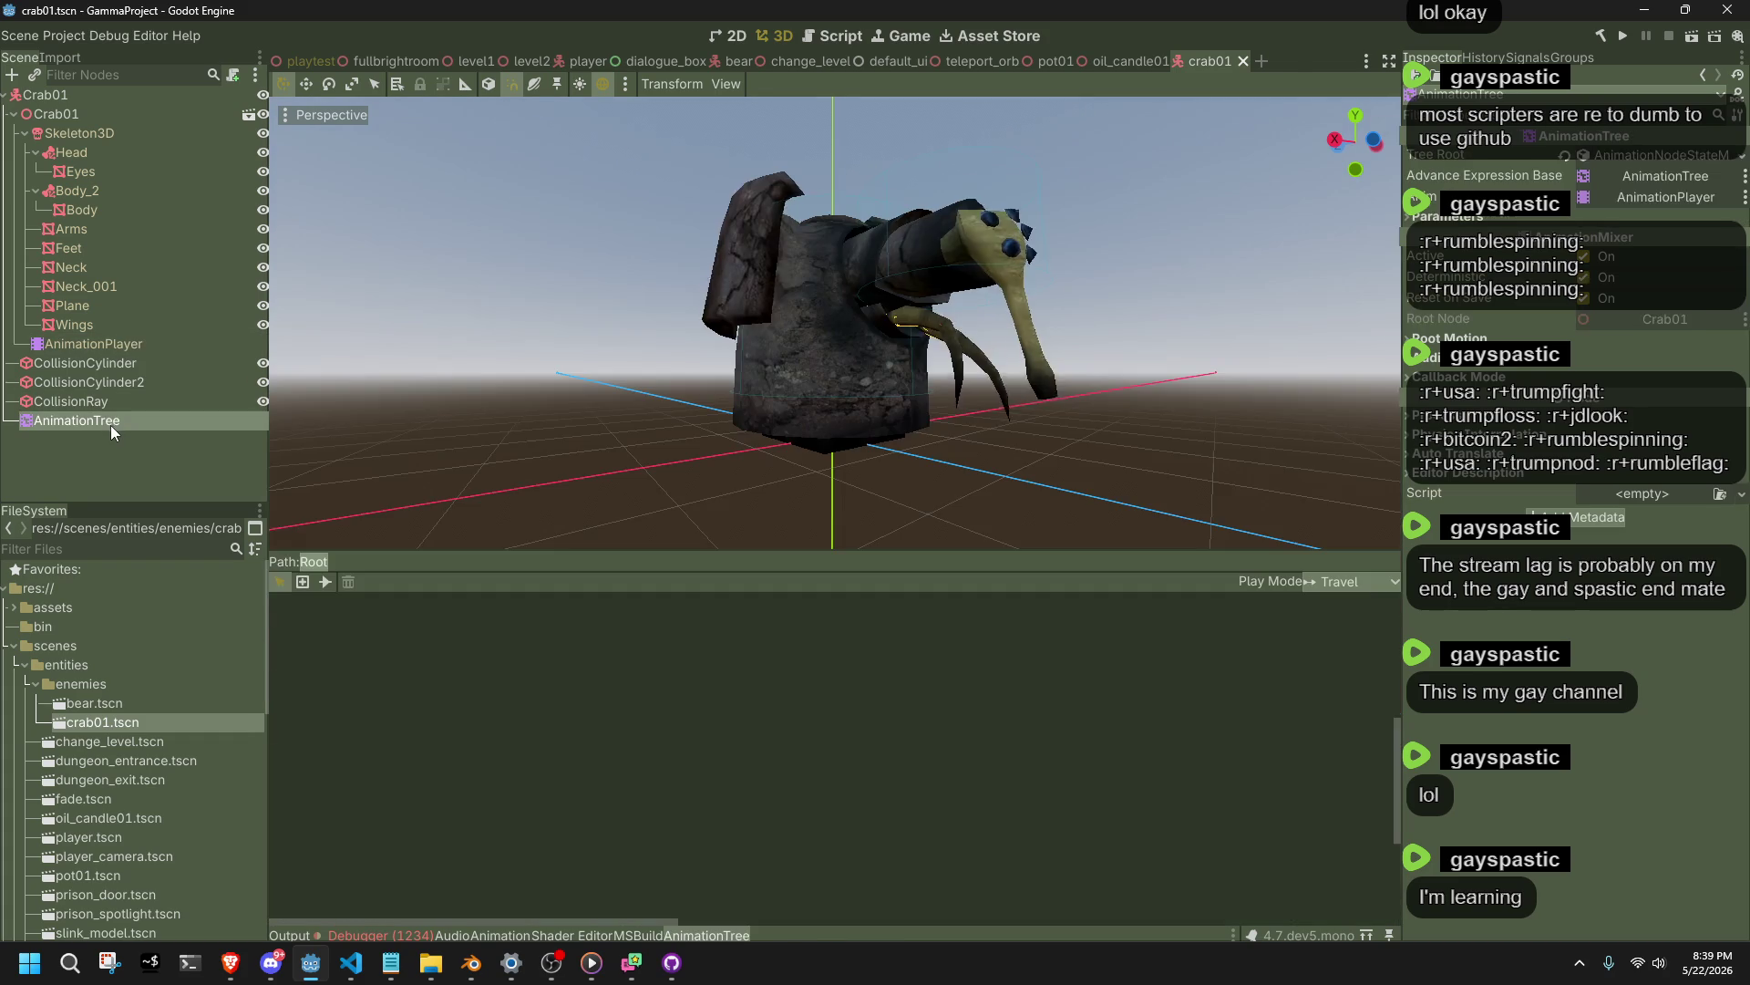
{"action": "left_click", "coordinate": [470, 703]}
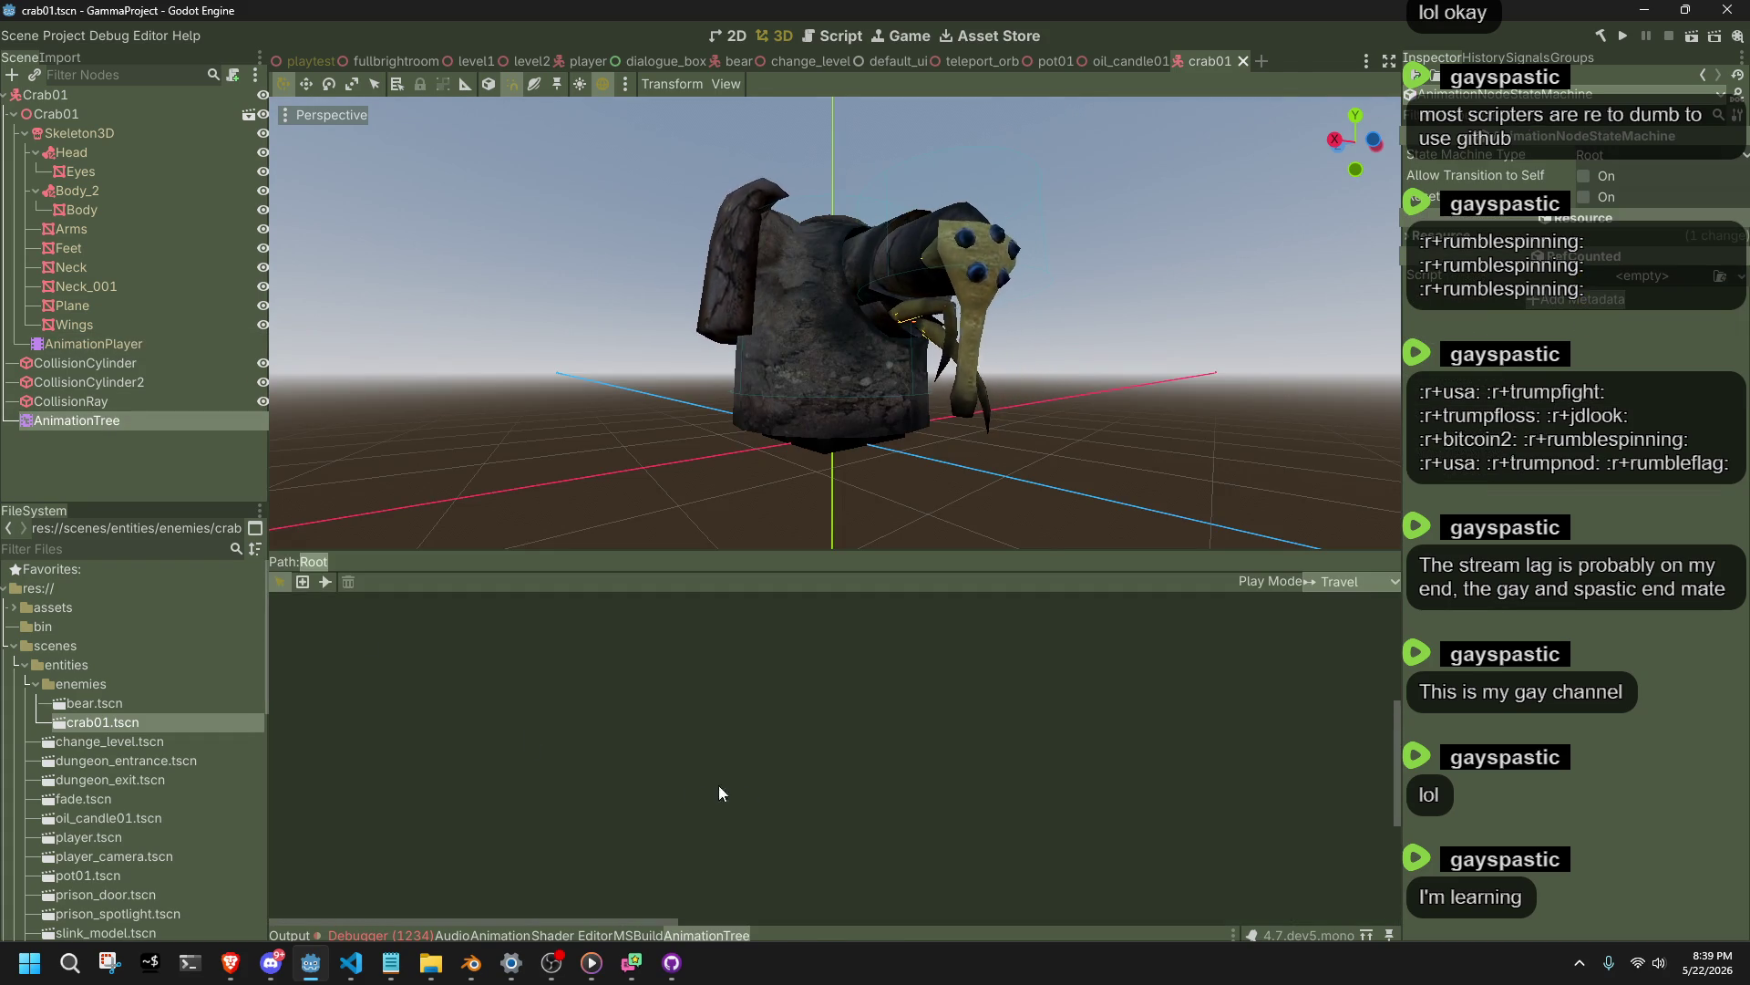
Rename the crab's Walk state to Move and switch to bear.tscn.
{"action": "mouse_move", "coordinate": [674, 919]}
{"action": "left_mouse_down"}
{"action": "mouse_move", "coordinate": [955, 922]}
{"action": "mouse_move", "coordinate": [913, 921]}
{"action": "left_mouse_up"}
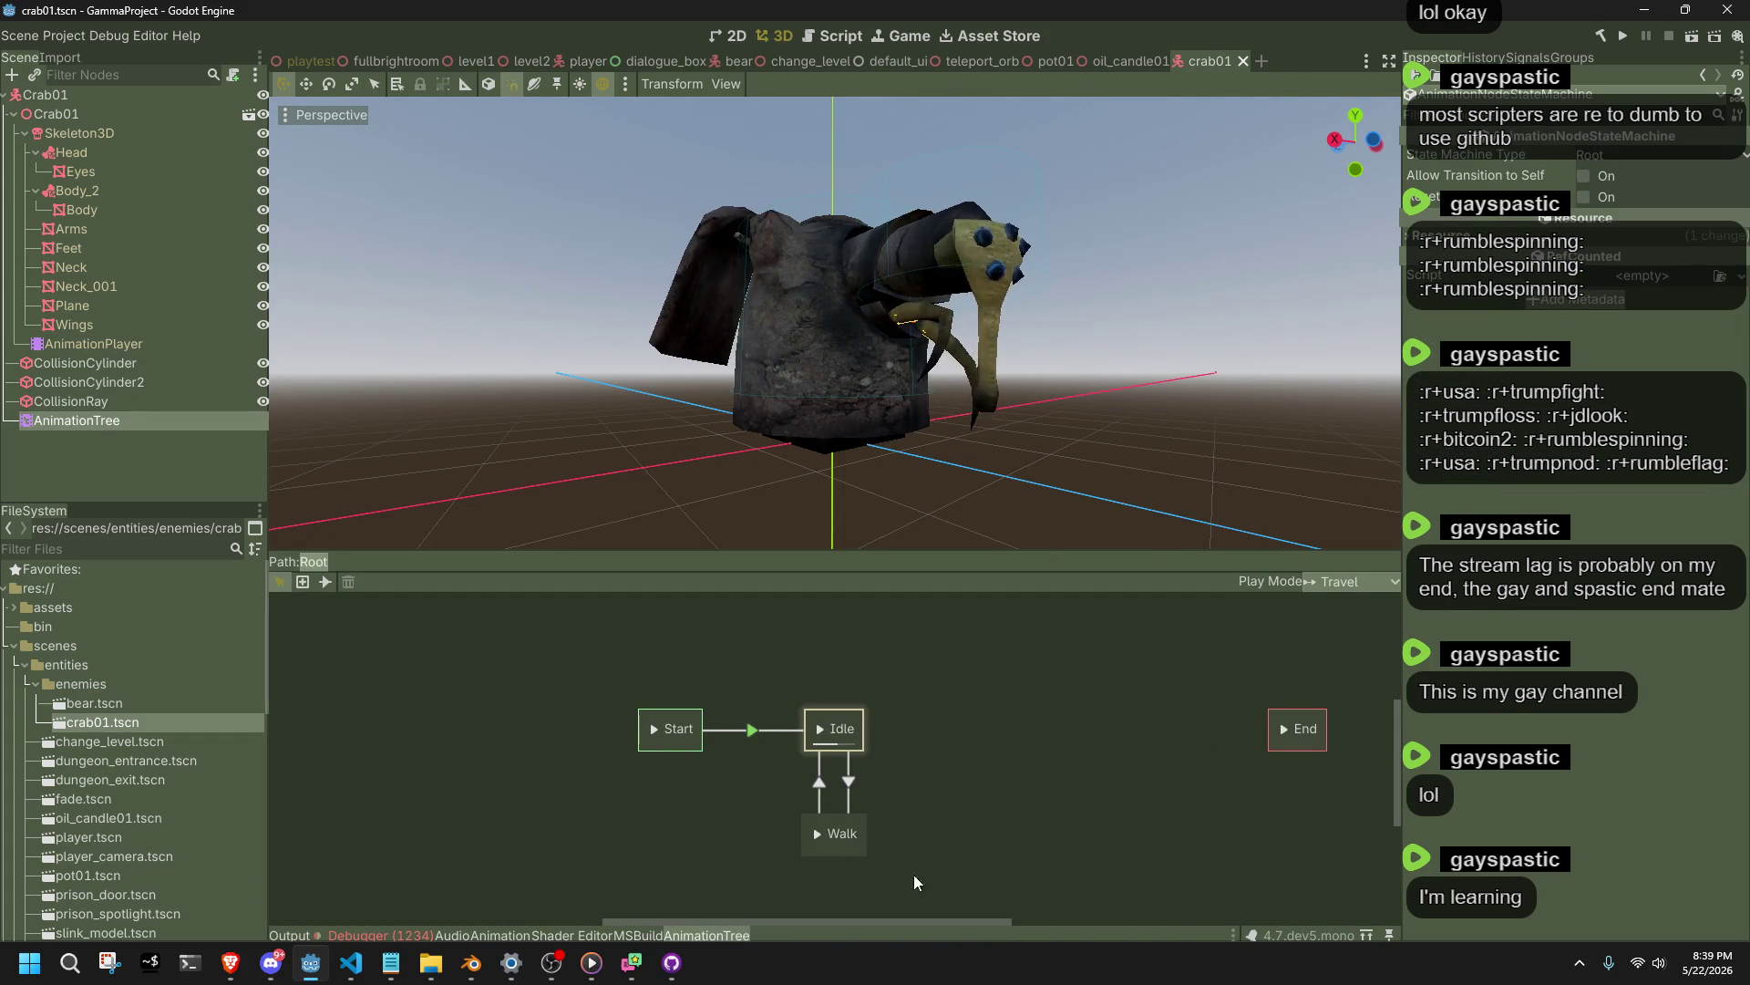
{"action": "left_click", "coordinate": [851, 850]}
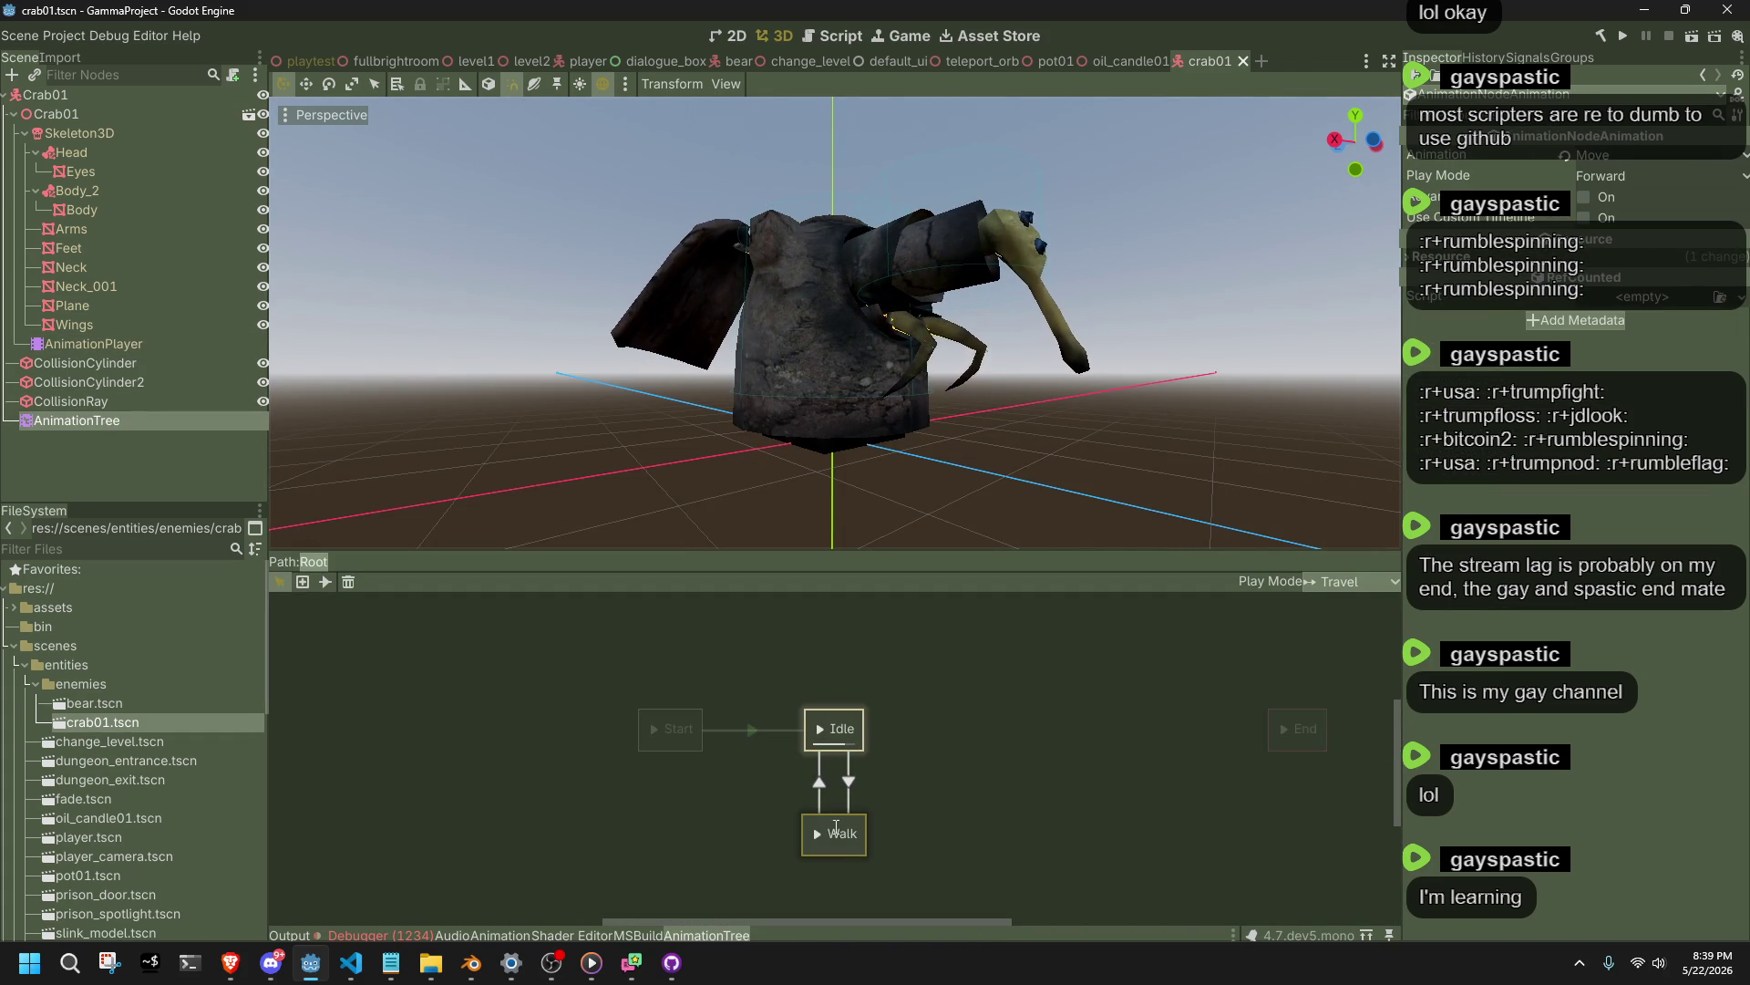
{"action": "double_click", "coordinate": [836, 827]}
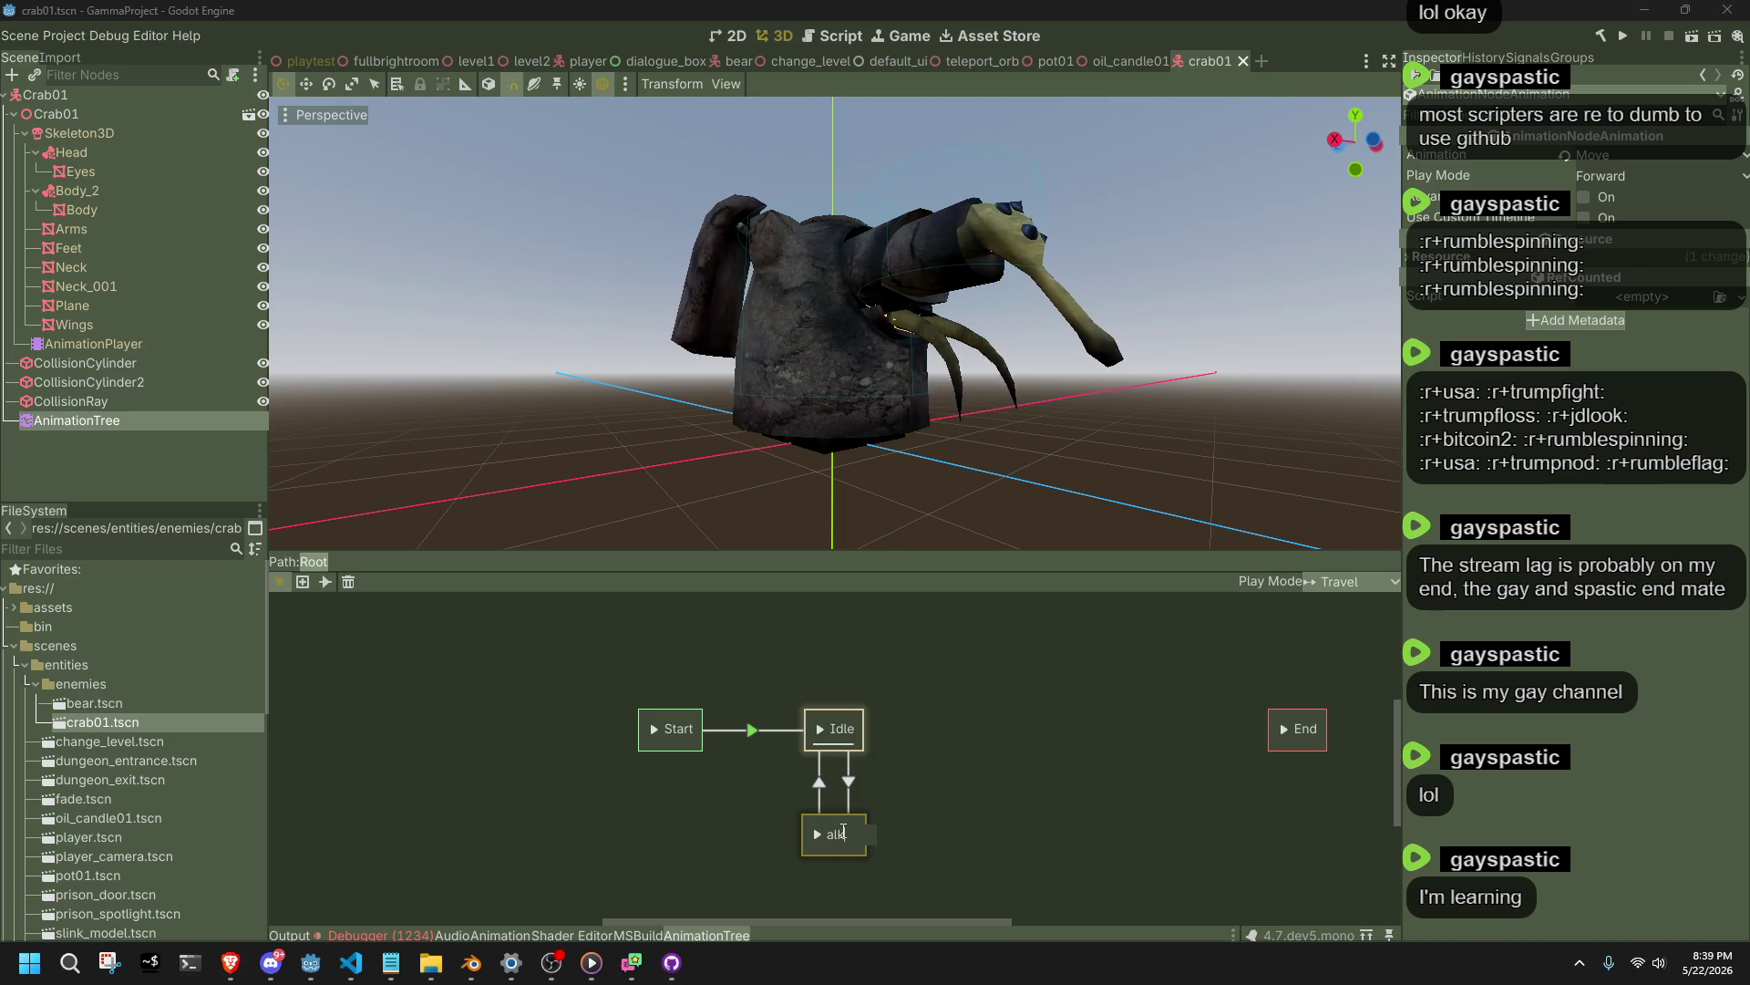
{"action": "type", "text": "Move"}
{"action": "key", "text": "Return"}
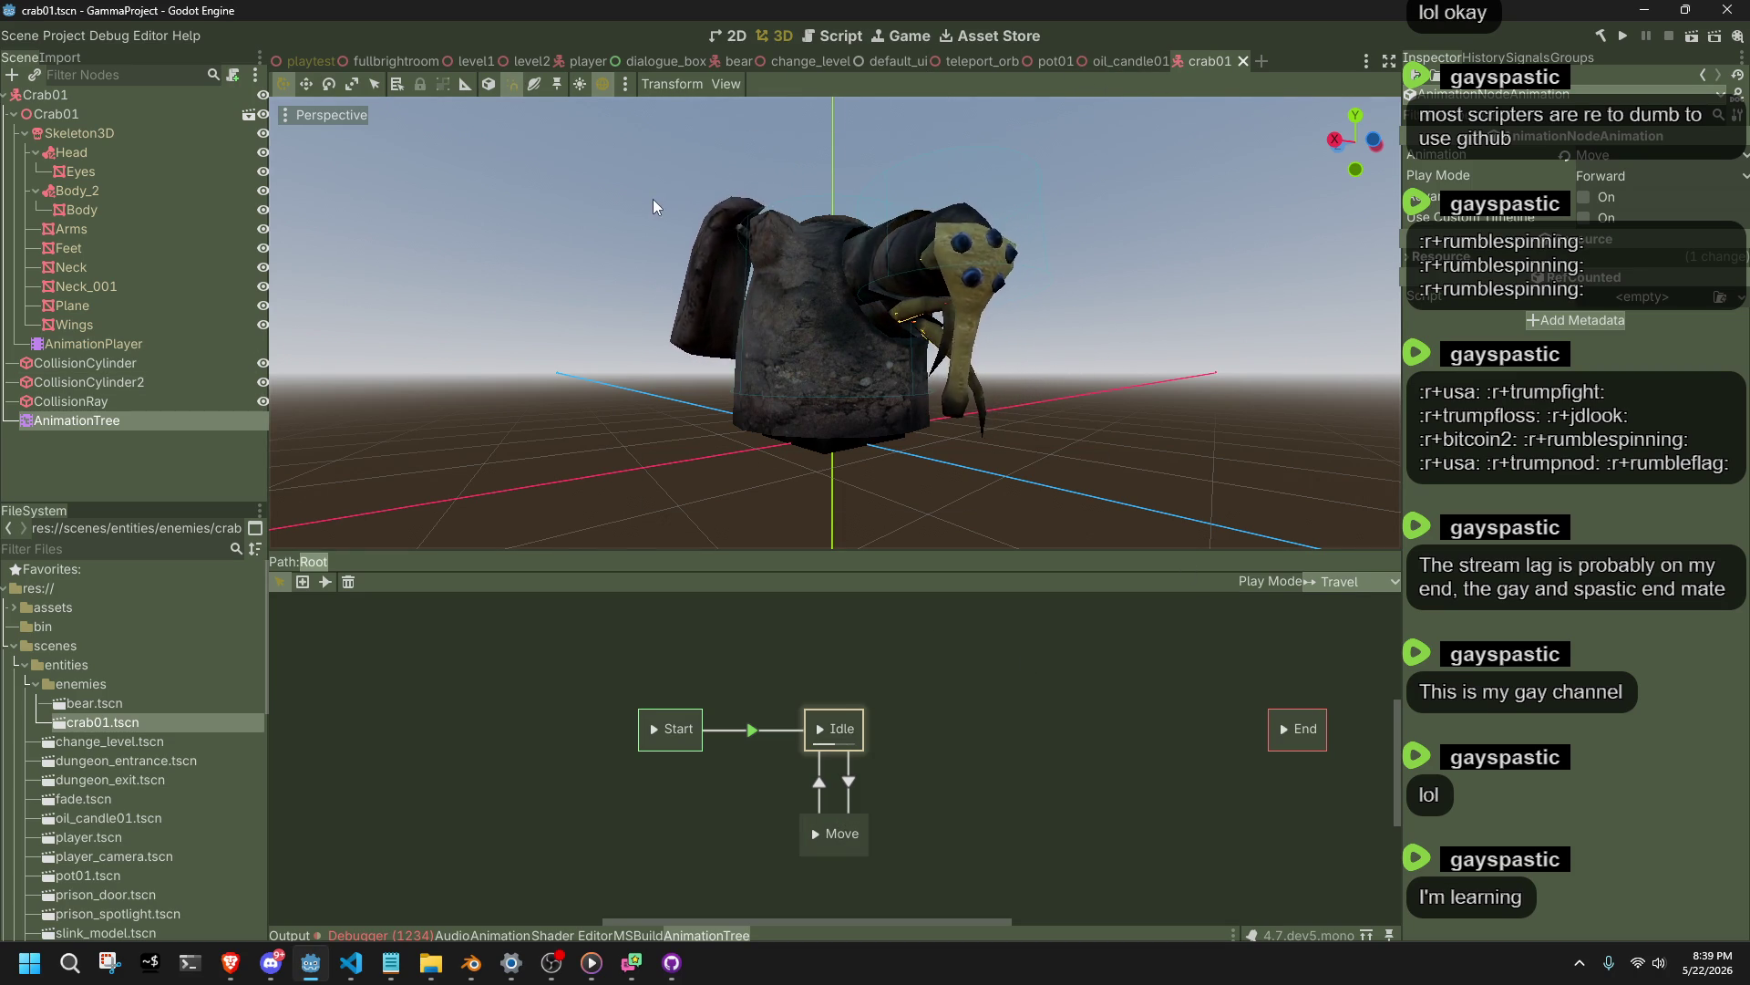
{"action": "left_click_drag", "start_coordinate": [740, 61], "coordinate": [1186, 63]}
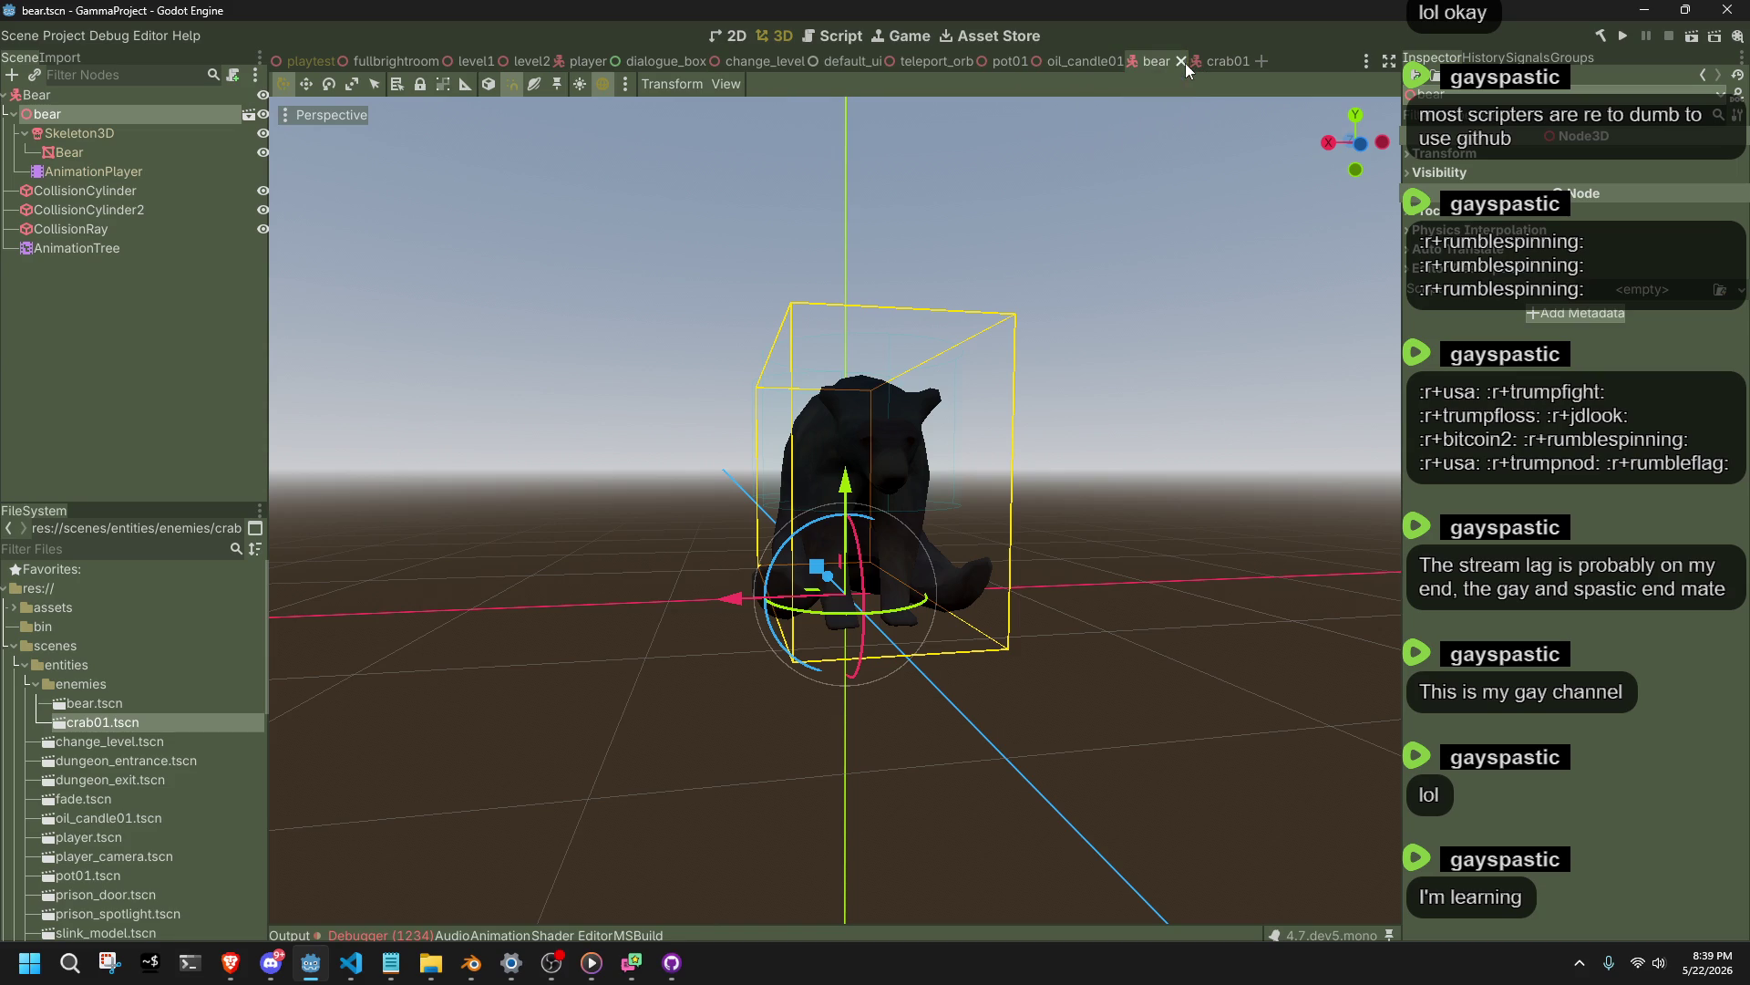
Close the oil_candle01, pot01, teleport_orb, default_ui, change_level and dialogue_box scene tabs.
{"action": "left_click", "coordinate": [1094, 61]}
{"action": "left_click", "coordinate": [1135, 61]}
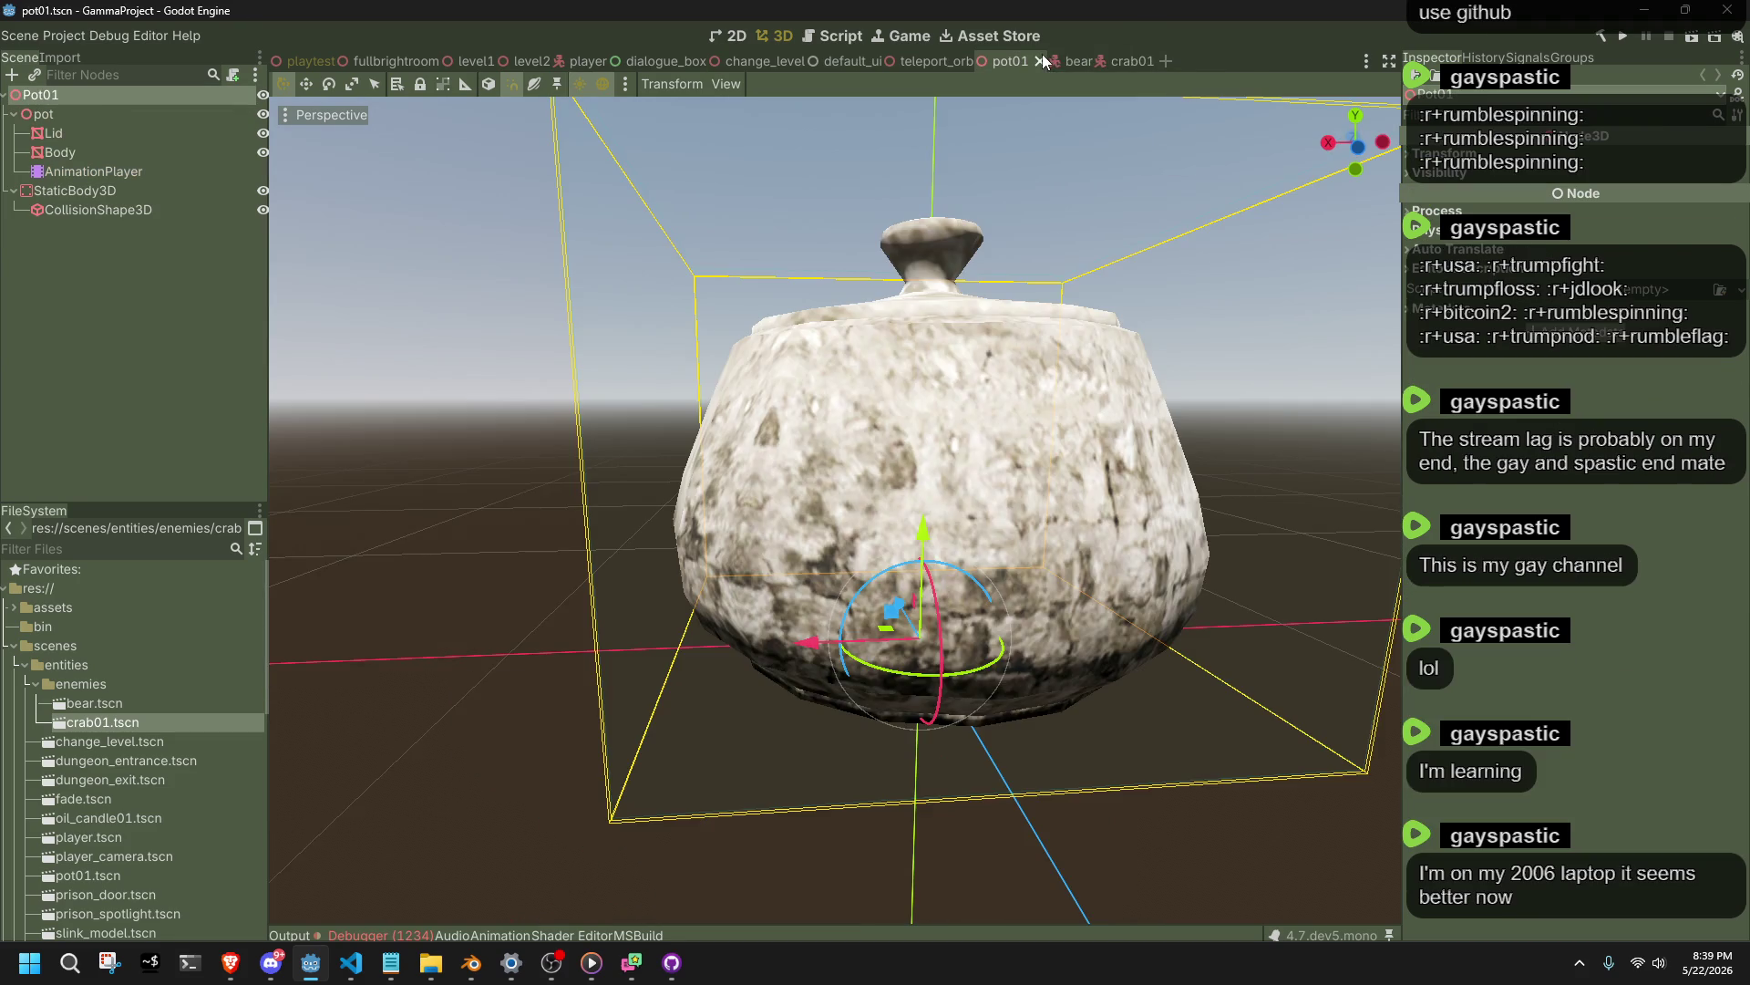
{"action": "left_click", "coordinate": [1041, 61]}
{"action": "left_click", "coordinate": [984, 61]}
{"action": "left_click", "coordinate": [881, 61]}
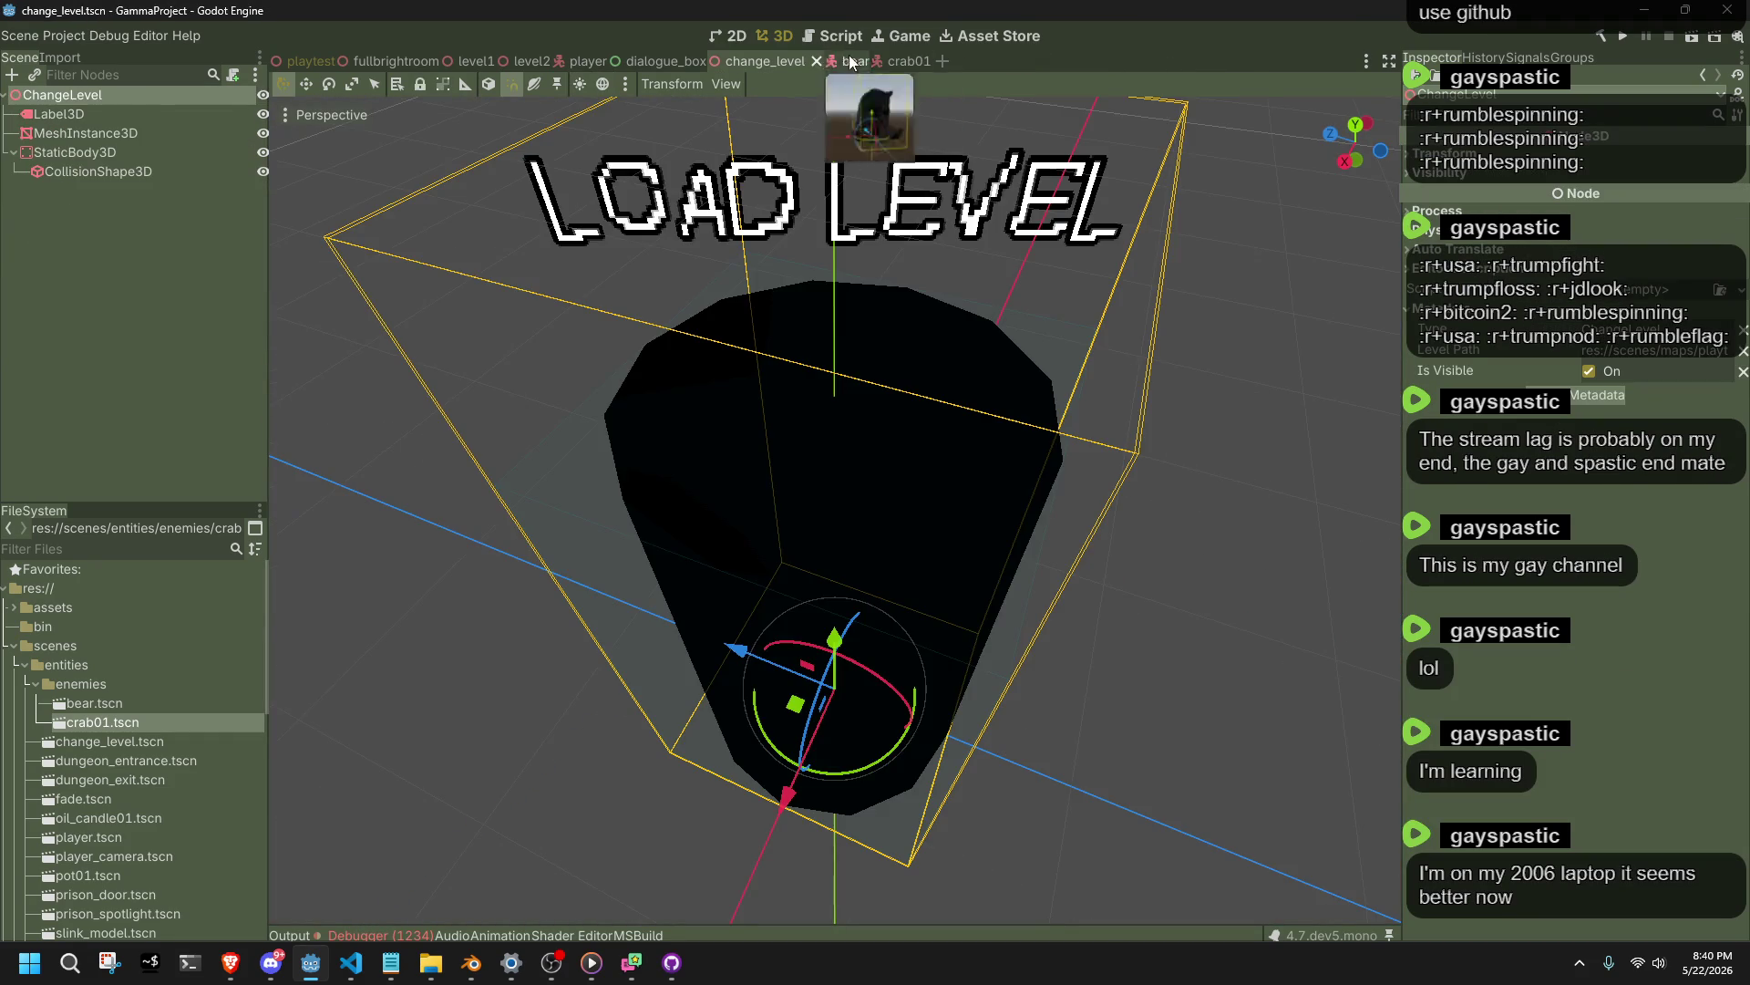
{"action": "left_click", "coordinate": [816, 61]}
{"action": "key", "text": "ctrl+shift+w"}
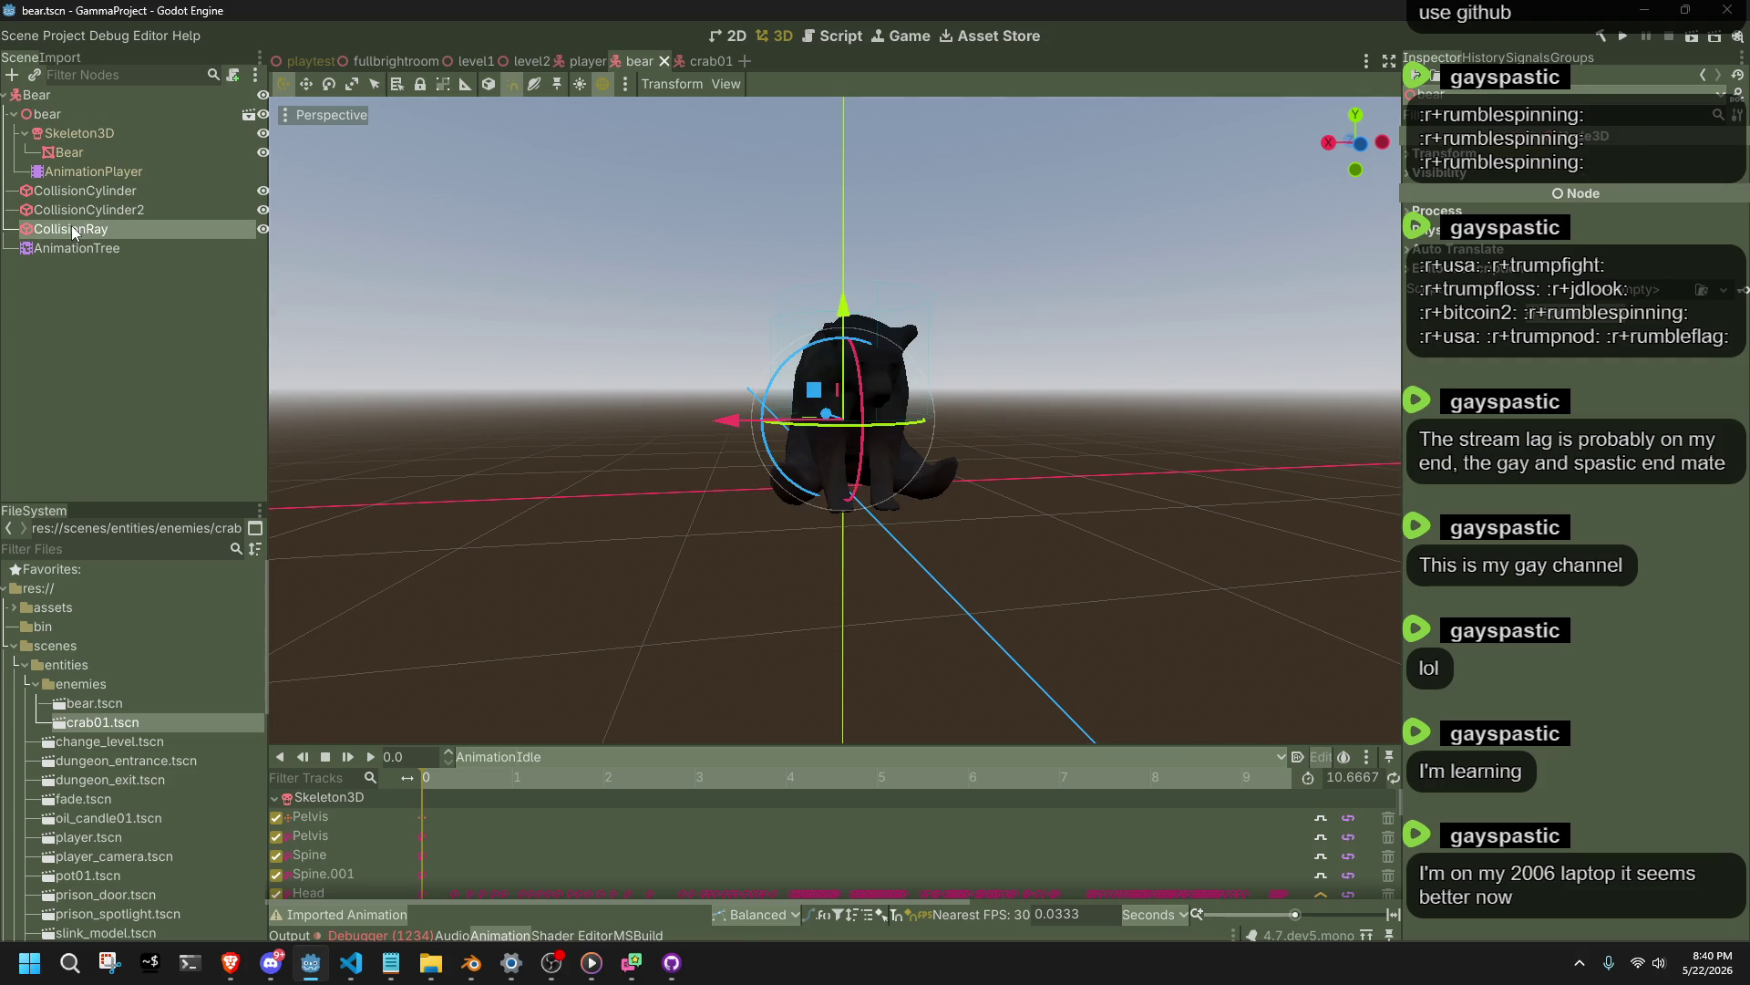
Rename the bear's AnimationTree Run state to Move and launch the game.
{"action": "left_click", "coordinate": [77, 248]}
{"action": "double_click", "coordinate": [717, 751]}
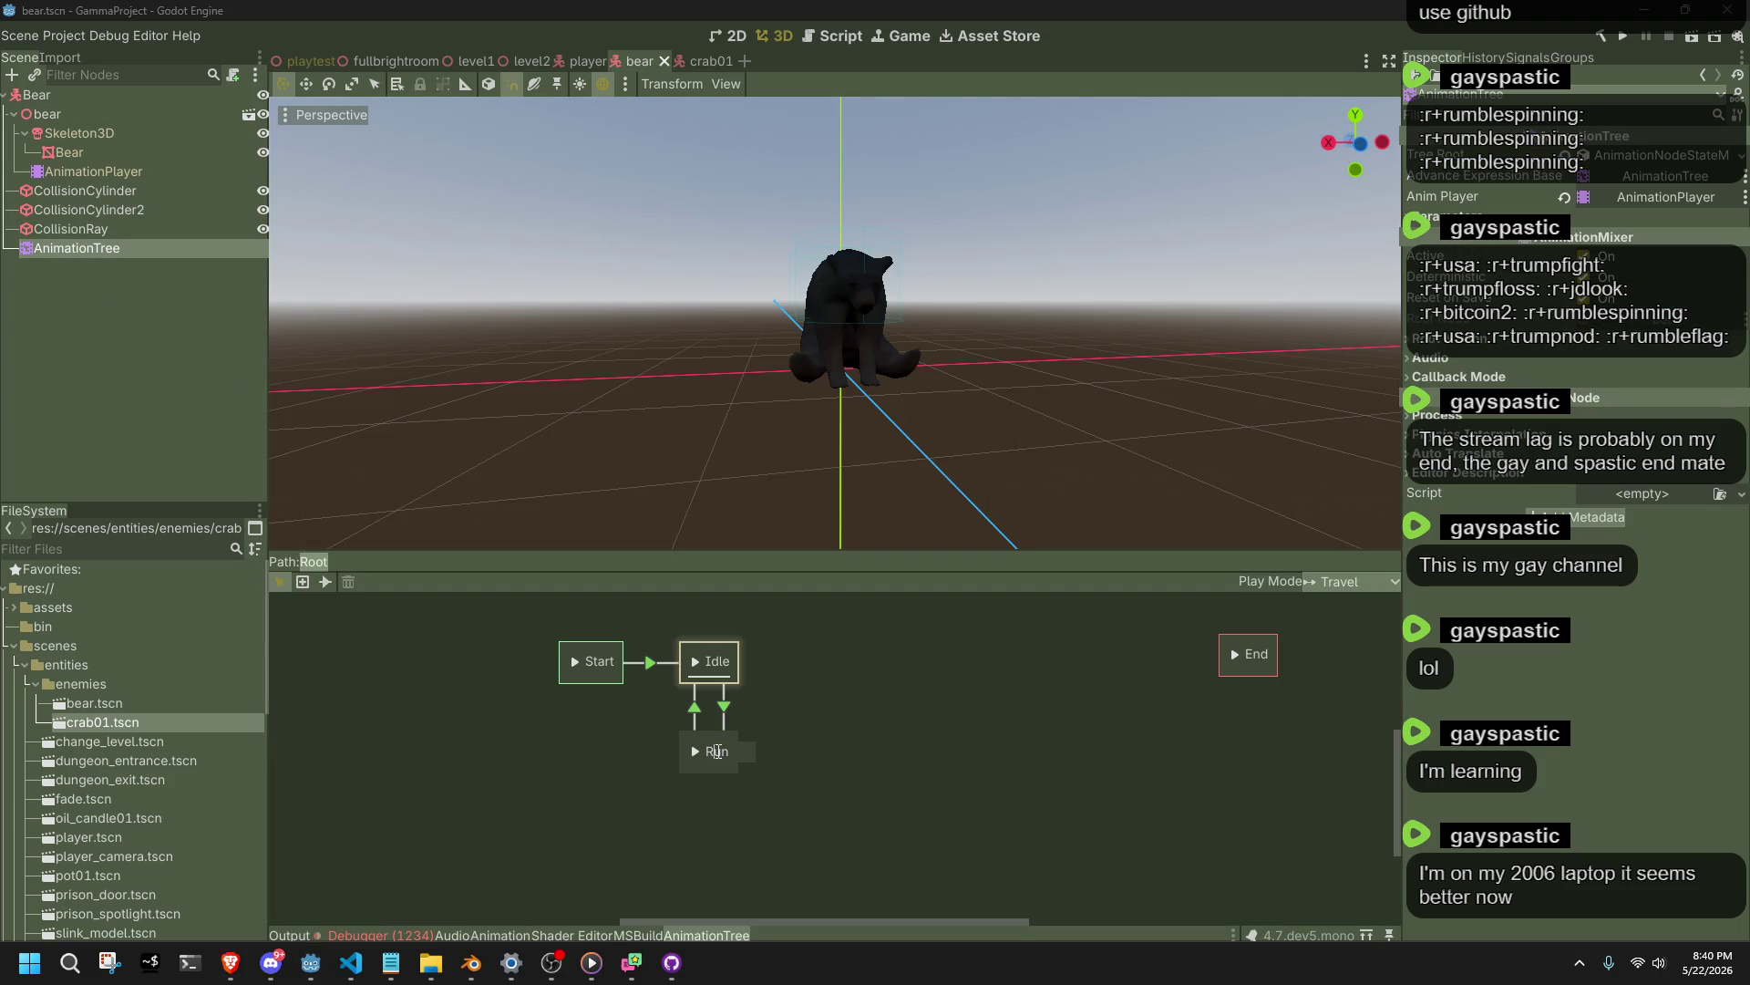
{"action": "type", "text": "ove"}
{"action": "key", "text": "Return"}
{"action": "left_click", "coordinate": [1621, 41]}
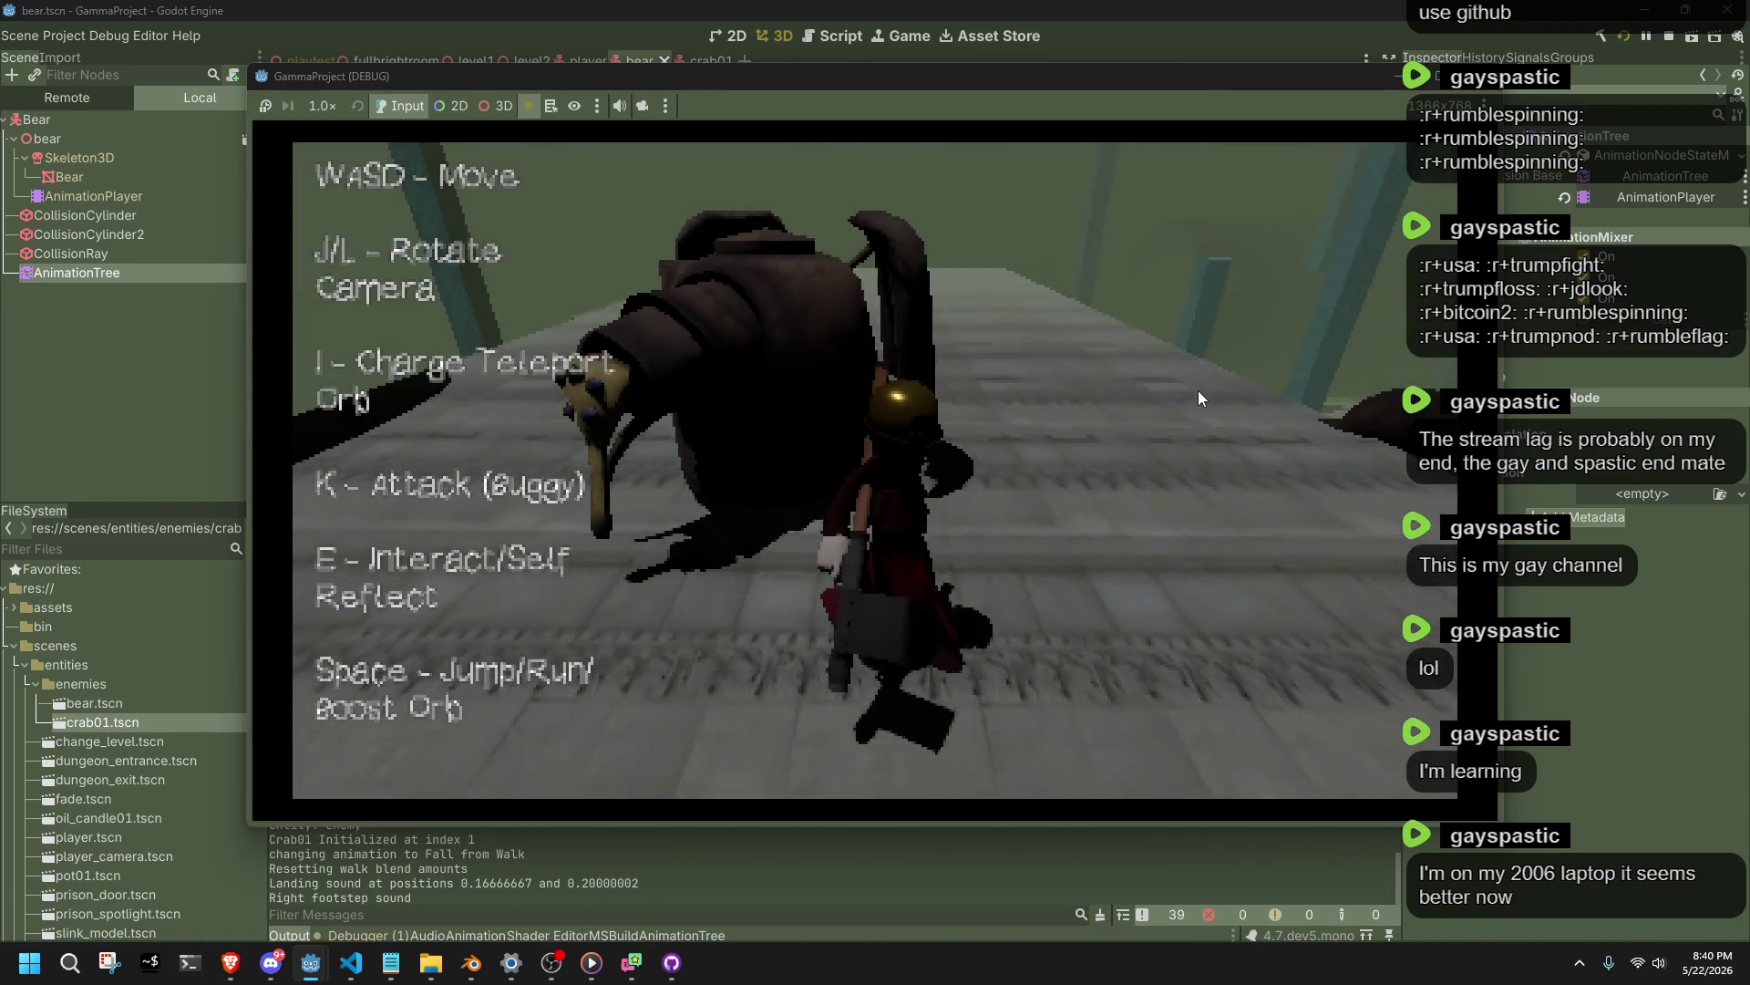
Walk the character past the pillars to the bear, attack with K, then stop with F8.
{"action": "key", "text": "space"}
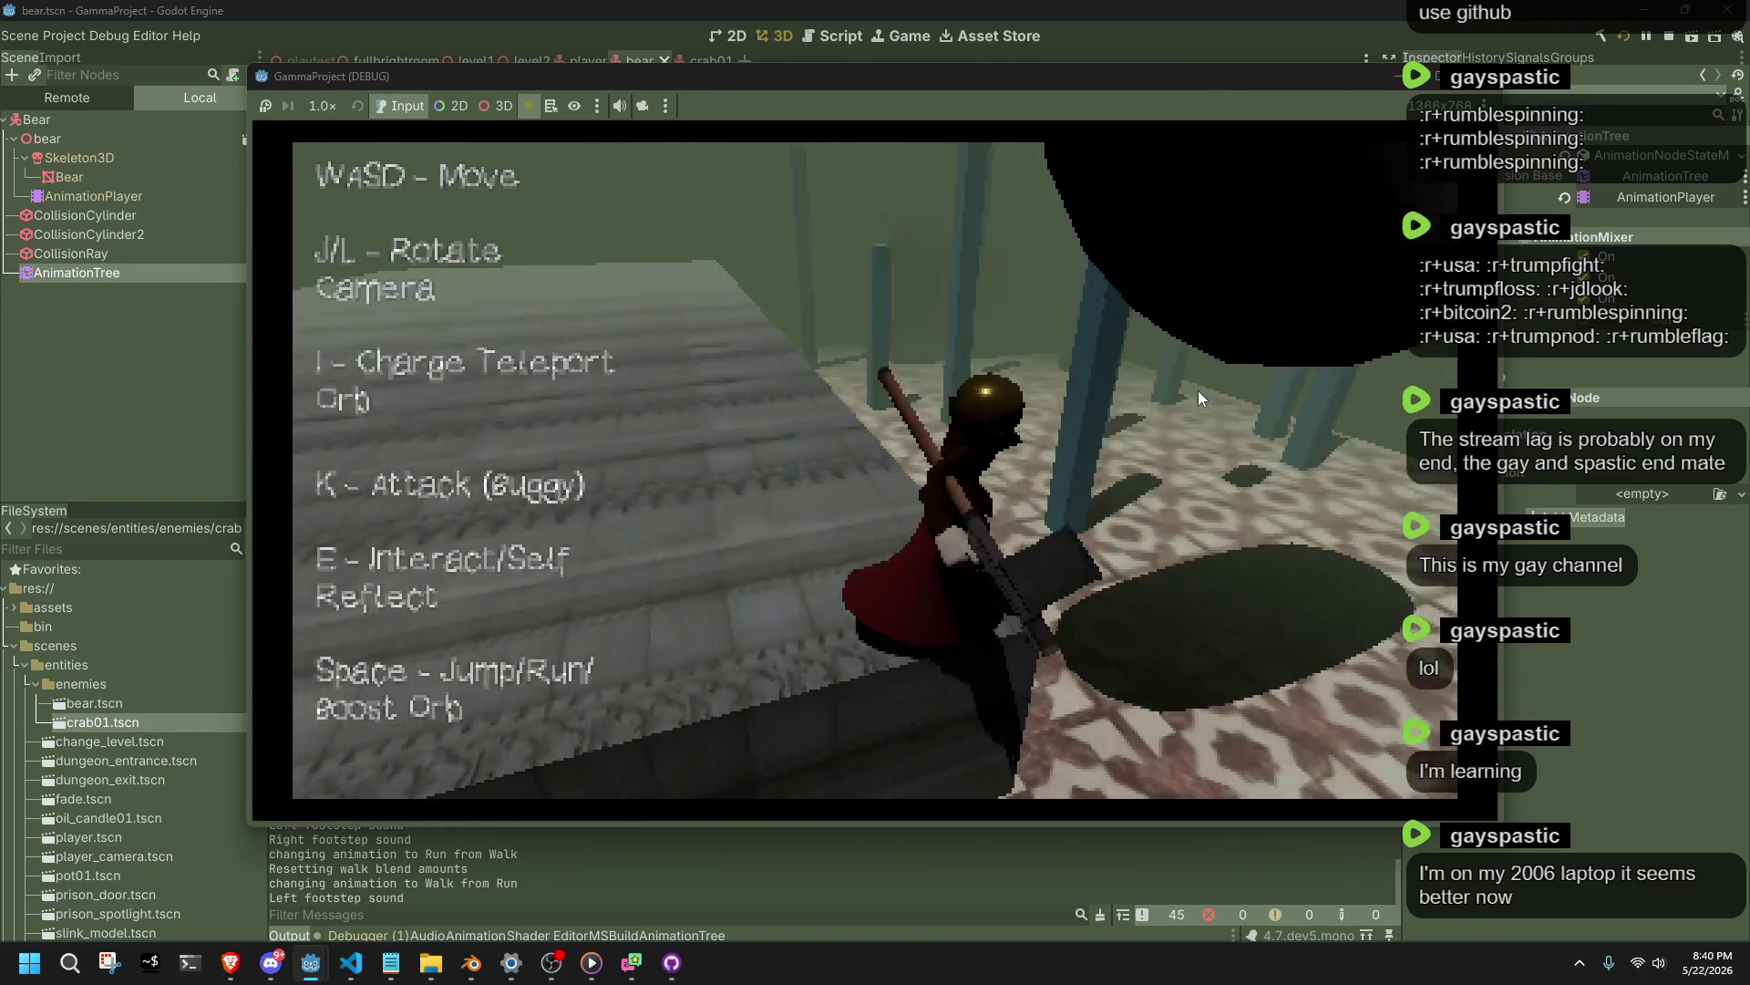
{"action": "key", "text": "w"}
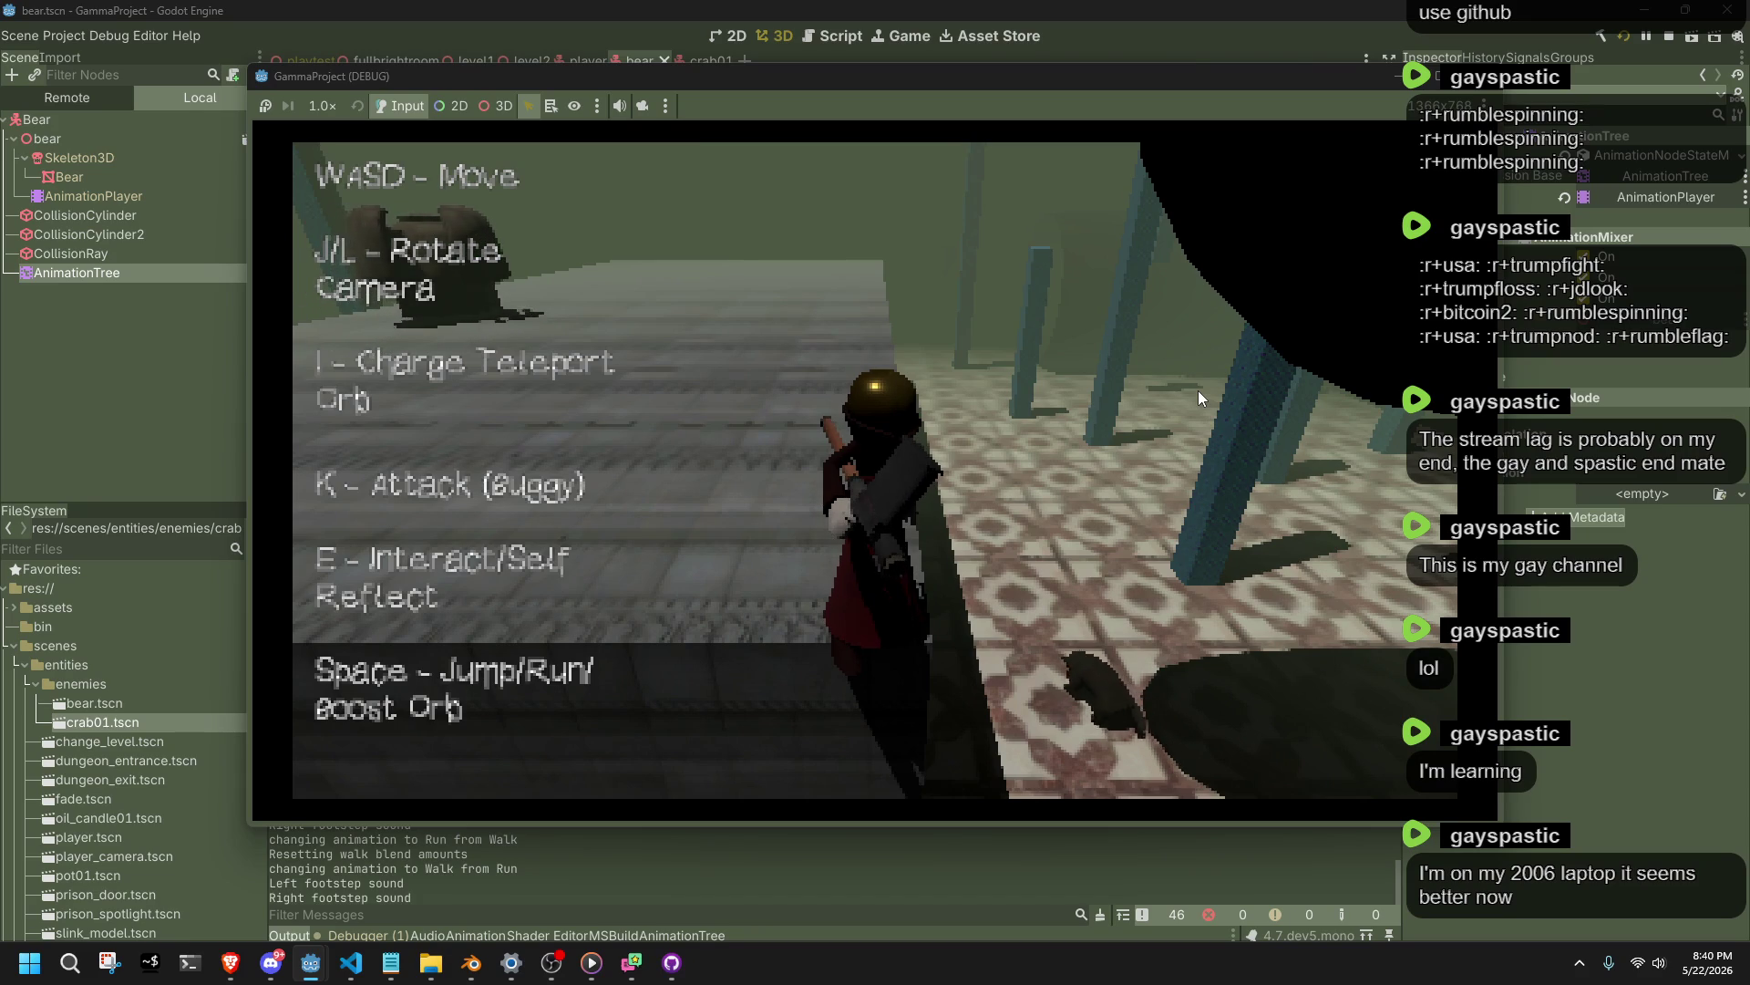
{"action": "key", "text": "k"}
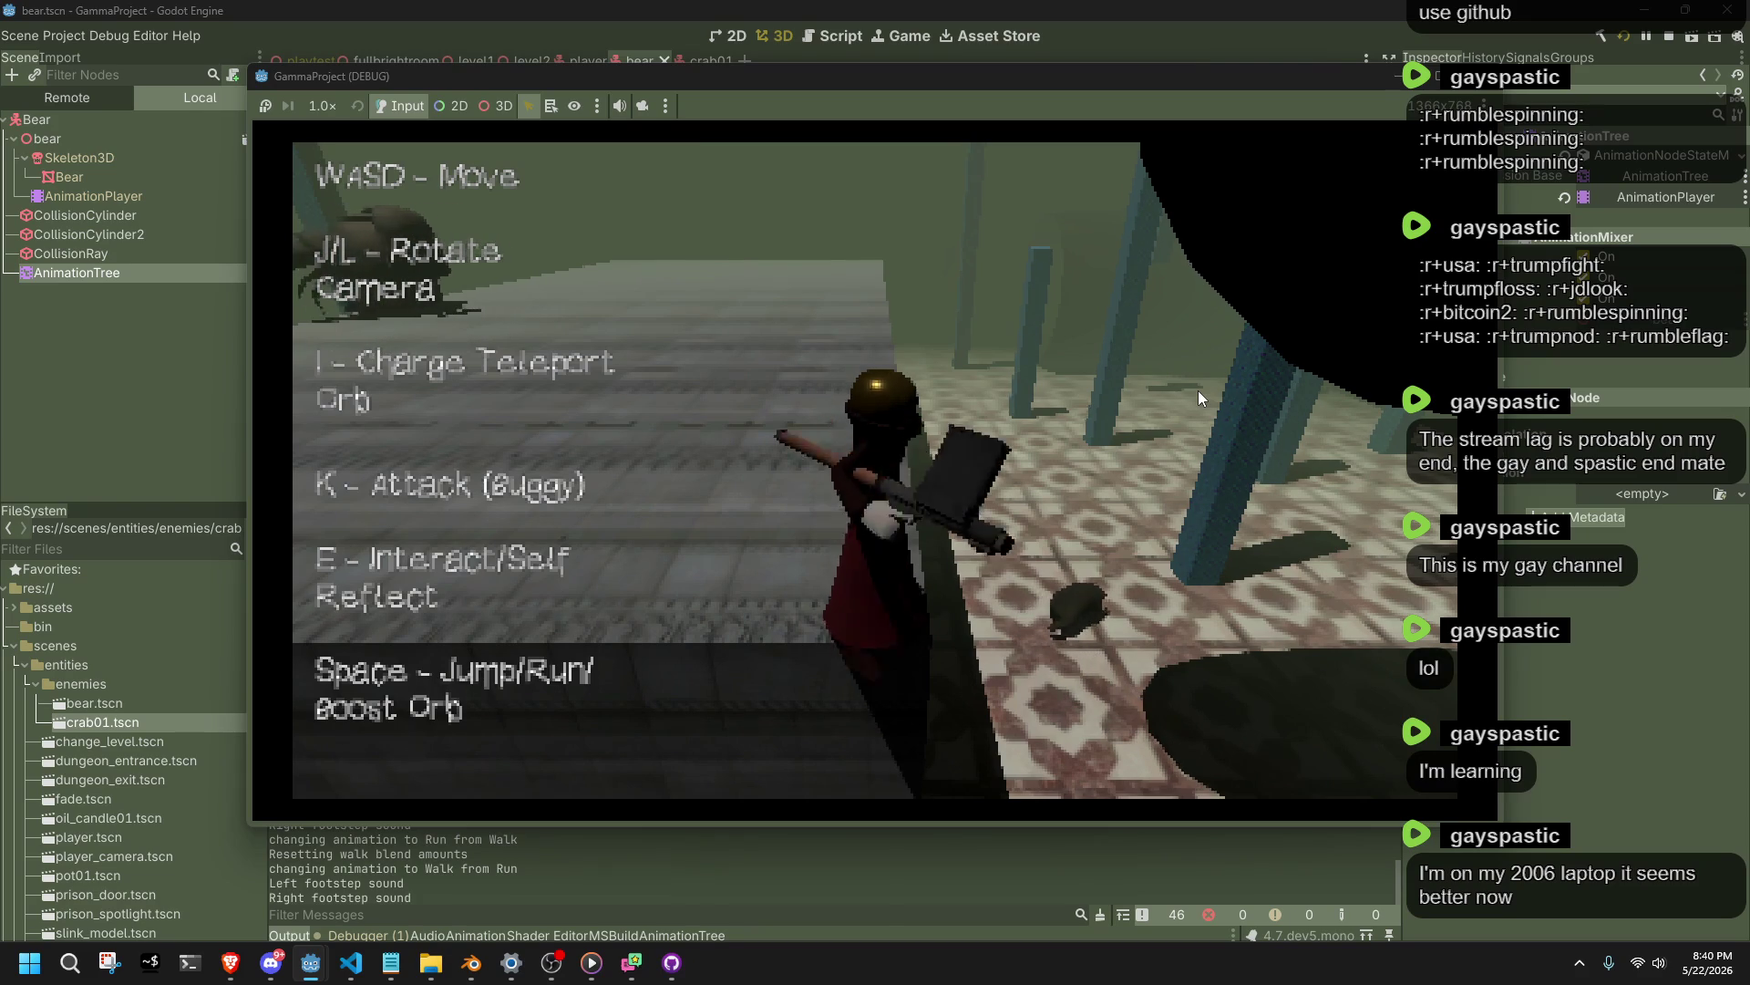
{"action": "key", "text": "w"}
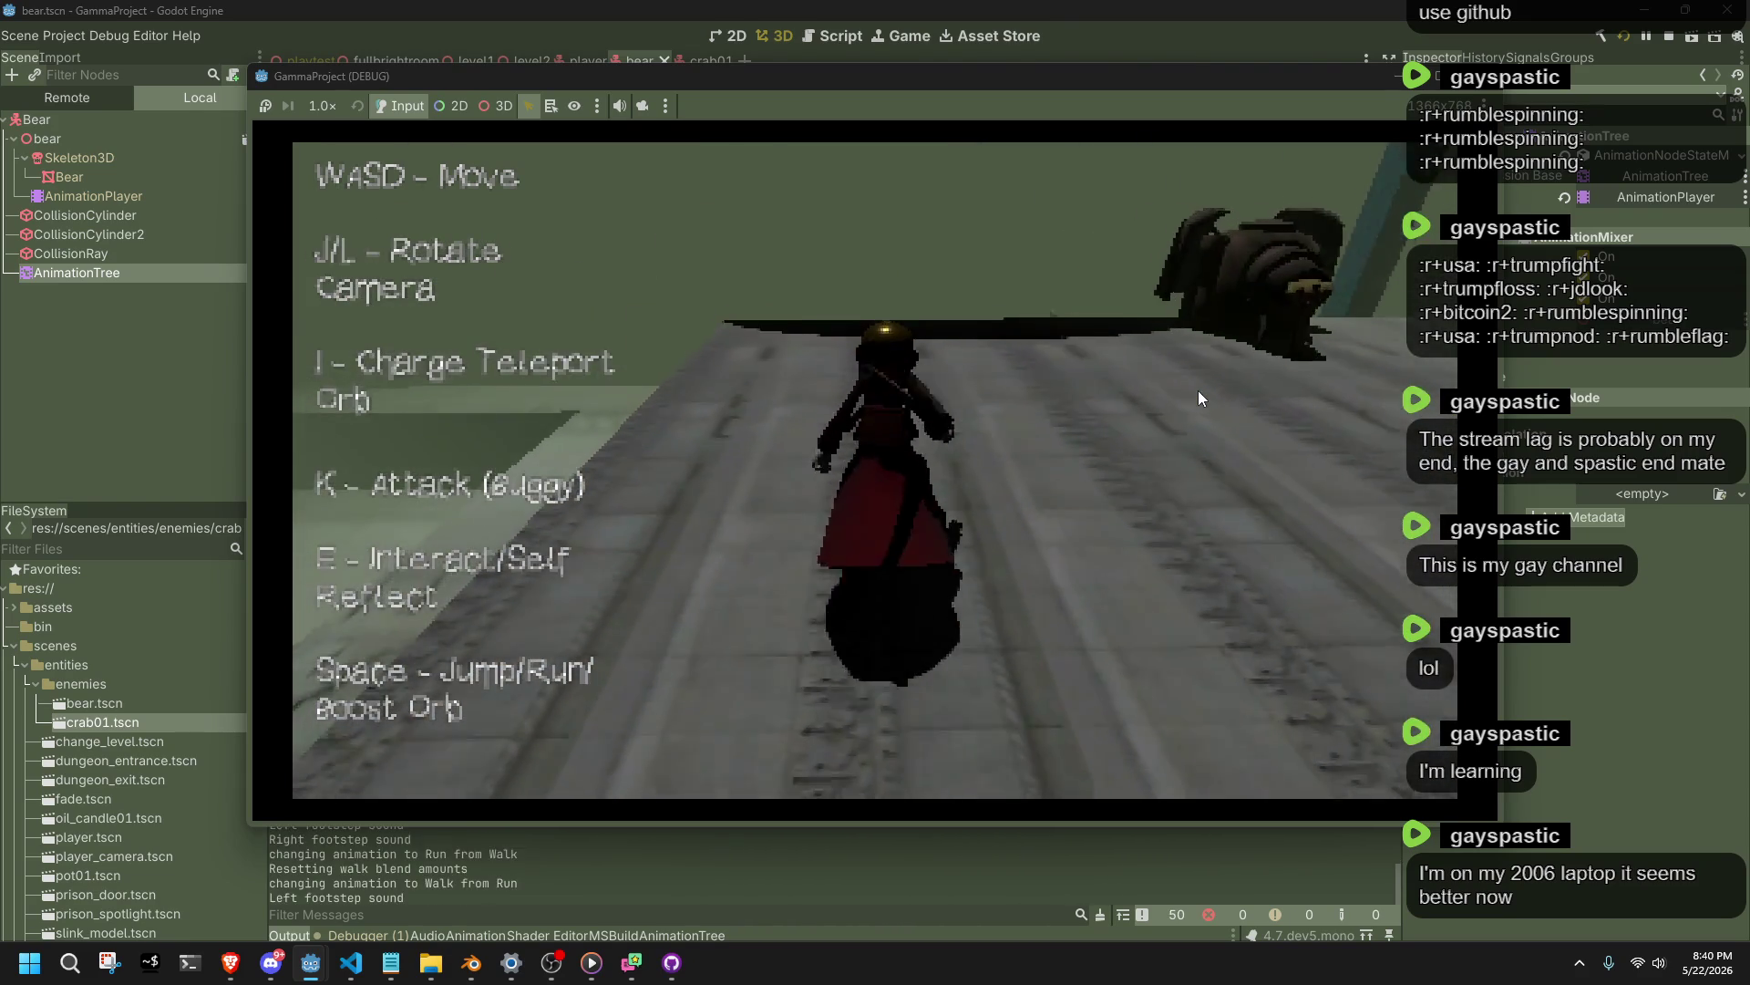
{"action": "key", "text": "l"}
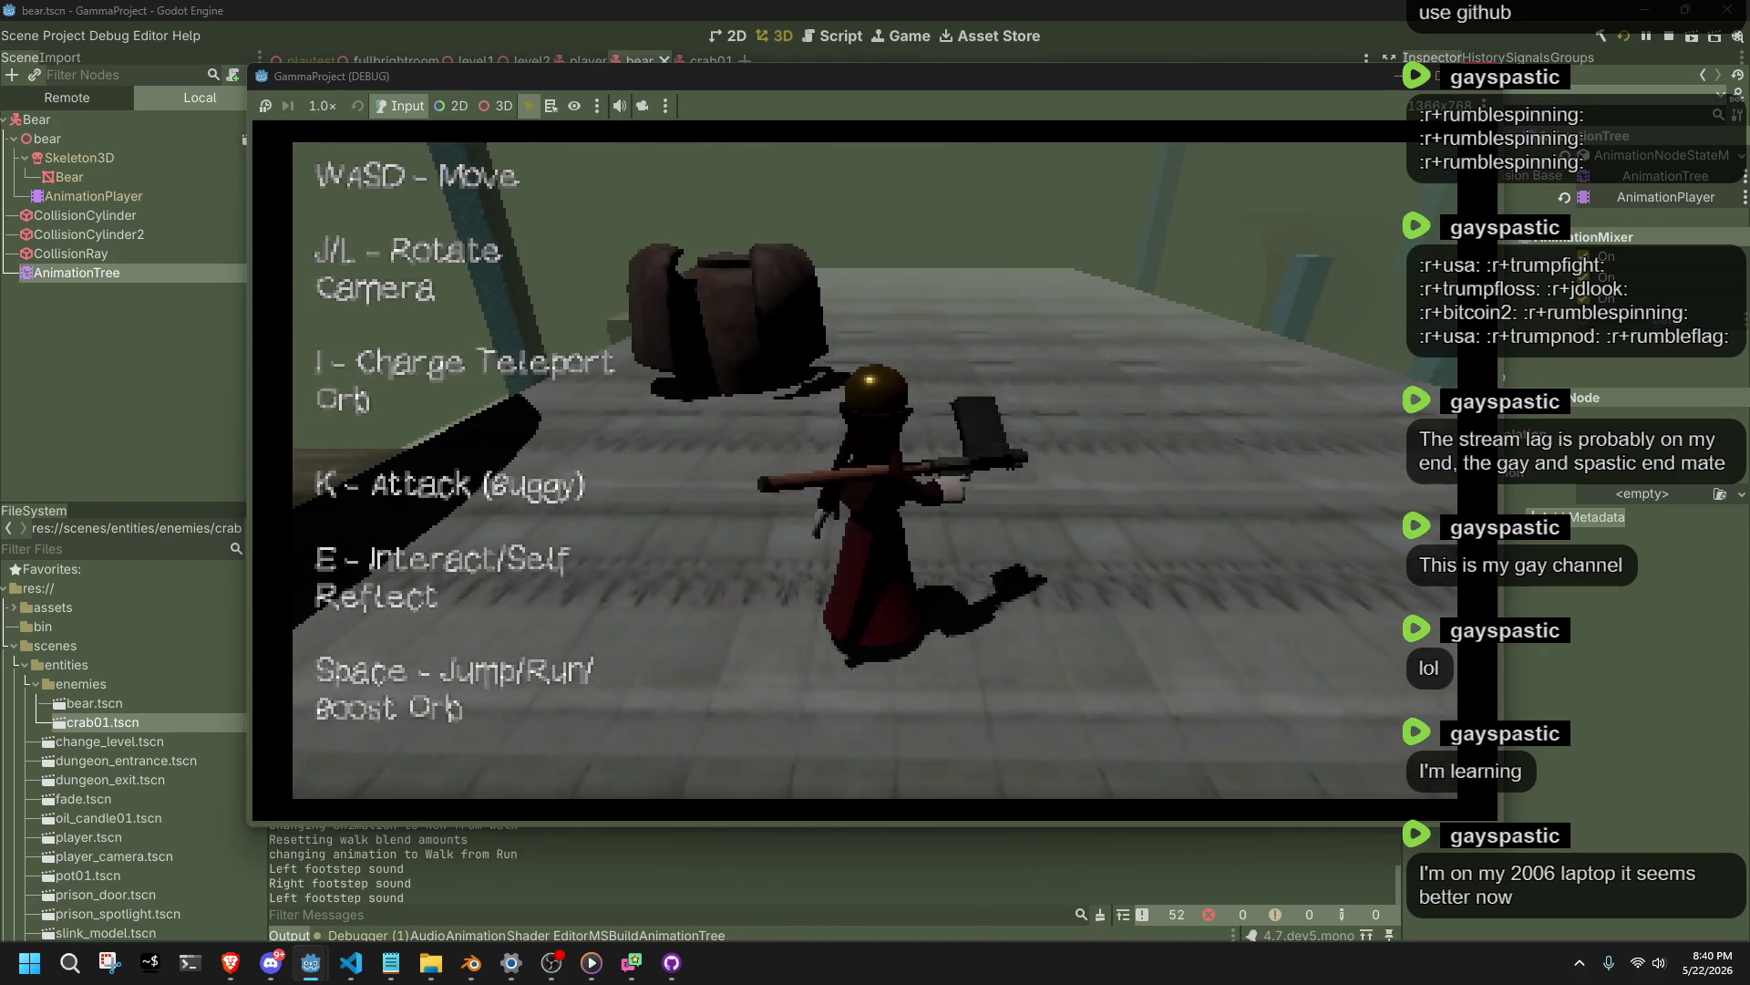
{"action": "key", "text": "F8"}
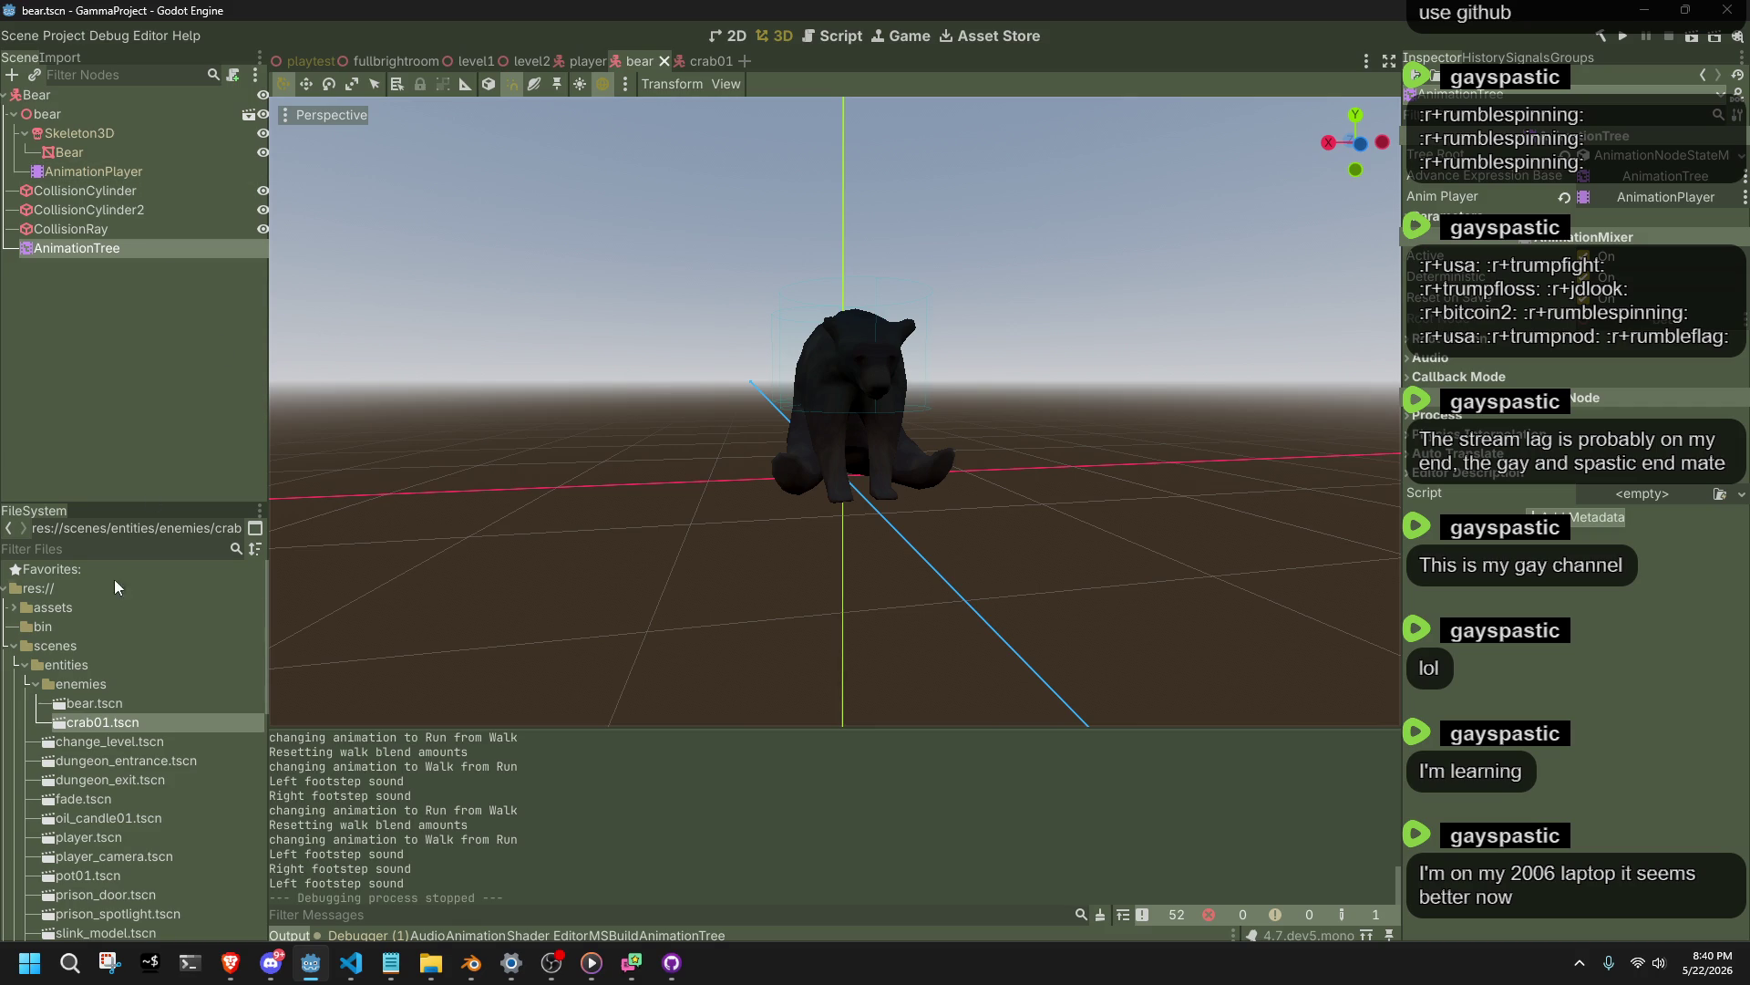
Set bear.gltf's Move animation Loop Mode to Linear in Advanced import and reimport it.
{"action": "right_click", "coordinate": [107, 698]}
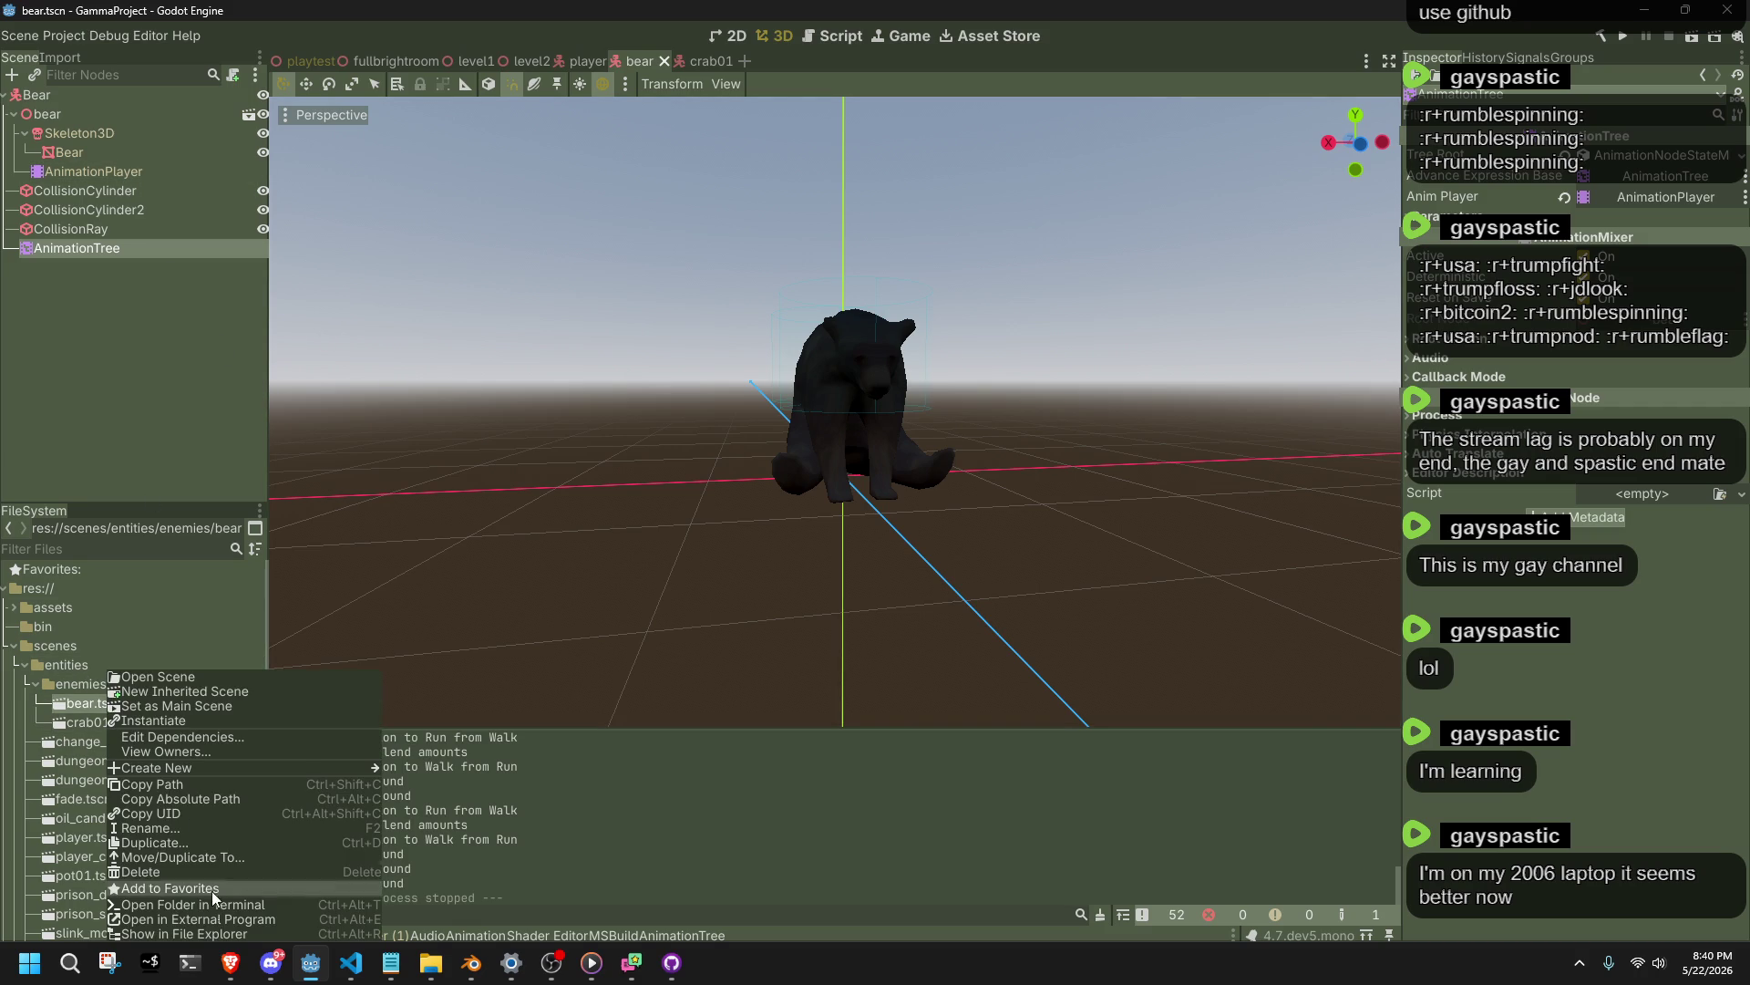
{"action": "left_click", "coordinate": [77, 708]}
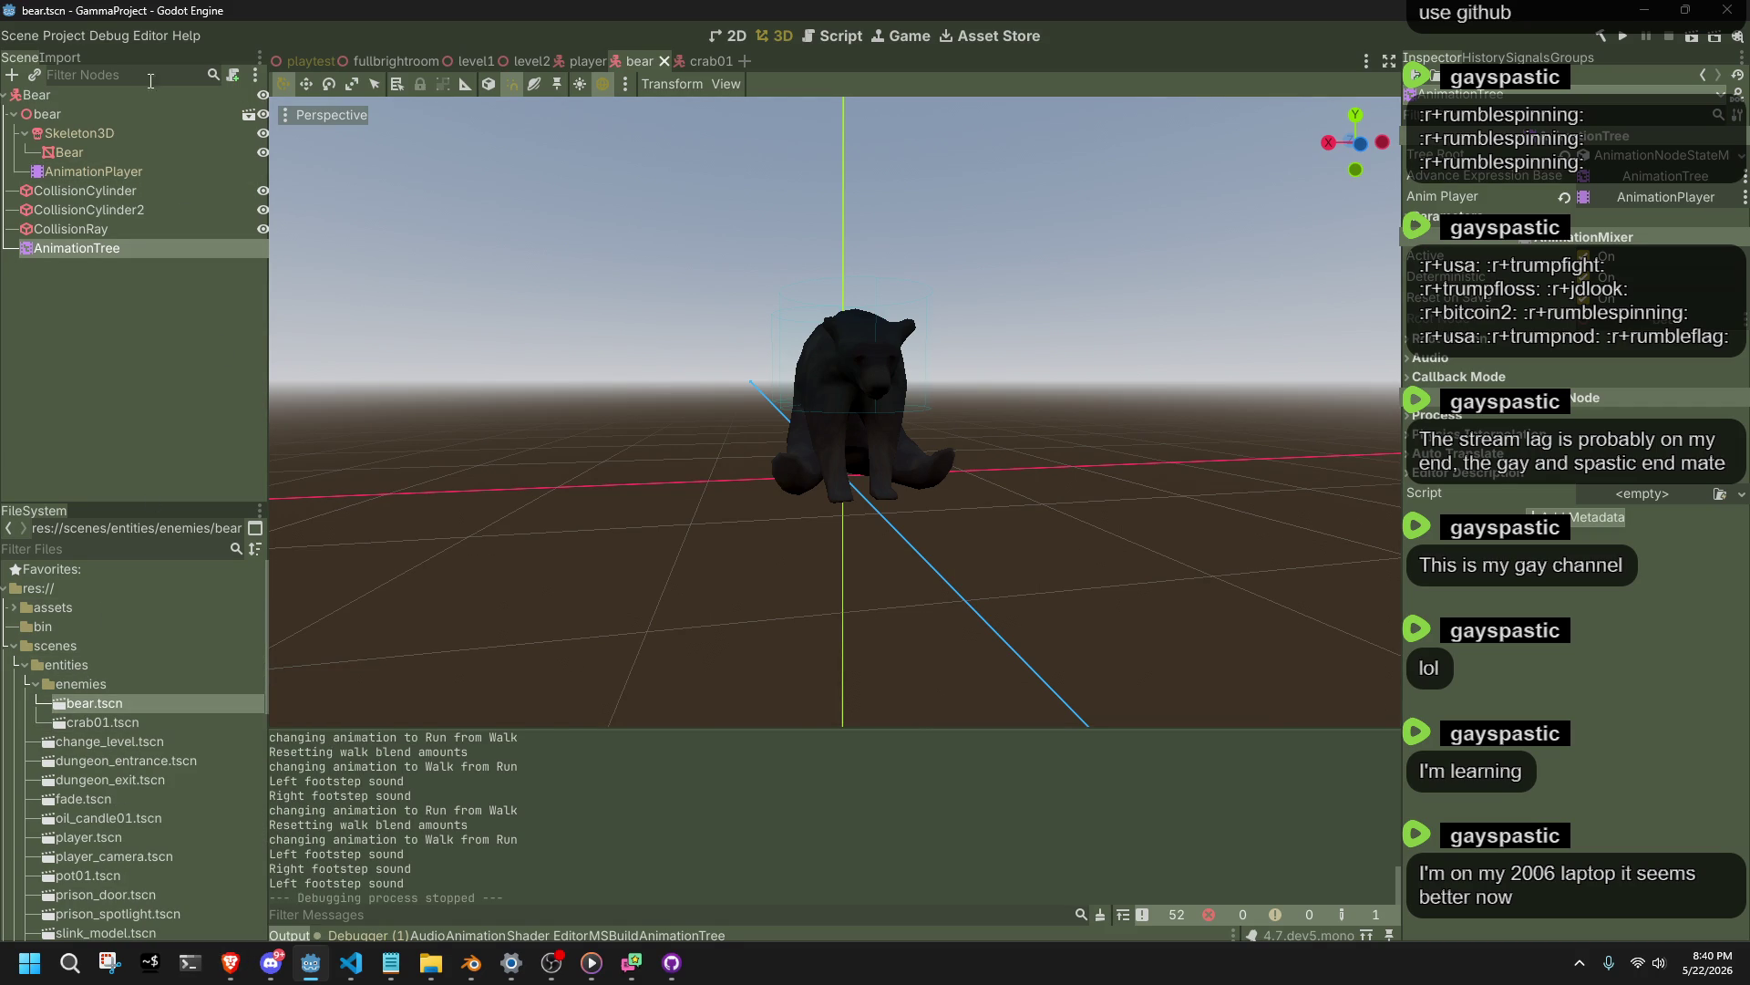
{"action": "left_click", "coordinate": [63, 57]}
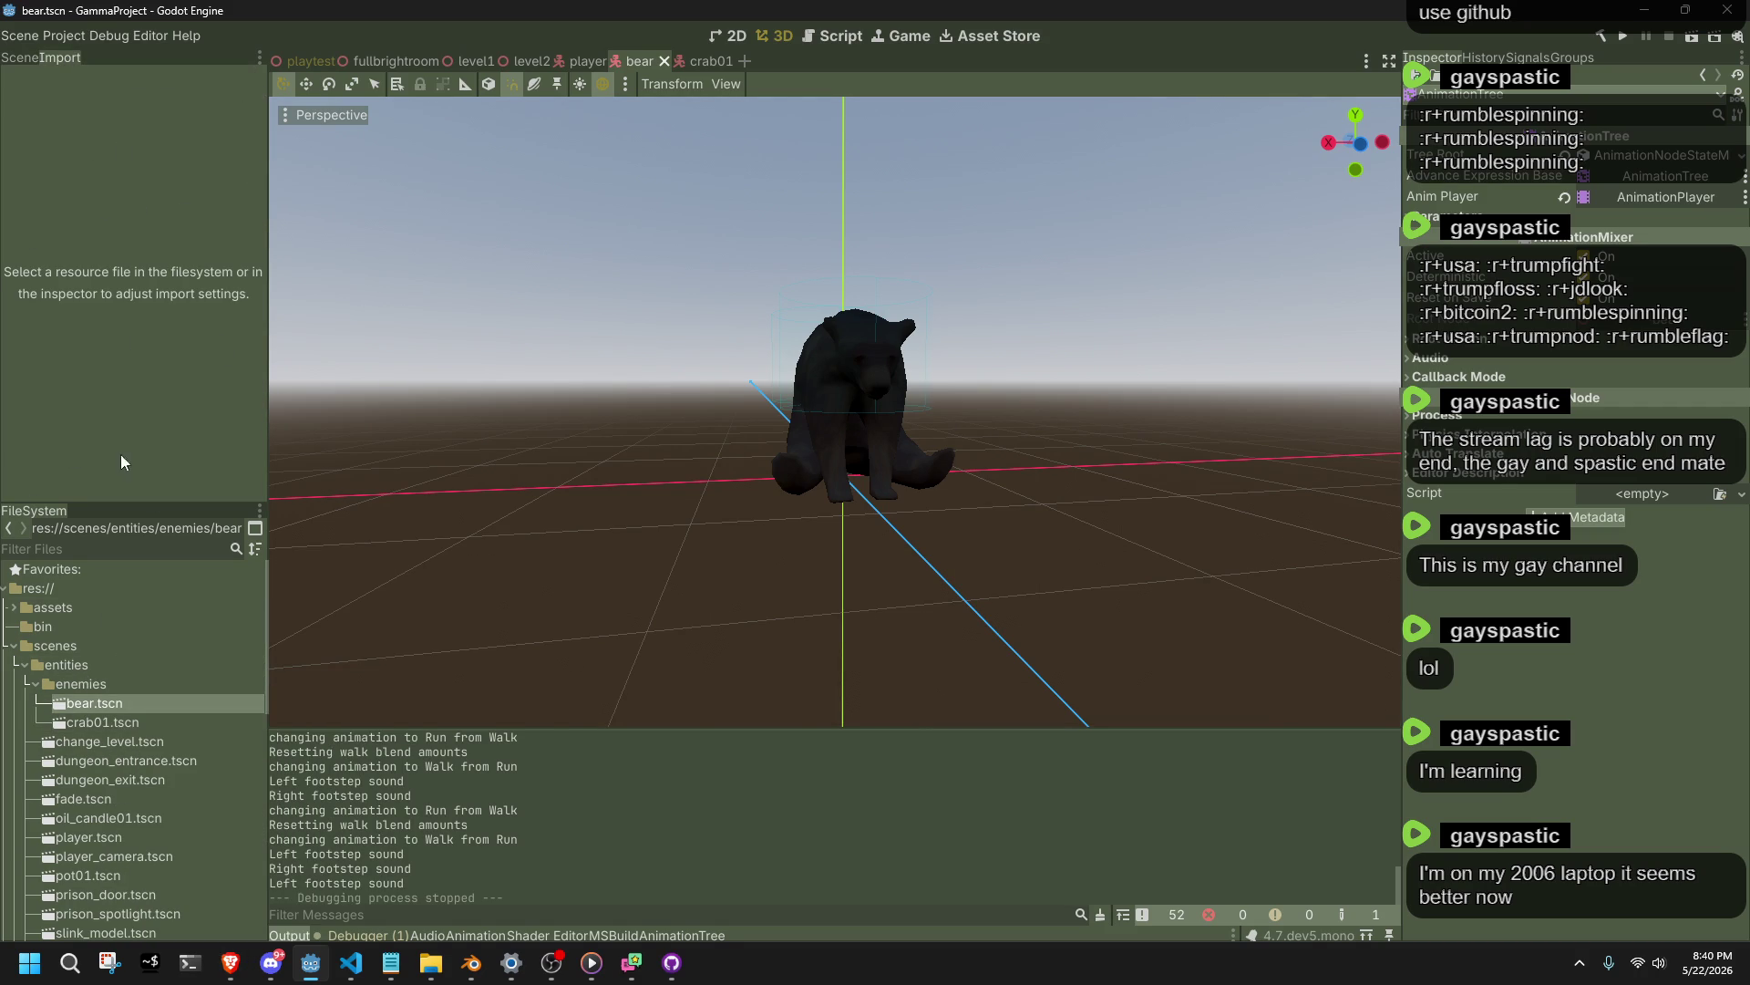
{"action": "scroll", "coordinate": [106, 740], "scroll_direction": "down", "scroll_amount": 10}
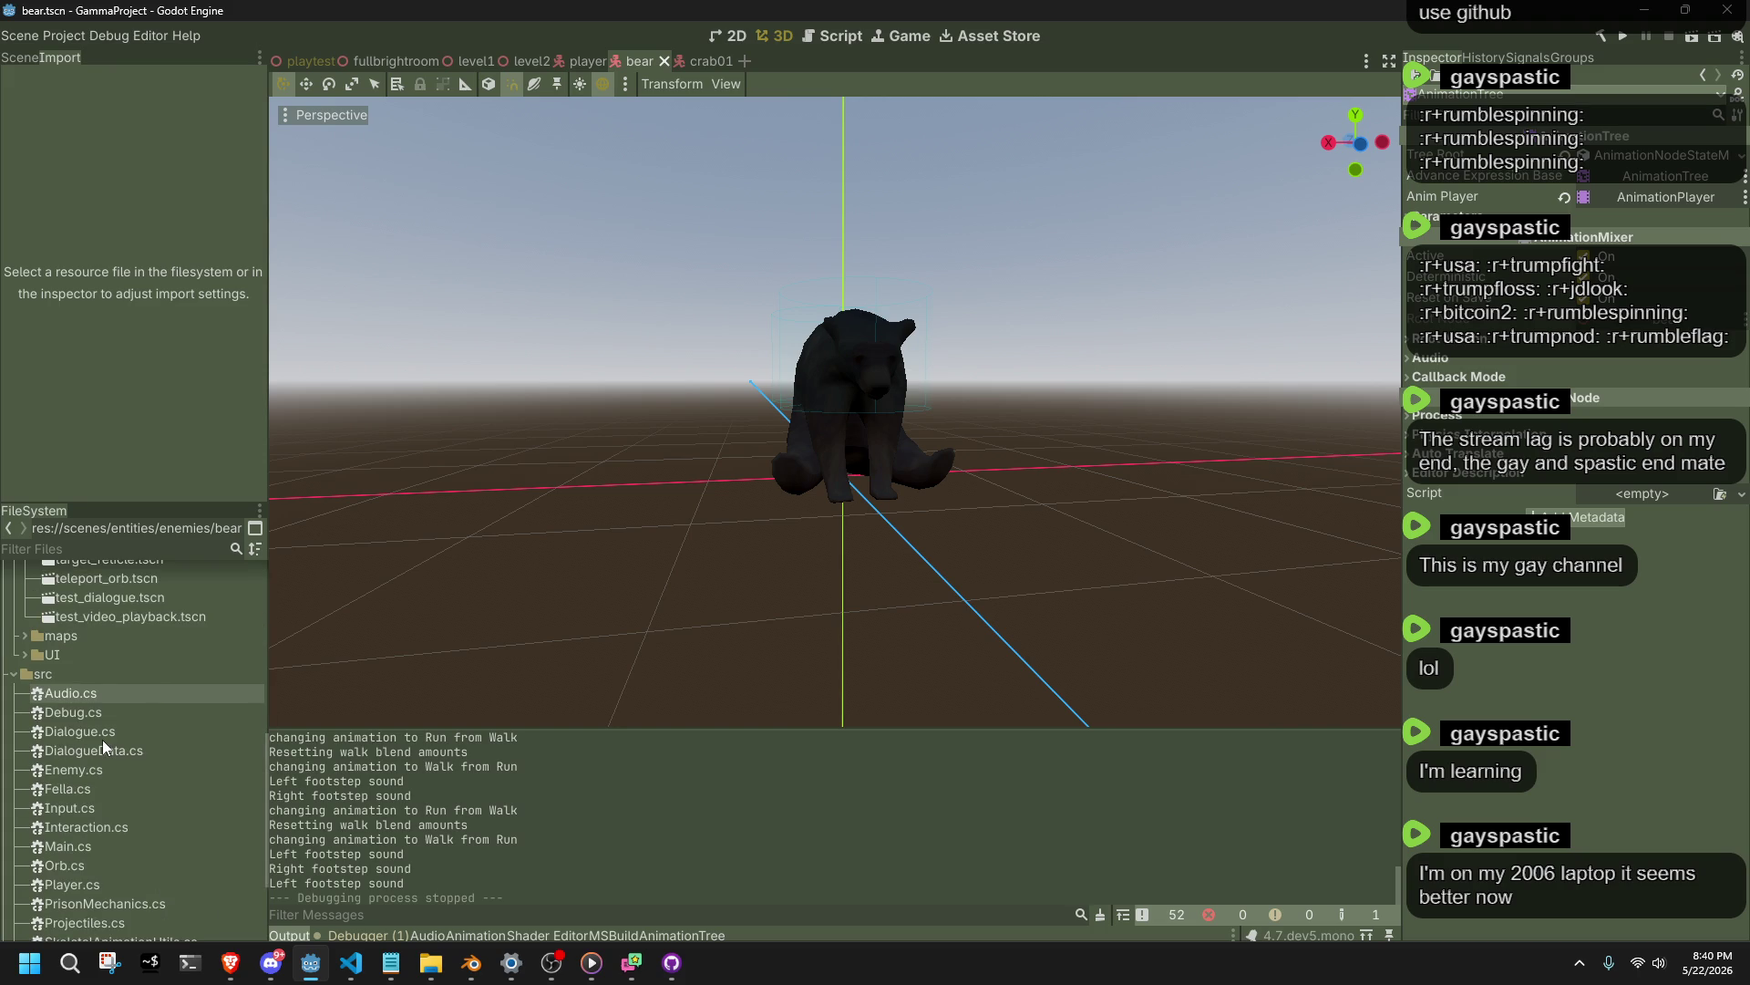
{"action": "scroll", "coordinate": [102, 740], "scroll_direction": "up", "scroll_amount": 10}
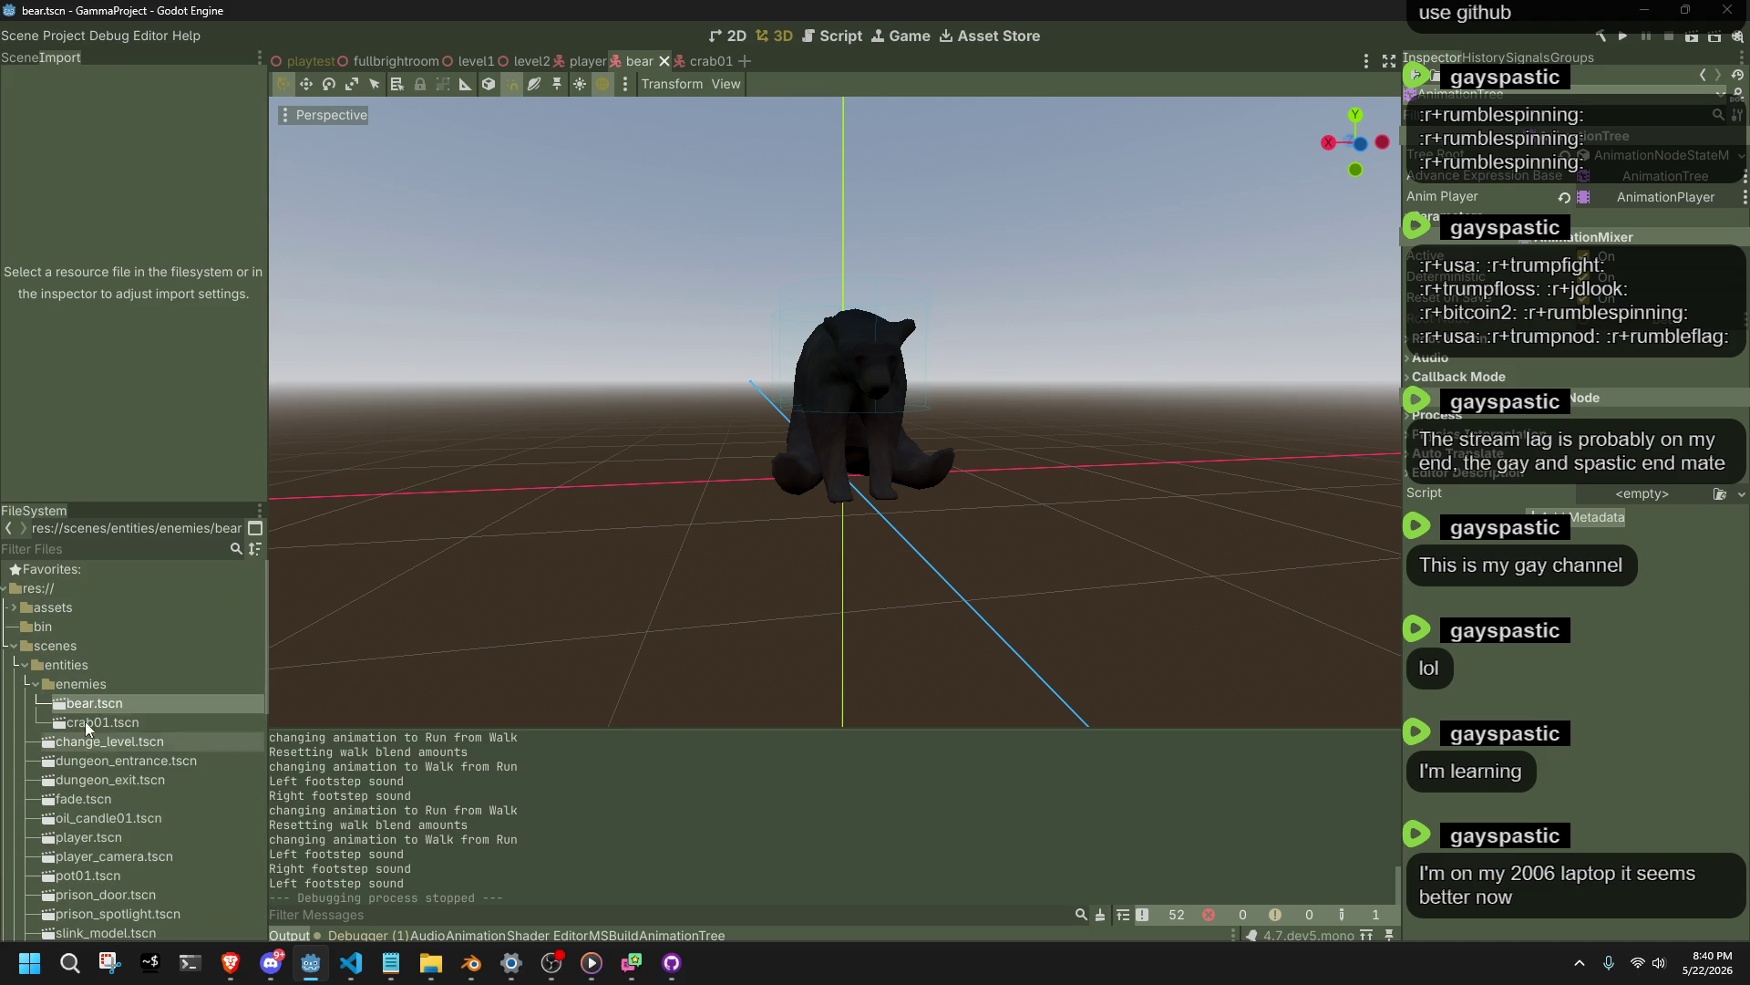
{"action": "left_click", "coordinate": [13, 607]}
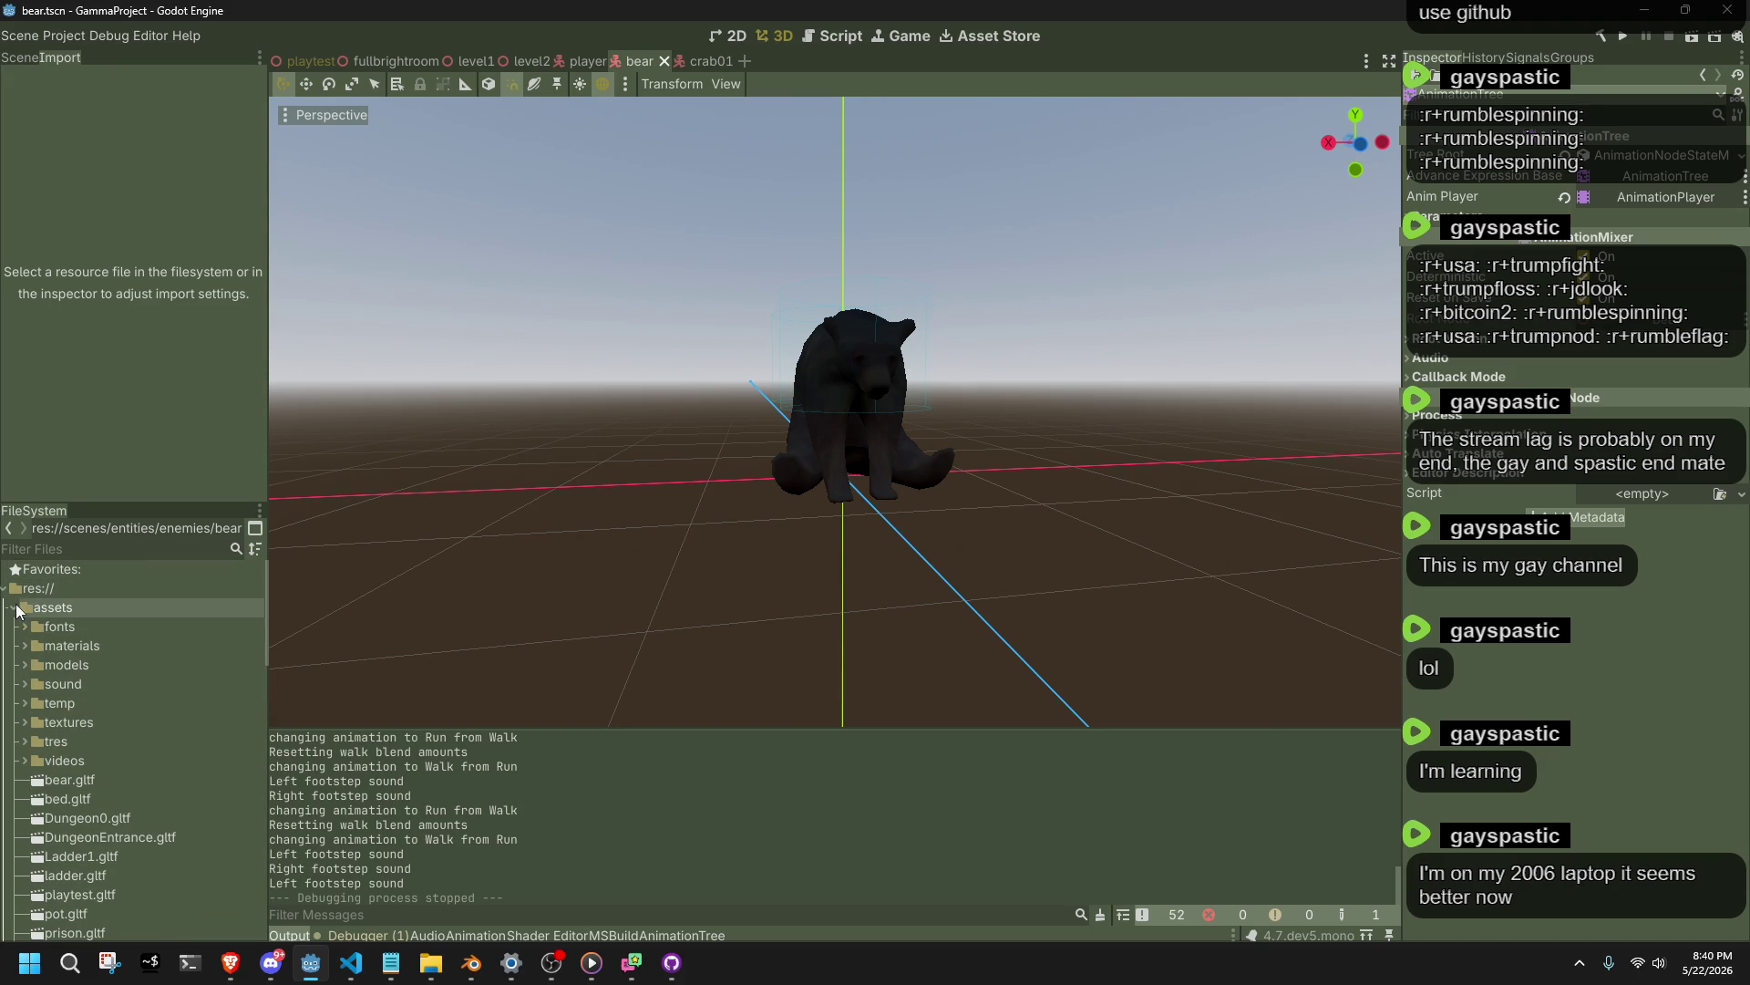
{"action": "left_click", "coordinate": [69, 779]}
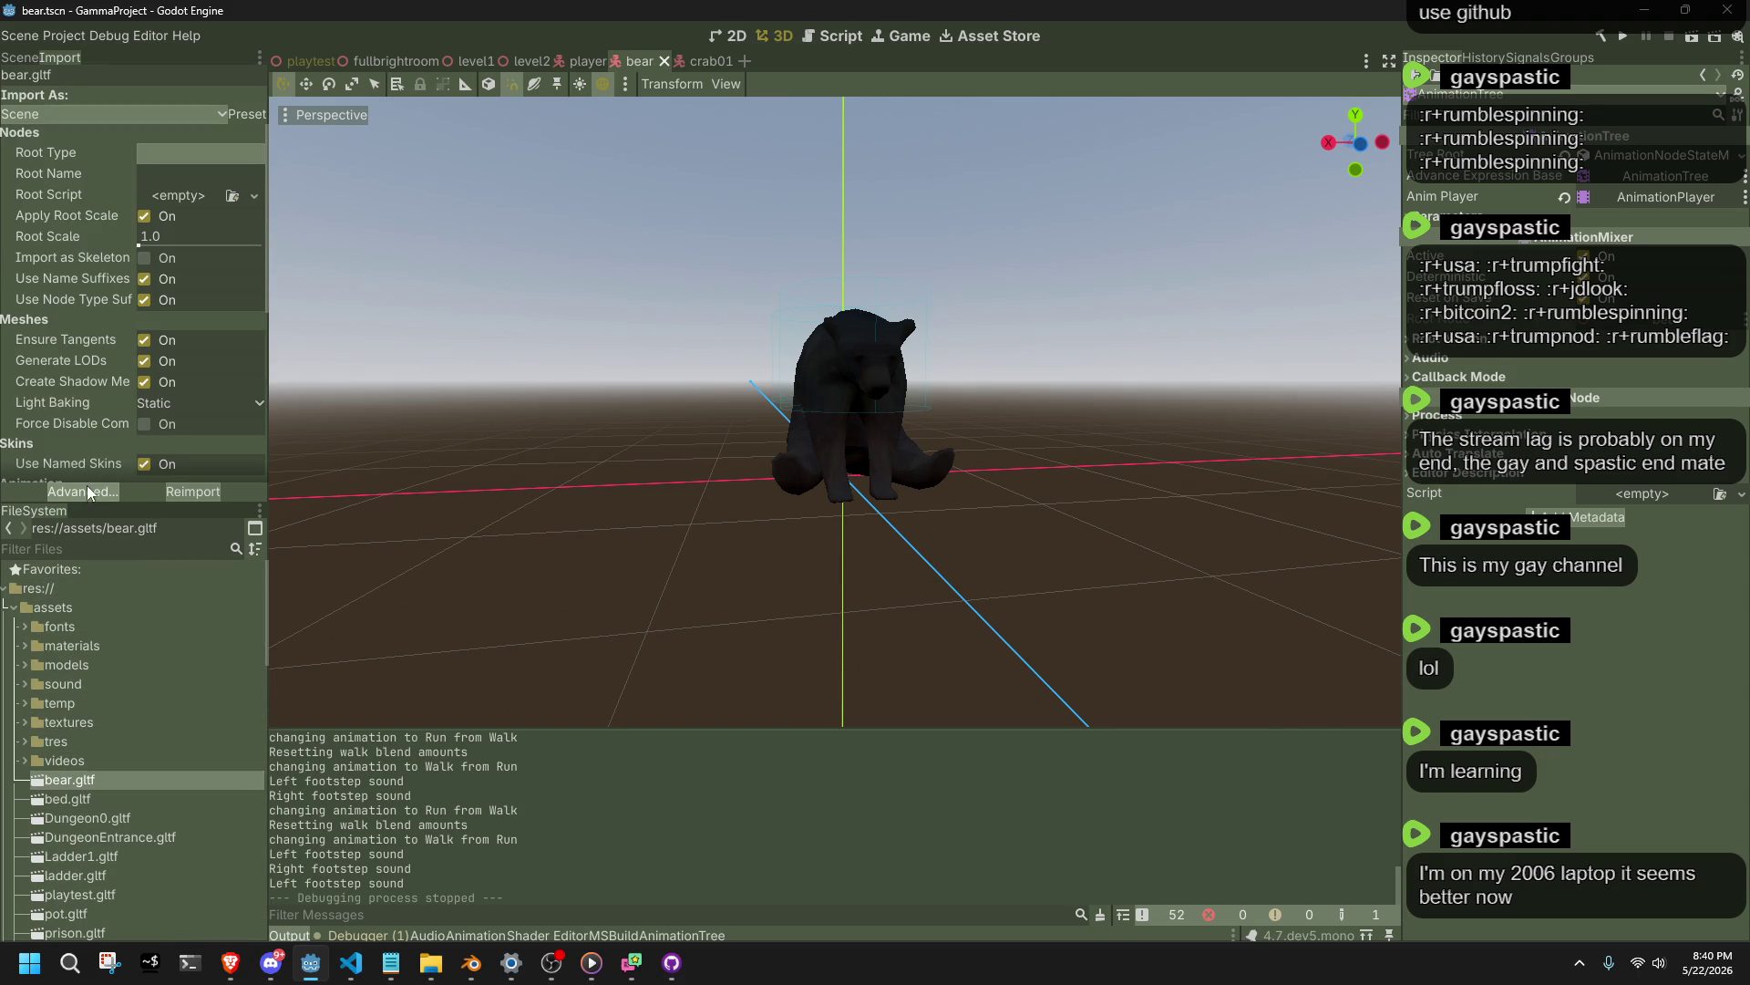
{"action": "left_click", "coordinate": [85, 492]}
{"action": "left_click", "coordinate": [215, 126]}
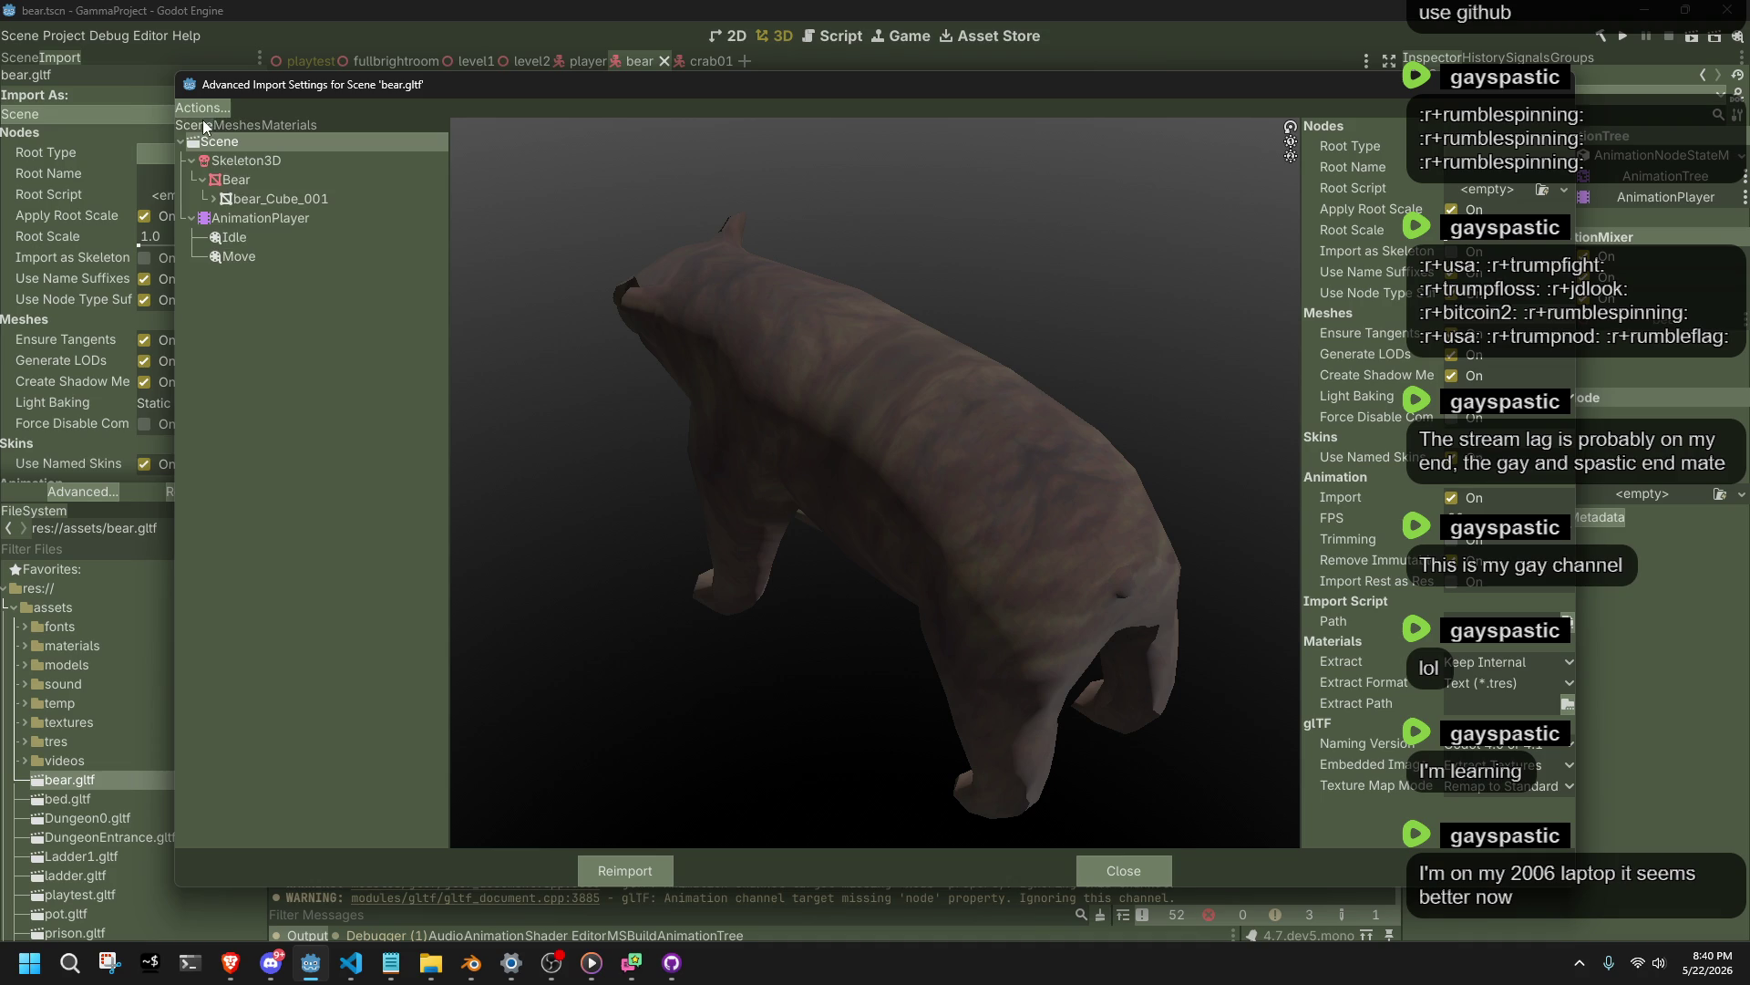
{"action": "left_click", "coordinate": [253, 257]}
{"action": "left_click", "coordinate": [1468, 180]}
{"action": "left_click", "coordinate": [636, 873]}
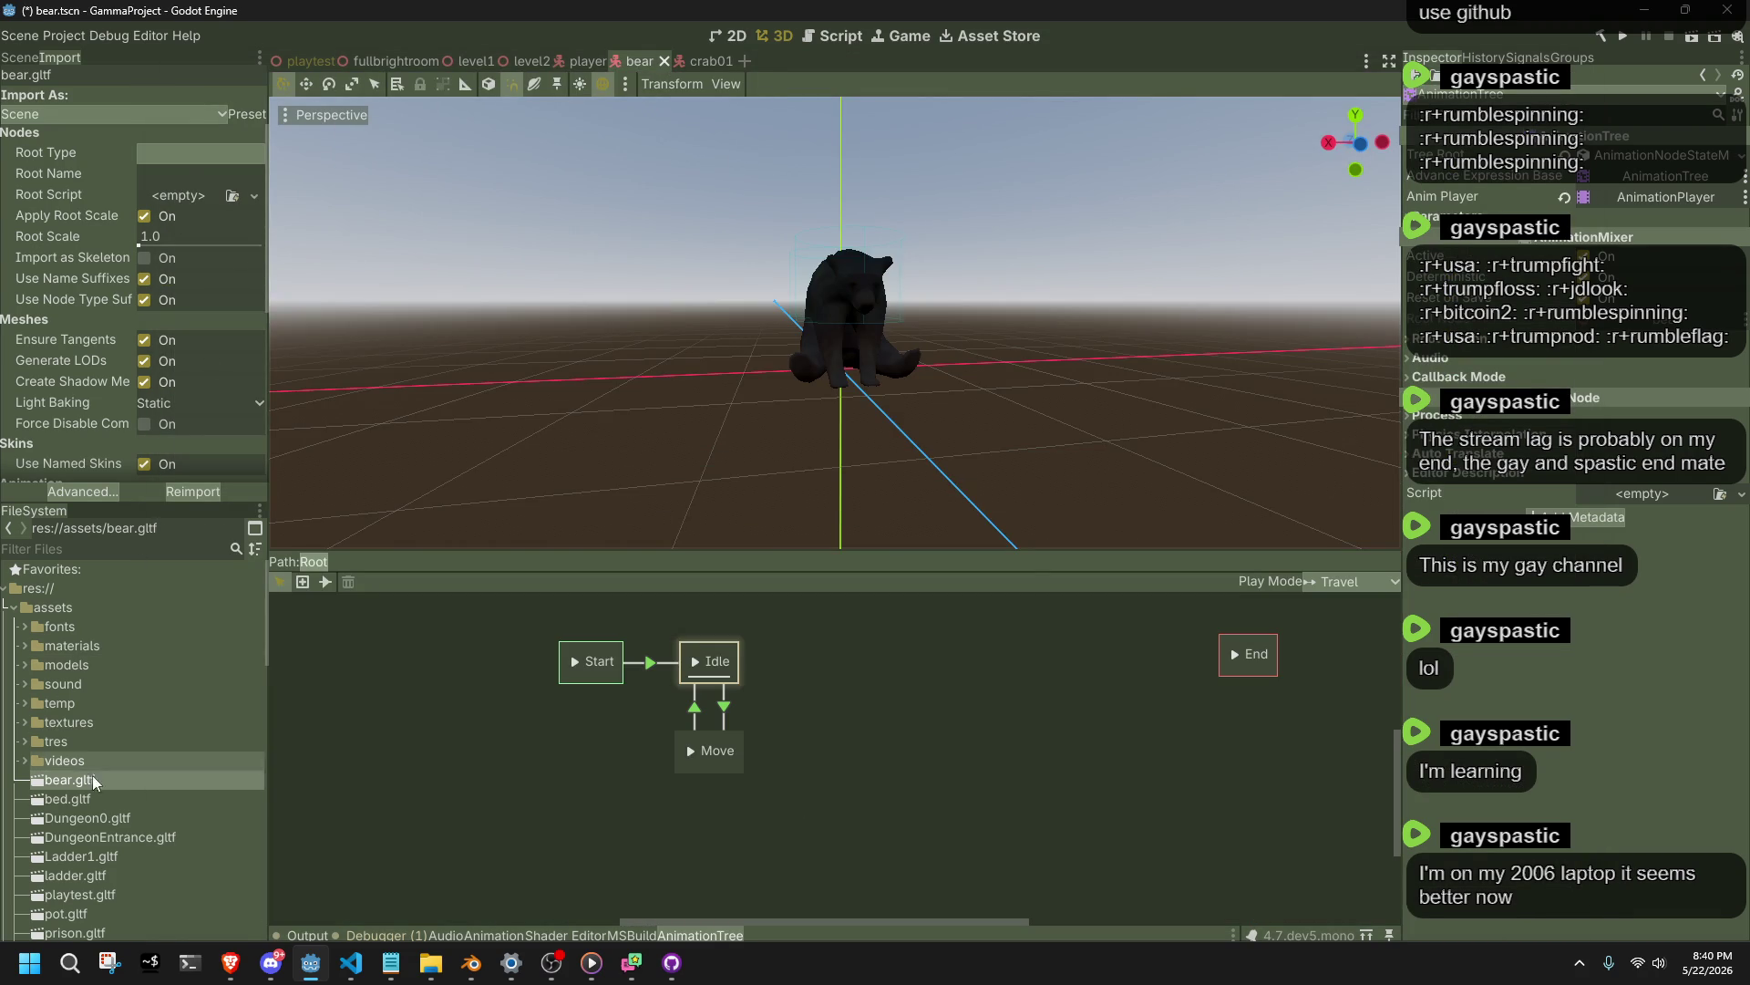
Make Crab01.gltf's Move animation loop, reimport it, and start the playtest.
{"action": "double_click", "coordinate": [44, 664]}
{"action": "left_click", "coordinate": [73, 685]}
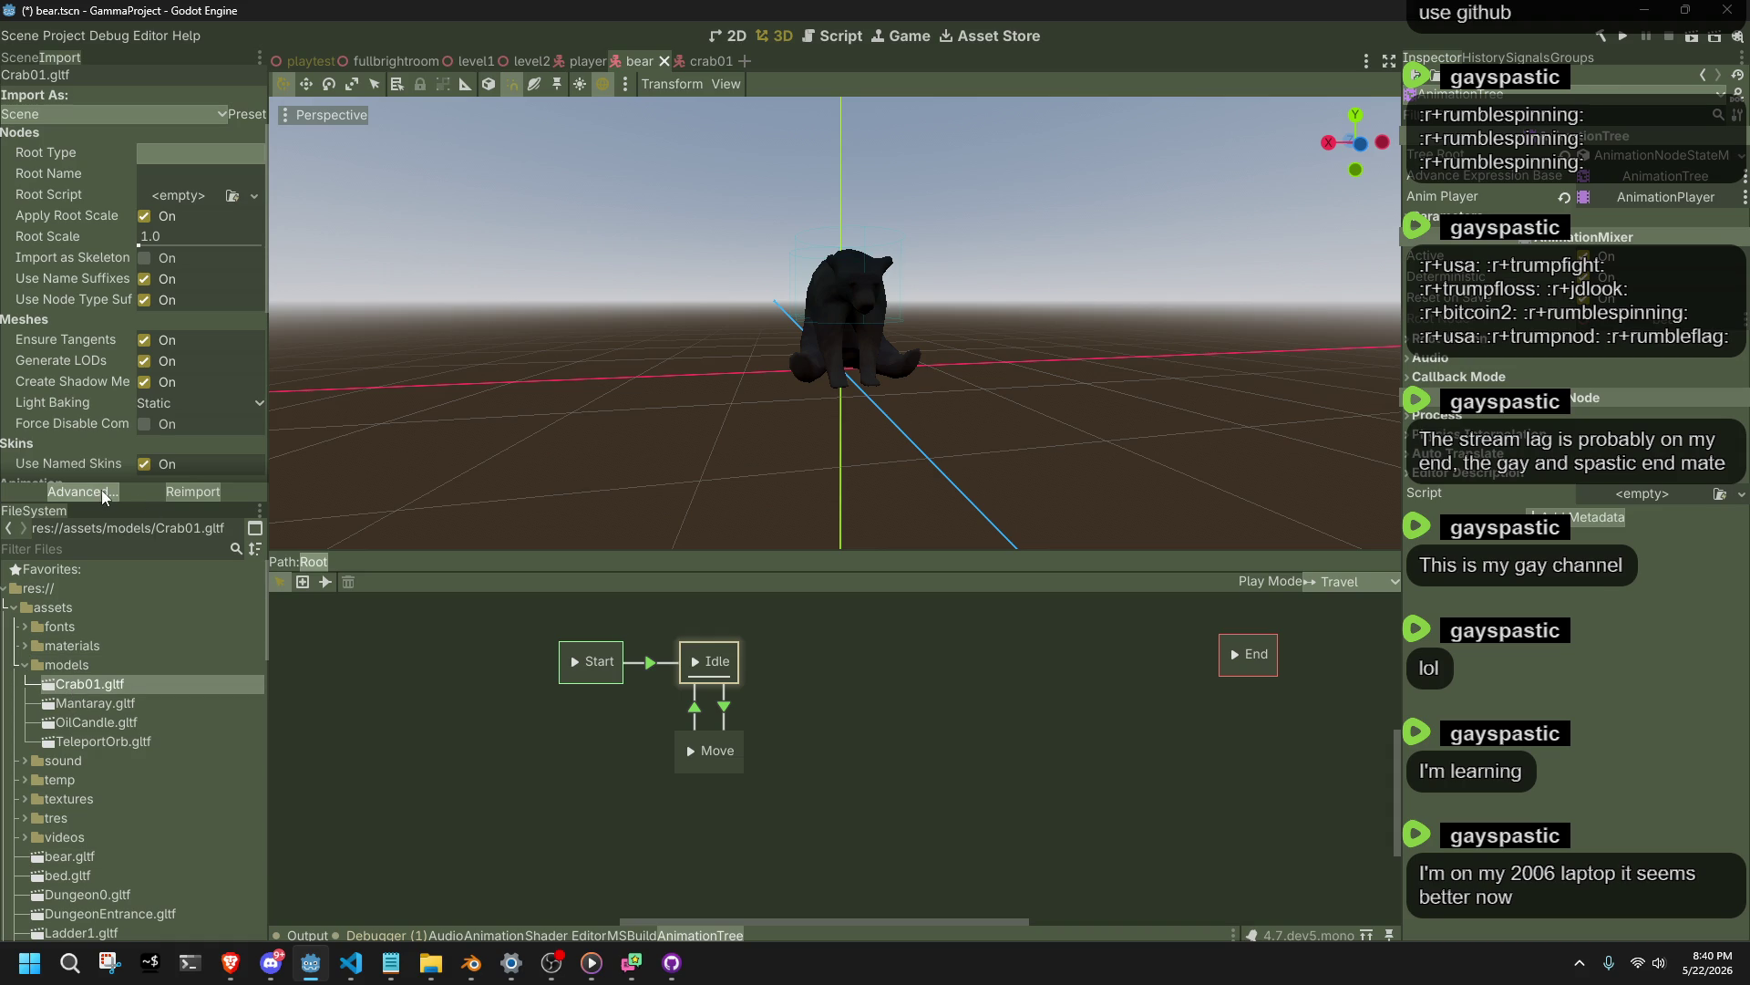
{"action": "left_click", "coordinate": [101, 489]}
{"action": "left_click", "coordinate": [287, 562]}
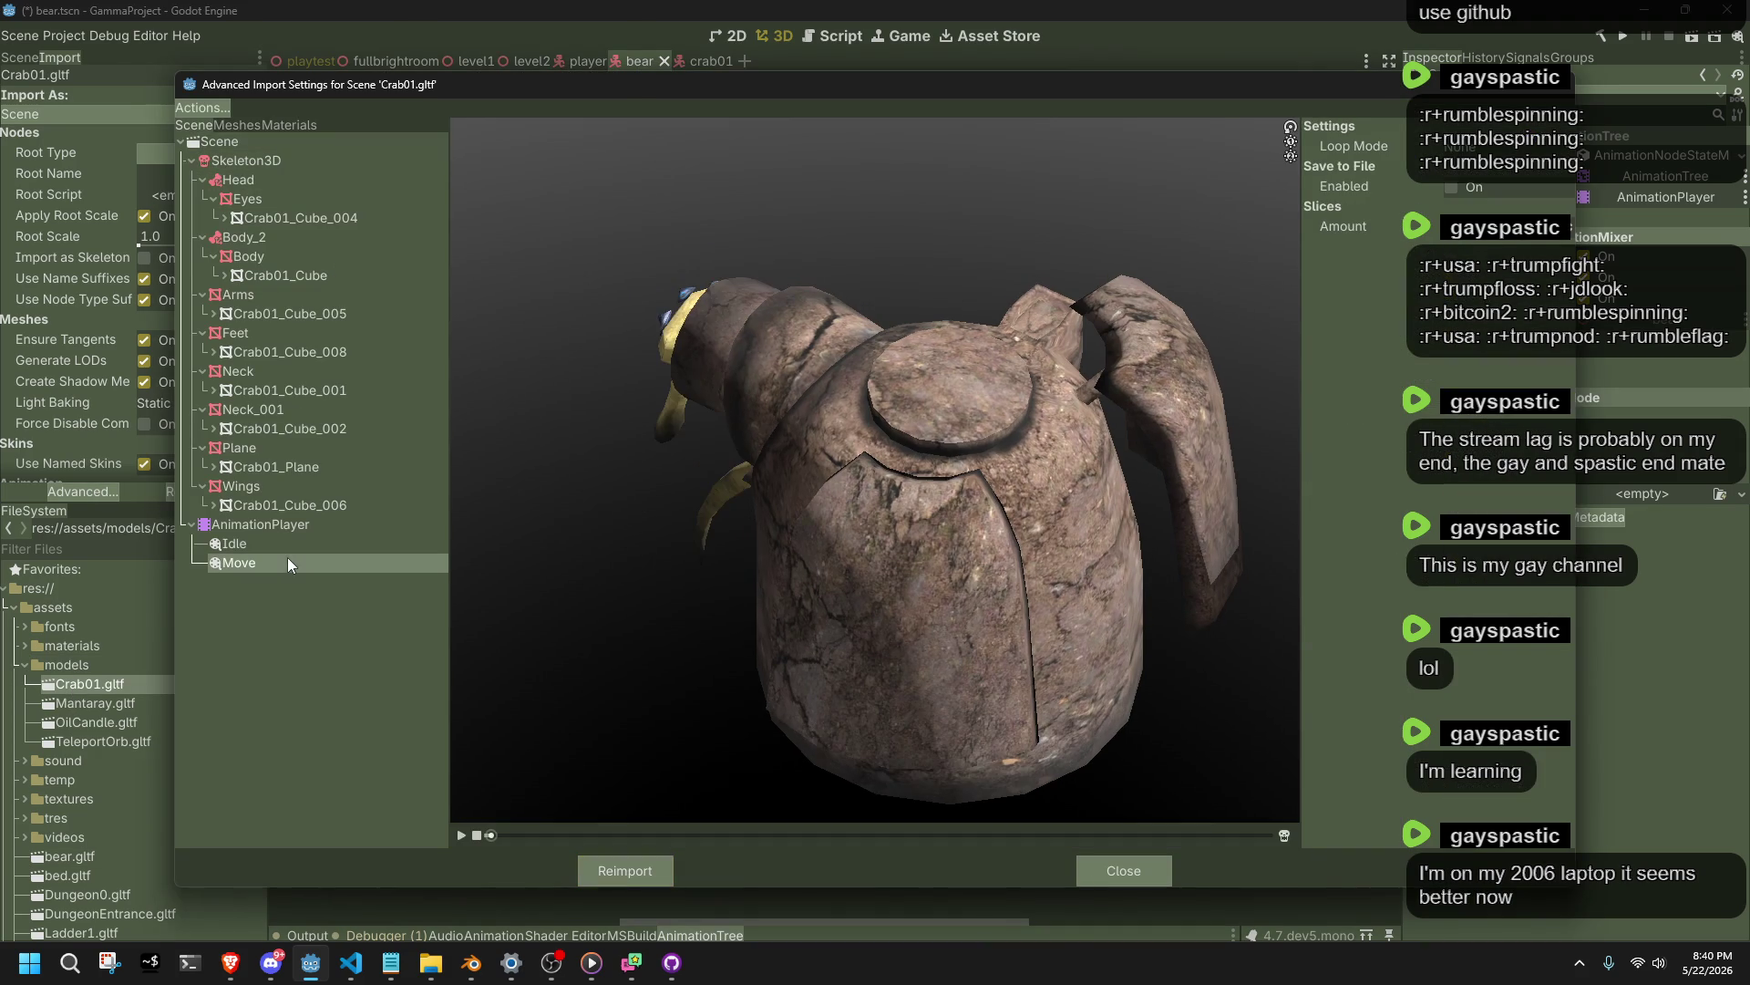
{"action": "left_click", "coordinate": [660, 859]}
{"action": "left_click", "coordinate": [1626, 36]}
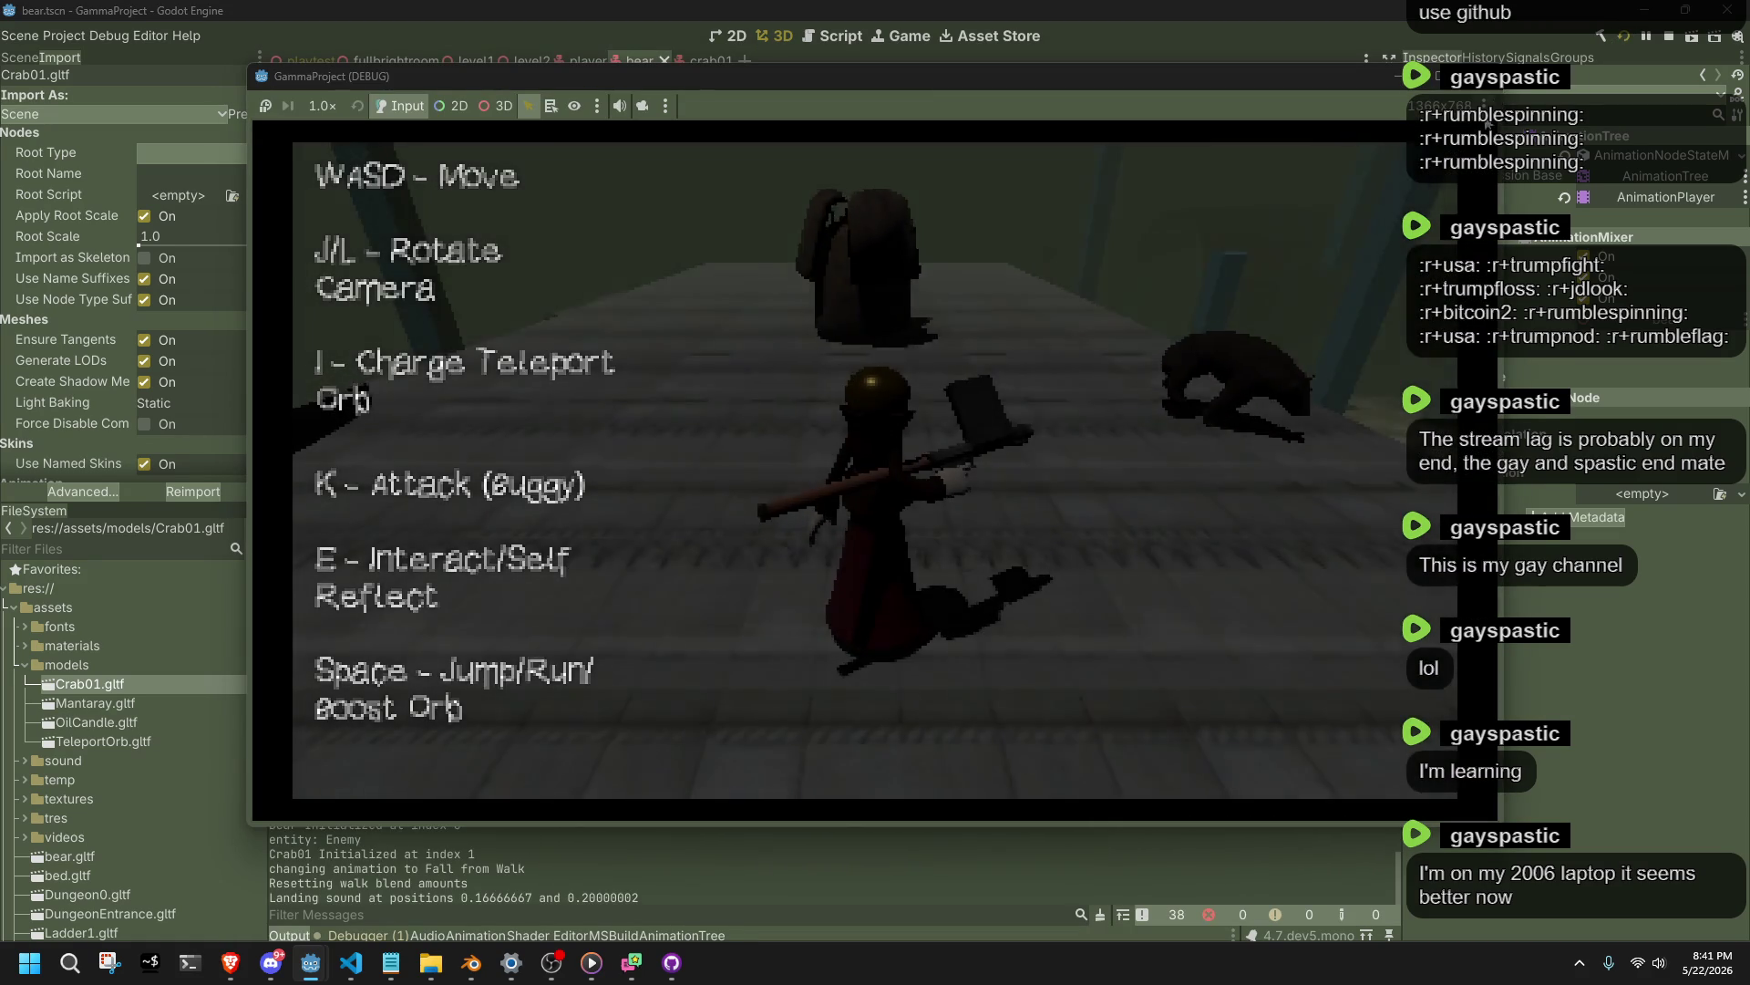
Stop the running playtest with F8 so the editor shows bear.tscn again.
{"action": "key", "text": "F8"}
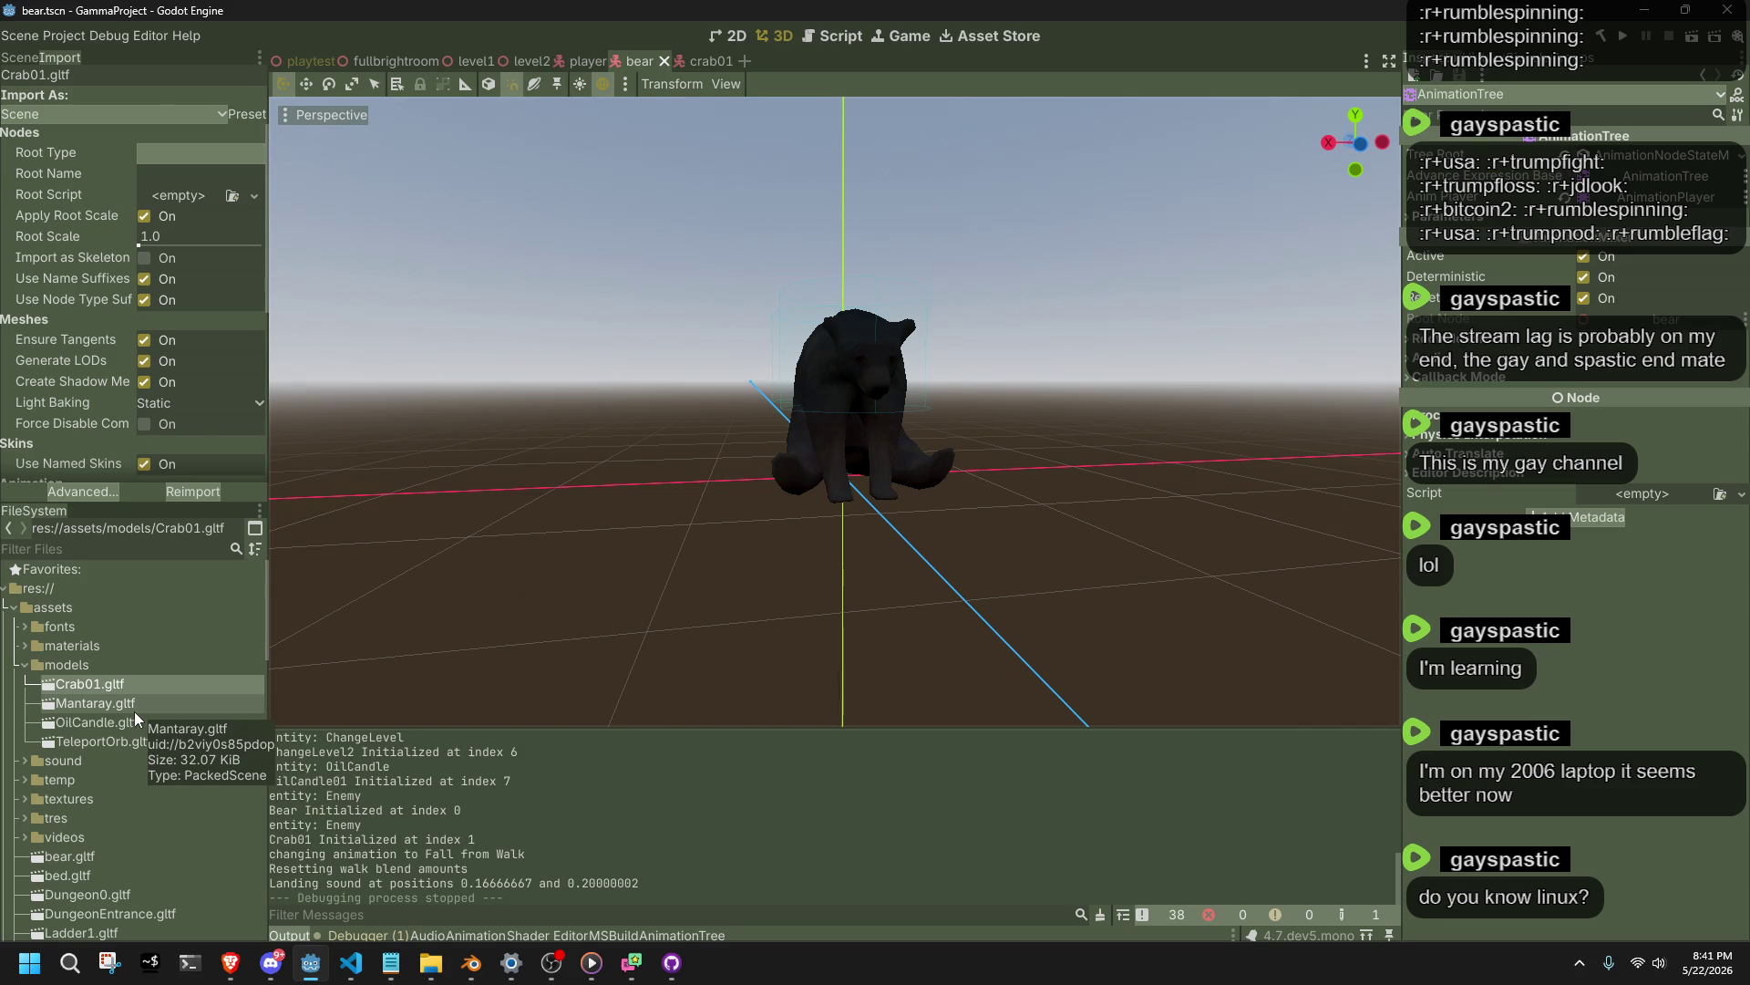
{"action": "left_click", "coordinate": [29, 962]}
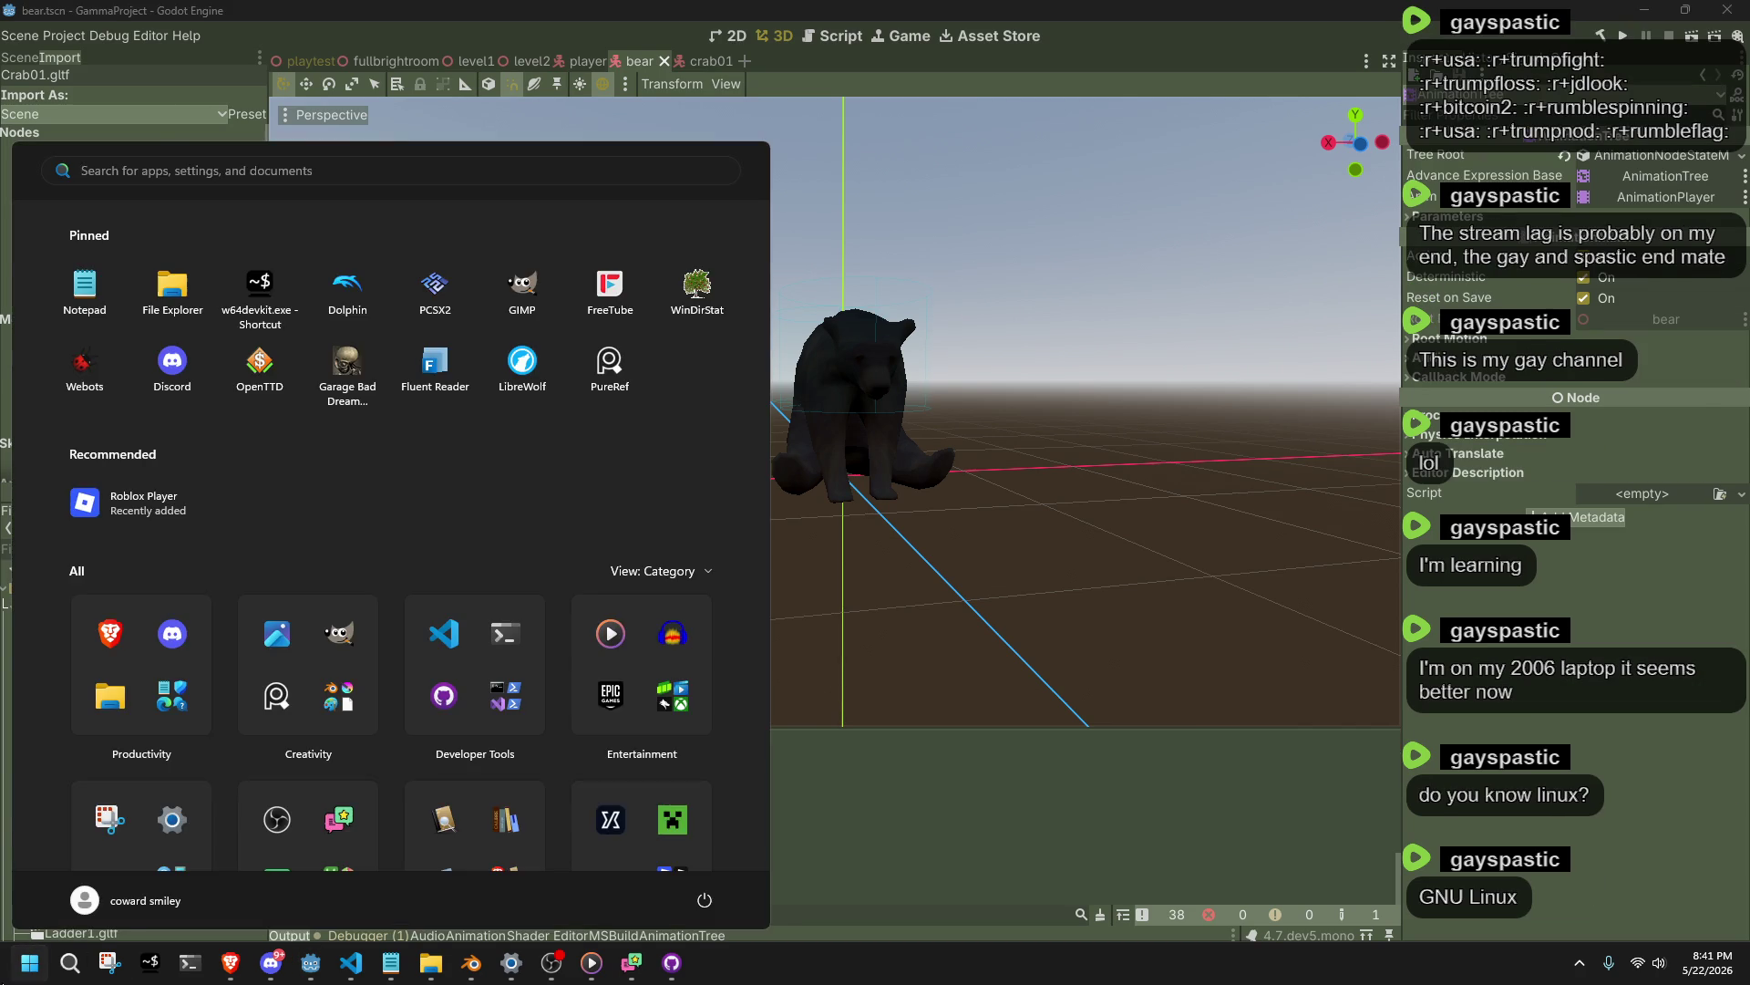
Give Crab01.gltf's Idle animation Linear looping, reimport it, and relaunch the game.
{"action": "left_click", "coordinate": [4, 980]}
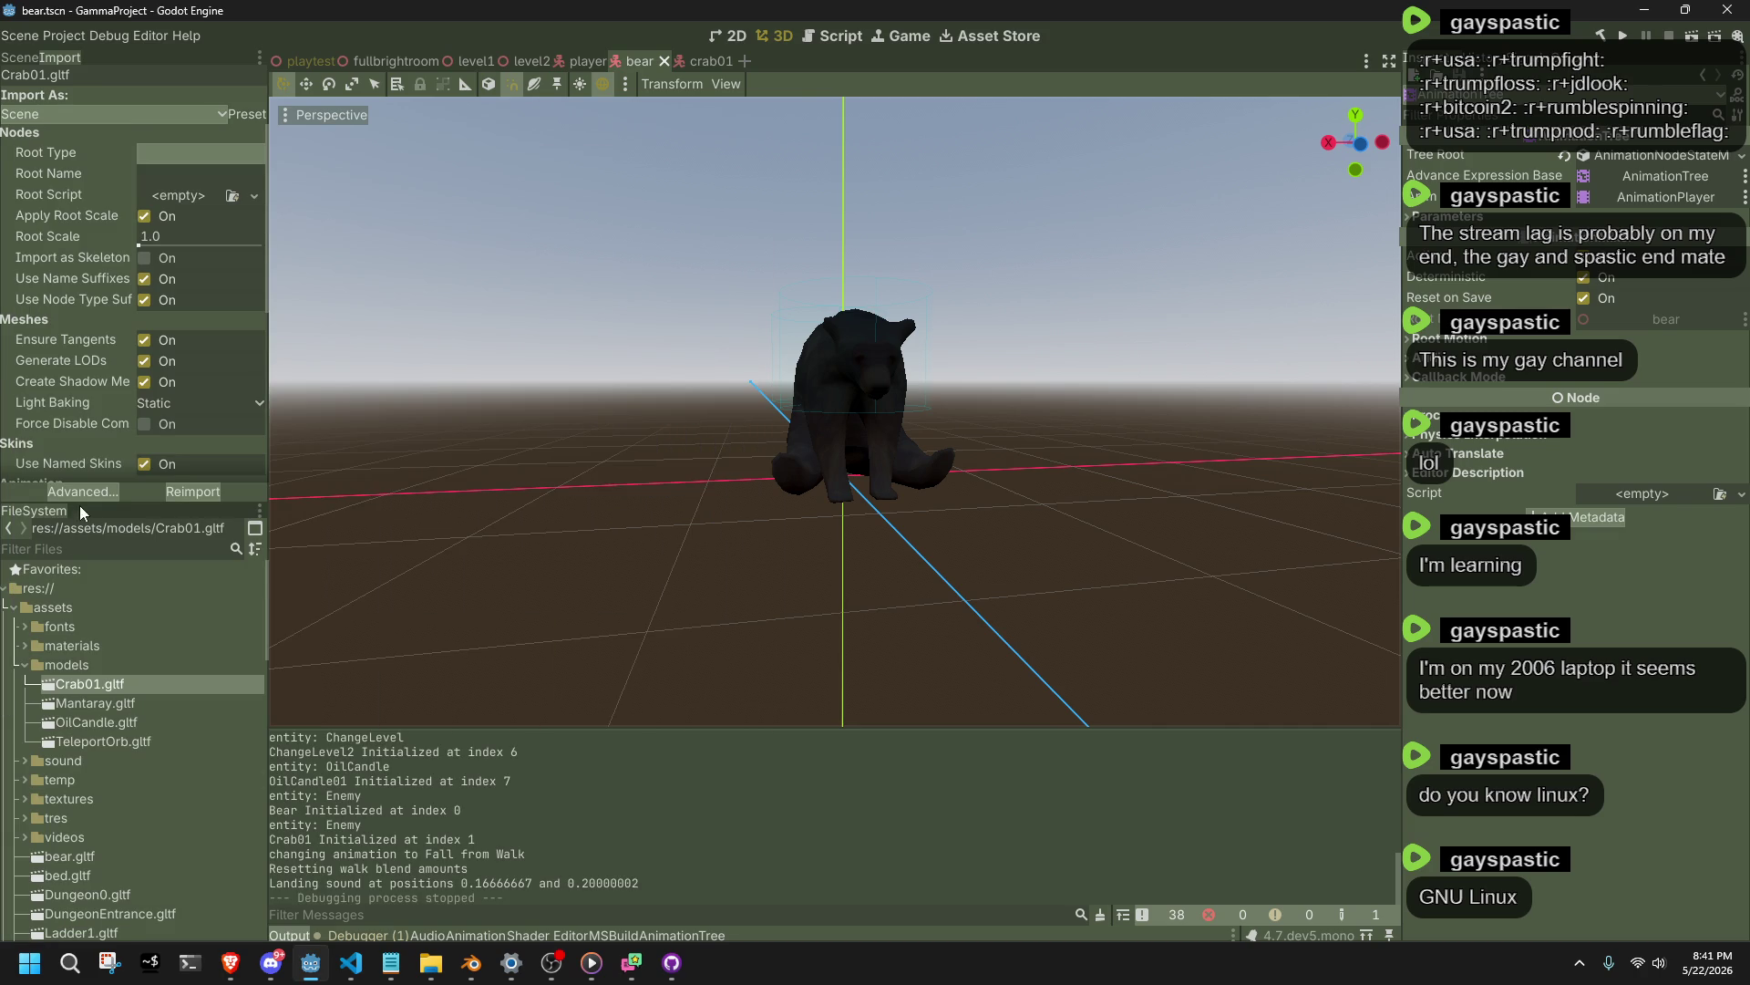
{"action": "left_click", "coordinate": [76, 491]}
{"action": "left_click", "coordinate": [240, 543]}
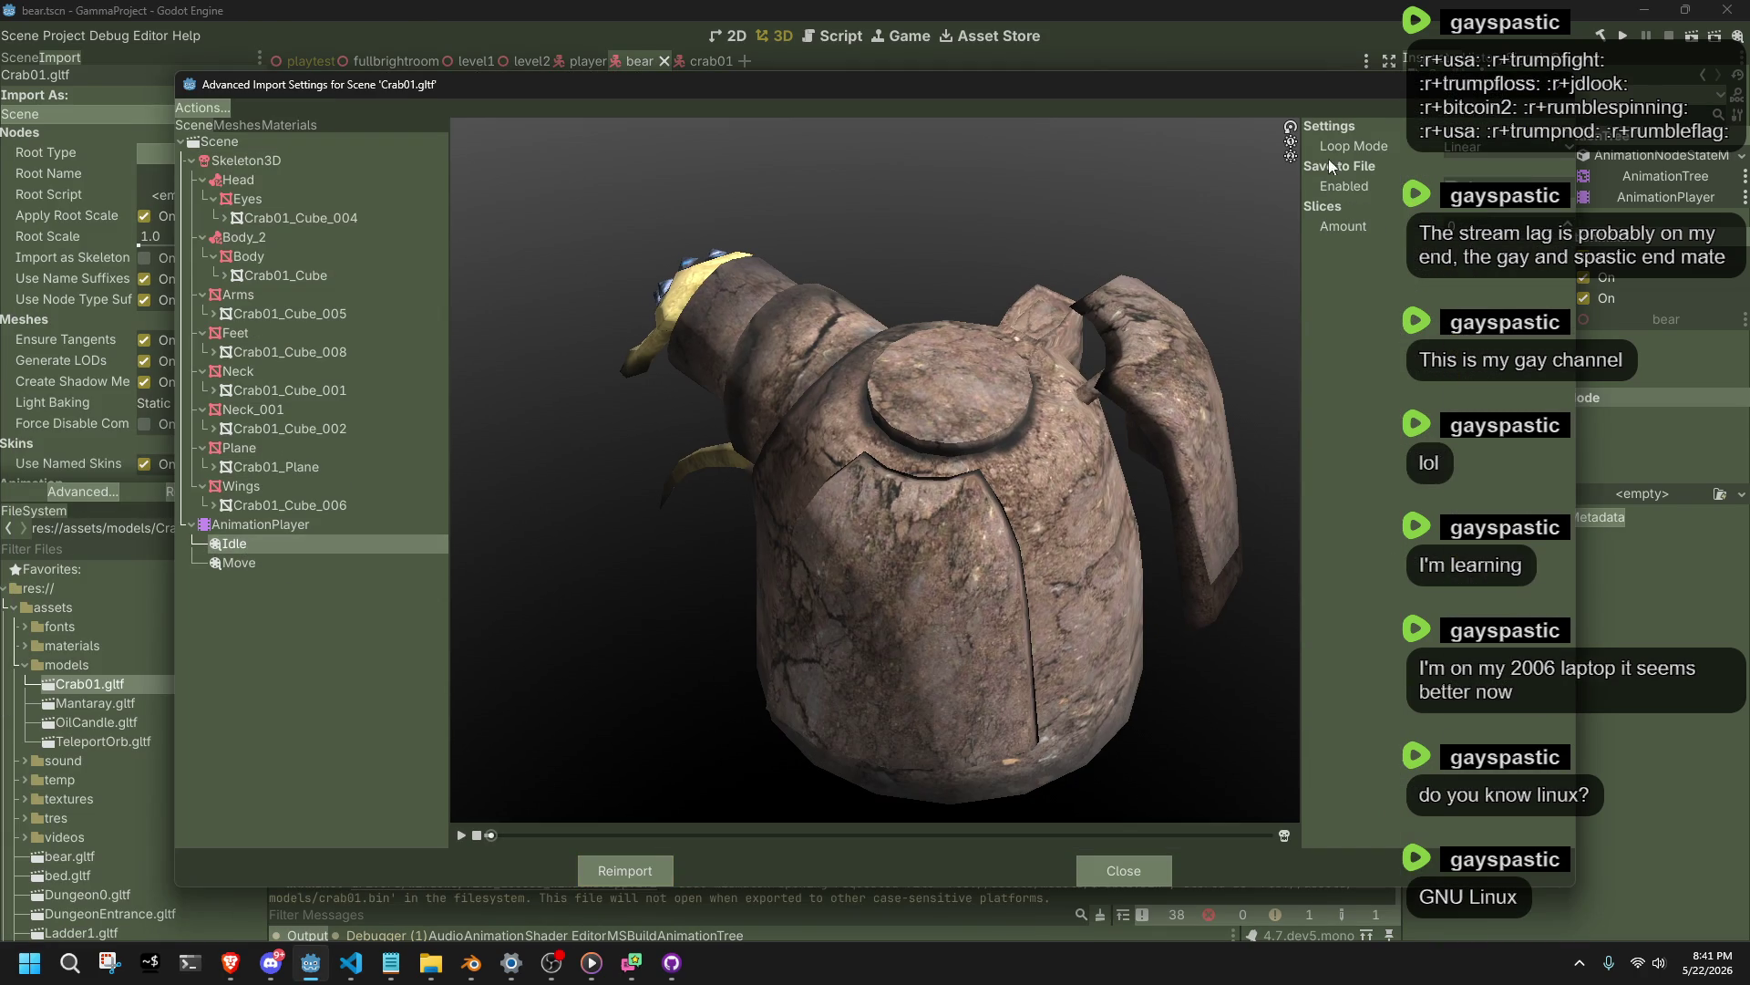
{"action": "left_click", "coordinate": [645, 870]}
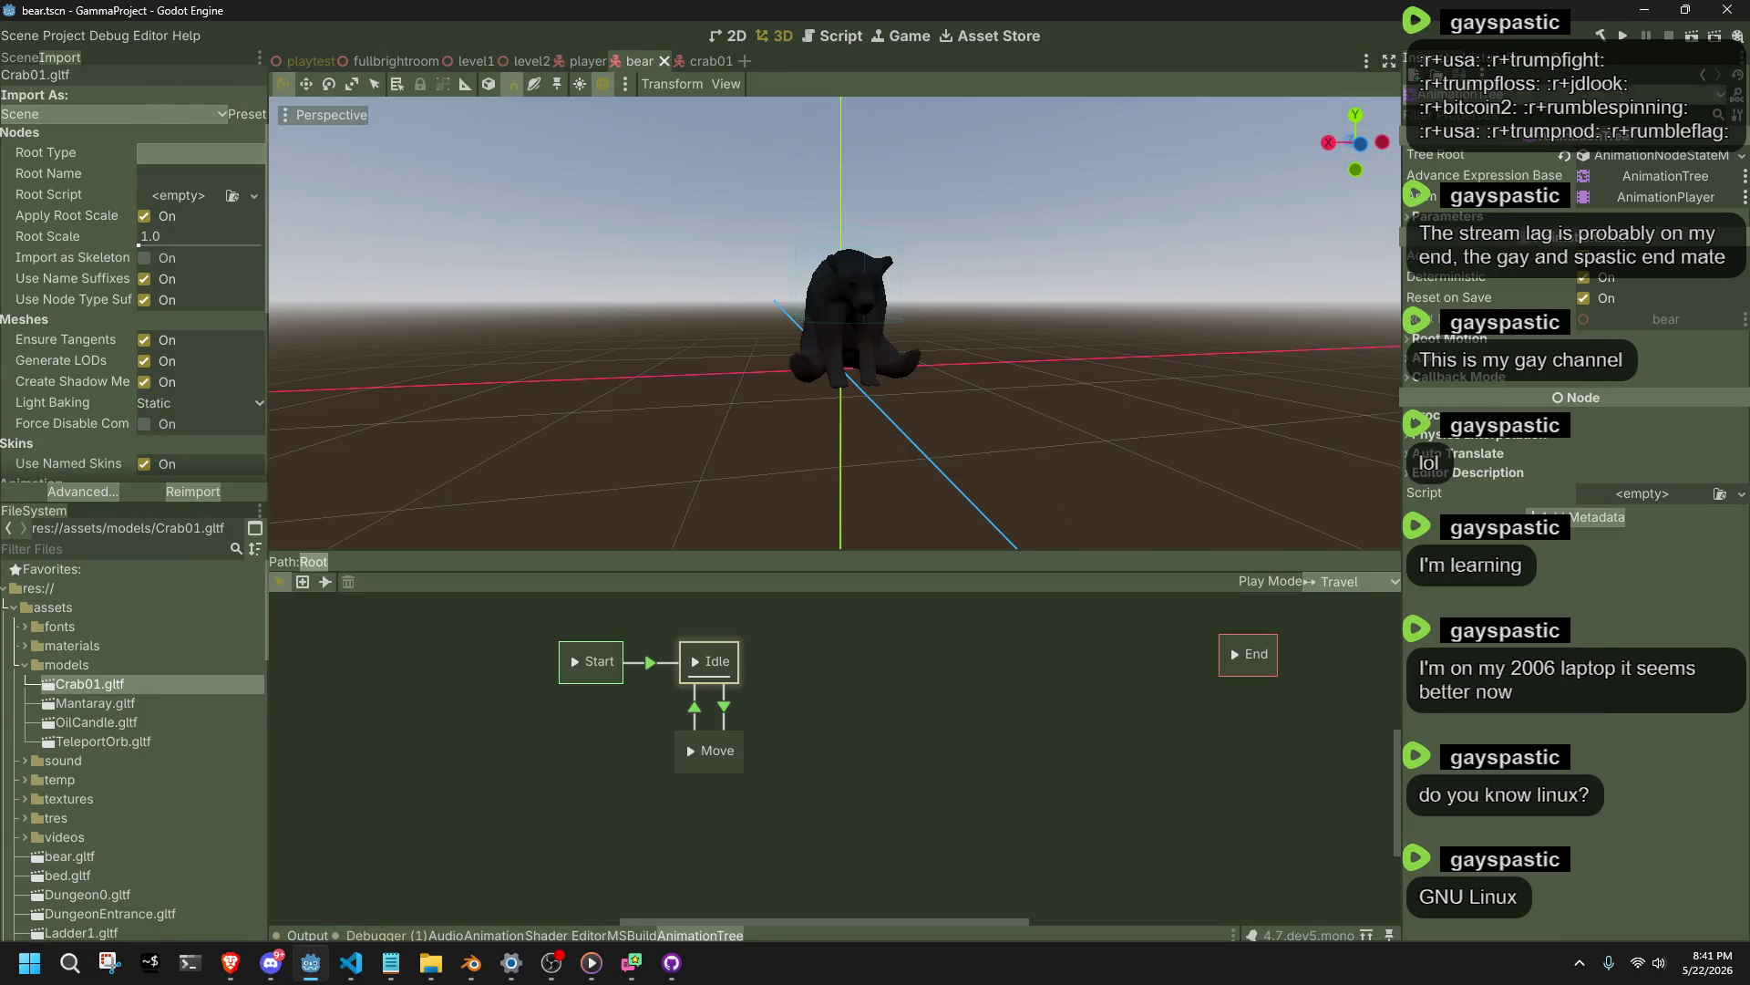
{"action": "left_click", "coordinate": [1628, 35]}
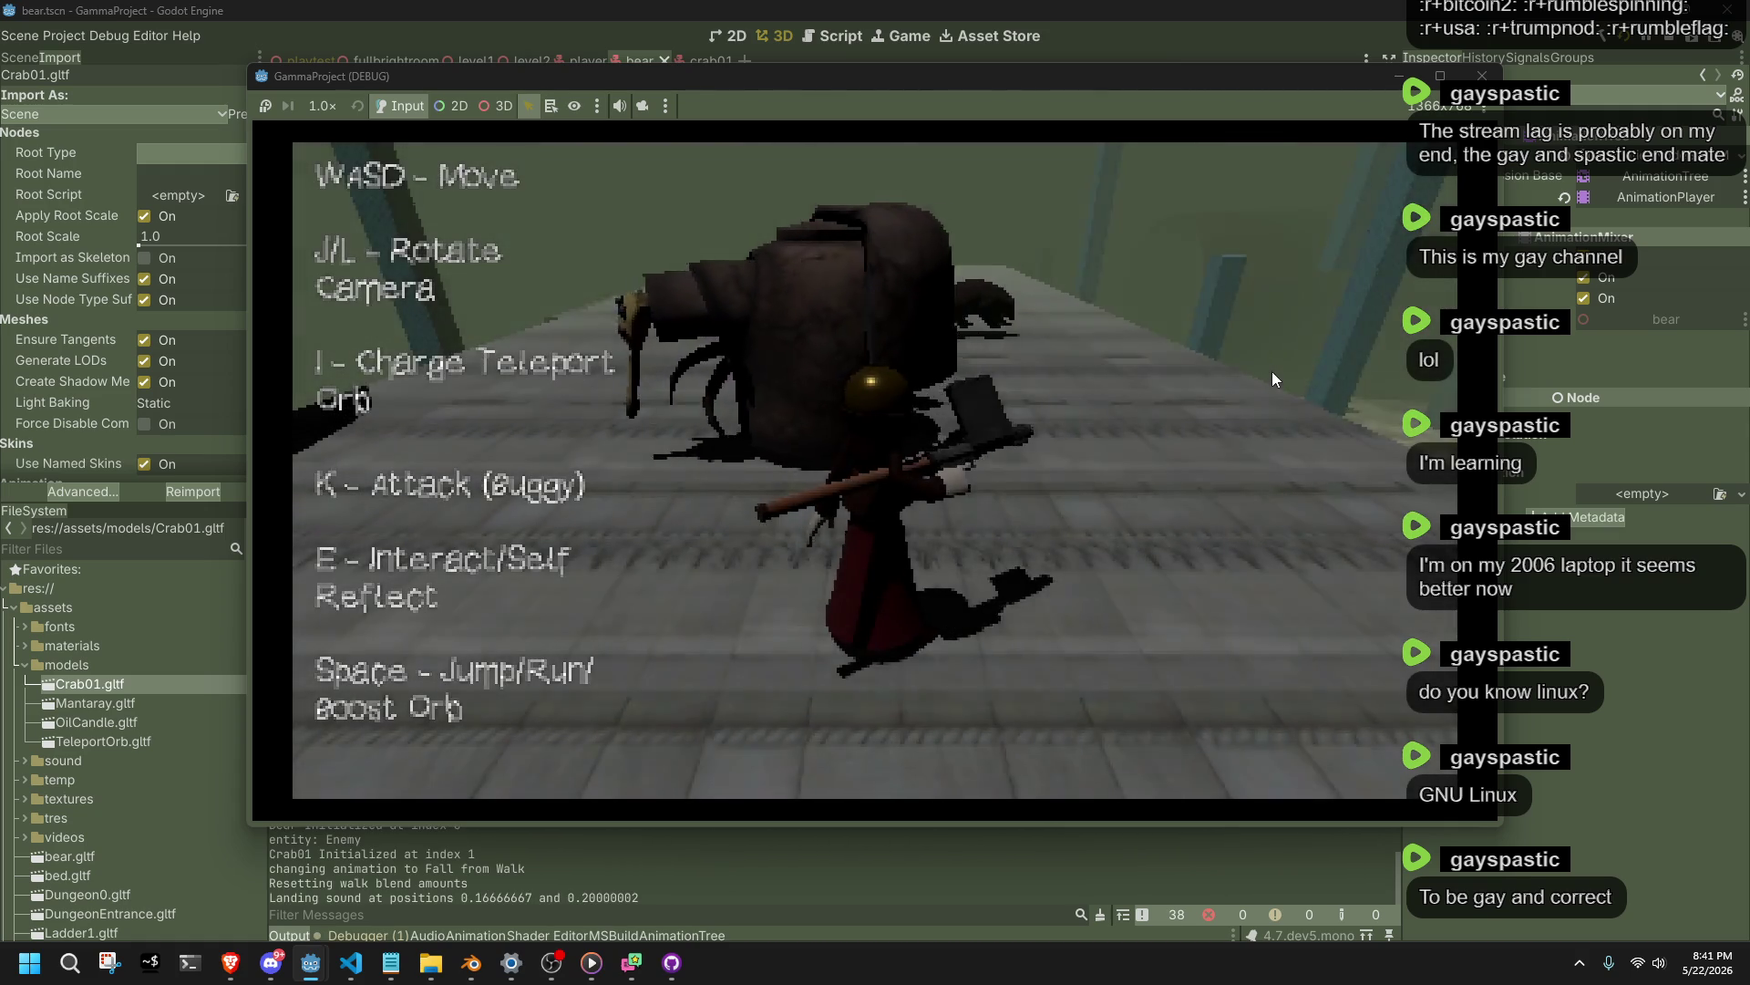
Walk forward, veer left, then head toward the bear and crab to watch them animate.
{"action": "key", "text": "w"}
{"action": "key", "text": "w"}
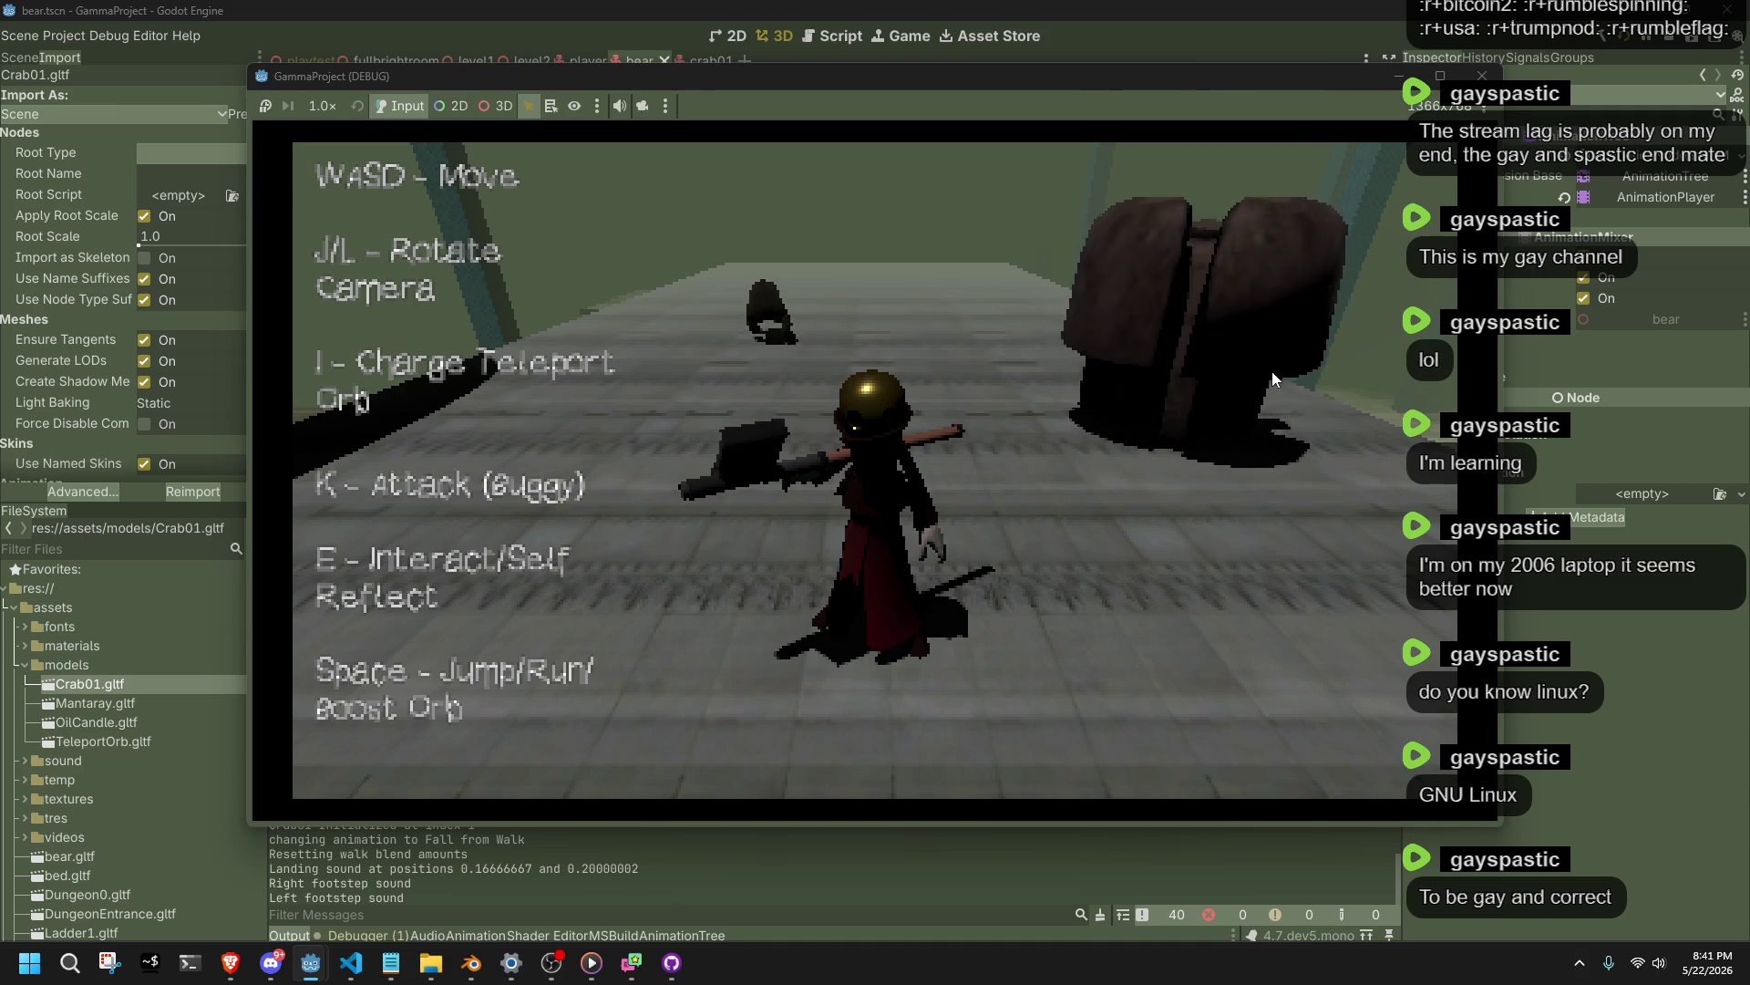
{"action": "key", "text": "a"}
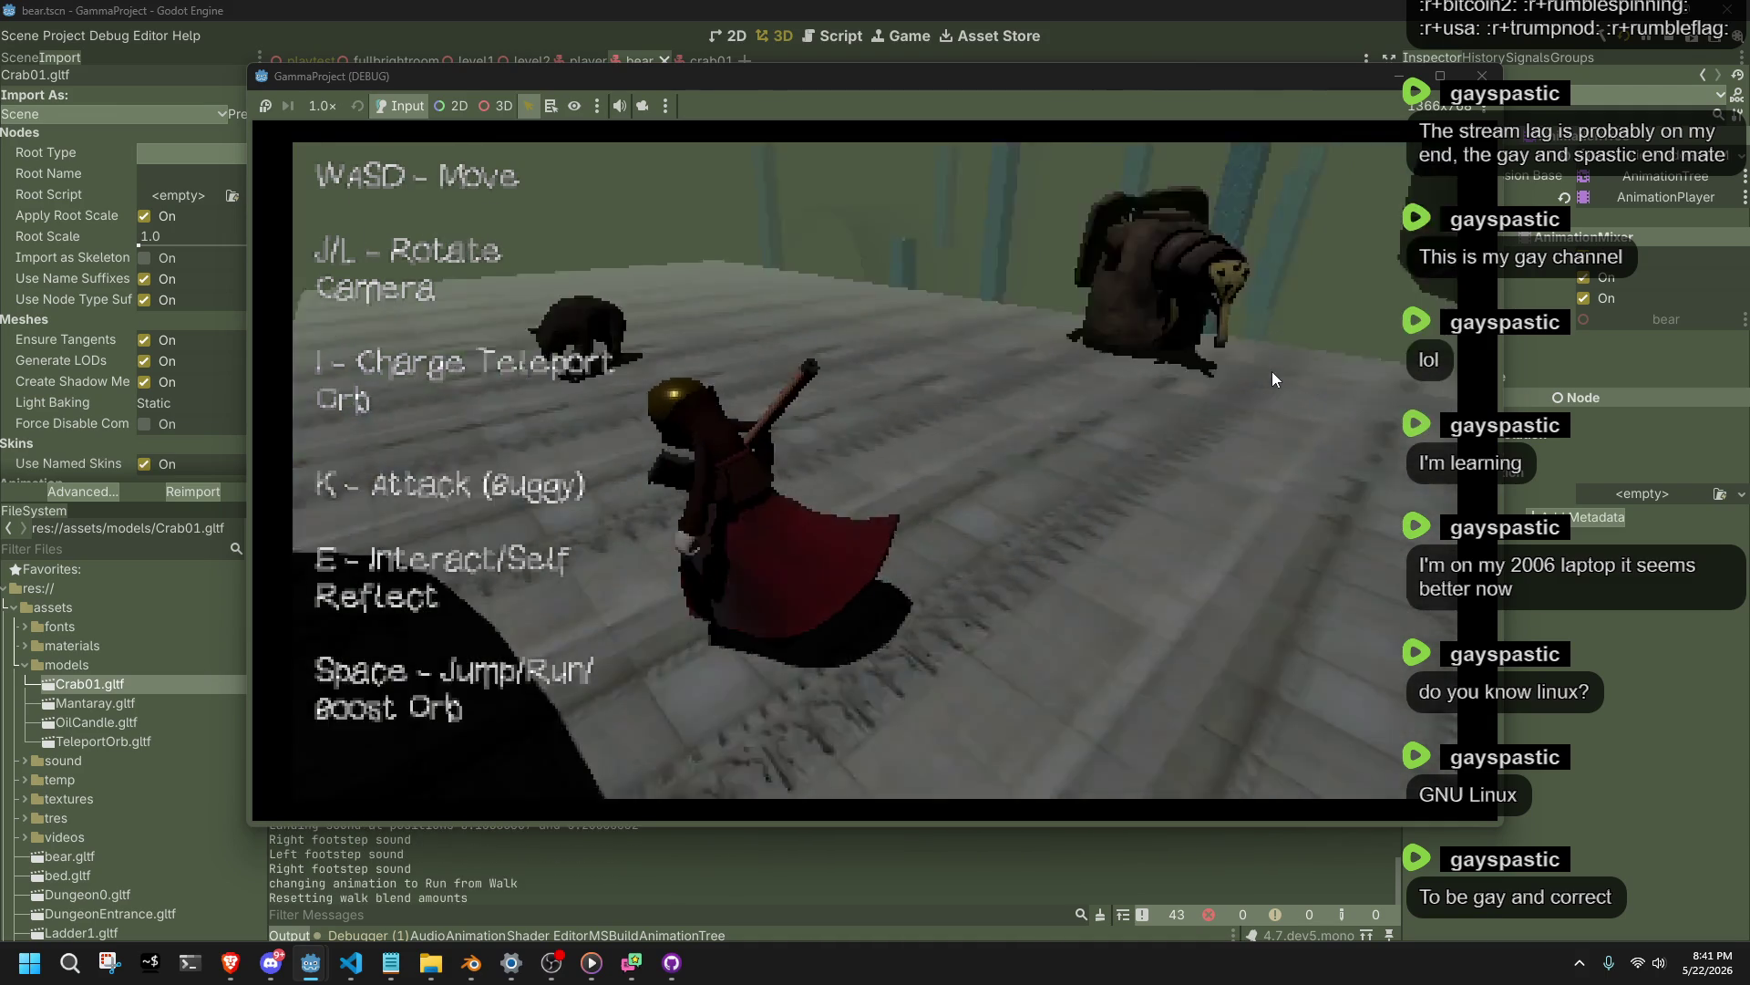
{"action": "key", "text": "w"}
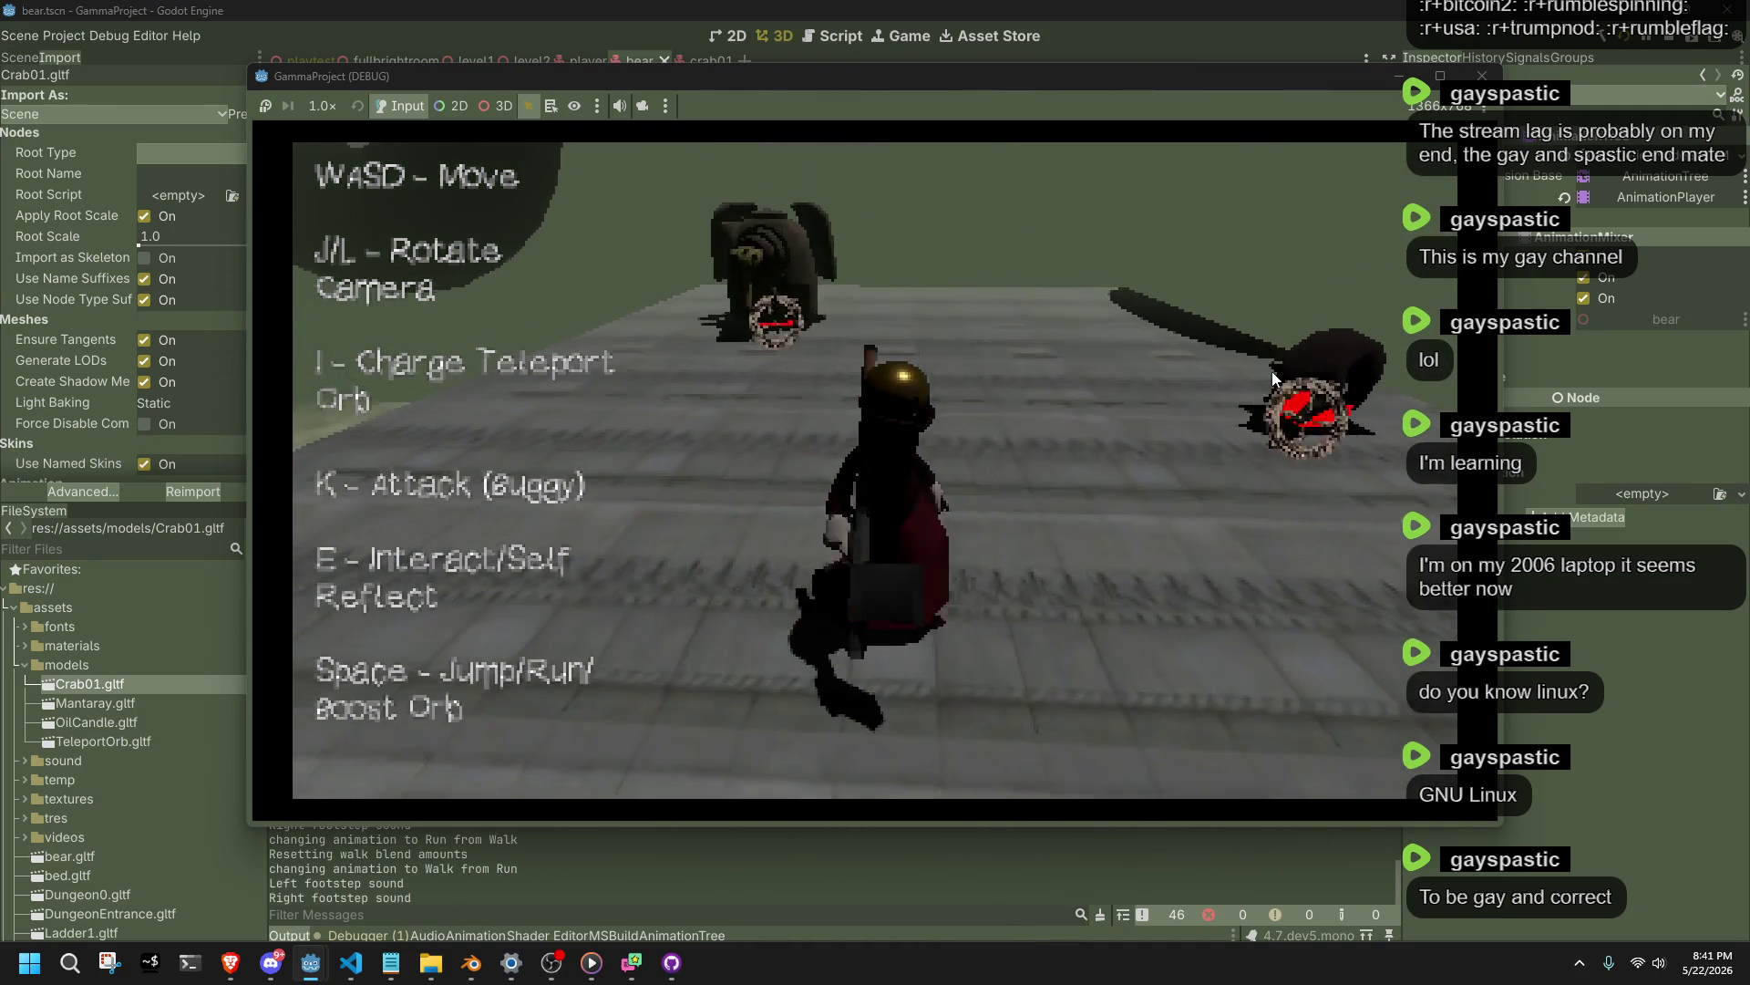
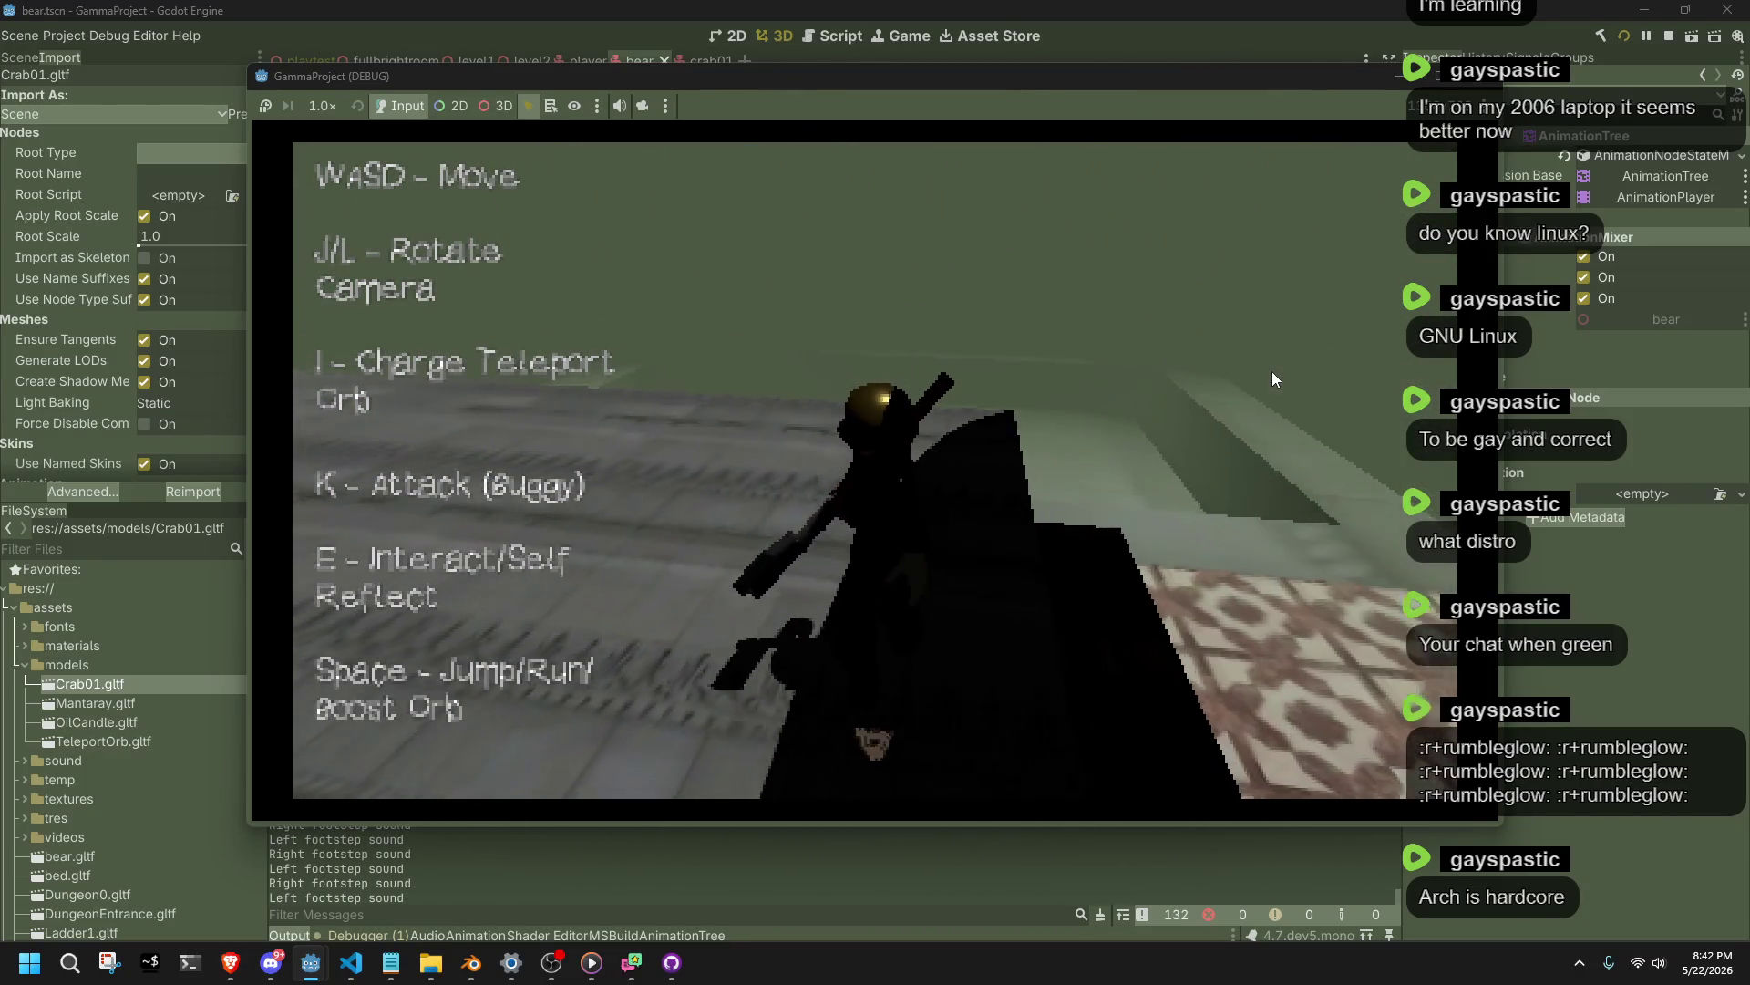
Run the character off the ledge and across the tiles, firing at targets near the checkered pillars.
{"action": "key", "text": "a"}
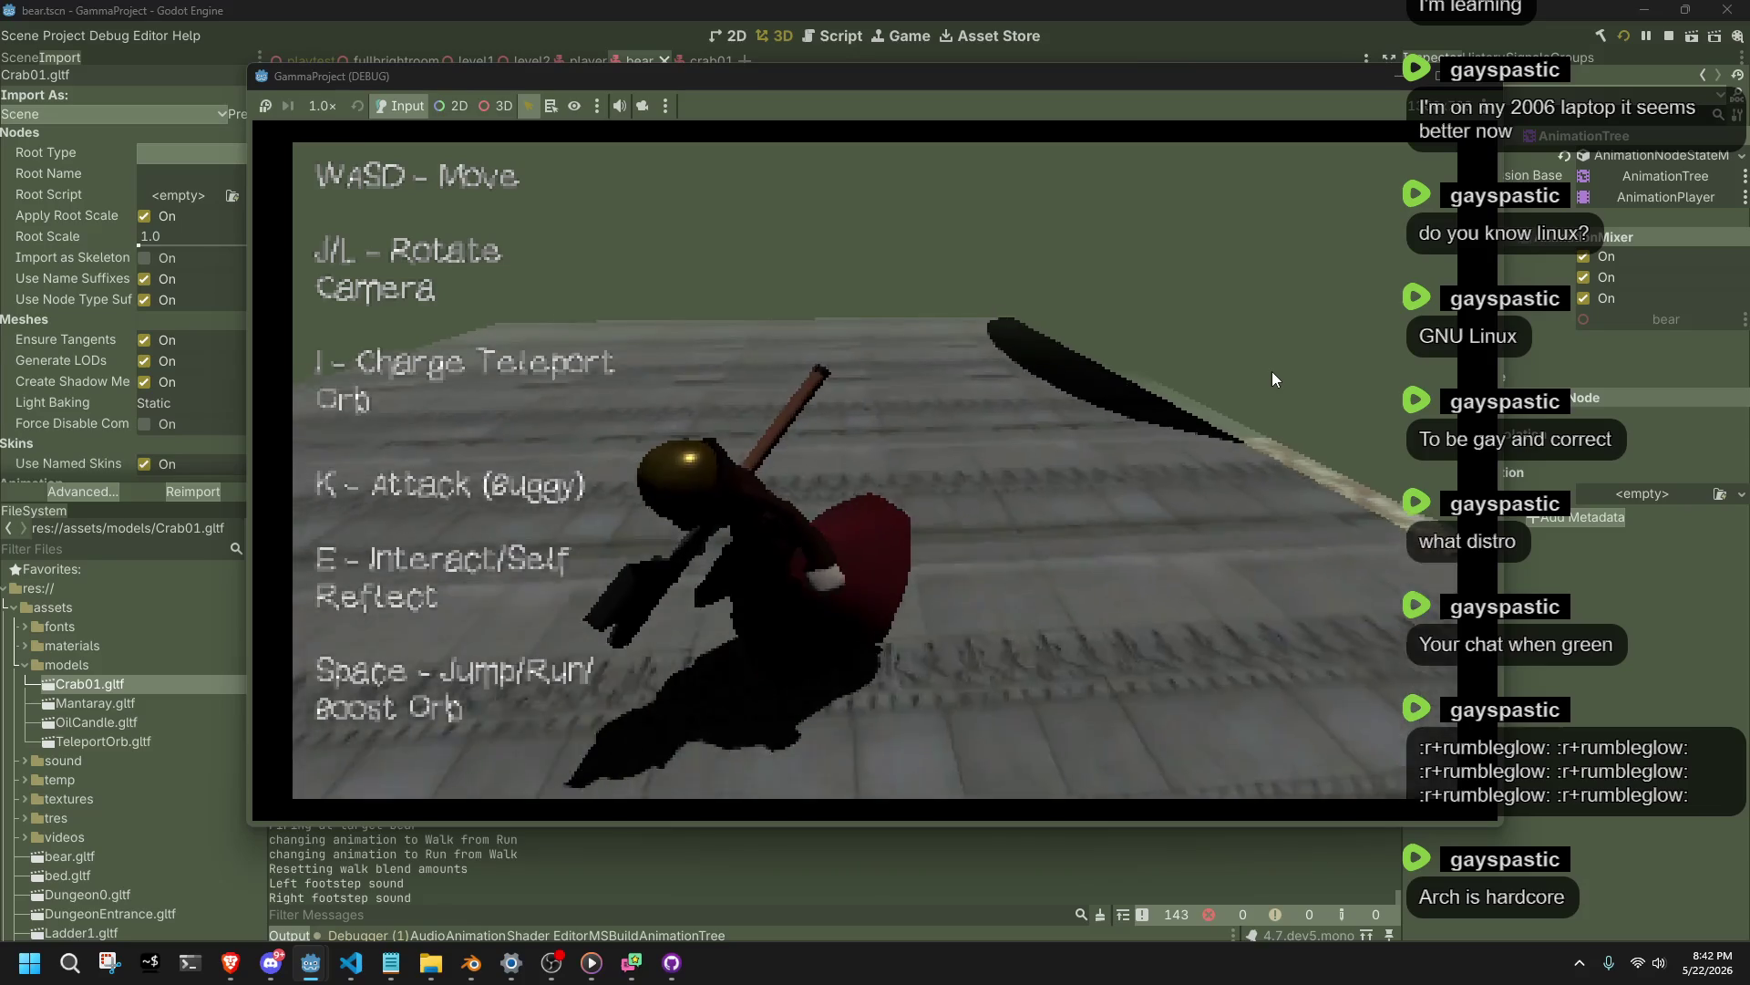
{"action": "key", "text": "w"}
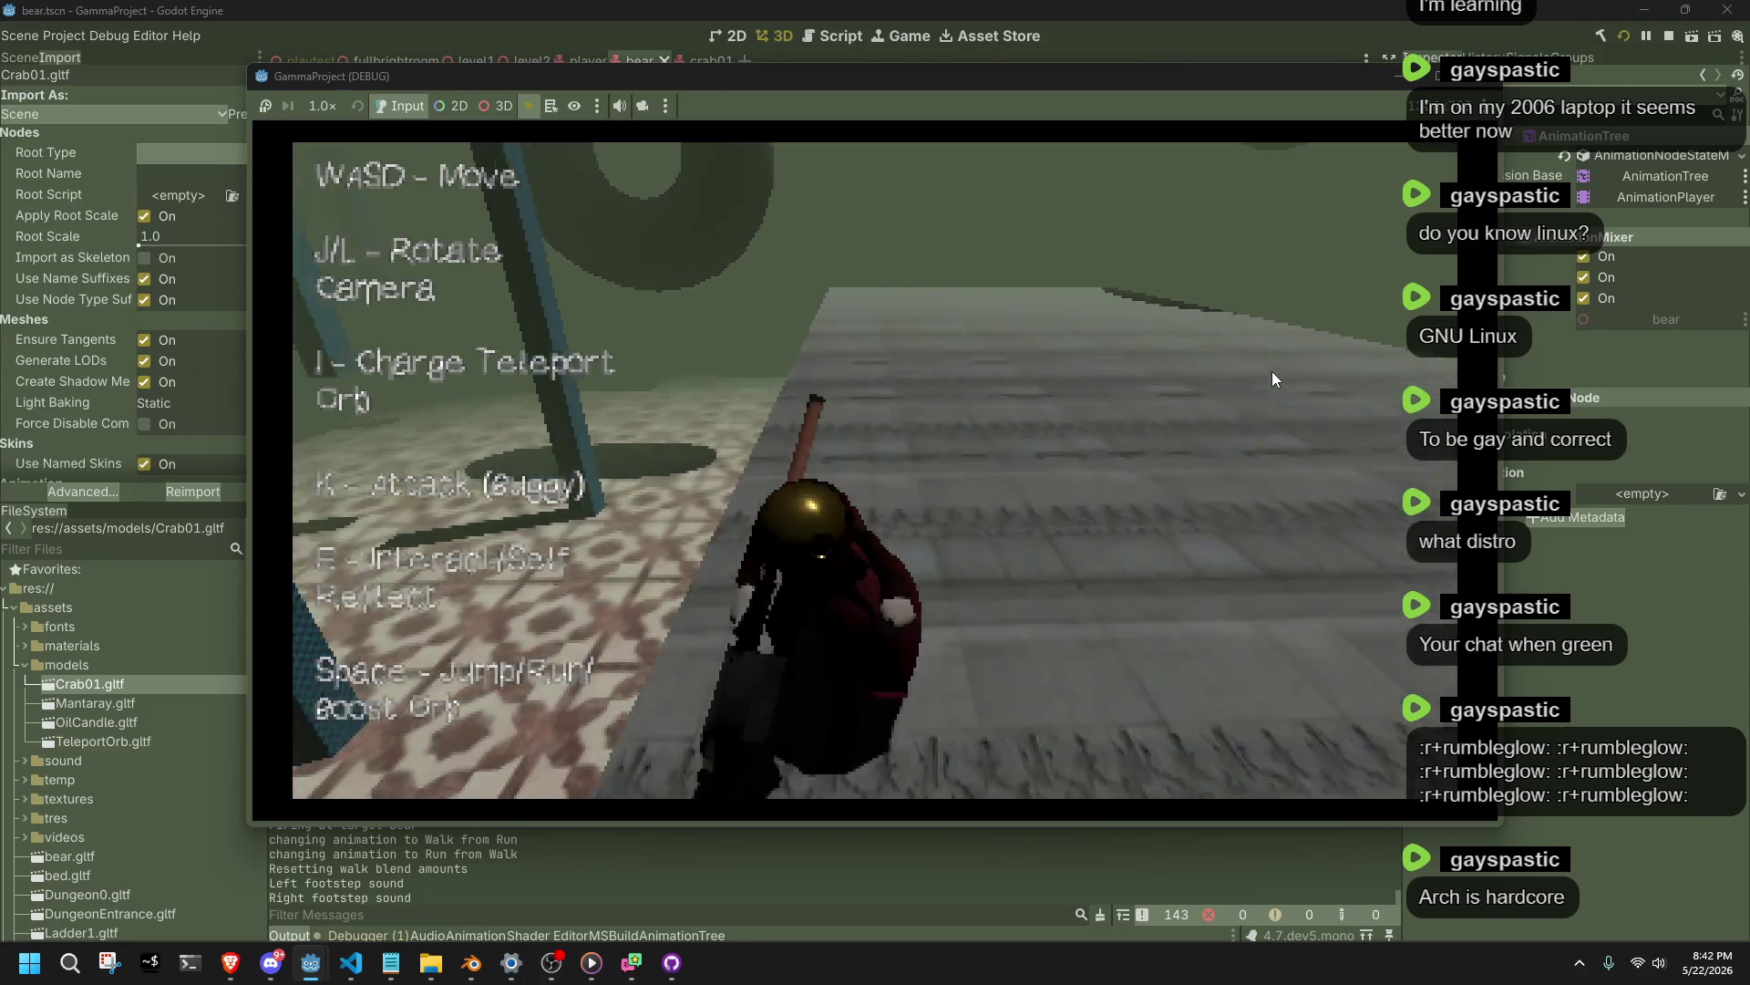
{"action": "key", "text": "w"}
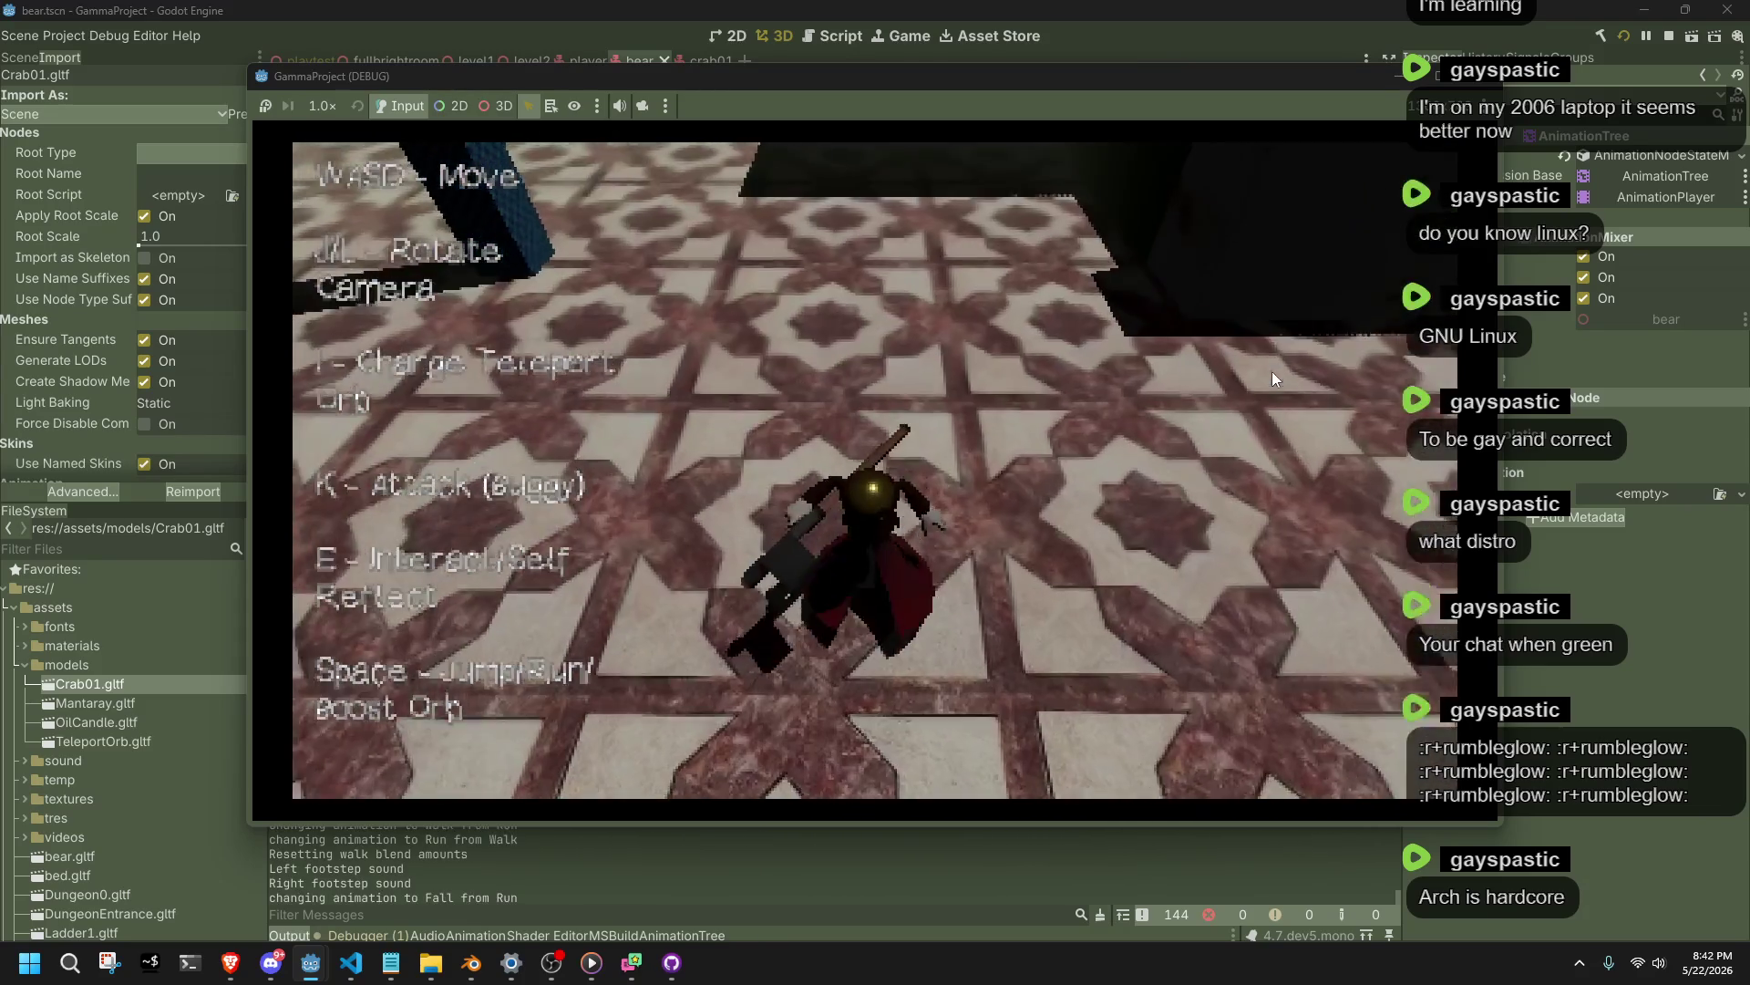
{"action": "key", "text": "w"}
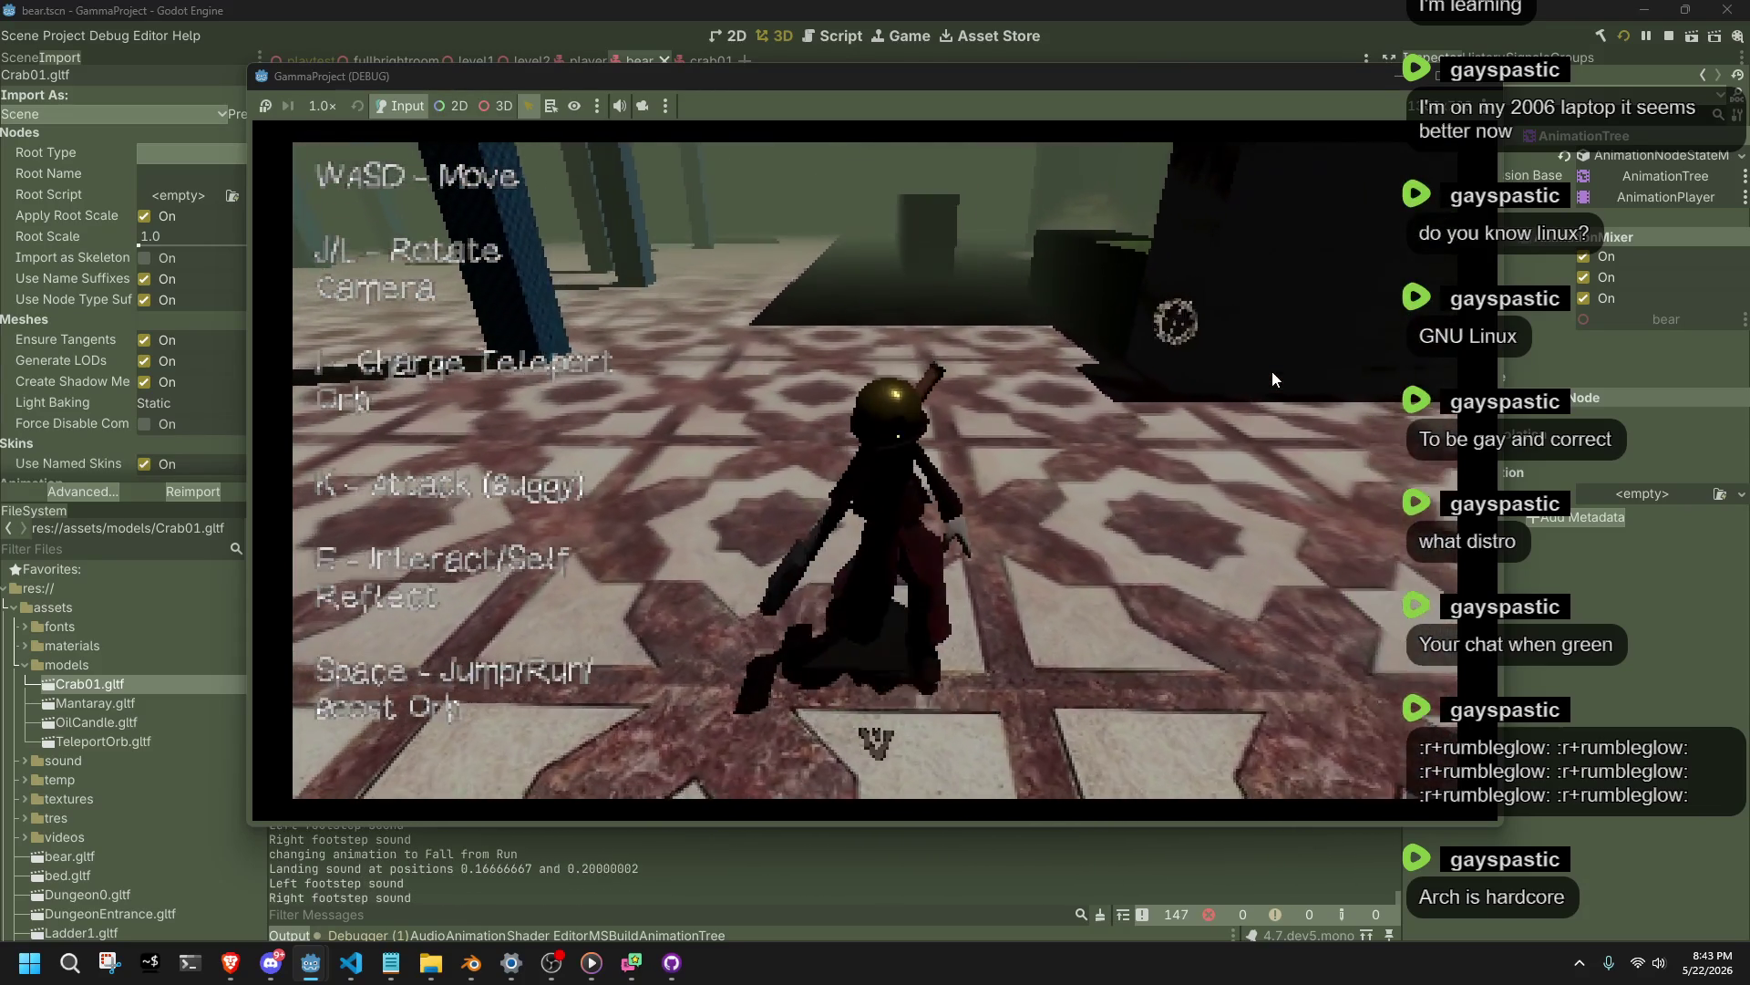
{"action": "key", "text": "w"}
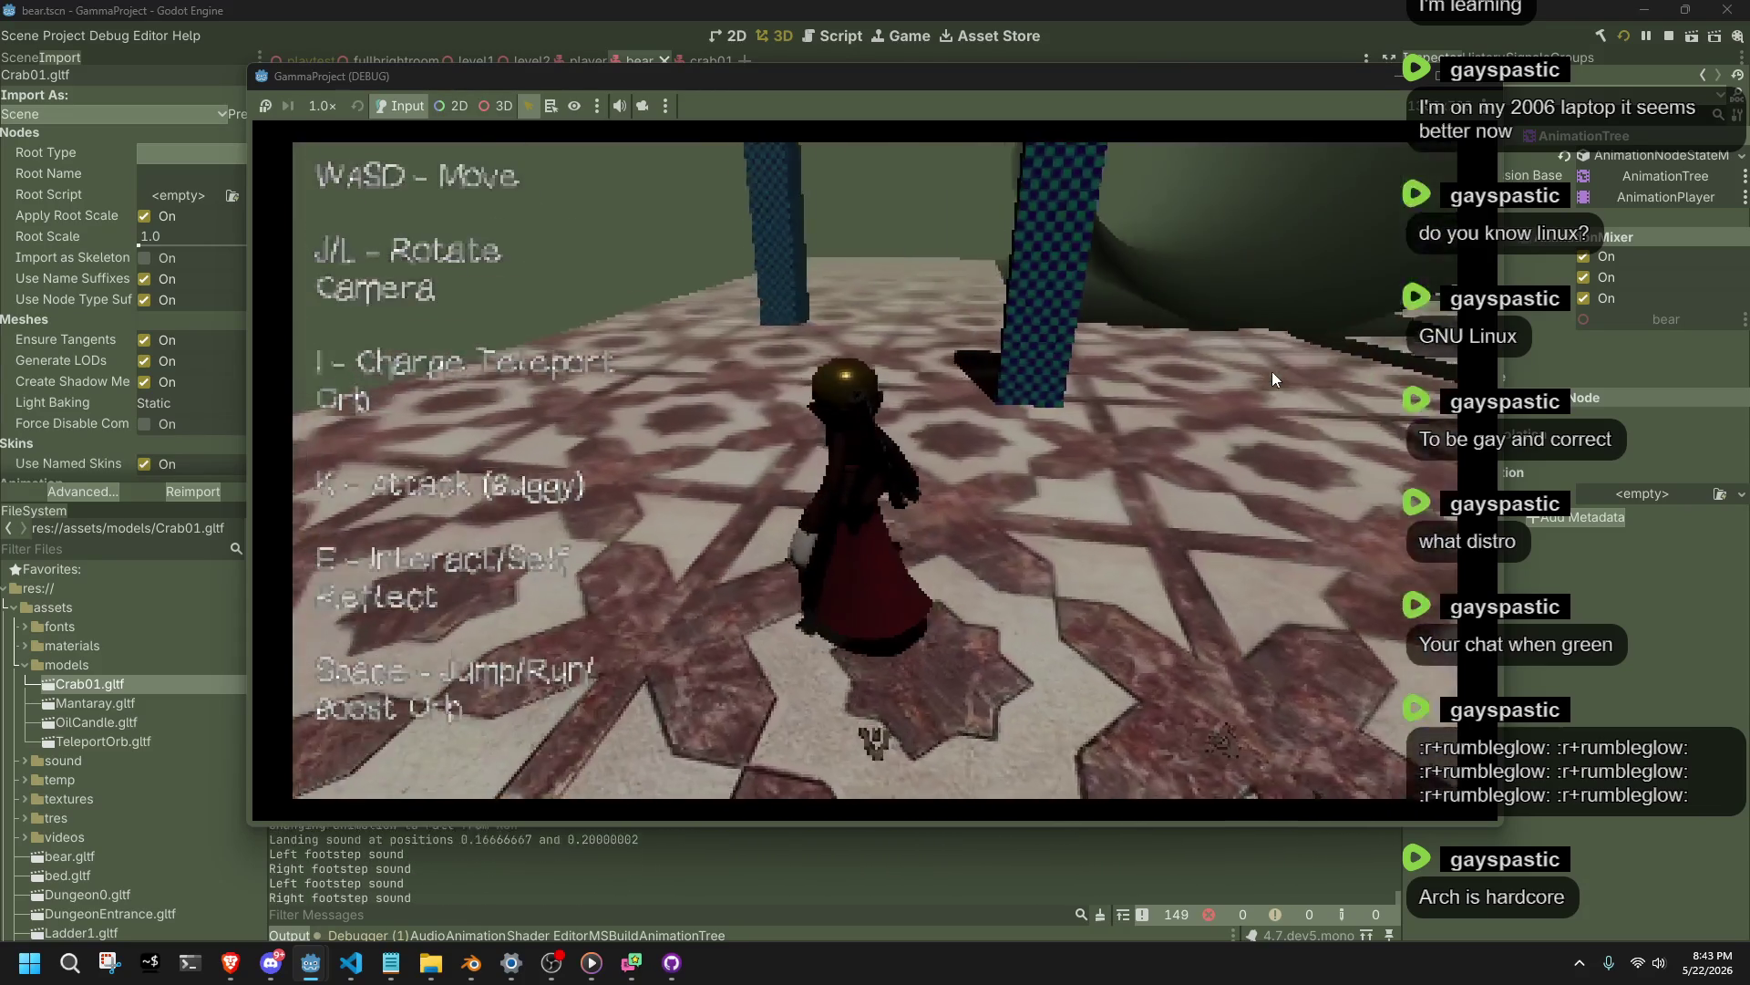
{"action": "key", "text": "k"}
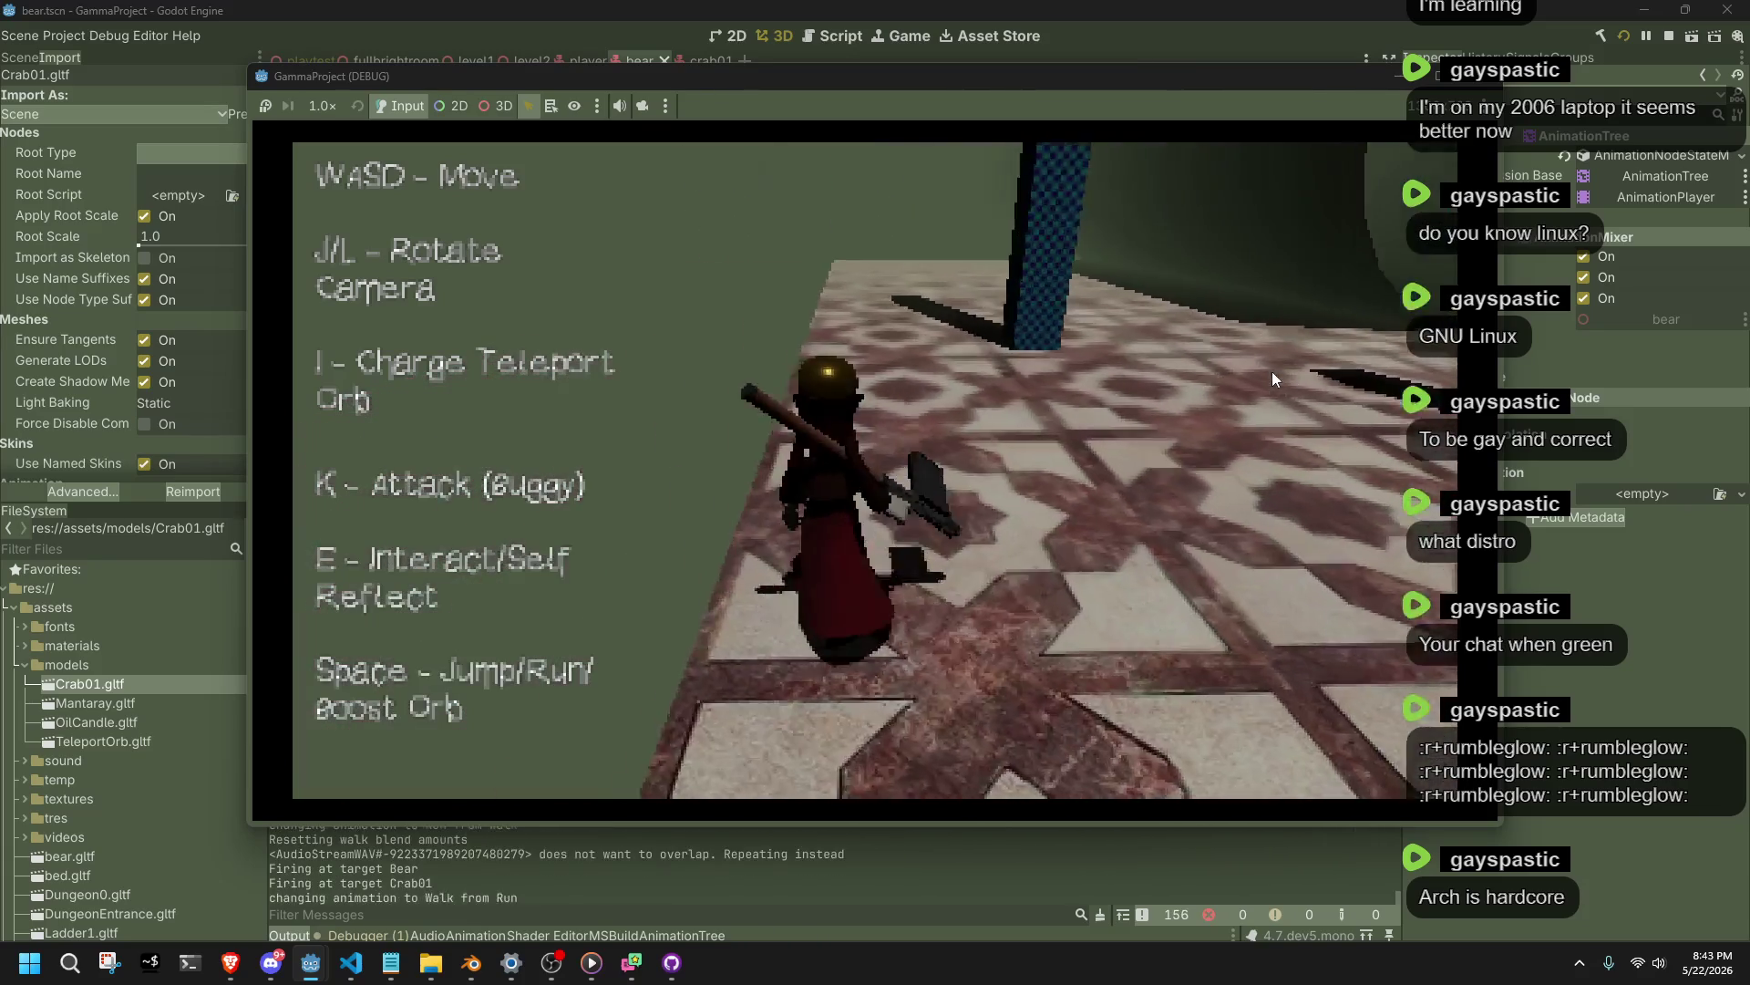
{"action": "key", "text": "w"}
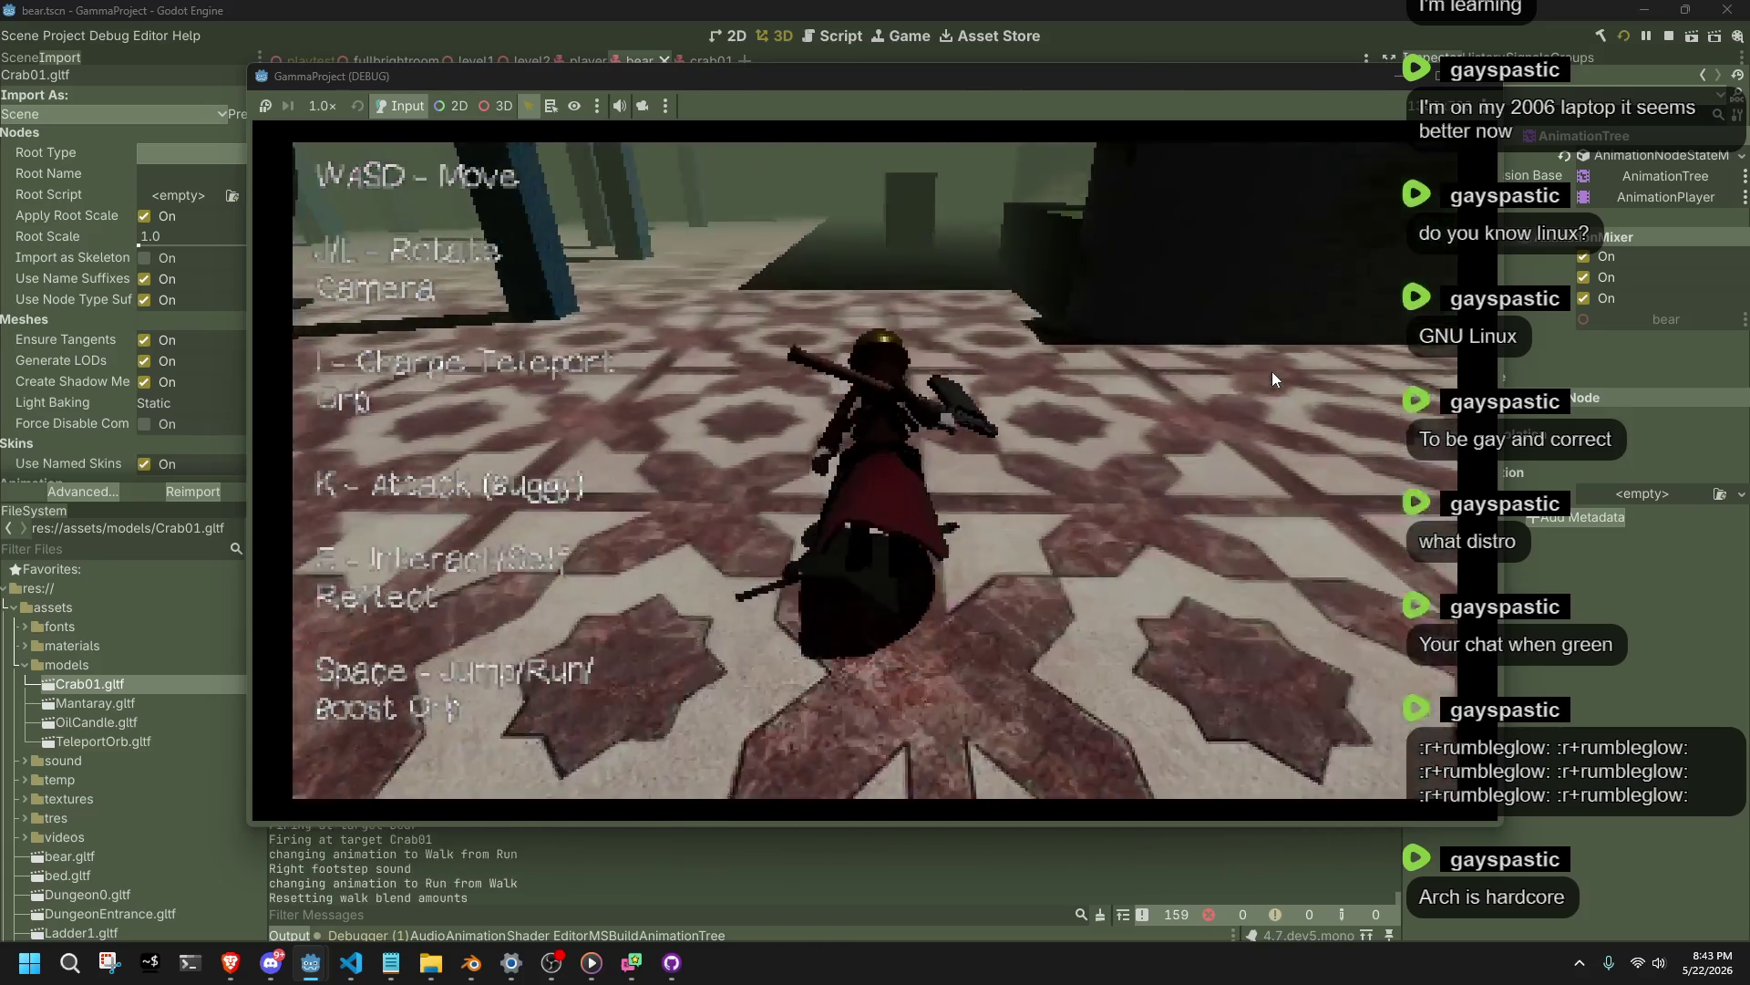
{"action": "key", "text": "w"}
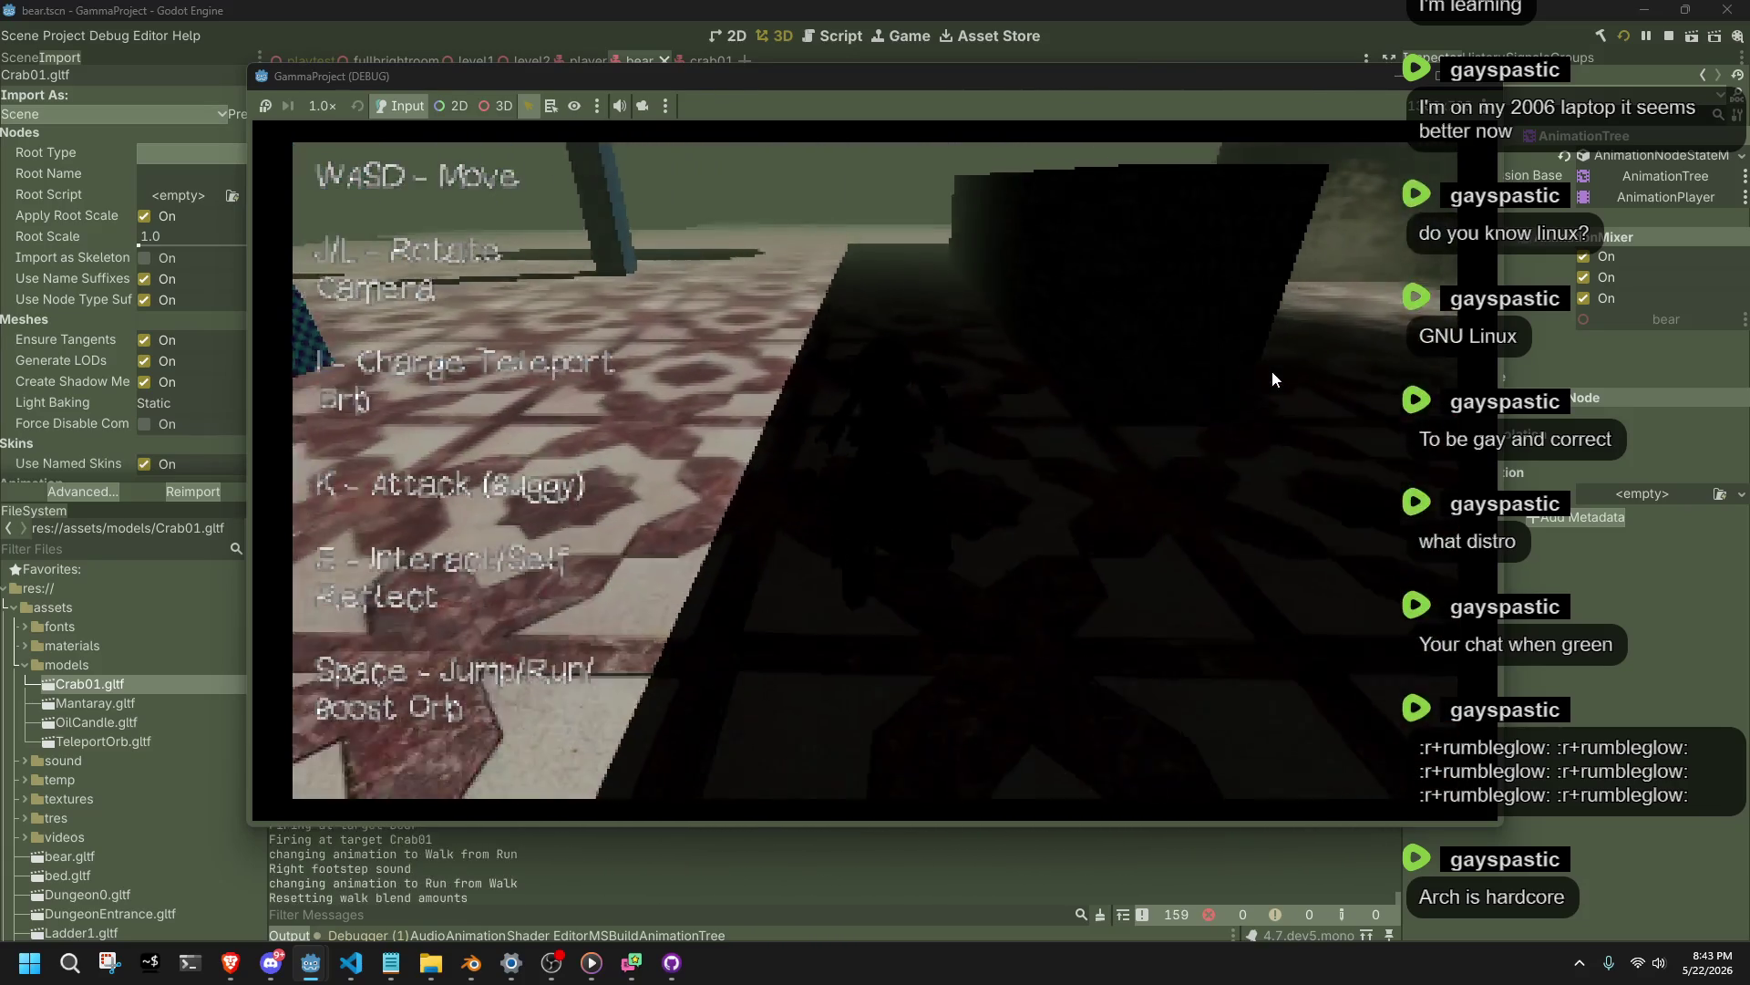
{"action": "key", "text": "w"}
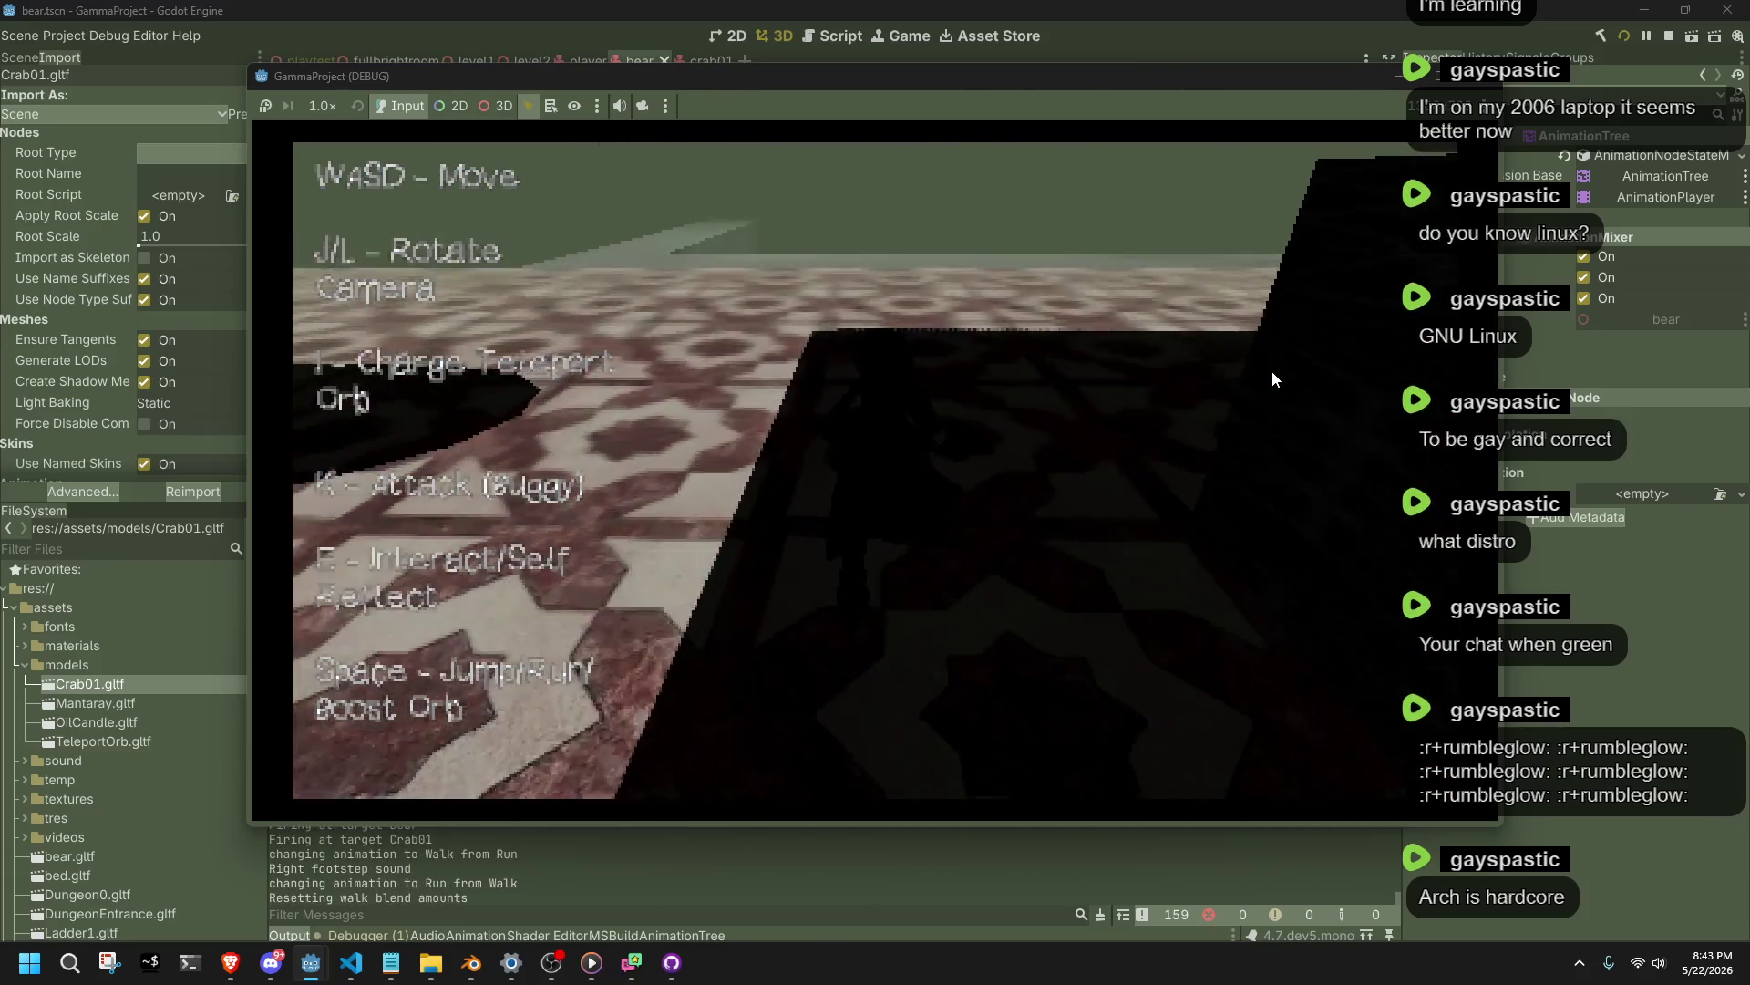
{"action": "key", "text": "w"}
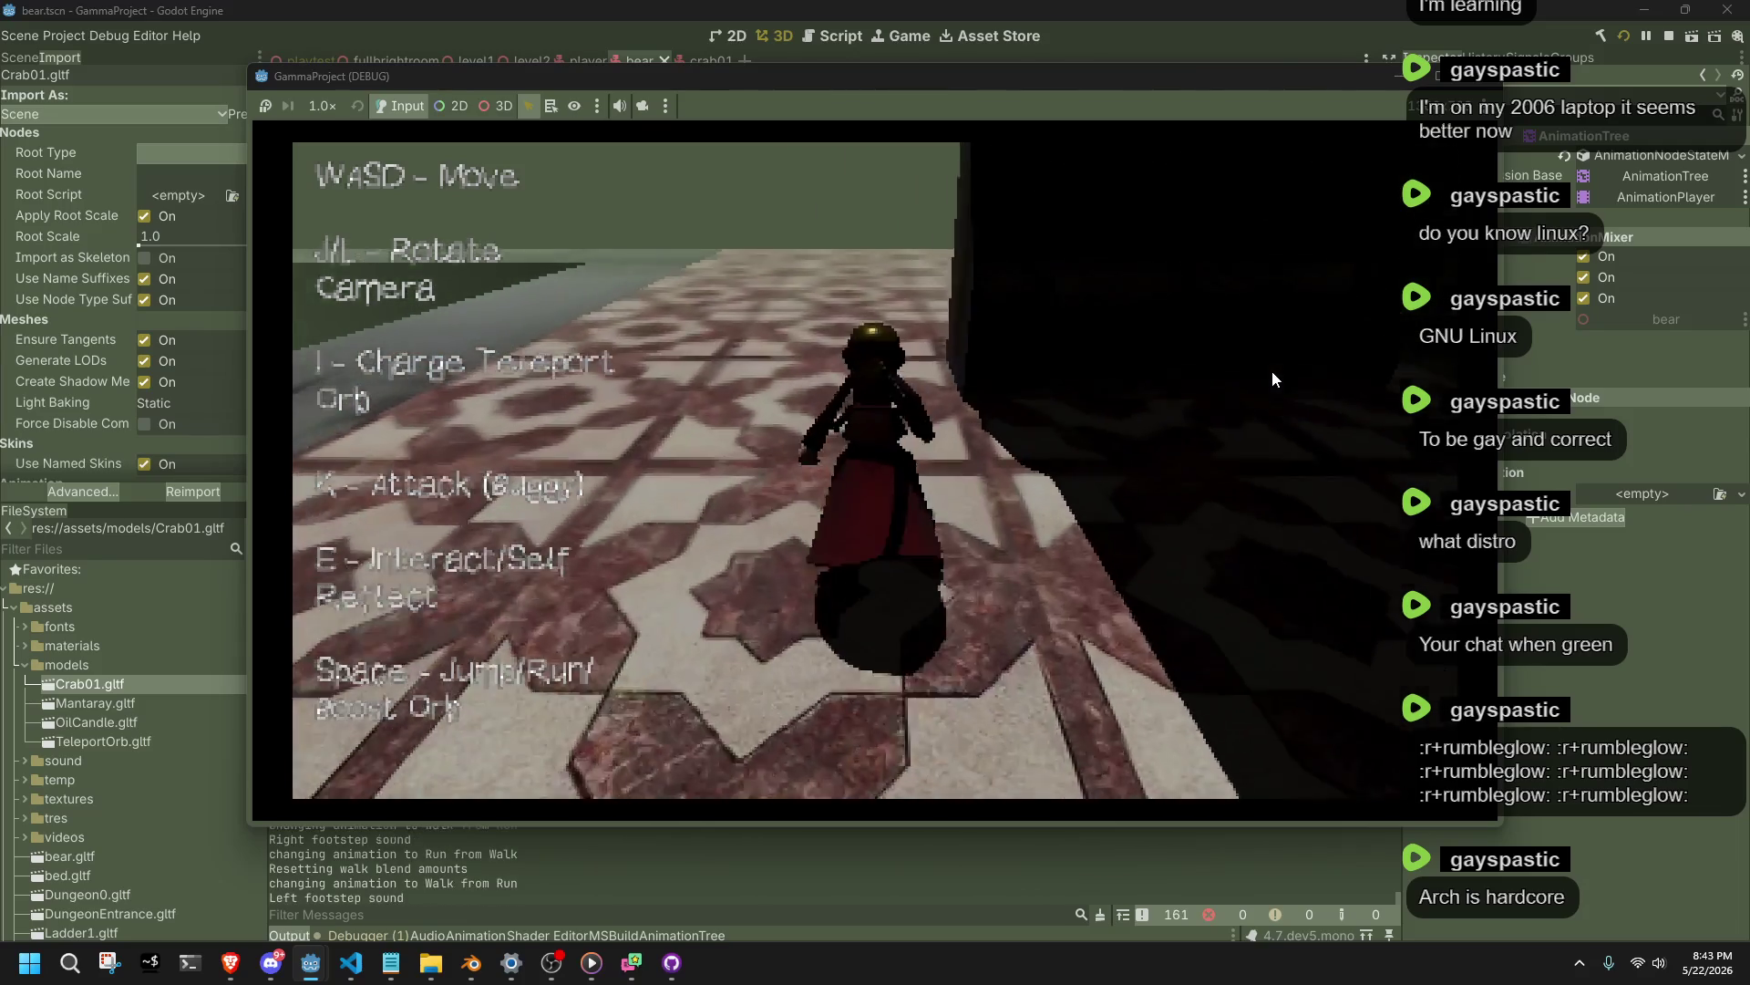
Double-jump, then run the character along the long stone steps and tiled walkway.
{"action": "key", "text": "w"}
{"action": "key", "text": "space"}
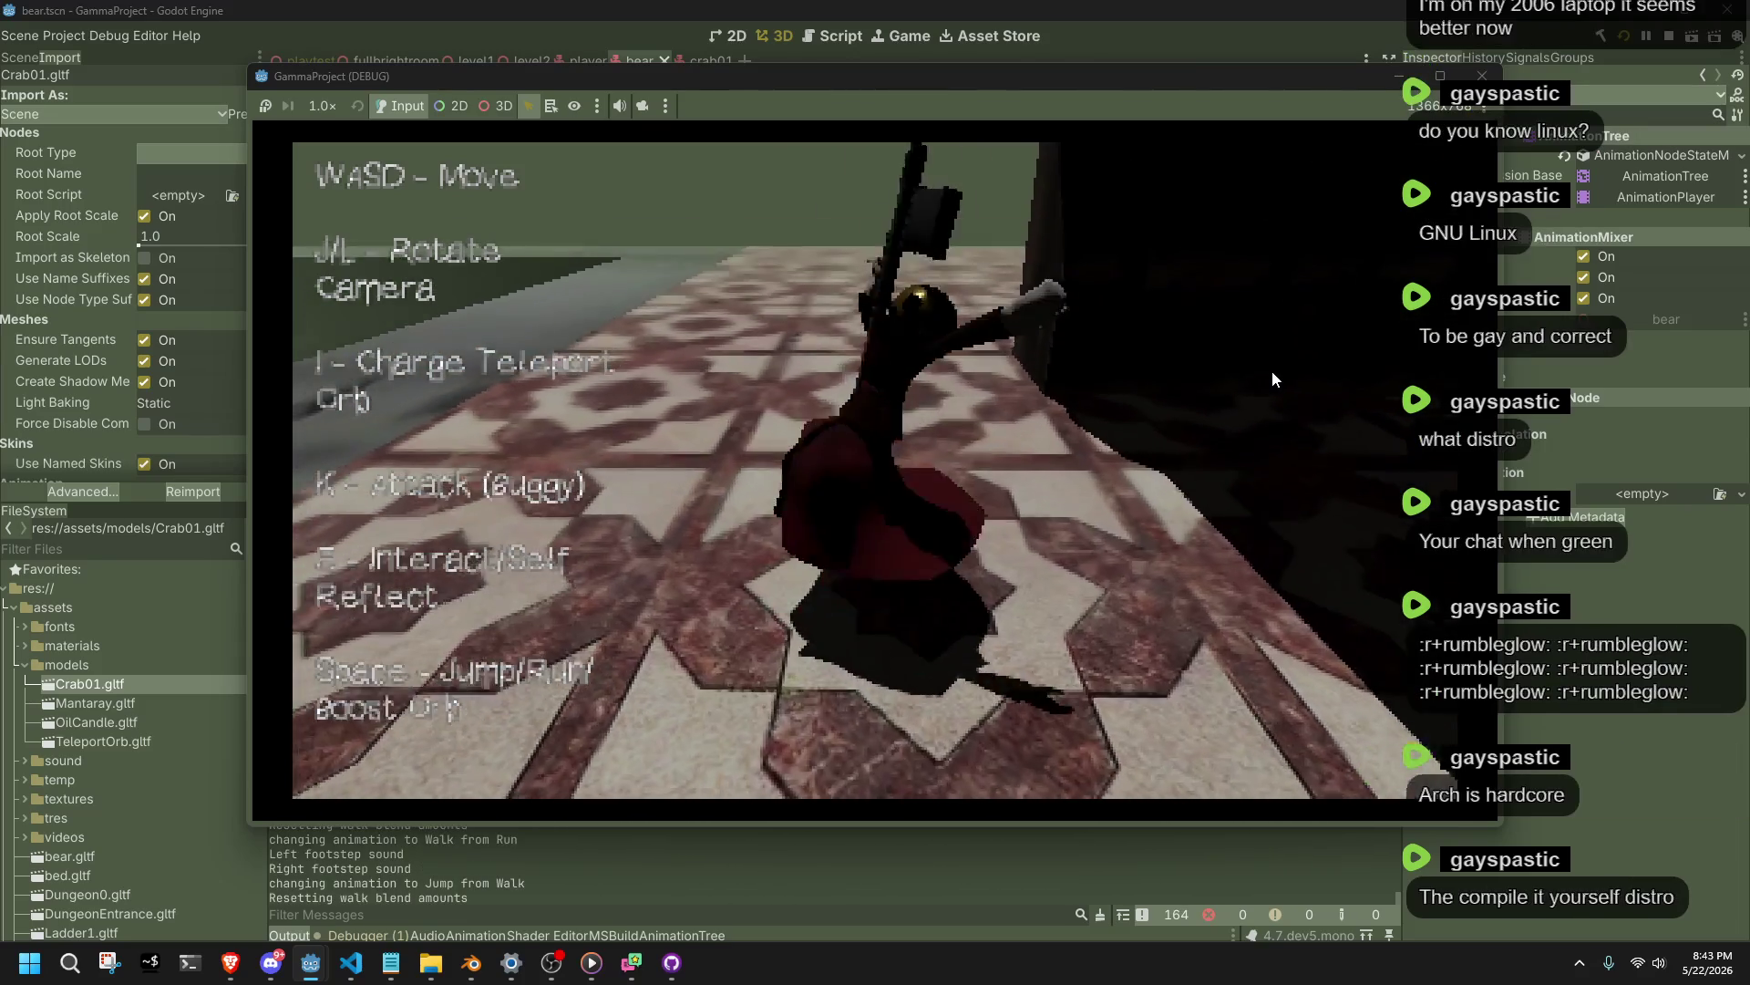
{"action": "key", "text": "w"}
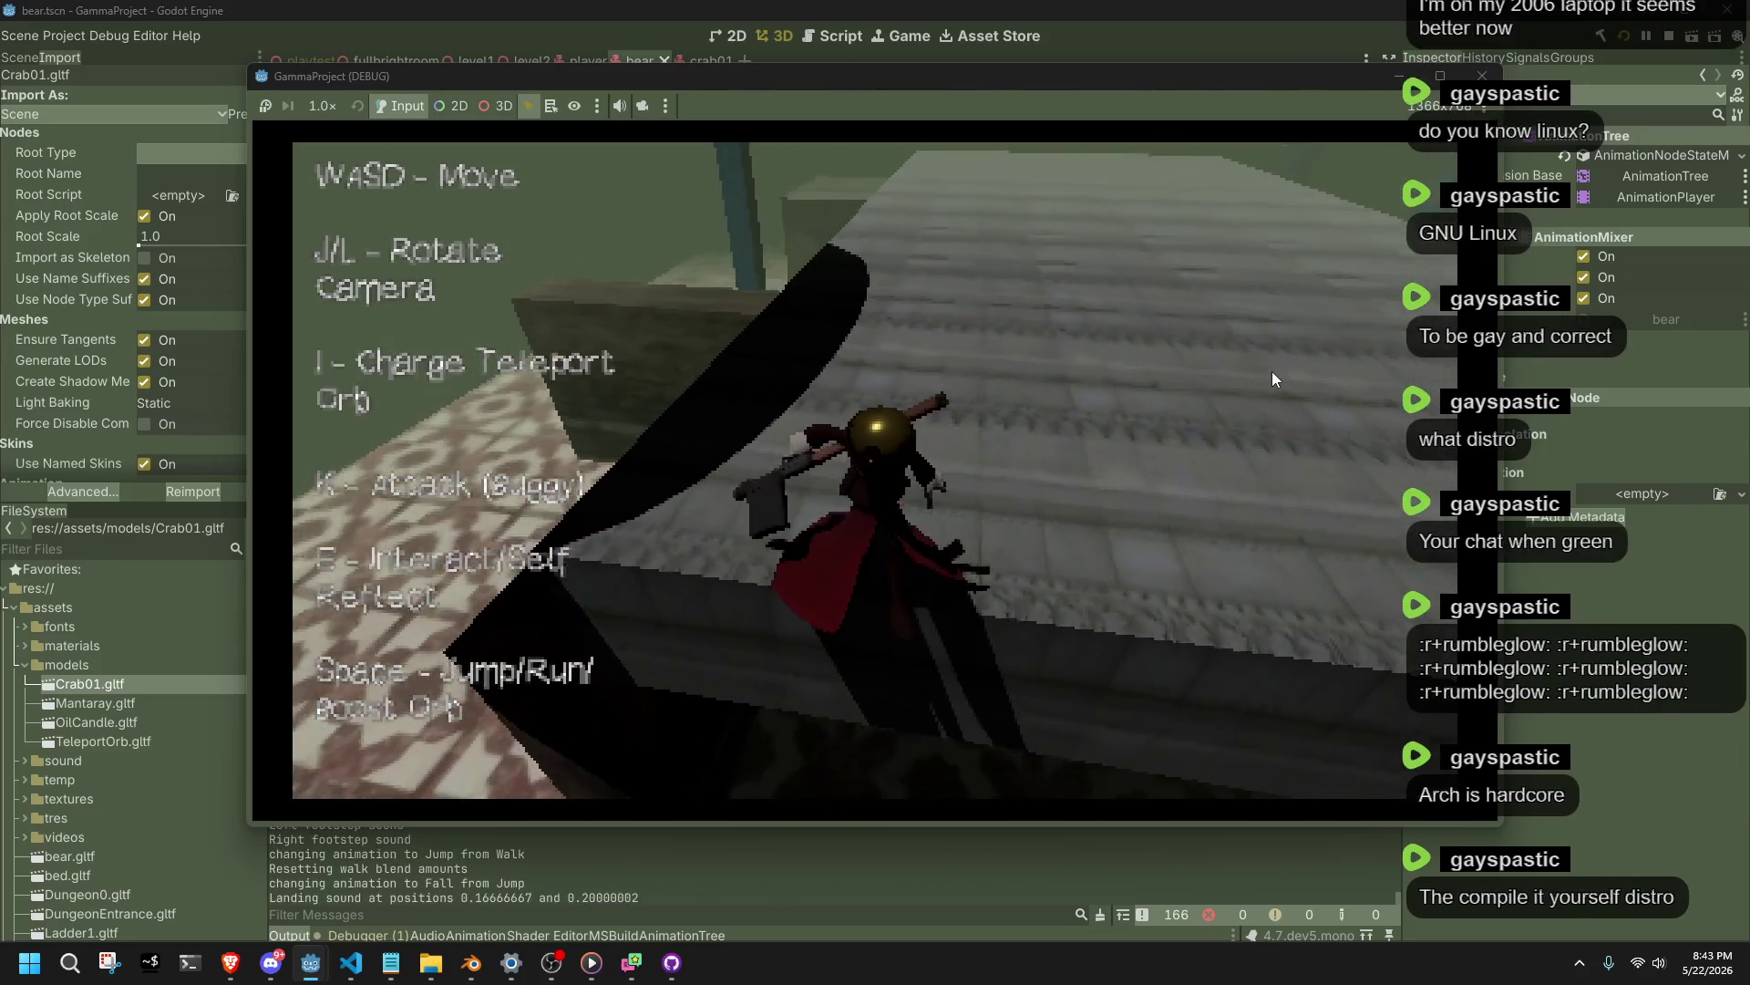
{"action": "key", "text": "w"}
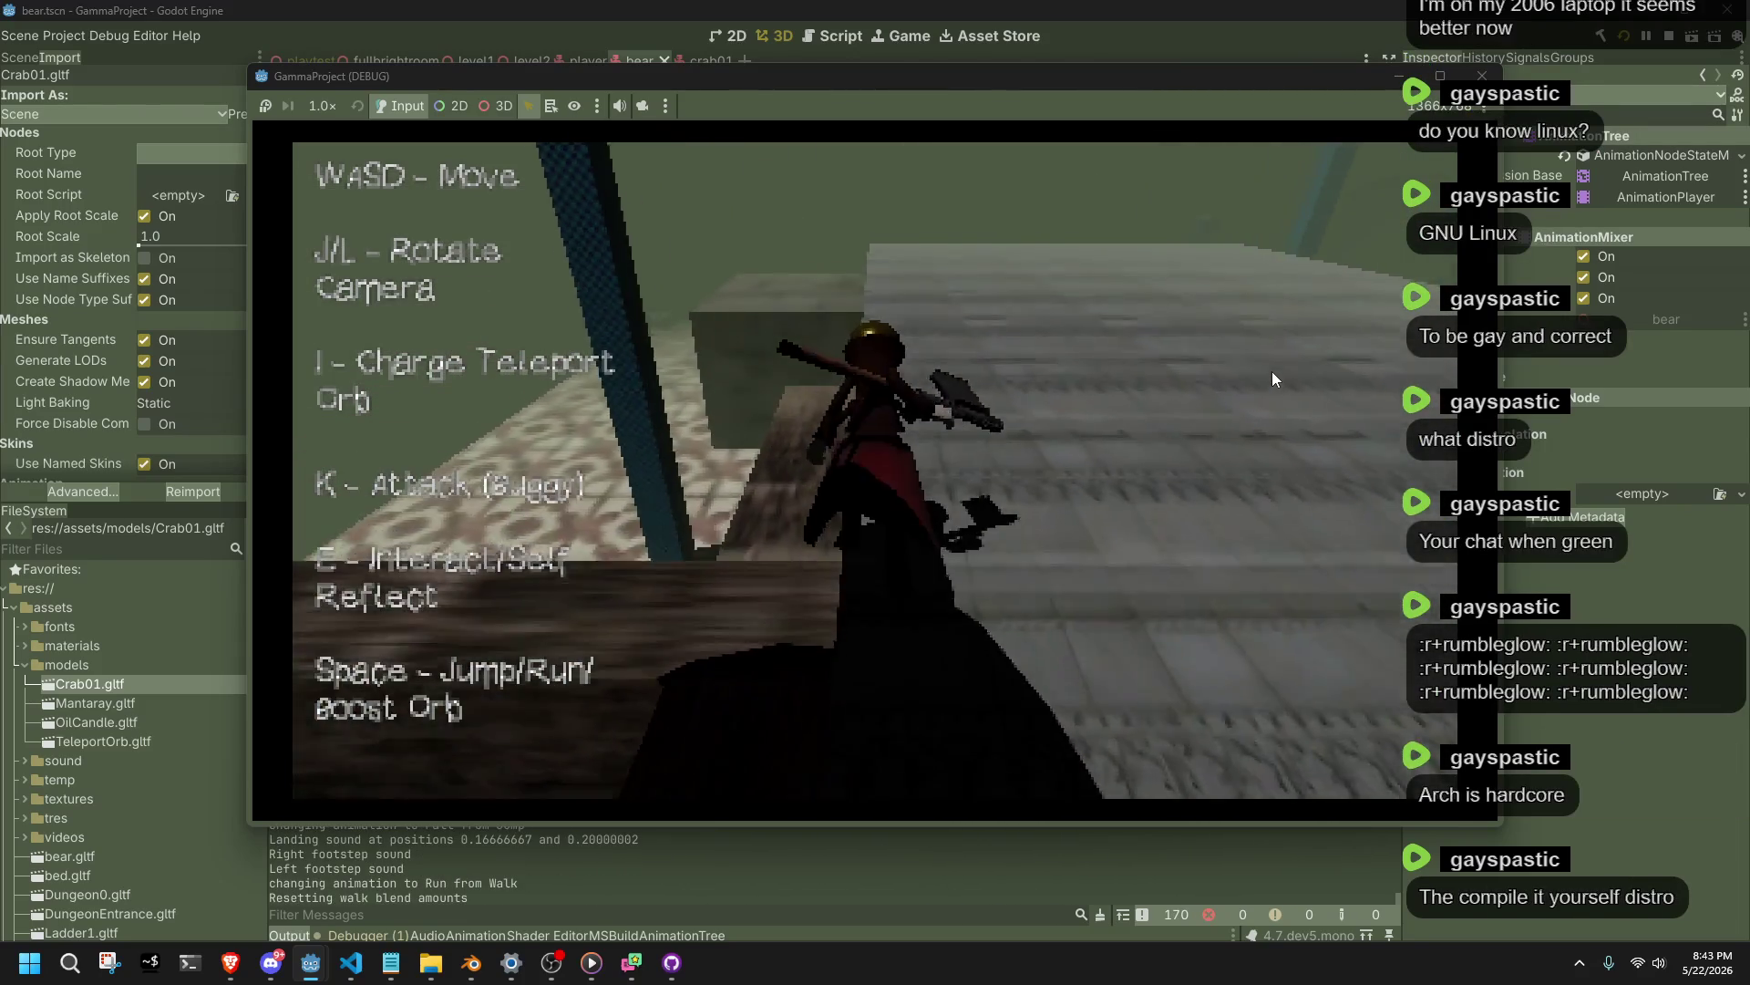
{"action": "key", "text": "w"}
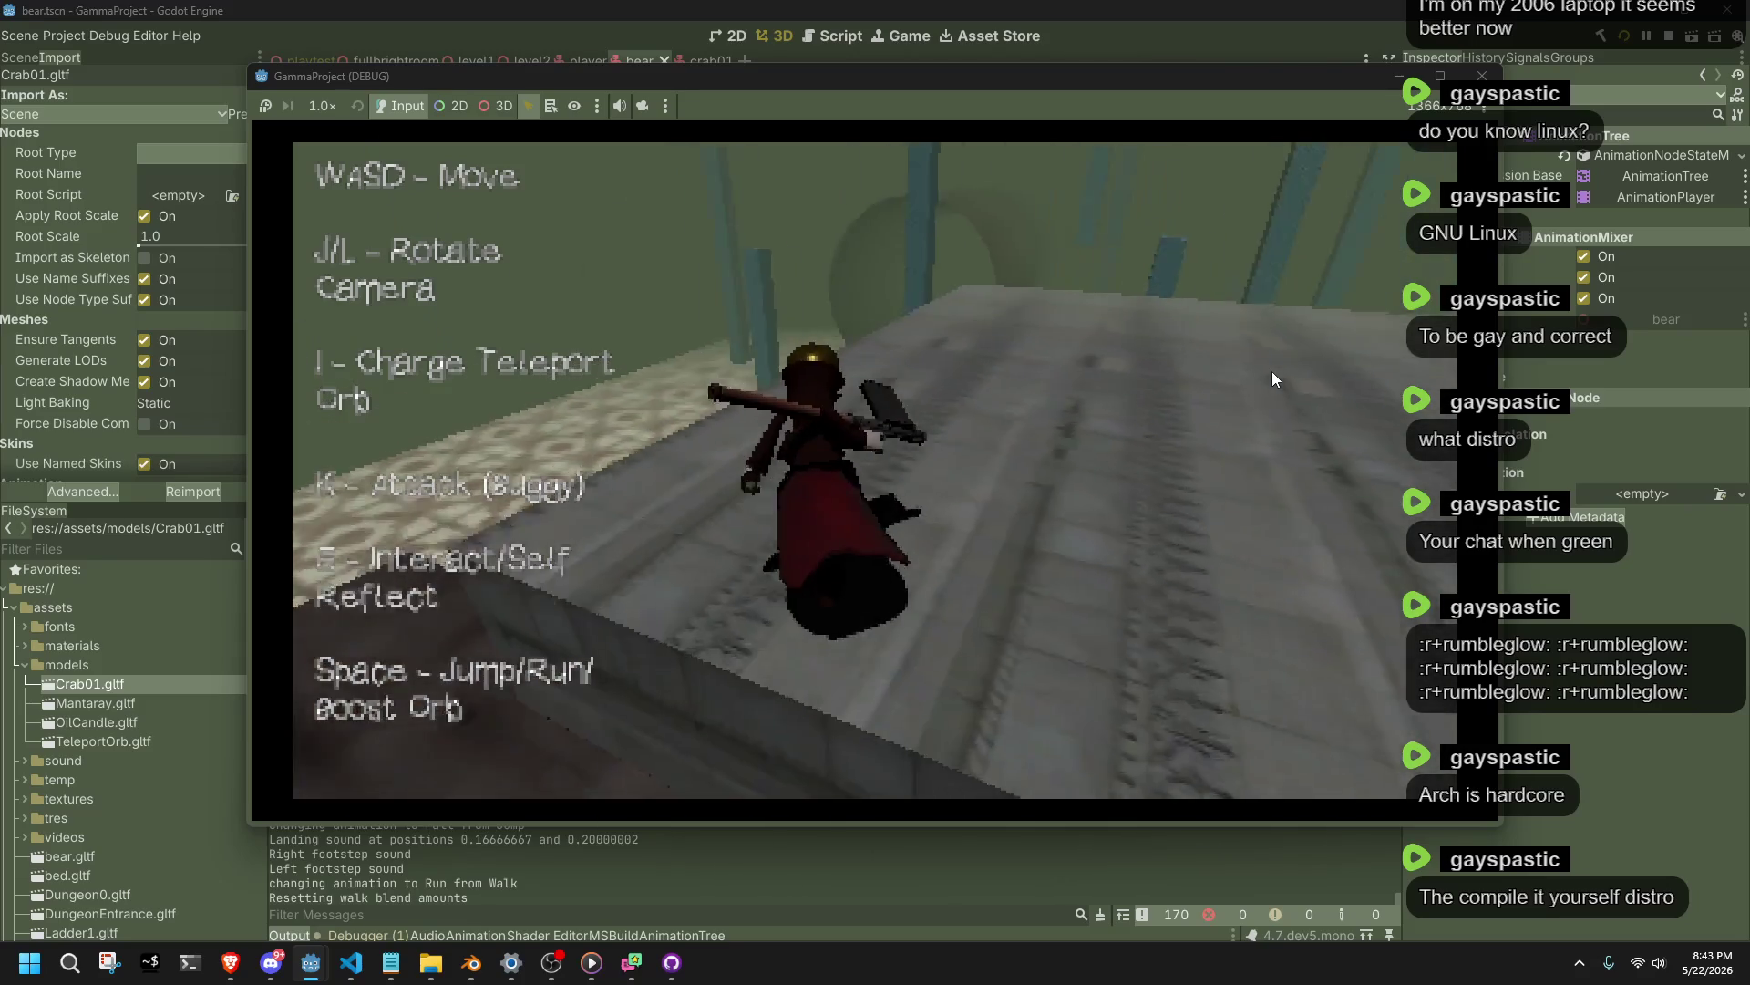
{"action": "key", "text": "w"}
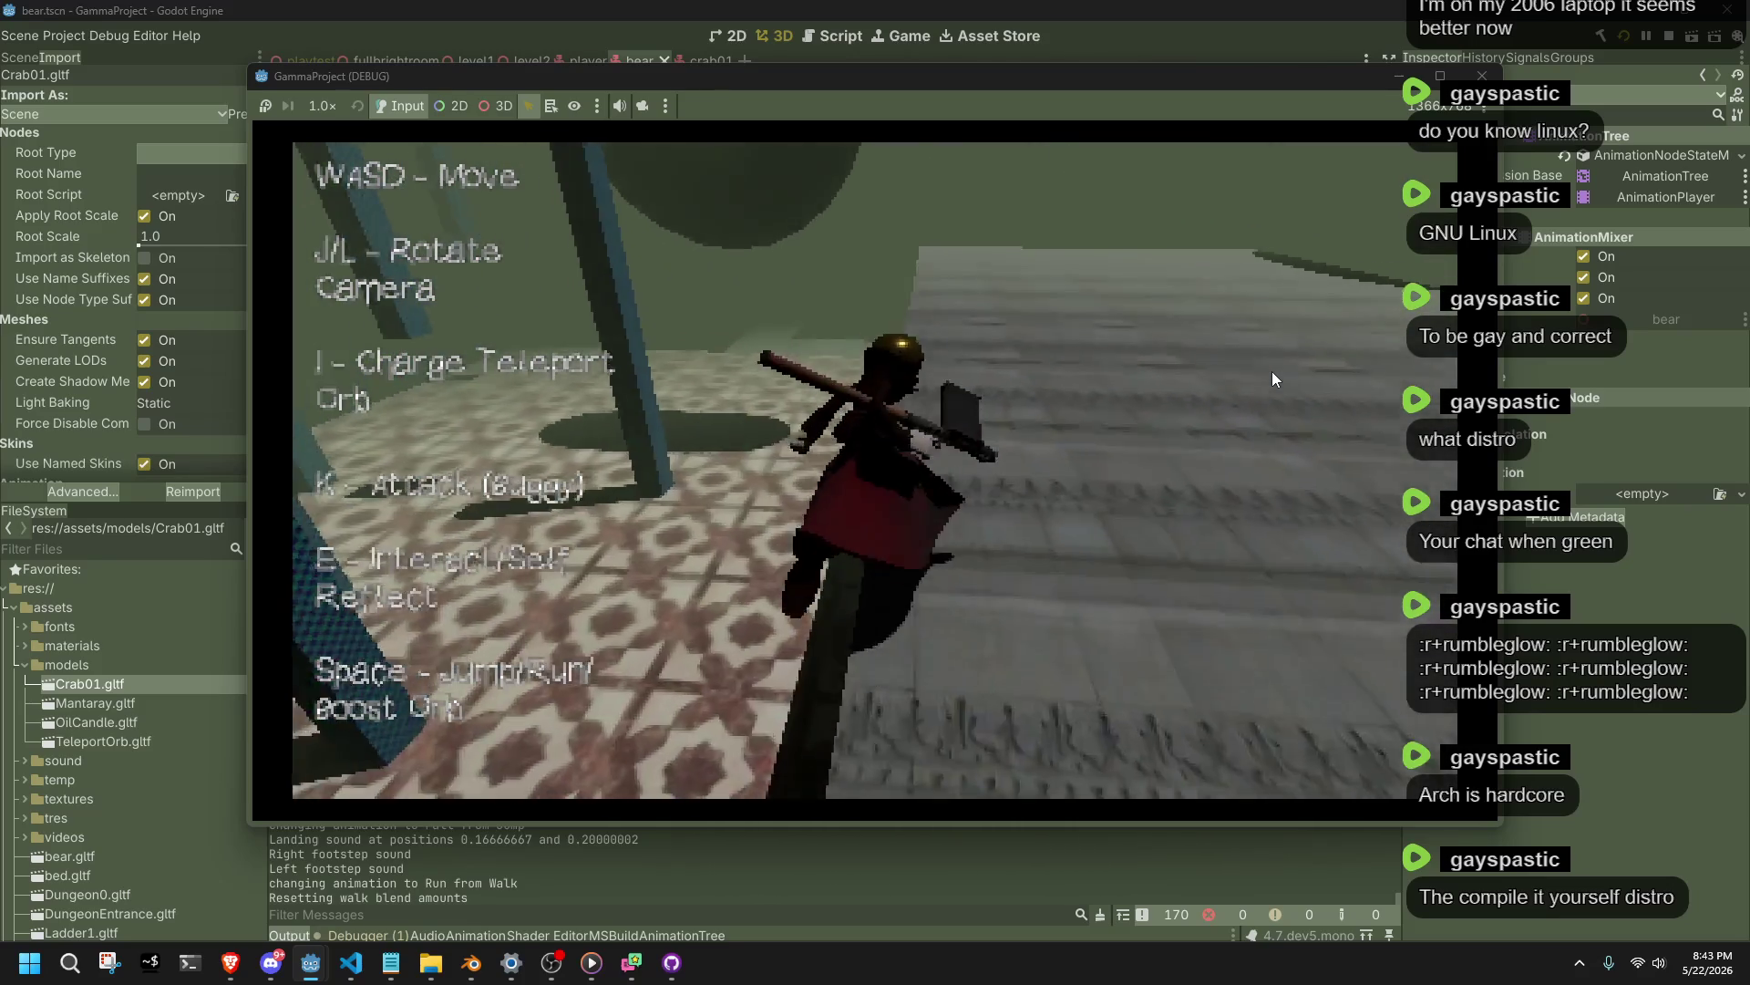
{"action": "key", "text": "w"}
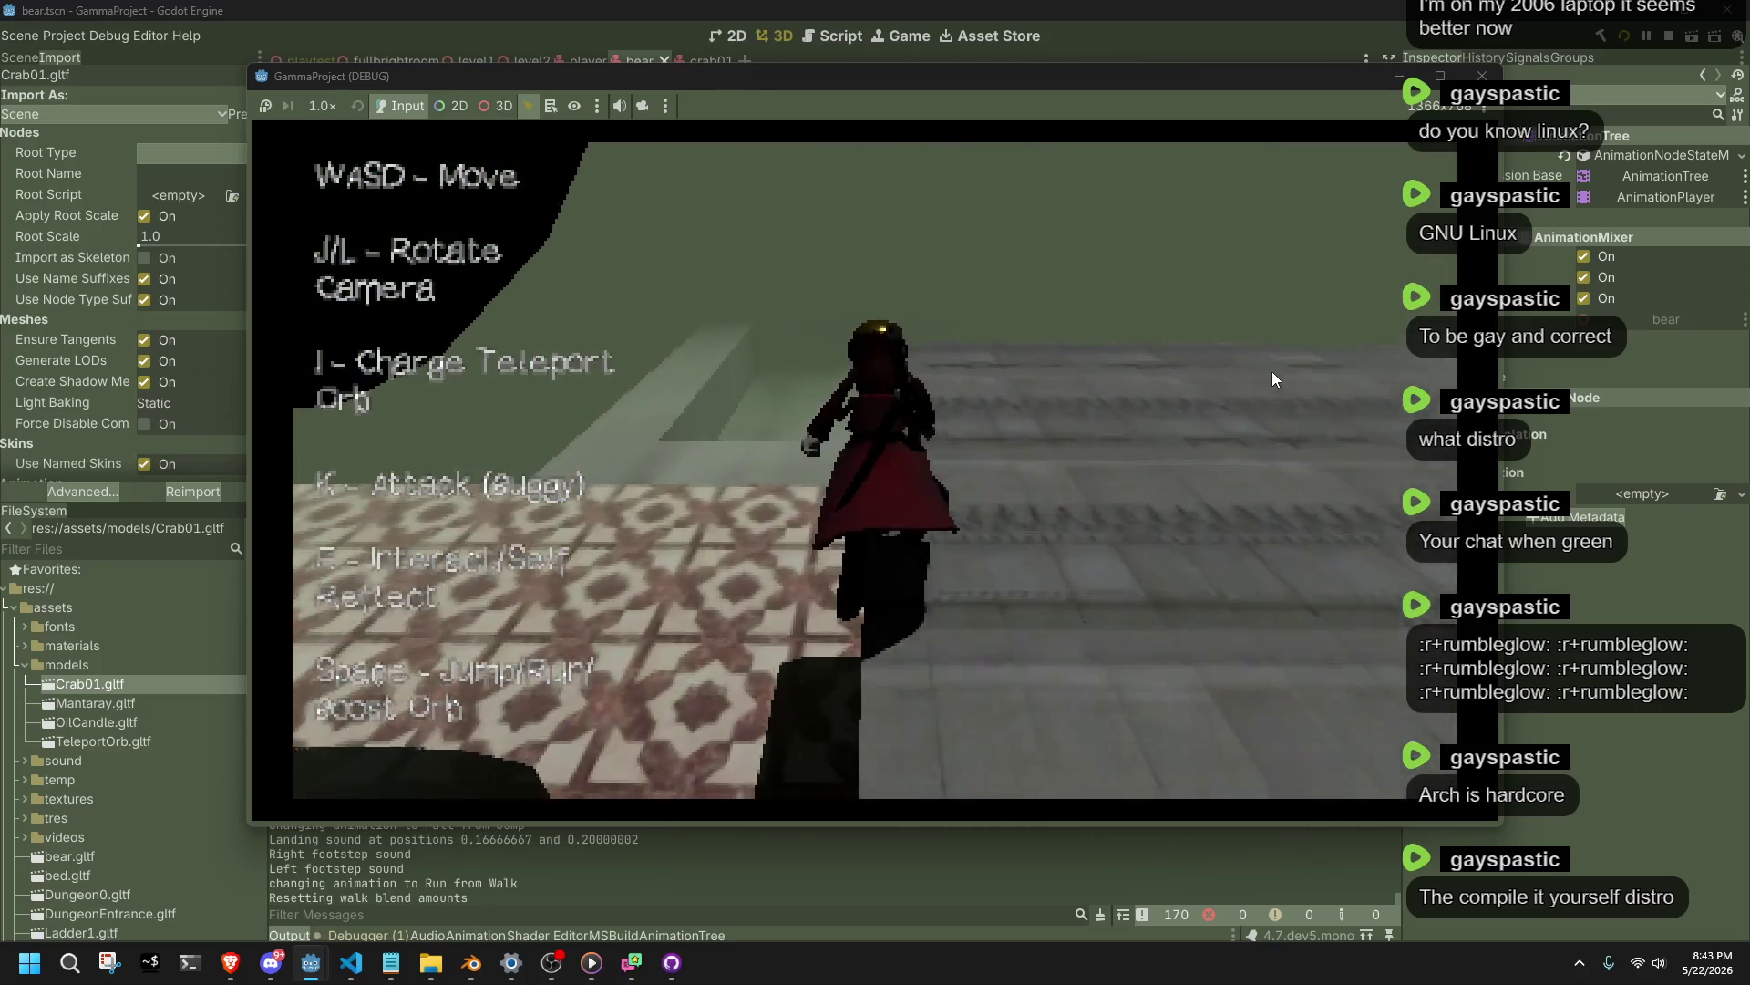
{"action": "key", "text": "w"}
{"action": "key", "text": "w"}
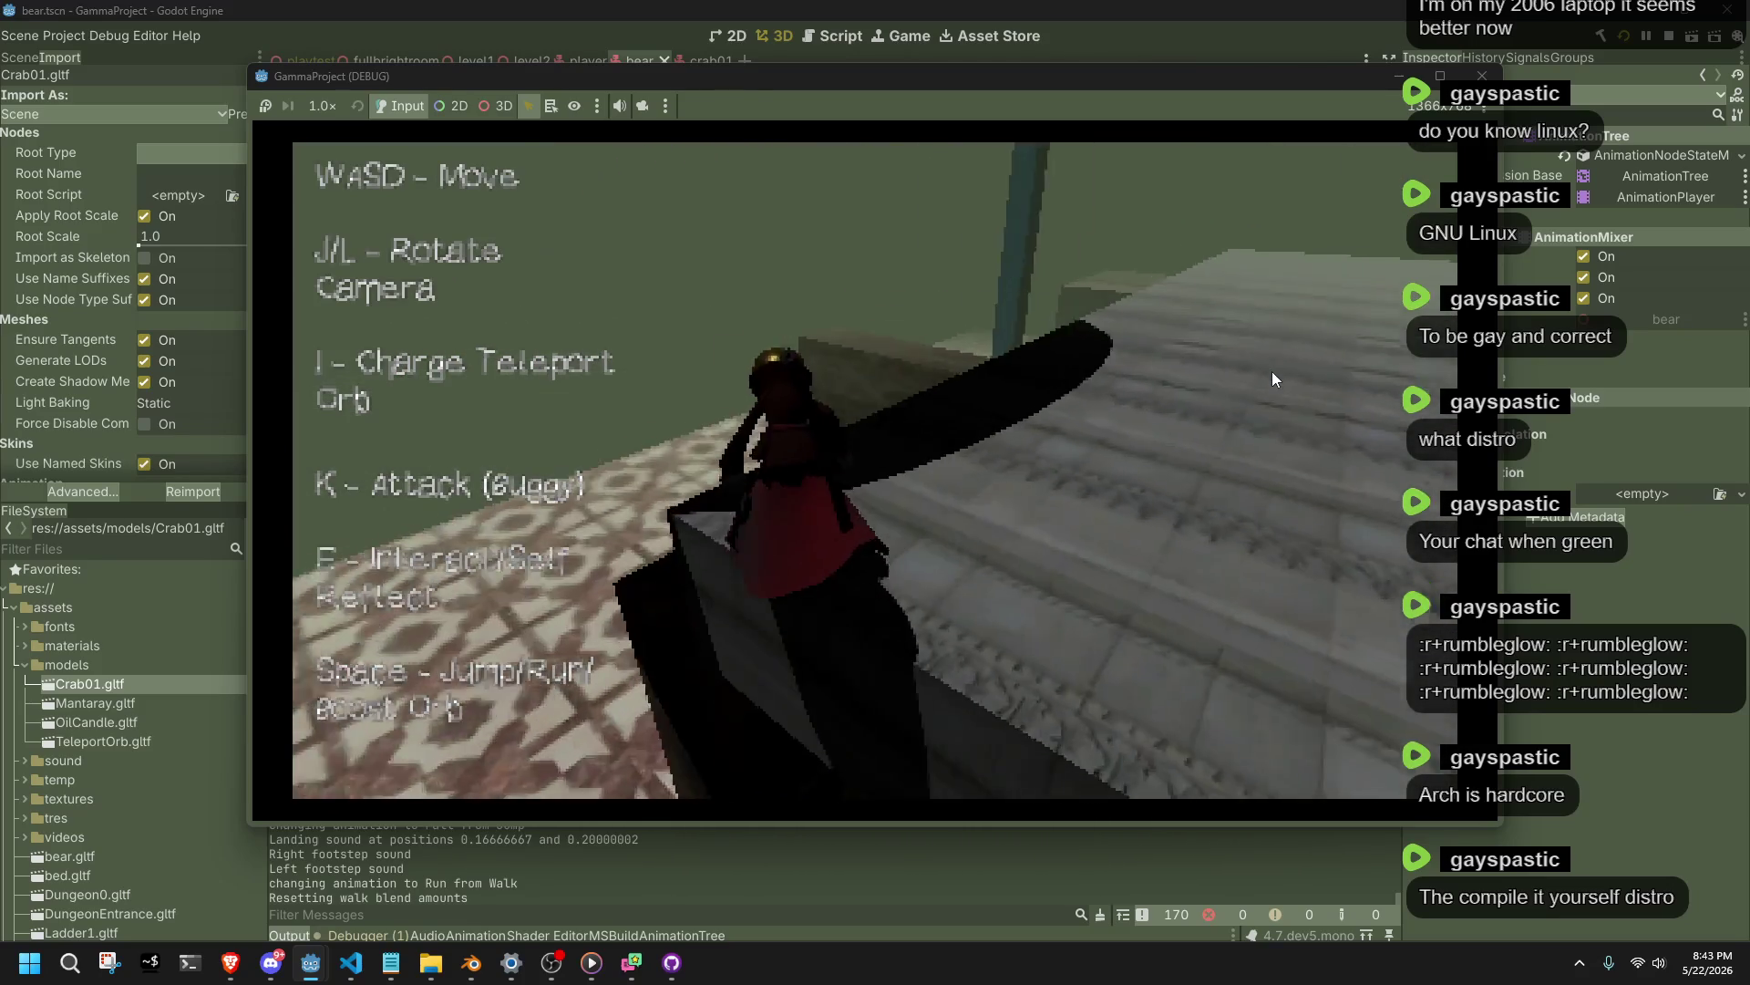
{"action": "key", "text": "w"}
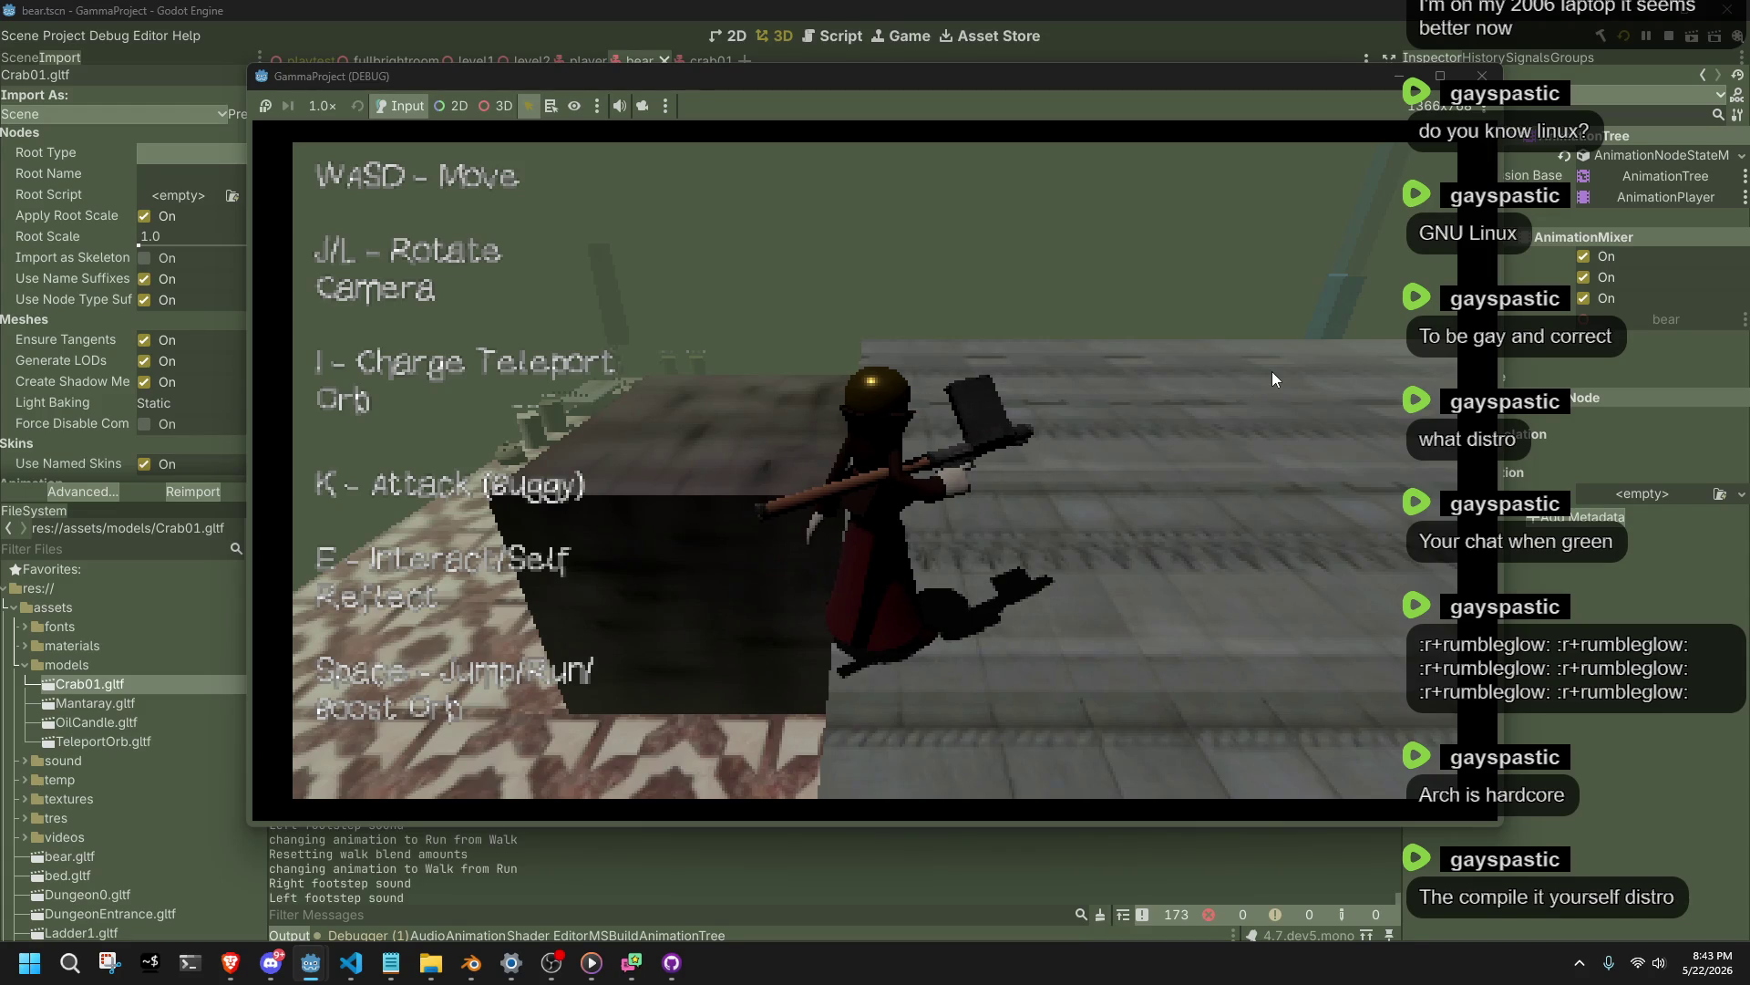
Walk along the stone floor's edge while swinging the camera toward the ramp.
{"action": "key", "text": "w"}
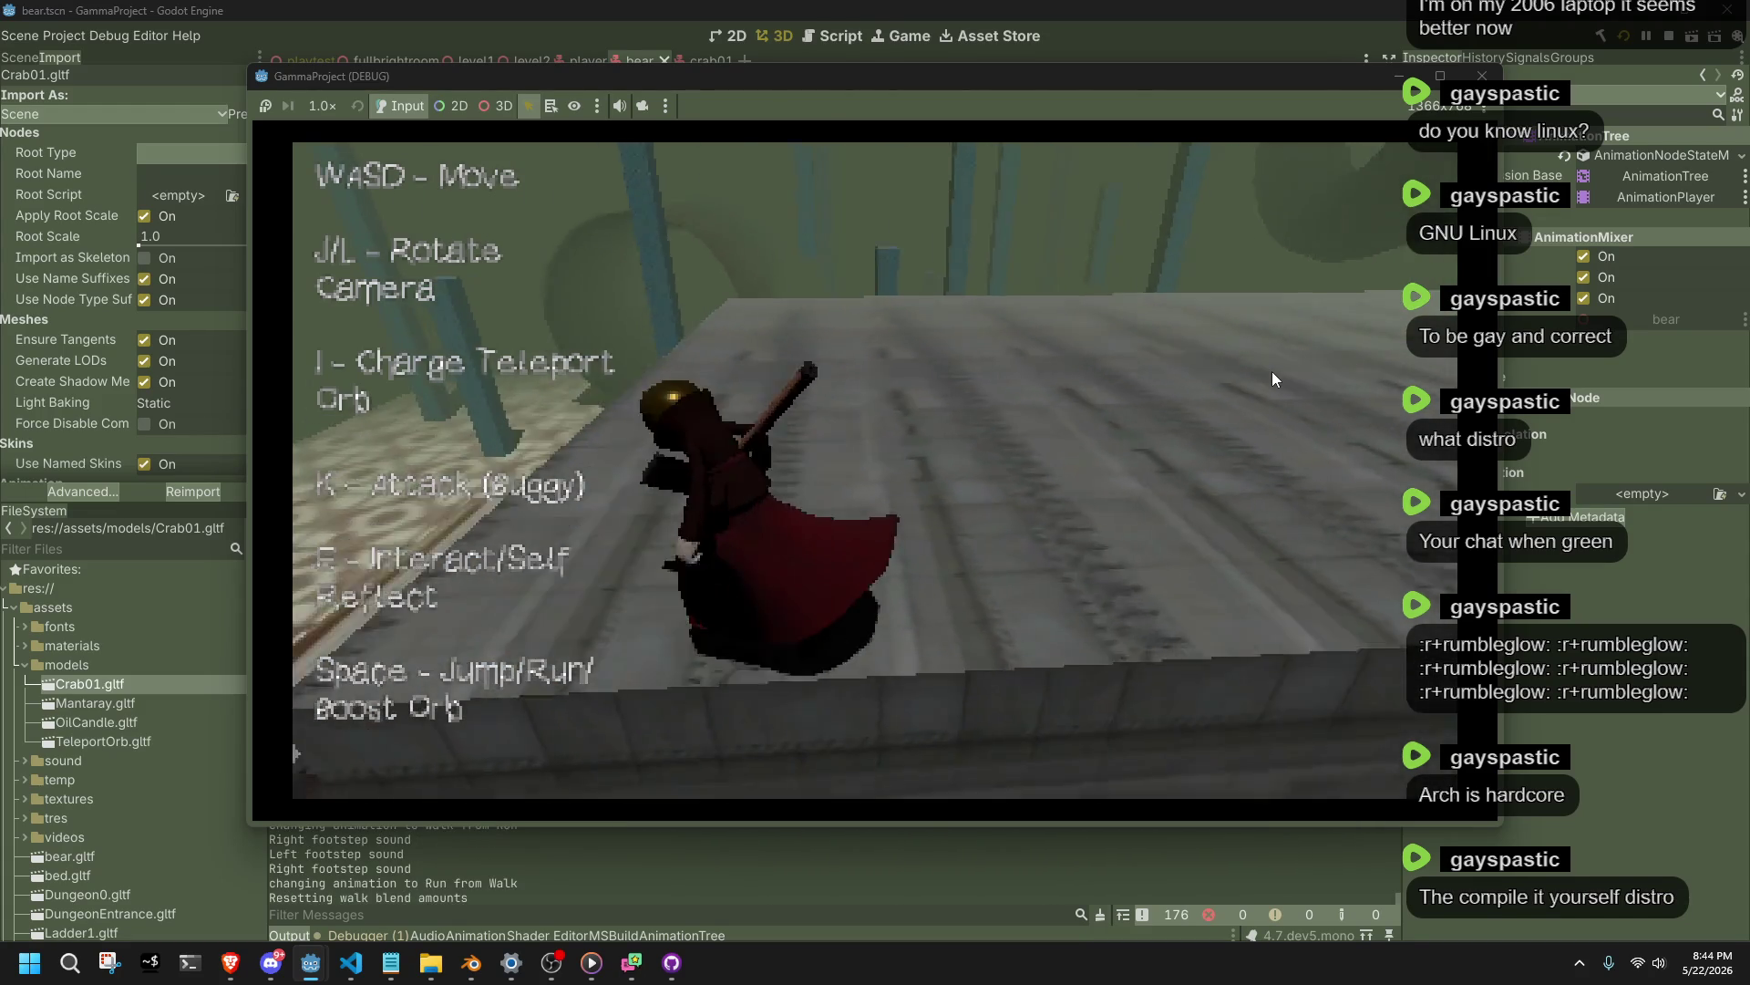
{"action": "key", "text": "w"}
{"action": "key", "text": "j"}
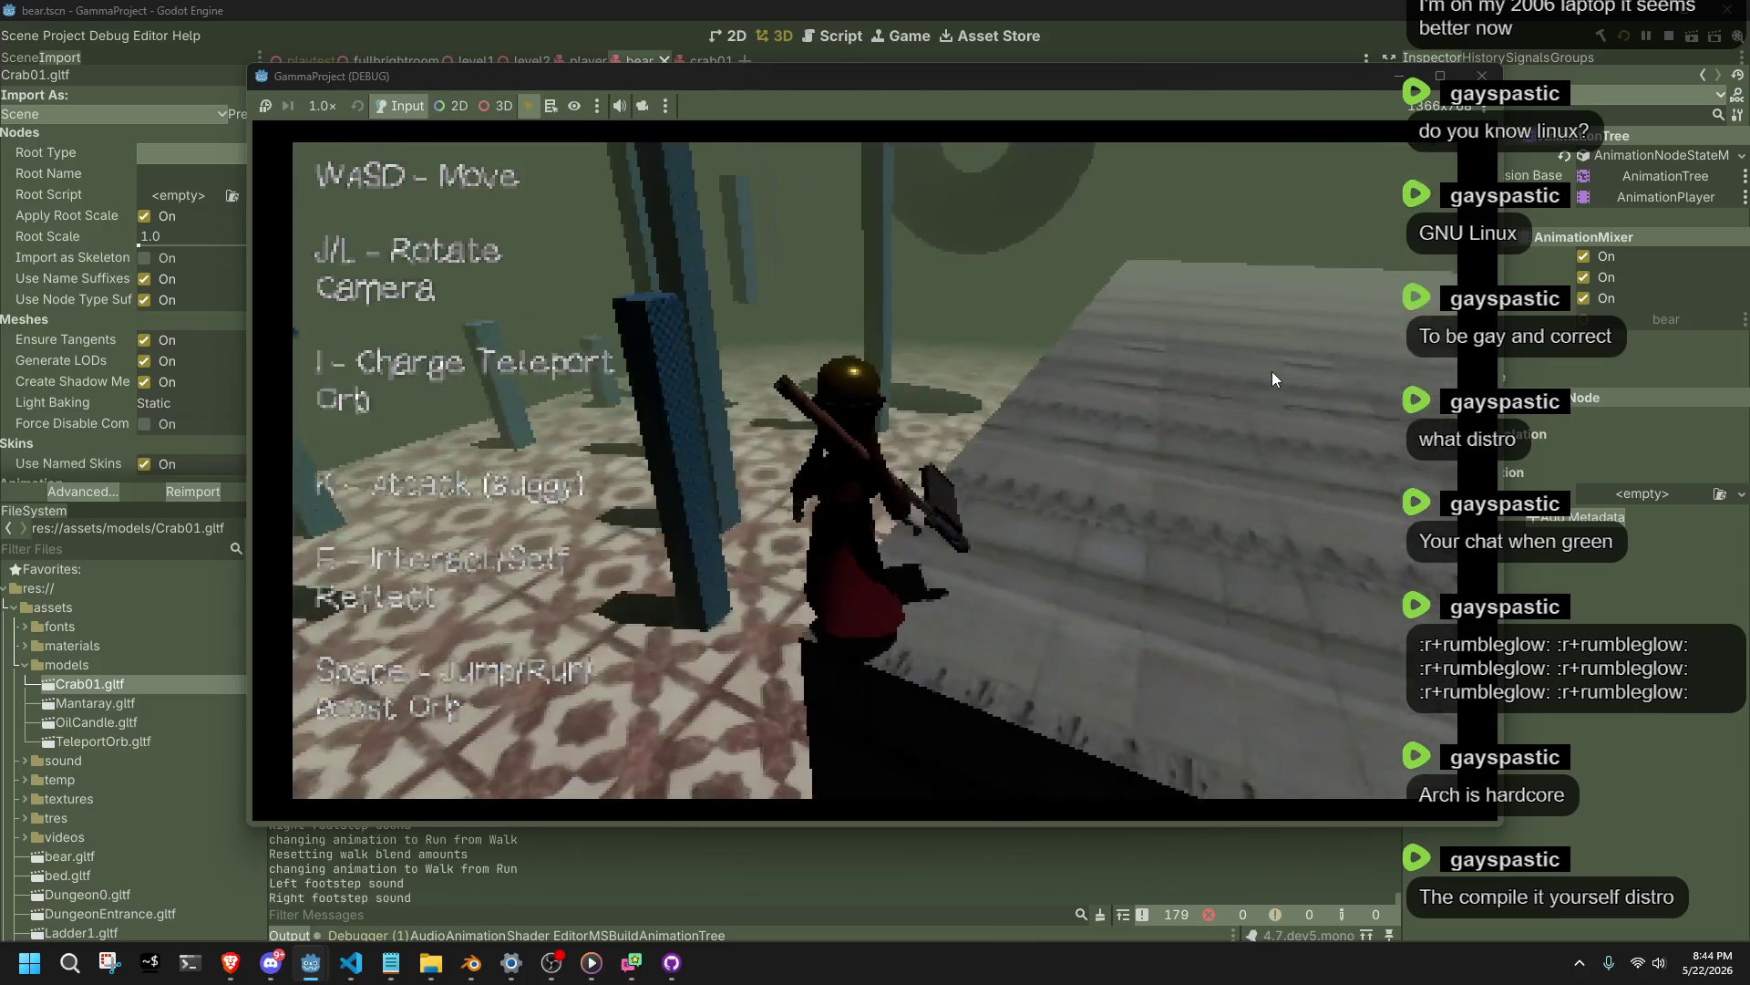
{"action": "key", "text": "w"}
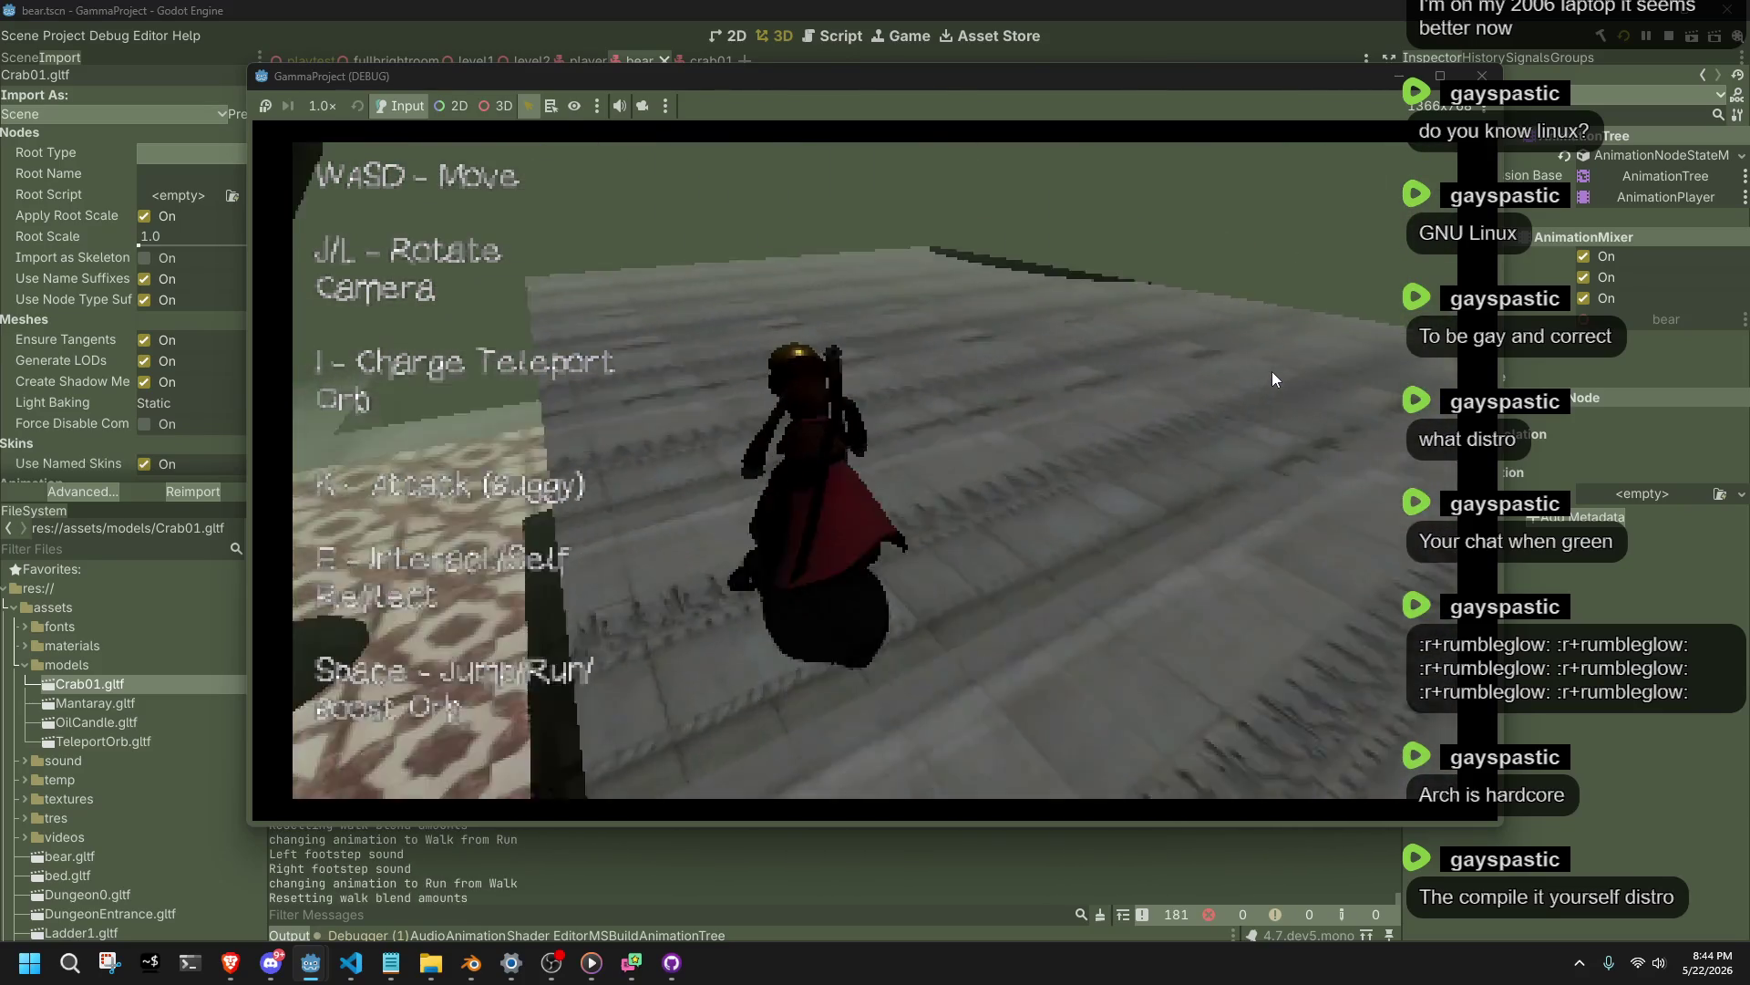
{"action": "key", "text": "w"}
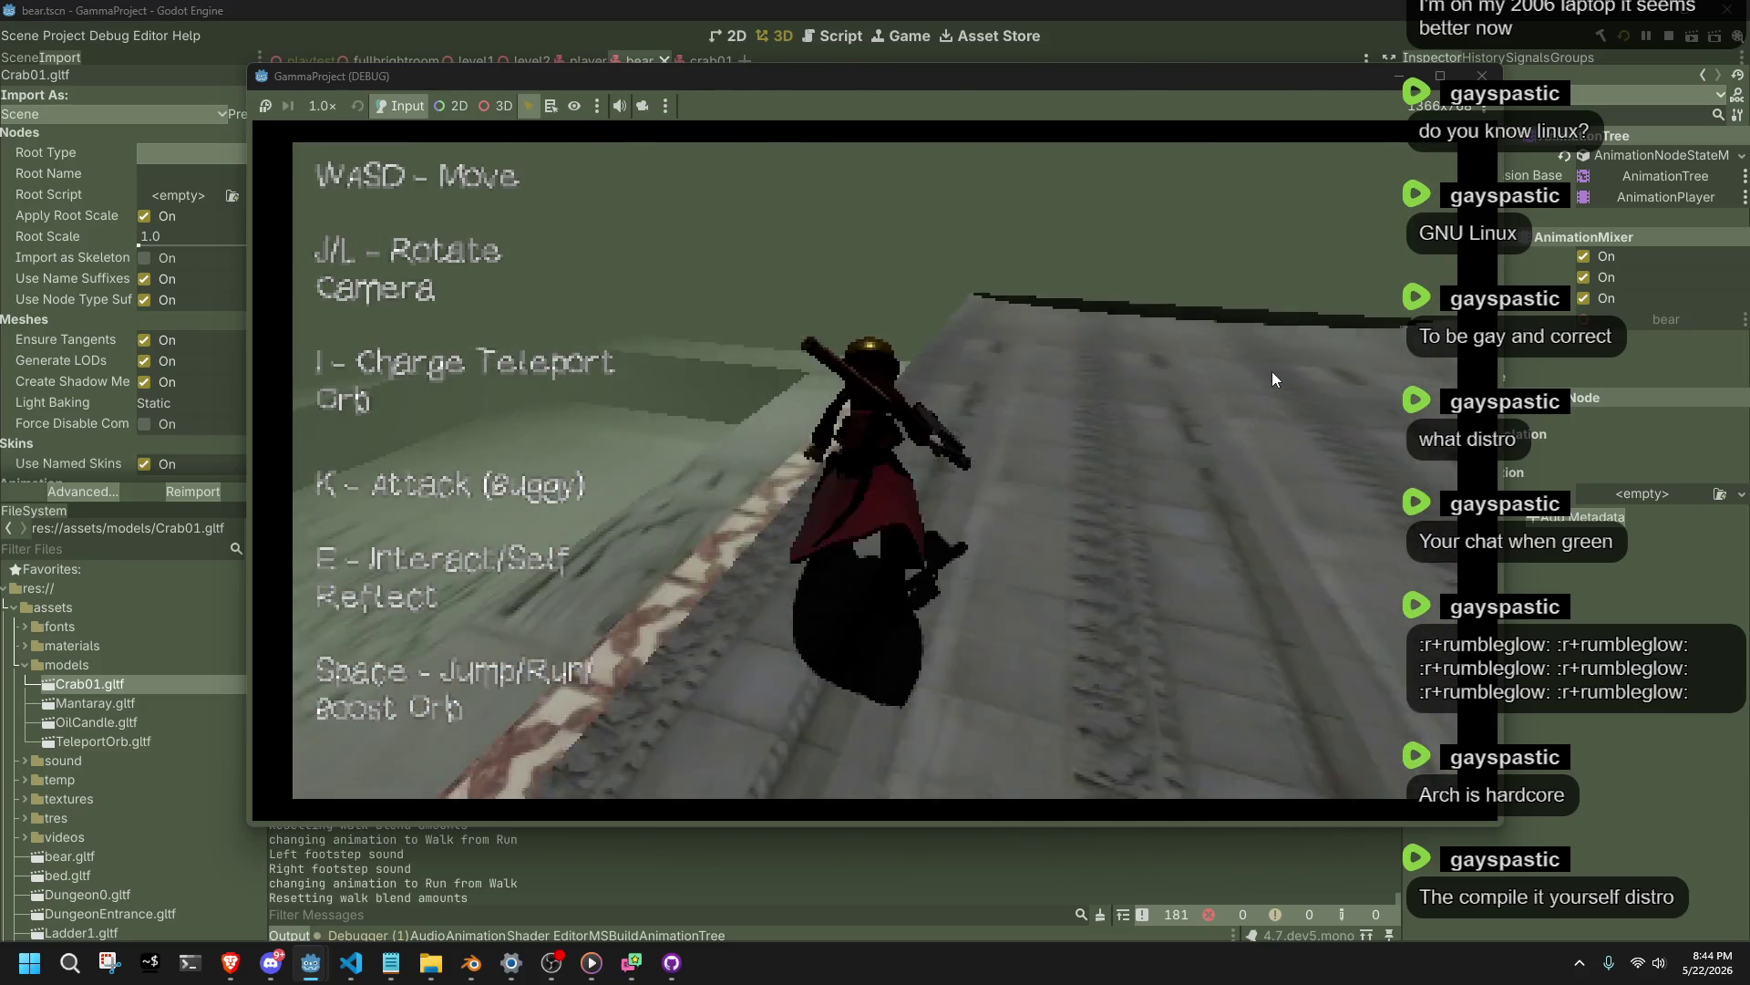
{"action": "key", "text": "l"}
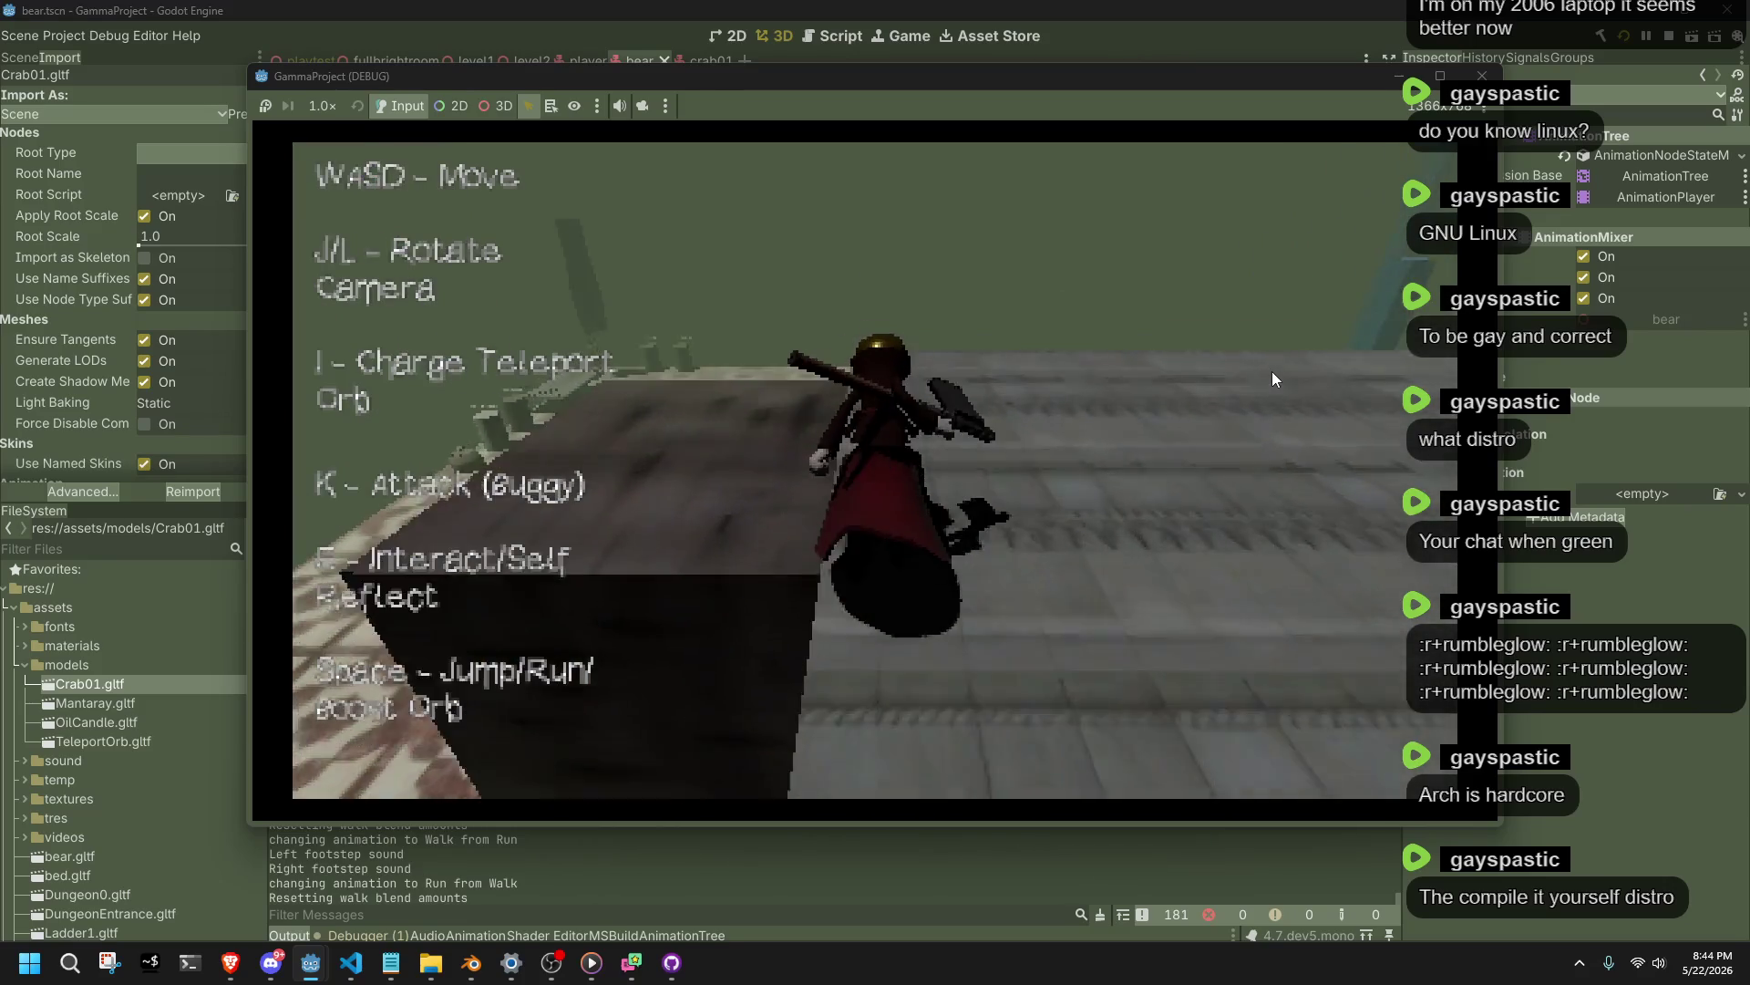
Drop off the stone ledge, run past the checkered pillars down the corridor and raise the weapon.
{"action": "key", "text": "w"}
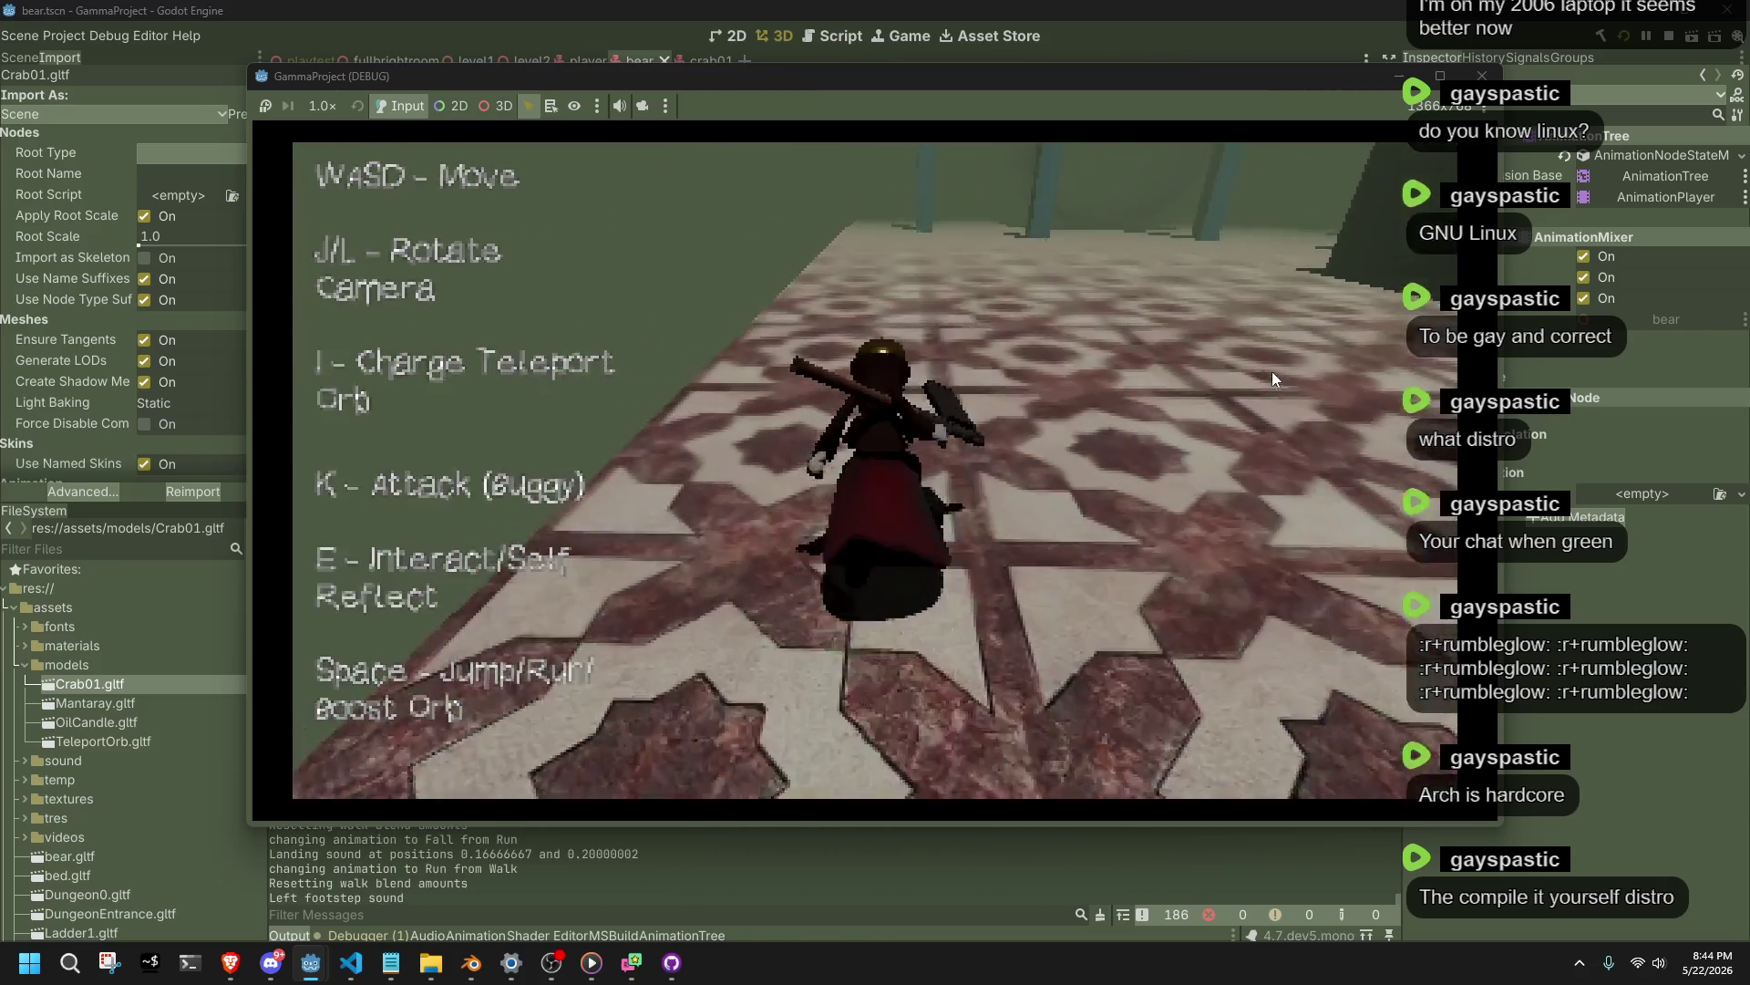
{"action": "key", "text": "w"}
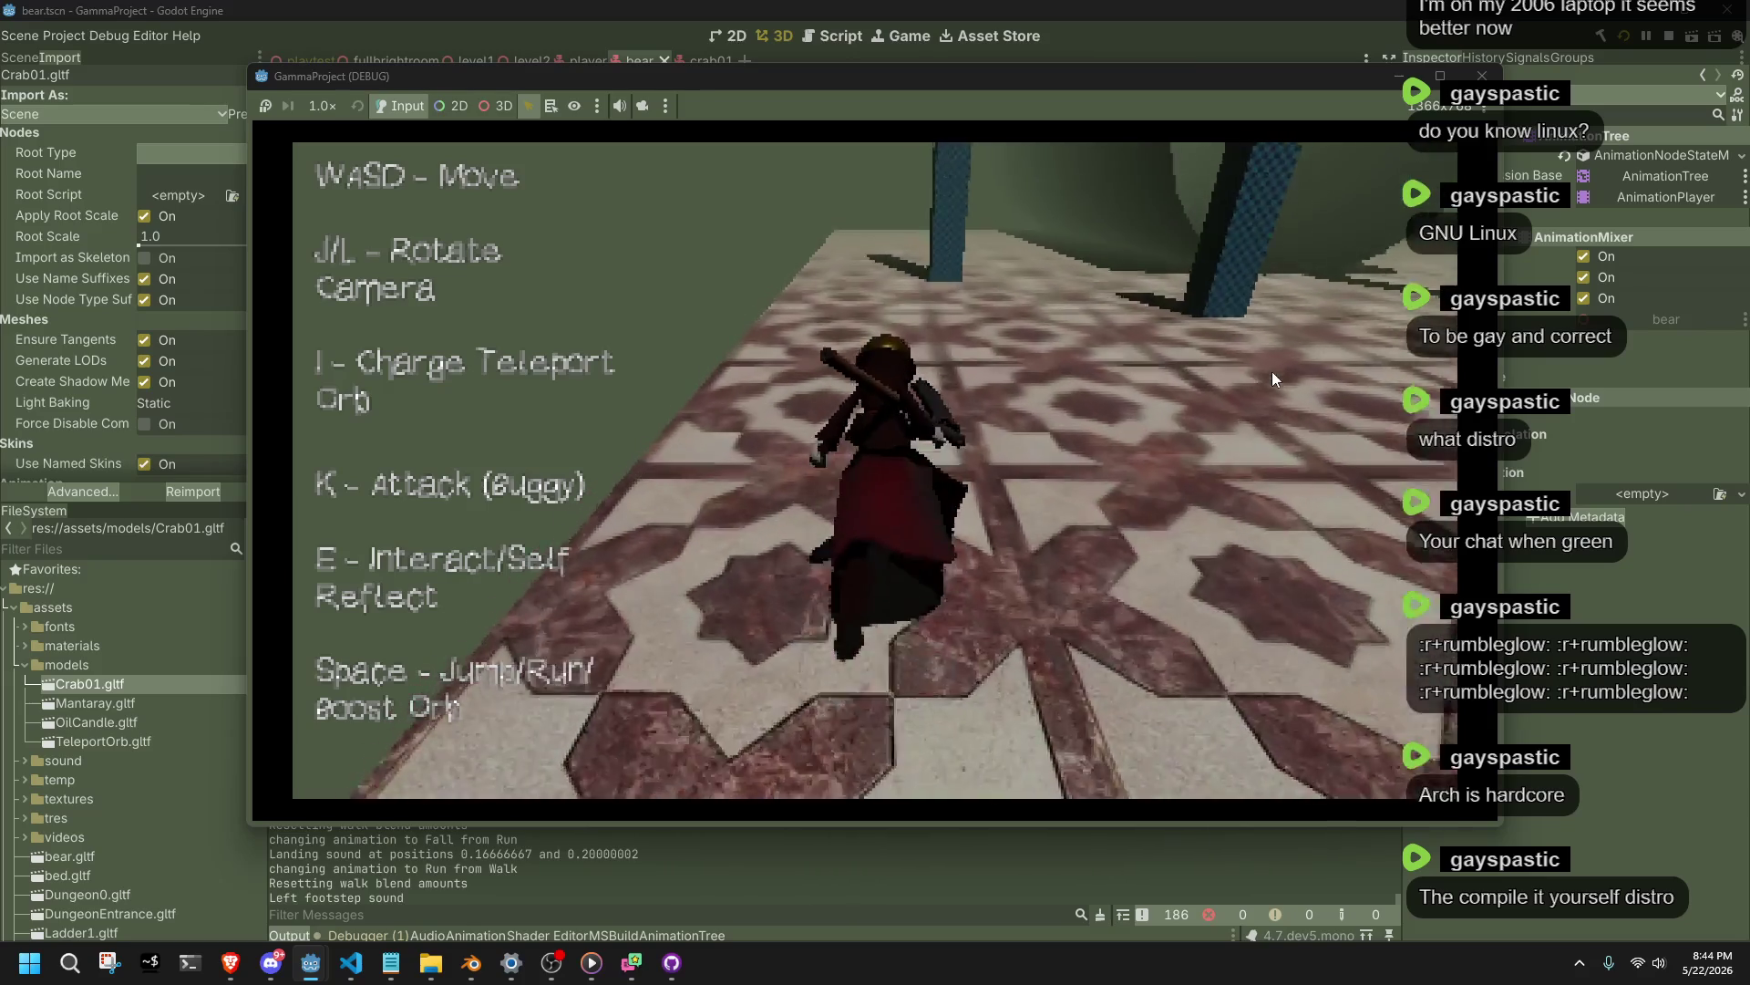
{"action": "key", "text": "l"}
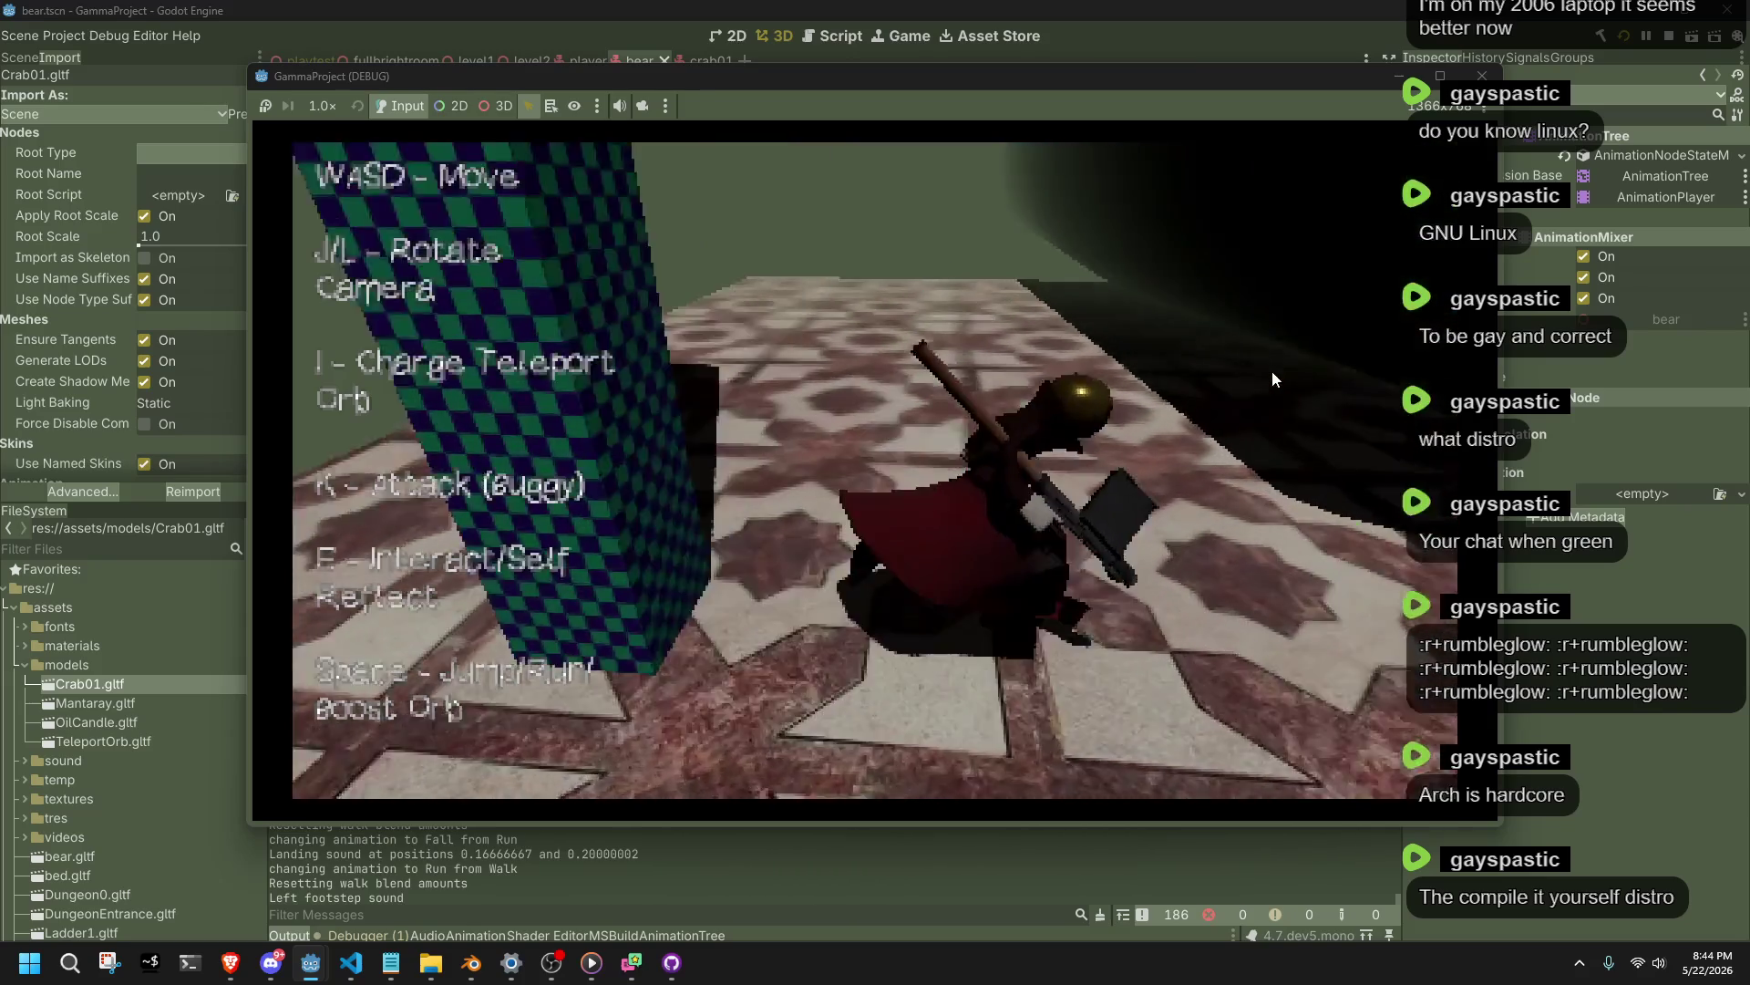
{"action": "key", "text": "w"}
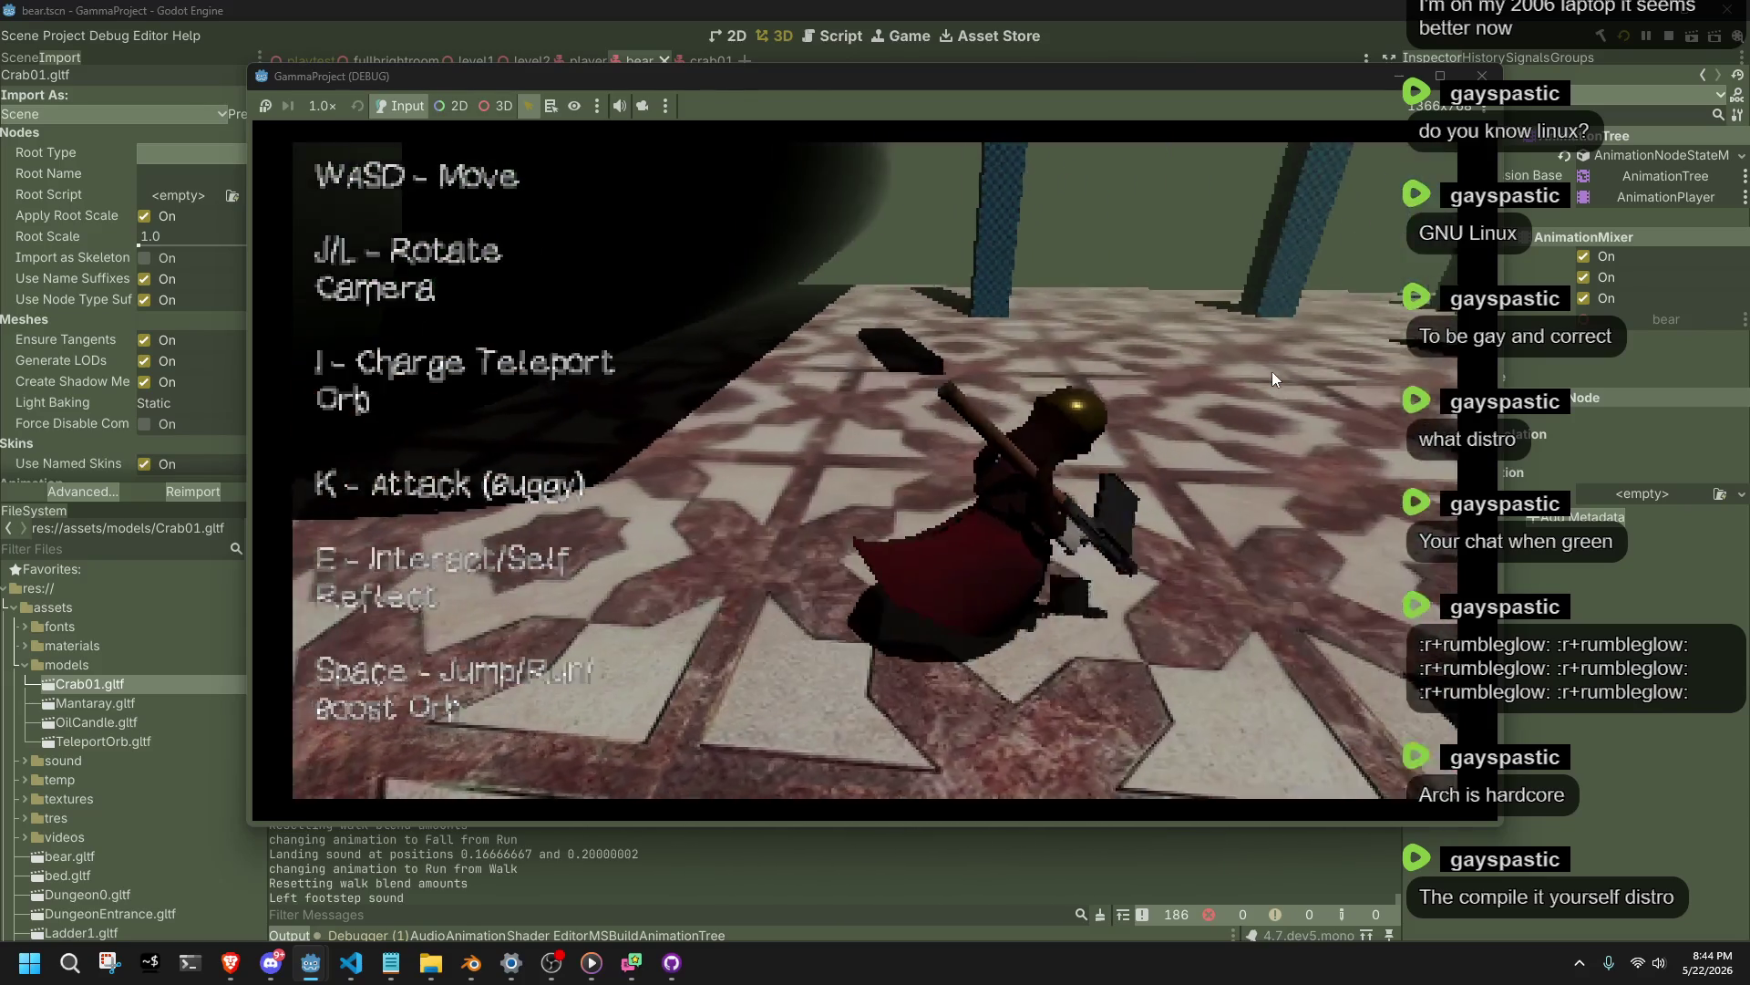
{"action": "key", "text": "l"}
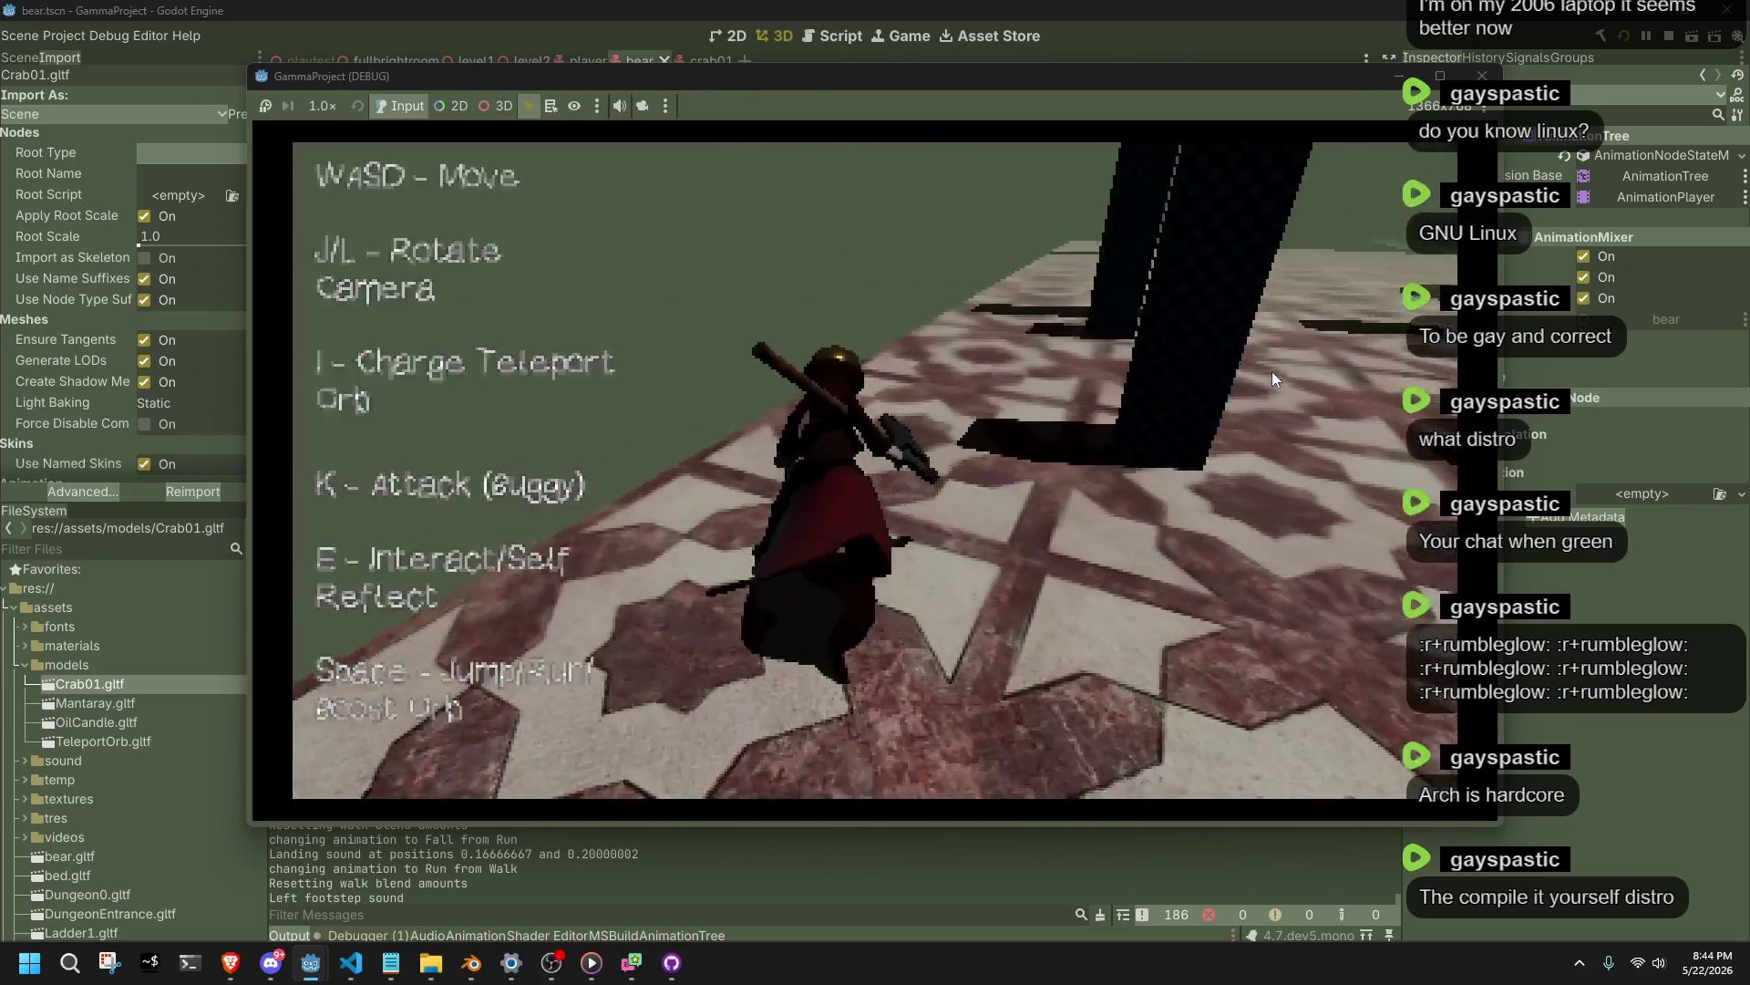
{"action": "key", "text": "w"}
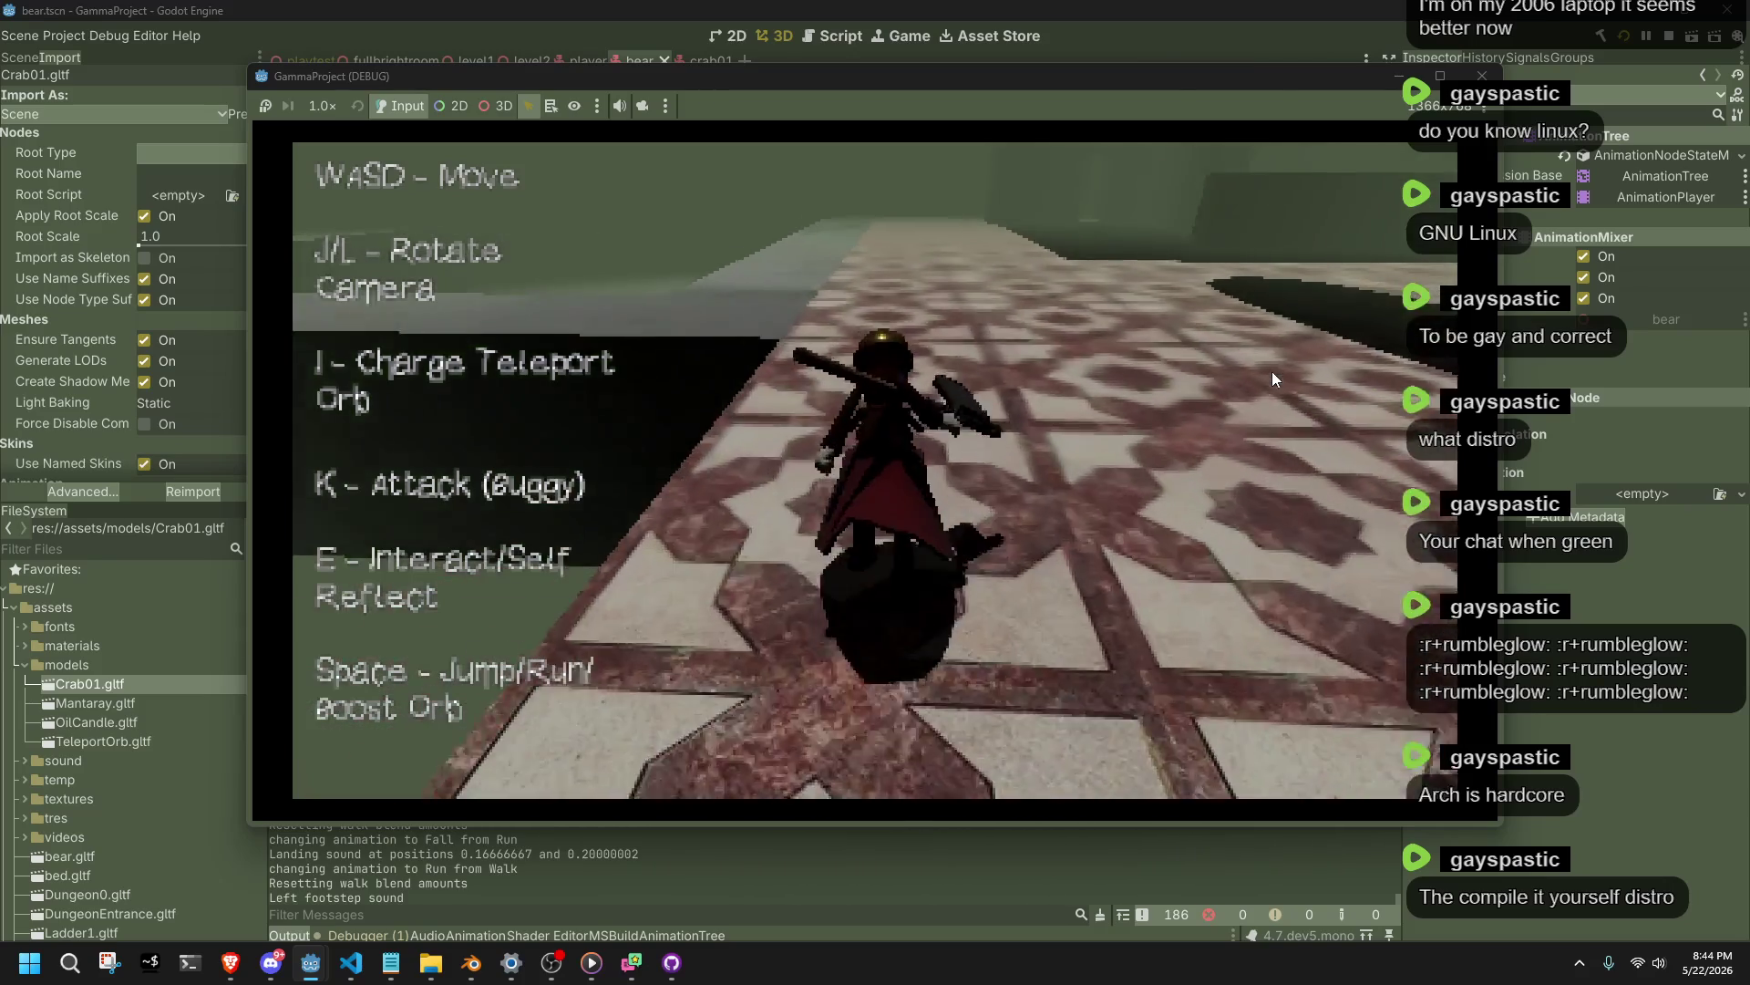
{"action": "key", "text": "k"}
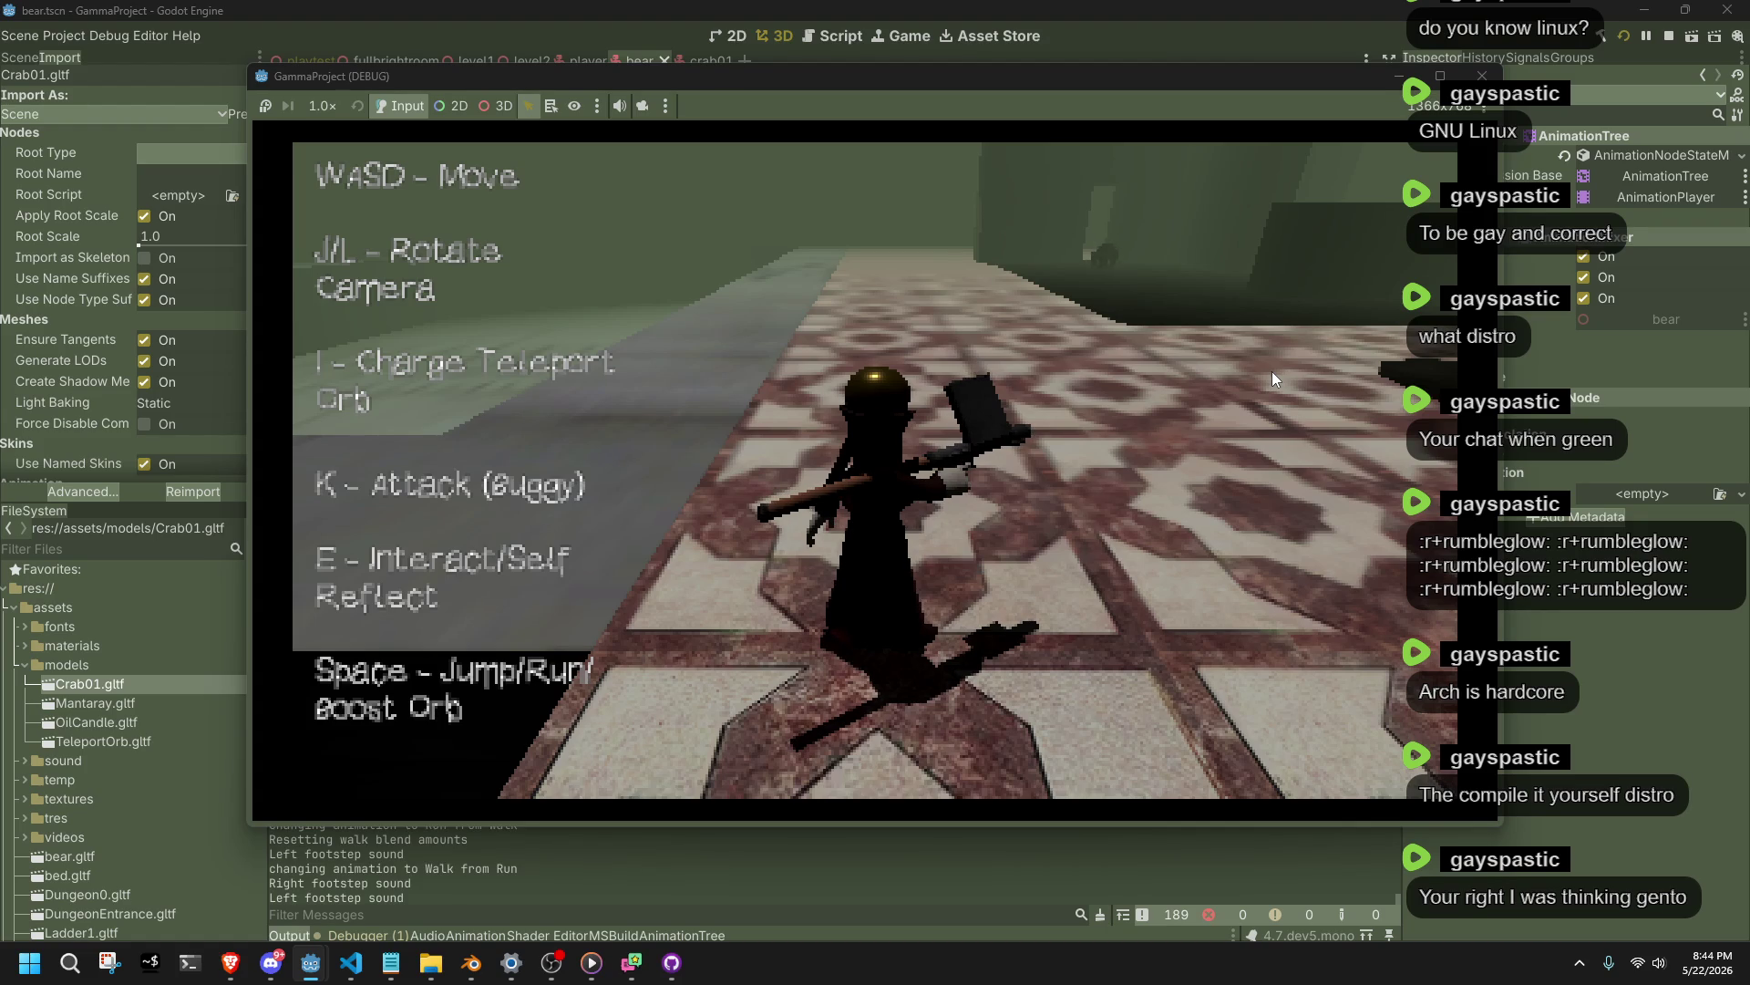
Run the character across the tiled floor toward the blue pillars and checkered wall.
{"action": "key", "text": "w"}
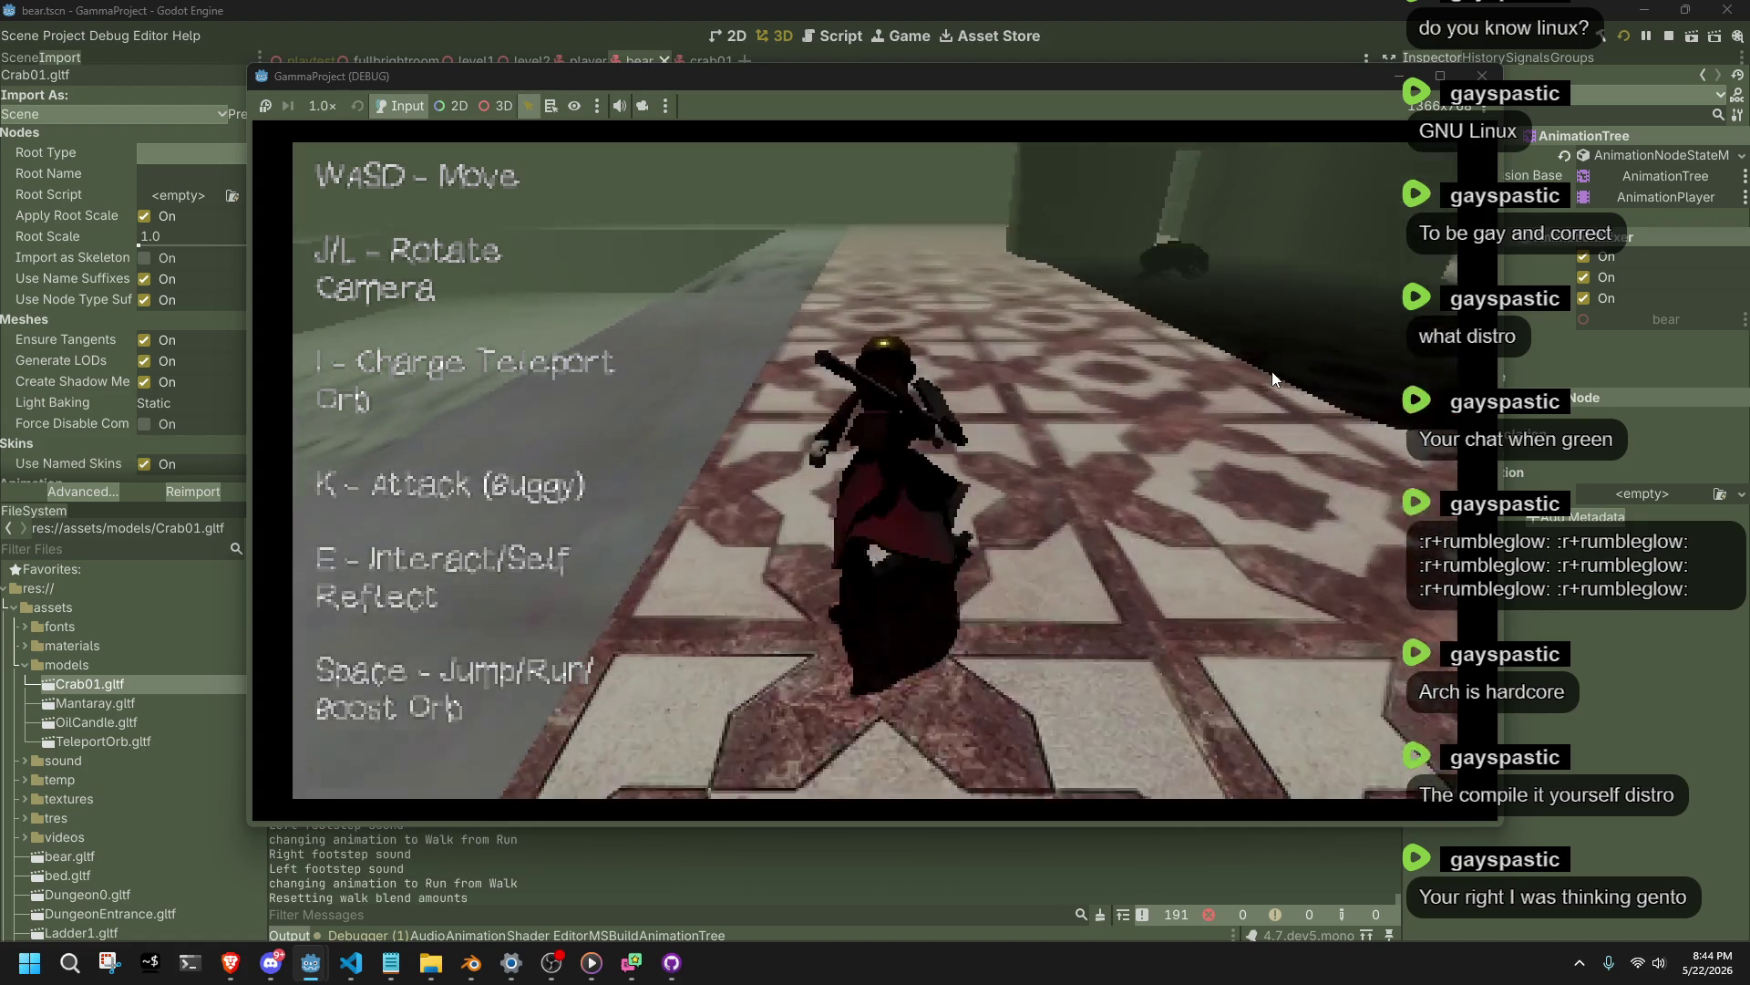
{"action": "key", "text": "l"}
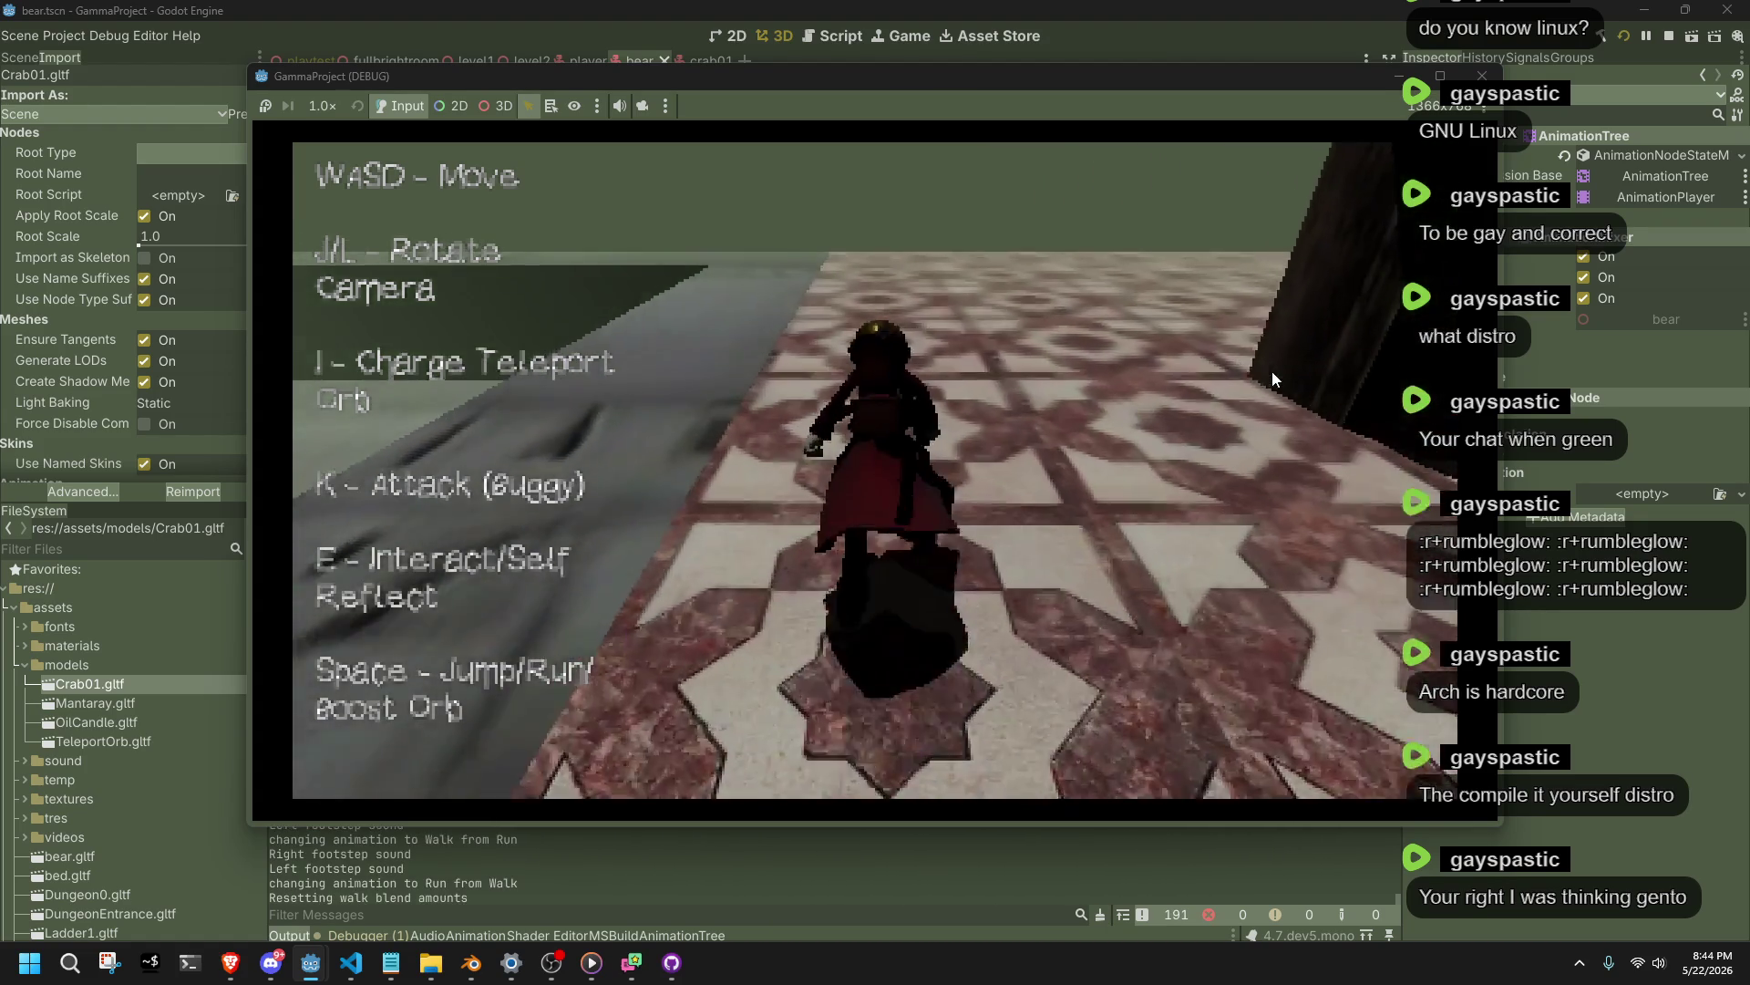
{"action": "key", "text": "w"}
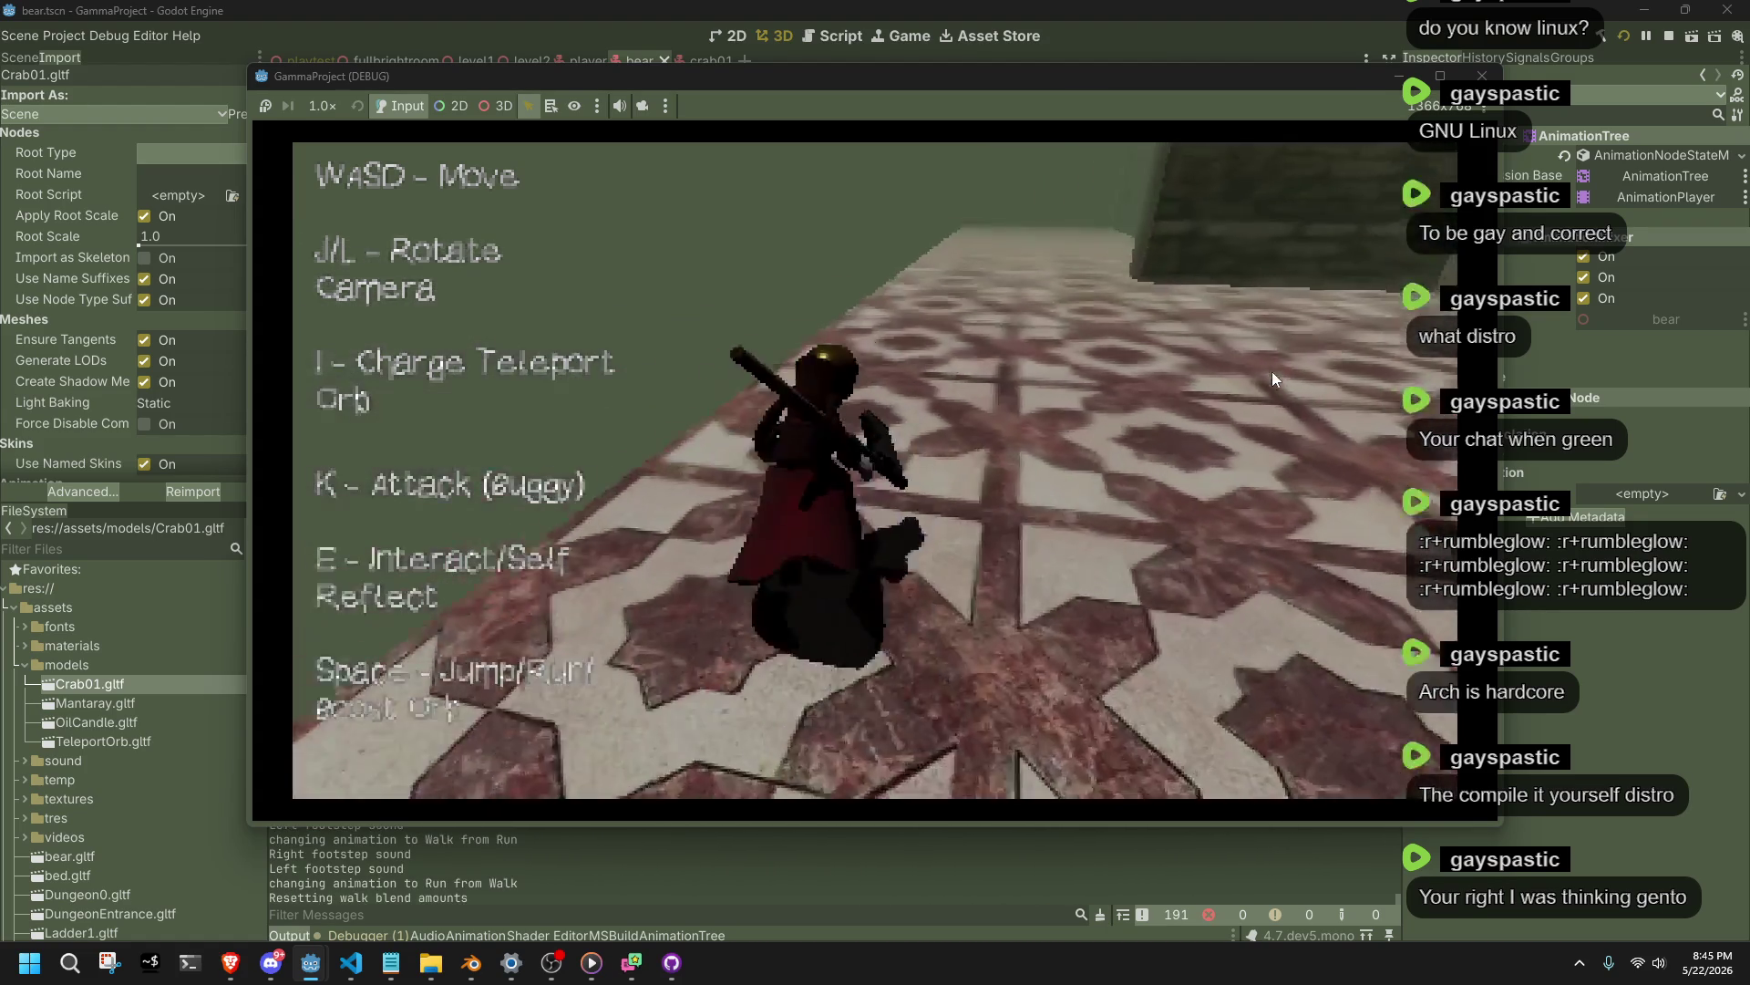
{"action": "key", "text": "w"}
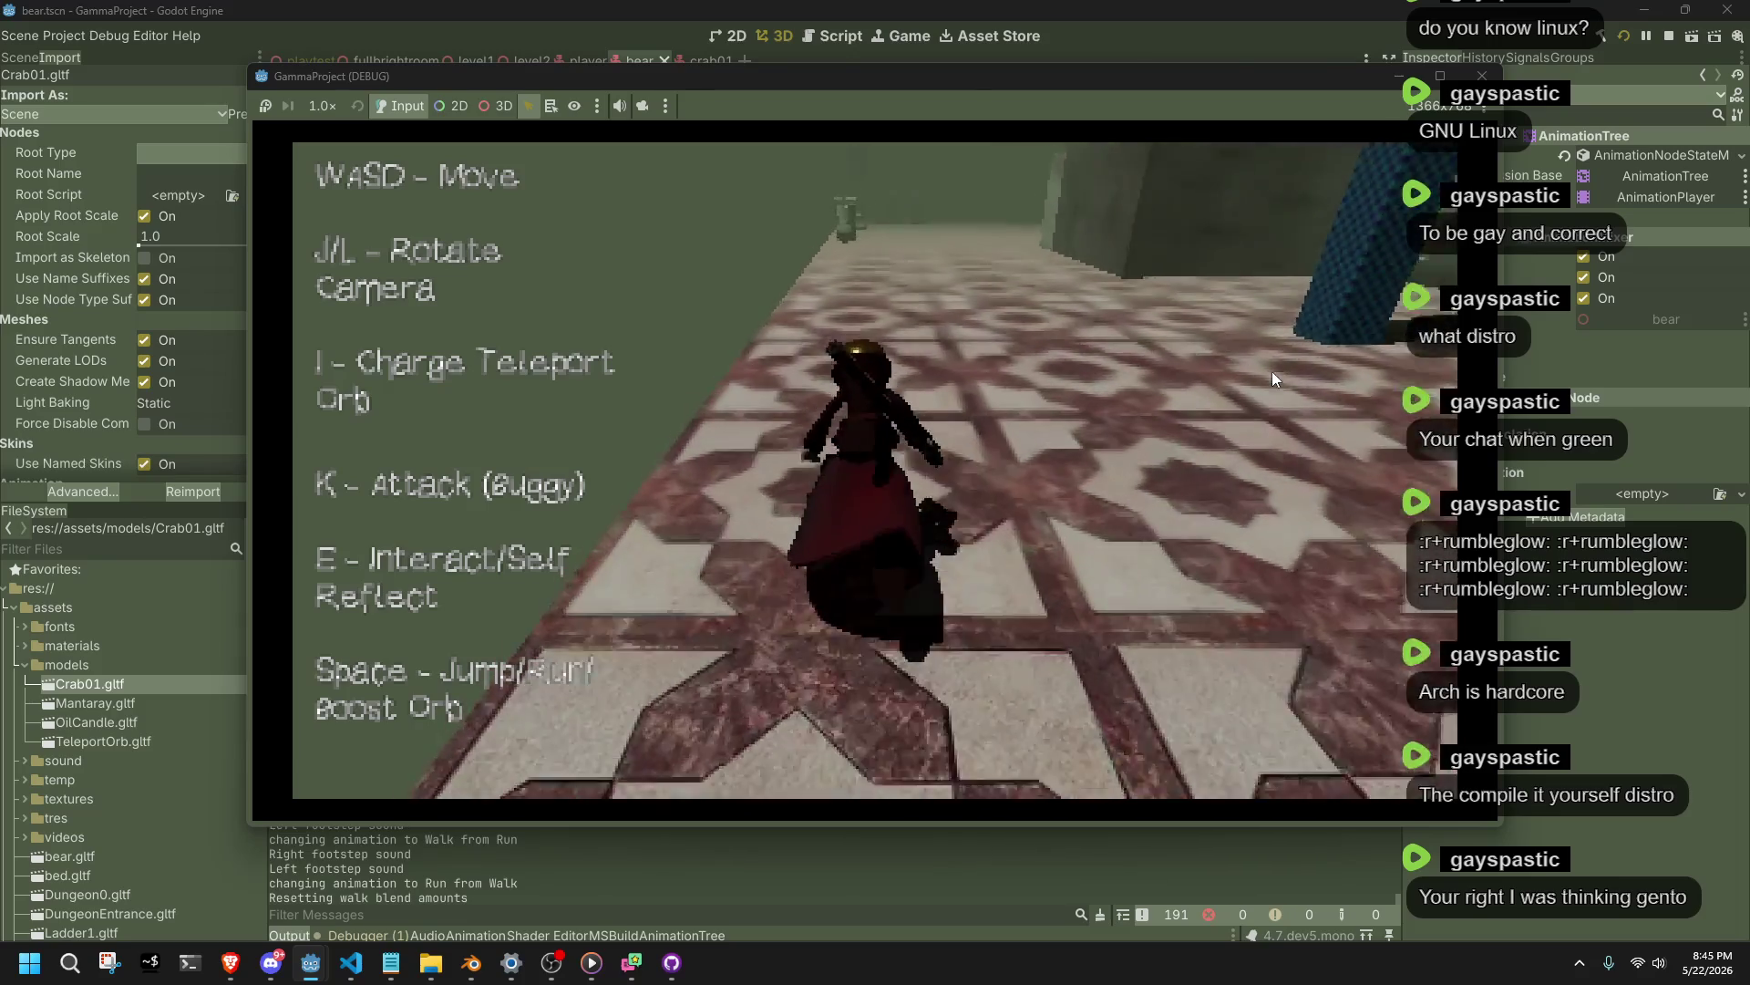
{"action": "key", "text": "w"}
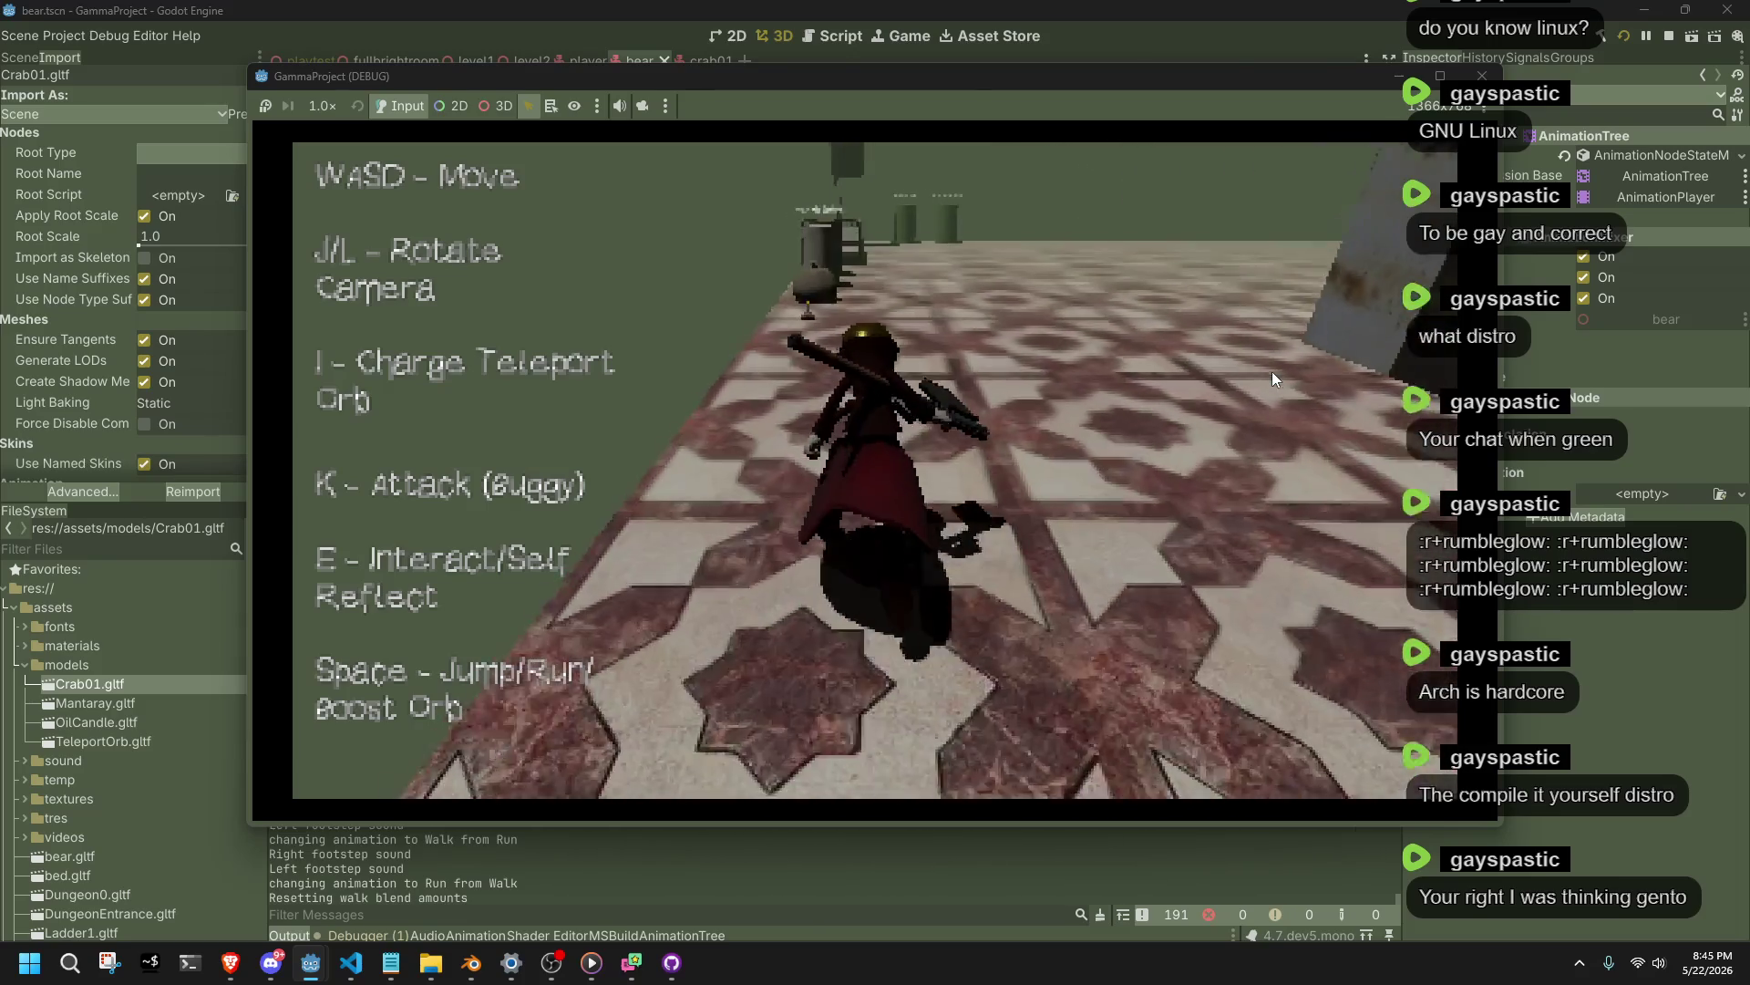
{"action": "key", "text": "w"}
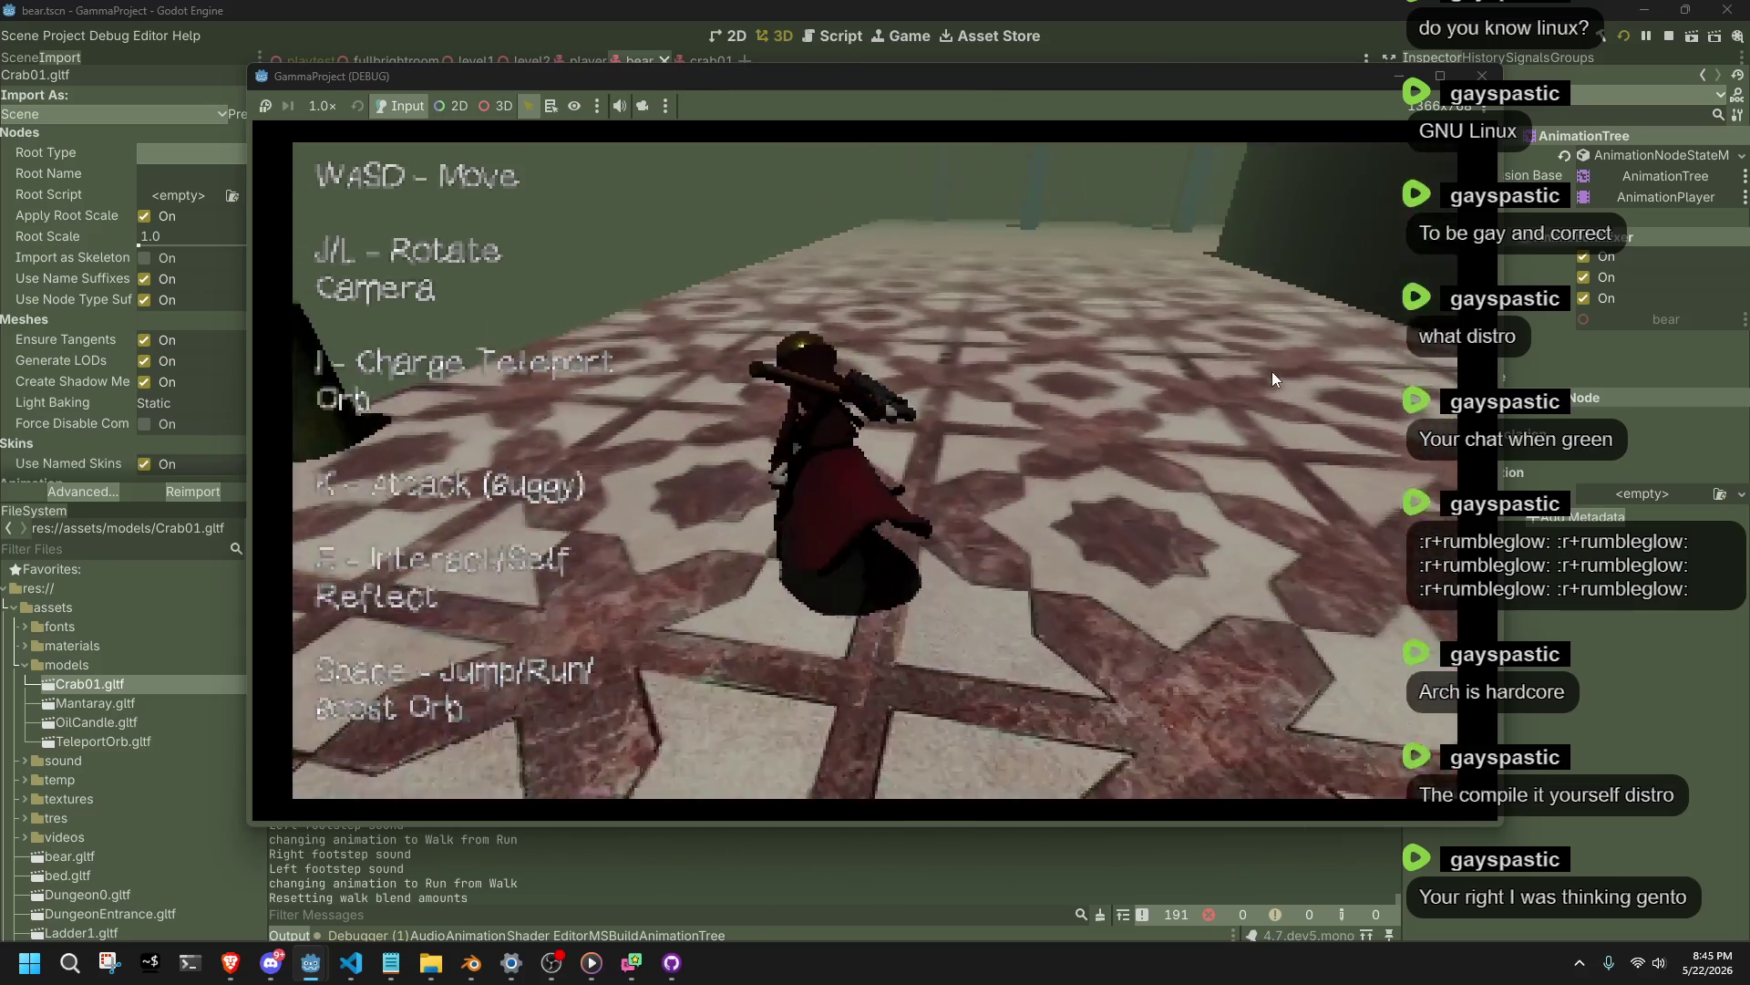
{"action": "key", "text": "w"}
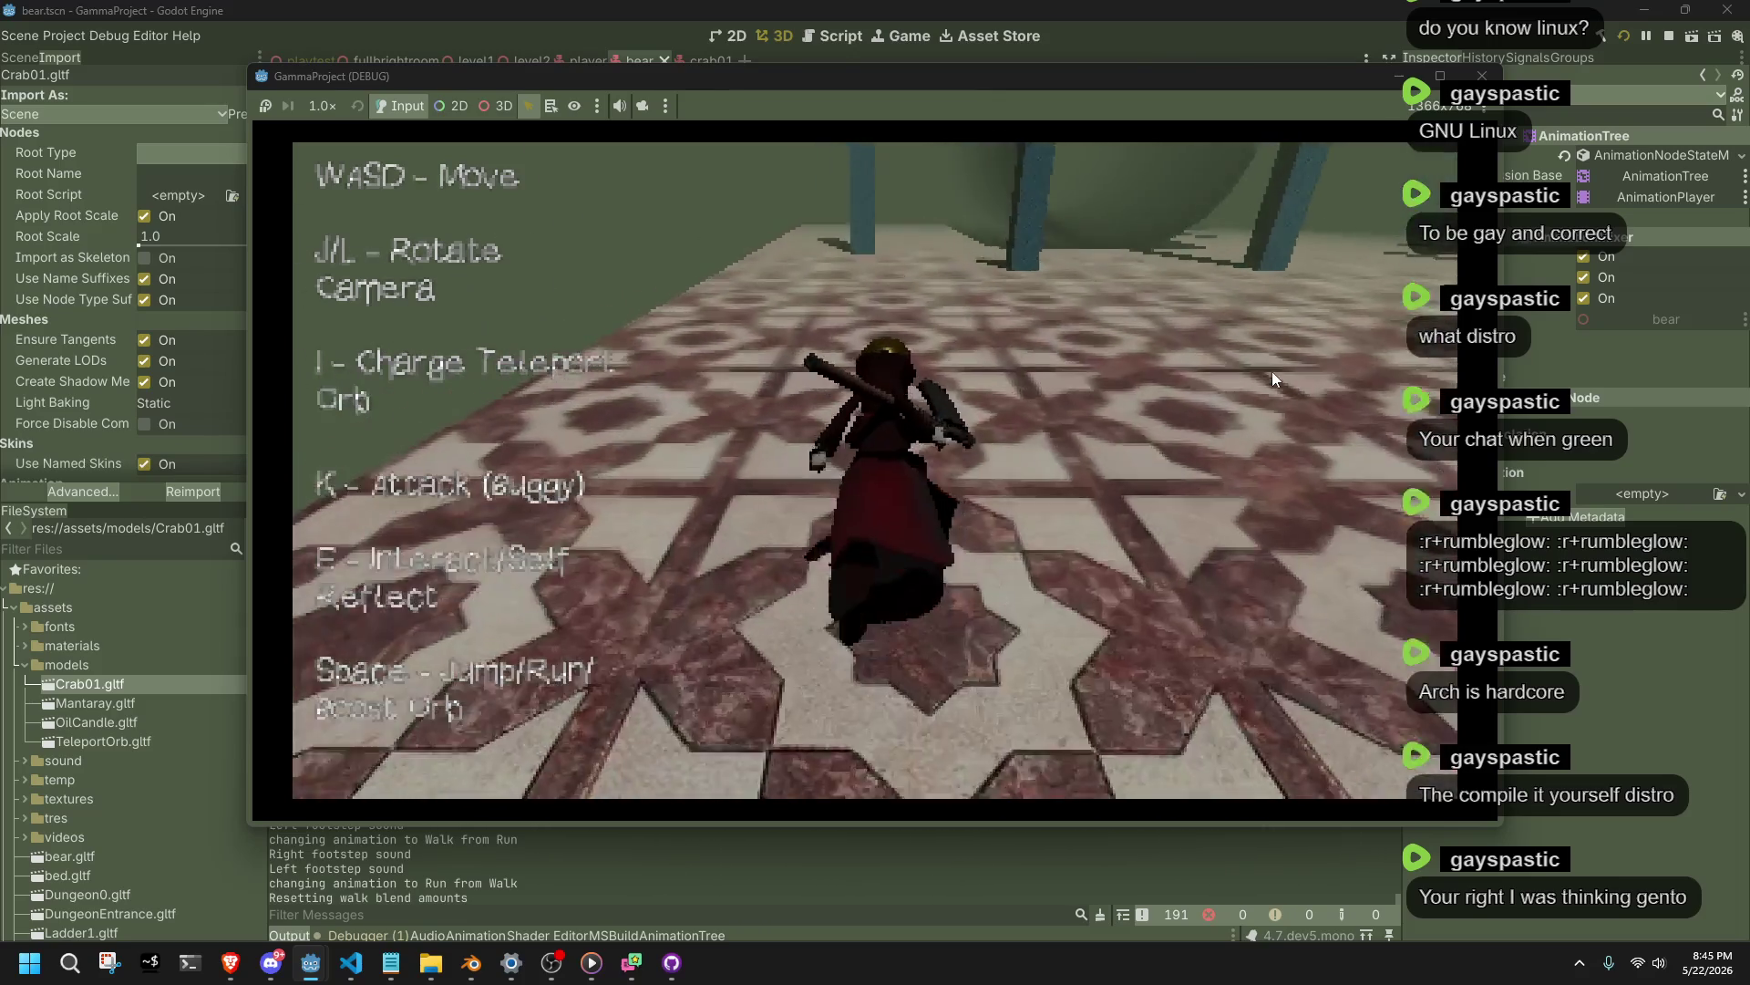
{"action": "key", "text": "w"}
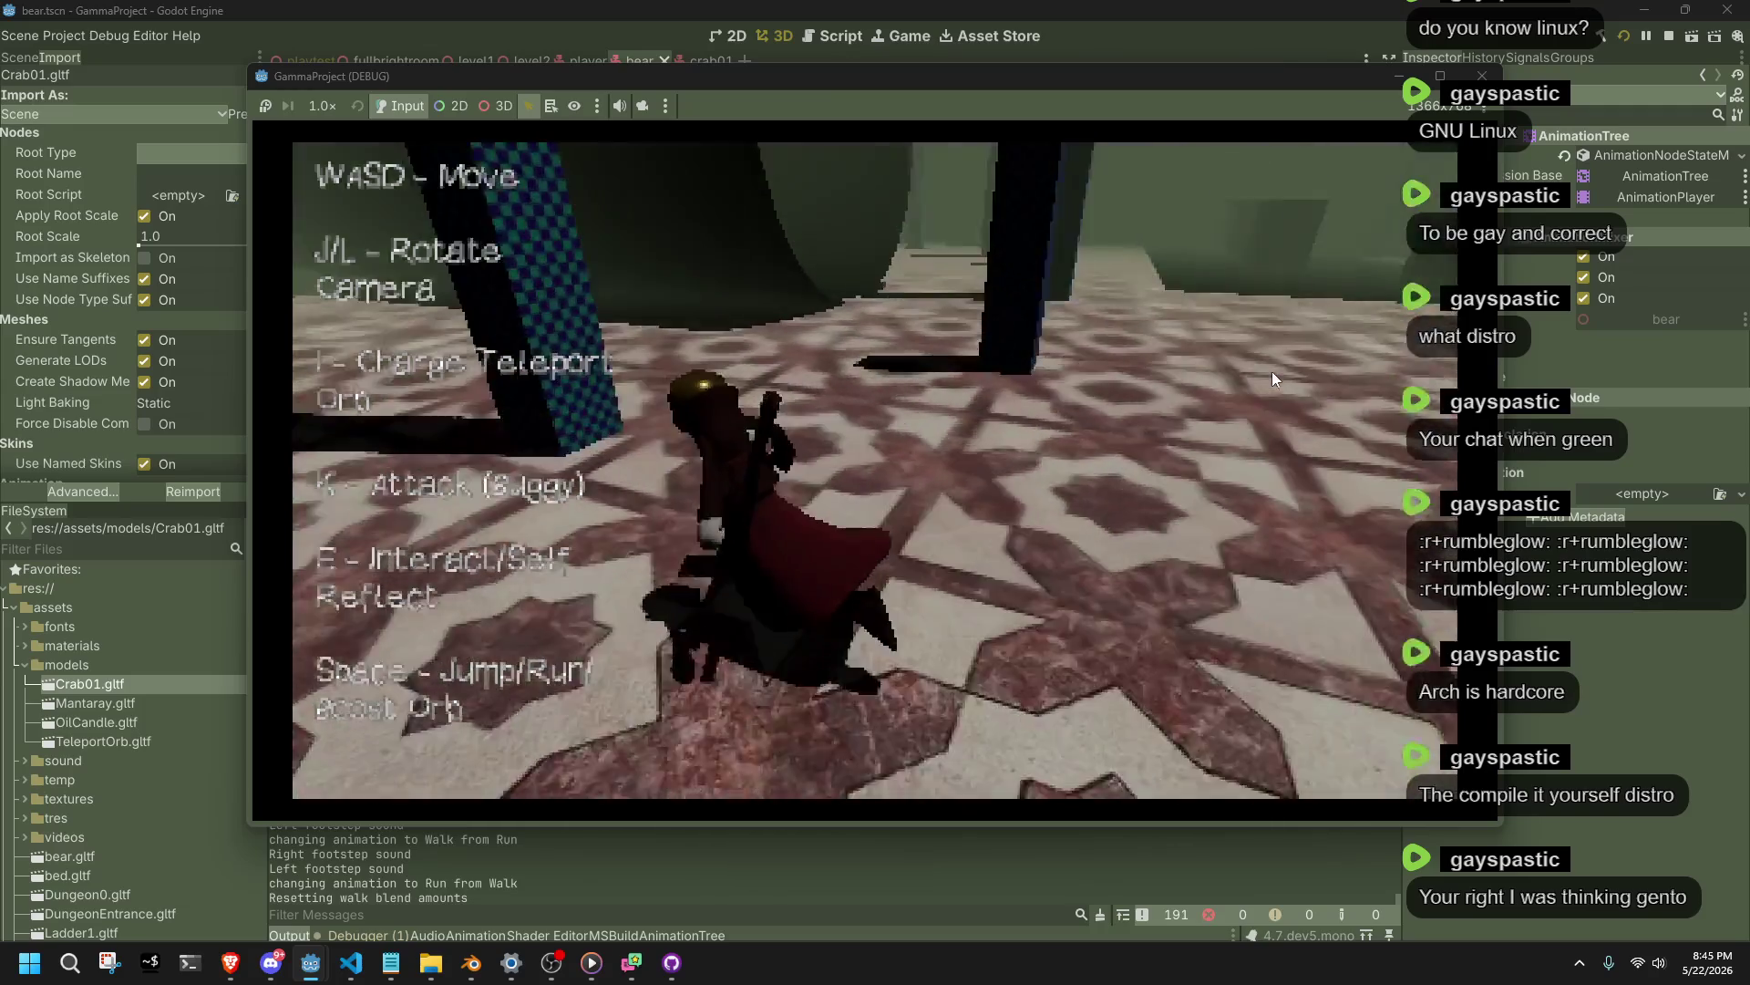
{"action": "key", "text": "w"}
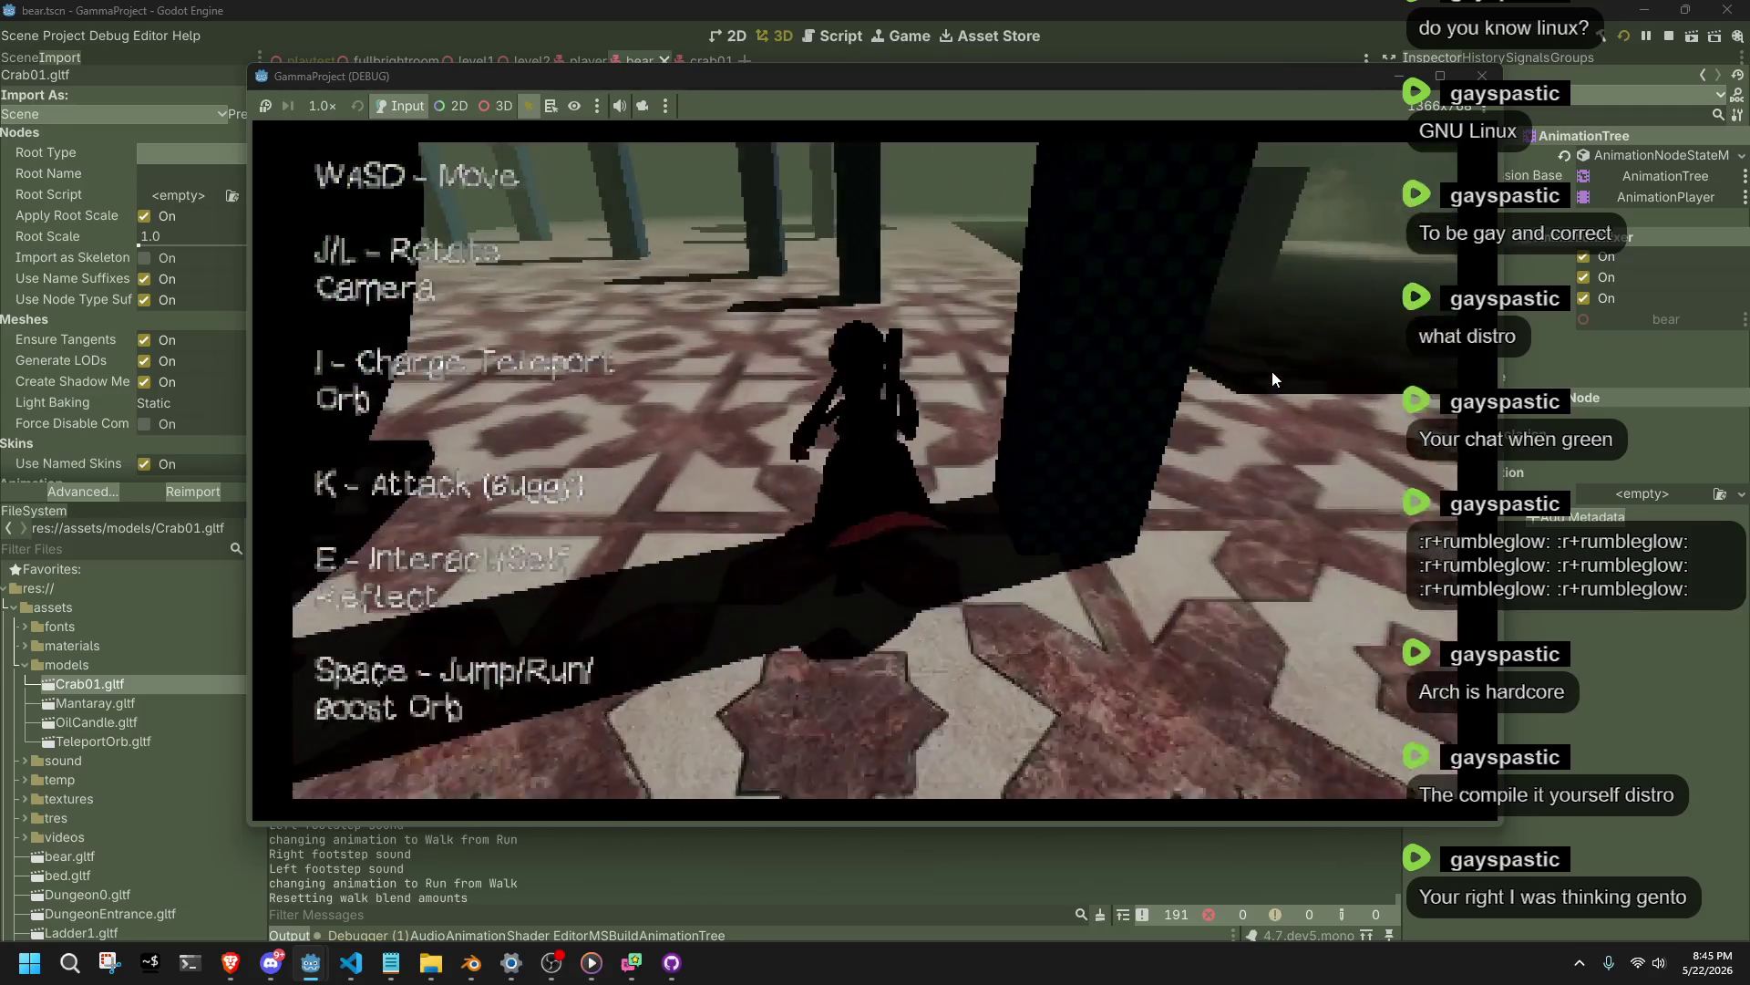
{"action": "key", "text": "w"}
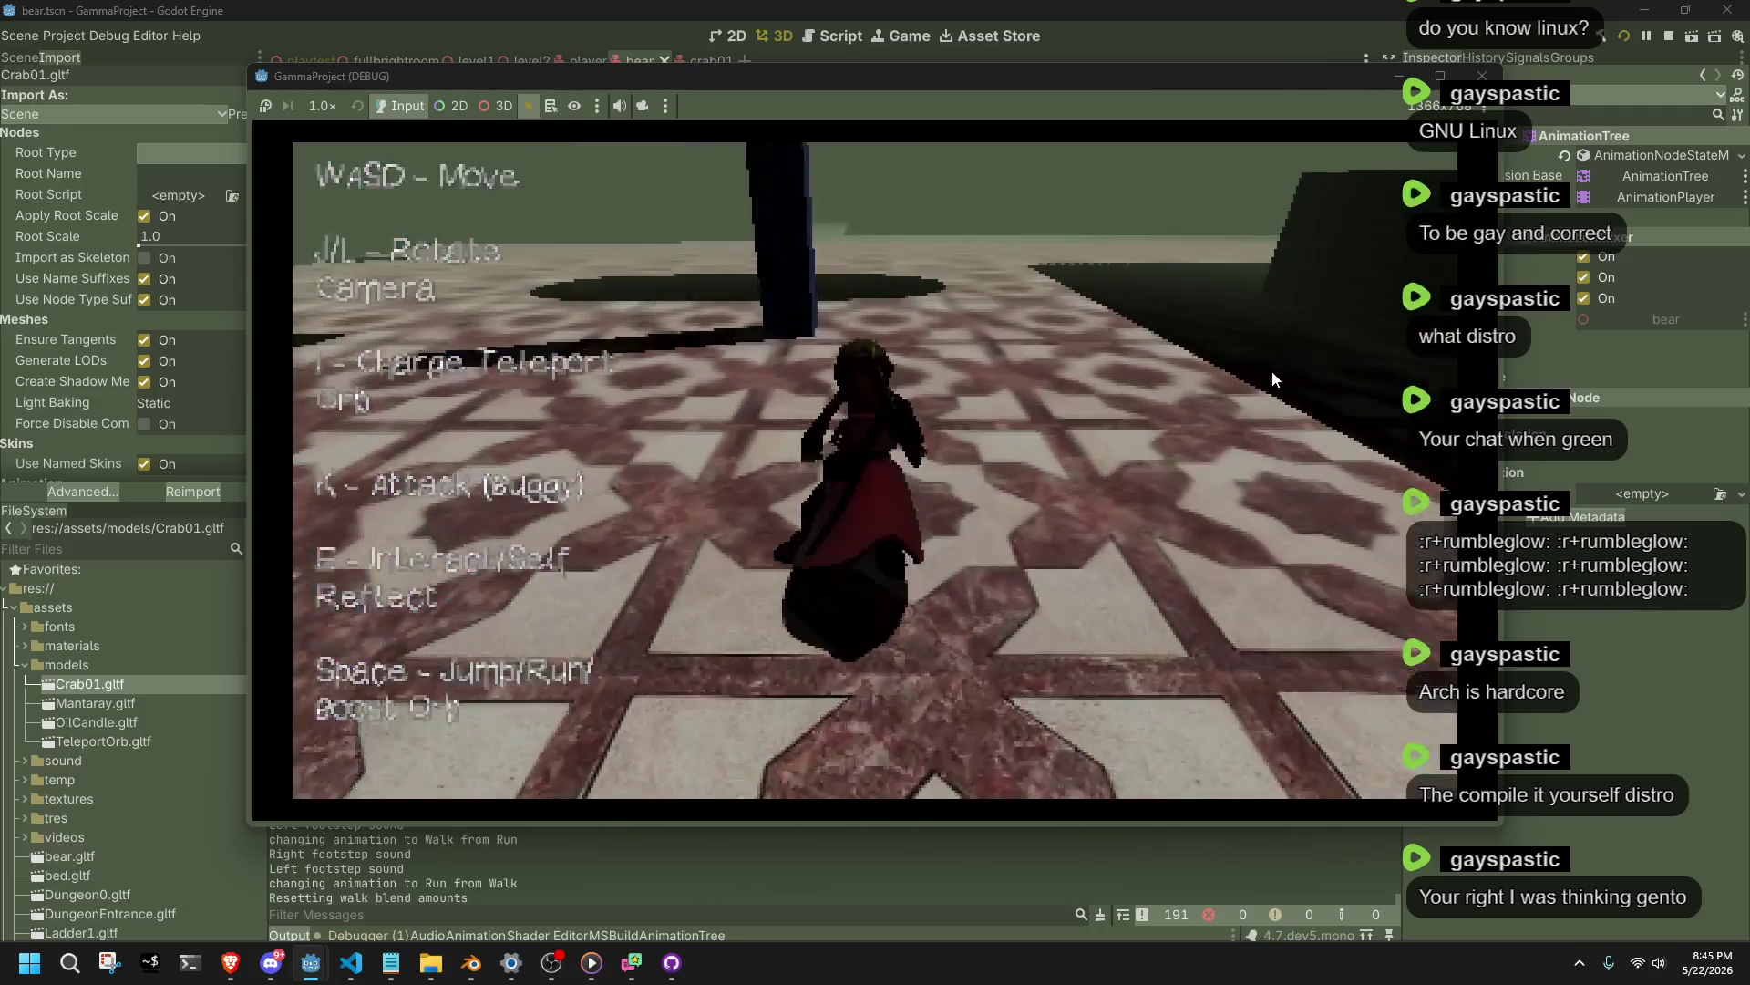
{"action": "key", "text": "w"}
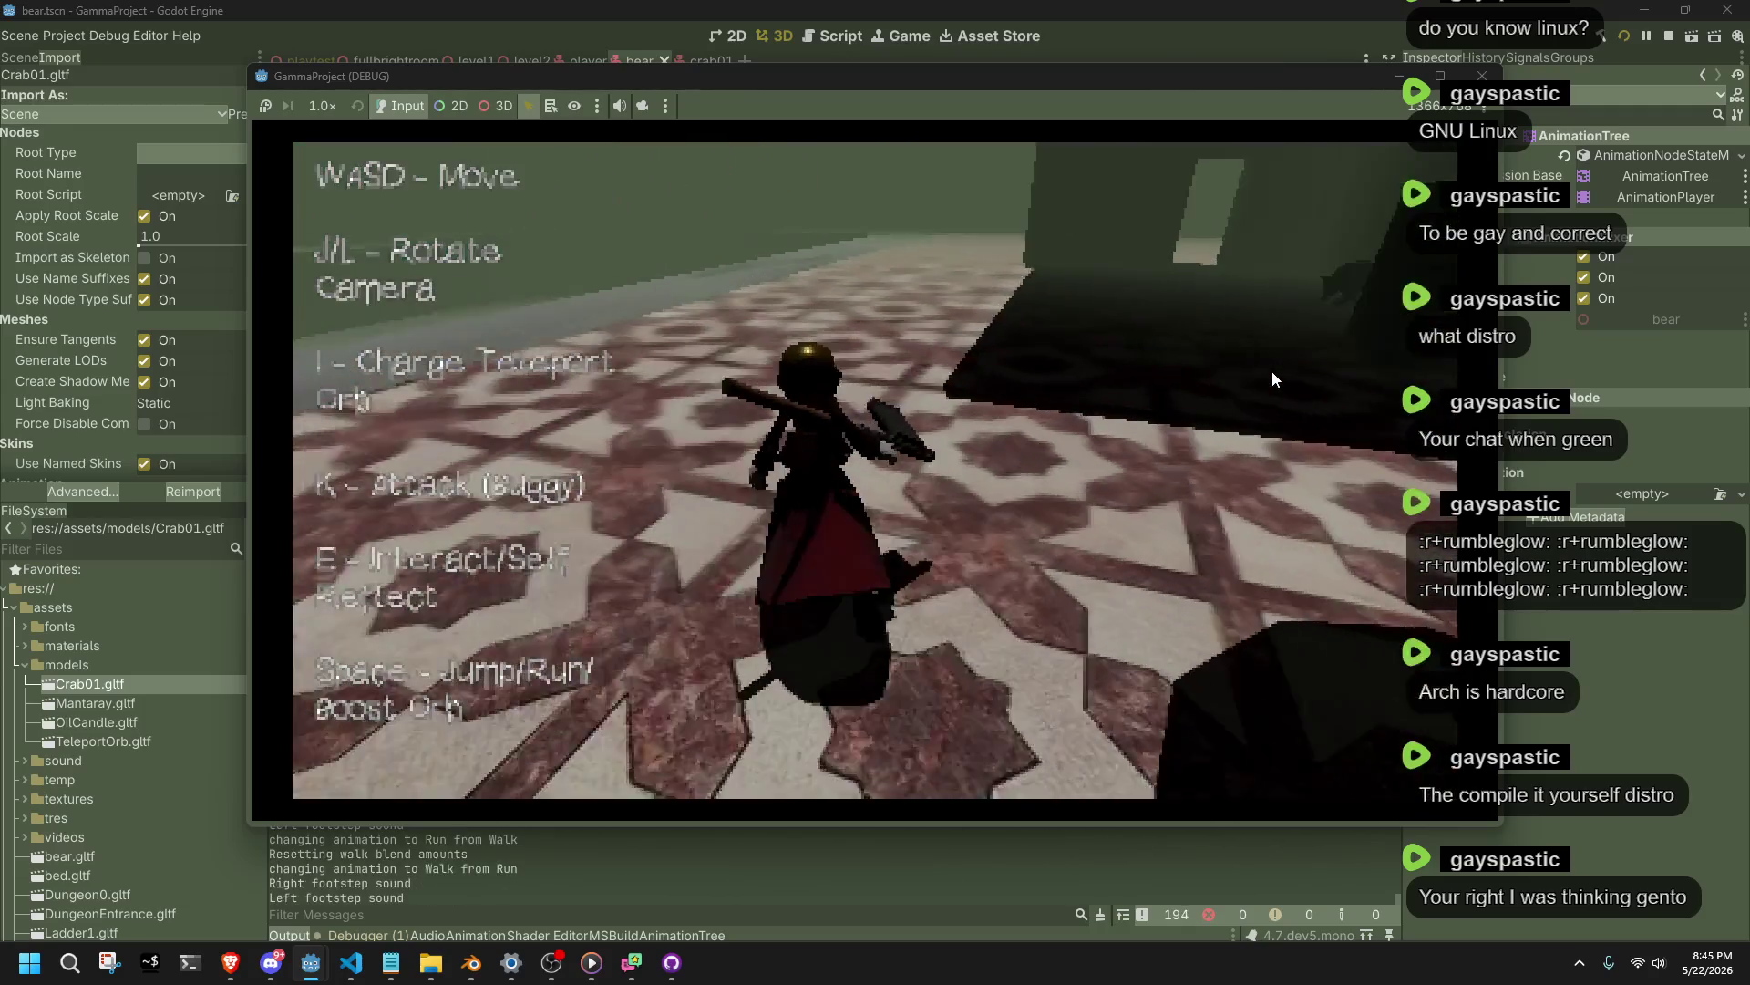
{"action": "key", "text": "w"}
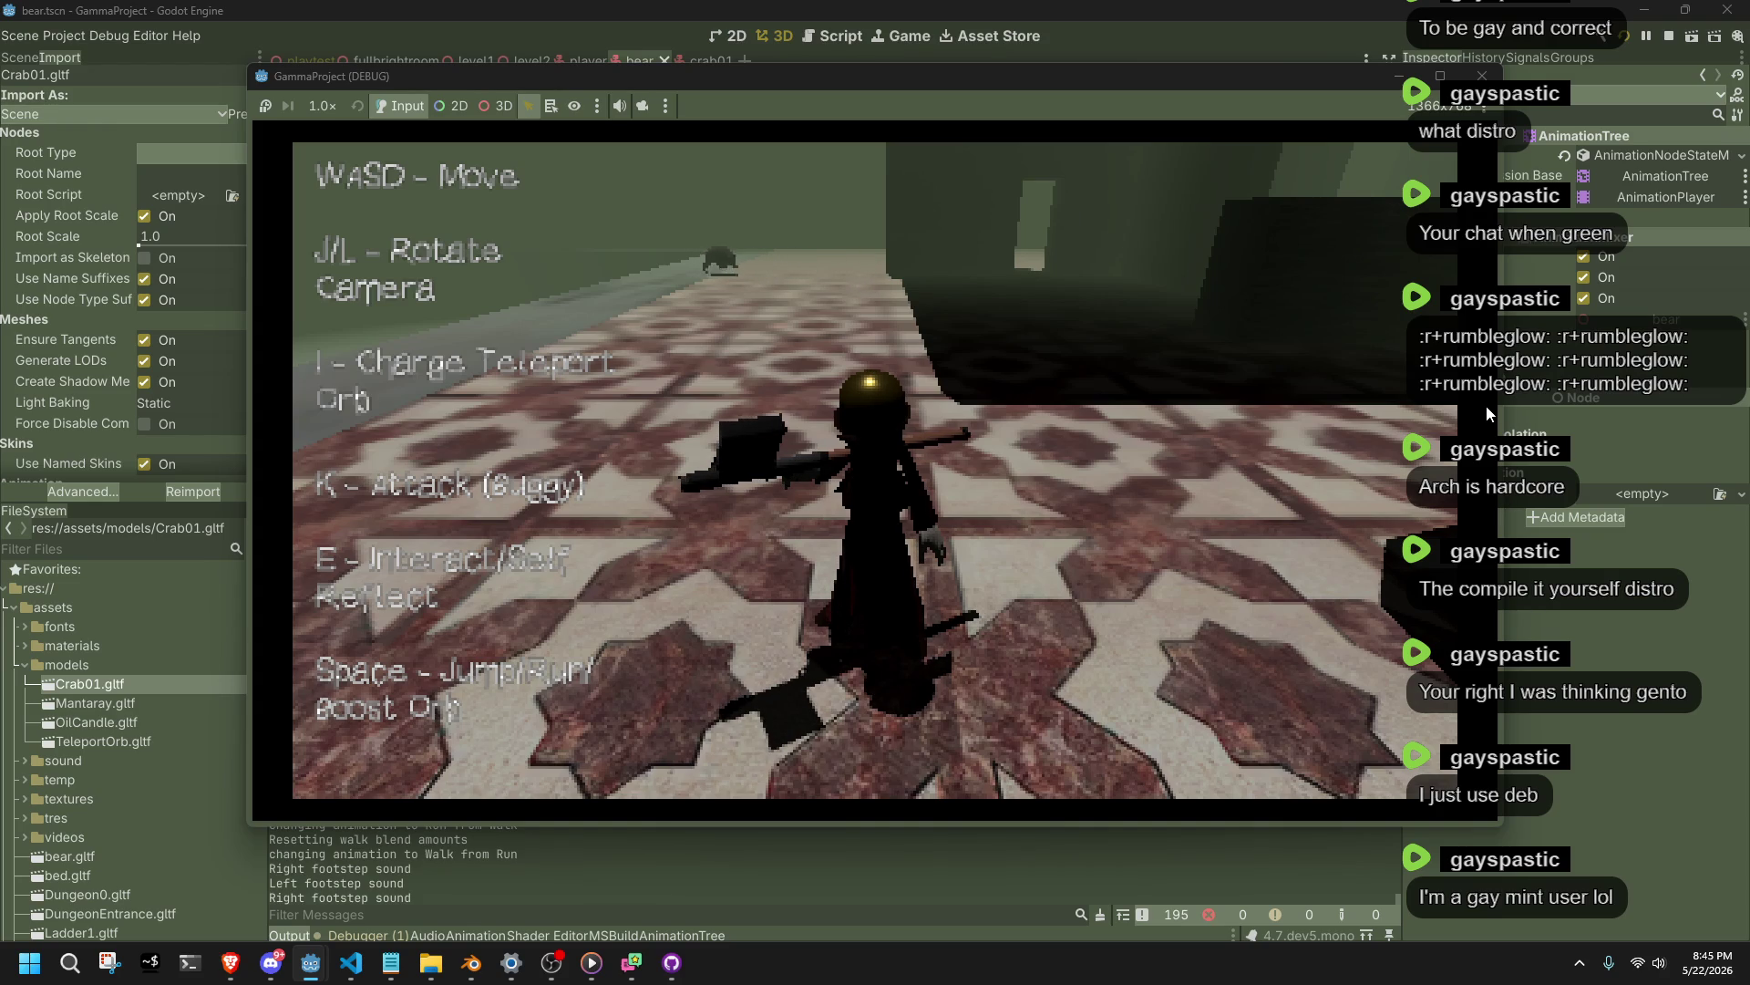
Walk toward the crab, jump onto the stone ledge and run off its end.
{"action": "key", "text": "a"}
{"action": "key", "text": "w"}
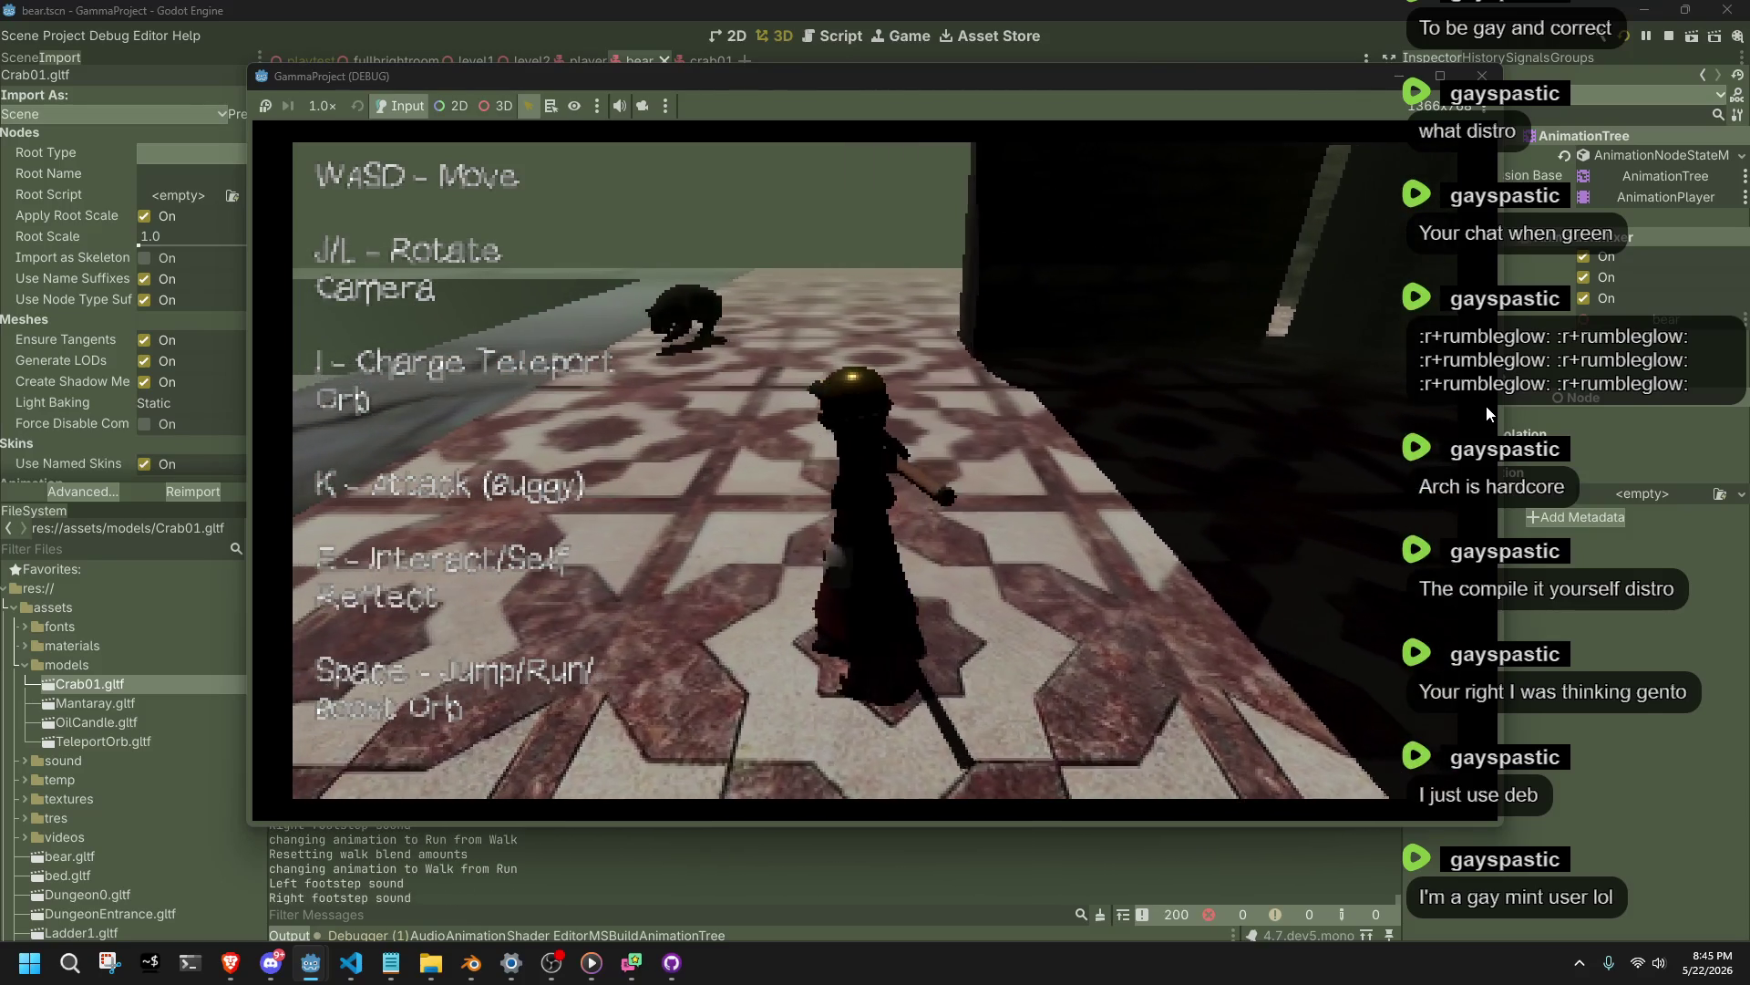
{"action": "key", "text": "space"}
{"action": "key", "text": "w"}
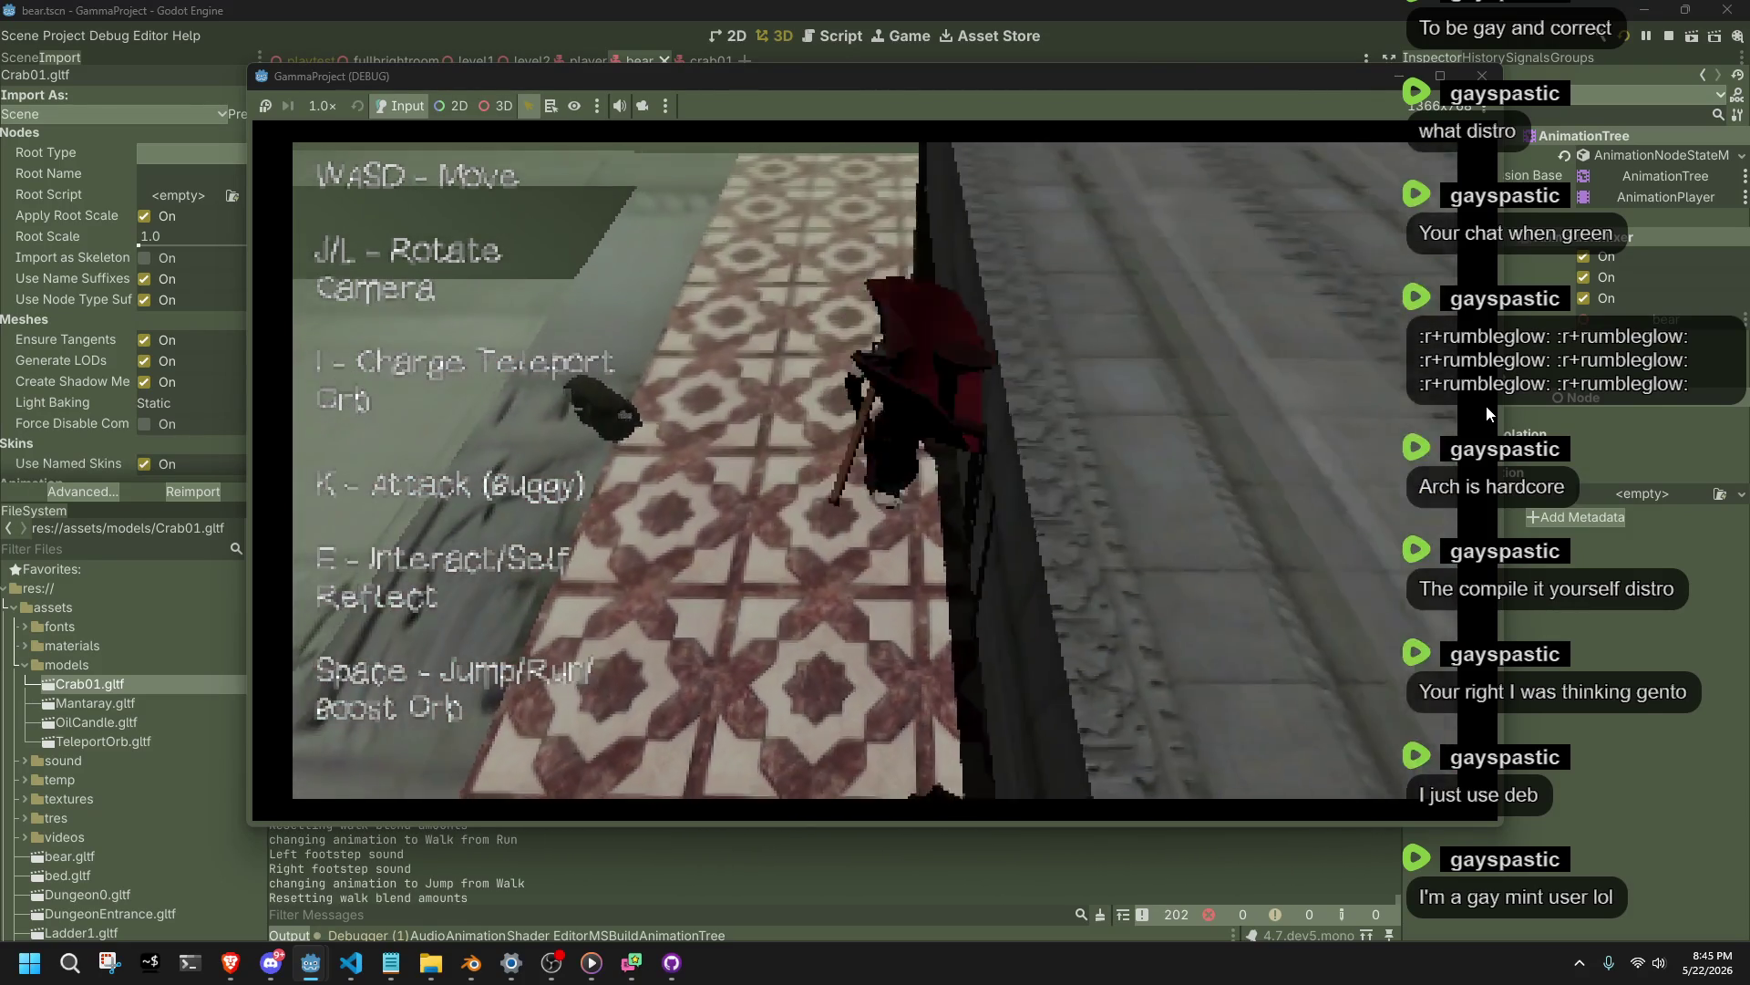
{"action": "key", "text": "w"}
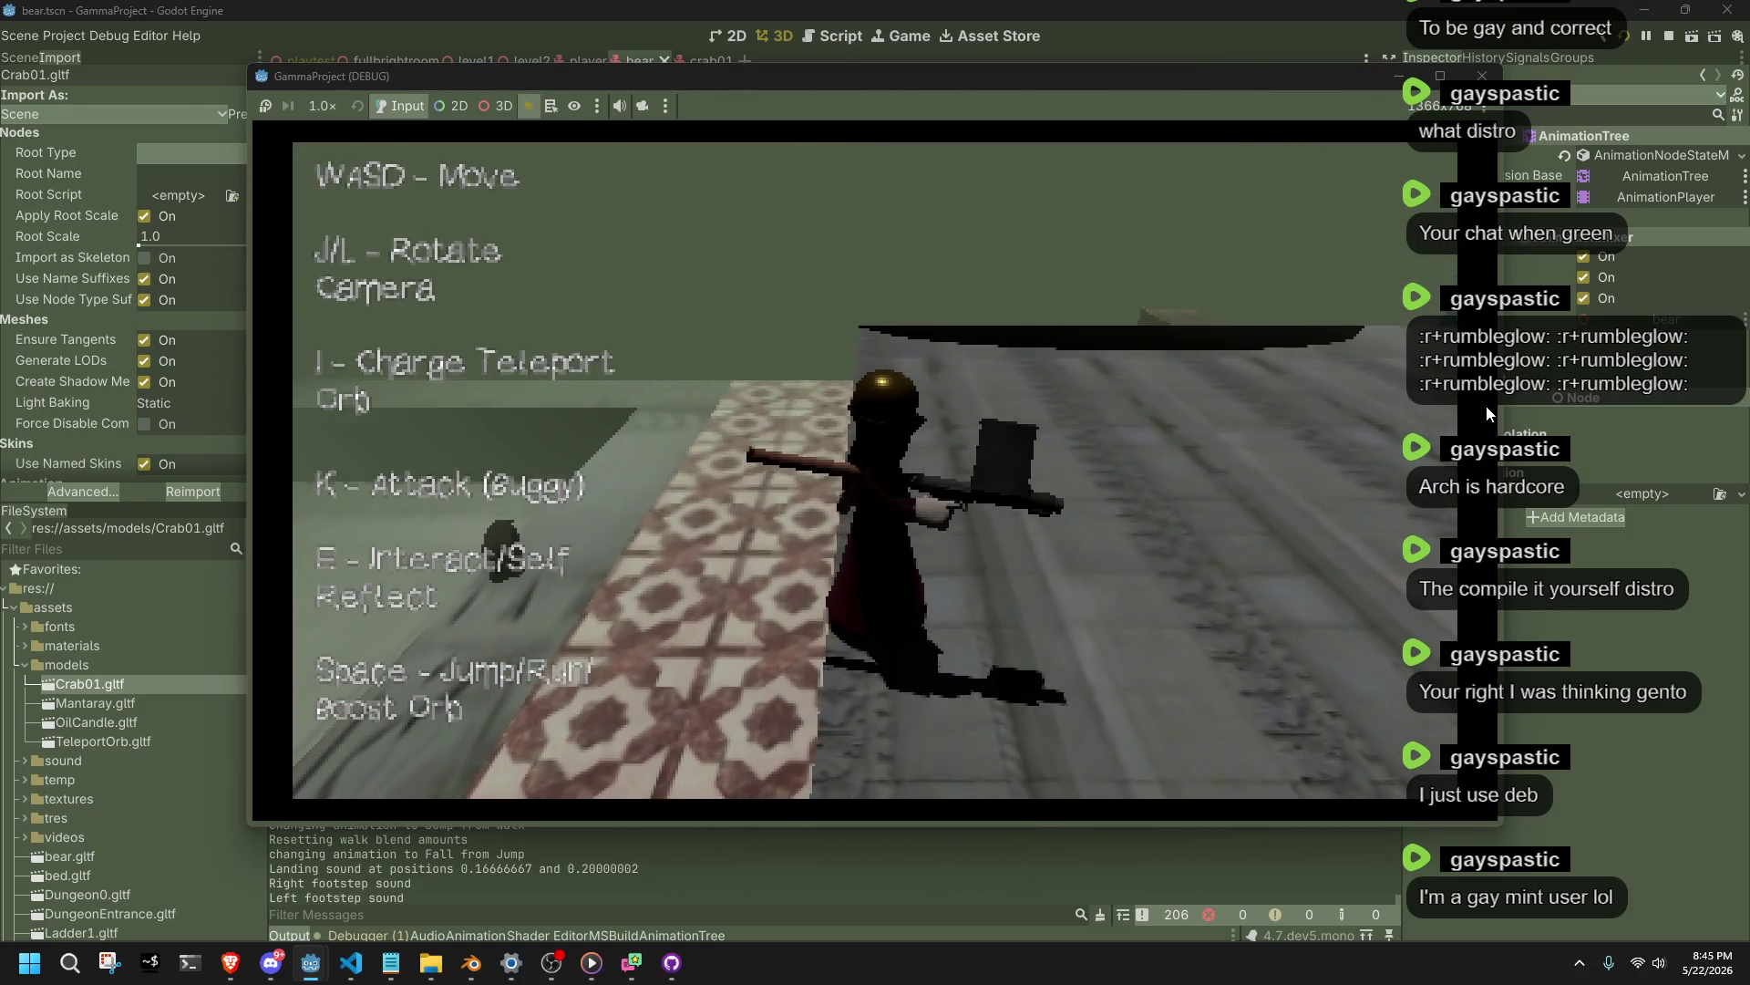
{"action": "key", "text": "w"}
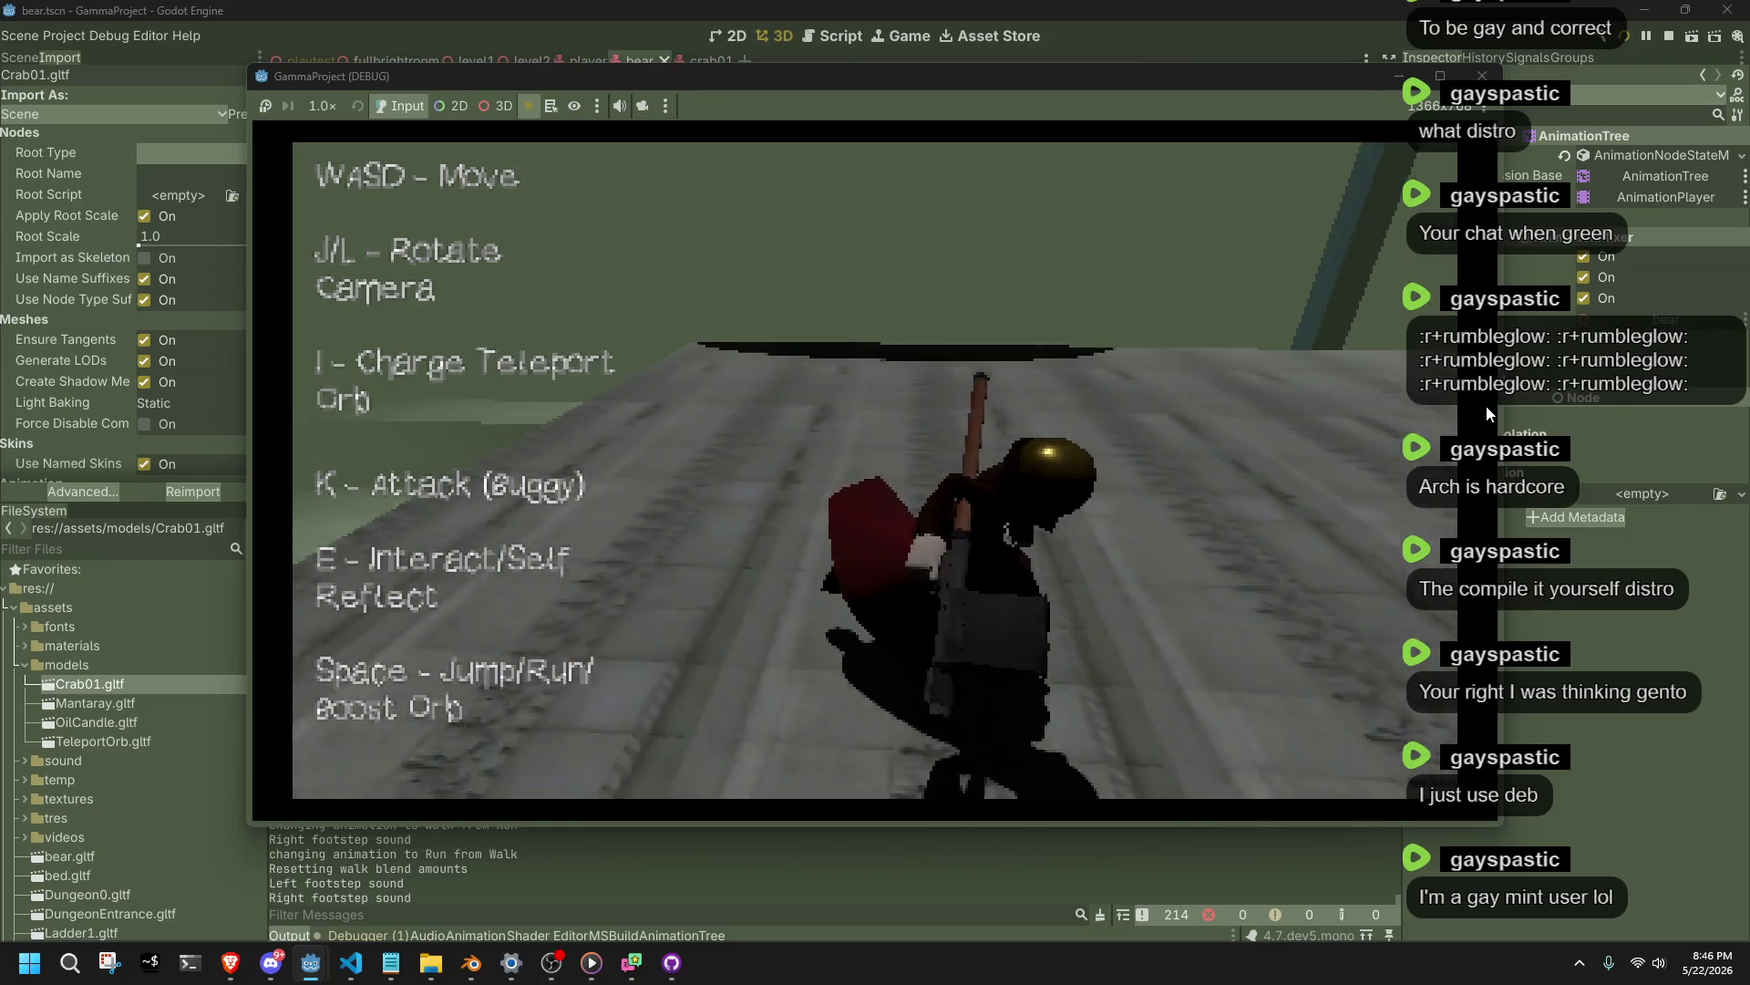
{"action": "key", "text": "w"}
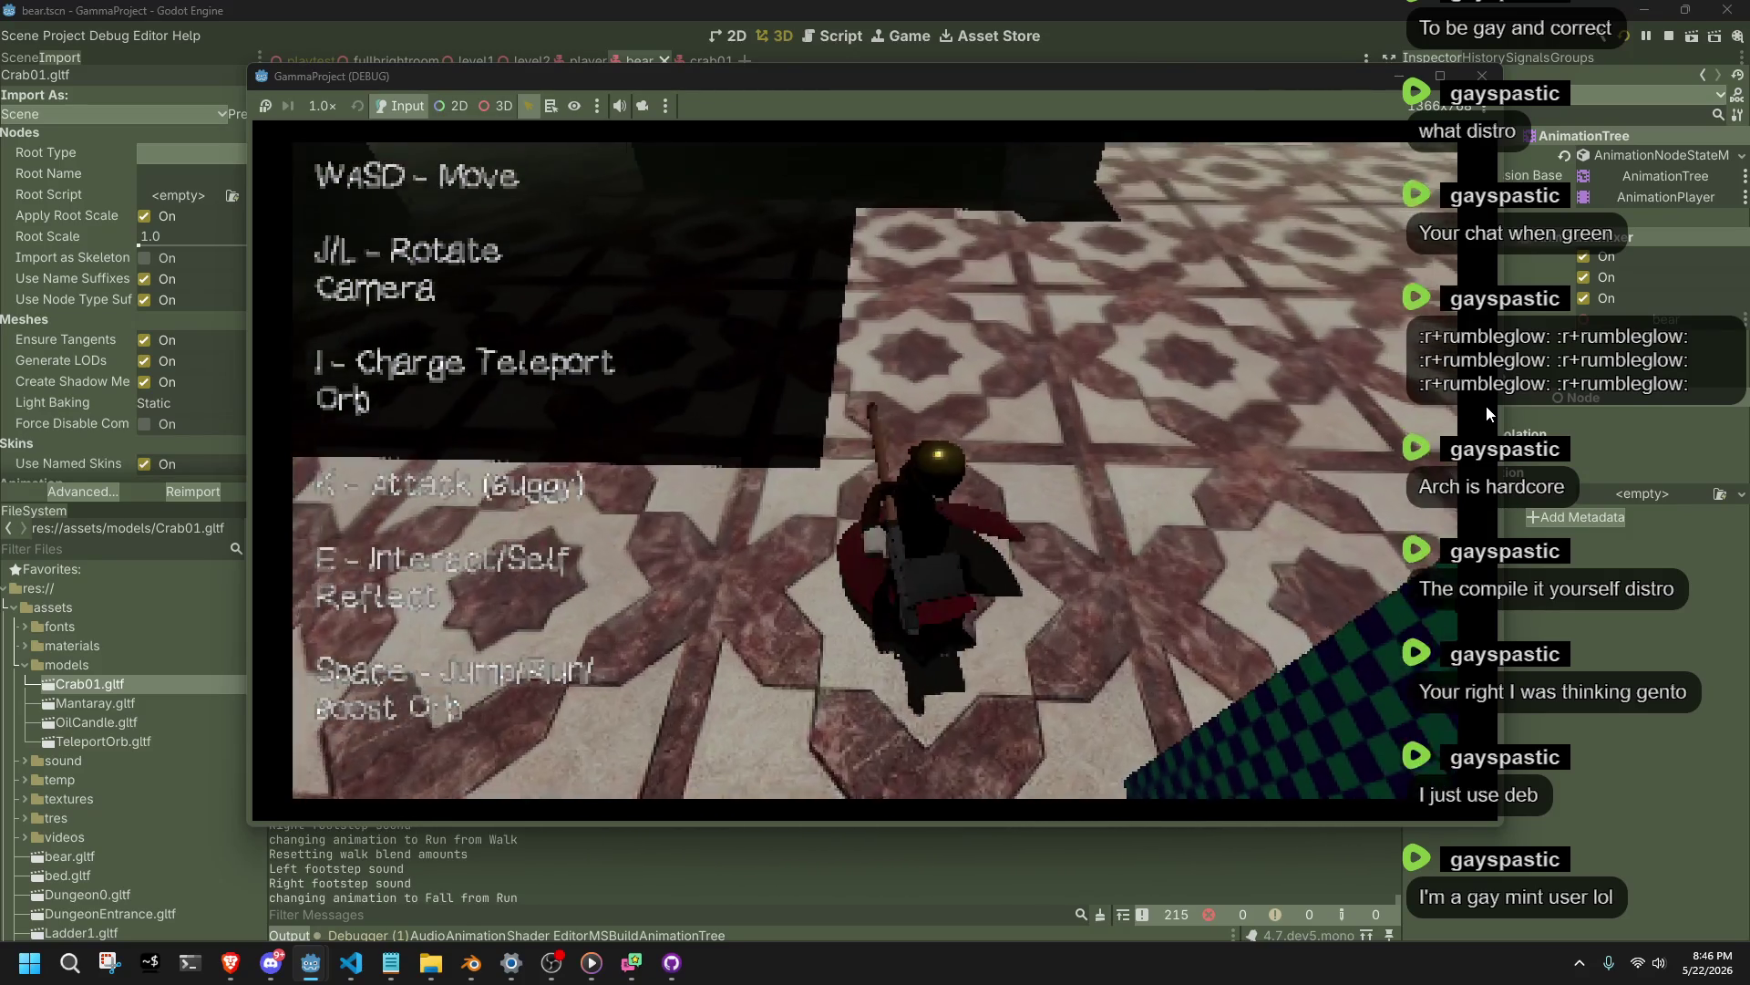
{"action": "key", "text": "w"}
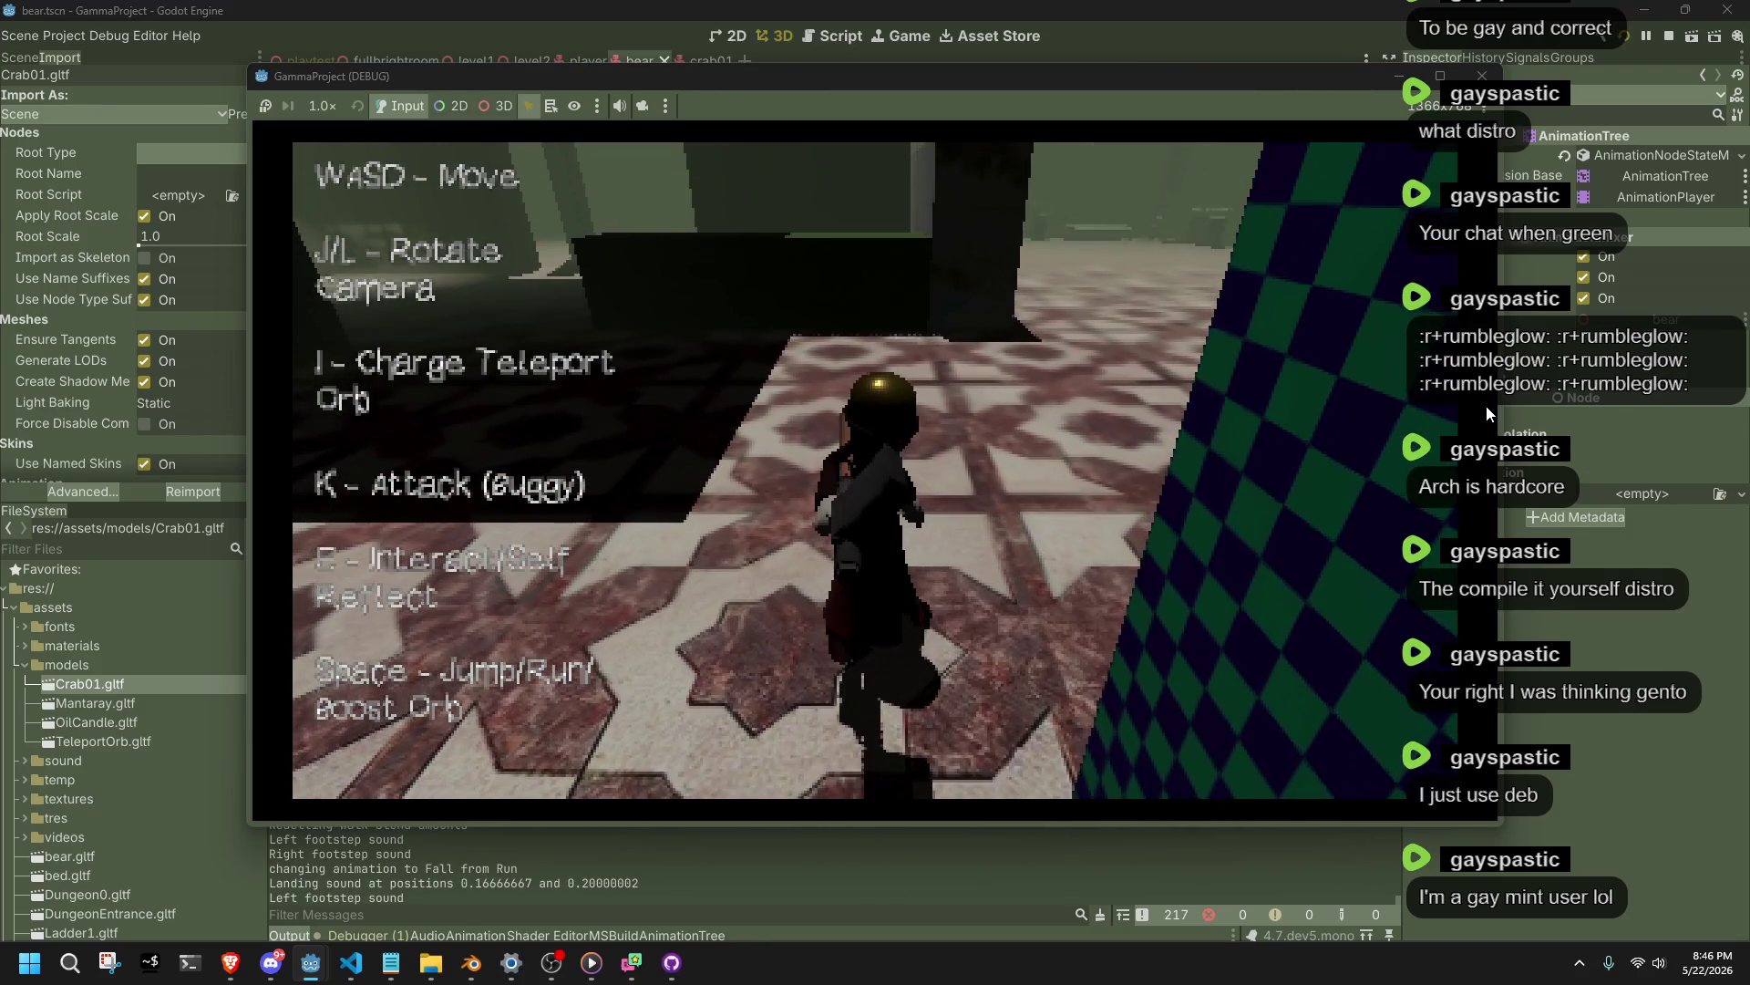
{"action": "key", "text": "w"}
Jump repeatedly along the tiled edge and over the ledge, then switch to the web browser.
{"action": "key", "text": "j"}
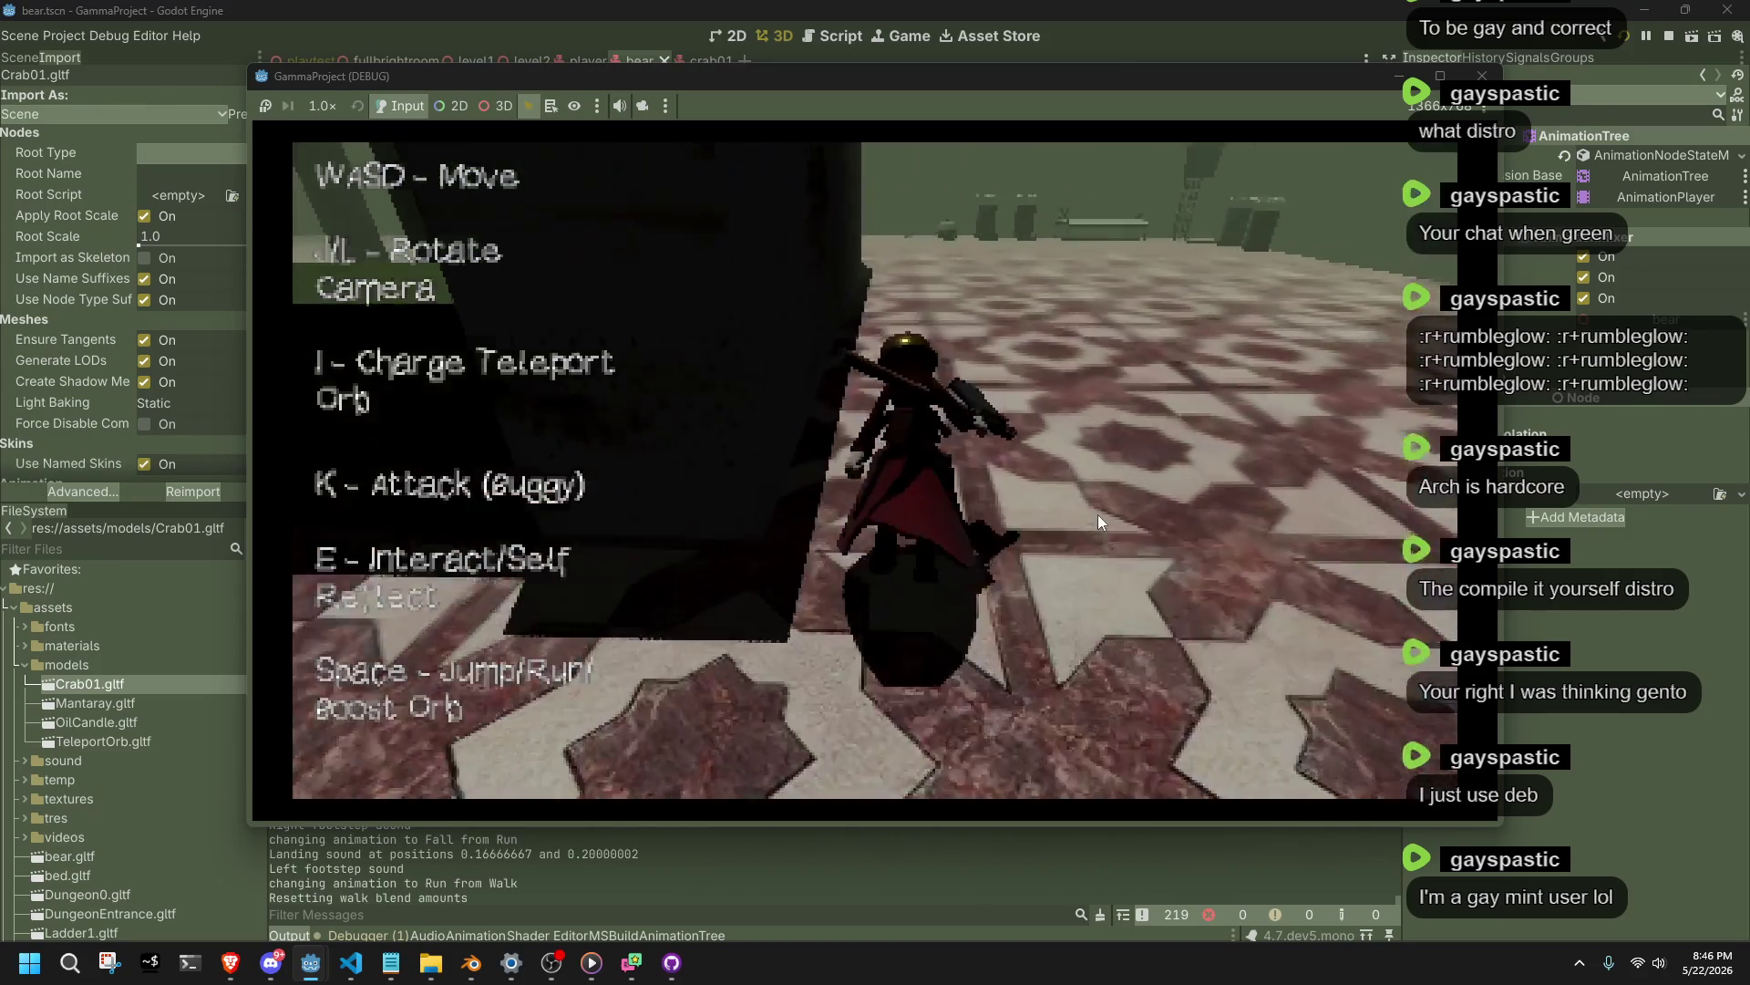
{"action": "key", "text": "w"}
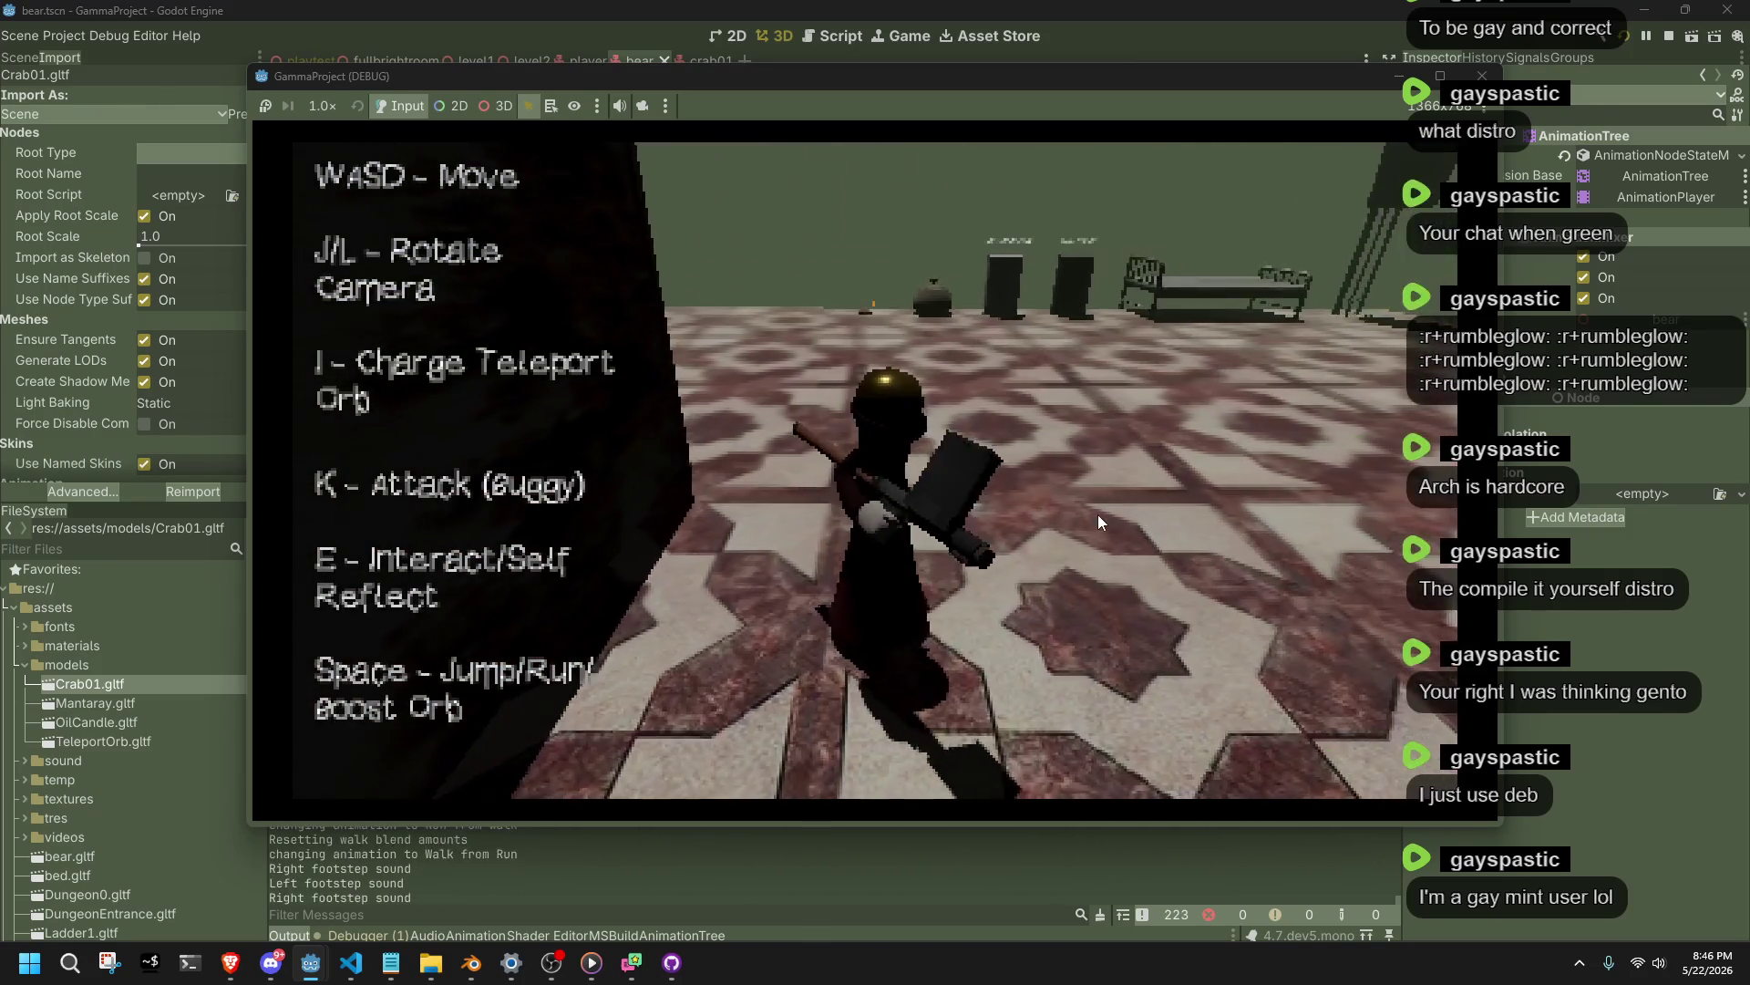
{"action": "key", "text": "space"}
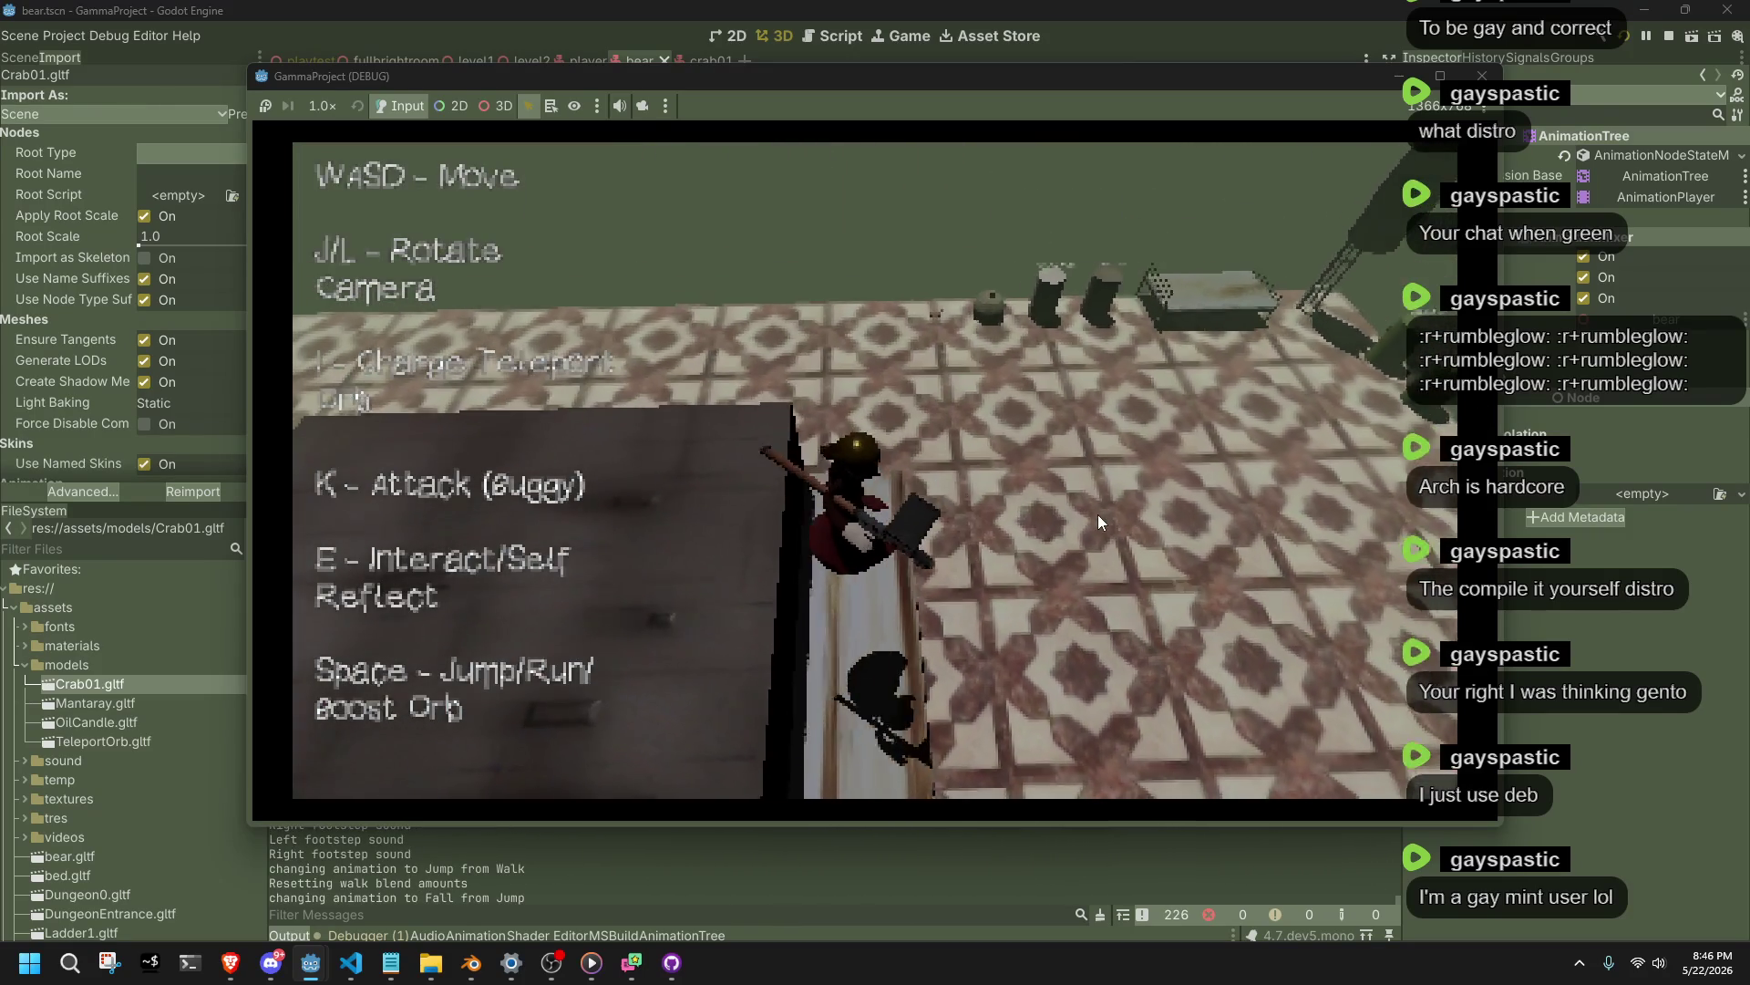
{"action": "key", "text": "w"}
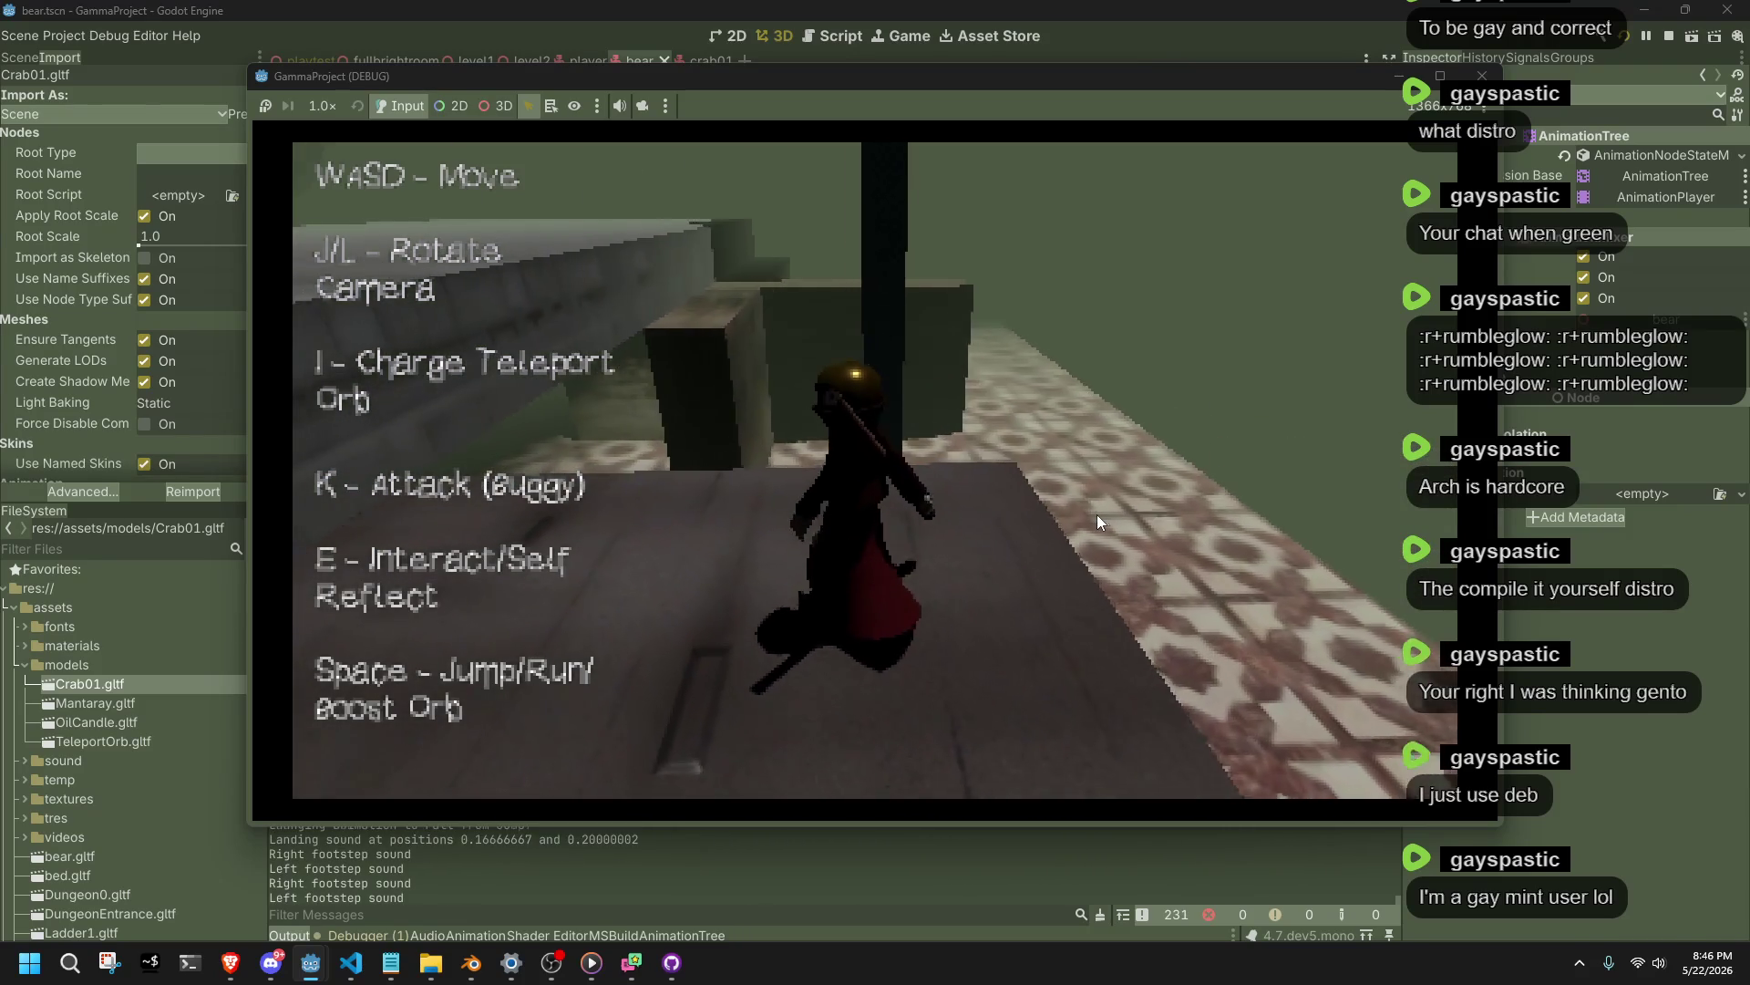
{"action": "key", "text": "space"}
{"action": "key", "text": "w"}
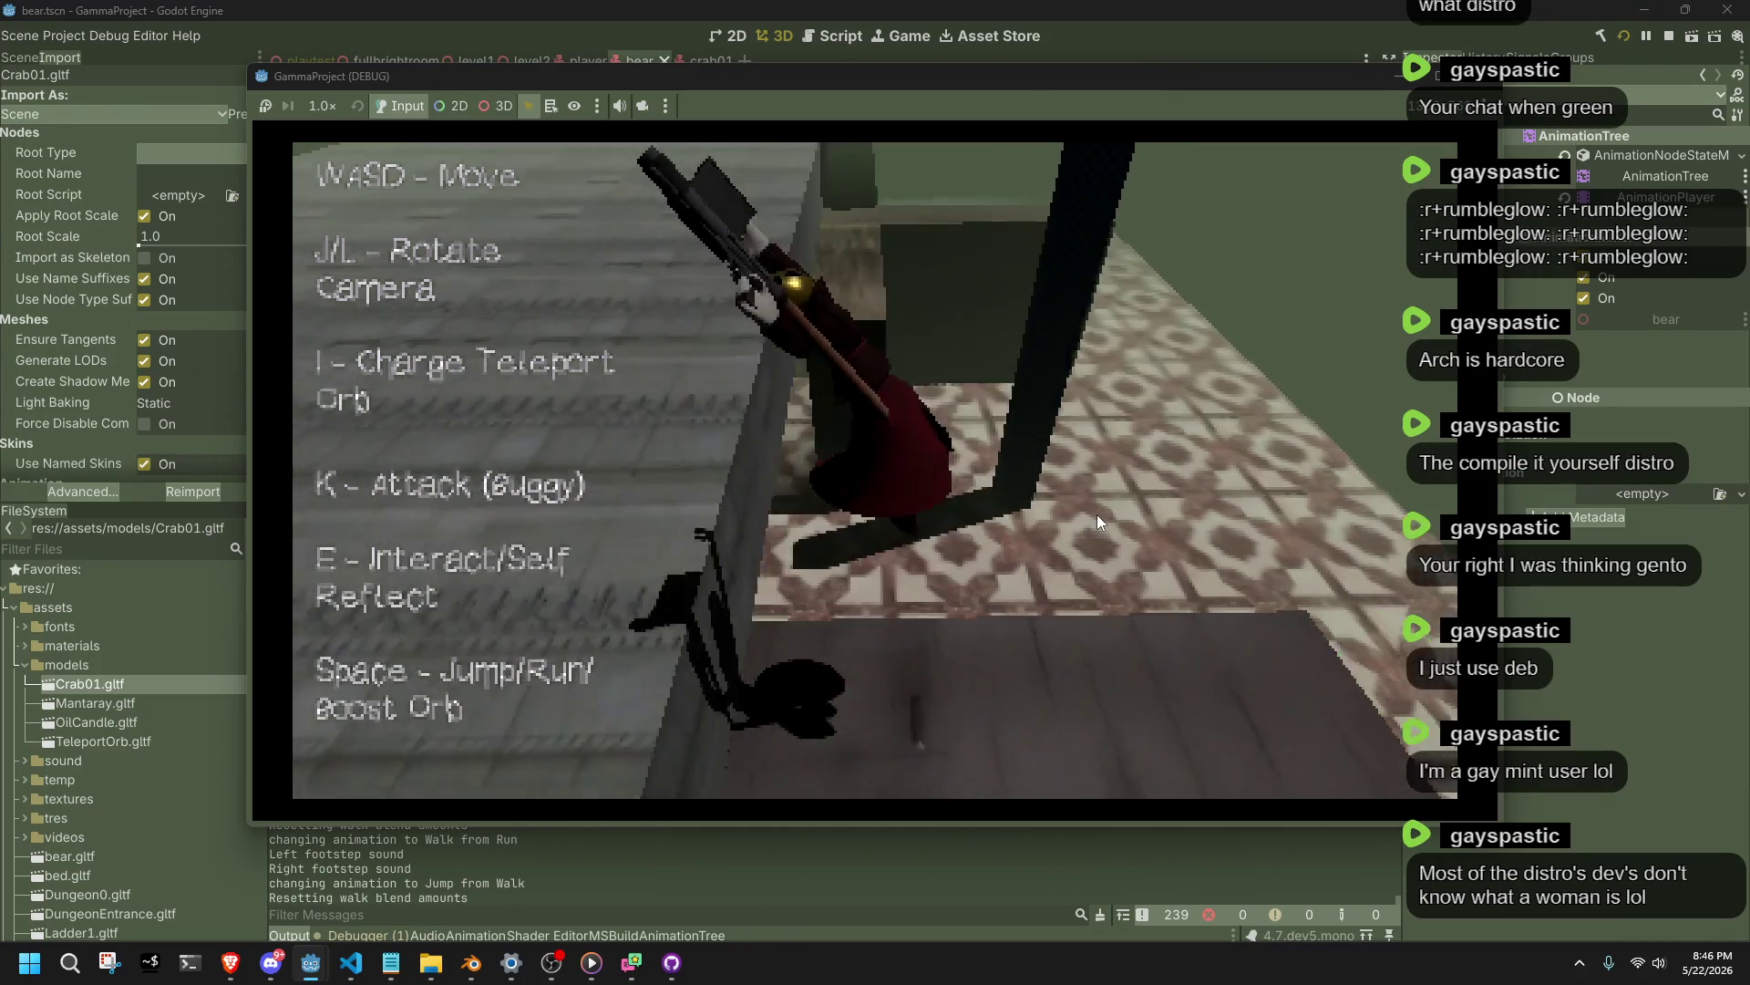
{"action": "key", "text": "space"}
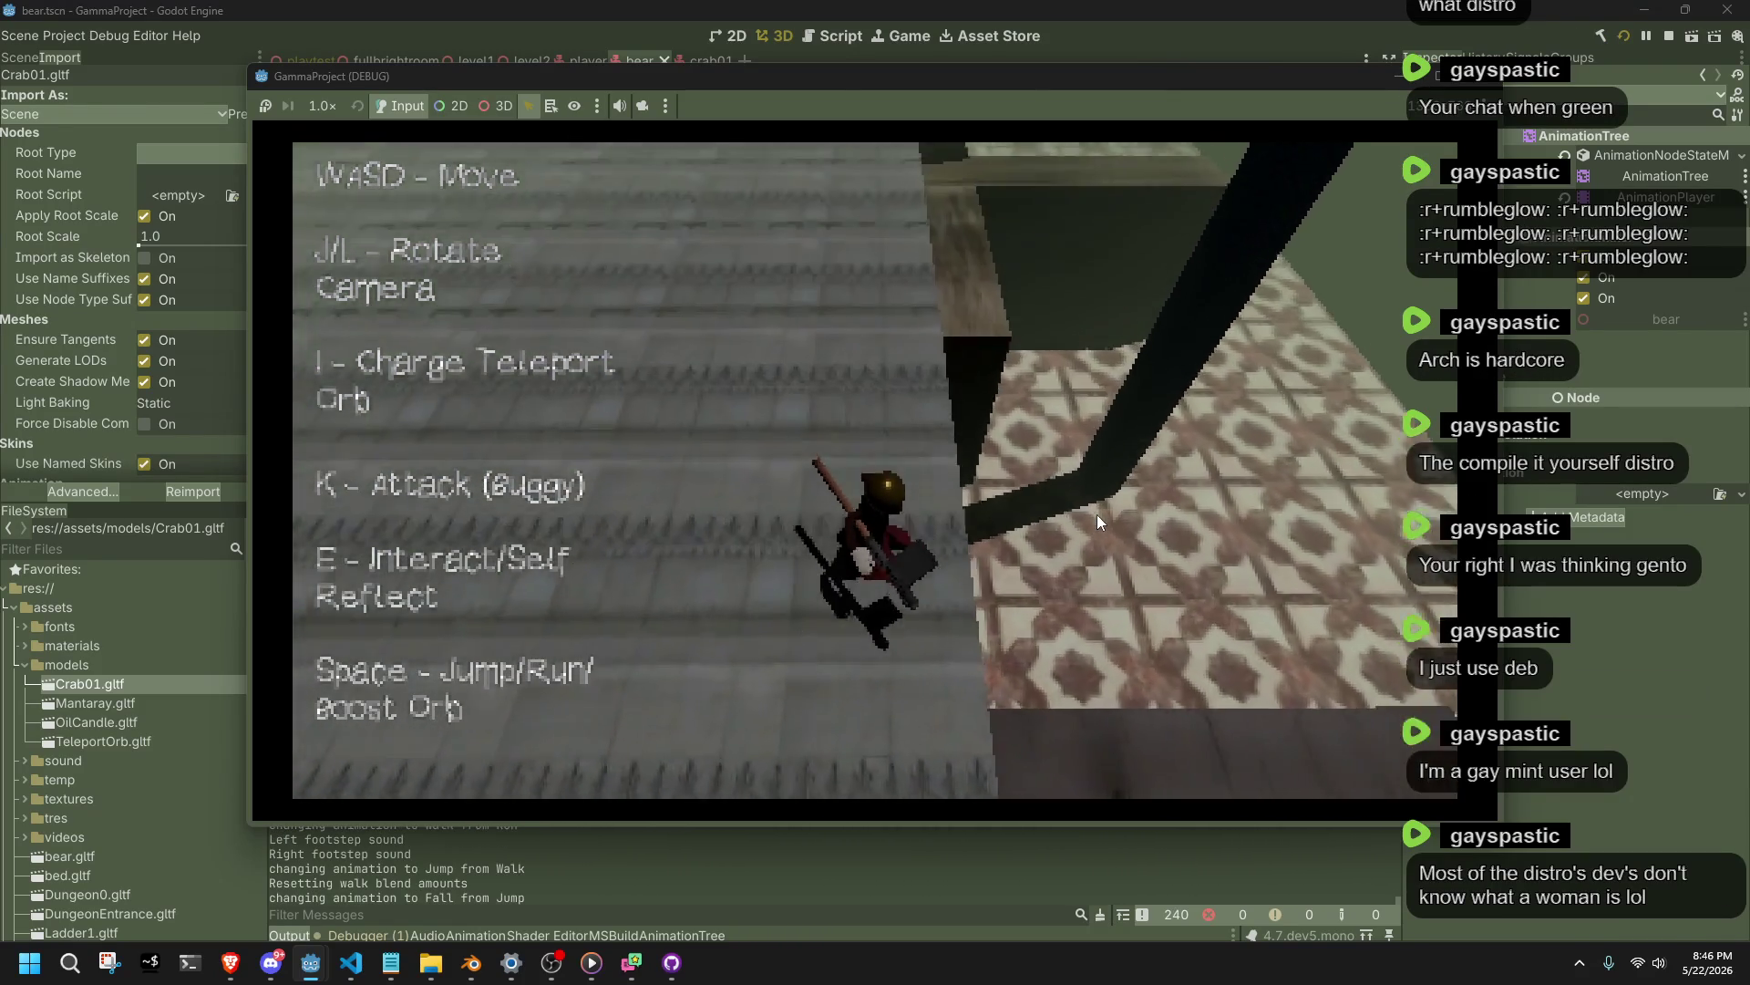
{"action": "key", "text": "space"}
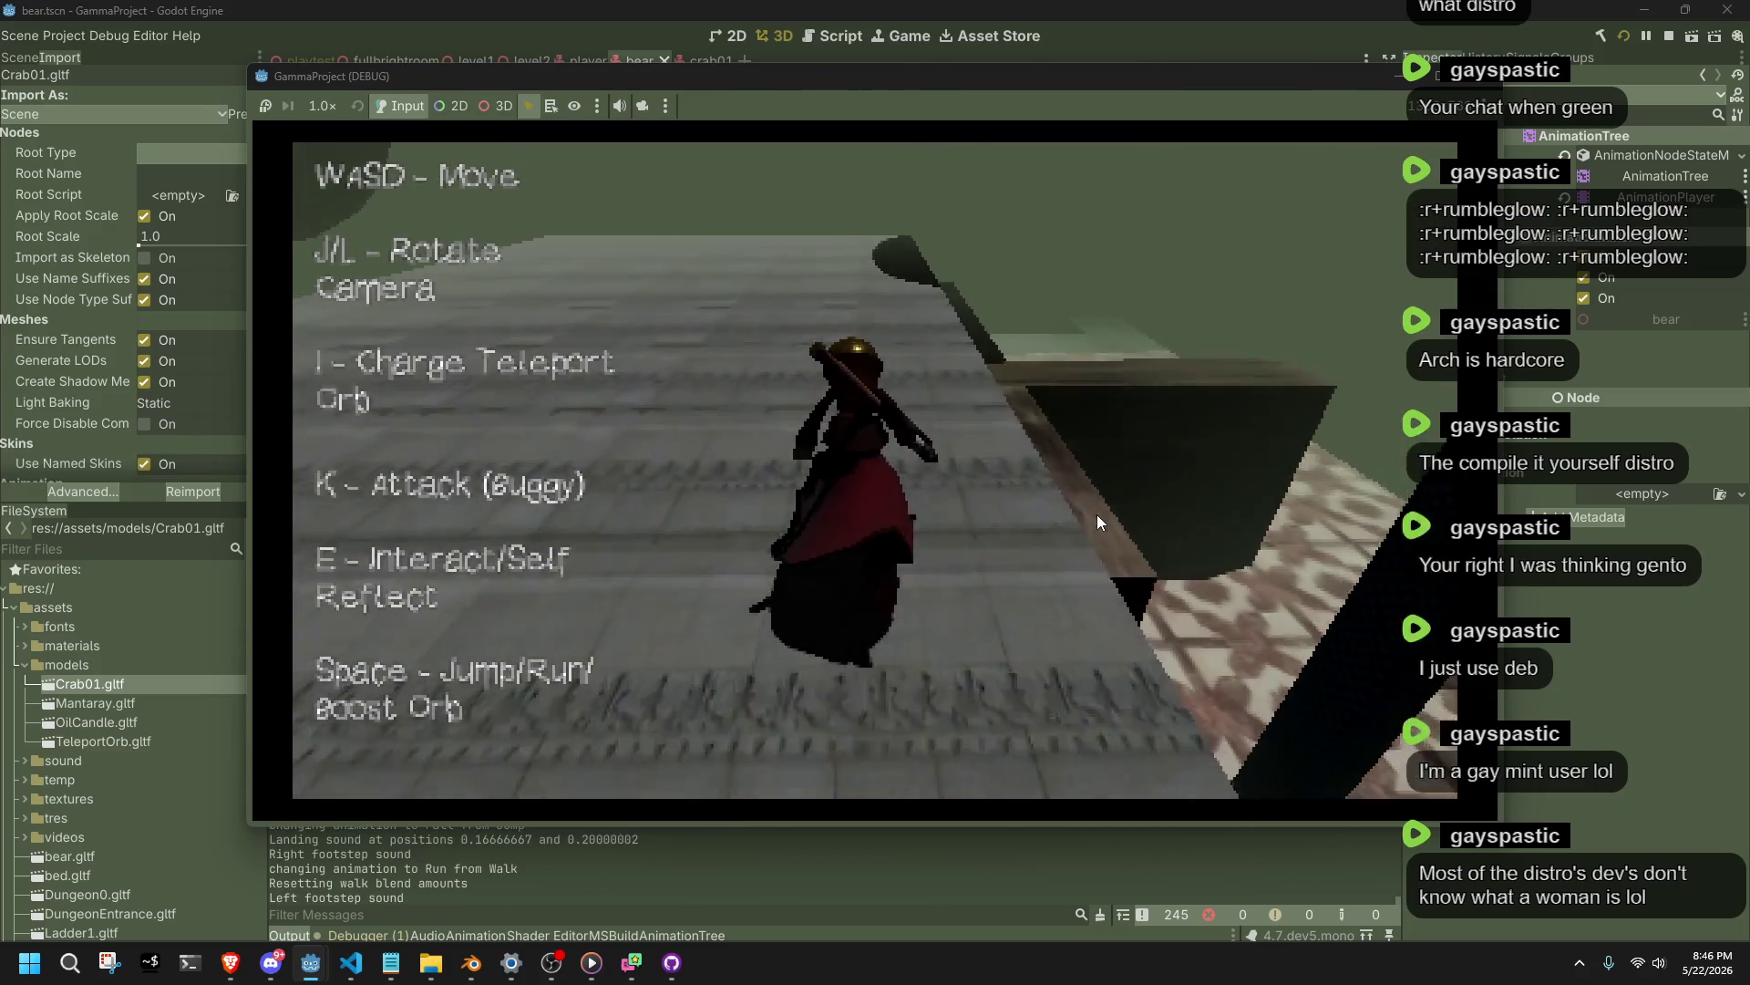
{"action": "key", "text": "w"}
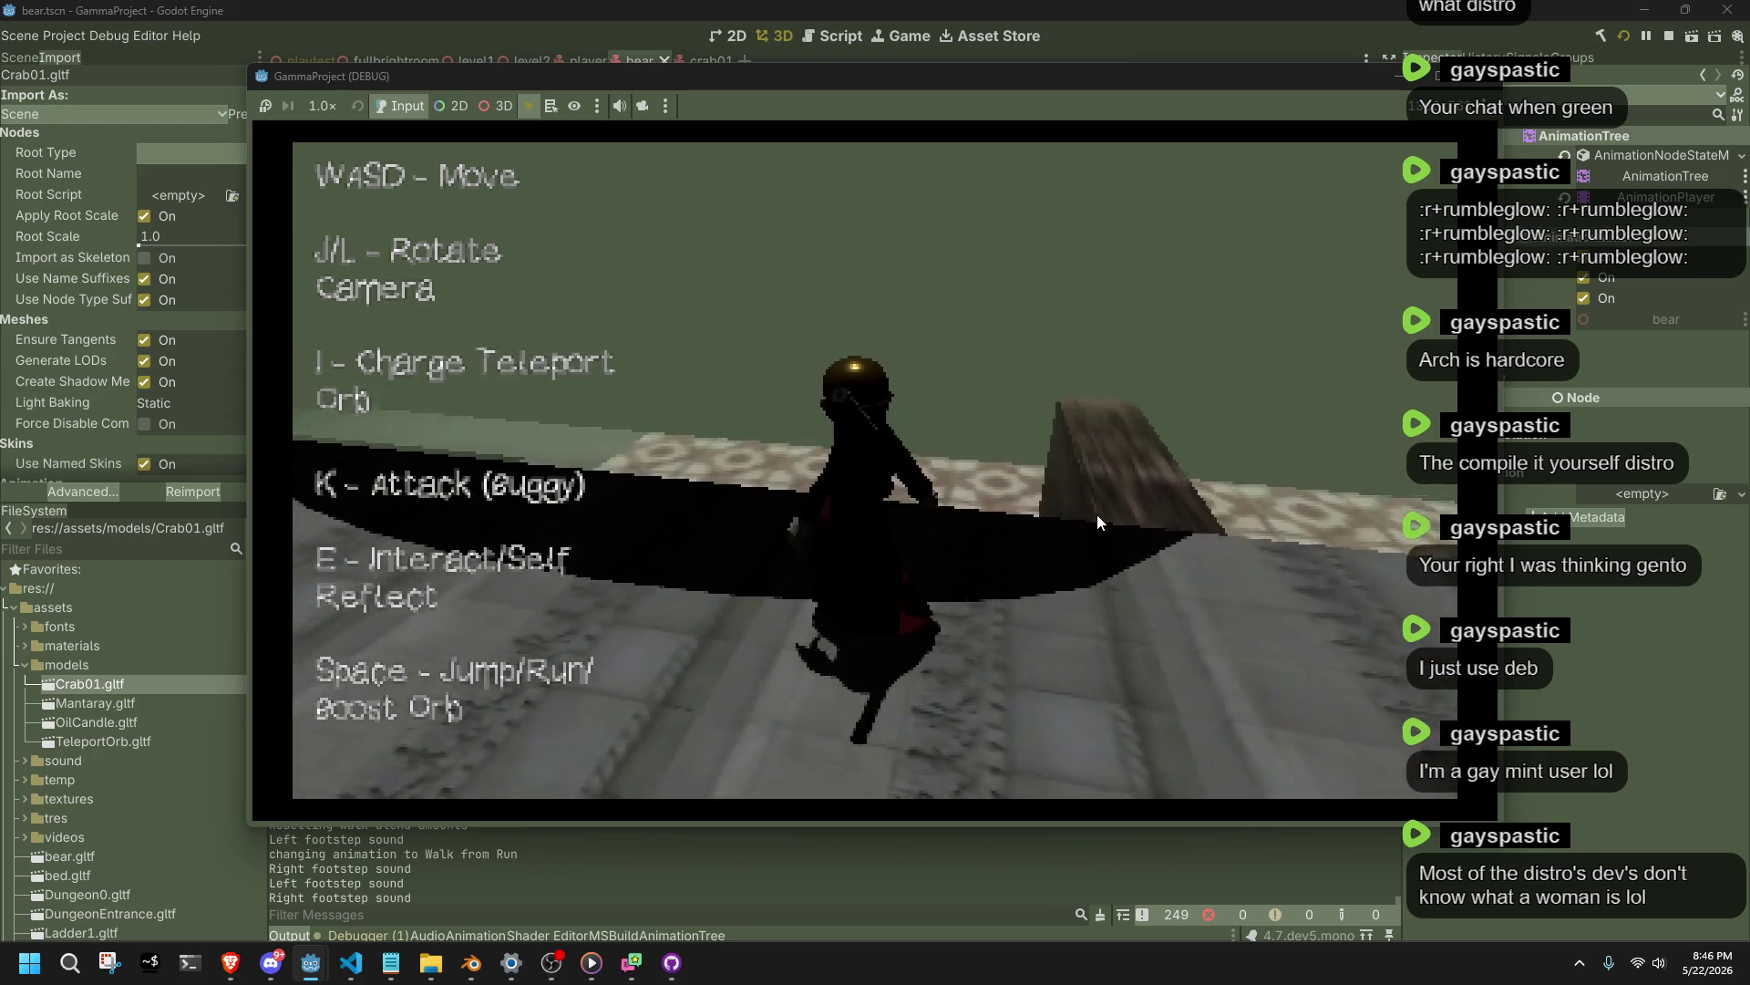
{"action": "left_click", "coordinate": [1416, 511]}
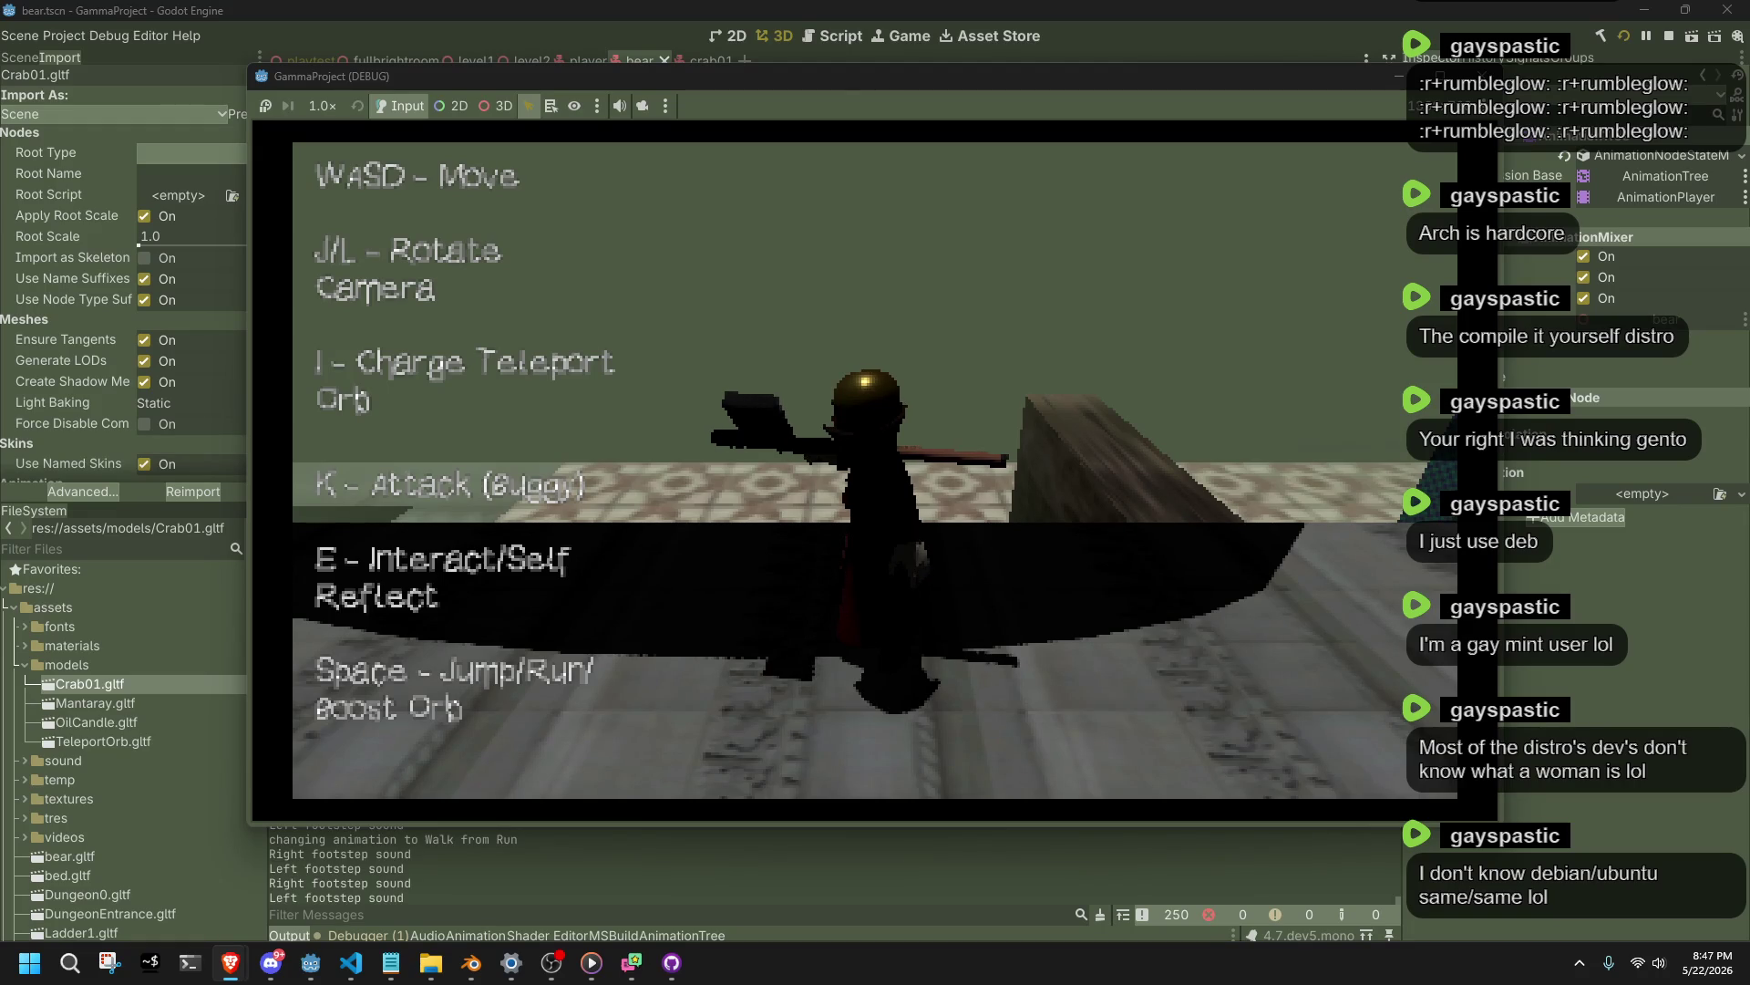
{"action": "key", "text": "alt+Tab"}
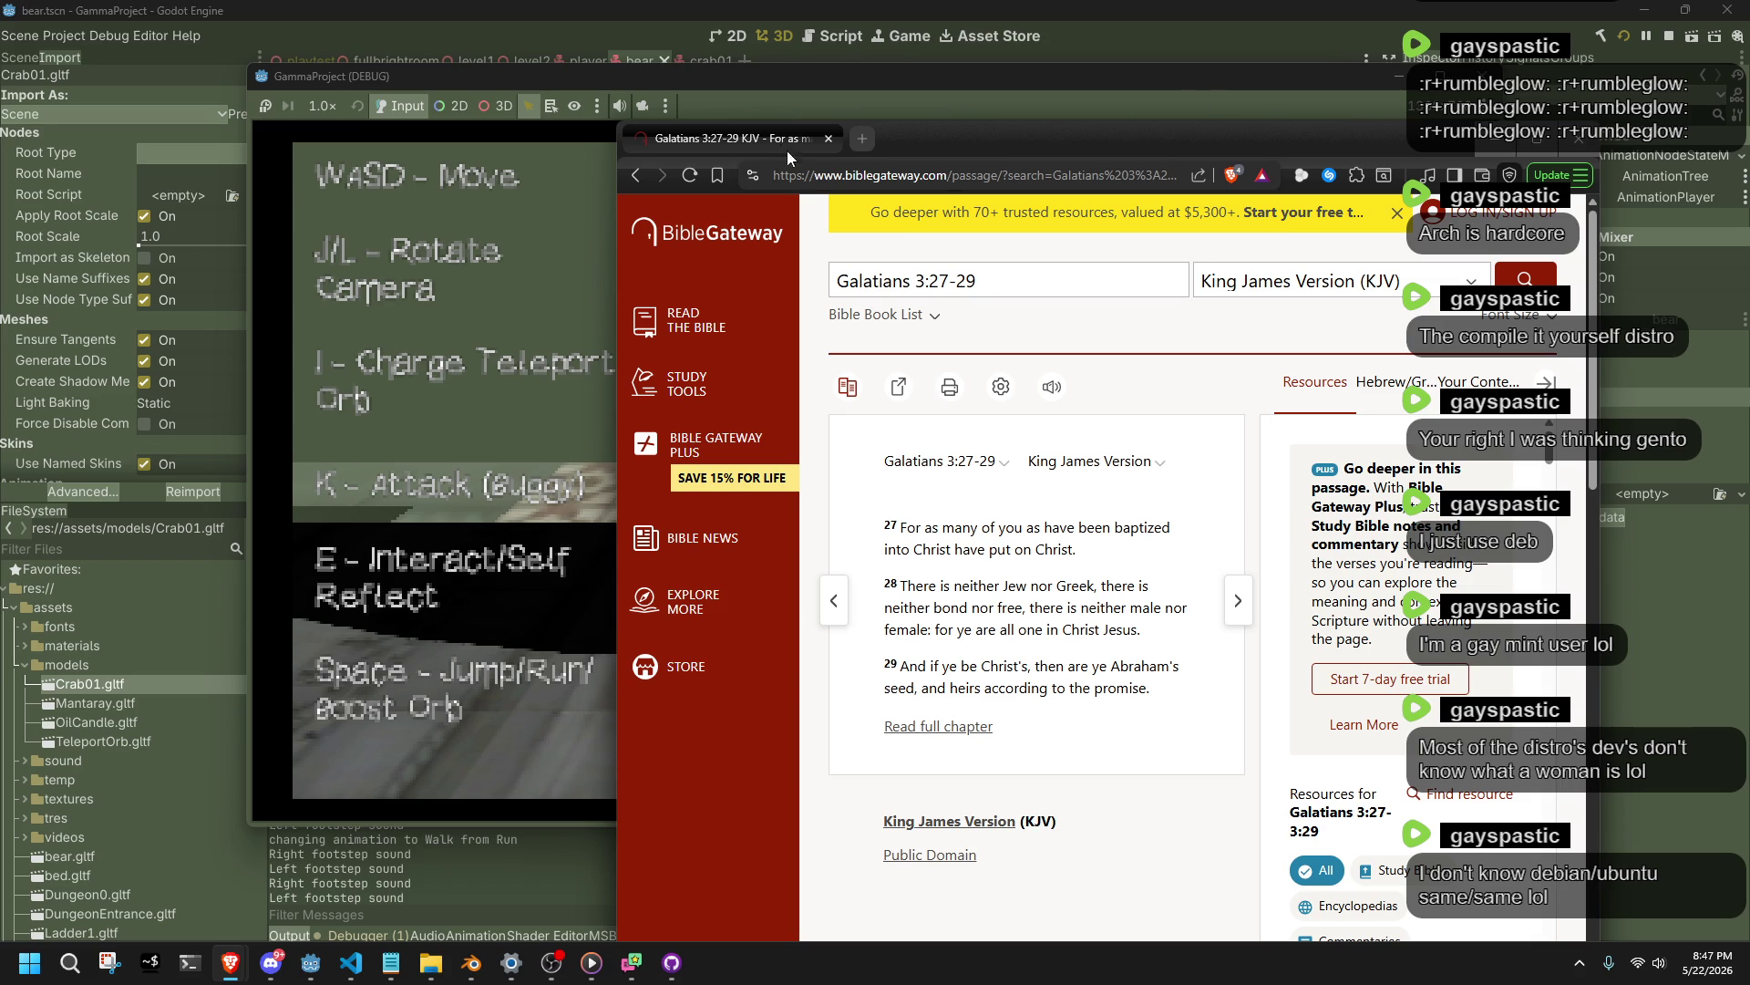
{"action": "left_click", "coordinate": [828, 139]}
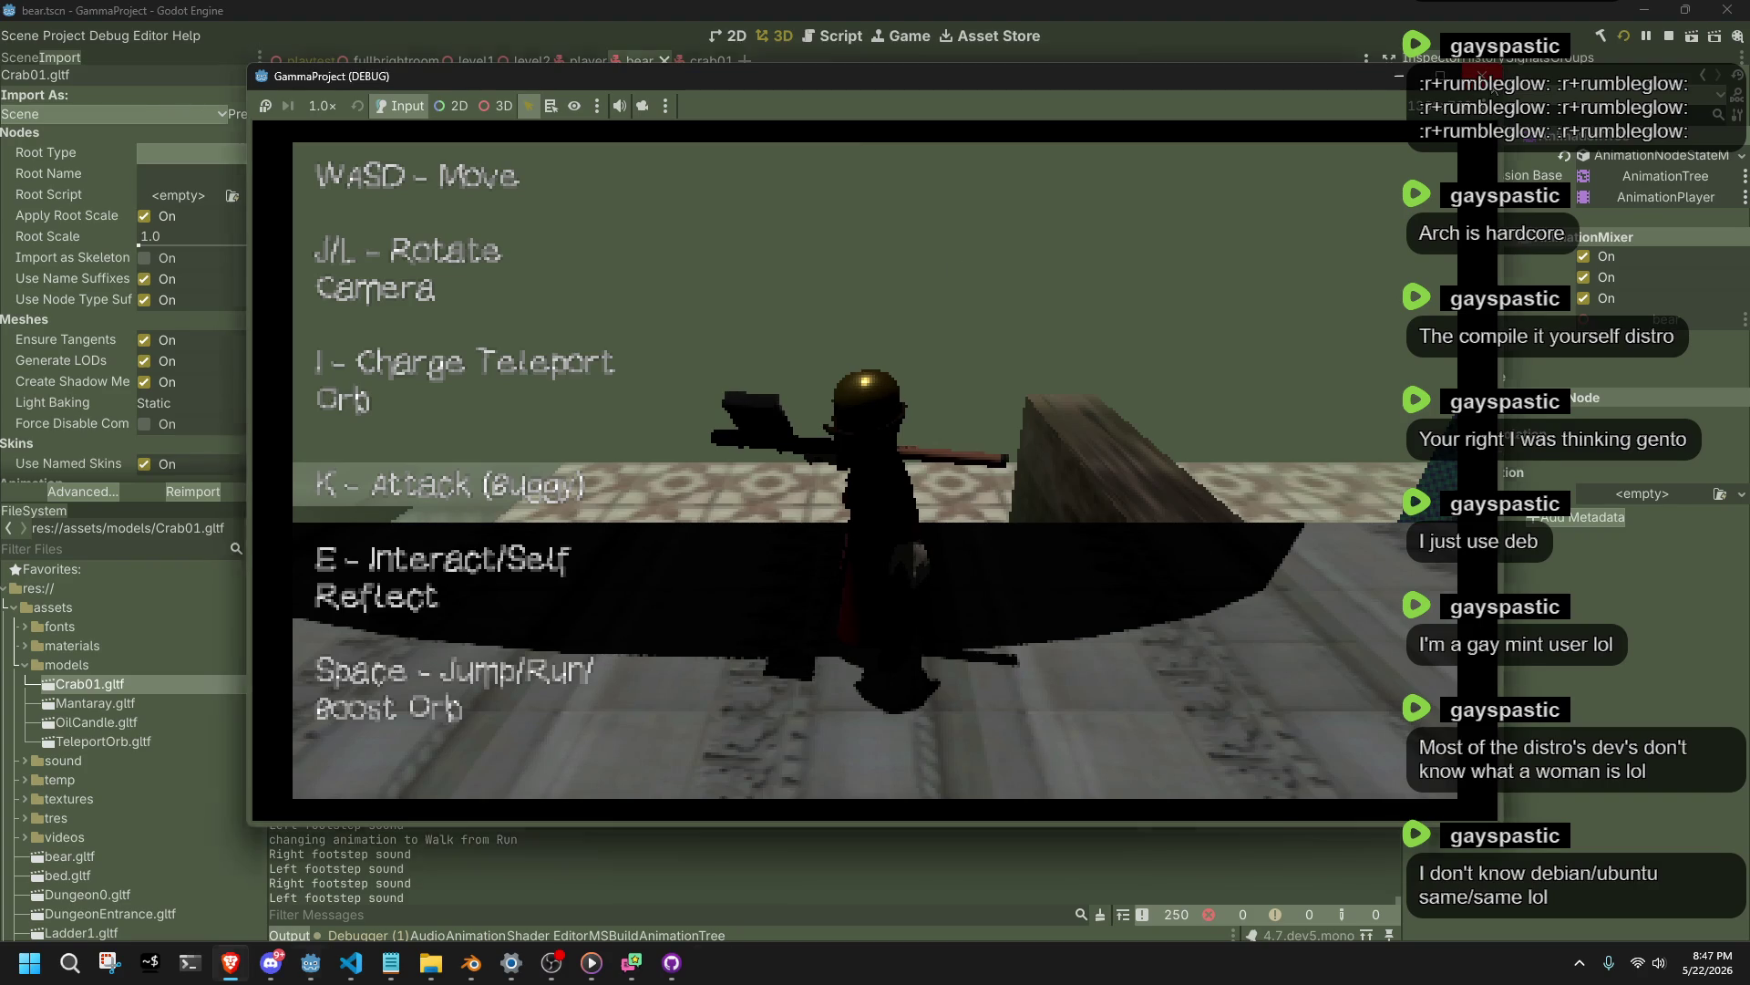
{"action": "left_click", "coordinate": [1482, 77]}
Relaunch the game, walk the character up to the bear and back away from it.
{"action": "left_click", "coordinate": [1625, 35]}
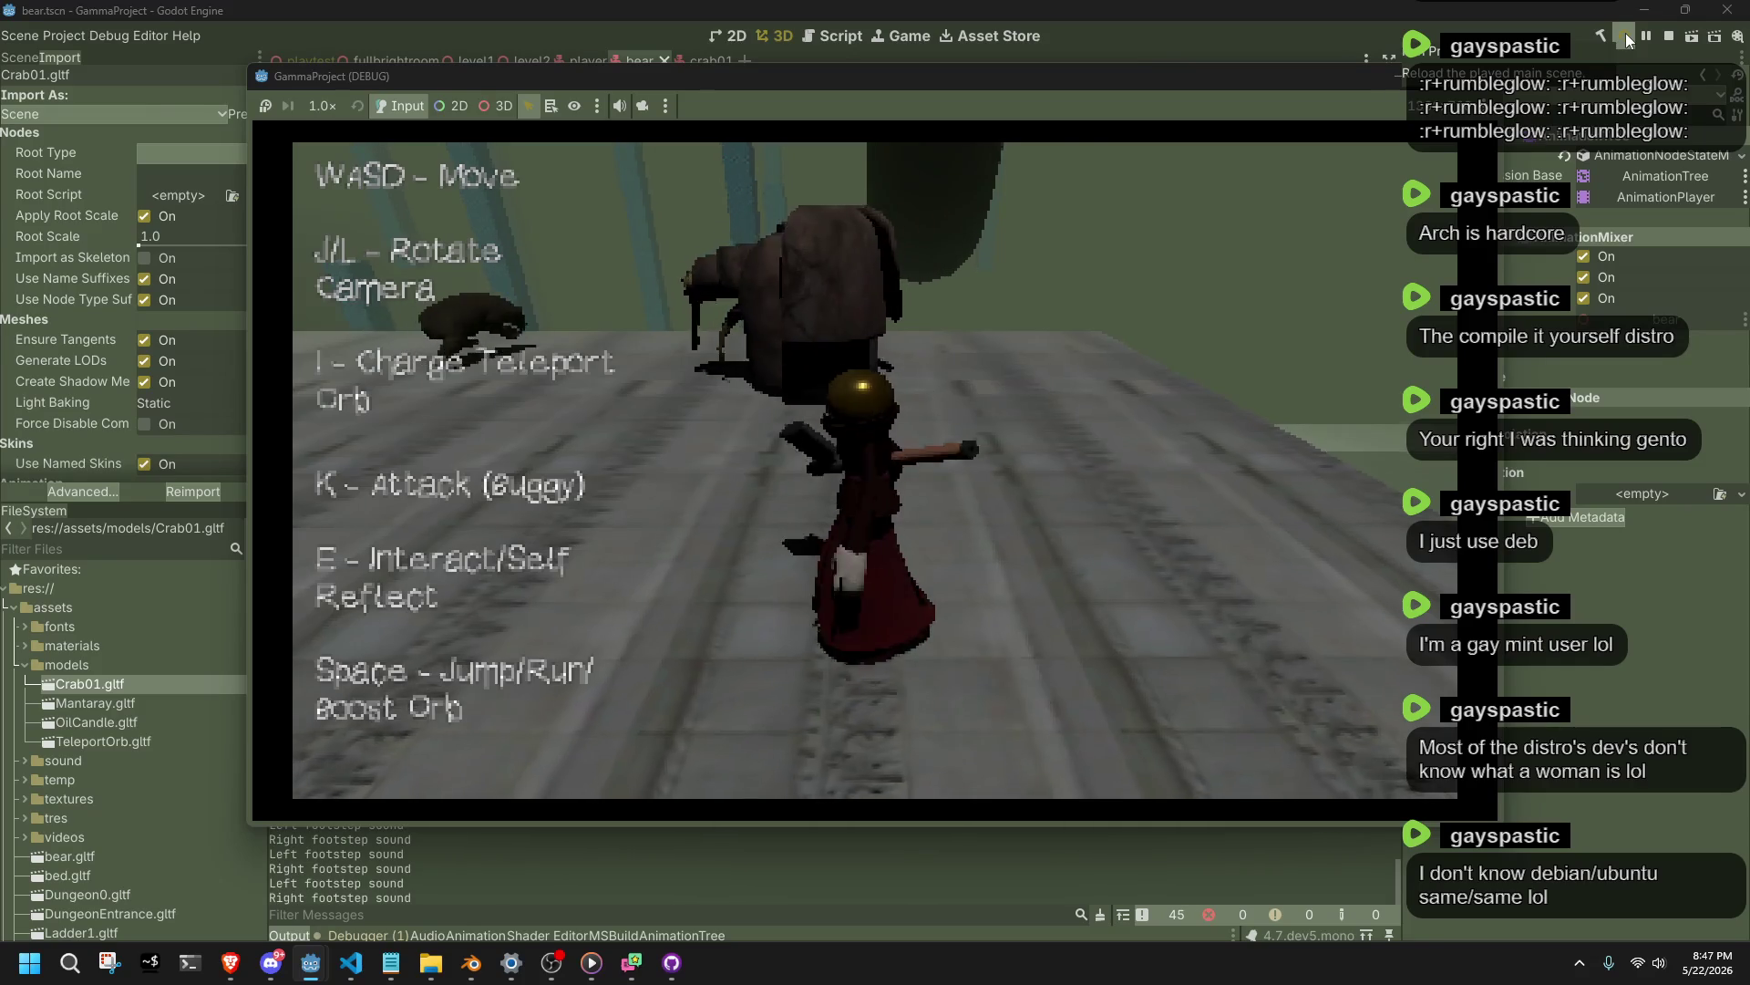
{"action": "key", "text": "space"}
{"action": "key", "text": "w"}
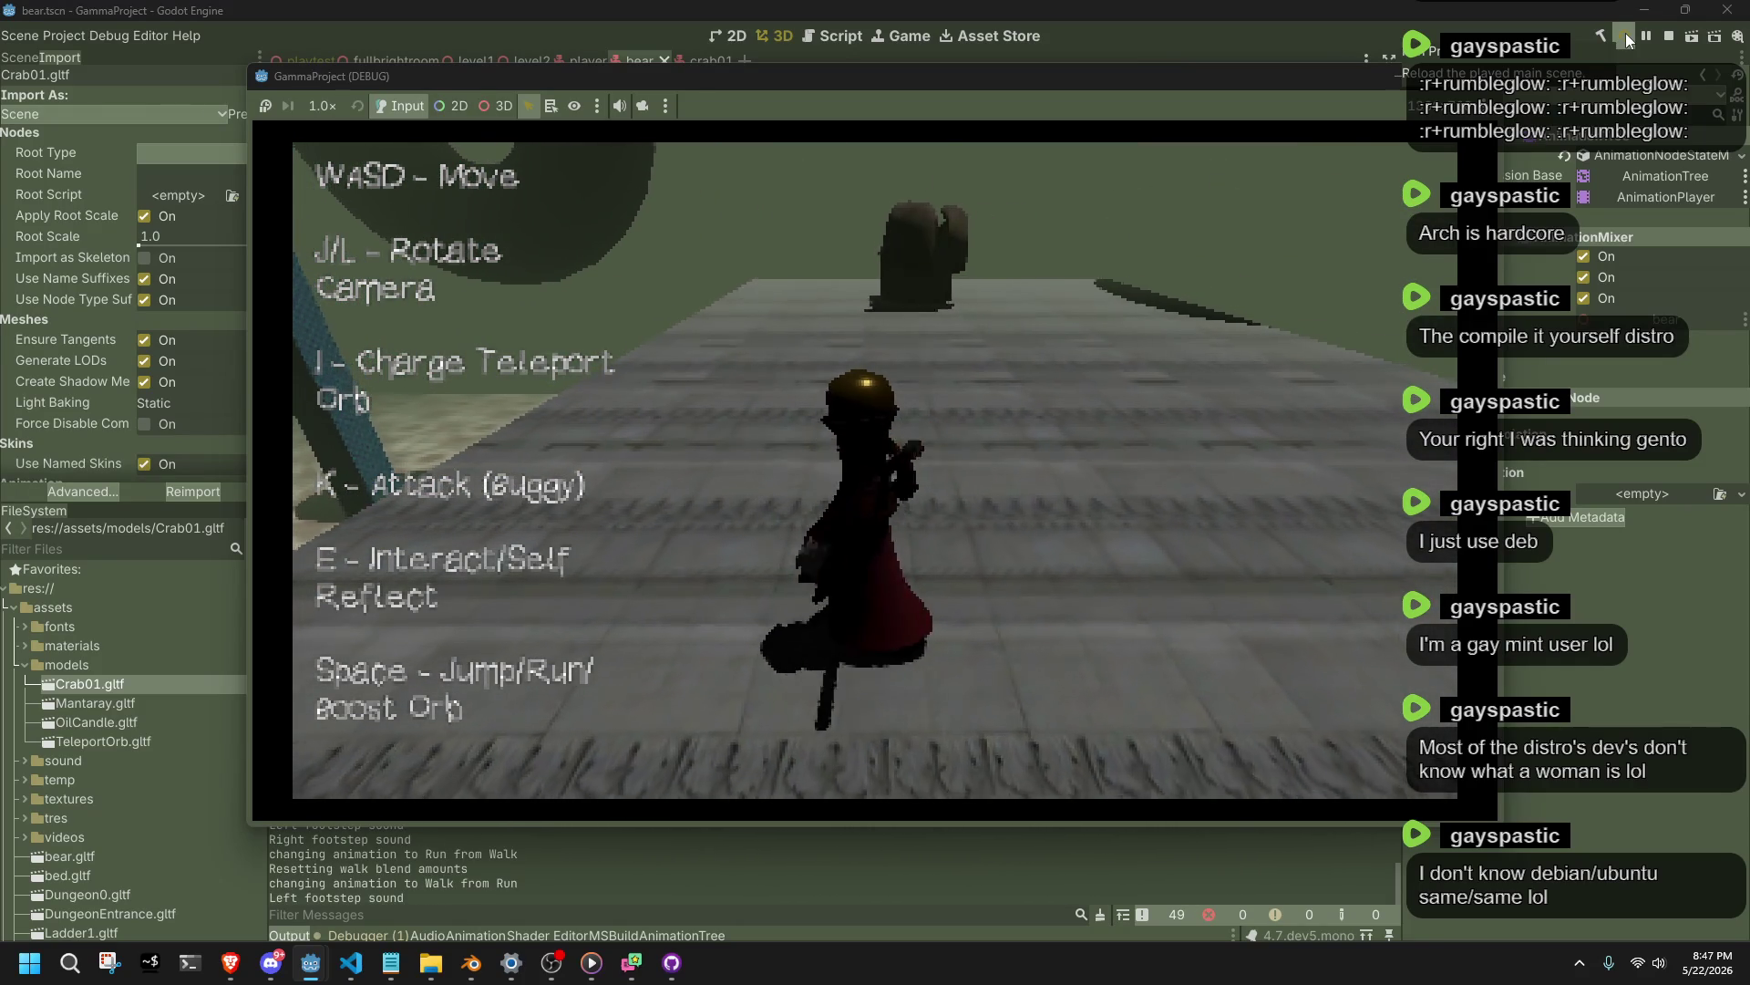
{"action": "key", "text": "d"}
{"action": "key", "text": "w"}
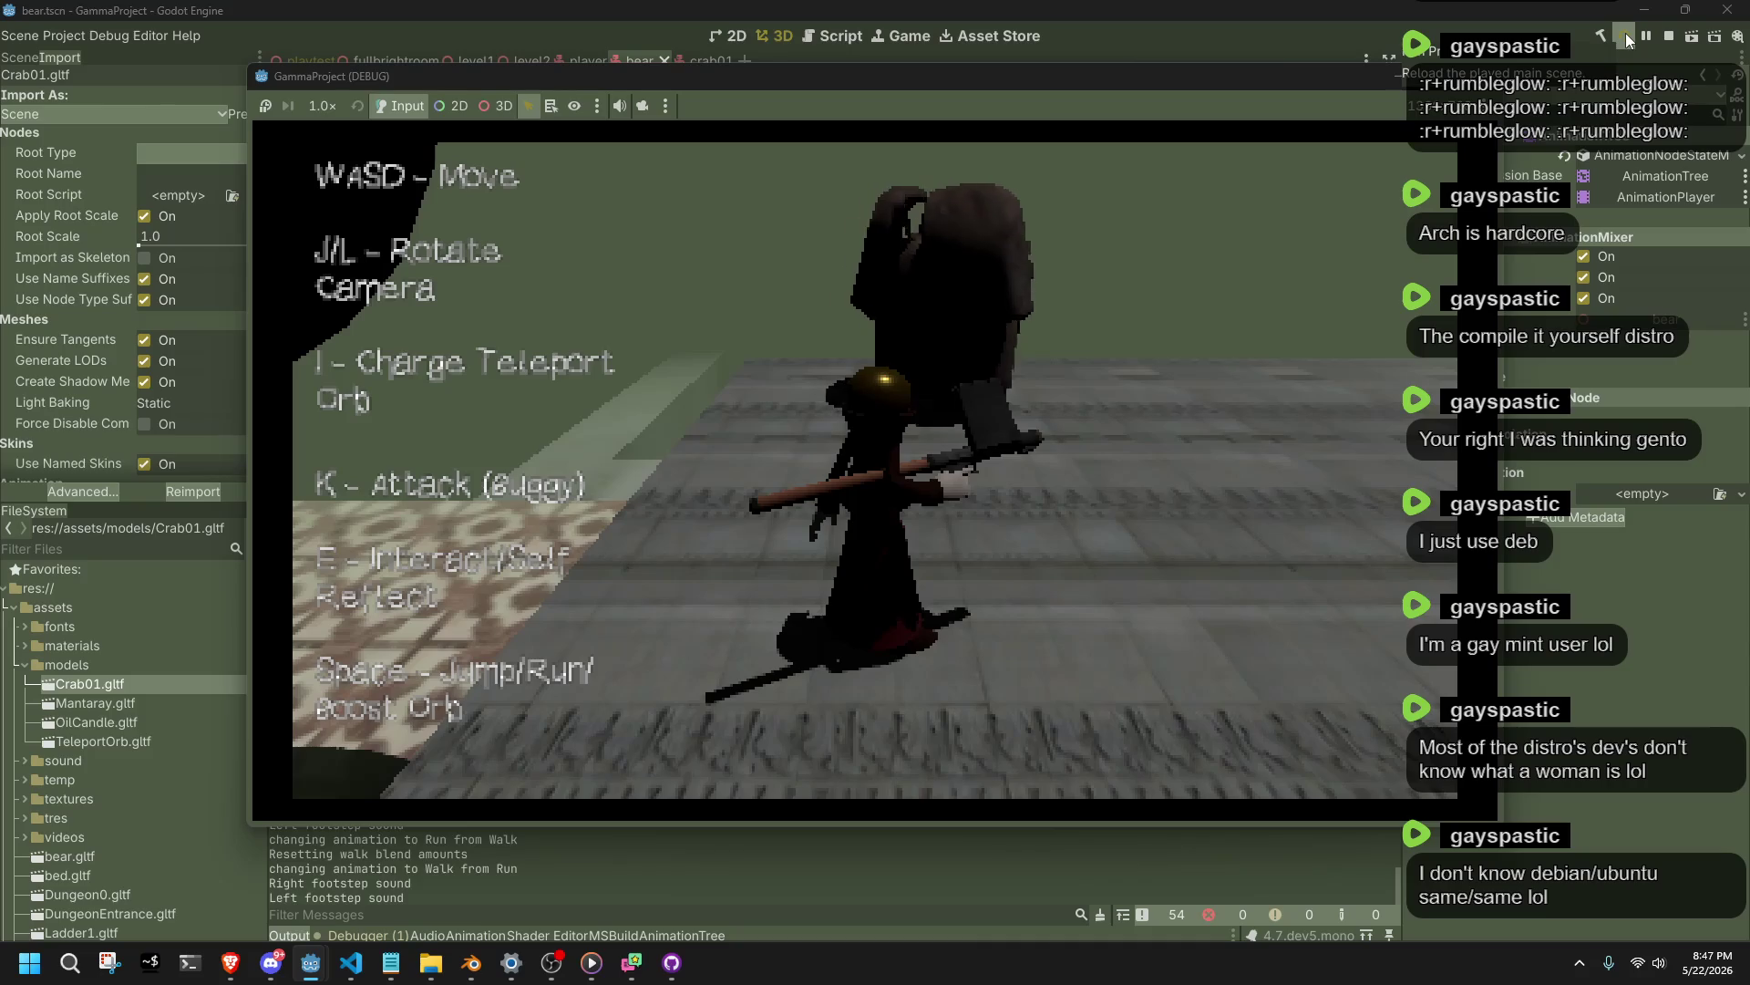
{"action": "key", "text": "w"}
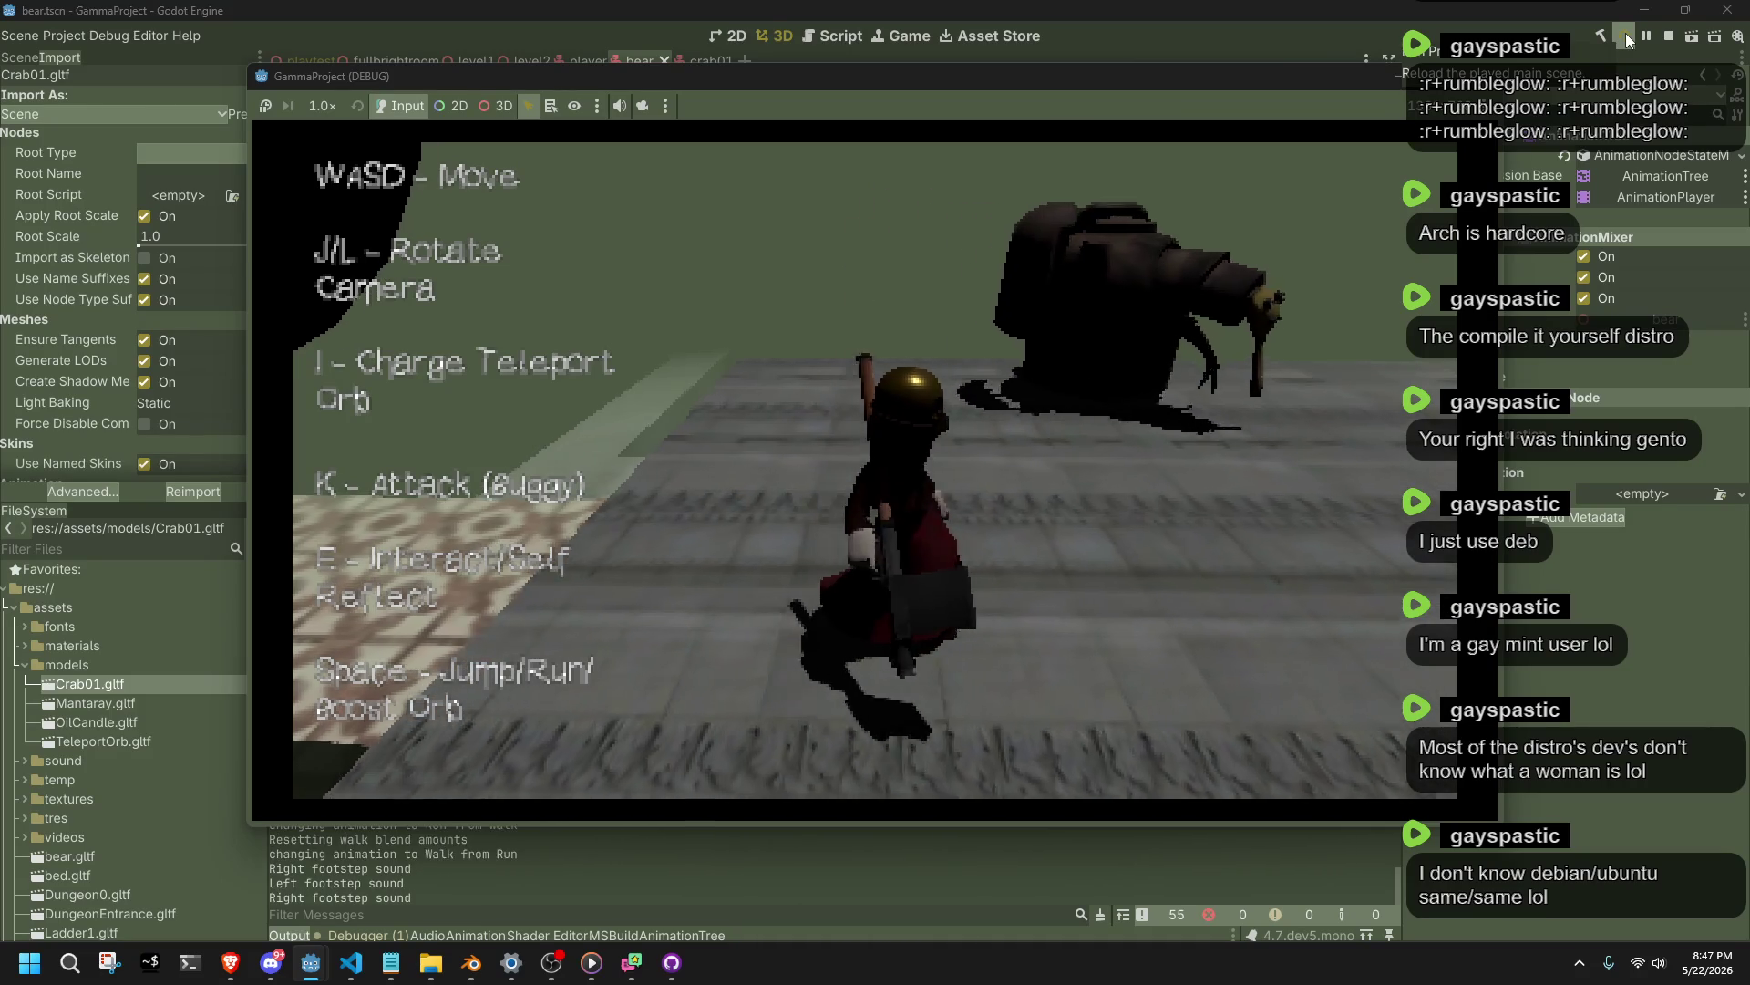
{"action": "key", "text": "s"}
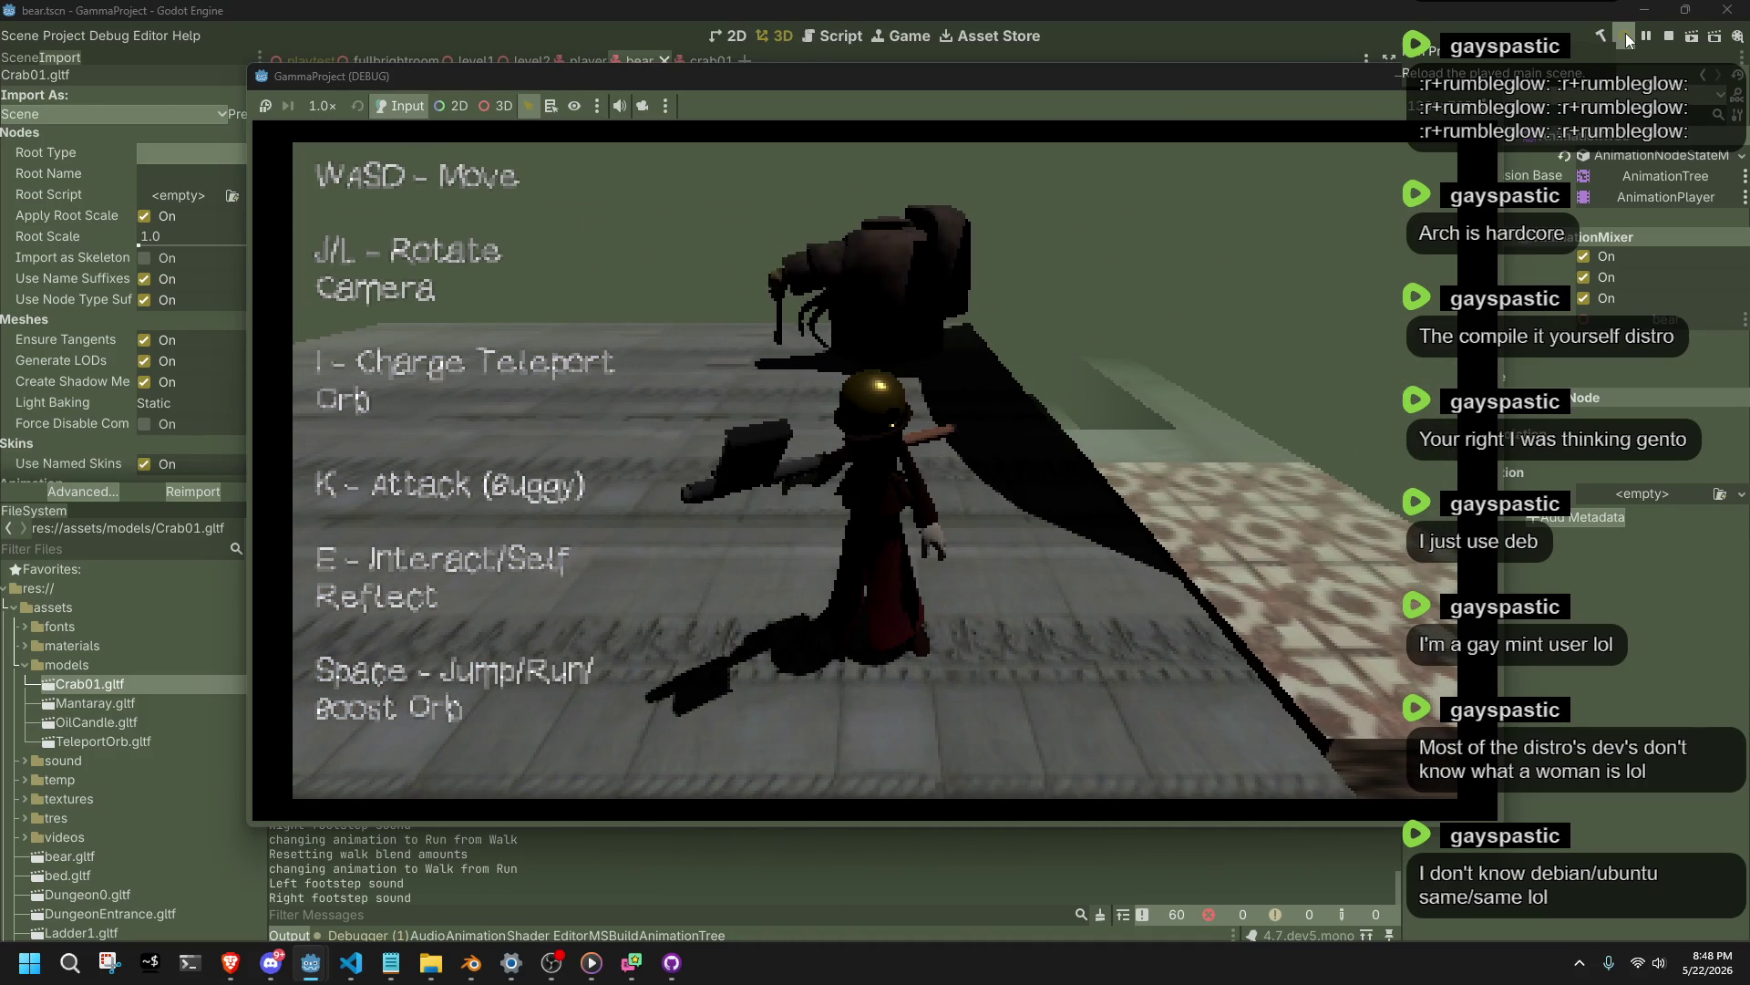
{"action": "key", "text": "l"}
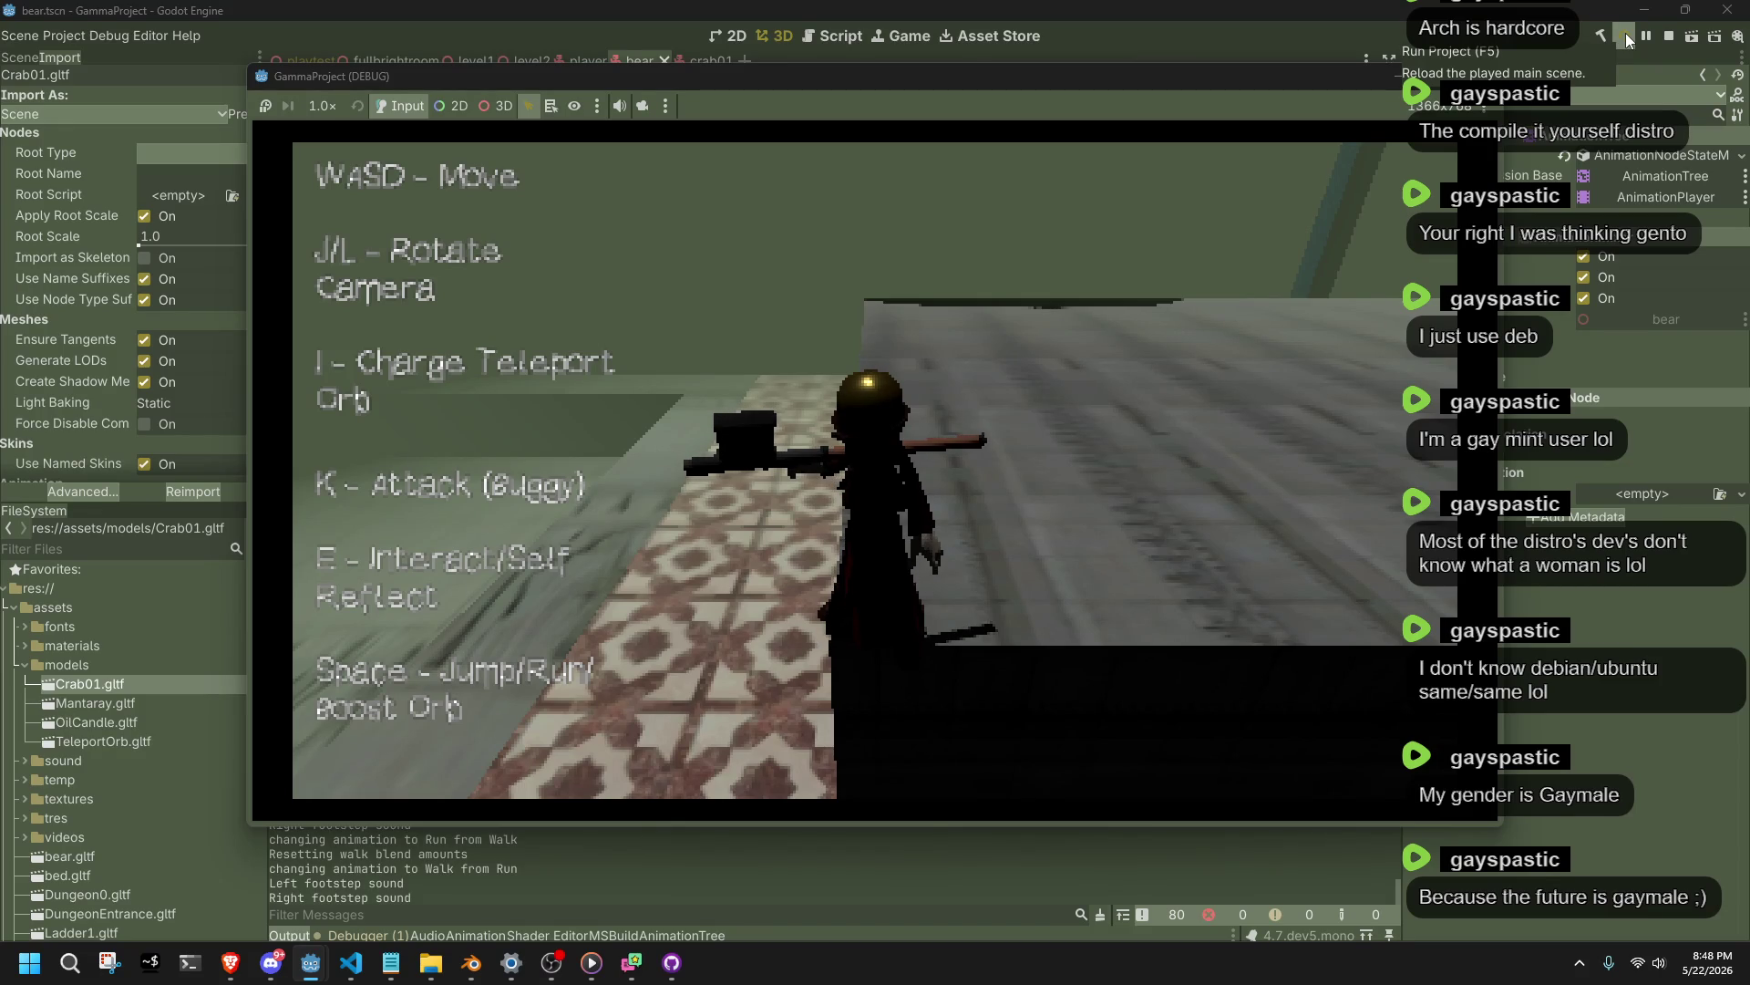
{"action": "key", "text": "l"}
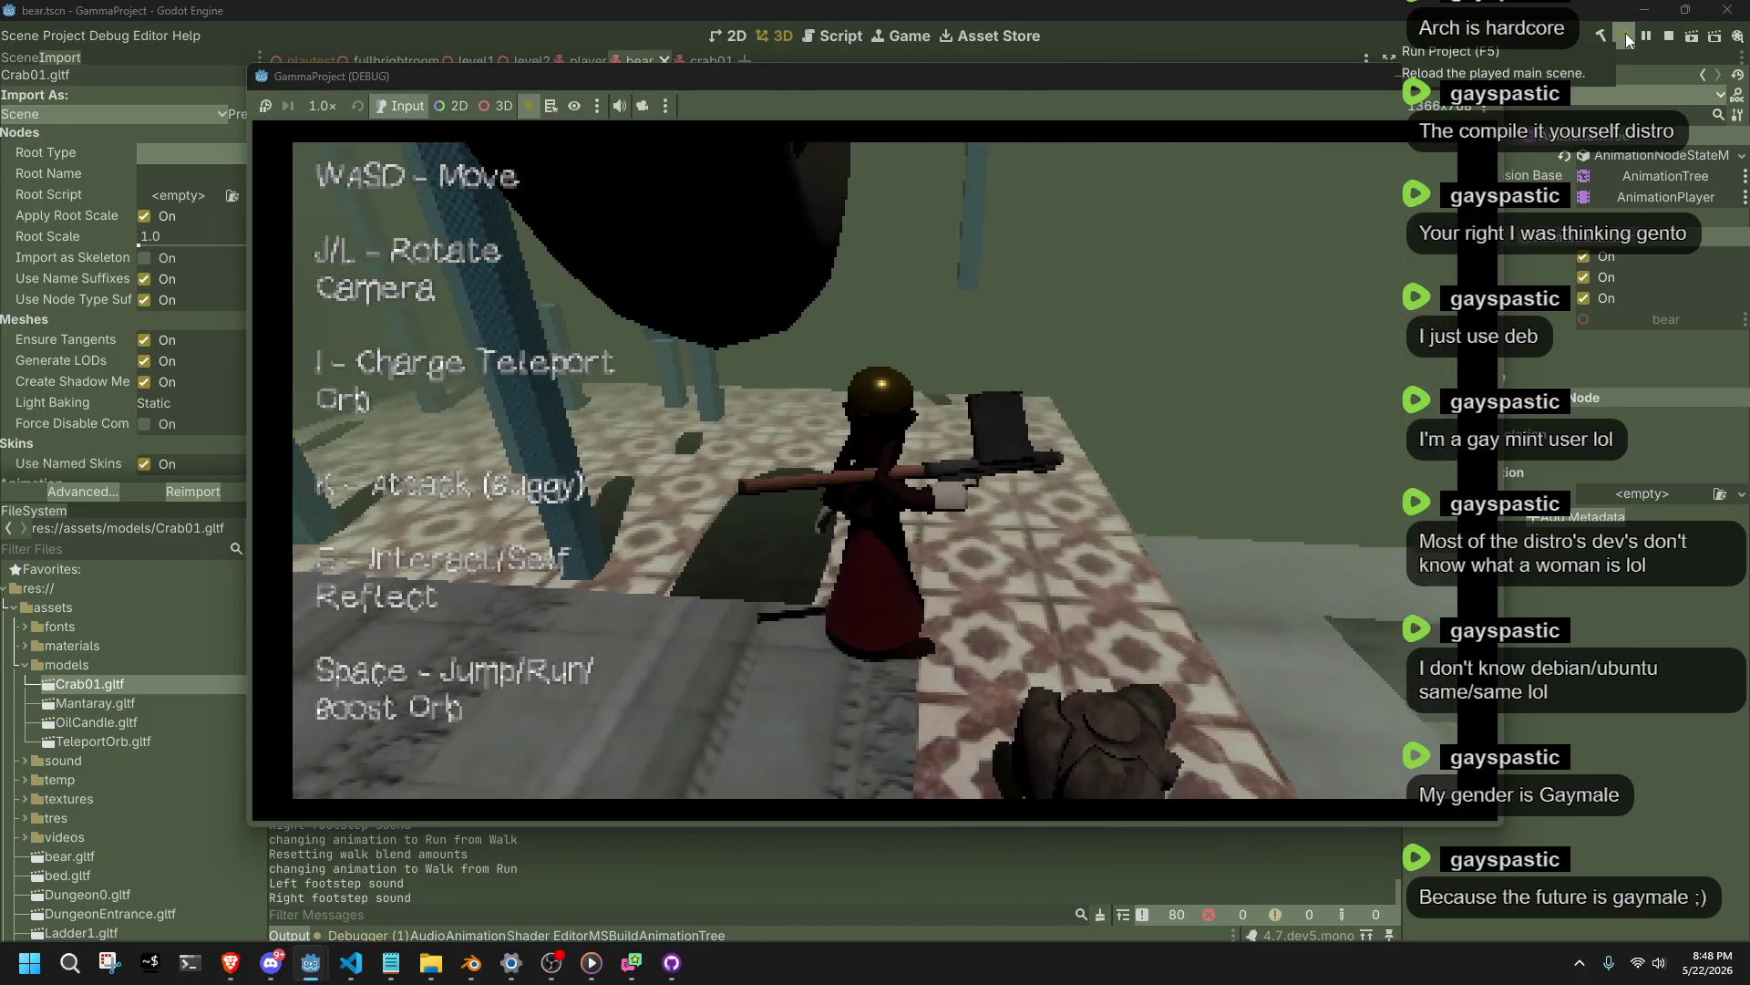
Approach the crab, back away, then walk past it along the walkway.
{"action": "key", "text": "l"}
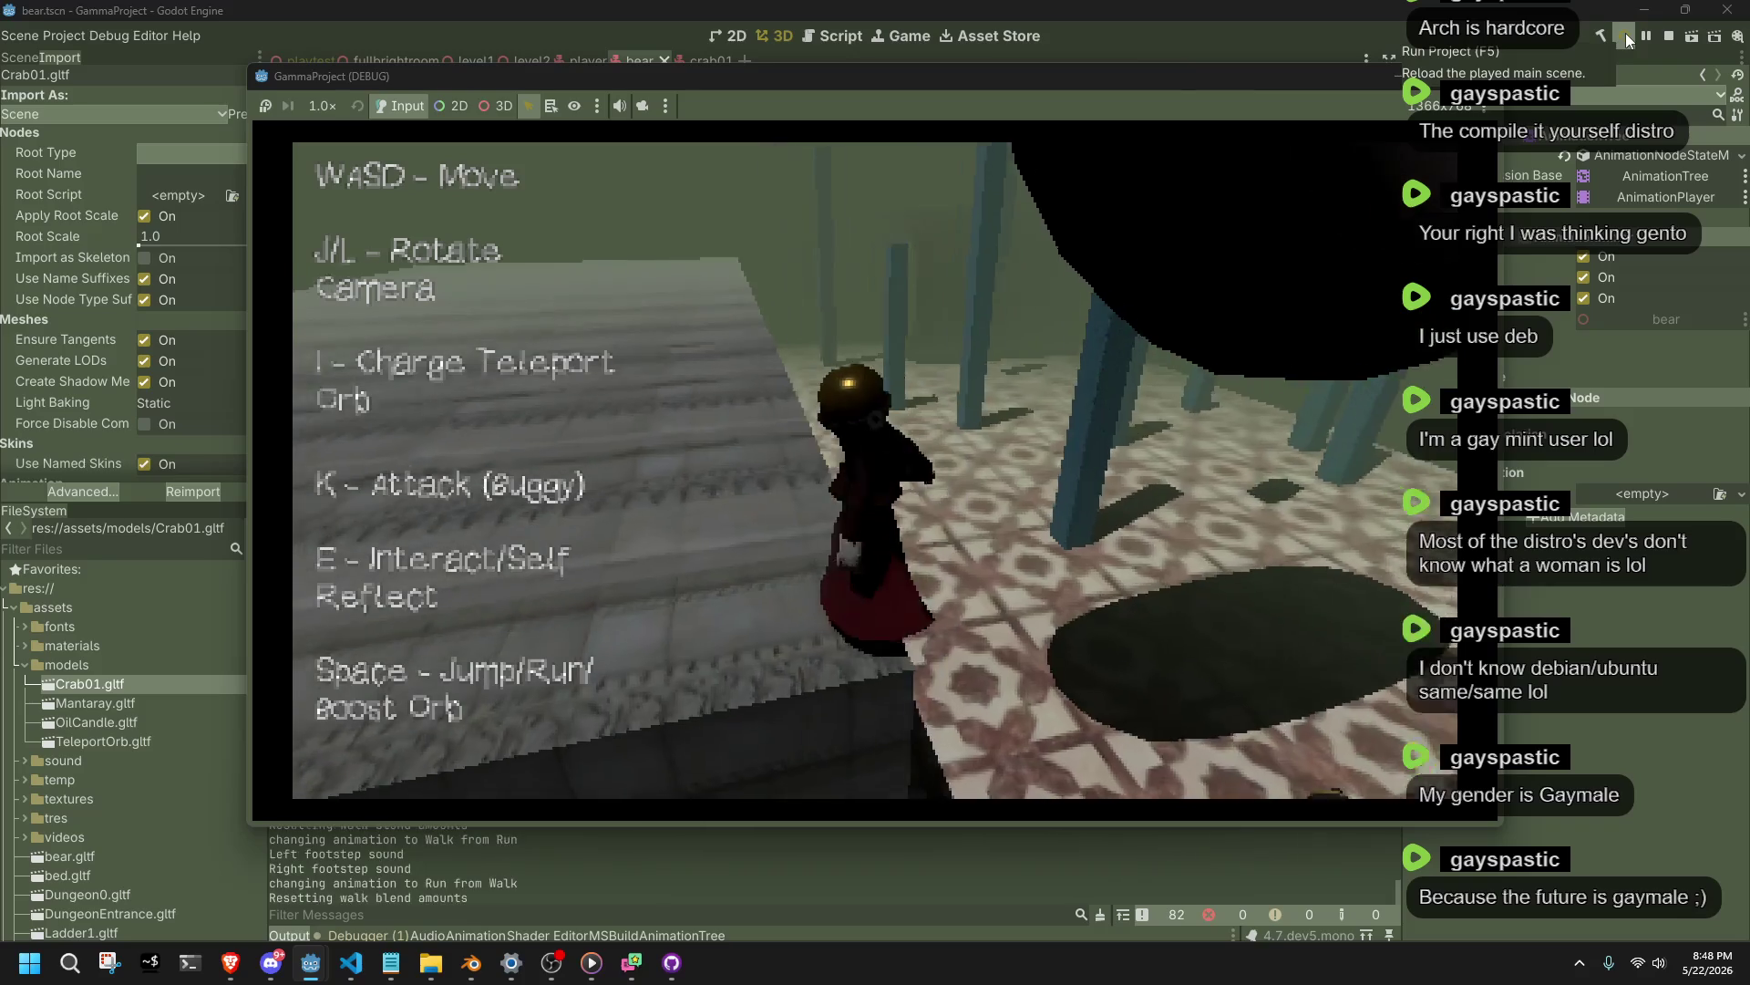
{"action": "key", "text": "l"}
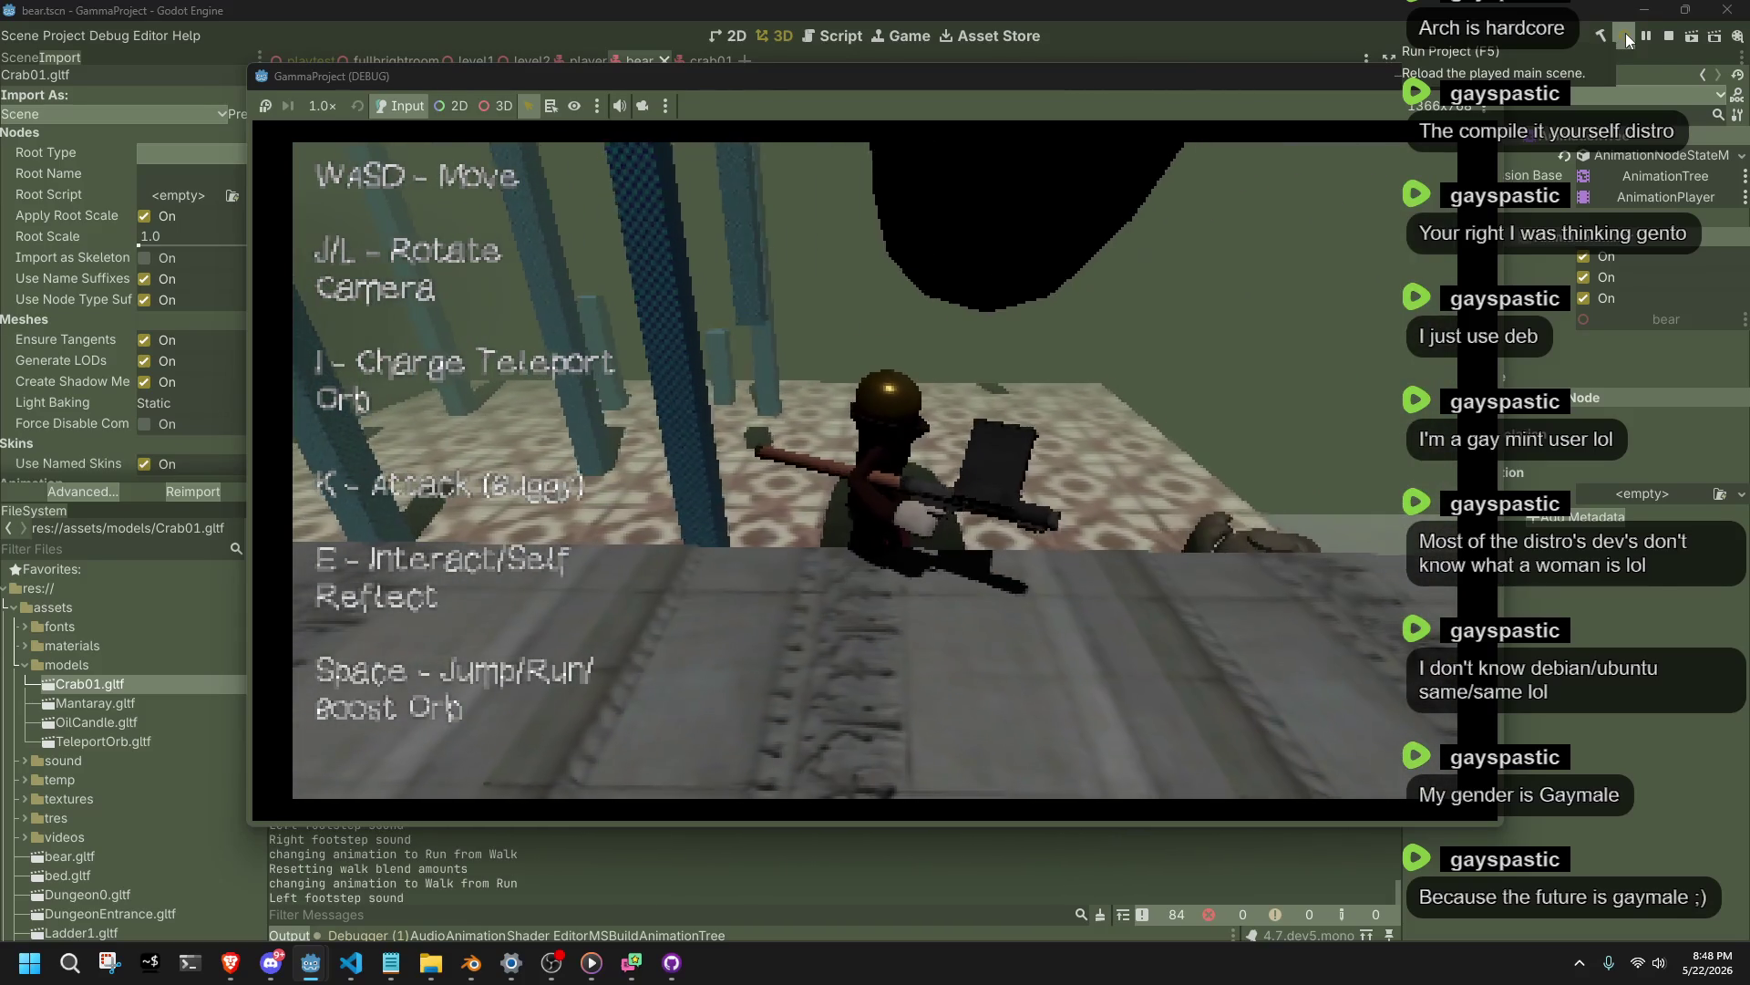
{"action": "key", "text": "w"}
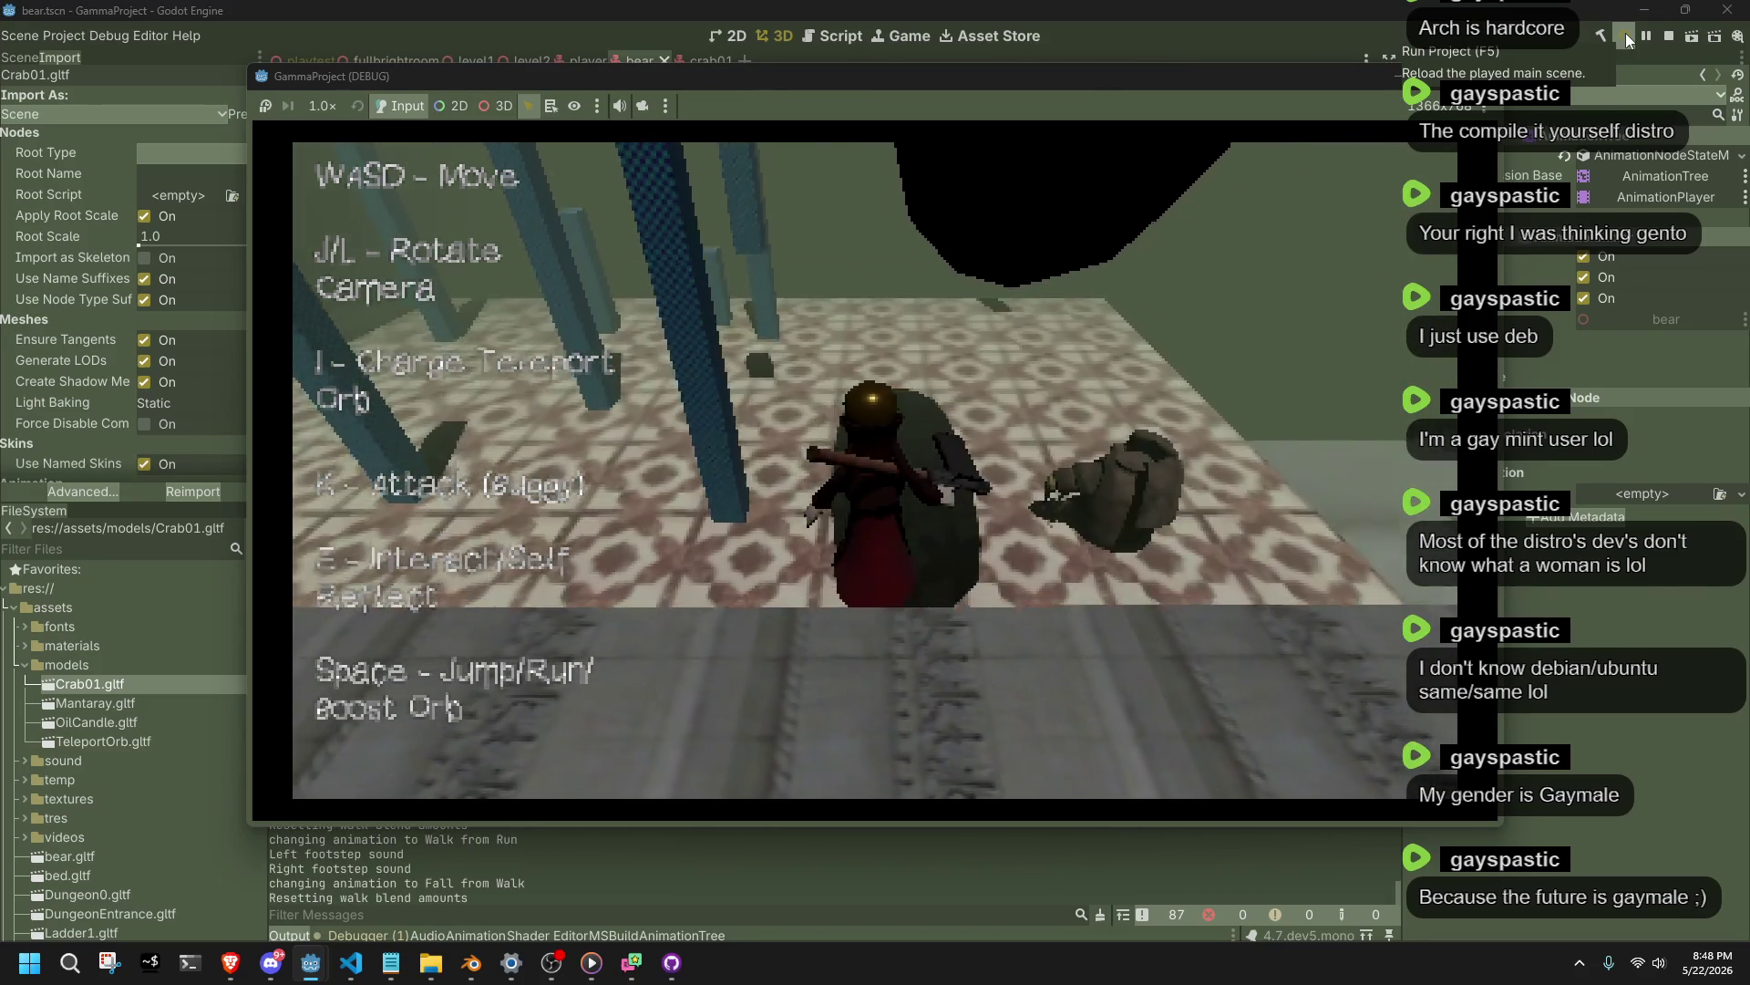
{"action": "key", "text": "l"}
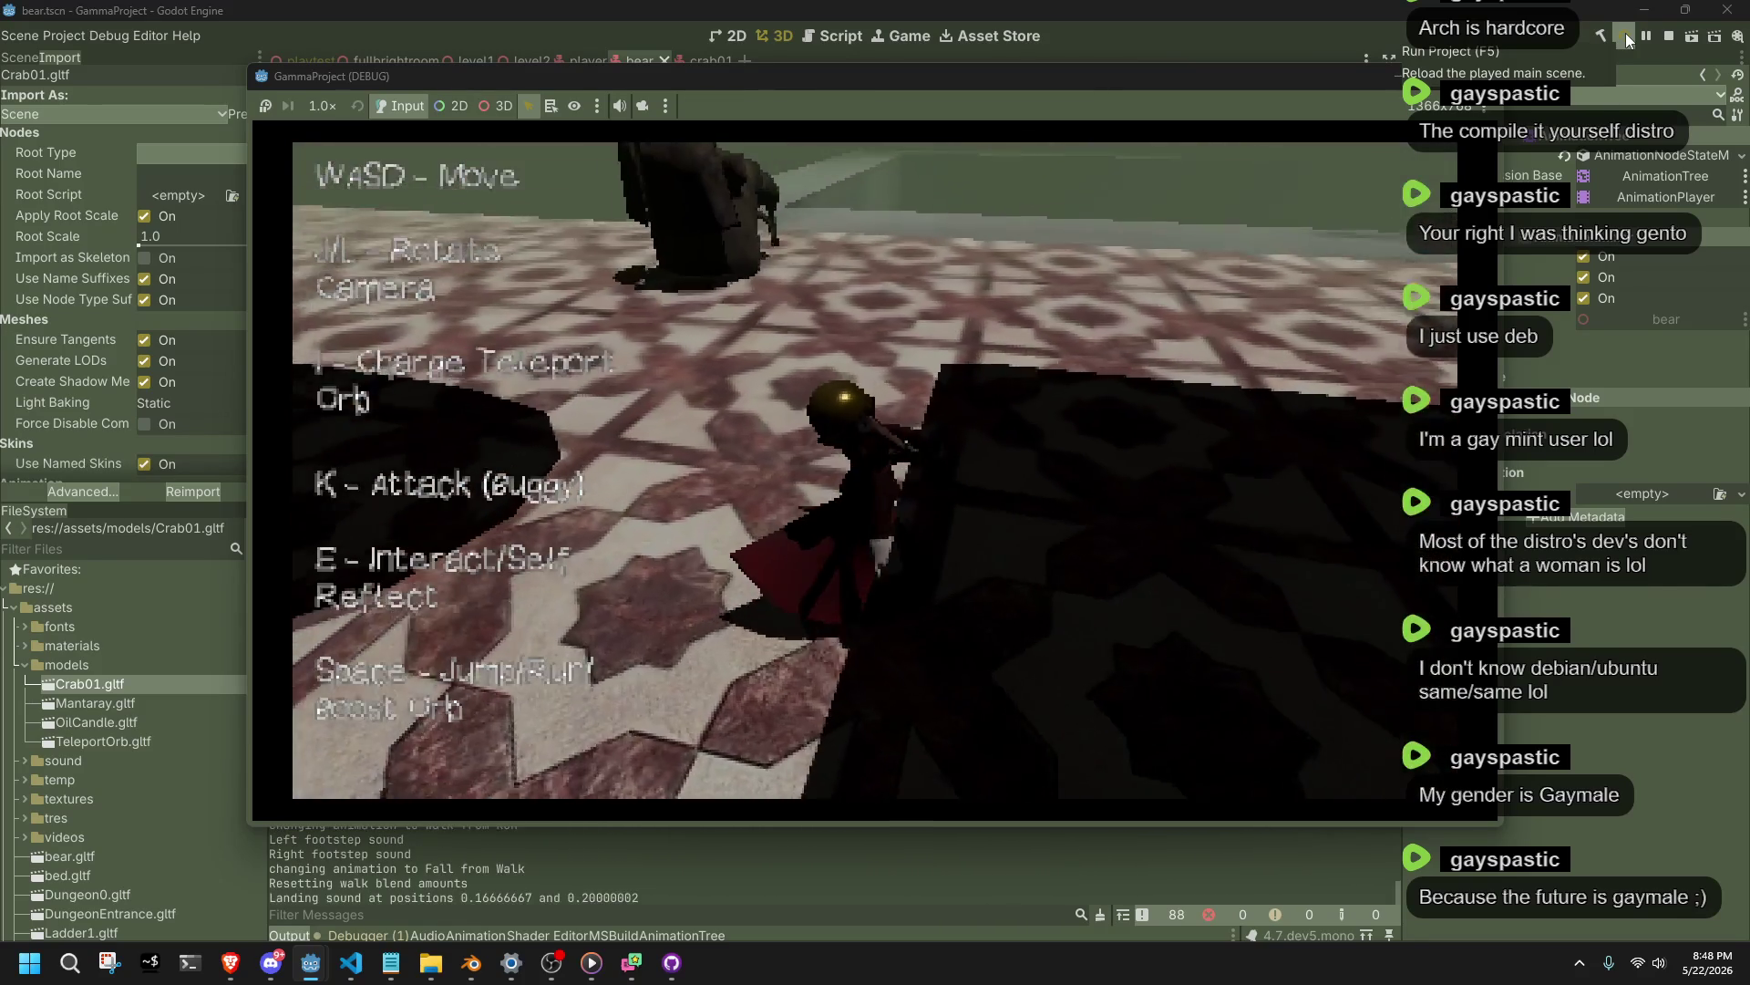
{"action": "key", "text": "w"}
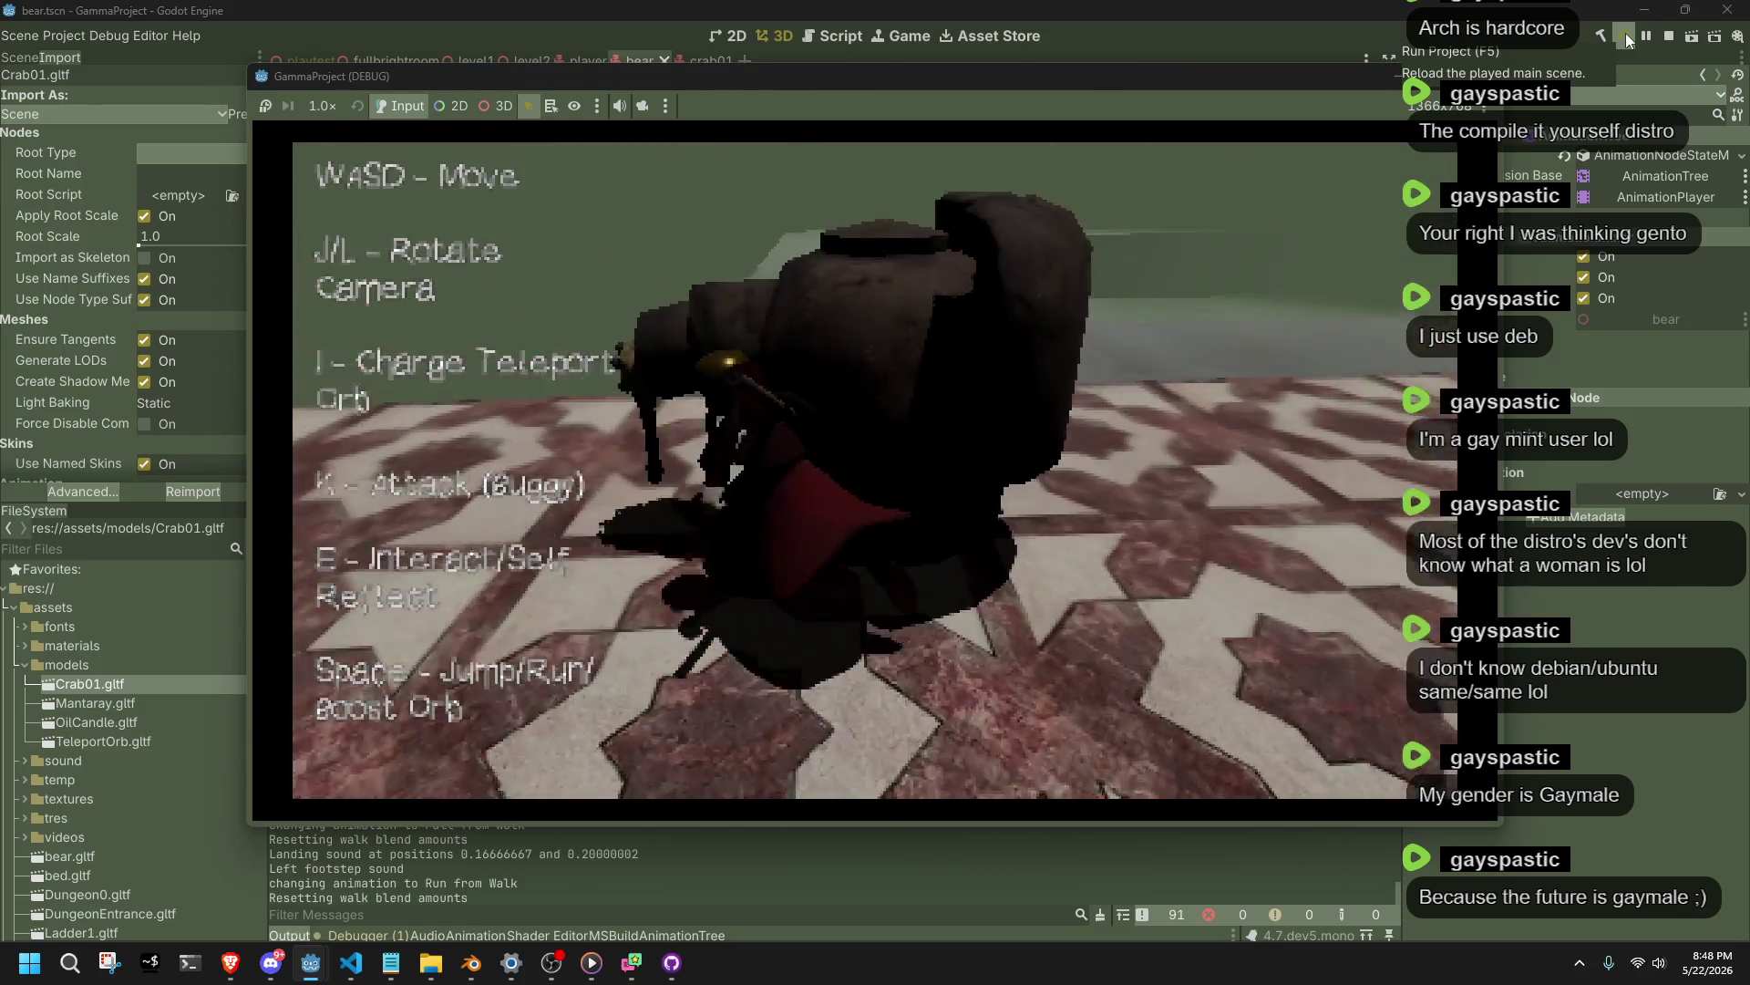
{"action": "key", "text": "s"}
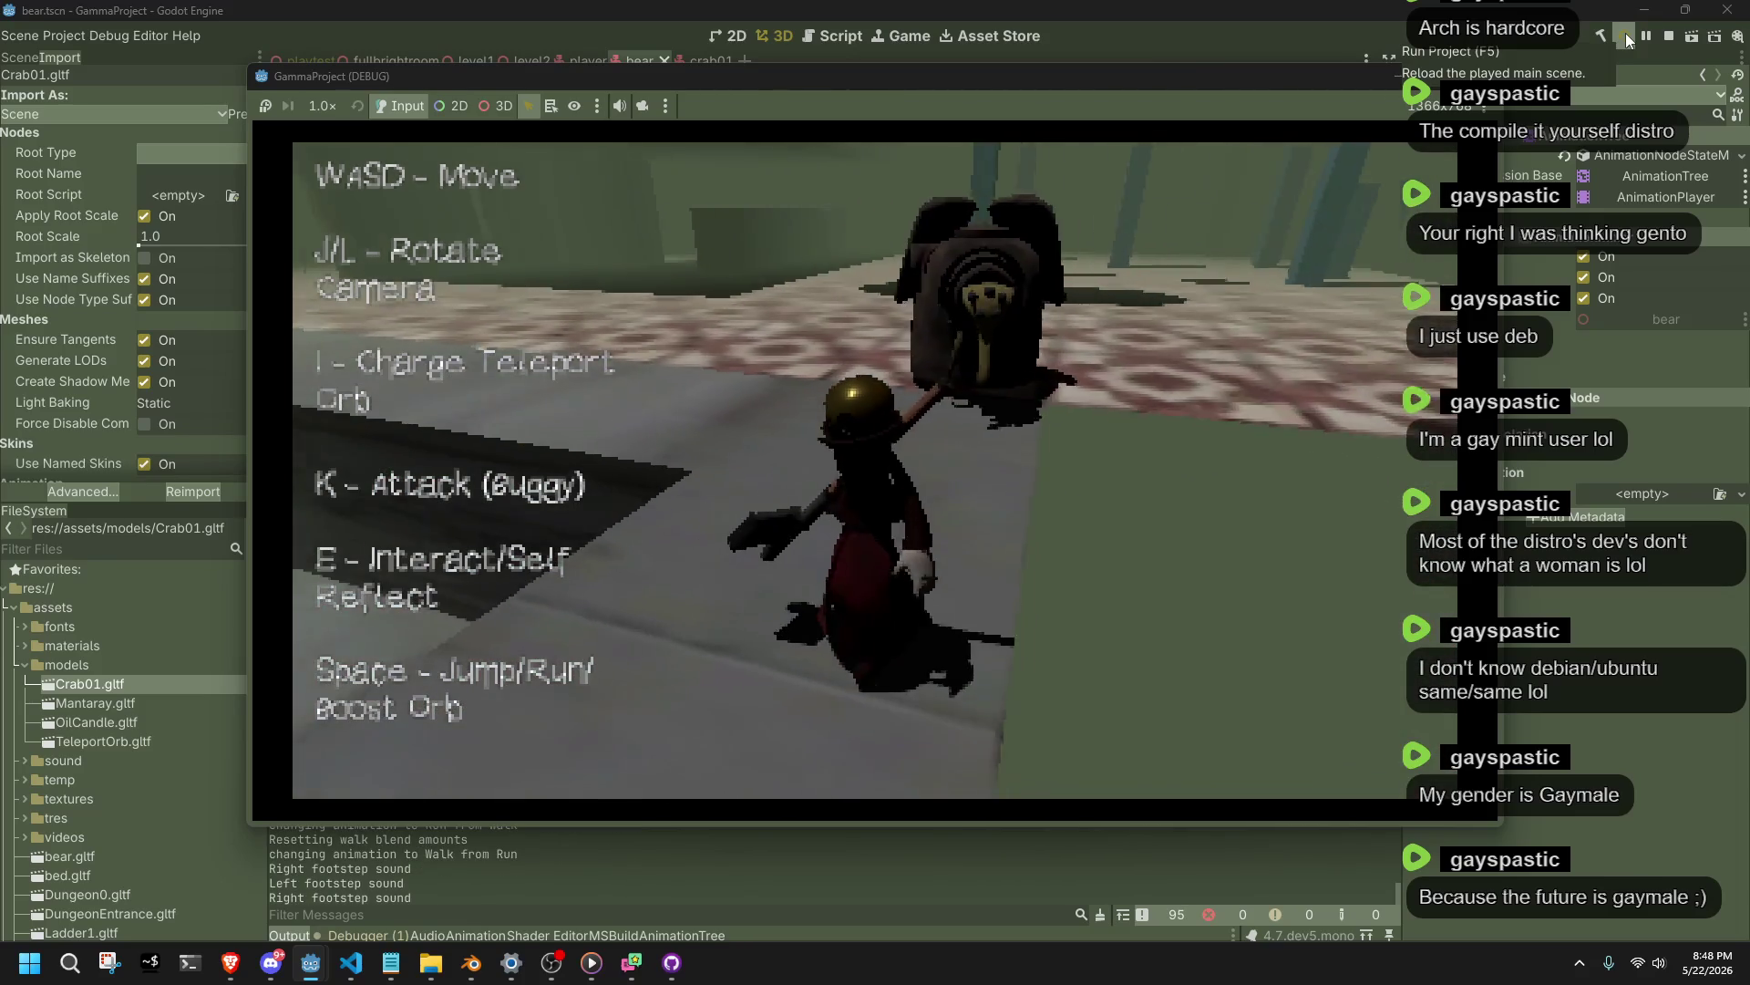
{"action": "key", "text": "l"}
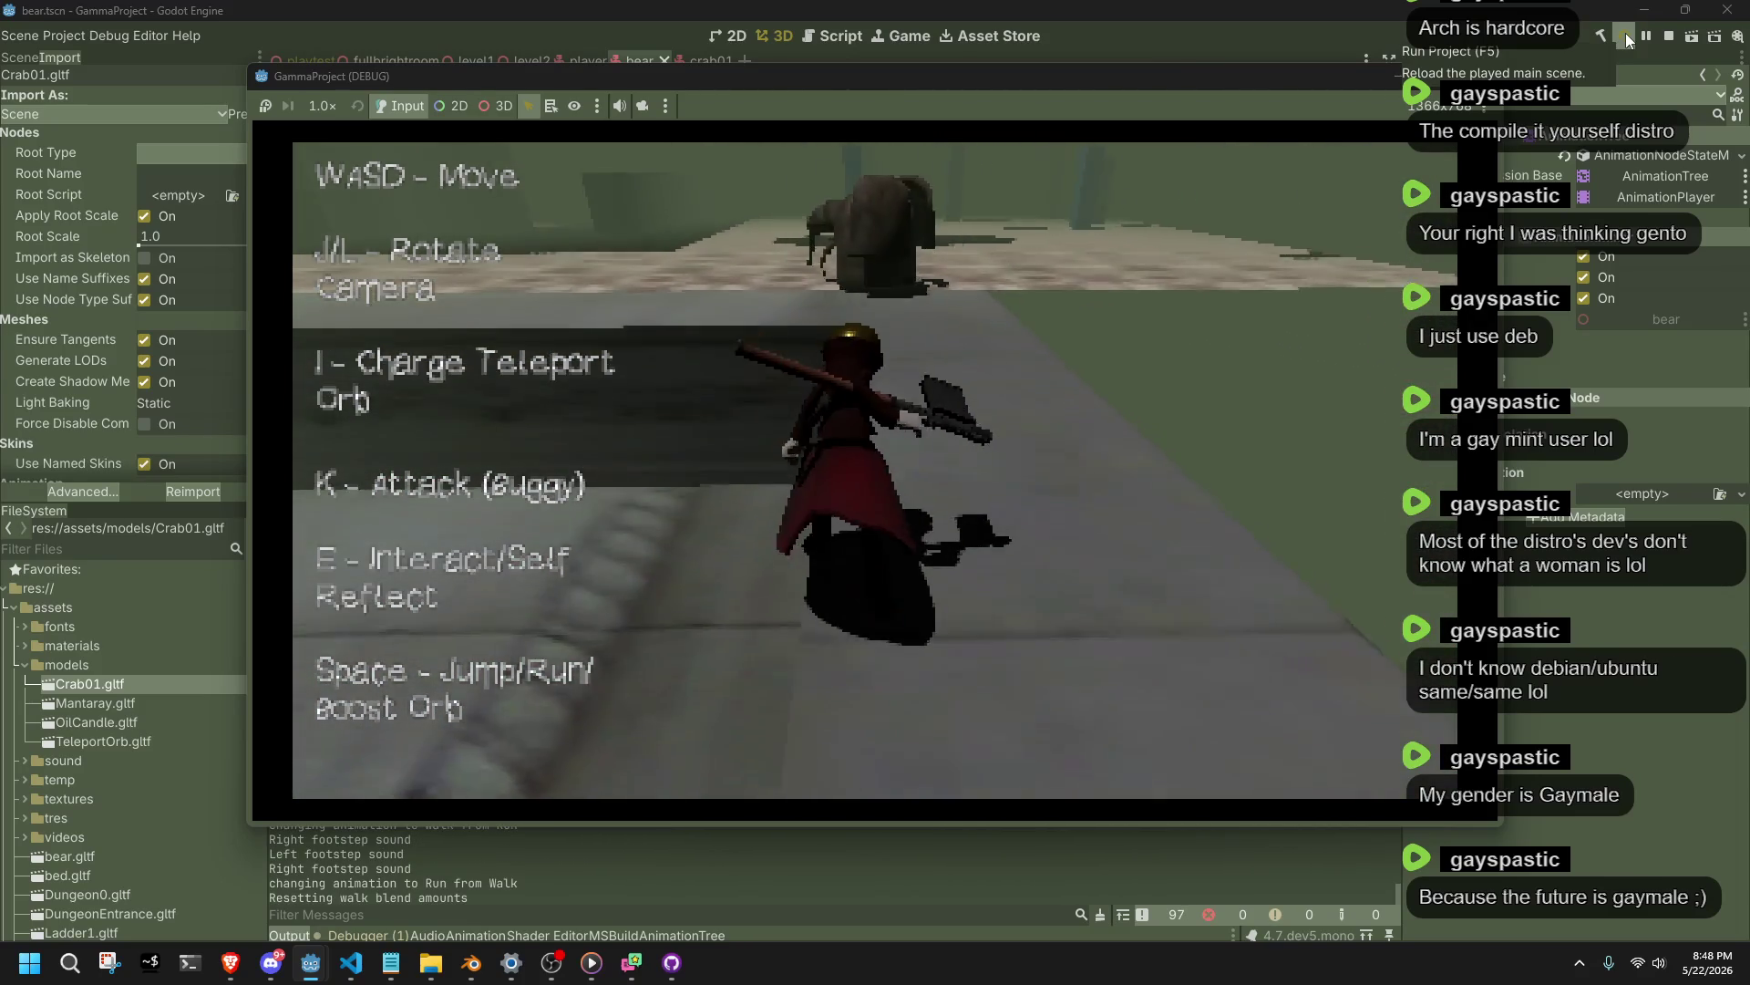
{"action": "key", "text": "w"}
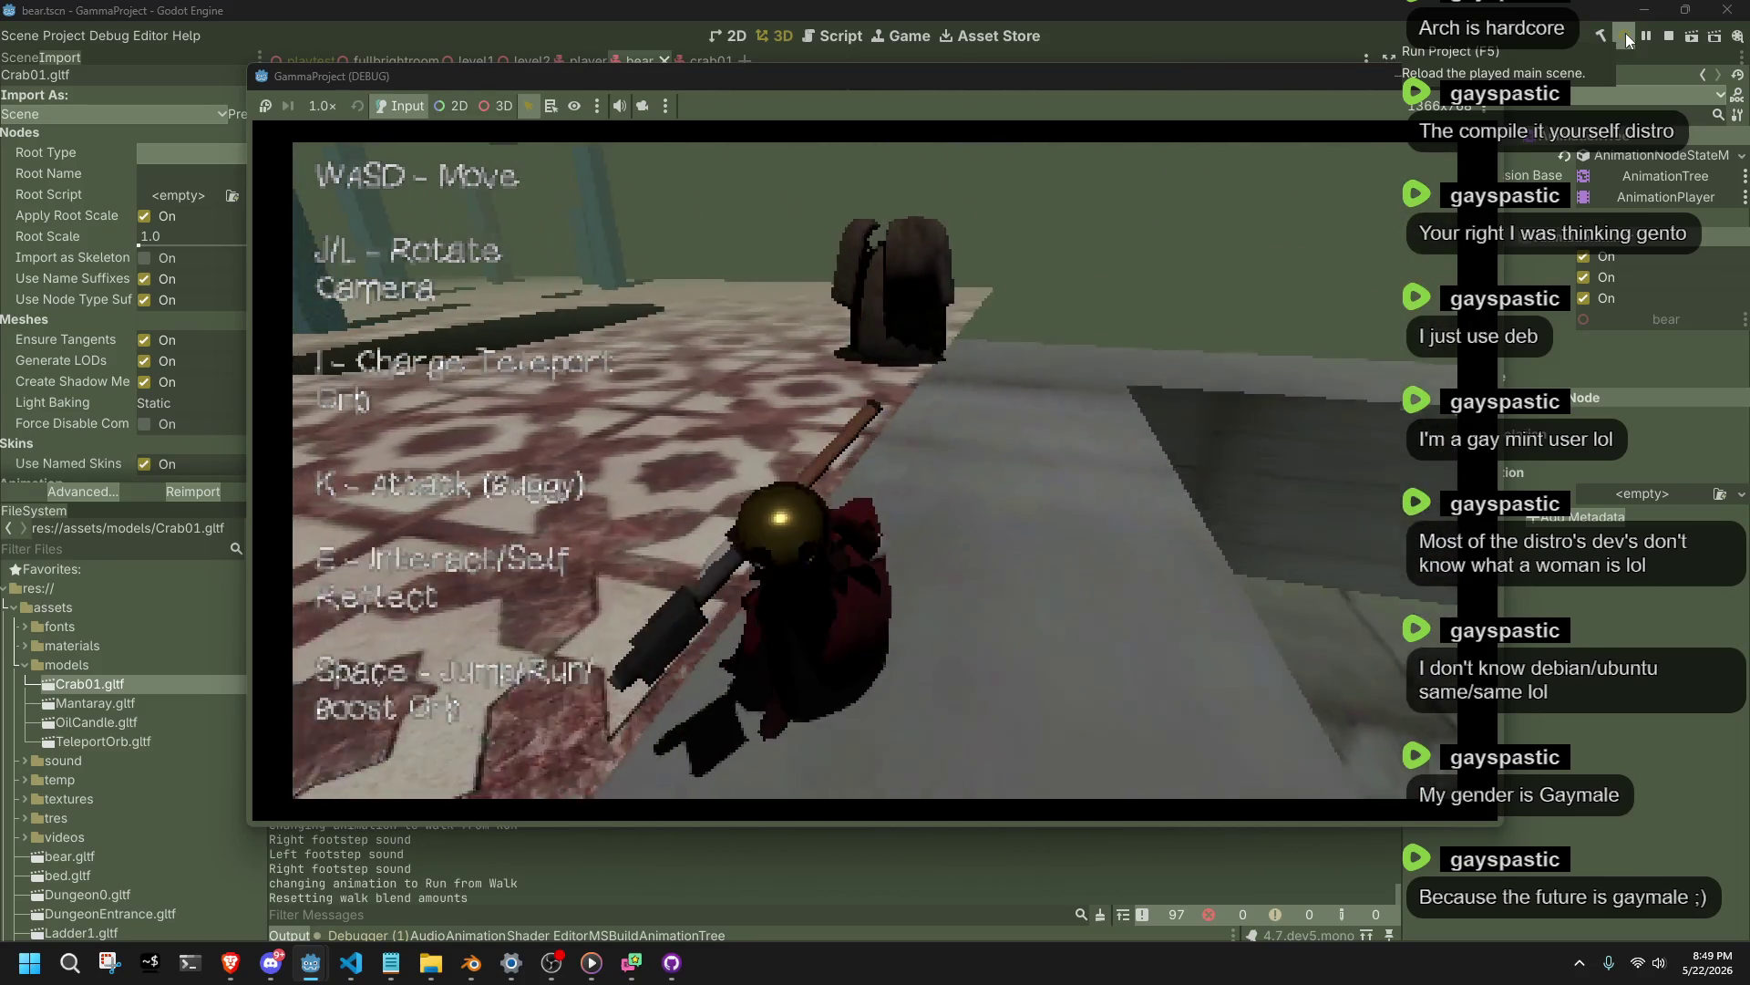
{"action": "key", "text": "w"}
{"action": "key", "text": "w"}
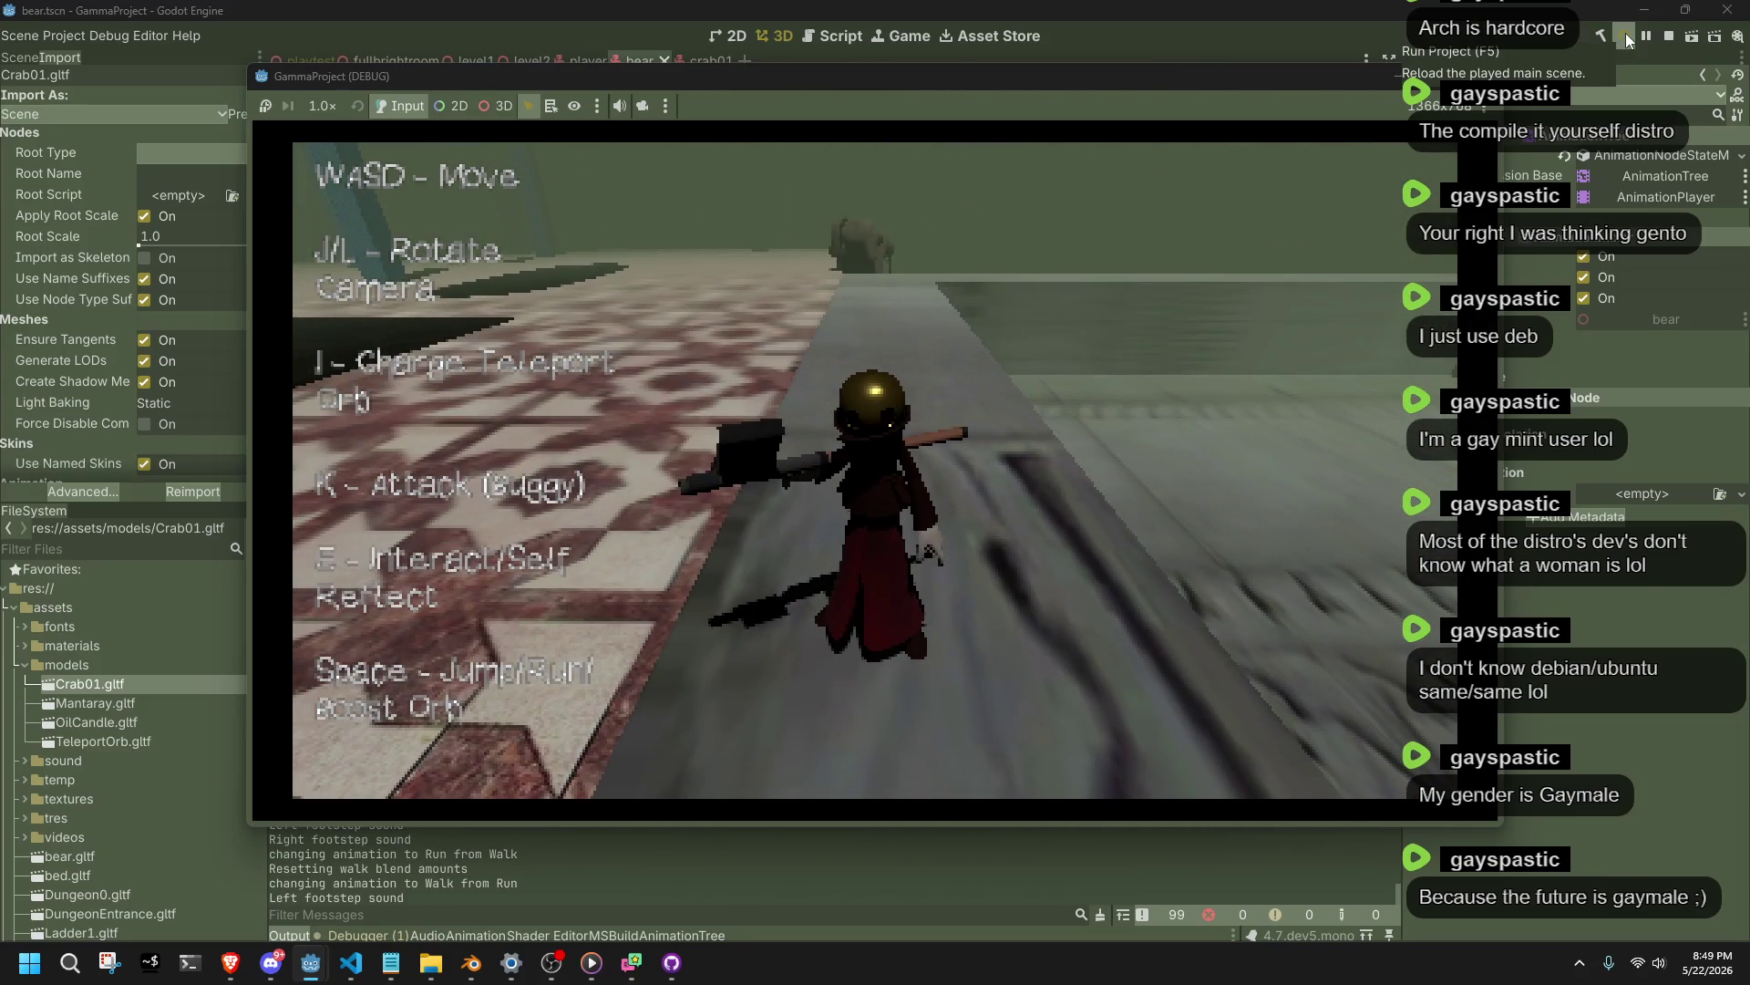
{"action": "key", "text": "w"}
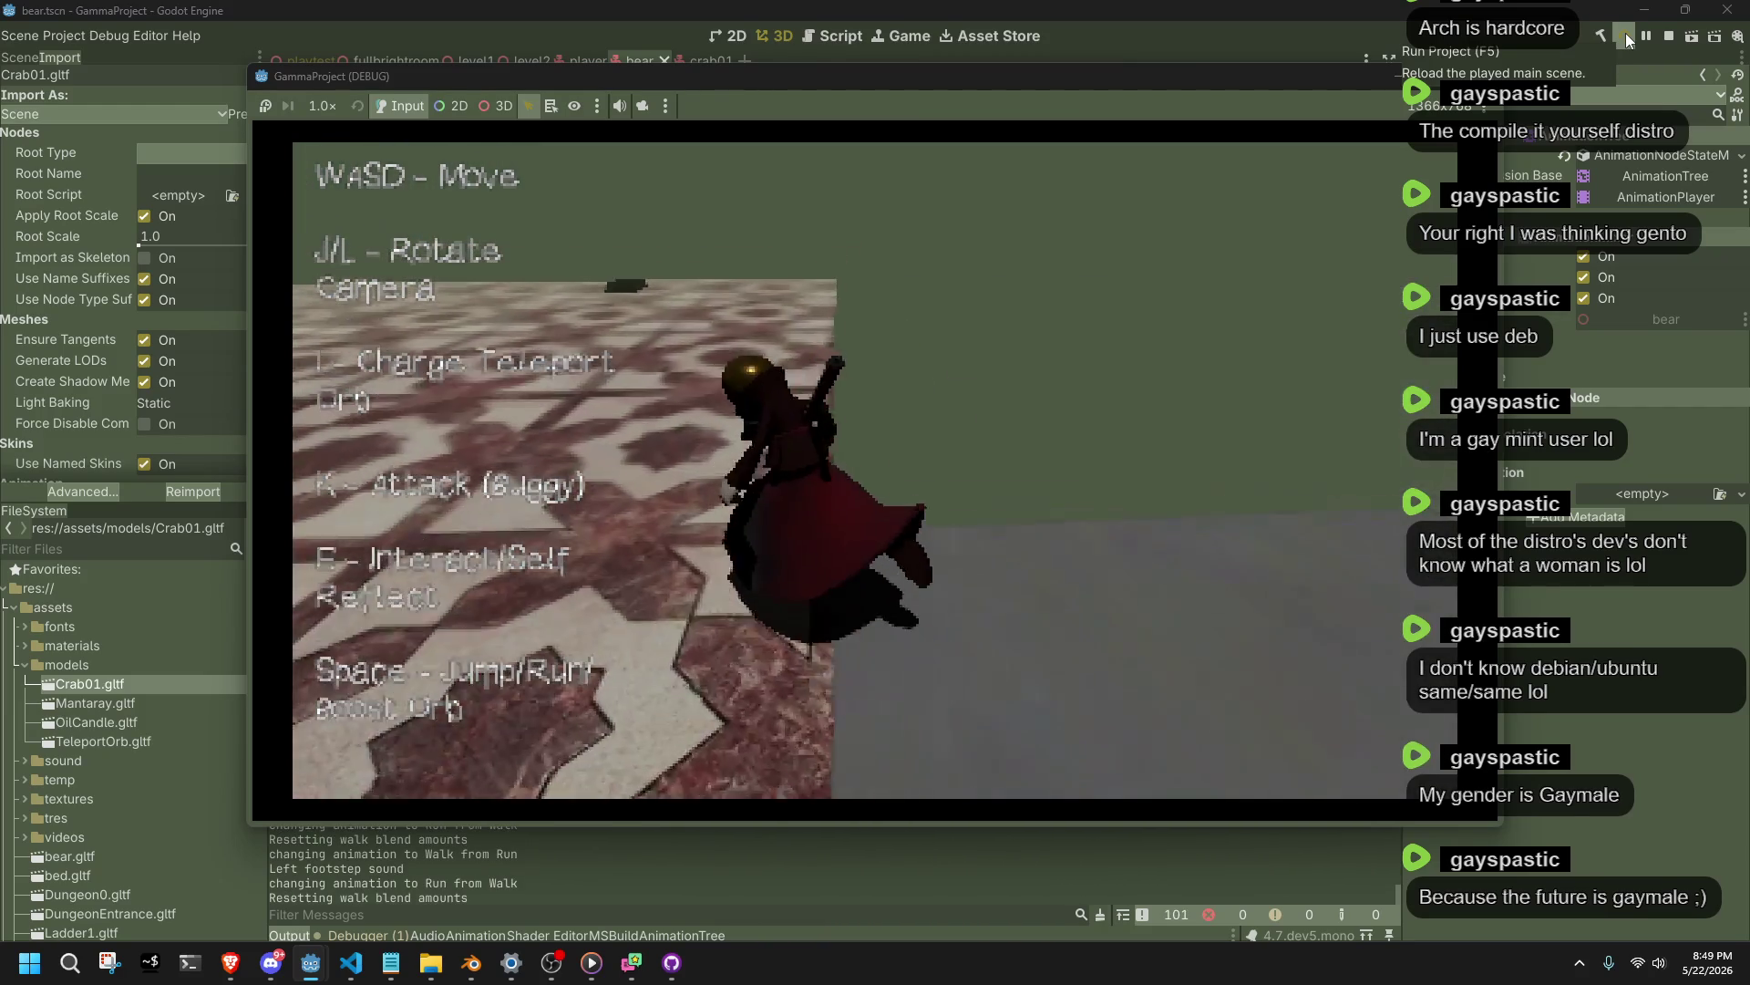
Head to the checkered pillars and wall, attack Crab01 and Bear, then stop the game.
{"action": "key", "text": "w"}
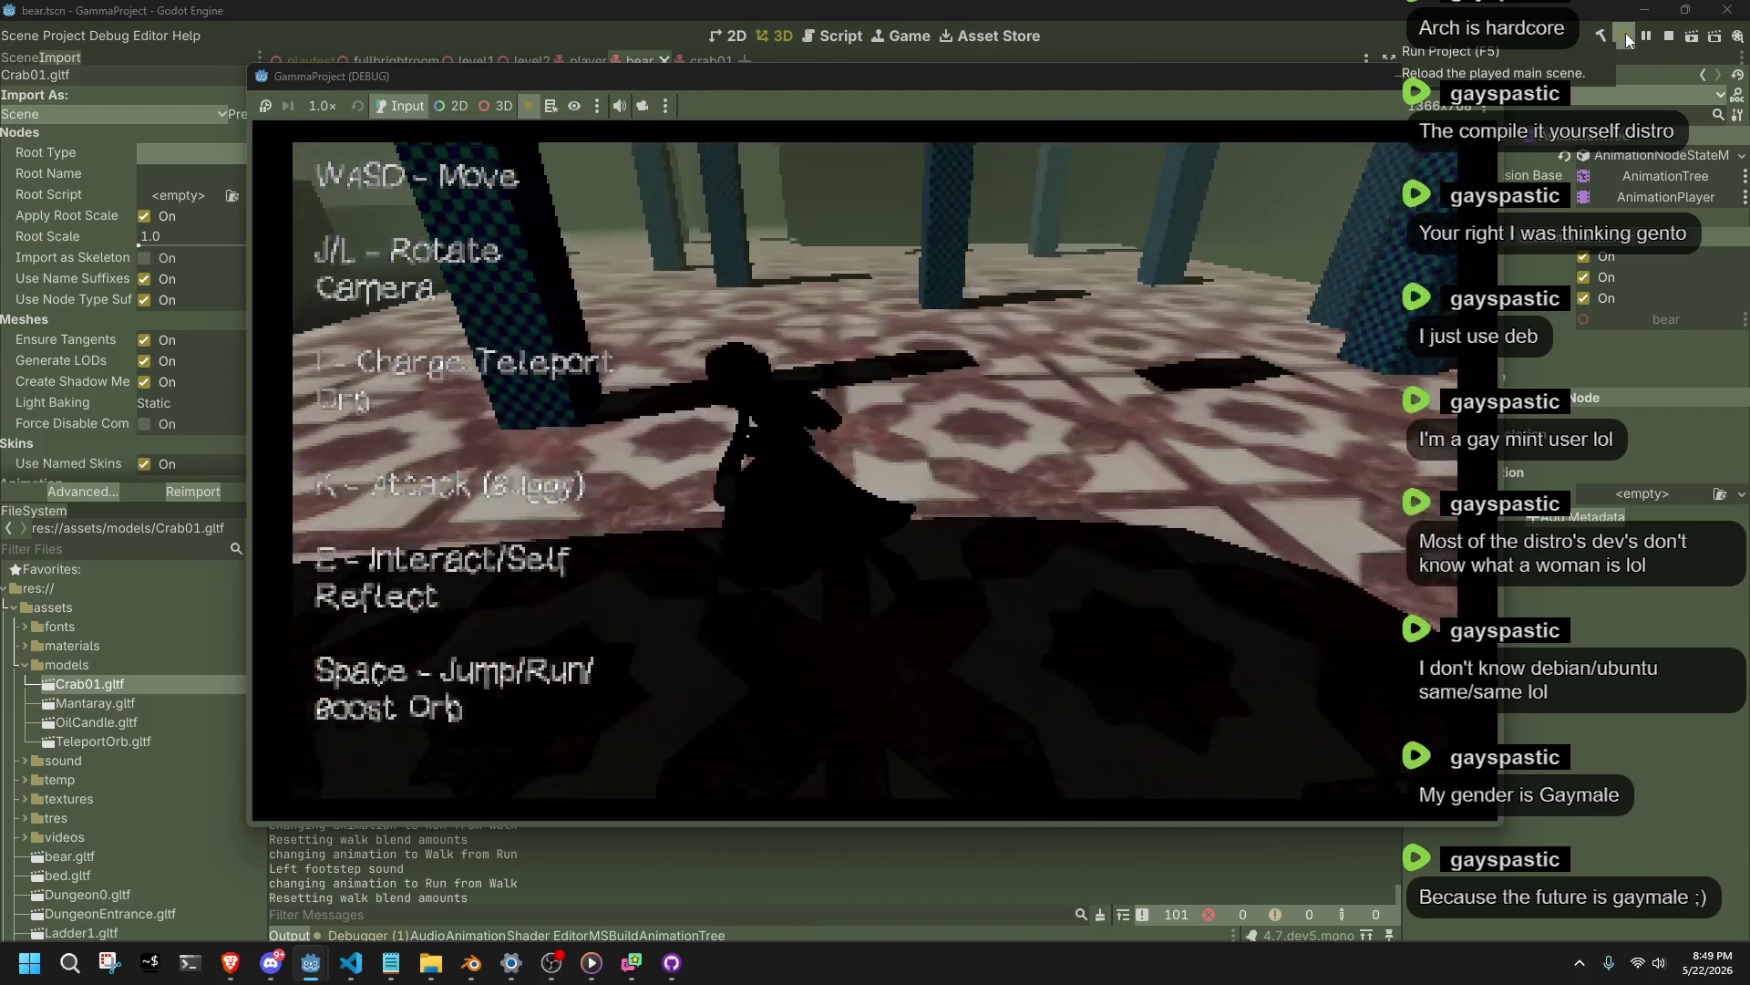
{"action": "key", "text": "d"}
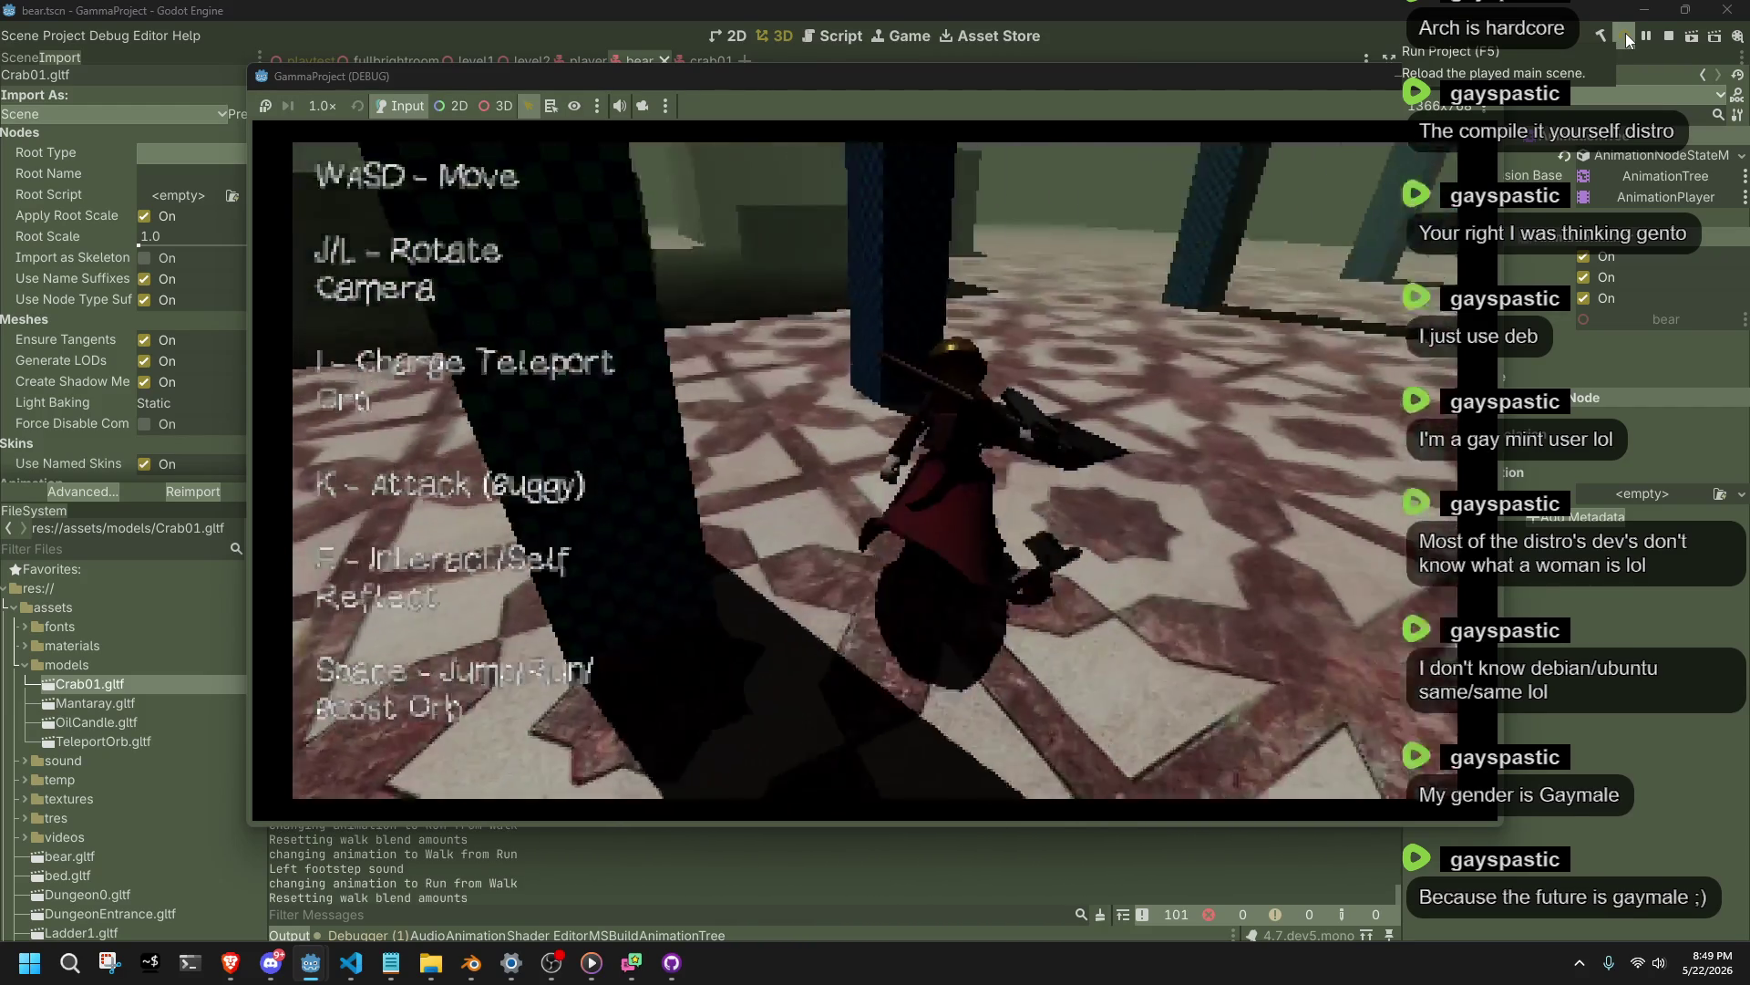
{"action": "key", "text": "a"}
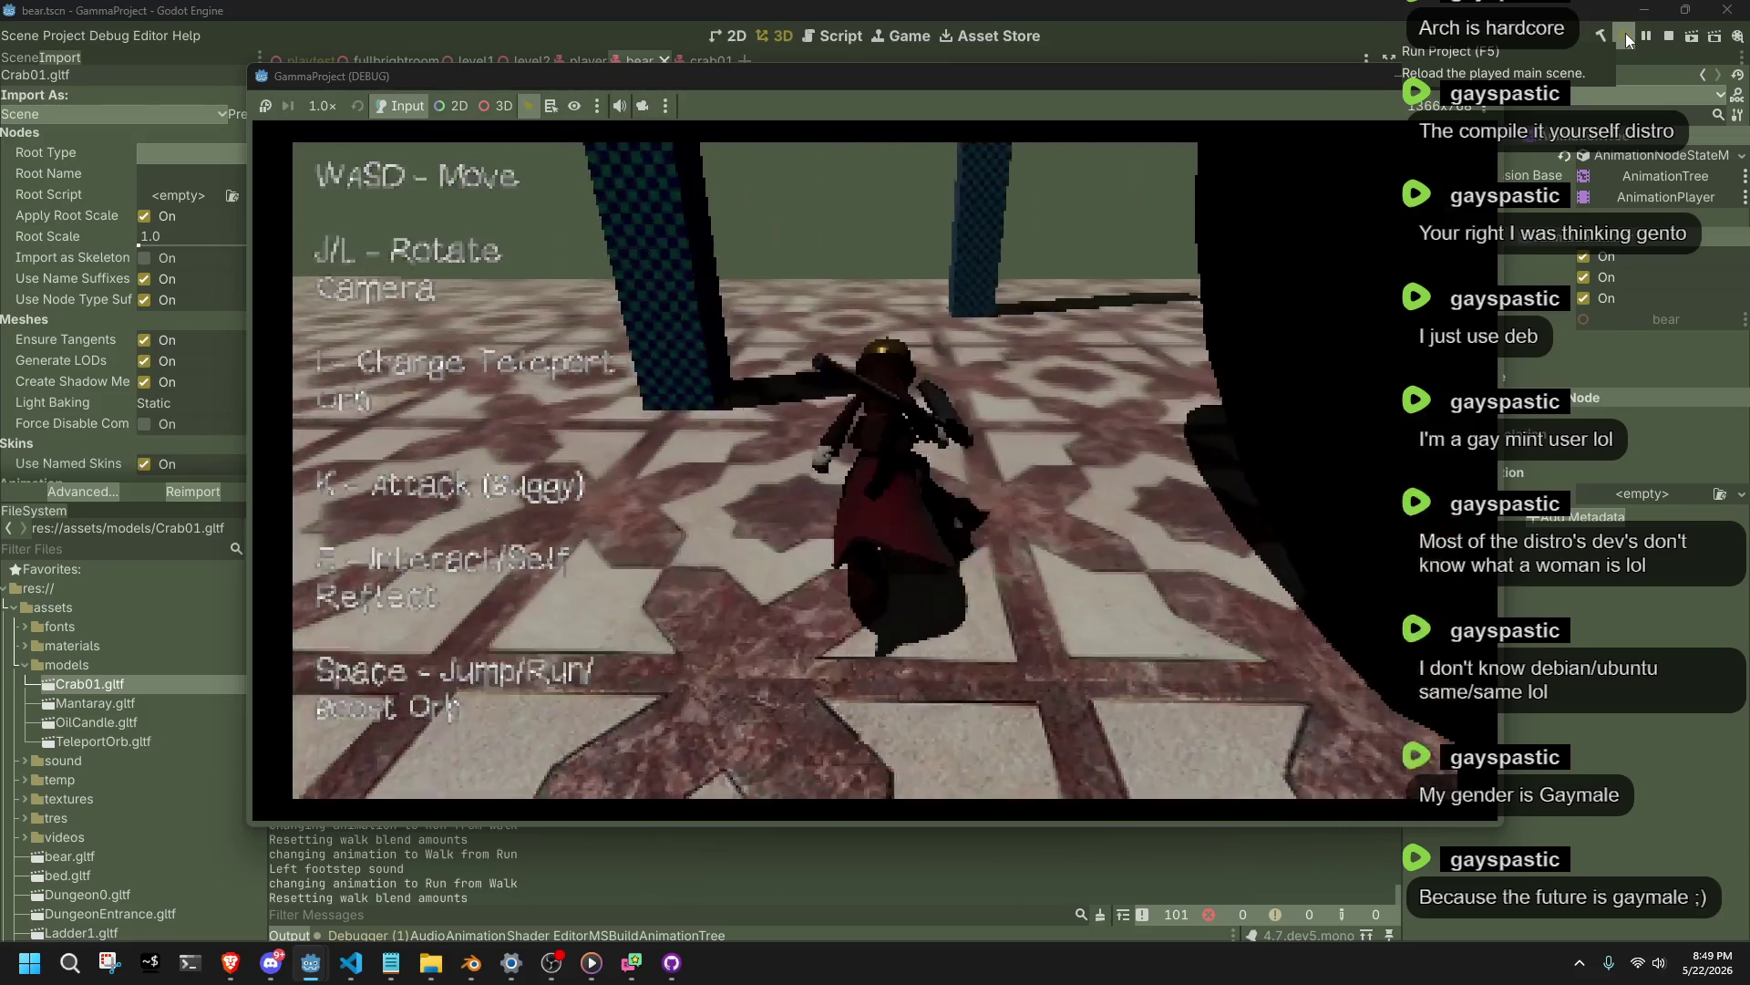
{"action": "key", "text": "w"}
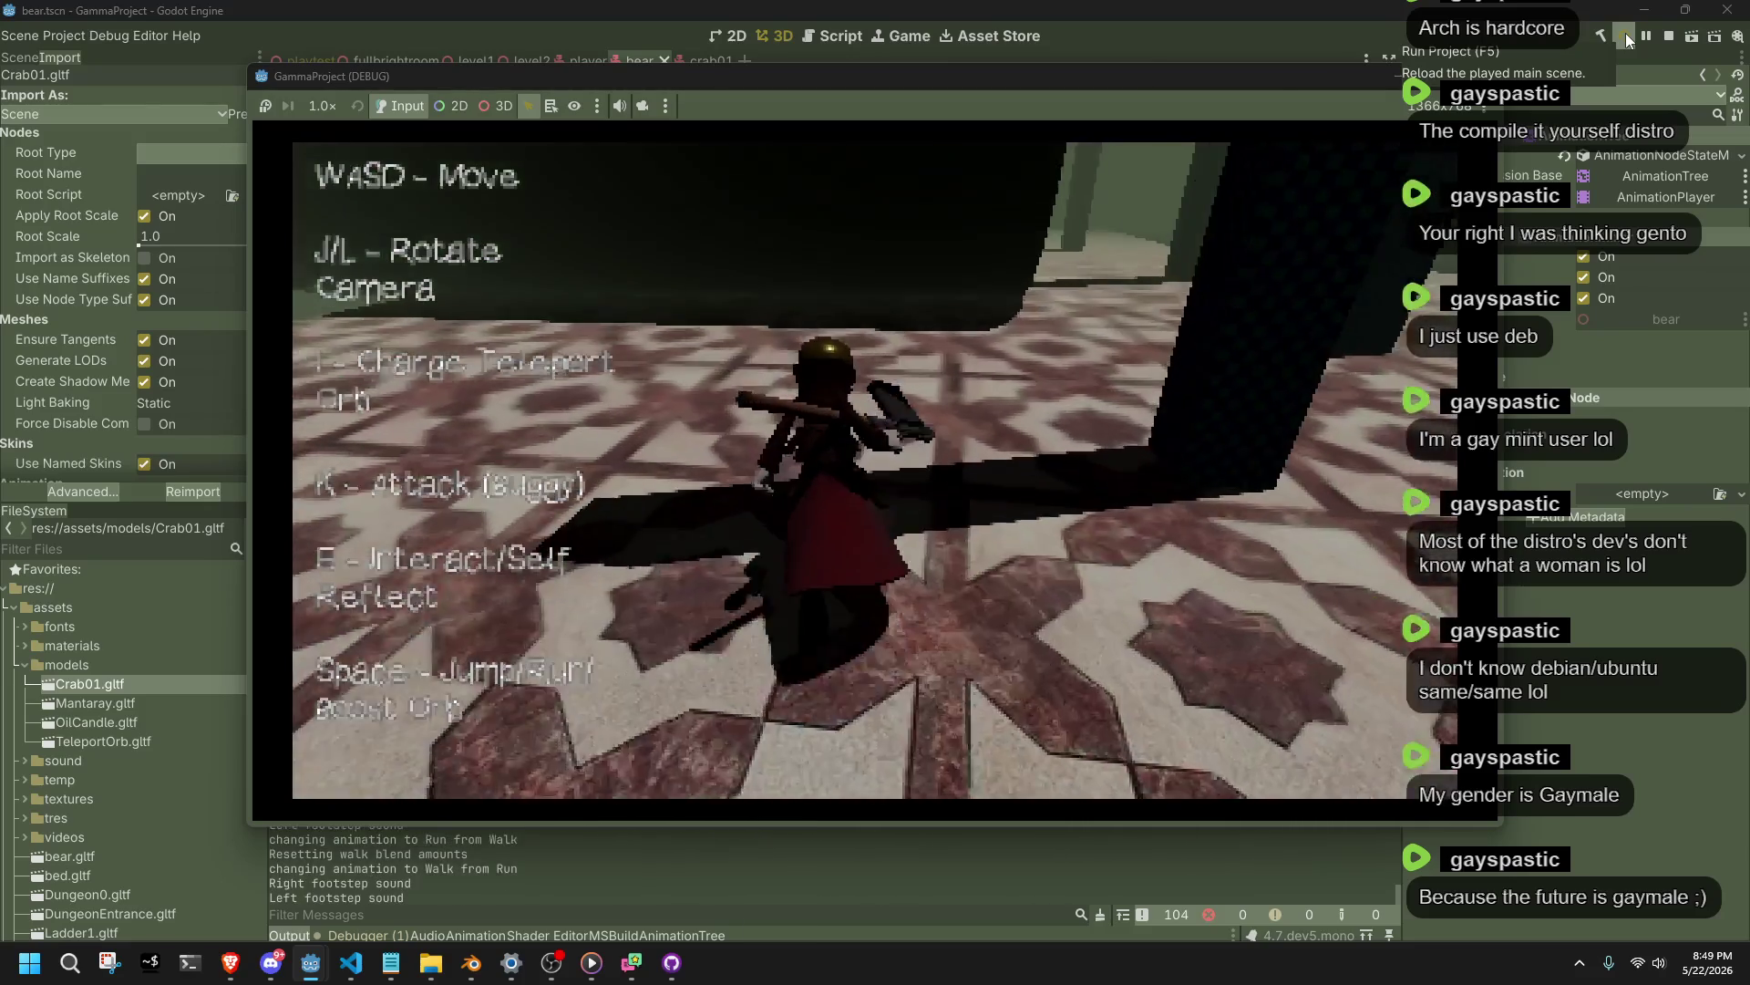
{"action": "key", "text": "w"}
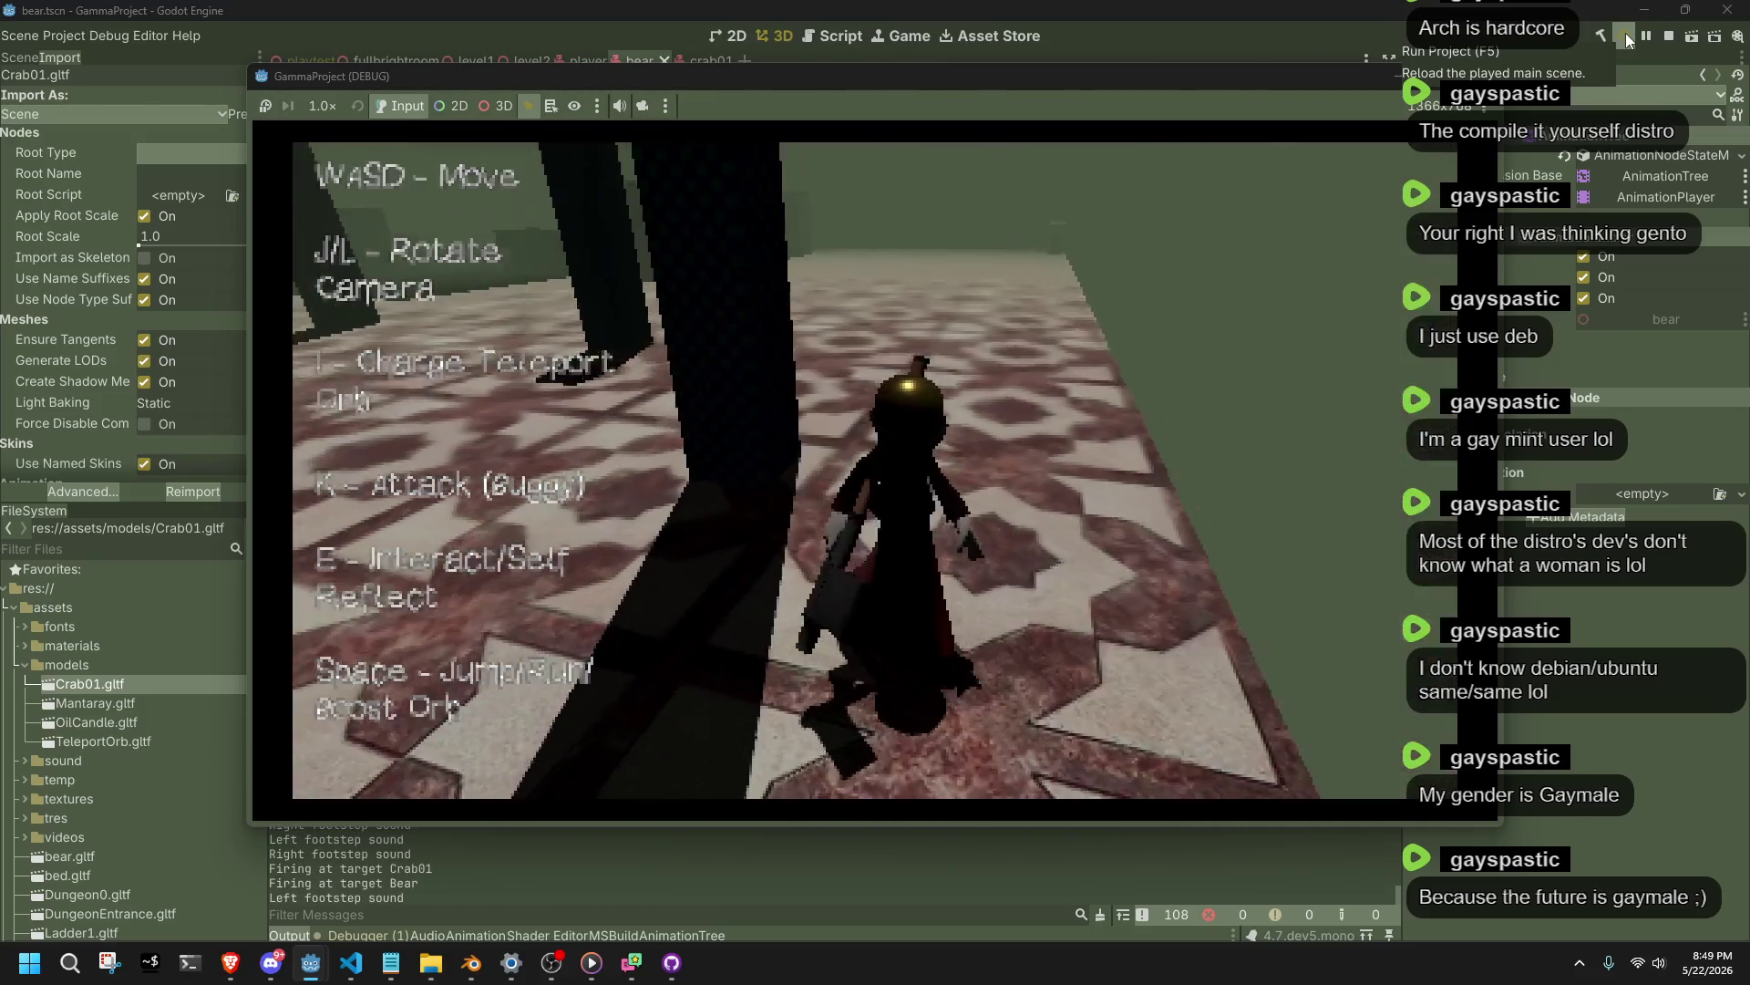
{"action": "key", "text": "w"}
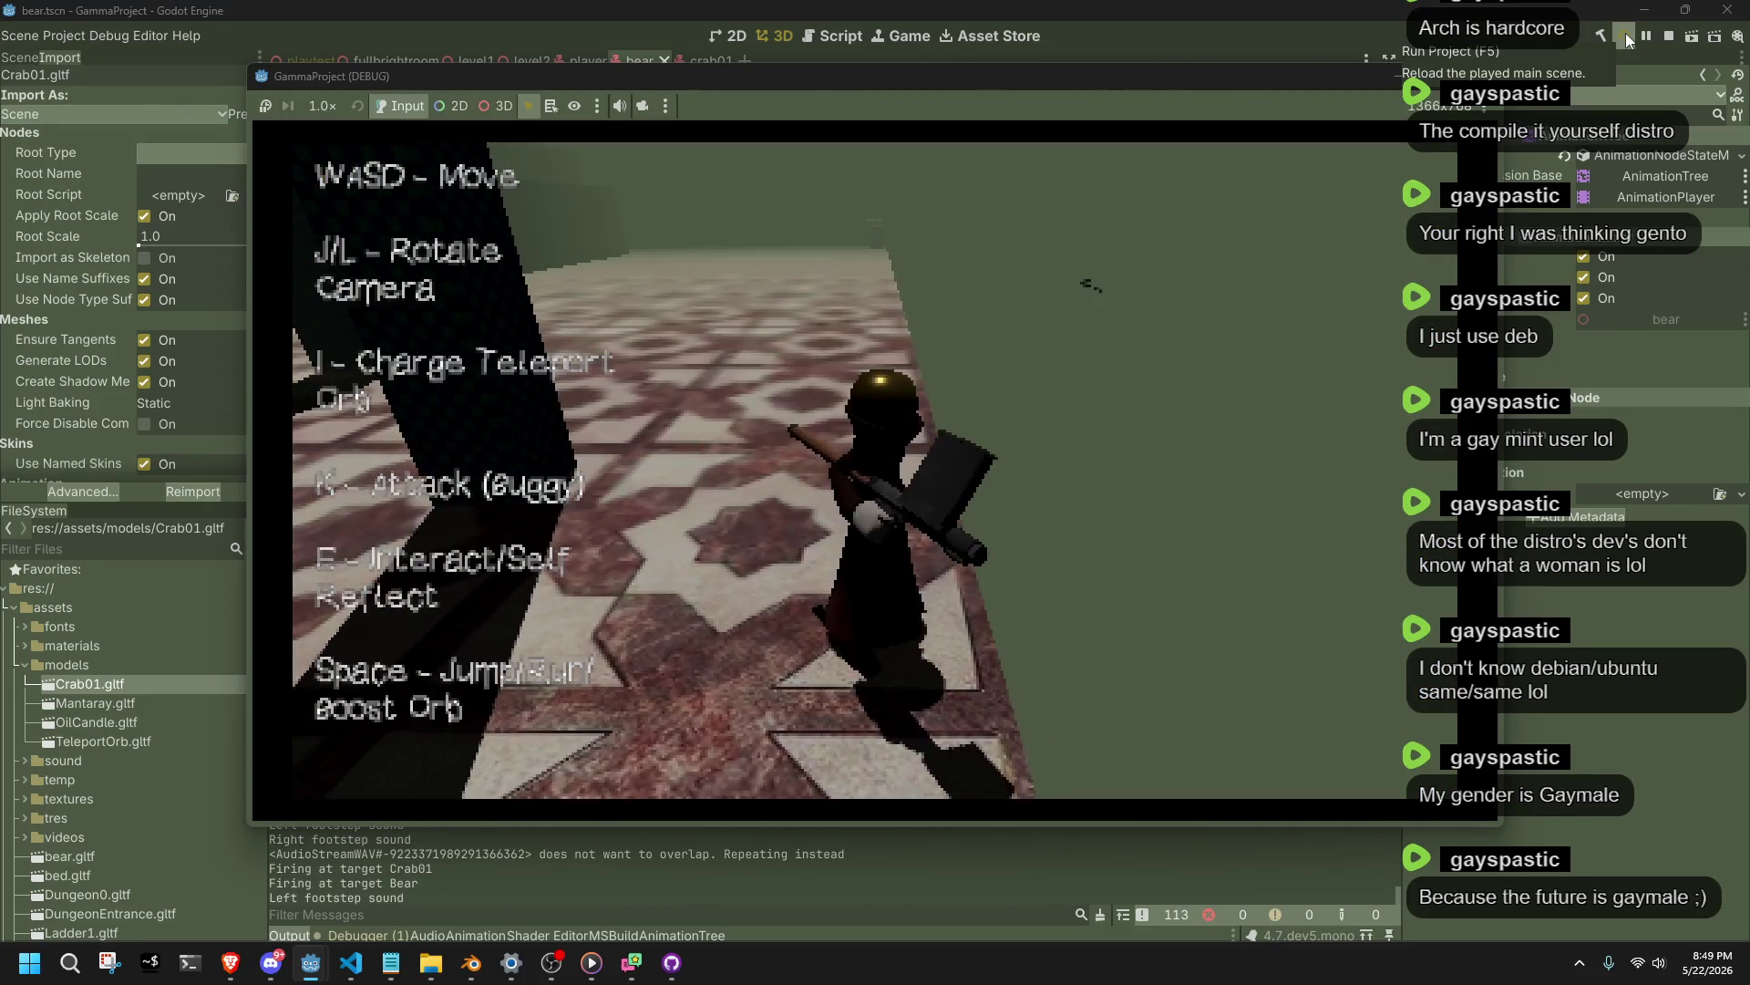
{"action": "key", "text": "w"}
{"action": "left_click", "coordinate": [1626, 37]}
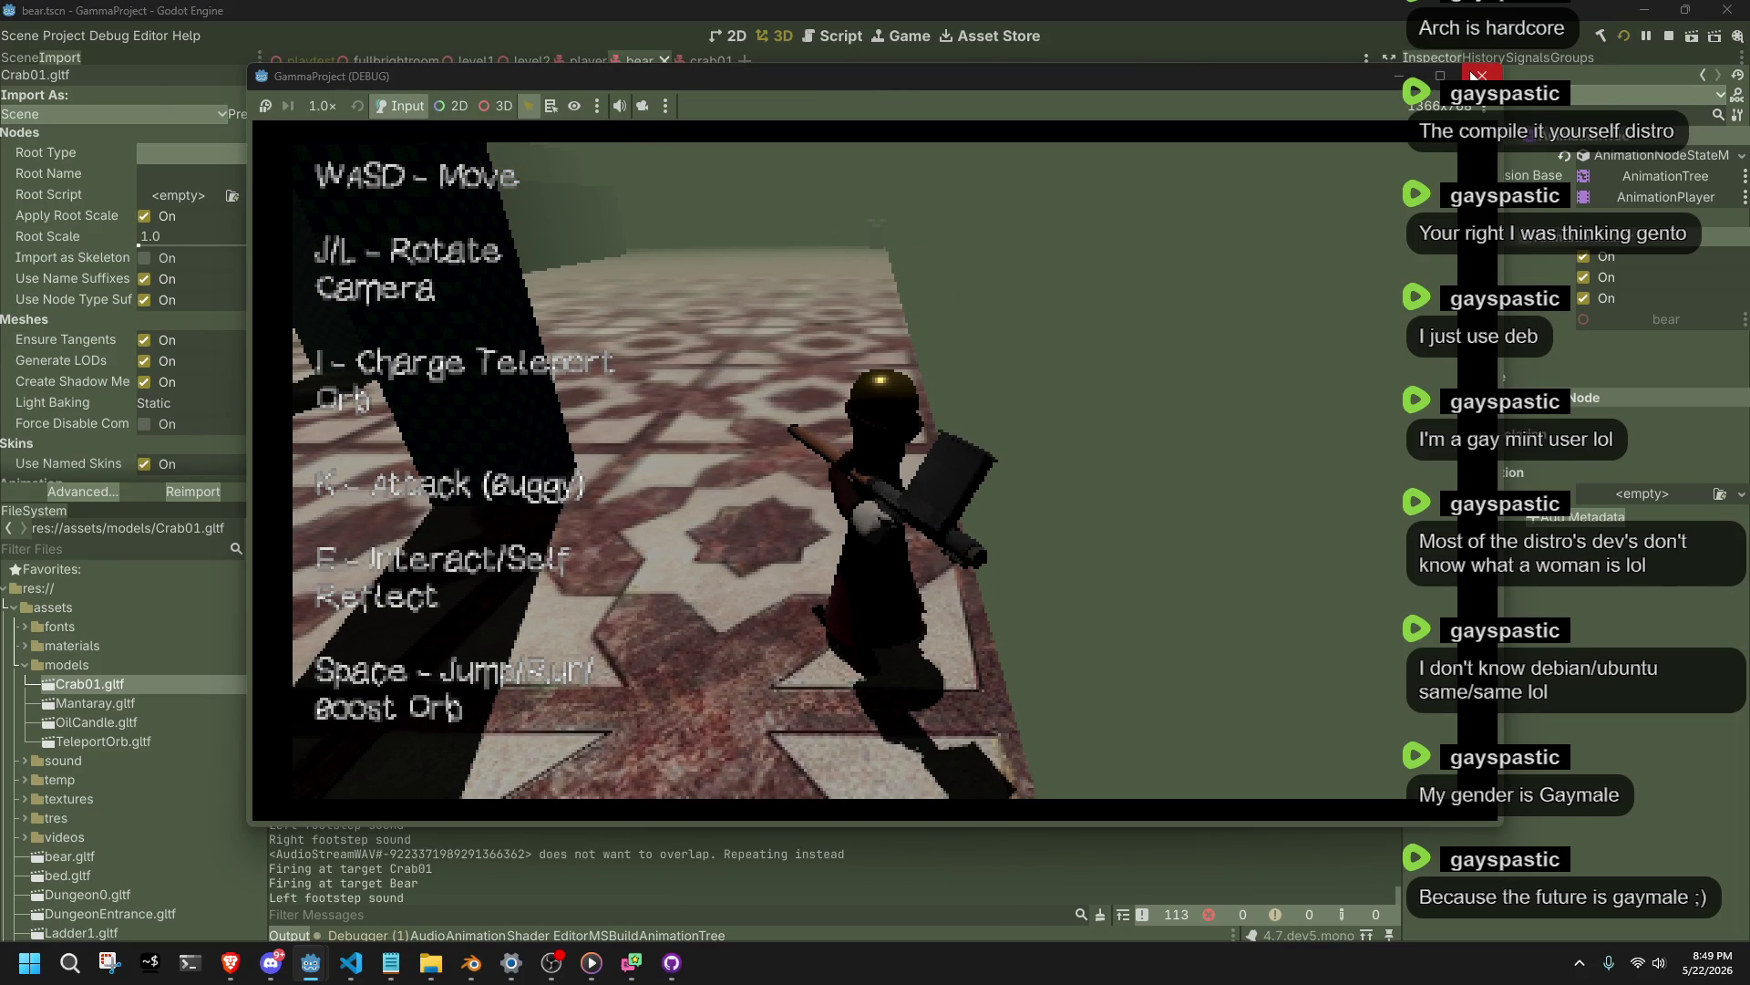
Switch to the crab01 scene and orbit the view to the crab's front.
{"action": "scroll", "coordinate": [1163, 428], "scroll_direction": "down", "scroll_amount": 3}
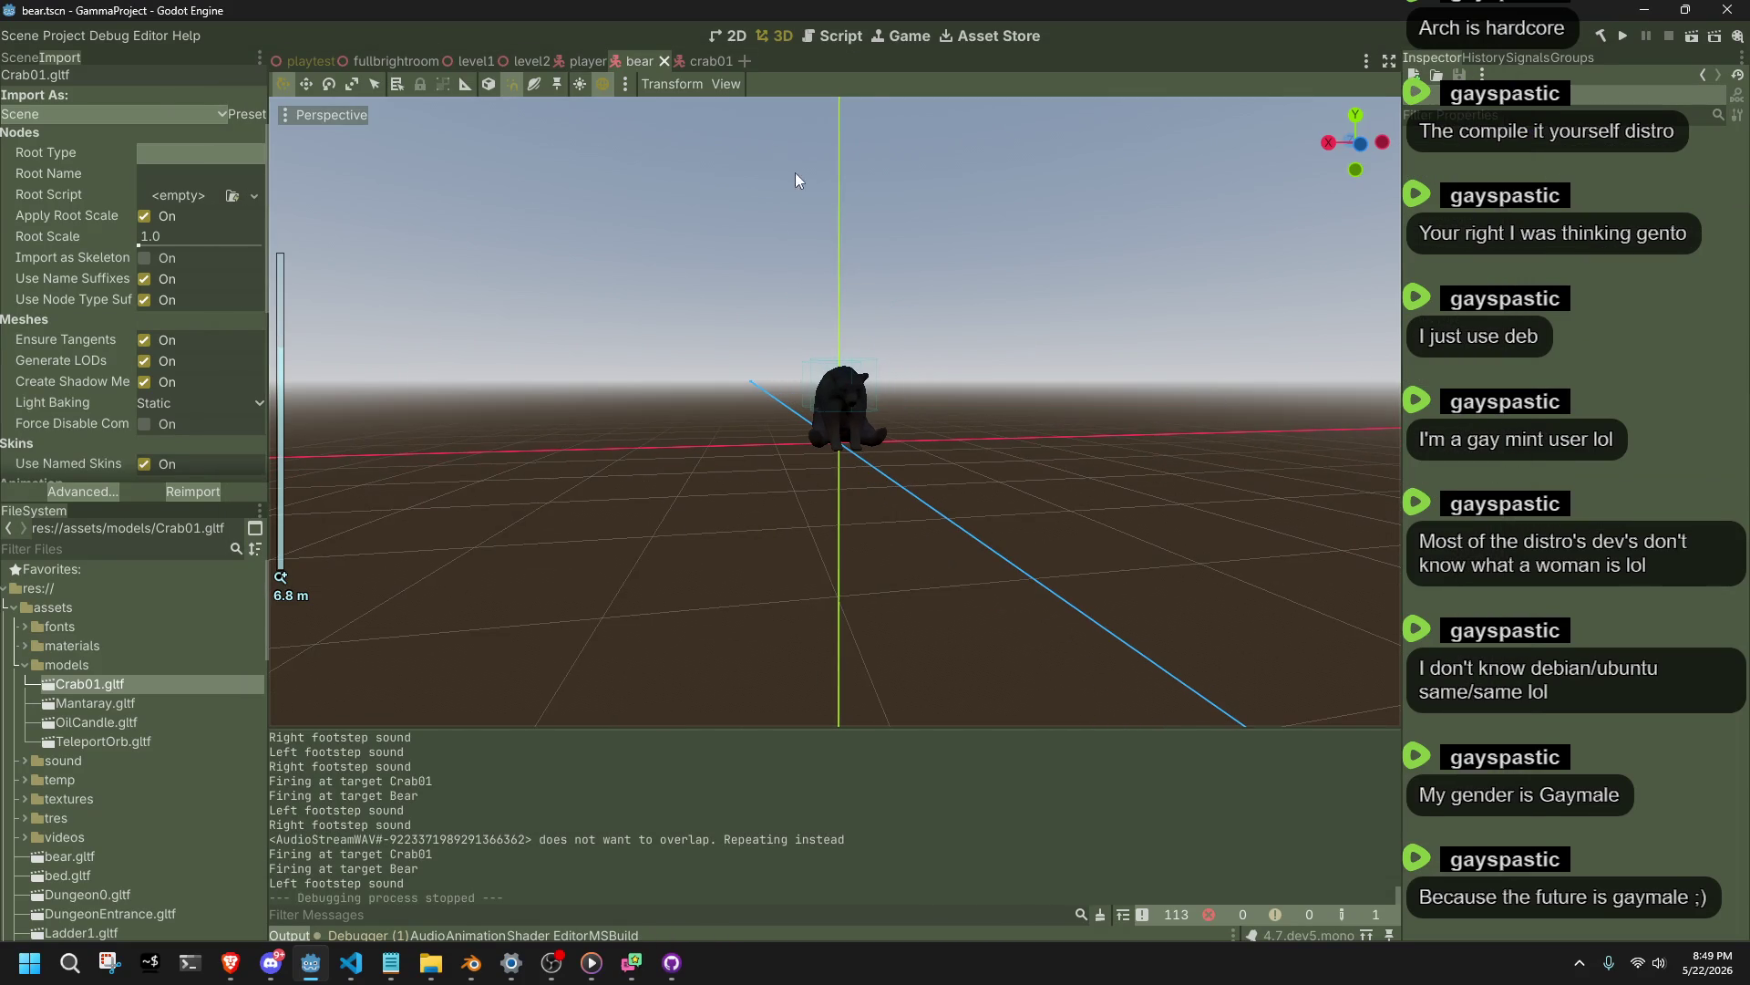
{"action": "left_click", "coordinate": [700, 62]}
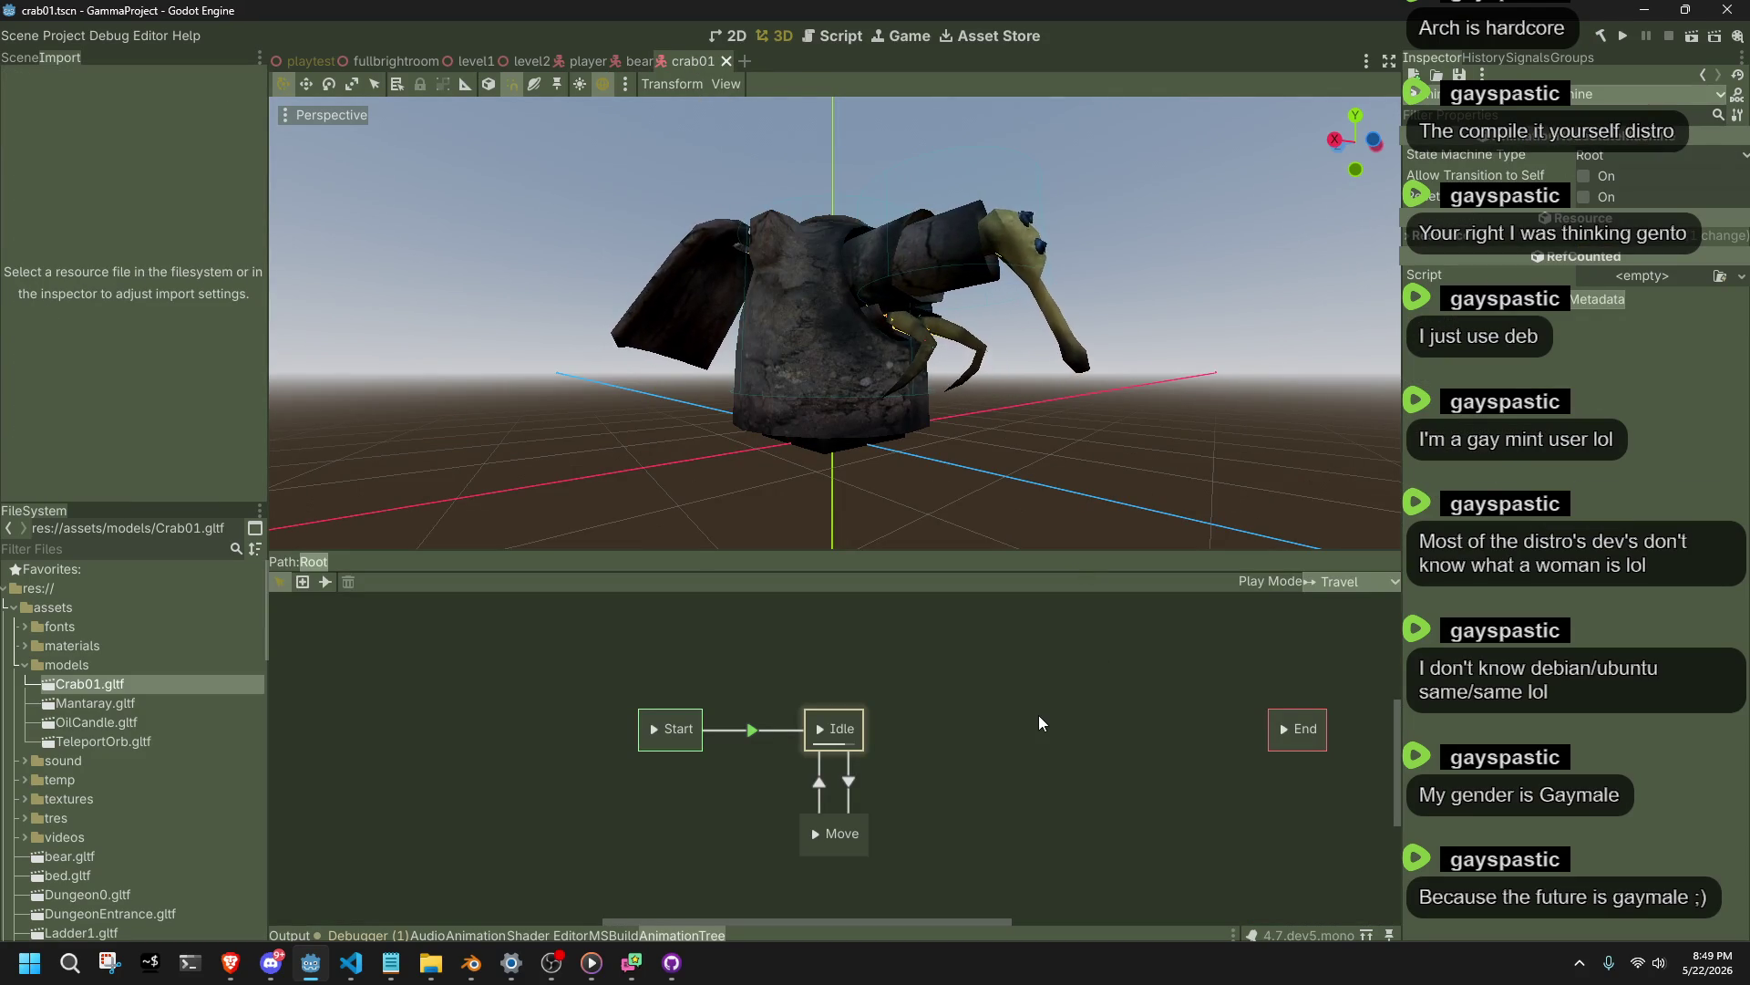
{"action": "scroll", "coordinate": [1009, 393], "scroll_direction": "down", "scroll_amount": 3}
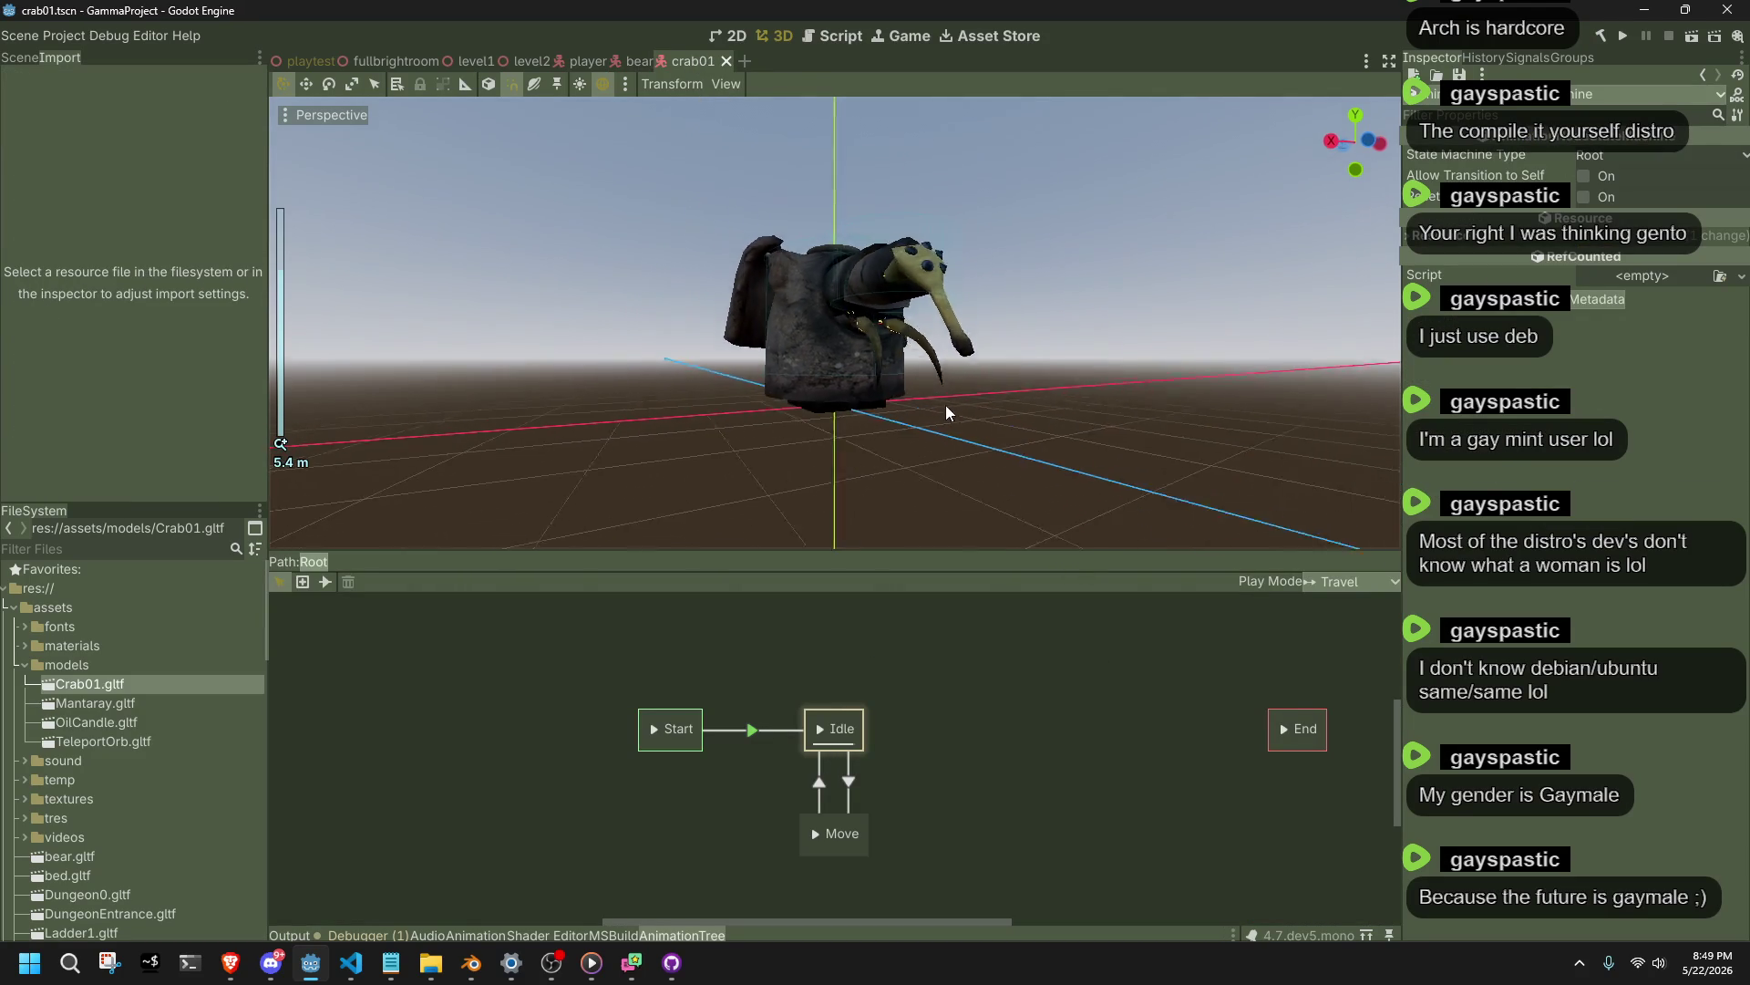
{"action": "left_click_drag", "start_coordinate": [945, 405], "coordinate": [905, 413]}
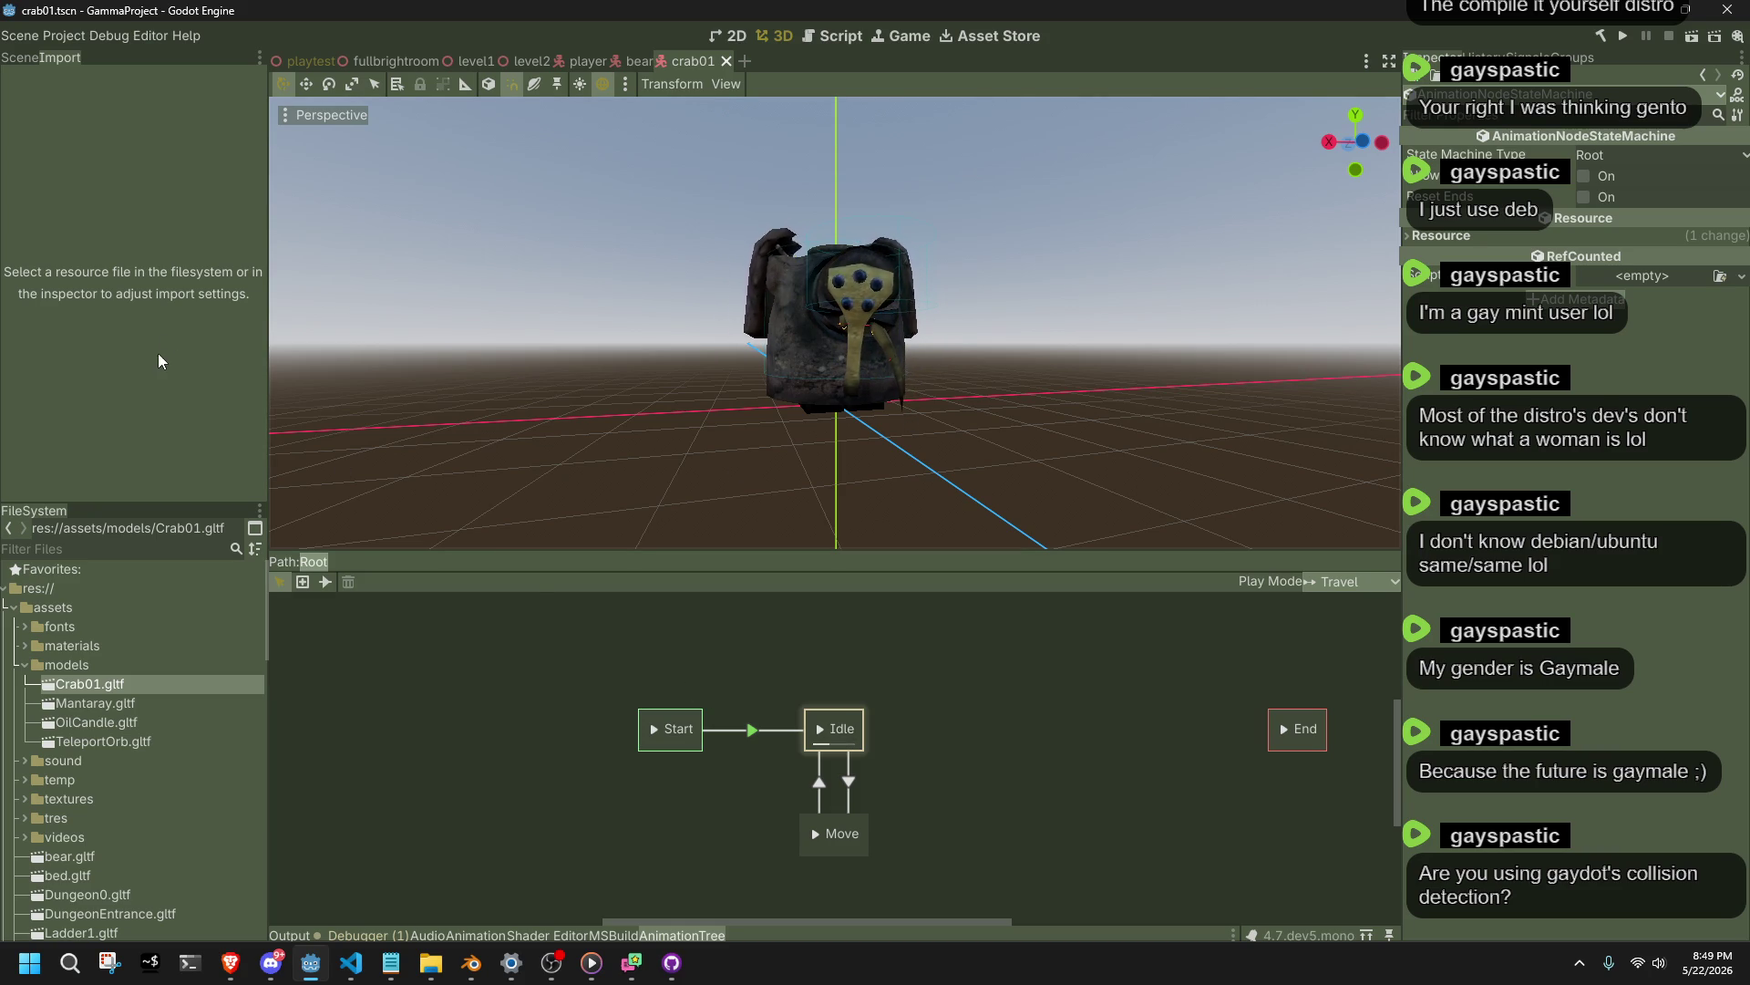
Browse the Mantaray.gltf and TeleportOrb.gltf import settings, returning to Crab01.gltf and its AnimationTree.
{"action": "left_click", "coordinate": [131, 699]}
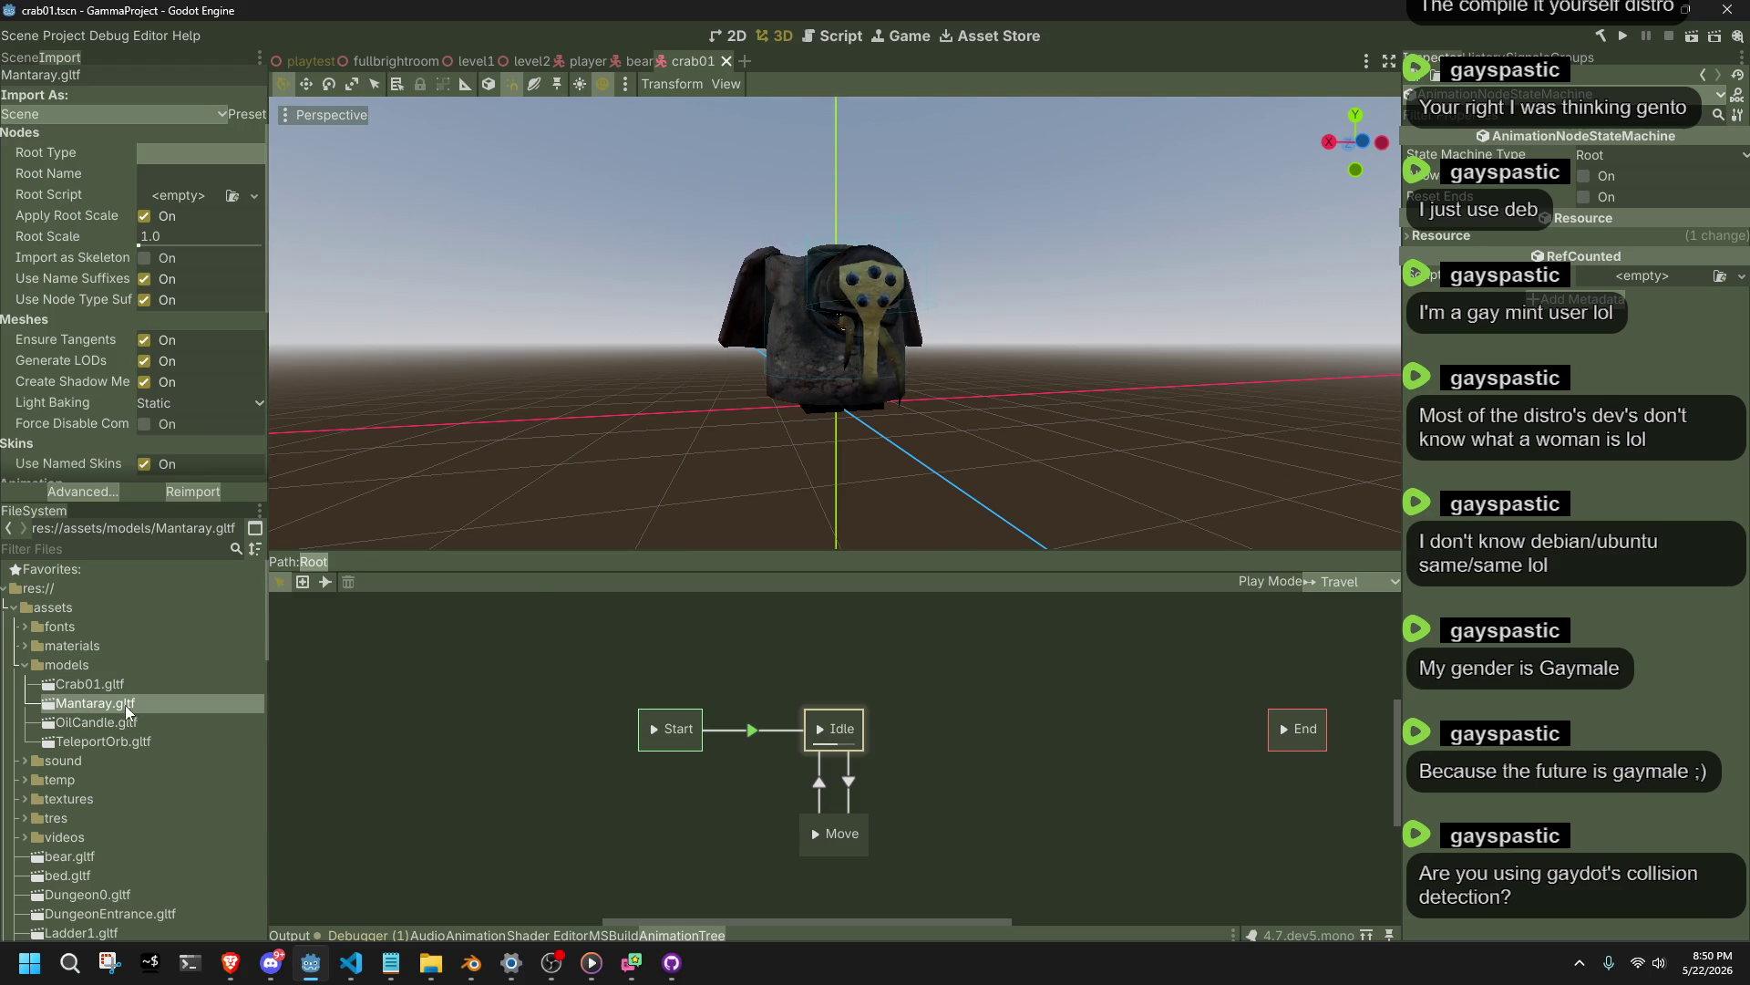
{"action": "left_click", "coordinate": [129, 739]}
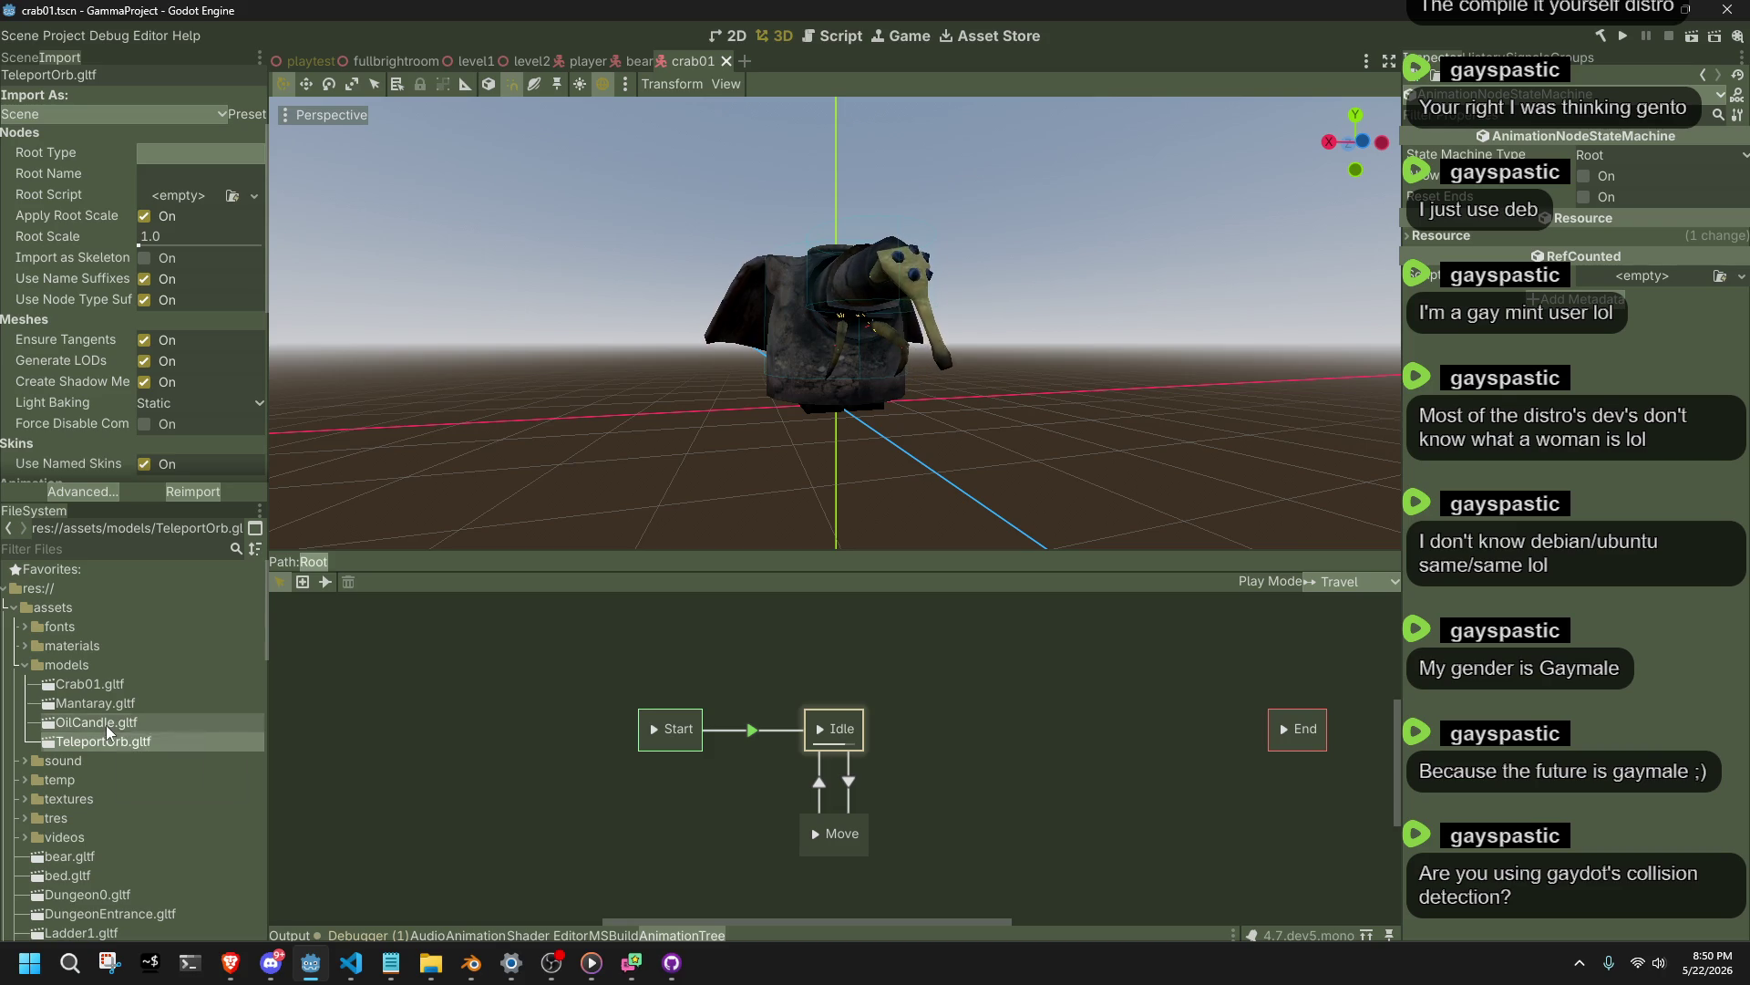
{"action": "left_click", "coordinate": [106, 725]}
{"action": "left_click", "coordinate": [122, 703]}
{"action": "left_click", "coordinate": [130, 688]}
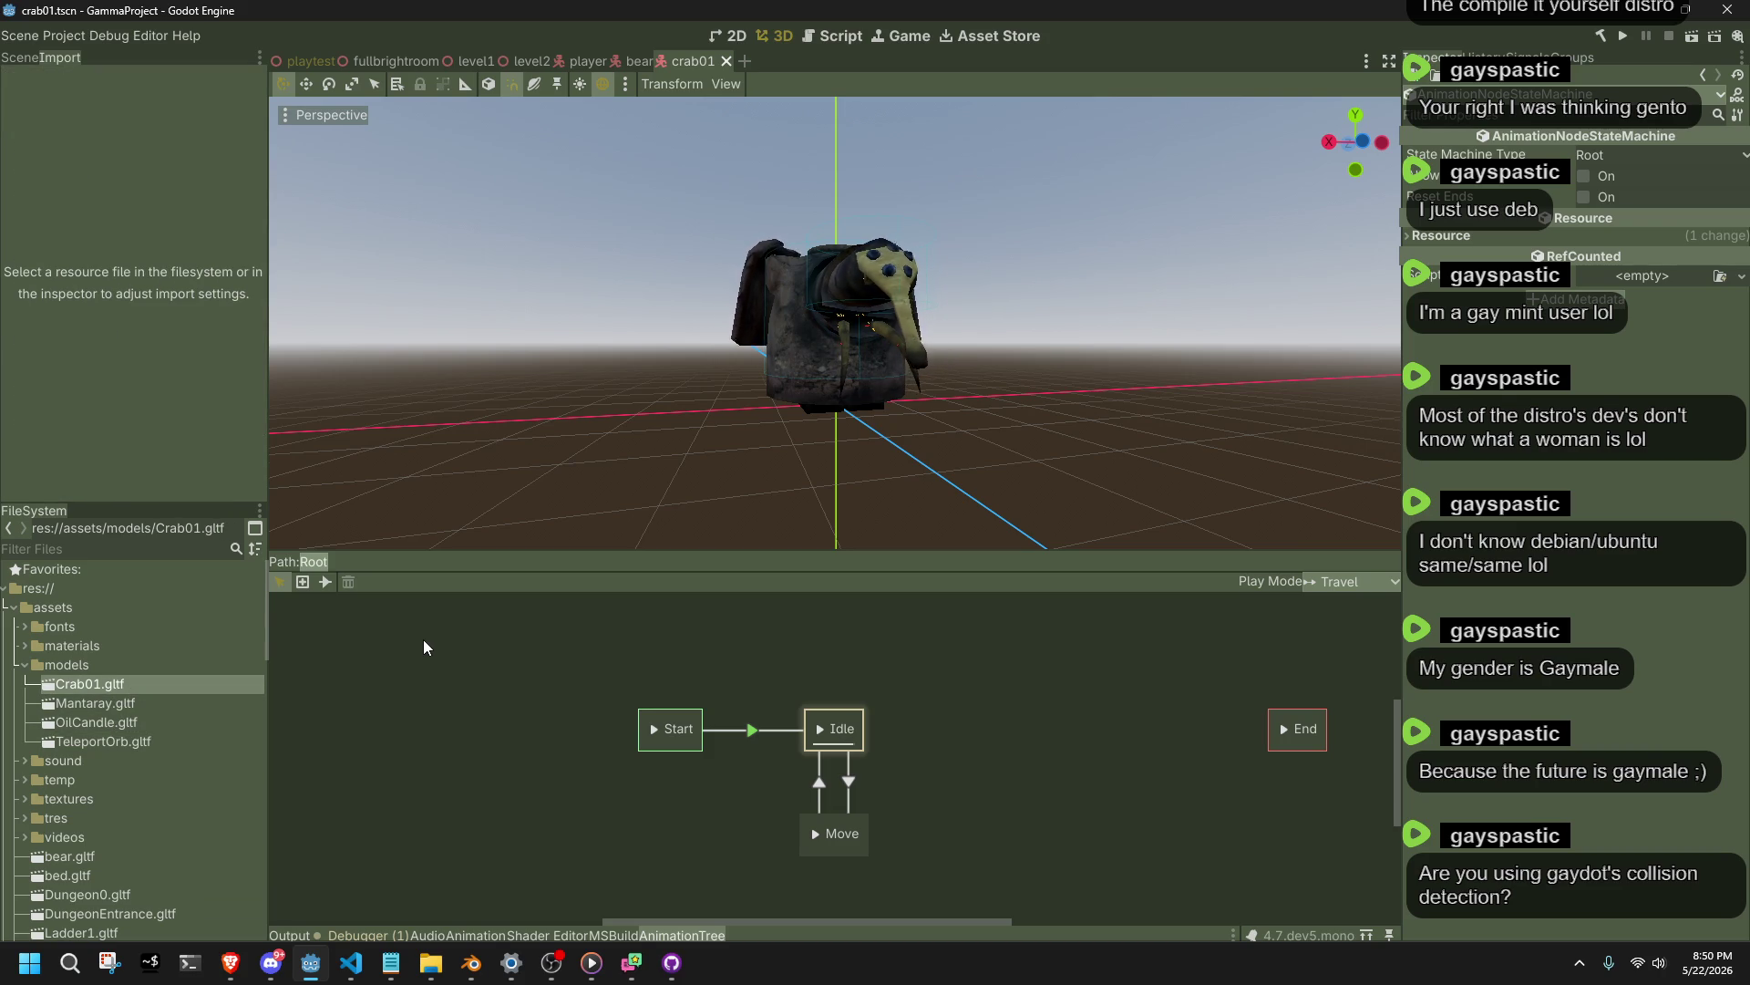
{"action": "left_click", "coordinate": [120, 698]}
{"action": "left_click", "coordinate": [108, 688]}
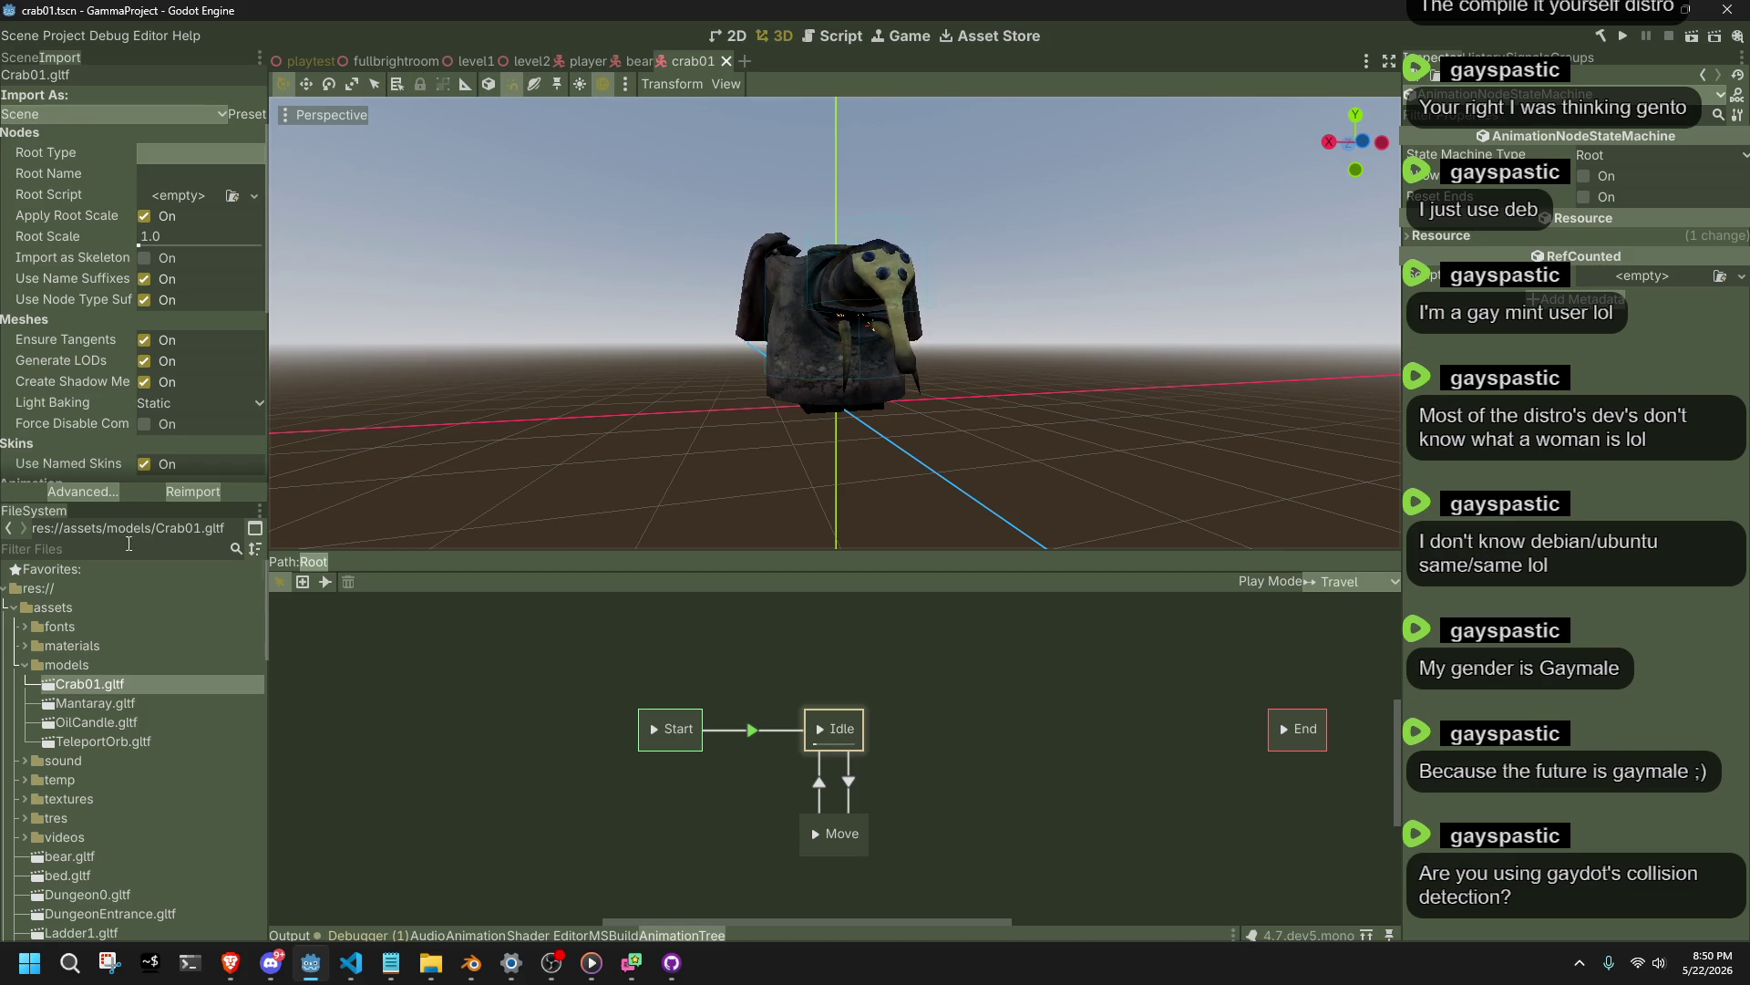
{"action": "left_click", "coordinate": [628, 62]}
{"action": "left_click", "coordinate": [686, 62]}
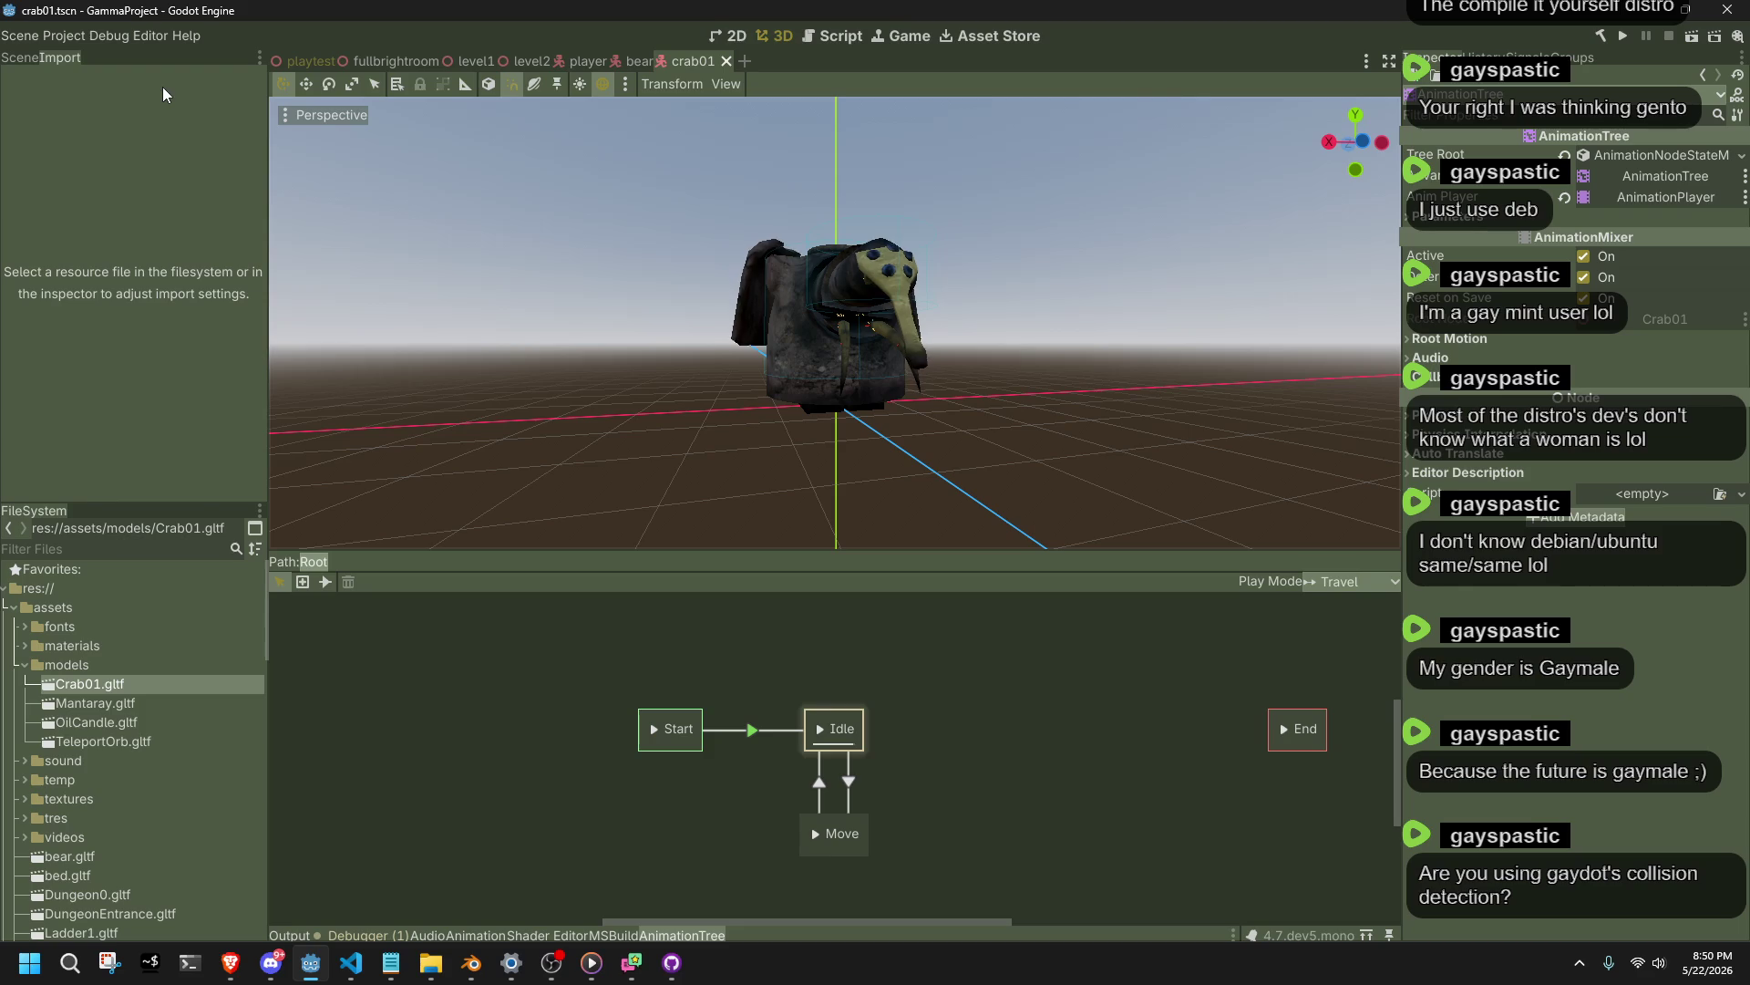
Flip through the playtest and player scene tabs back to crab01, then switch to the browser.
{"action": "left_click", "coordinate": [301, 63]}
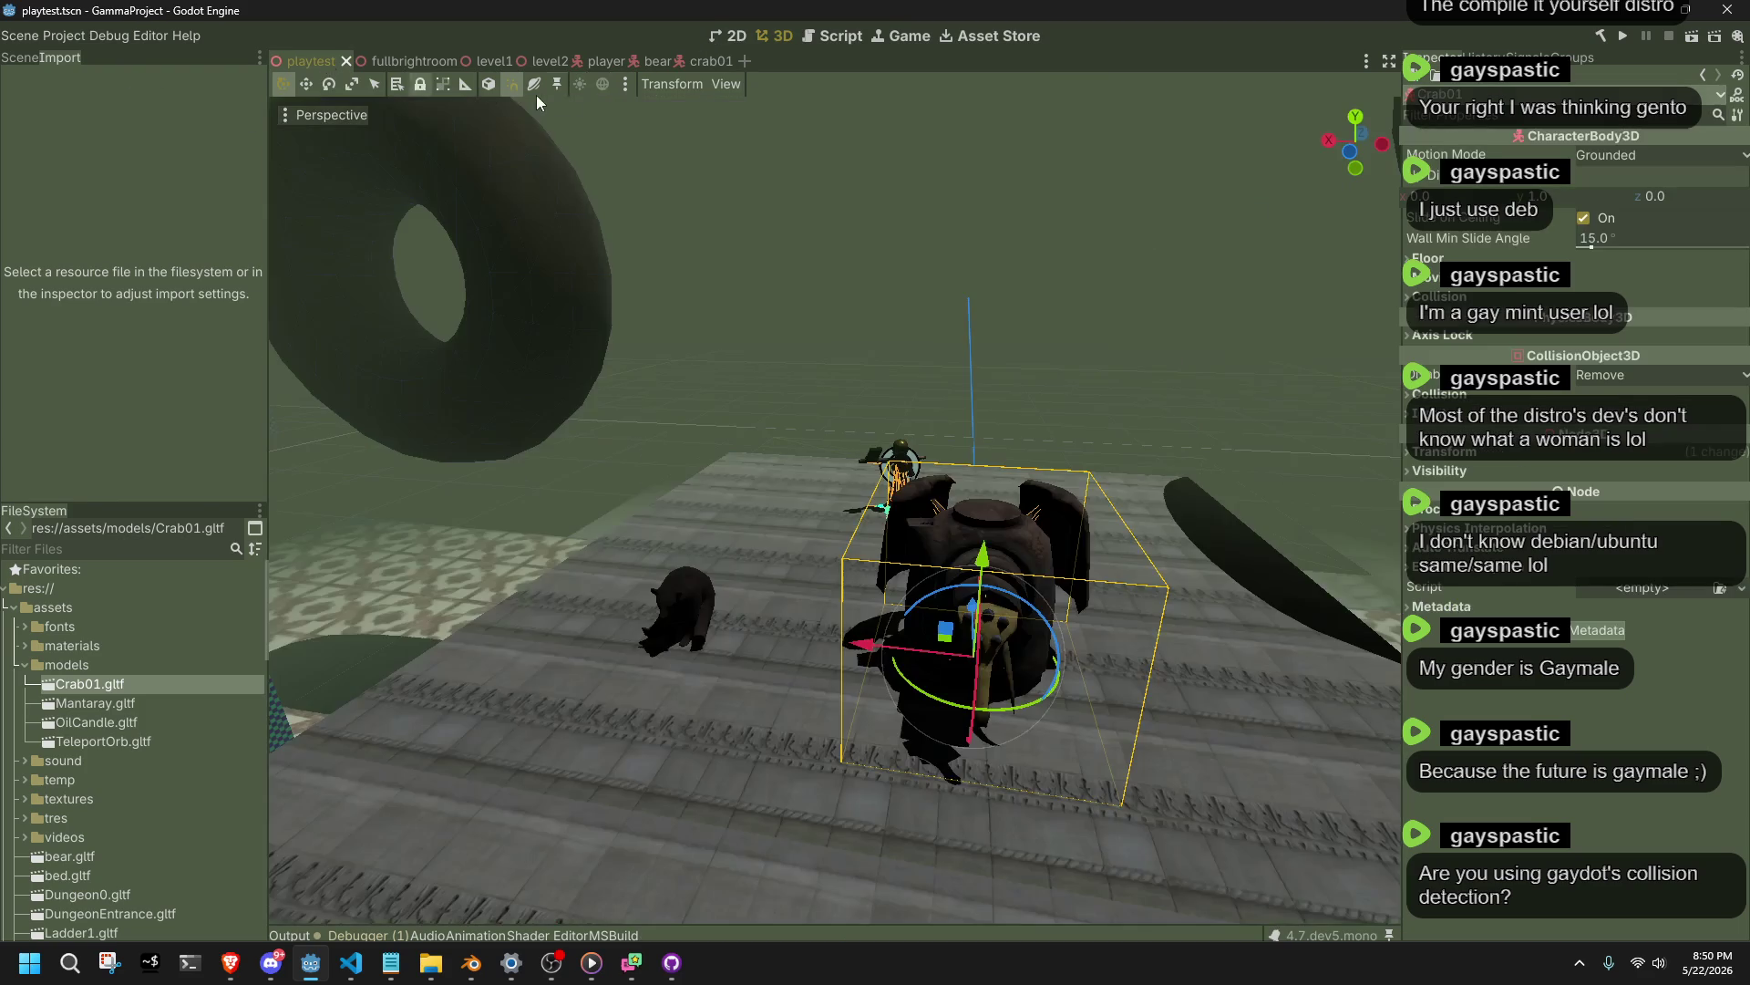
{"action": "left_click", "coordinate": [588, 61]}
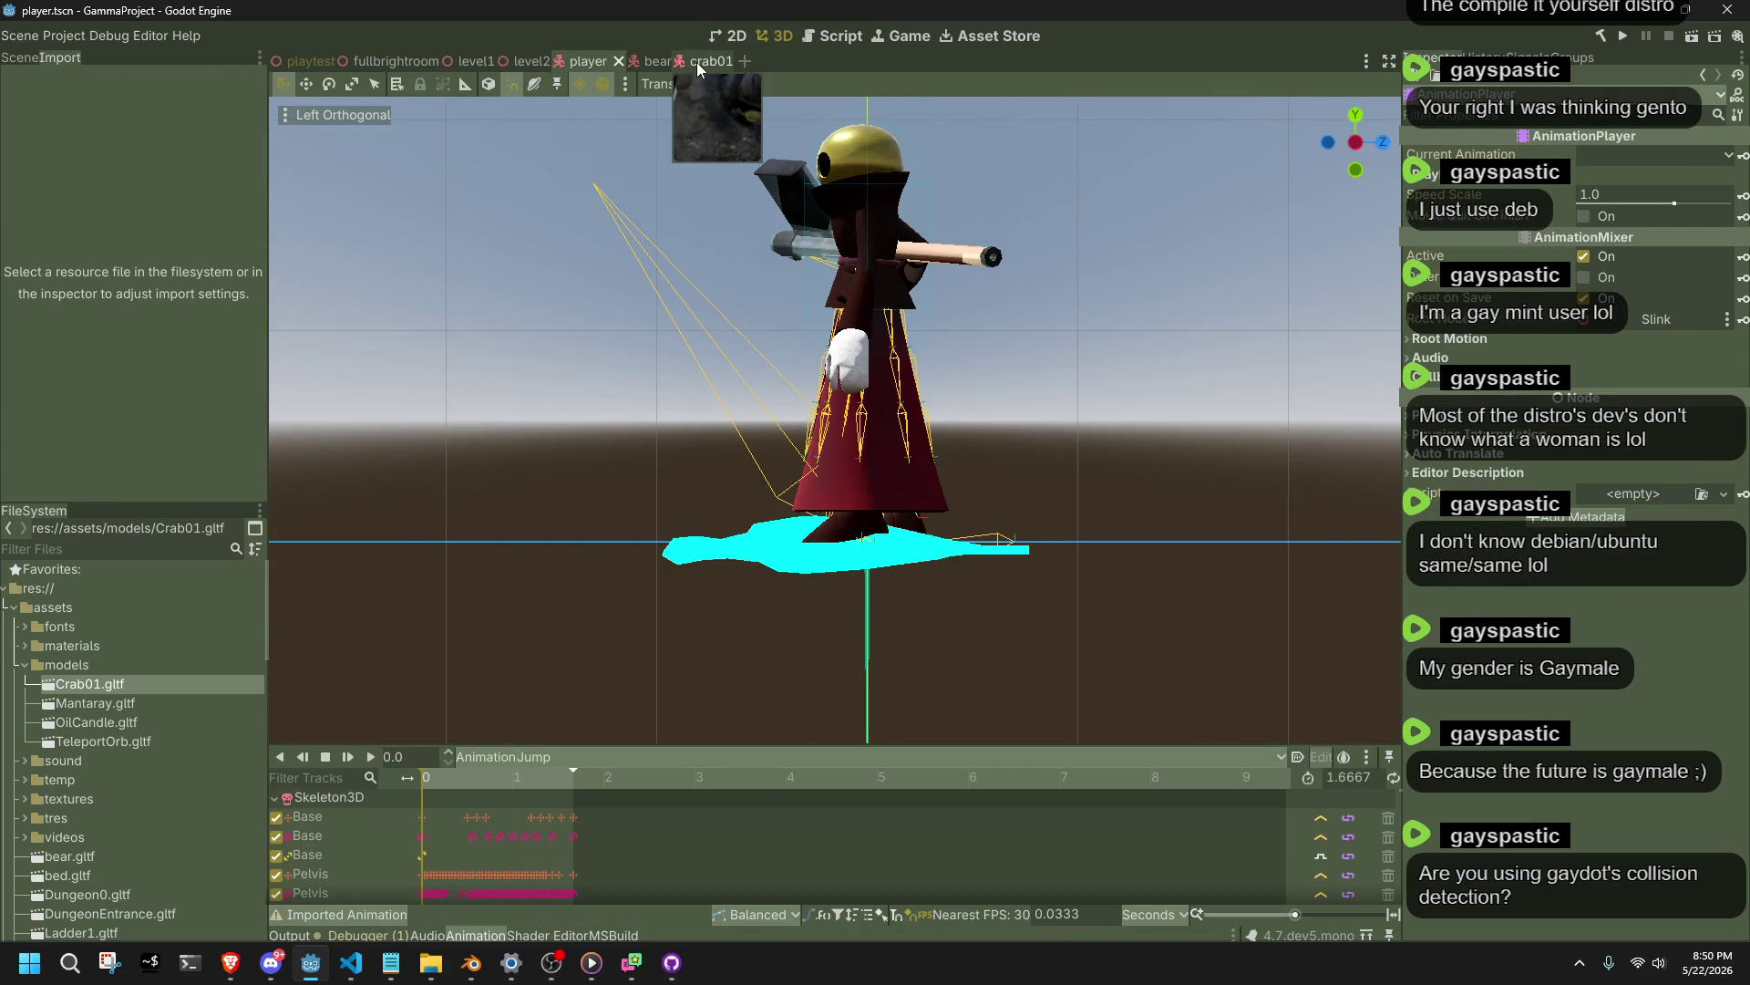
{"action": "left_click", "coordinate": [696, 63]}
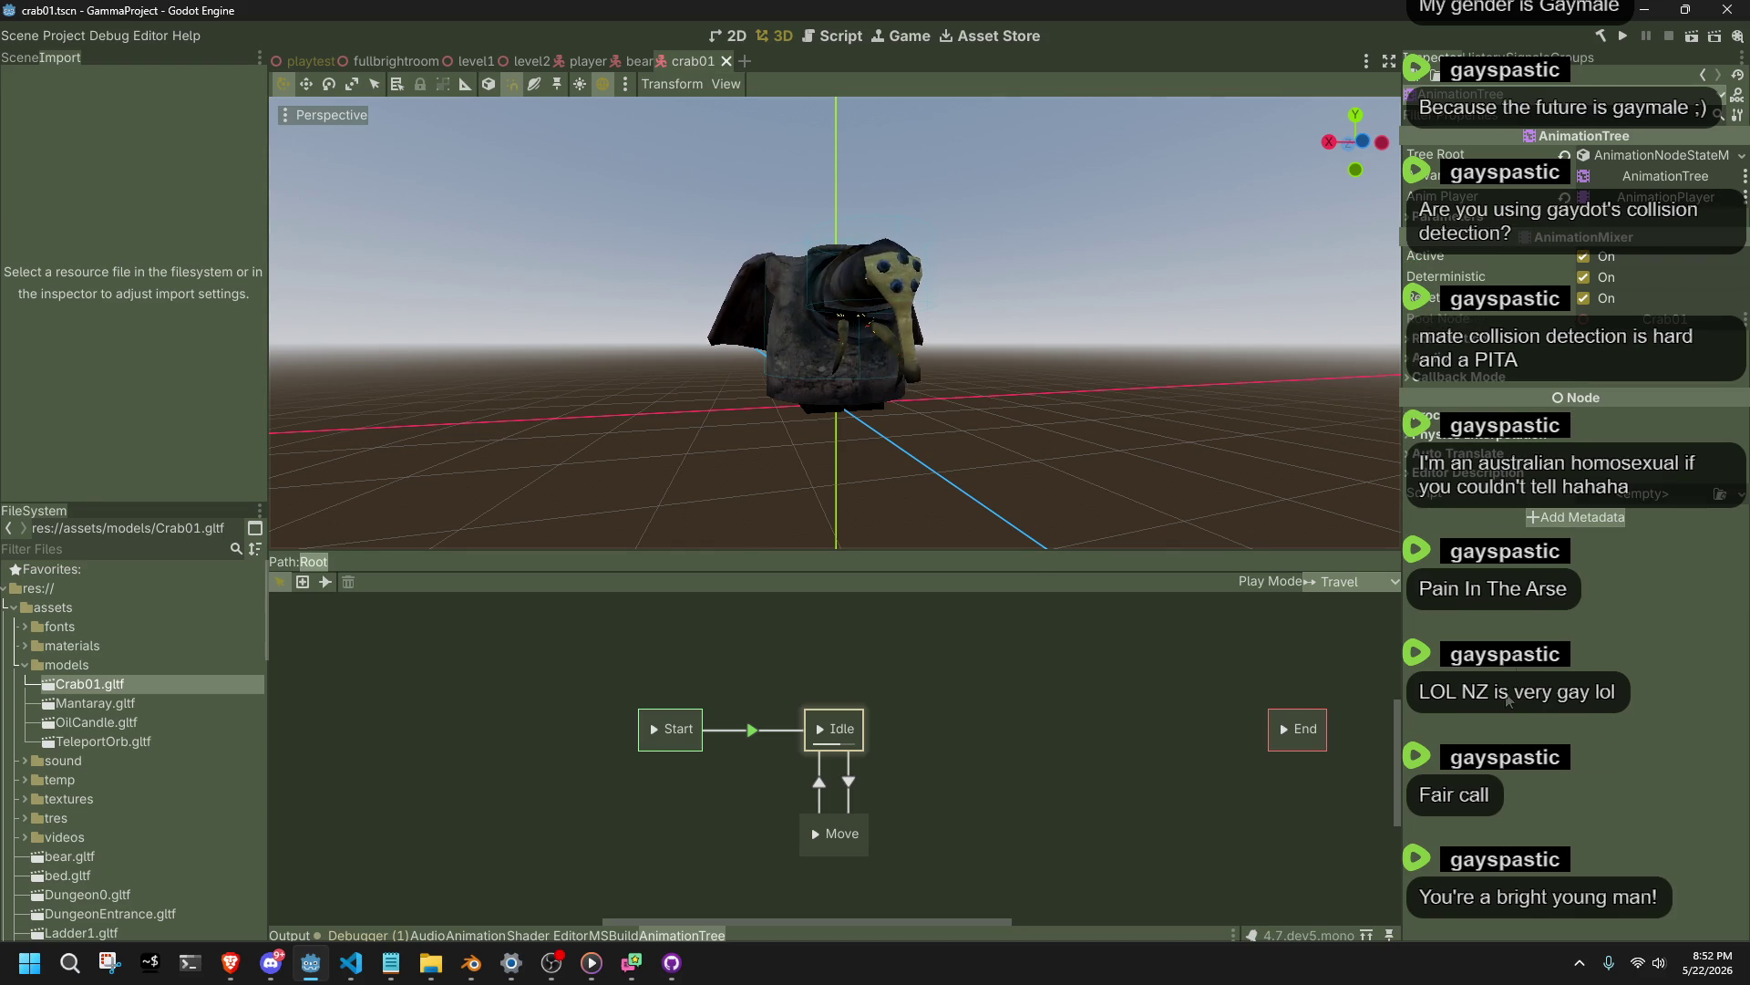
{"action": "key", "text": "alt+Tab"}
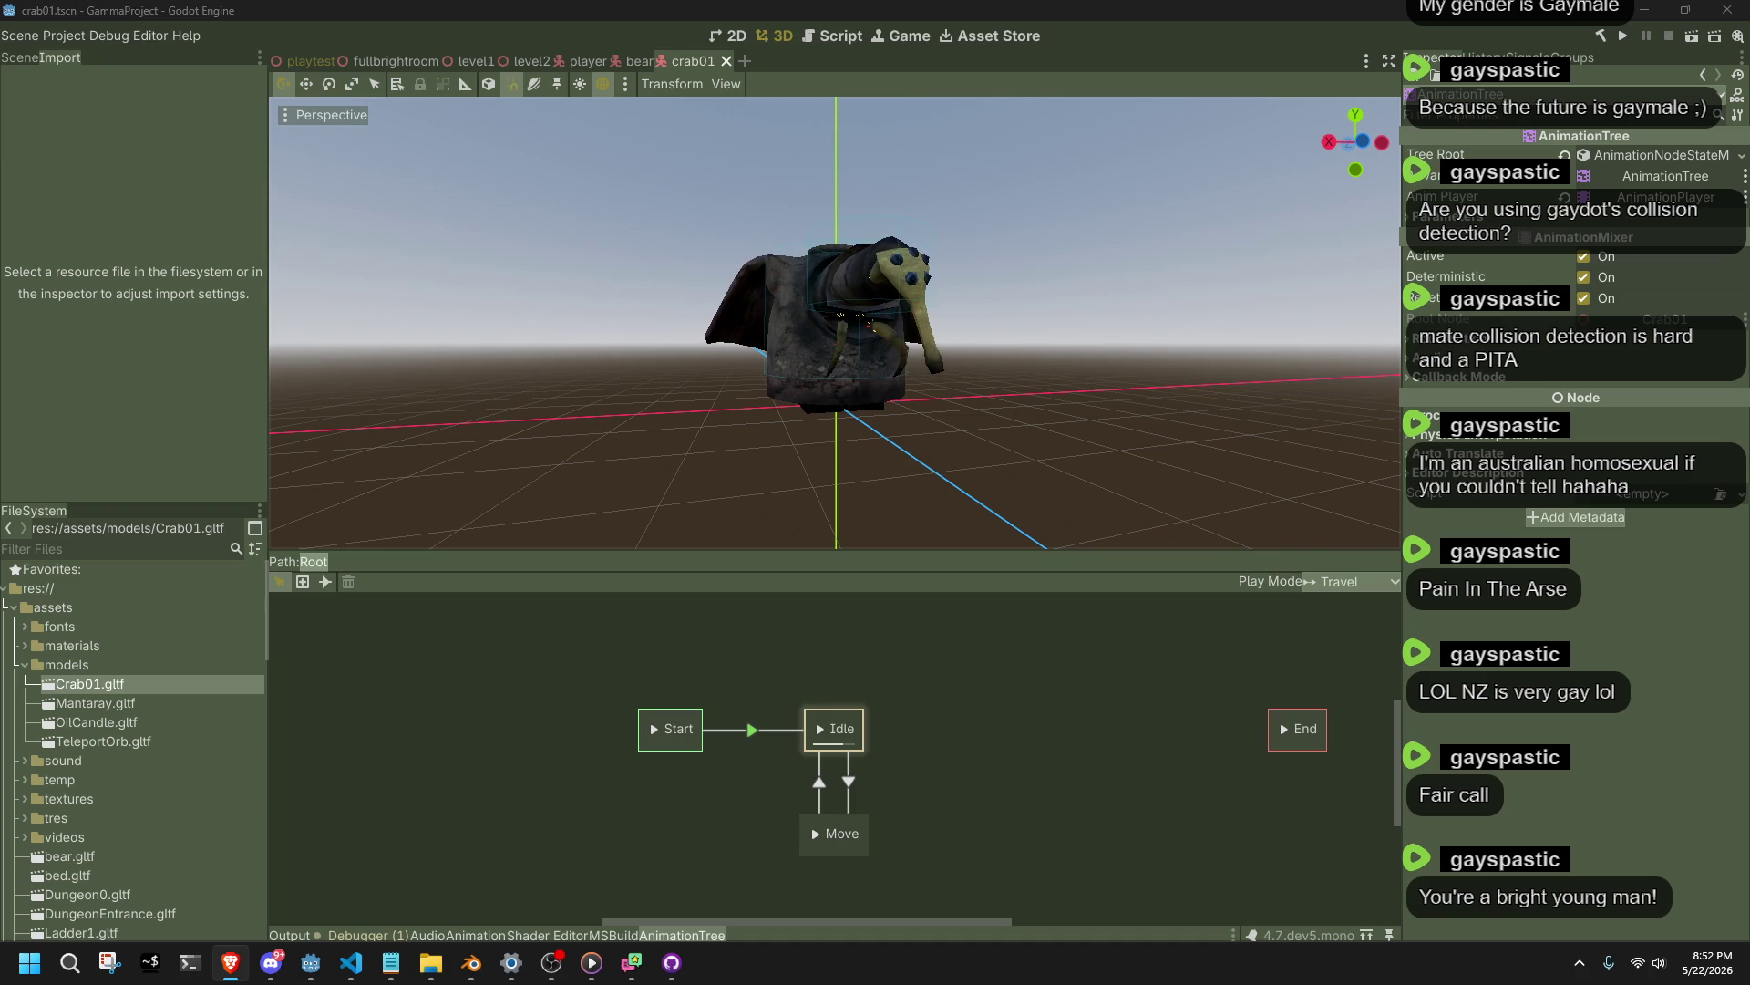
Hide the AnimationTree editor, open the playtest scene, orbit around the crab, then deselect it.
{"action": "left_click", "coordinate": [968, 392]}
{"action": "scroll", "coordinate": [968, 391], "scroll_direction": "up", "scroll_amount": 5}
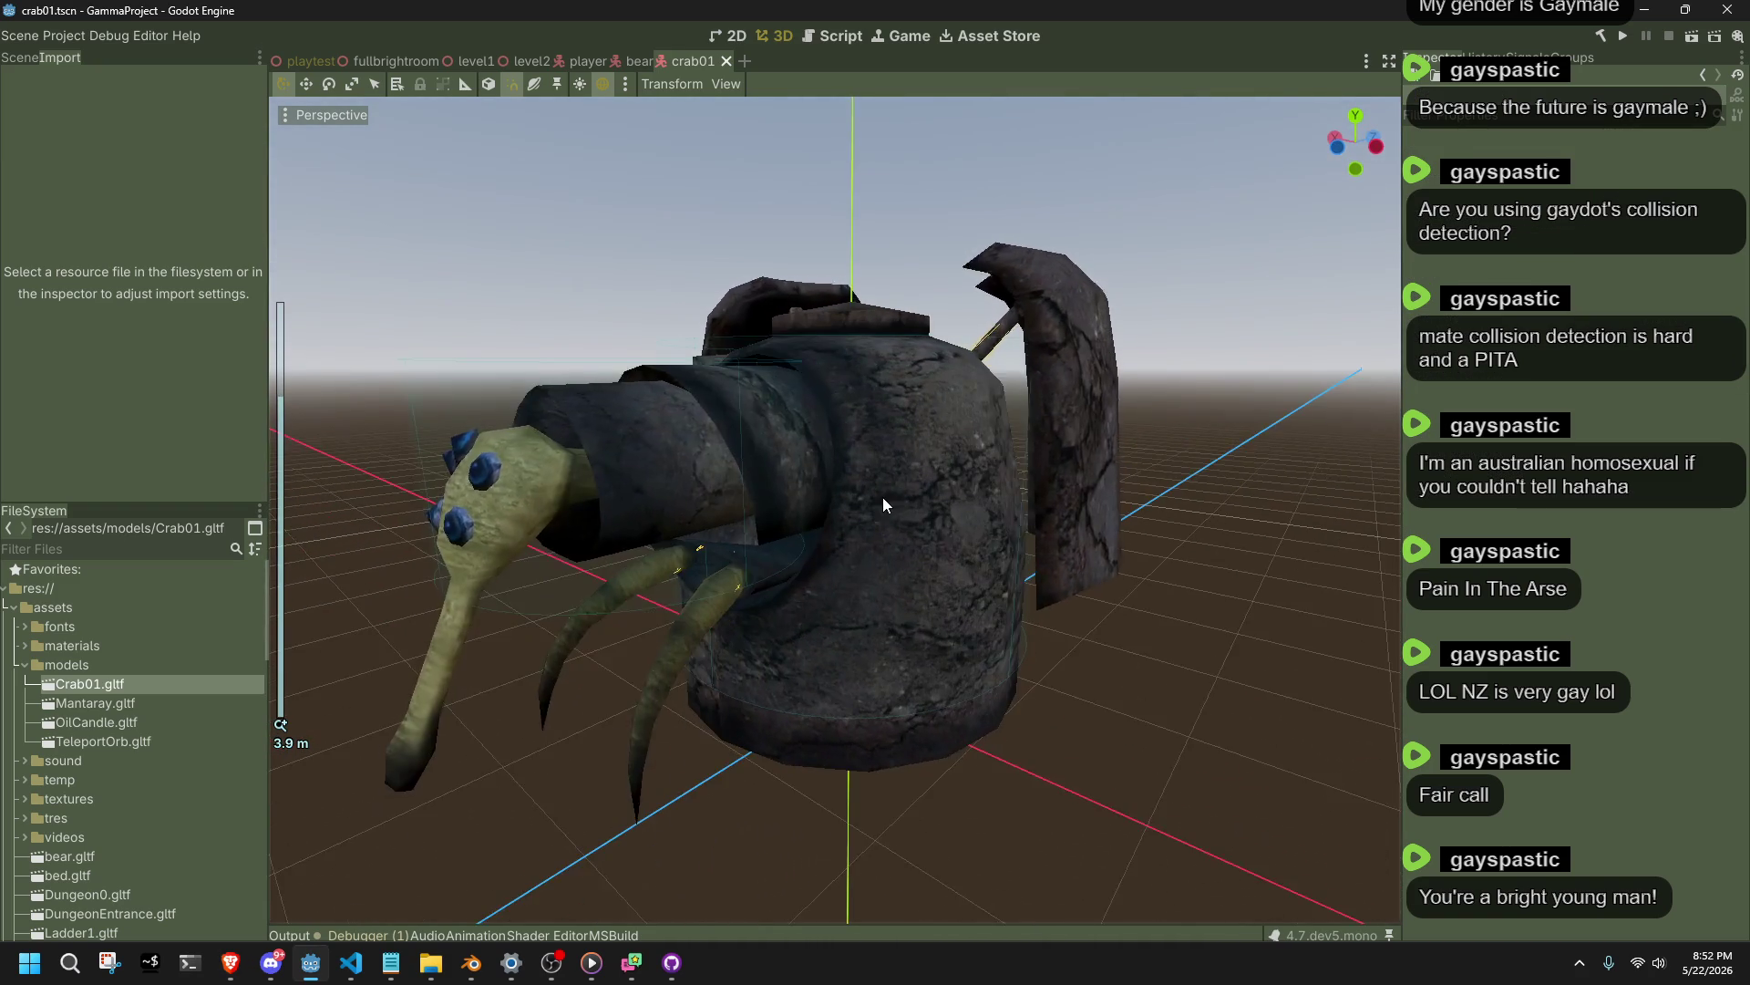
{"action": "left_click", "coordinate": [305, 57]}
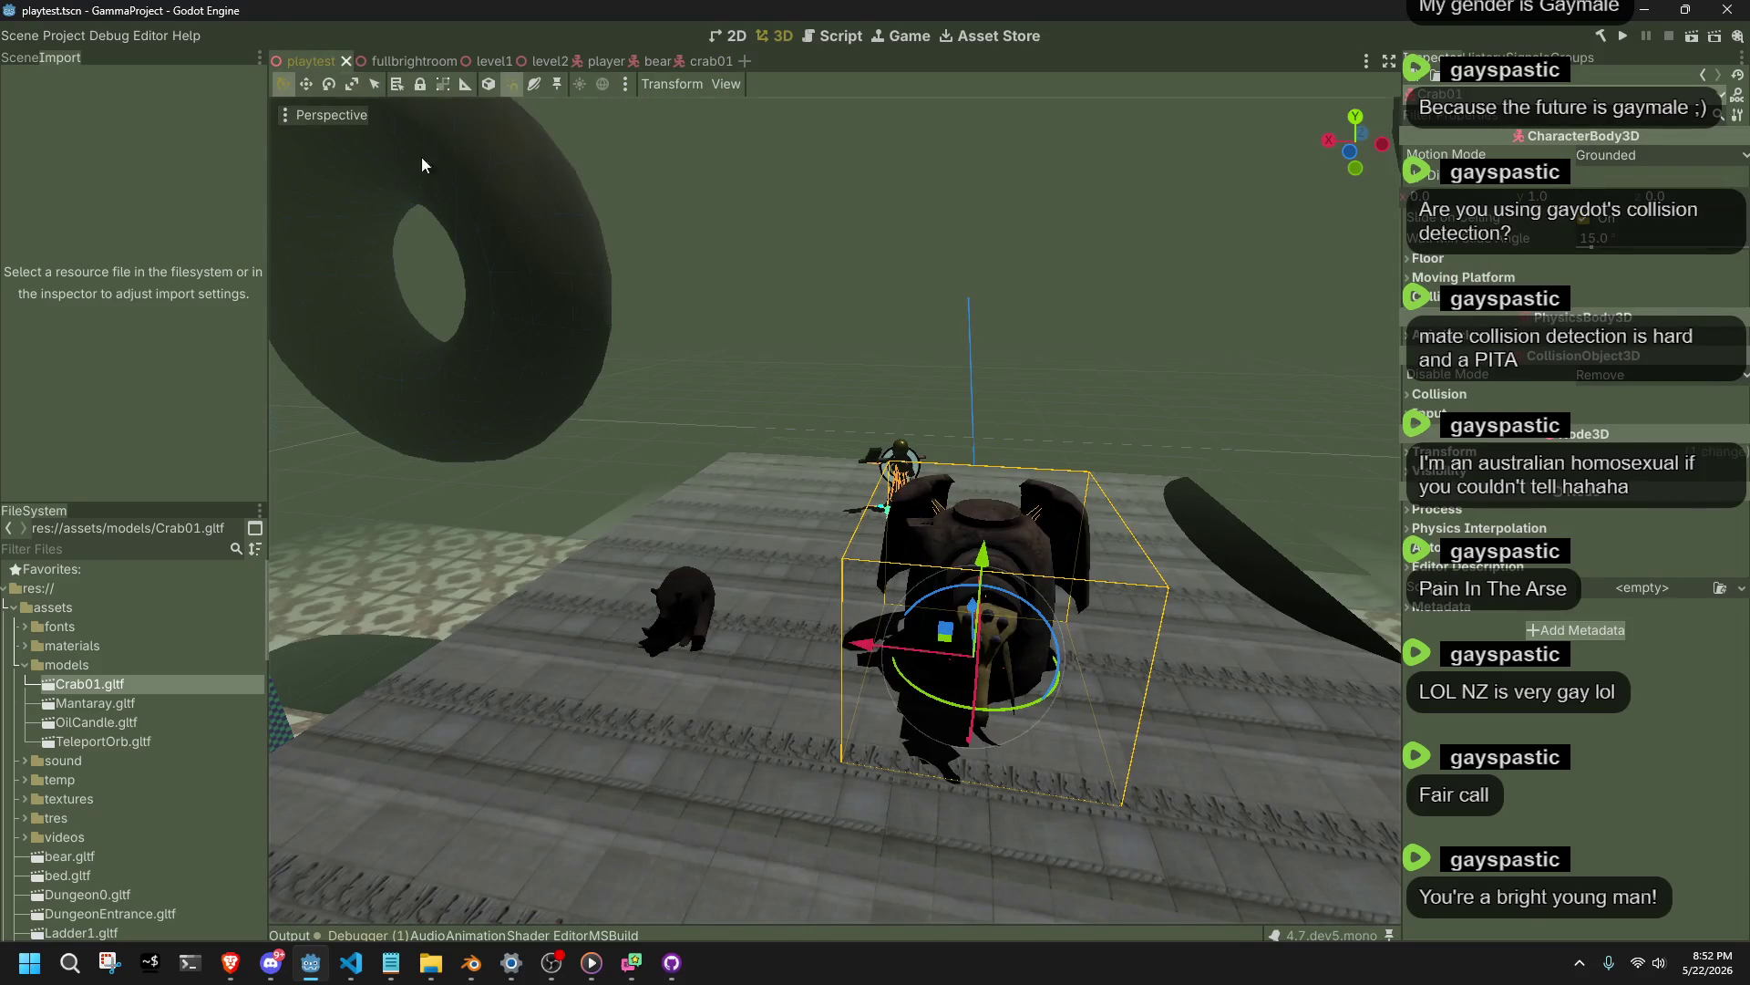
{"action": "scroll", "coordinate": [1008, 573], "scroll_direction": "down", "scroll_amount": 10}
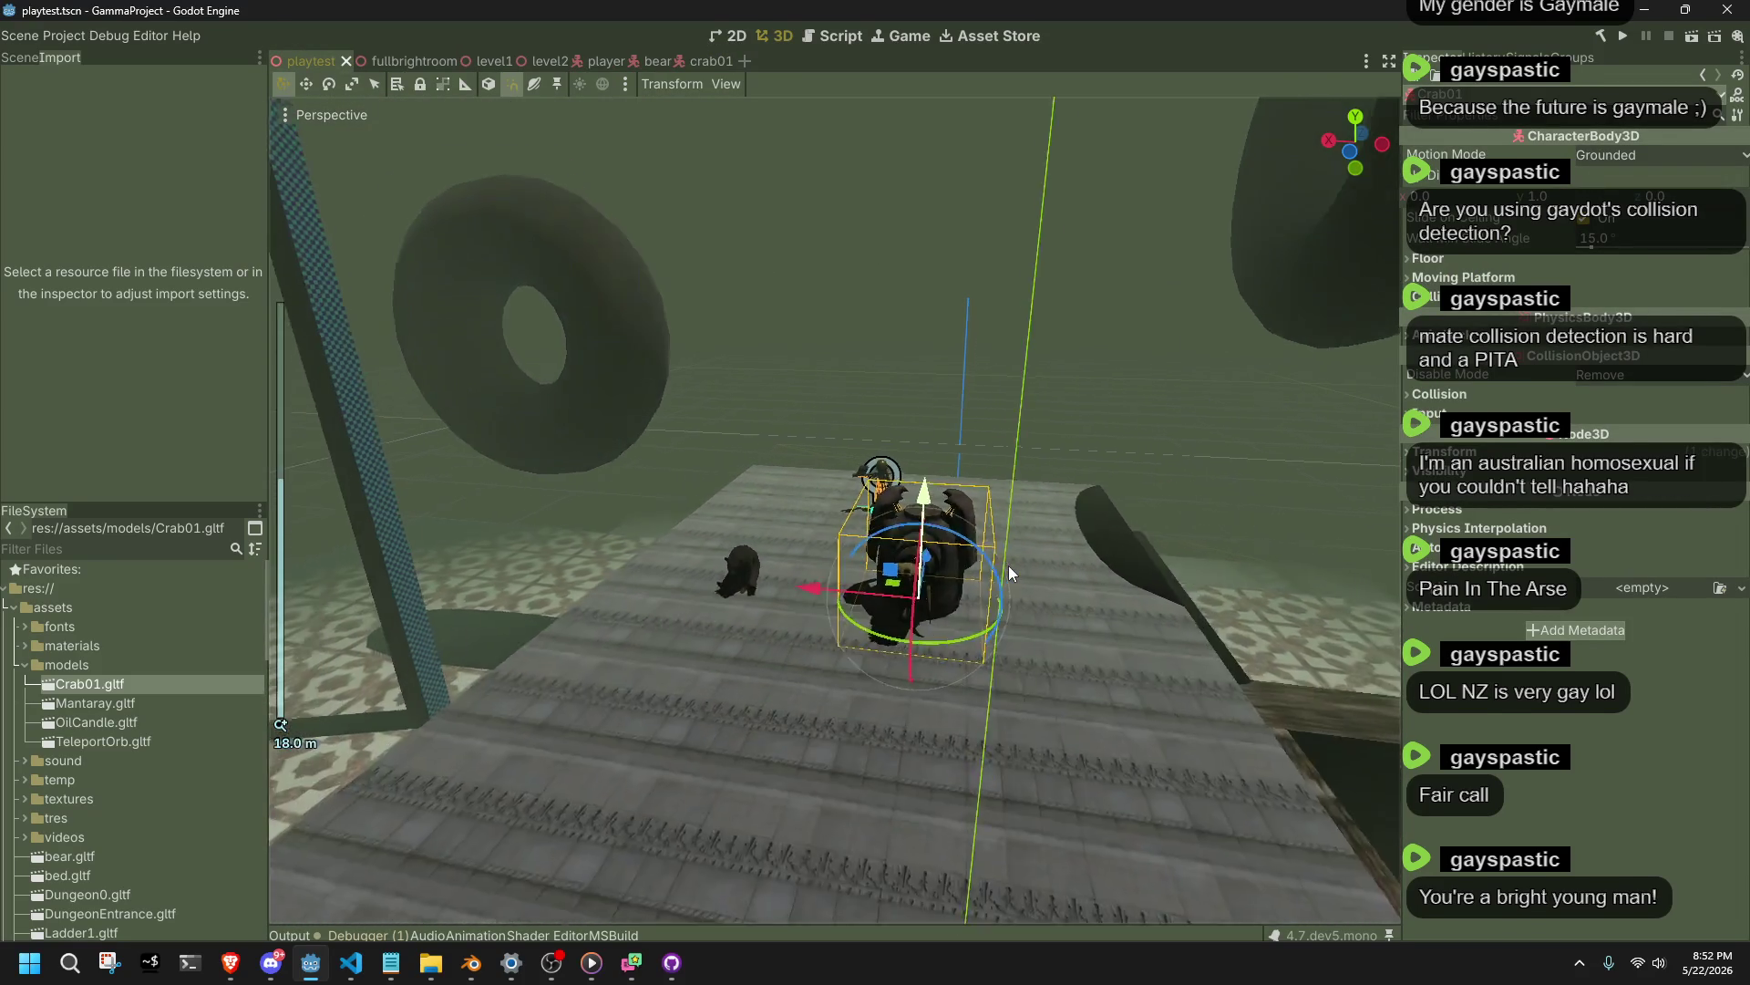
{"action": "scroll", "coordinate": [1008, 573], "scroll_direction": "up", "scroll_amount": 10}
{"action": "mouse_move", "coordinate": [982, 587]}
{"action": "left_mouse_down"}
{"action": "mouse_move", "coordinate": [380, 589]}
{"action": "mouse_move", "coordinate": [310, 570]}
{"action": "mouse_move", "coordinate": [596, 609]}
{"action": "mouse_move", "coordinate": [711, 549]}
{"action": "mouse_move", "coordinate": [905, 547]}
{"action": "mouse_move", "coordinate": [1039, 494]}
{"action": "mouse_move", "coordinate": [761, 524]}
{"action": "mouse_move", "coordinate": [969, 476]}
{"action": "mouse_move", "coordinate": [325, 567]}
{"action": "mouse_move", "coordinate": [715, 527]}
{"action": "mouse_move", "coordinate": [677, 505]}
{"action": "mouse_move", "coordinate": [1206, 543]}
{"action": "mouse_move", "coordinate": [1114, 528]}
{"action": "mouse_move", "coordinate": [998, 545]}
{"action": "mouse_move", "coordinate": [823, 499]}
{"action": "mouse_move", "coordinate": [765, 463]}
{"action": "left_mouse_up"}
{"action": "scroll", "coordinate": [715, 527], "scroll_direction": "down", "scroll_amount": 6}
{"action": "scroll", "coordinate": [998, 545], "scroll_direction": "up", "scroll_amount": 3}
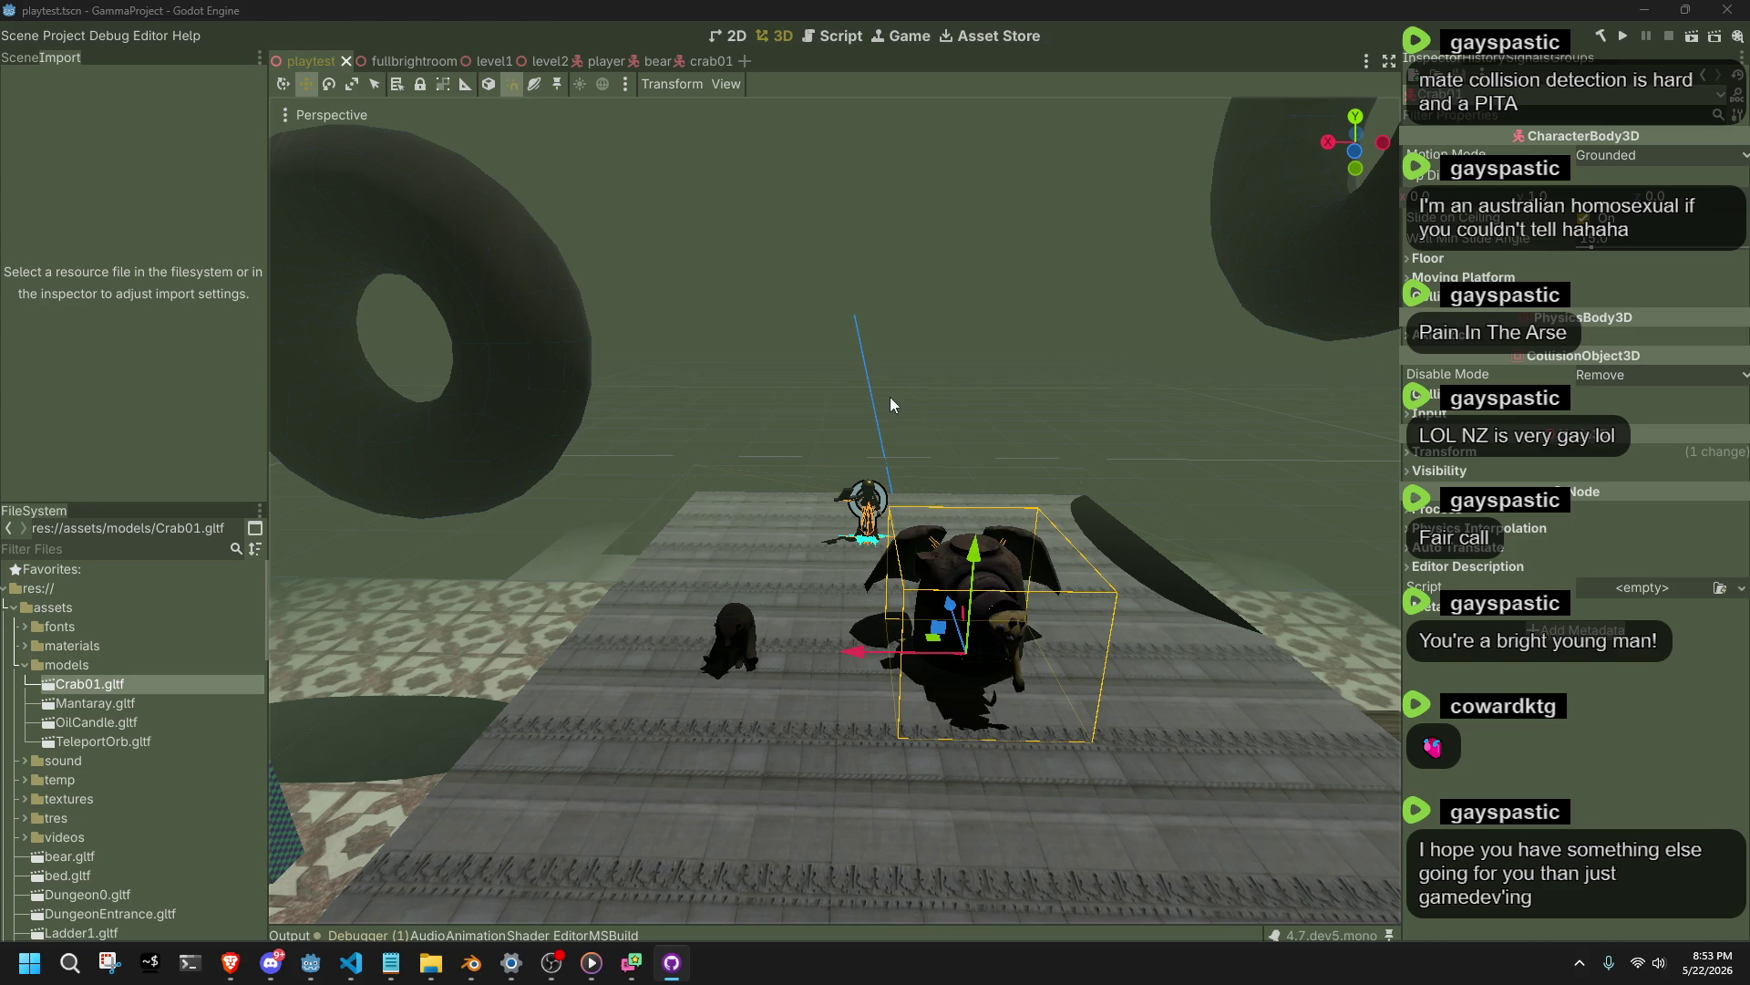
{"action": "left_click", "coordinate": [856, 370]}
Bring Enemy.cs forward in VS Code and place the cursor at line 33 after EnemyInitialize.
{"action": "key", "text": "alt+Tab"}
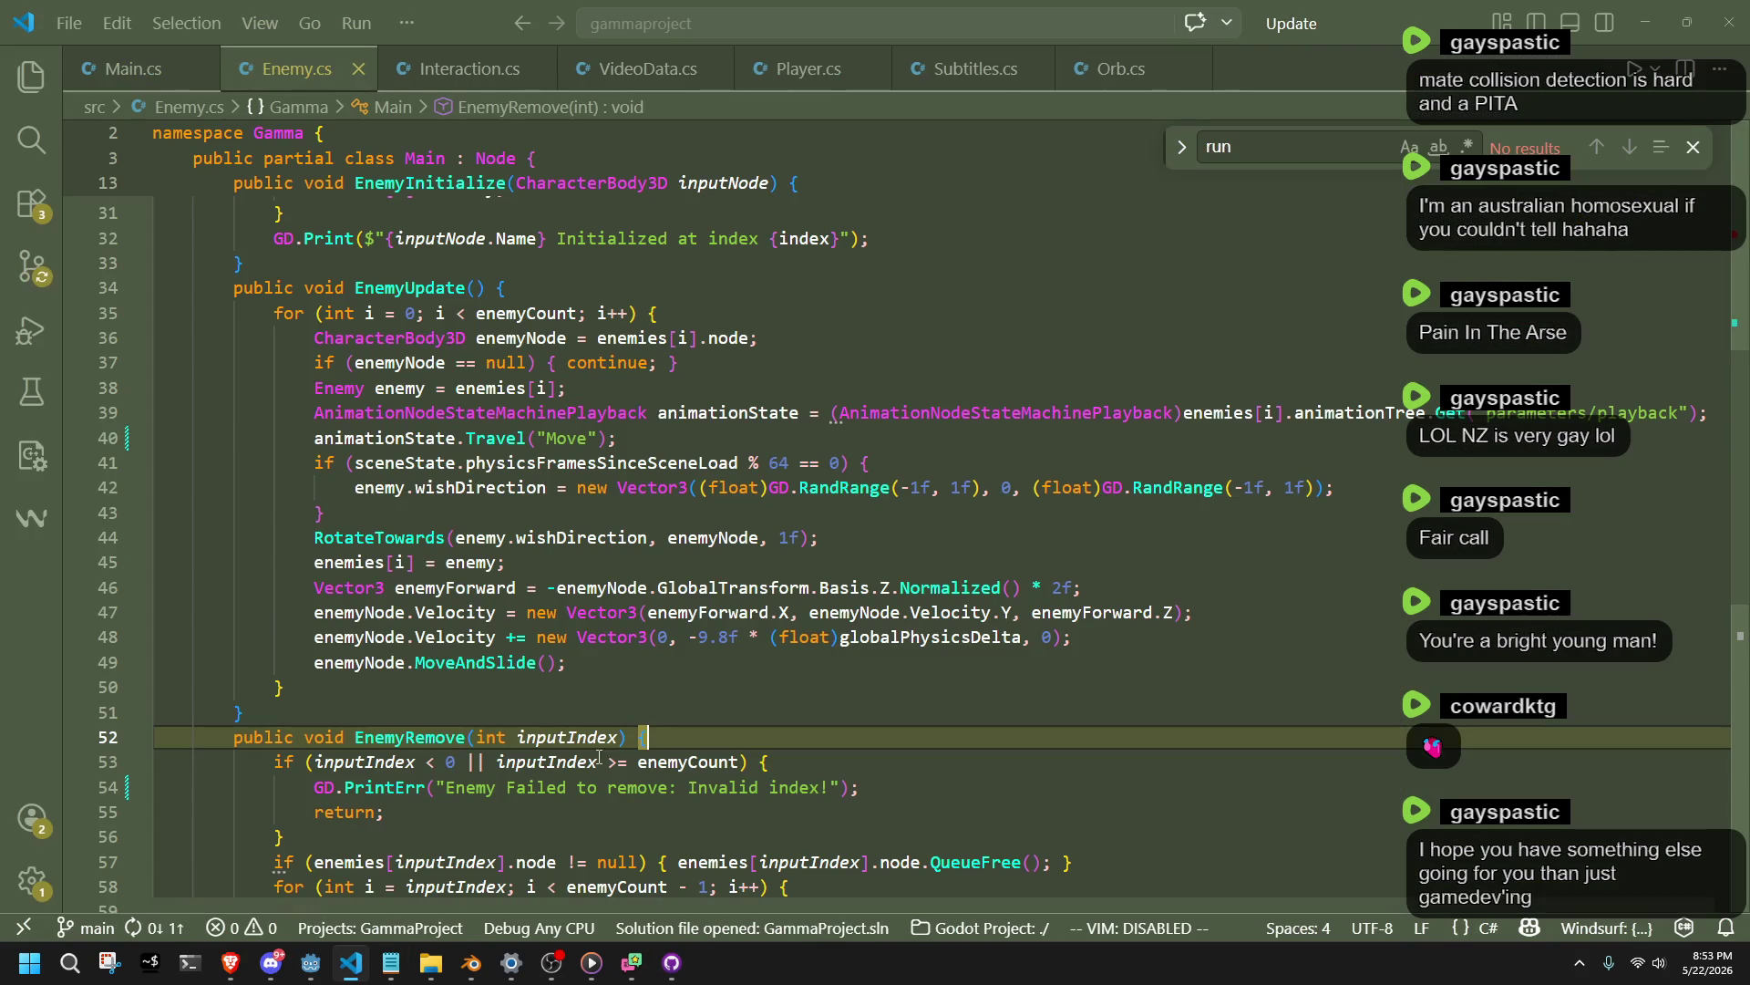
{"action": "key", "text": "Up"}
{"action": "key", "text": "Up"}
{"action": "scroll", "coordinate": [693, 642], "scroll_direction": "up", "scroll_amount": 3}
{"action": "scroll", "coordinate": [693, 642], "scroll_direction": "up", "scroll_amount": 2}
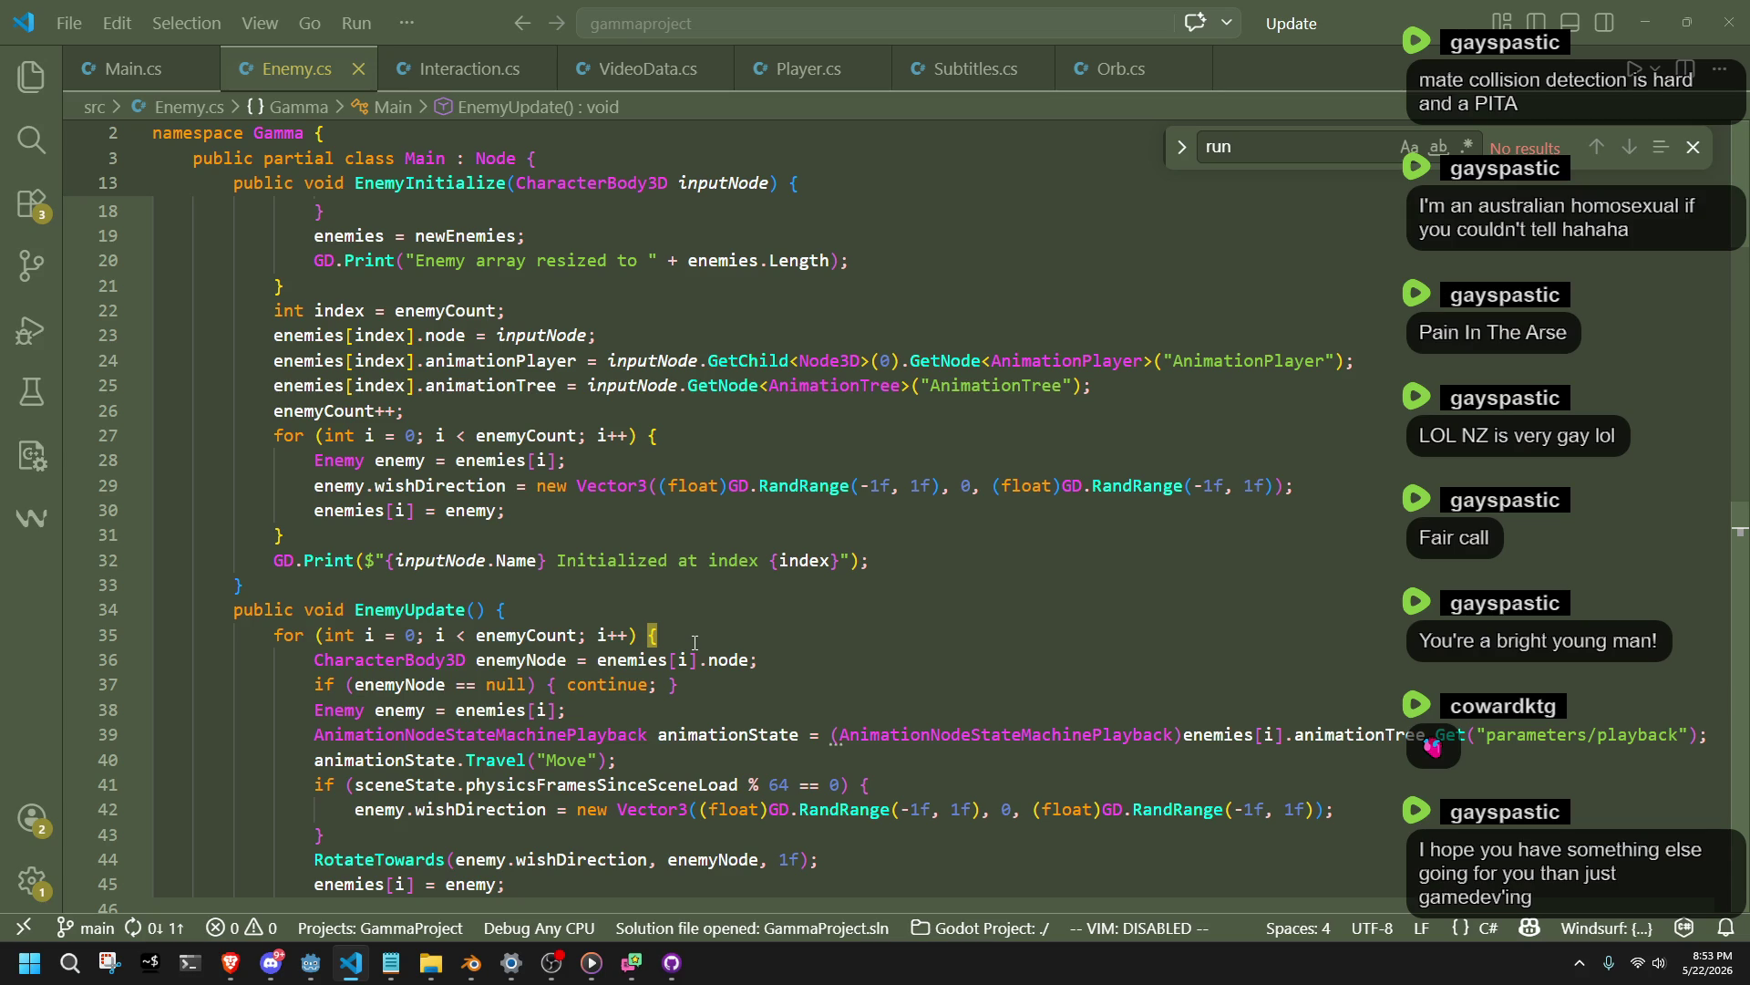
{"action": "left_click", "coordinate": [809, 588]}
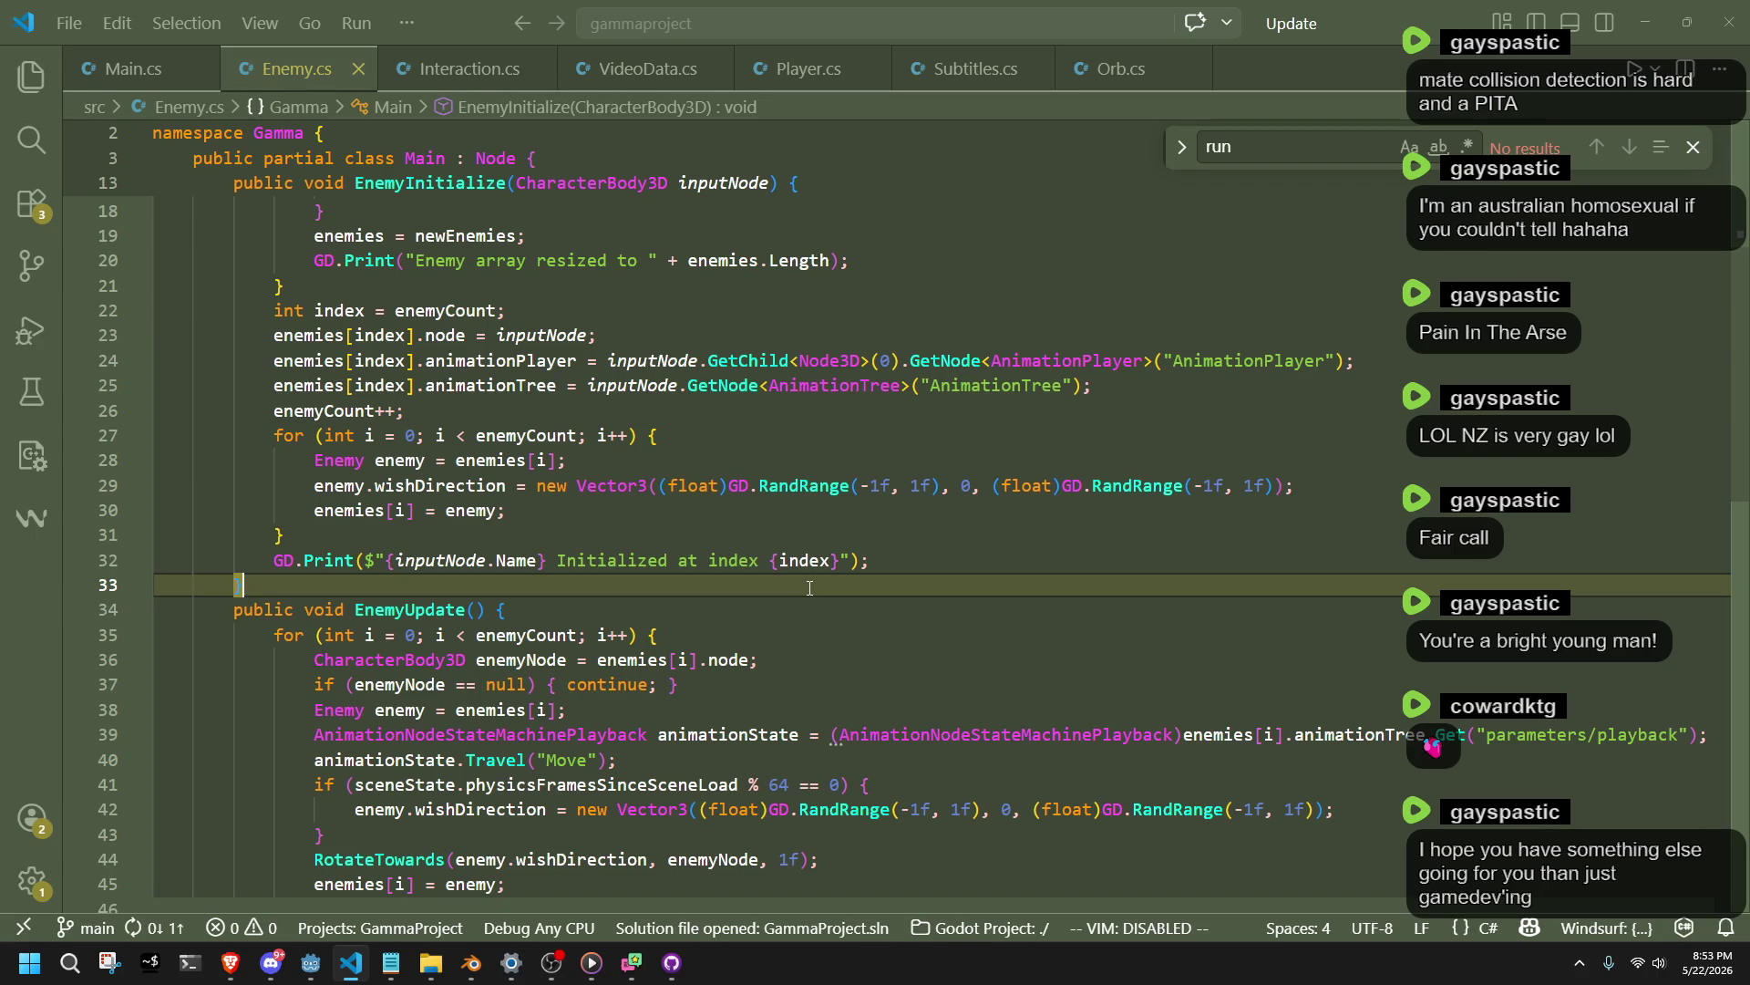
{"action": "scroll", "coordinate": [915, 527], "scroll_direction": "up", "scroll_amount": 4}
{"action": "scroll", "coordinate": [915, 527], "scroll_direction": "up", "scroll_amount": 2}
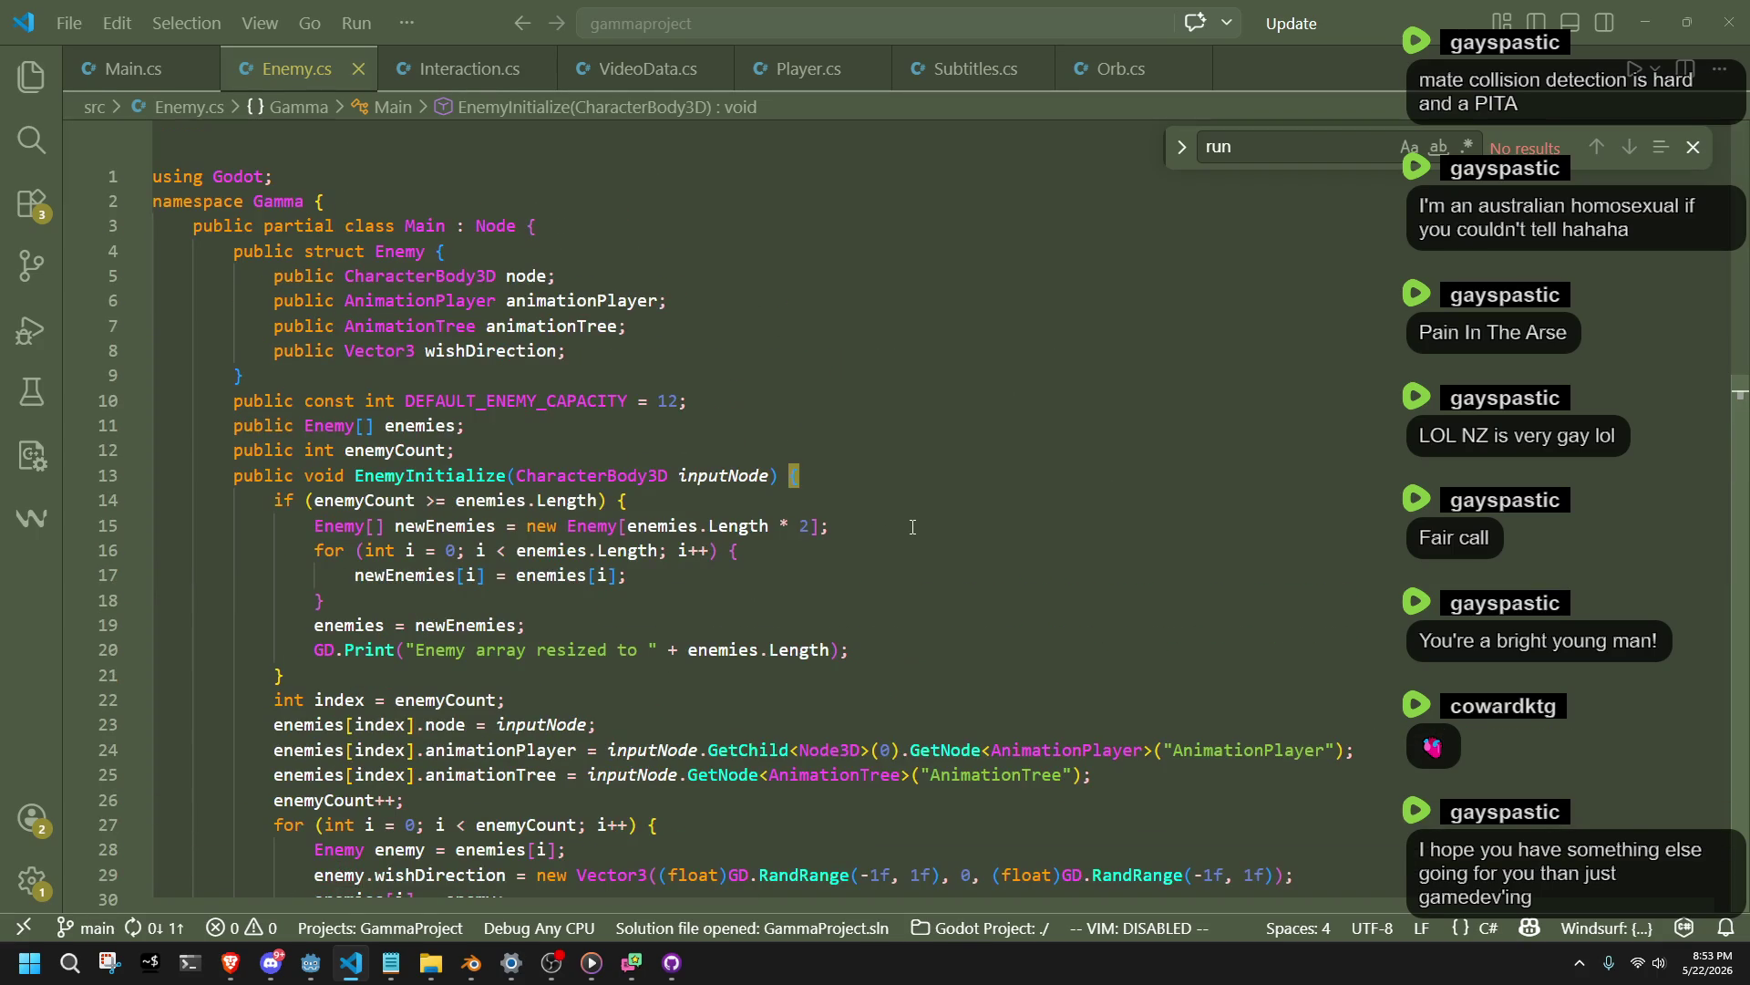
Insert a blank line after 'public partial class Main : Node {' above the Enemy struct.
{"action": "key", "text": "Up"}
{"action": "key", "text": "Up"}
{"action": "key", "text": "Up"}
{"action": "key", "text": "Up"}
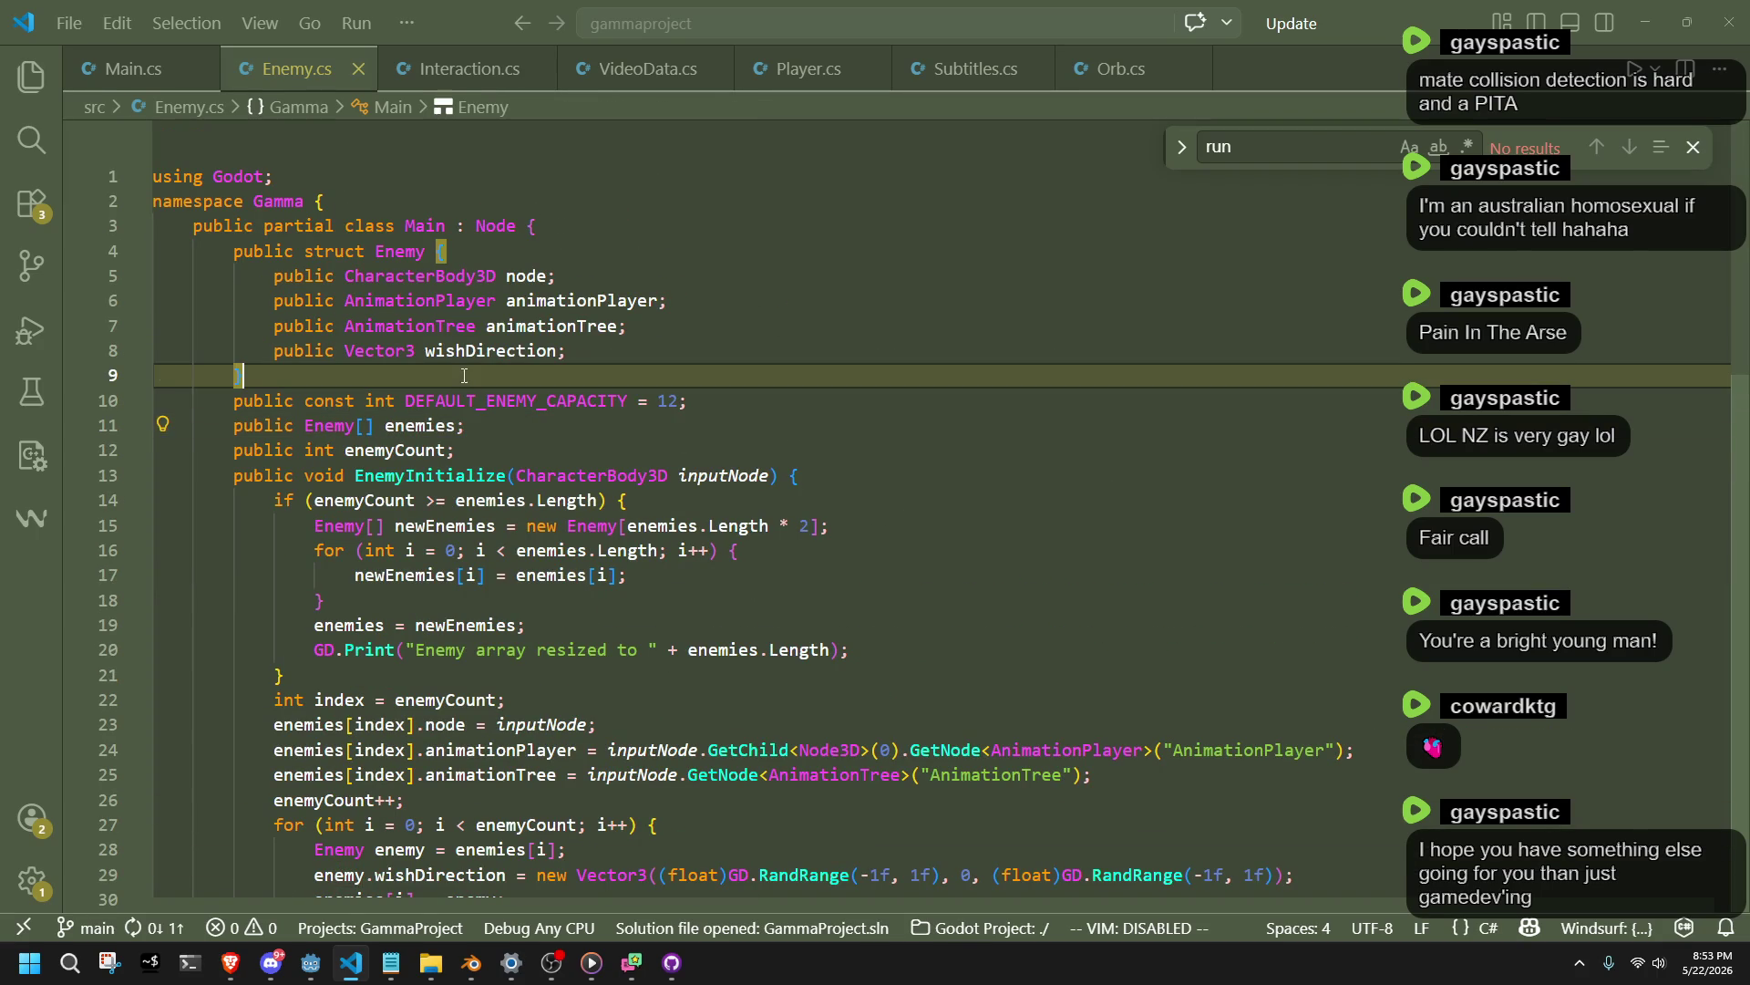
{"action": "key", "text": "Up"}
{"action": "key", "text": "Up"}
{"action": "key", "text": "Up"}
{"action": "key", "text": "Down"}
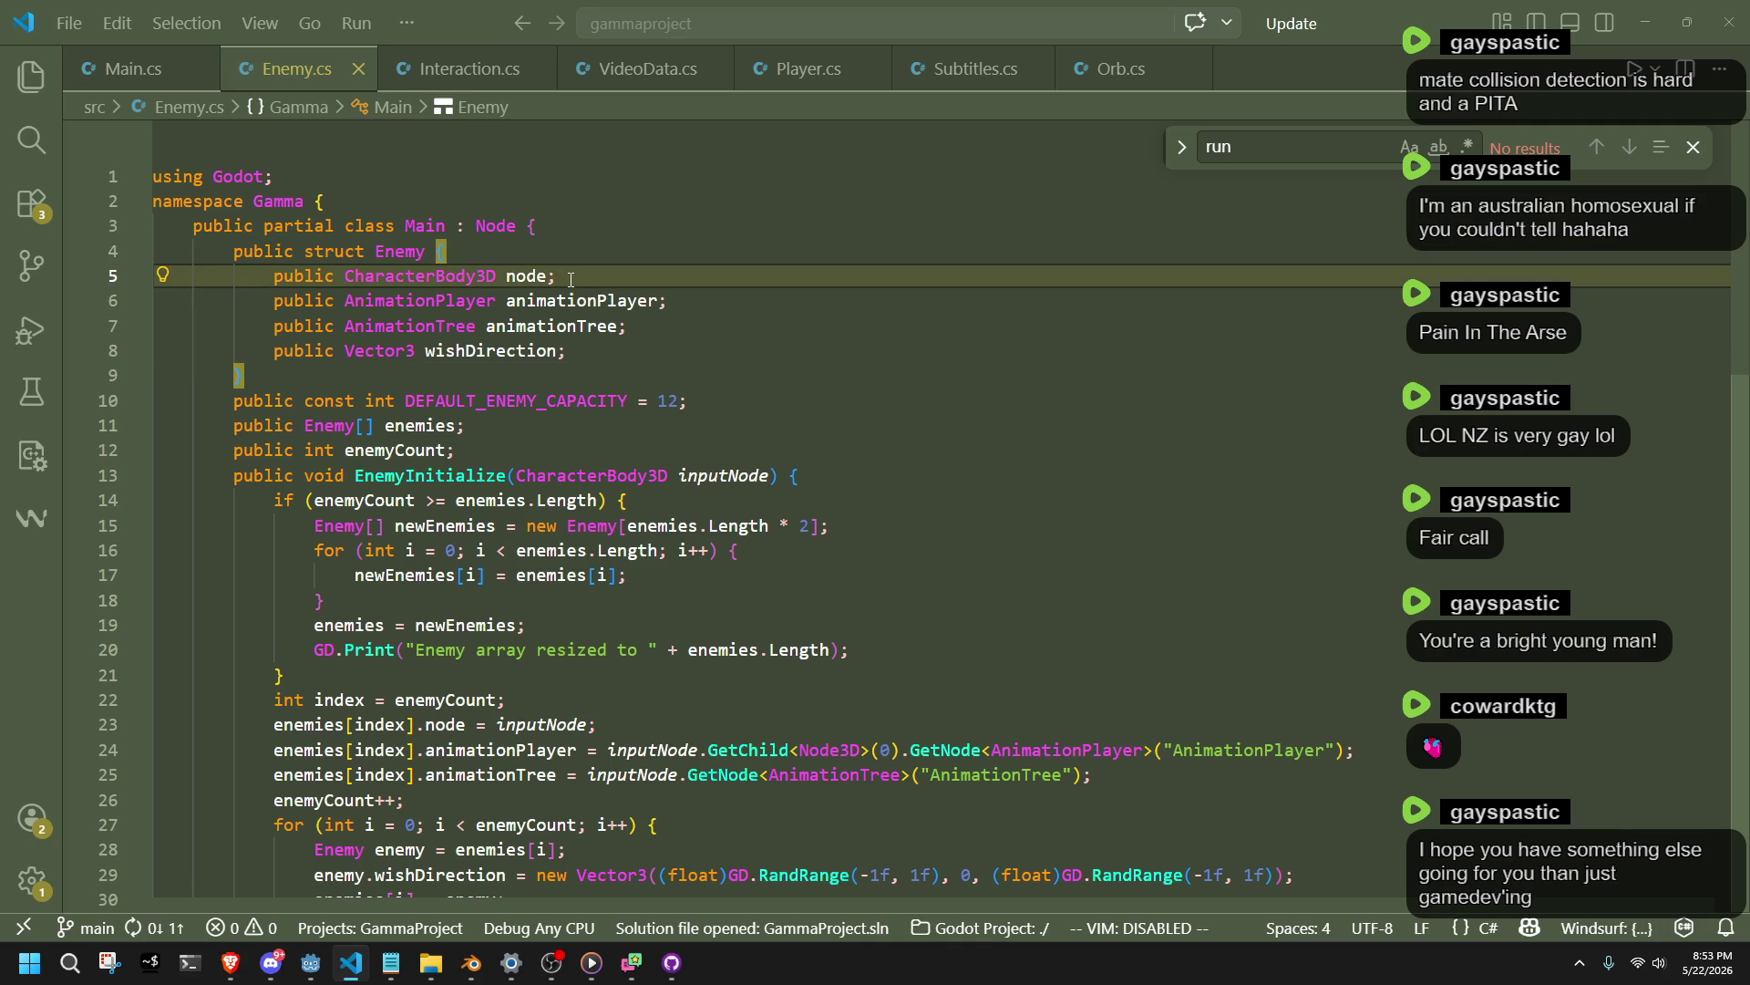
{"action": "key", "text": "Up"}
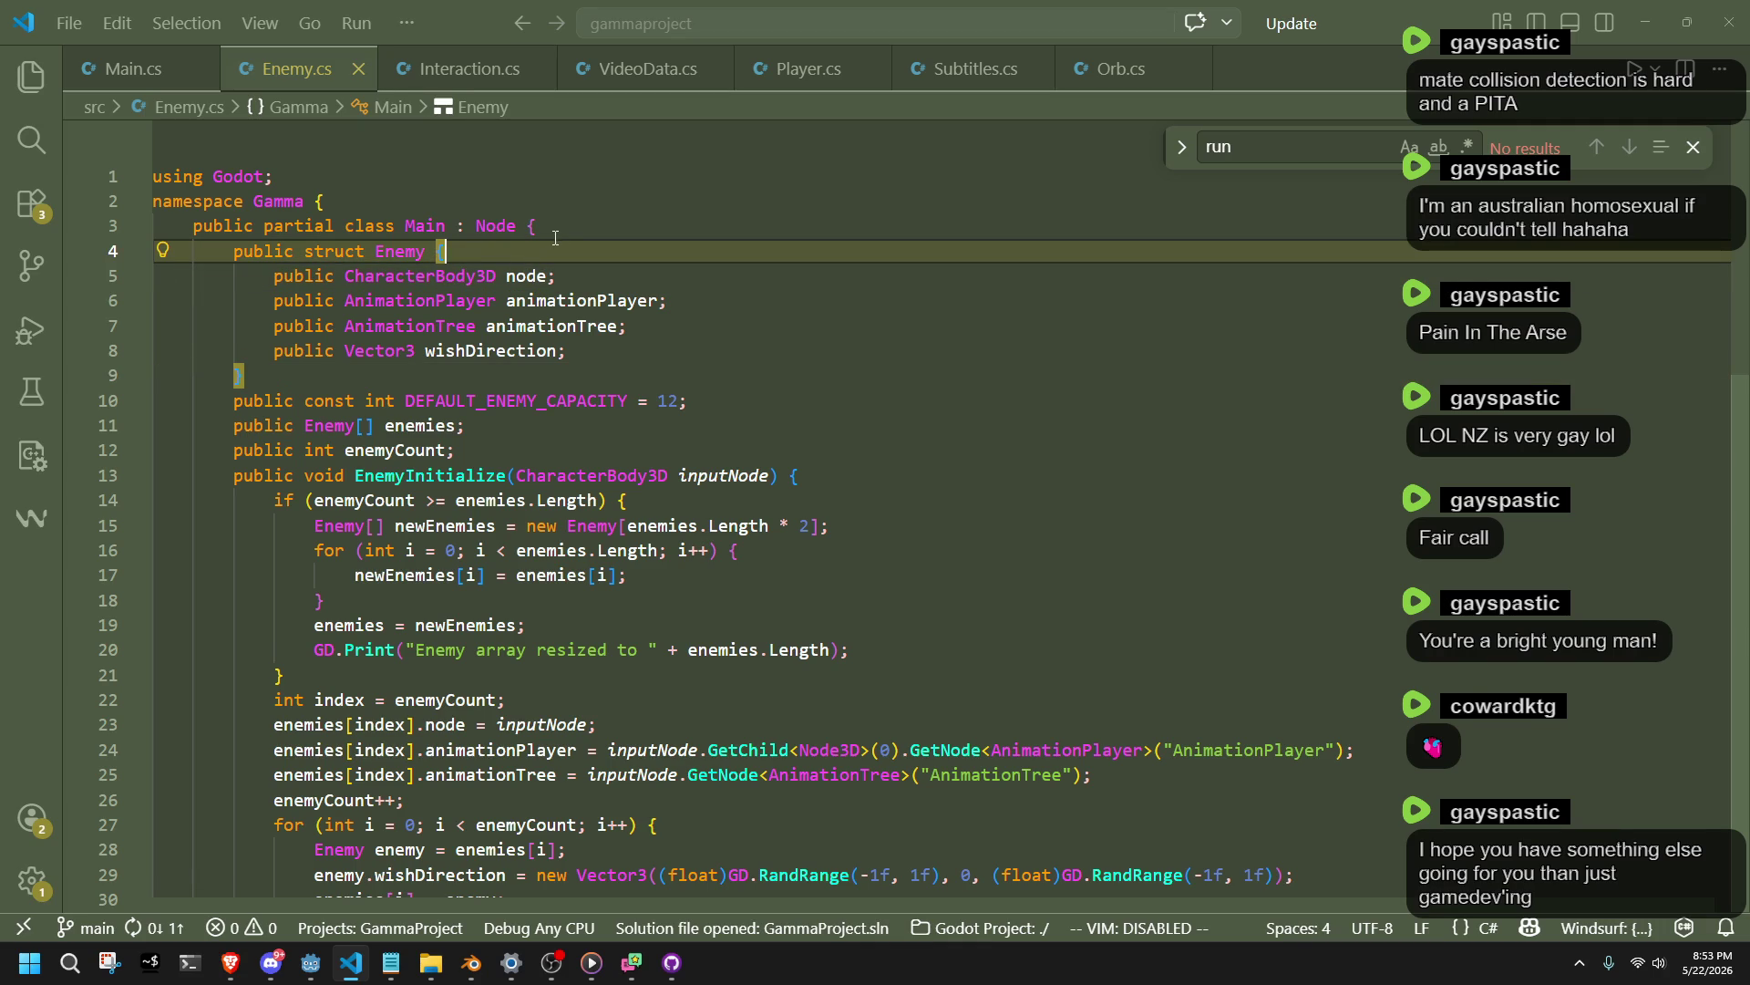
{"action": "key", "text": "Up"}
{"action": "key", "text": "Return"}
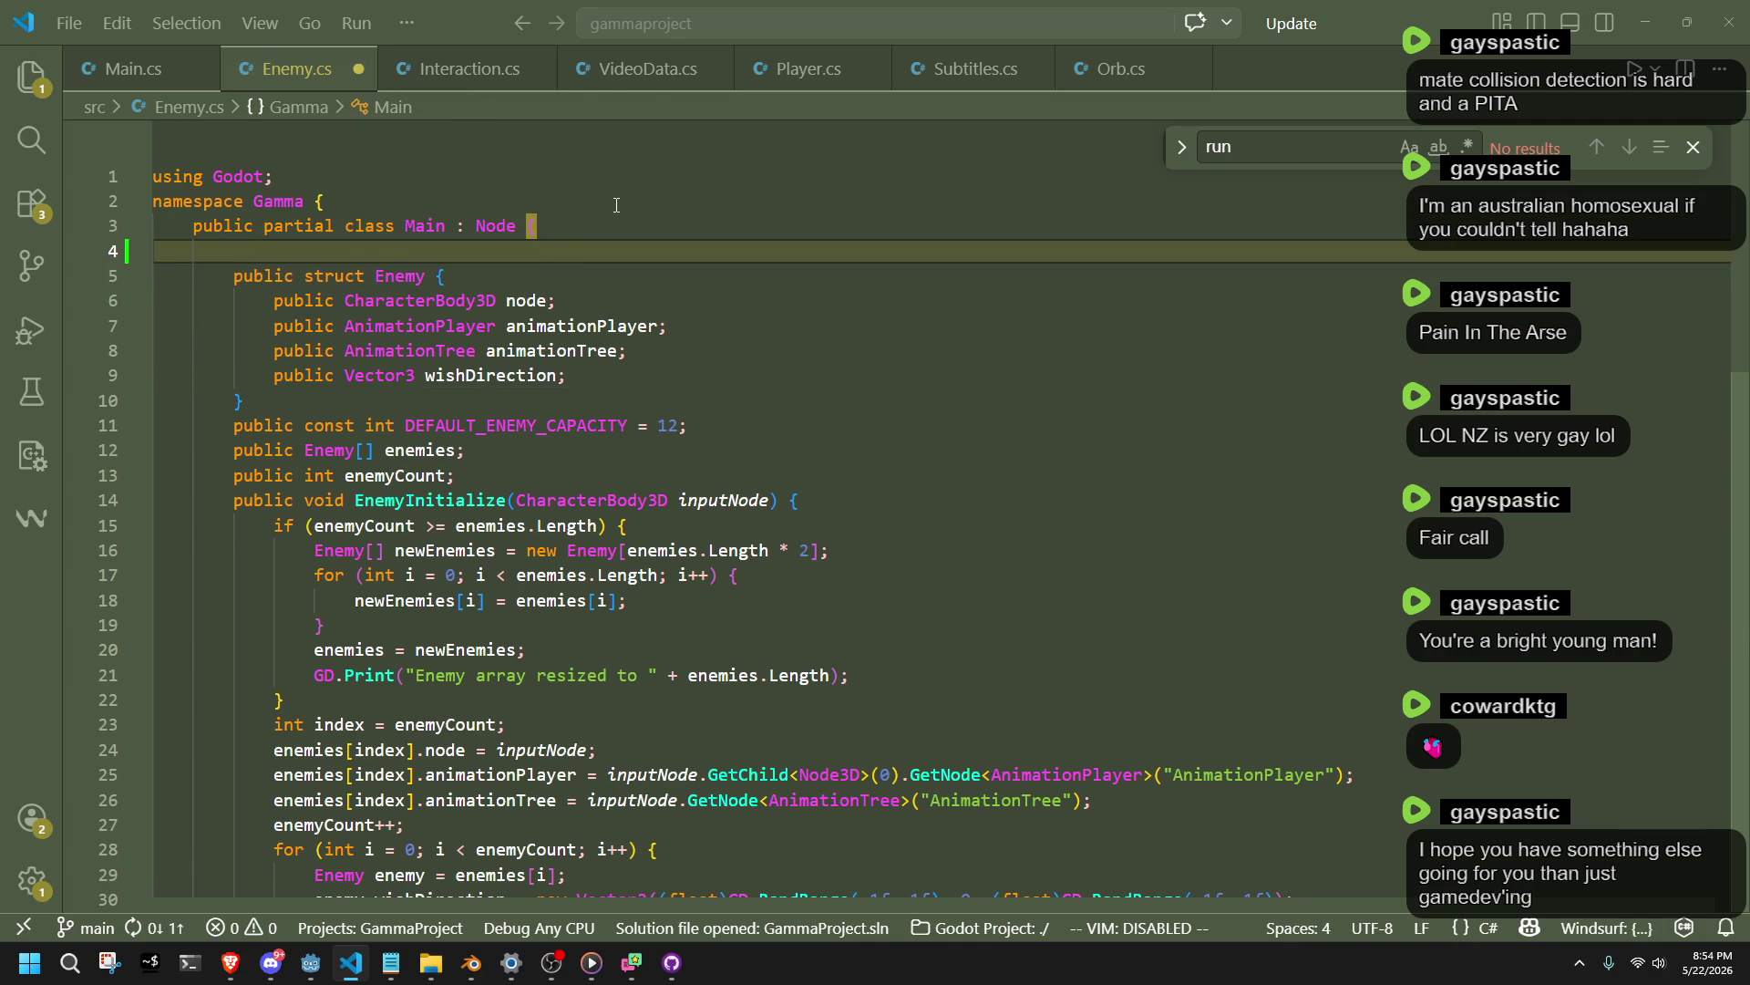
{"action": "left_click", "coordinate": [465, 68]}
Paste the copied InteractableLookup enum into Enemy.cs and rename it EnemyType.
{"action": "mouse_move", "coordinate": [499, 563]}
{"action": "left_mouse_down"}
{"action": "mouse_move", "coordinate": [155, 314]}
{"action": "mouse_move", "coordinate": [235, 301]}
{"action": "left_mouse_up"}
{"action": "key", "text": "ctrl+c"}
{"action": "left_click", "coordinate": [265, 69]}
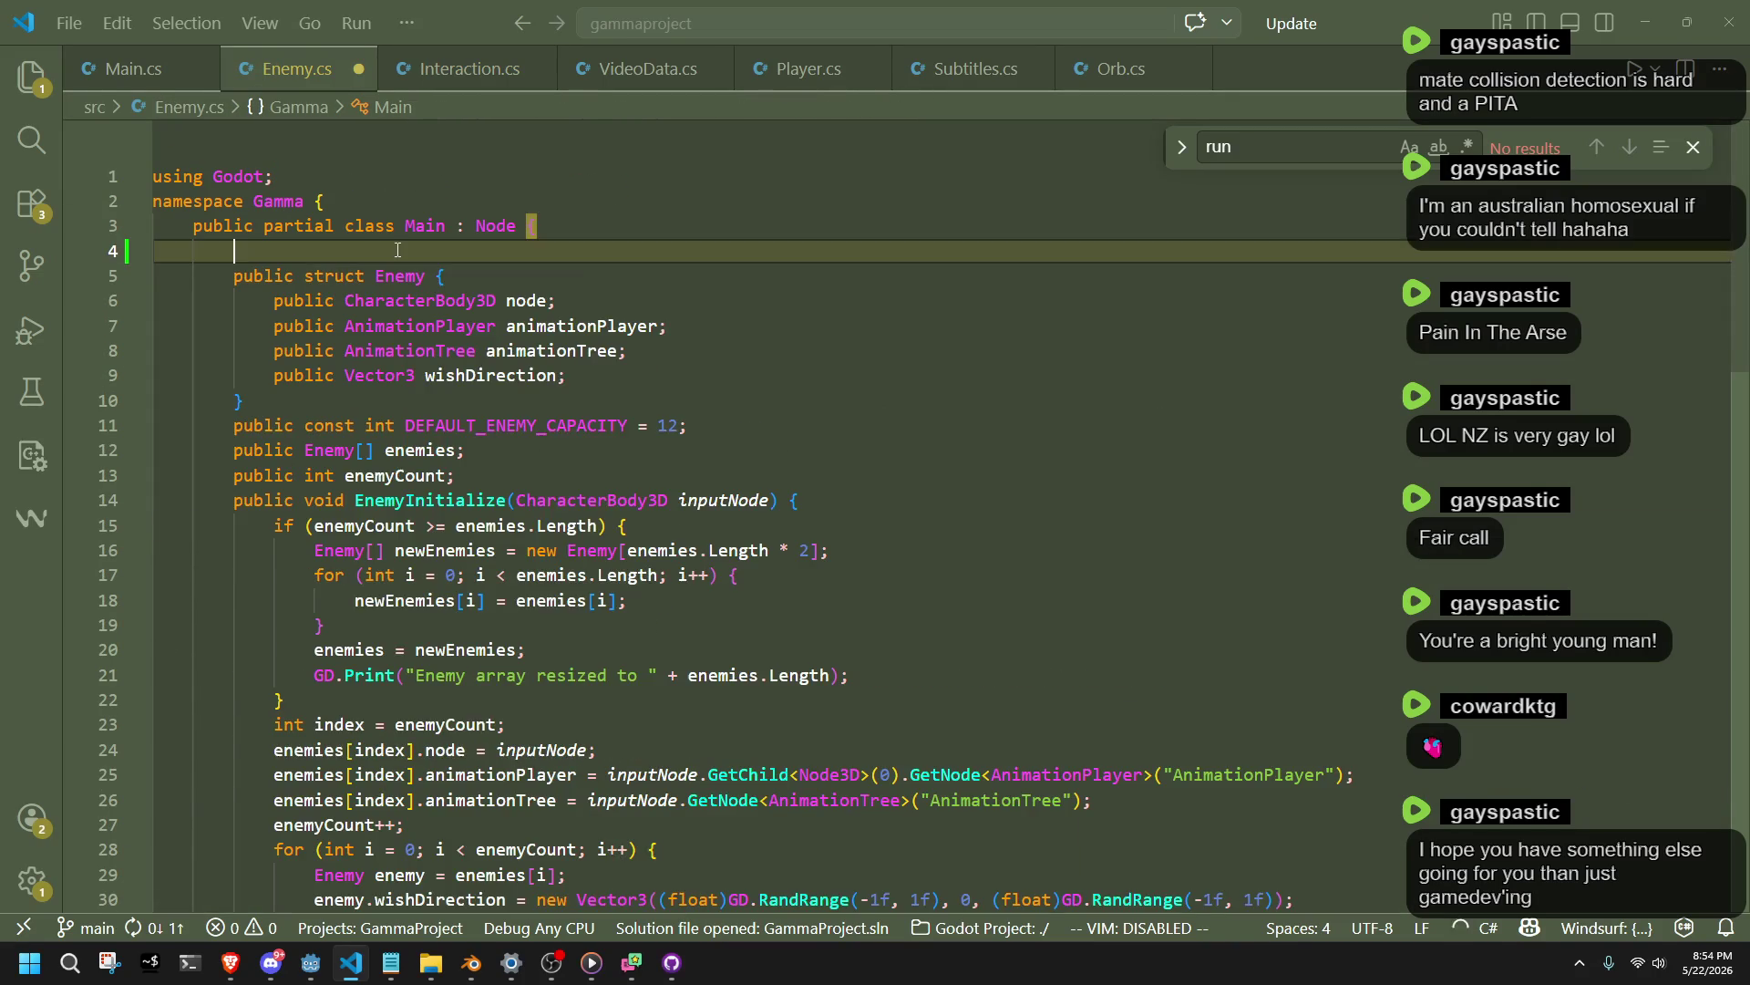
{"action": "key", "text": "ctrl+v"}
{"action": "double_click", "coordinate": [416, 258]}
{"action": "type", "text": "EnemyType"}
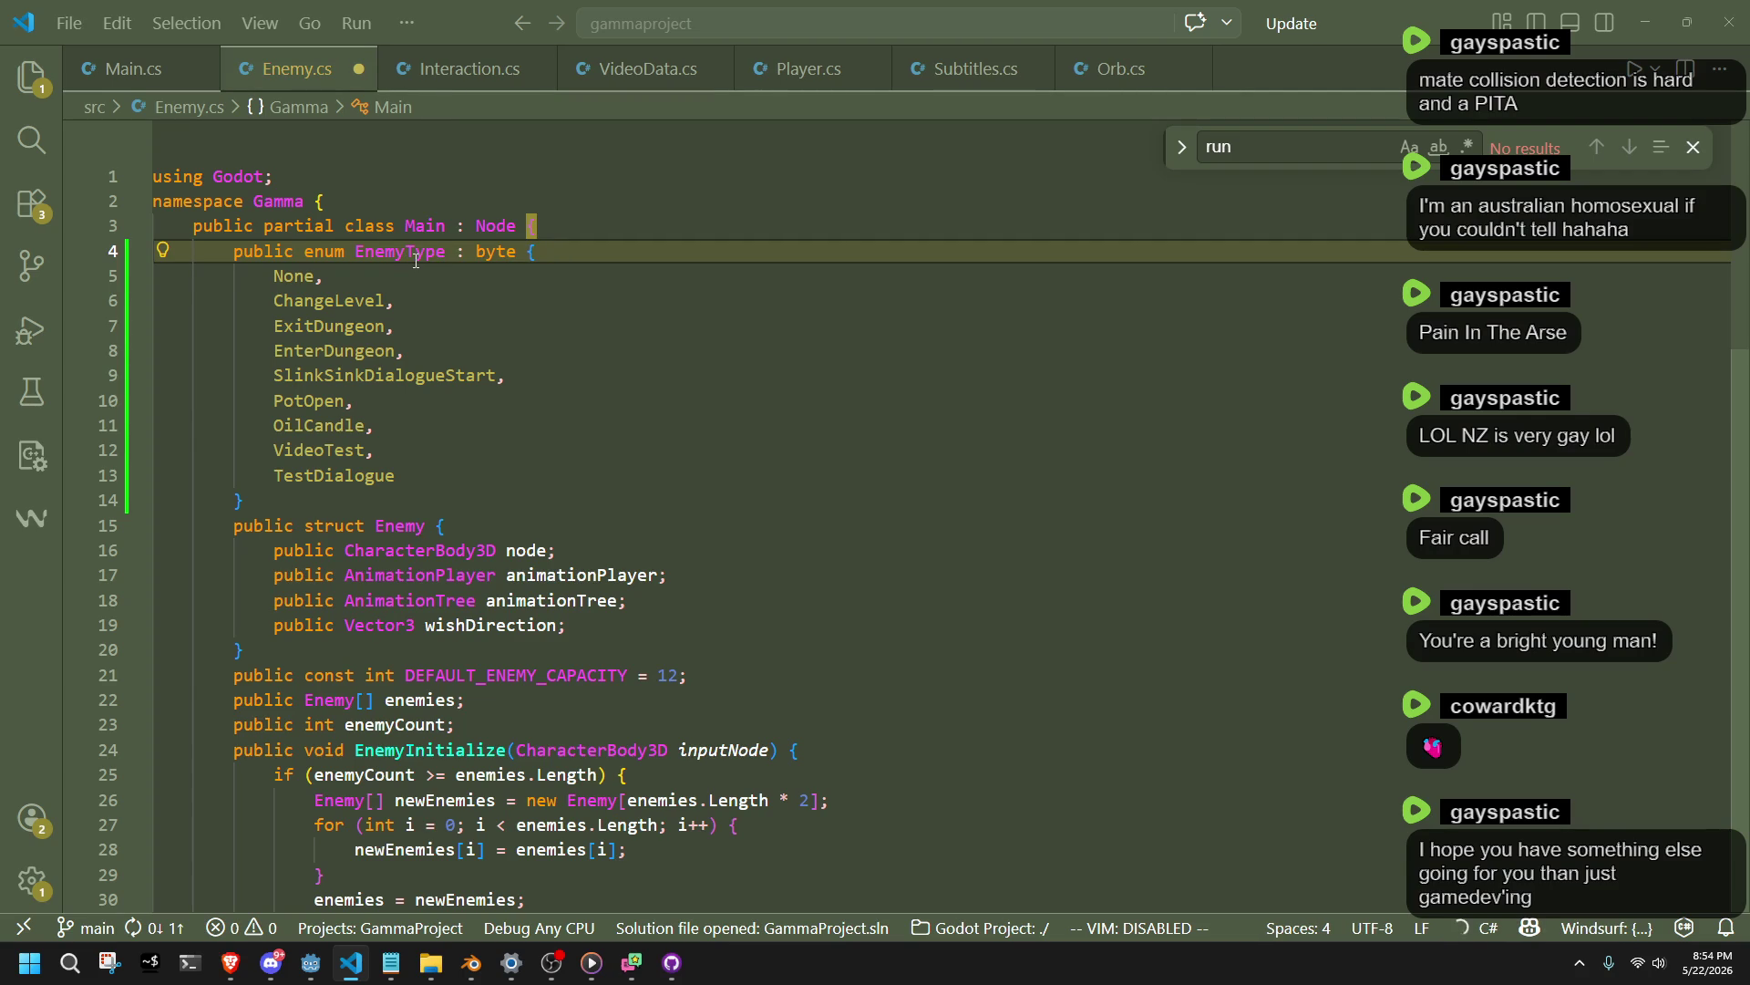
Delete every member except None, rename None to Bear, and save Enemy.cs.
{"action": "left_click", "coordinate": [416, 475]}
{"action": "left_click_drag", "start_coordinate": [416, 475], "coordinate": [378, 286]}
{"action": "key", "text": "BackSpace"}
{"action": "key", "text": "Left"}
{"action": "key", "text": "BackSpace"}
{"action": "key", "text": "BackSpace"}
{"action": "key", "text": "BackSpace"}
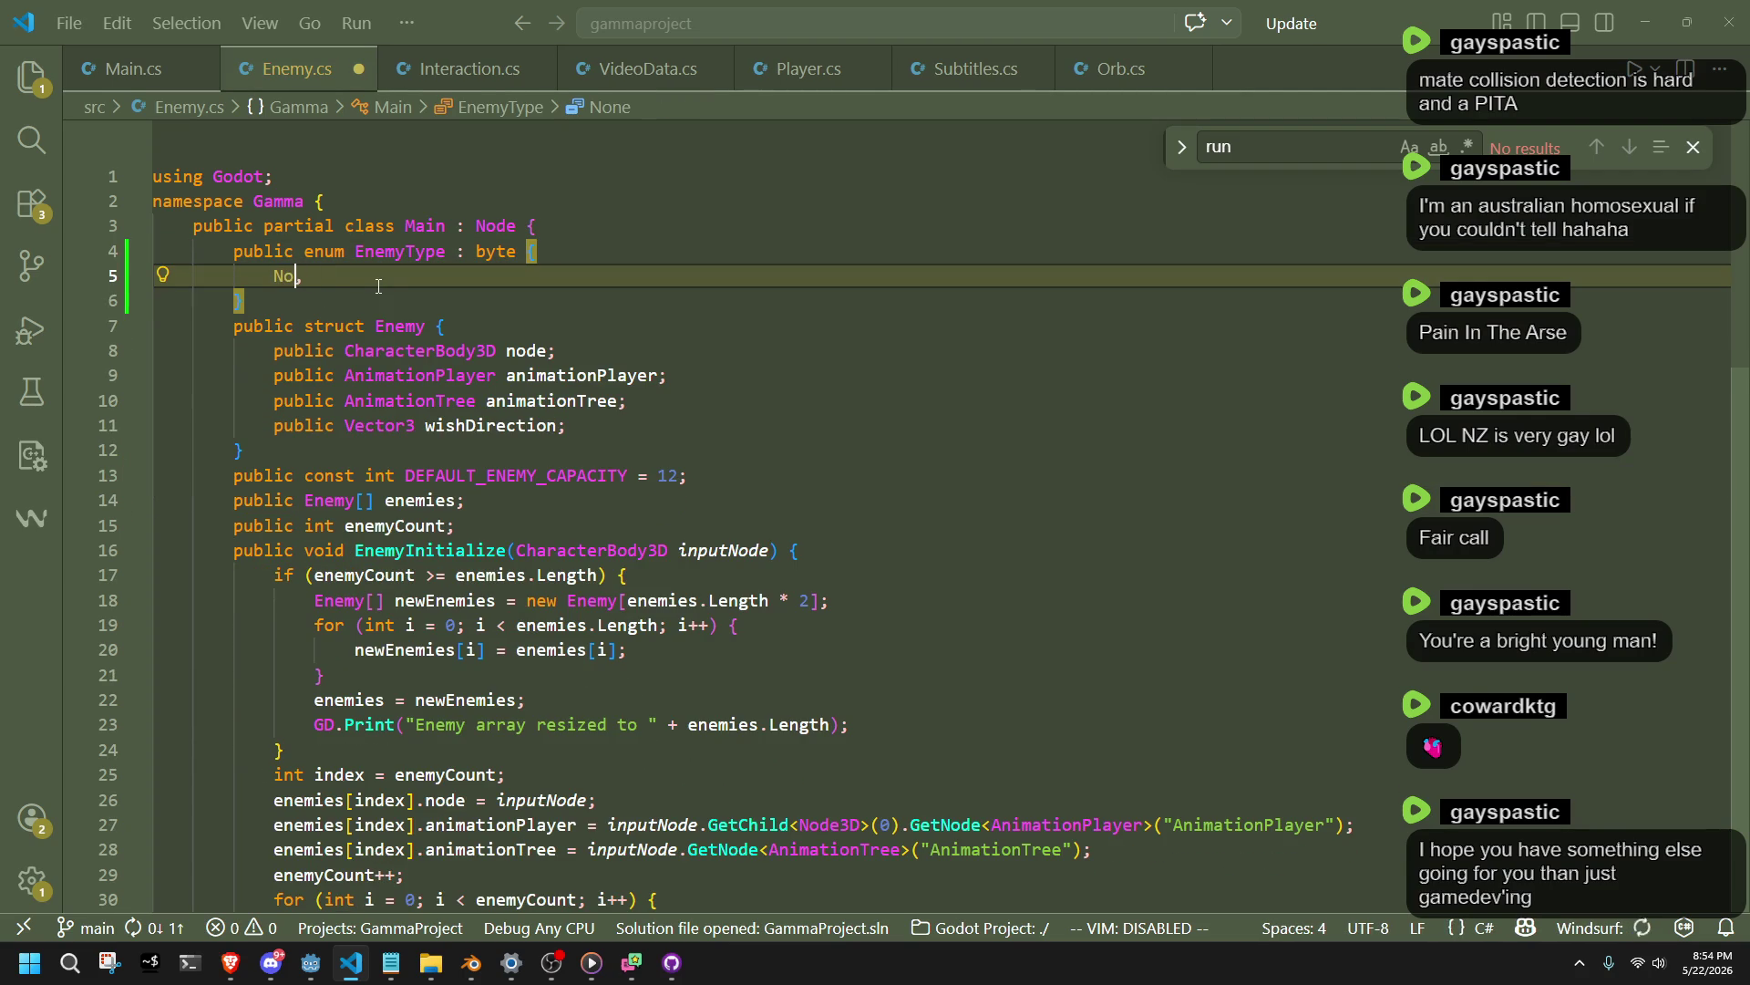
{"action": "type", "text": "Bear"}
{"action": "key", "text": "ctrl+s"}
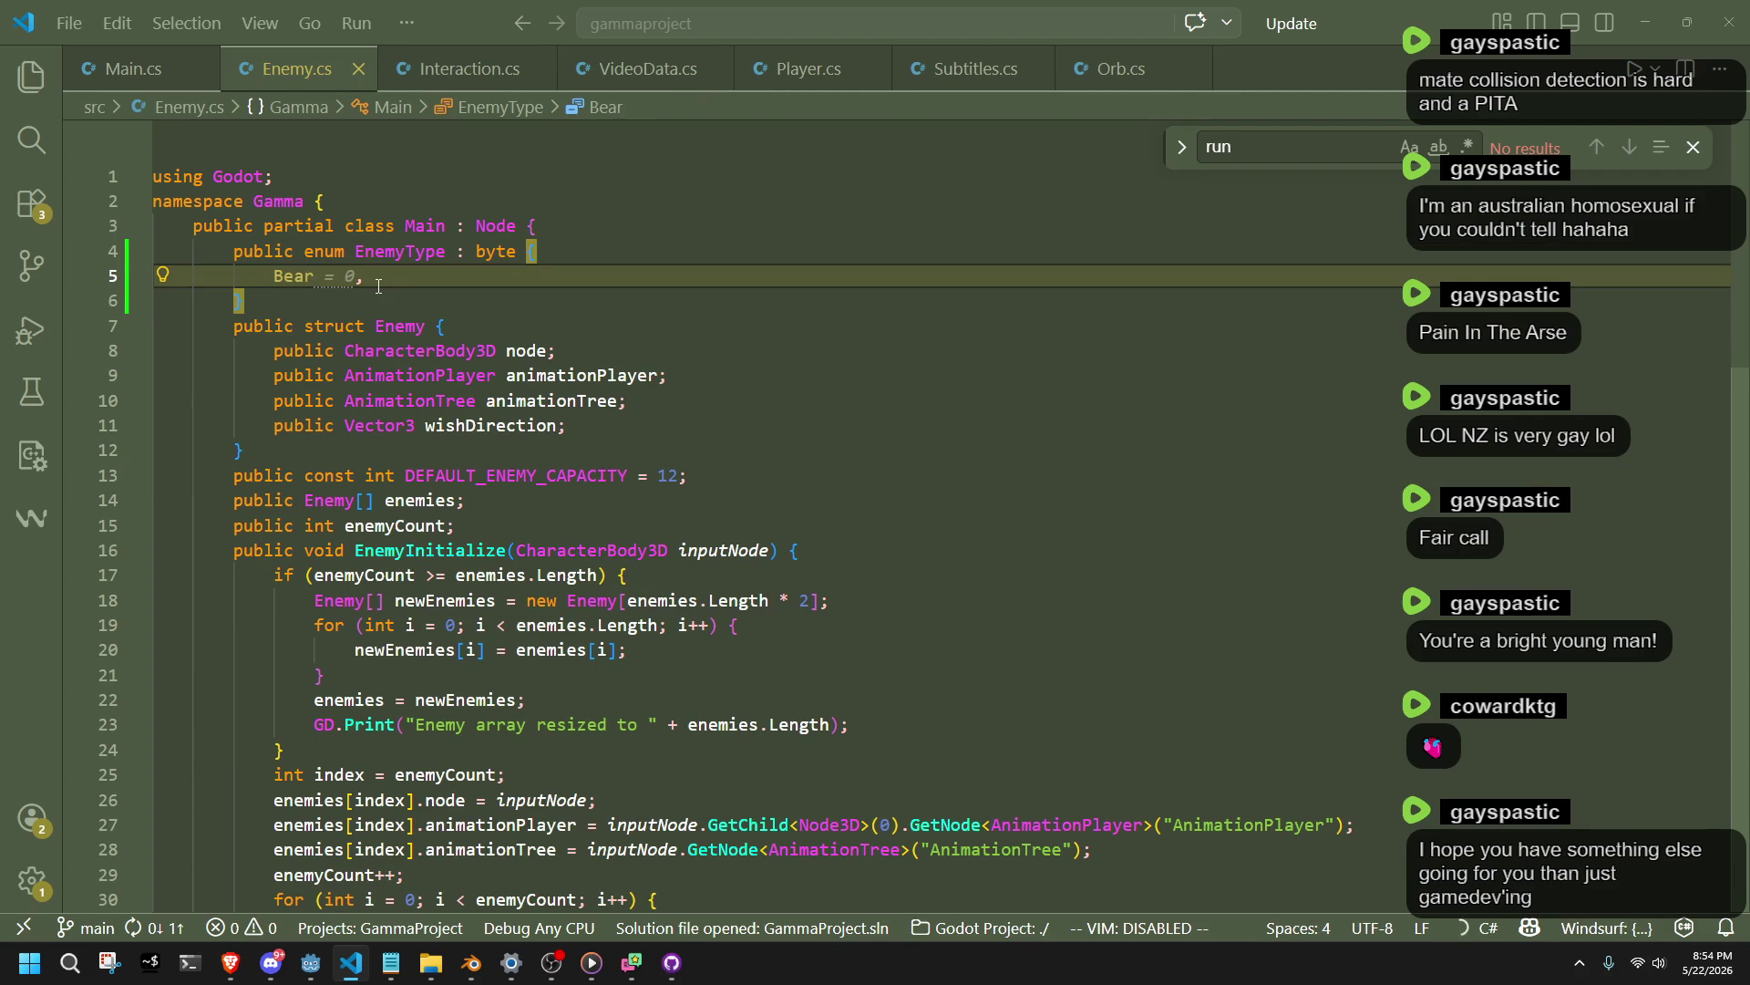
Check line 19 in EnemyInitialize, then put the caret back at the end of Bear.
{"action": "left_click", "coordinate": [428, 303]}
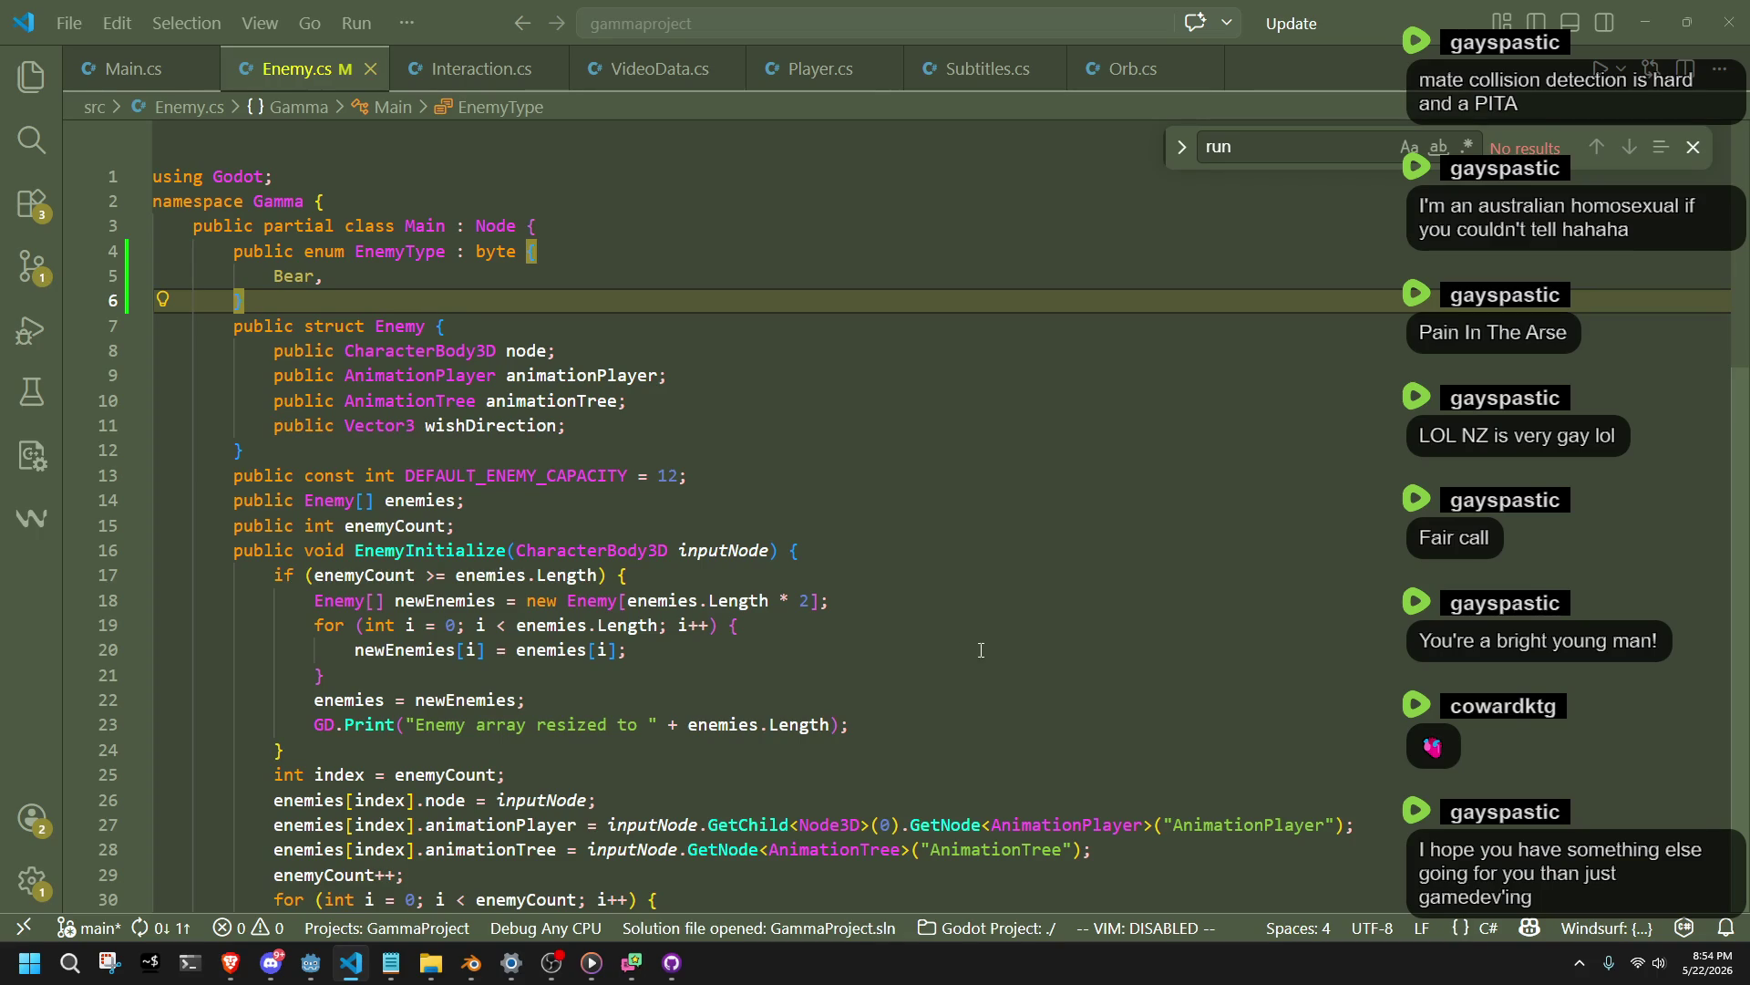
{"action": "key", "text": "alt+Tab"}
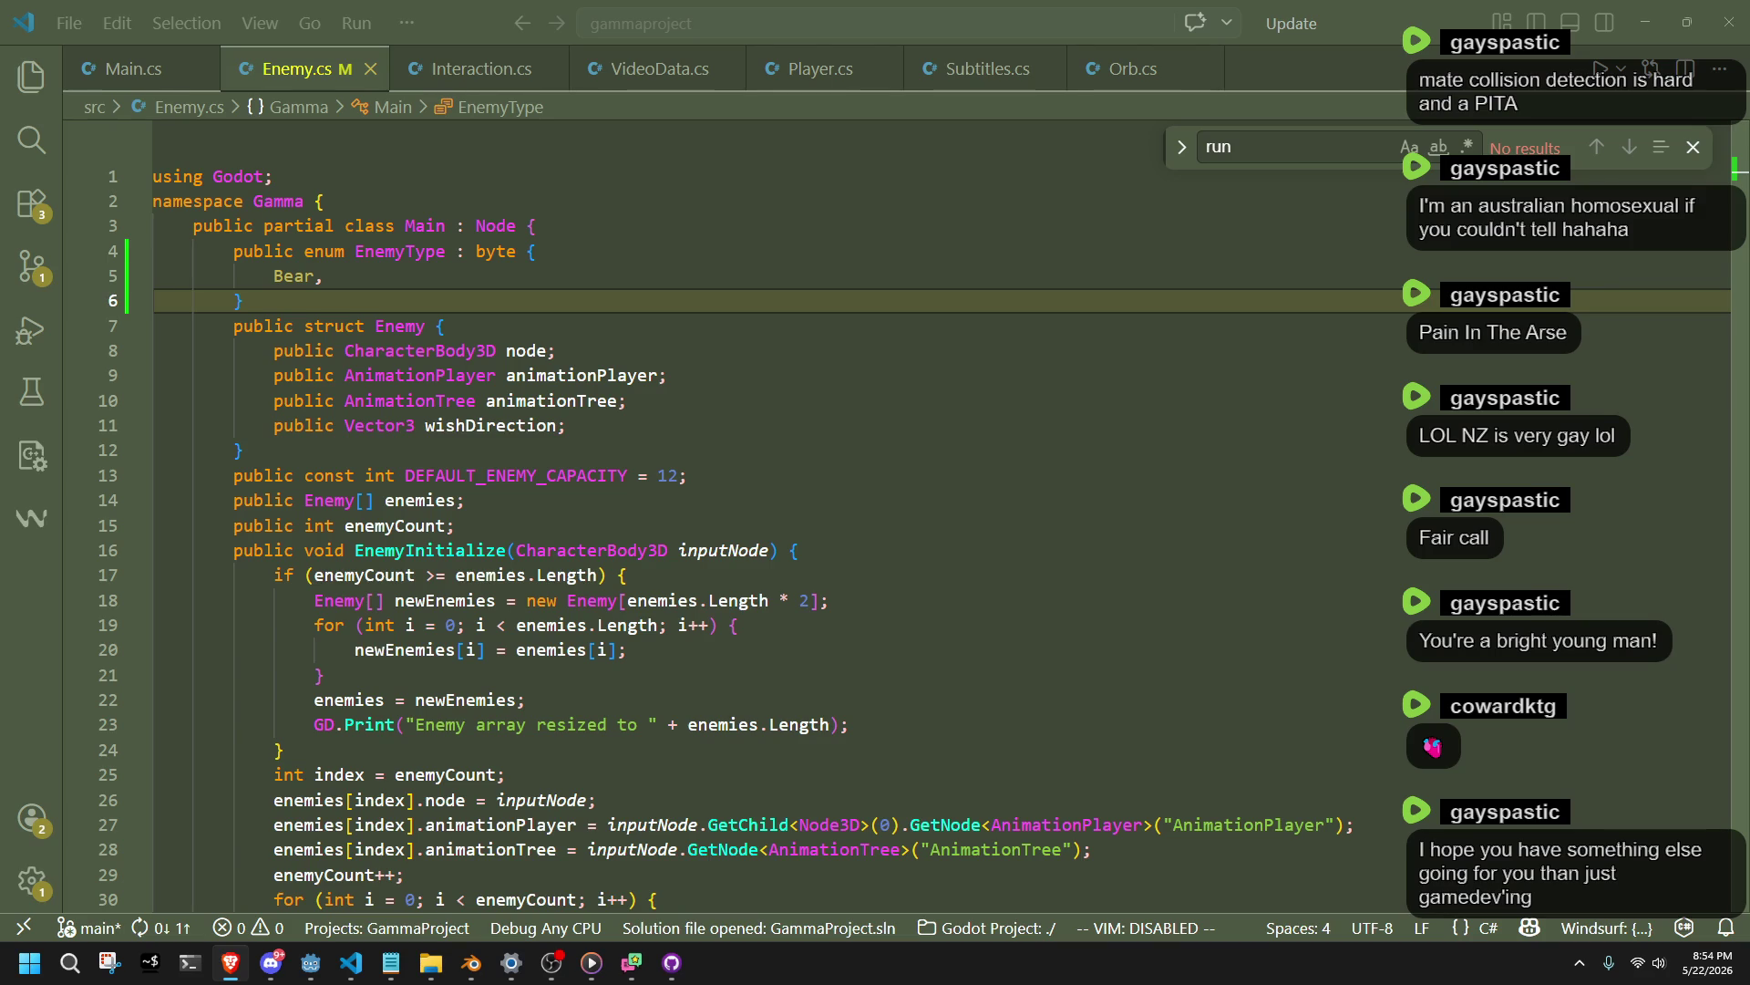
{"action": "left_click", "coordinate": [1237, 637]}
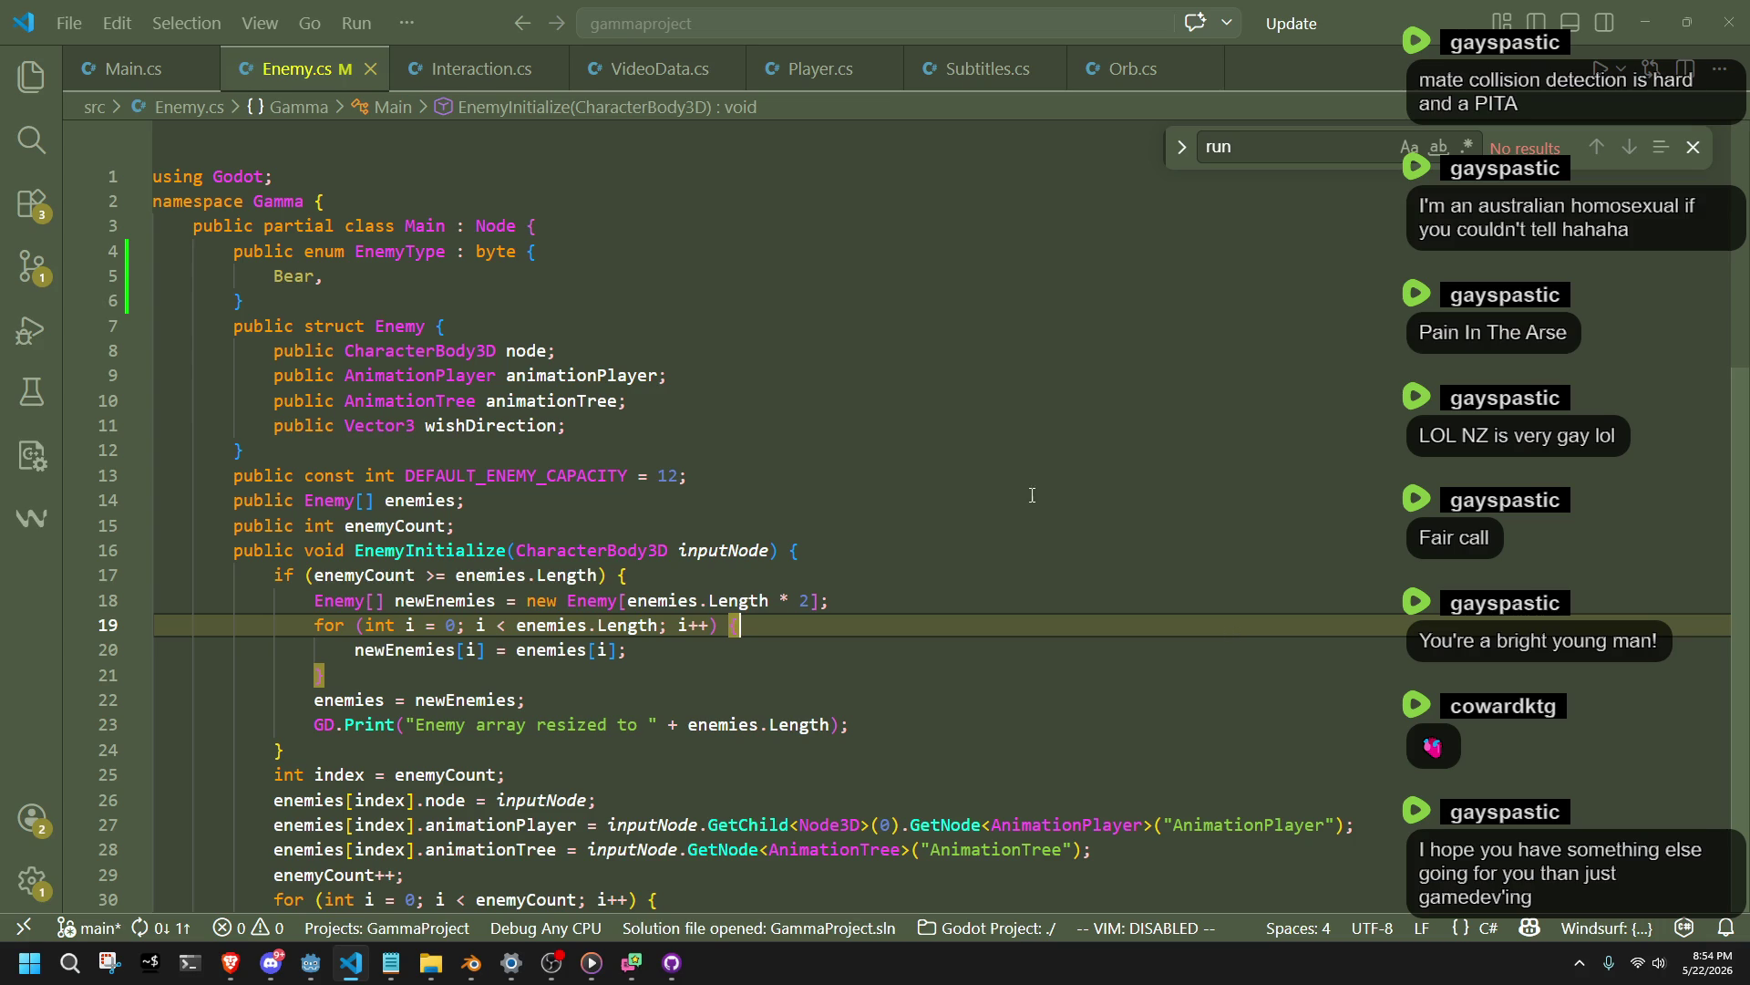
{"action": "left_click", "coordinate": [689, 292]}
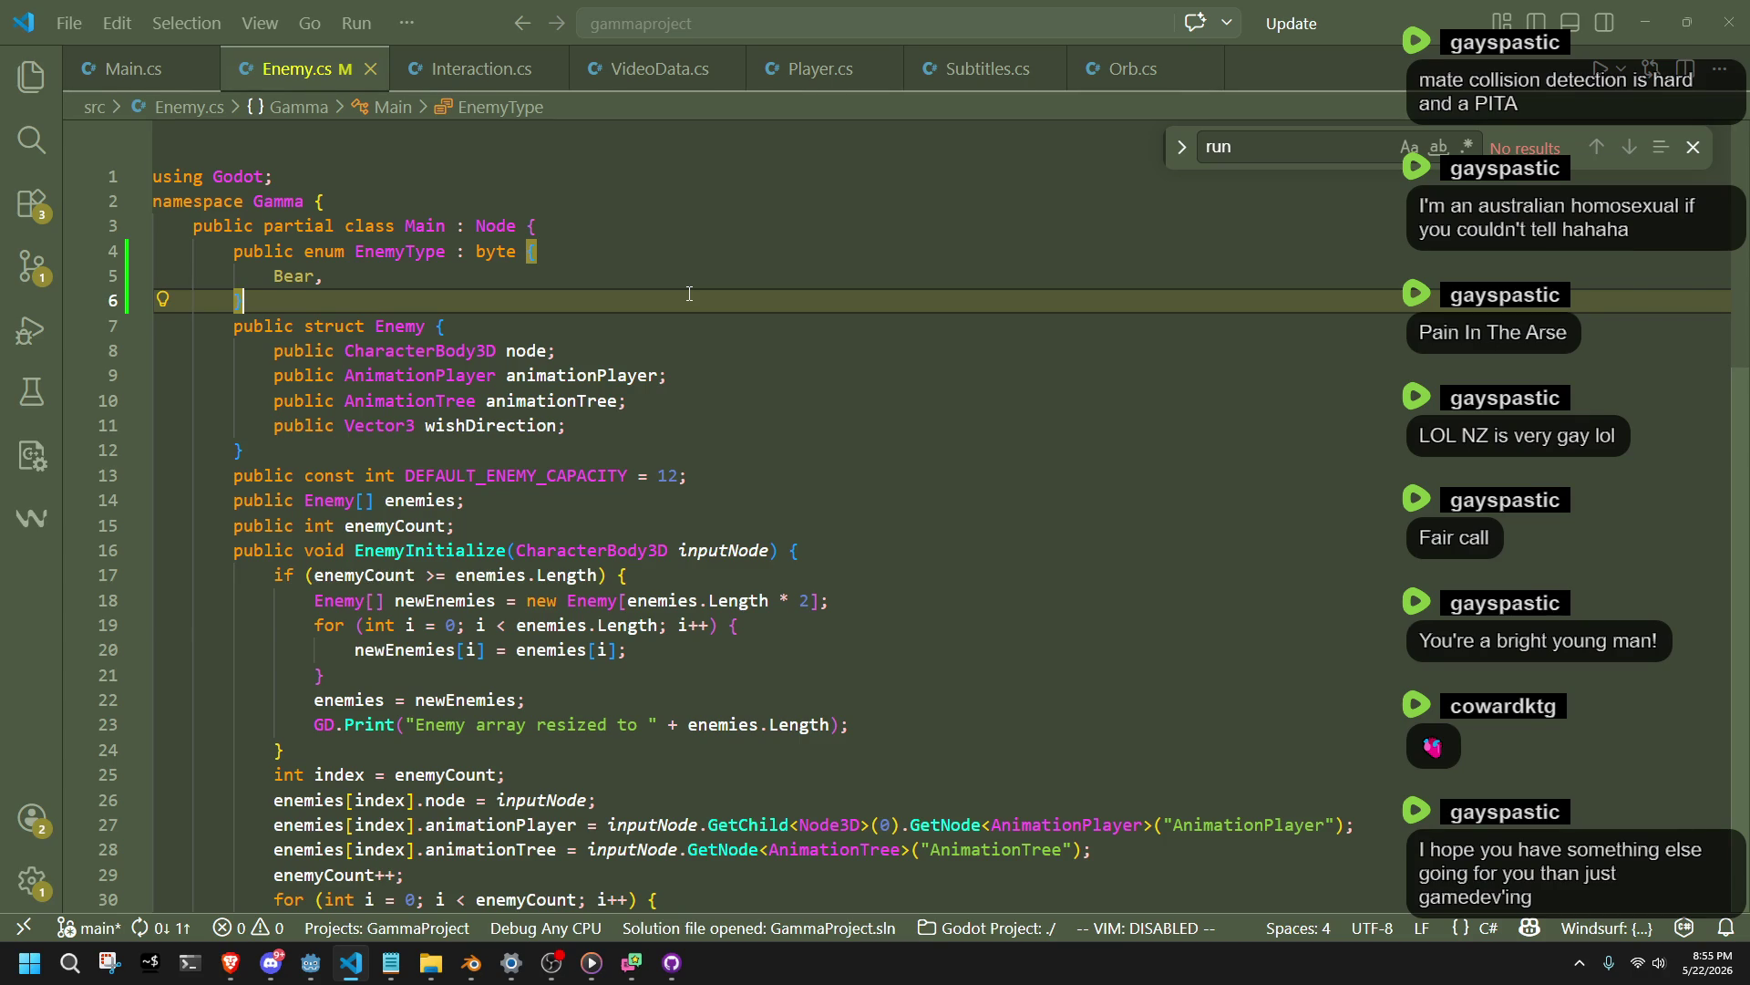
{"action": "mouse_move", "coordinate": [602, 284]}
{"action": "left_mouse_down"}
{"action": "mouse_move", "coordinate": [611, 227]}
{"action": "mouse_move", "coordinate": [620, 300]}
{"action": "mouse_move", "coordinate": [627, 286]}
{"action": "left_mouse_up"}
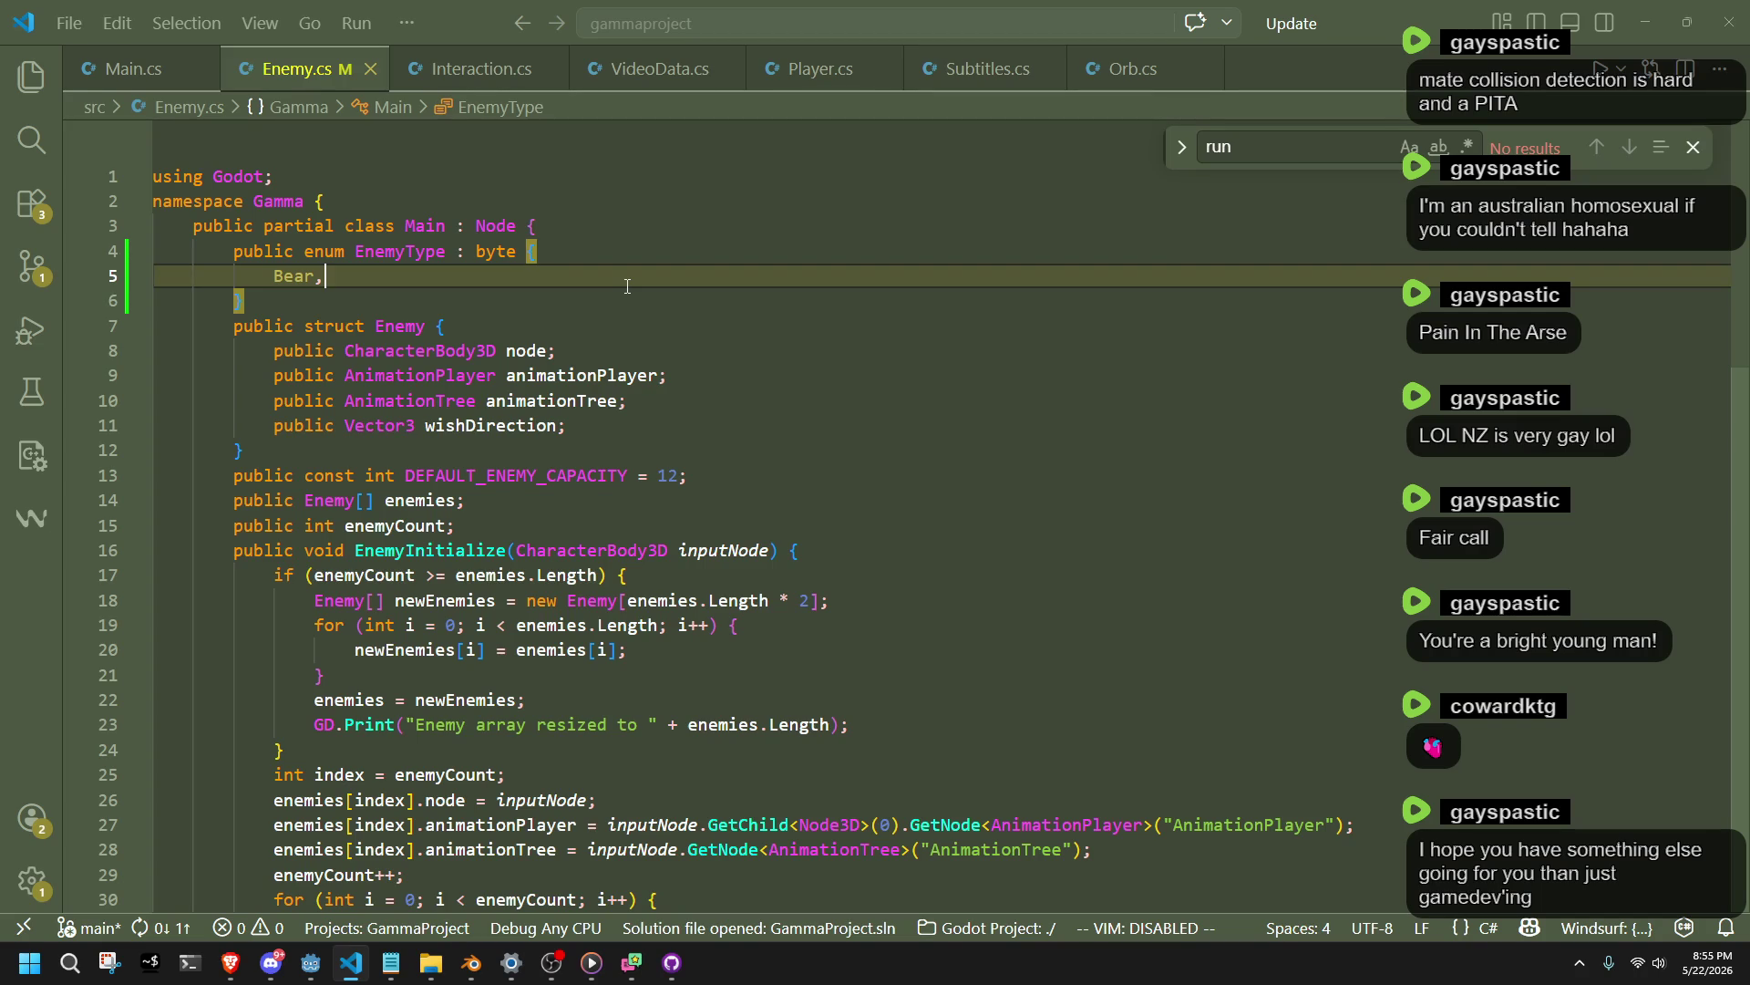
Add Crab below Bear in the EnemyType enum, save, and scroll toward EnemyUpdate.
{"action": "left_click", "coordinate": [629, 335]}
{"action": "left_click", "coordinate": [529, 282]}
{"action": "key", "text": "Return"}
{"action": "type", "text": "Crab"}
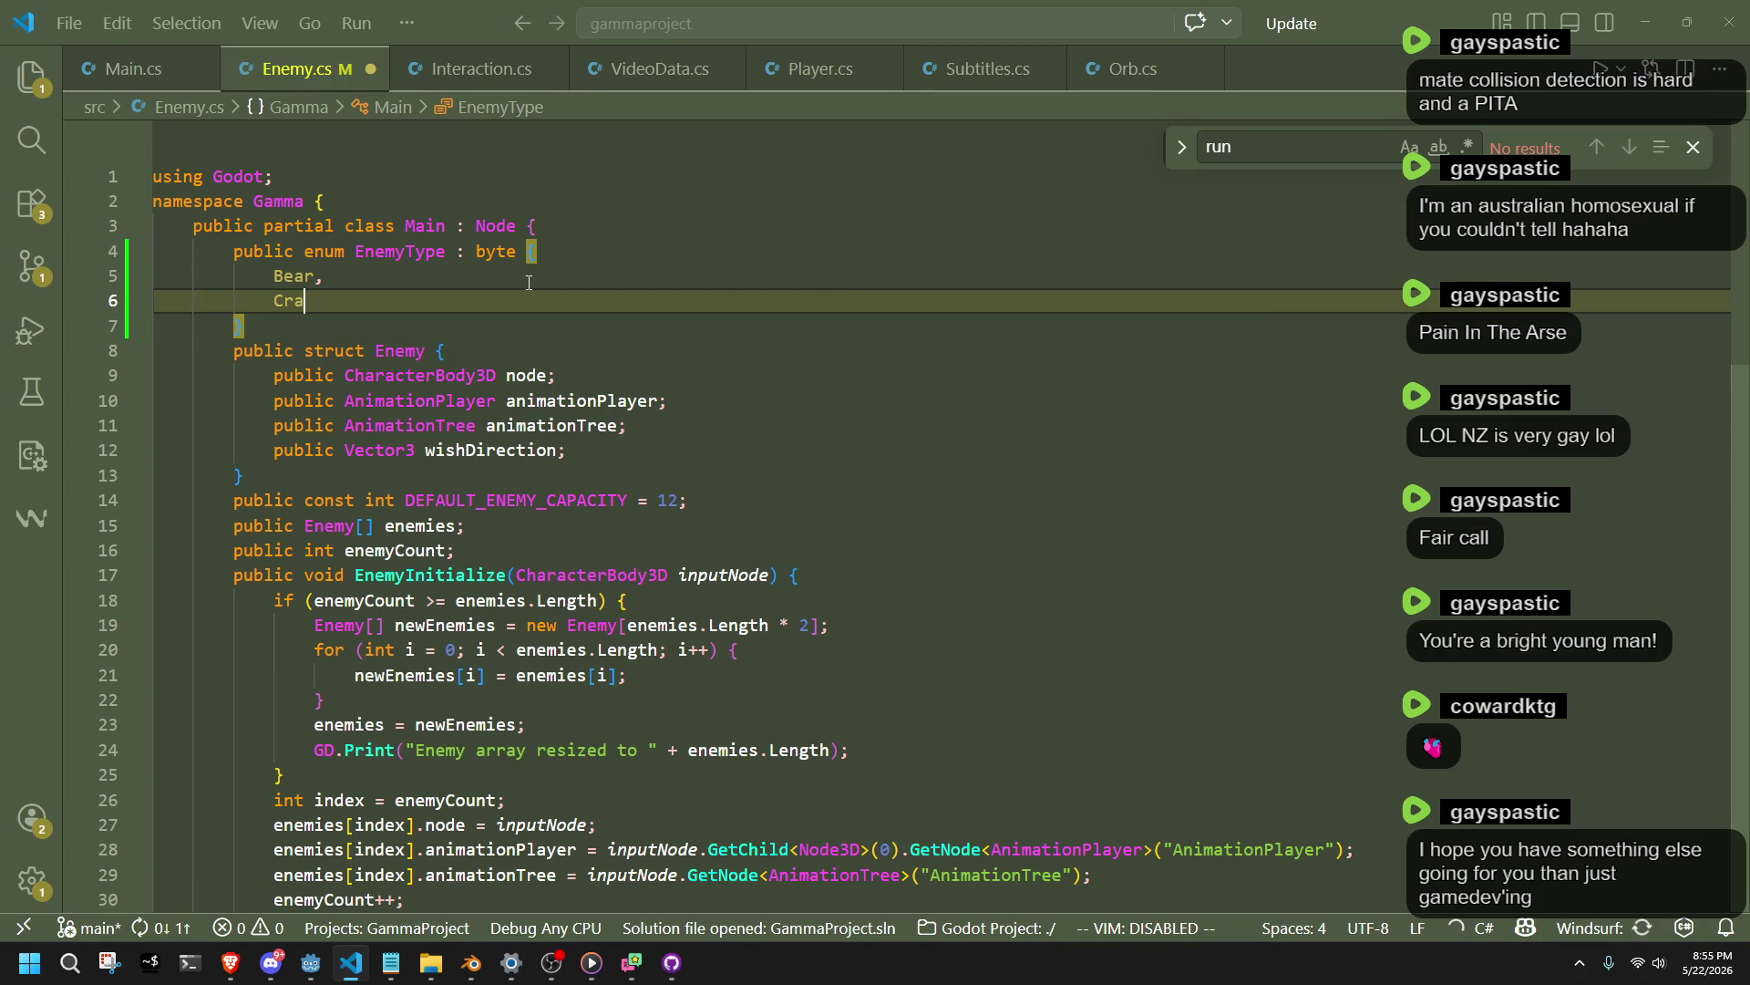
{"action": "key", "text": "ctrl+s"}
{"action": "left_click", "coordinate": [561, 260]}
{"action": "left_click", "coordinate": [572, 269]}
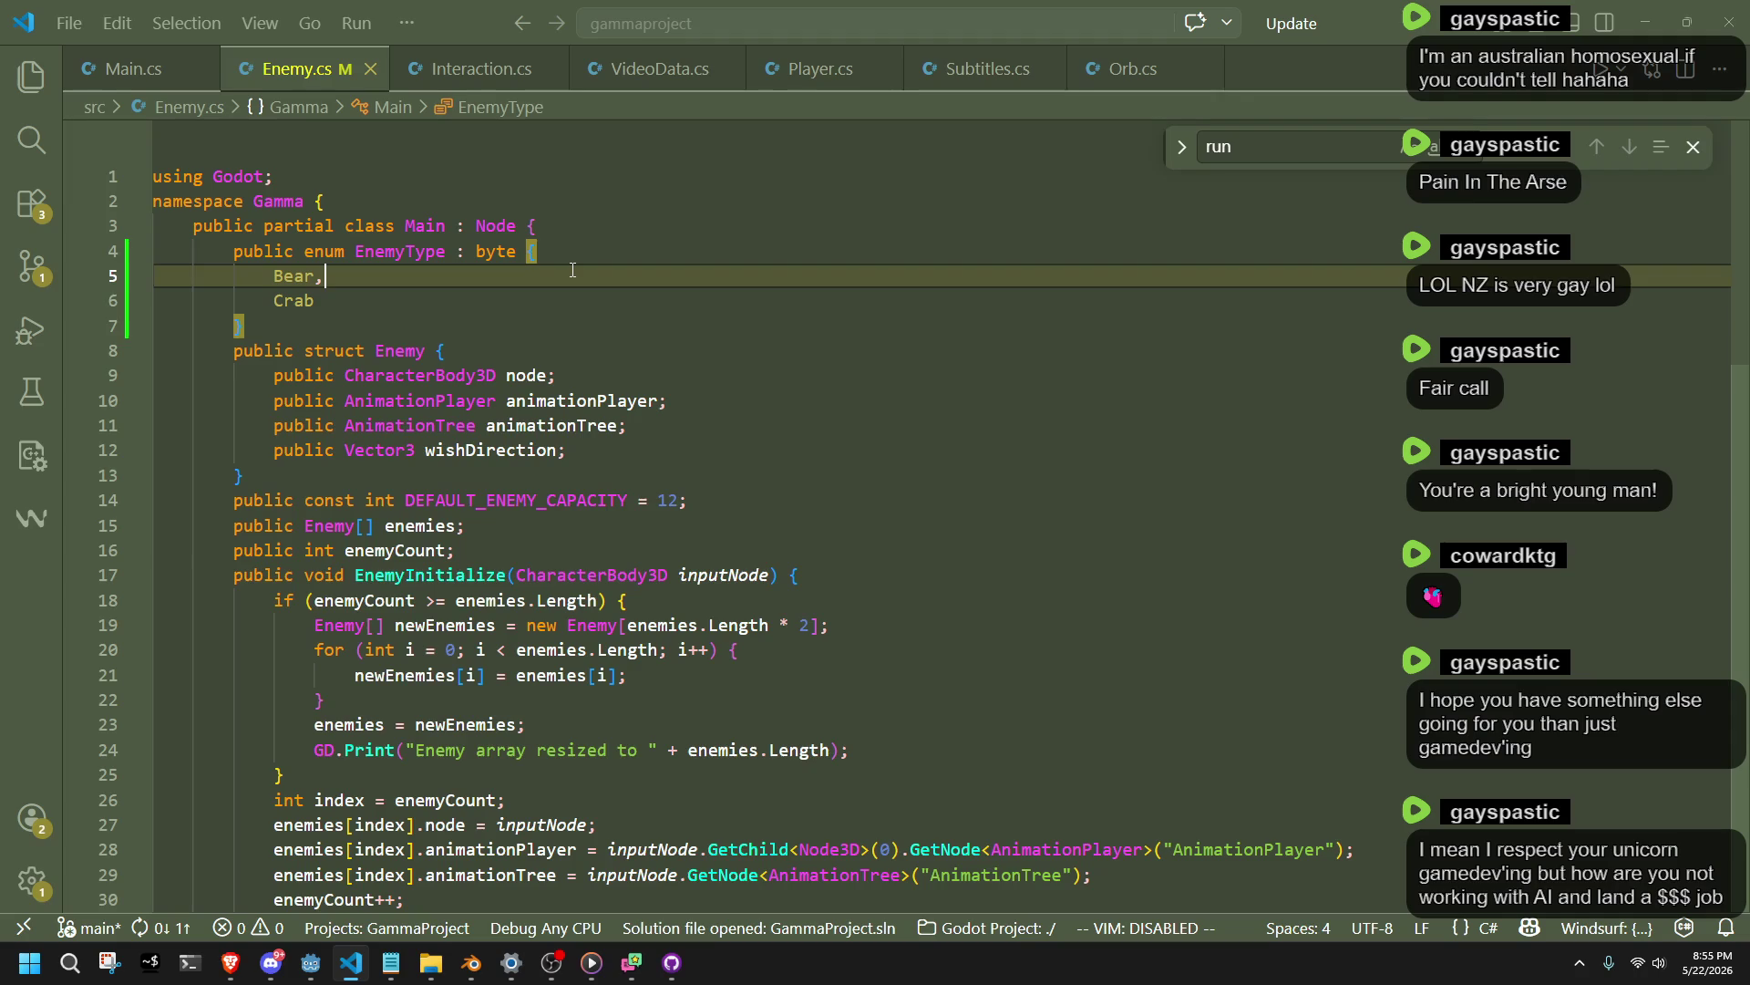
{"action": "scroll", "coordinate": [574, 270], "scroll_direction": "down", "scroll_amount": 3}
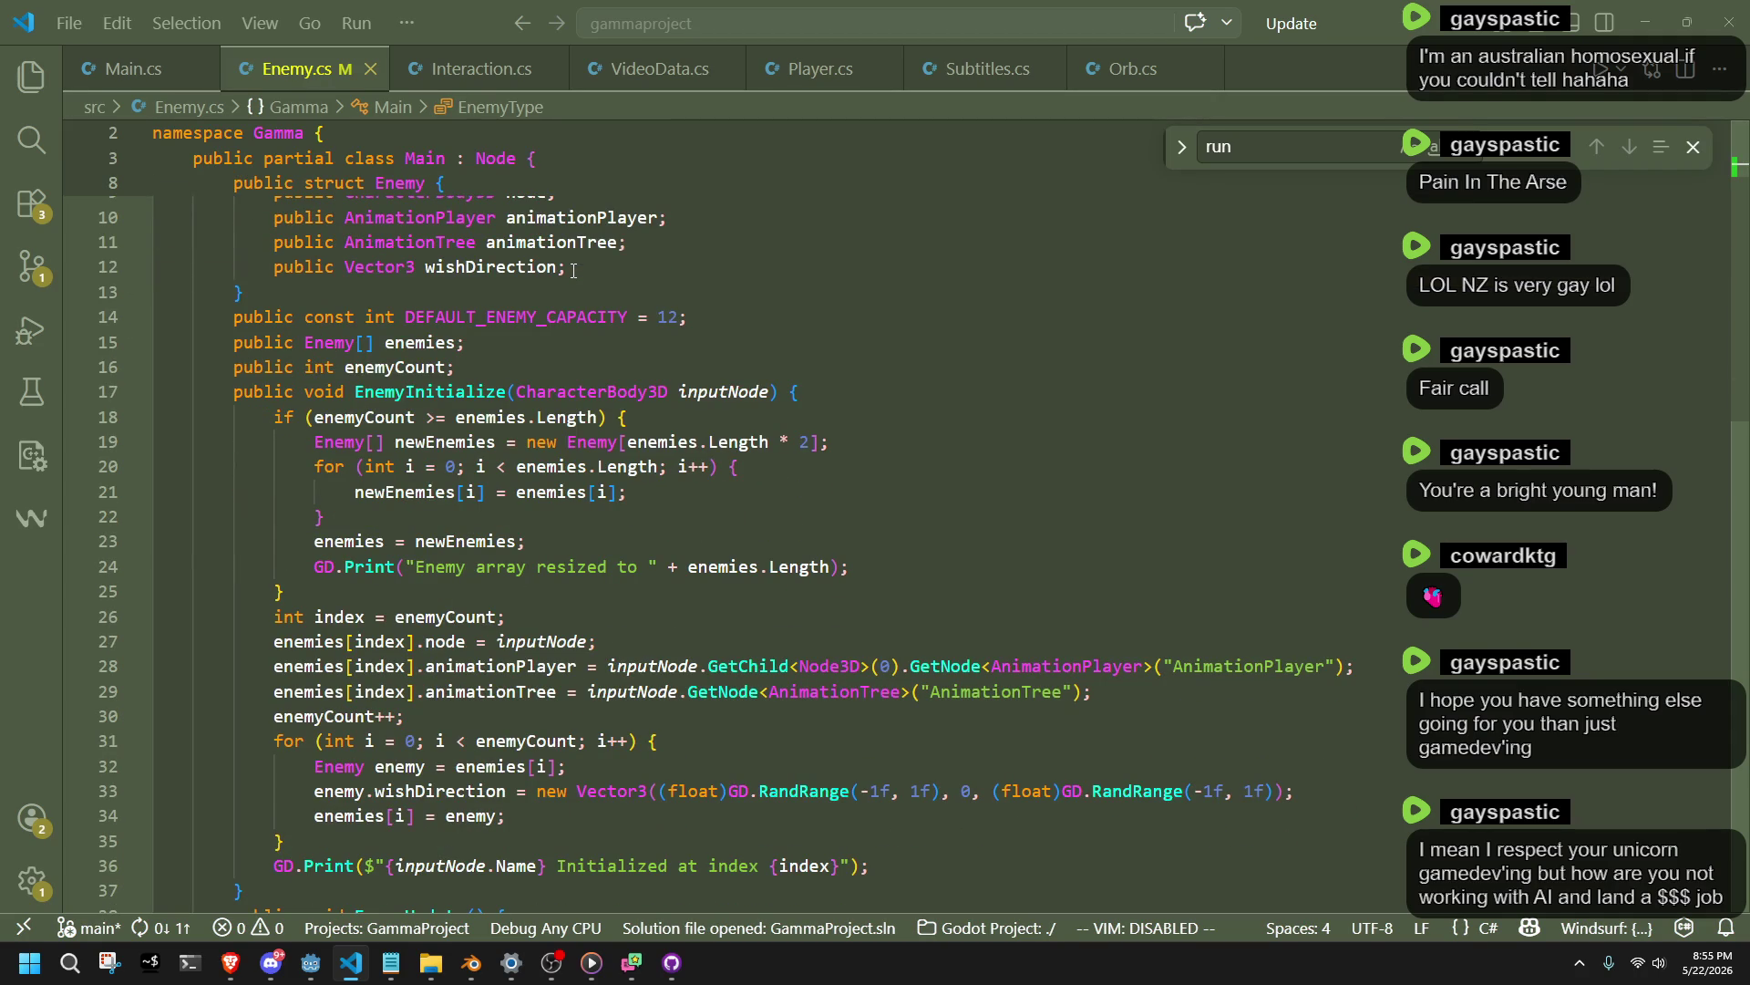
{"action": "scroll", "coordinate": [590, 282], "scroll_direction": "down", "scroll_amount": 8}
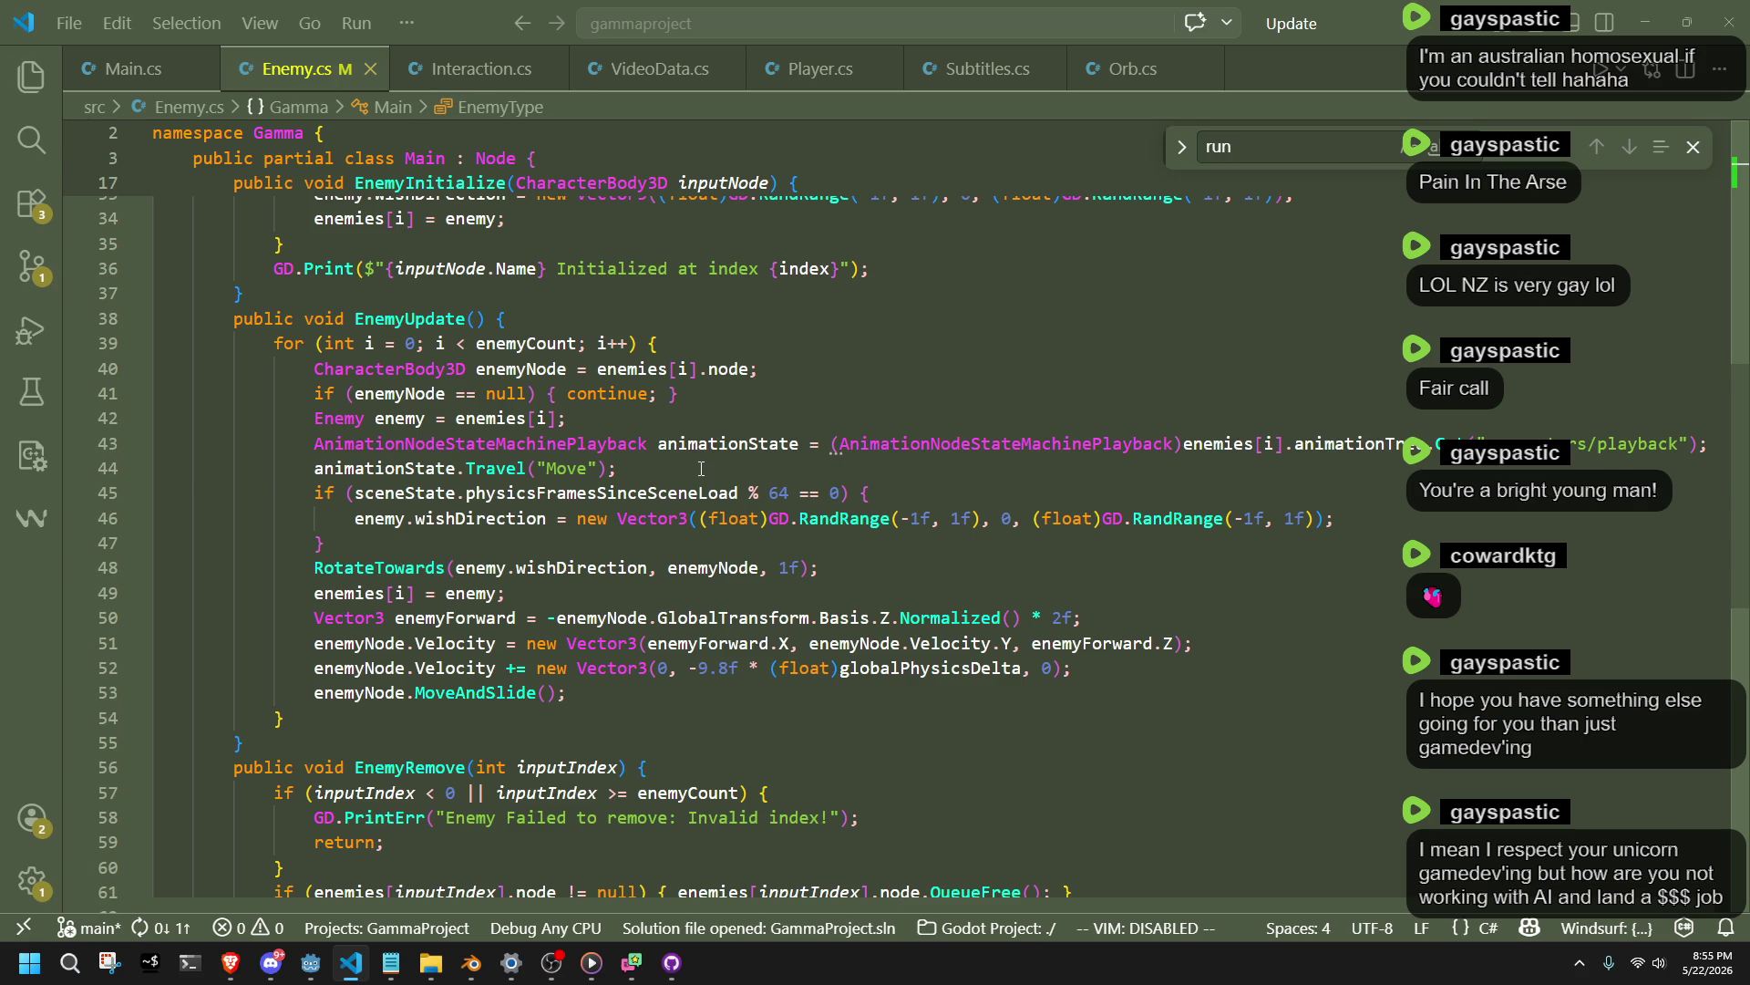
{"action": "left_click", "coordinate": [707, 468]}
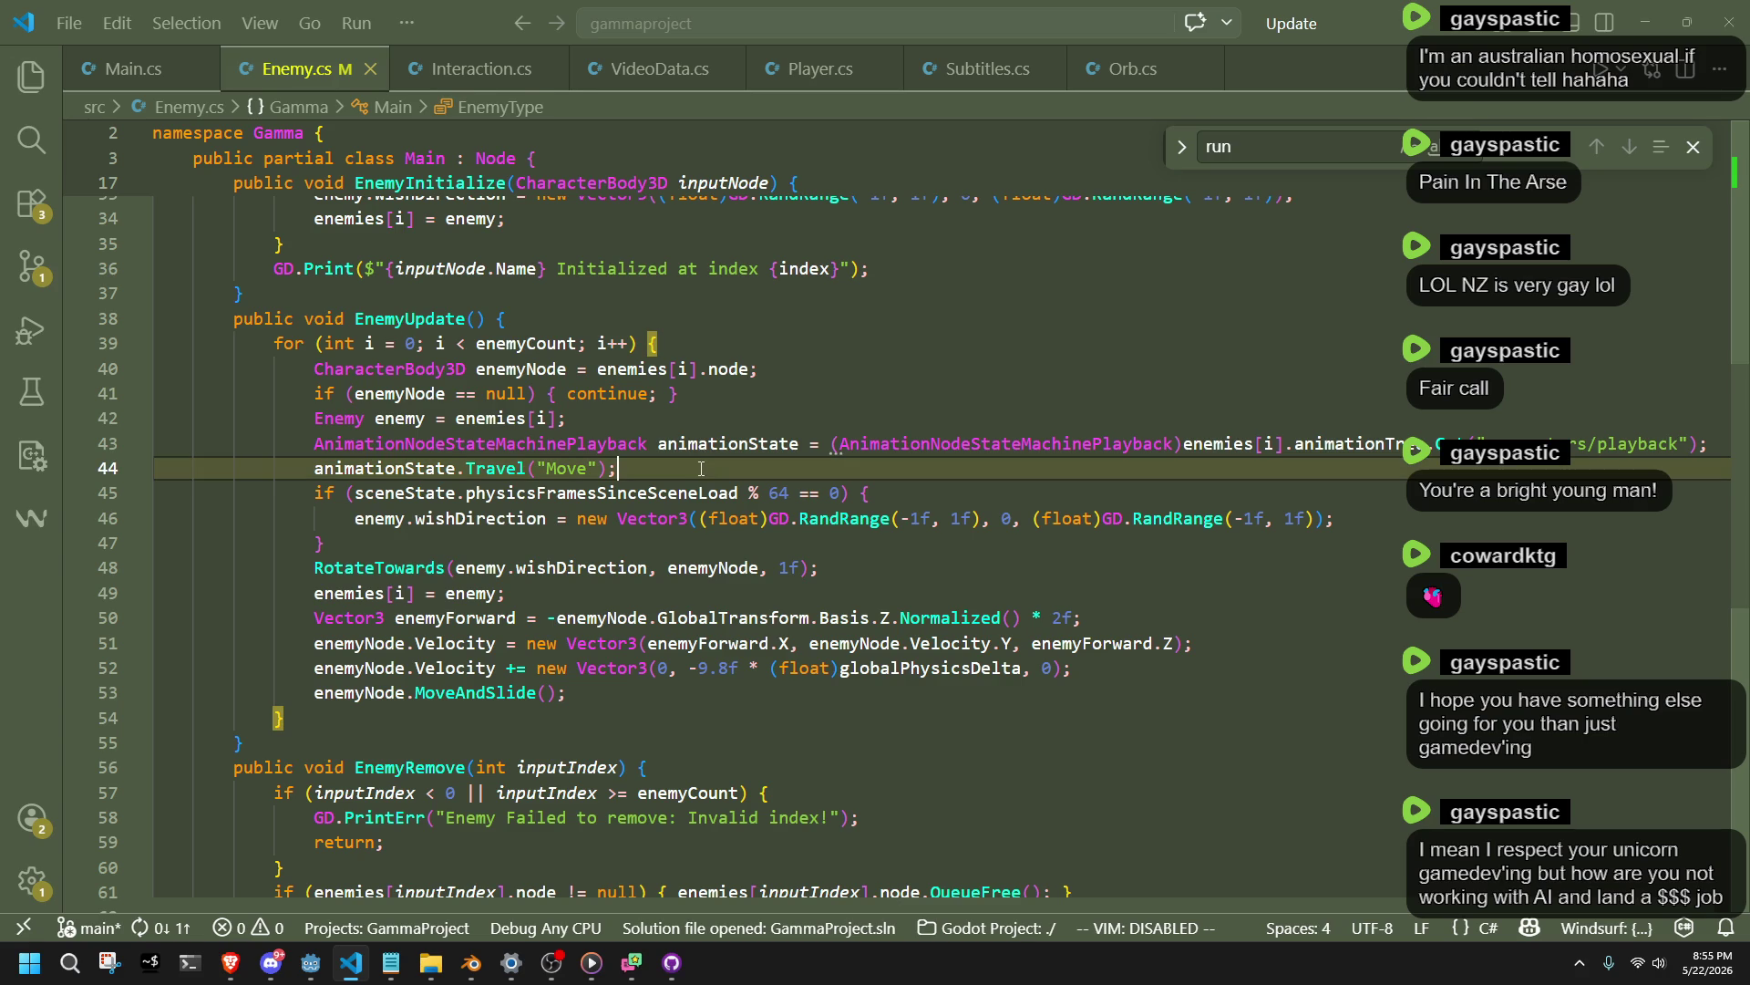
{"action": "left_click", "coordinate": [696, 542]}
{"action": "key", "text": "Up"}
{"action": "key", "text": "Up"}
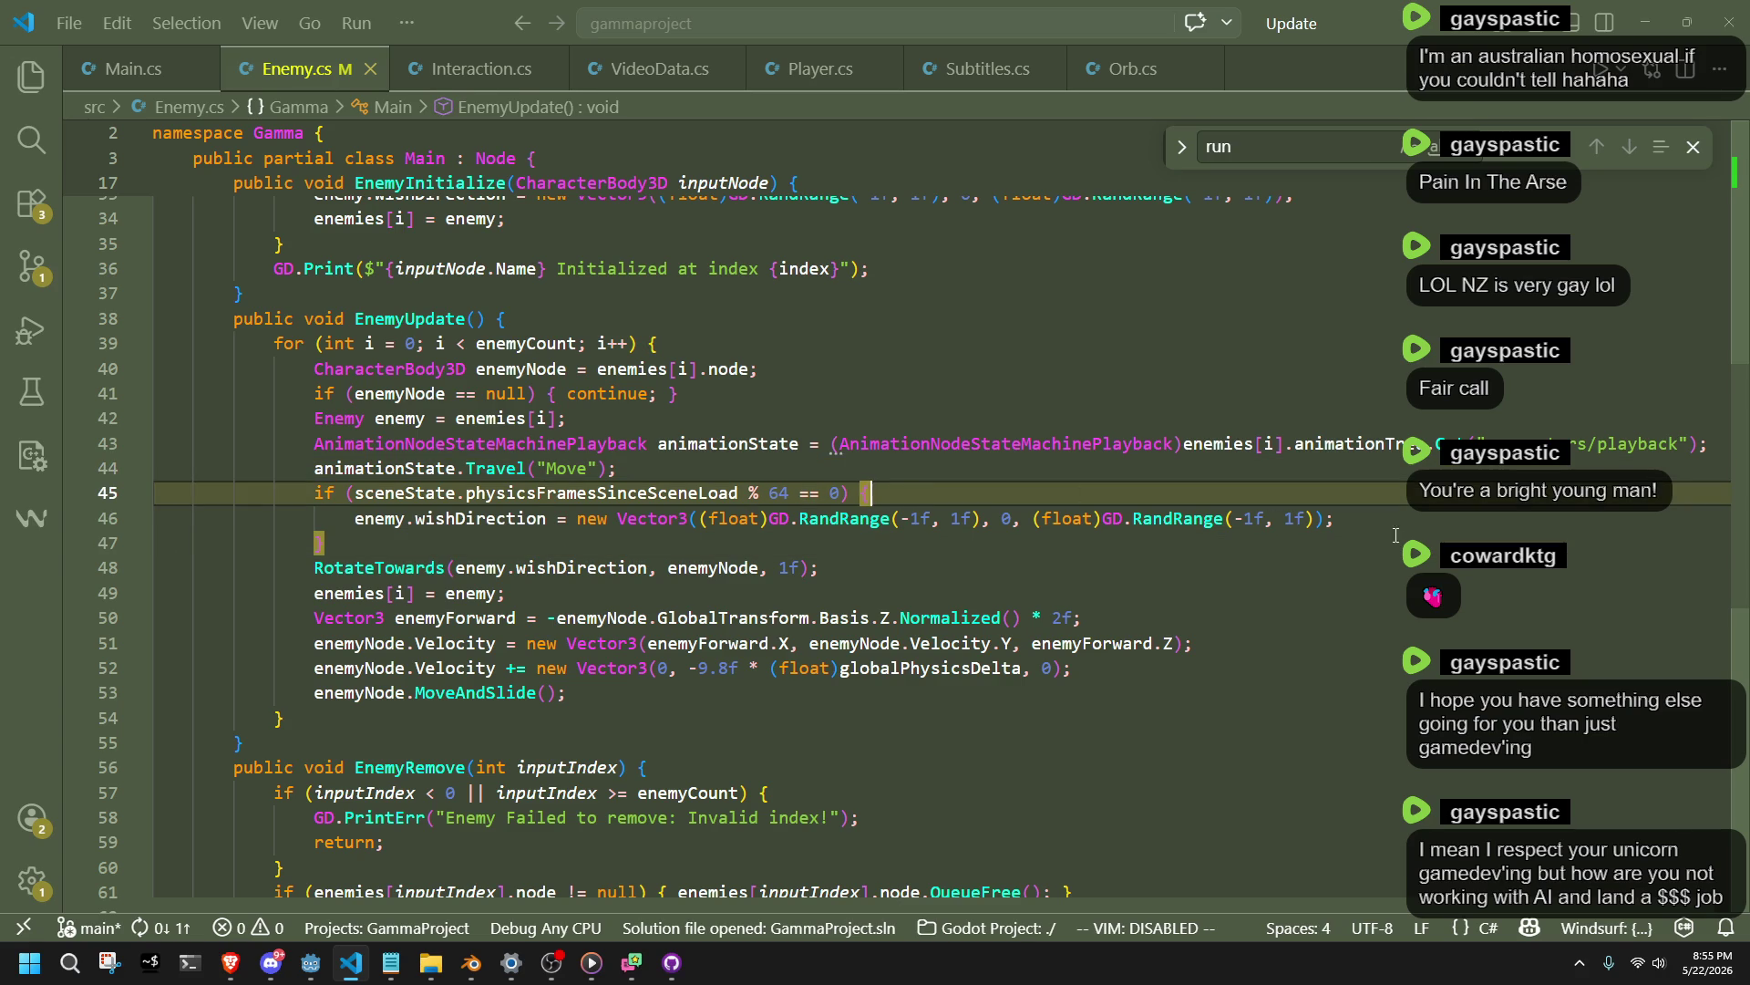
{"action": "left_click", "coordinate": [1712, 452]}
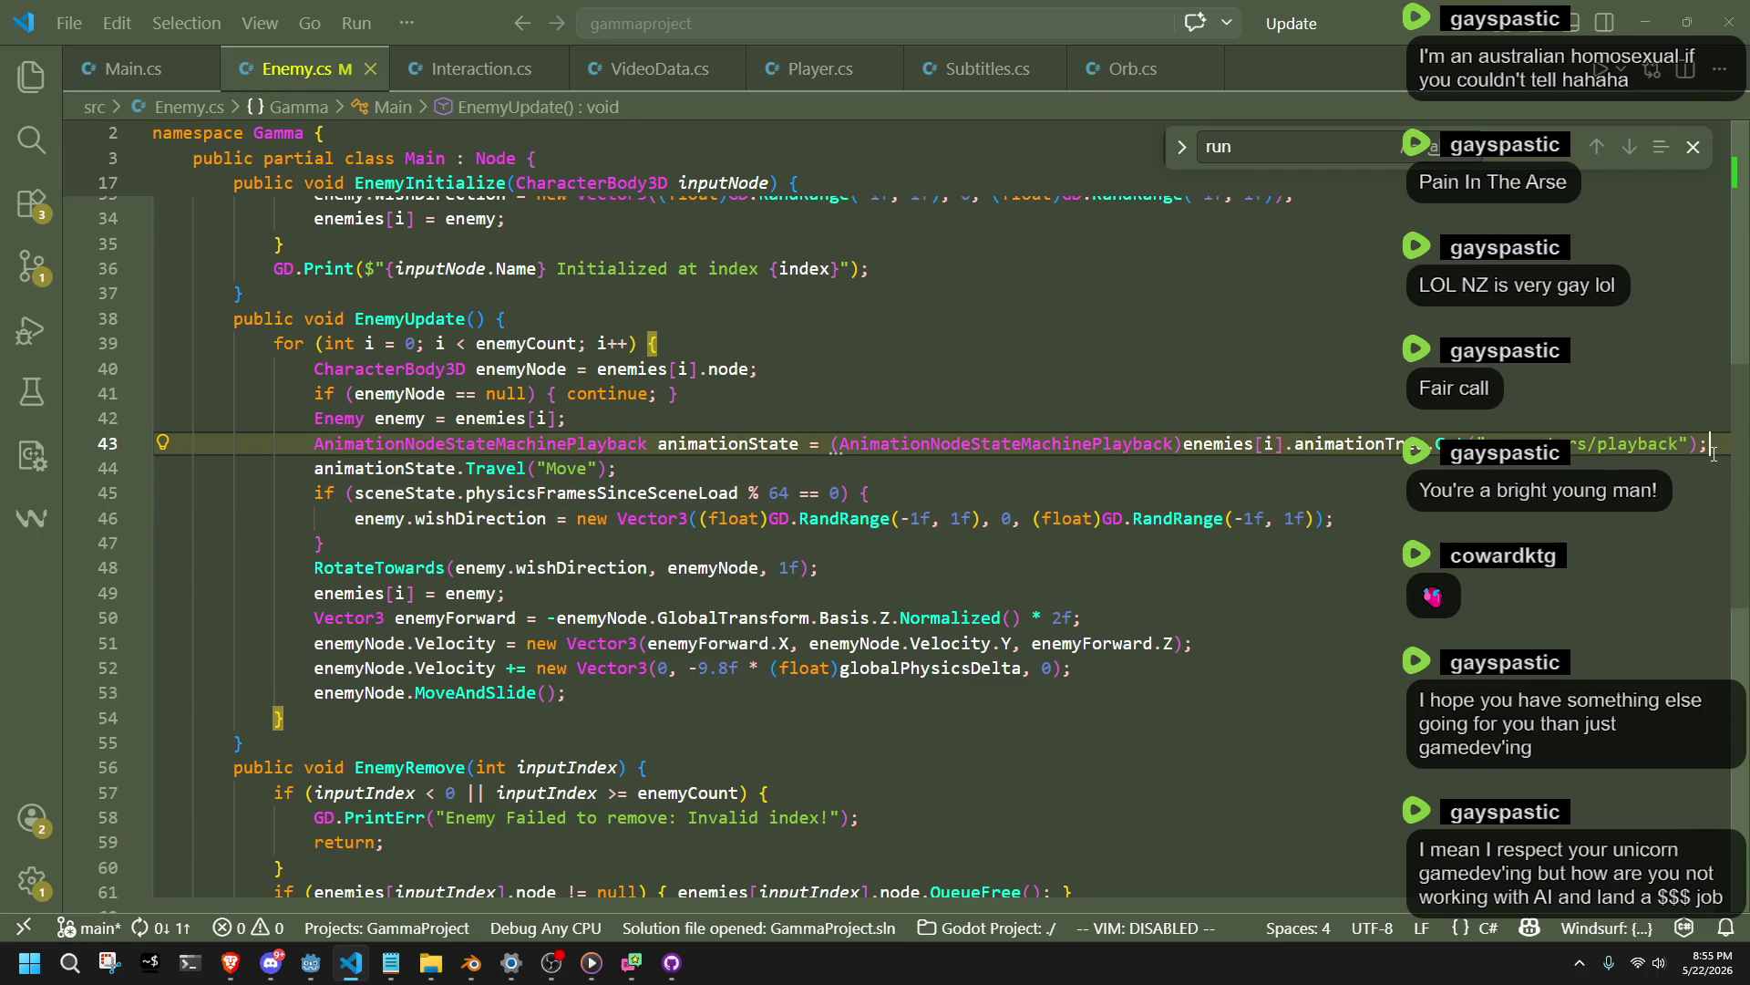
{"action": "key", "text": "Up"}
{"action": "mouse_move", "coordinate": [408, 720]}
{"action": "left_mouse_down"}
{"action": "mouse_move", "coordinate": [638, 670]}
{"action": "mouse_move", "coordinate": [174, 306]}
{"action": "mouse_move", "coordinate": [164, 318]}
{"action": "left_mouse_up"}
{"action": "left_click", "coordinate": [324, 543]}
{"action": "mouse_move", "coordinate": [272, 742]}
{"action": "left_mouse_down"}
{"action": "mouse_move", "coordinate": [209, 629]}
{"action": "mouse_move", "coordinate": [137, 369]}
{"action": "mouse_move", "coordinate": [80, 320]}
{"action": "left_mouse_up"}
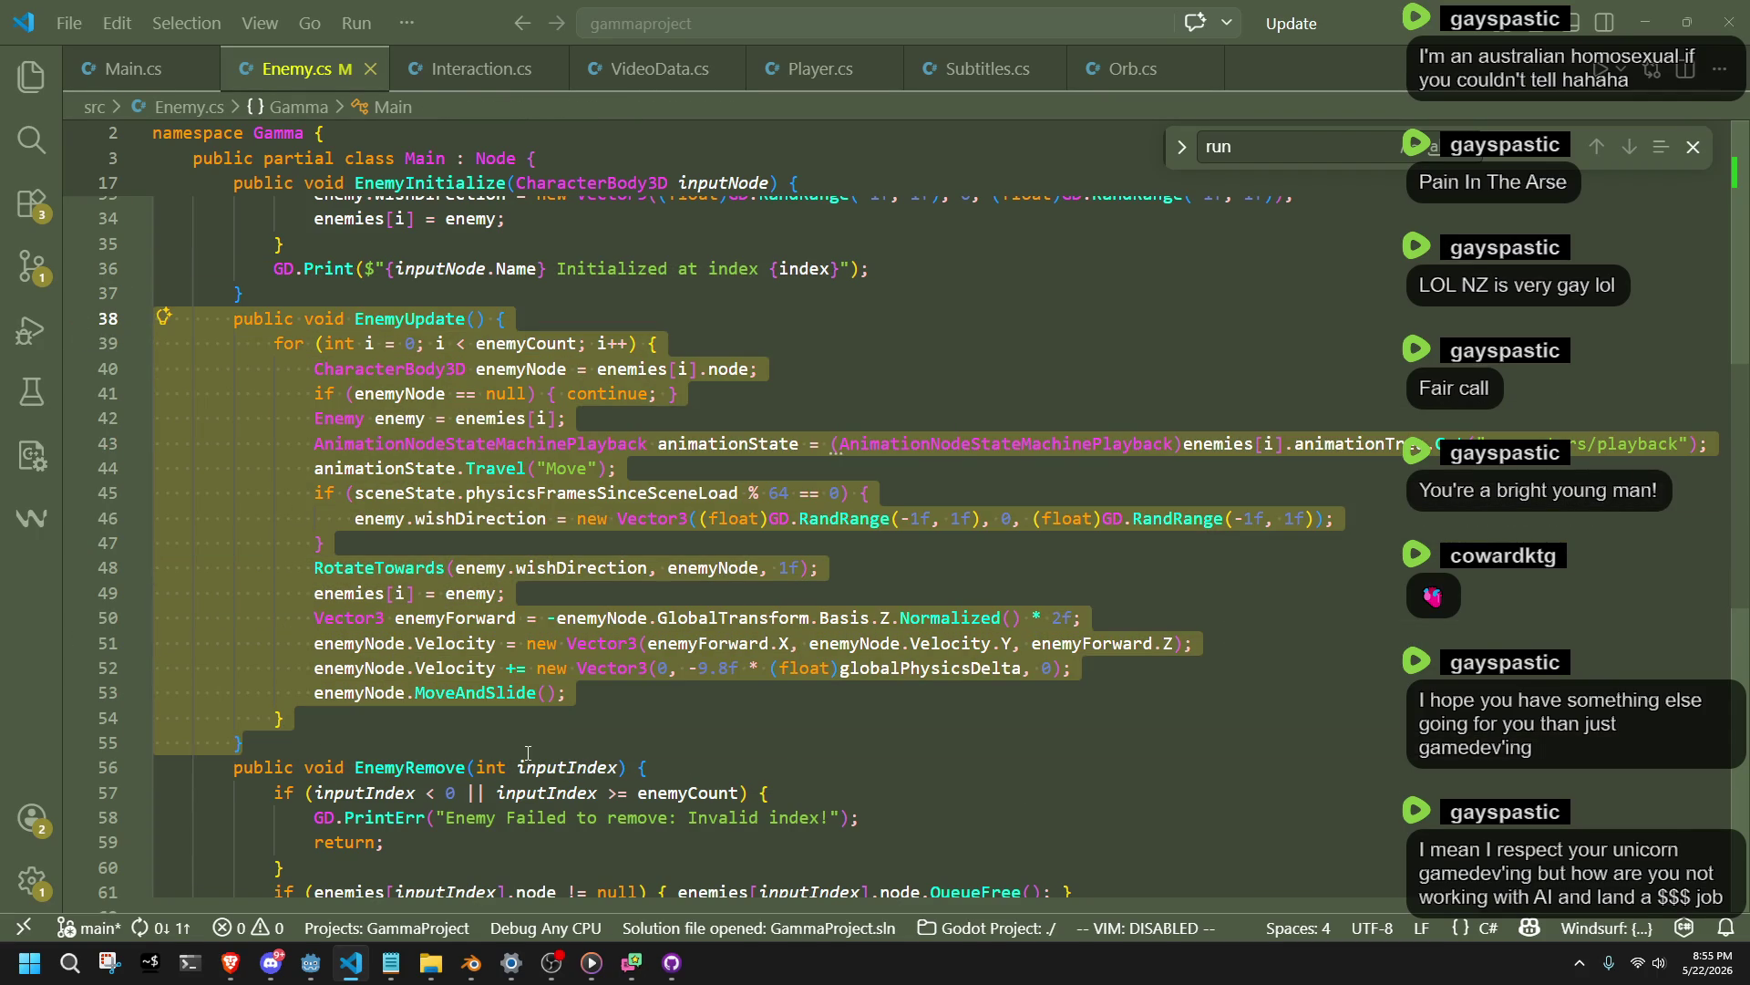
{"action": "left_click", "coordinate": [527, 753]}
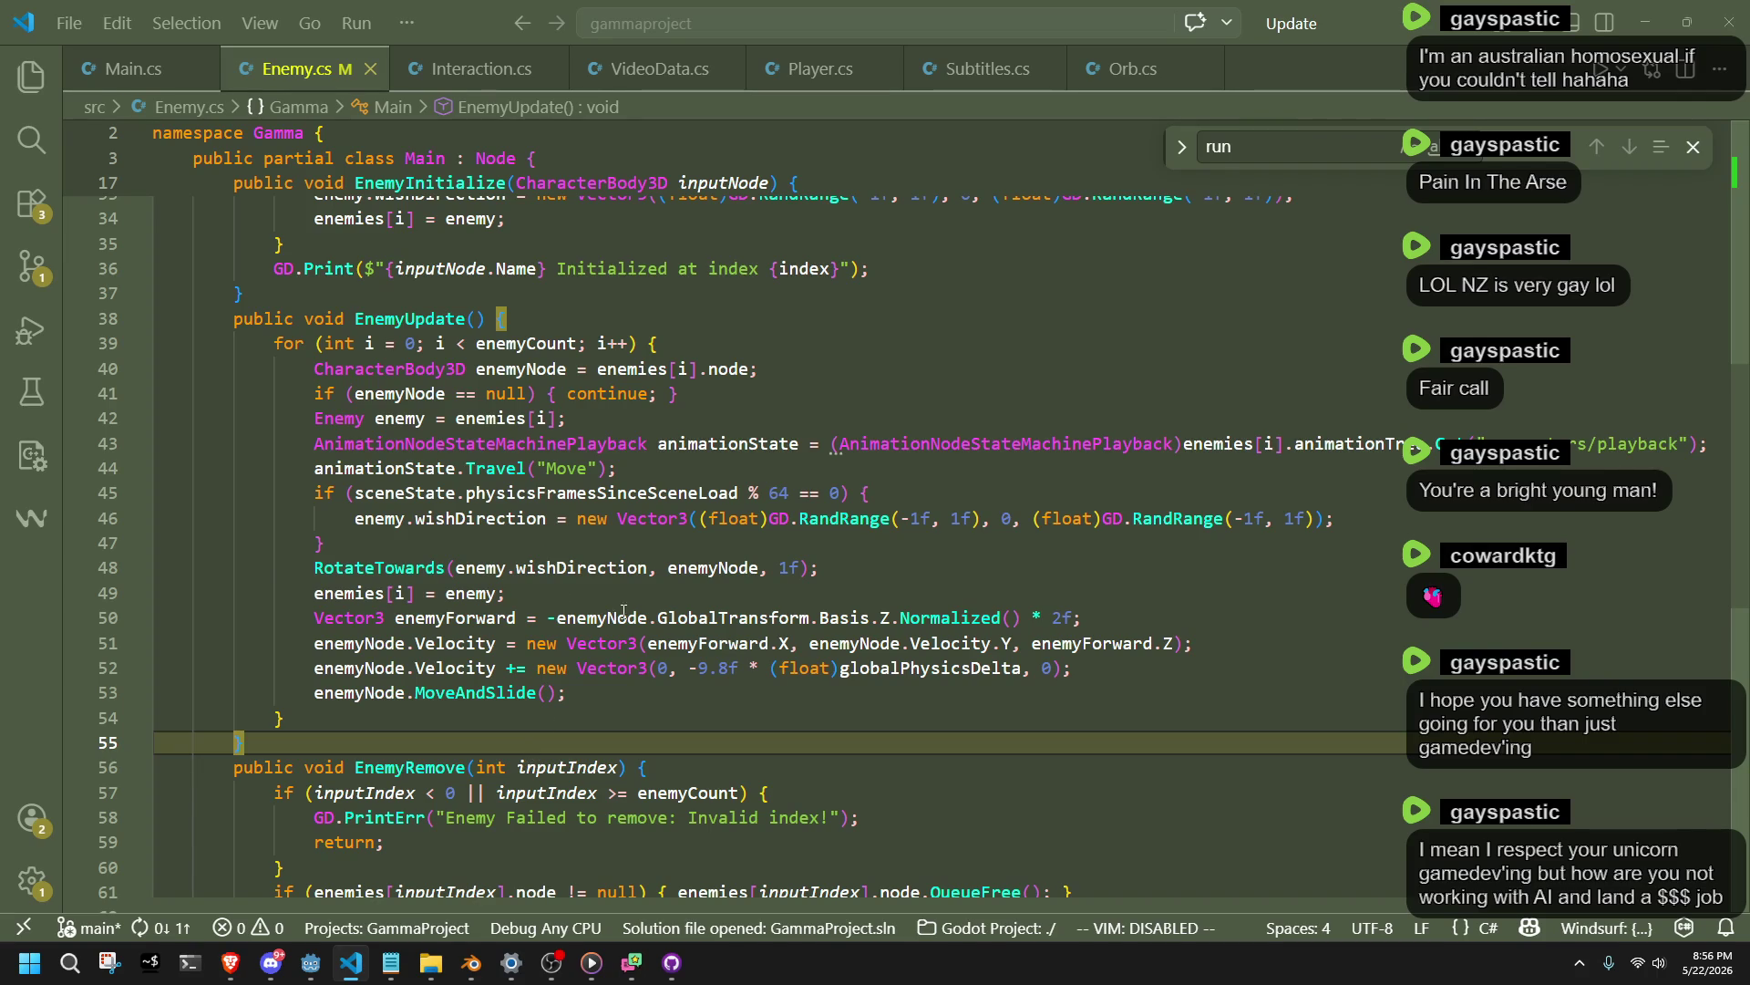
Step through the wish-direction loop and animation player/tree lines of EnemyInitialize.
{"action": "scroll", "coordinate": [623, 610], "scroll_direction": "up", "scroll_amount": 10}
{"action": "scroll", "coordinate": [676, 705], "scroll_direction": "down", "scroll_amount": 4}
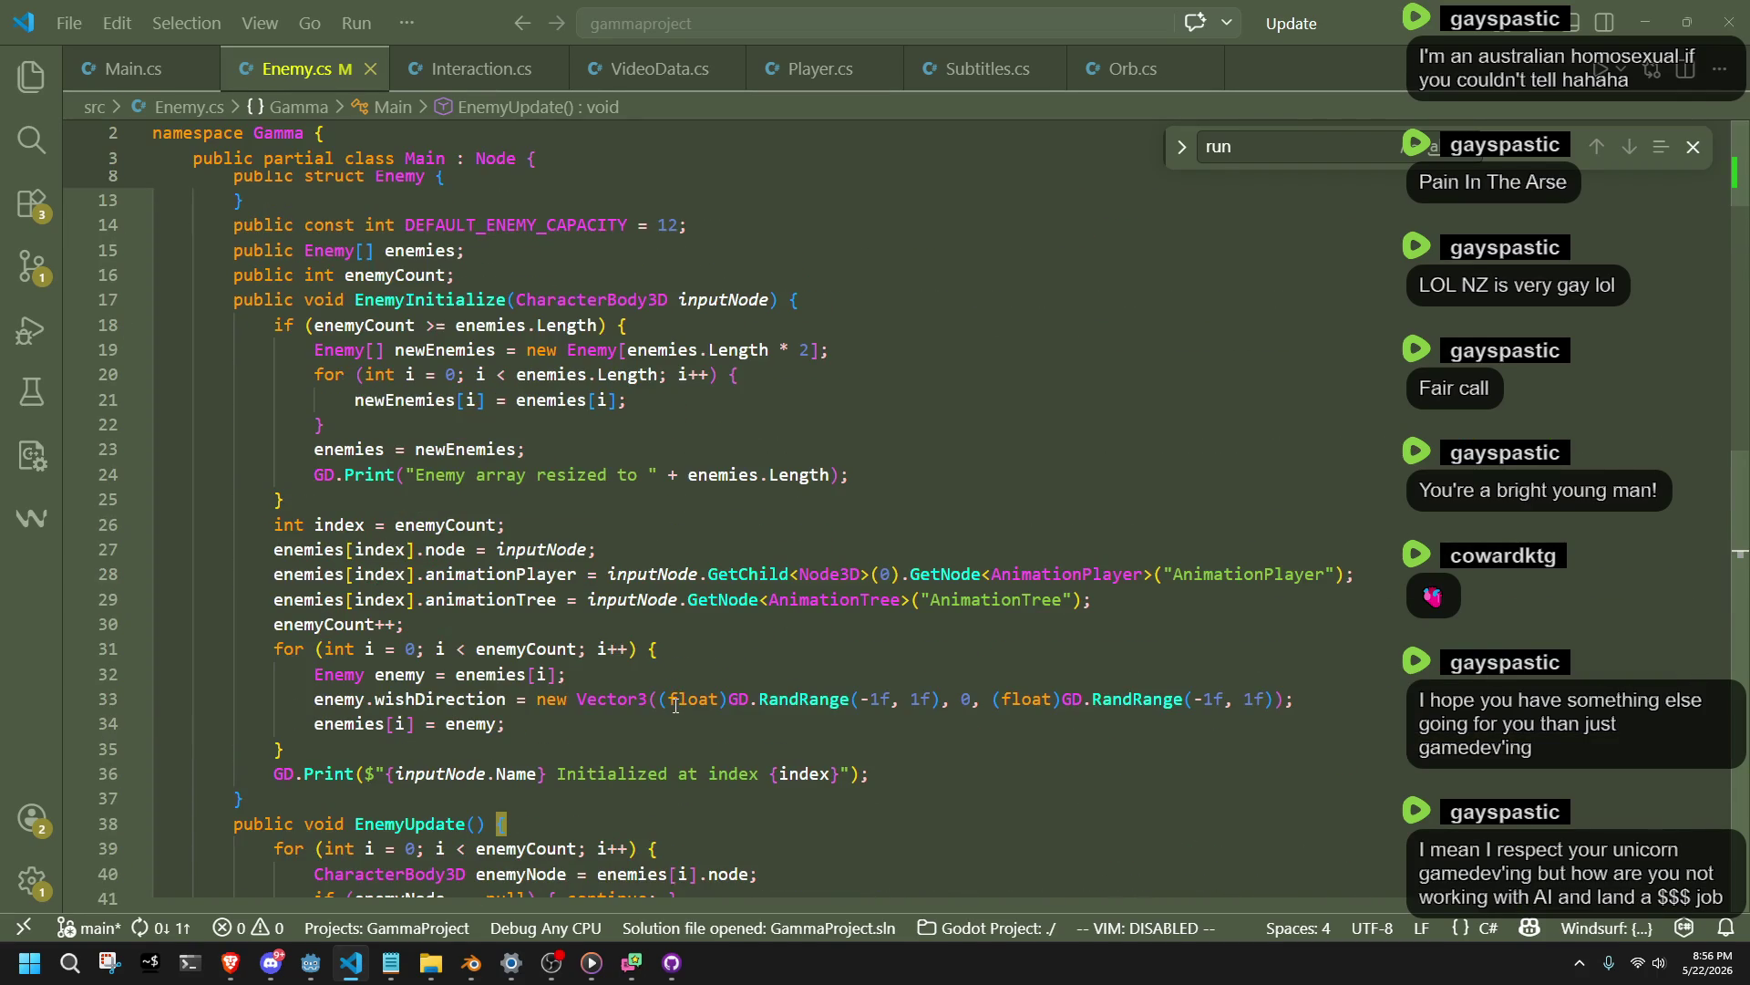
{"action": "left_click", "coordinate": [673, 751]}
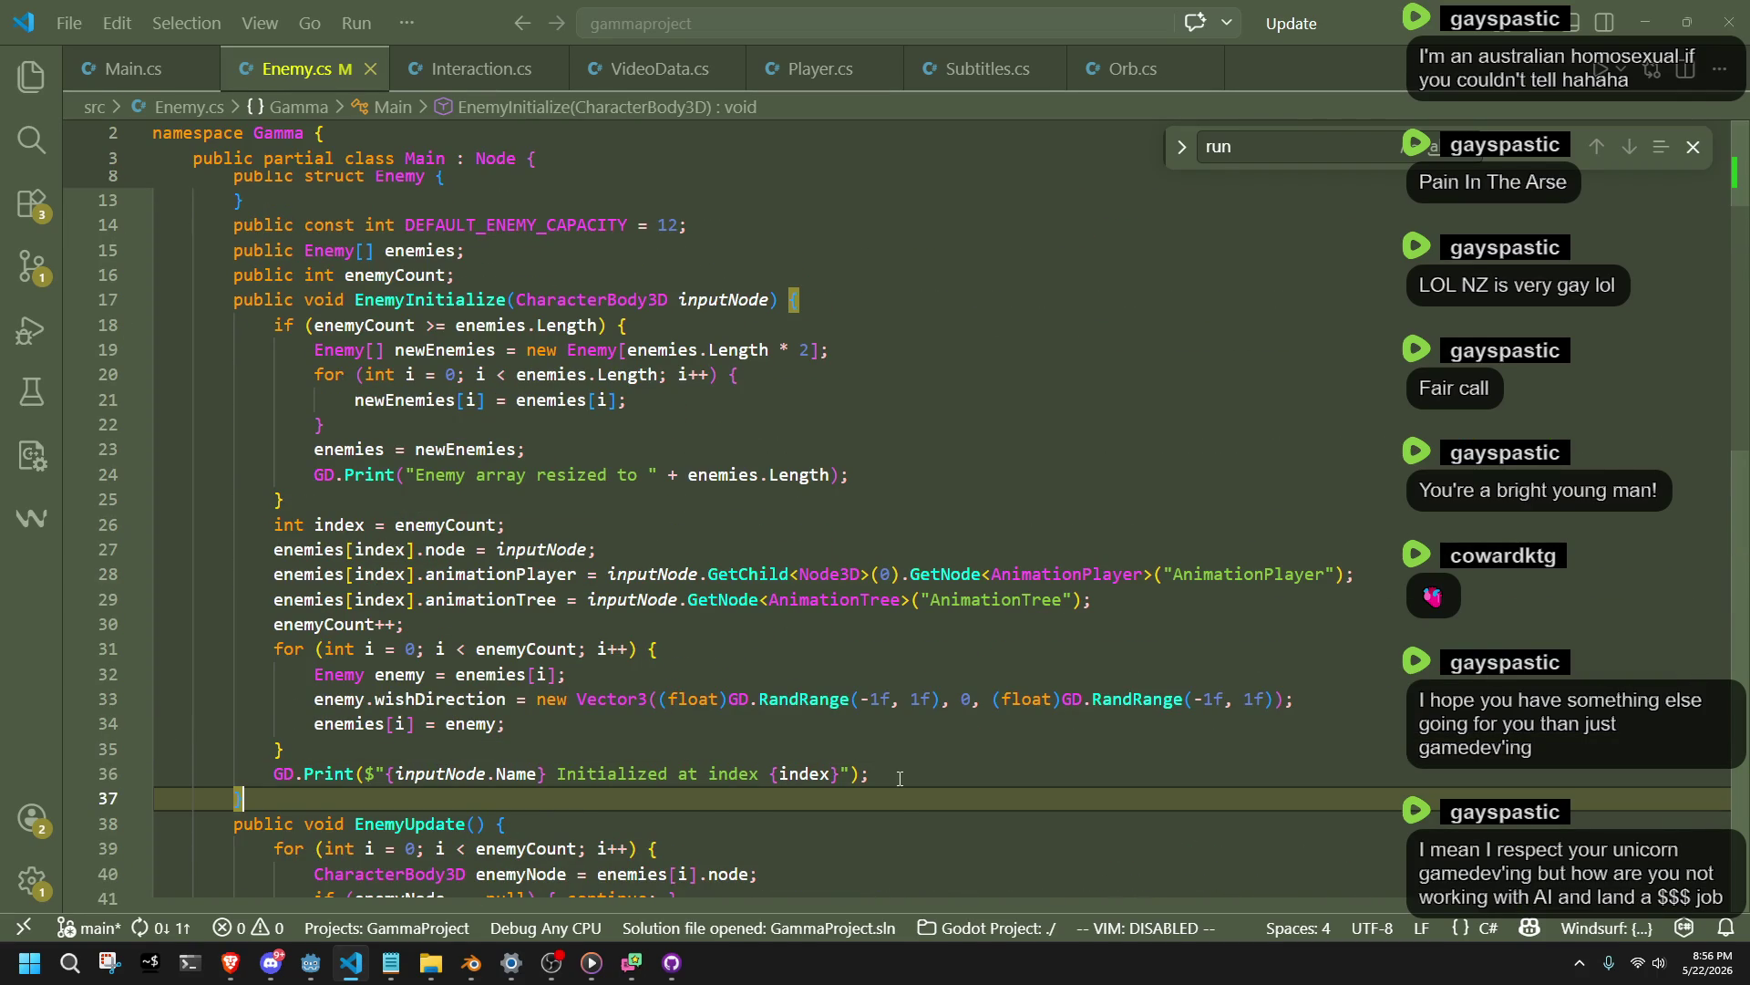
{"action": "key", "text": "Up"}
{"action": "key", "text": "Up"}
{"action": "key", "text": "Up"}
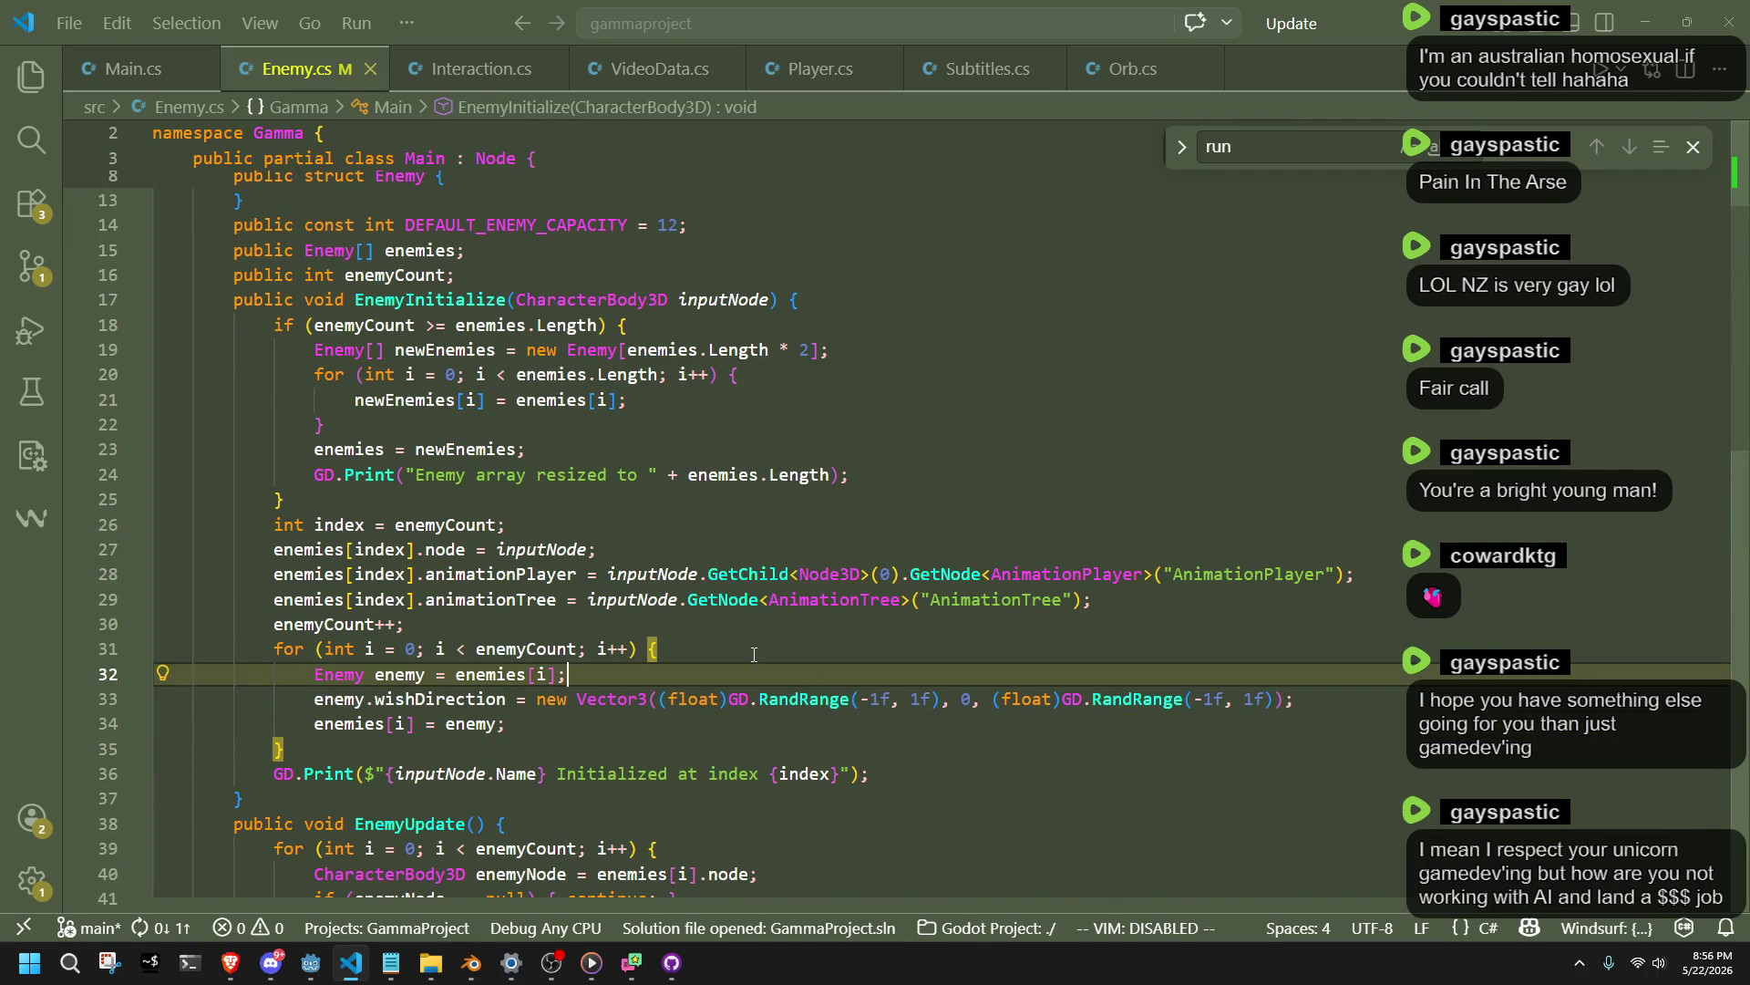
{"action": "left_click", "coordinate": [1155, 573]}
{"action": "key", "text": "Down"}
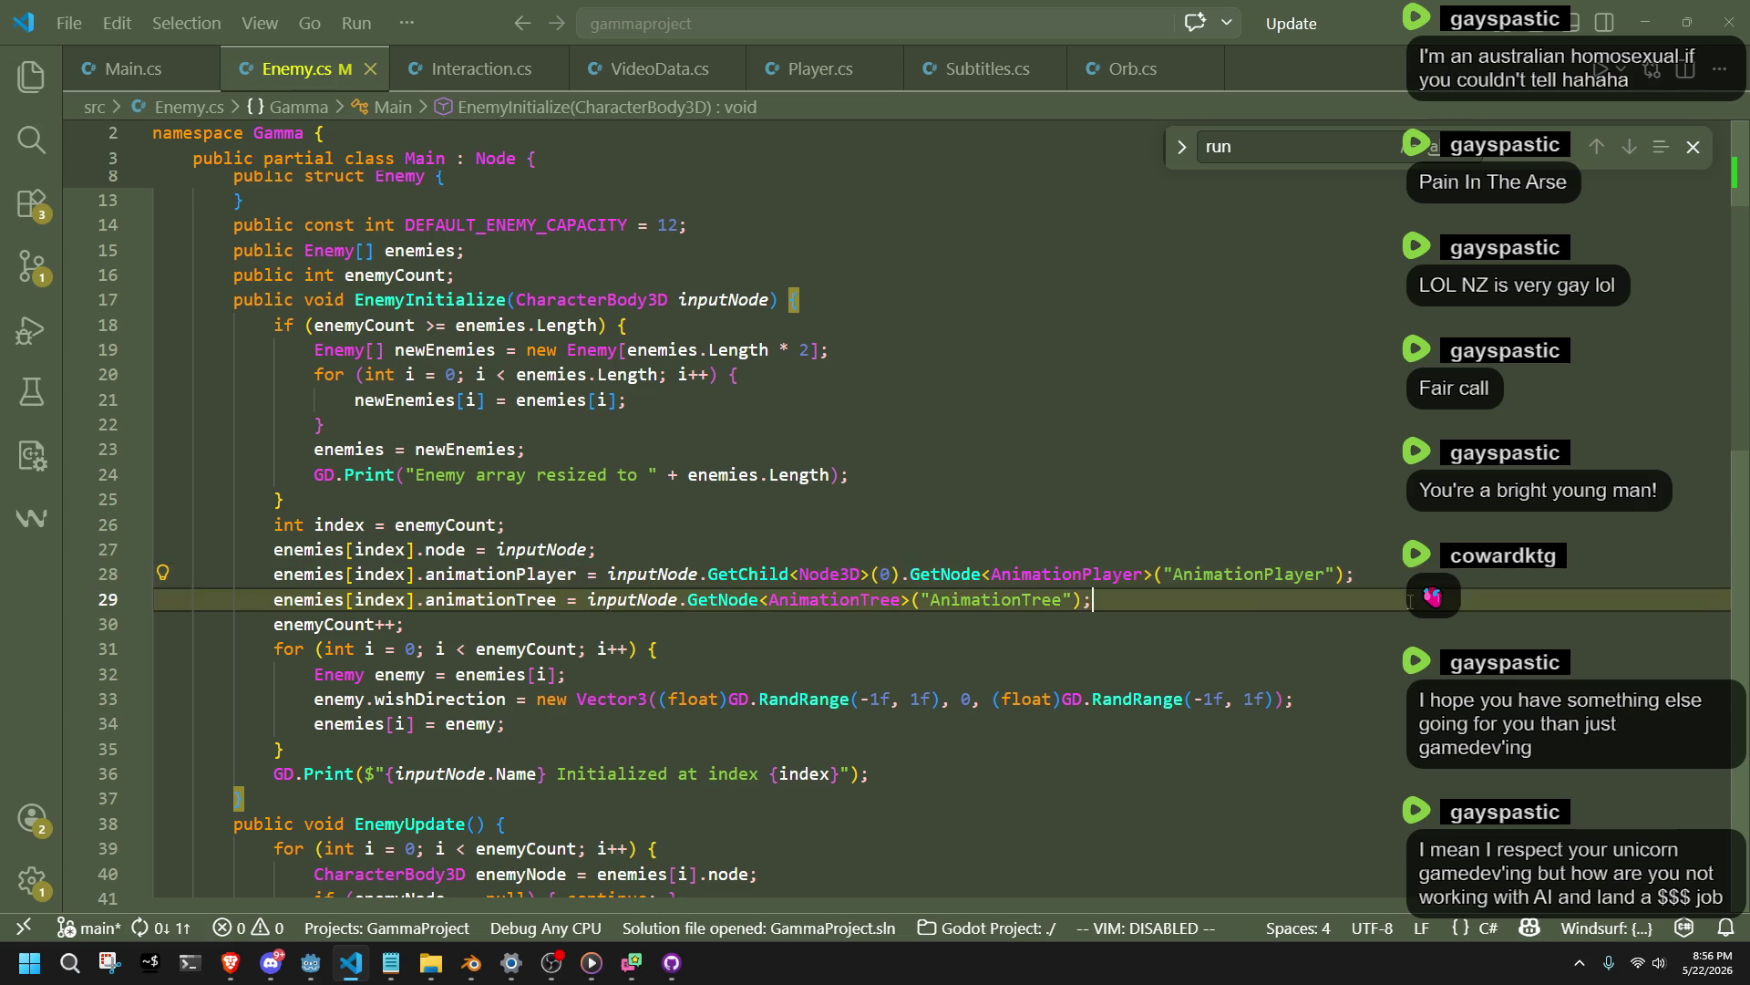
Review the top of EnemyInitialize, then bring Godot forward and swing toward the stairs.
{"action": "scroll", "coordinate": [966, 760], "scroll_direction": "up", "scroll_amount": 2}
{"action": "scroll", "coordinate": [965, 761], "scroll_direction": "up", "scroll_amount": 2}
{"action": "left_click", "coordinate": [965, 760]}
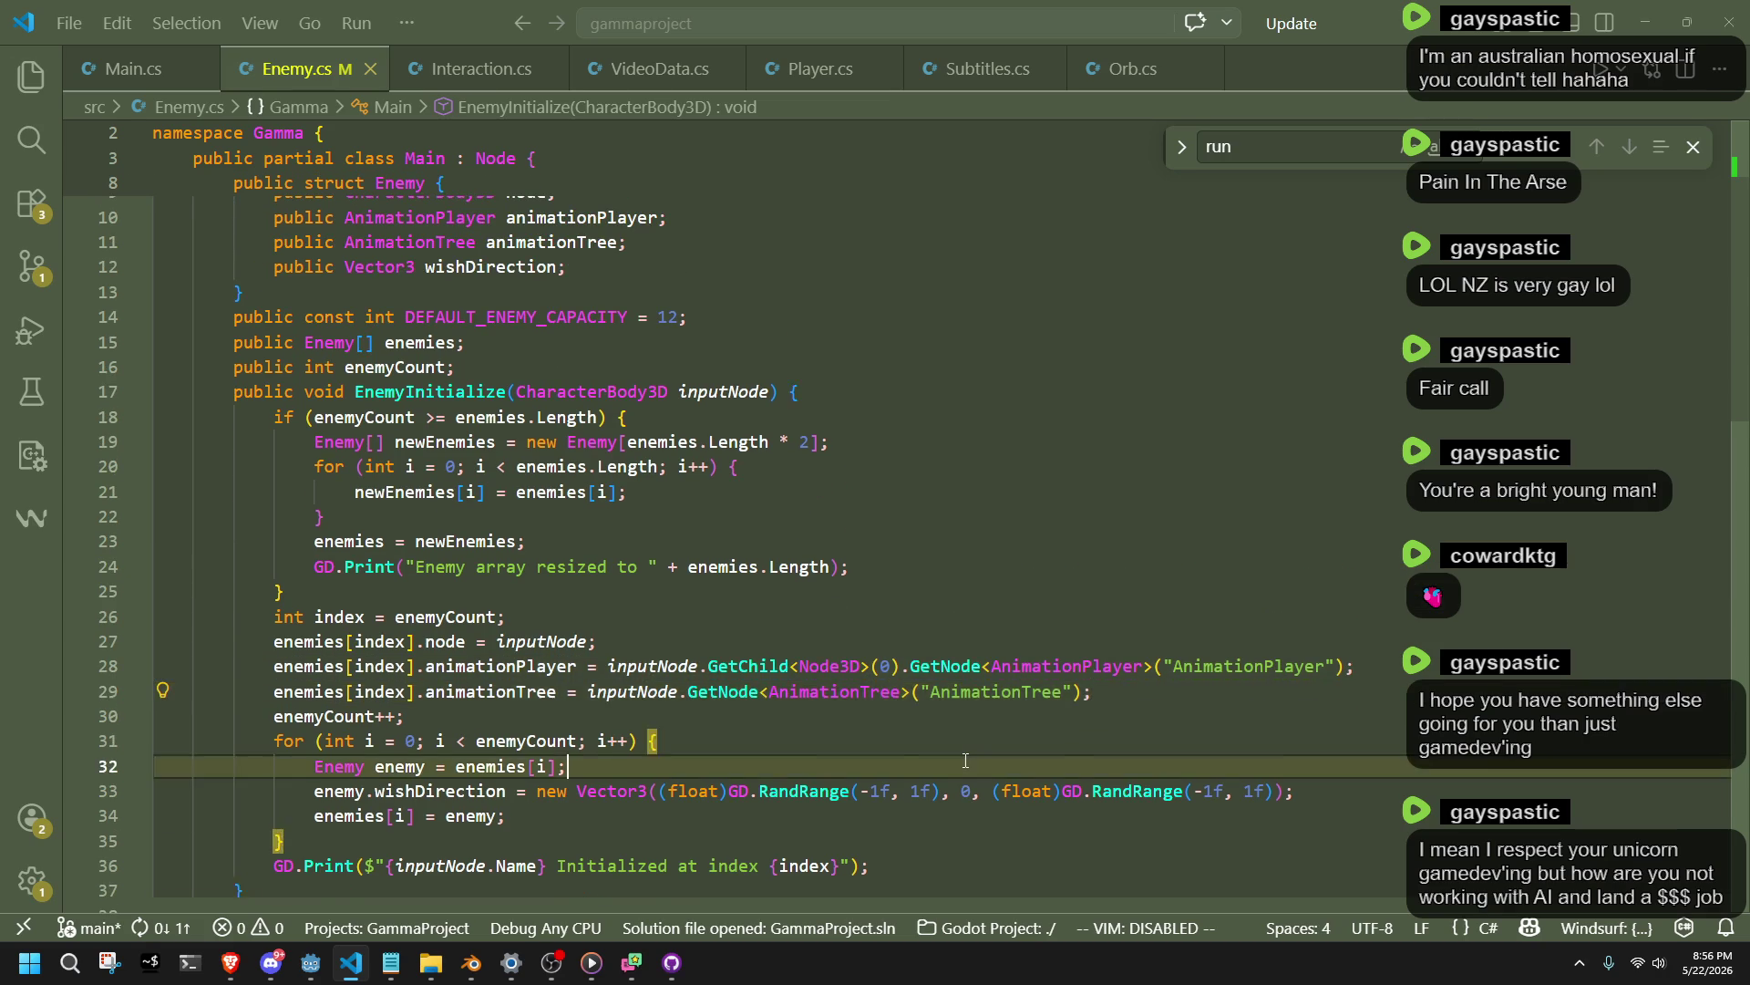
{"action": "scroll", "coordinate": [958, 757], "scroll_direction": "up", "scroll_amount": 2}
{"action": "left_click", "coordinate": [950, 752]}
{"action": "key", "text": "Up"}
{"action": "key", "text": "Up"}
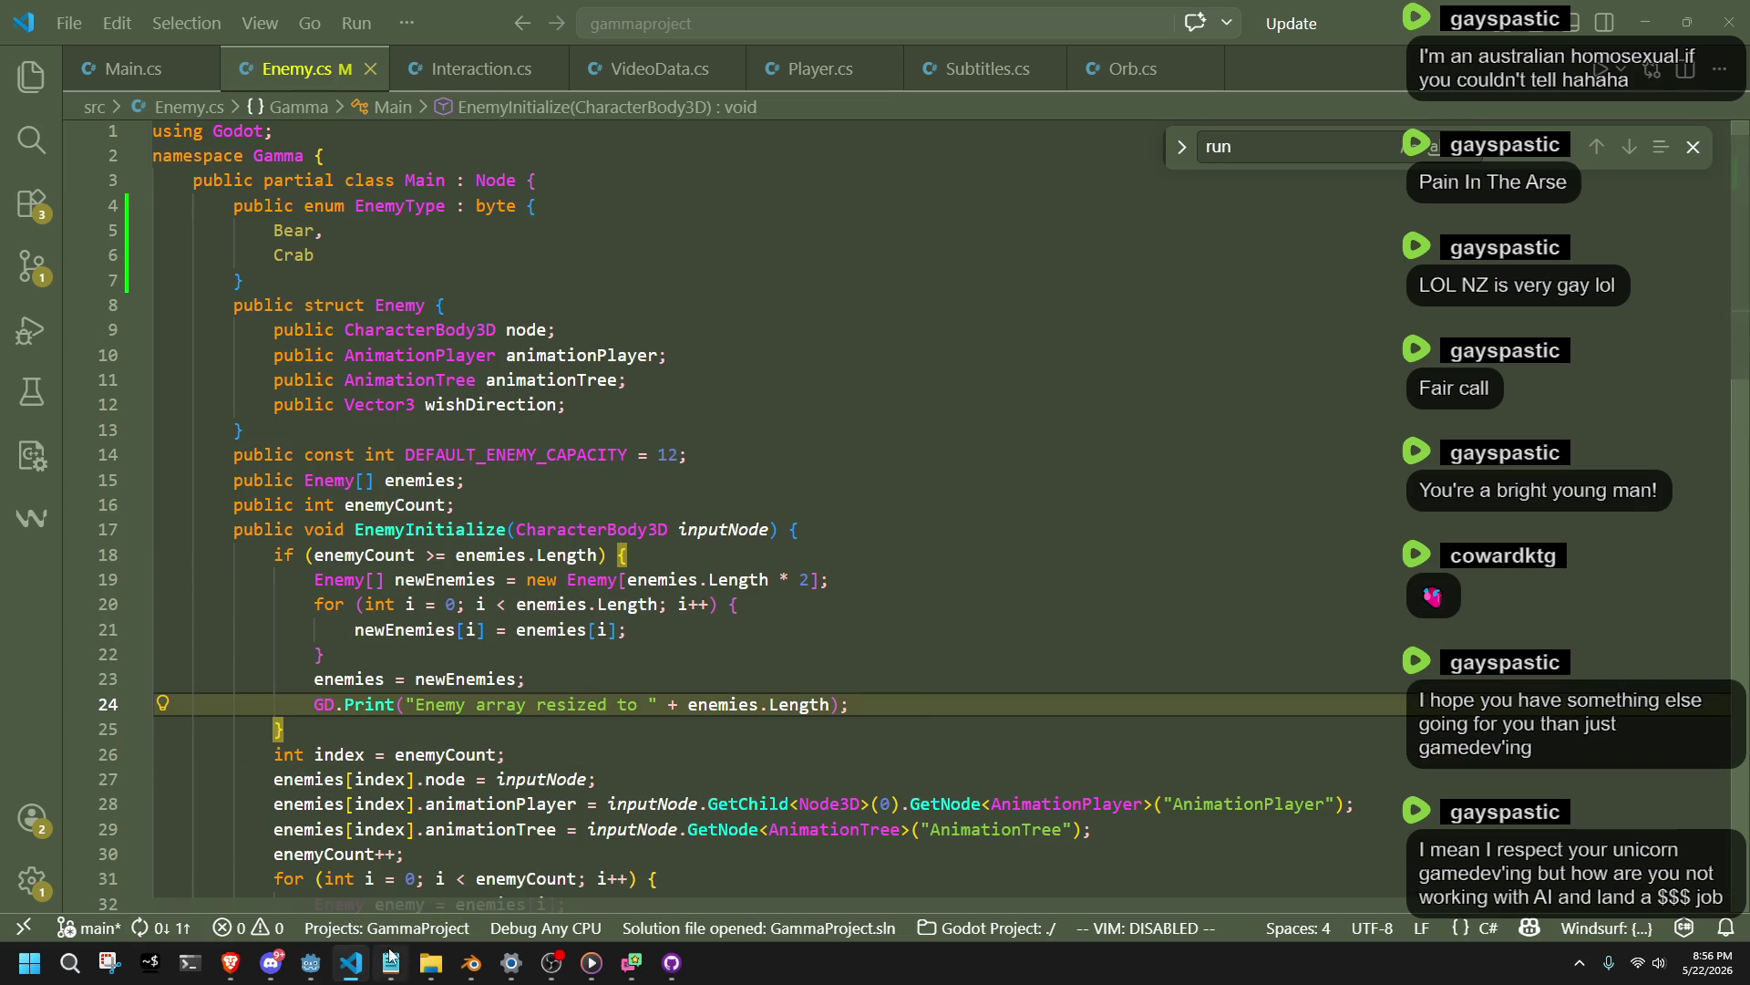
{"action": "left_click", "coordinate": [319, 971]}
{"action": "mouse_move", "coordinate": [924, 702]}
{"action": "left_mouse_down"}
{"action": "mouse_move", "coordinate": [866, 593]}
{"action": "mouse_move", "coordinate": [702, 429]}
{"action": "mouse_move", "coordinate": [948, 693]}
{"action": "left_mouse_up"}
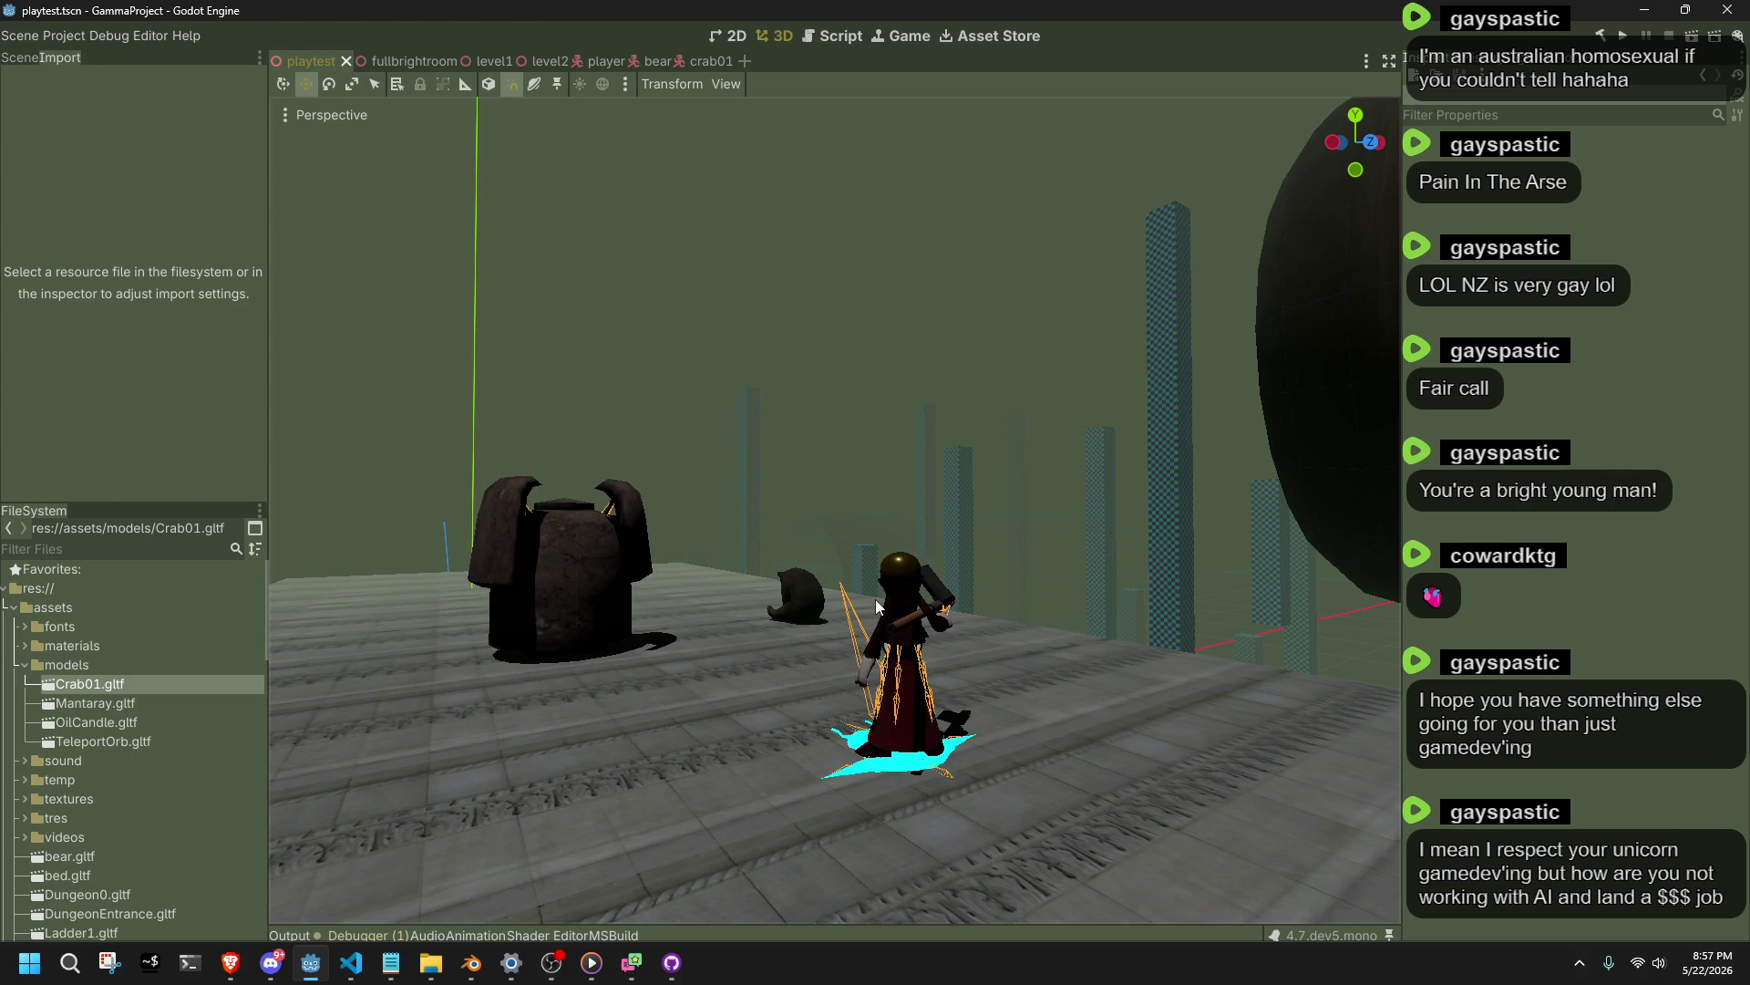
Fly the viewport past the crab, then pull back to see crab, bear and torus.
{"action": "right_click", "coordinate": [875, 599]}
{"action": "key", "text": "w"}
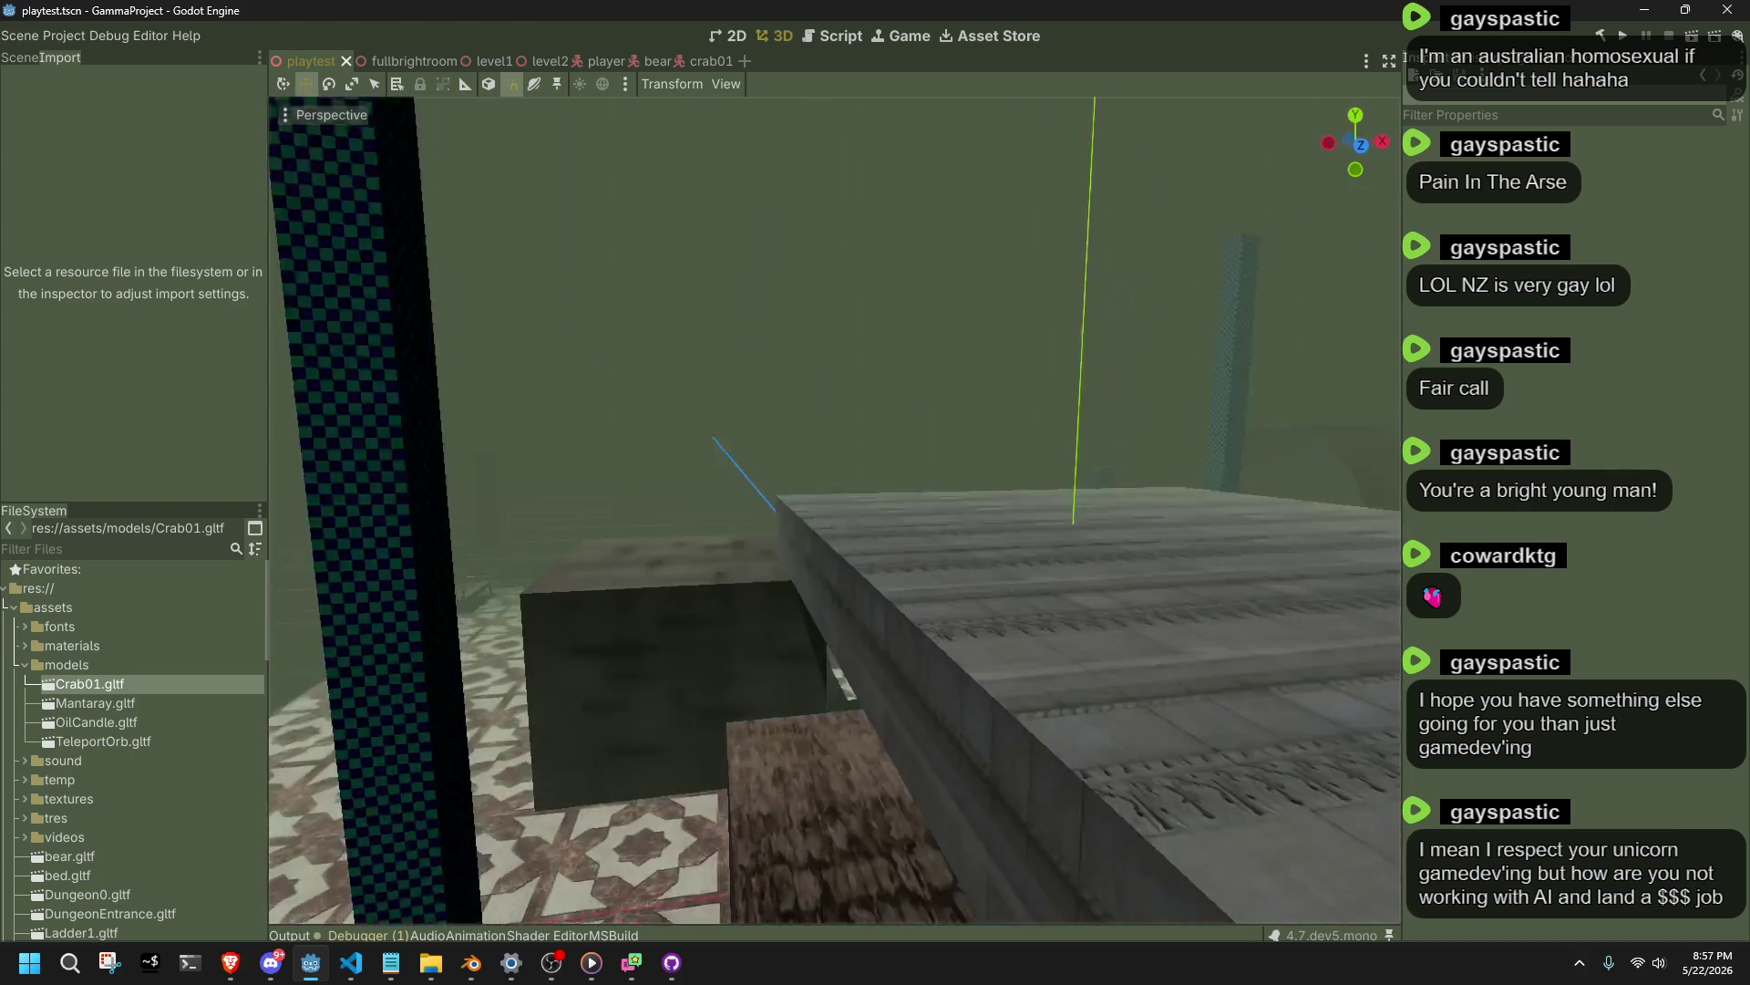
{"action": "key", "text": "w"}
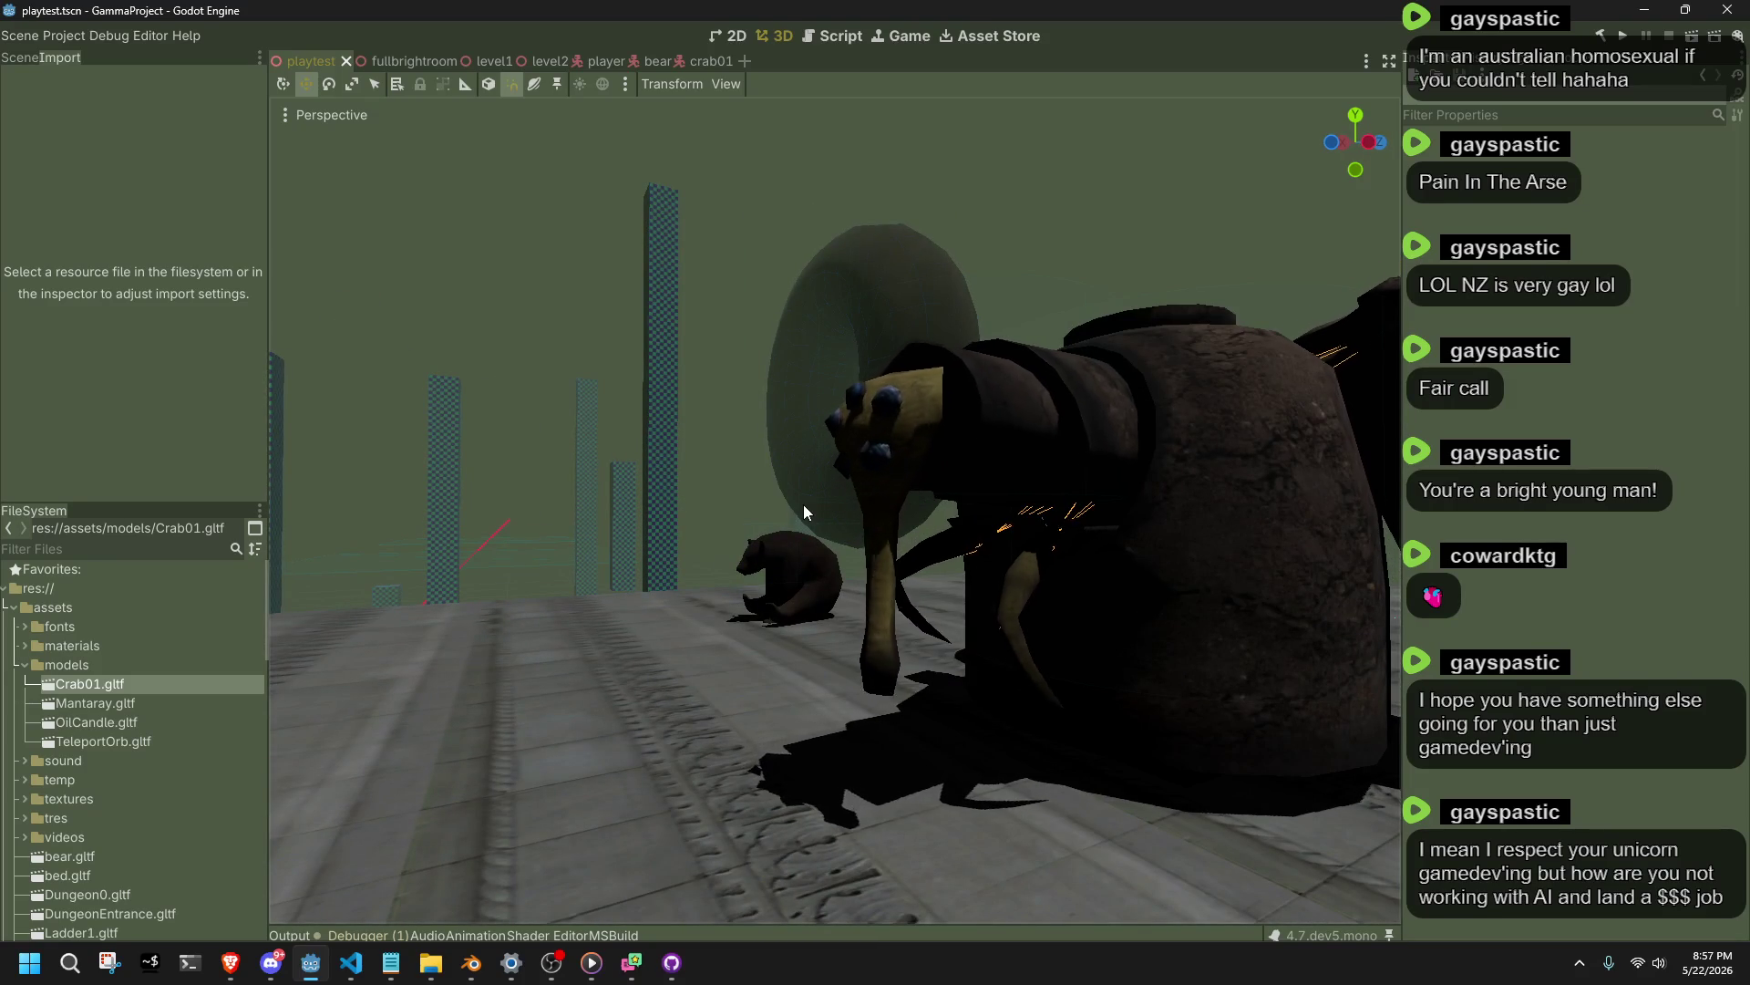
{"action": "right_click", "coordinate": [802, 505]}
{"action": "key", "text": "s"}
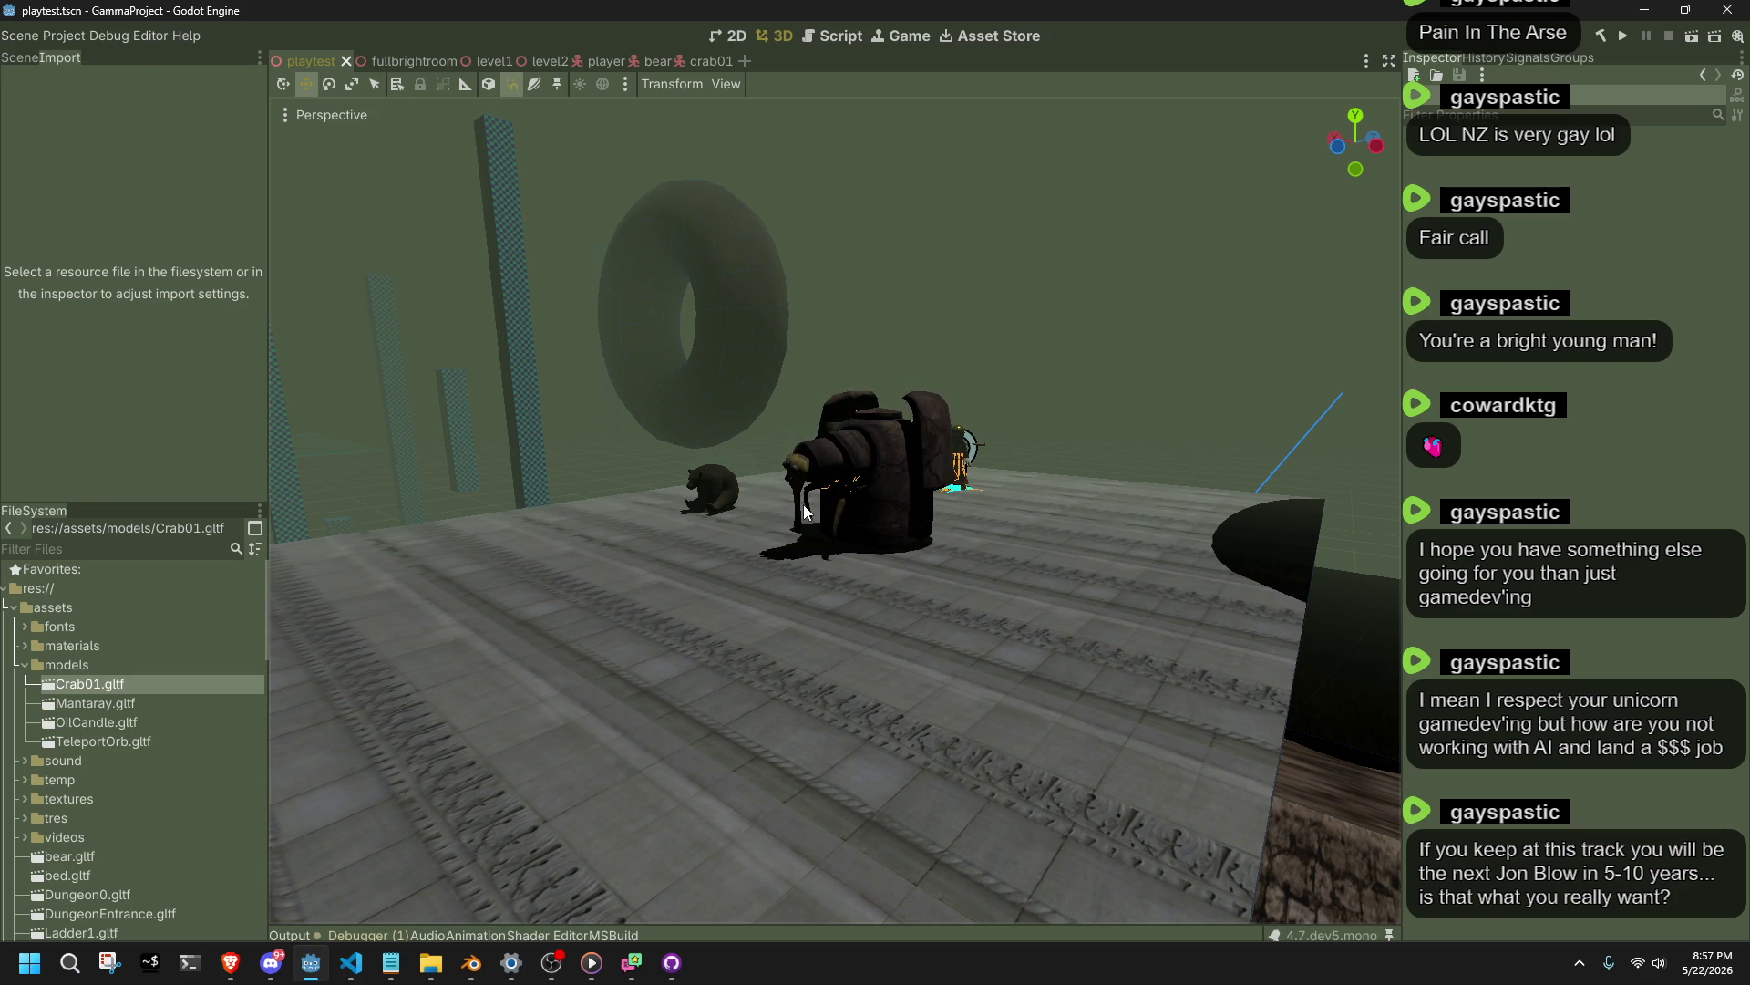
Orbit the Godot view in closer to the crab, ring and creatures.
{"action": "mouse_move", "coordinate": [804, 511]}
{"action": "left_mouse_down"}
{"action": "mouse_move", "coordinate": [757, 518]}
{"action": "mouse_move", "coordinate": [809, 506]}
{"action": "left_mouse_up"}
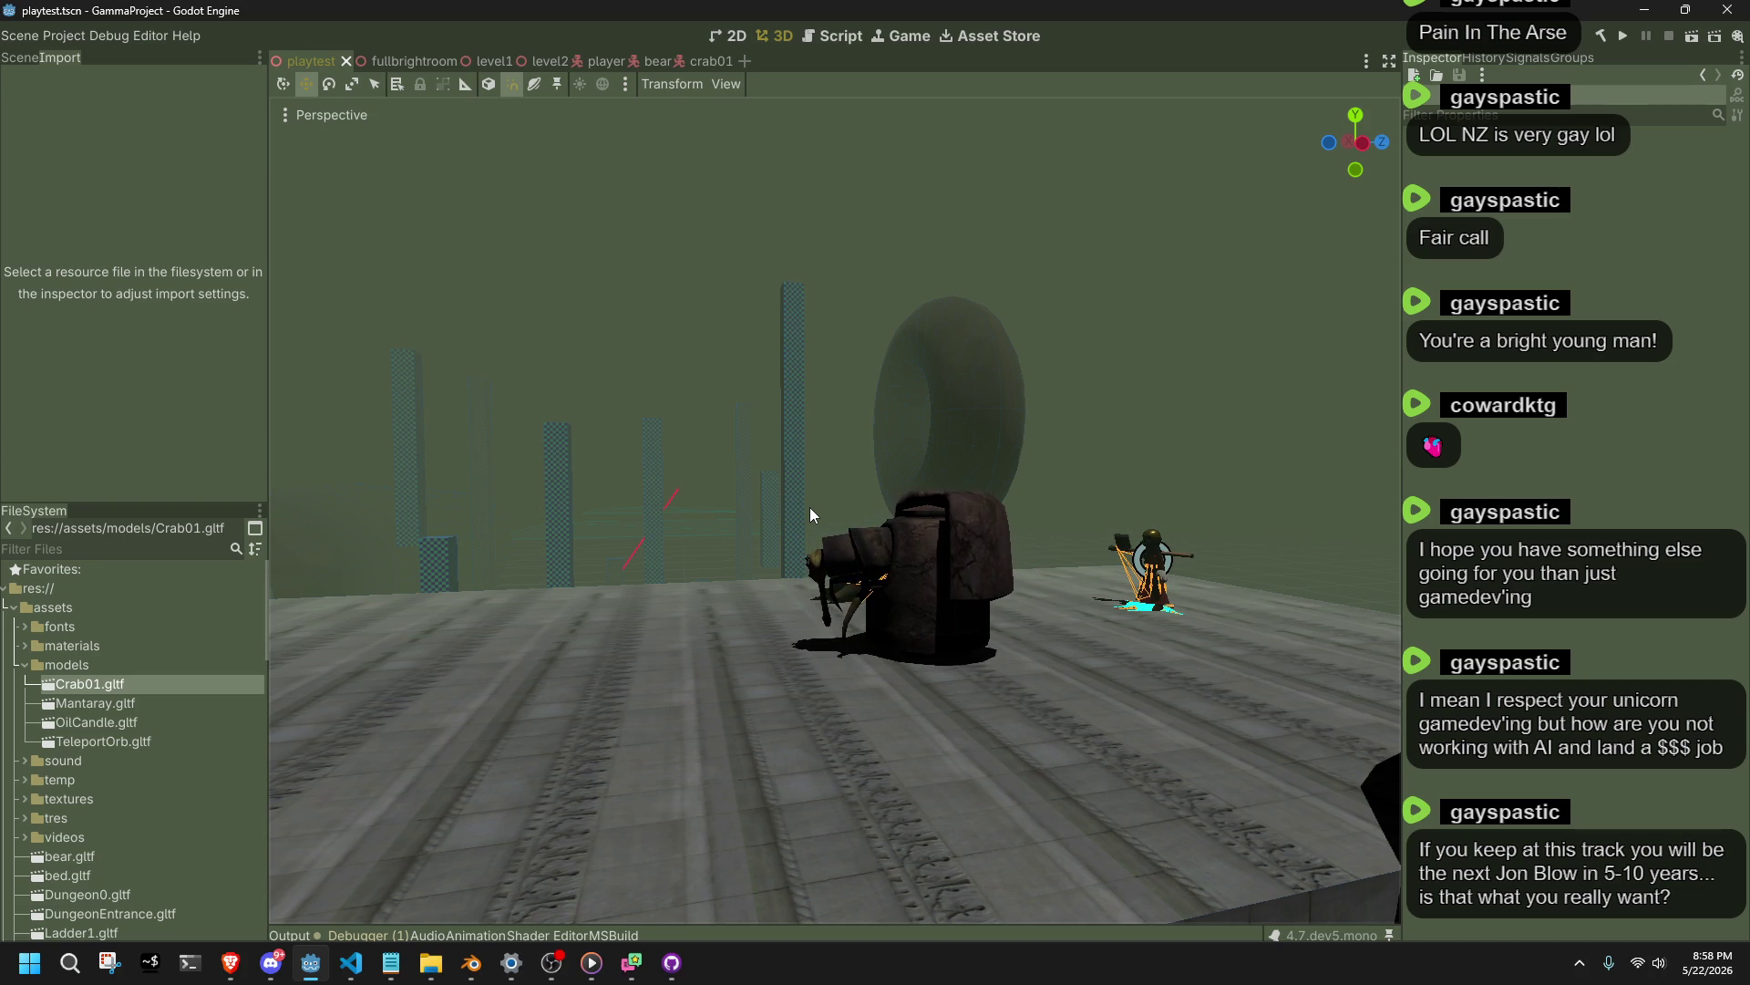
{"action": "mouse_move", "coordinate": [809, 507]}
{"action": "left_mouse_down"}
{"action": "mouse_move", "coordinate": [720, 501]}
{"action": "mouse_move", "coordinate": [888, 527]}
{"action": "left_mouse_up"}
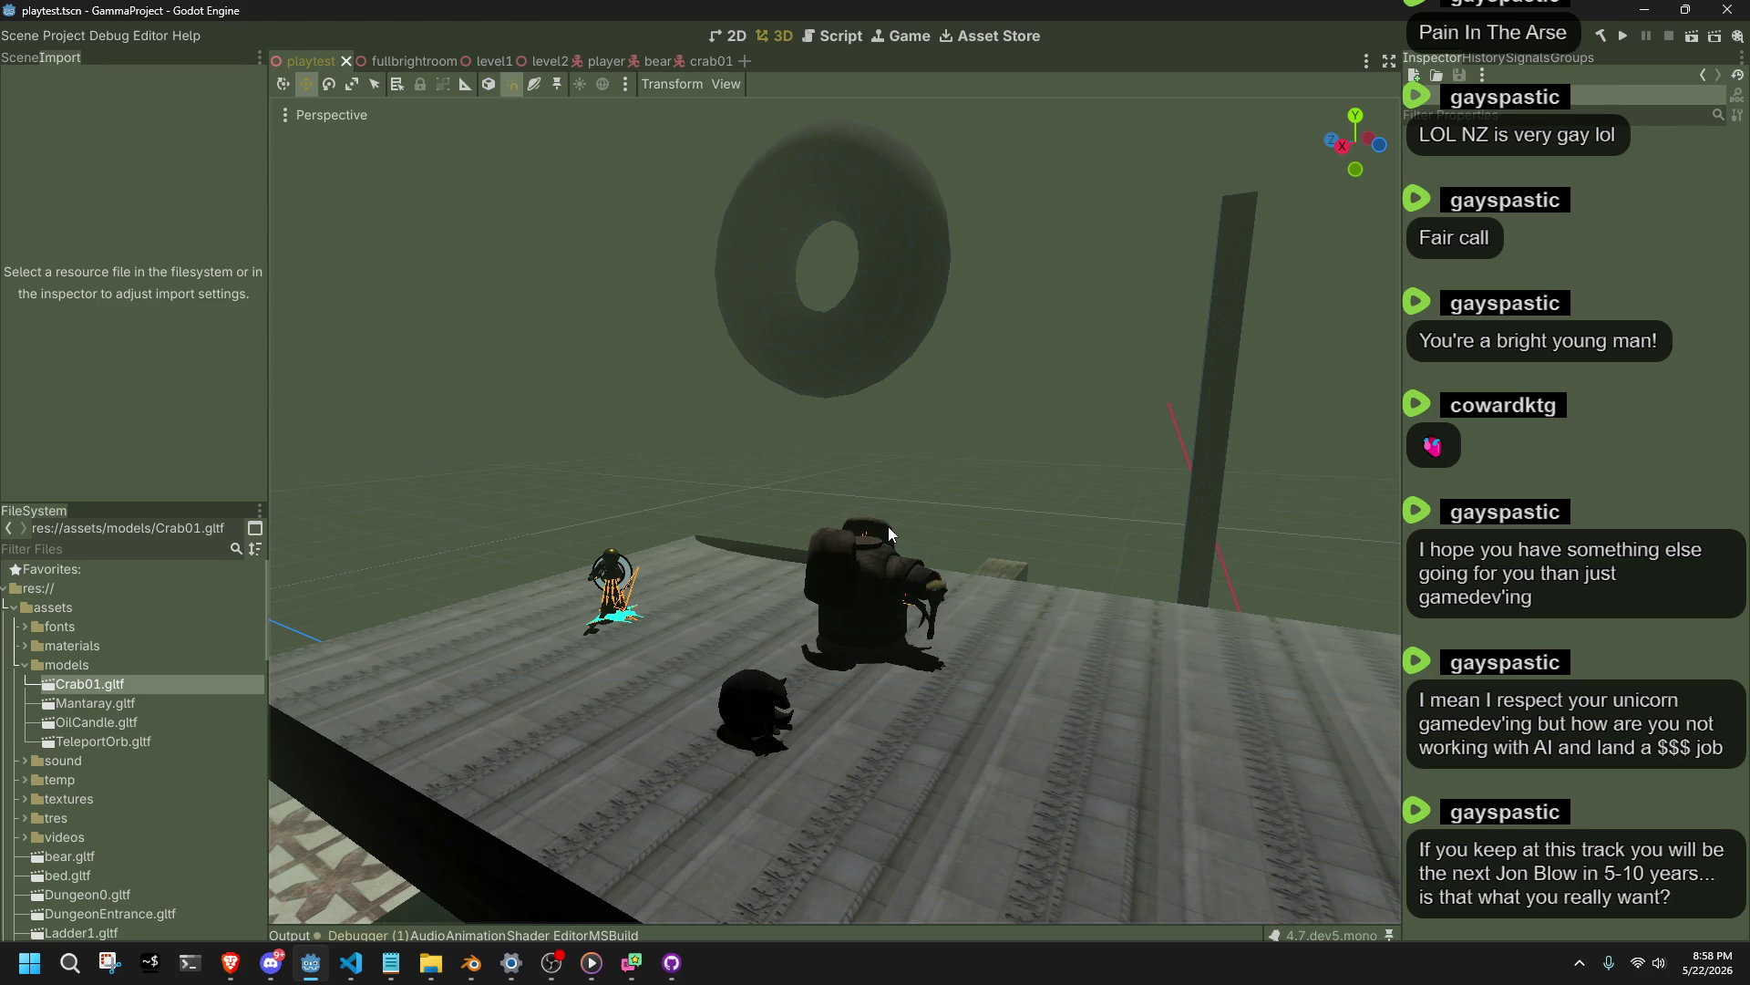
{"action": "mouse_move", "coordinate": [888, 526]}
{"action": "left_mouse_down"}
{"action": "mouse_move", "coordinate": [932, 572]}
{"action": "mouse_move", "coordinate": [888, 527]}
{"action": "left_mouse_up"}
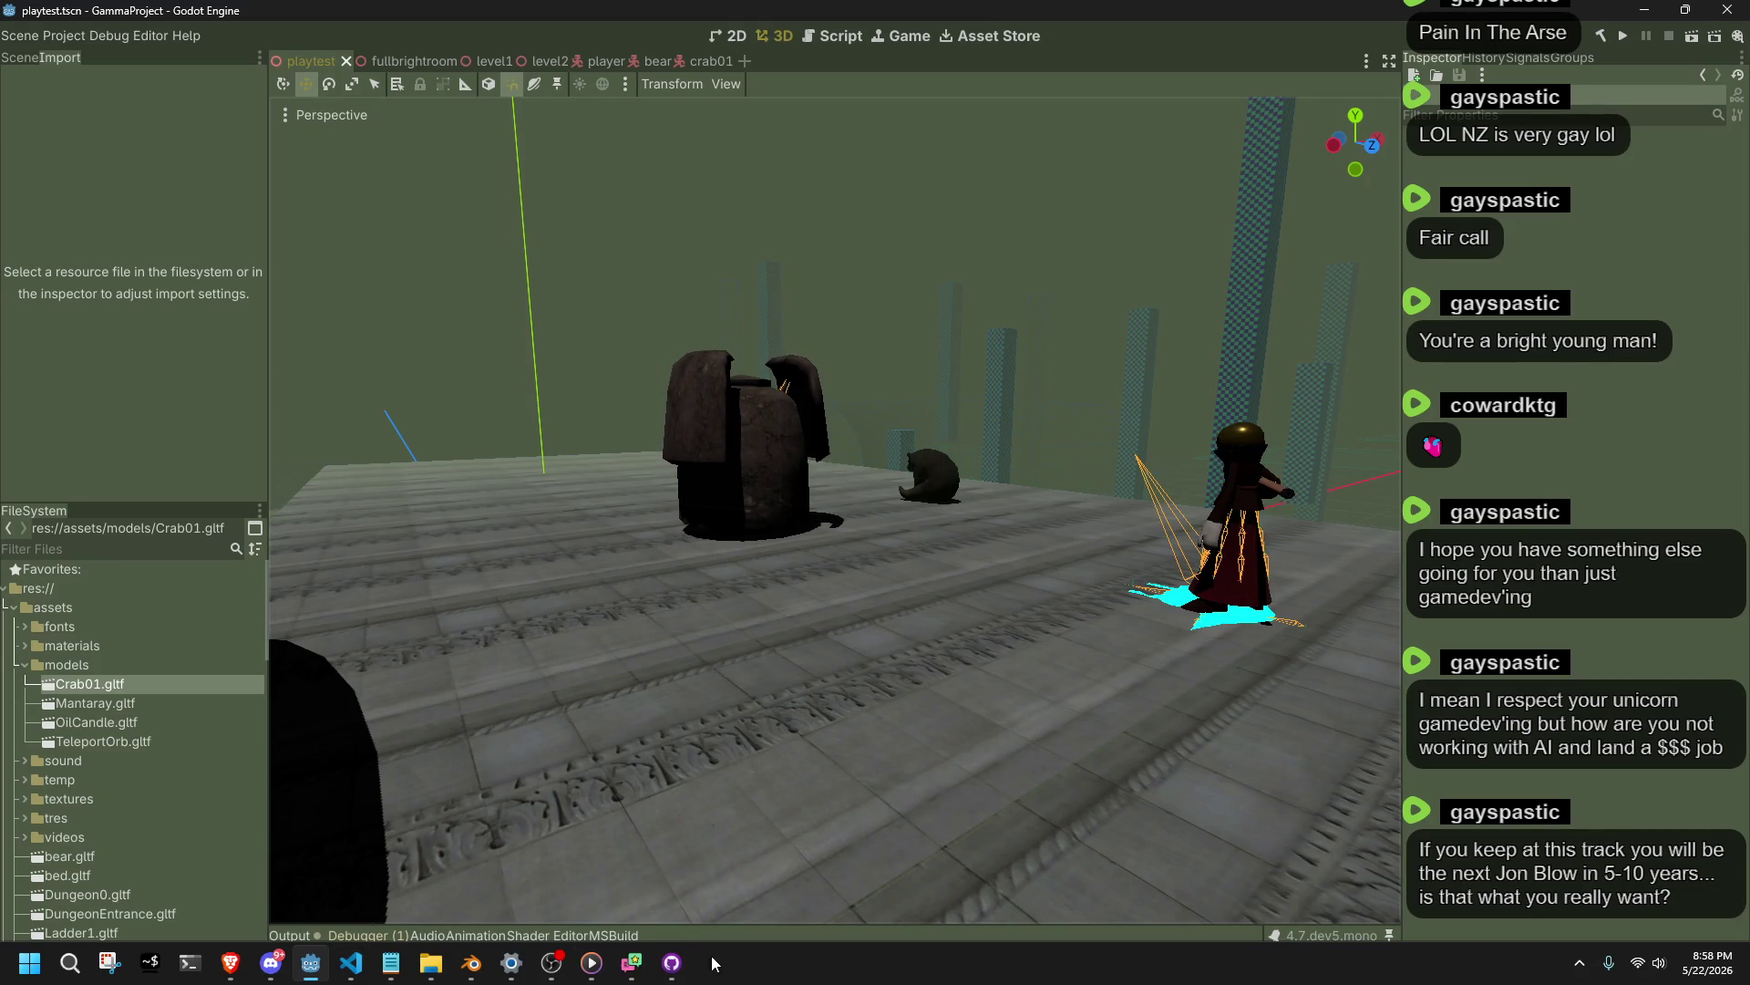
Switch to crab01.blend in Blender and orbit around the crab rig.
{"action": "mouse_move", "coordinate": [671, 964]}
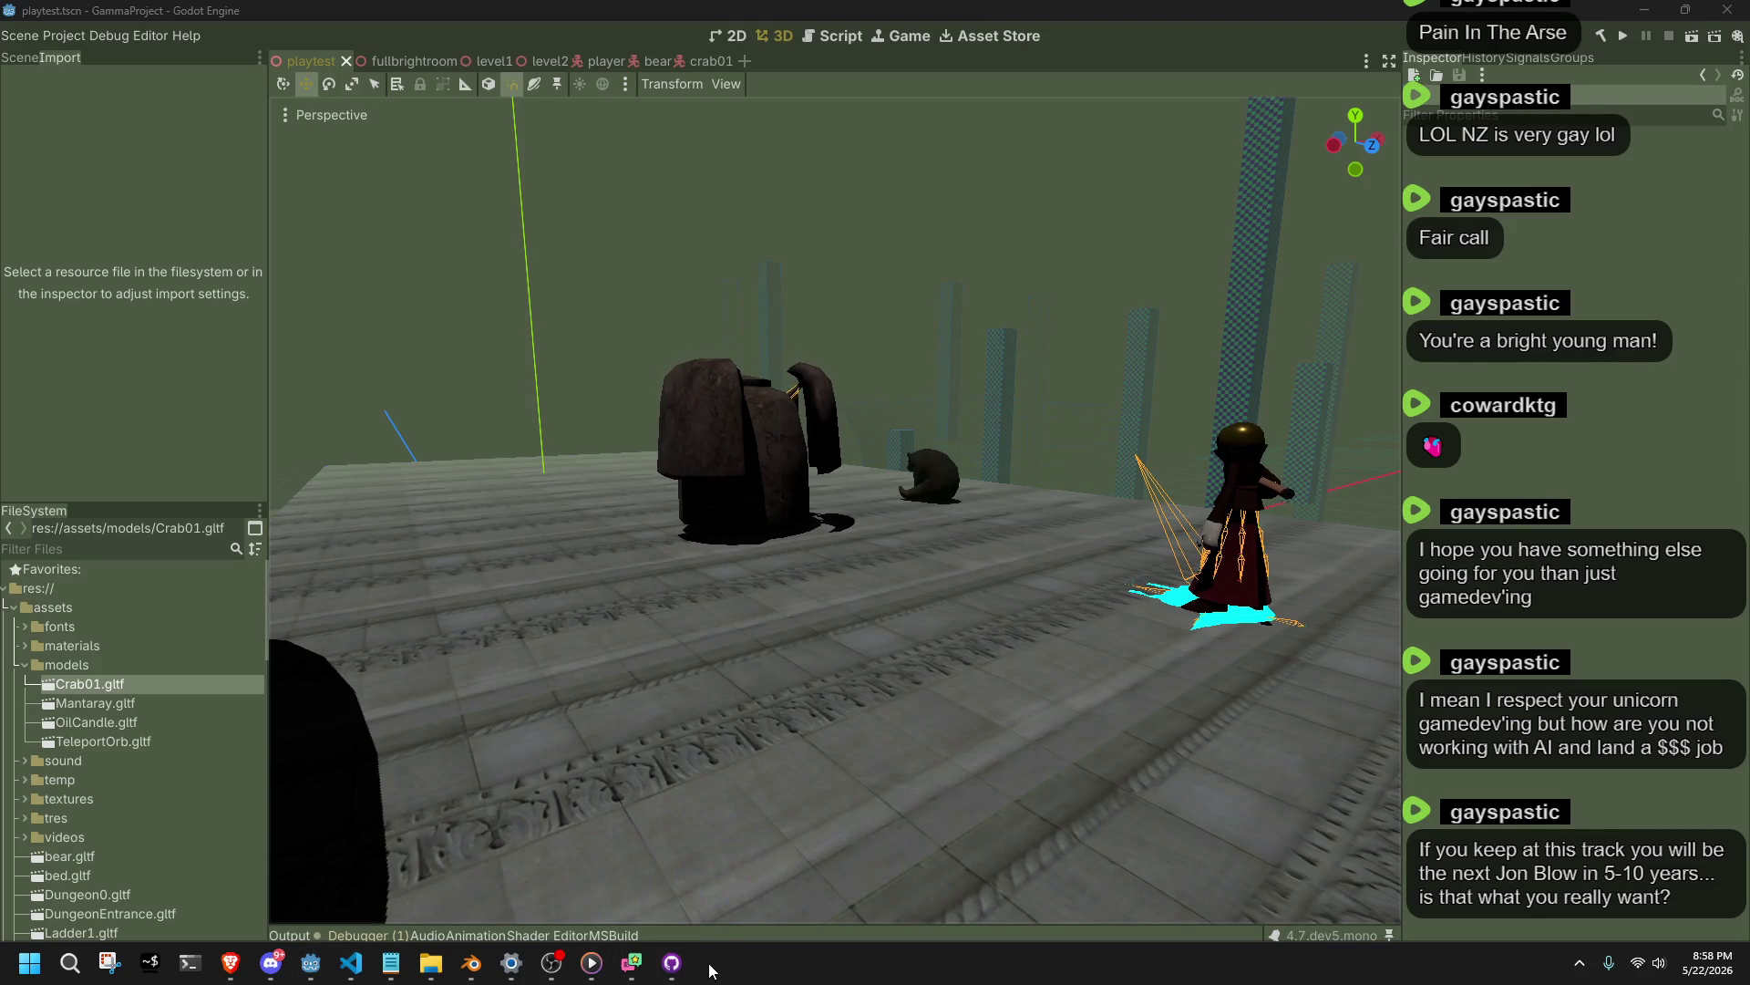
{"action": "left_click", "coordinate": [471, 962]}
{"action": "right_click", "coordinate": [686, 499]}
{"action": "key", "text": "Escape"}
{"action": "mouse_move", "coordinate": [830, 506]}
{"action": "left_mouse_down"}
{"action": "mouse_move", "coordinate": [975, 516]}
{"action": "mouse_move", "coordinate": [930, 456]}
{"action": "mouse_move", "coordinate": [1107, 511]}
{"action": "mouse_move", "coordinate": [822, 503]}
{"action": "mouse_move", "coordinate": [769, 527]}
{"action": "left_mouse_up"}
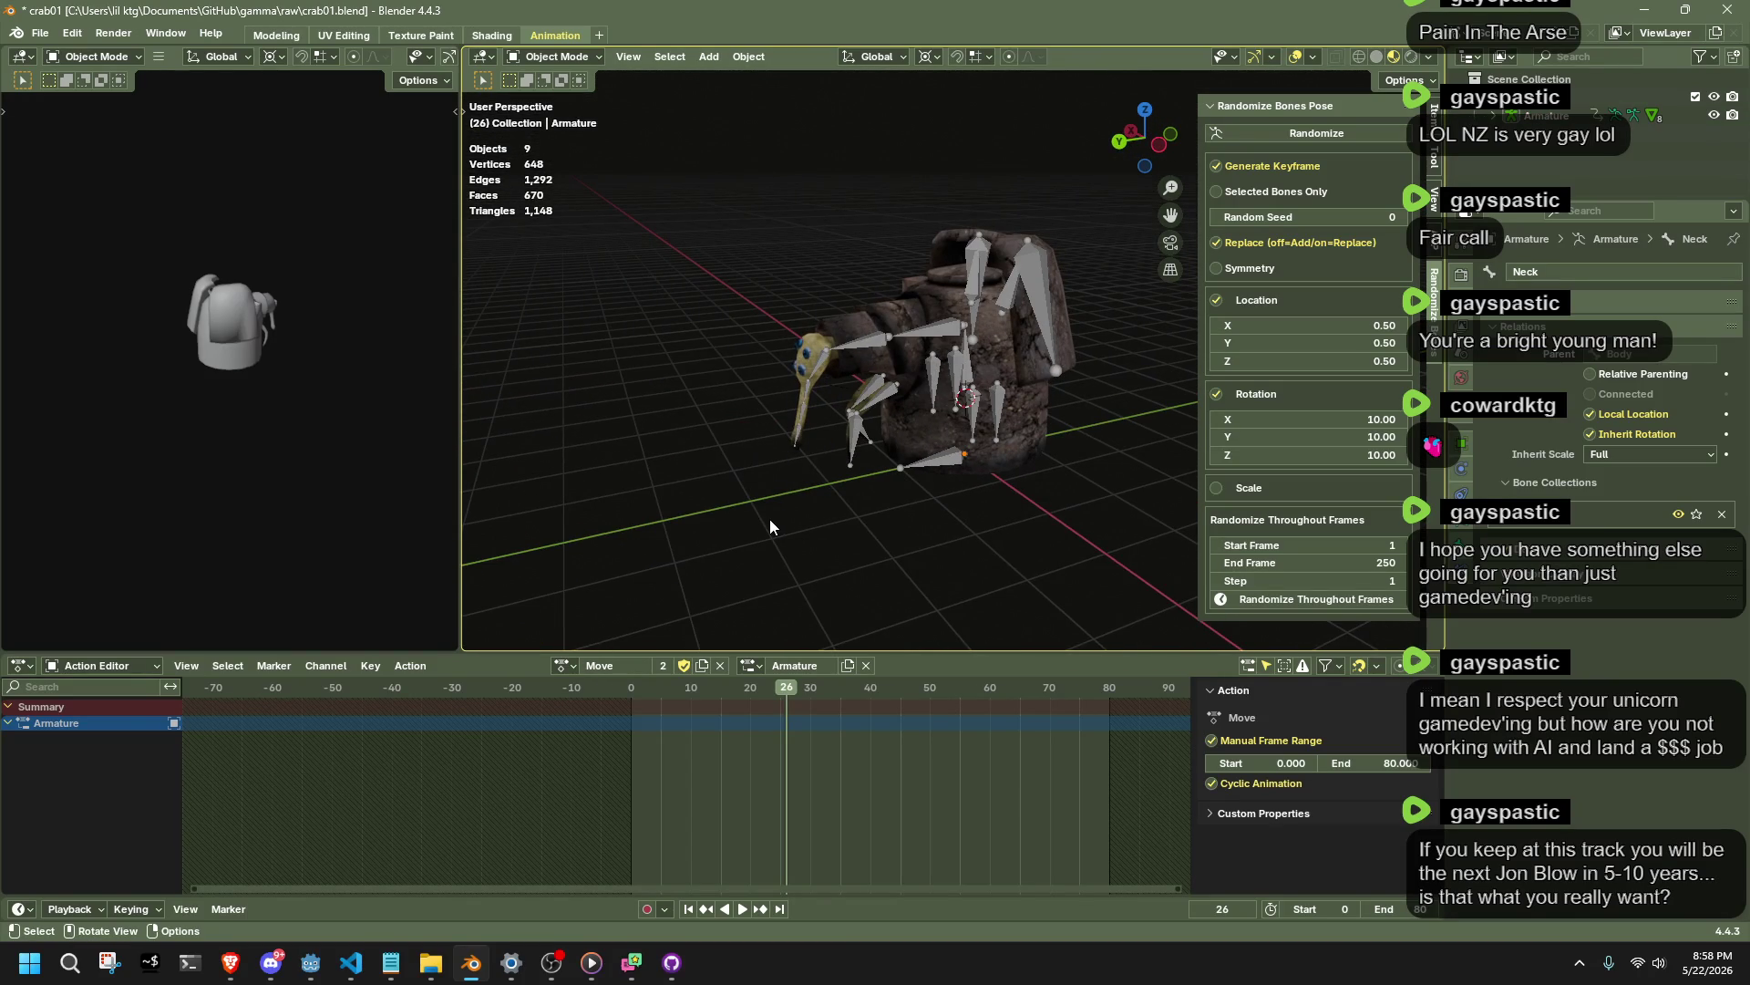
Save crab01.blend and return to Enemy.cs with the caret on the Enemy node field.
{"action": "key", "text": "ctrl+s"}
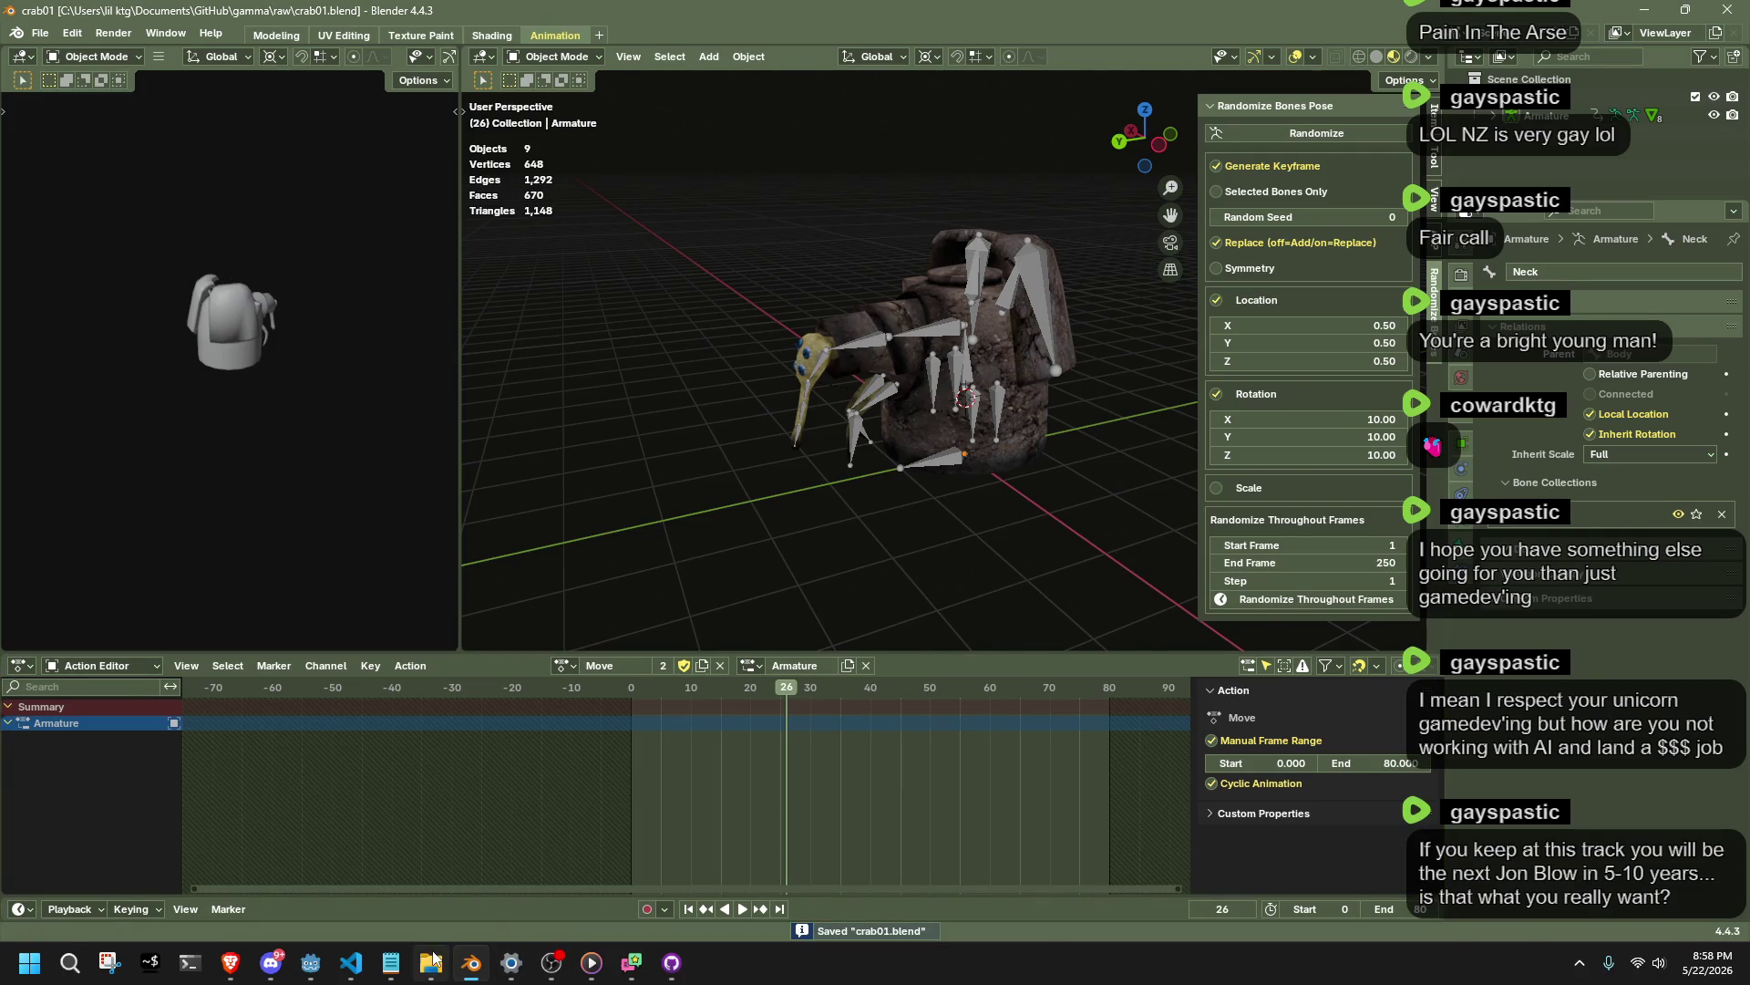
{"action": "left_click", "coordinate": [351, 962]}
{"action": "left_click", "coordinate": [690, 332]}
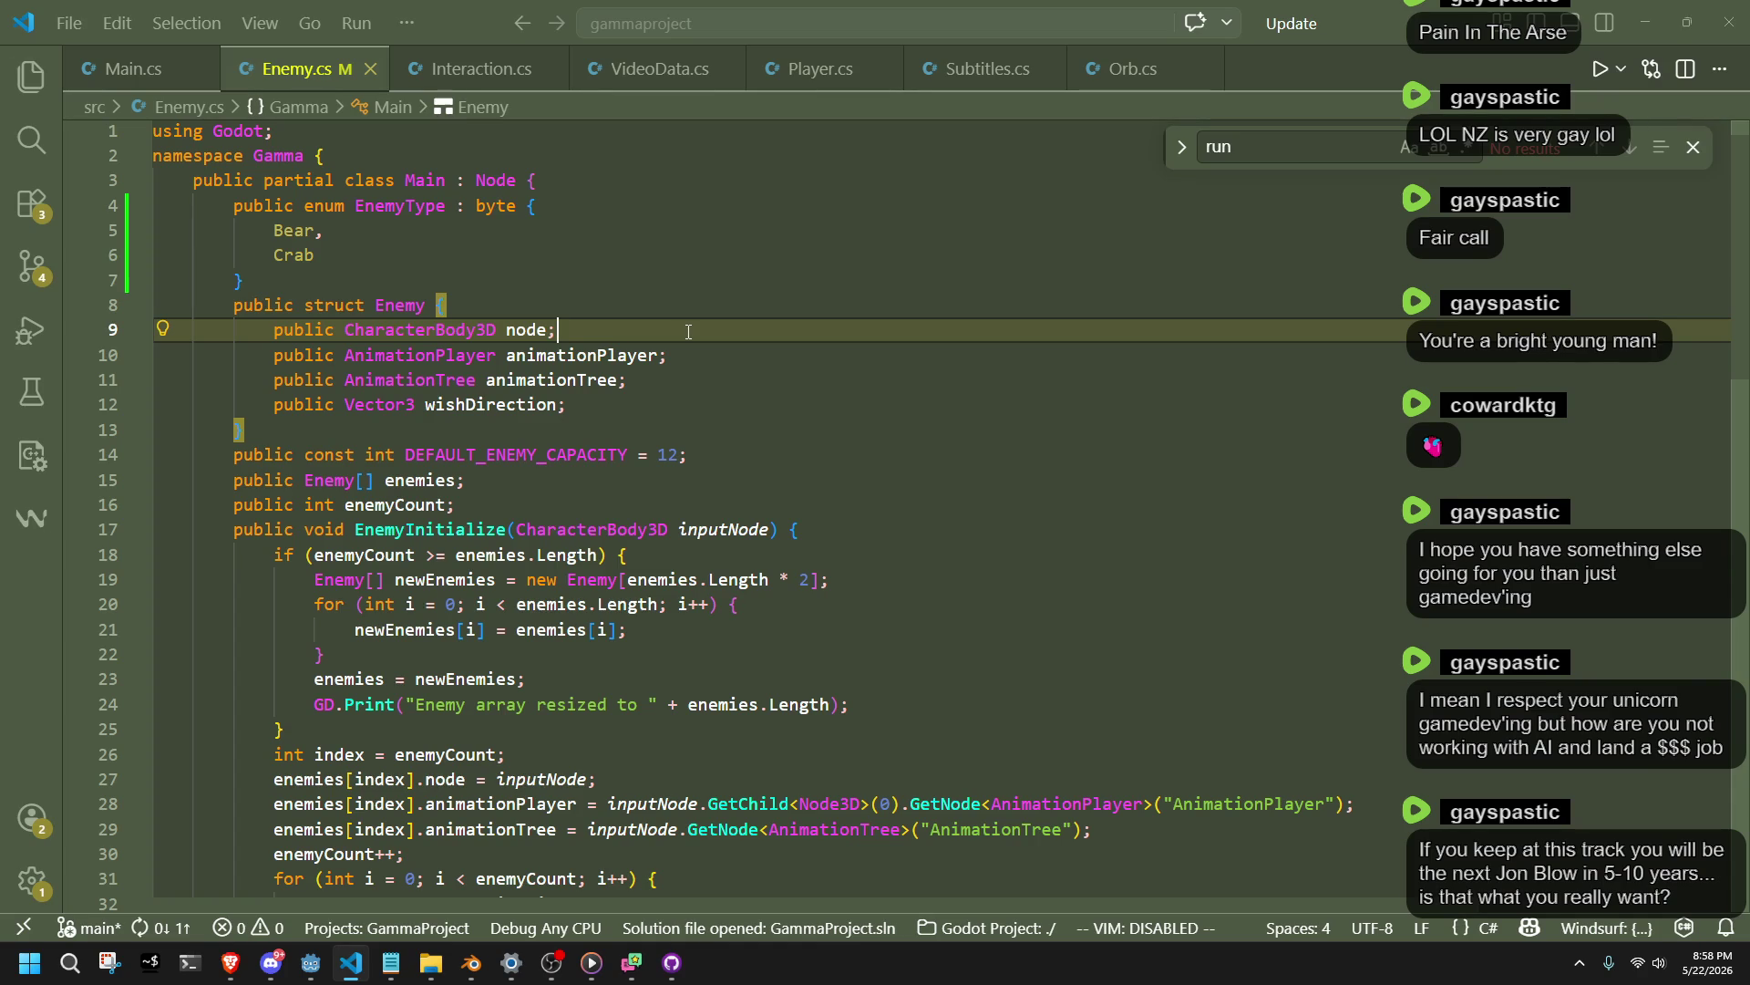
Close the find widget and look over the Enemy struct and DEFAULT_ENEMY_CAPACITY line.
{"action": "left_click", "coordinate": [1693, 147]}
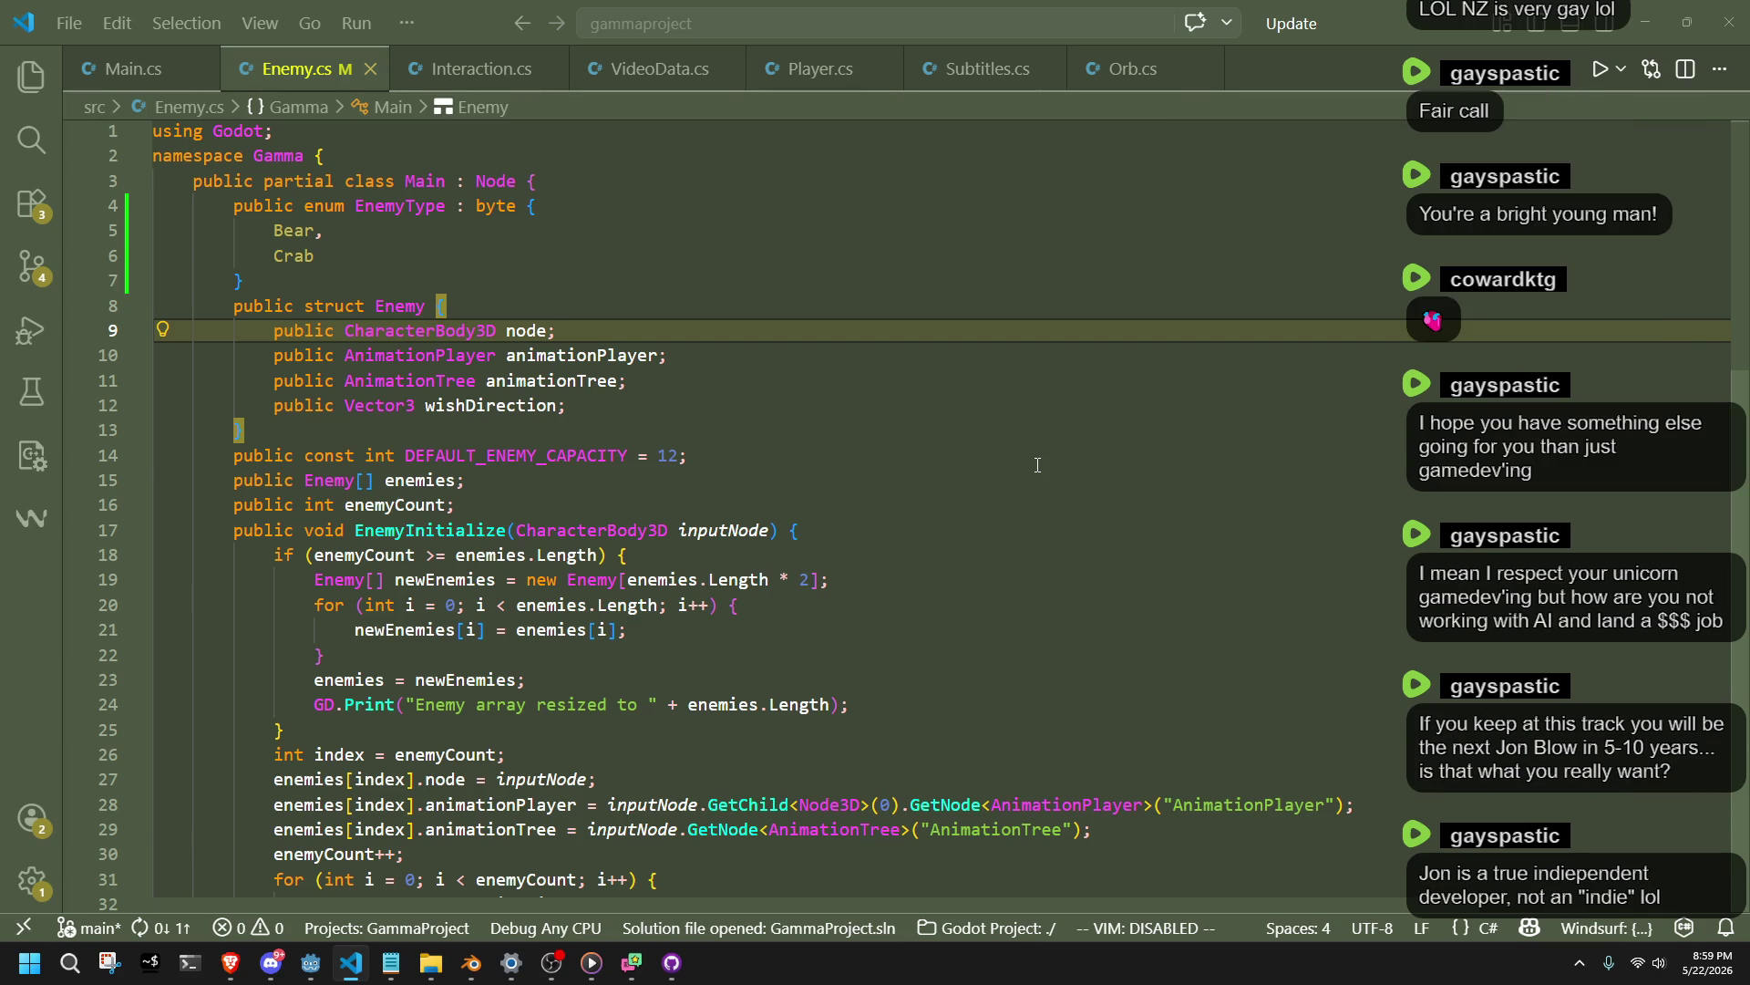
{"action": "left_click", "coordinate": [1037, 465]}
{"action": "key", "text": "Up"}
{"action": "key", "text": "Up"}
{"action": "key", "text": "Up"}
{"action": "key", "text": "Up"}
{"action": "key", "text": "Up"}
{"action": "key", "text": "Down"}
{"action": "key", "text": "Down"}
{"action": "key", "text": "Down"}
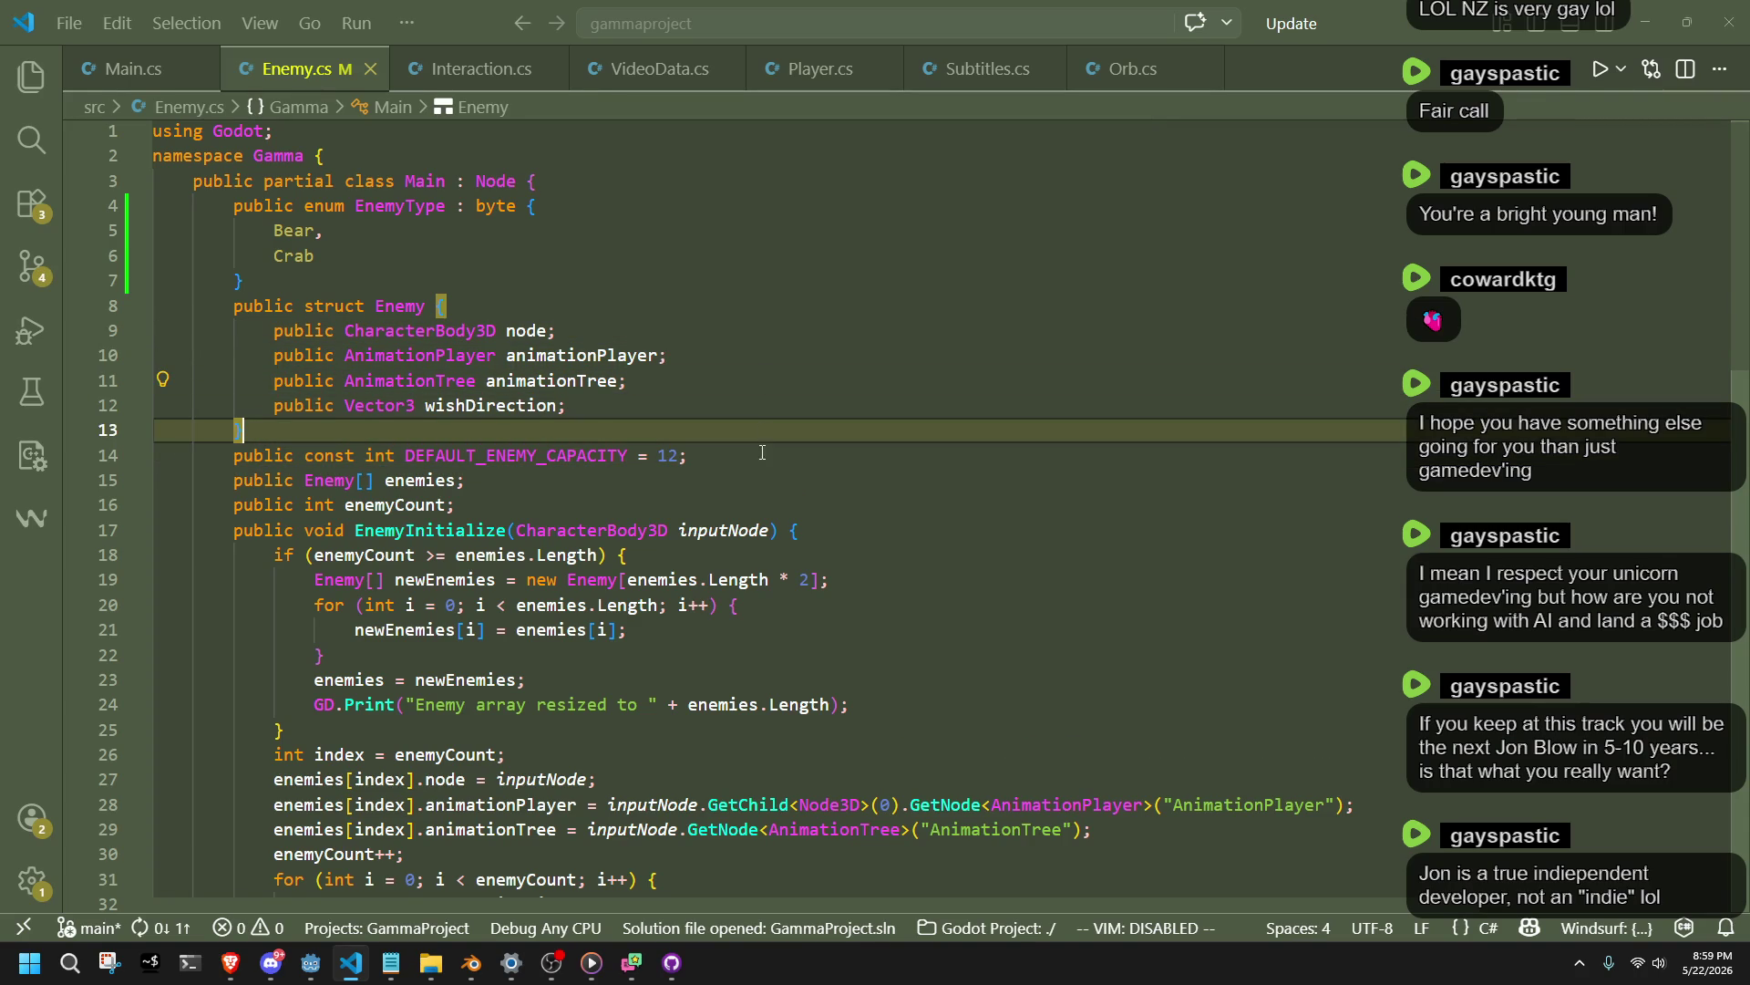
{"action": "left_click", "coordinate": [739, 453]}
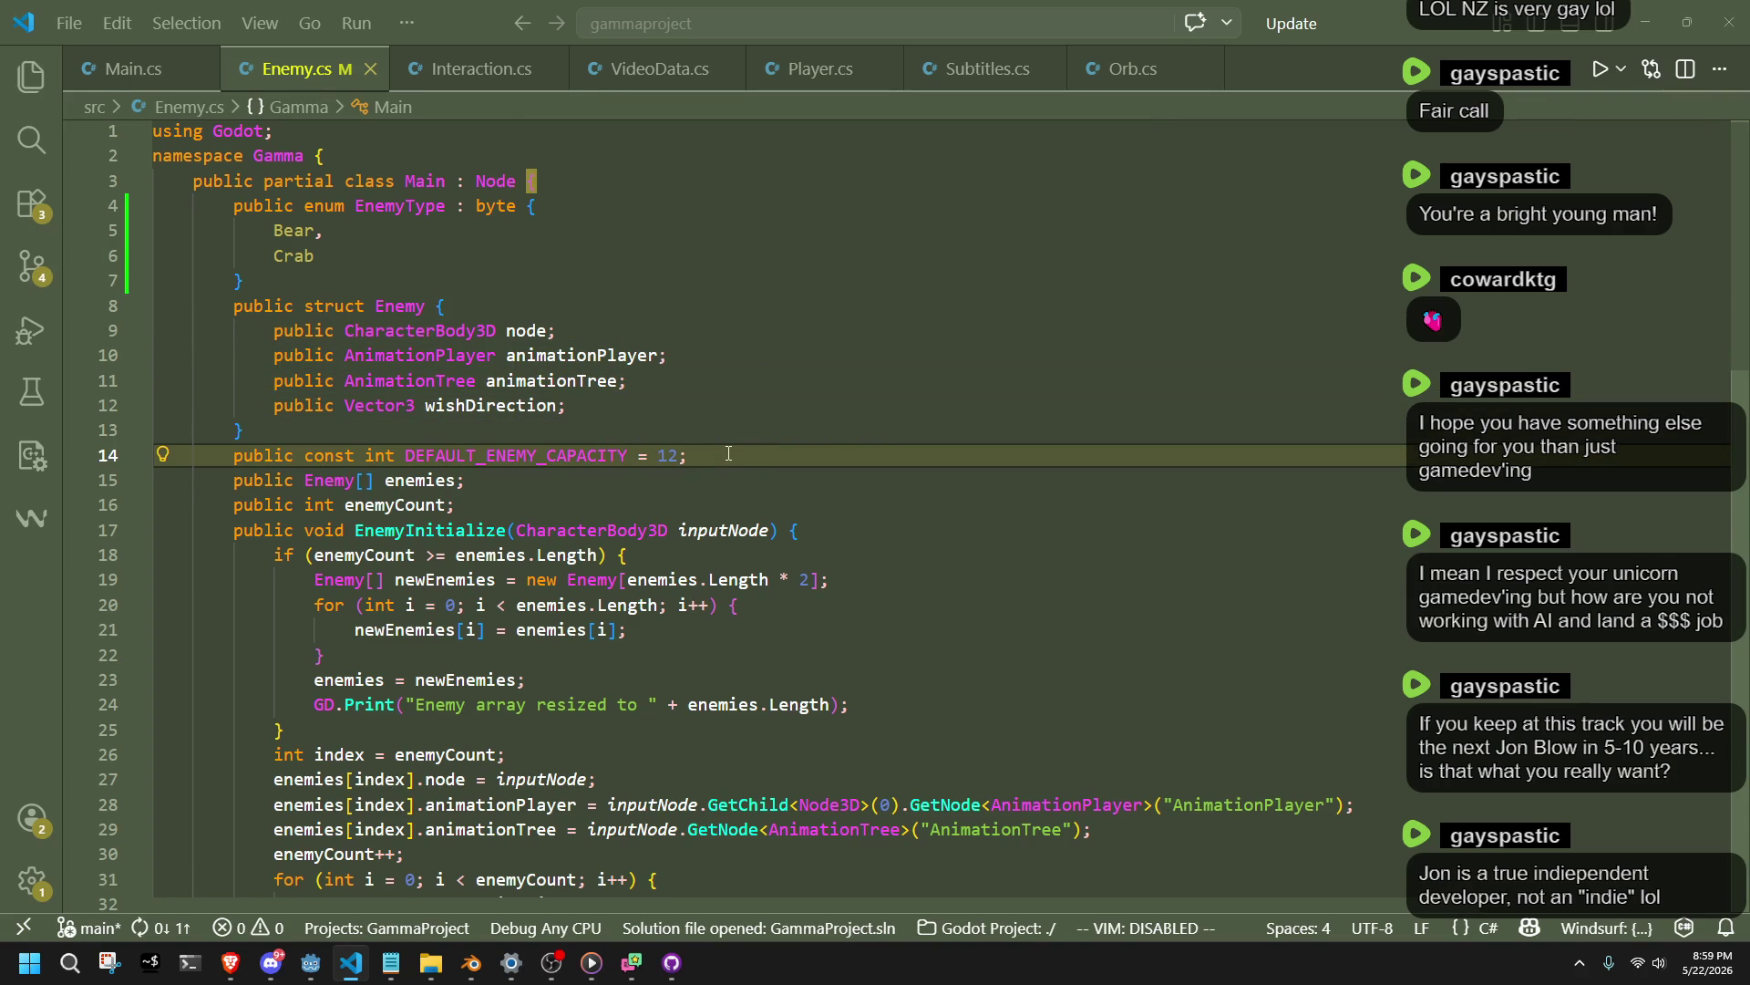
{"action": "key", "text": "Down"}
{"action": "key", "text": "Up"}
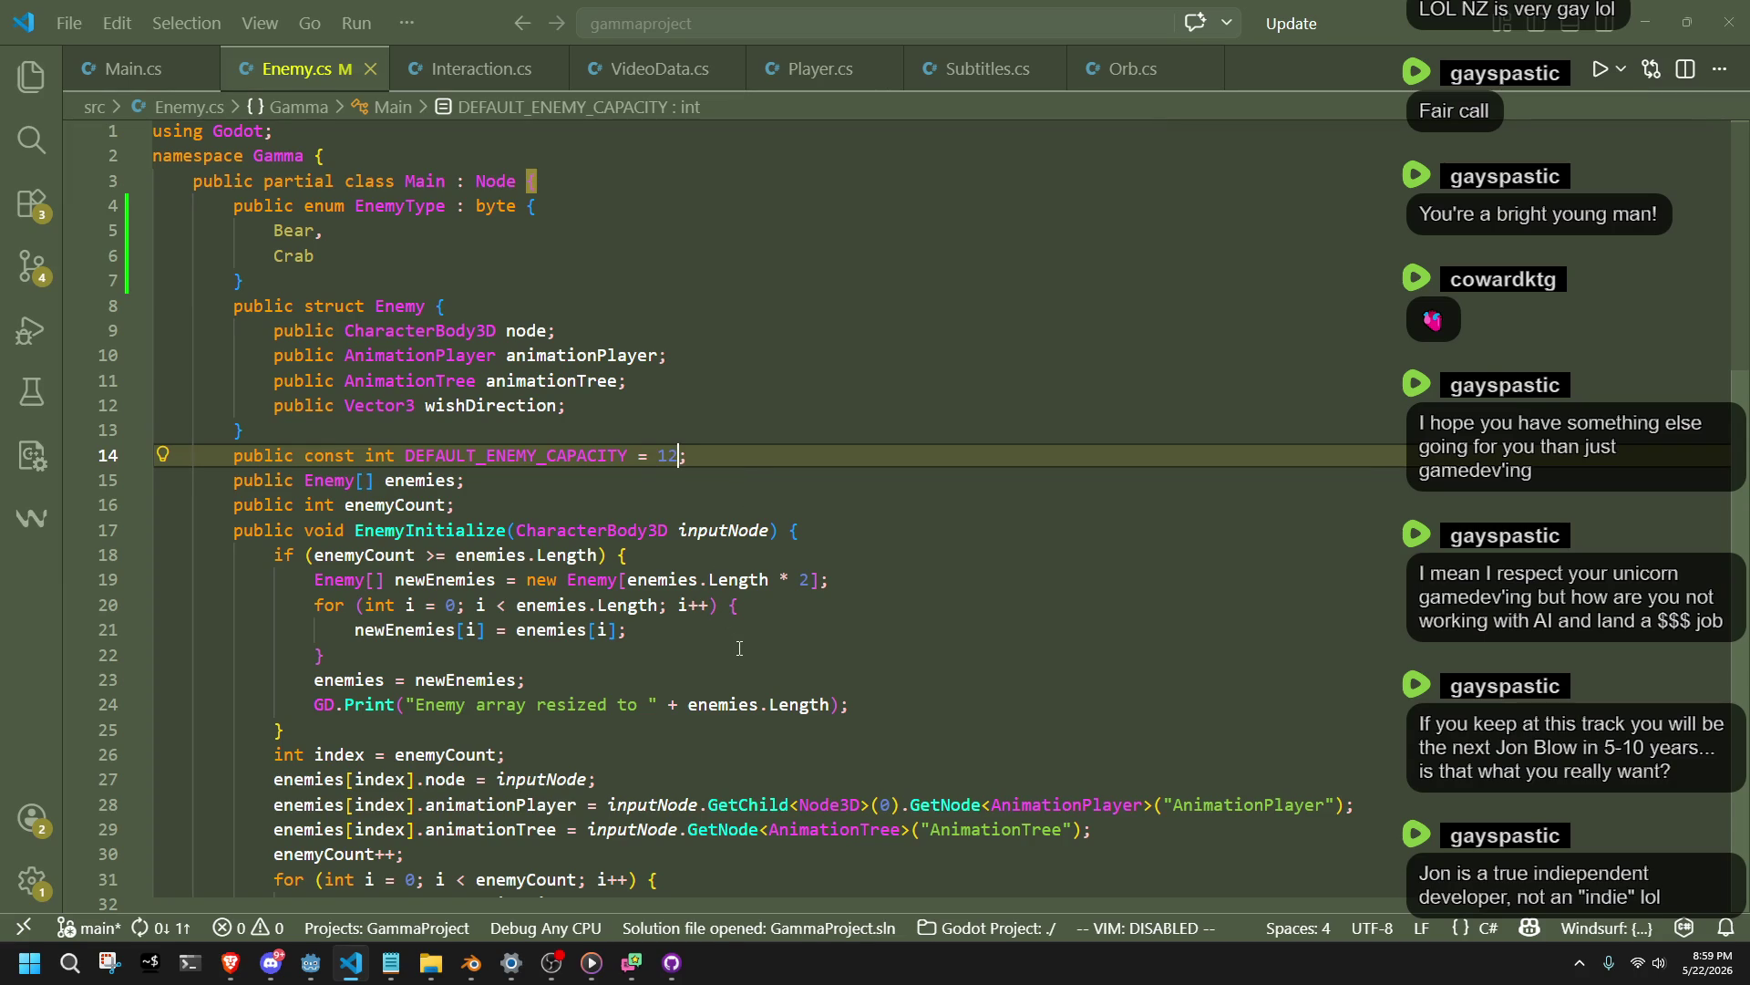
{"action": "scroll", "coordinate": [740, 648], "scroll_direction": "down", "scroll_amount": 2}
{"action": "left_click", "coordinate": [670, 535]}
{"action": "scroll", "coordinate": [670, 535], "scroll_direction": "up", "scroll_amount": 3}
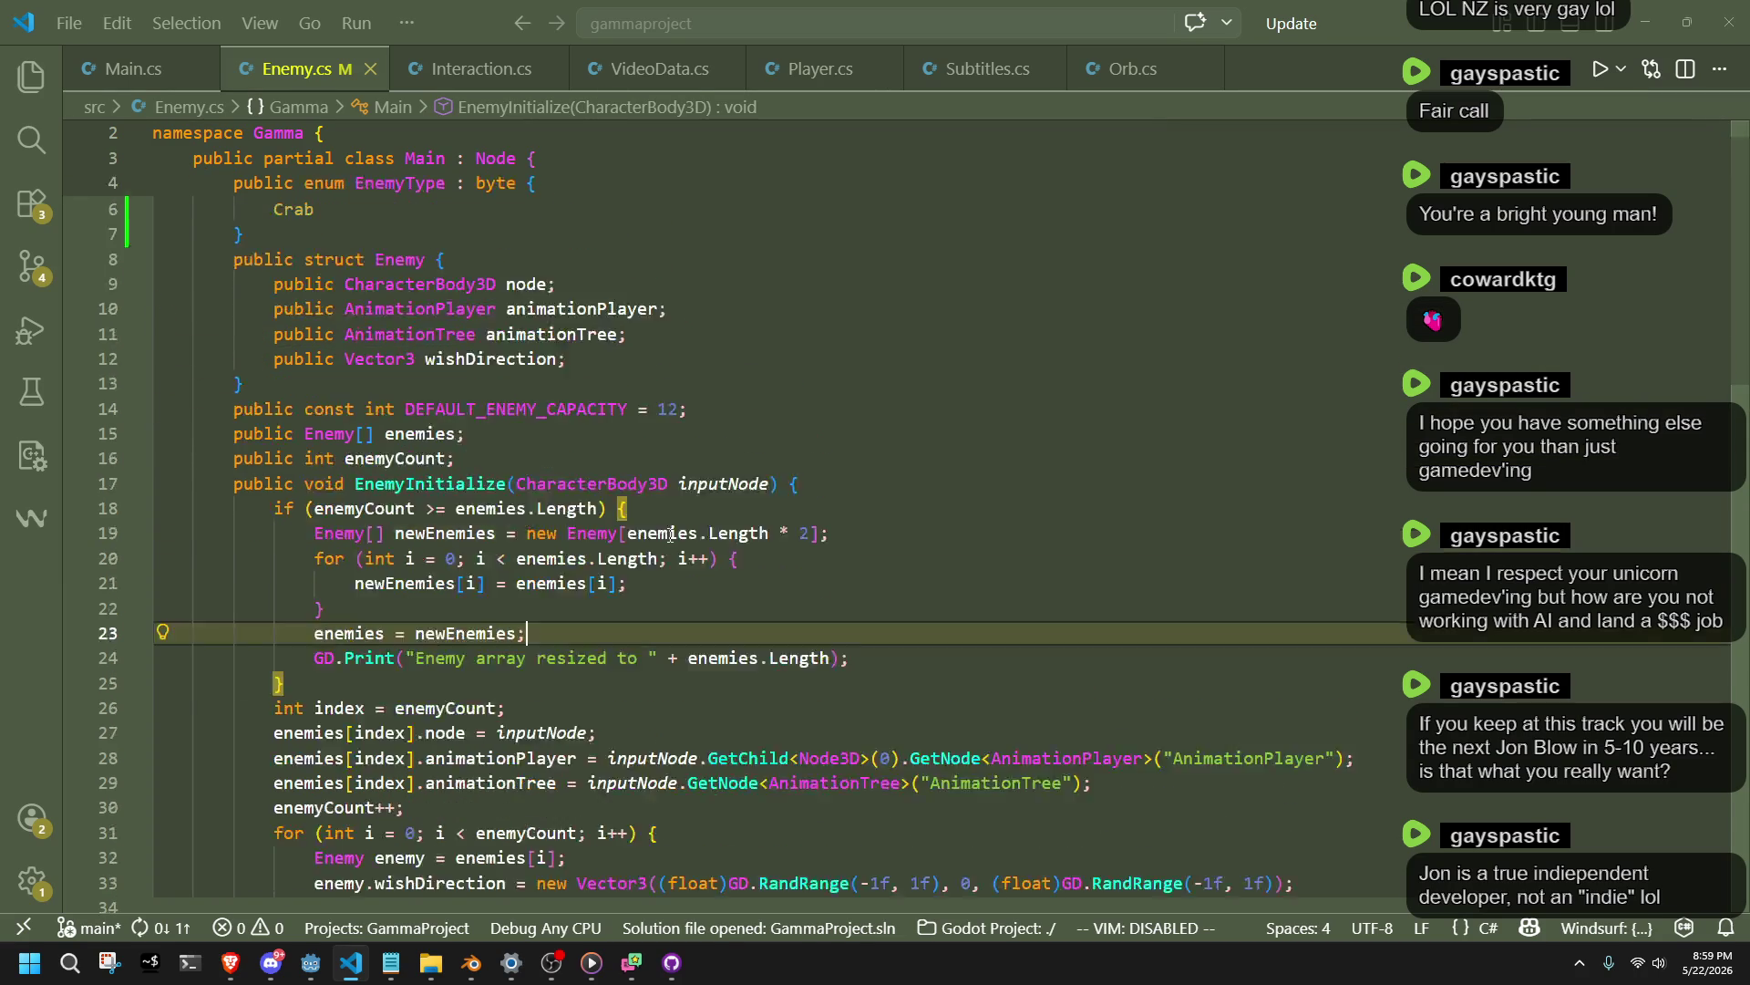
Correct DEFAULT_ENEMY_CAPACITY to 12, cut that line, and move to Main.cs.
{"action": "left_click", "coordinate": [672, 479]}
{"action": "left_click", "coordinate": [672, 452]}
{"action": "key", "text": "BackSpace"}
{"action": "type", "text": "2"}
{"action": "left_click", "coordinate": [667, 472]}
{"action": "key", "text": "Up"}
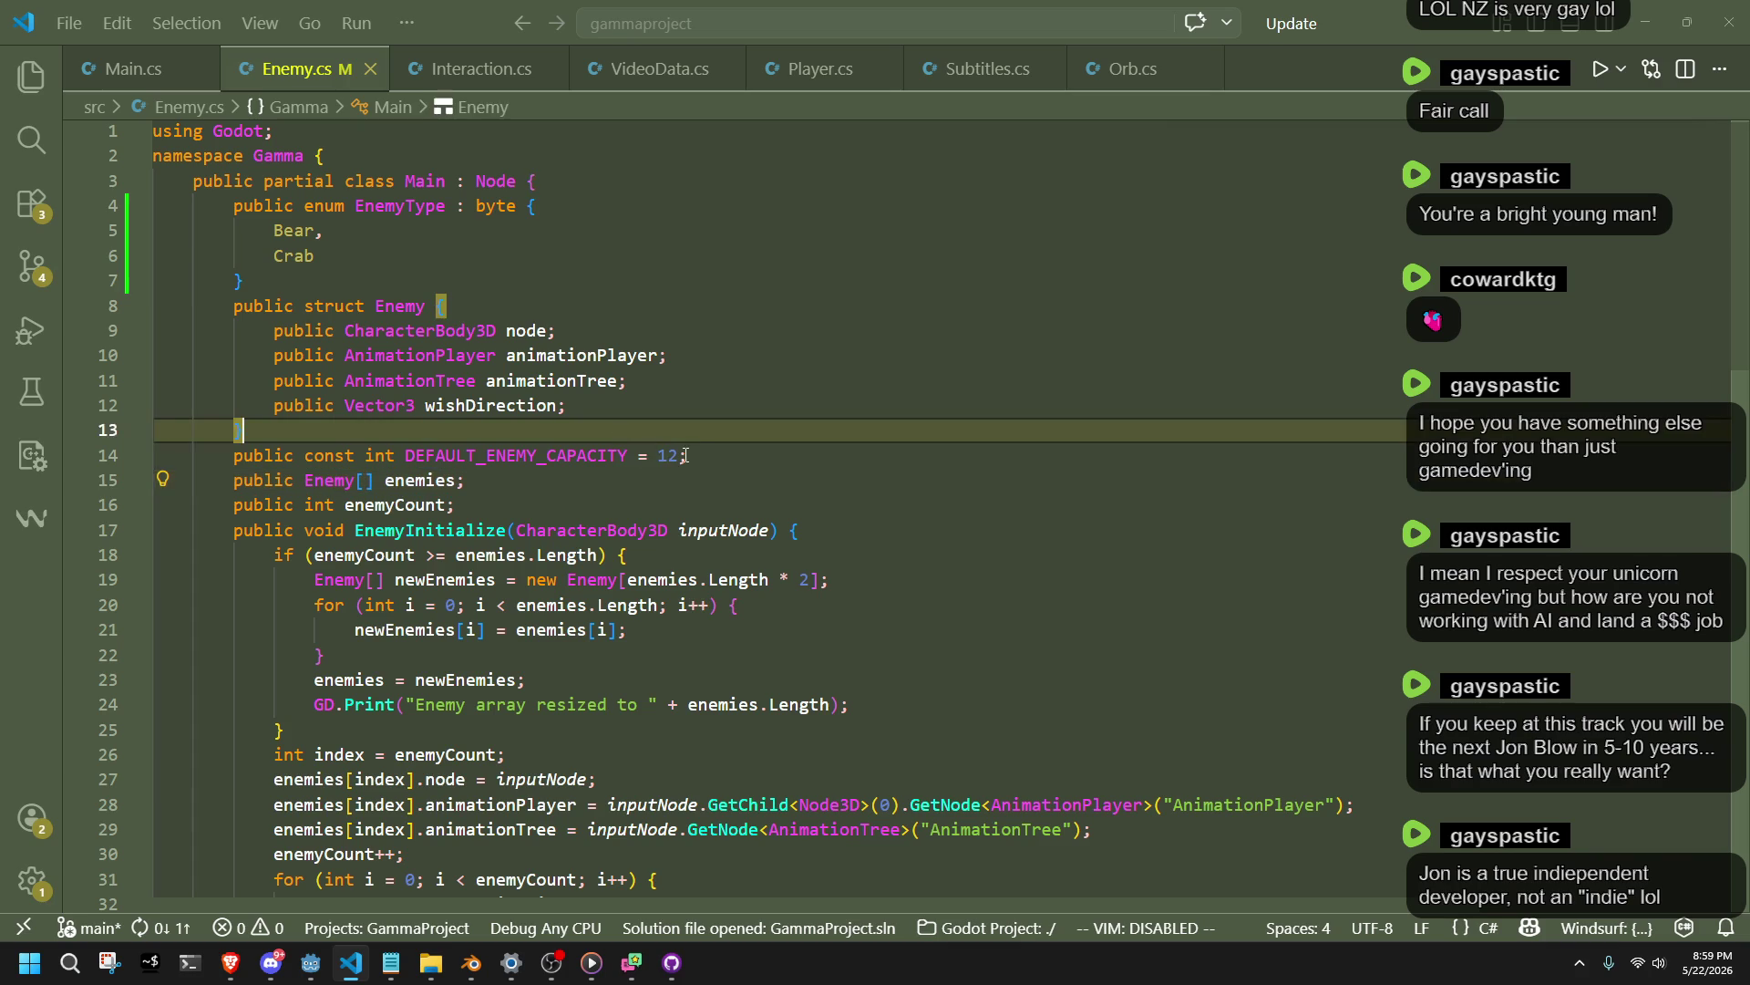
{"action": "key", "text": "ctrl+x"}
{"action": "key", "text": "ctrl+Page_Up"}
{"action": "scroll", "coordinate": [387, 193], "scroll_direction": "up", "scroll_amount": 10}
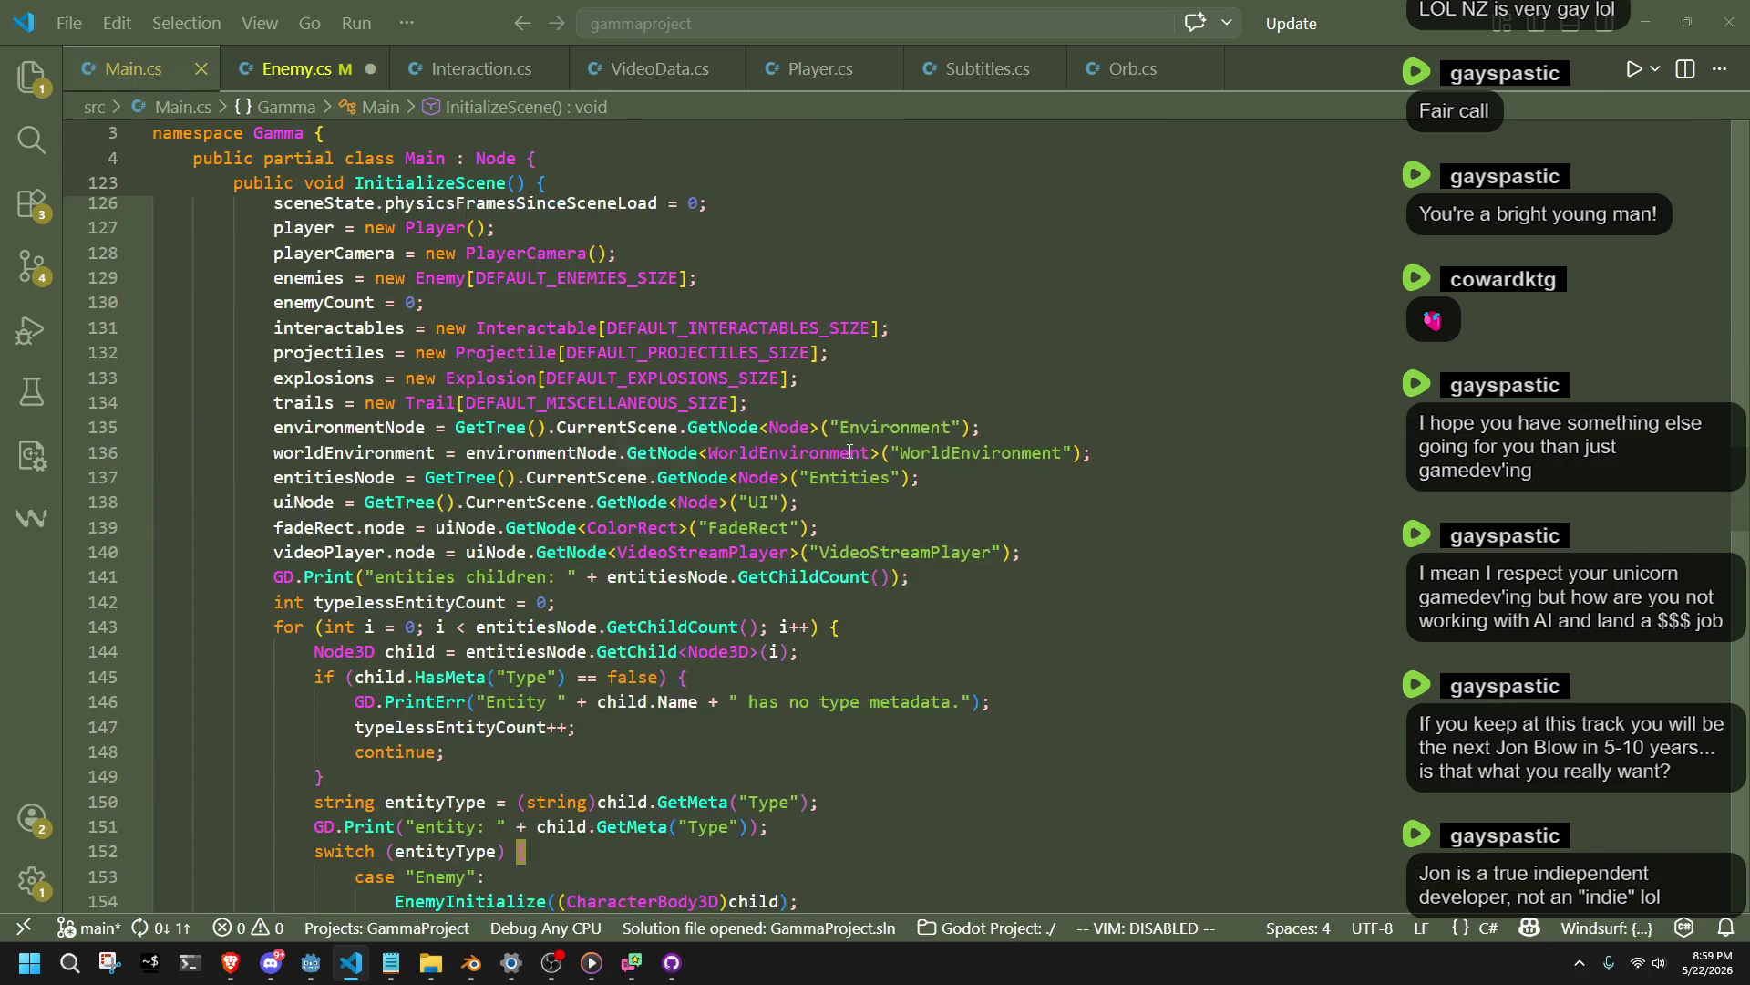
Paste DEFAULT_ENEMY_CAPACITY into Main.cs below DEFAULT_ENEMIES_SIZE and save.
{"action": "scroll", "coordinate": [1746, 441], "scroll_direction": "up", "scroll_amount": 15}
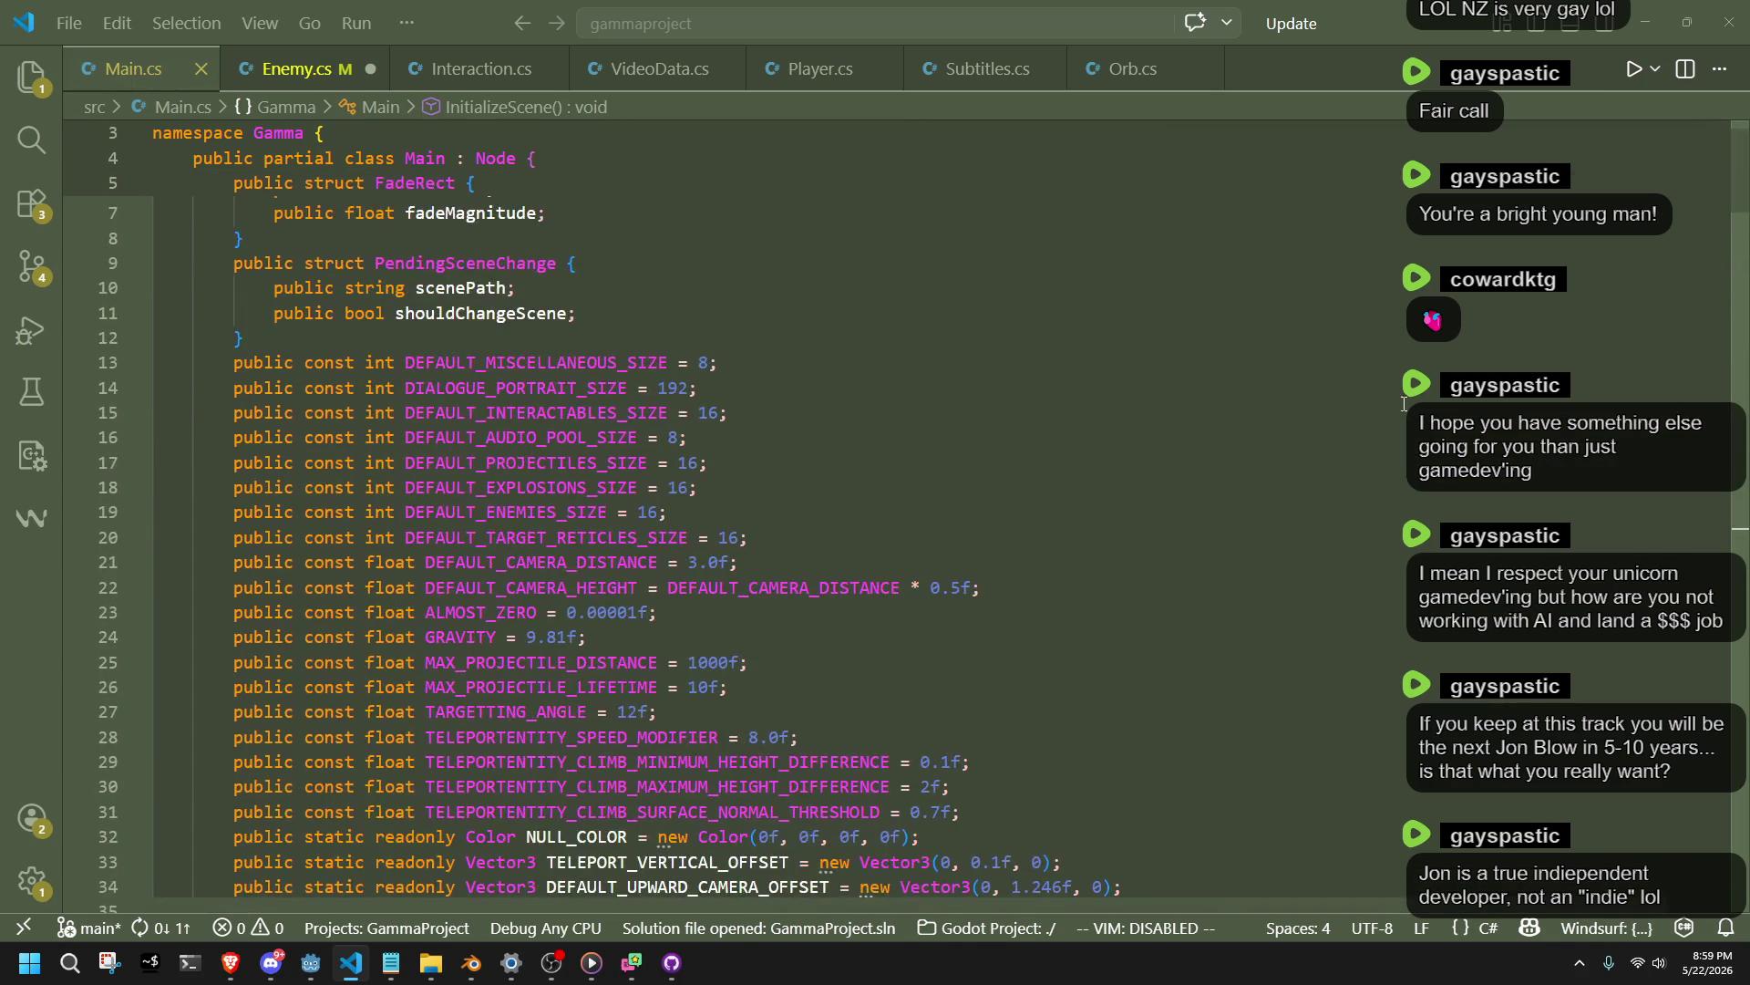
{"action": "left_click", "coordinate": [782, 437]}
{"action": "scroll", "coordinate": [820, 459], "scroll_direction": "up", "scroll_amount": 5}
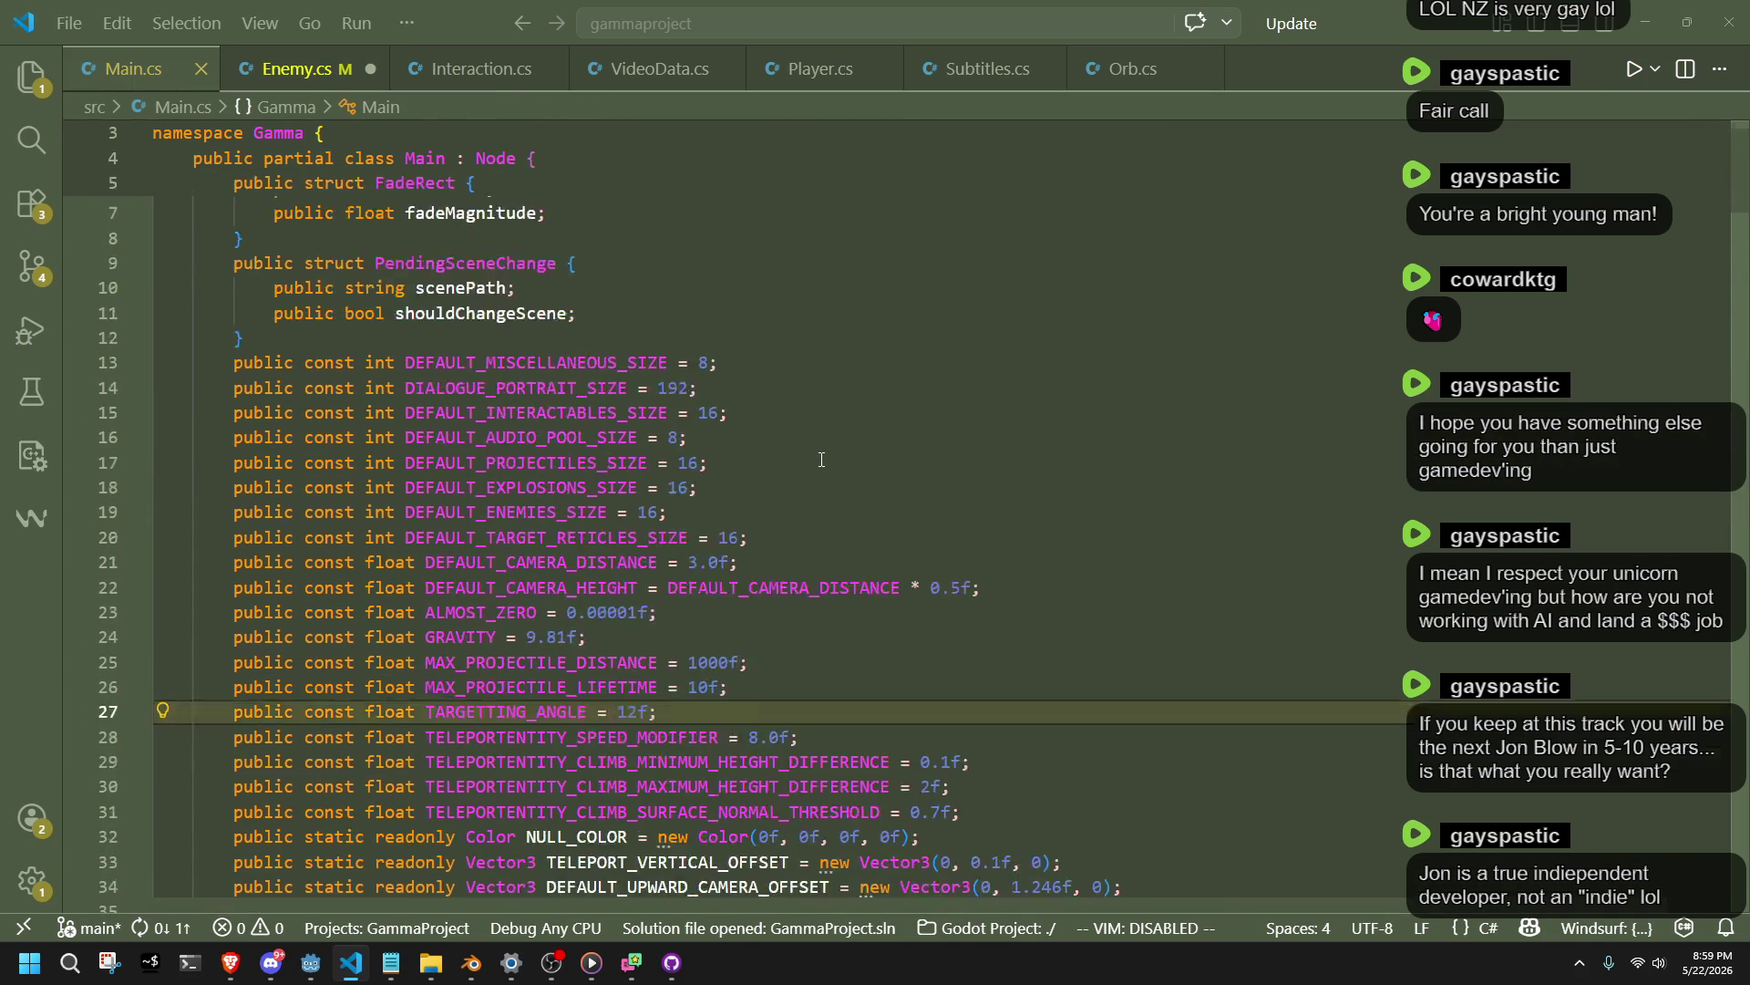
{"action": "scroll", "coordinate": [820, 460], "scroll_direction": "down", "scroll_amount": 3}
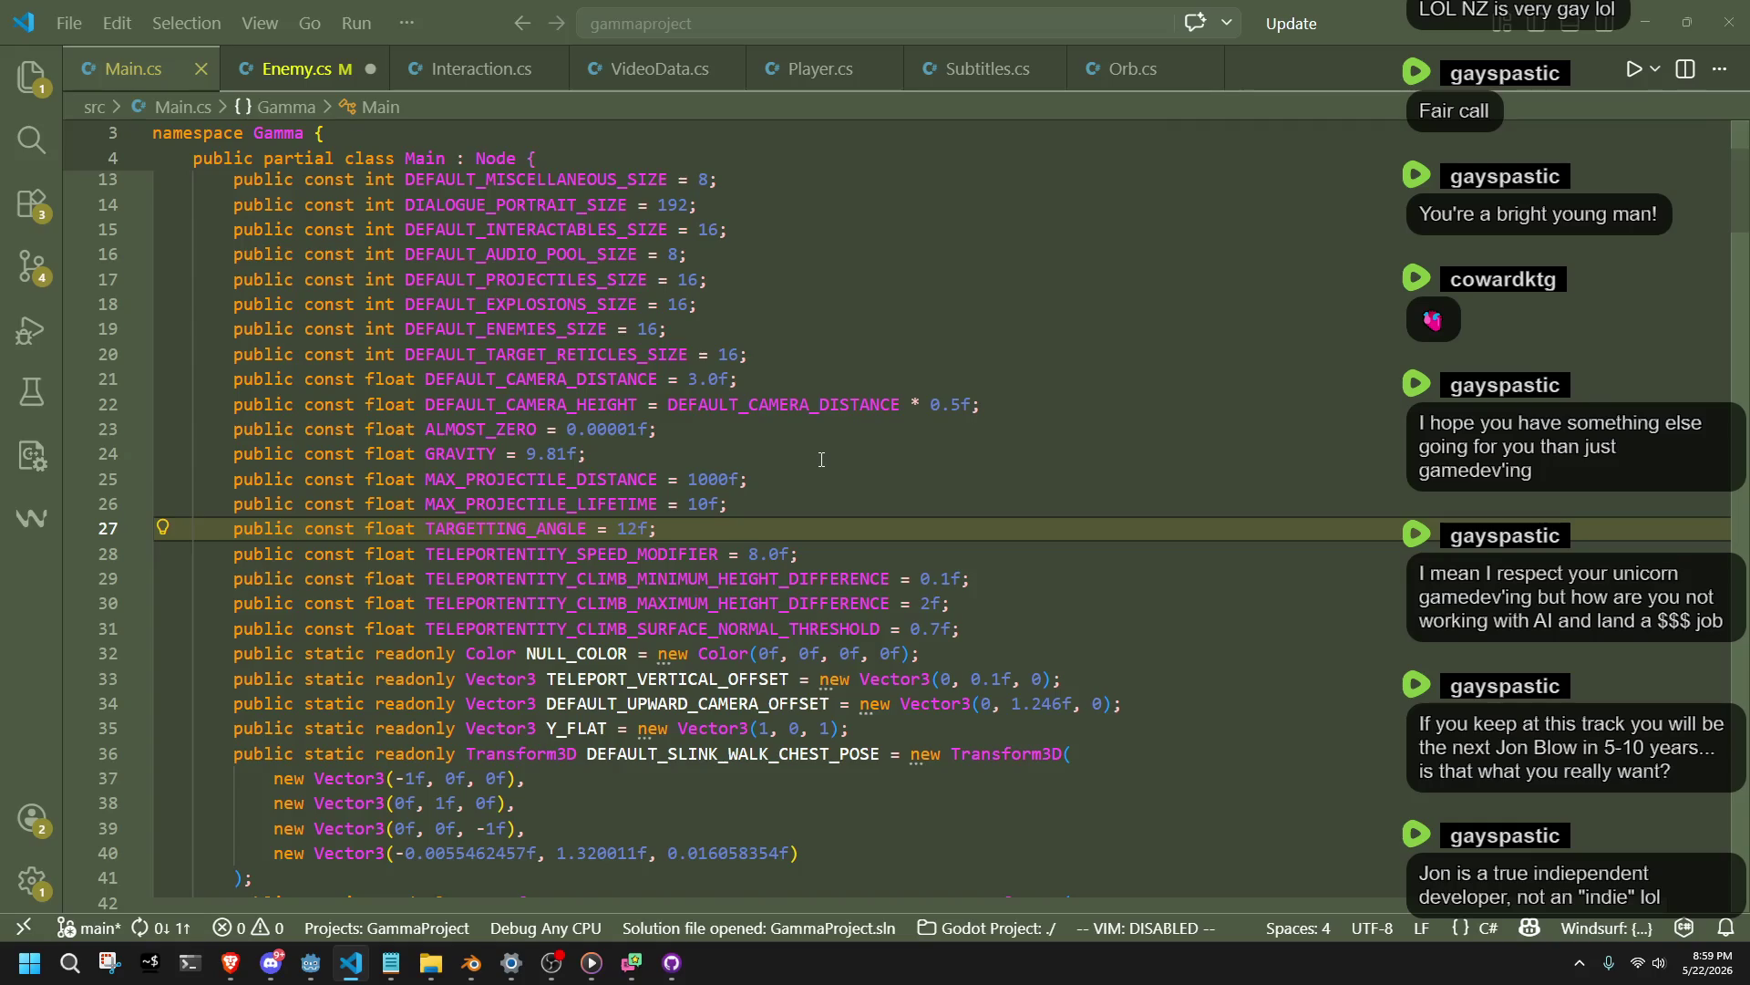
{"action": "scroll", "coordinate": [821, 460], "scroll_direction": "up", "scroll_amount": 1}
{"action": "left_click", "coordinate": [738, 377]}
{"action": "key", "text": "Return"}
{"action": "key", "text": "ctrl+v"}
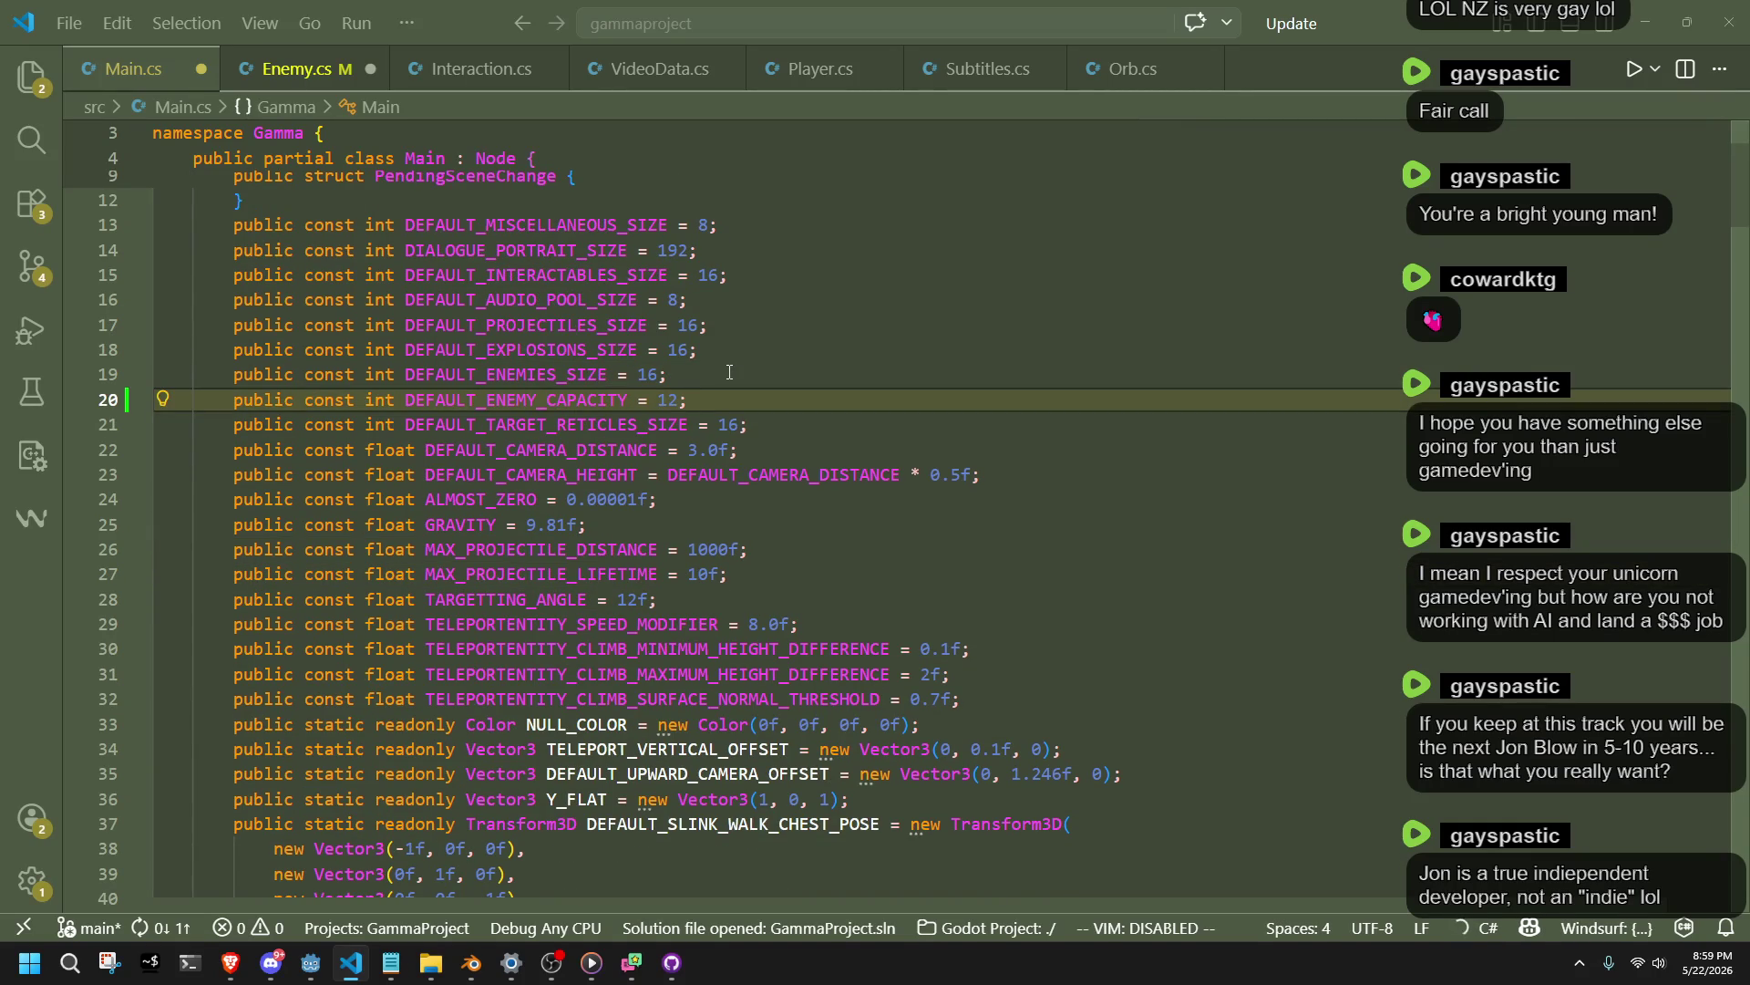
{"action": "left_click", "coordinate": [729, 372]}
{"action": "left_click", "coordinate": [740, 408]}
{"action": "key", "text": "ctrl+s"}
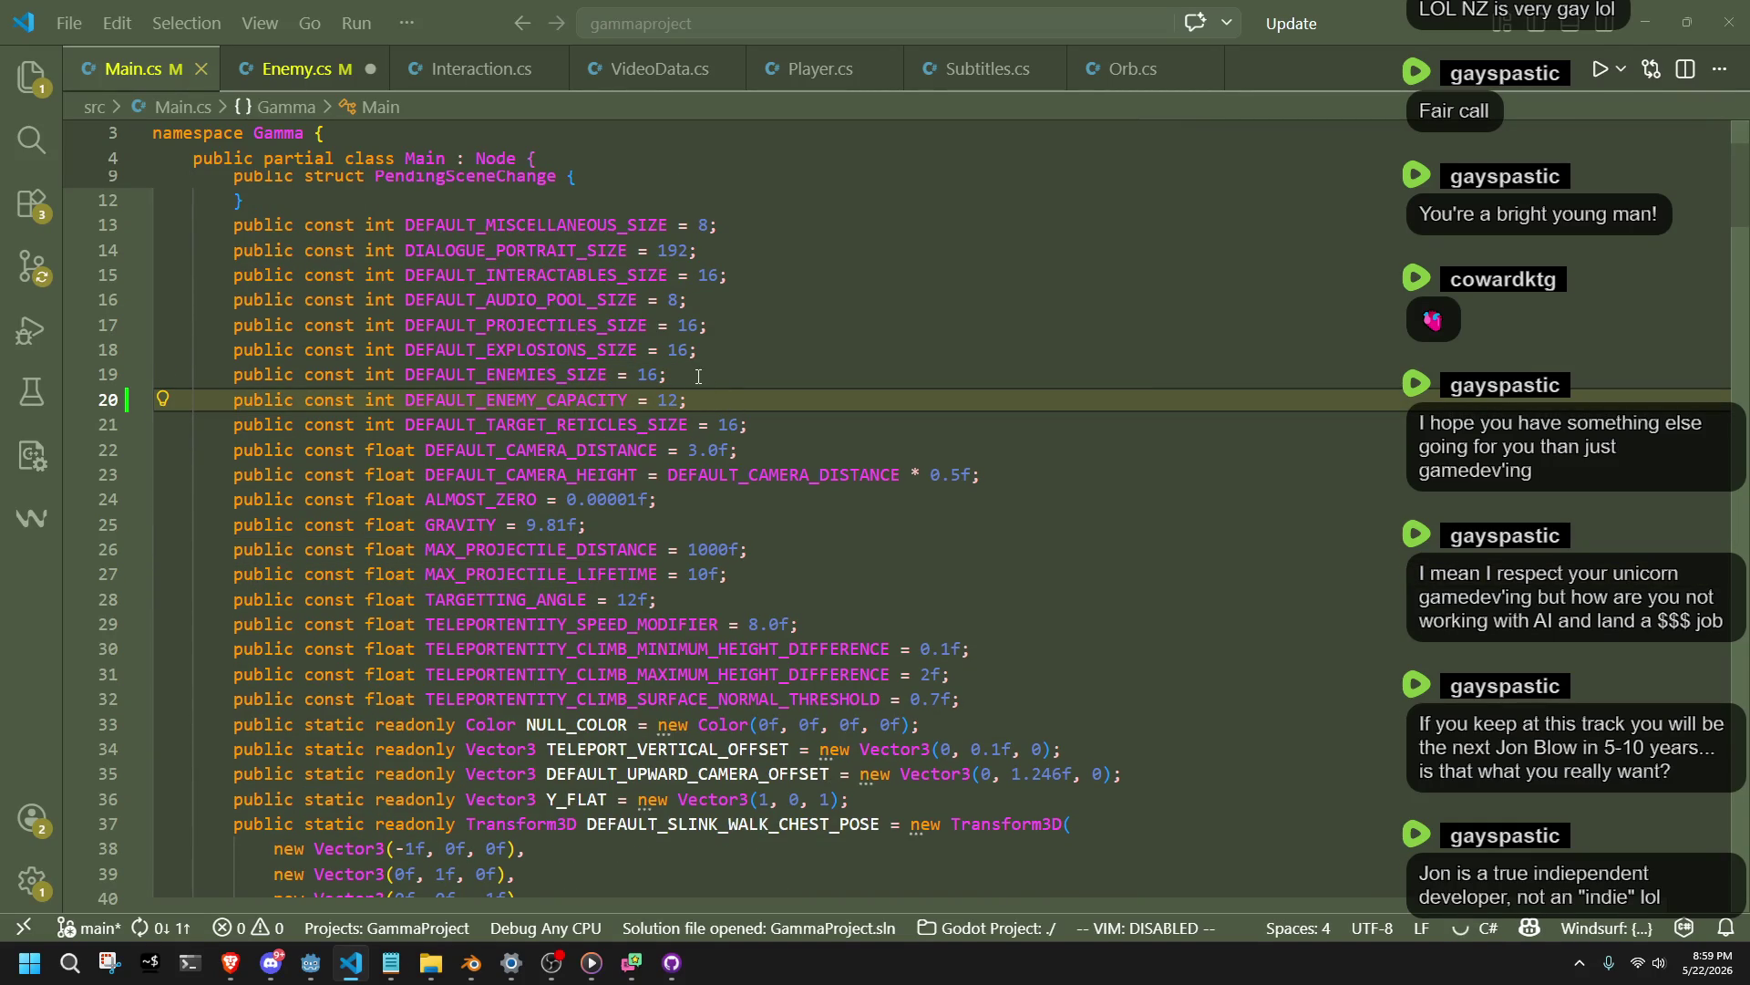
Inspect where DEFAULT_ENEMIES_SIZE is used in the enemies array setup.
{"action": "left_click", "coordinate": [557, 375]}
{"action": "double_click", "coordinate": [557, 375]}
{"action": "double_click", "coordinate": [557, 398]}
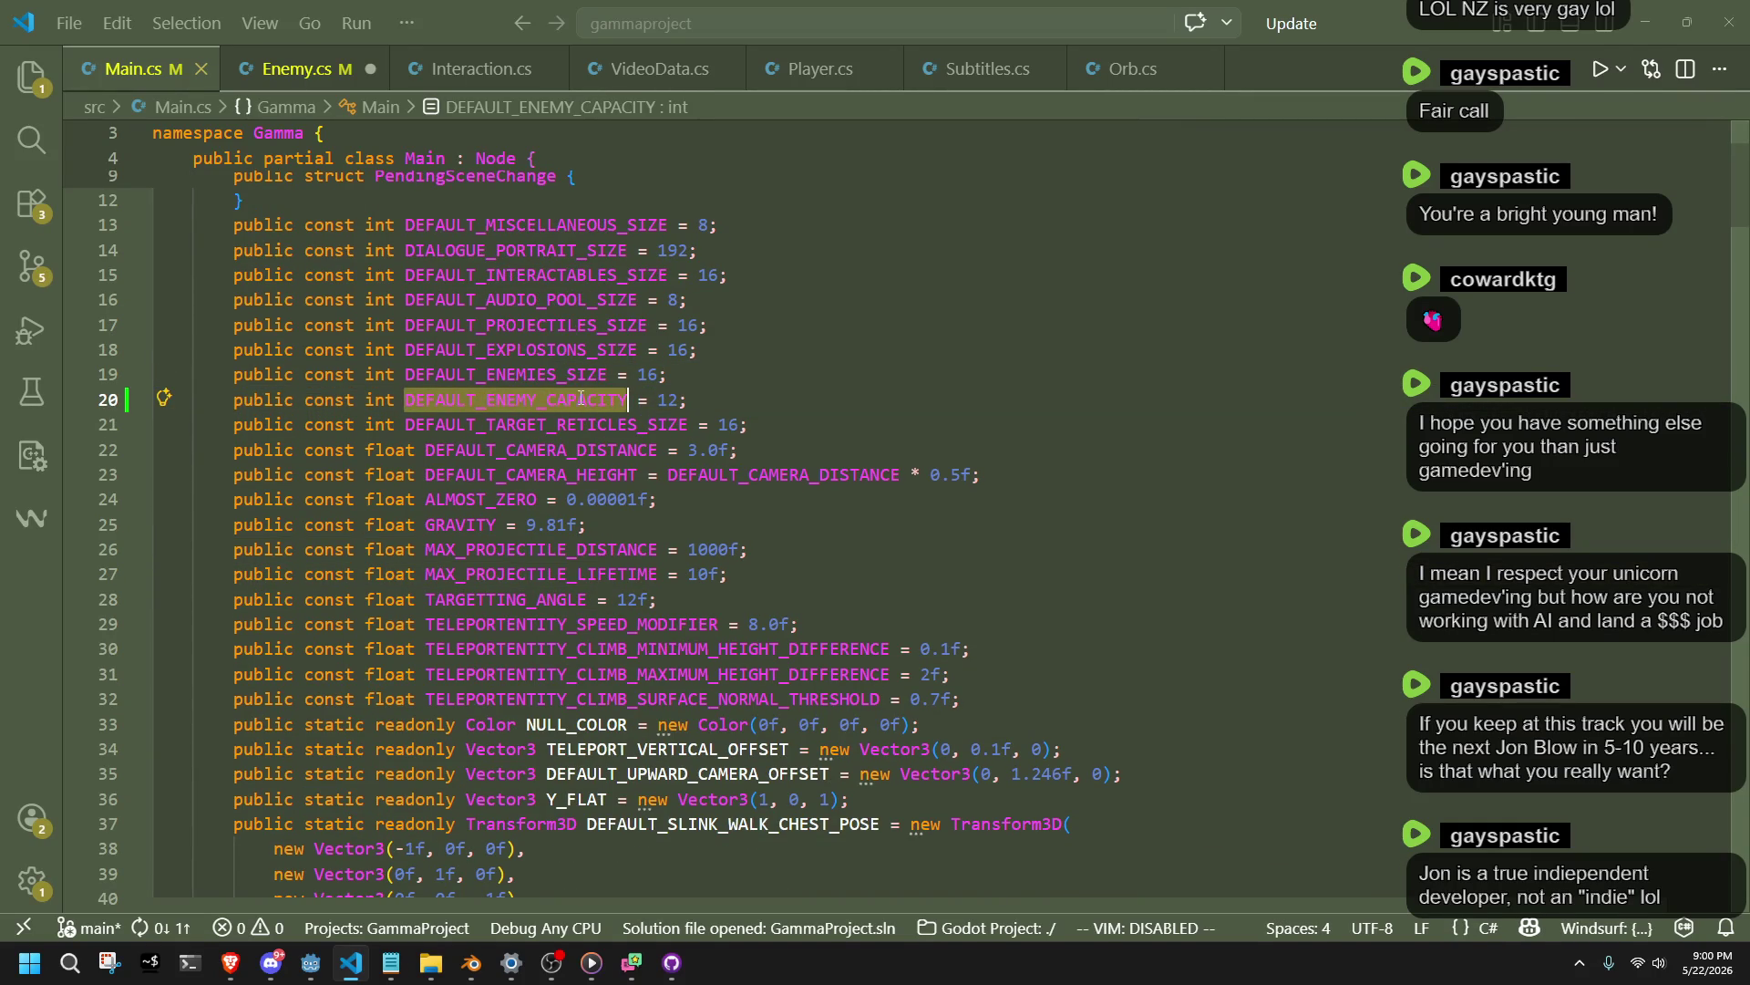
{"action": "left_click", "coordinate": [292, 68]}
{"action": "left_click", "coordinate": [133, 69]}
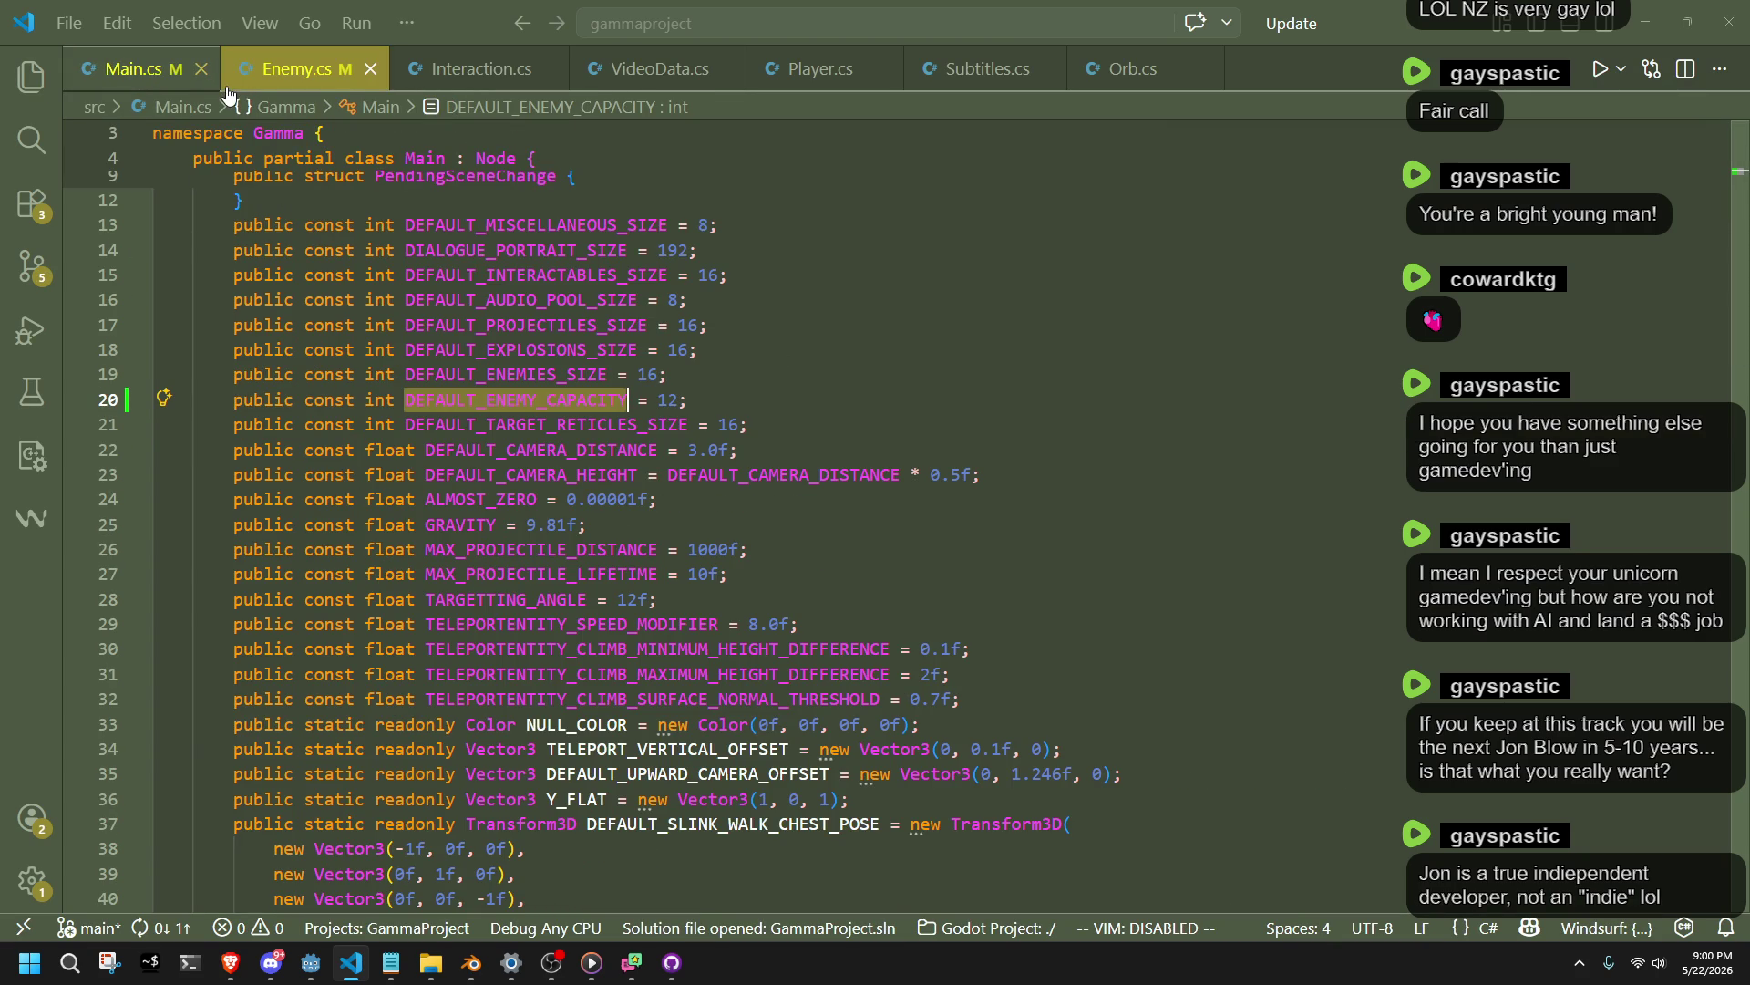
{"action": "left_click", "coordinate": [465, 373]}
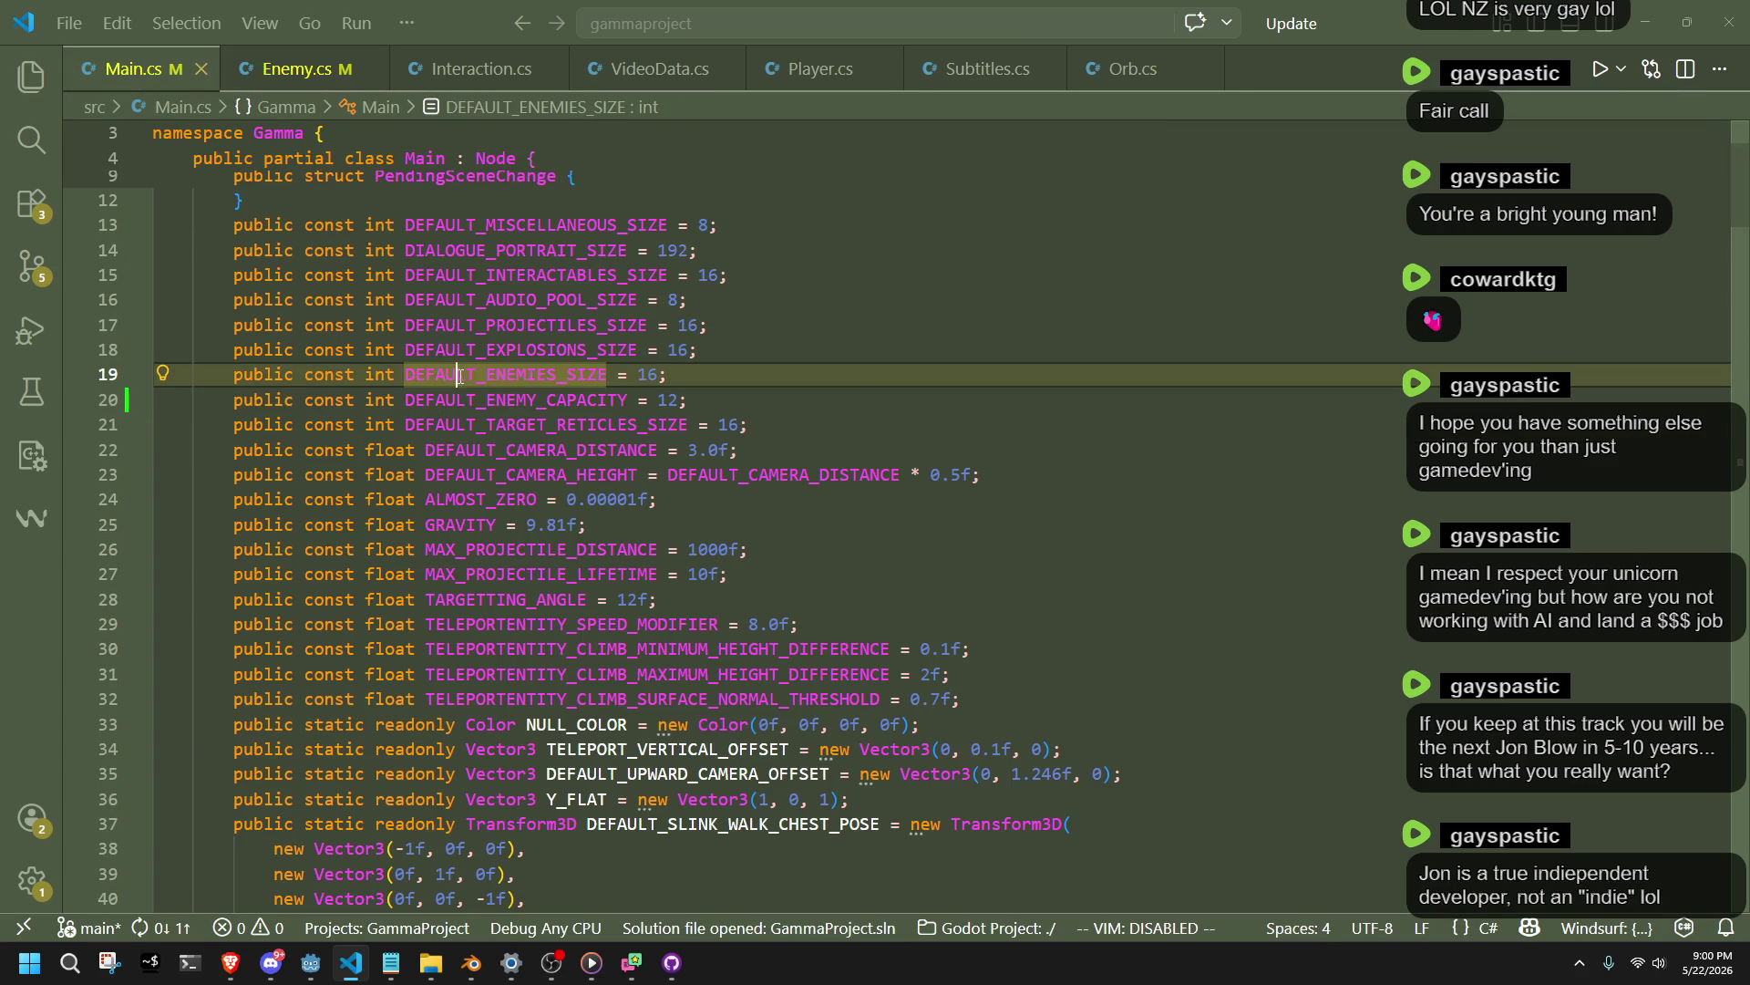
{"action": "right_click", "coordinate": [465, 374]}
{"action": "left_click", "coordinate": [528, 170]}
{"action": "right_click", "coordinate": [516, 381]}
{"action": "key", "text": "Escape"}
{"action": "double_click", "coordinate": [575, 417]}
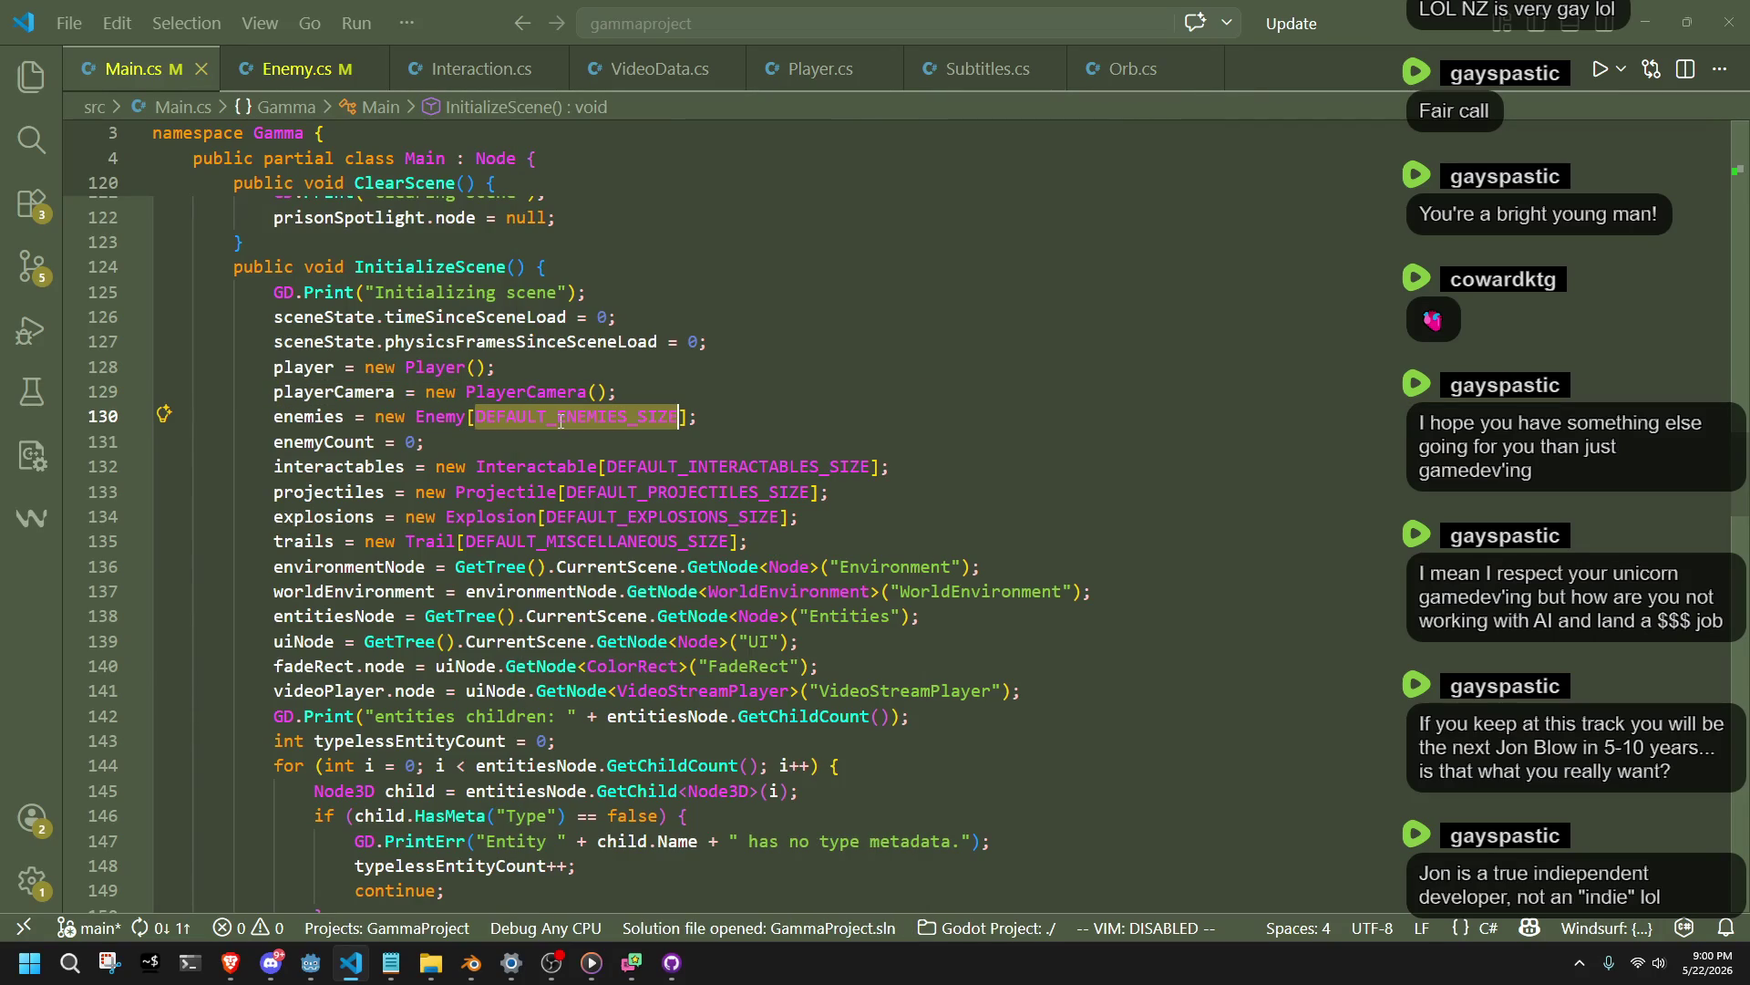
{"action": "left_click", "coordinate": [297, 70]}
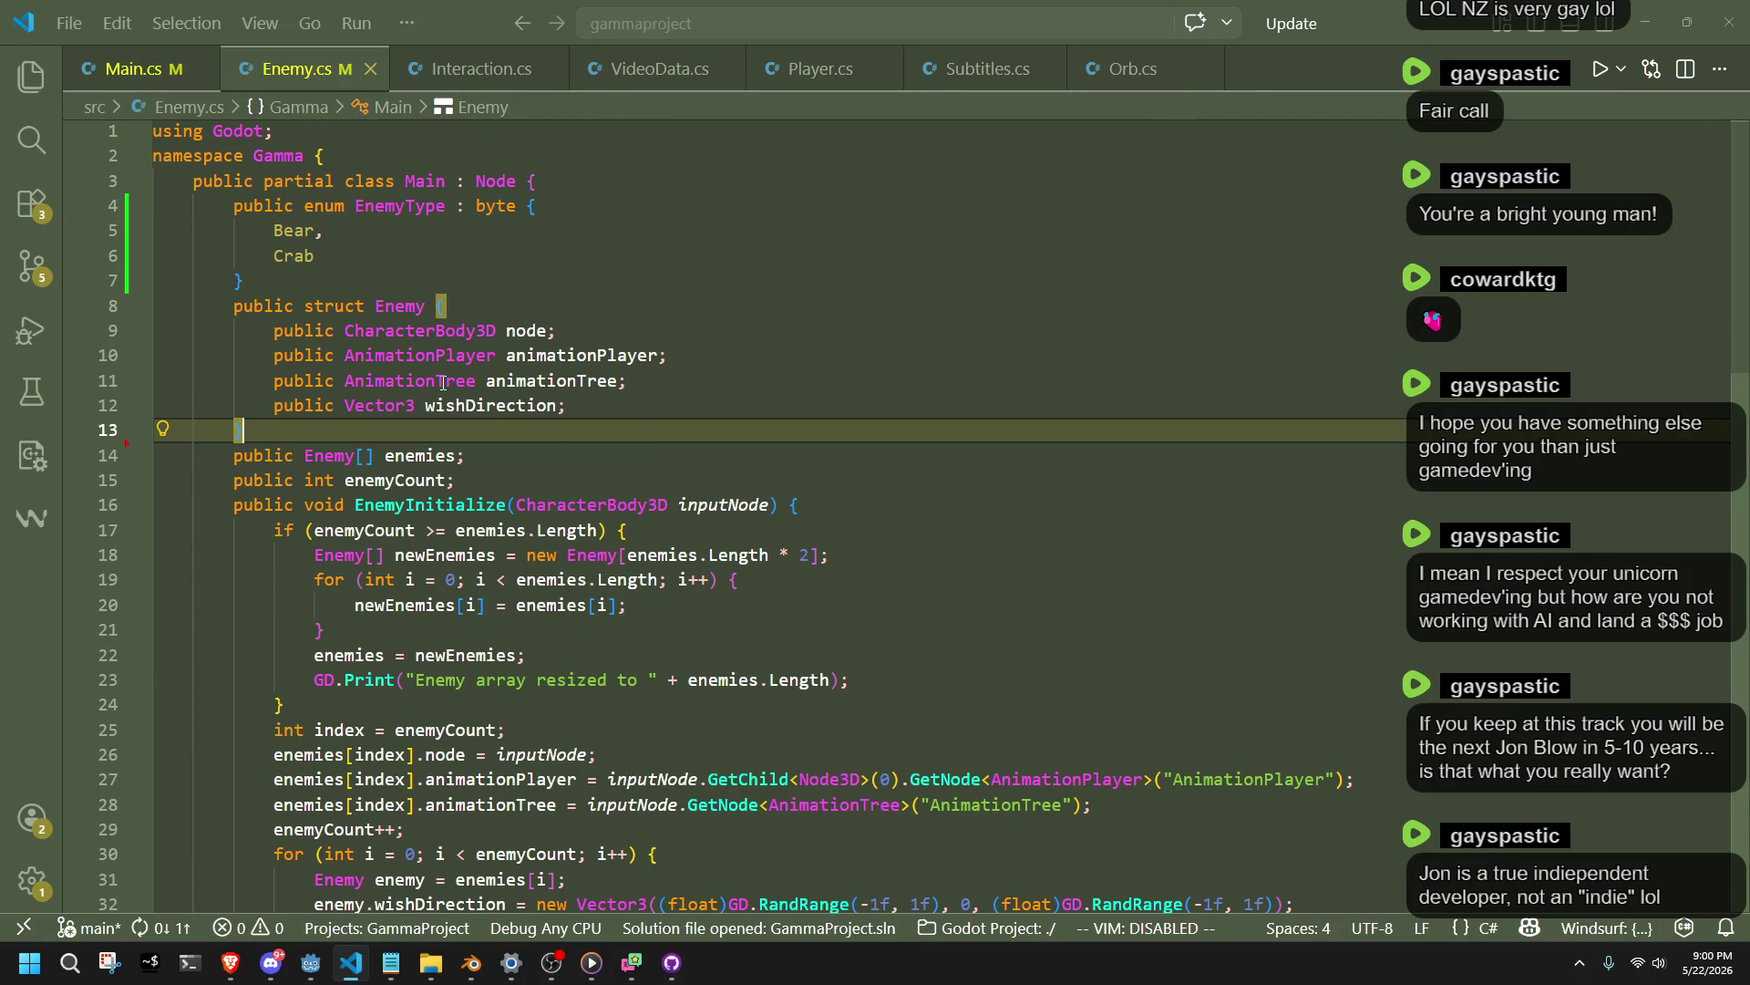
{"action": "left_click", "coordinate": [132, 70]}
Look up DEFAULT_ENEMY_CAPACITY's usages, select its declaration line to remove, and return to Enemy.cs.
{"action": "scroll", "coordinate": [752, 467], "scroll_direction": "up", "scroll_amount": 20}
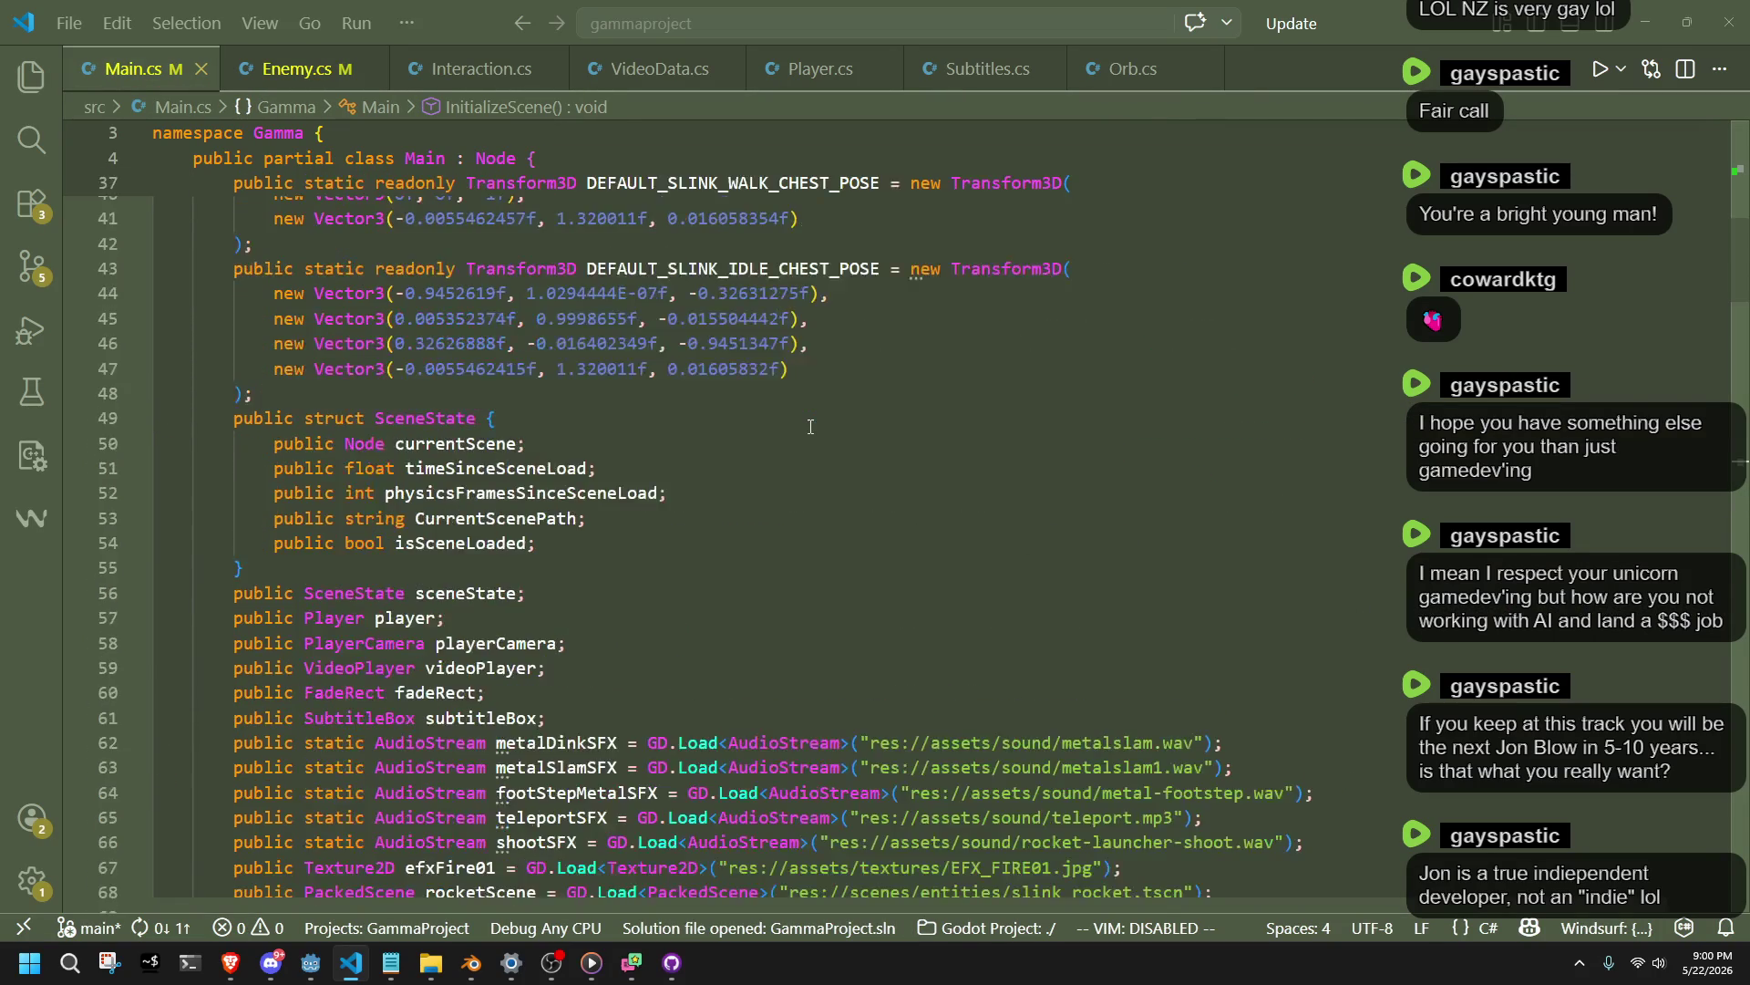
{"action": "scroll", "coordinate": [809, 427], "scroll_direction": "up", "scroll_amount": 10}
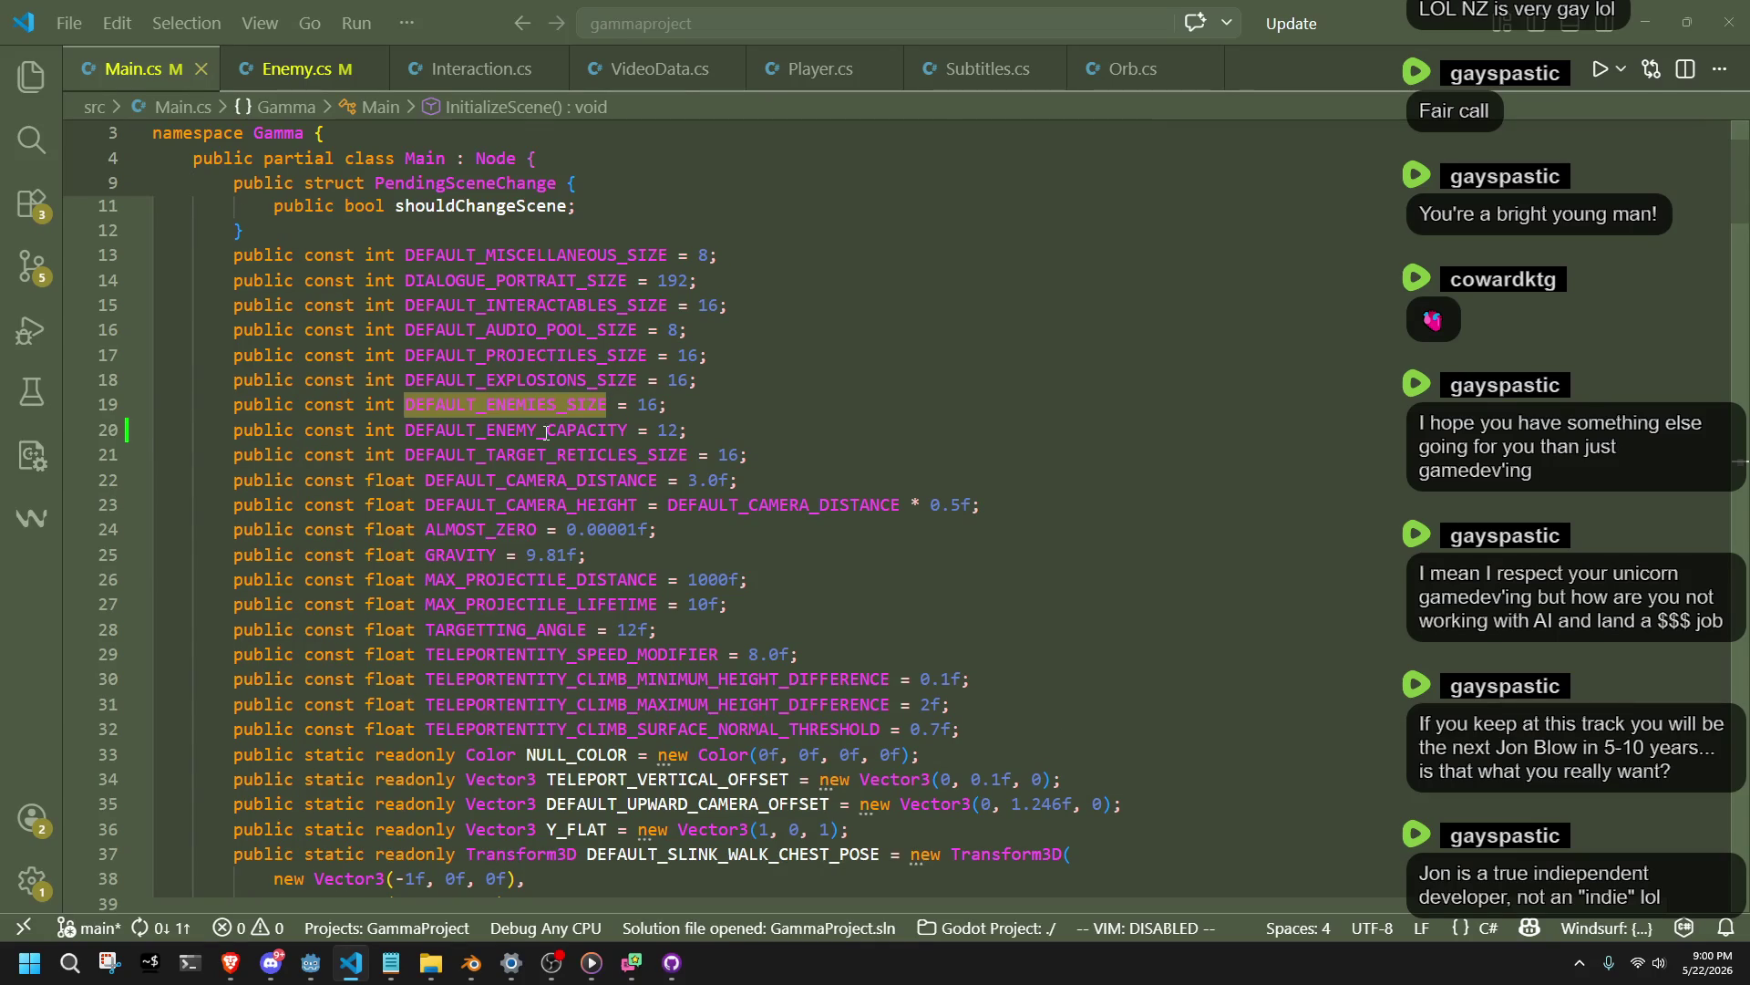
{"action": "double_click", "coordinate": [546, 433]}
{"action": "right_click", "coordinate": [546, 433]}
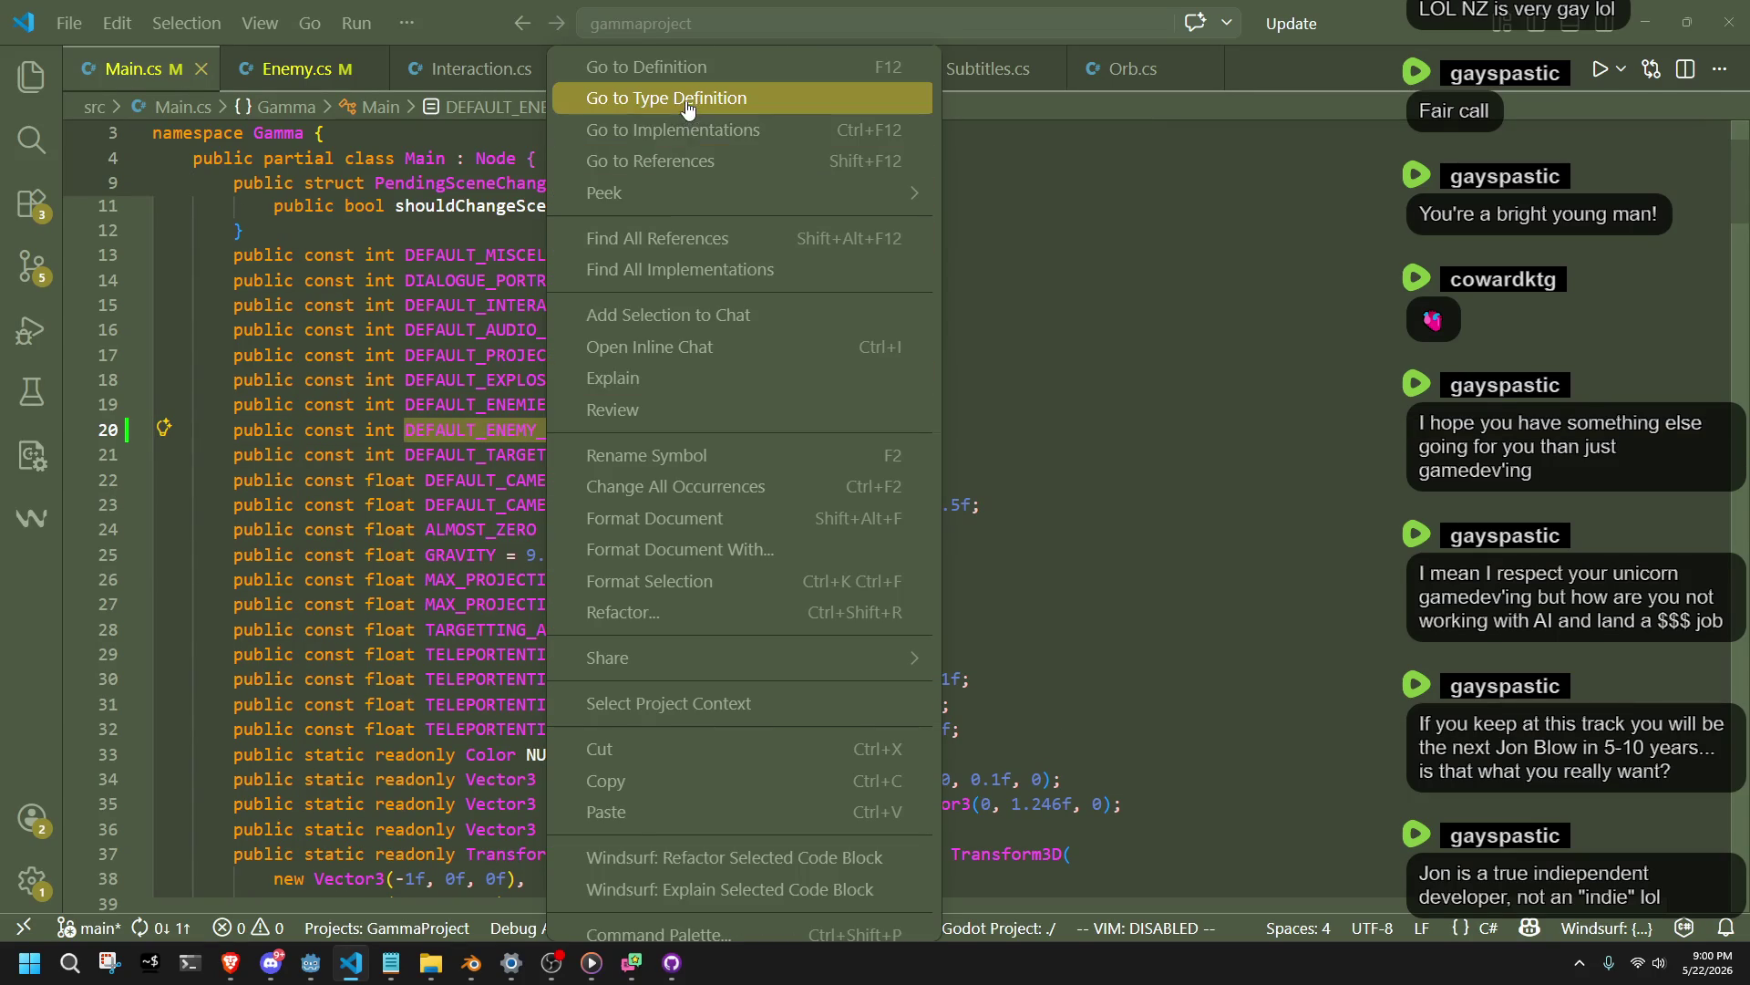
{"action": "left_click", "coordinate": [688, 98]}
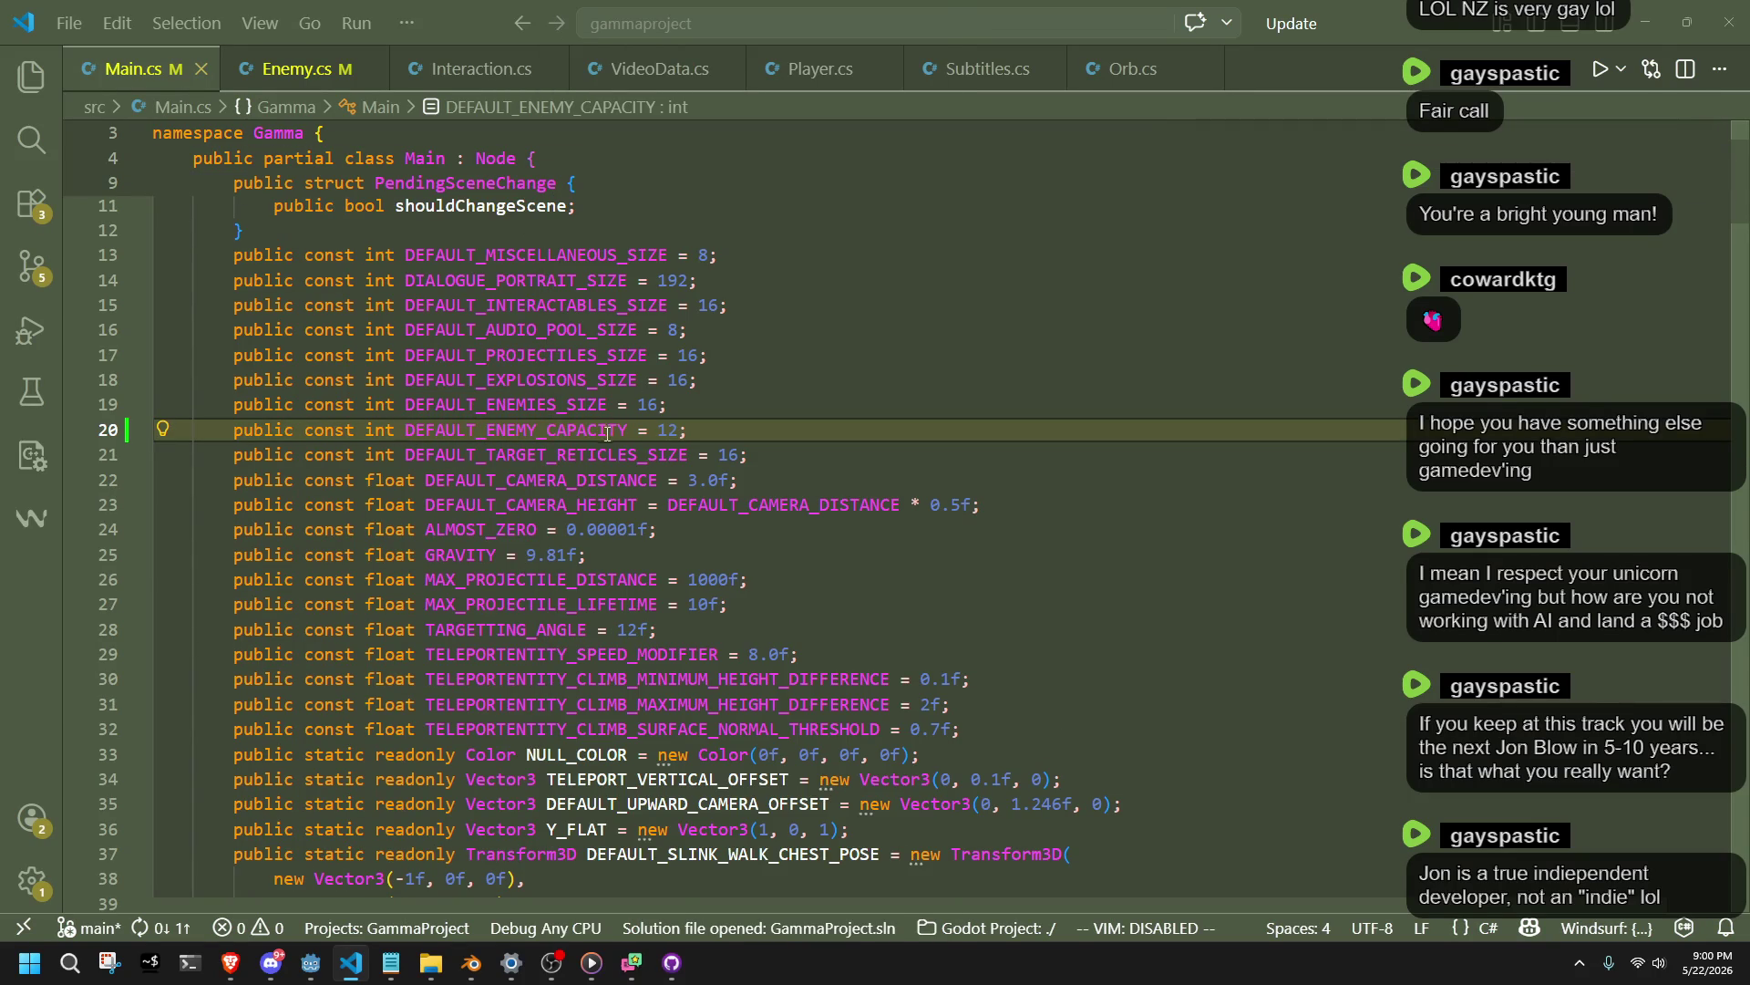
{"action": "right_click", "coordinate": [607, 432]}
{"action": "left_click", "coordinate": [700, 190]}
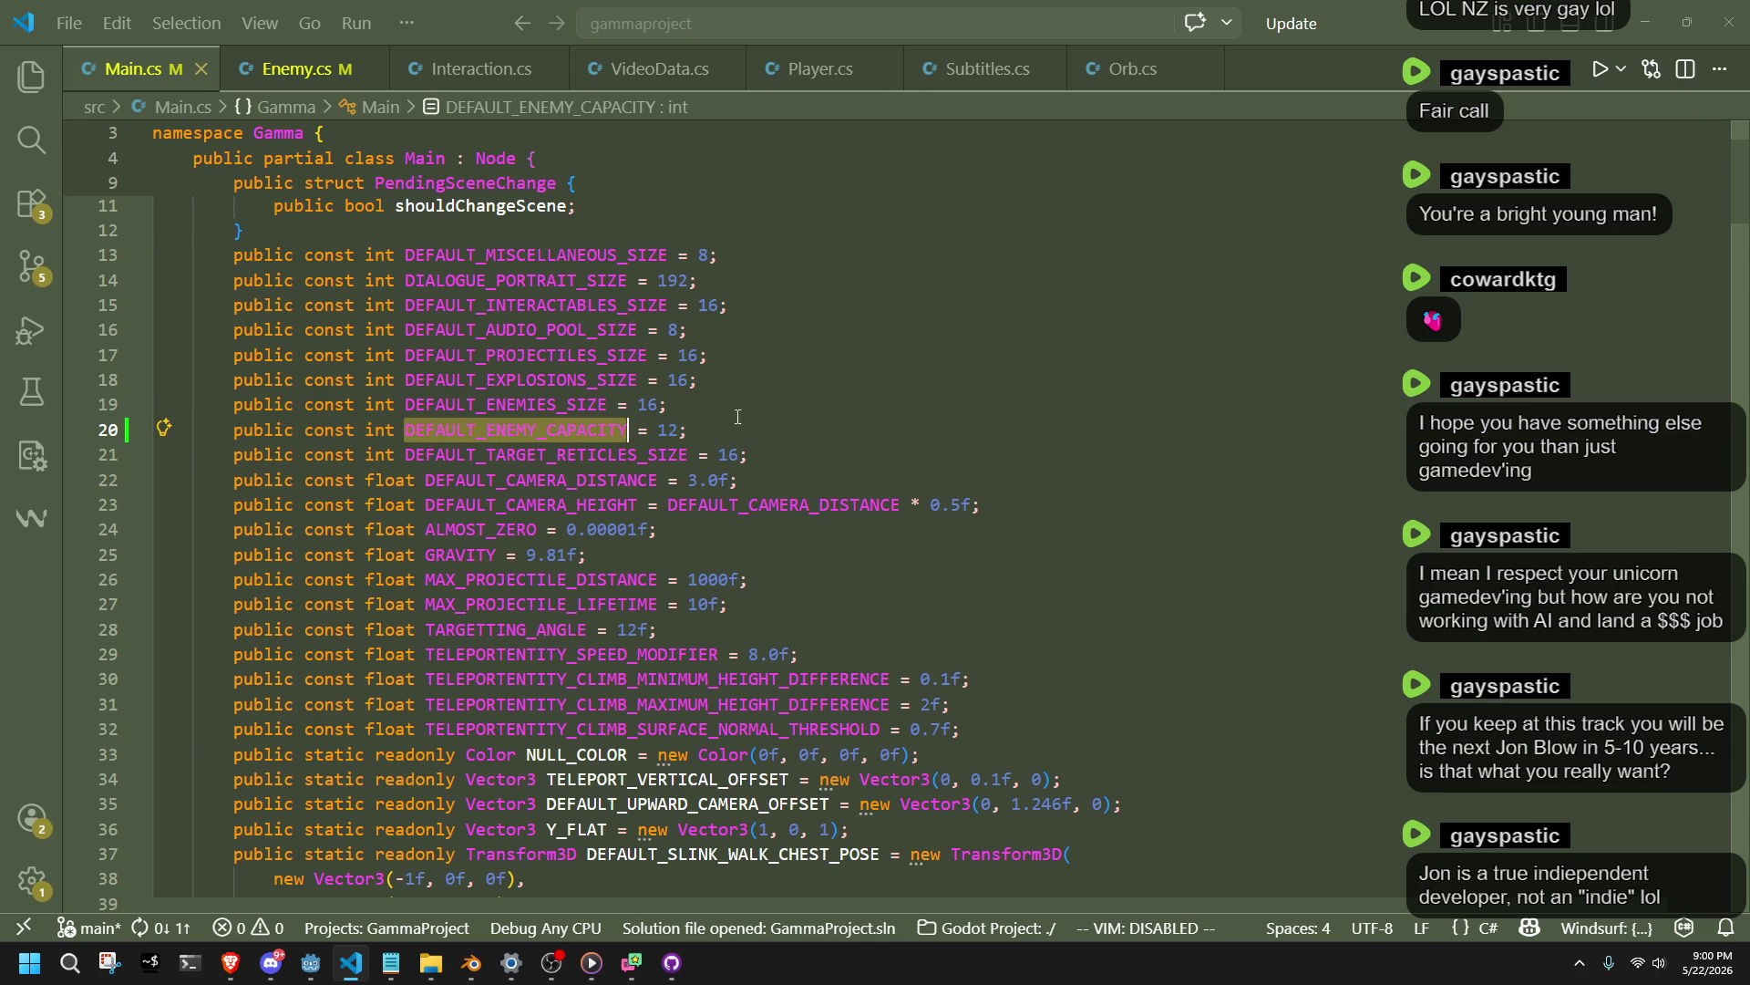
{"action": "left_click_drag", "start_coordinate": [784, 432], "coordinate": [786, 415]}
{"action": "left_click", "coordinate": [785, 415]}
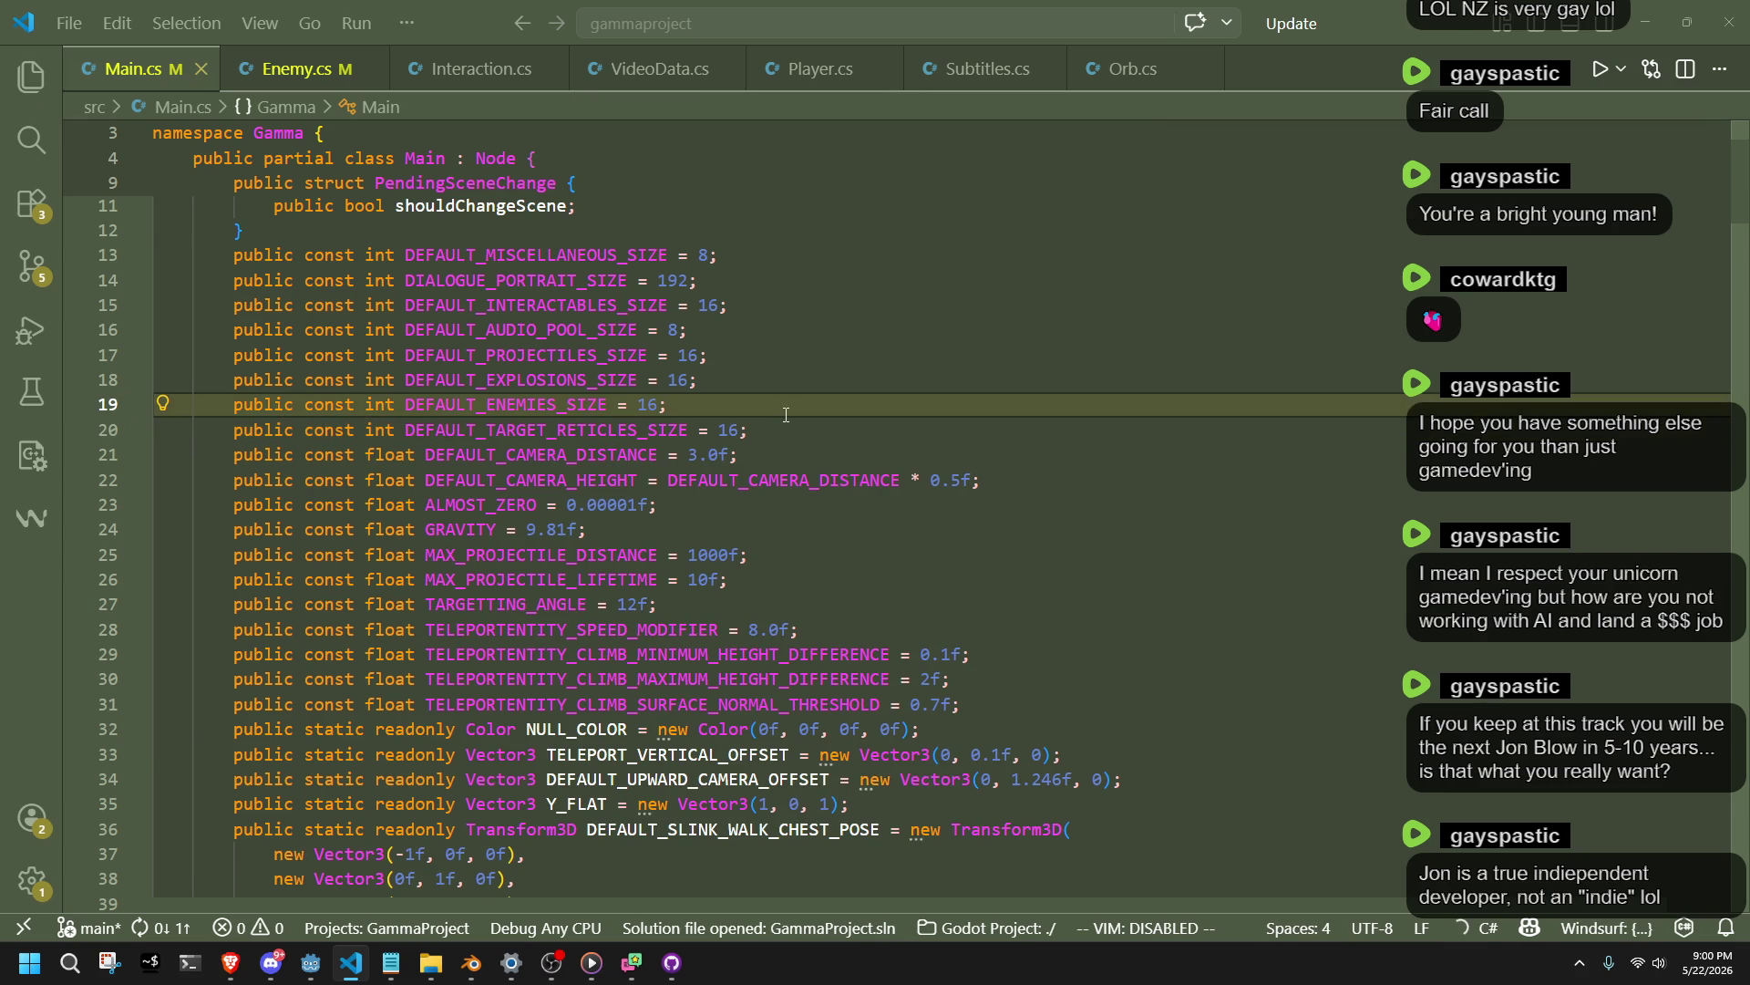
{"action": "left_click", "coordinate": [295, 73]}
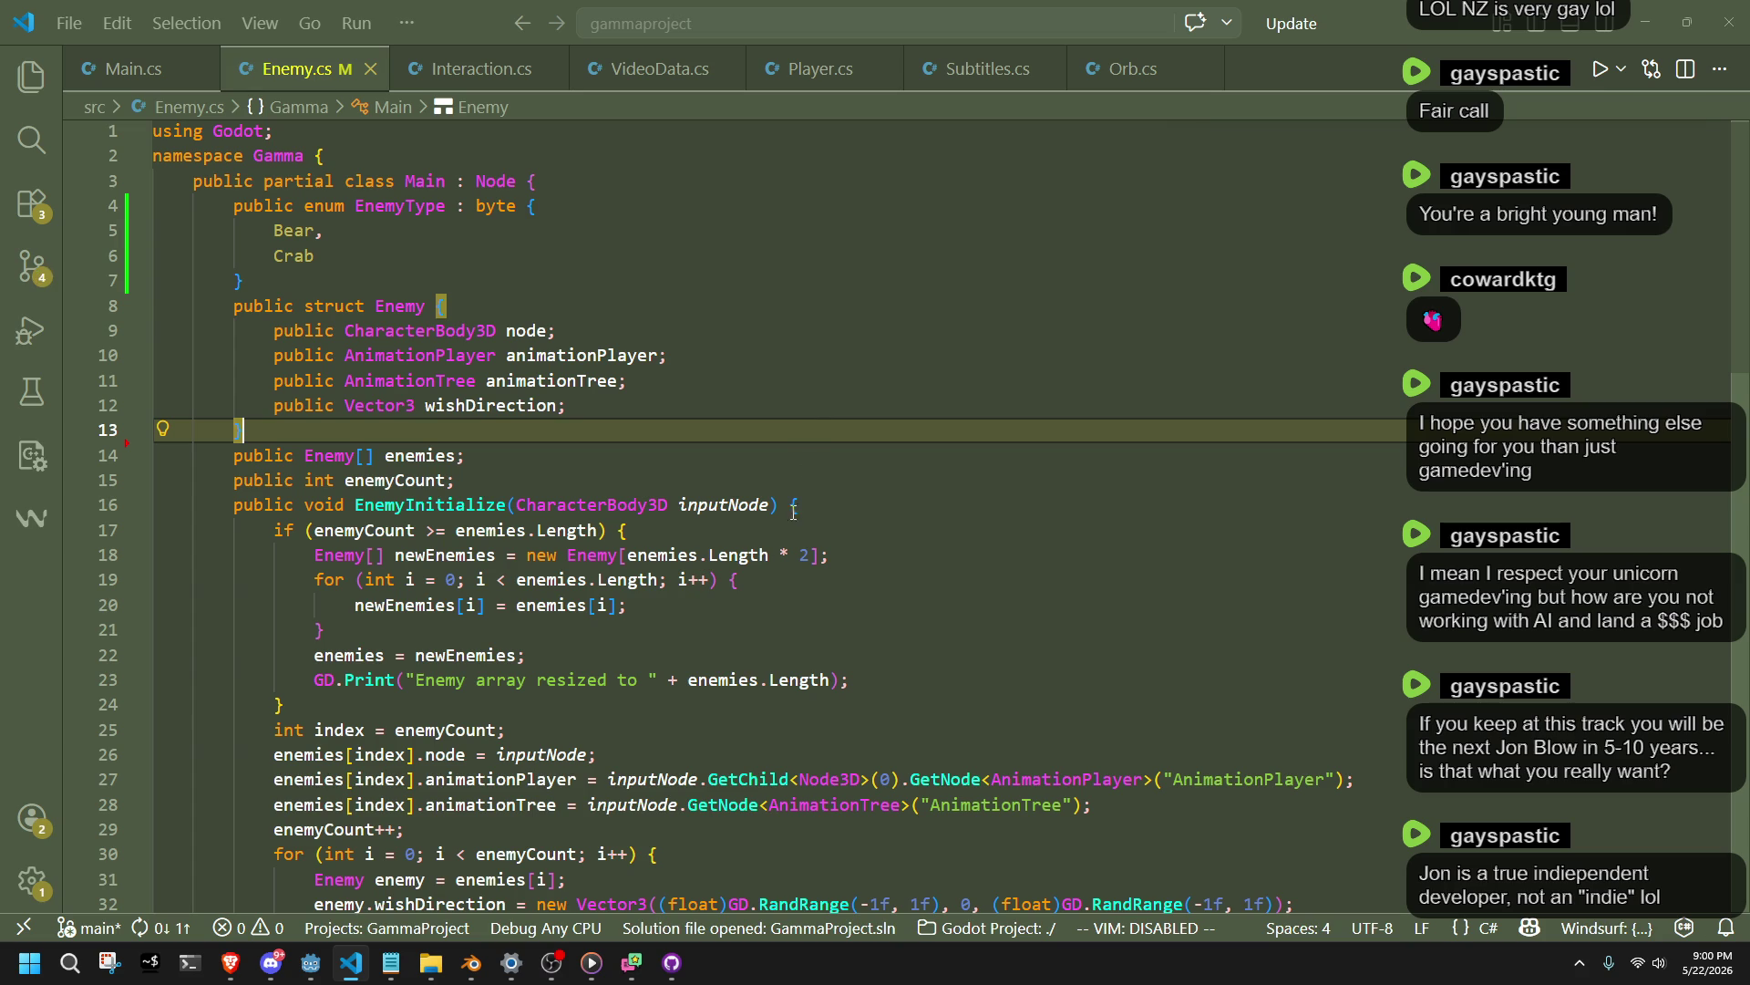
Cut the enemies and enemyCount fields from Enemy.cs, paste them below trails in Main.cs, and save.
{"action": "left_click_drag", "start_coordinate": [451, 483], "coordinate": [478, 443]}
{"action": "key", "text": "ctrl+c"}
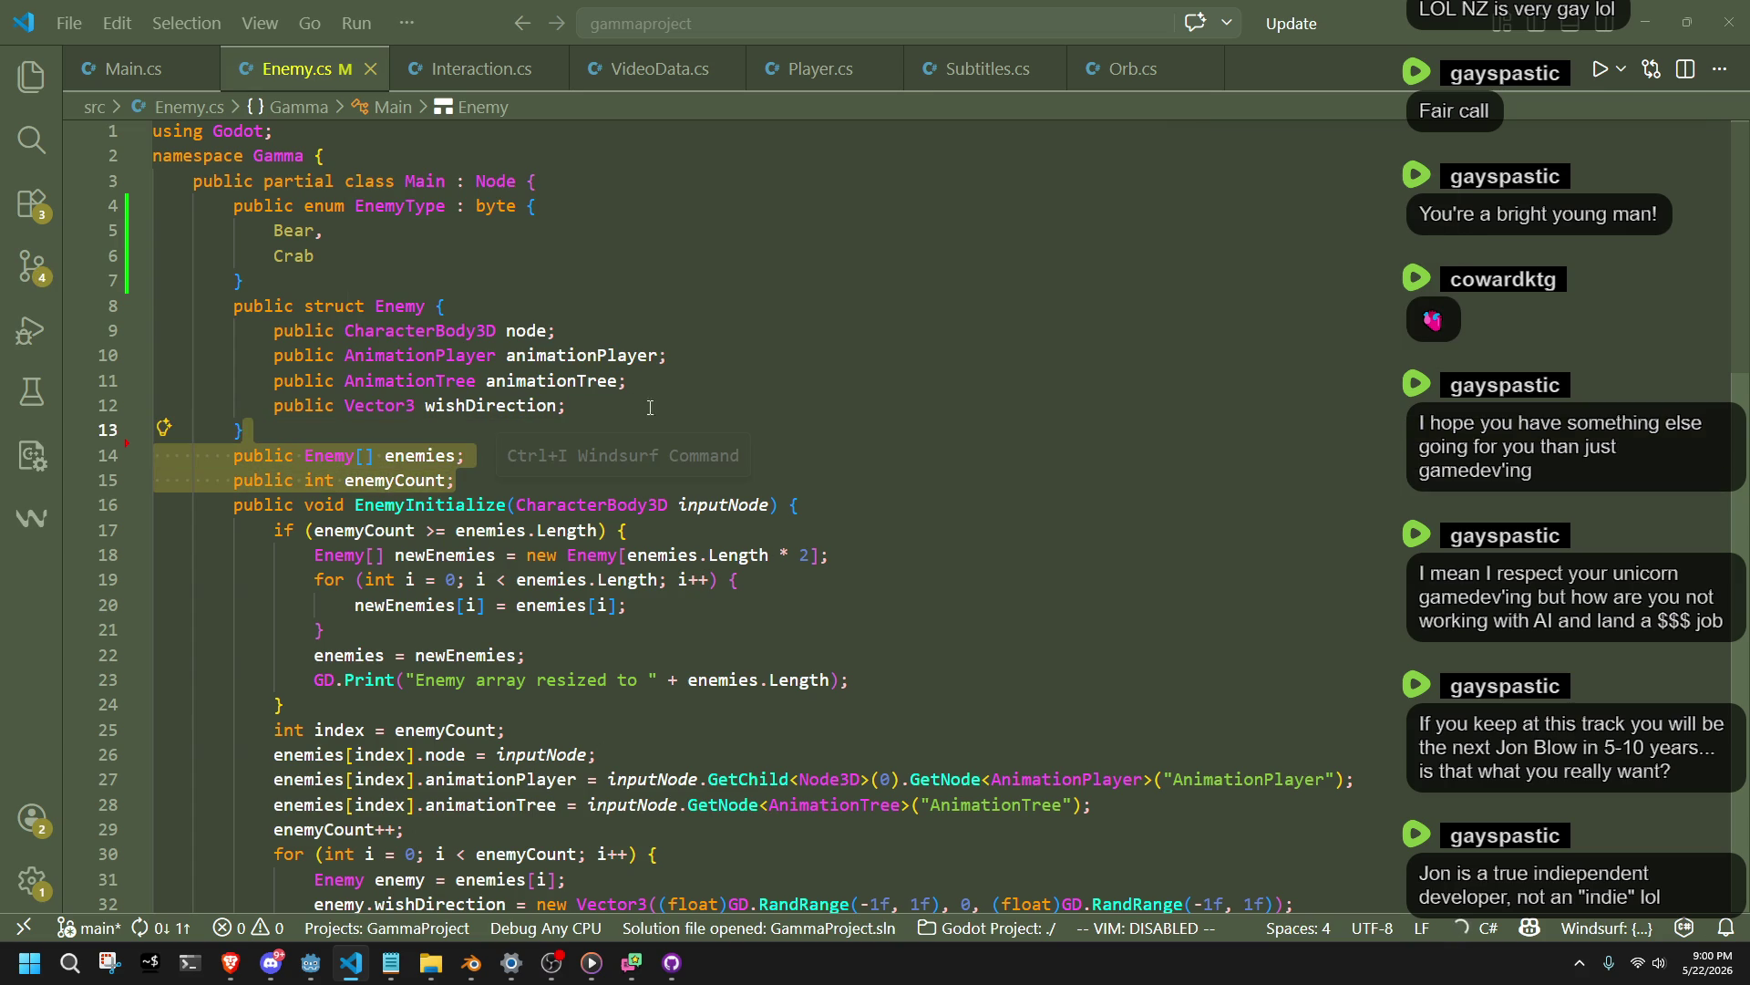
{"action": "key", "text": "Delete"}
{"action": "left_click", "coordinate": [125, 73]}
{"action": "scroll", "coordinate": [561, 625], "scroll_direction": "down", "scroll_amount": 15}
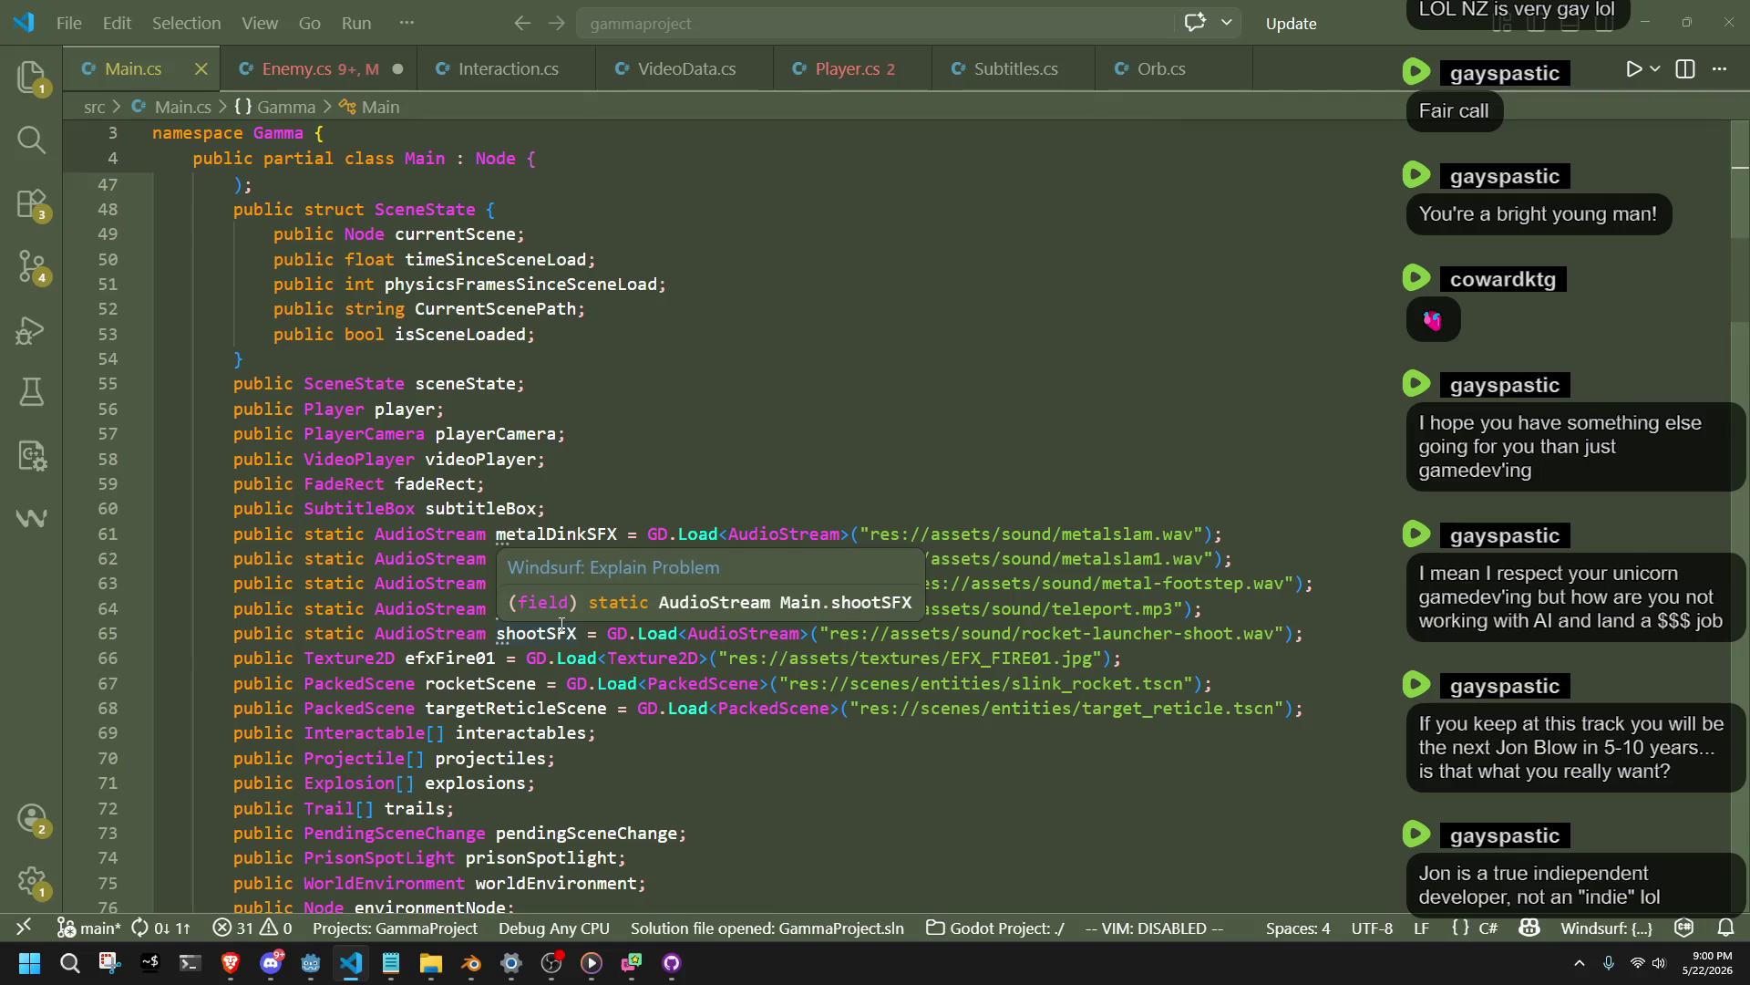
{"action": "left_click", "coordinate": [589, 806]}
{"action": "scroll", "coordinate": [583, 775], "scroll_direction": "down", "scroll_amount": 1}
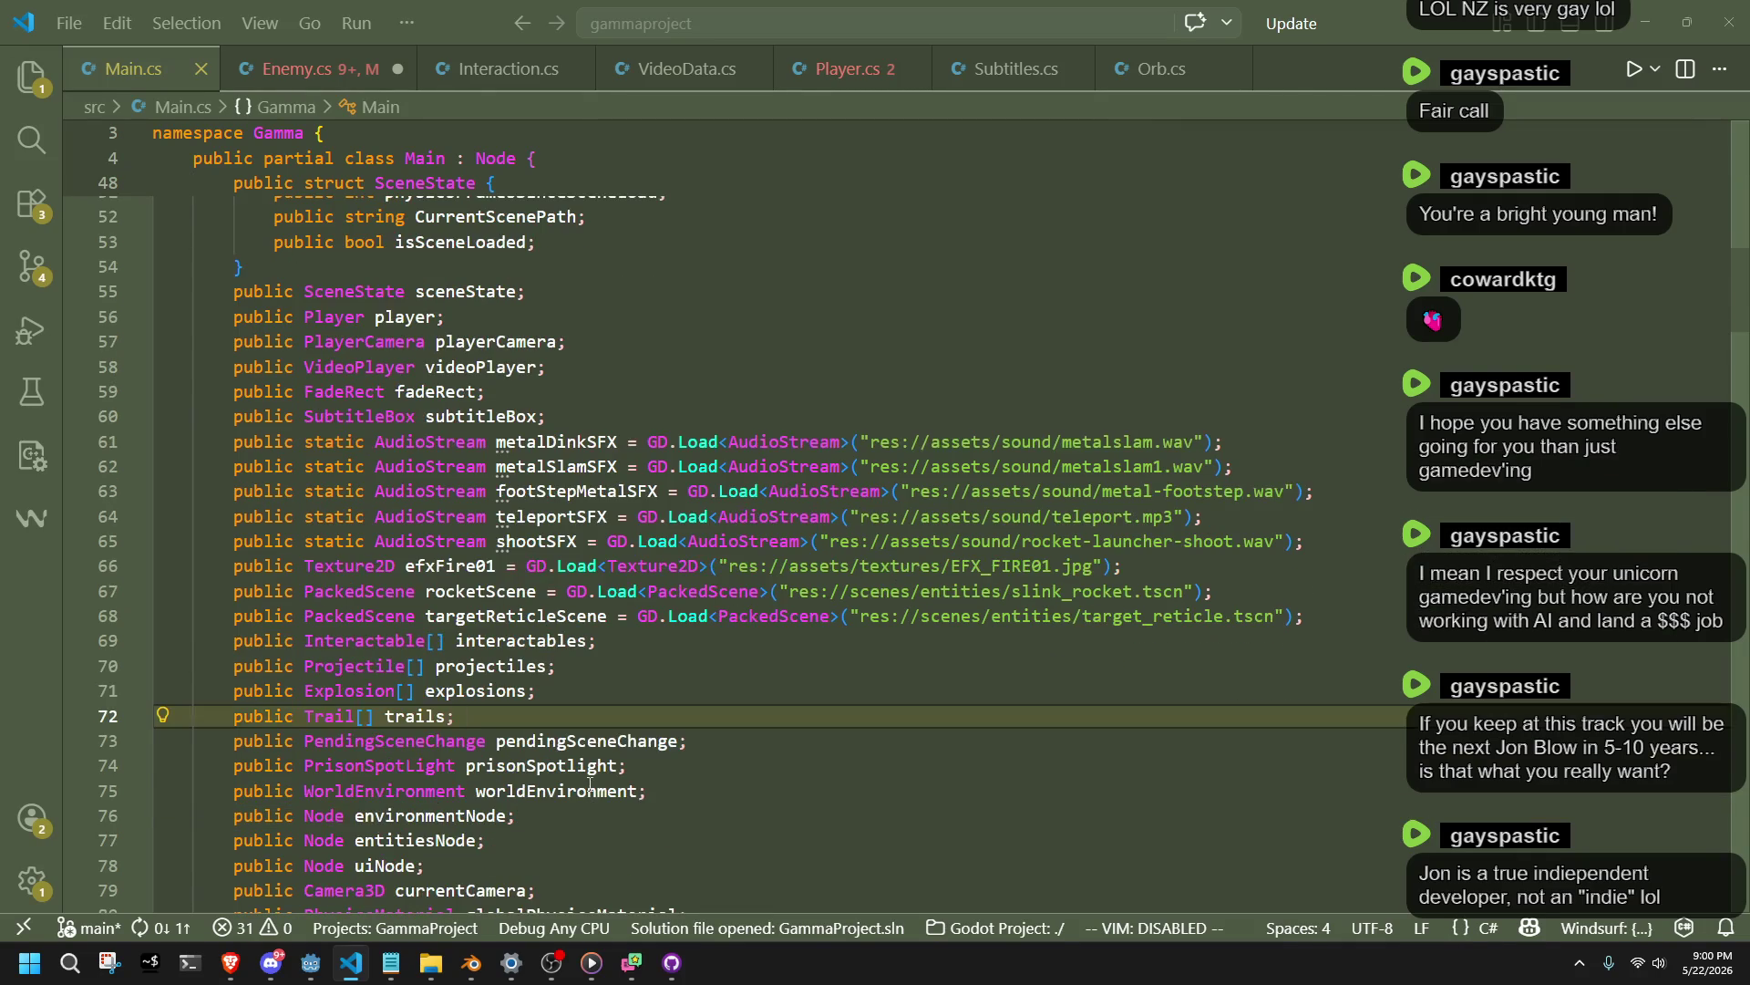
{"action": "key", "text": "ctrl+v"}
{"action": "key", "text": "ctrl+s"}
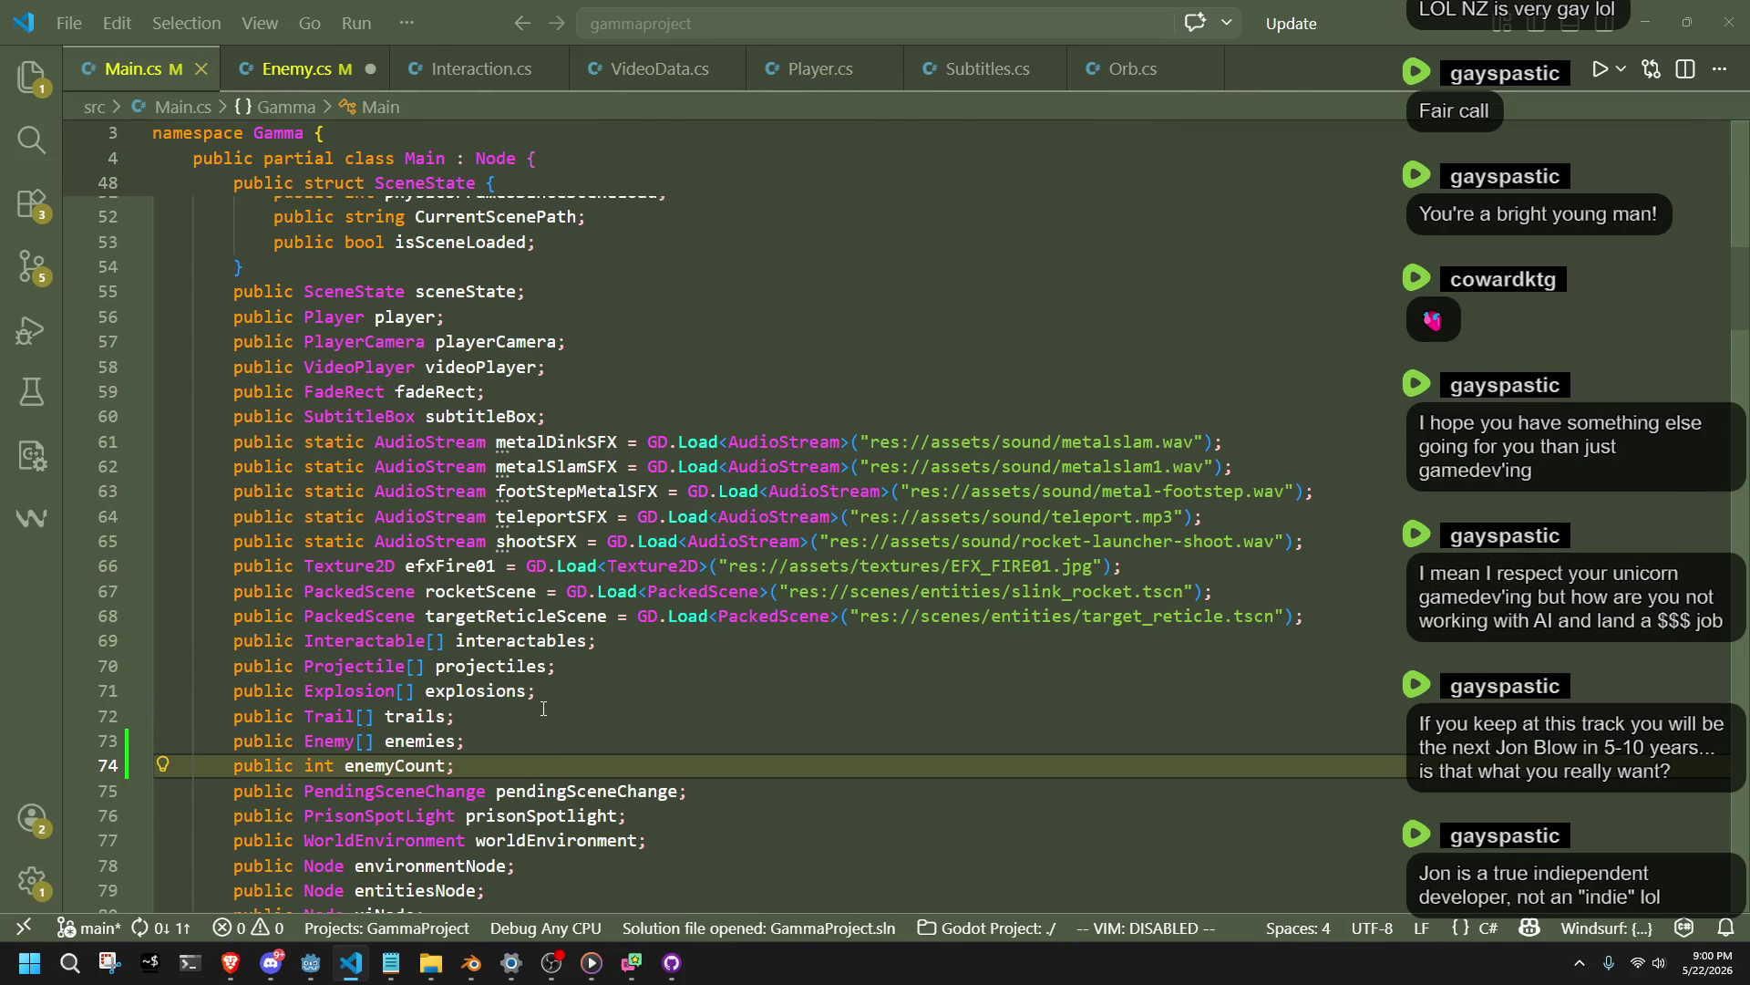
{"action": "left_click", "coordinate": [543, 708]}
{"action": "scroll", "coordinate": [544, 708], "scroll_direction": "down", "scroll_amount": 2}
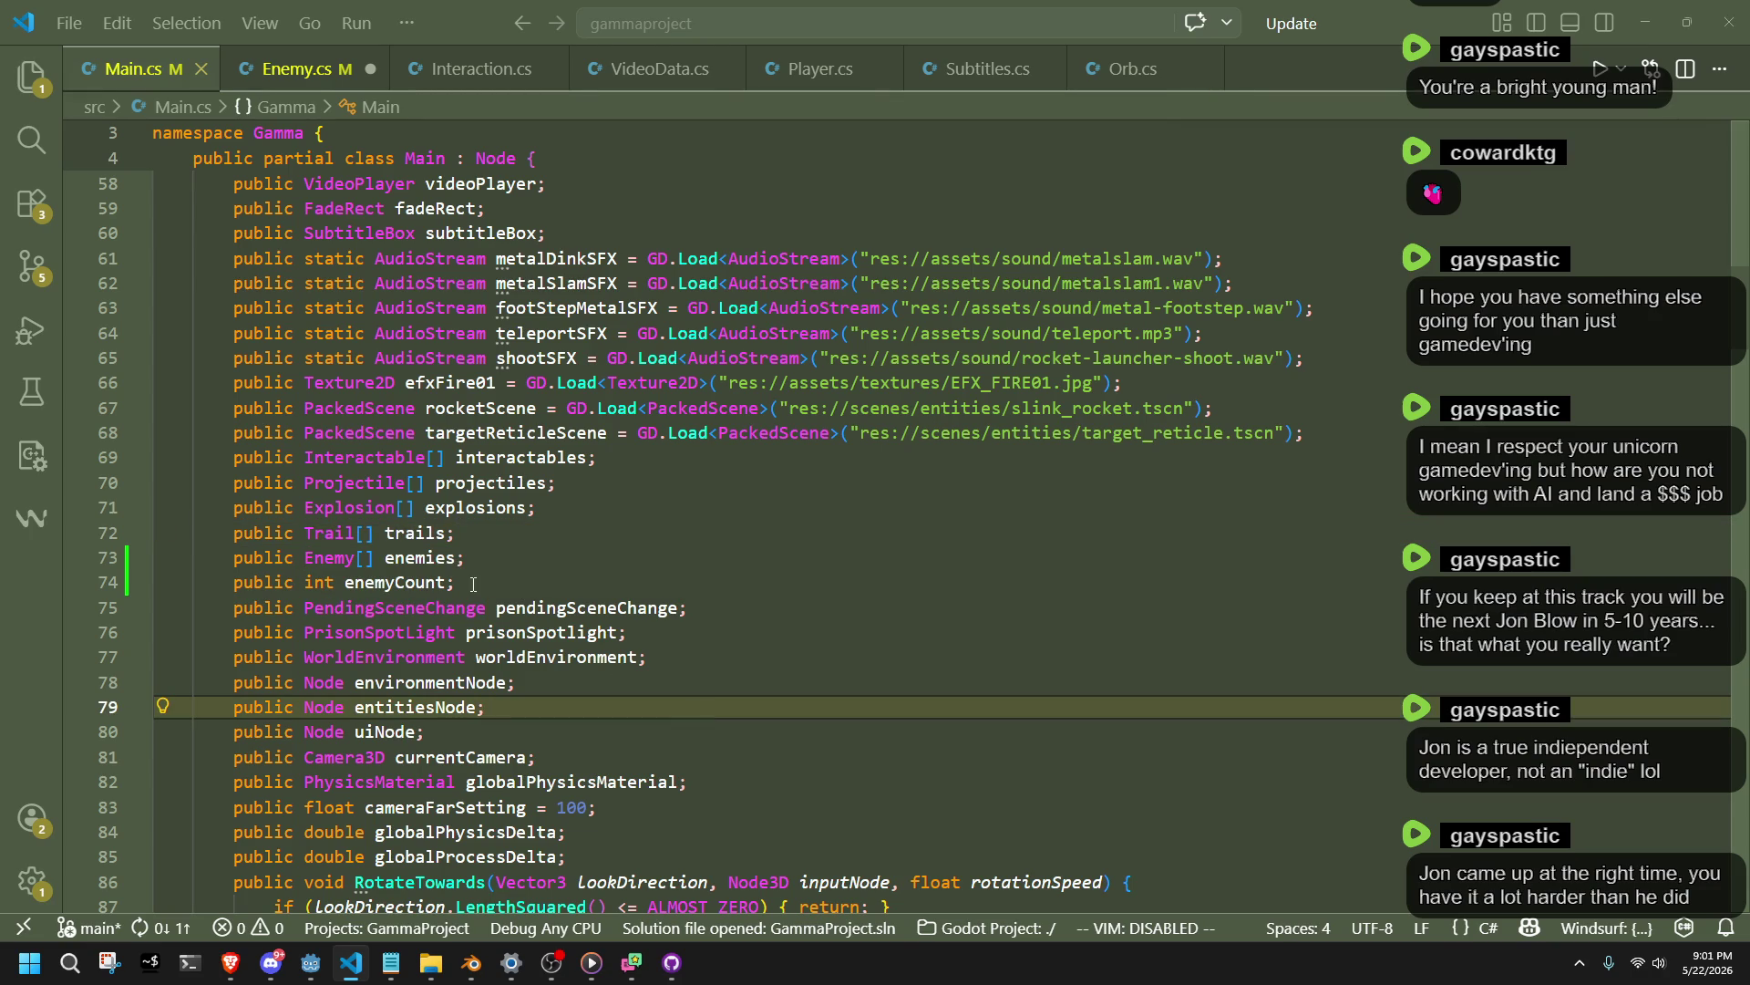
Jump to the Enemy struct definition and add a 'static public float' line after wishDirection.
{"action": "right_click", "coordinate": [333, 558]}
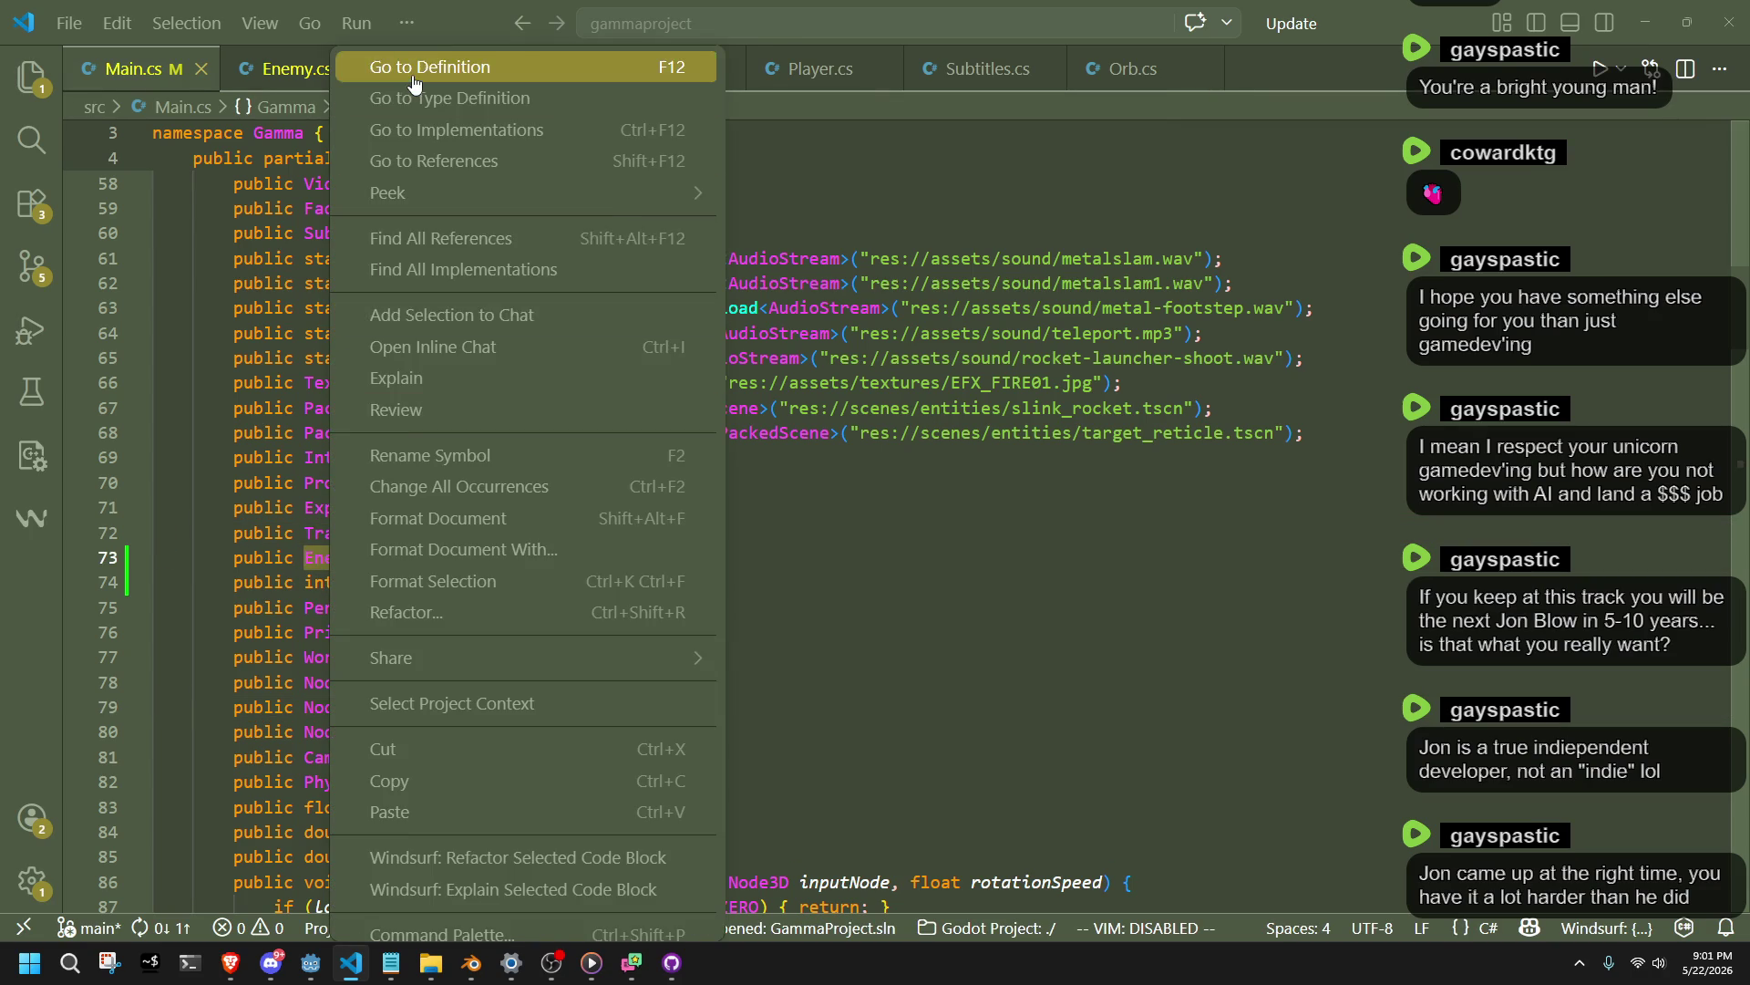
{"action": "left_click", "coordinate": [429, 66]}
{"action": "left_click", "coordinate": [502, 421]}
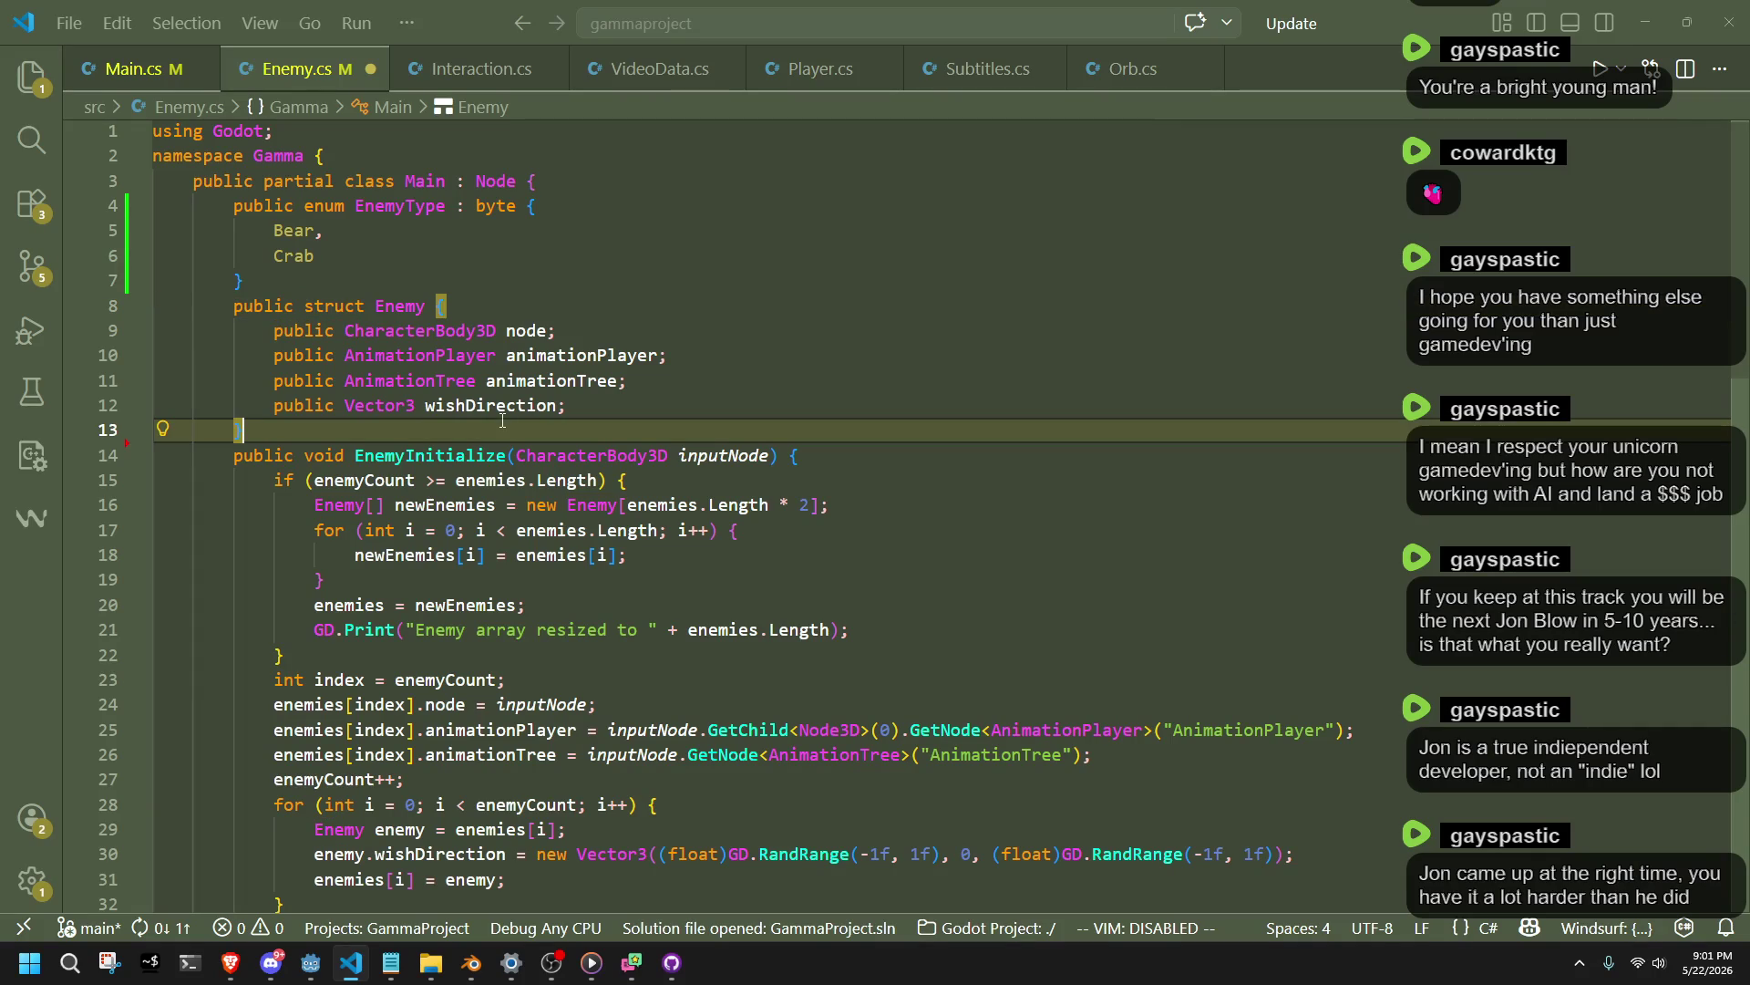
{"action": "left_click", "coordinate": [633, 404]}
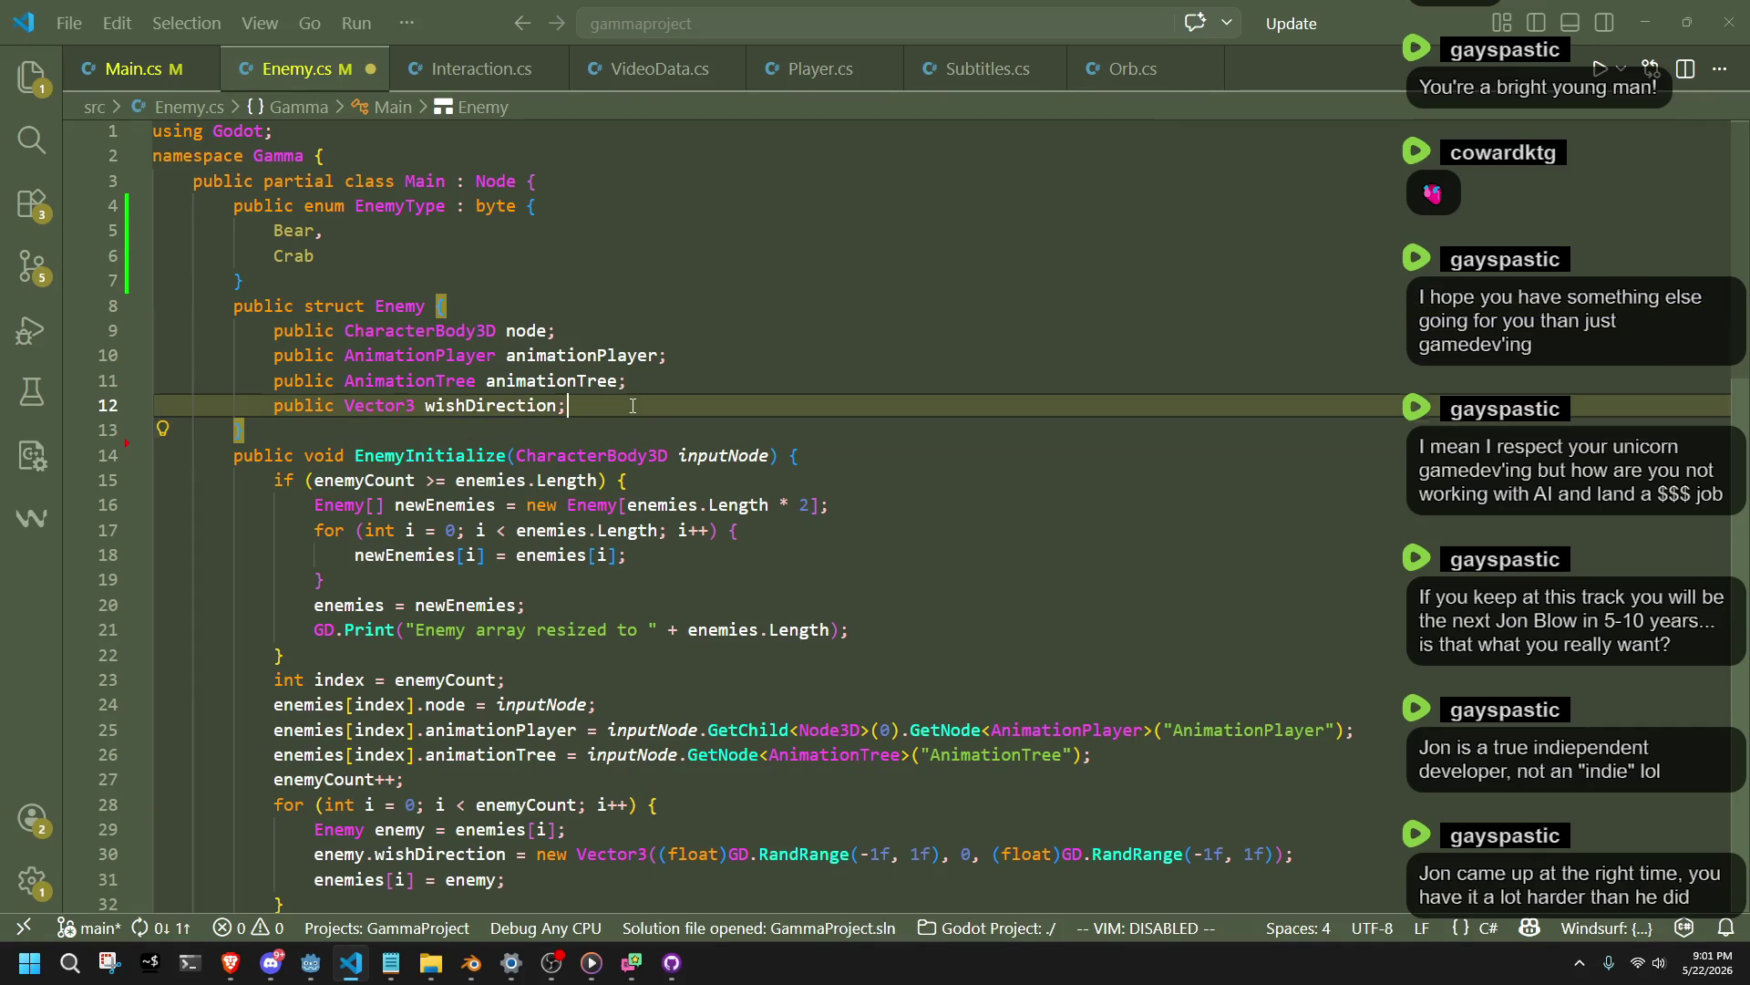
{"action": "key", "text": "Return"}
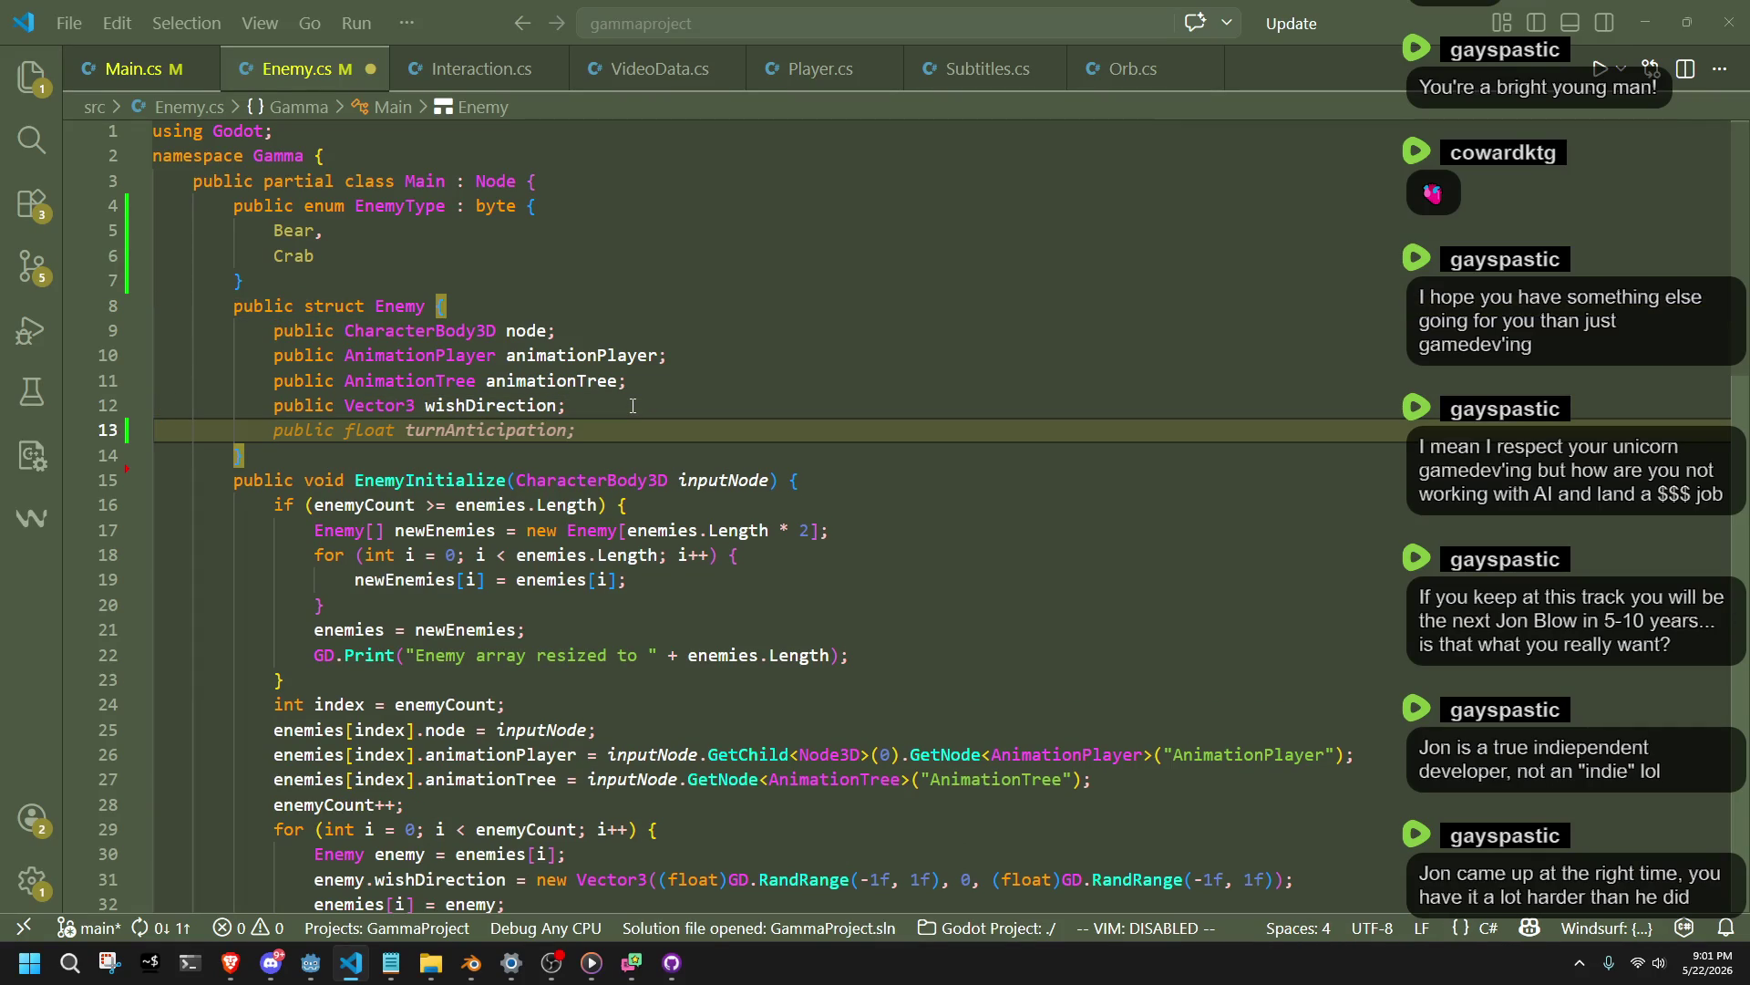
{"action": "type", "text": "static "}
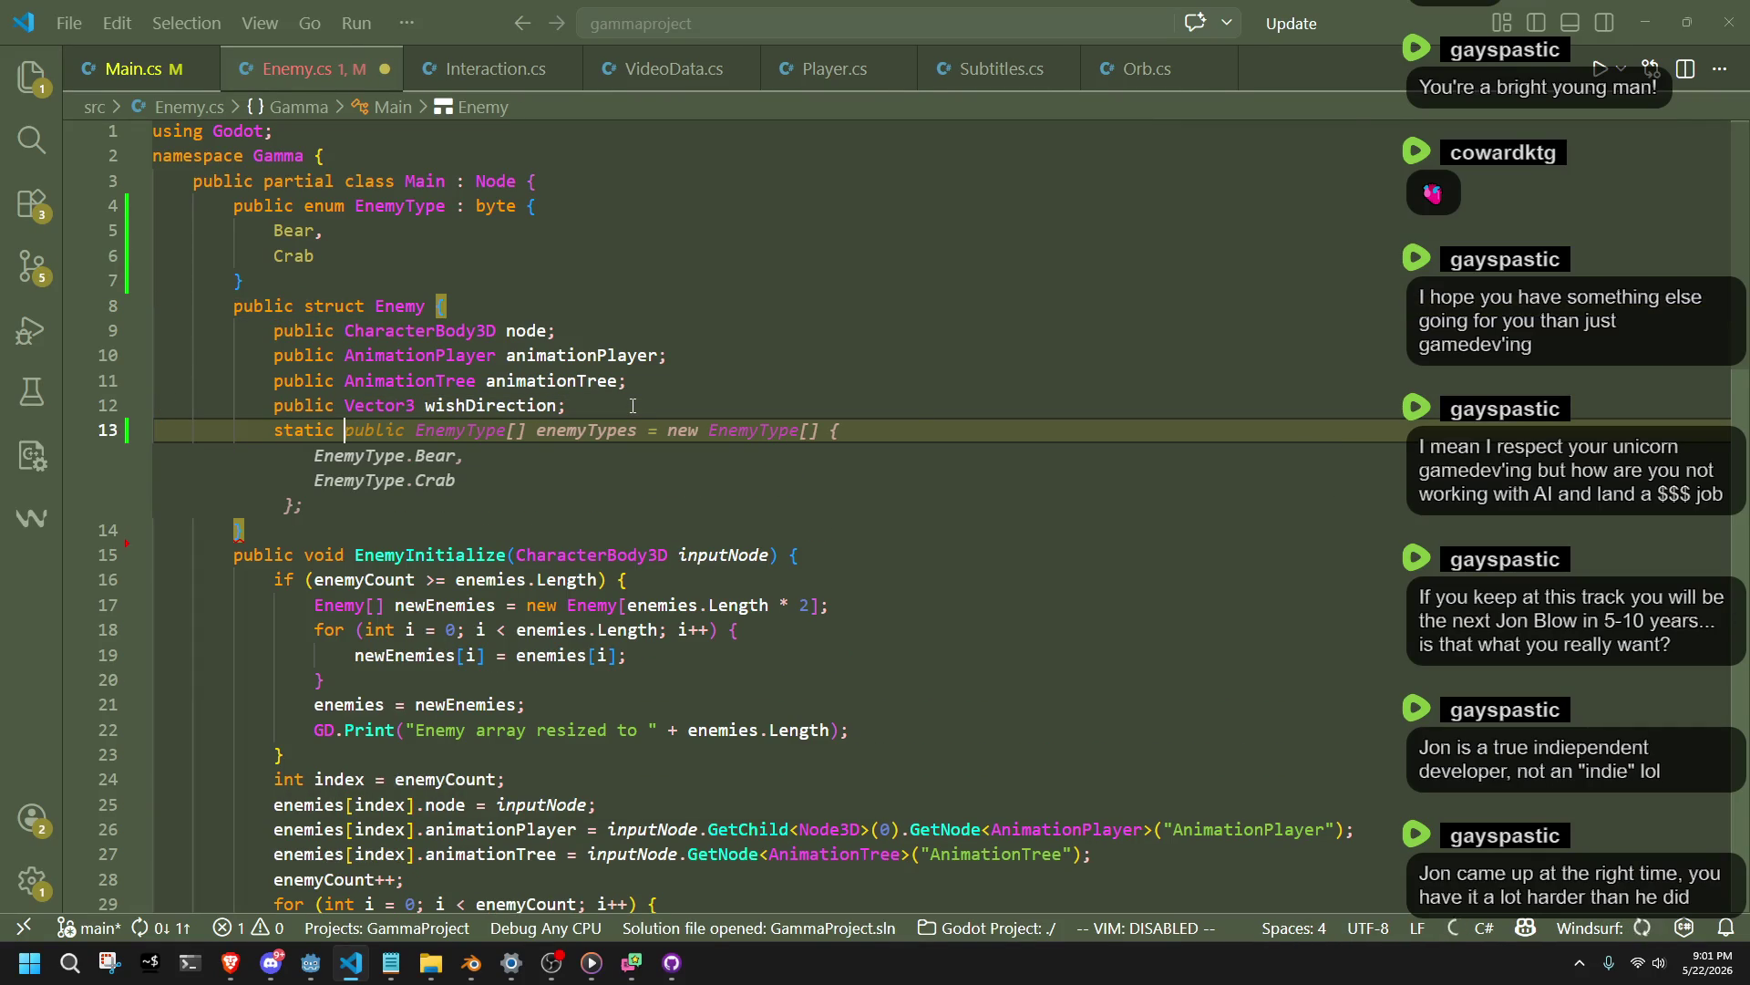
{"action": "type", "text": "public float"}
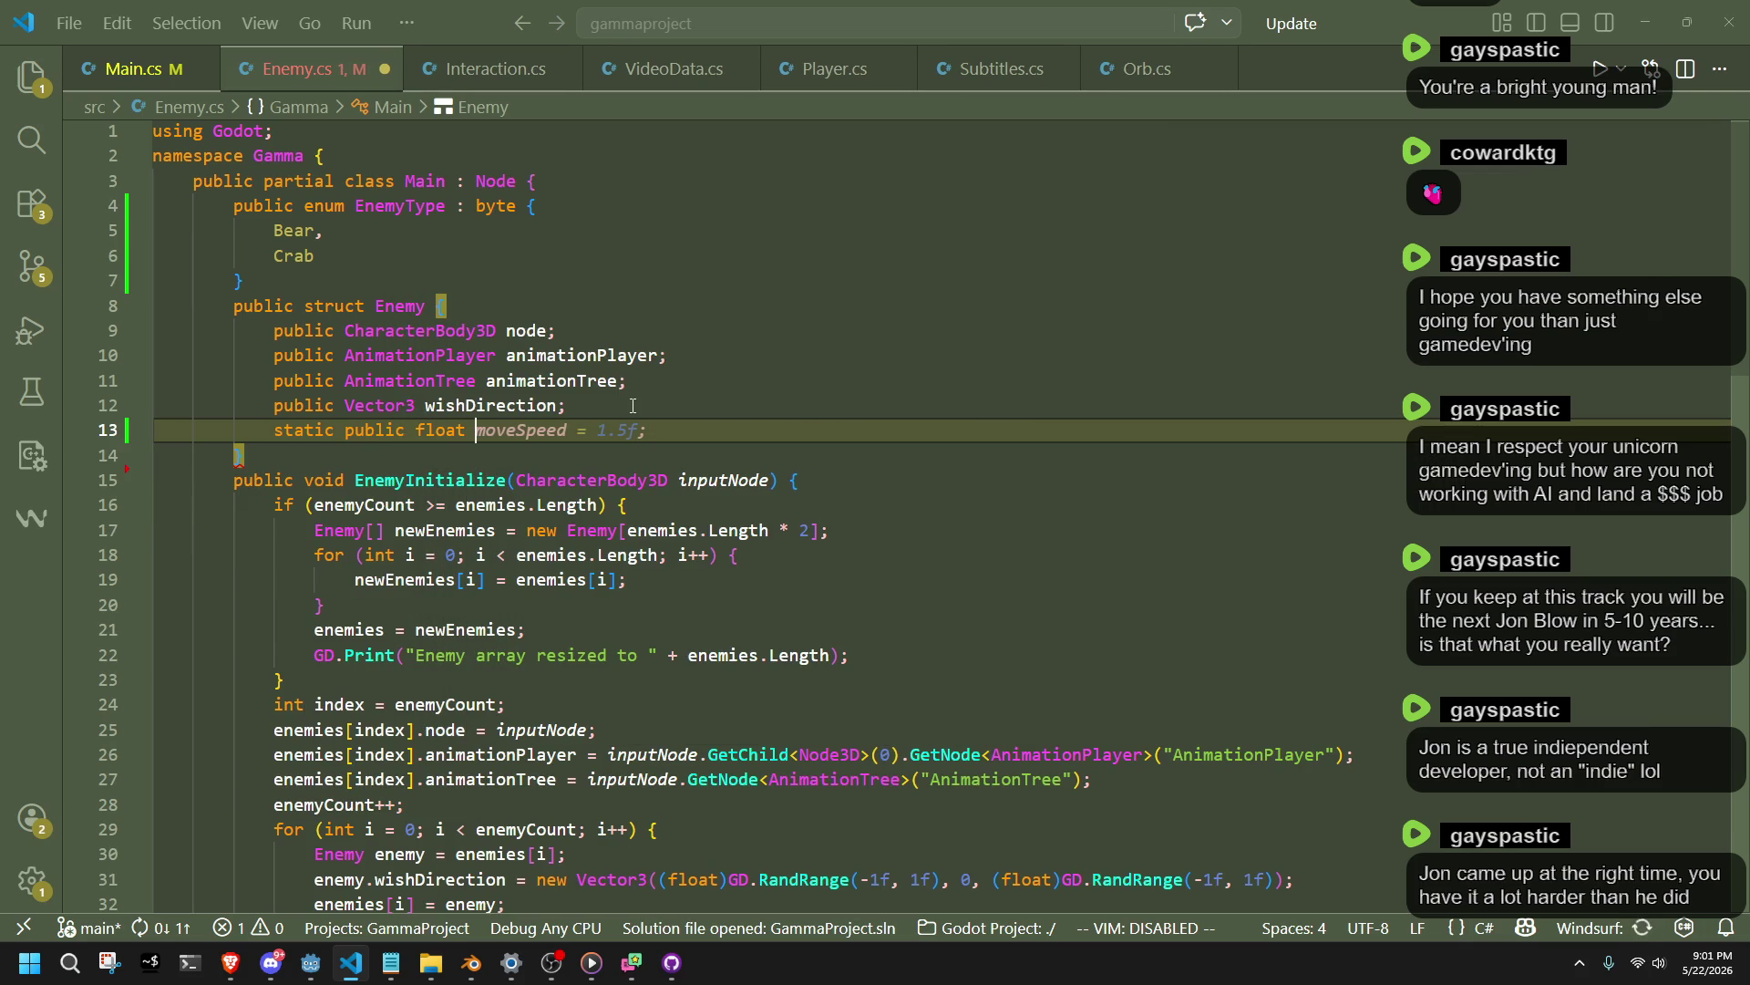
Move the enemyCount name from Main.cs into the new static field, without an initializer.
{"action": "left_click", "coordinate": [161, 78]}
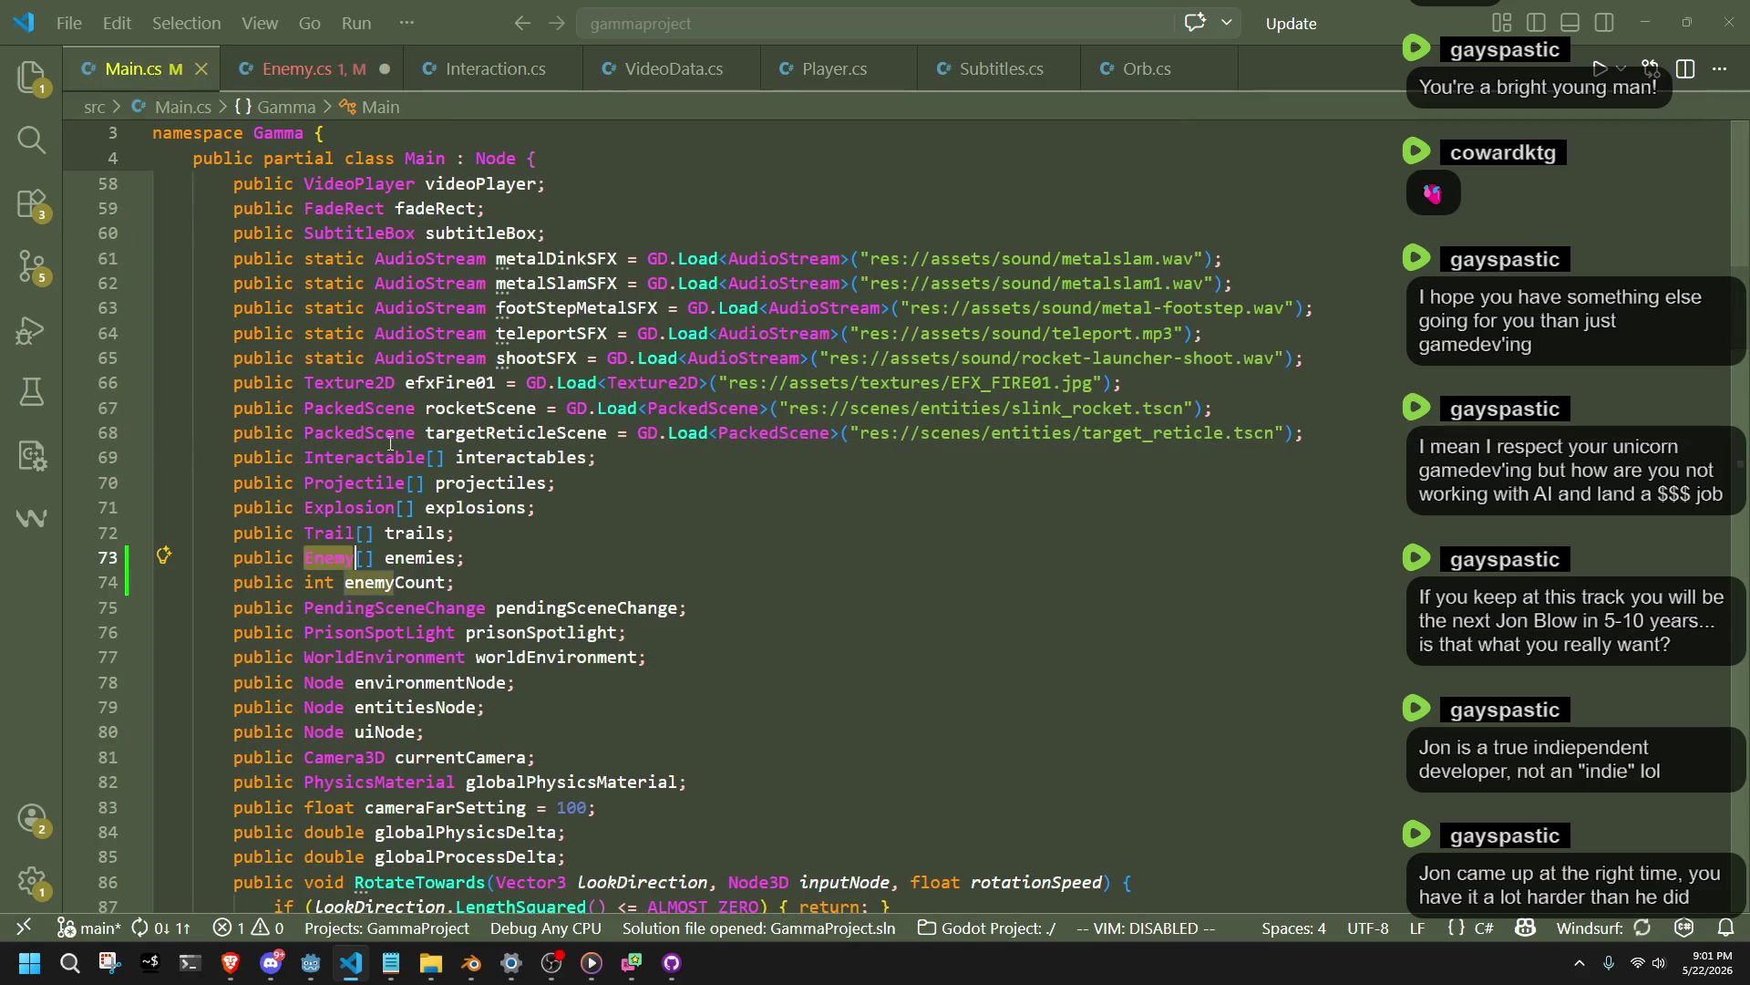
{"action": "left_click", "coordinate": [416, 584]}
{"action": "key", "text": "ctrl+x"}
{"action": "key", "text": "ctrl+Tab"}
{"action": "key", "text": "ctrl+v"}
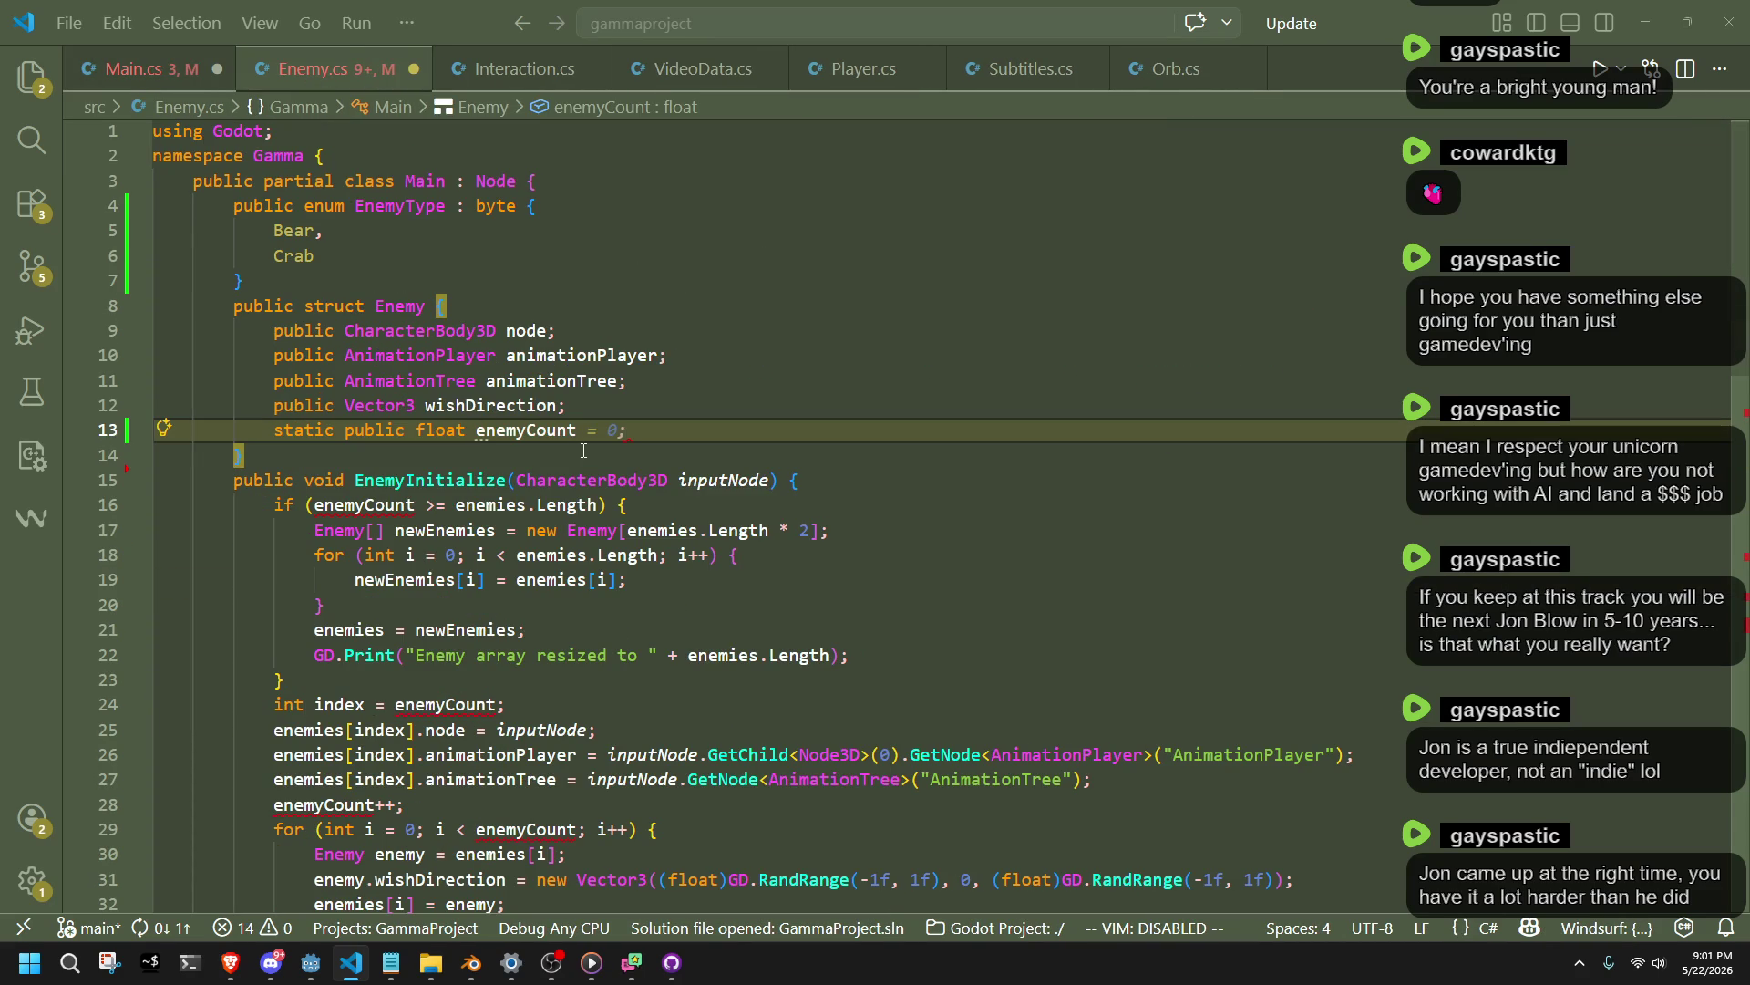
{"action": "key", "text": "Tab"}
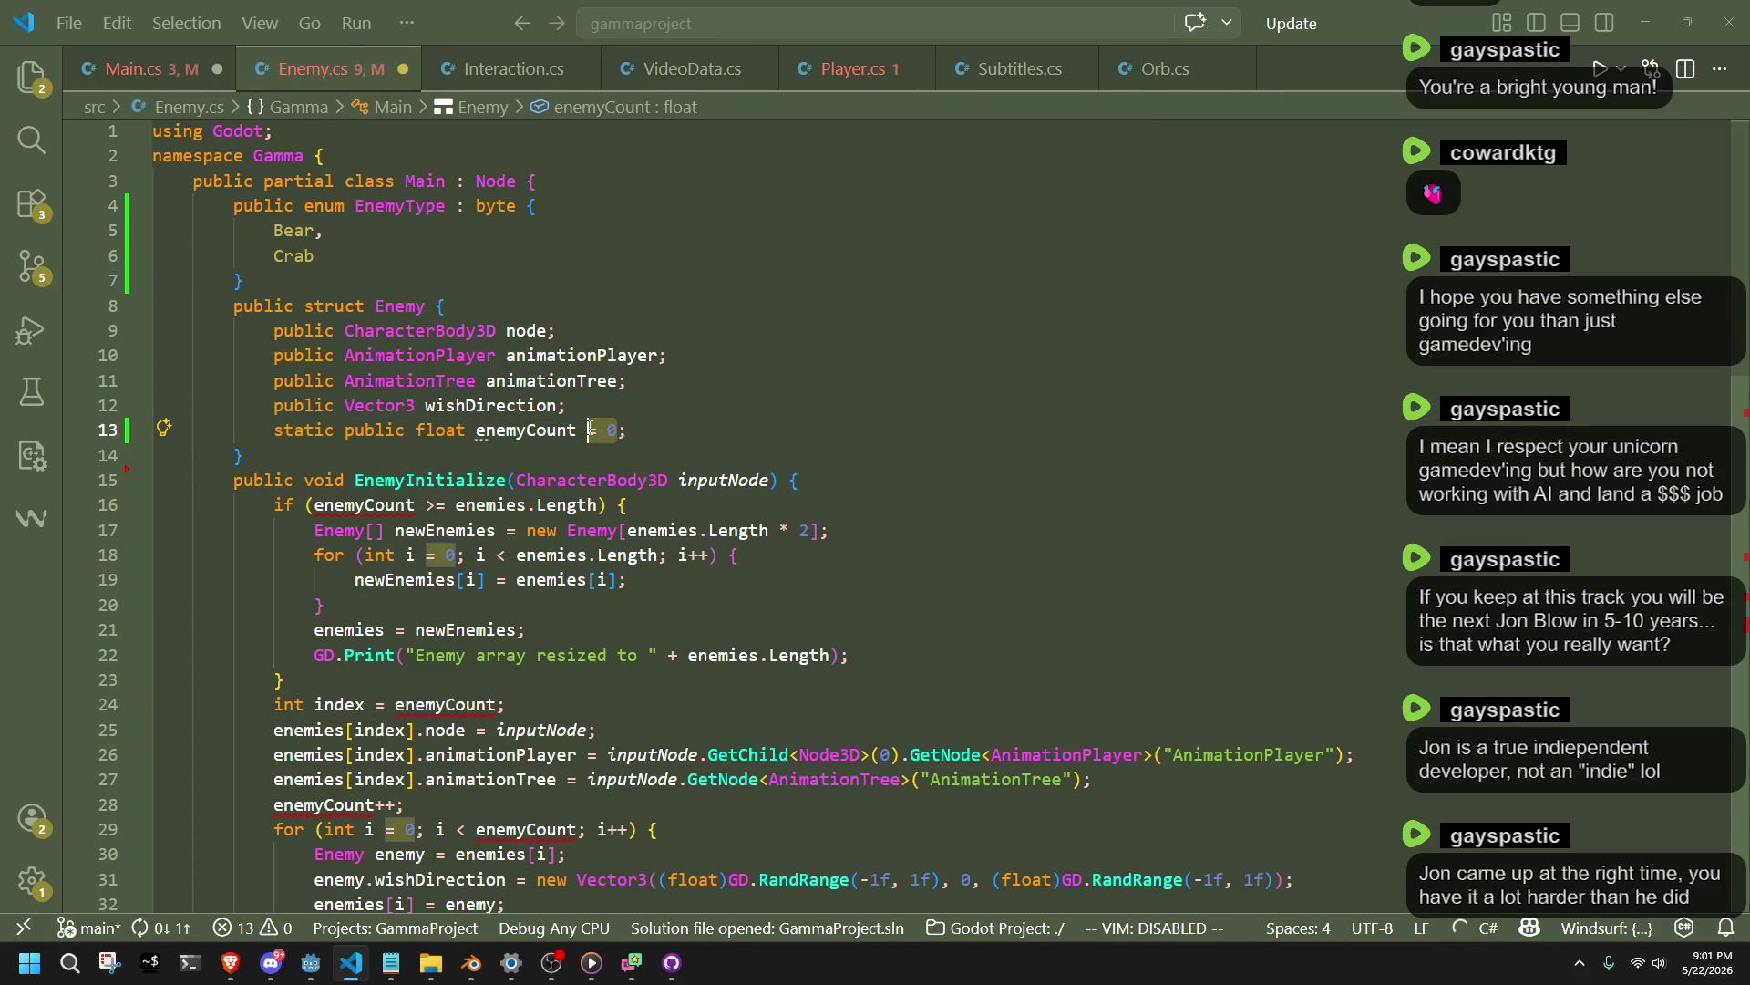
{"action": "key", "text": "BackSpace"}
{"action": "key", "text": "BackSpace"}
{"action": "key", "text": "BackSpace"}
Remove the leftover enemyCount declaration on line 74 of Main.cs and save.
{"action": "left_click", "coordinate": [573, 446]}
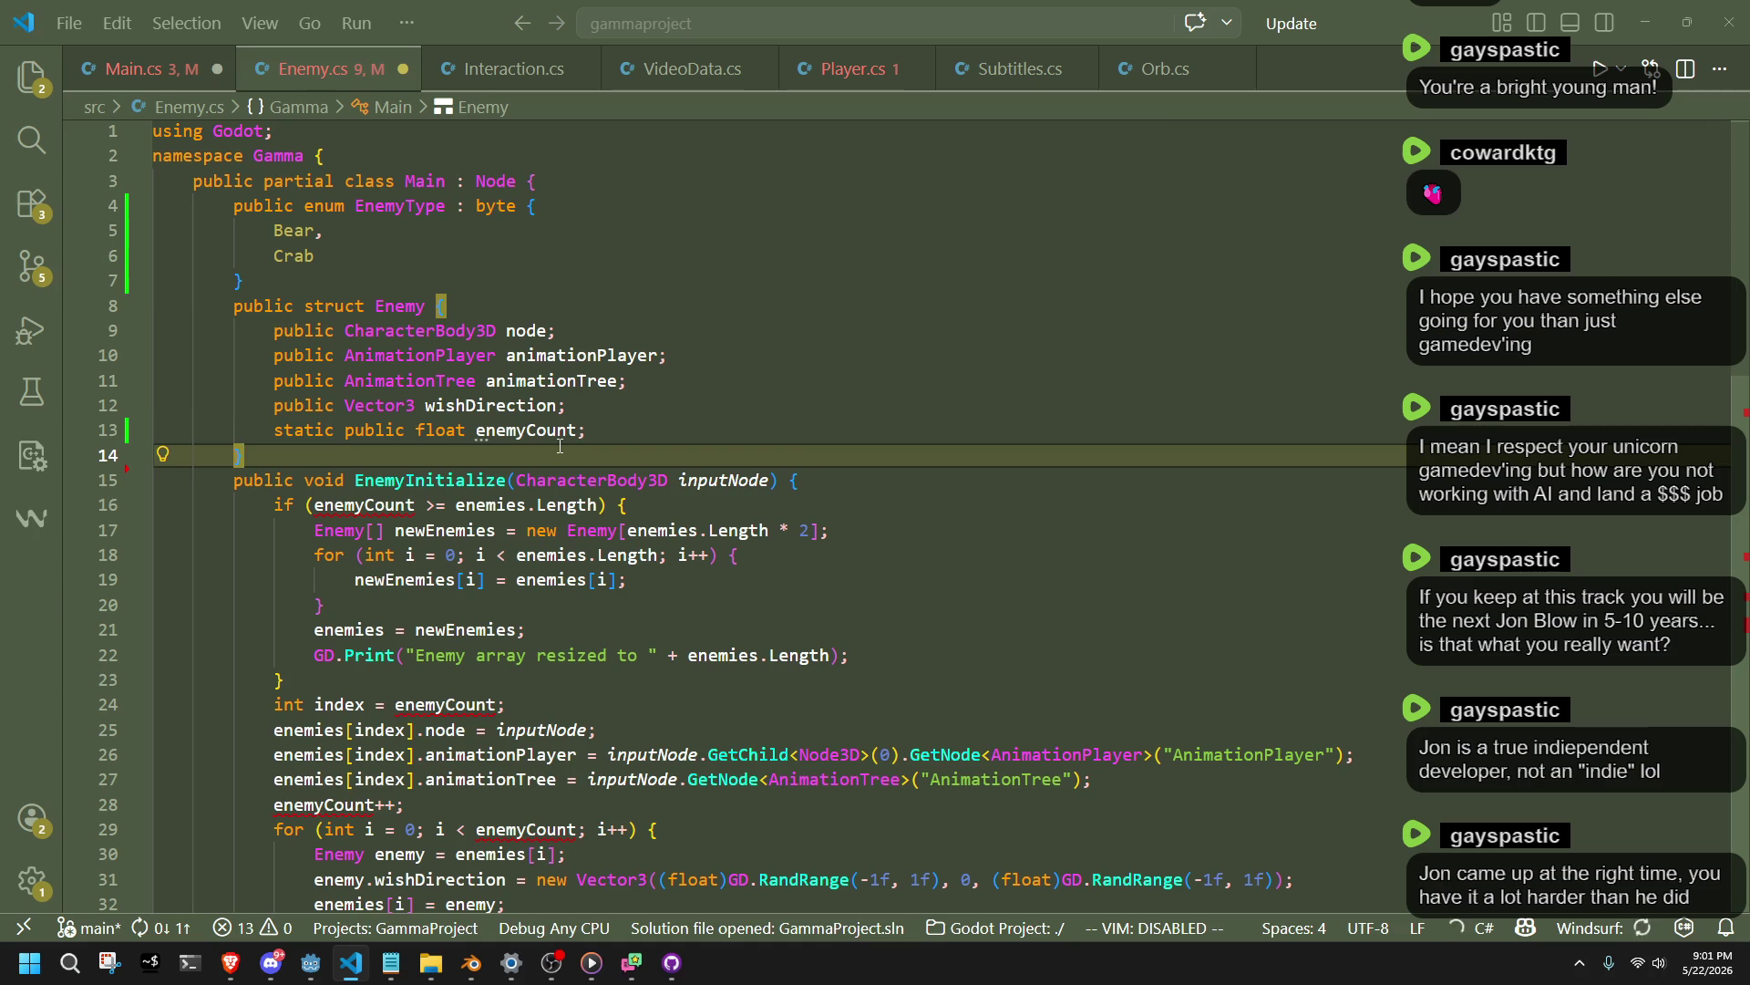
{"action": "key", "text": "ctrl+Tab"}
{"action": "key", "text": "ctrl+z"}
{"action": "key", "text": "ctrl+i"}
{"action": "key", "text": "Escape"}
{"action": "key", "text": "ctrl+z"}
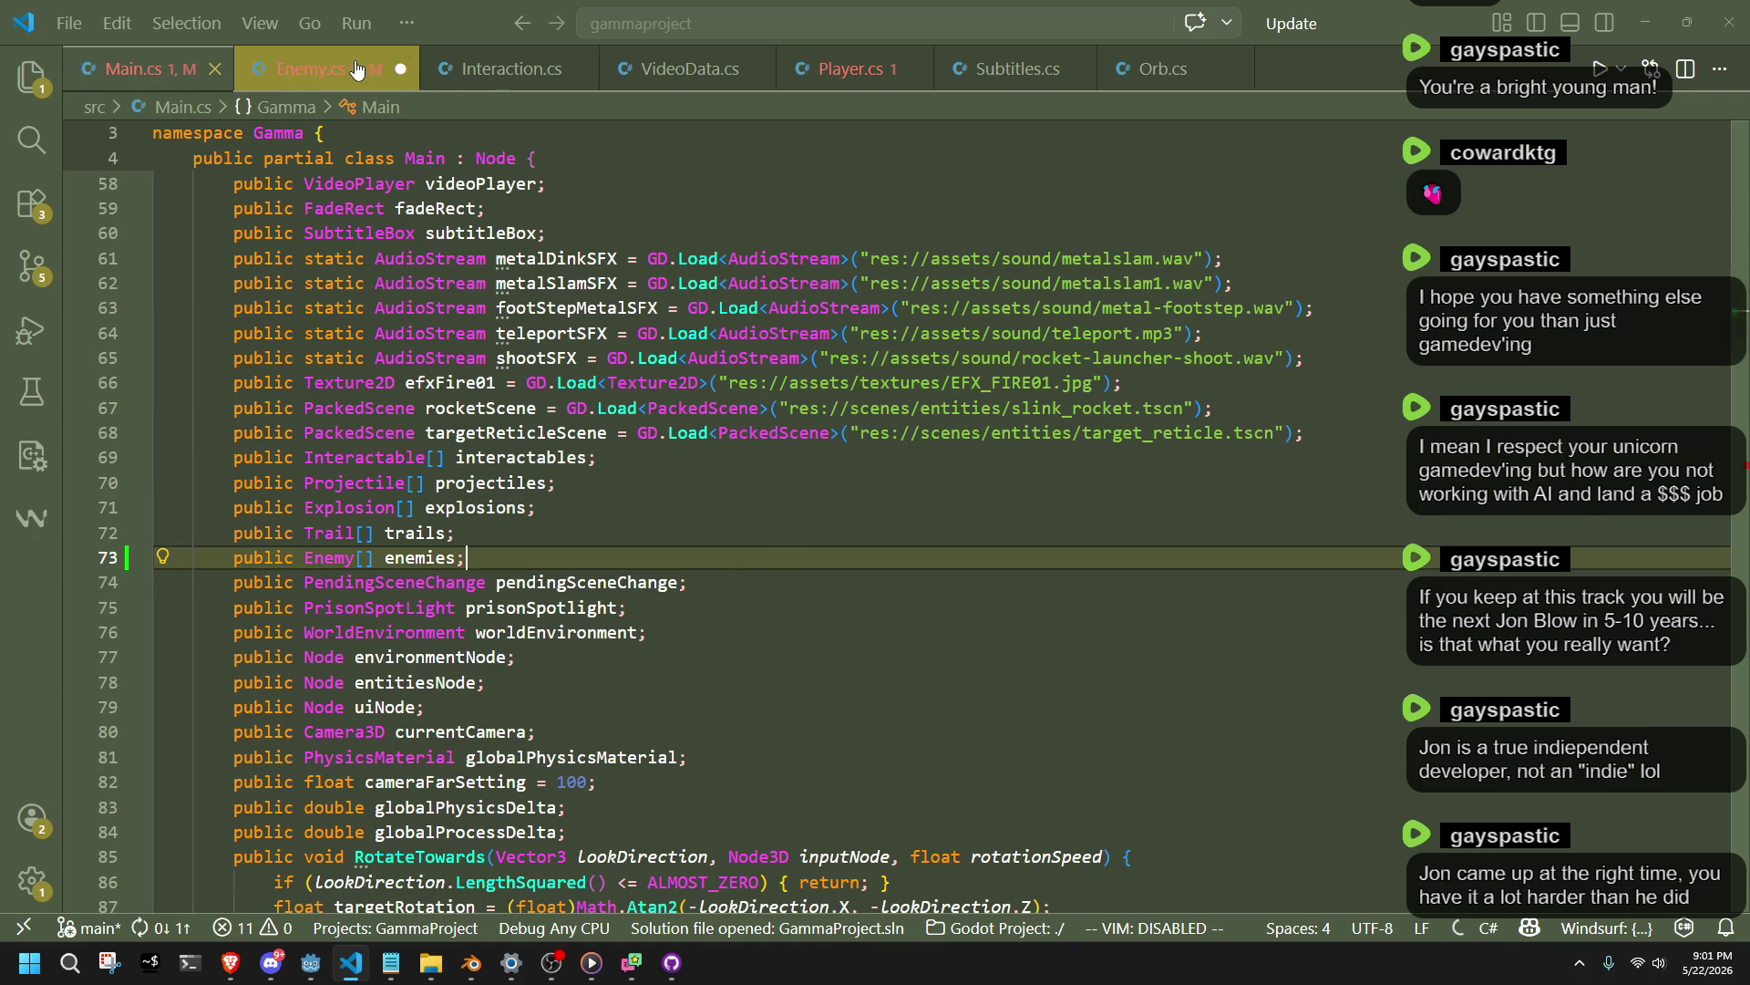
Review the new static enemyCount field within the Enemy struct in Enemy.cs.
{"action": "left_click", "coordinate": [329, 68]}
{"action": "left_click", "coordinate": [539, 432]}
{"action": "key", "text": "shift+alt+Right"}
{"action": "key", "text": "shift+alt+Right"}
{"action": "key", "text": "shift+alt+Right"}
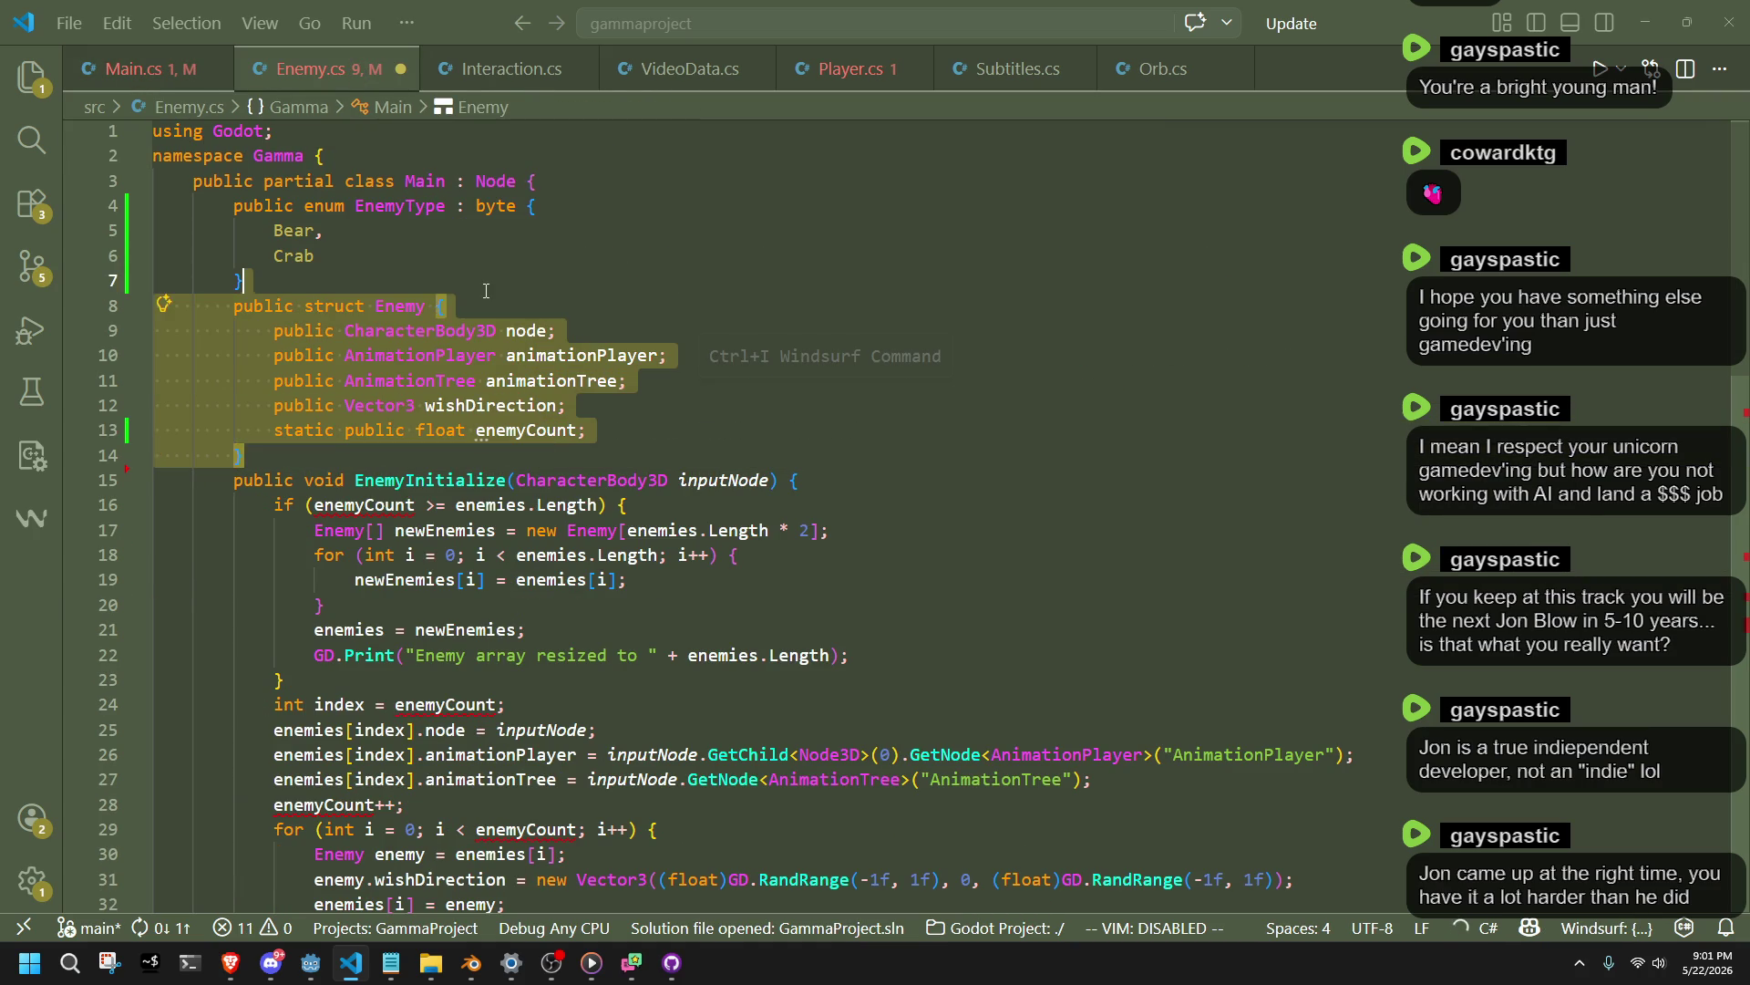
{"action": "key", "text": "ctrl+a"}
{"action": "left_click", "coordinate": [1049, 481]}
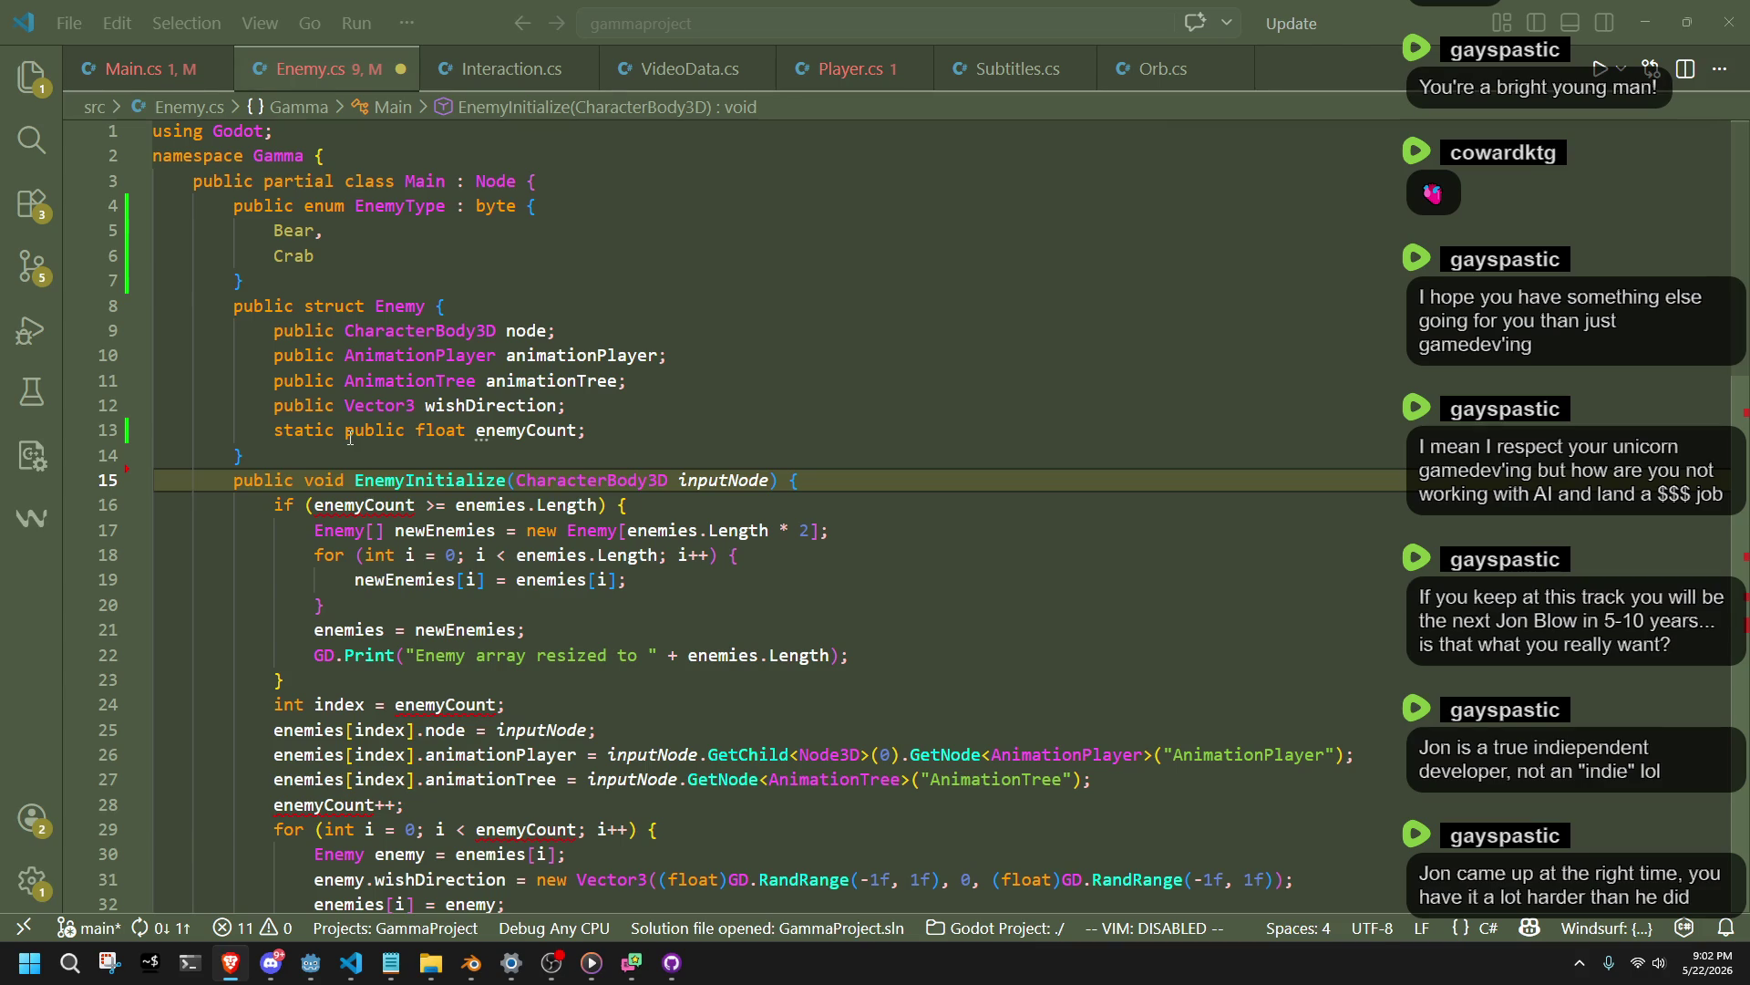
{"action": "double_click", "coordinate": [303, 430]}
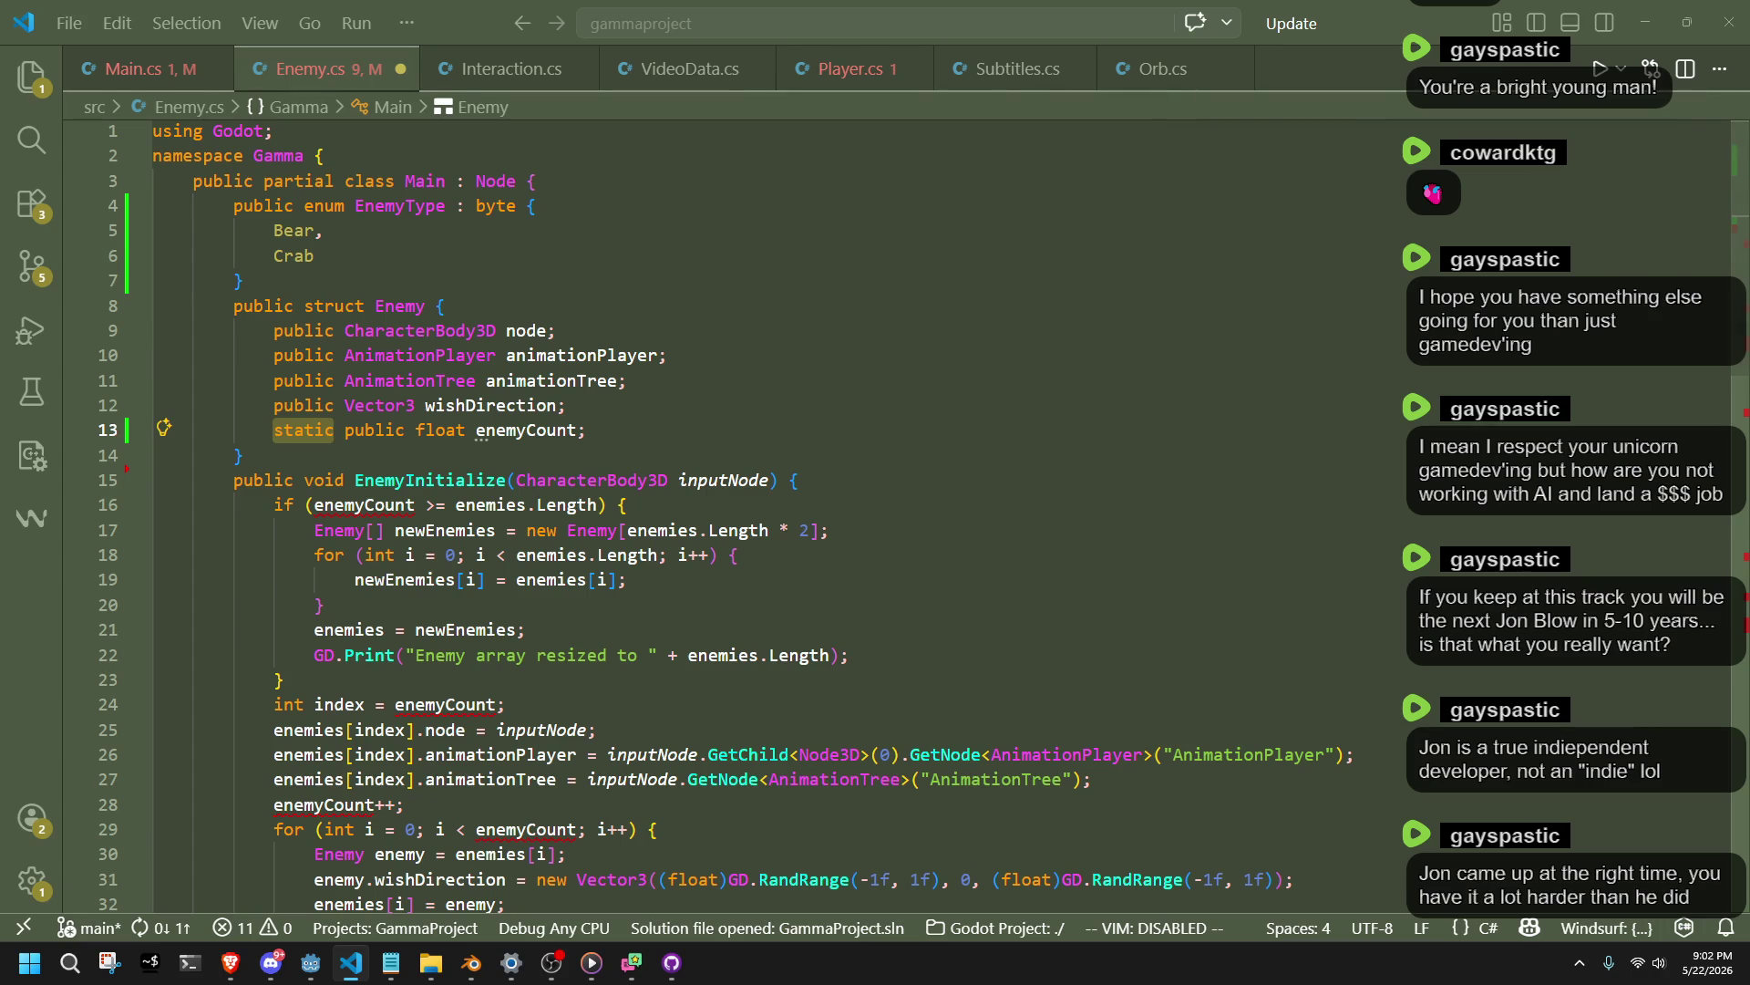
{"action": "key", "text": "alt+Tab"}
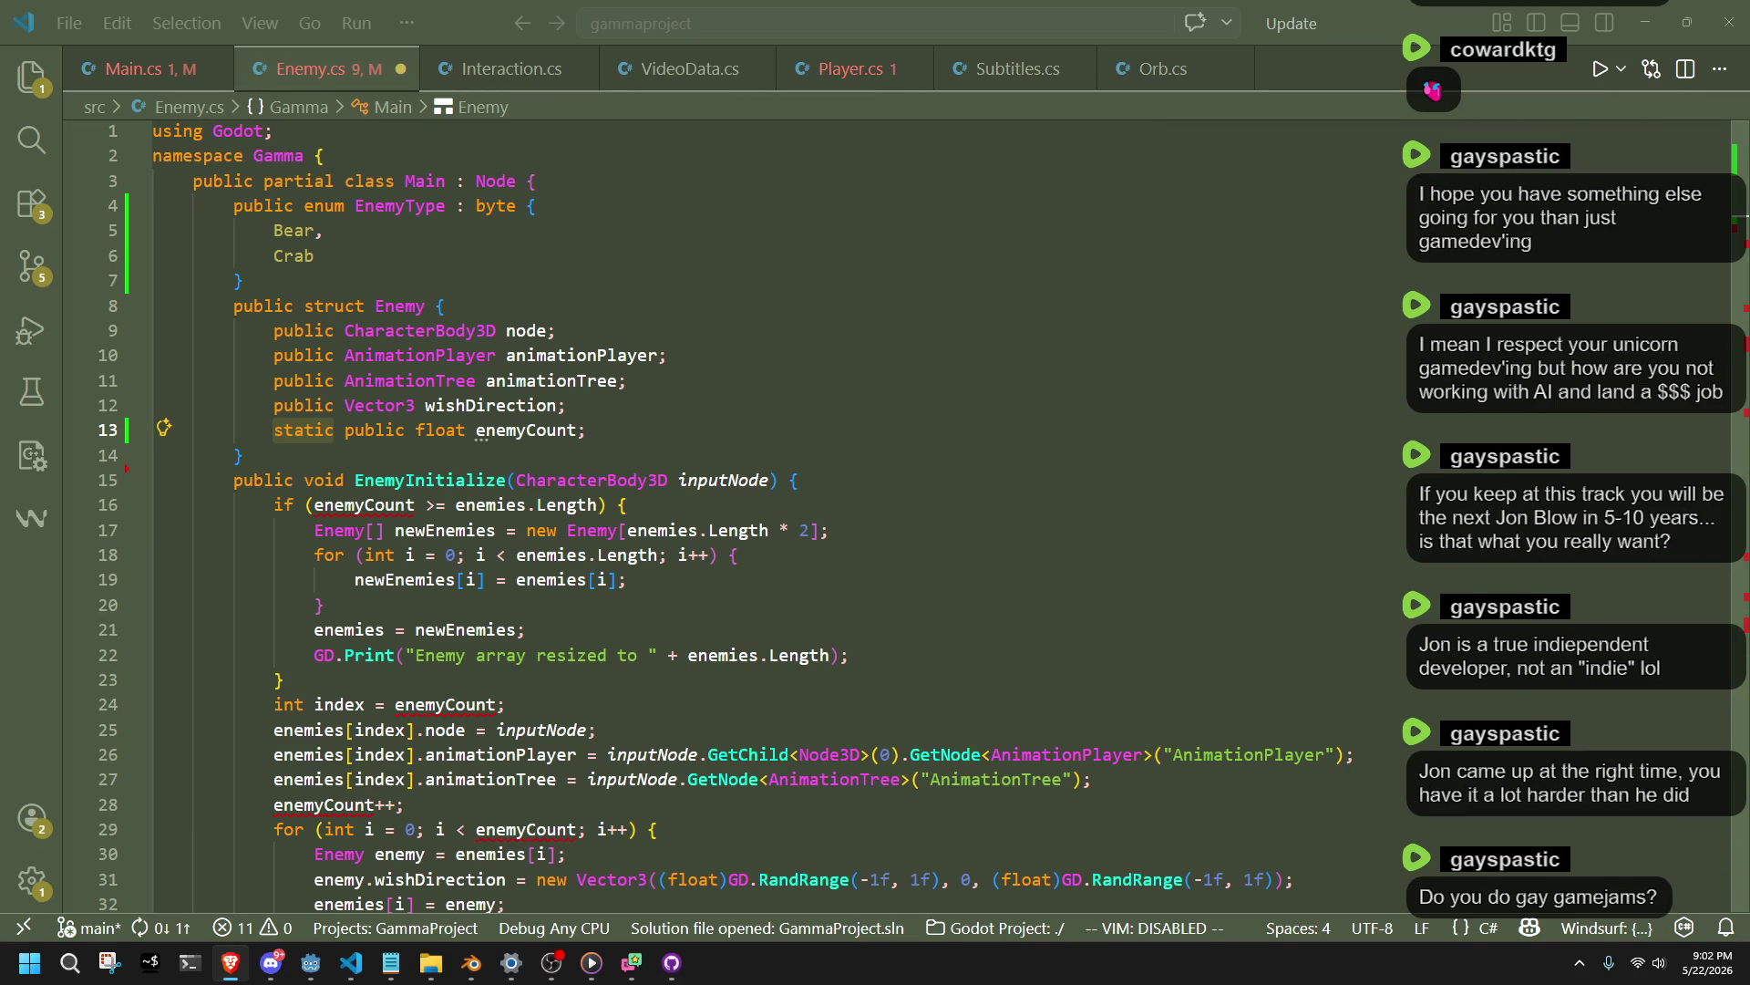
{"action": "left_click", "coordinate": [530, 611]}
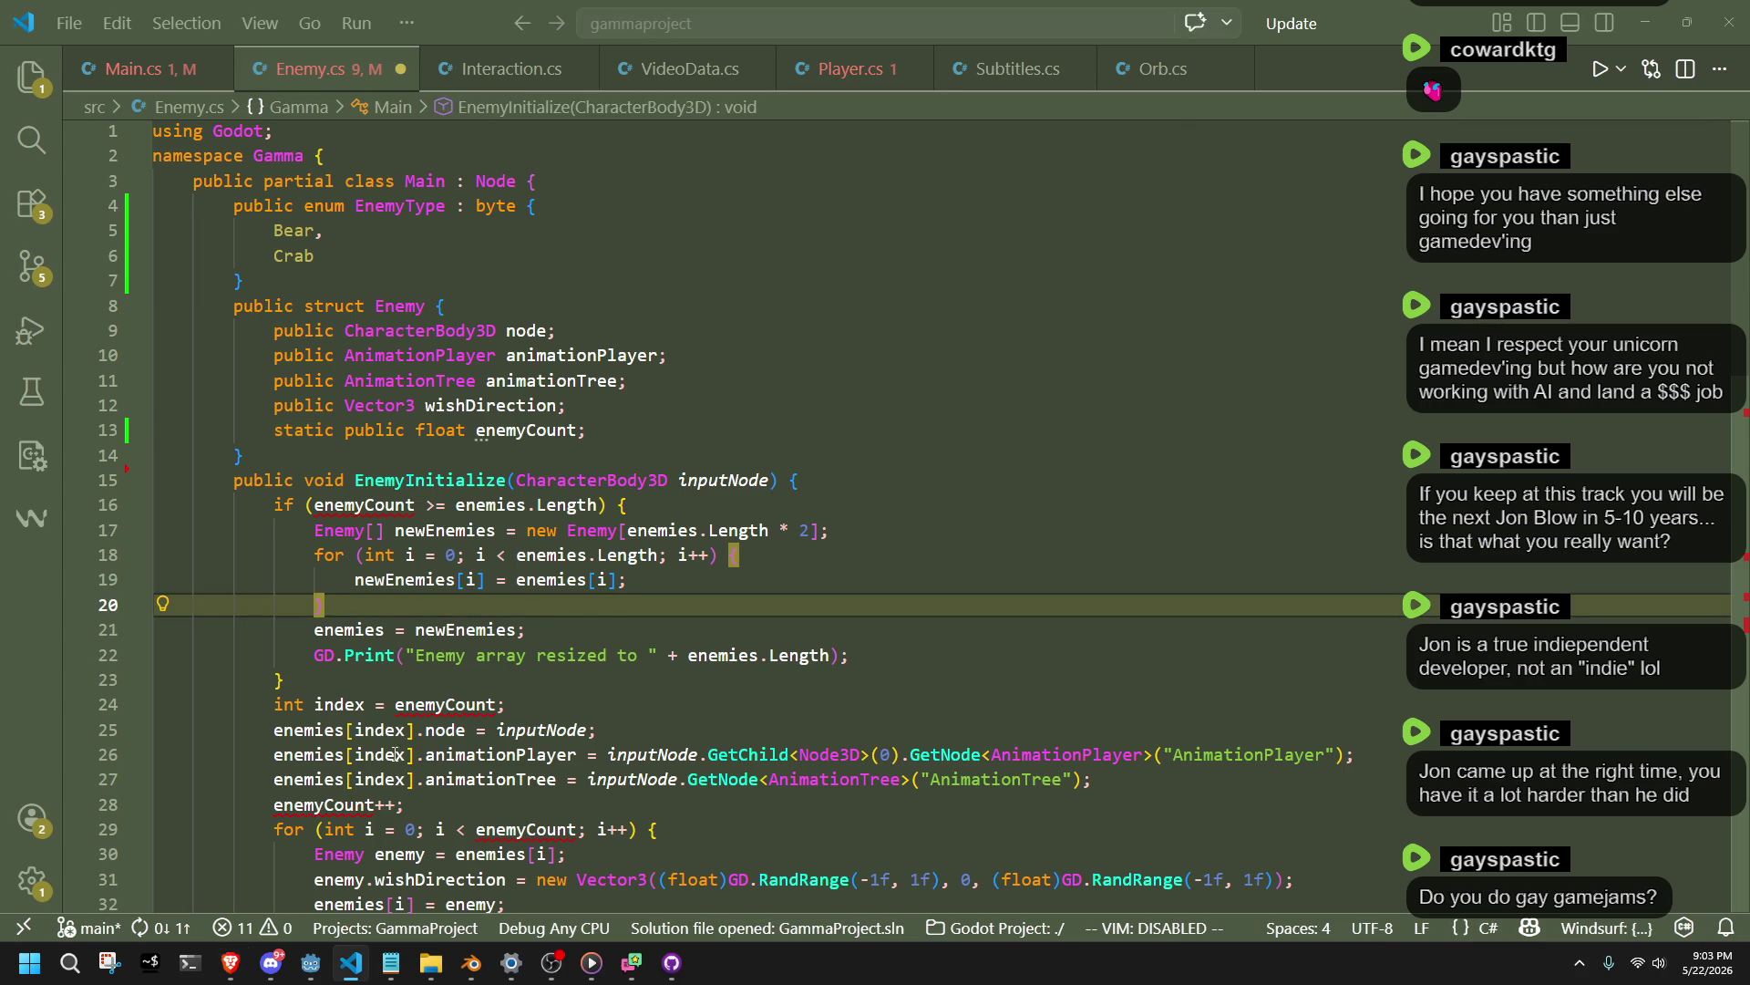
{"action": "type", "text": "}"}
{"action": "left_click", "coordinate": [328, 681]}
Qualify enemyCount as Enemy.enemyCount in the if condition and EnemyInitialize, then save Enemy.cs.
{"action": "left_click", "coordinate": [318, 499]}
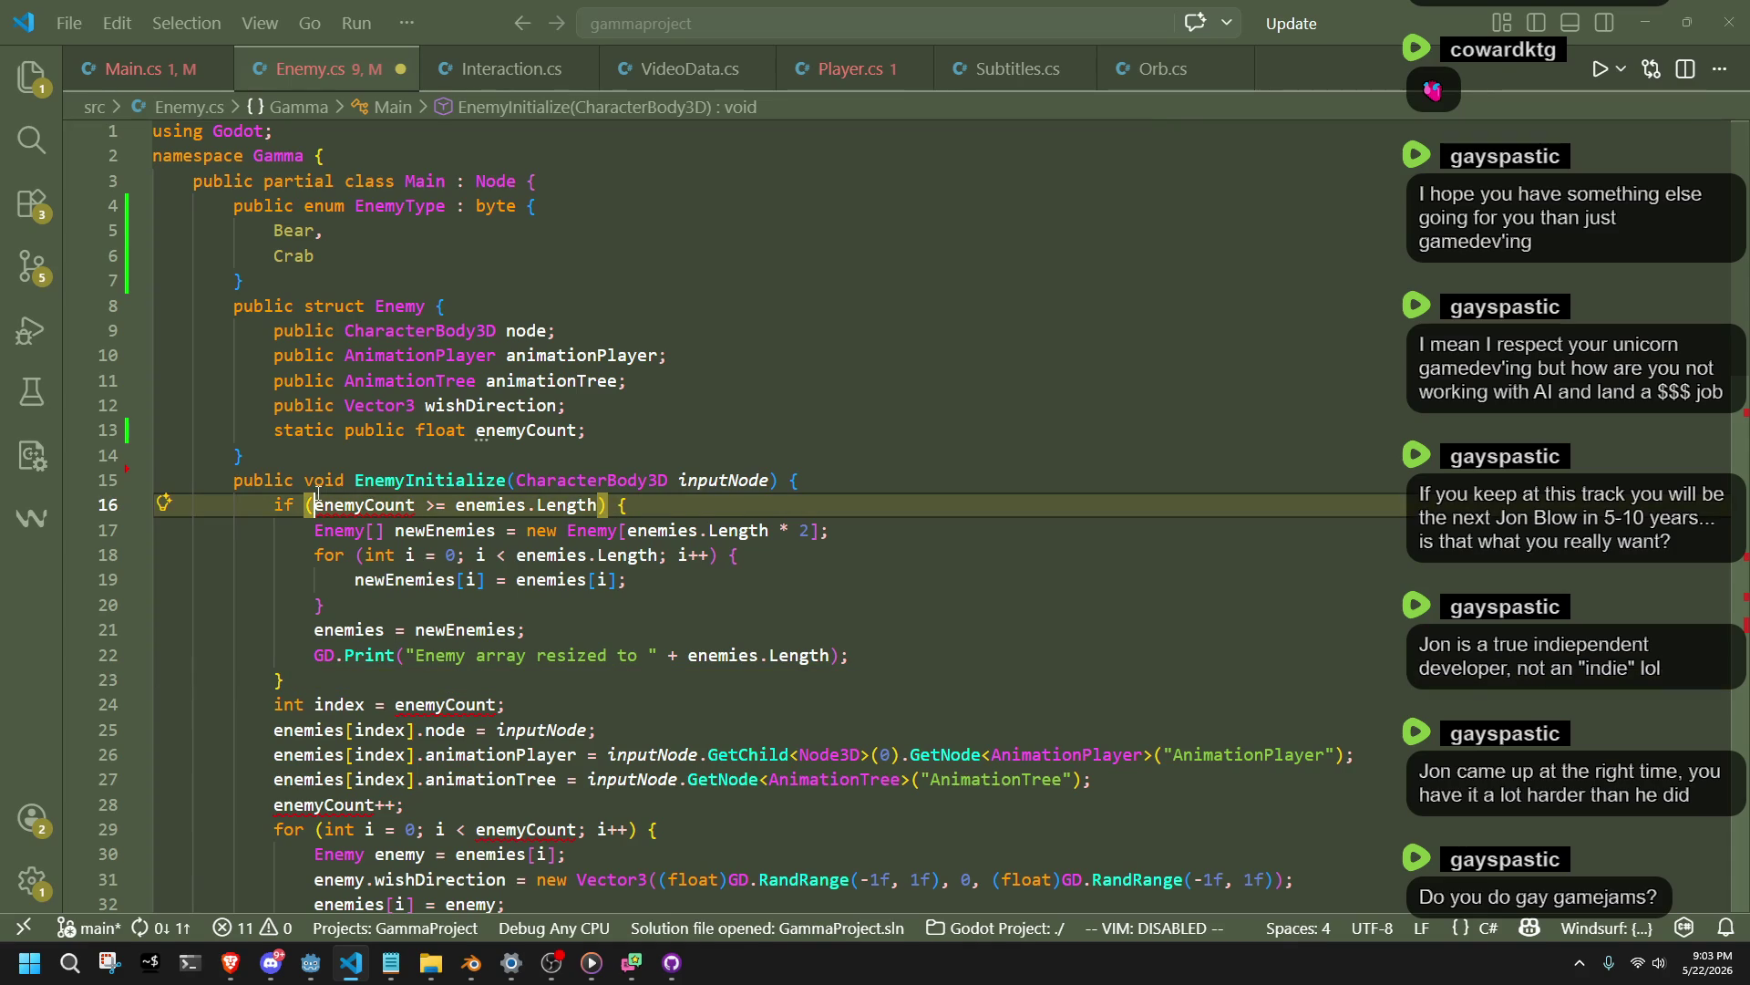
{"action": "type", "text": "Enemy"}
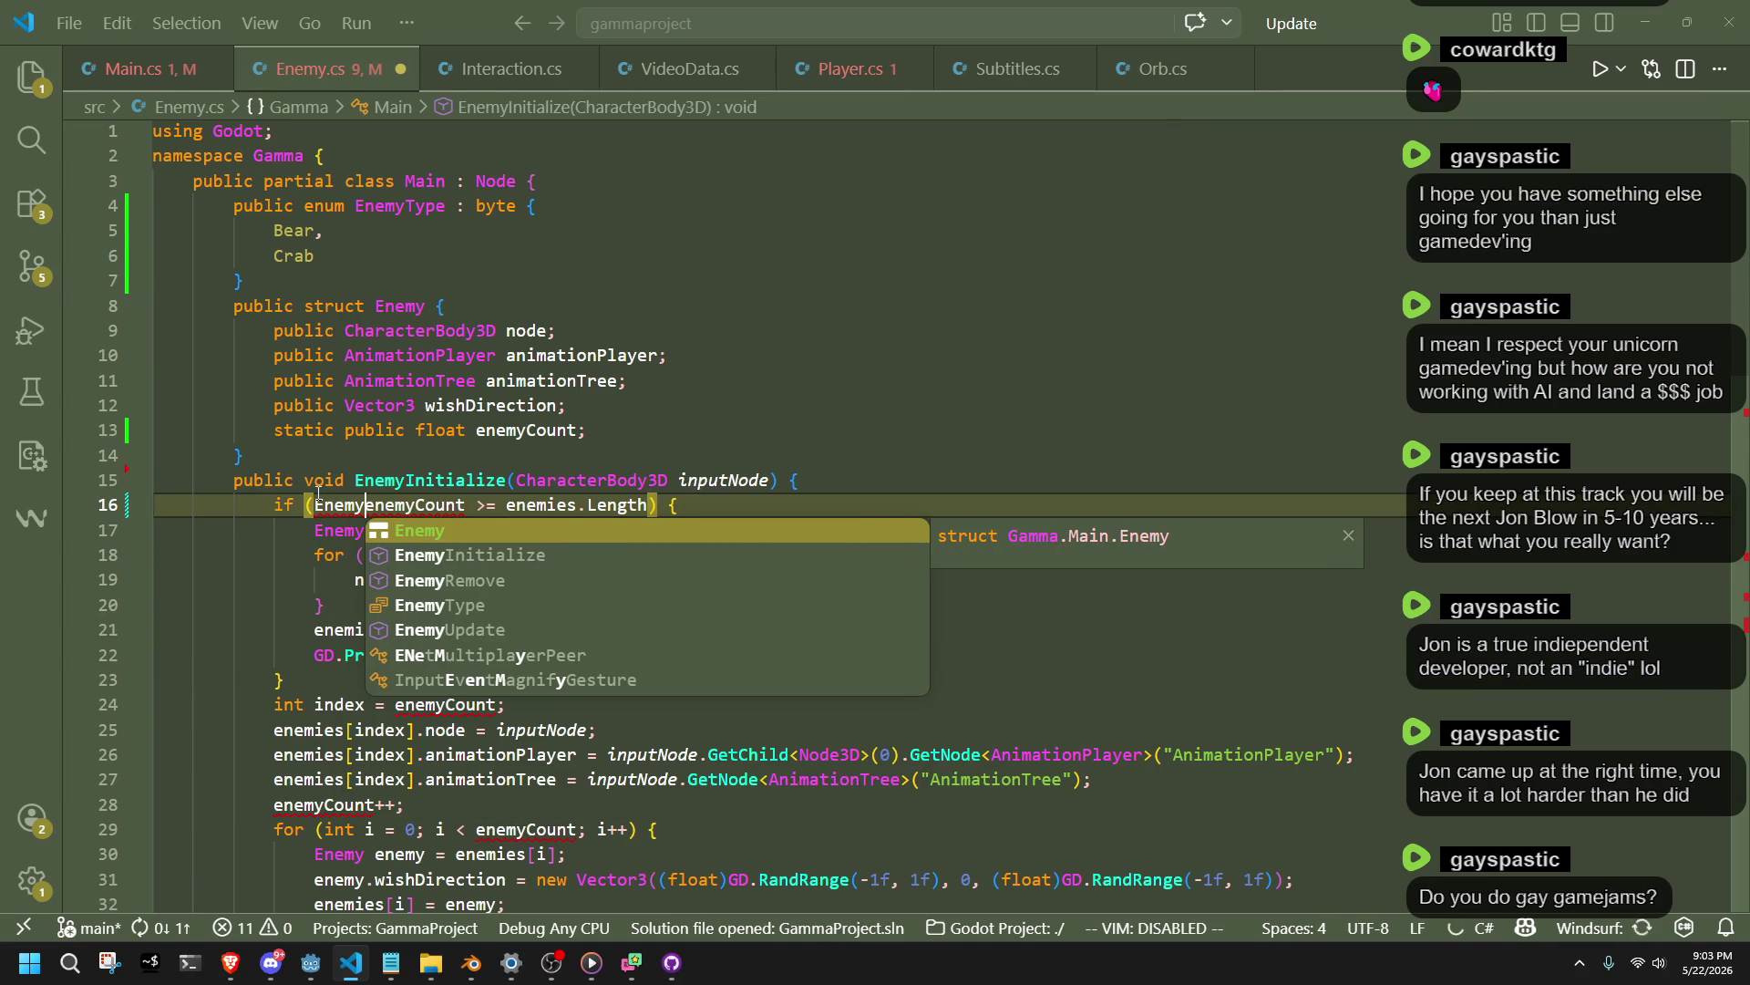
{"action": "type", "text": "."}
{"action": "left_click", "coordinate": [577, 386]}
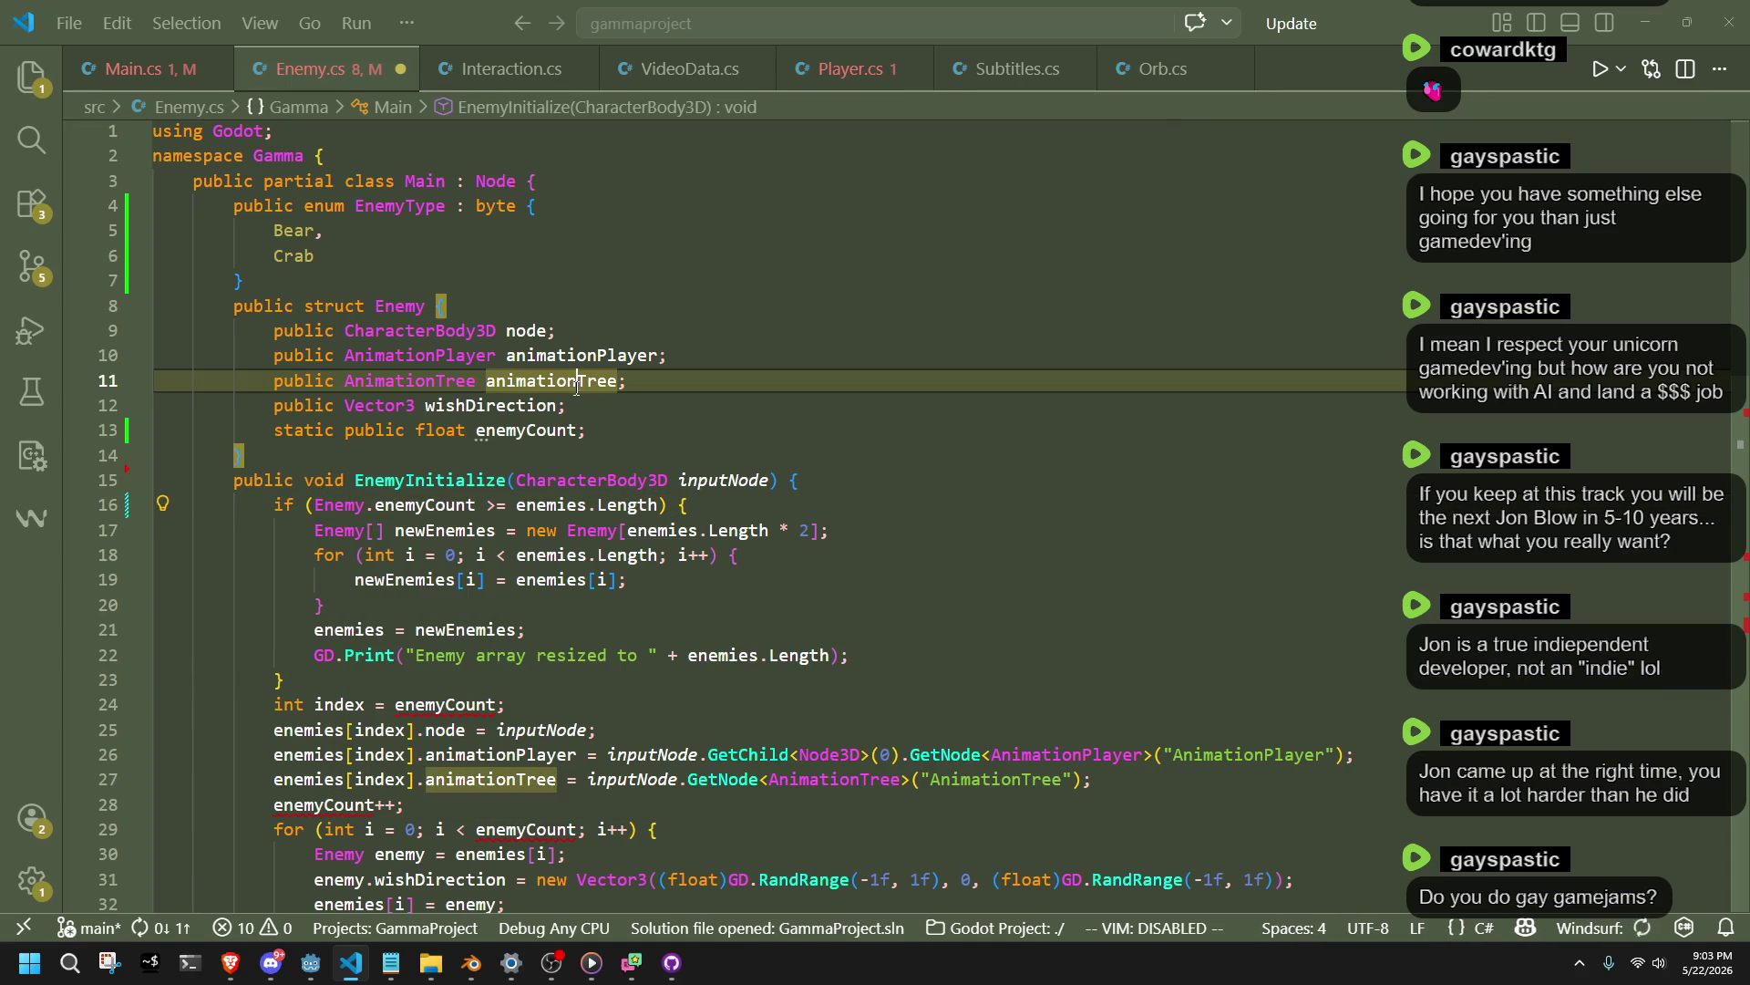
{"action": "left_click_drag", "start_coordinate": [475, 504], "coordinate": [317, 509]}
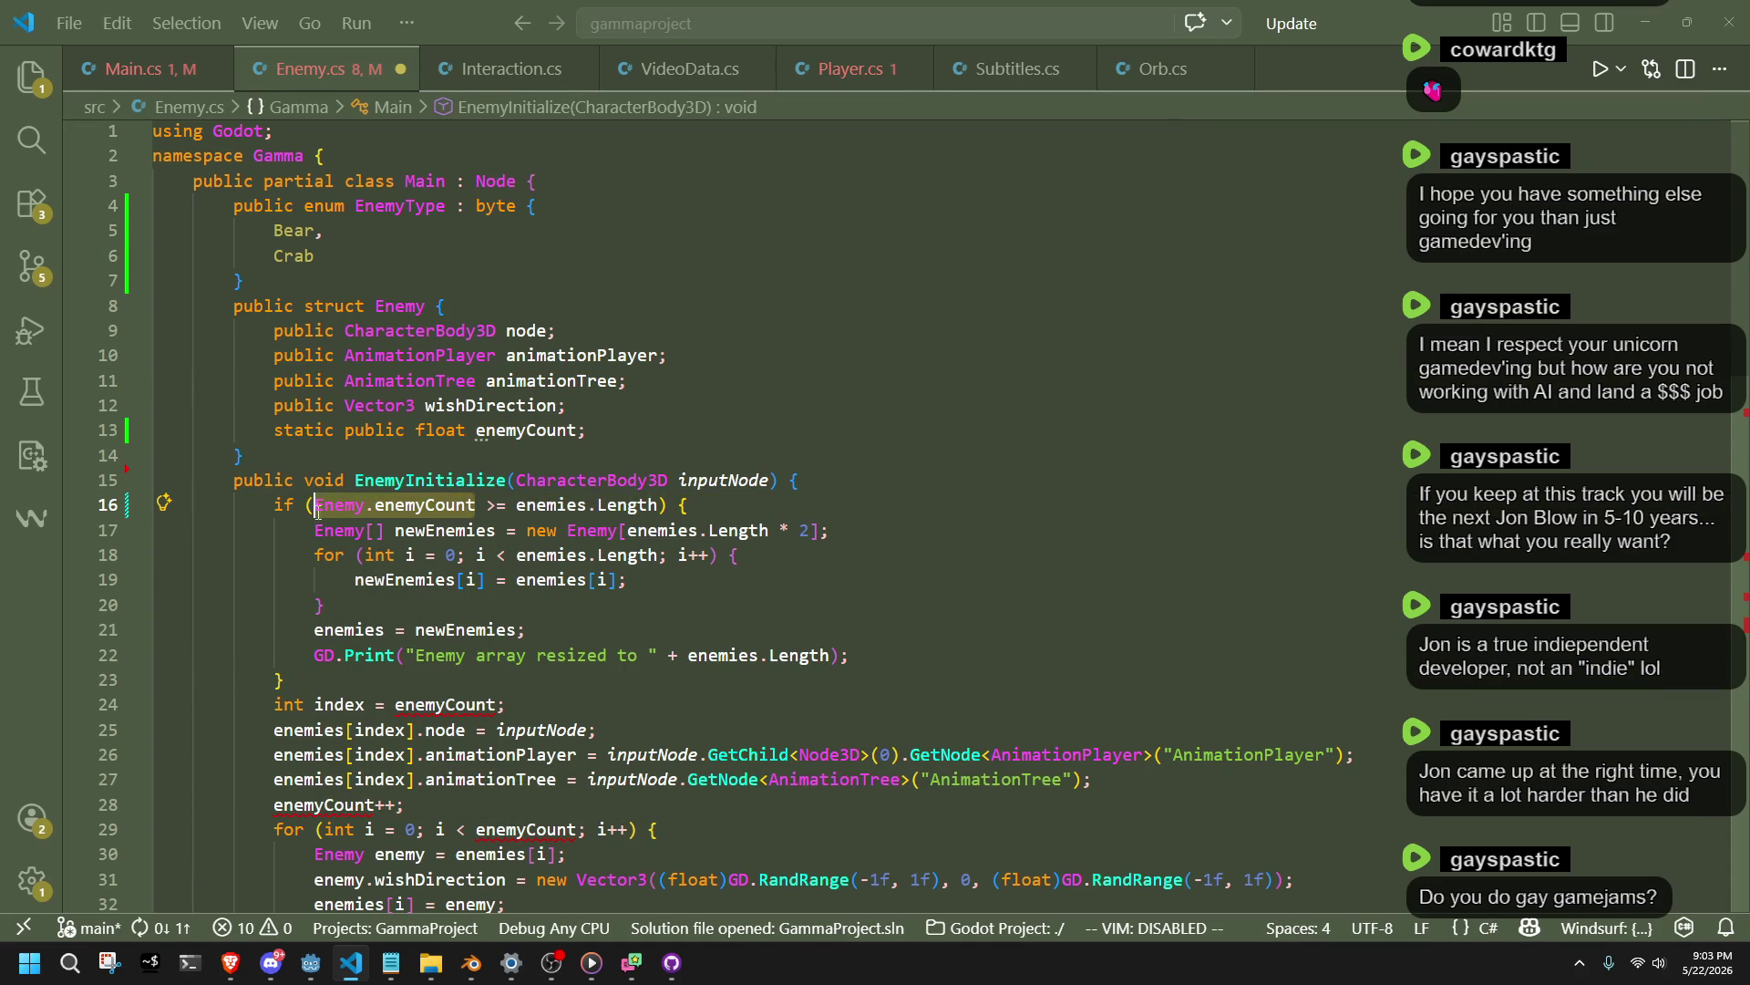
{"action": "left_click", "coordinate": [424, 704]}
{"action": "left_click", "coordinate": [475, 754]}
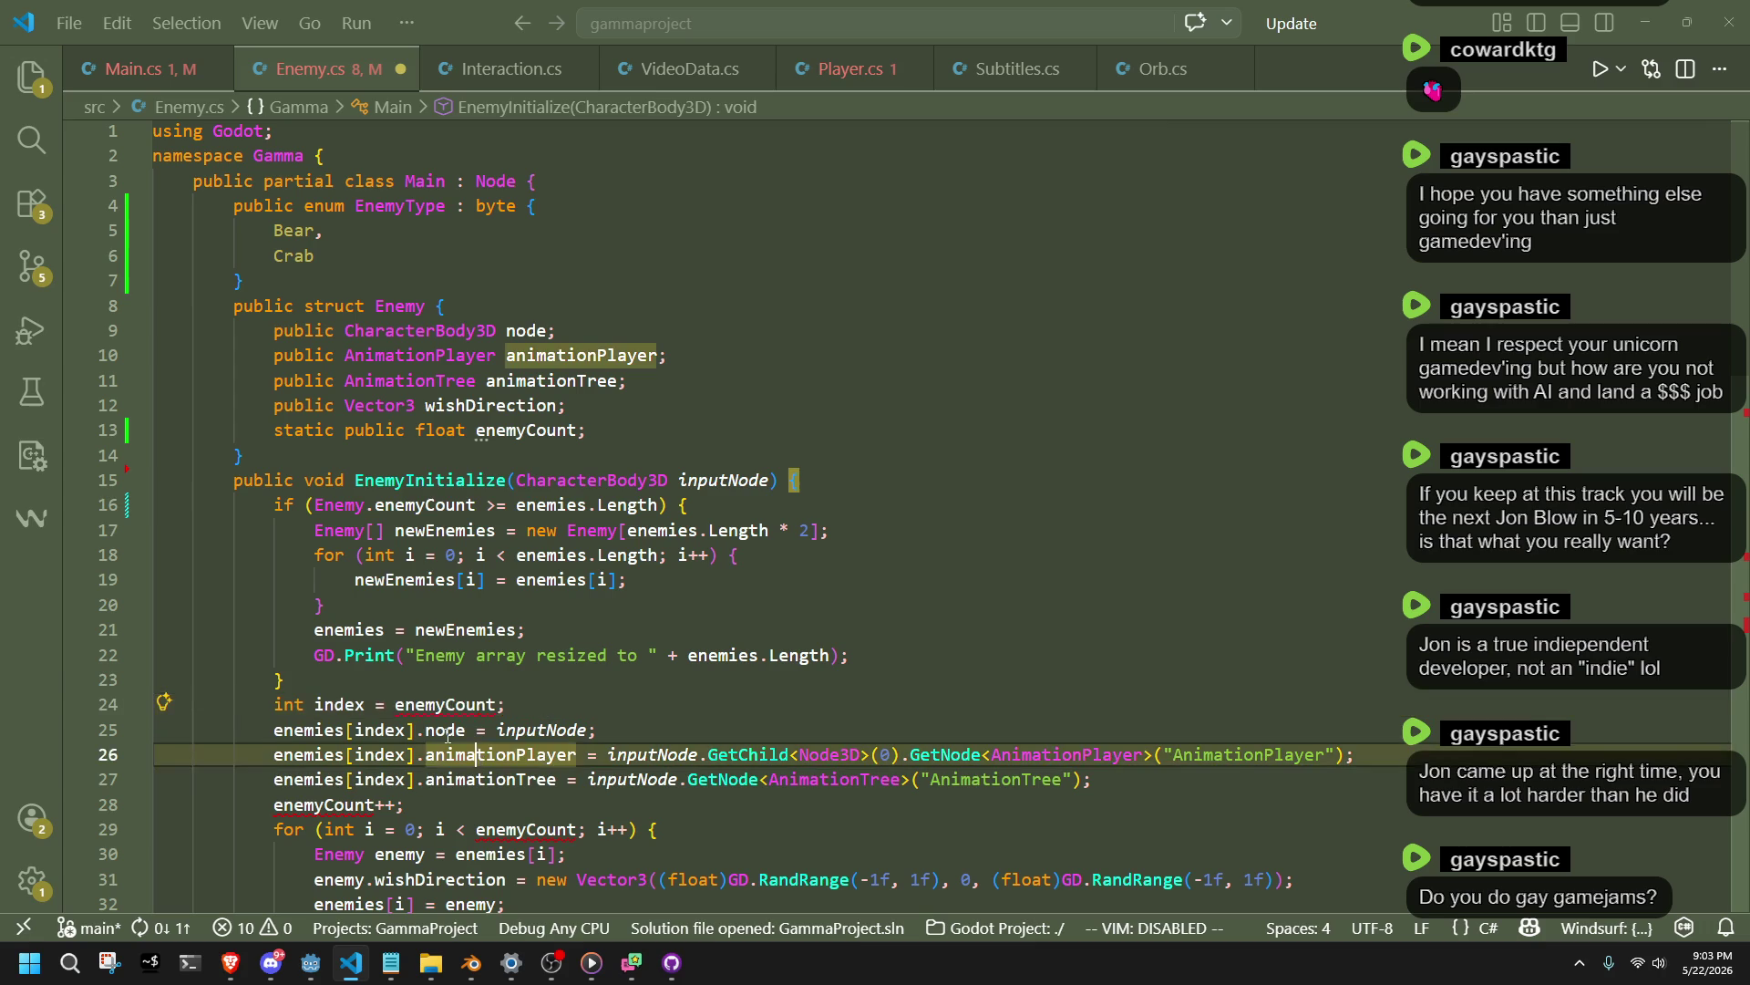
{"action": "key", "text": "Tab"}
{"action": "key", "text": "Tab"}
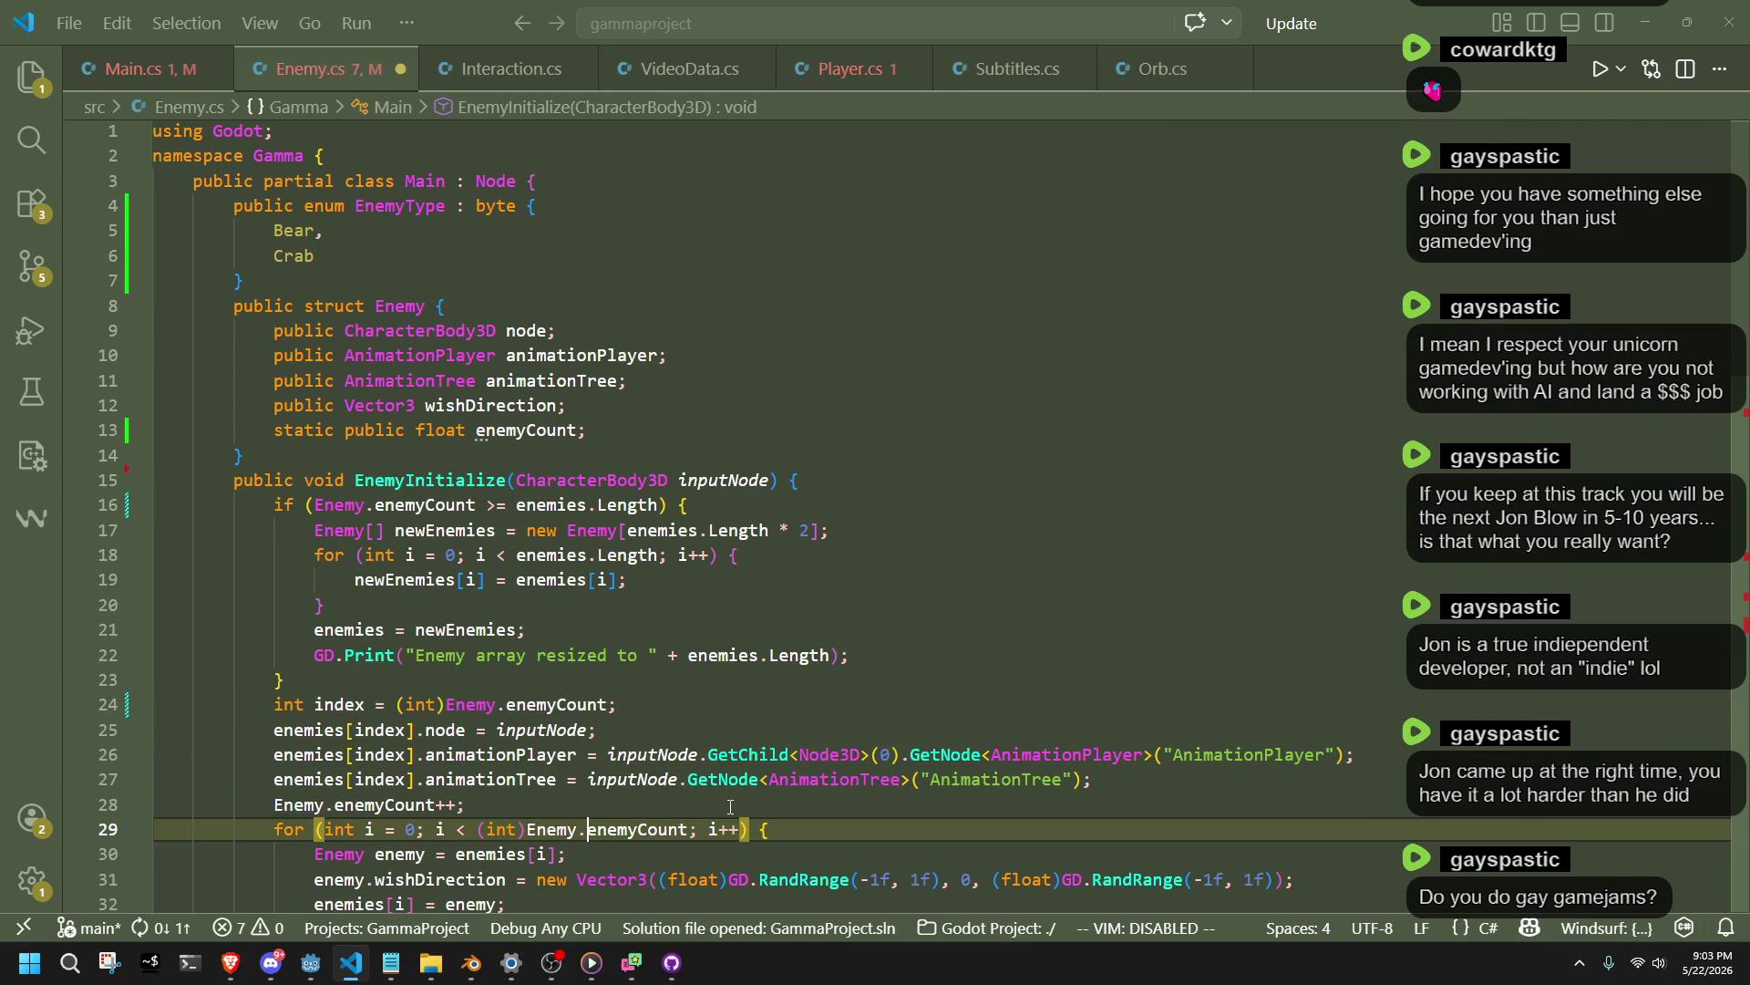
{"action": "left_click", "coordinate": [730, 806]}
{"action": "key", "text": "ctrl+s"}
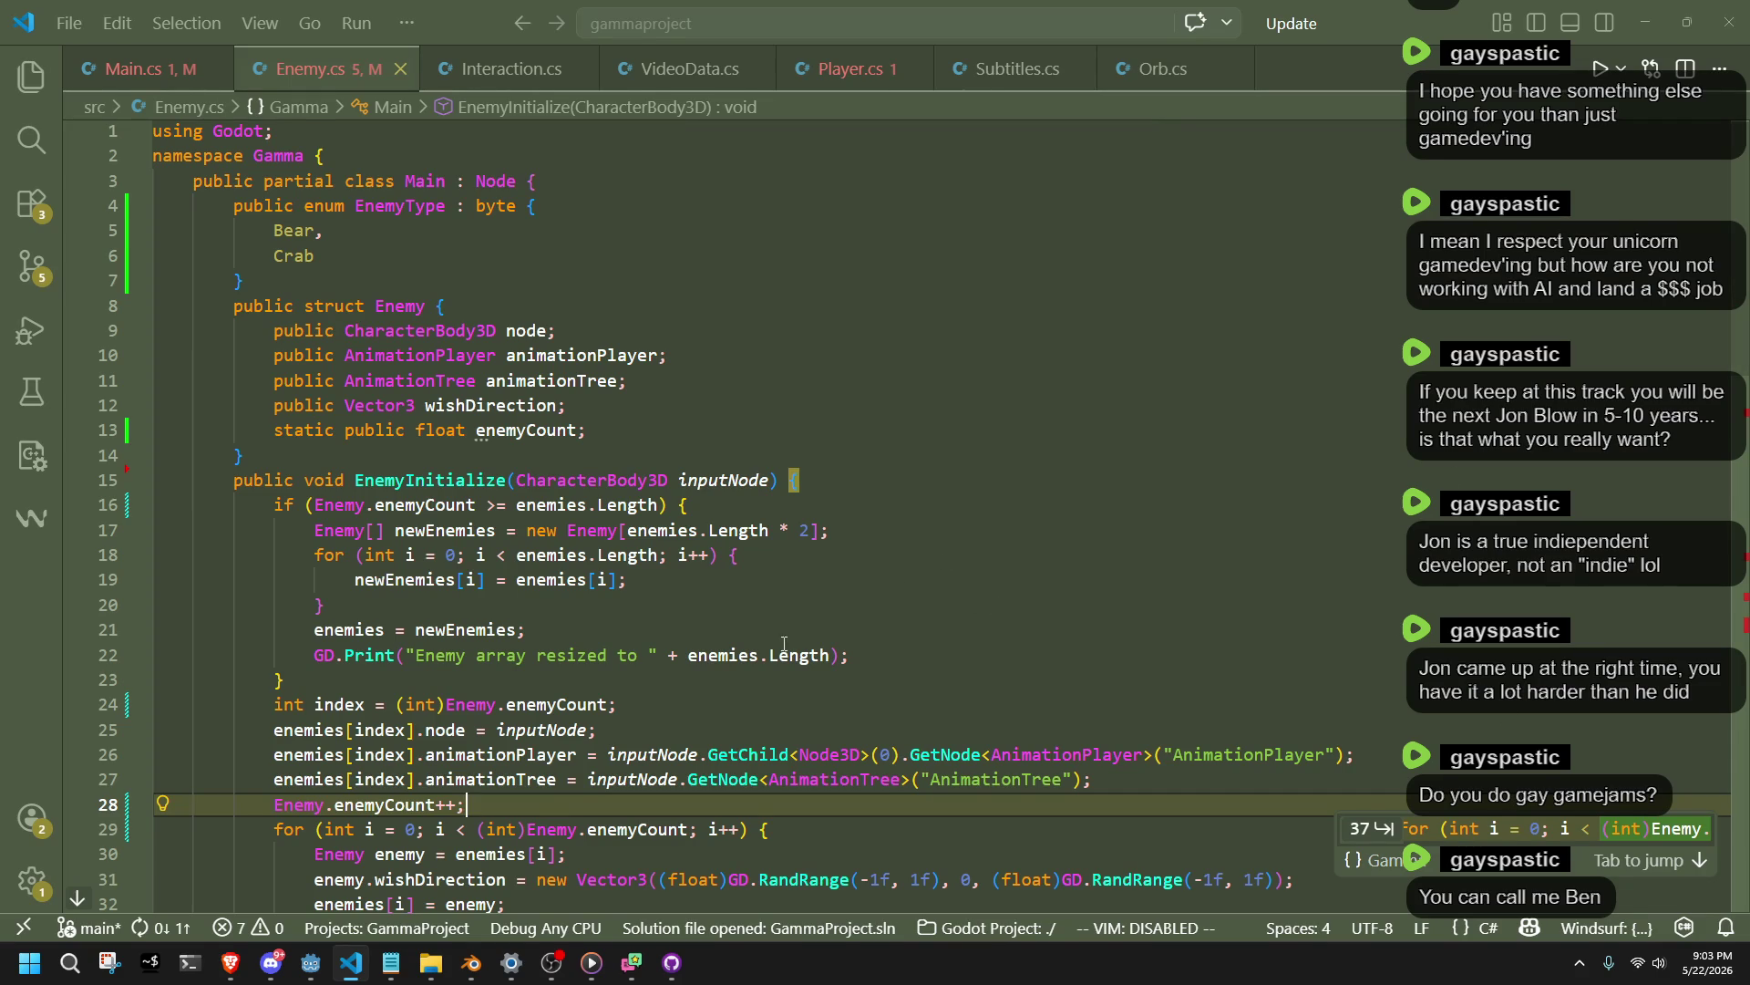
Use Enemy.enemyCount on line 37 without the int cast, and change the field type from float to int.
{"action": "scroll", "coordinate": [550, 679], "scroll_direction": "down", "scroll_amount": 5}
{"action": "key", "text": "Tab"}
{"action": "key", "text": "Tab"}
{"action": "scroll", "coordinate": [672, 812], "scroll_direction": "down", "scroll_amount": 4}
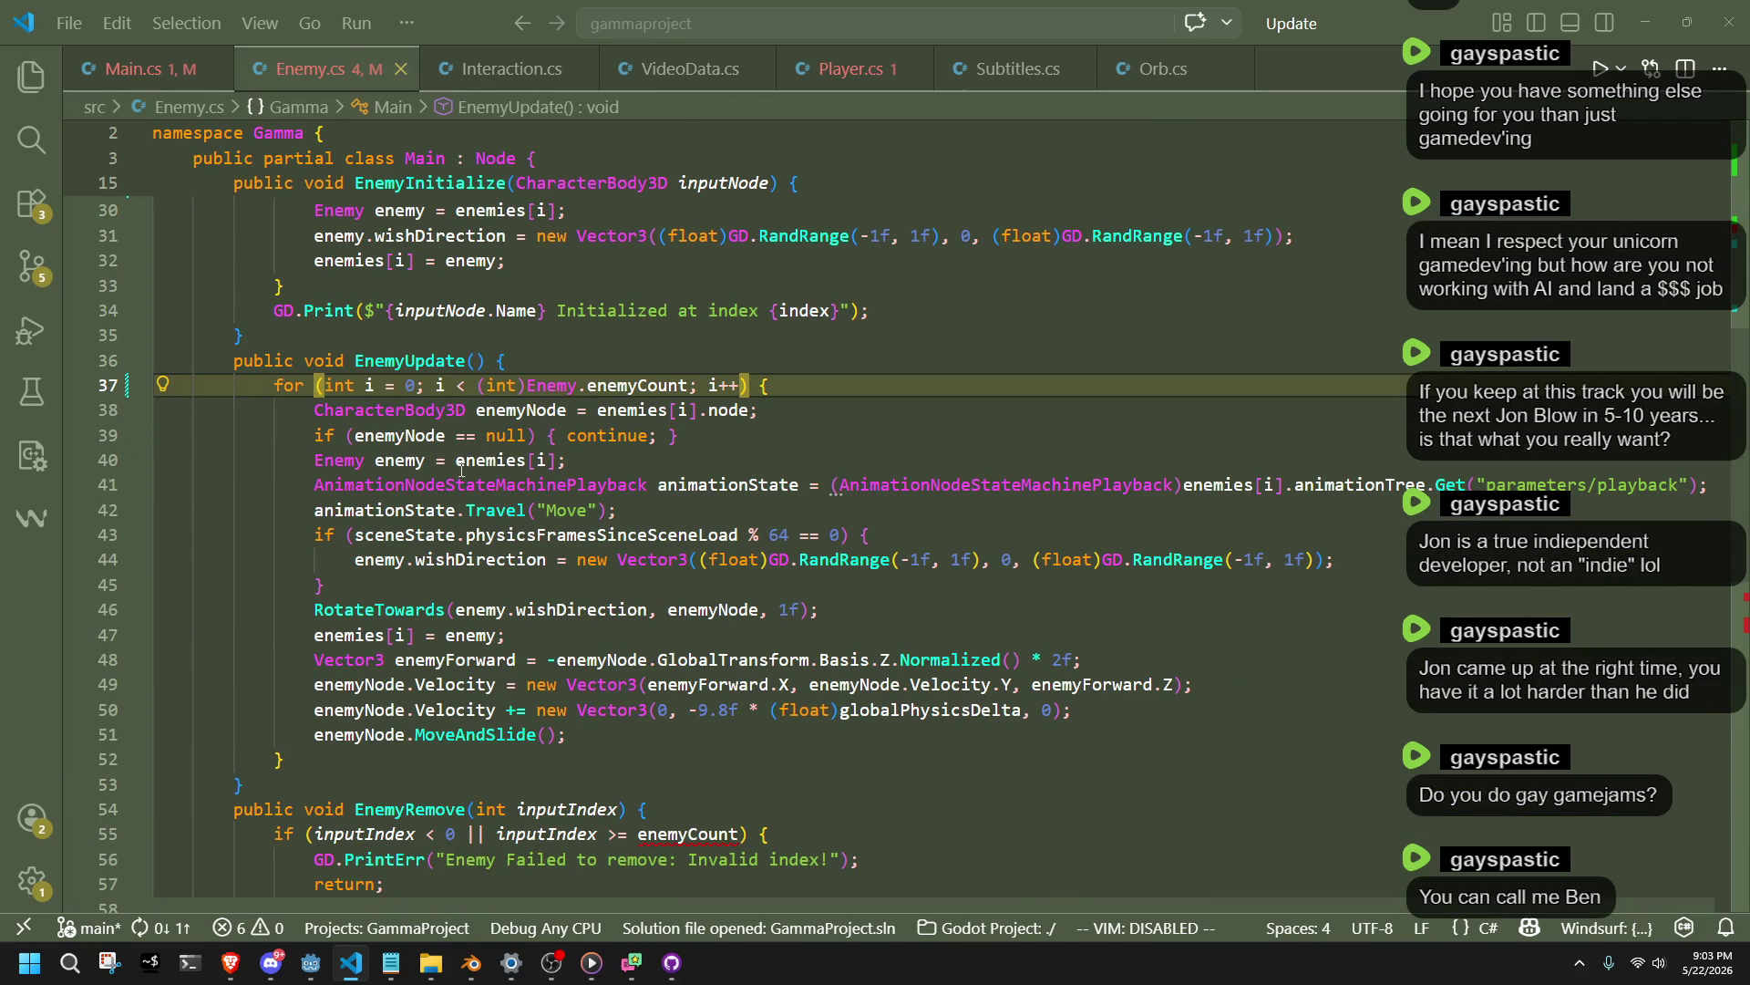
{"action": "double_click", "coordinate": [493, 390]}
{"action": "key", "text": "BackSpace"}
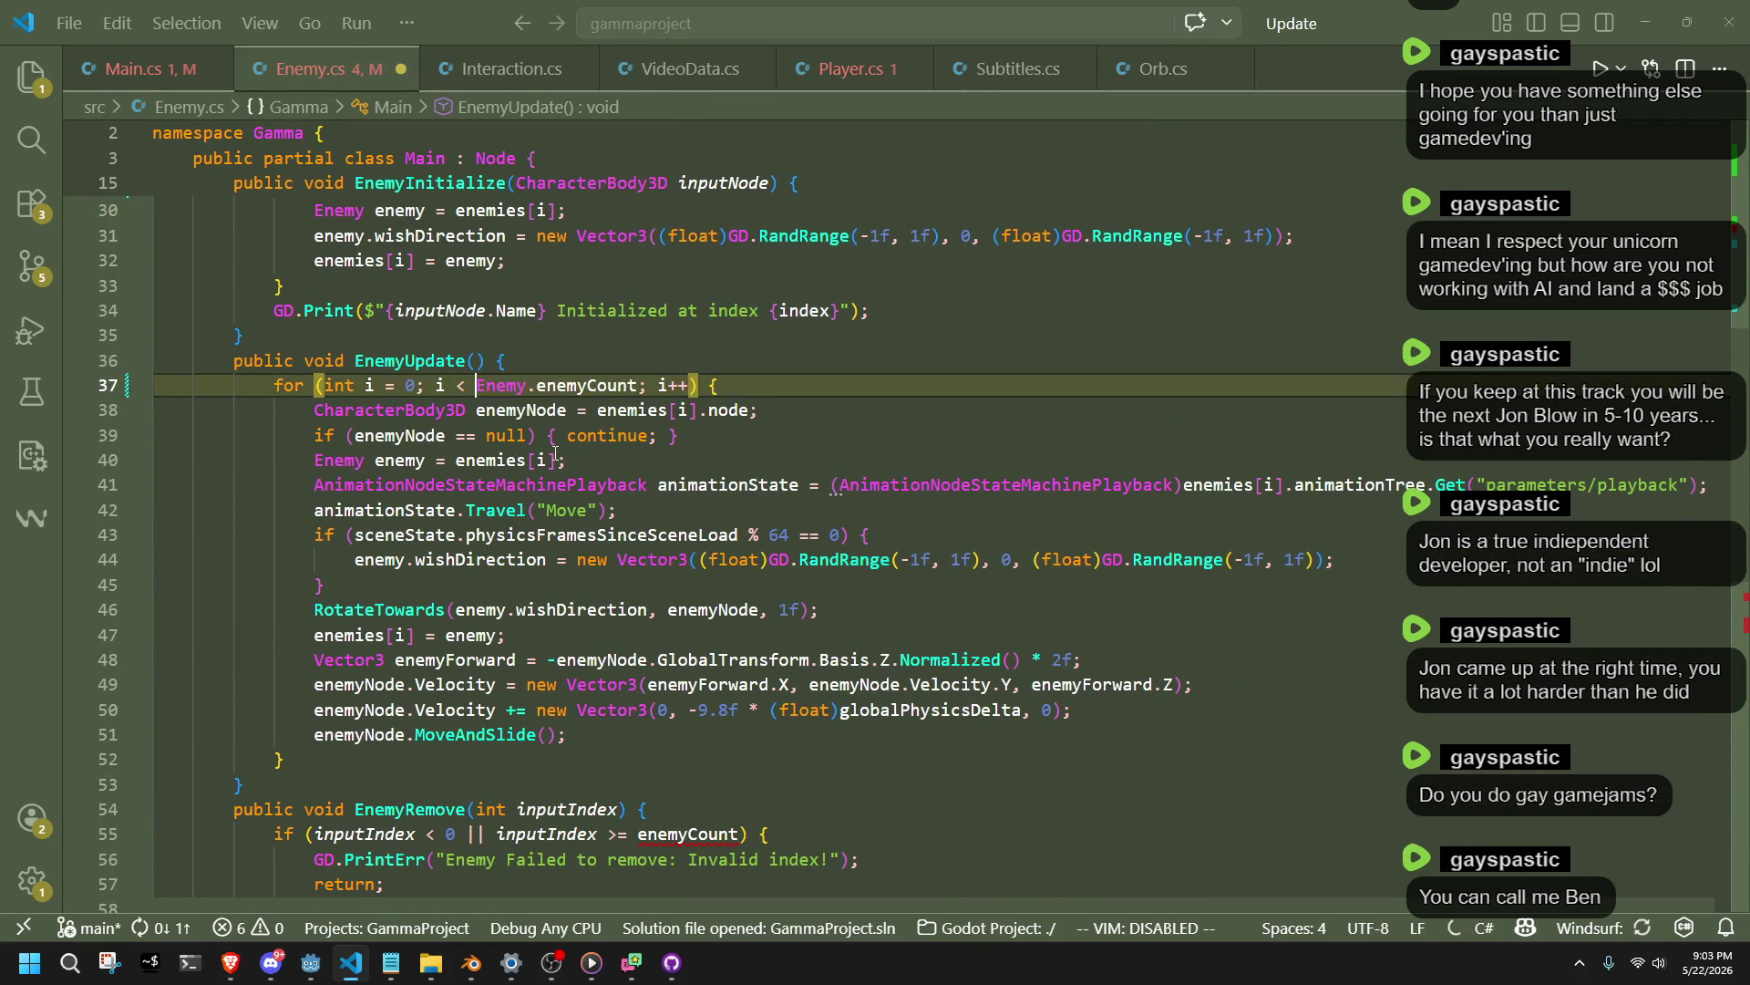
{"action": "scroll", "coordinate": [571, 460], "scroll_direction": "up", "scroll_amount": 10}
{"action": "double_click", "coordinate": [436, 432]}
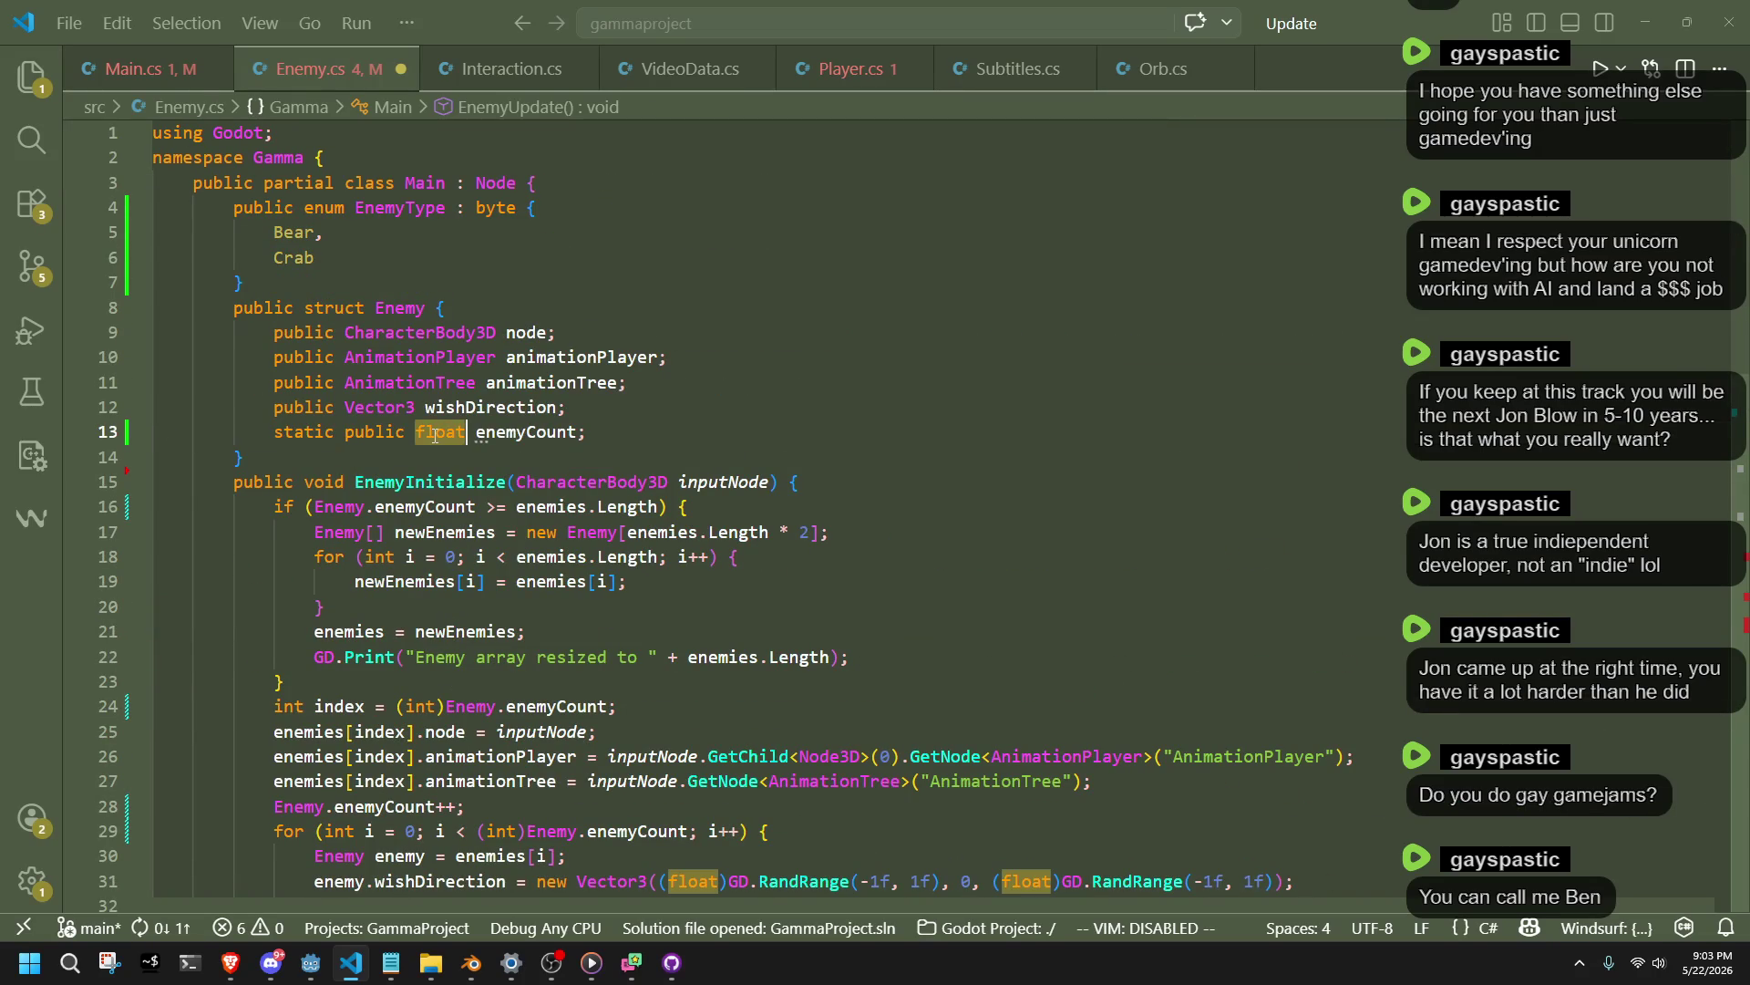
{"action": "type", "text": "int"}
{"action": "key", "text": "ctrl+s"}
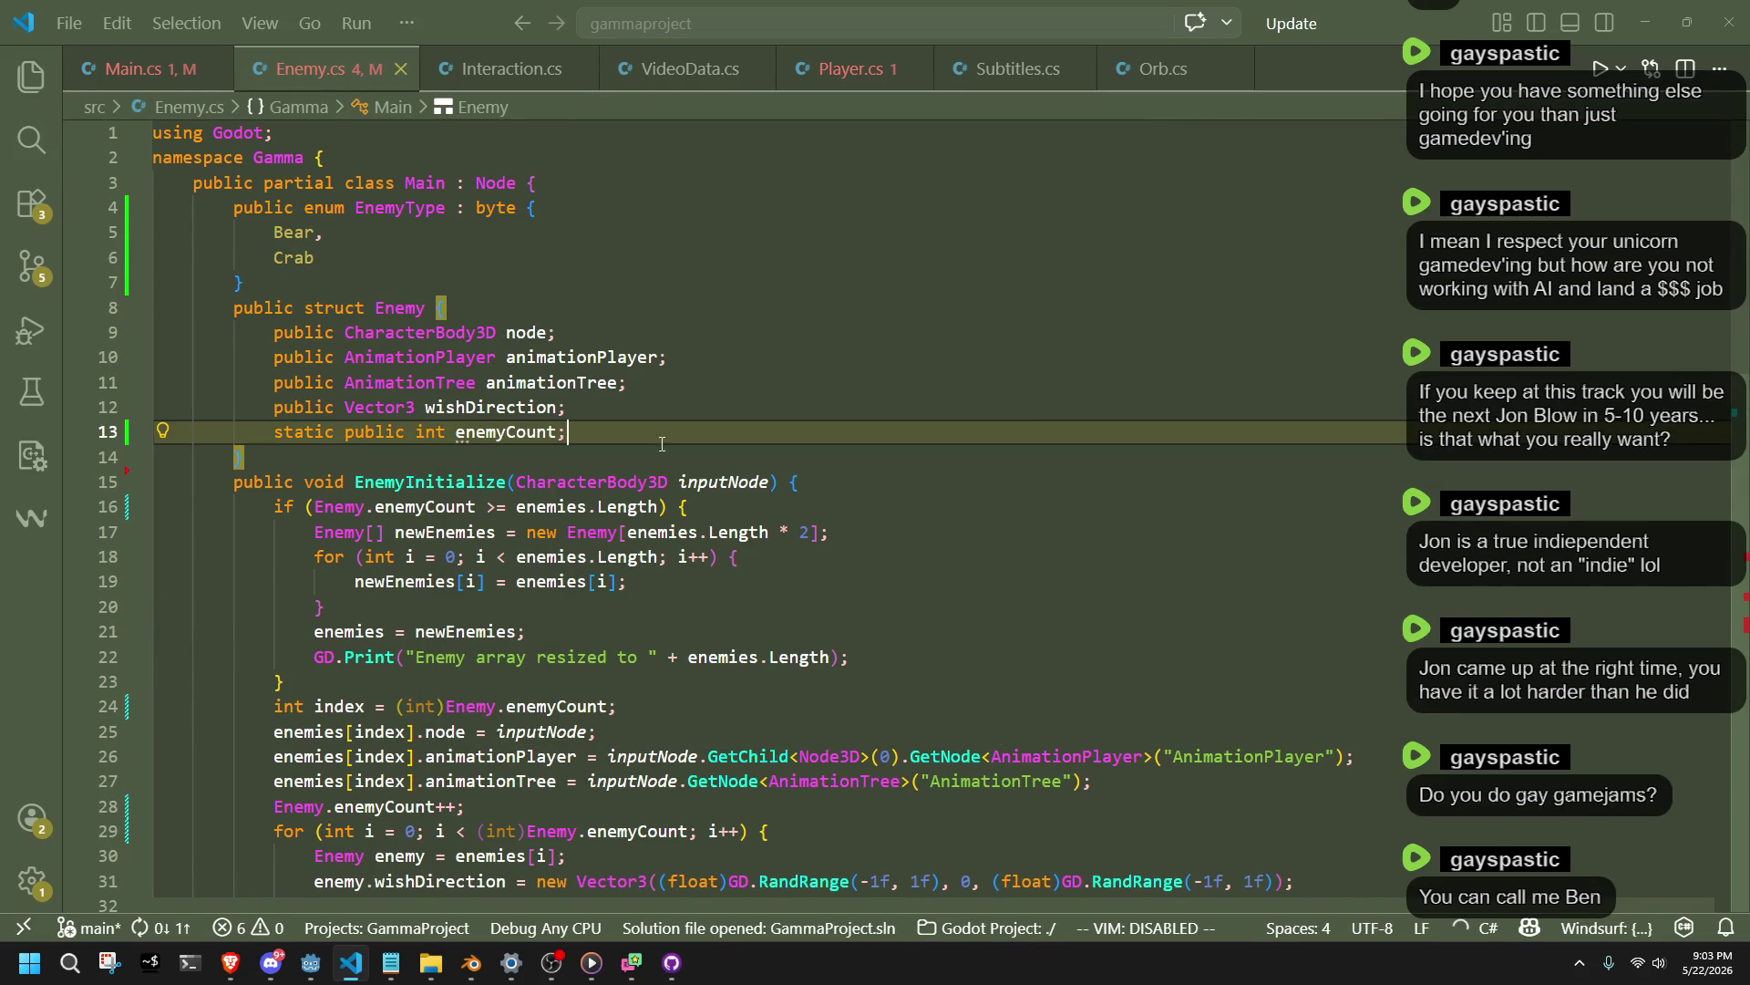
Switch EnemyRemove lines 55 and 60 to Enemy.enemyCount and drop their int casts.
{"action": "scroll", "coordinate": [632, 620], "scroll_direction": "down", "scroll_amount": 8}
{"action": "scroll", "coordinate": [638, 638], "scroll_direction": "down", "scroll_amount": 2}
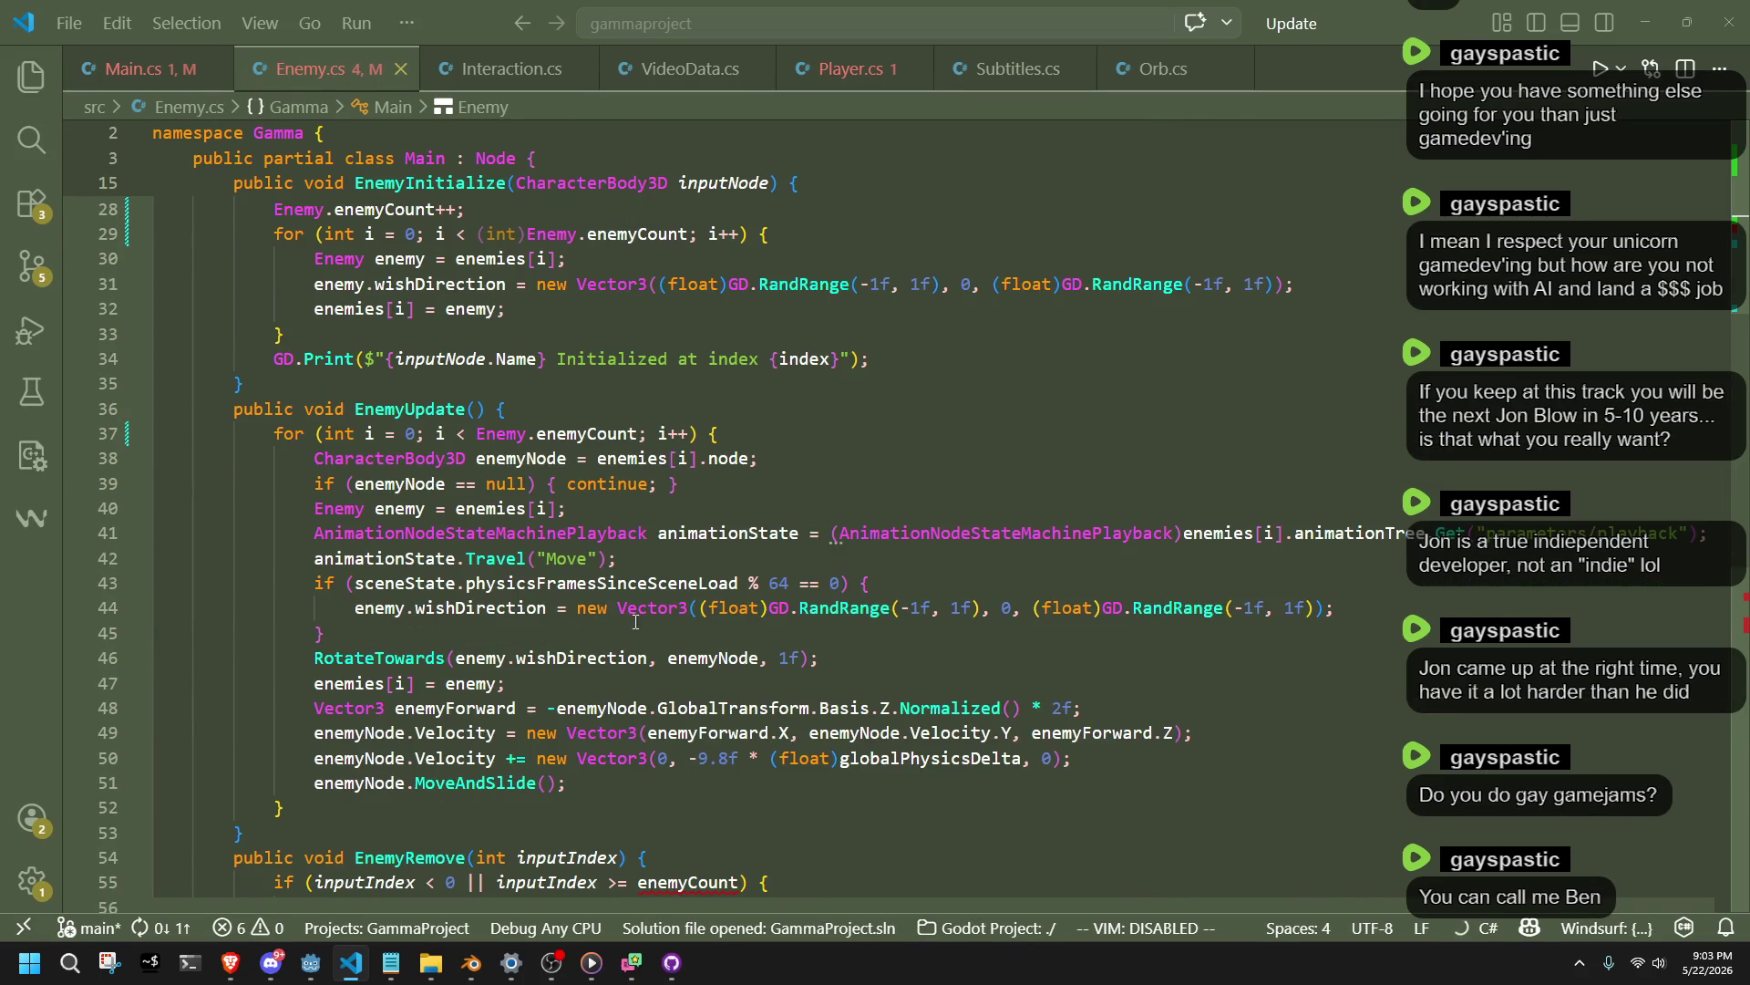
{"action": "left_click", "coordinate": [659, 790]}
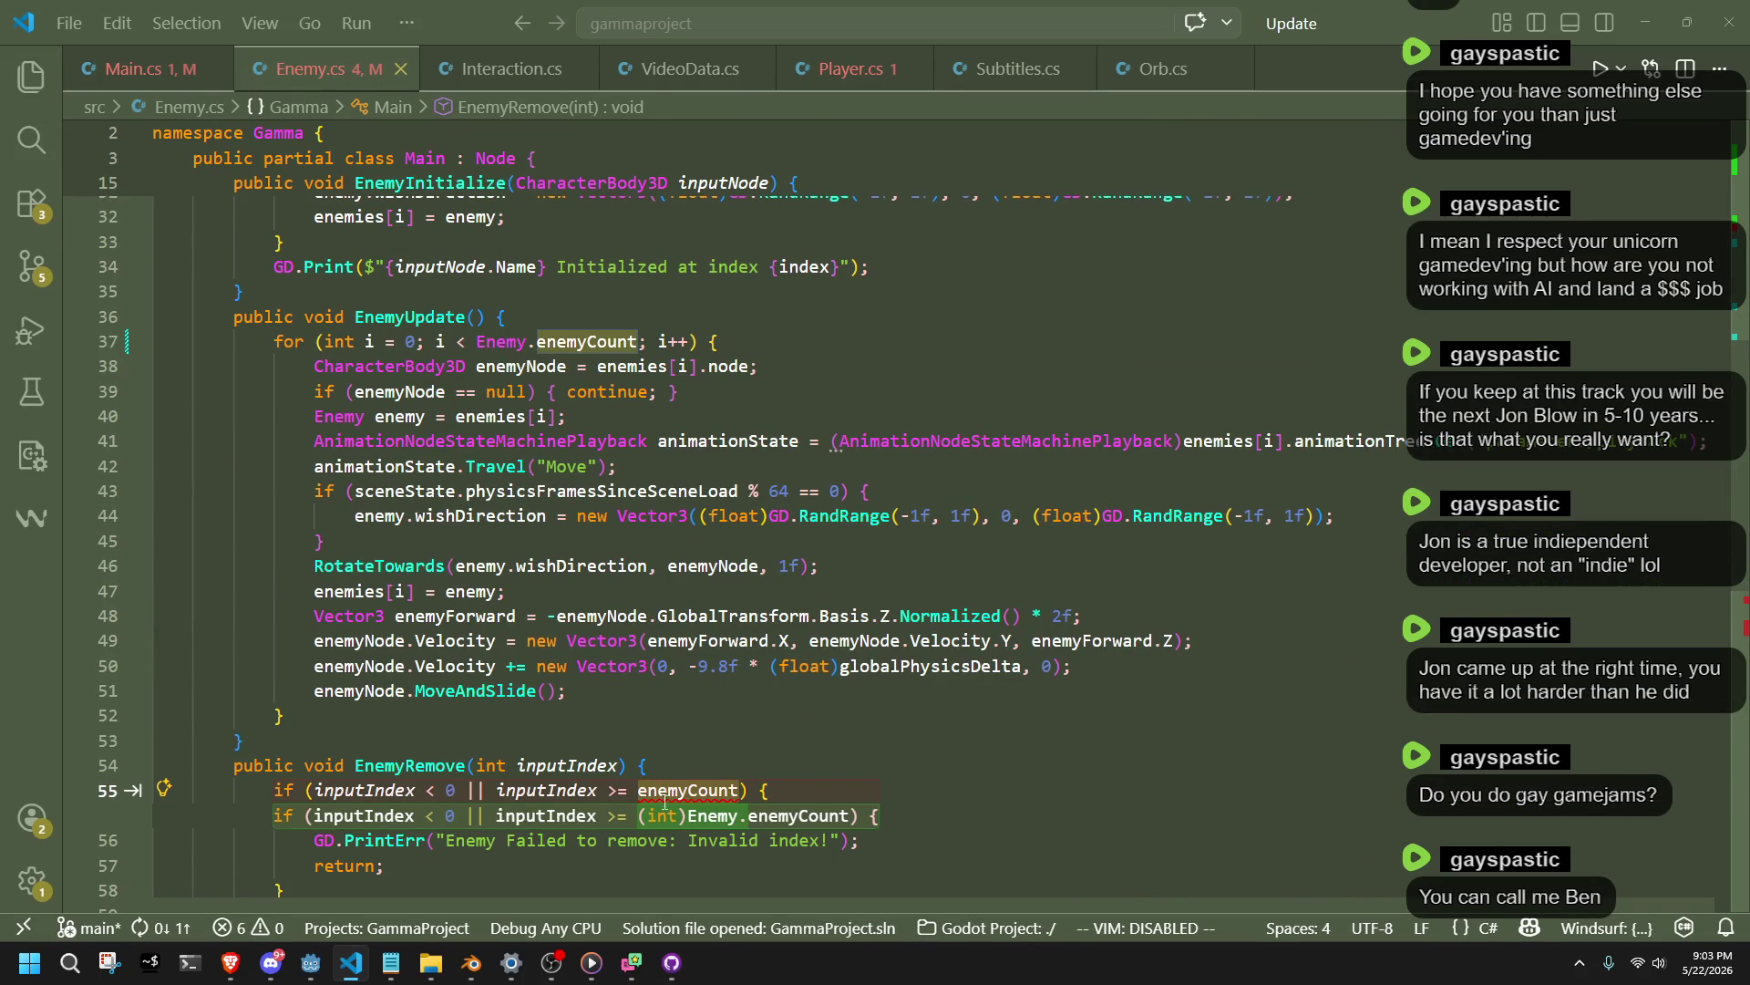
{"action": "key", "text": "Tab"}
{"action": "scroll", "coordinate": [724, 716], "scroll_direction": "down", "scroll_amount": 4}
{"action": "key", "text": "Tab"}
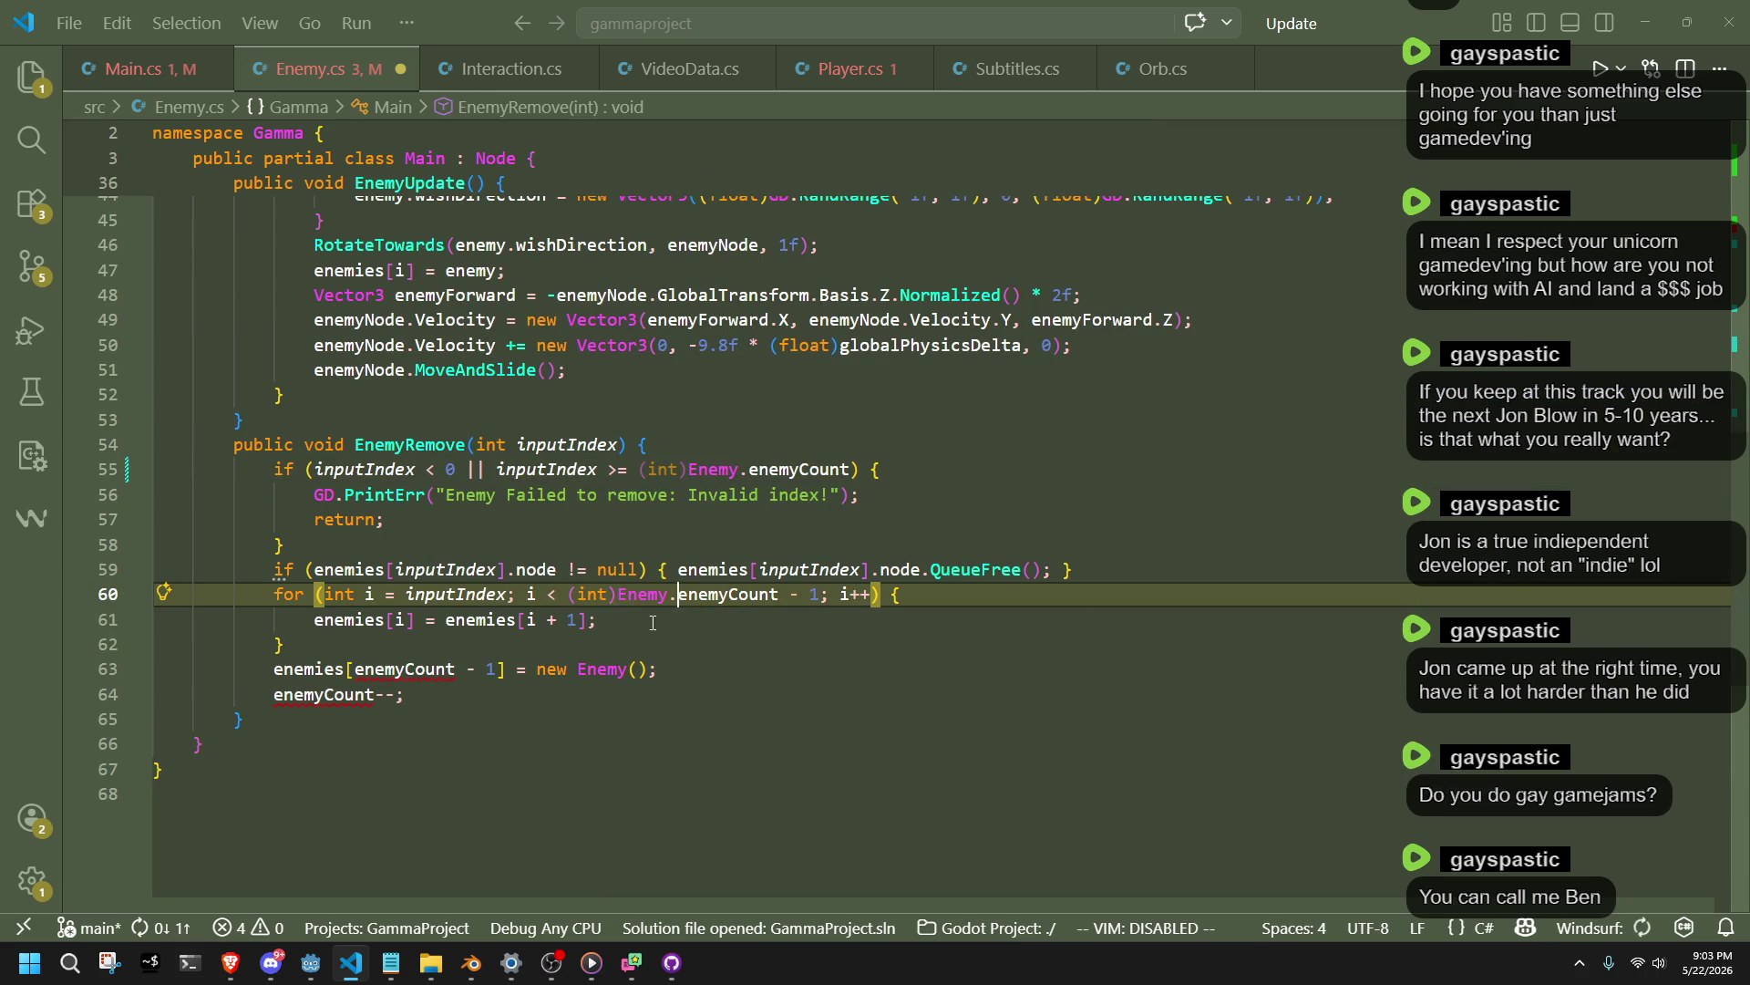
{"action": "left_click", "coordinate": [575, 594]}
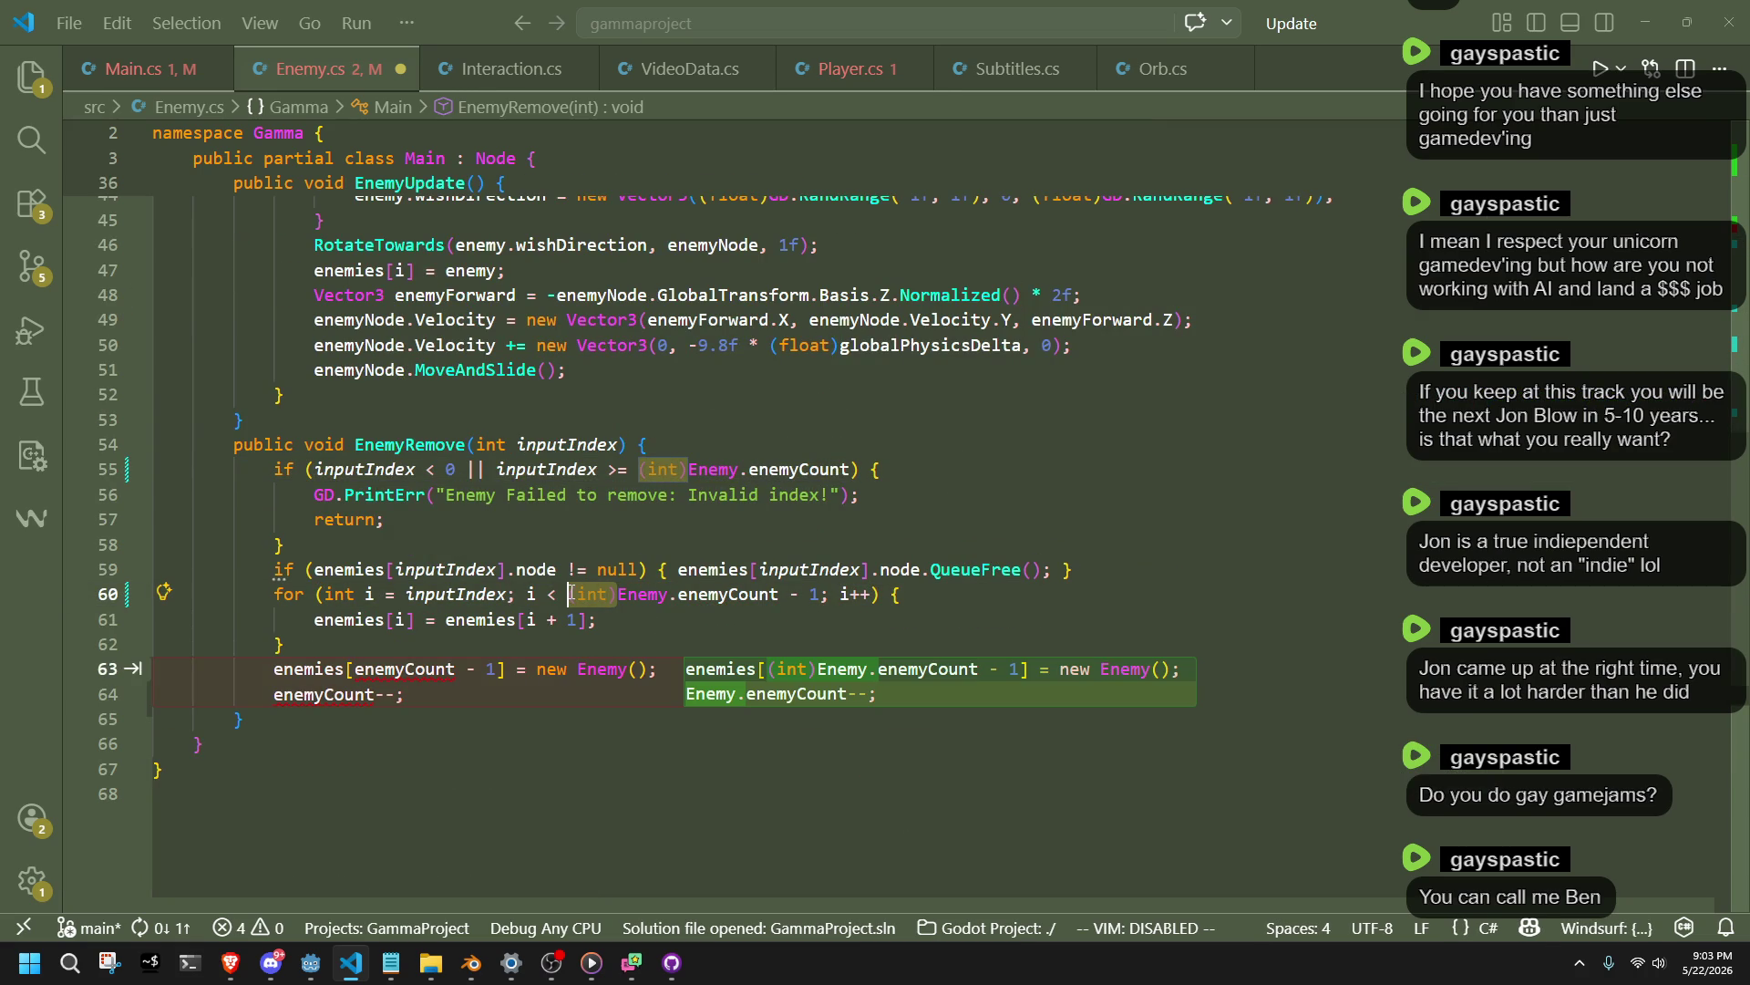
{"action": "key", "text": "Escape"}
{"action": "key", "text": "Down"}
{"action": "key", "text": "Down"}
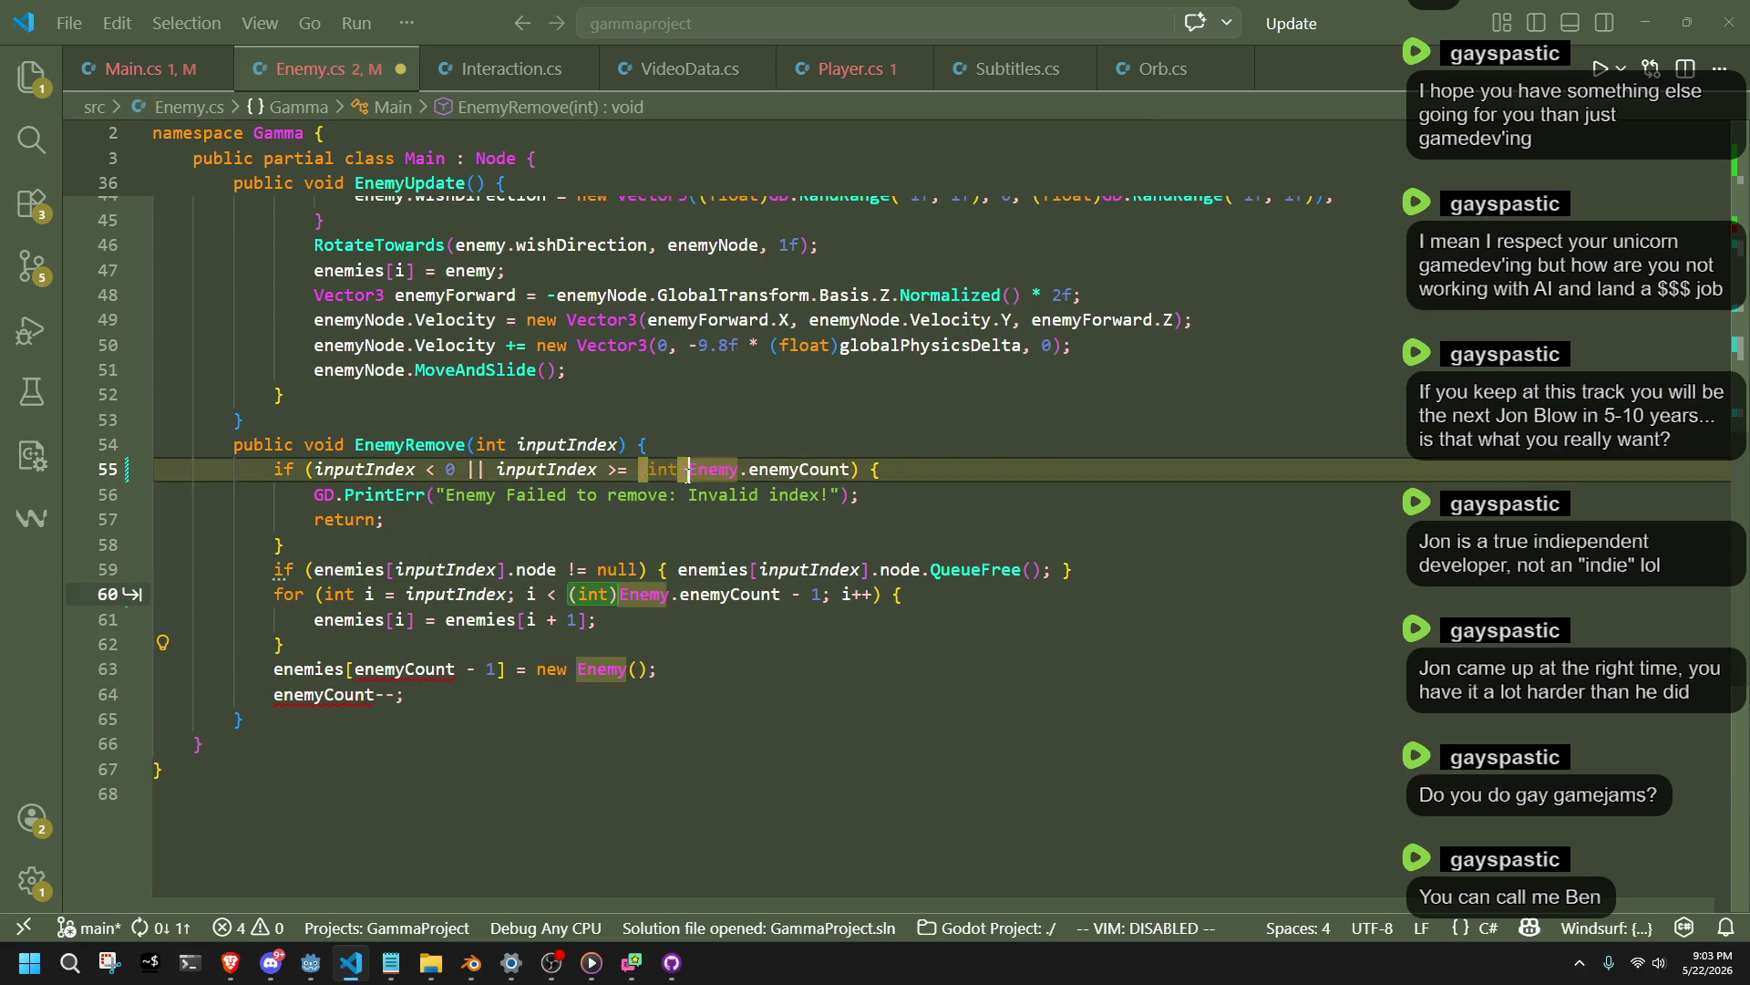
{"action": "key", "text": "Tab"}
{"action": "key", "text": "Down"}
{"action": "key", "text": "Down"}
{"action": "key", "text": "Down"}
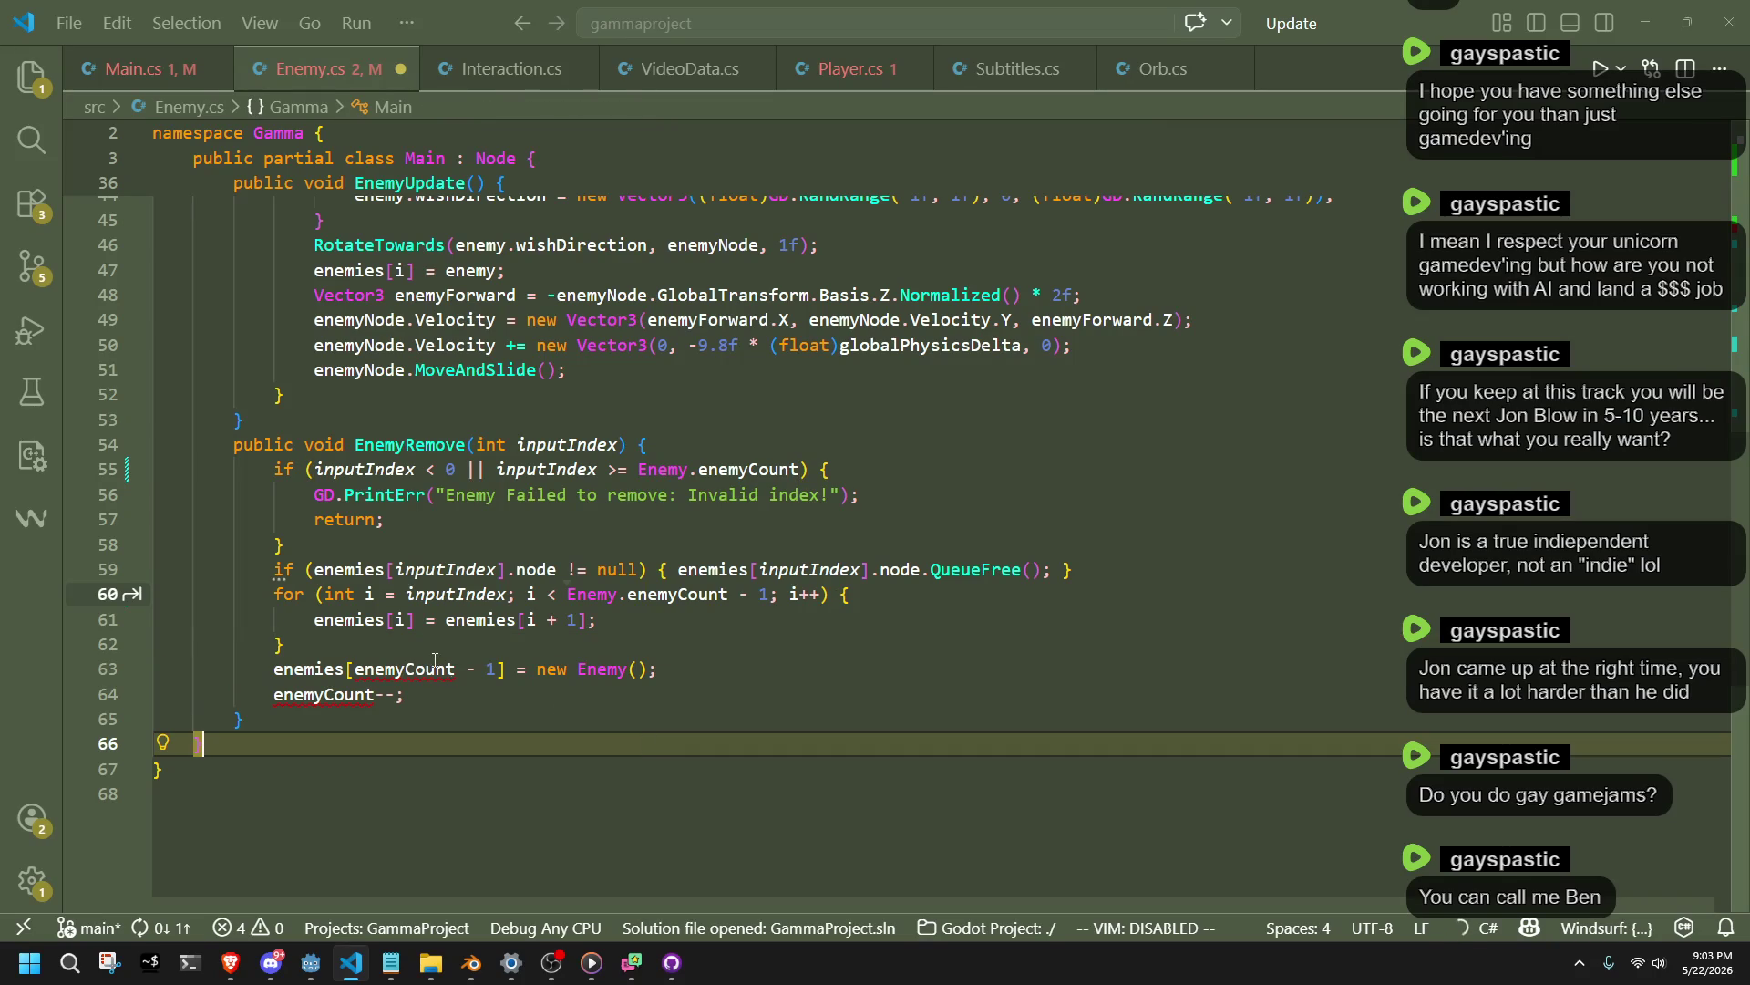
Use Enemy.enemyCount in the line 63 index and Enemy.enemyCount-- on line 64, then save.
{"action": "left_click", "coordinate": [356, 668]}
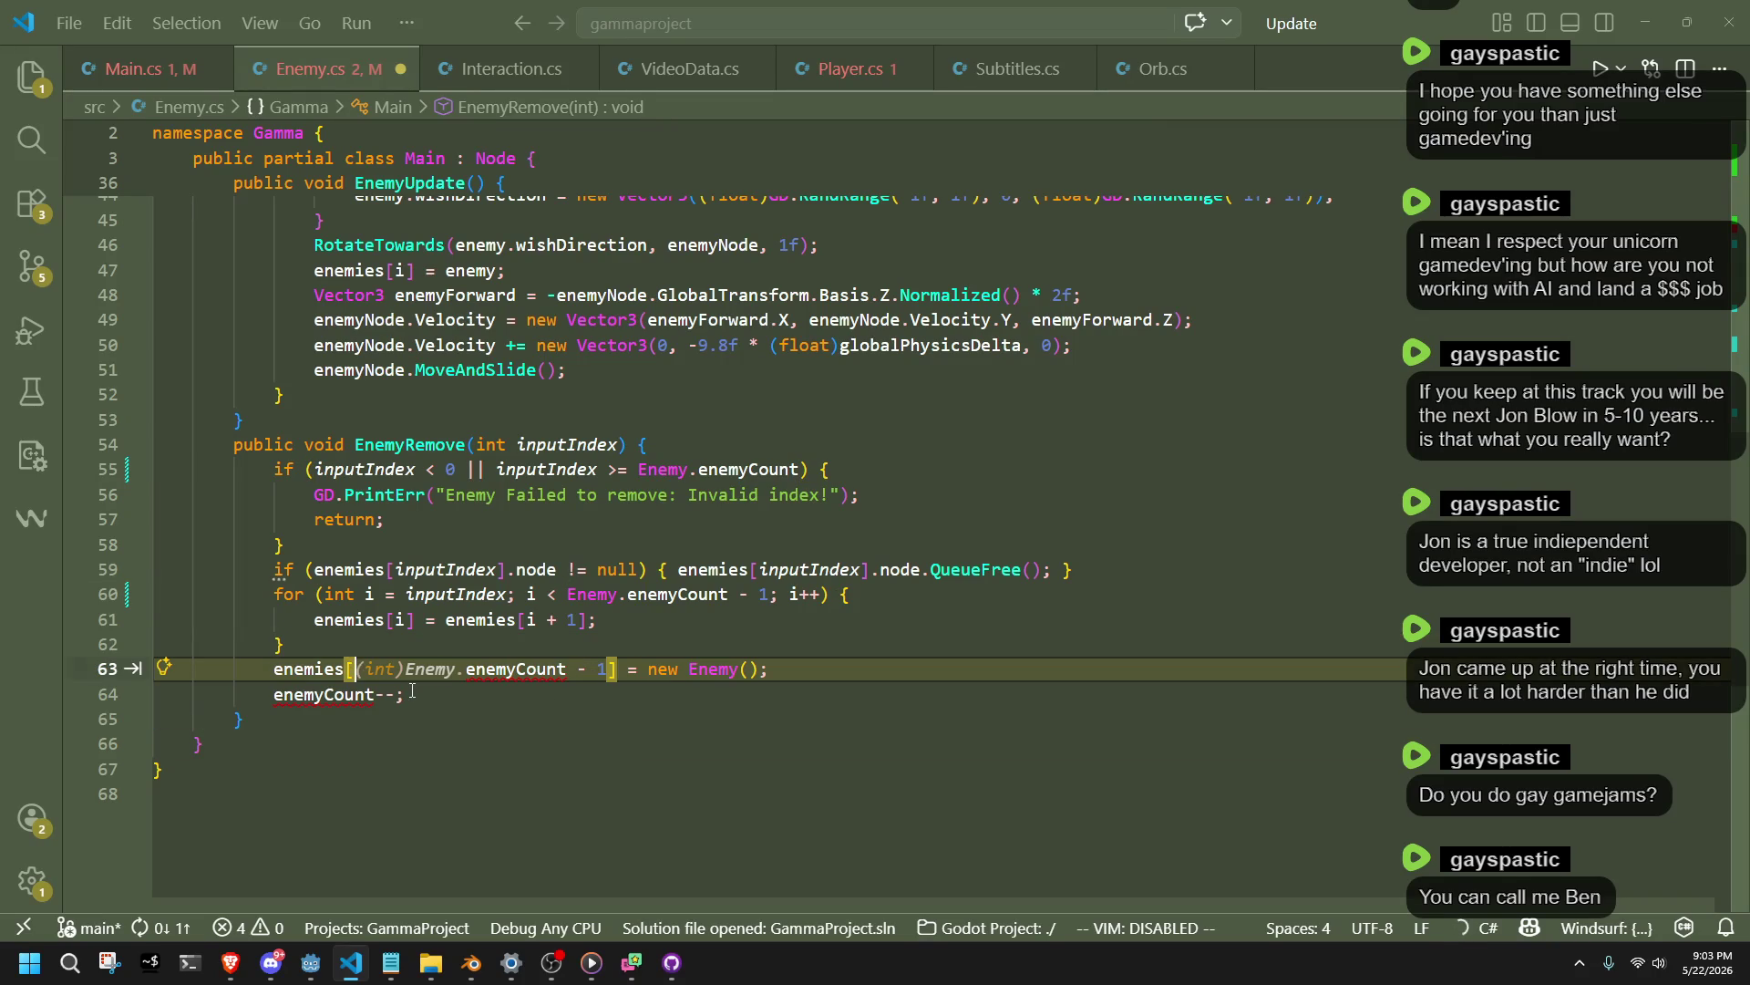
{"action": "left_click", "coordinate": [568, 593]}
{"action": "key", "text": "Down"}
{"action": "key", "text": "Down"}
{"action": "key", "text": "Down"}
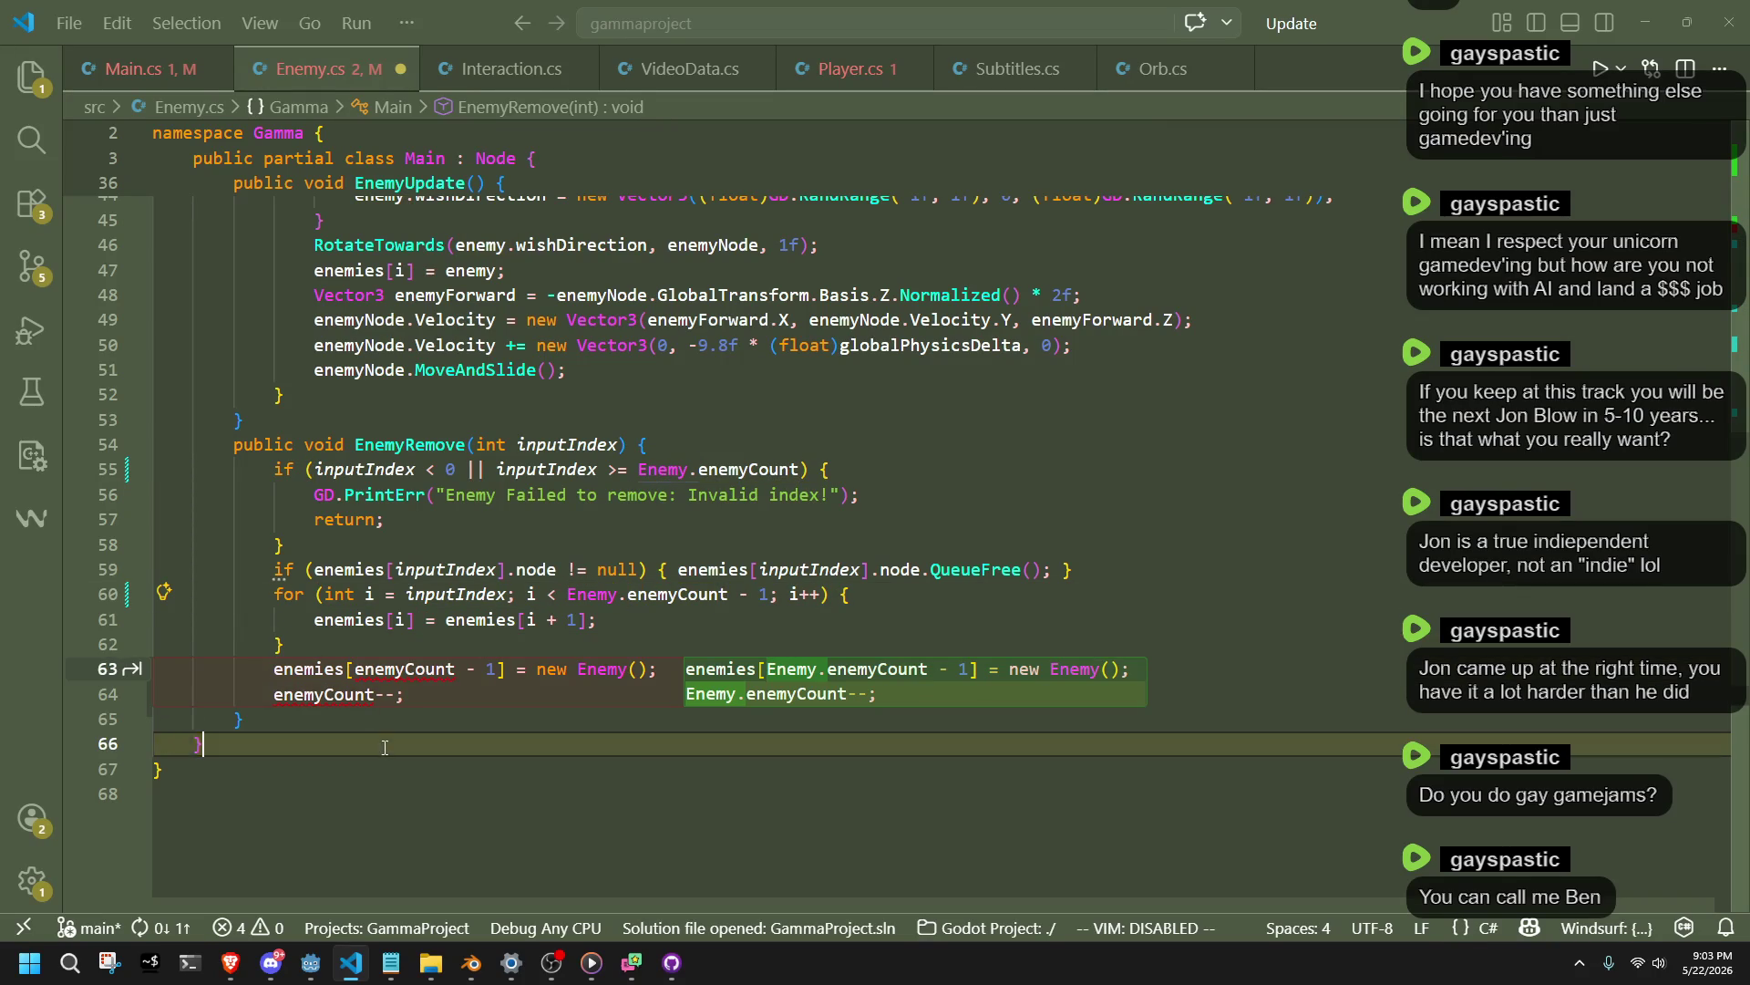
{"action": "left_click", "coordinate": [357, 668]}
{"action": "key", "text": "Tab"}
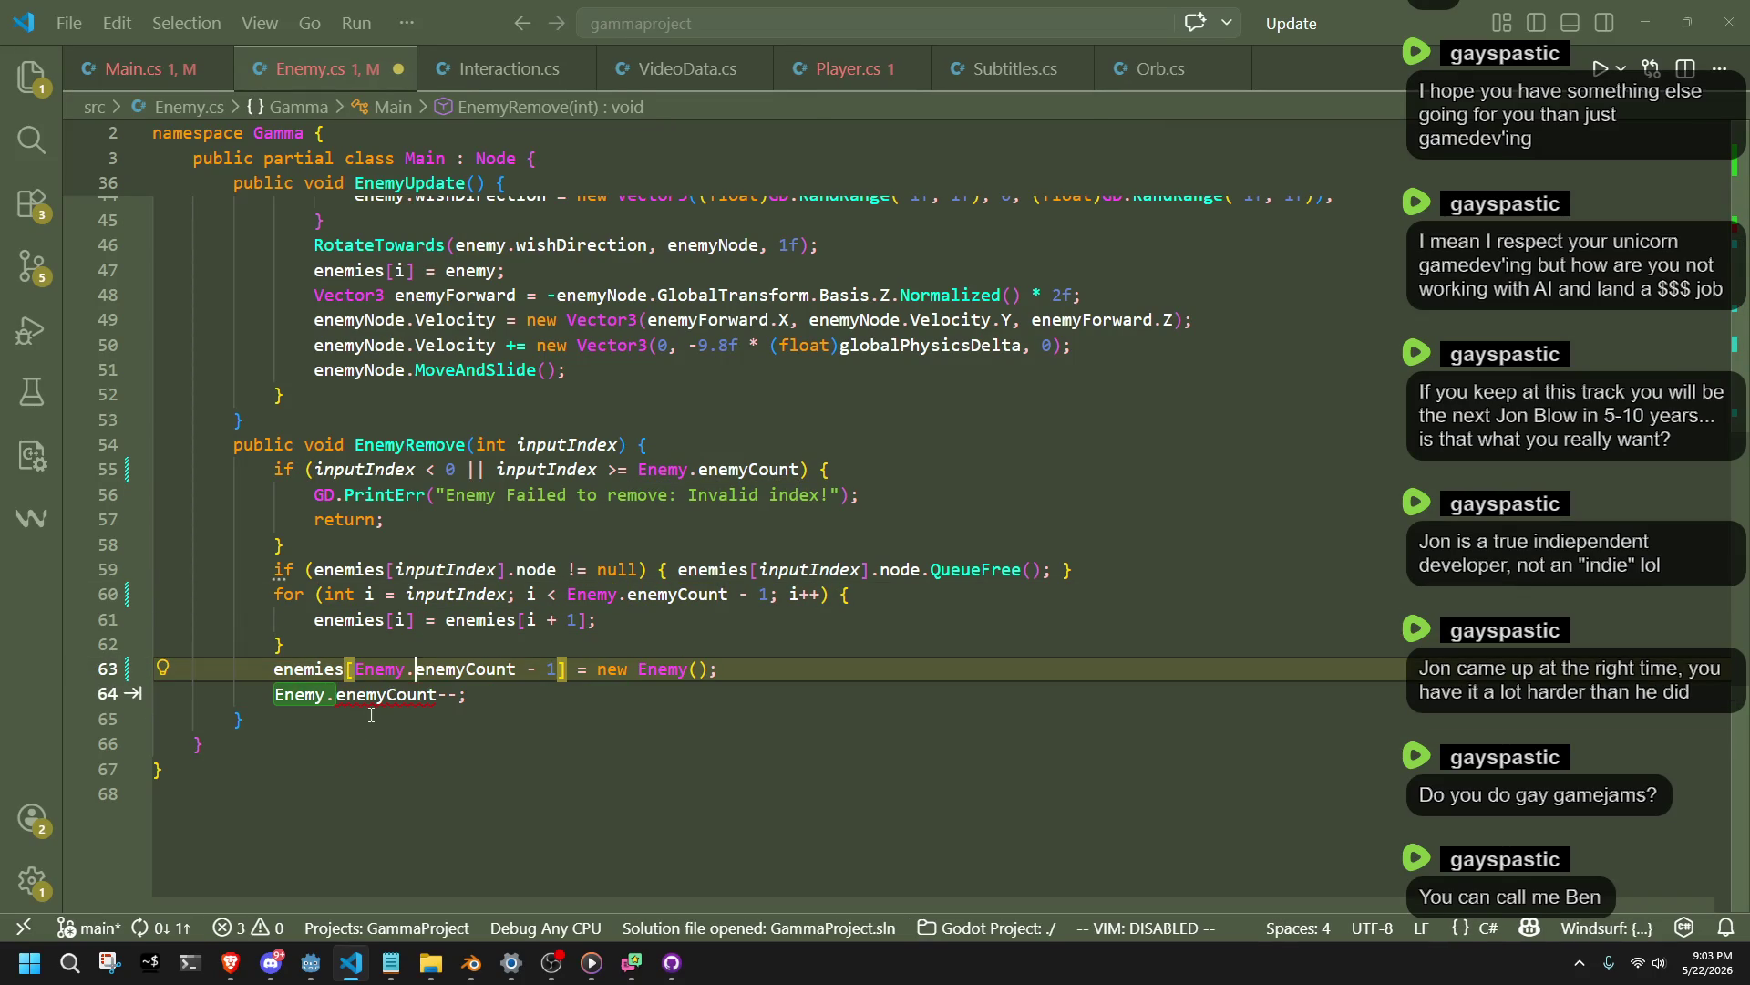
{"action": "key", "text": "Tab"}
{"action": "key", "text": "Tab"}
{"action": "key", "text": "ctrl+s"}
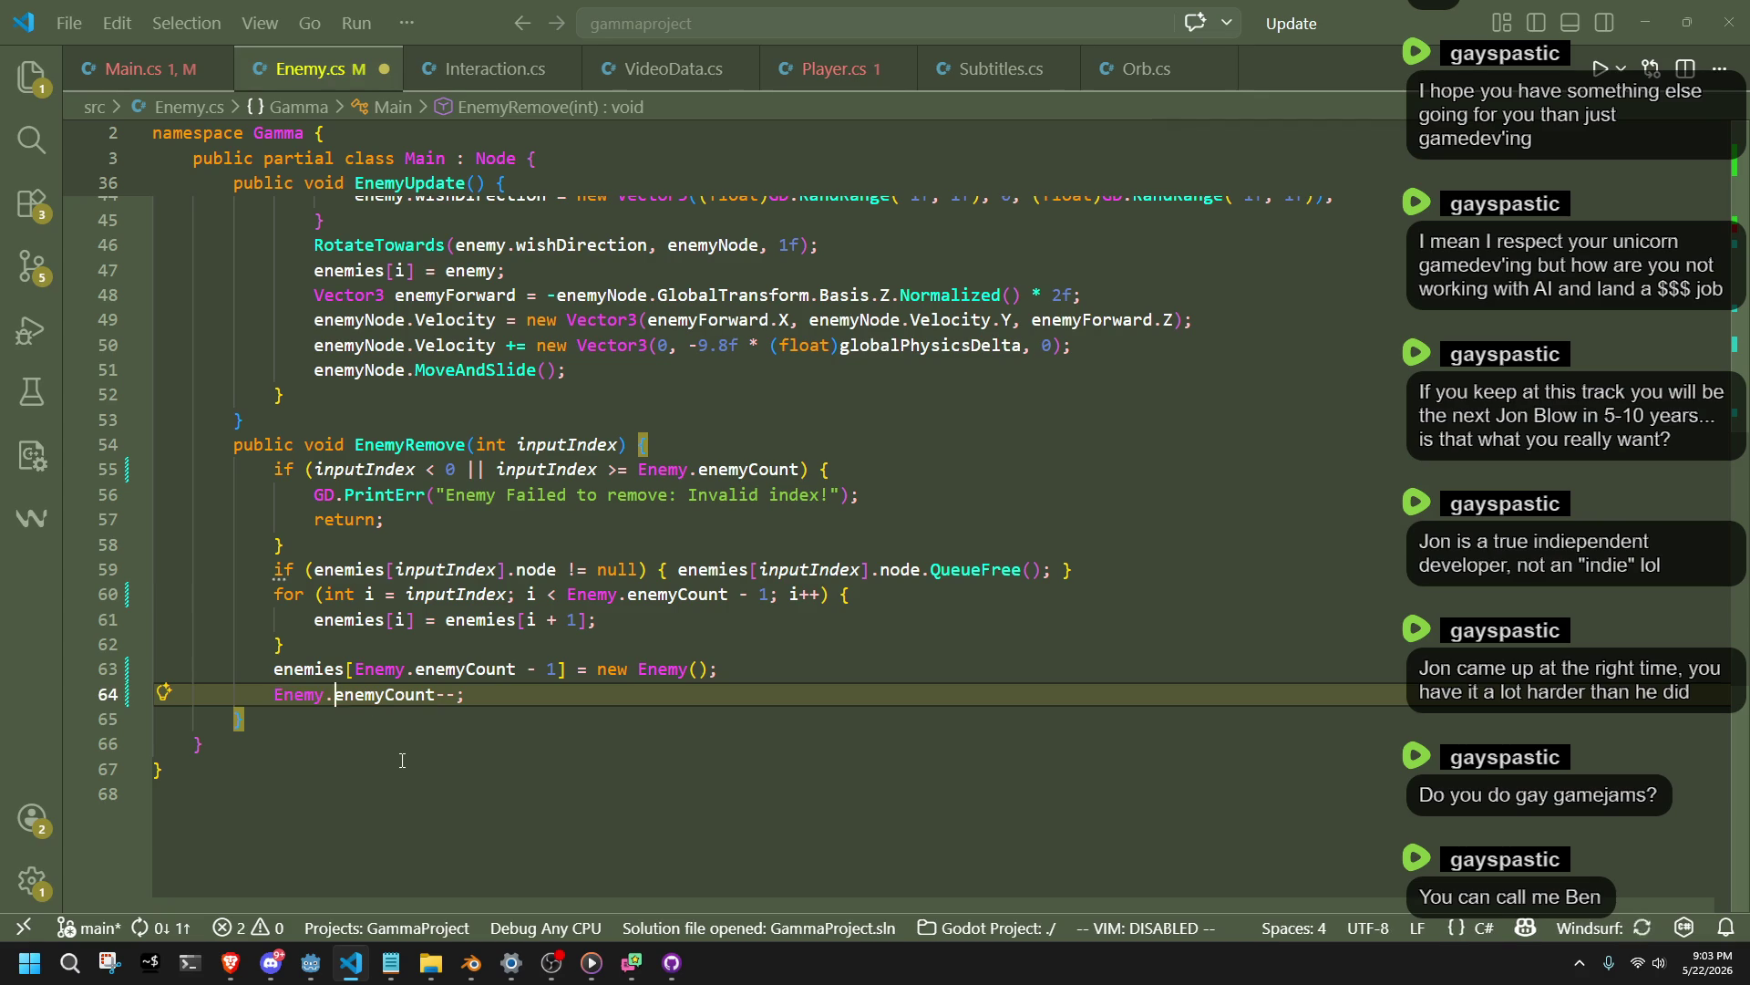
{"action": "left_click", "coordinate": [405, 759]}
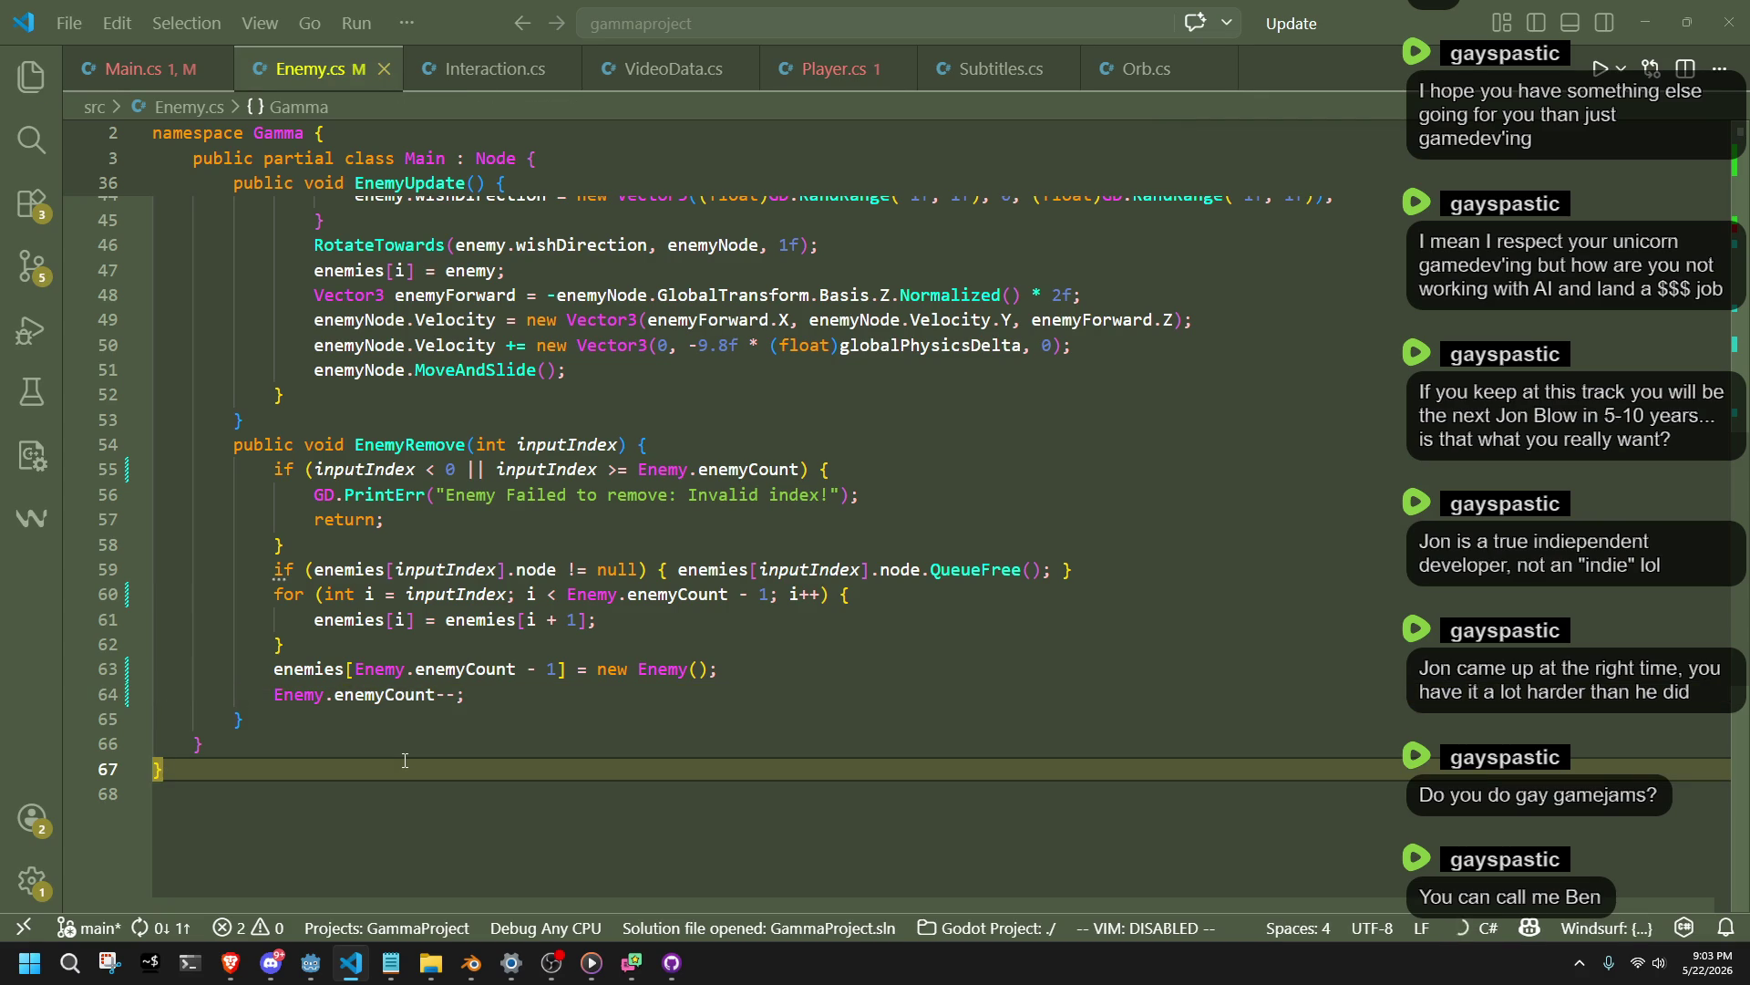
In Player.cs, prefix enemyCount on line 405 with 'Enemy.' and save.
{"action": "scroll", "coordinate": [1081, 793], "scroll_direction": "up", "scroll_amount": 10}
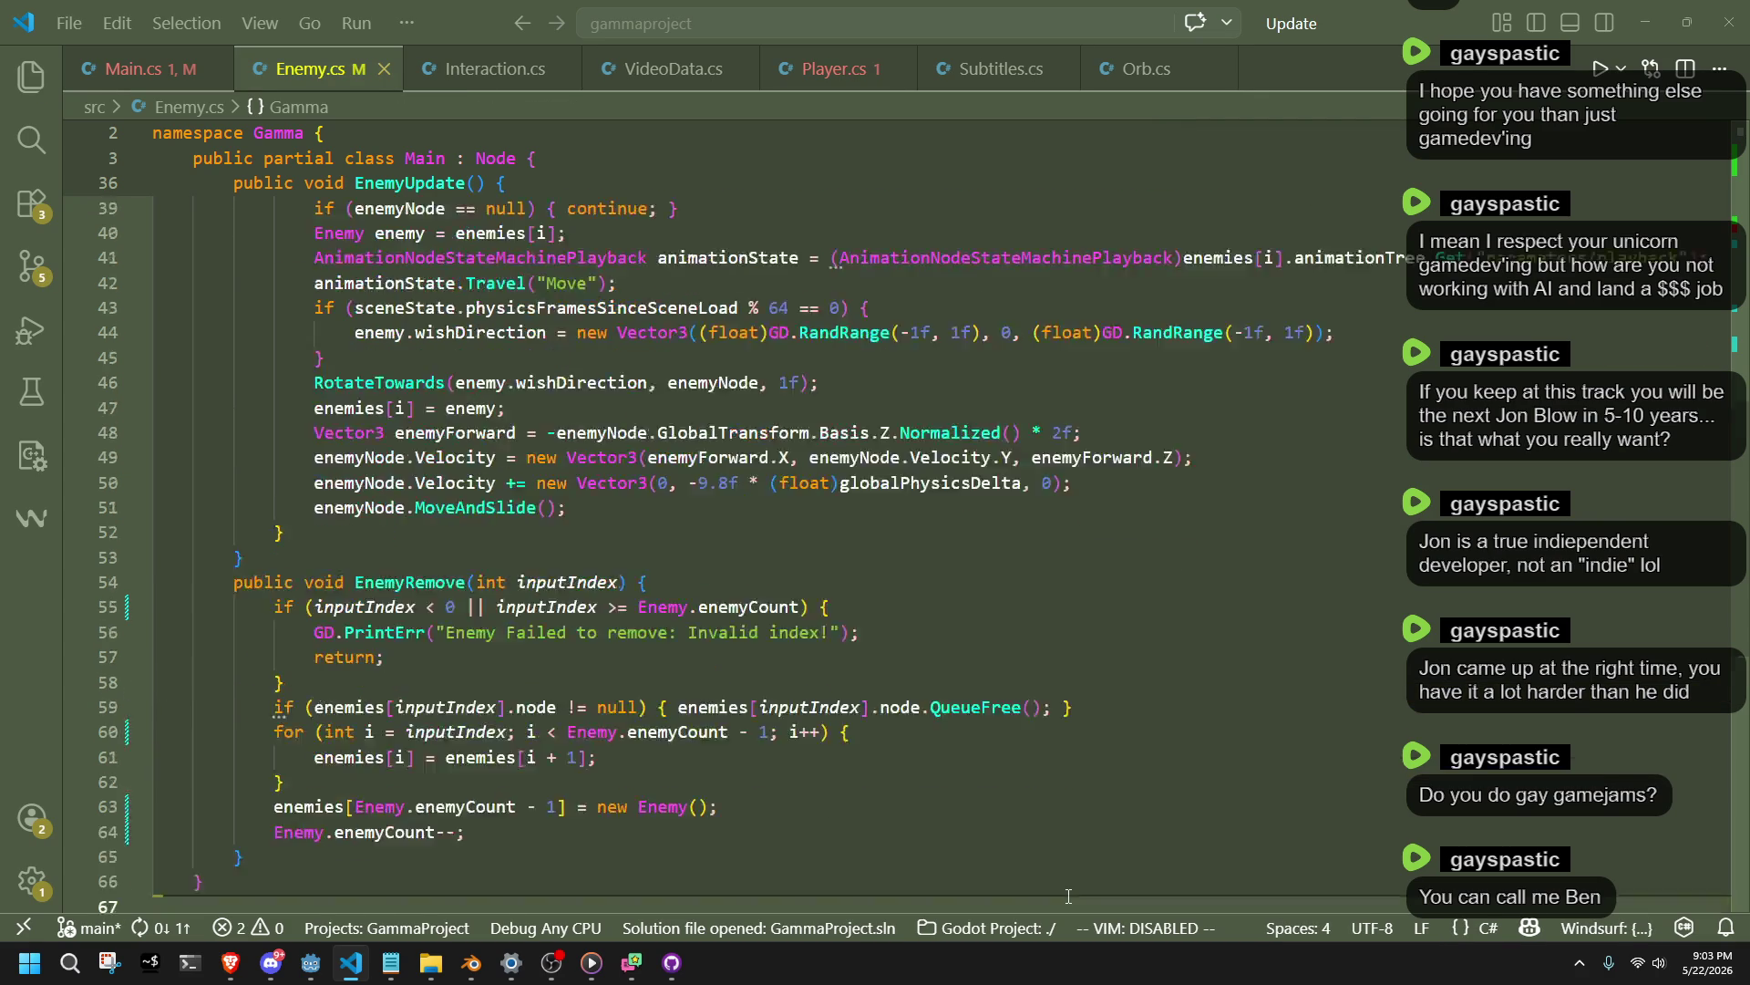
{"action": "scroll", "coordinate": [1082, 793], "scroll_direction": "up", "scroll_amount": 3}
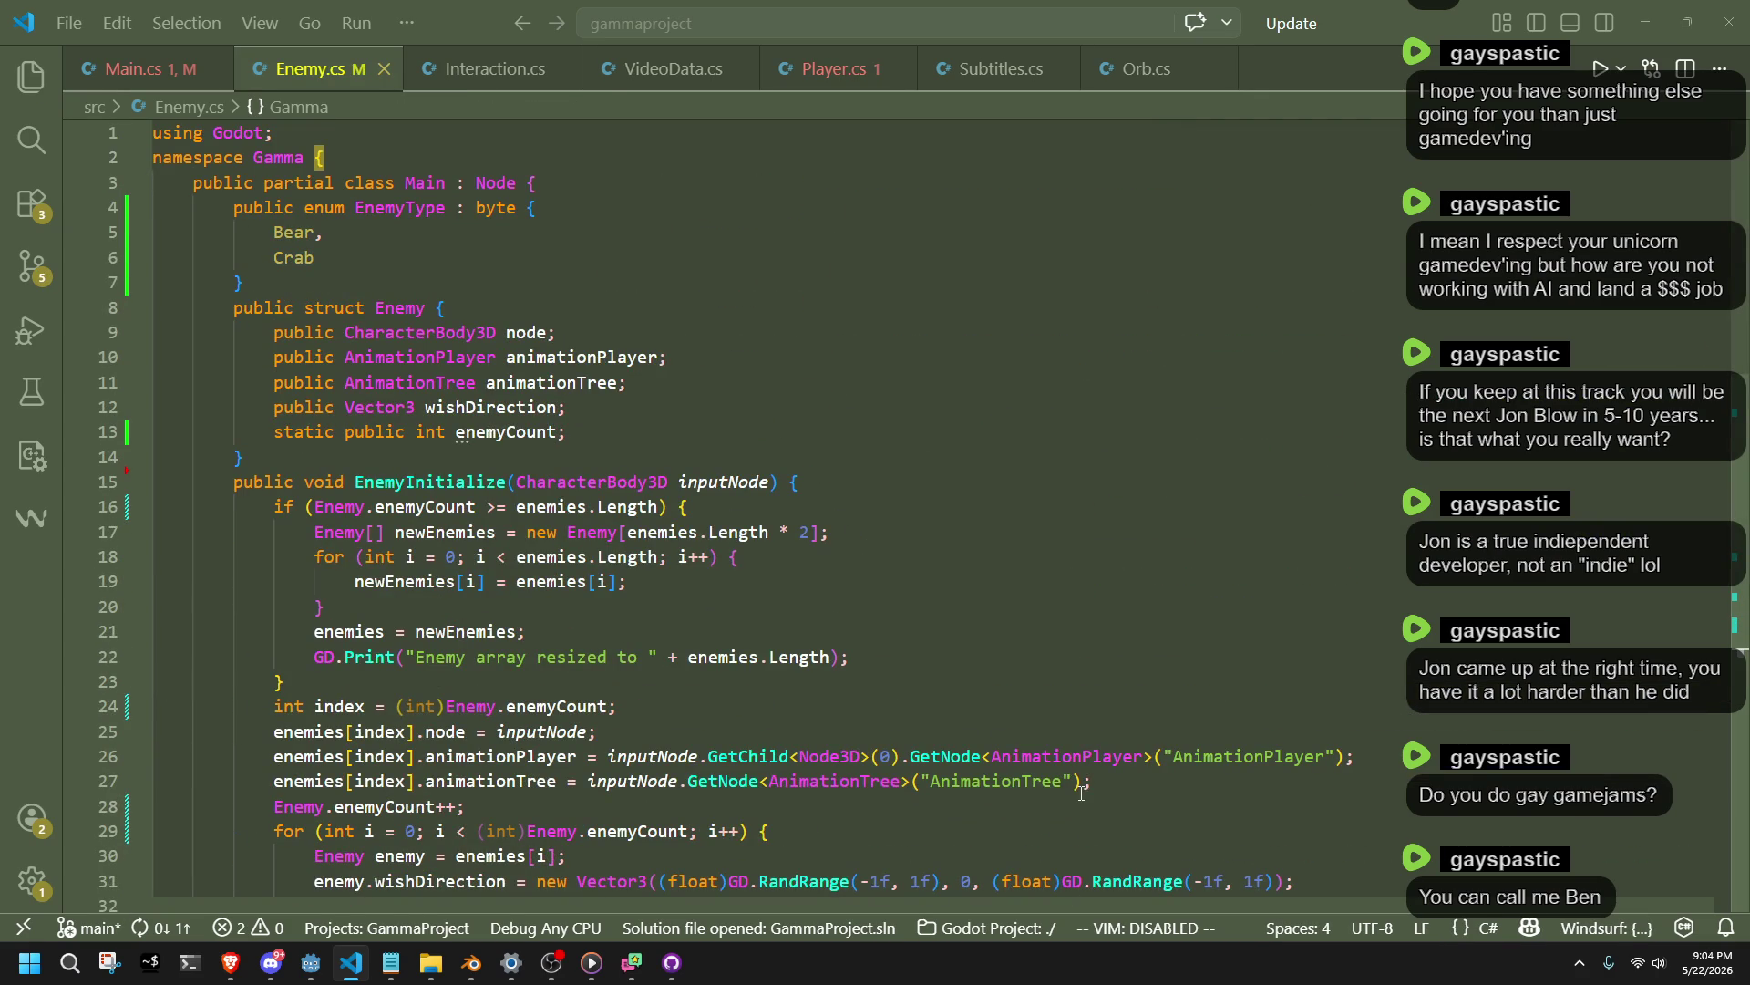
{"action": "left_click", "coordinate": [911, 507]}
{"action": "left_click", "coordinate": [831, 70]}
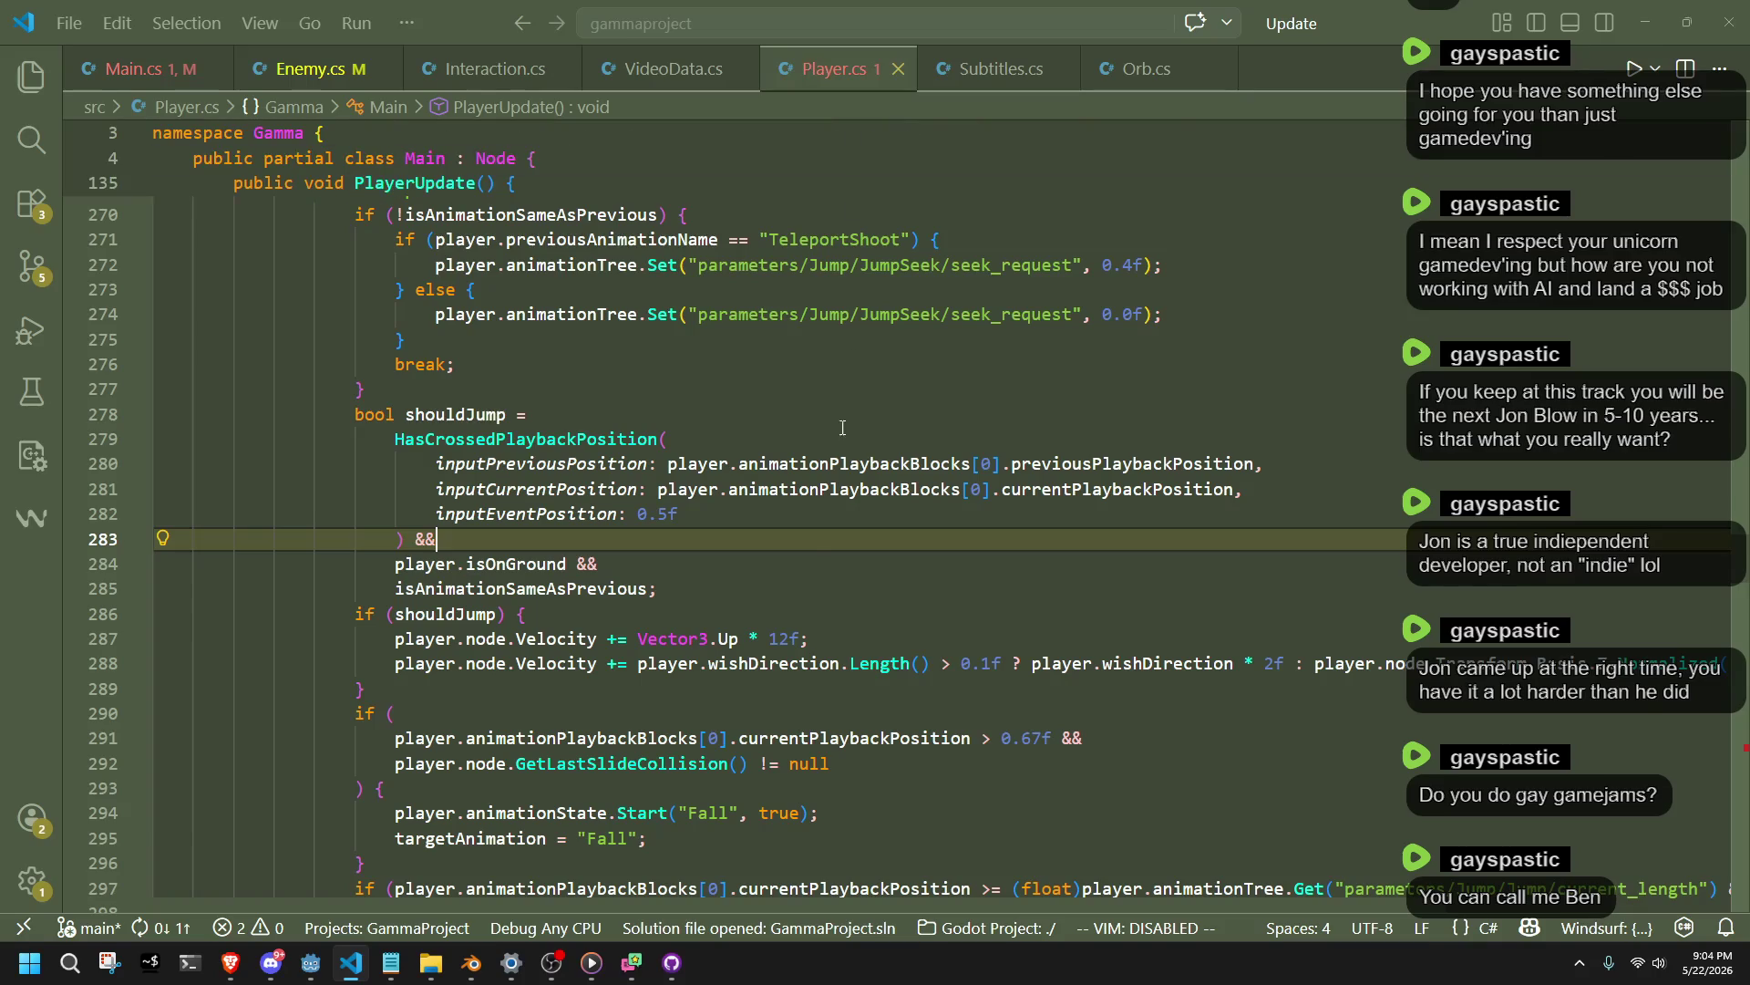
{"action": "scroll", "coordinate": [788, 806], "scroll_direction": "down", "scroll_amount": 20}
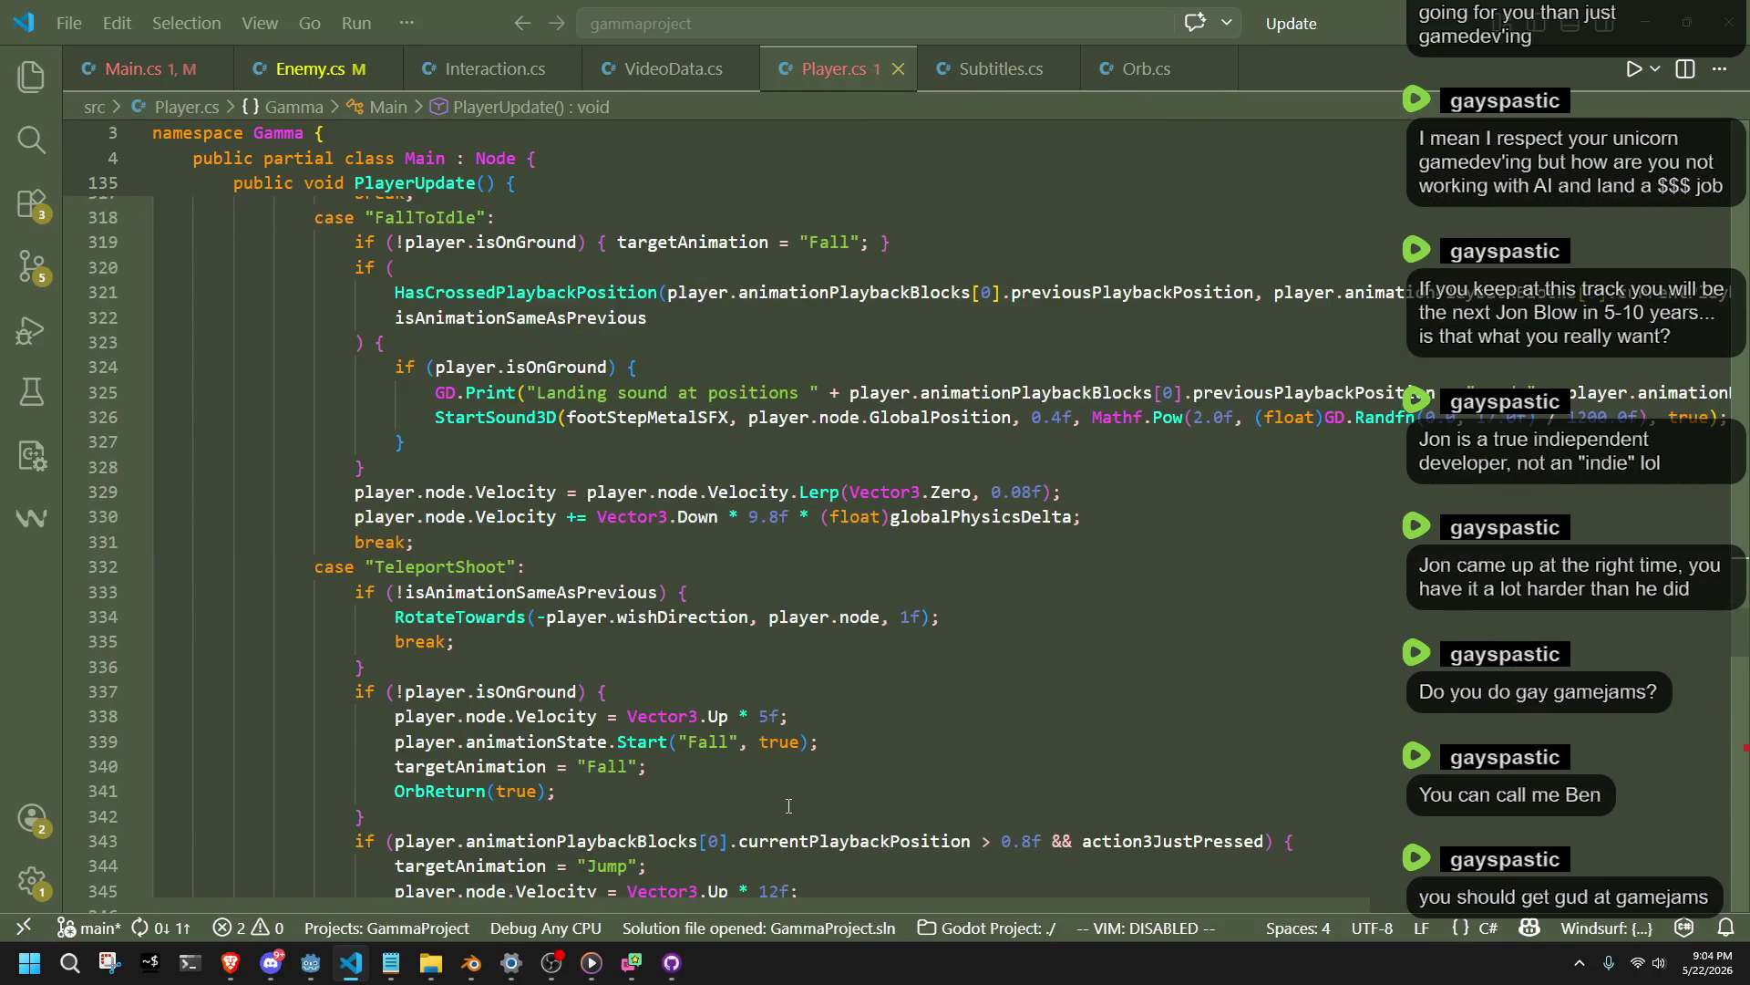
{"action": "scroll", "coordinate": [798, 794], "scroll_direction": "down", "scroll_amount": 20}
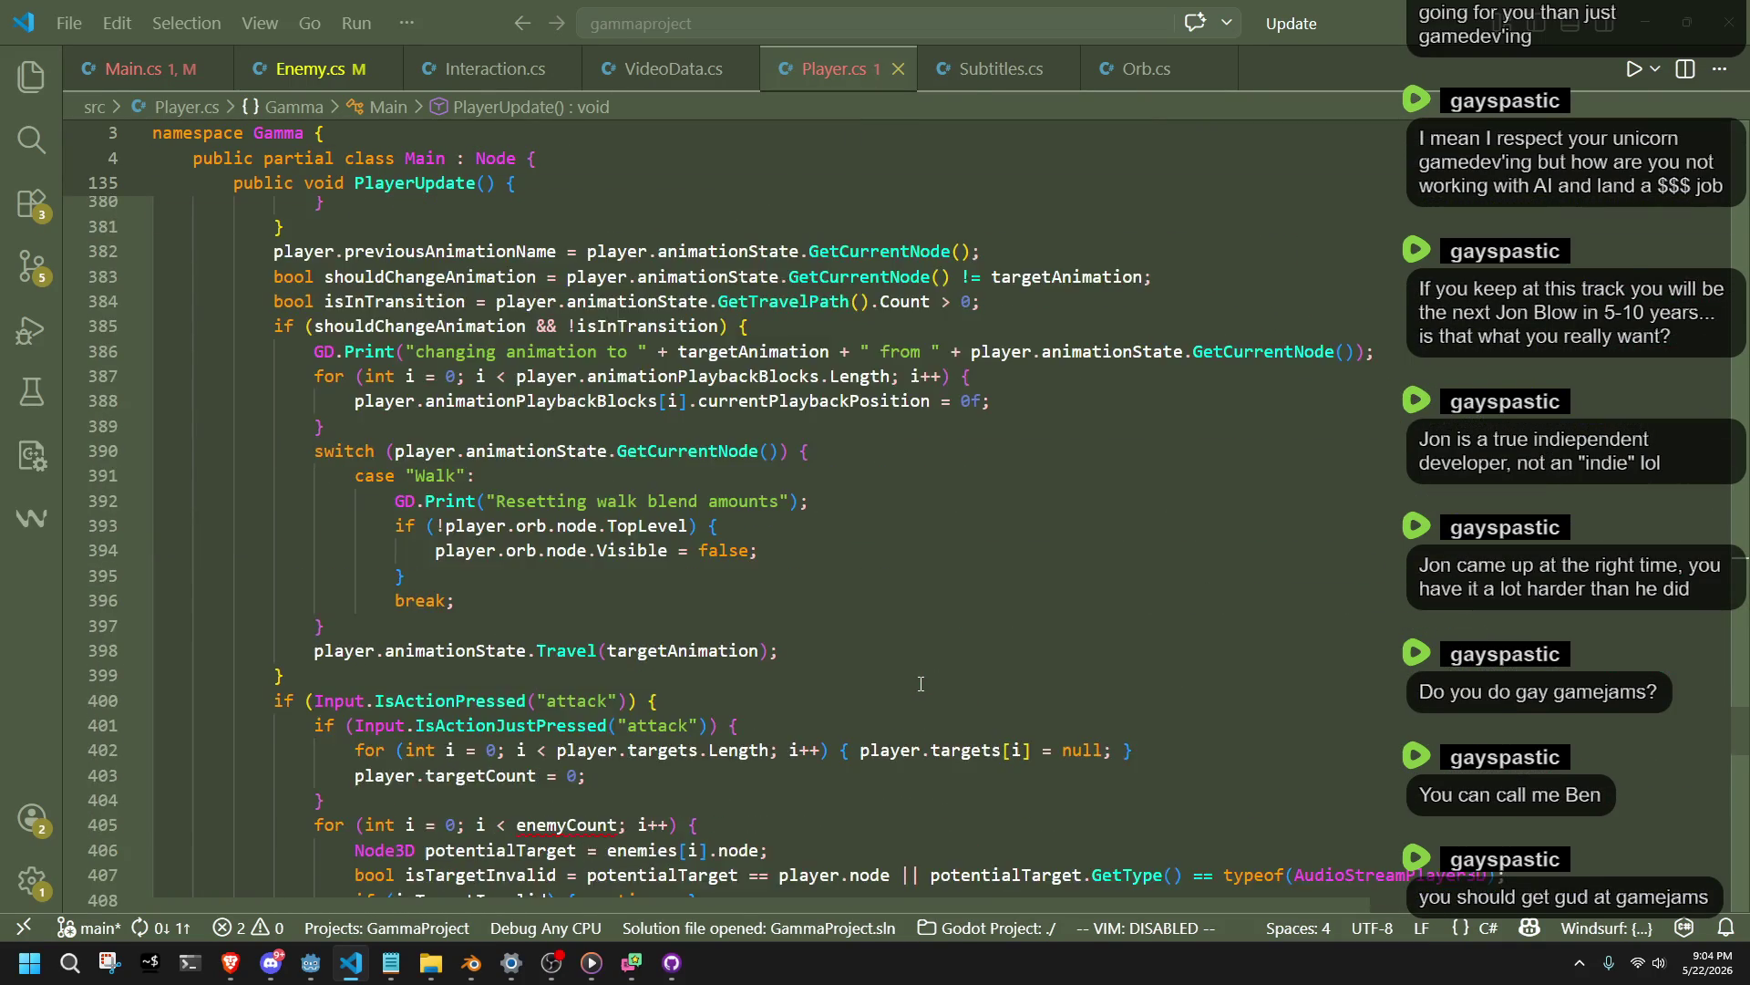
{"action": "left_click", "coordinate": [512, 595]}
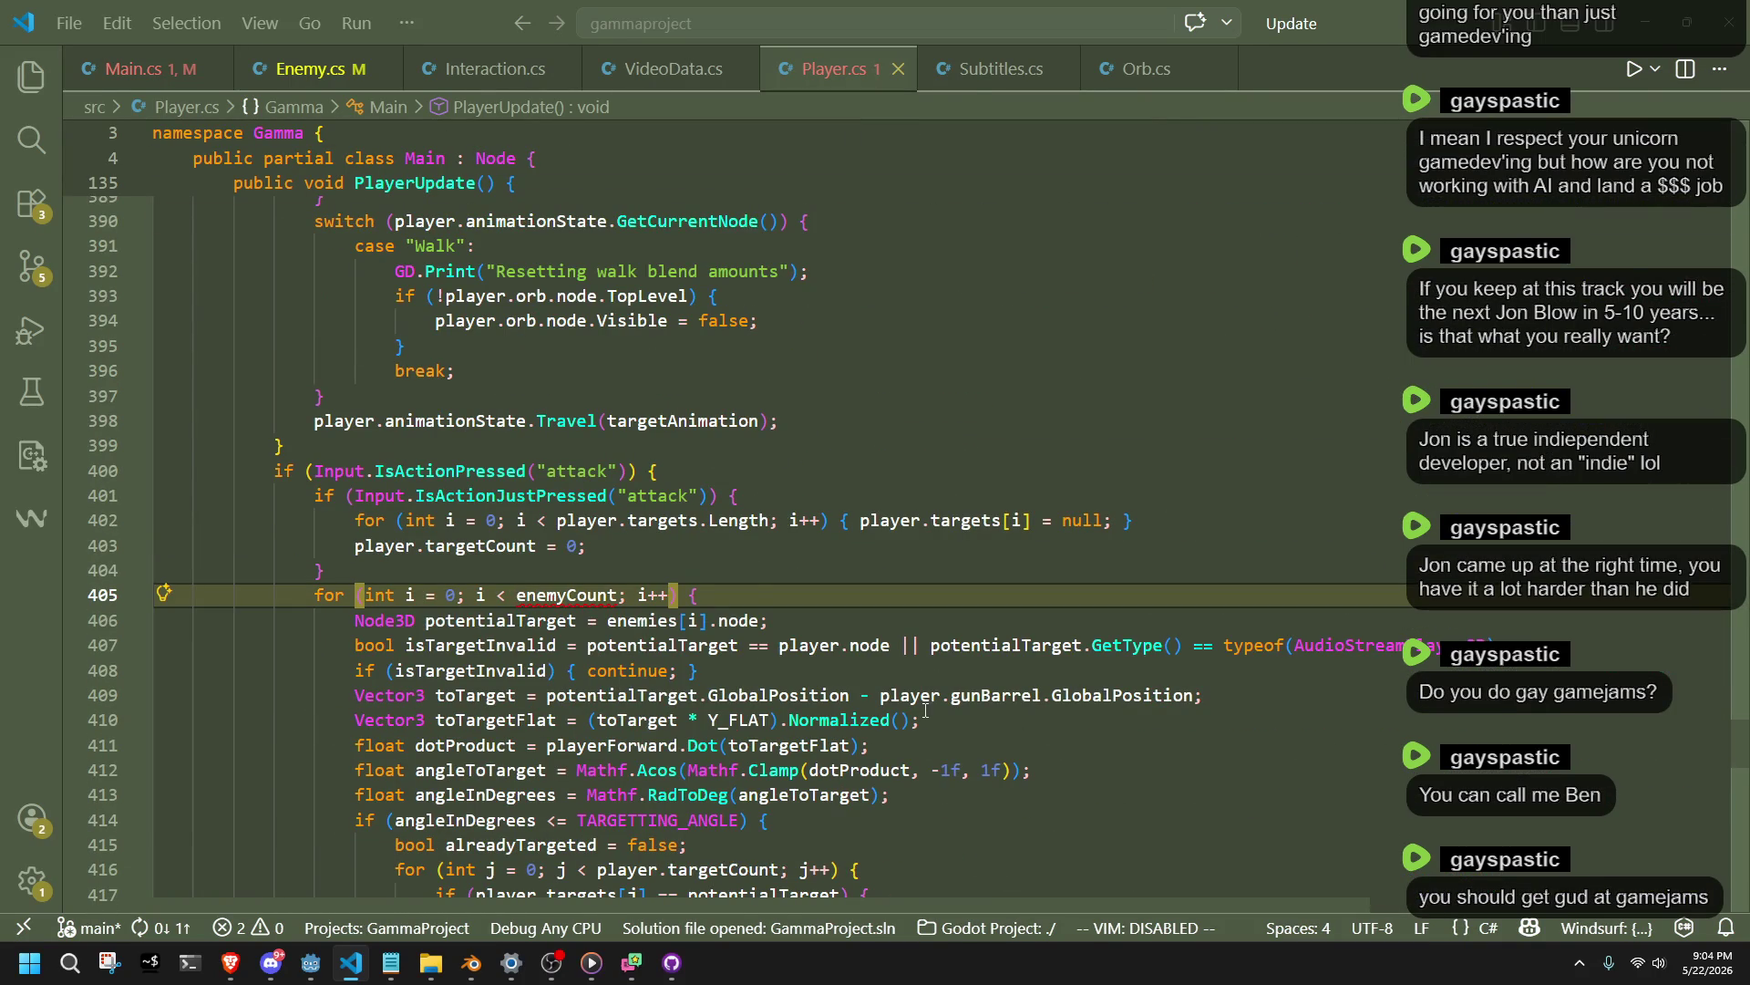
{"action": "type", "text": "Enemy."}
{"action": "key", "text": "ctrl+s"}
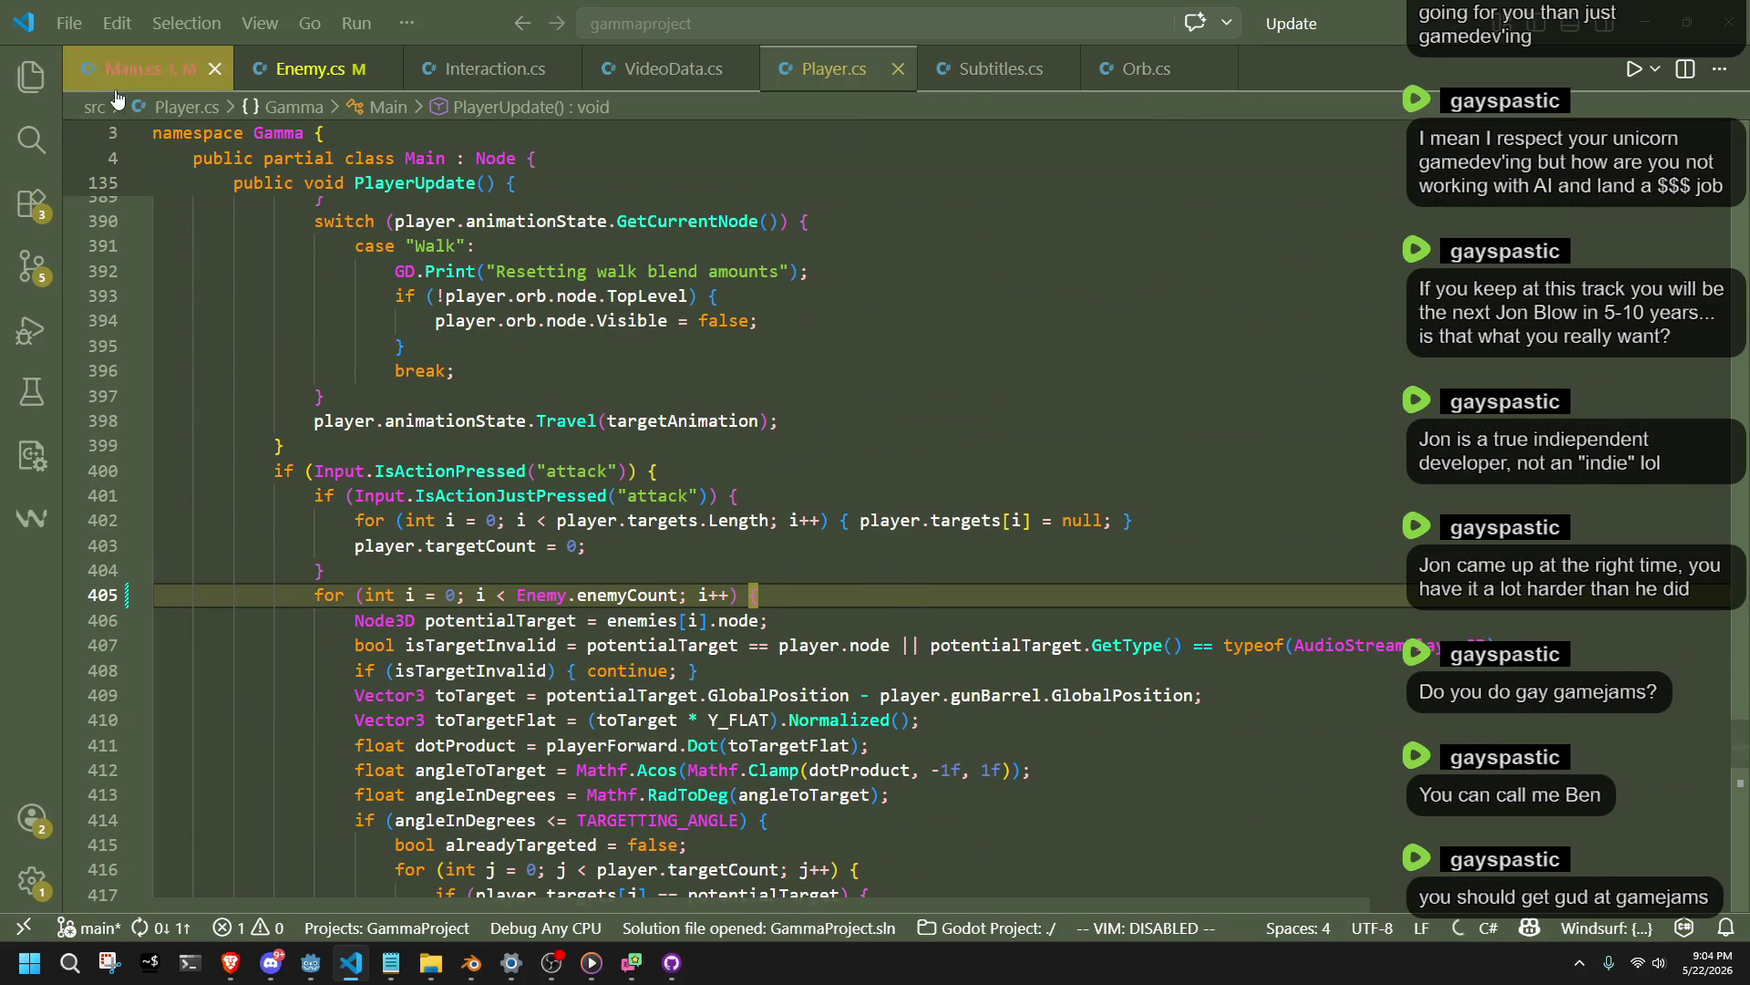
{"action": "left_click", "coordinate": [638, 620], "text": "ctrl"}
Change line 131 in InitializeScene to Enemy.enemyCount = 0, then return to Godot.
{"action": "scroll", "coordinate": [586, 590], "scroll_direction": "down", "scroll_amount": 12}
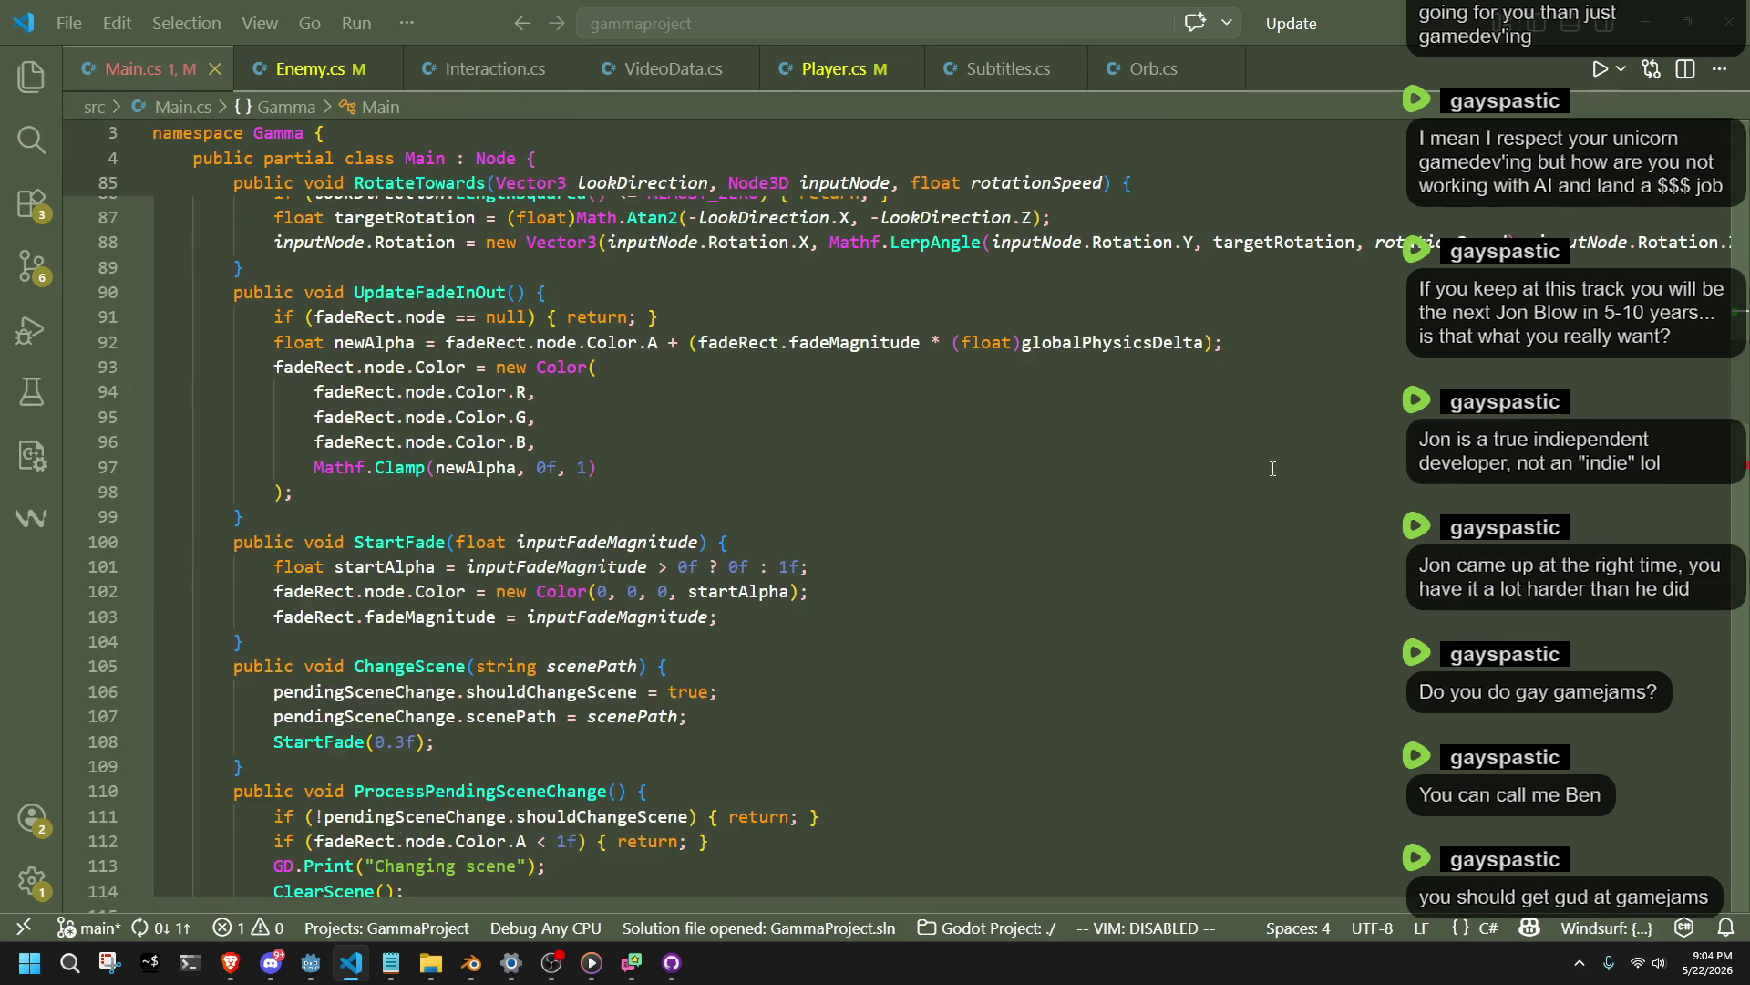
{"action": "mouse_move", "coordinate": [1743, 444]}
{"action": "left_mouse_down"}
{"action": "mouse_move", "coordinate": [1743, 493]}
{"action": "mouse_move", "coordinate": [1743, 478]}
{"action": "left_mouse_up"}
{"action": "left_click", "coordinate": [275, 437]}
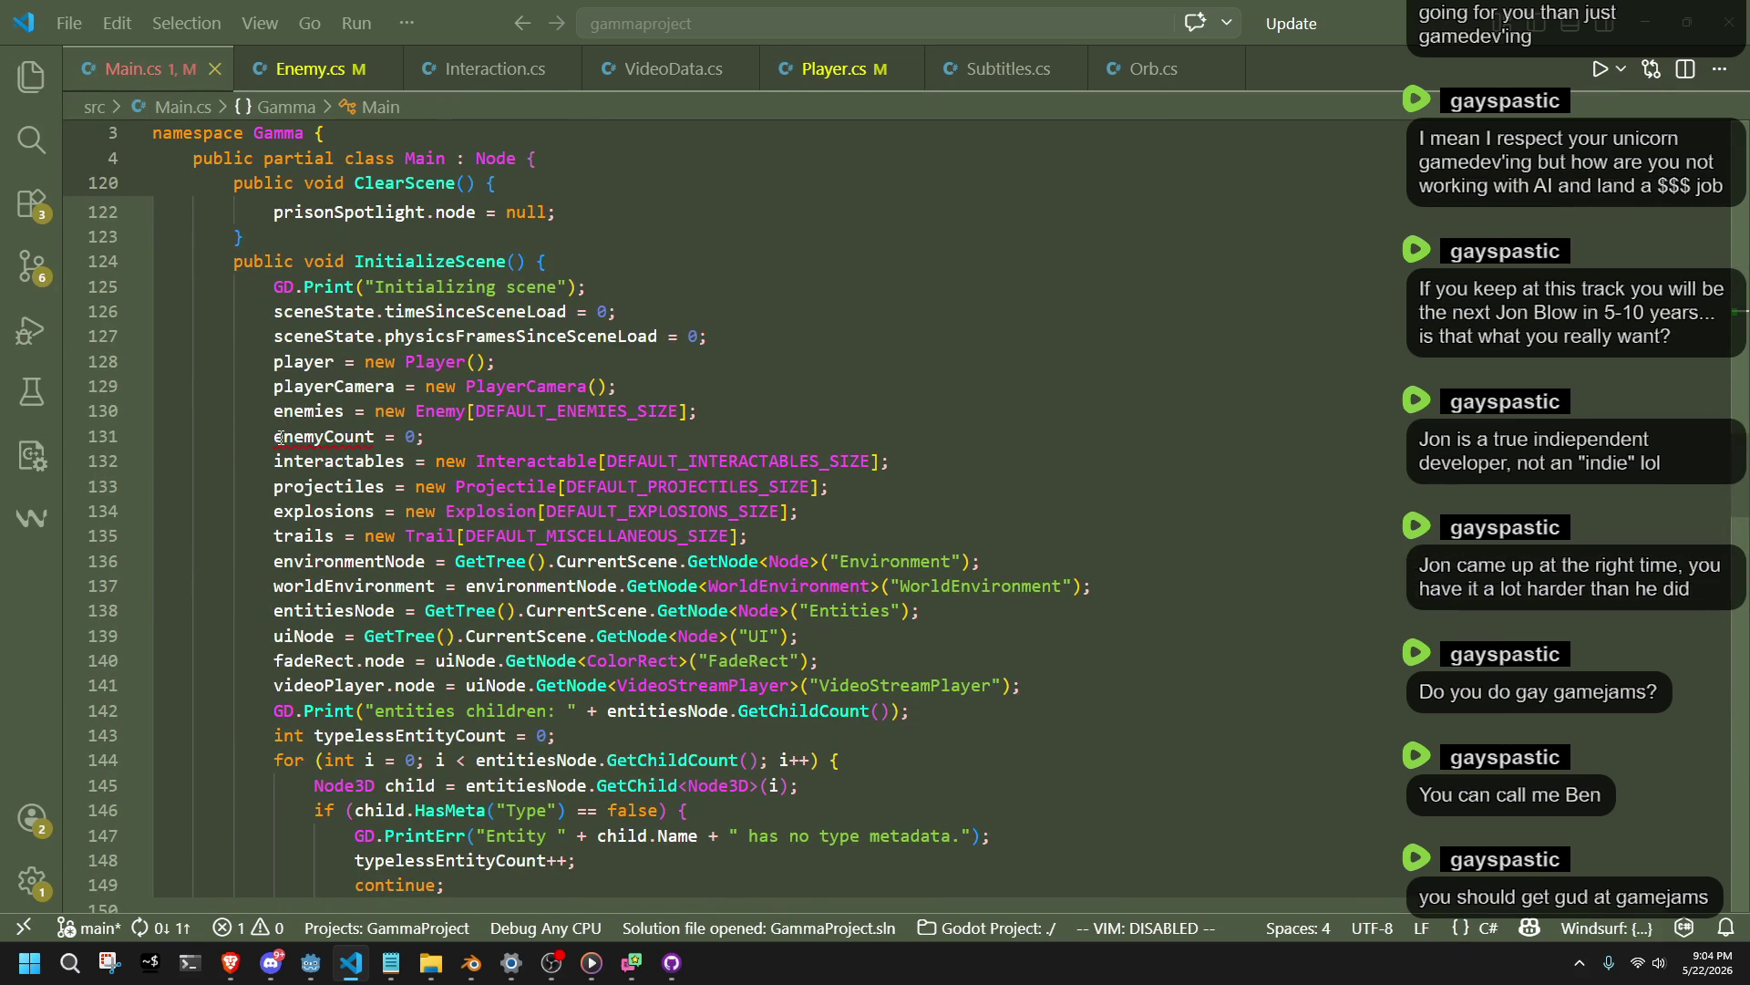
{"action": "type", "text": "Enemy."}
{"action": "left_click", "coordinate": [1107, 541]}
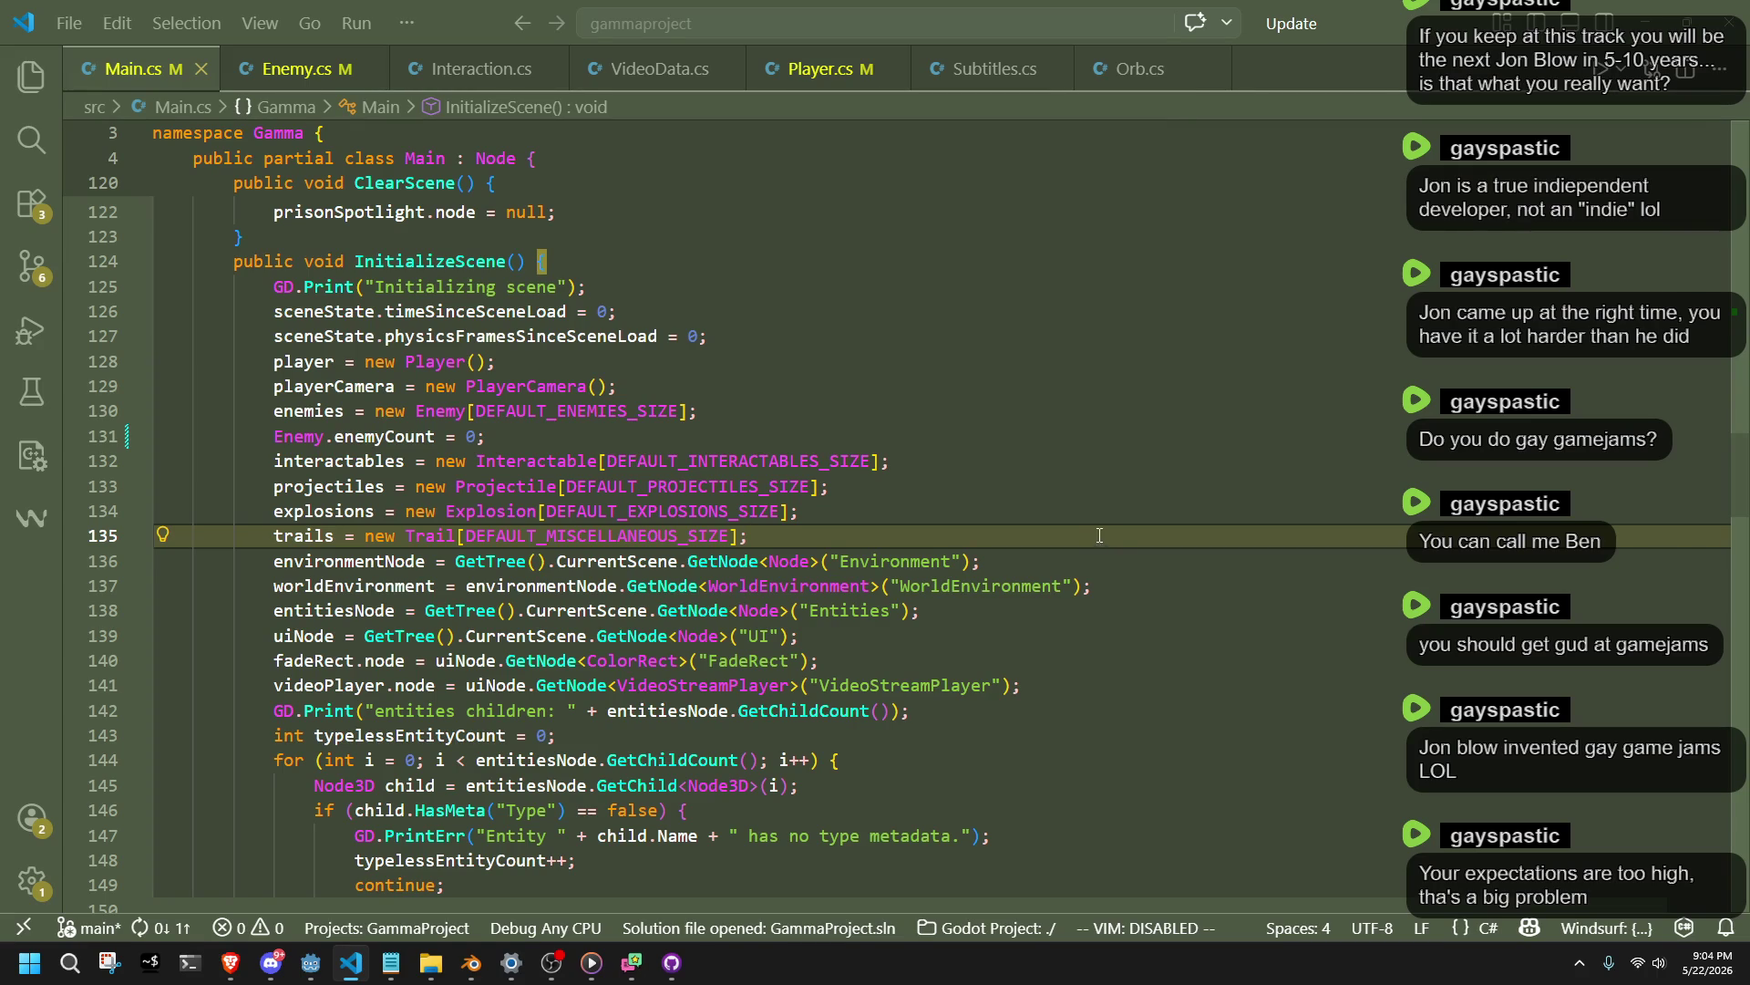
{"action": "left_click", "coordinate": [1000, 457]}
{"action": "left_click", "coordinate": [678, 430]}
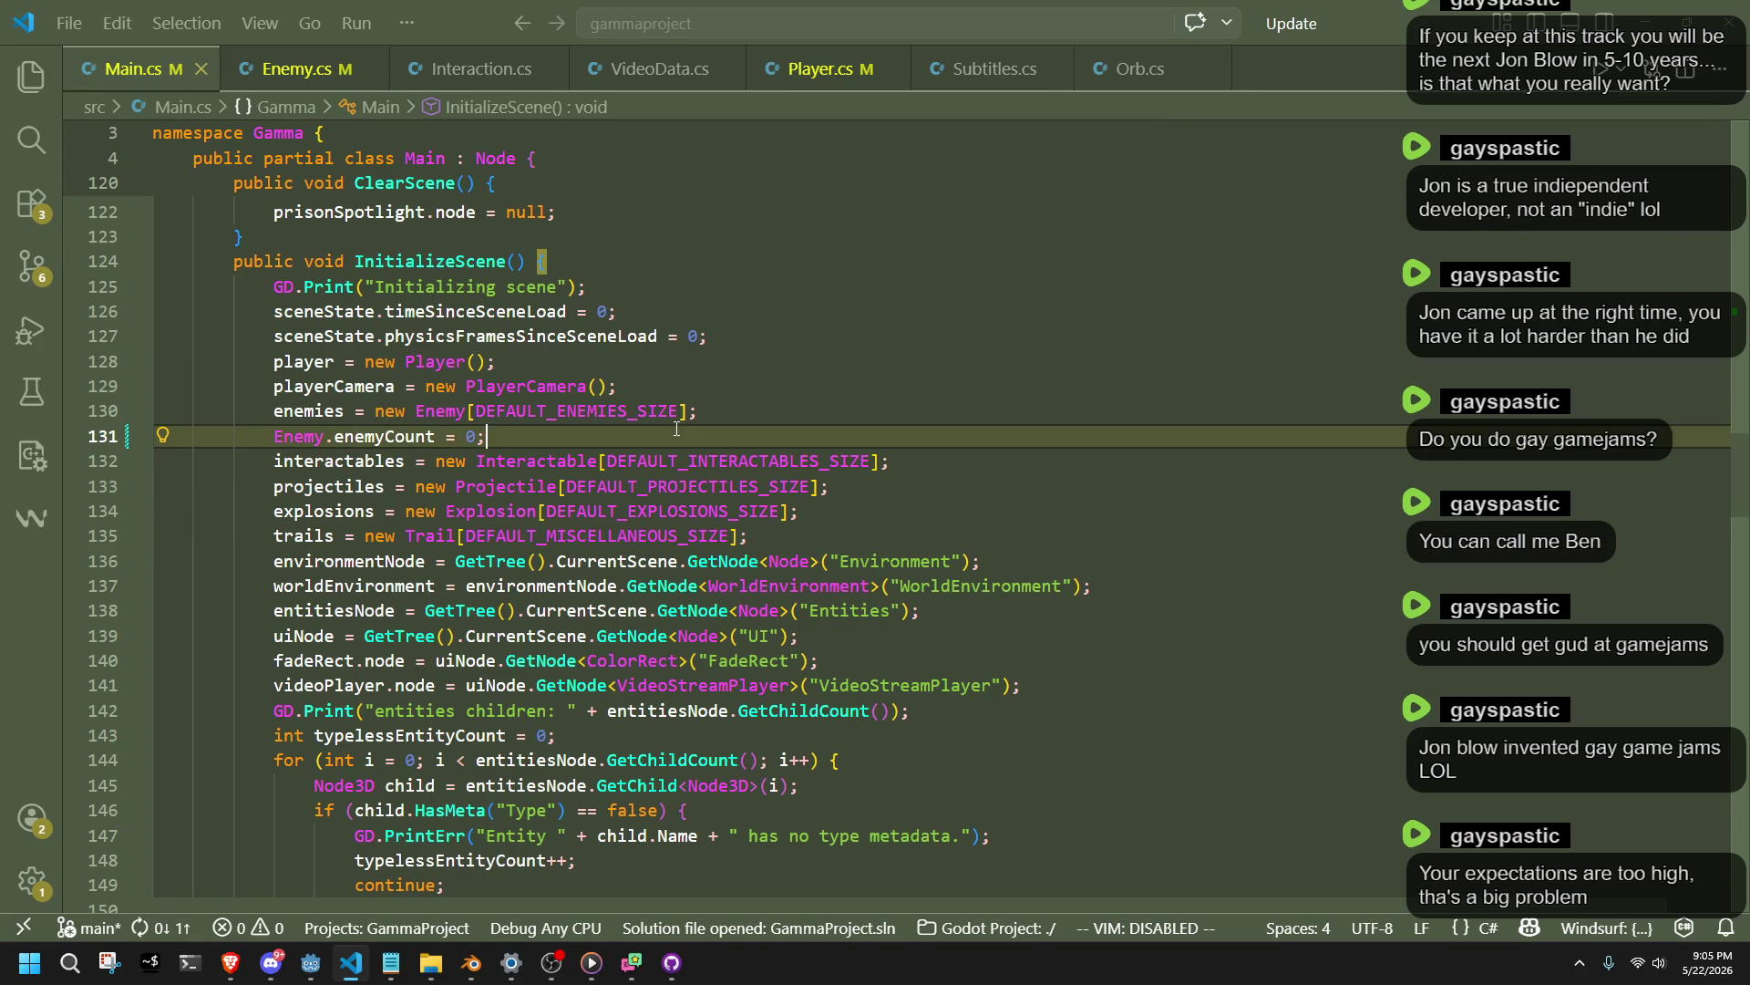
{"action": "left_click", "coordinate": [744, 393]}
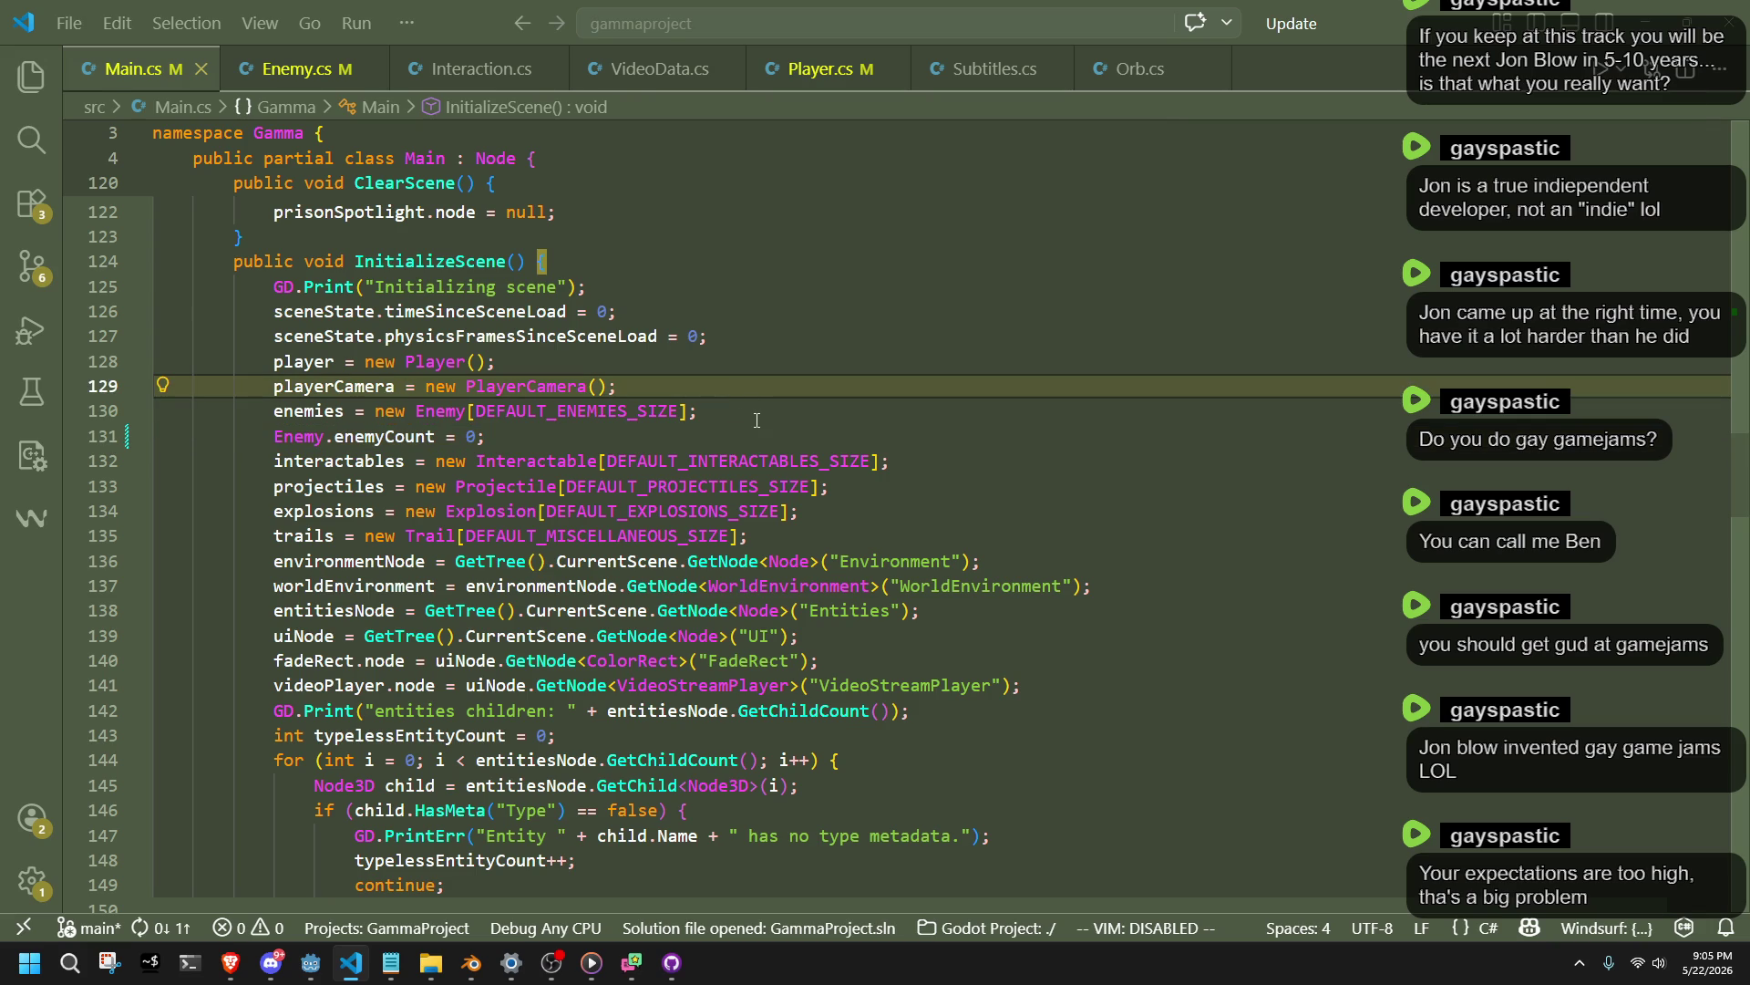
{"action": "scroll", "coordinate": [756, 419], "scroll_direction": "up", "scroll_amount": 2}
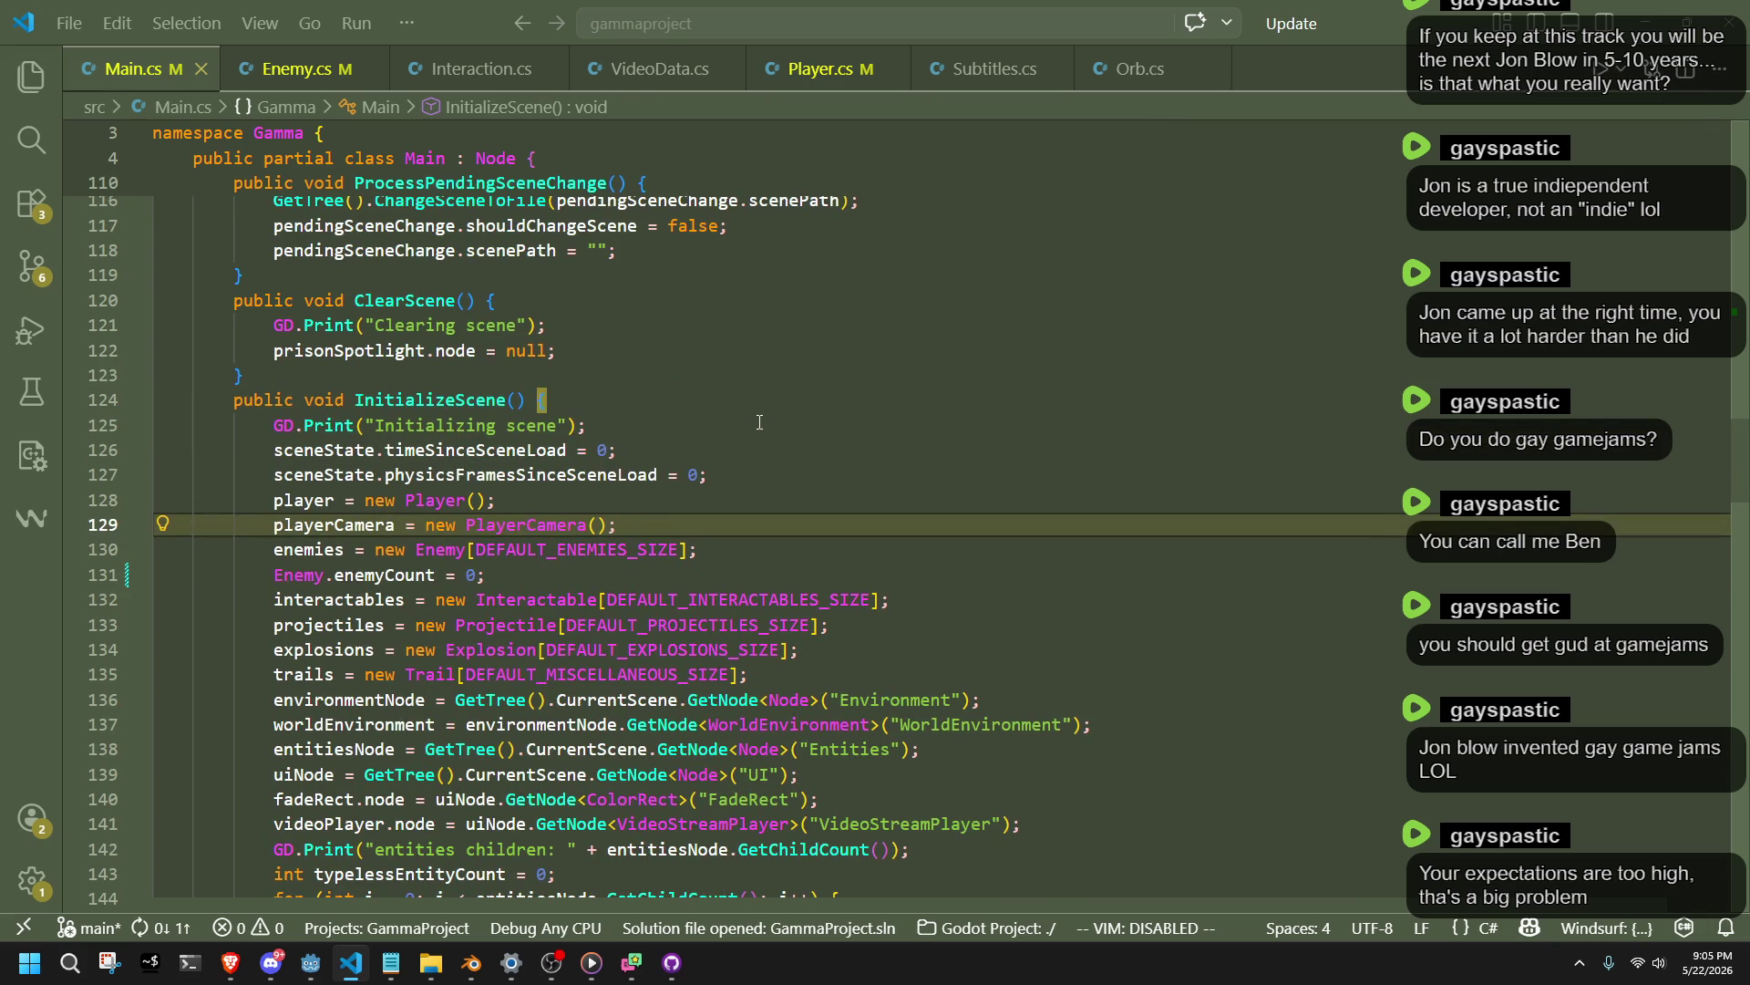
{"action": "left_click", "coordinate": [748, 498]}
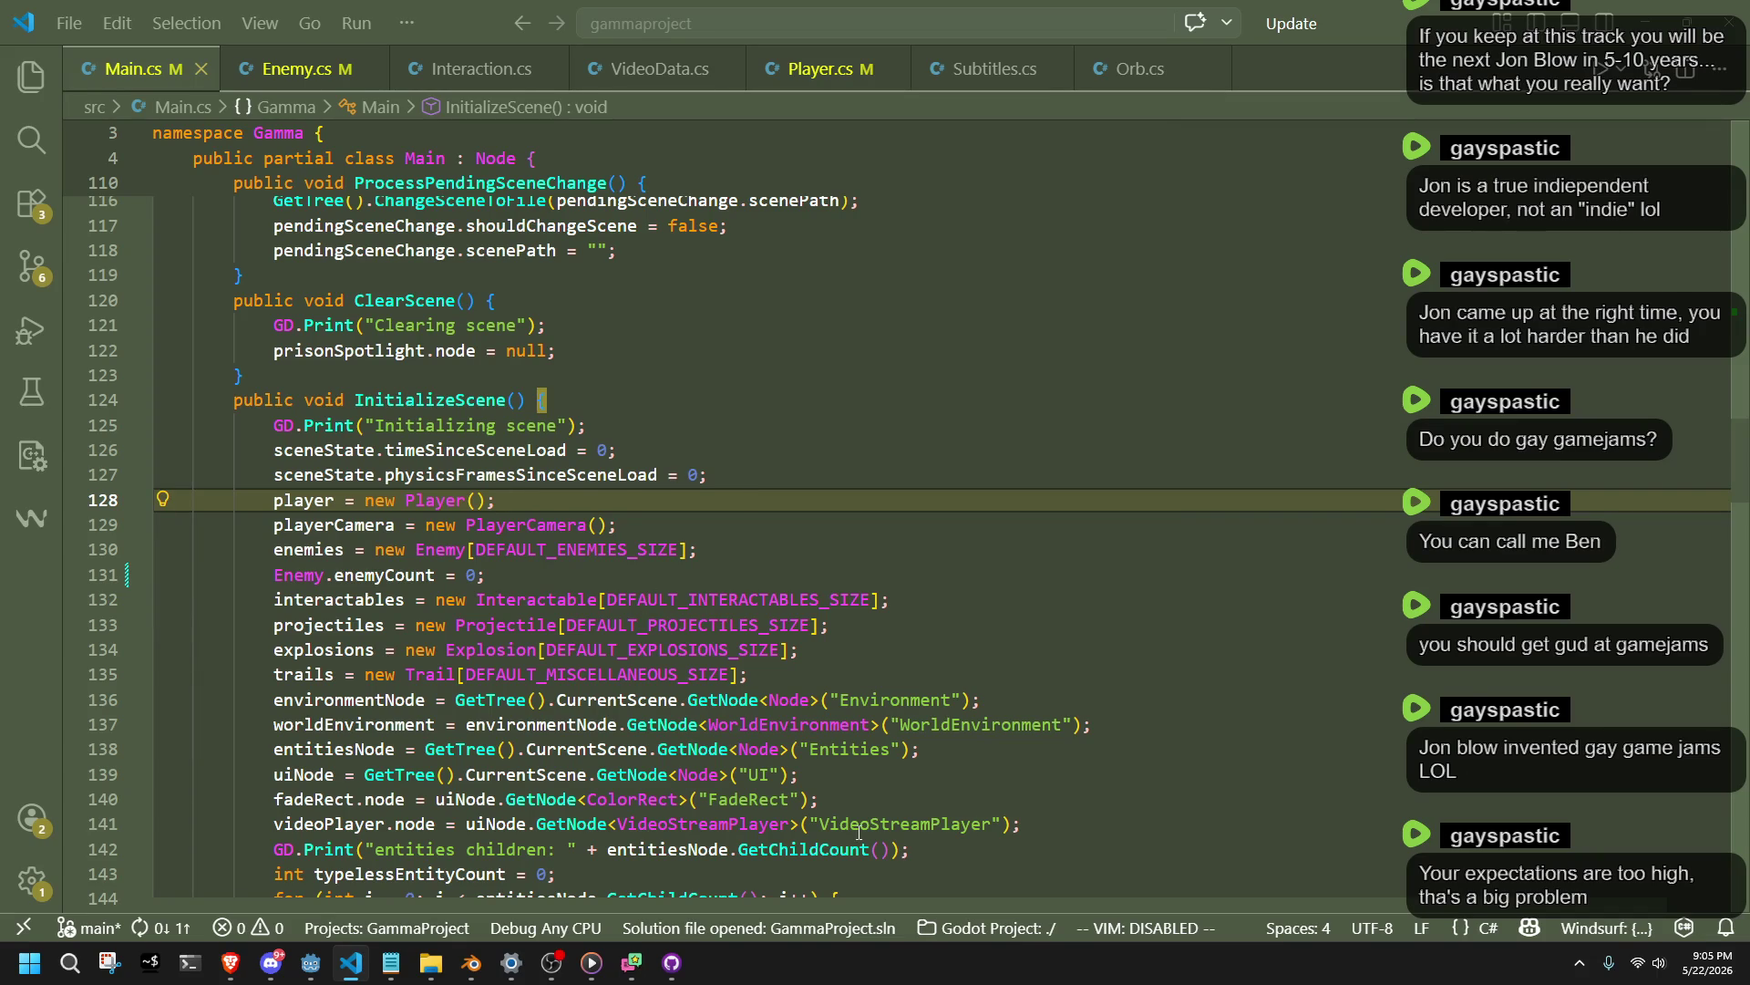
{"action": "left_click", "coordinate": [310, 962]}
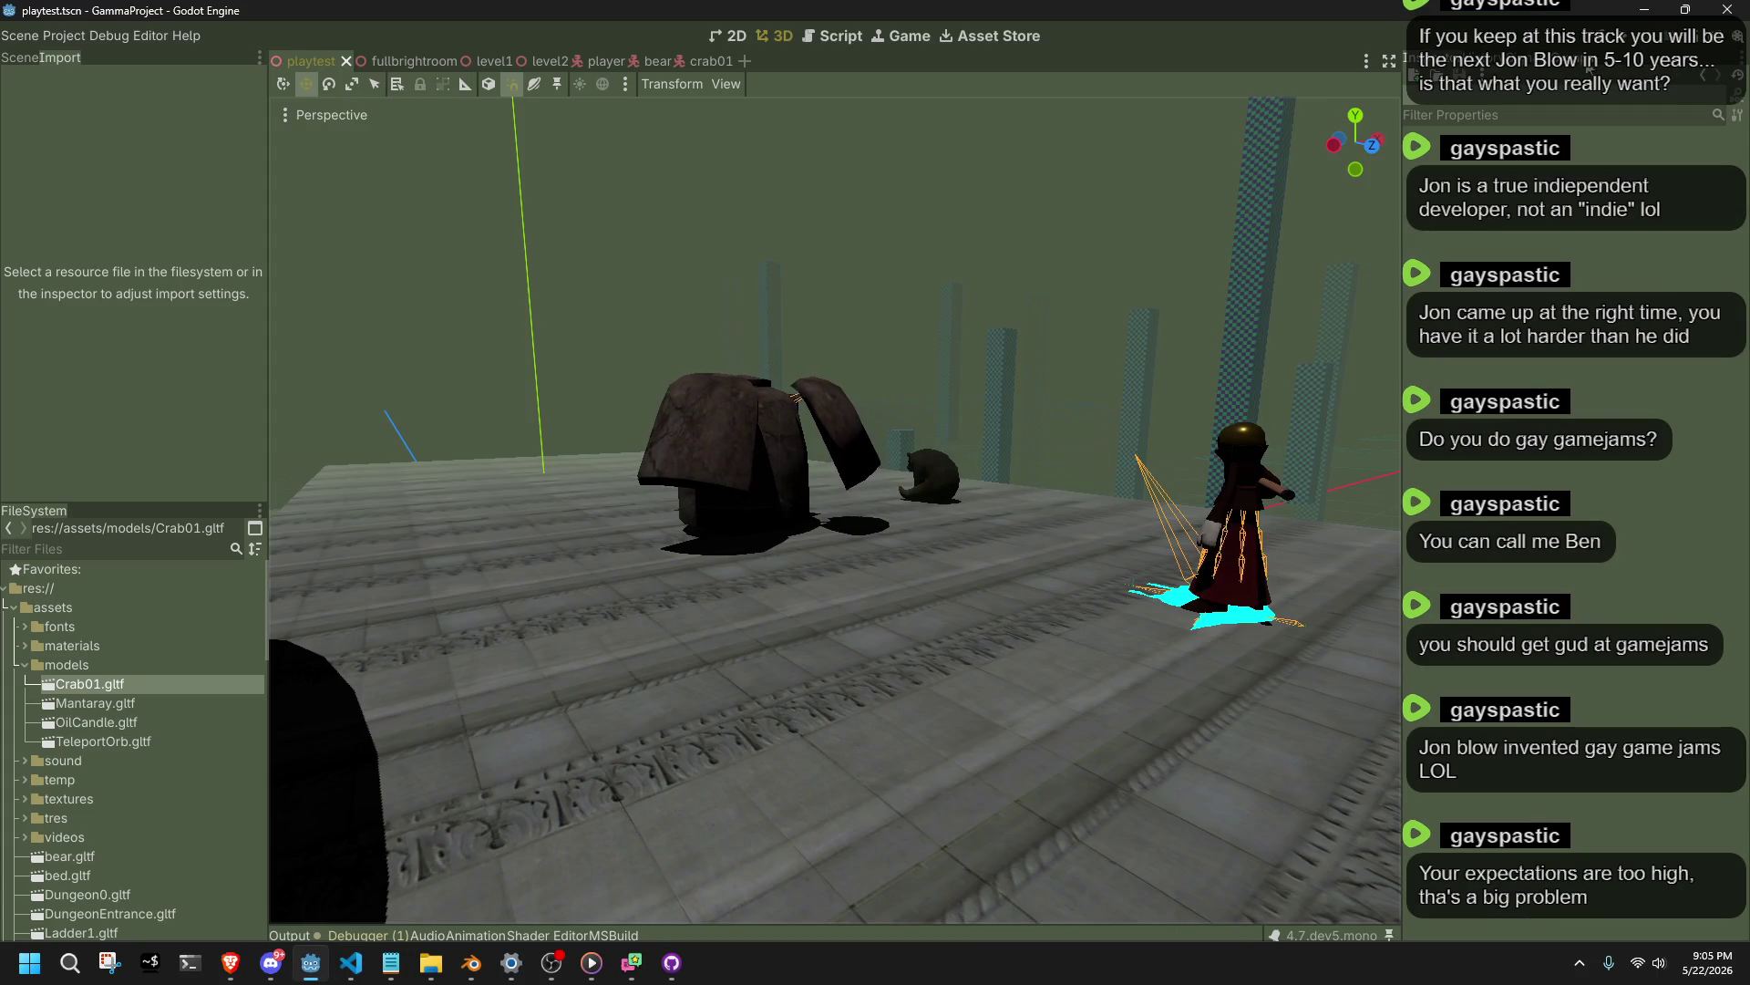
Build and run the GammaProject game, then jump the character around the tiles.
{"action": "left_click", "coordinate": [1628, 43]}
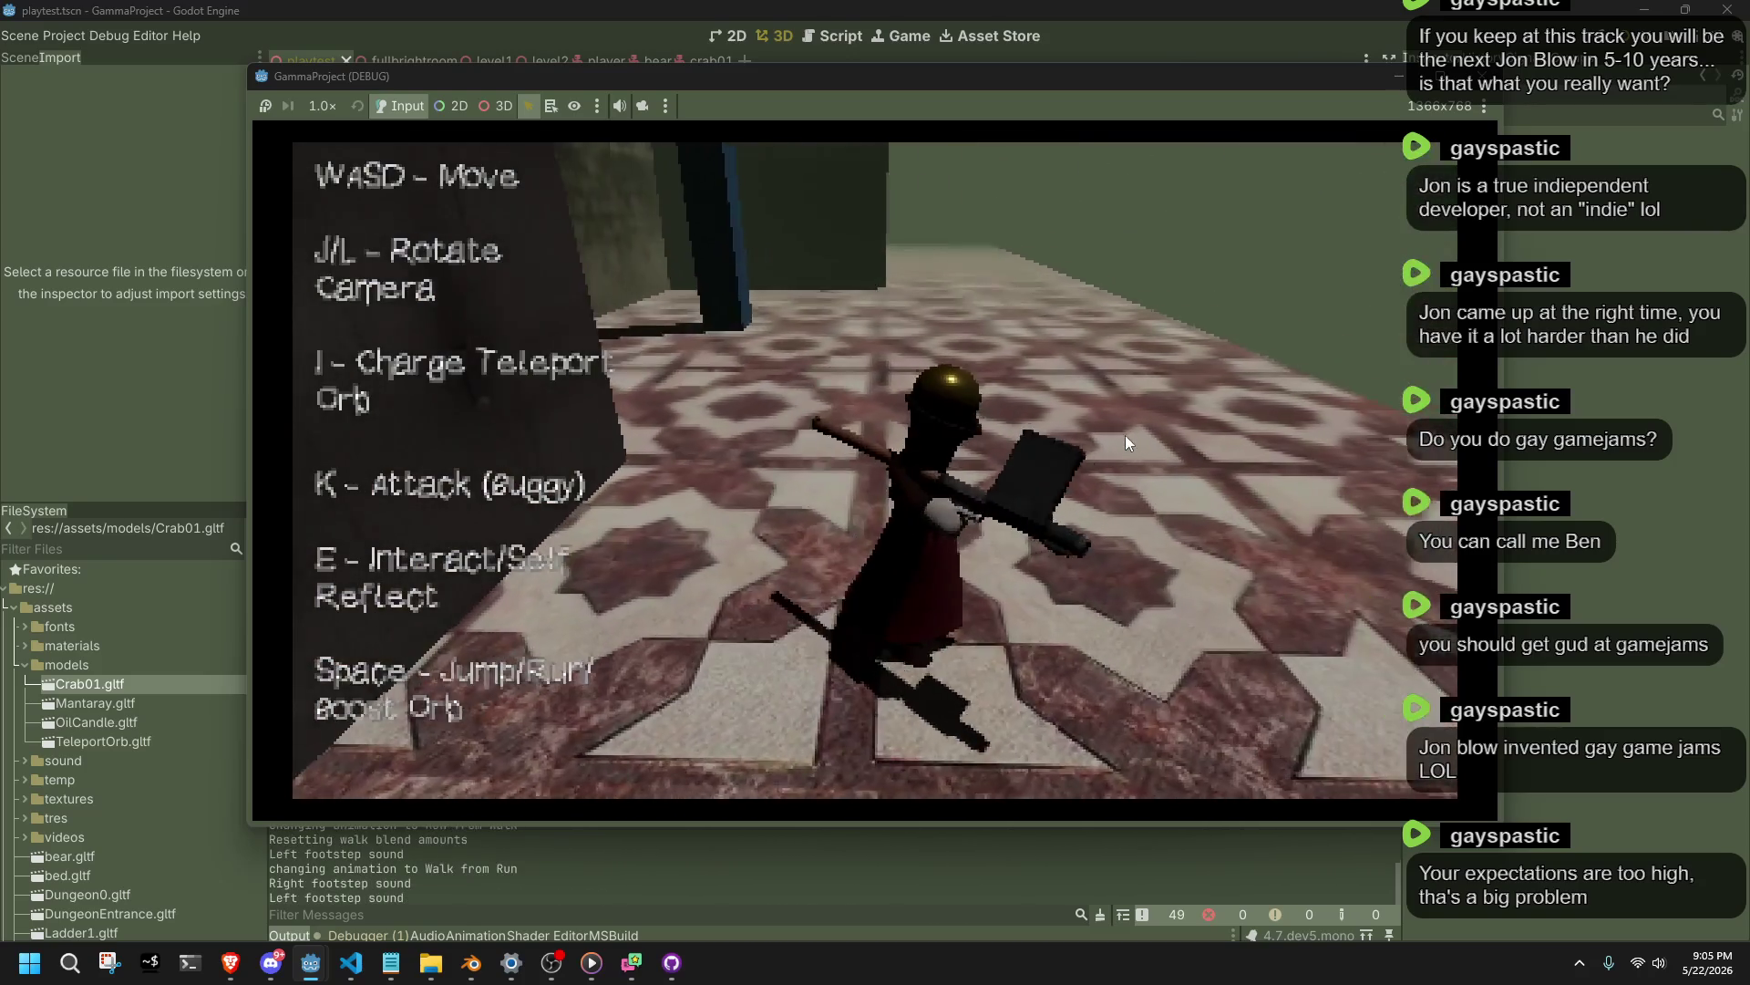
{"action": "key", "text": "space"}
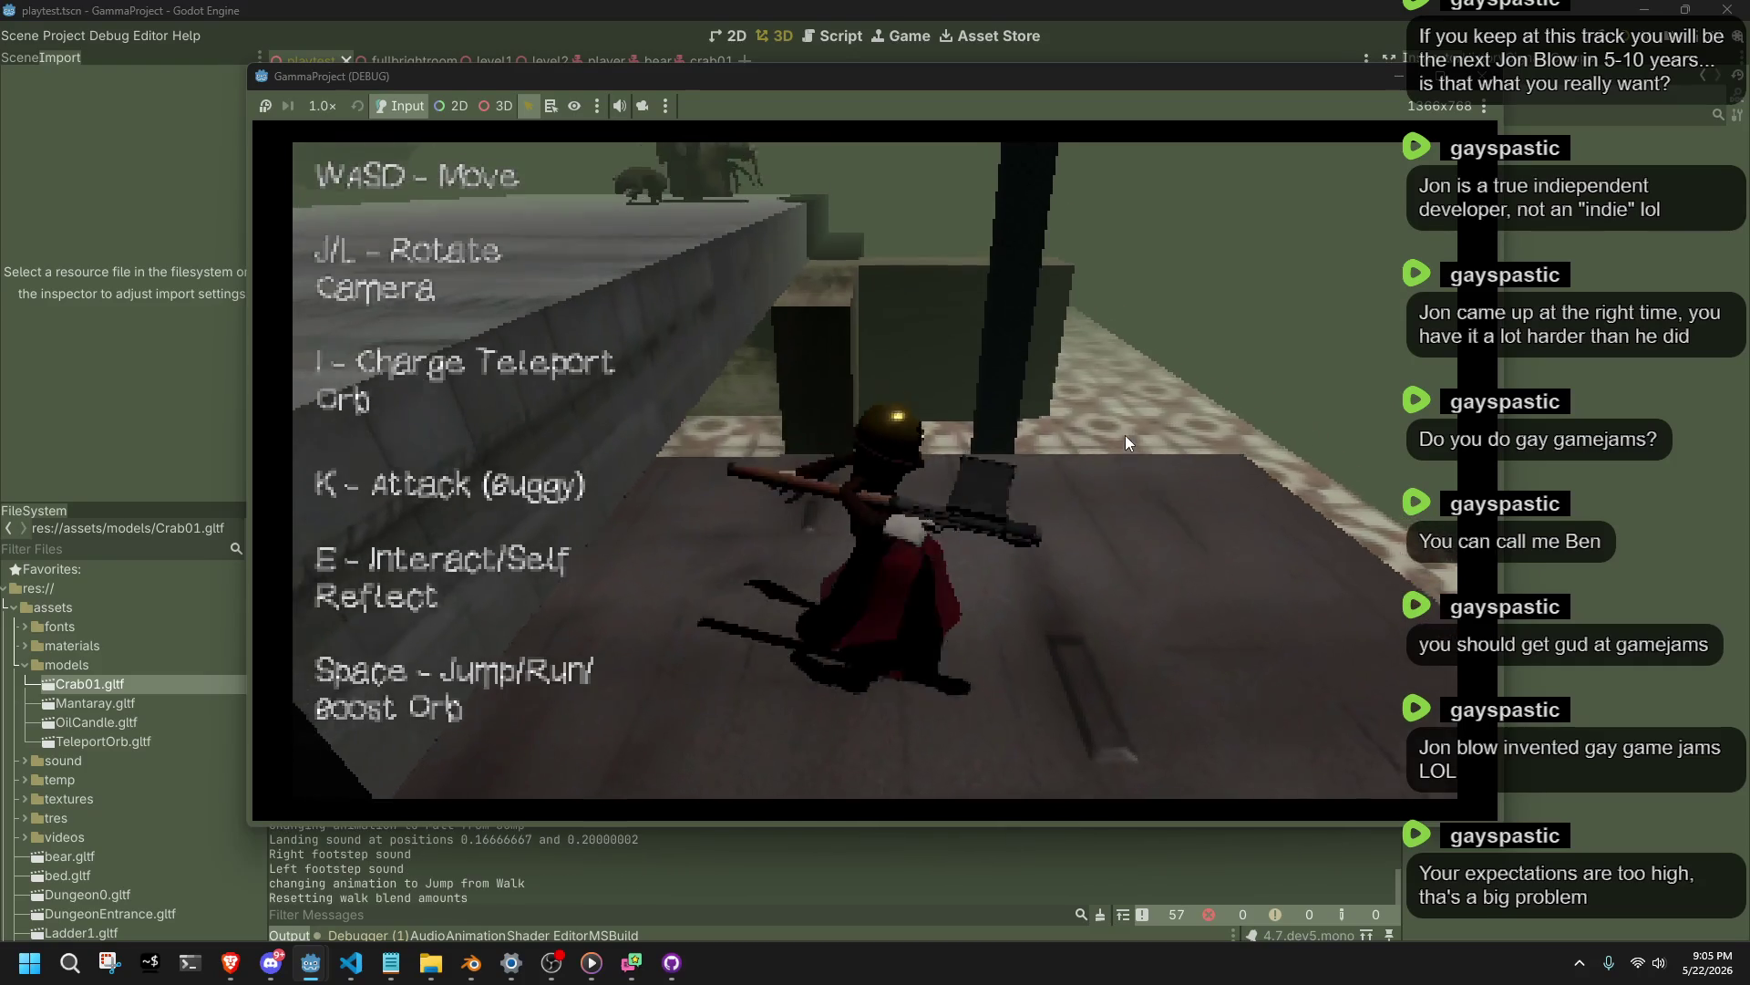
{"action": "key", "text": "space"}
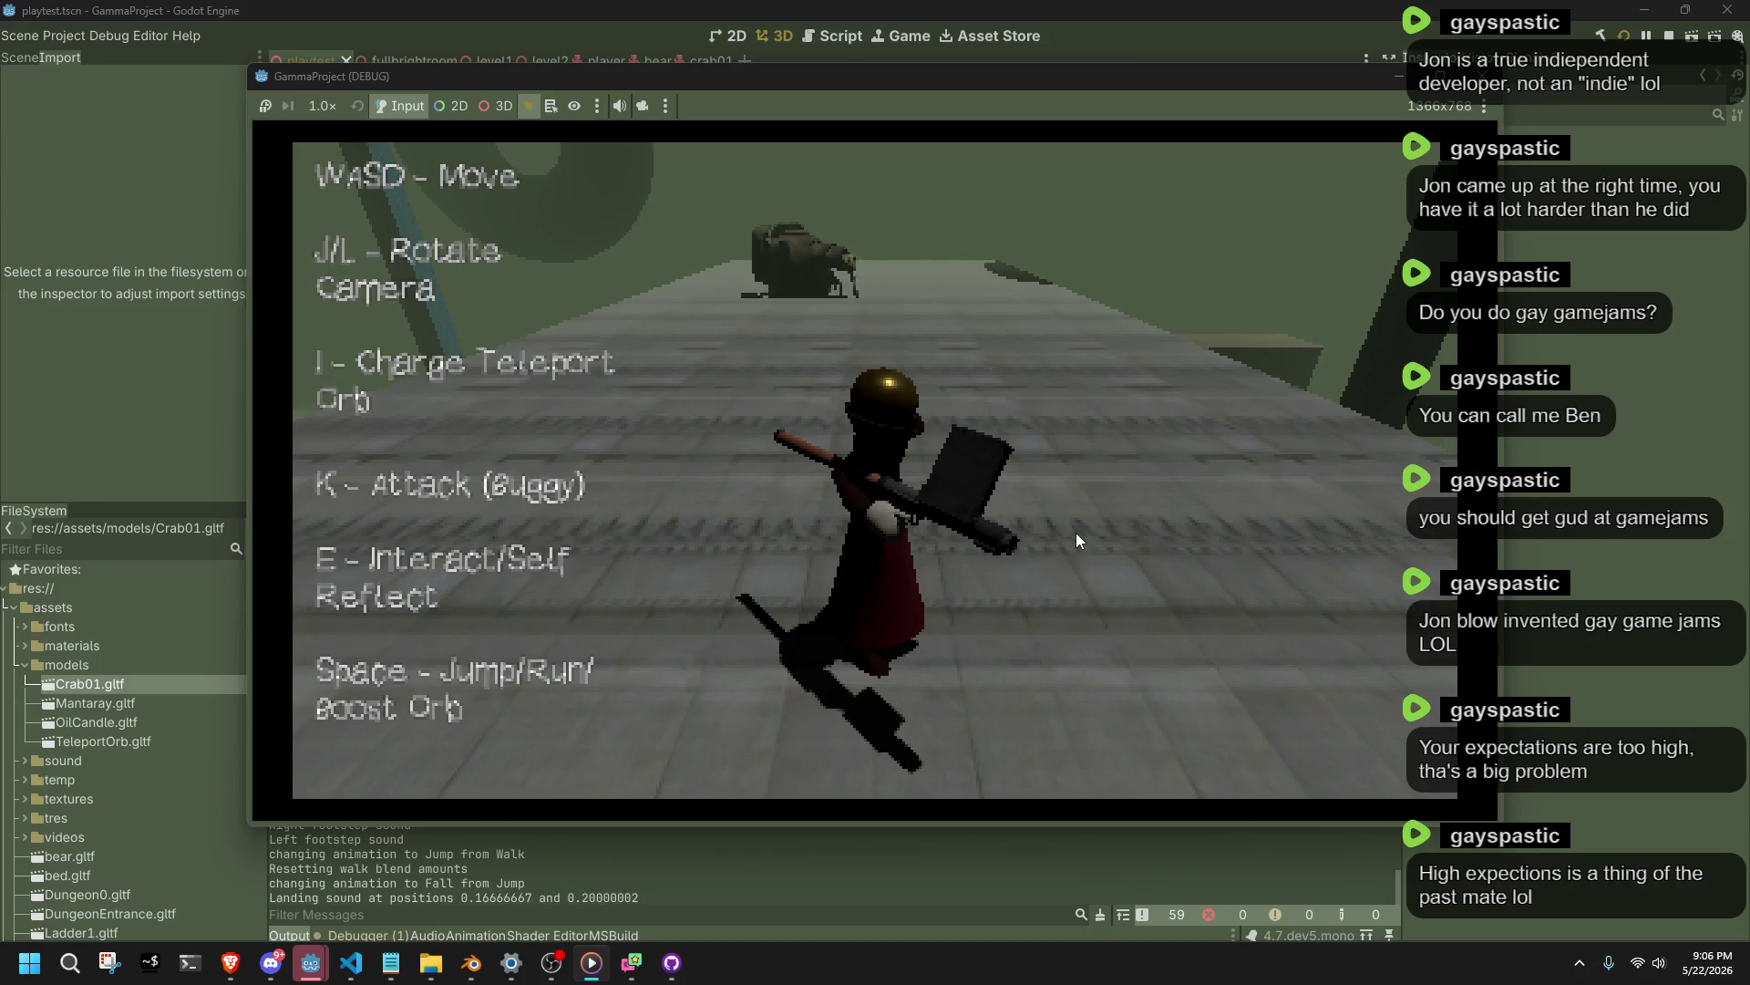
Fire at Crab01 with K repeatedly while running and jumping toward it.
{"action": "key", "text": "w"}
{"action": "key", "text": "w"}
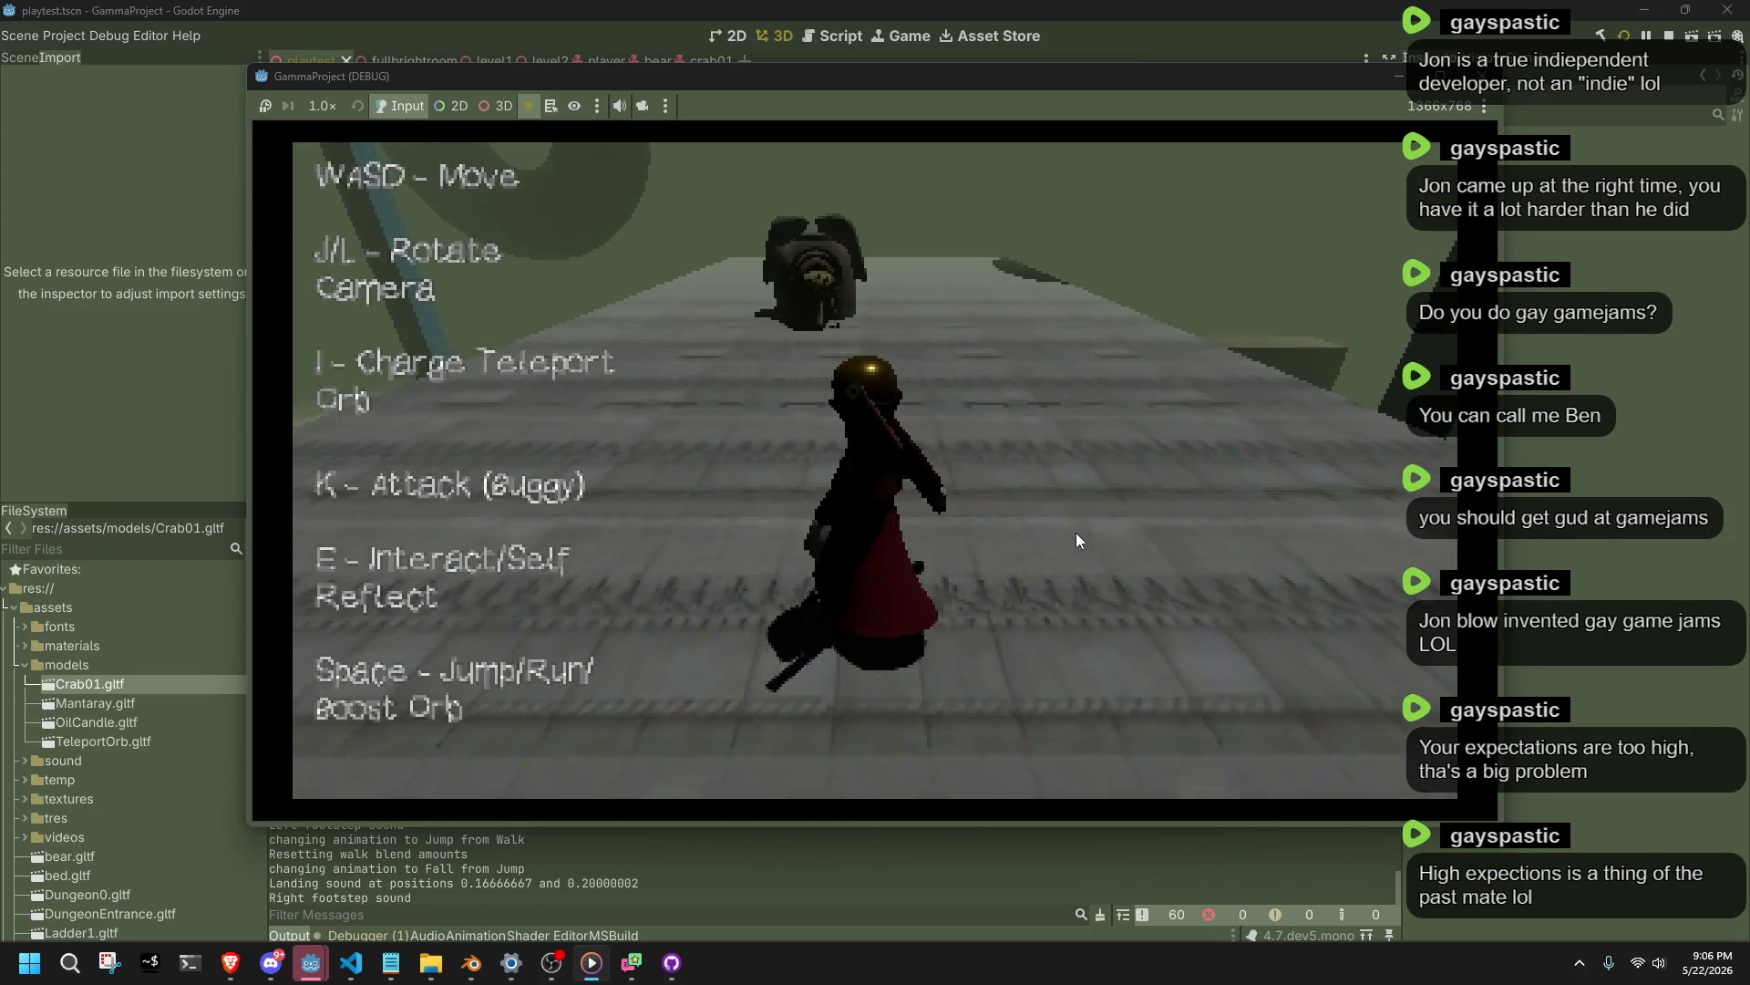
{"action": "key", "text": "k"}
{"action": "key", "text": "w"}
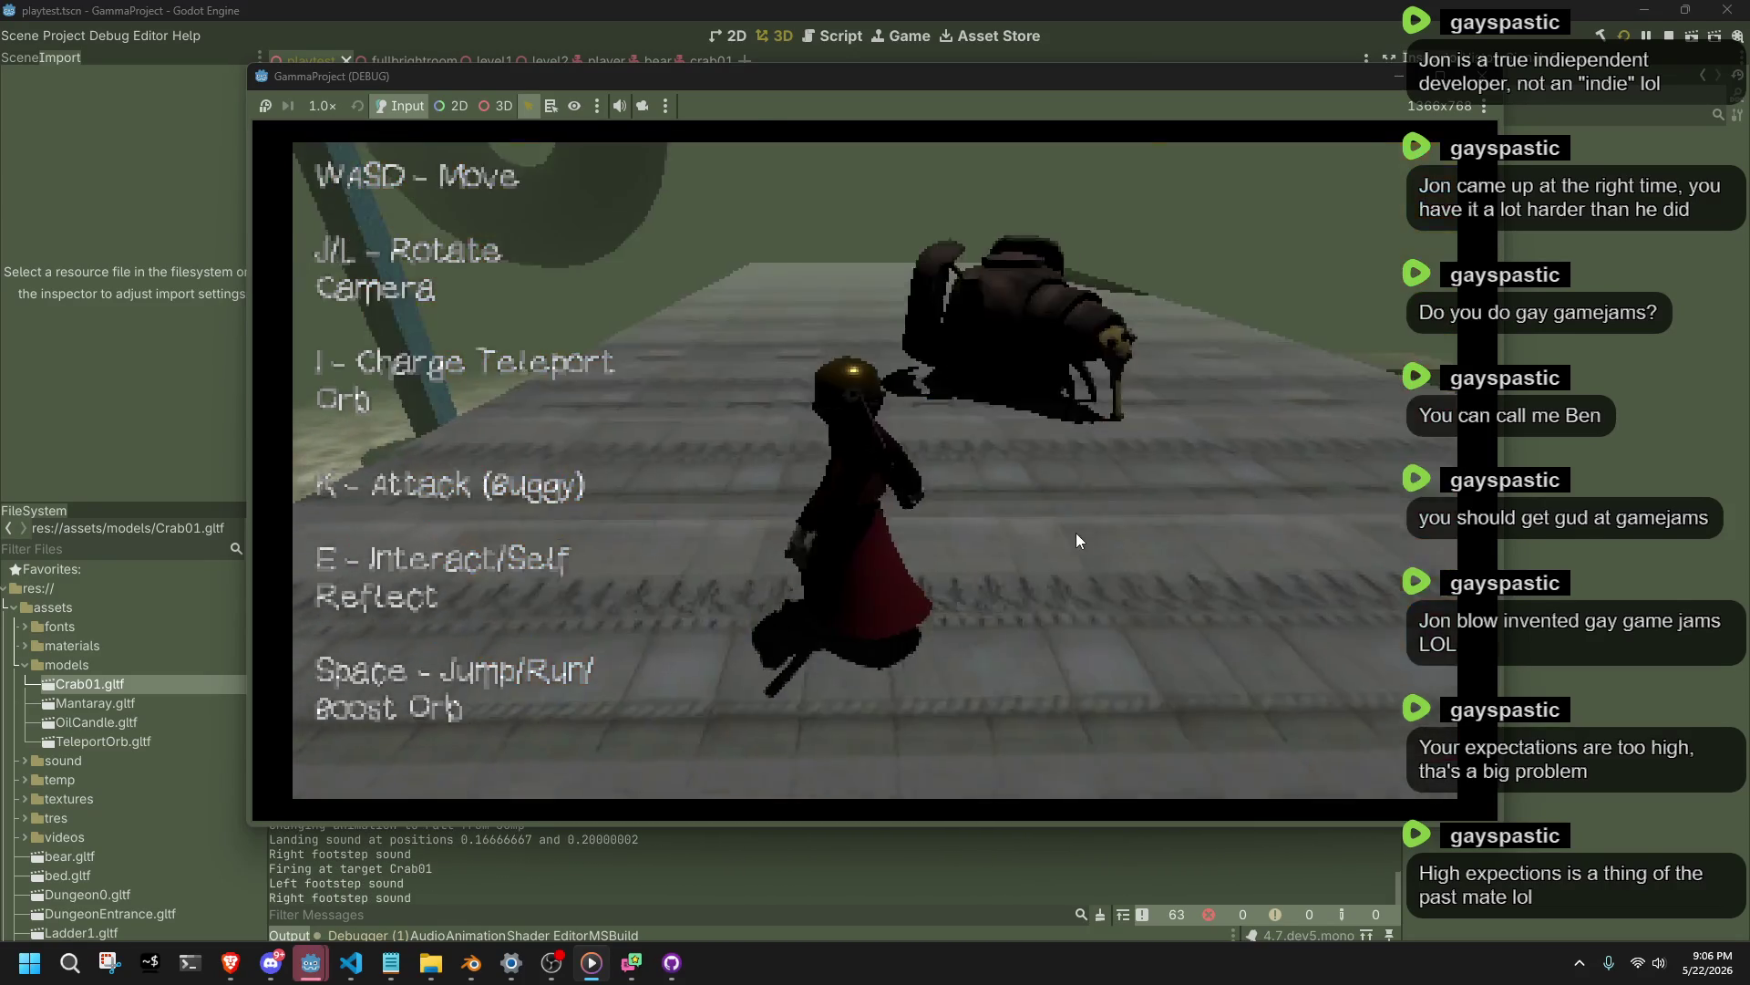
{"action": "key", "text": "w"}
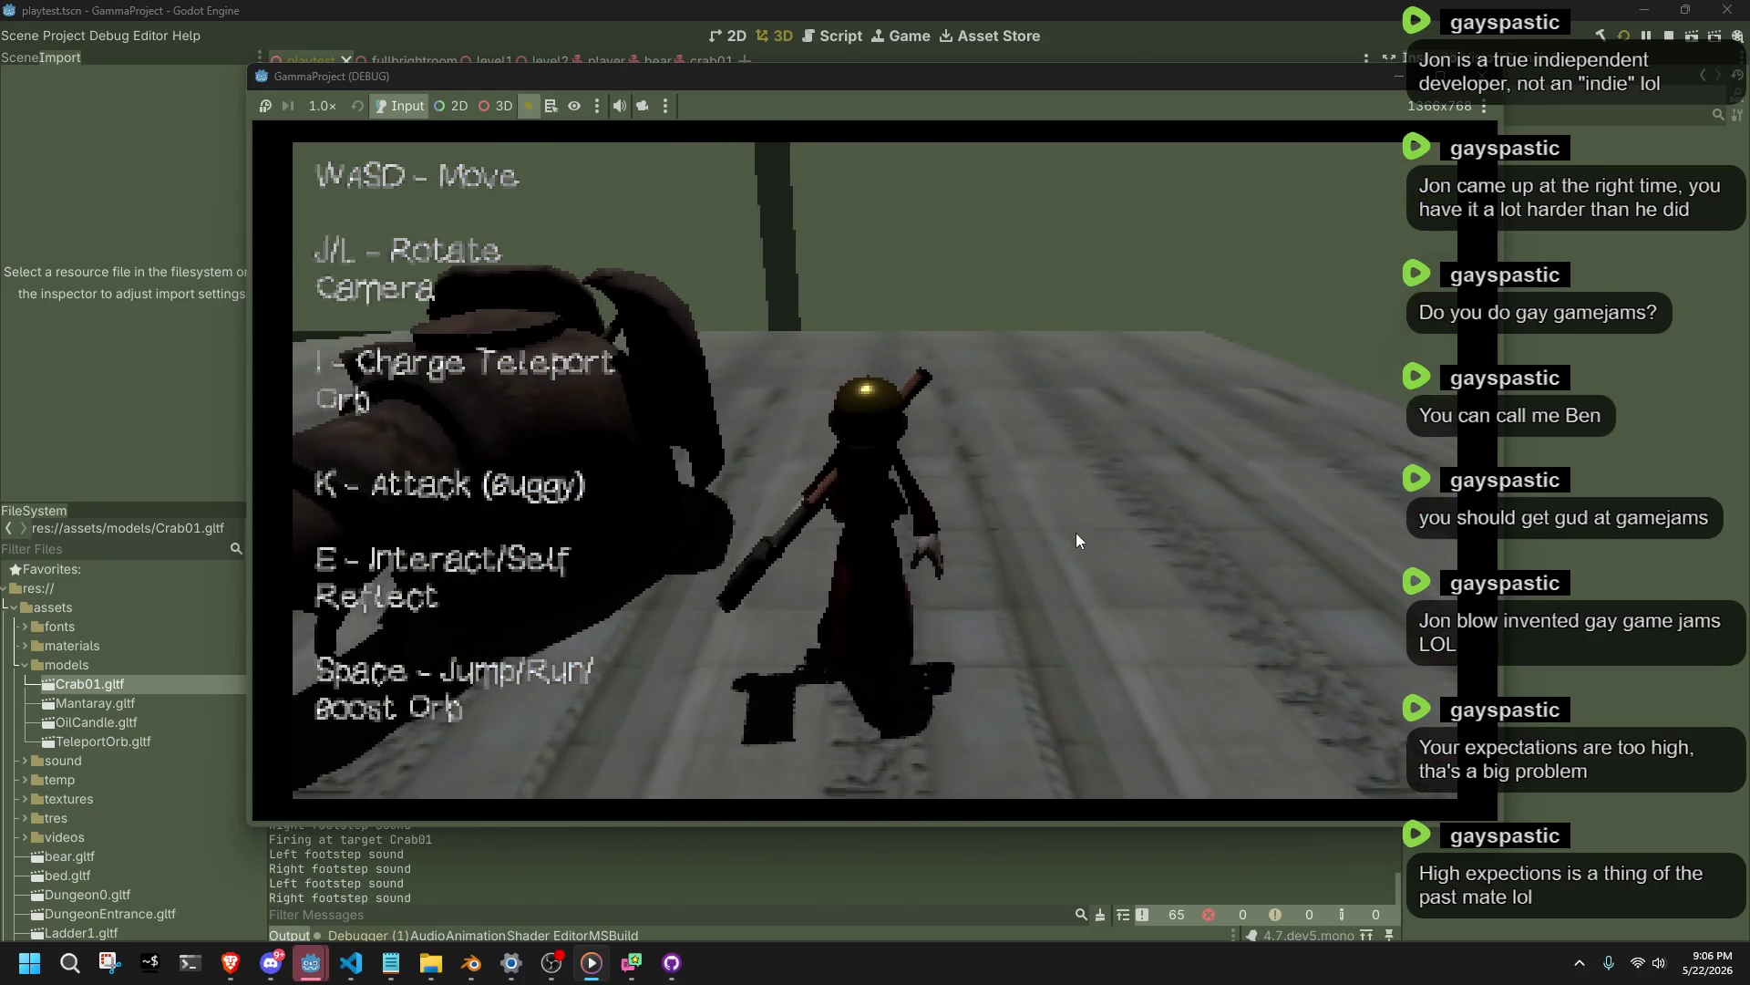
{"action": "key", "text": "space"}
{"action": "key", "text": "w"}
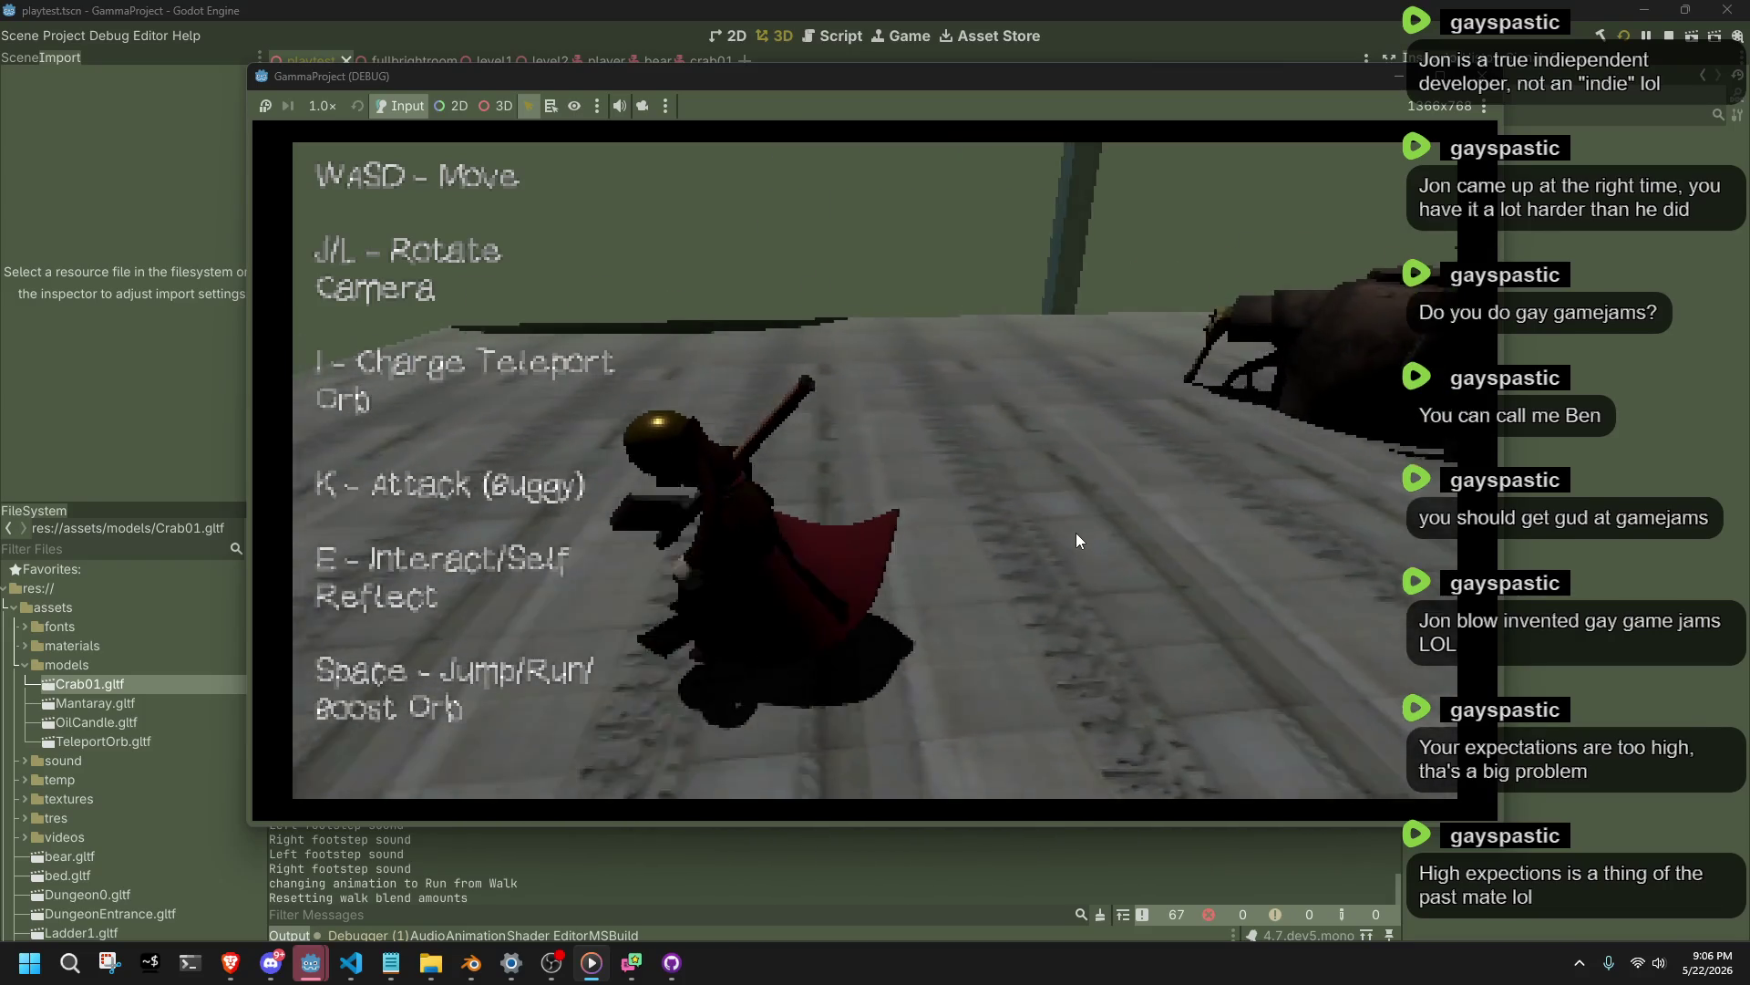
{"action": "key", "text": "w"}
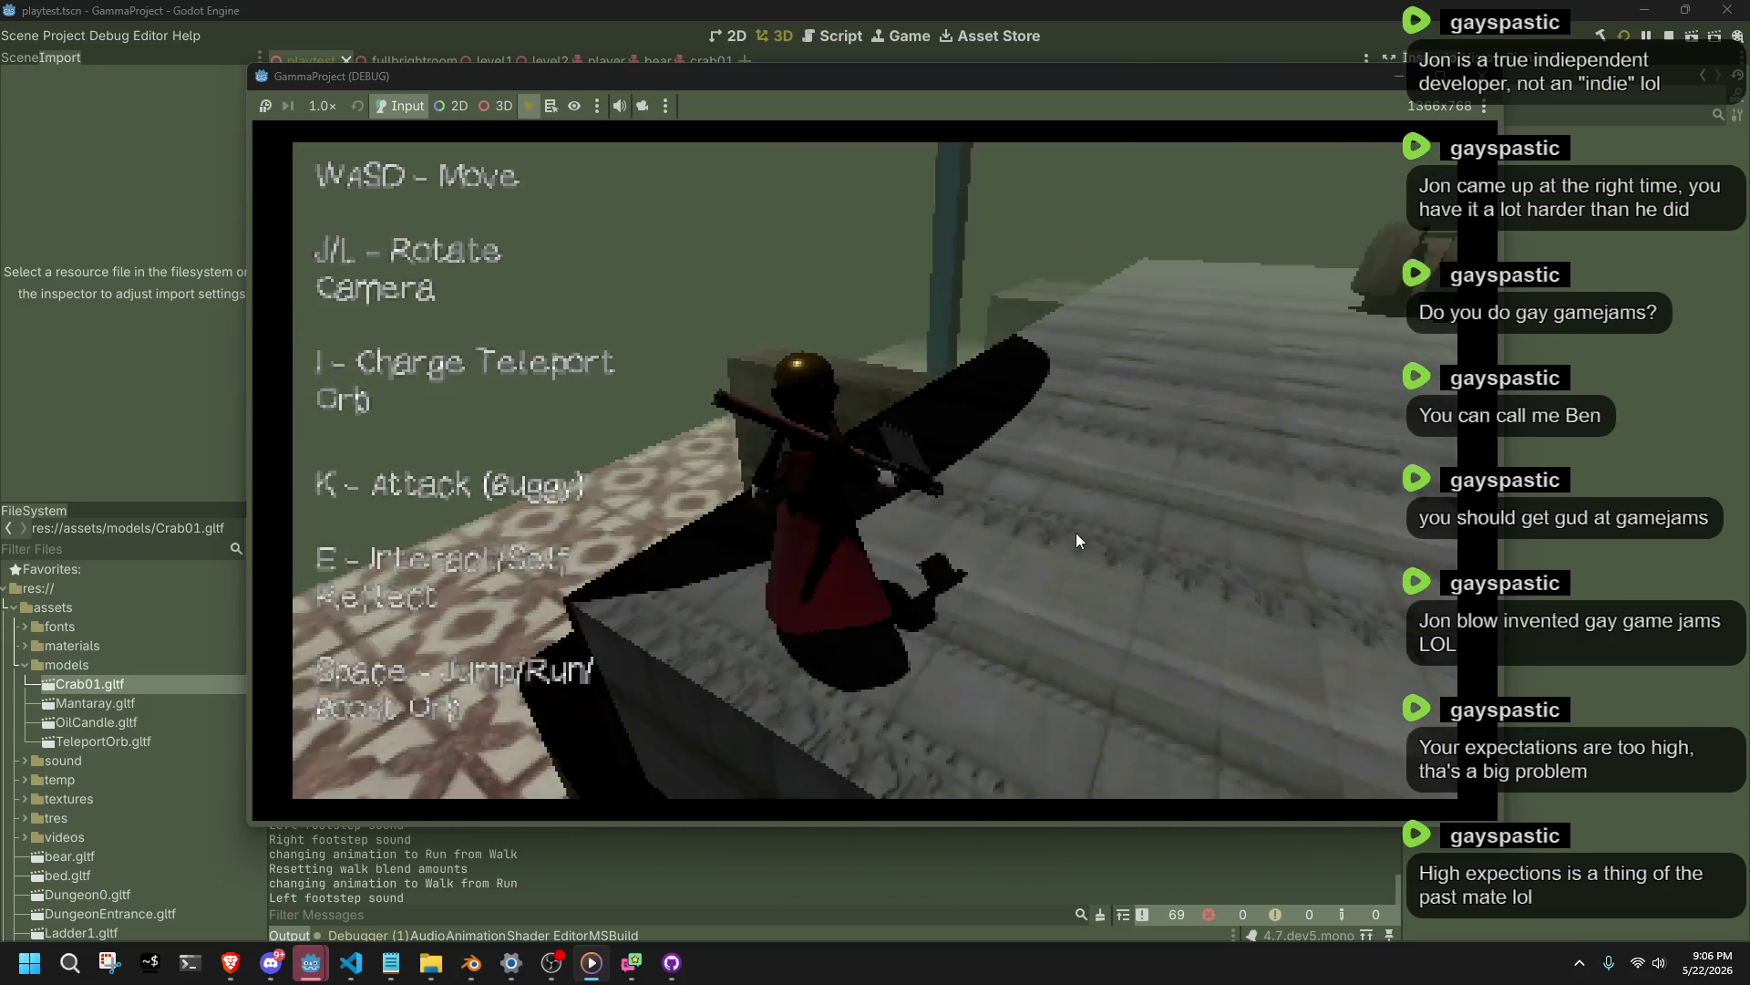
{"action": "key", "text": "k"}
{"action": "key", "text": "w"}
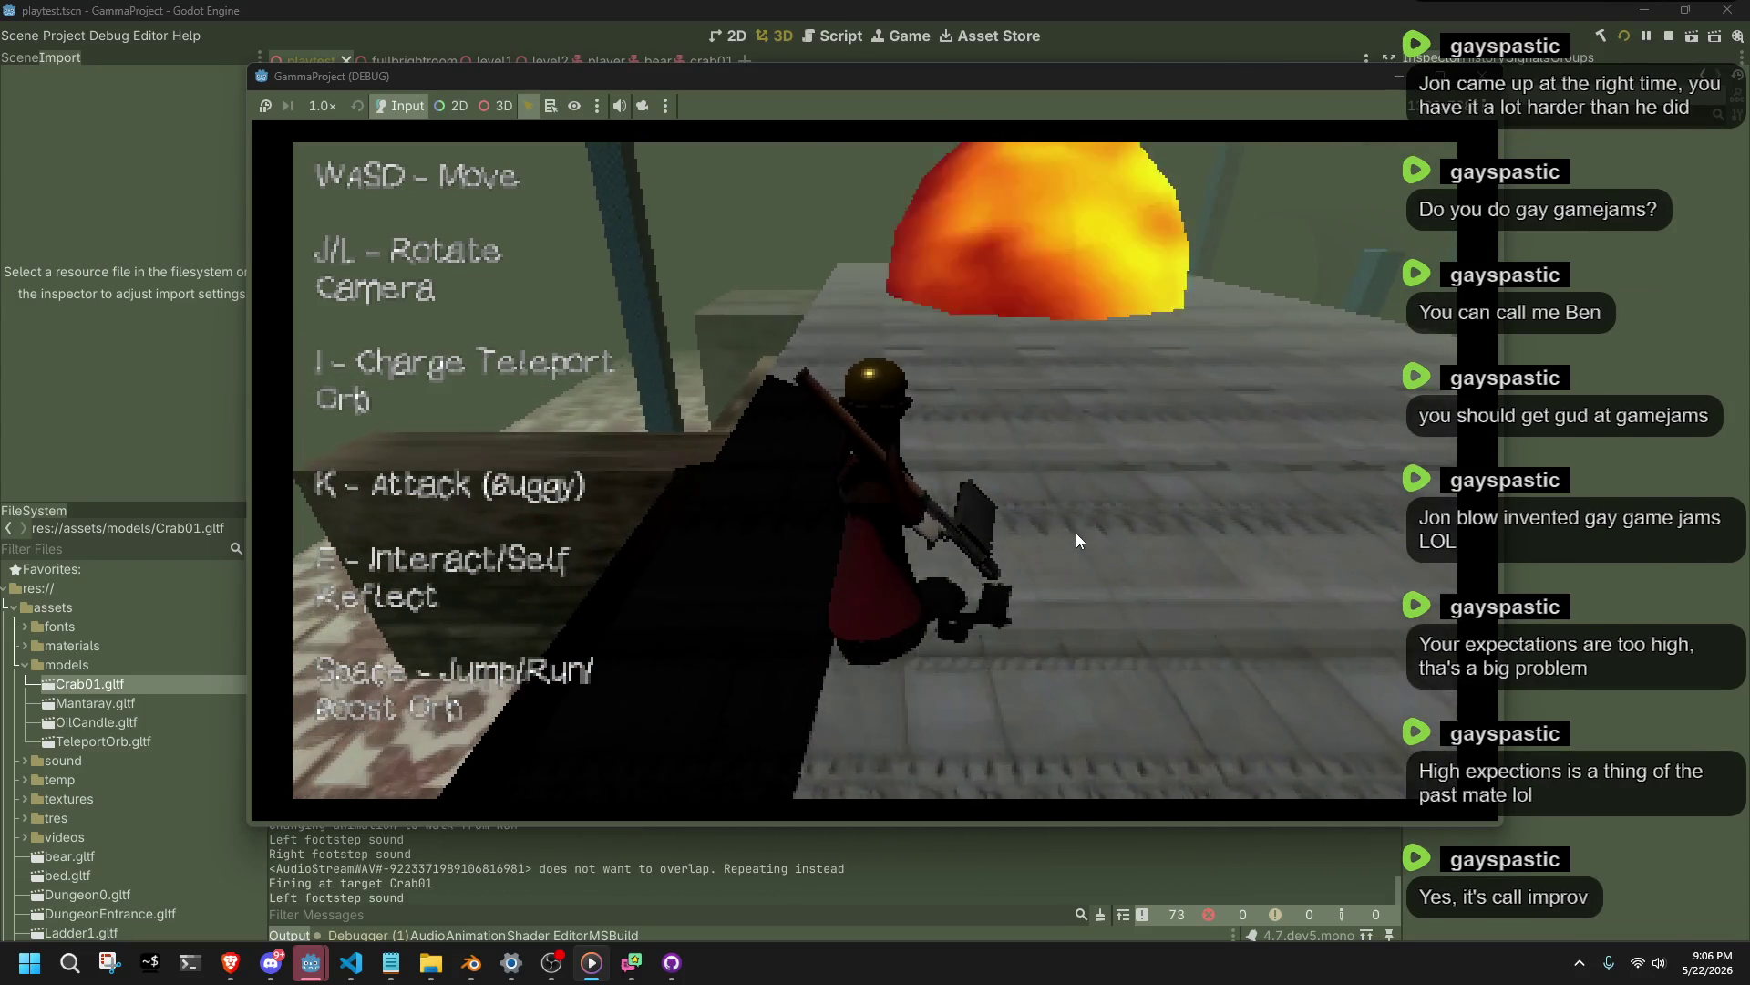
{"action": "key", "text": "space"}
{"action": "key", "text": "w"}
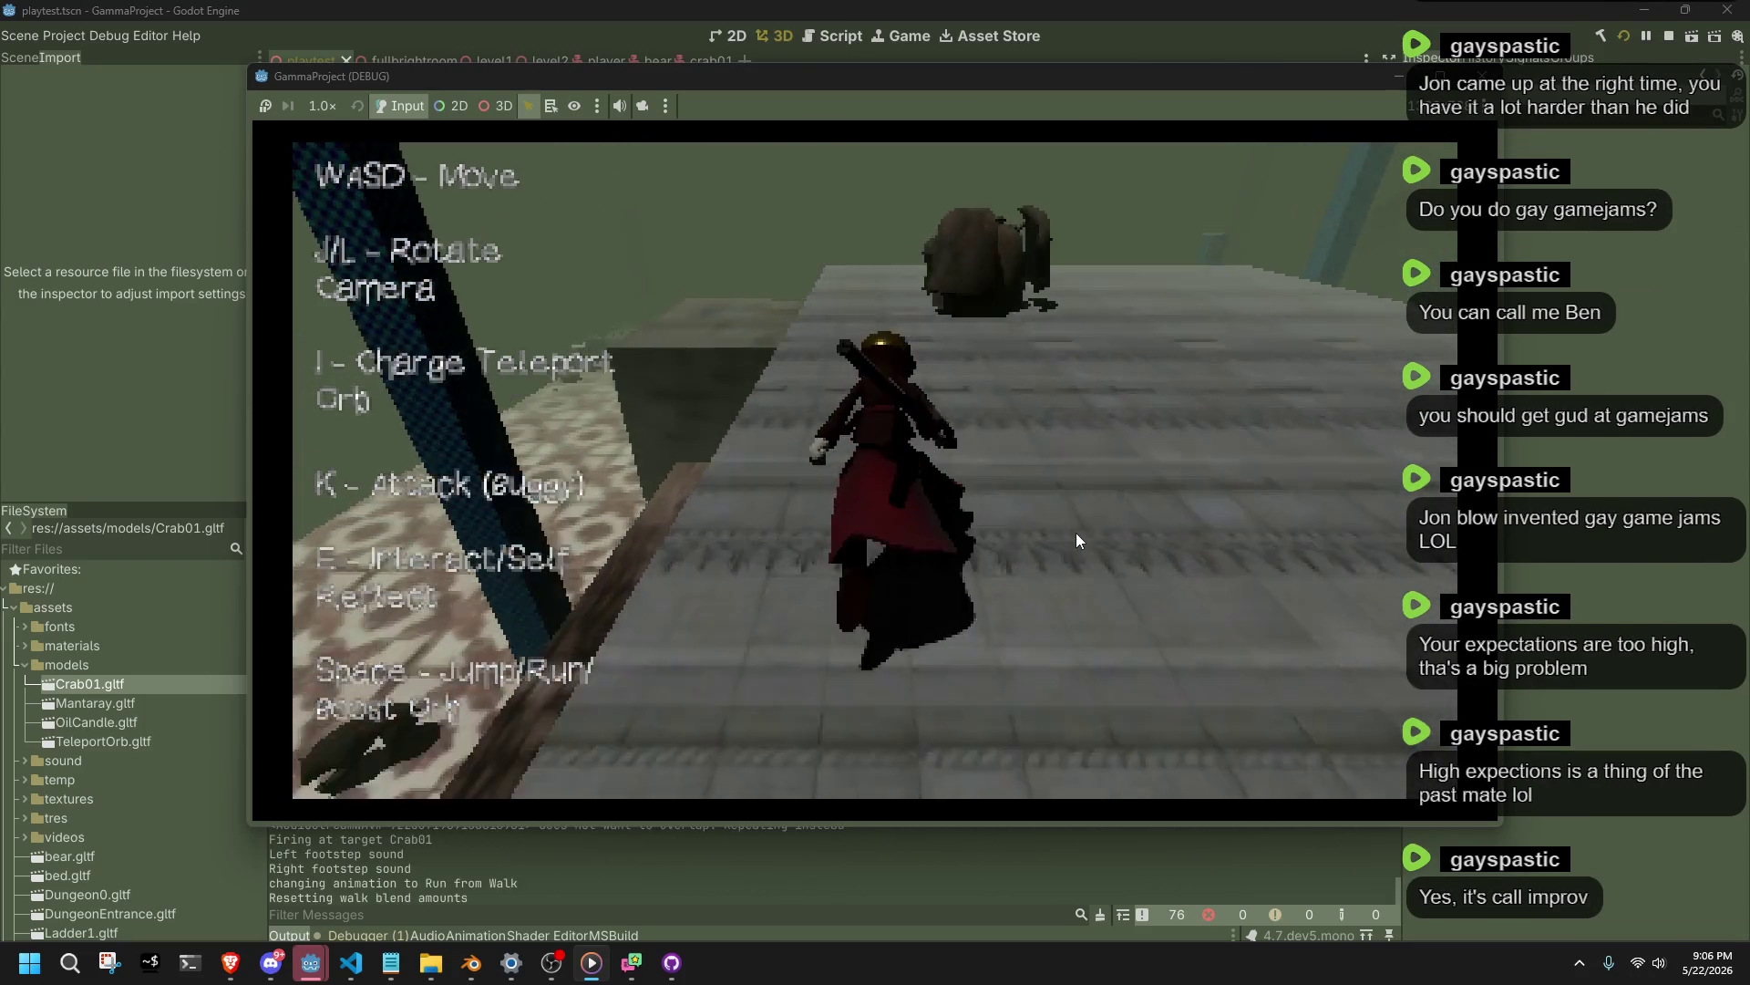
Walk away from the crab, drop off the ledge, and jump onto the raised block.
{"action": "key", "text": "w"}
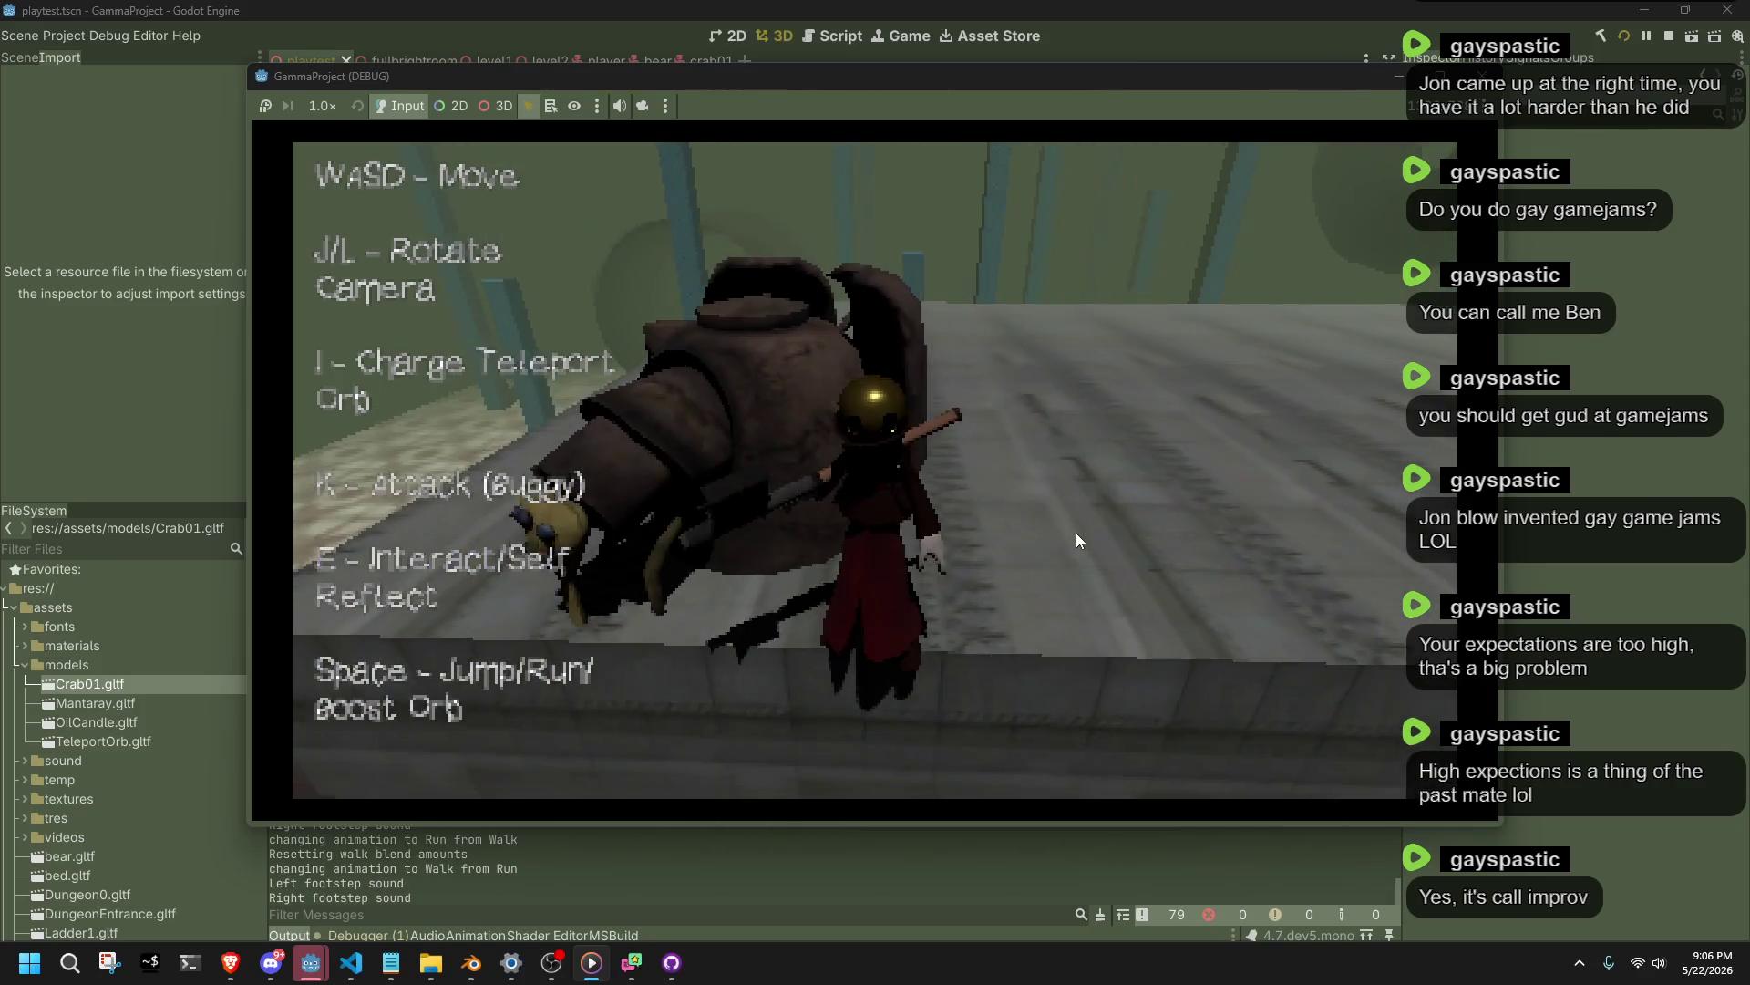
{"action": "key", "text": "w"}
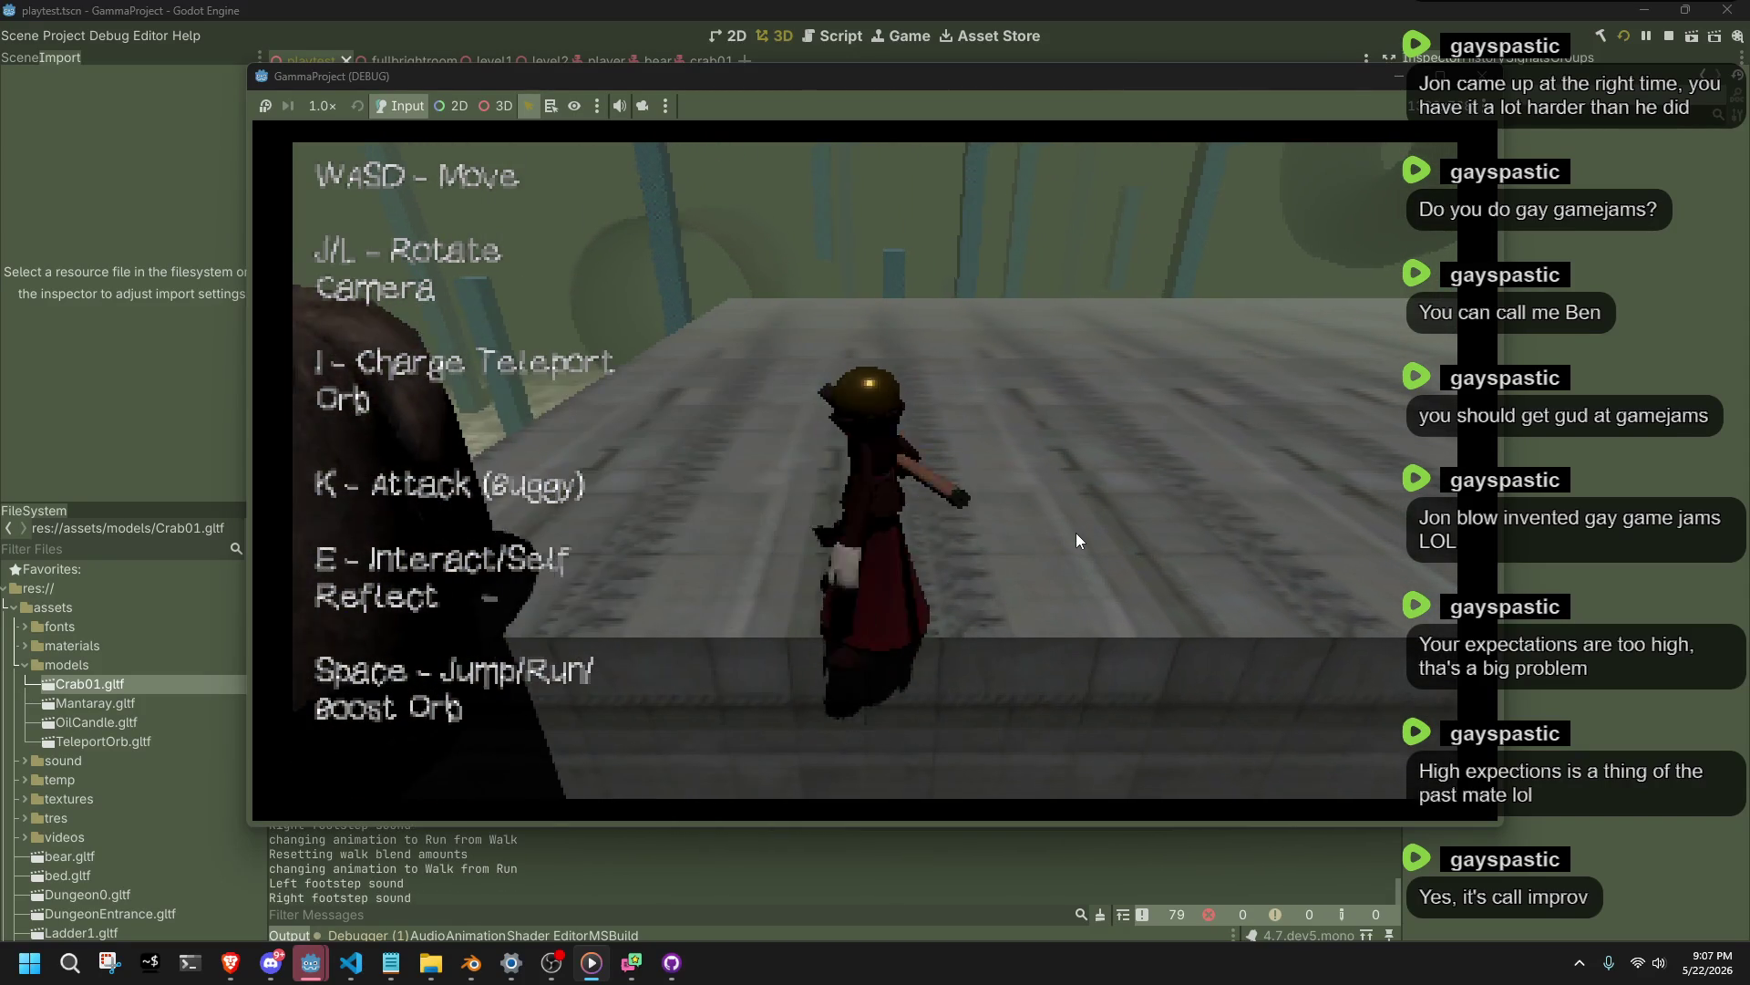
{"action": "key", "text": "w"}
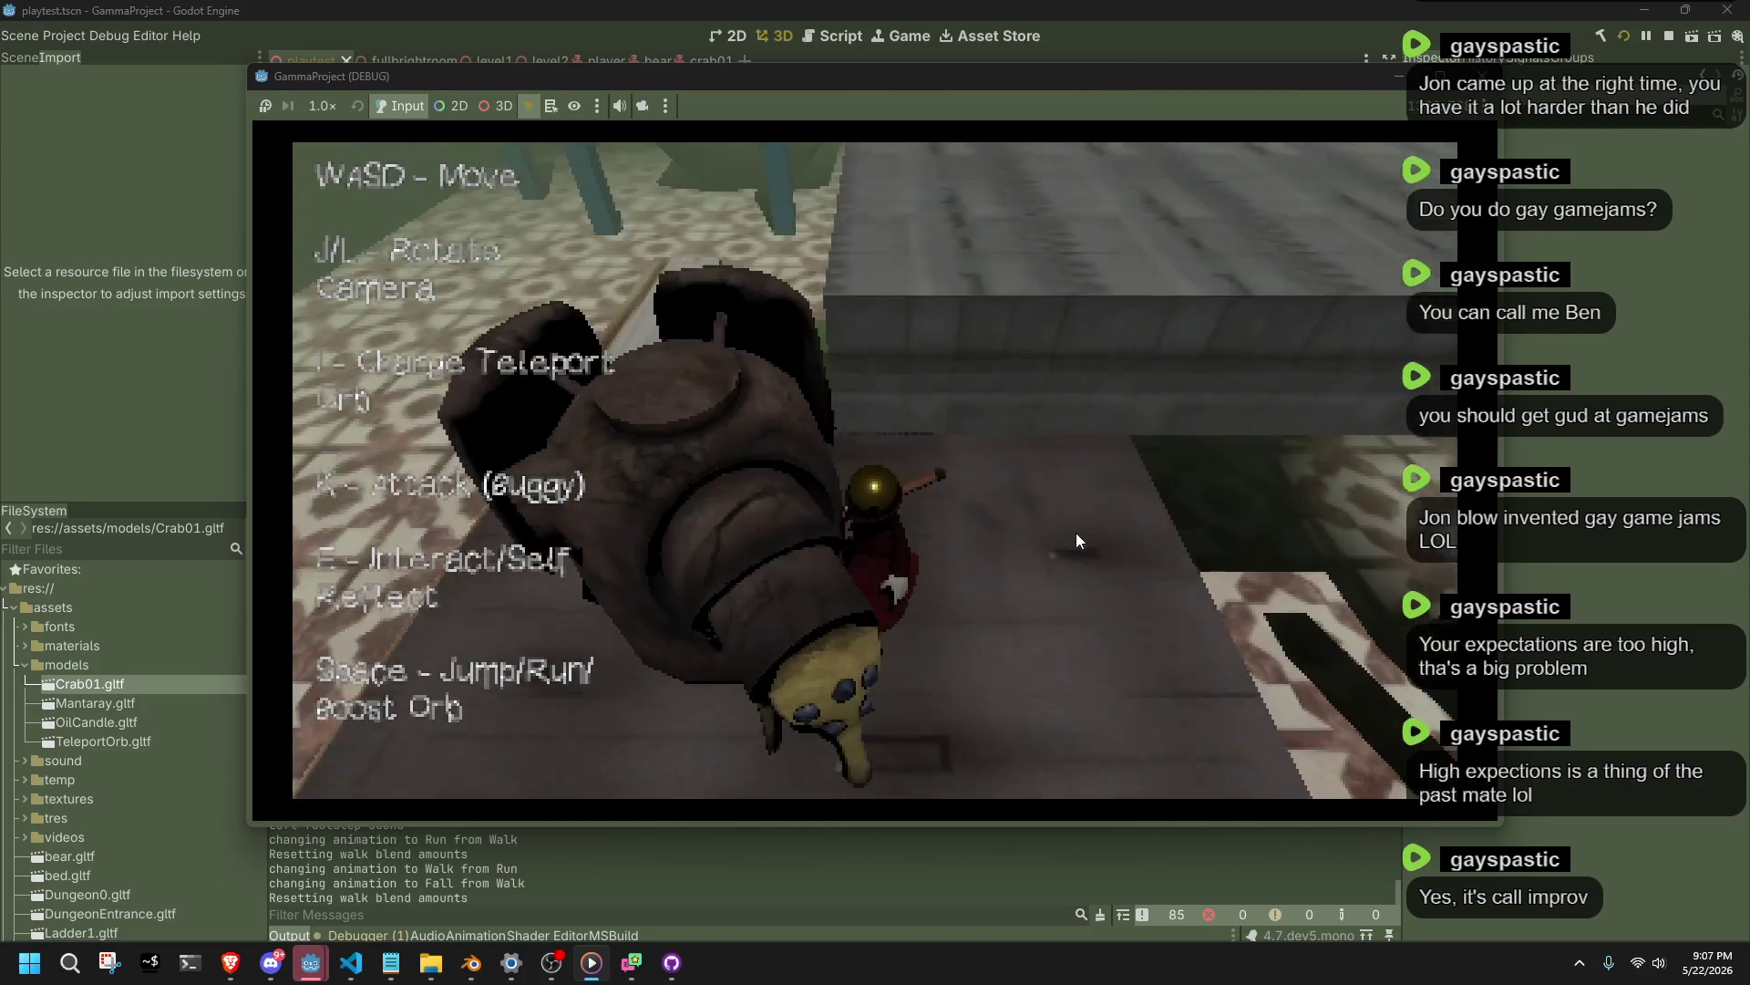
{"action": "key", "text": "w"}
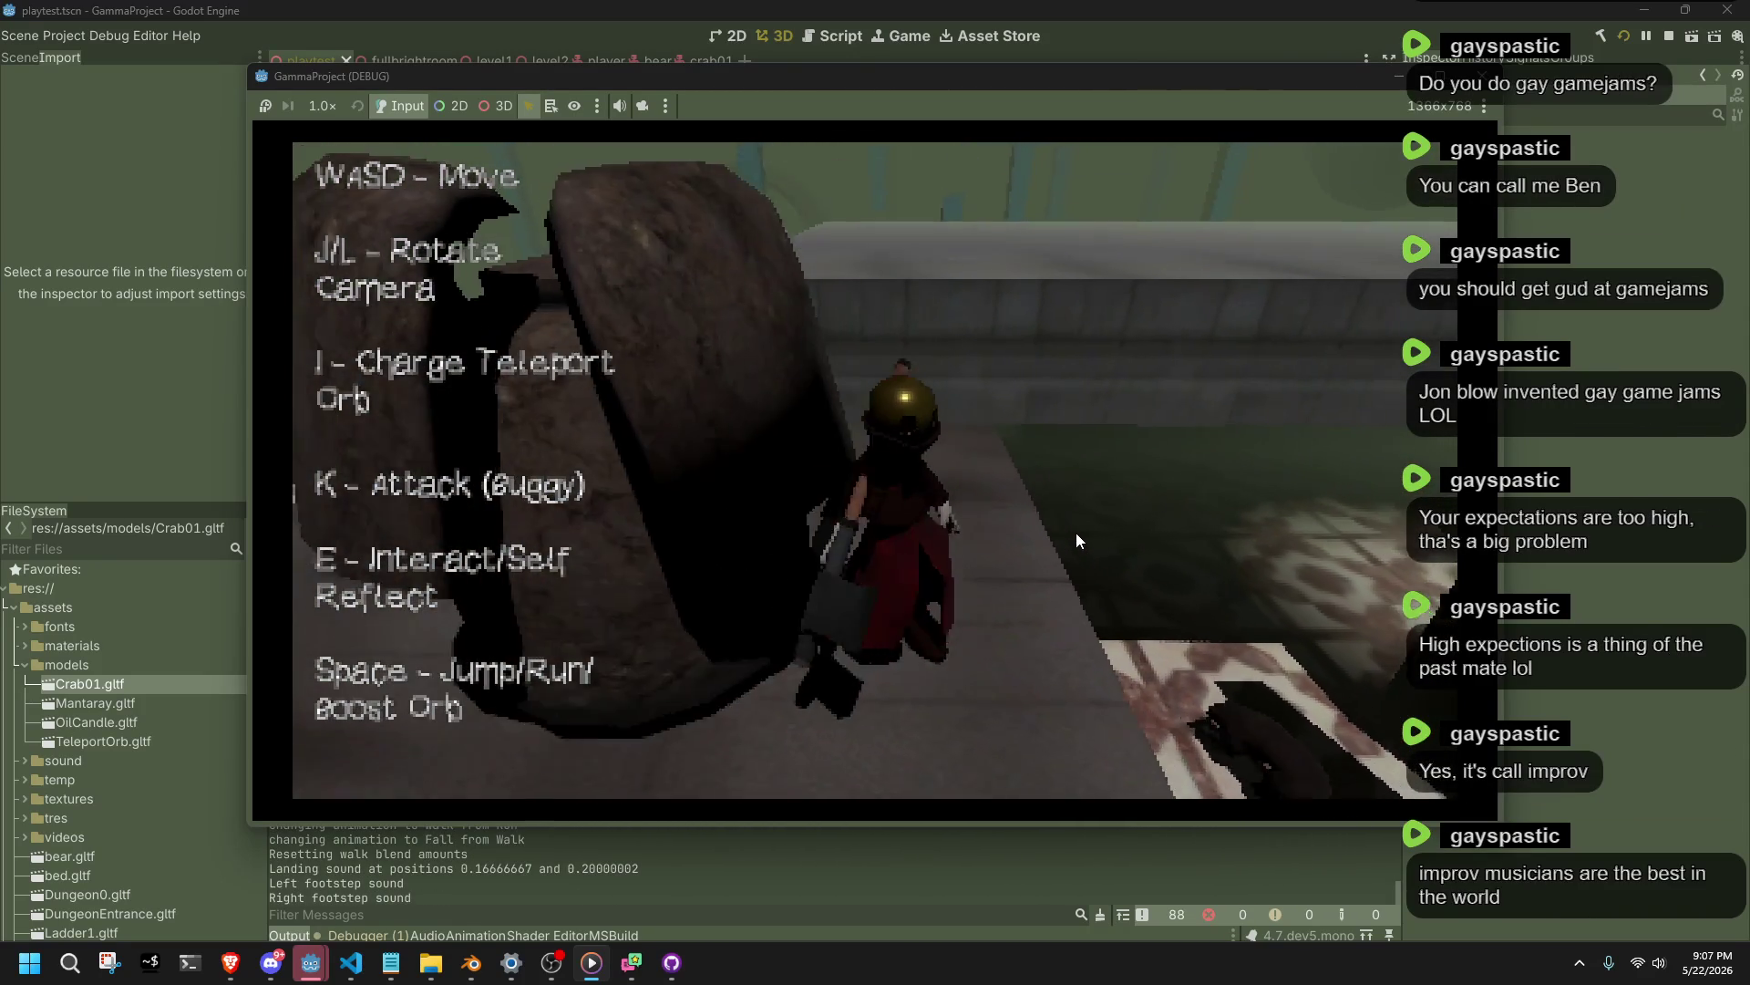
{"action": "key", "text": "s"}
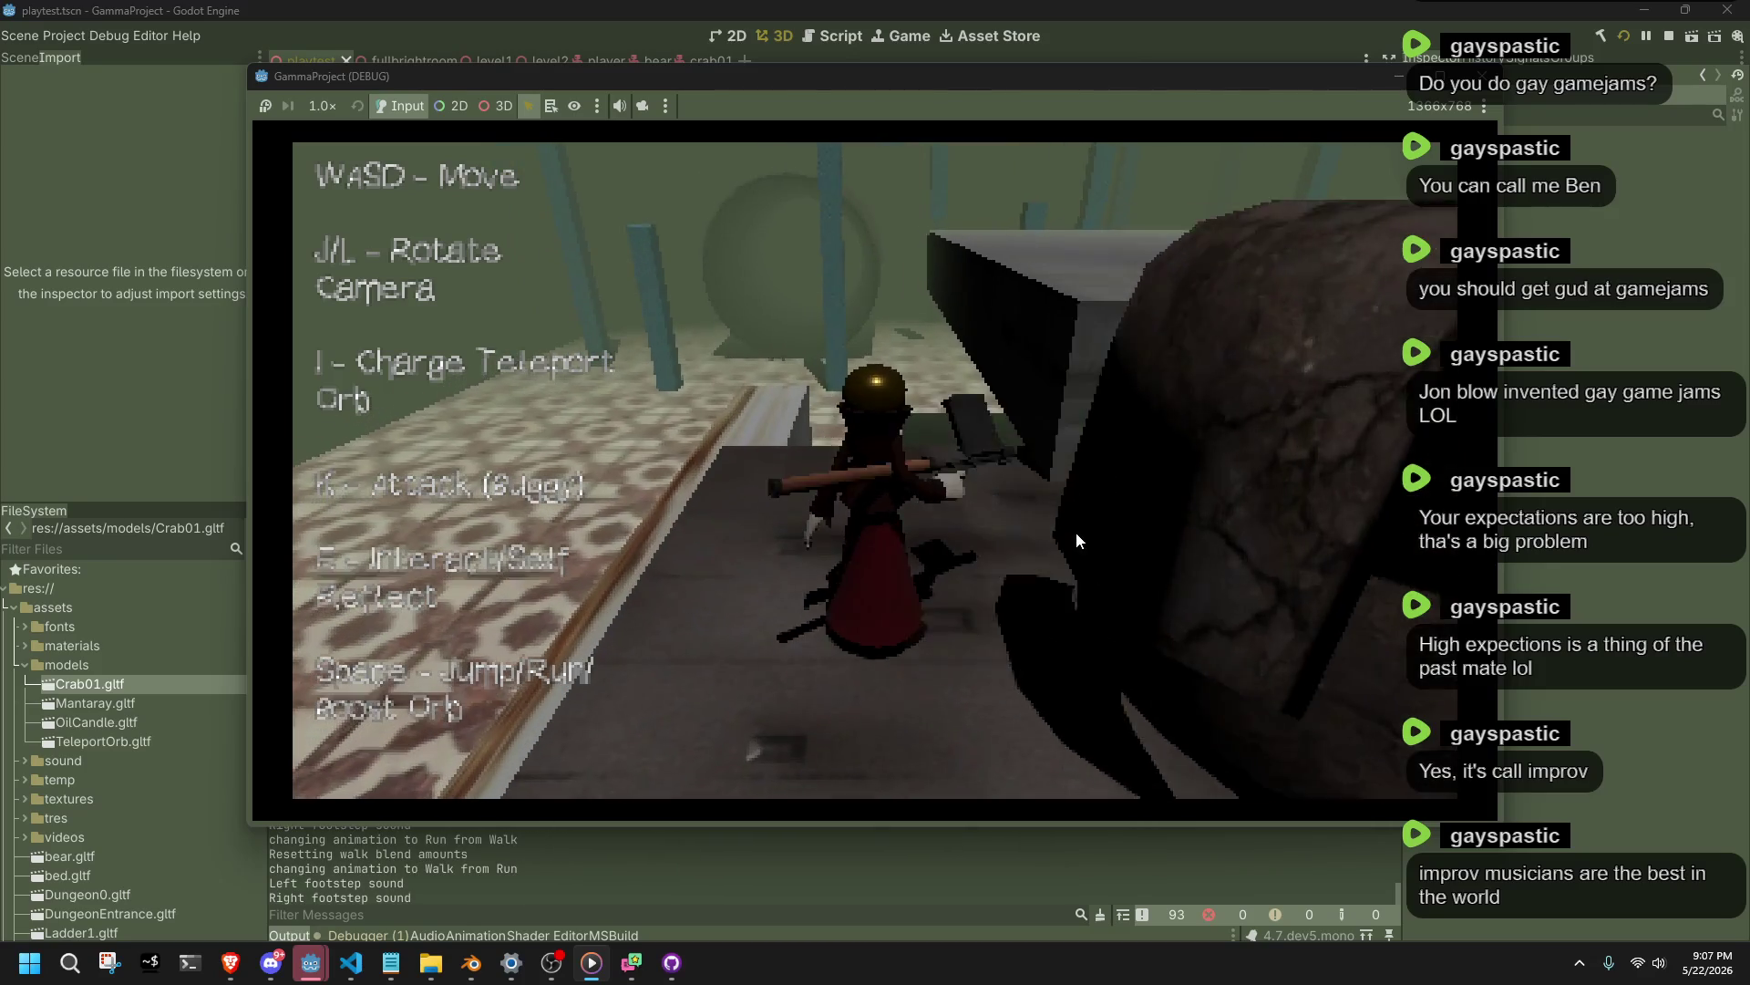
{"action": "key", "text": "s"}
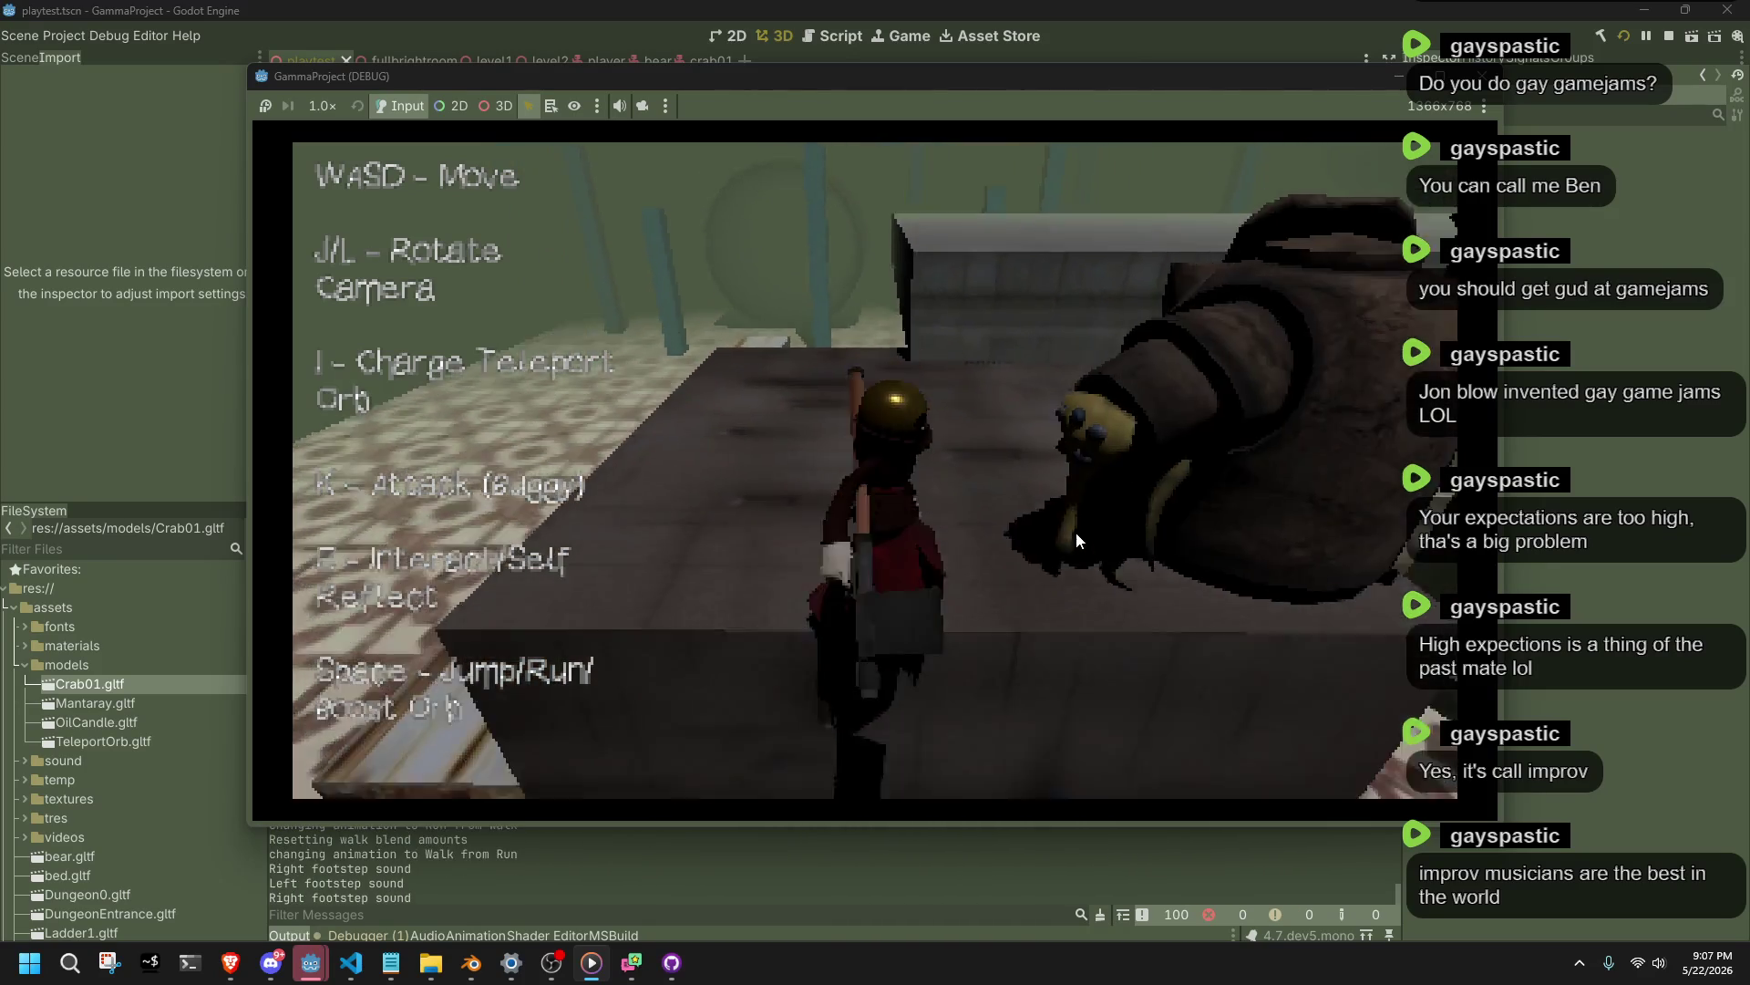
{"action": "key", "text": "s"}
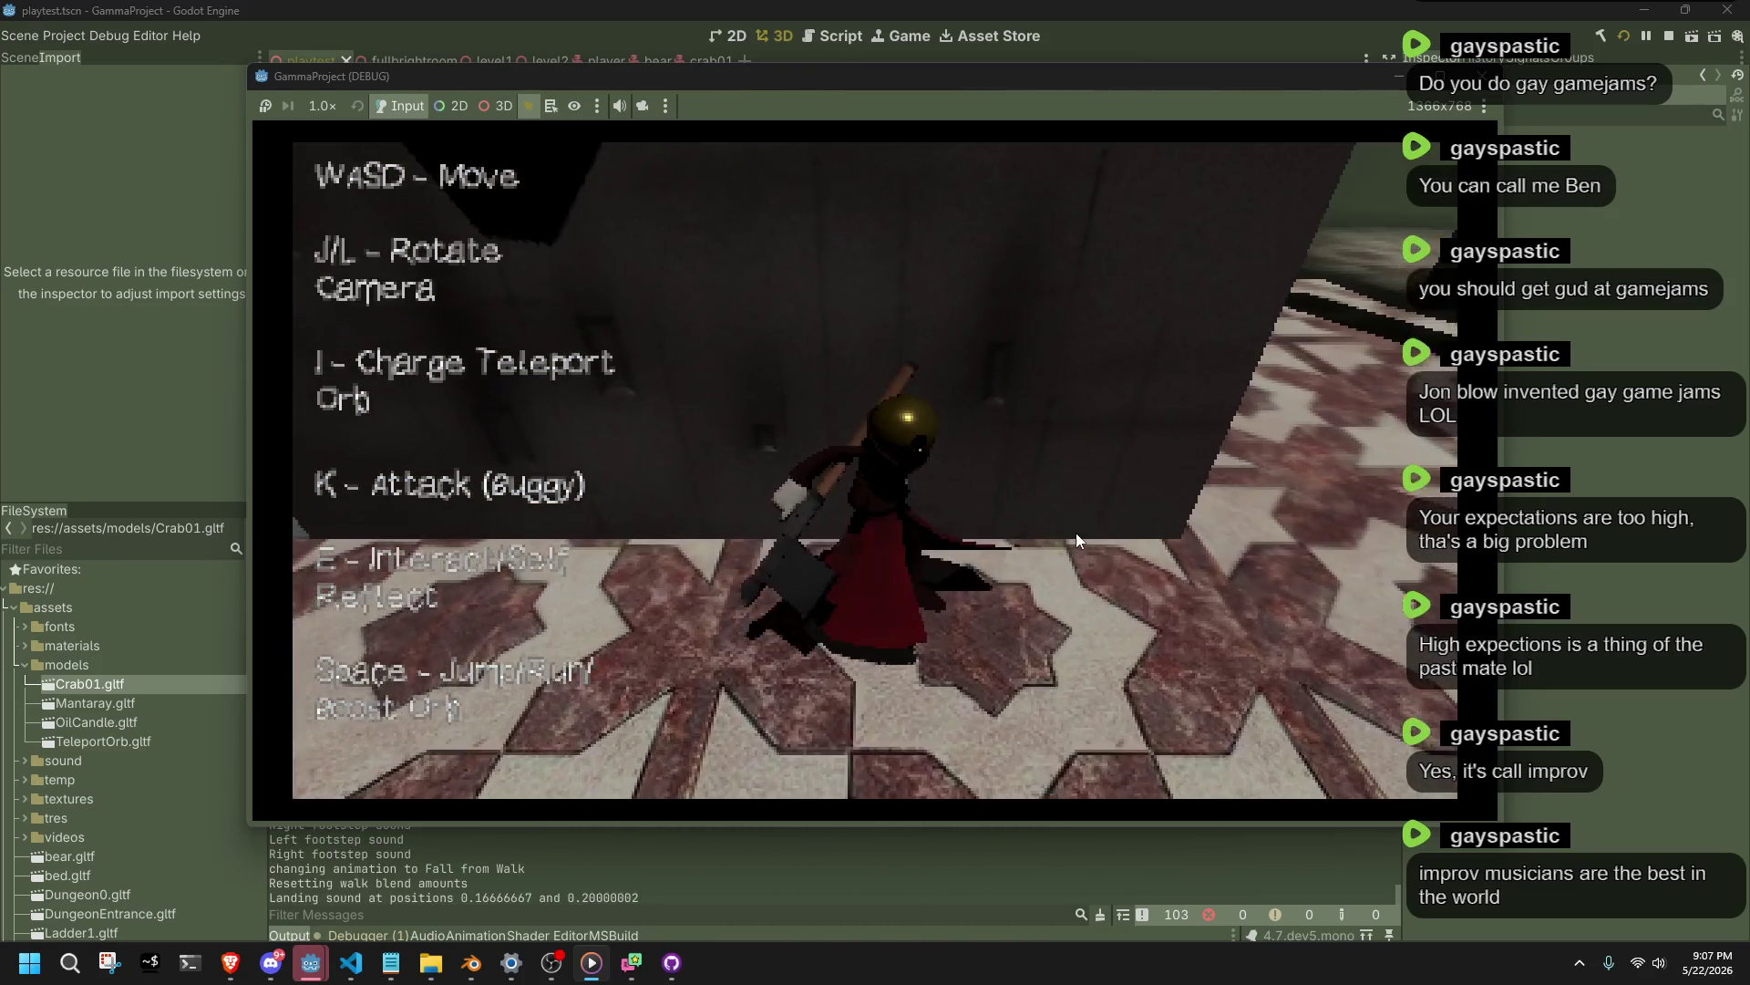
{"action": "key", "text": "w"}
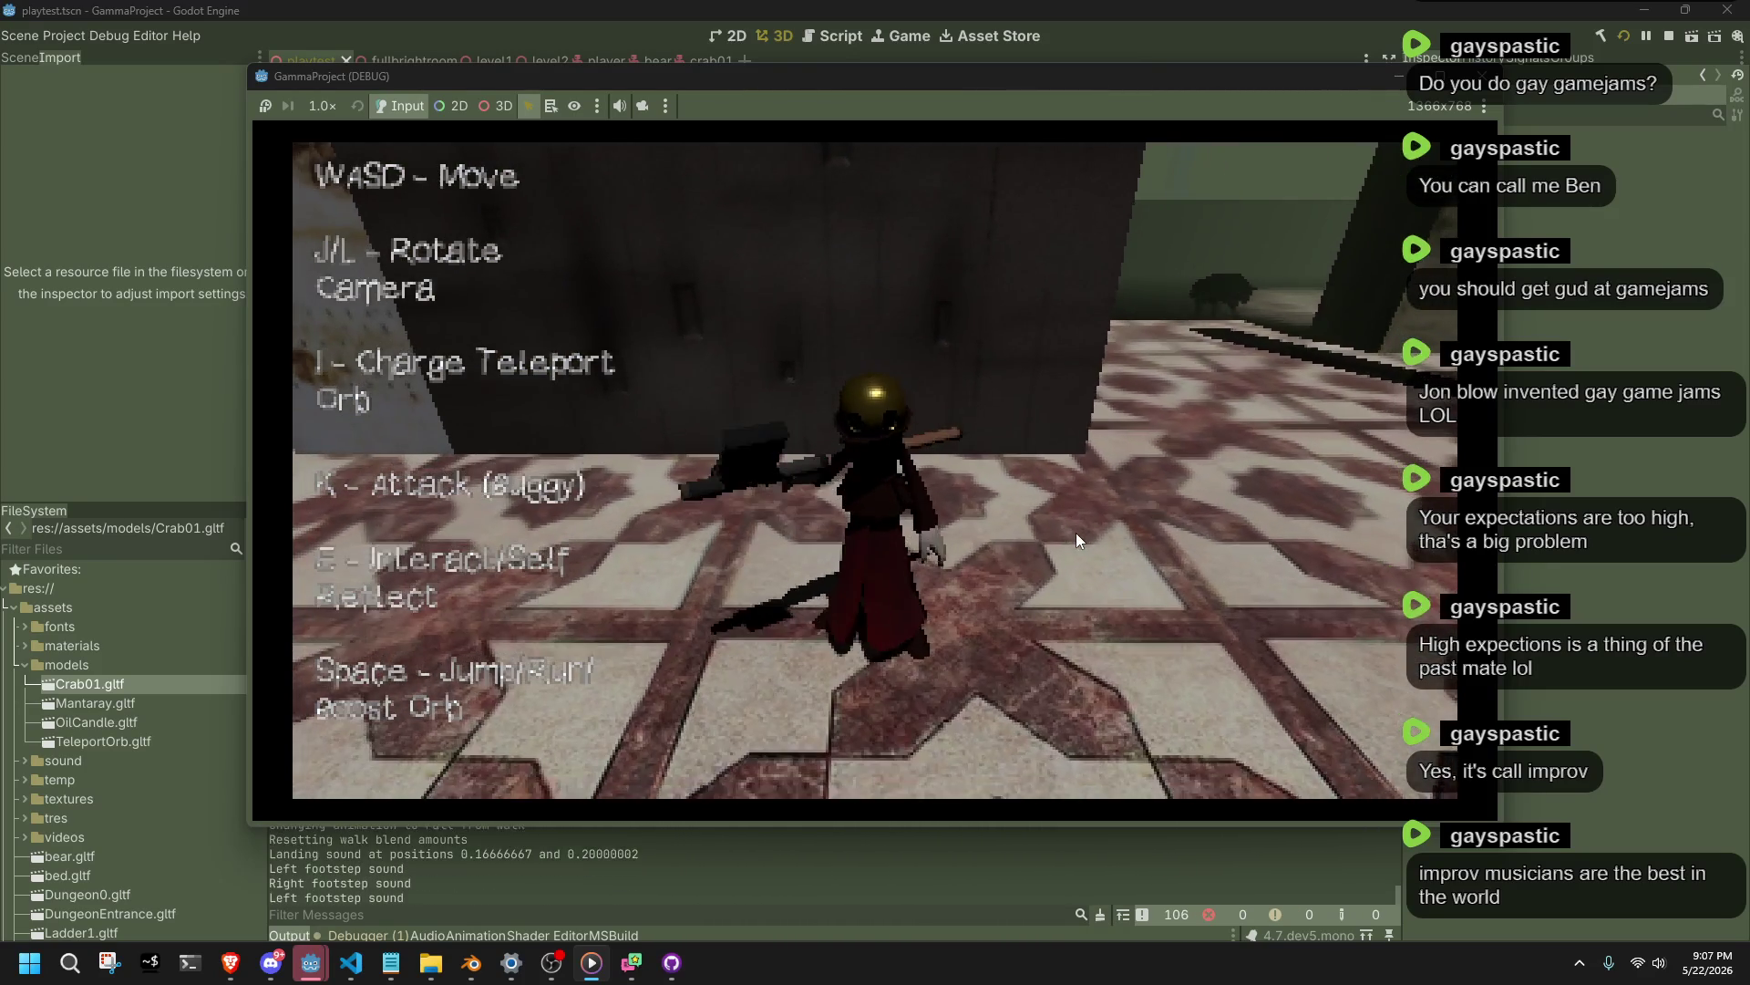
{"action": "key", "text": "space"}
{"action": "key", "text": "w"}
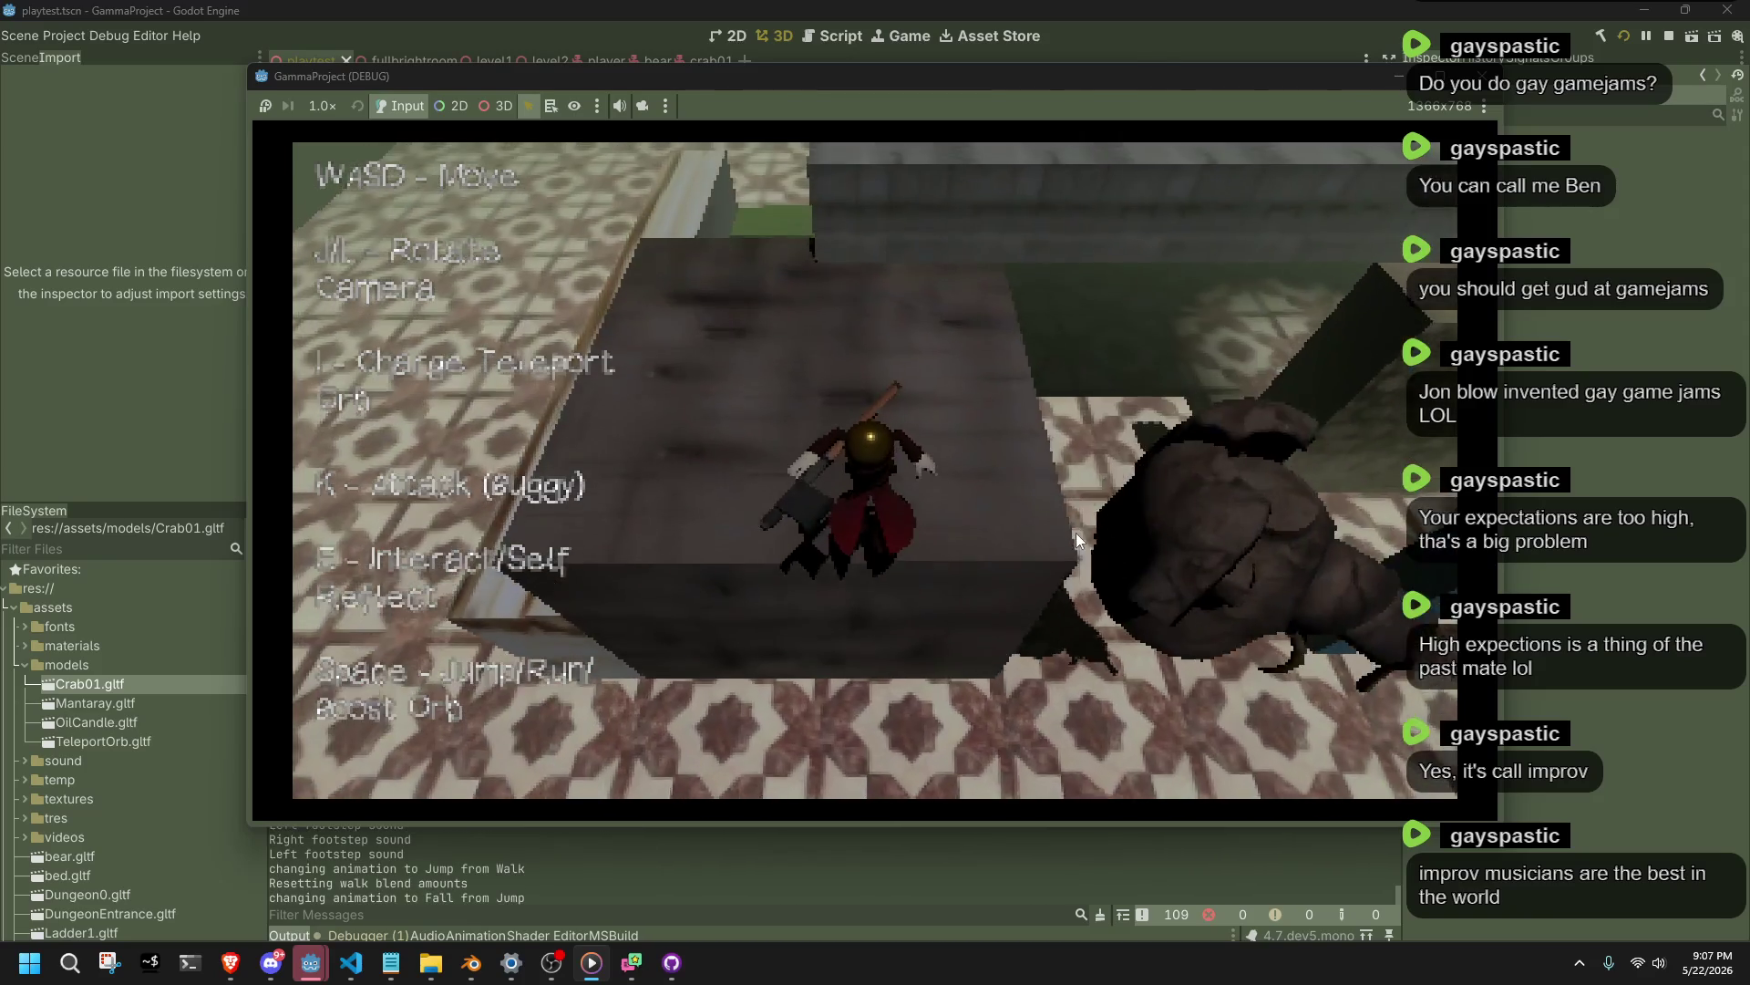
Run and jump along the ledge, cross the wooden floor, and drop back onto the tiles.
{"action": "key", "text": "w"}
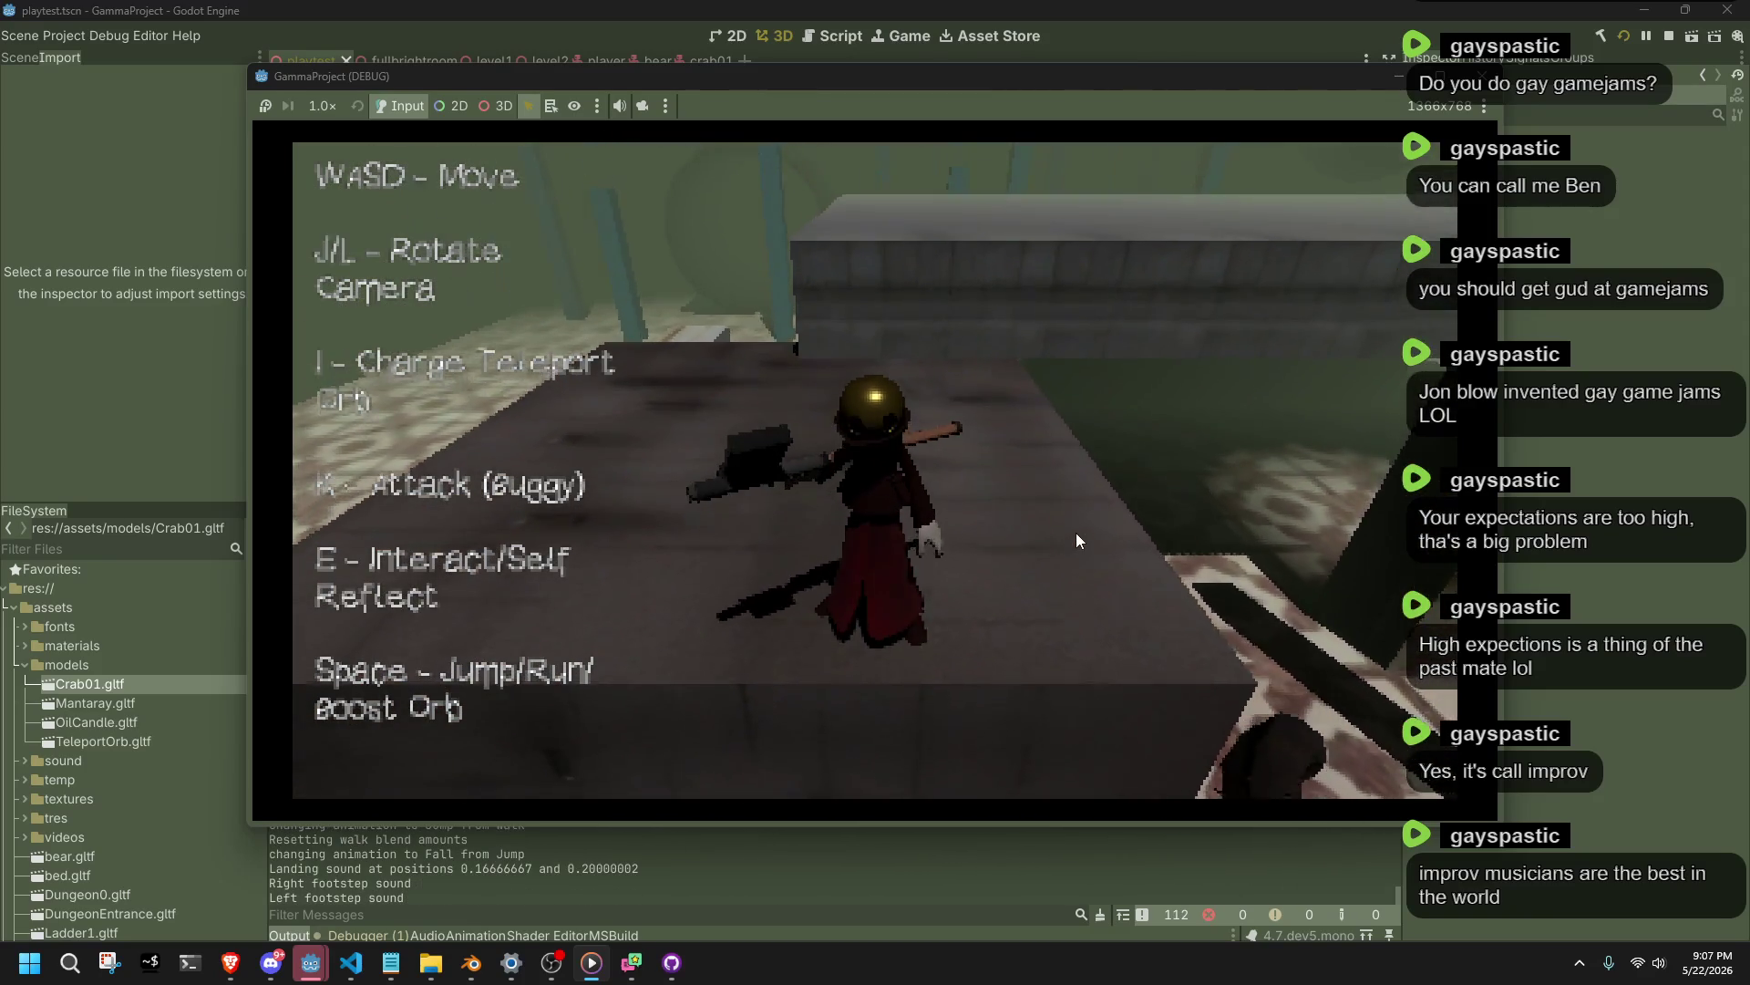
{"action": "key", "text": "space"}
{"action": "key", "text": "w"}
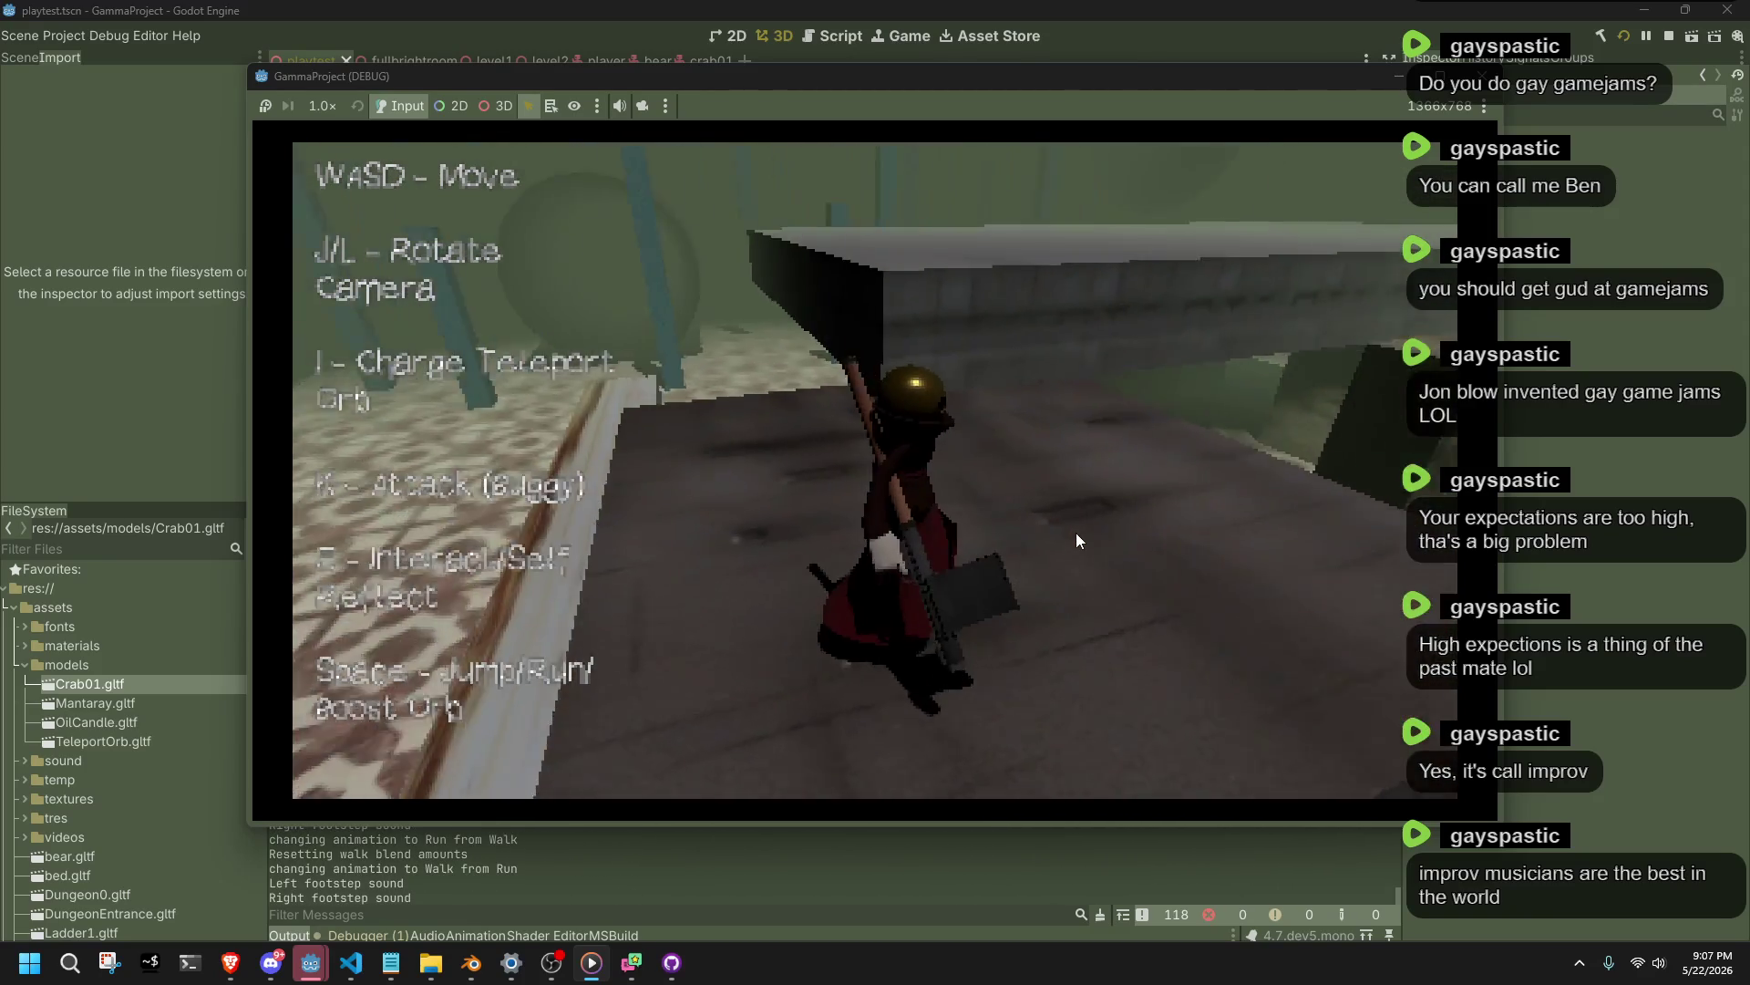
{"action": "key", "text": "w"}
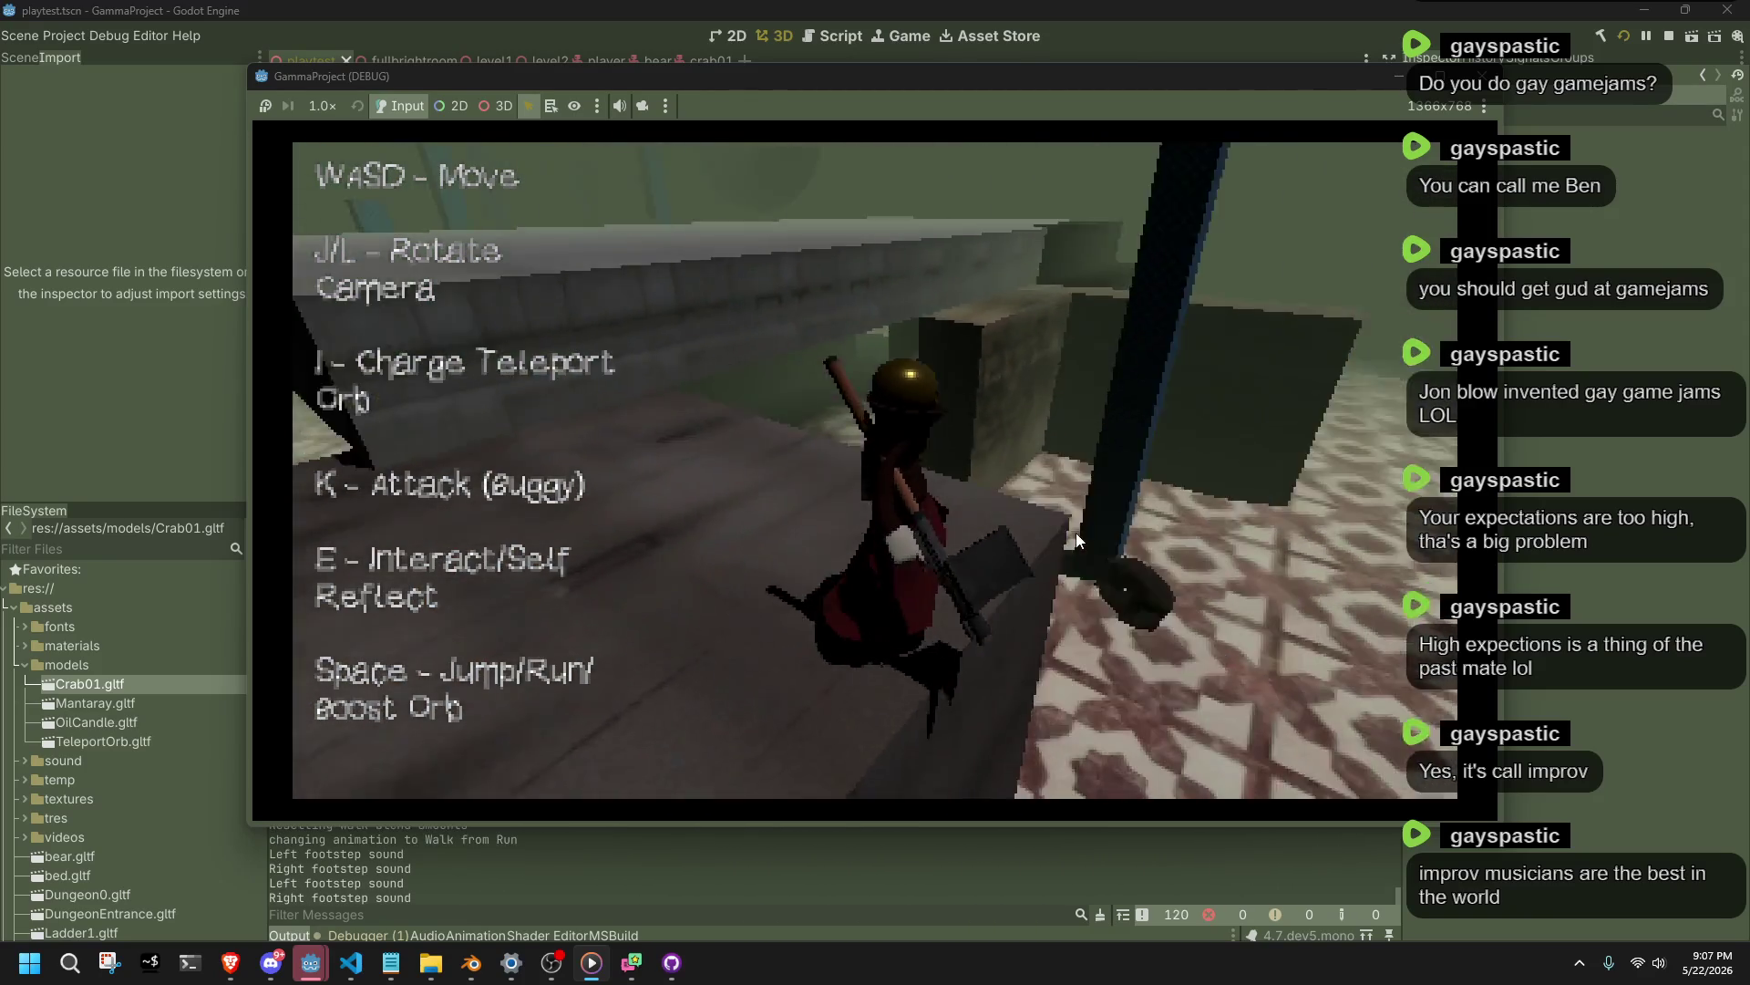
{"action": "key", "text": "w"}
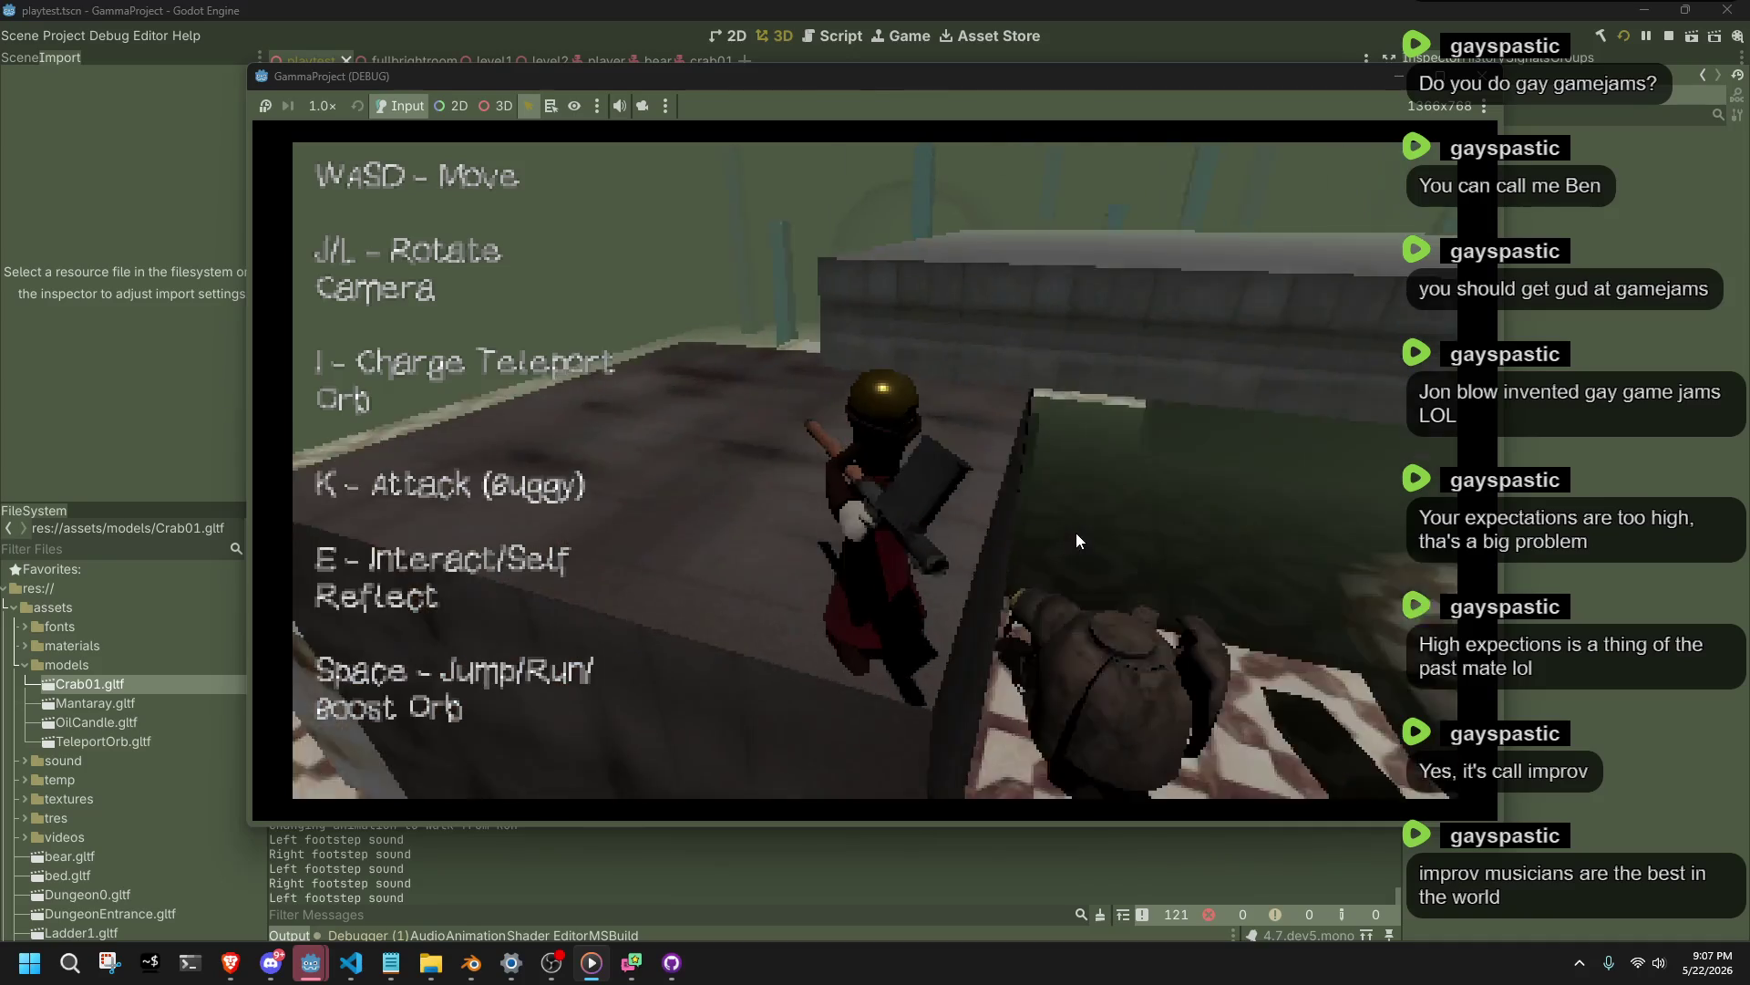
{"action": "key", "text": "space"}
{"action": "key", "text": "w"}
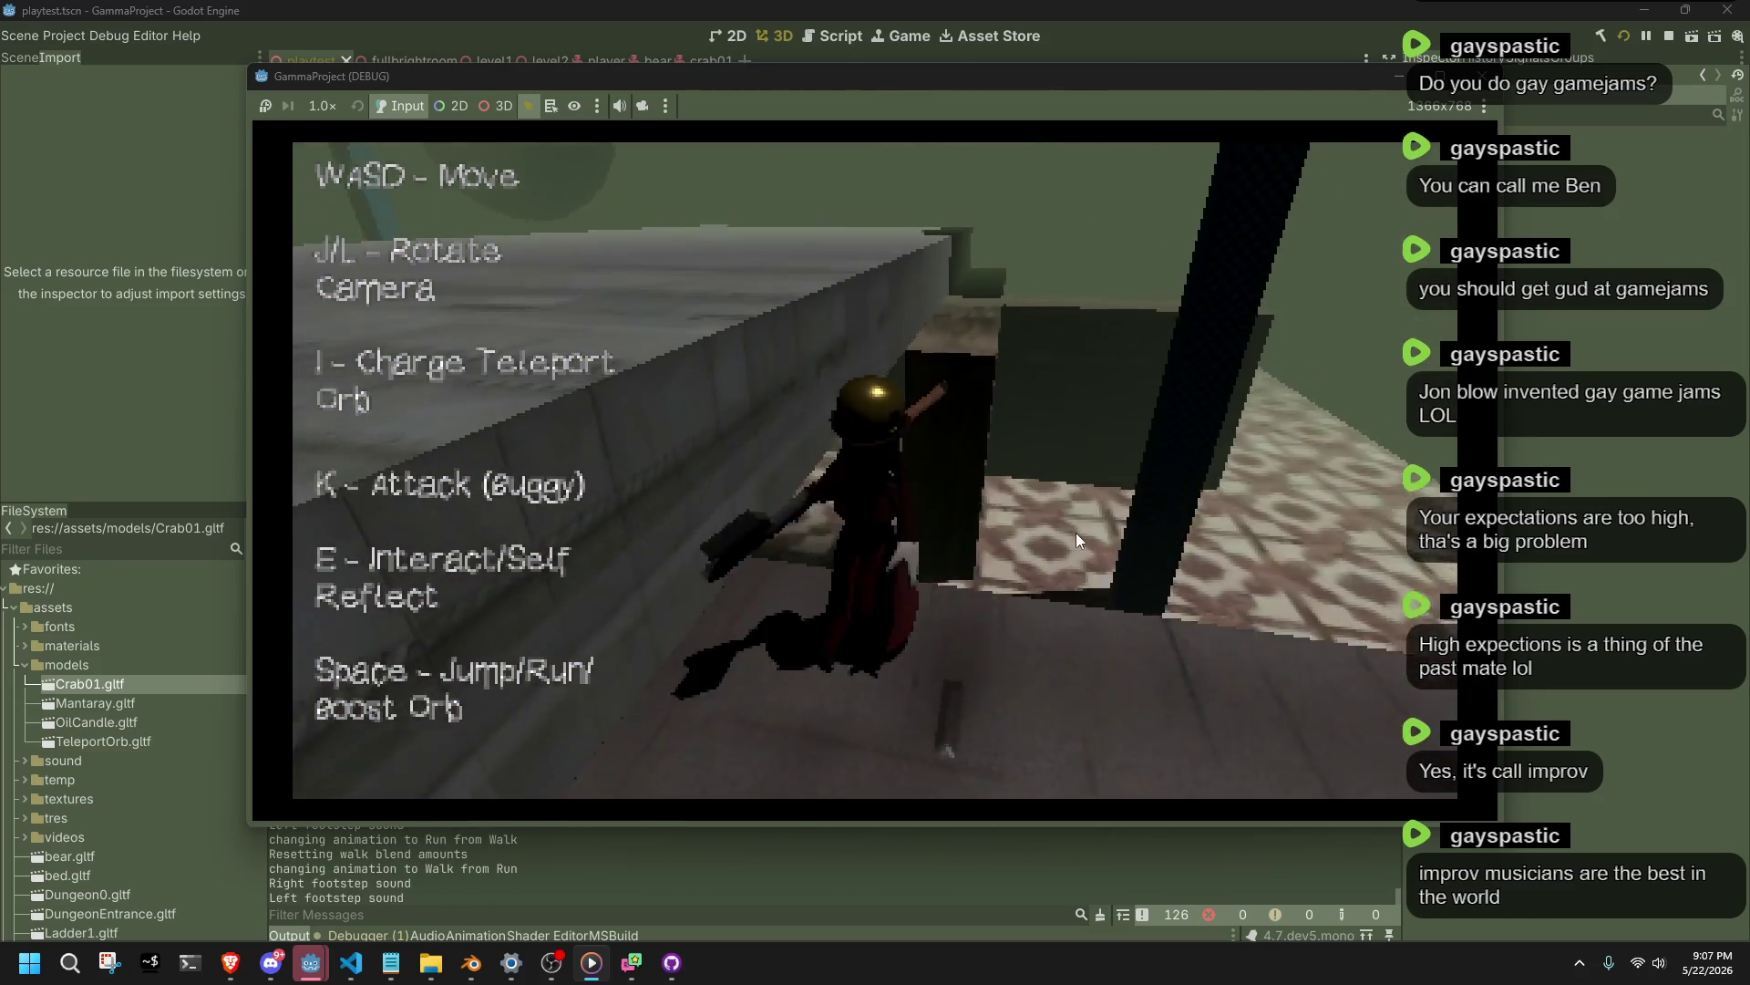
{"action": "key", "text": "w"}
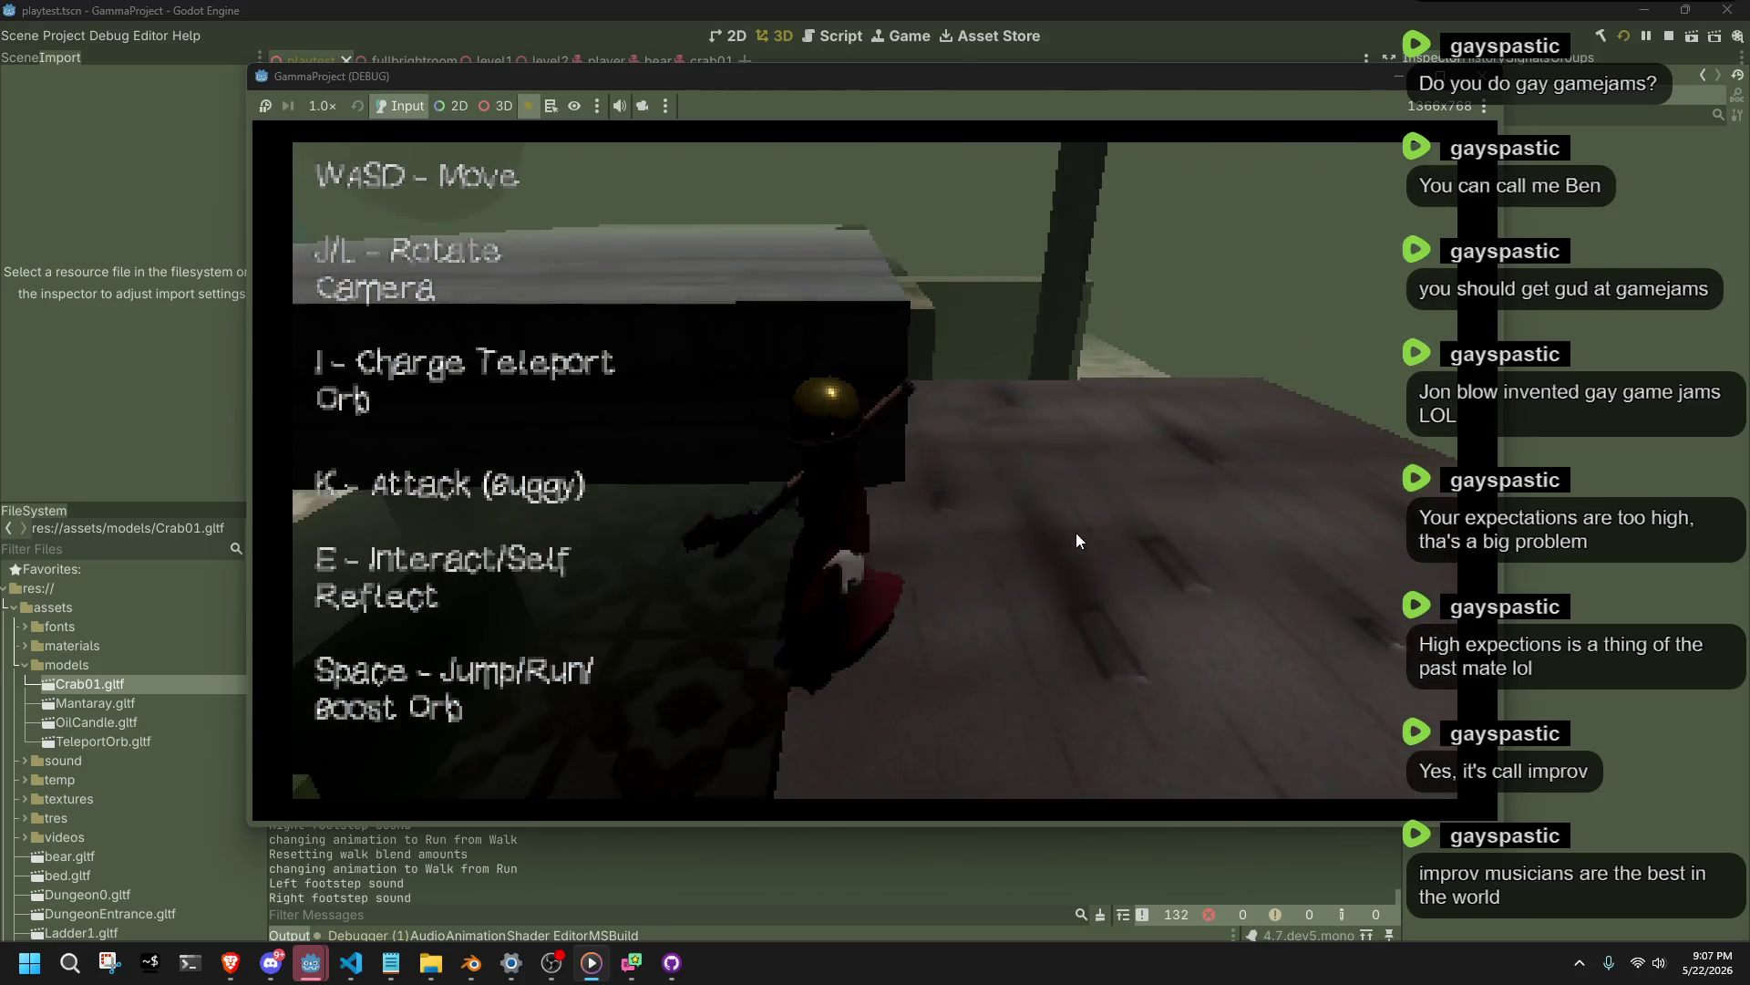
{"action": "key", "text": "w"}
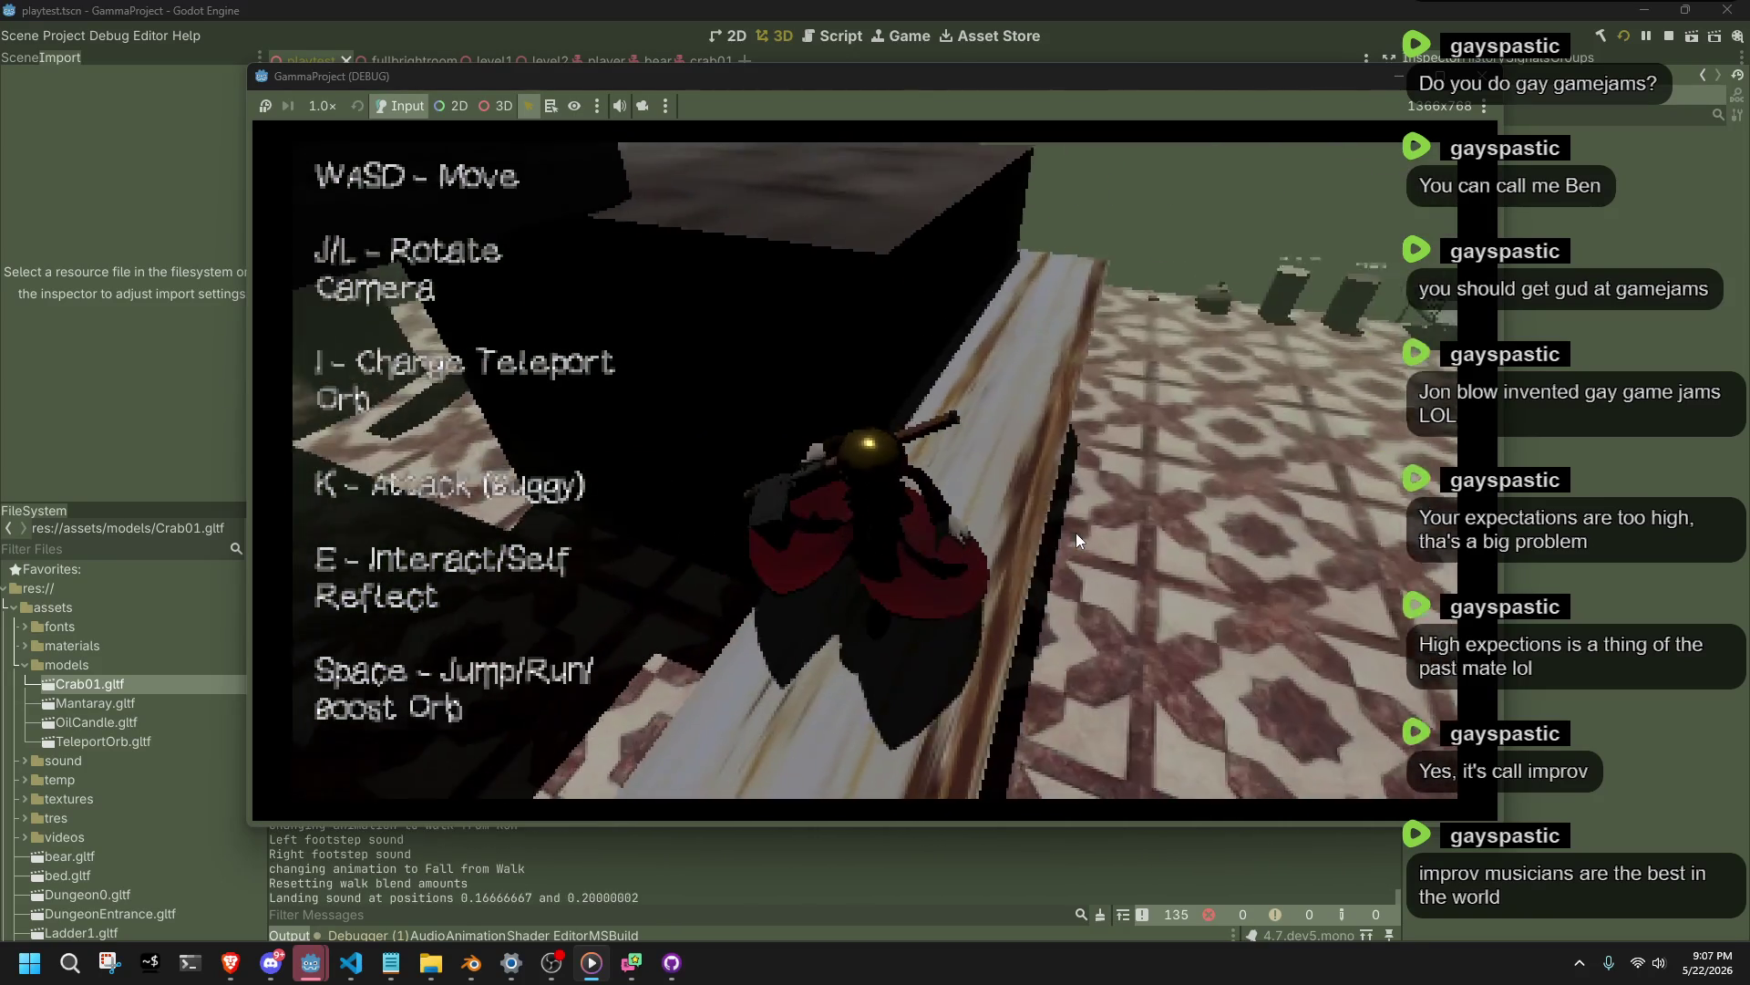
{"action": "key", "text": "w"}
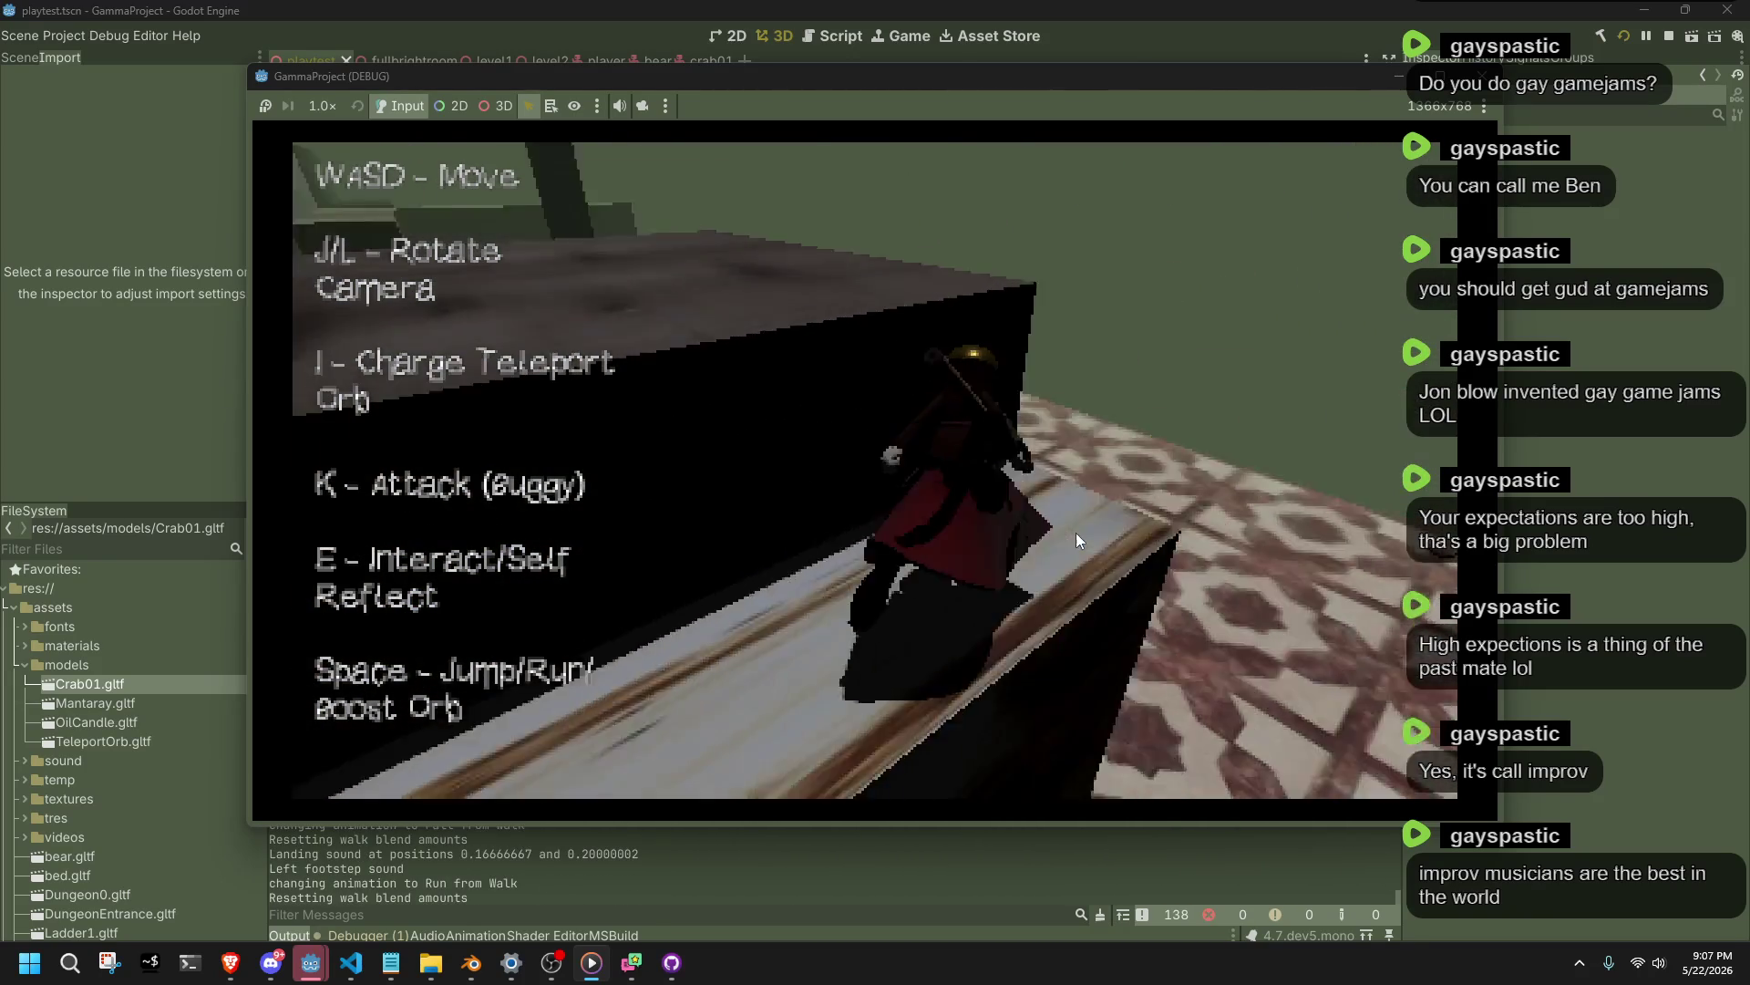
{"action": "key", "text": "w"}
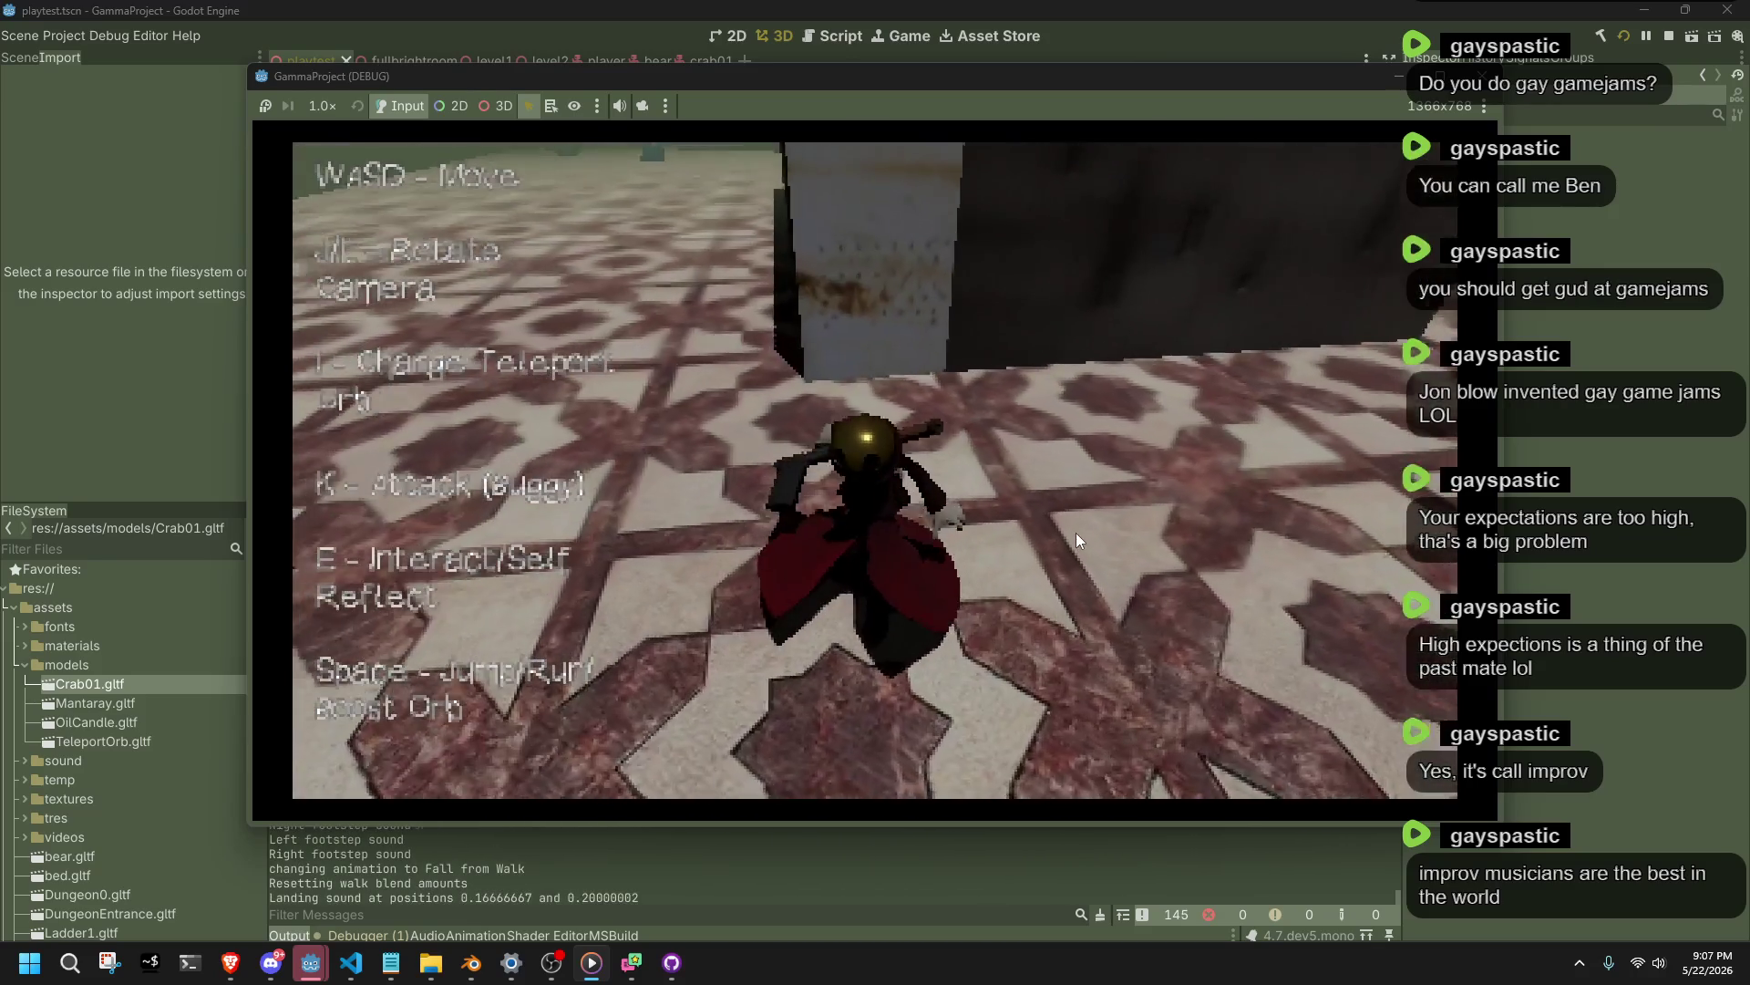
{"action": "key", "text": "w"}
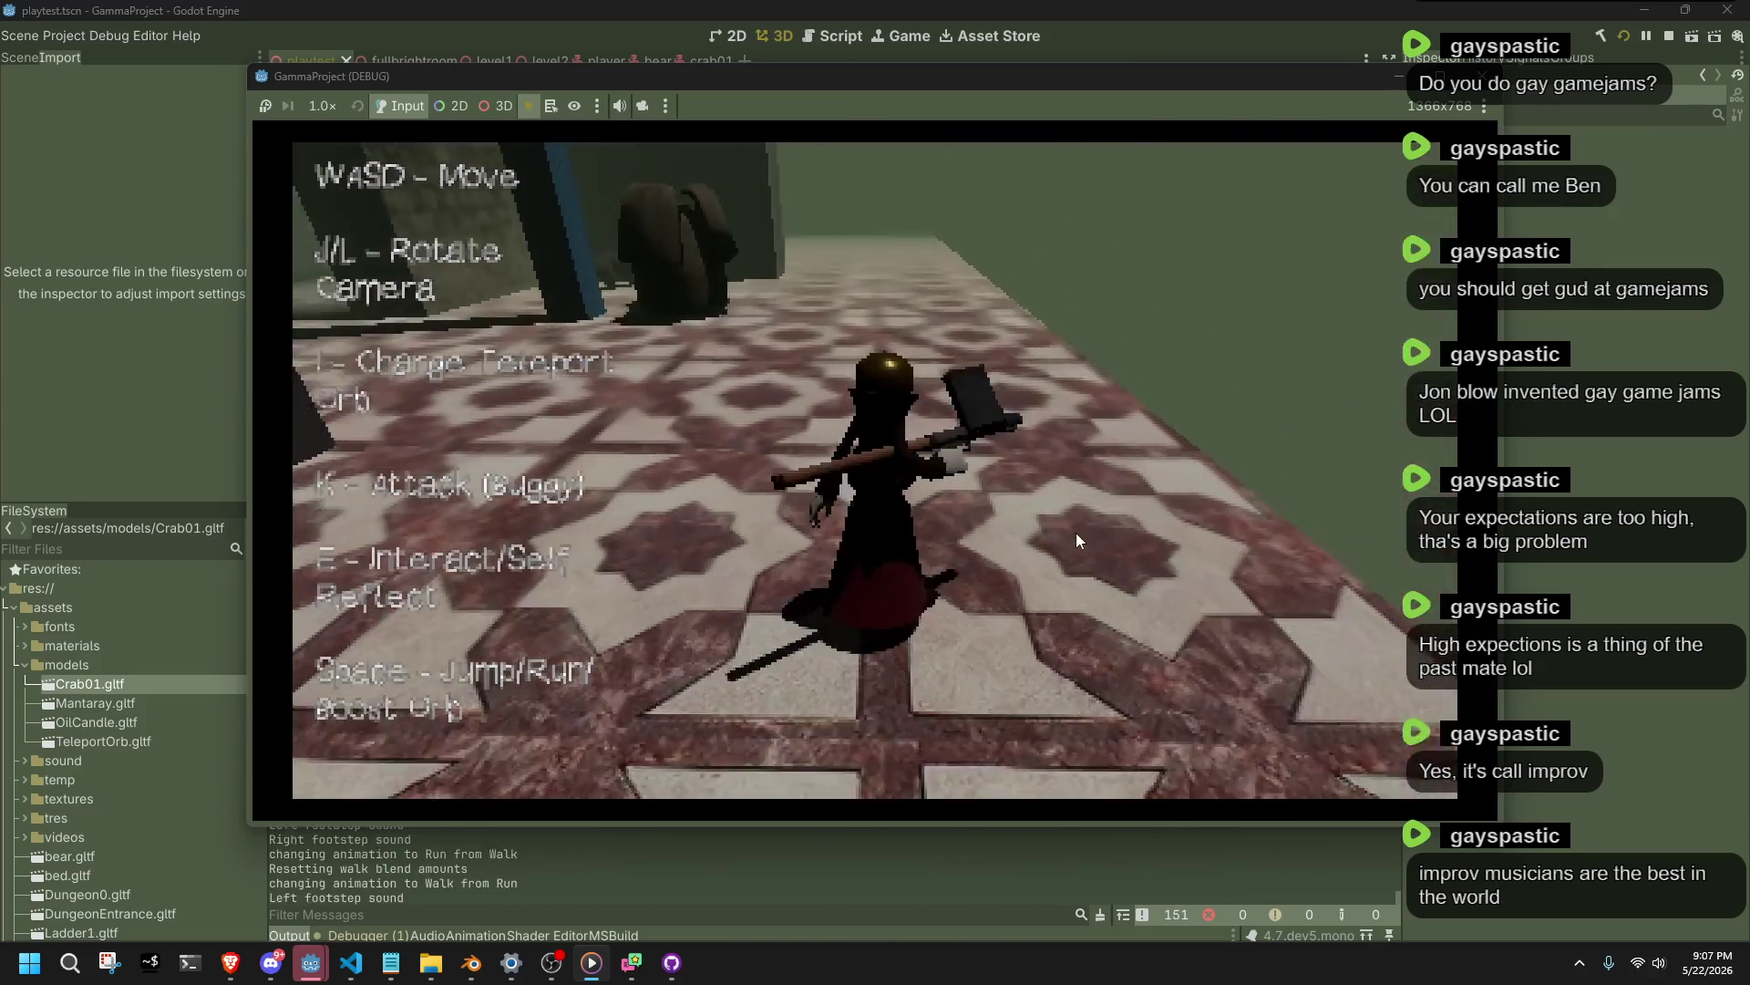
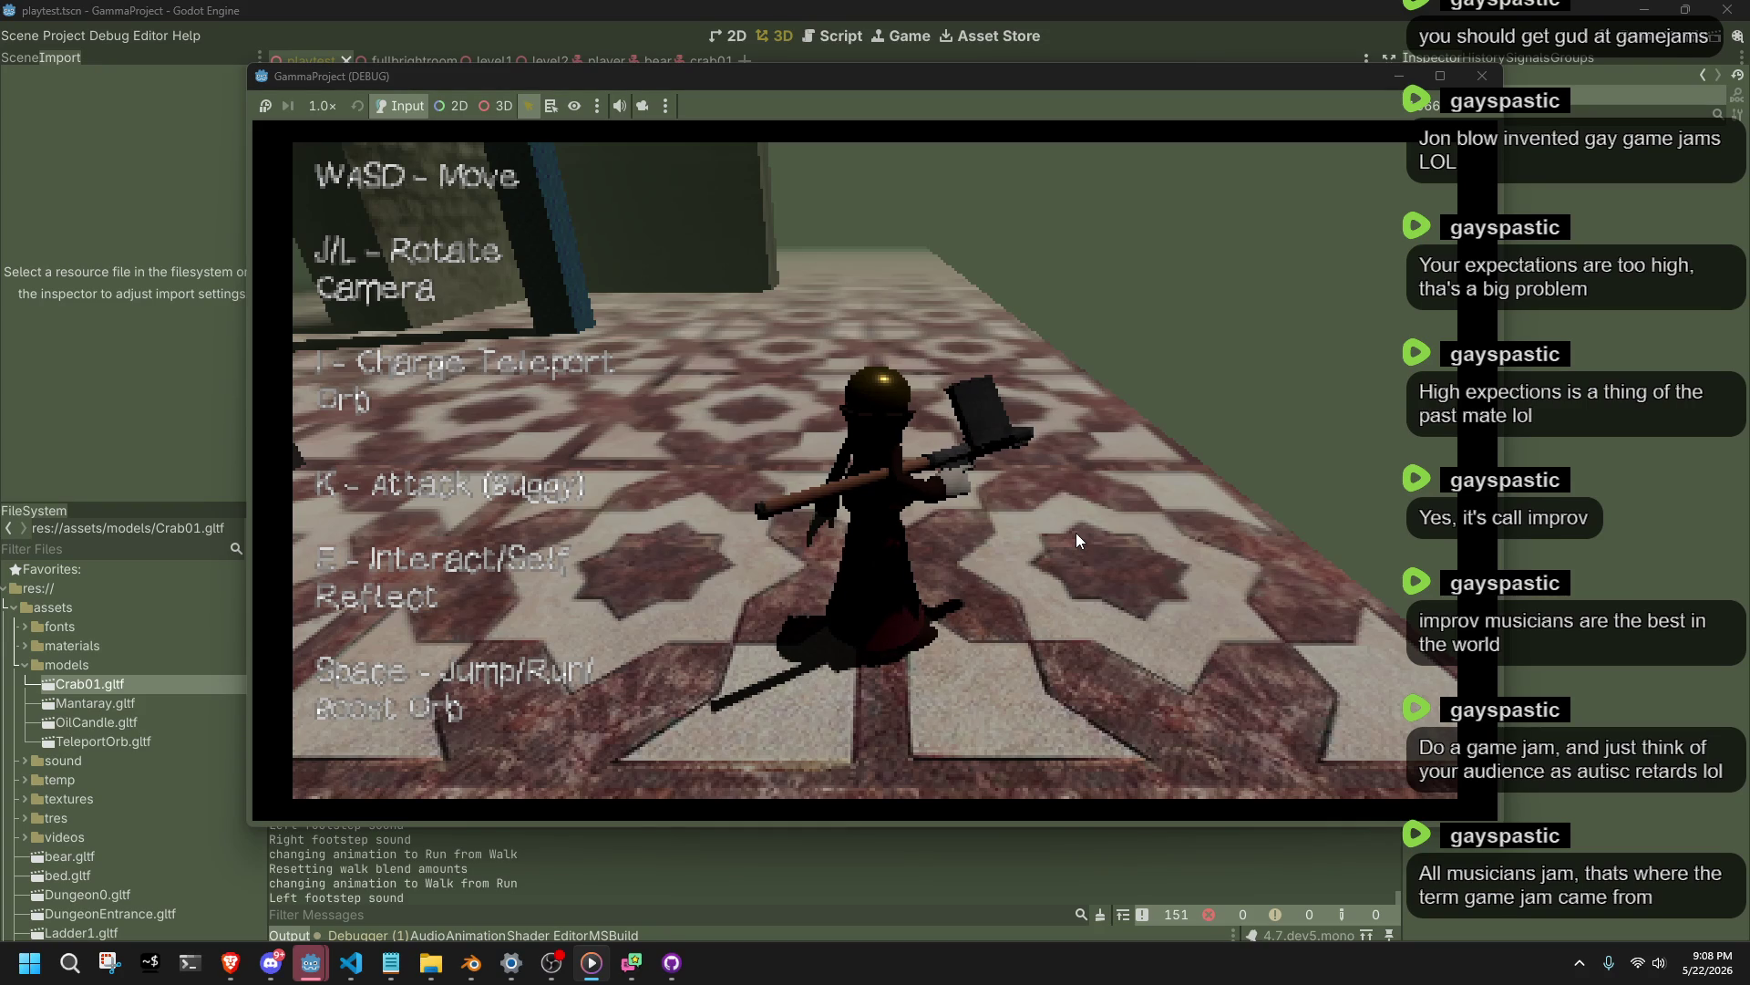
End the debug run with the toolbar Stop button to return to the playtest scene.
{"action": "left_click", "coordinate": [1482, 76]}
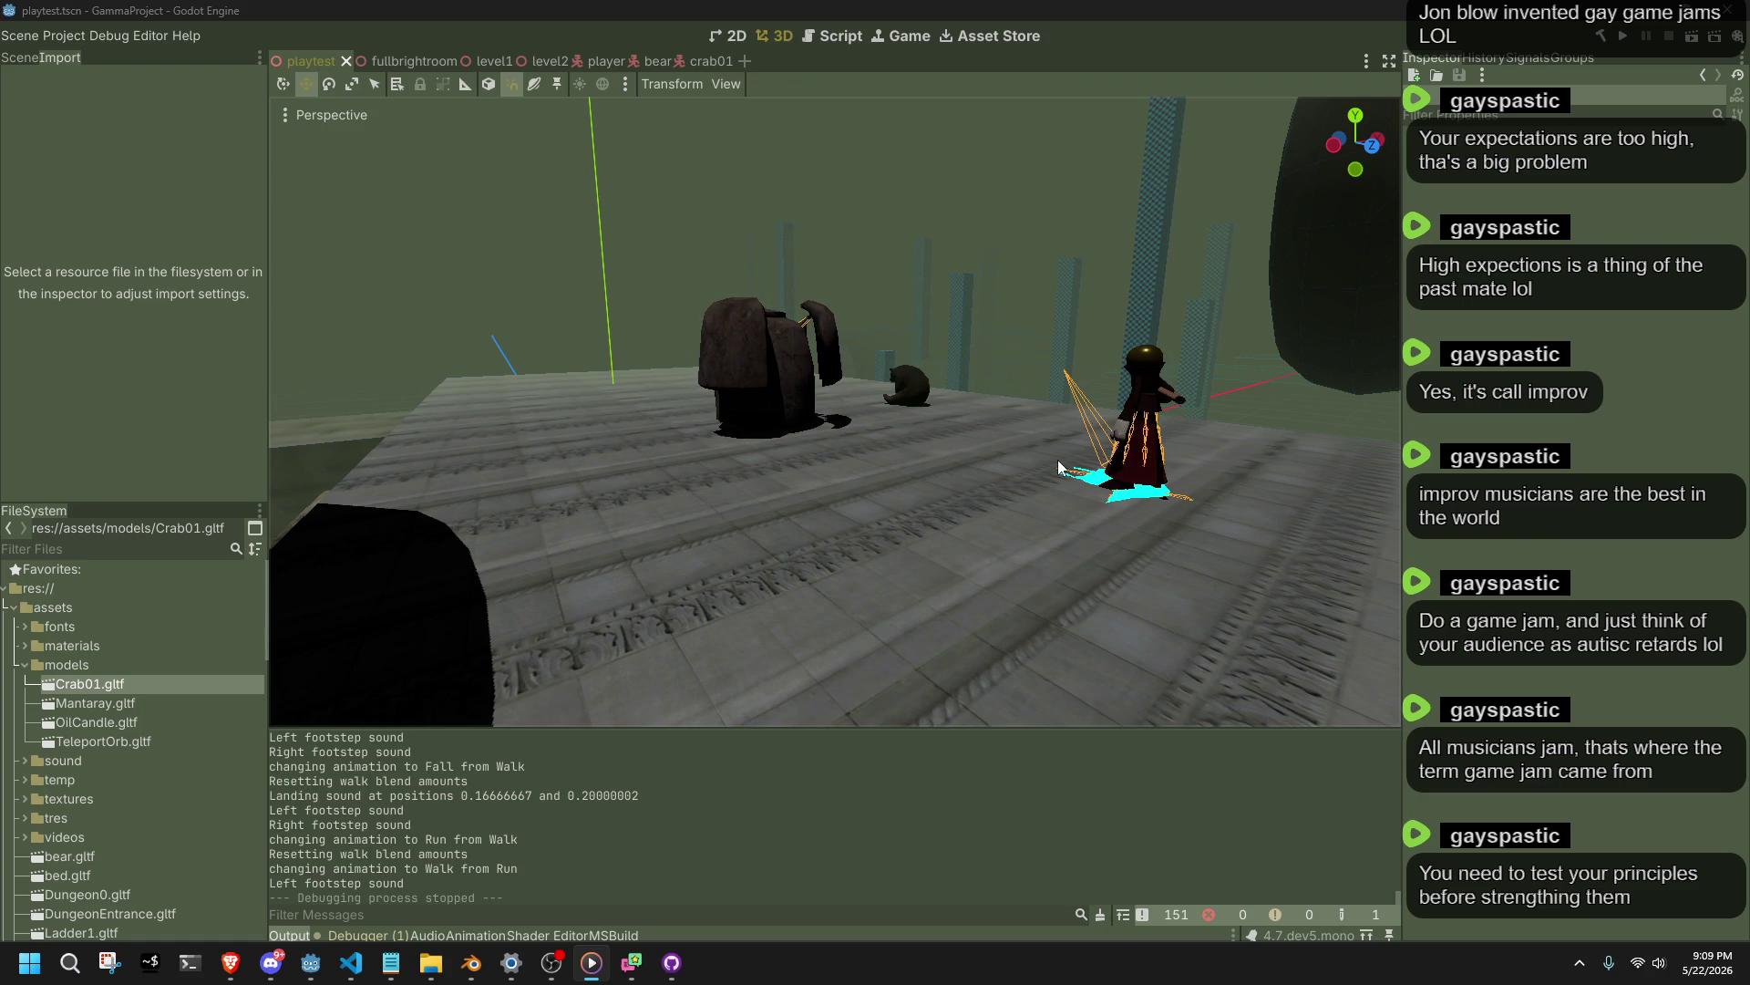
Orbit the editor camera above the platform to view the player, bear and crab models.
{"action": "mouse_move", "coordinate": [1052, 460]}
{"action": "left_mouse_down"}
{"action": "mouse_move", "coordinate": [821, 462]}
{"action": "mouse_move", "coordinate": [1052, 458]}
{"action": "left_mouse_up"}
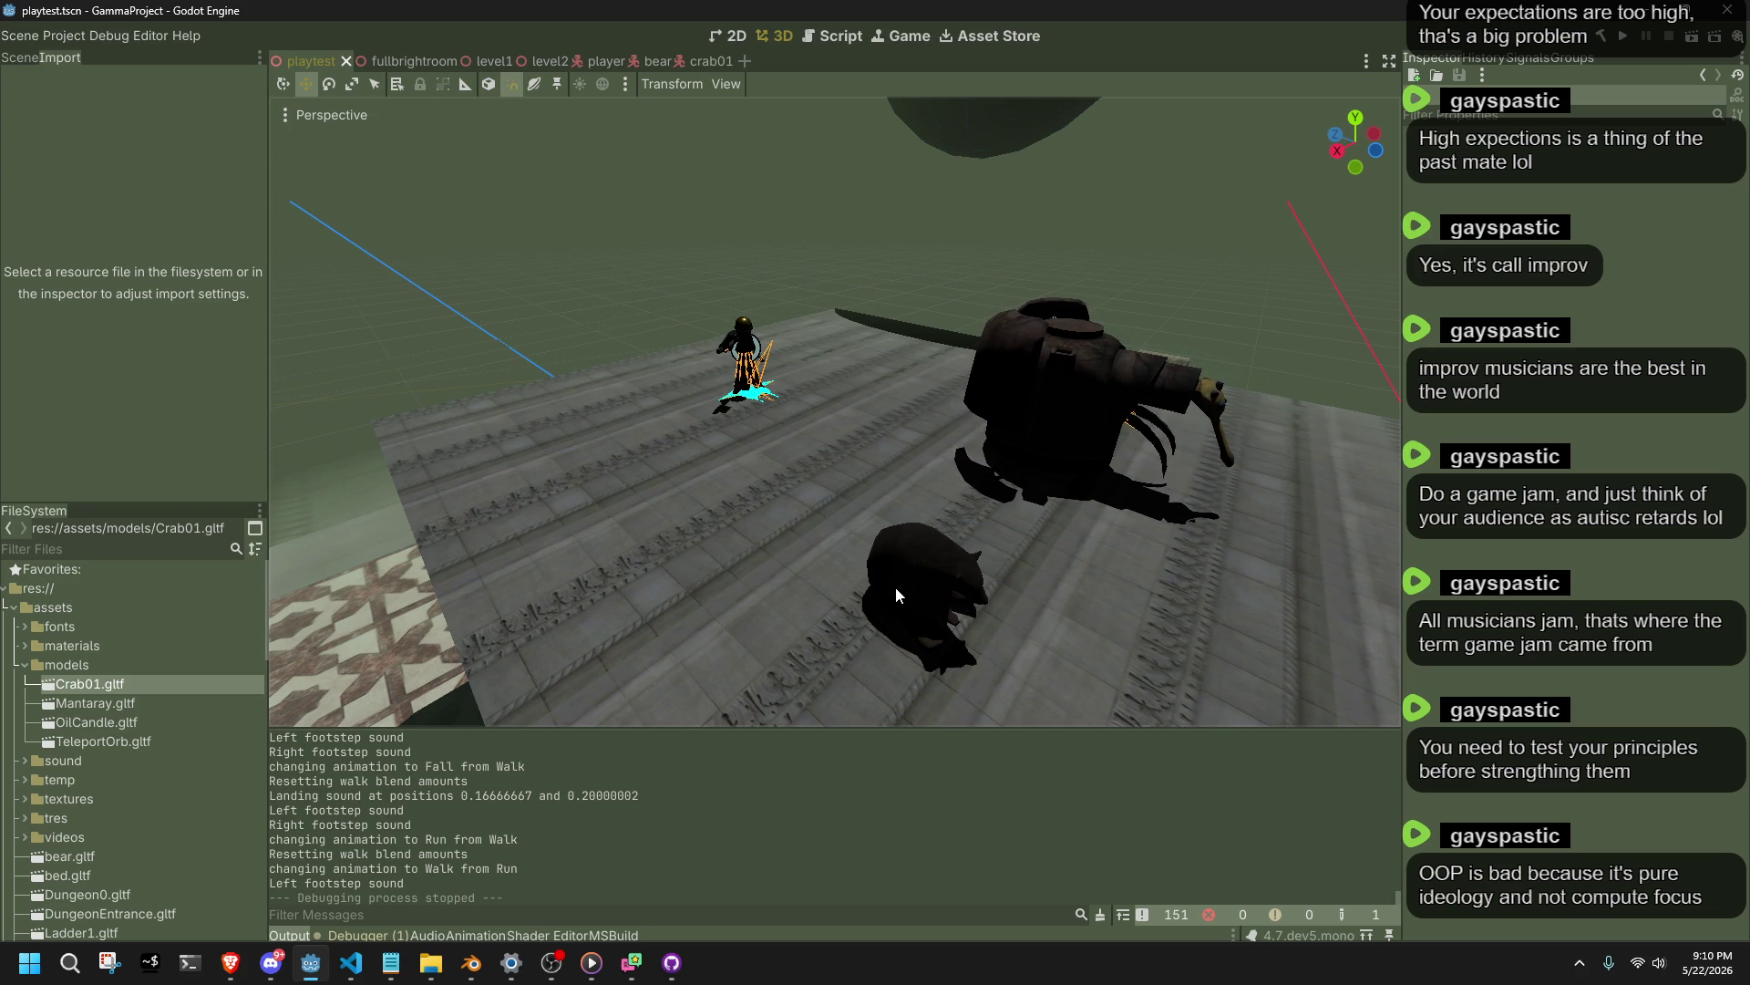
{"action": "left_click_drag", "start_coordinate": [850, 594], "coordinate": [866, 593]}
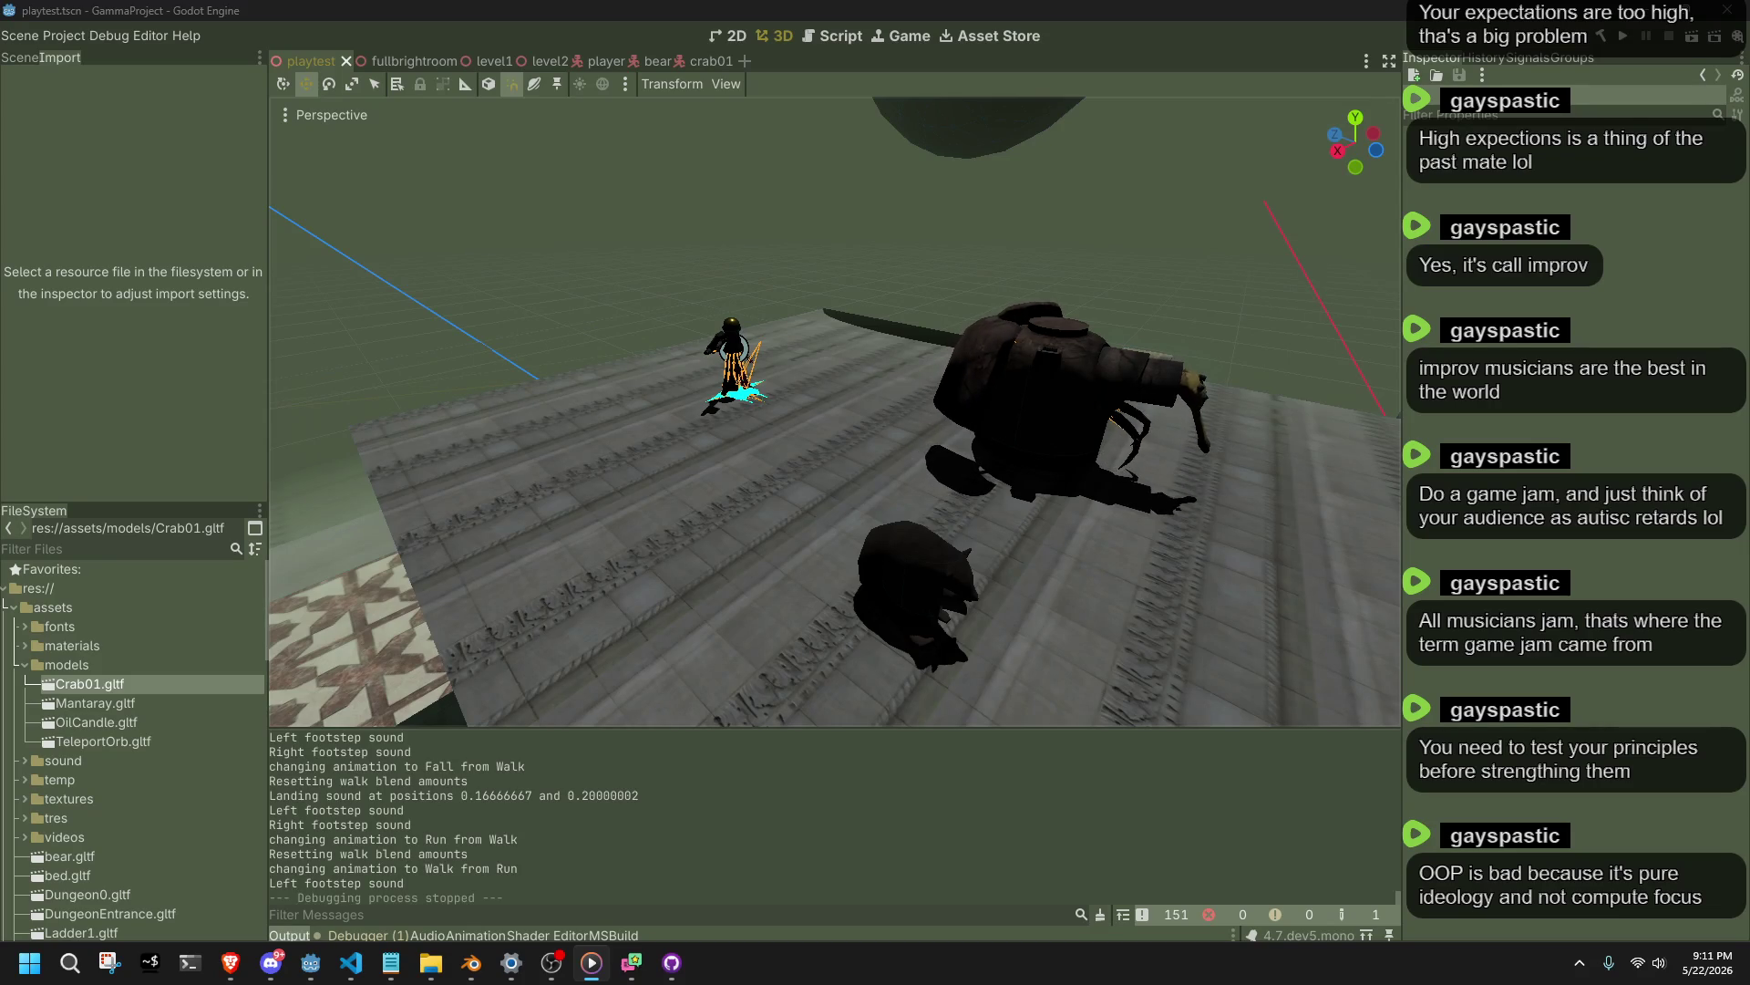
Frame the player, relaunch the project's main scene, then switch to Main.cs in VS Code.
{"action": "left_click", "coordinate": [1239, 353]}
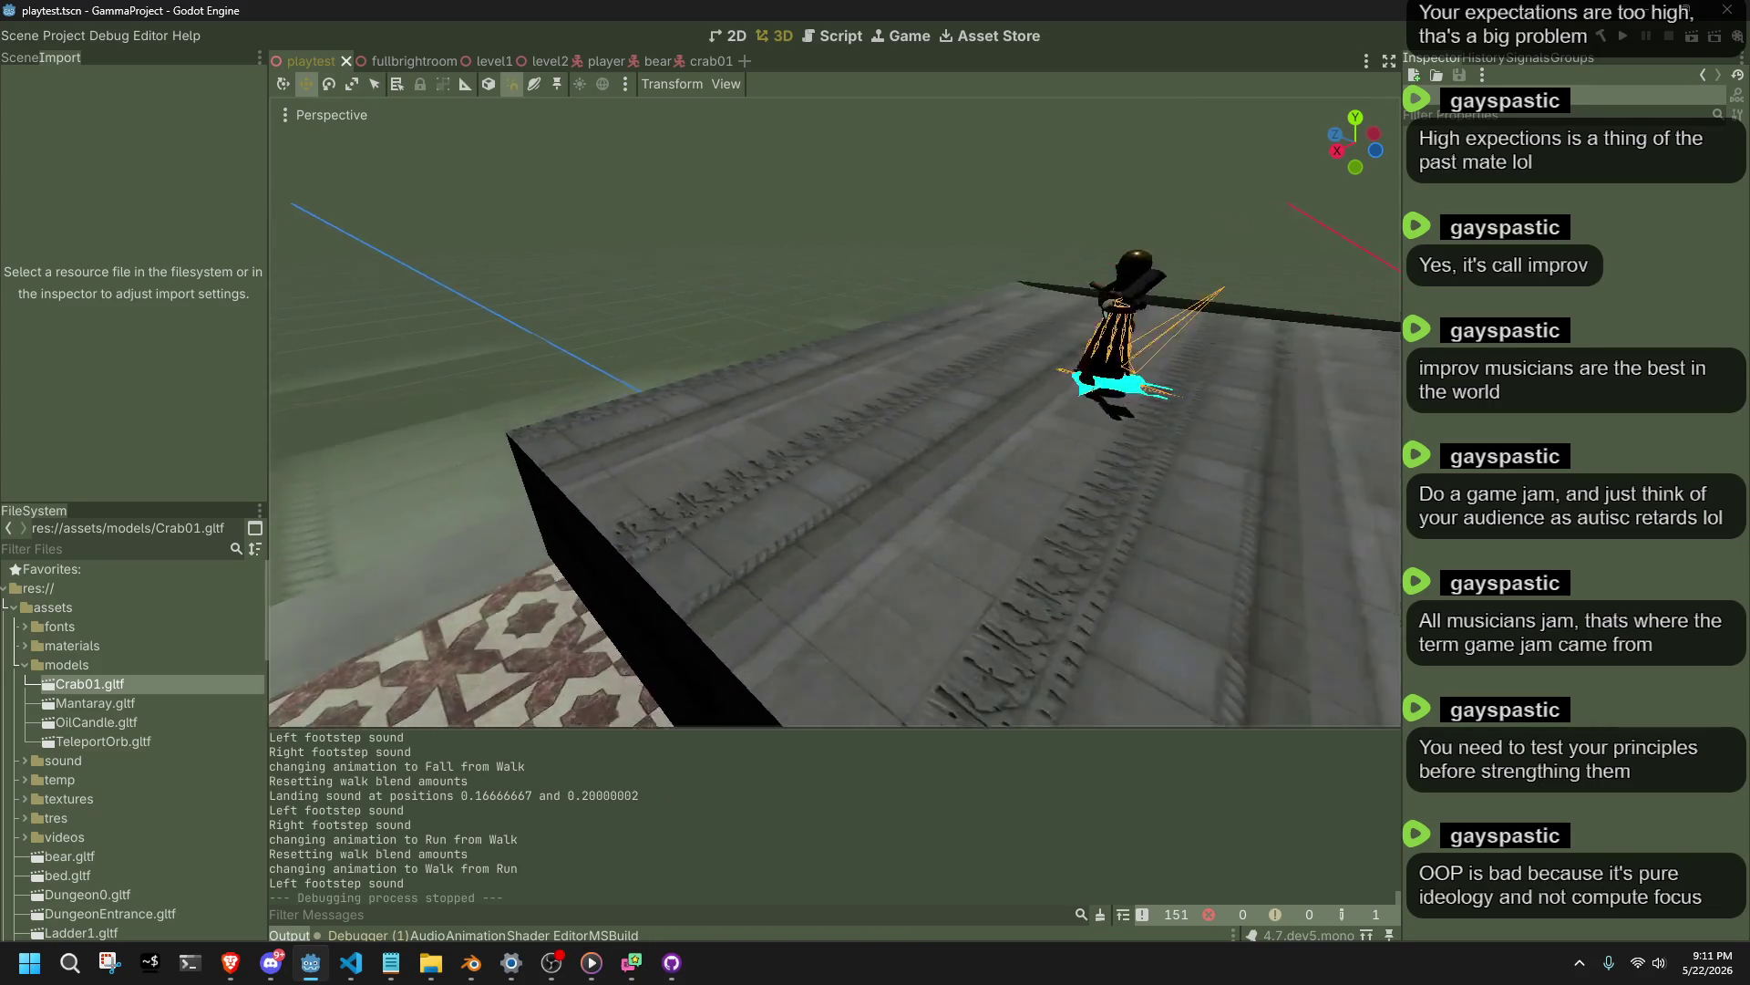
{"action": "key", "text": "shift+f"}
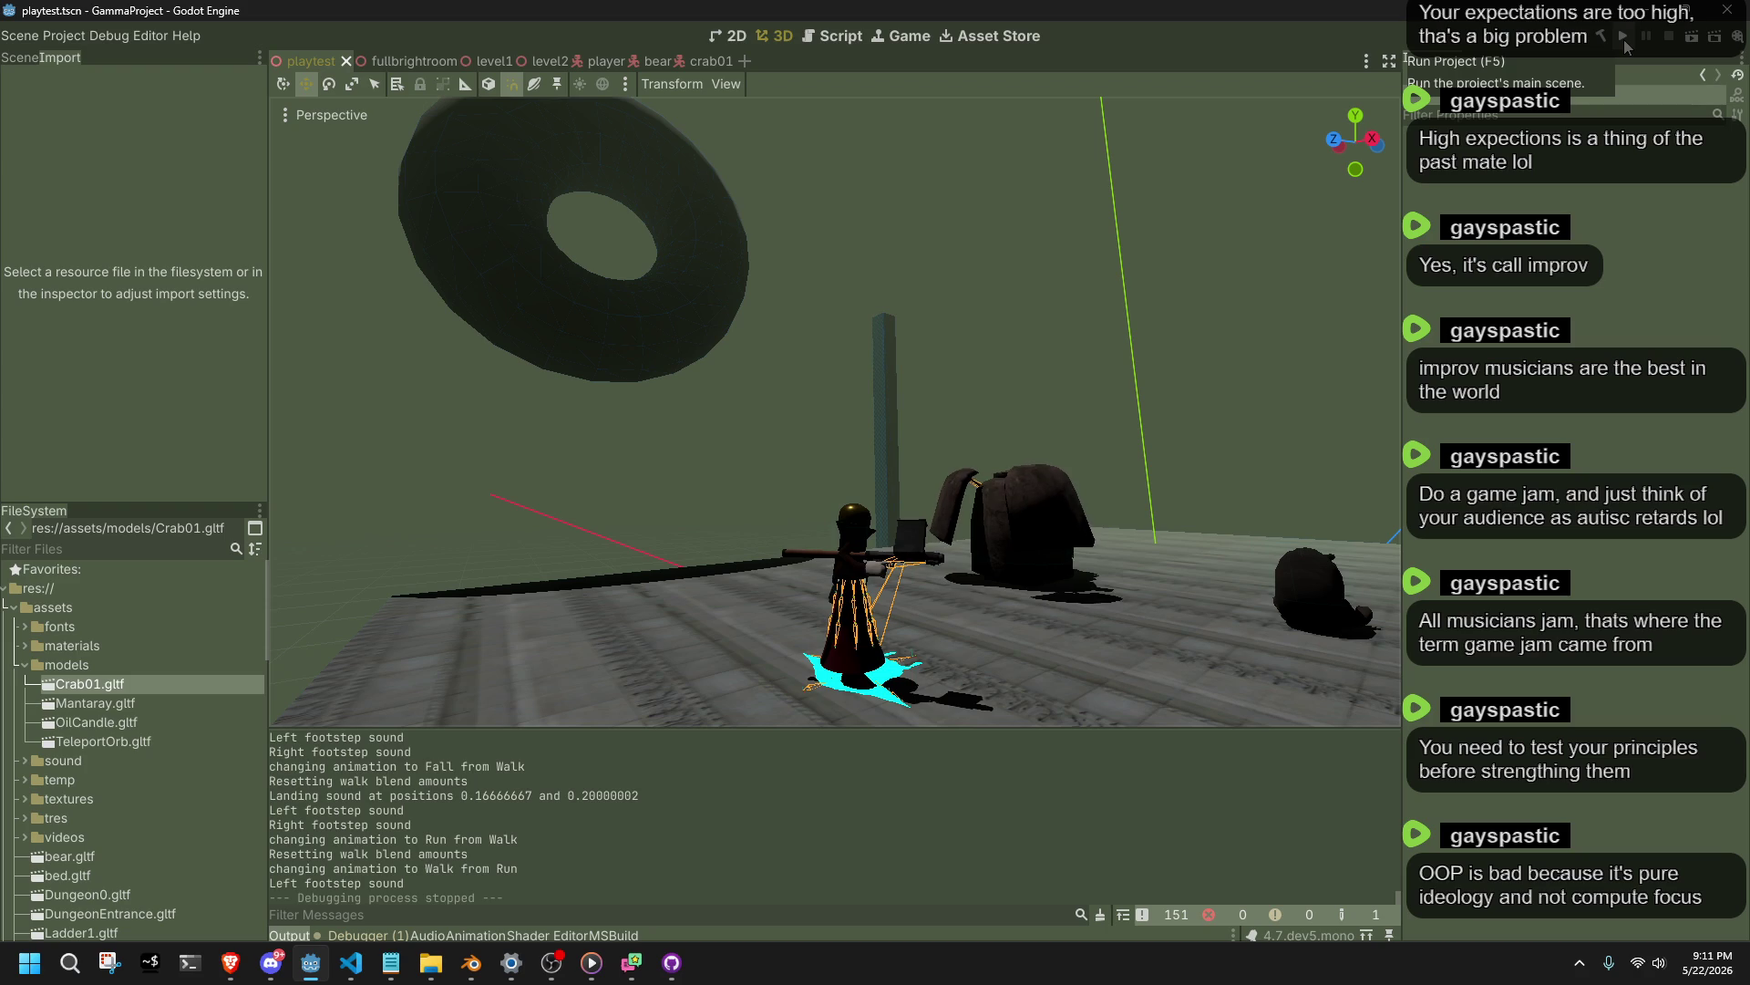
{"action": "left_click", "coordinate": [1623, 40]}
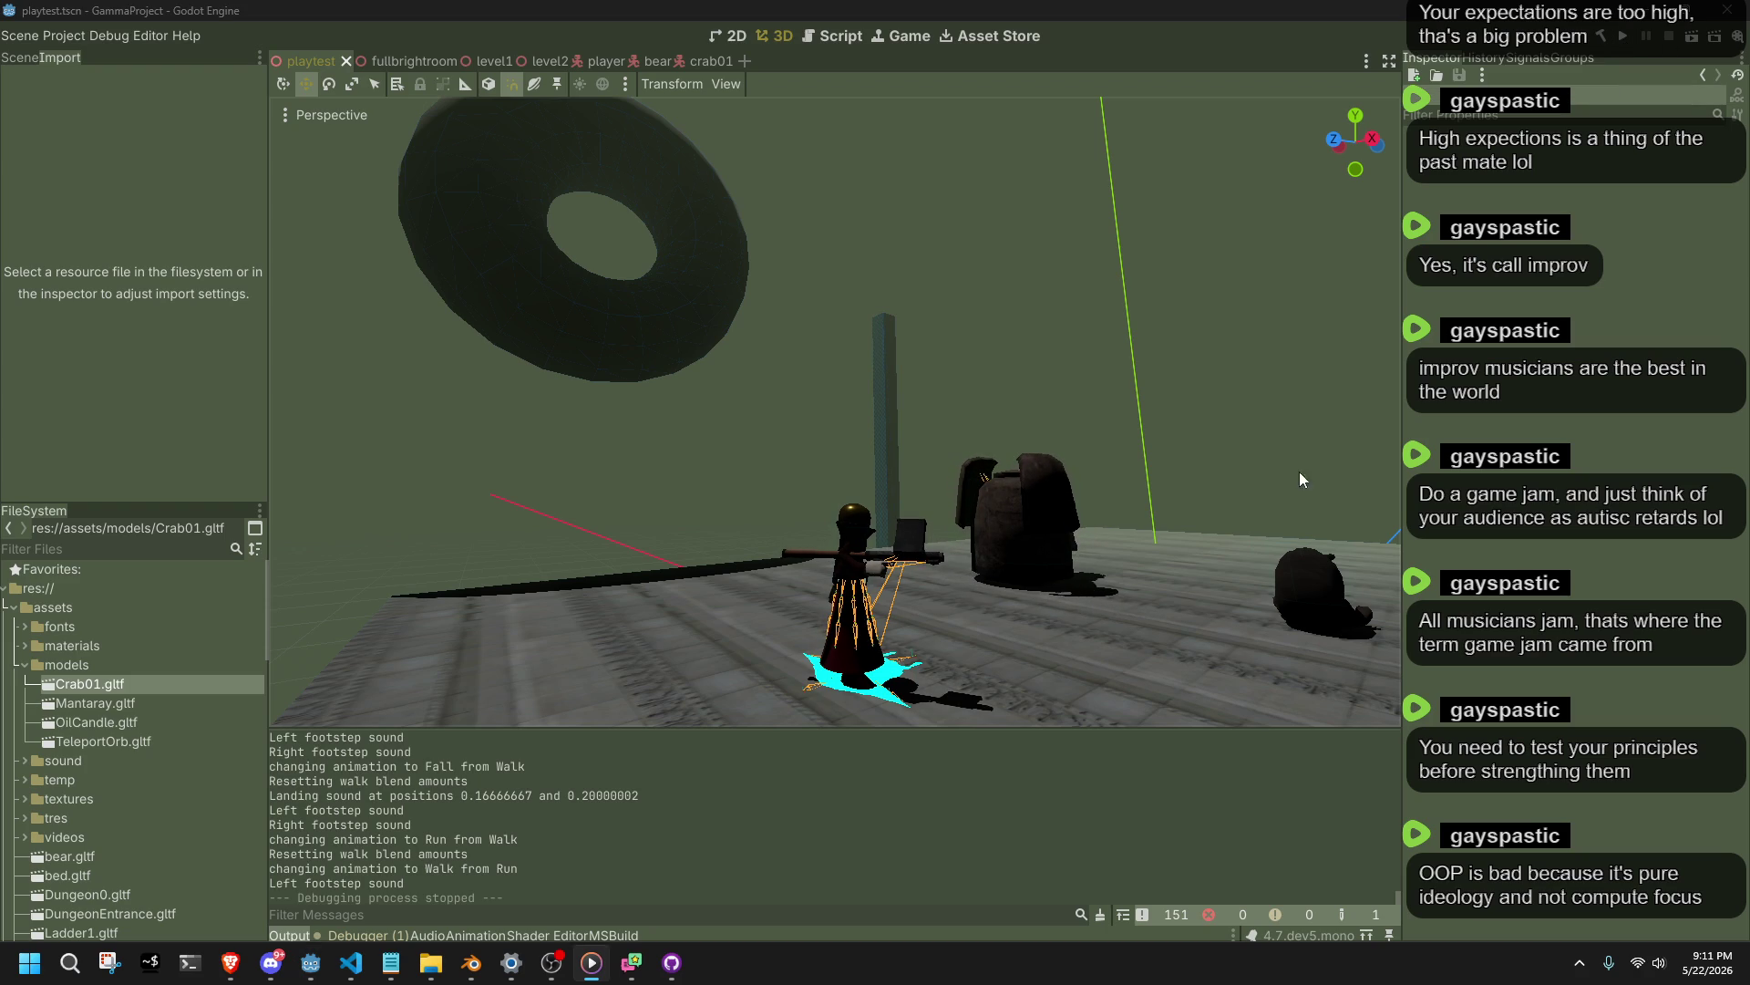
{"action": "left_click_drag", "start_coordinate": [1094, 386], "coordinate": [1221, 419]}
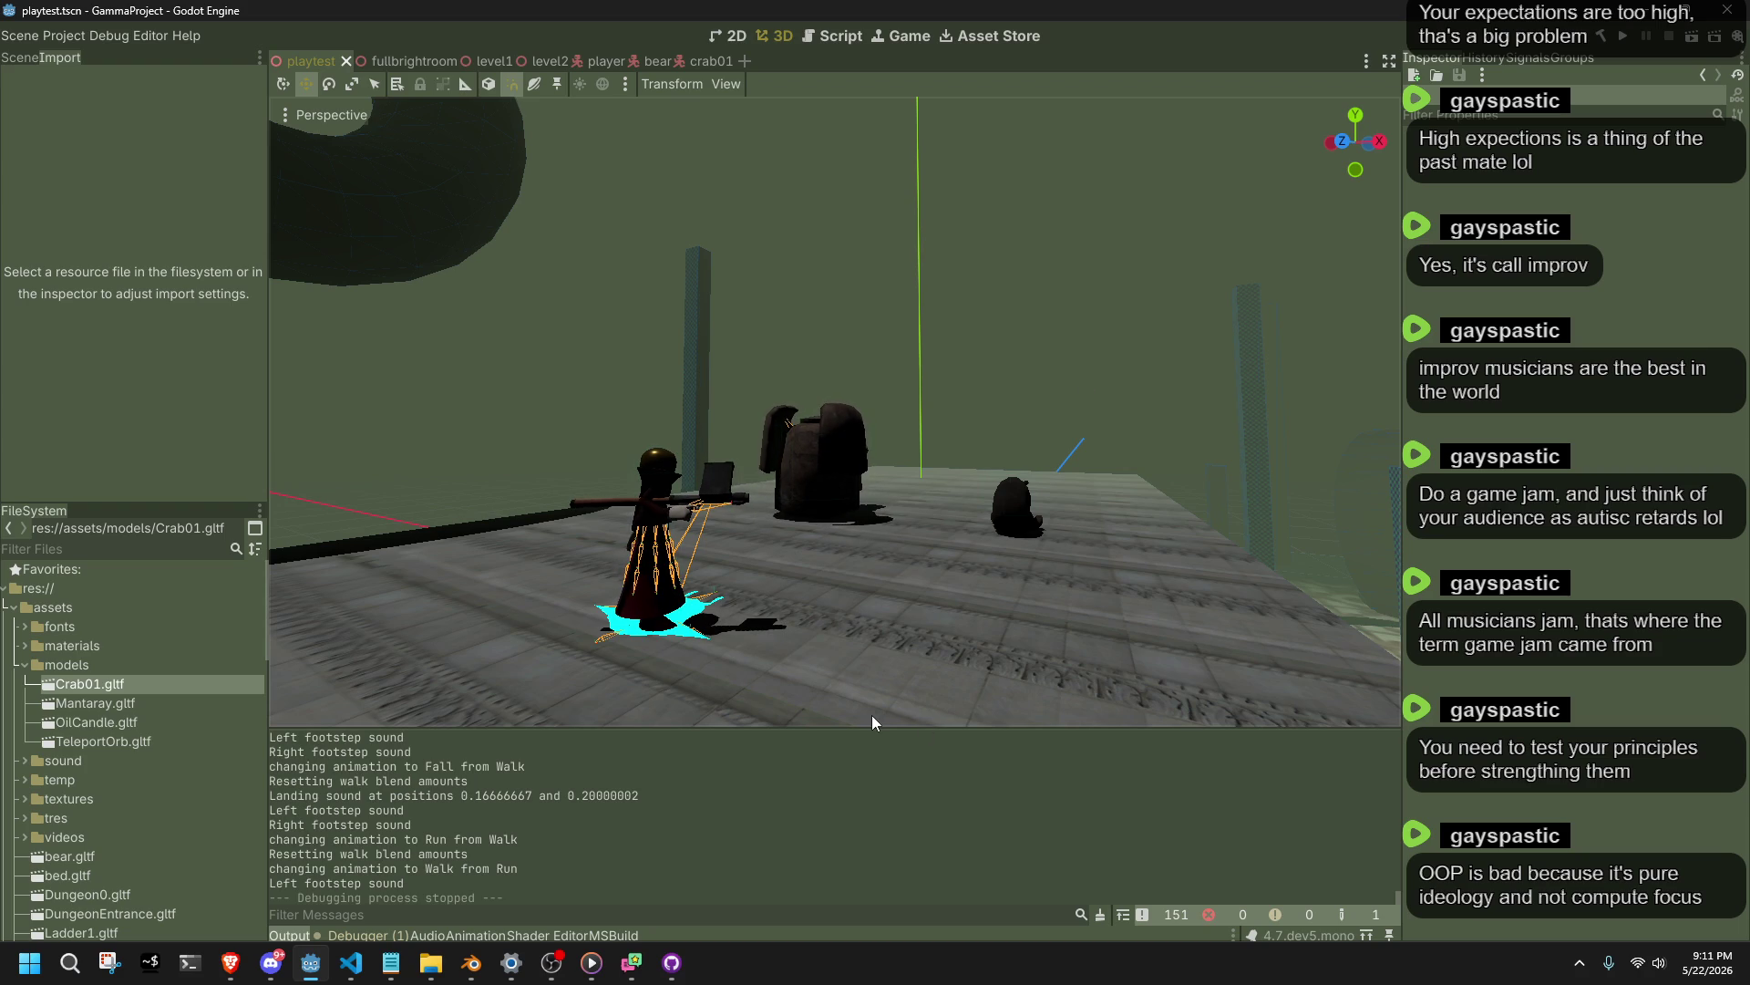
{"action": "key", "text": "alt+Tab"}
{"action": "mouse_move", "coordinate": [872, 749]}
{"action": "left_mouse_down"}
{"action": "mouse_move", "coordinate": [867, 720]}
{"action": "mouse_move", "coordinate": [214, 273]}
{"action": "left_mouse_up"}
Scroll Main.cs up to its constants and inspect UpdateFadeInOut's newAlpha line.
{"action": "scroll", "coordinate": [707, 453], "scroll_direction": "up", "scroll_amount": 3}
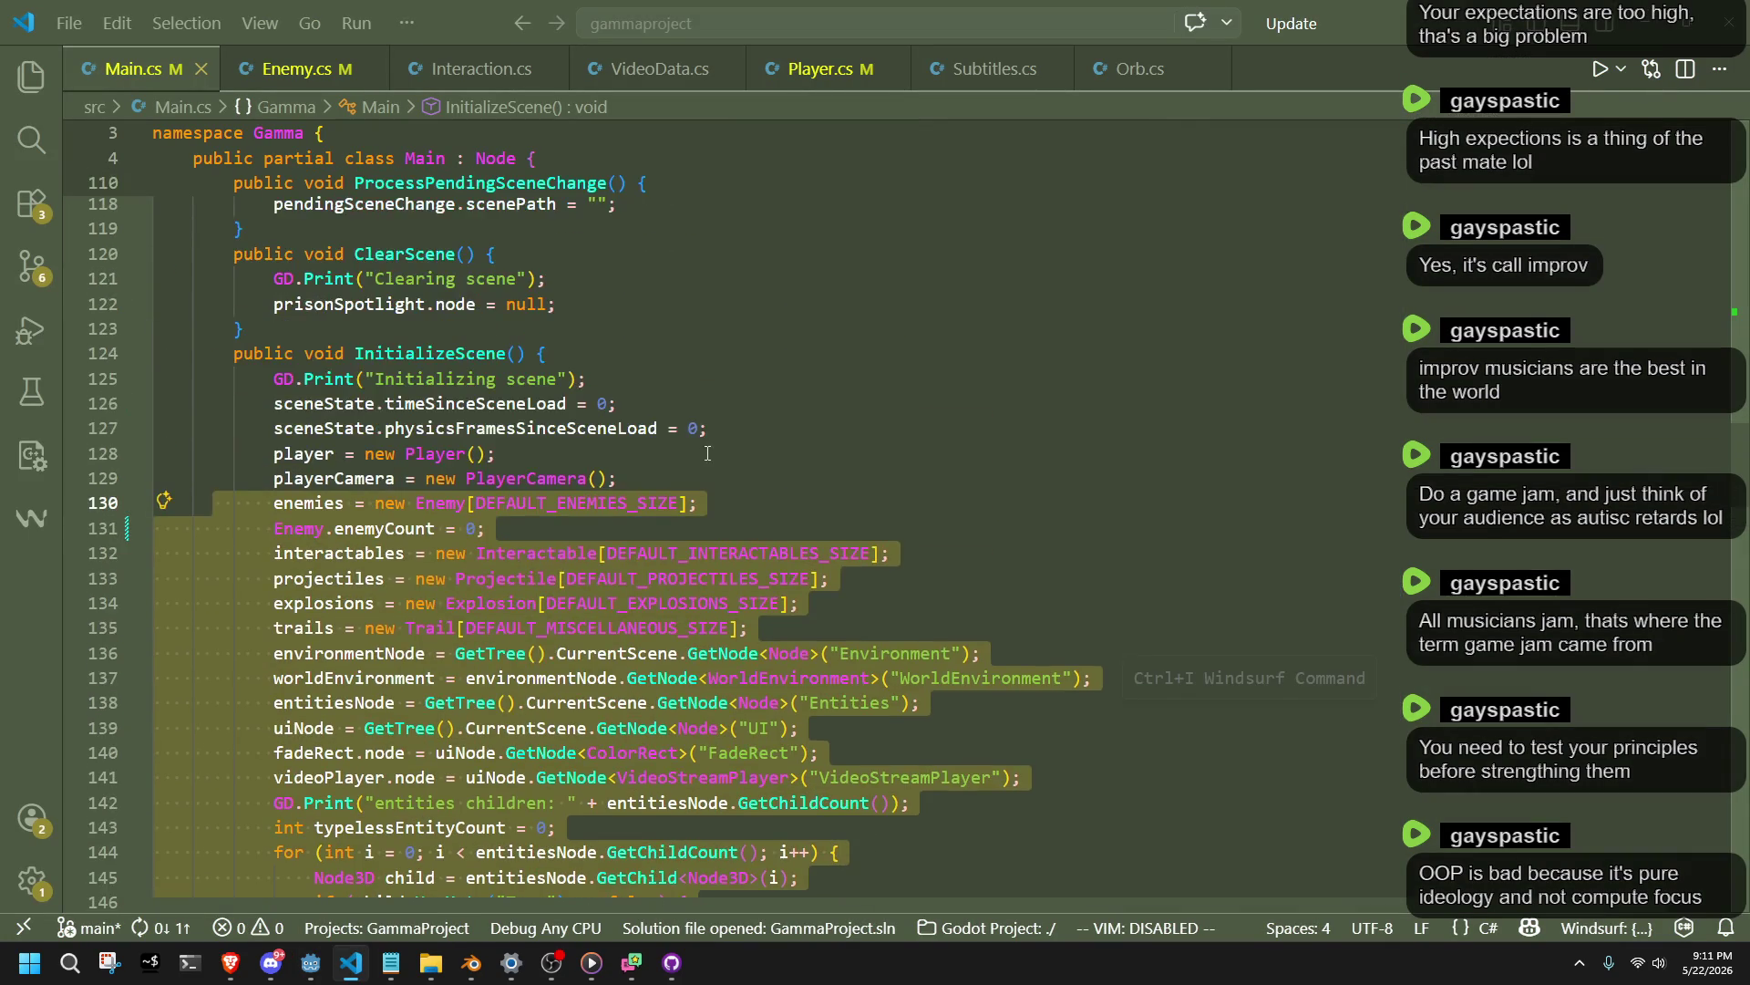
{"action": "scroll", "coordinate": [708, 453], "scroll_direction": "up", "scroll_amount": 15}
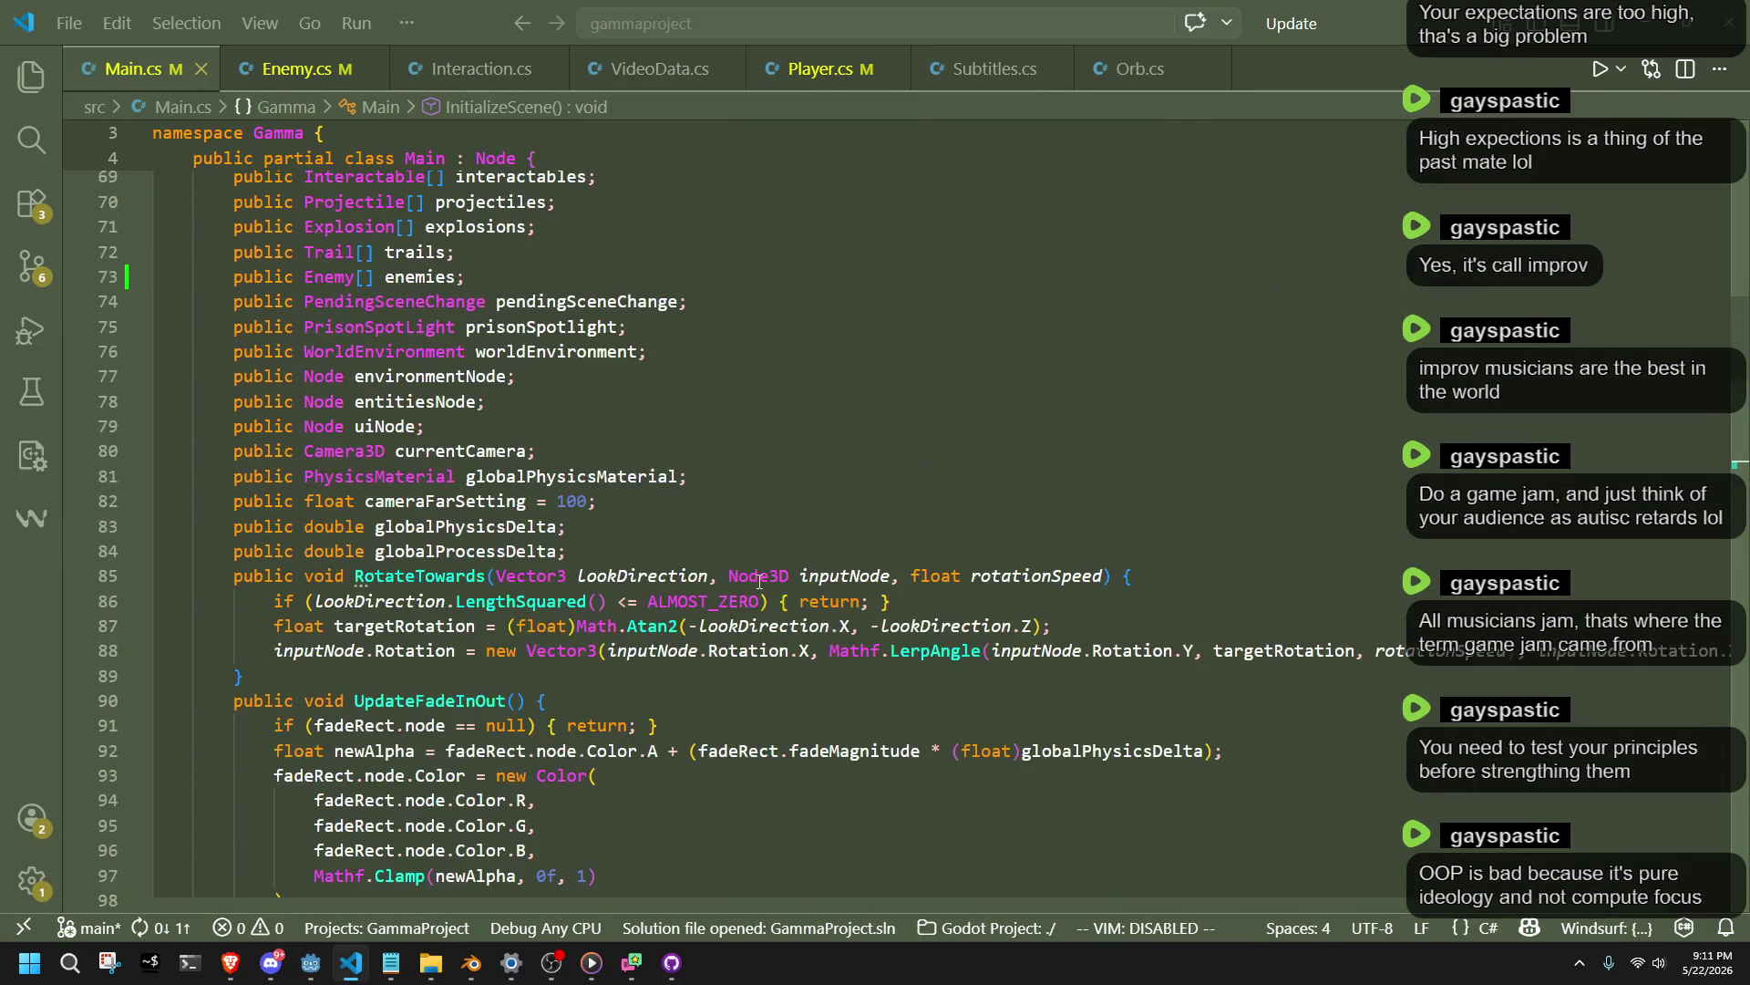
{"action": "scroll", "coordinate": [759, 581], "scroll_direction": "up", "scroll_amount": 15}
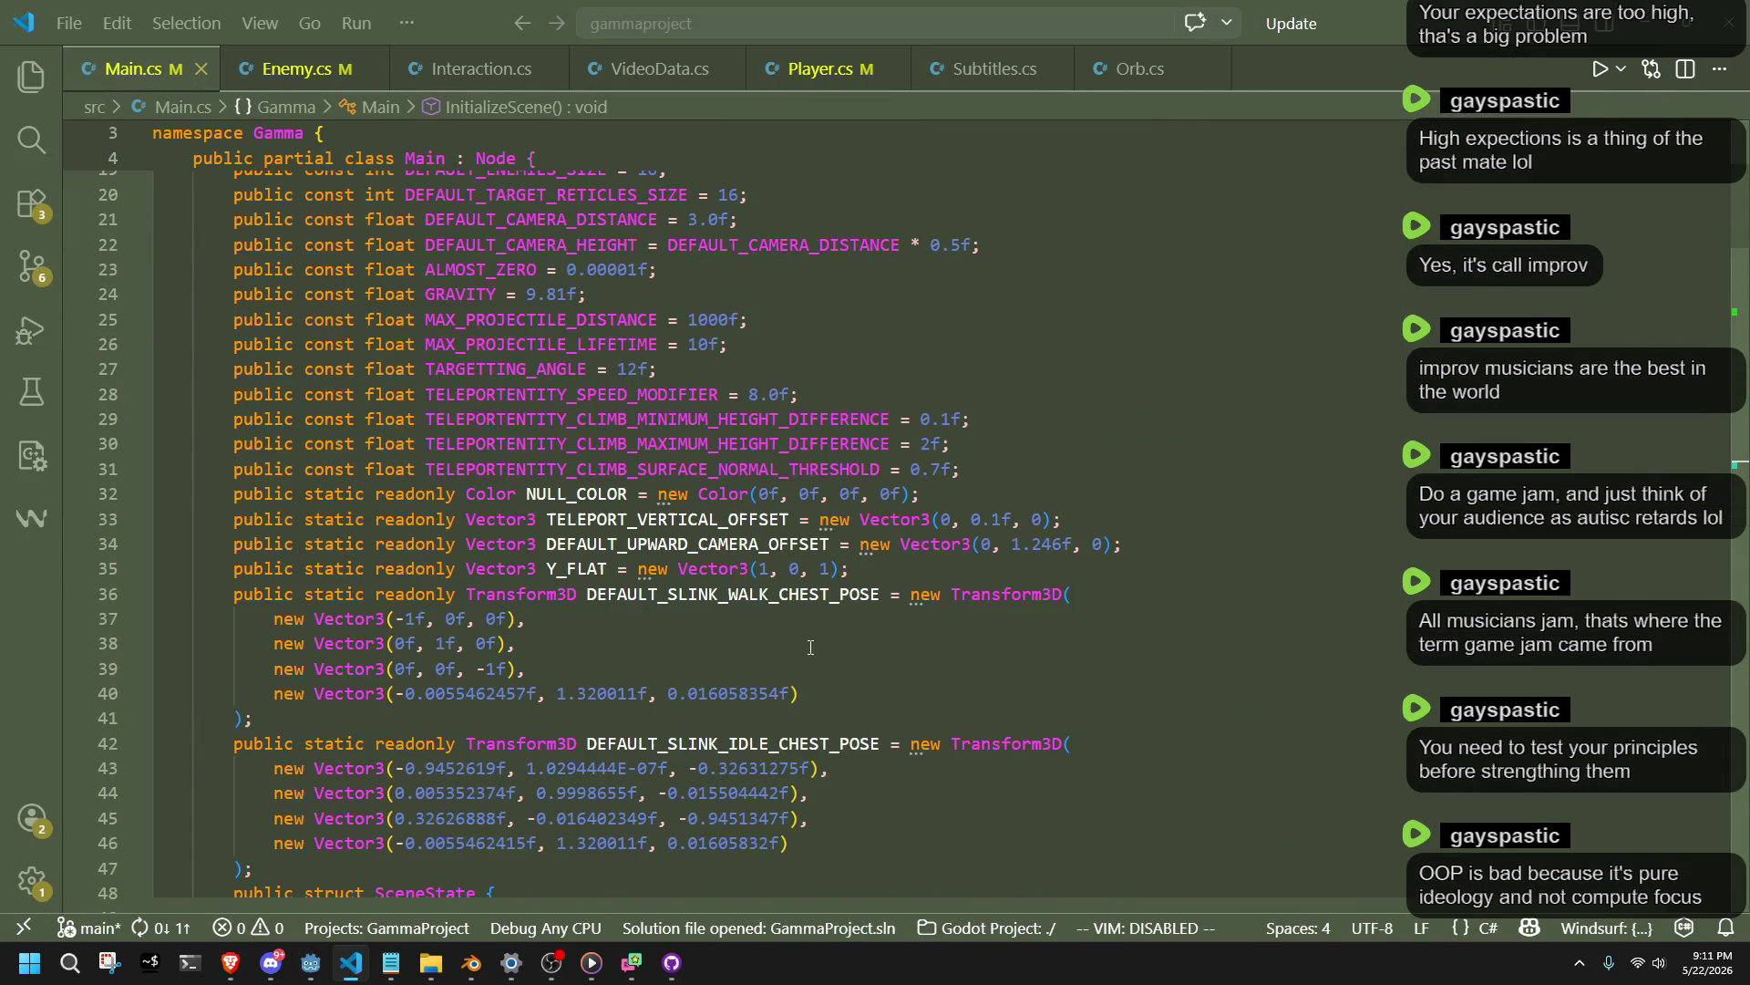
{"action": "scroll", "coordinate": [812, 647], "scroll_direction": "up", "scroll_amount": 6}
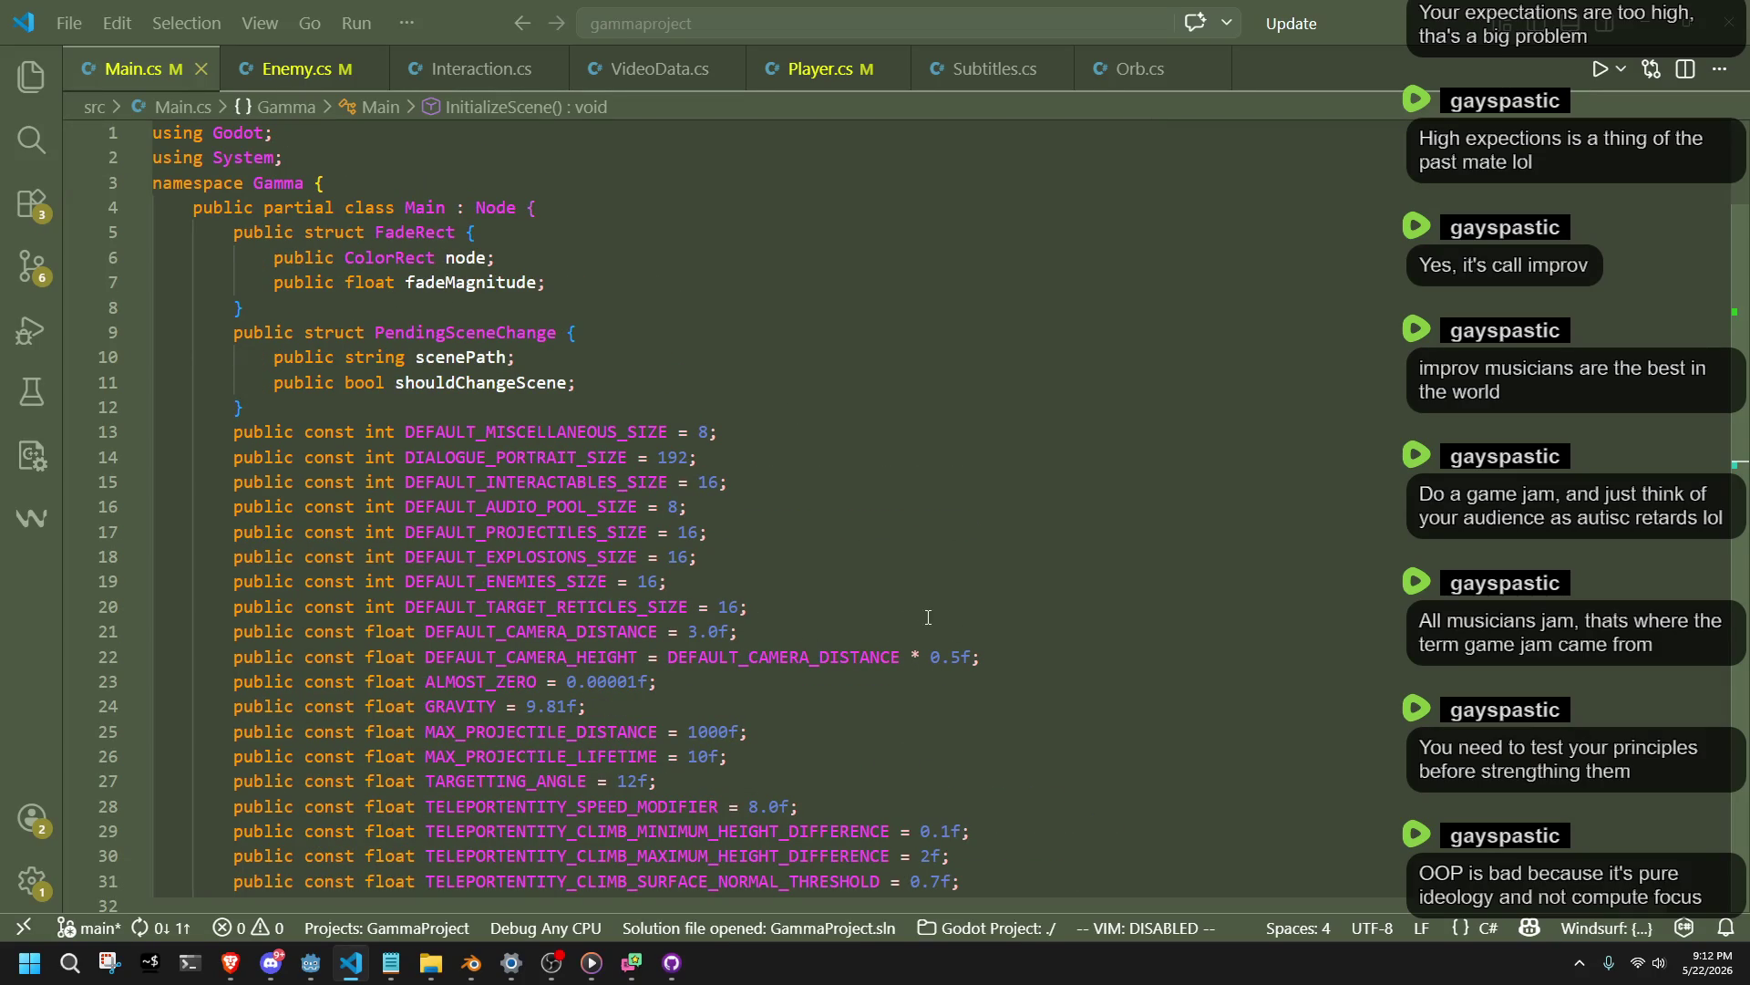
{"action": "scroll", "coordinate": [928, 617], "scroll_direction": "down", "scroll_amount": 17}
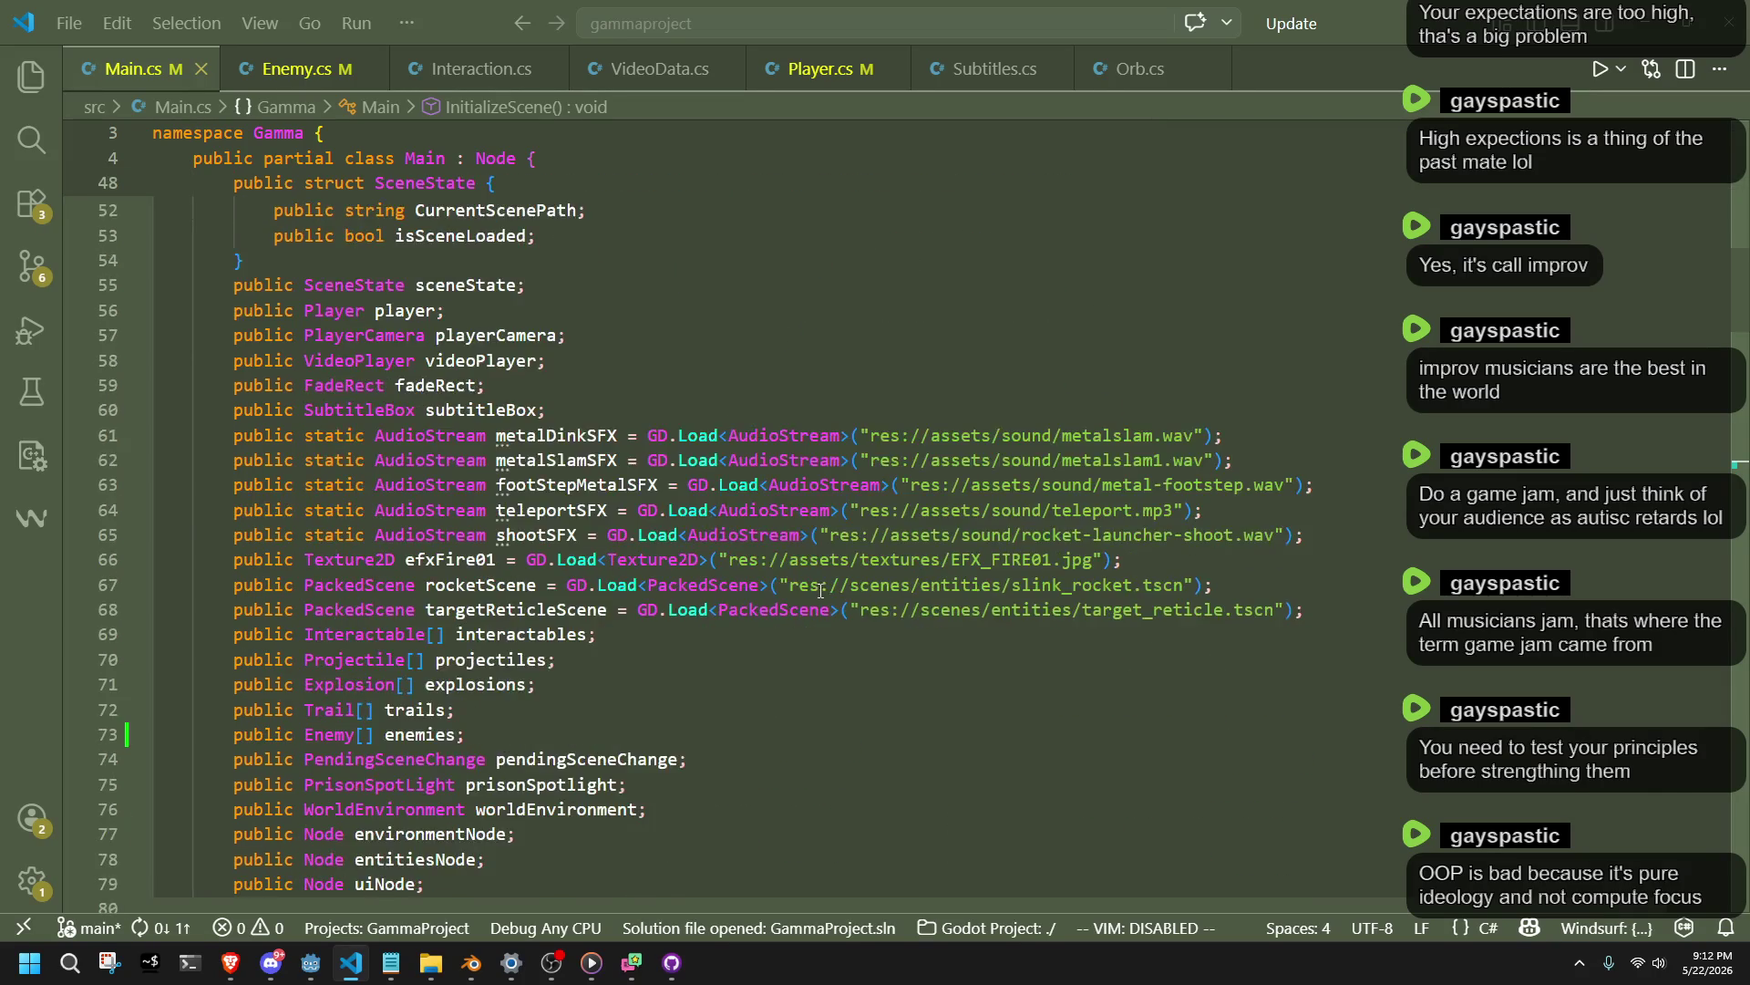
{"action": "scroll", "coordinate": [820, 591], "scroll_direction": "down", "scroll_amount": 11}
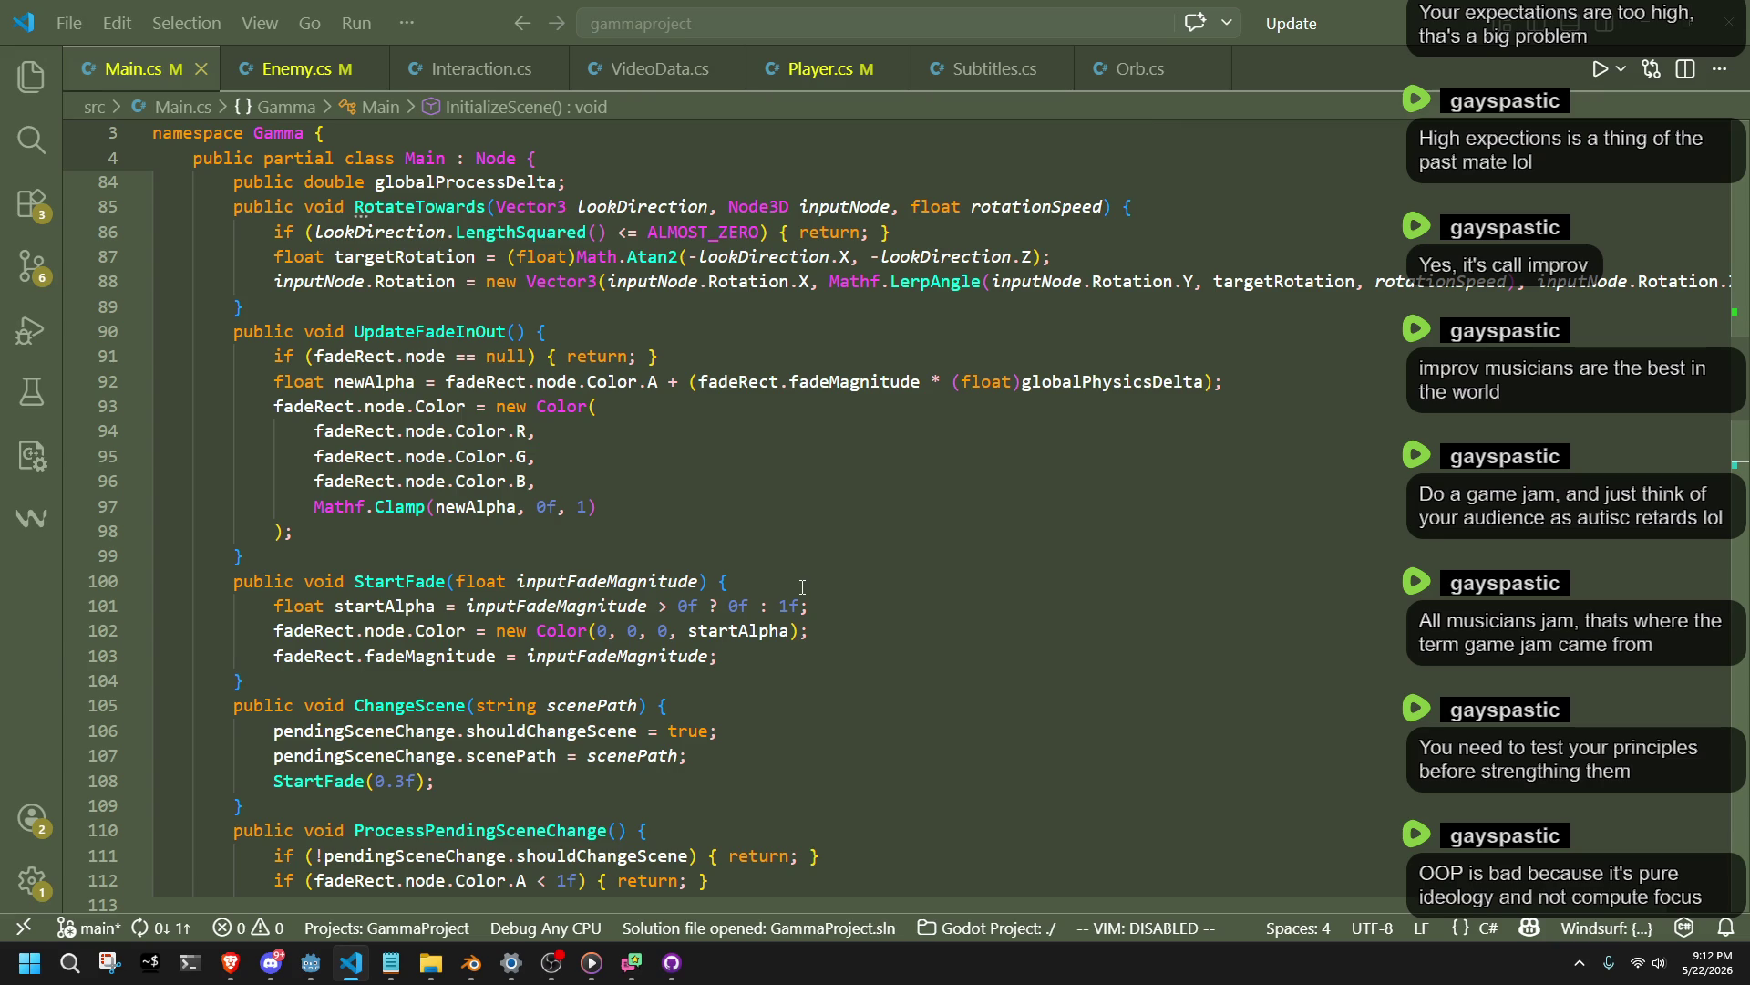
{"action": "left_click", "coordinate": [653, 466]}
{"action": "left_click", "coordinate": [1229, 390]}
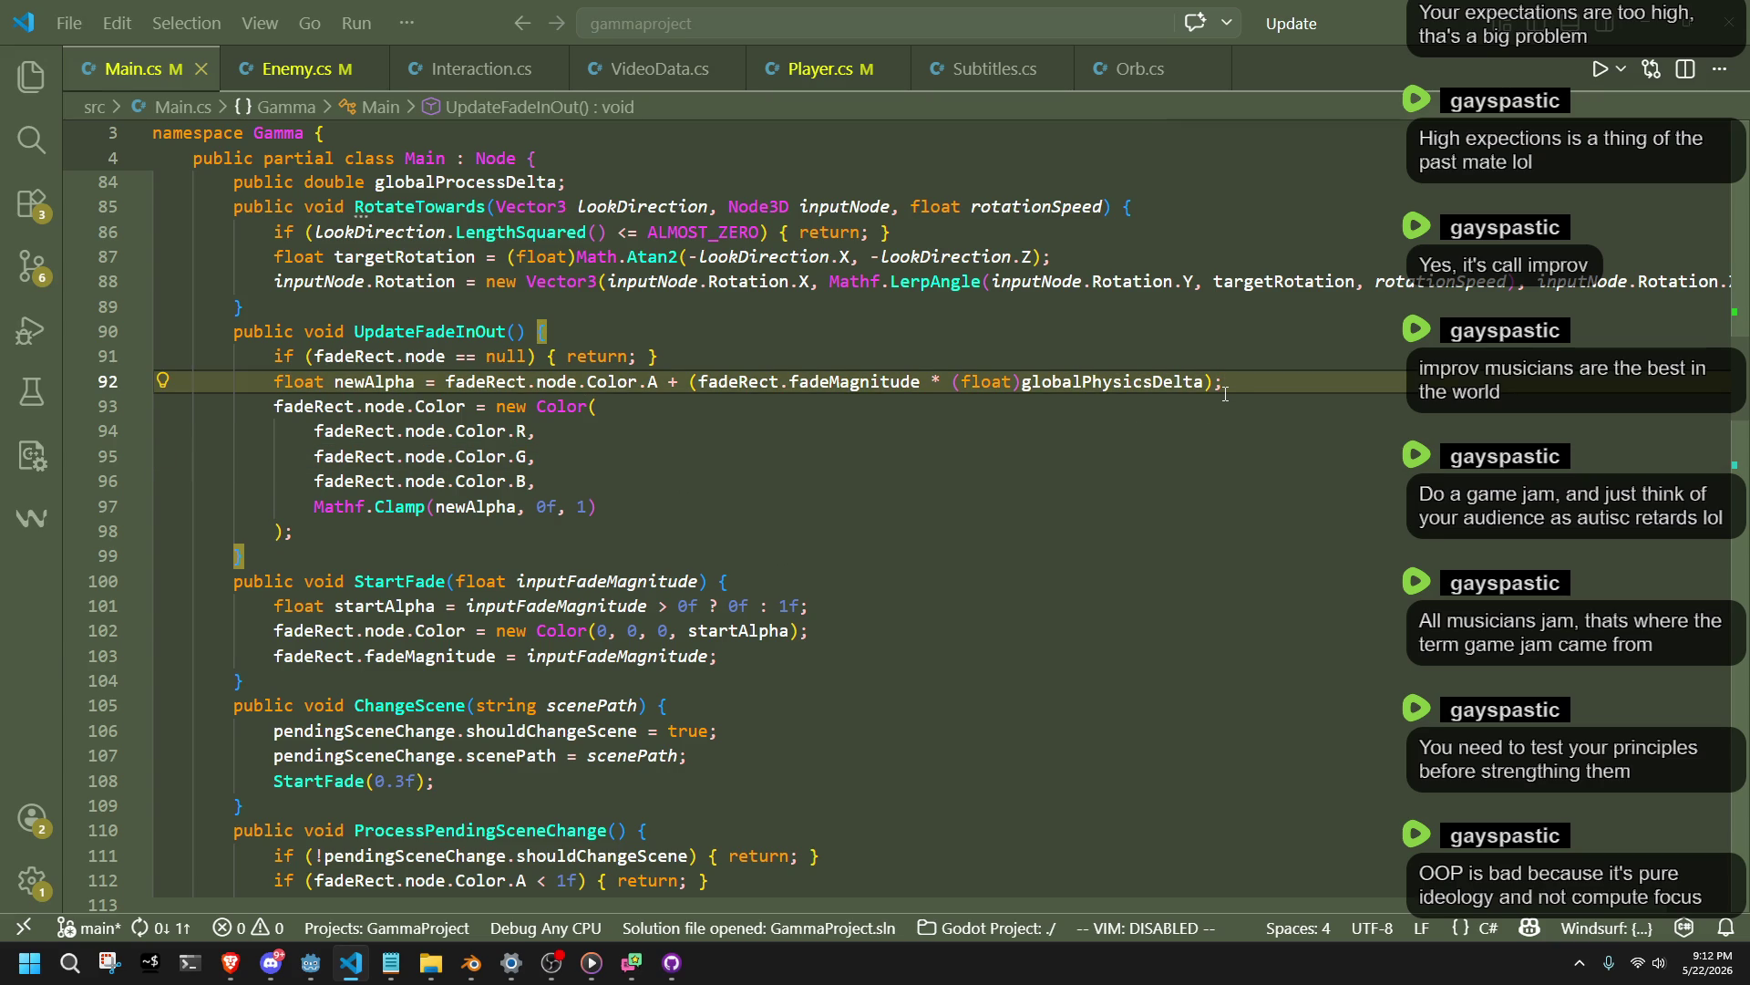
Scroll down through scene initialization and _Ready, then open Player.cs.
{"action": "scroll", "coordinate": [1023, 659], "scroll_direction": "down", "scroll_amount": 2}
{"action": "scroll", "coordinate": [775, 618], "scroll_direction": "up", "scroll_amount": 3}
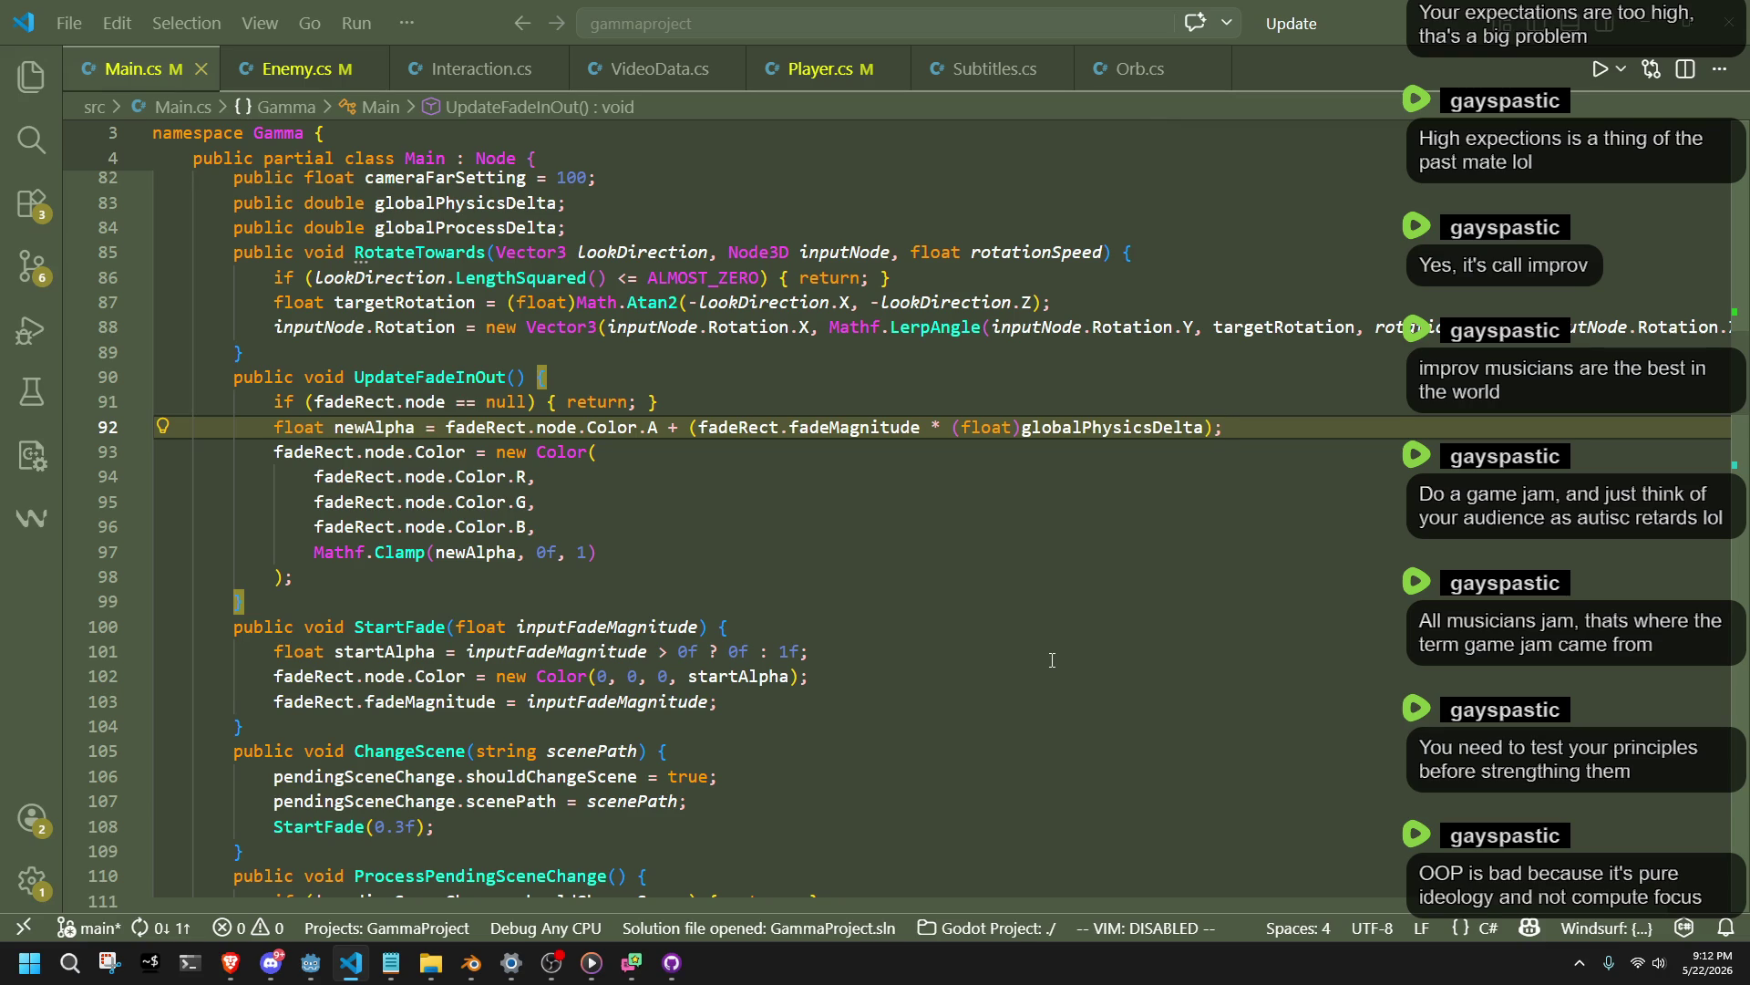
{"action": "scroll", "coordinate": [799, 583], "scroll_direction": "down", "scroll_amount": 20}
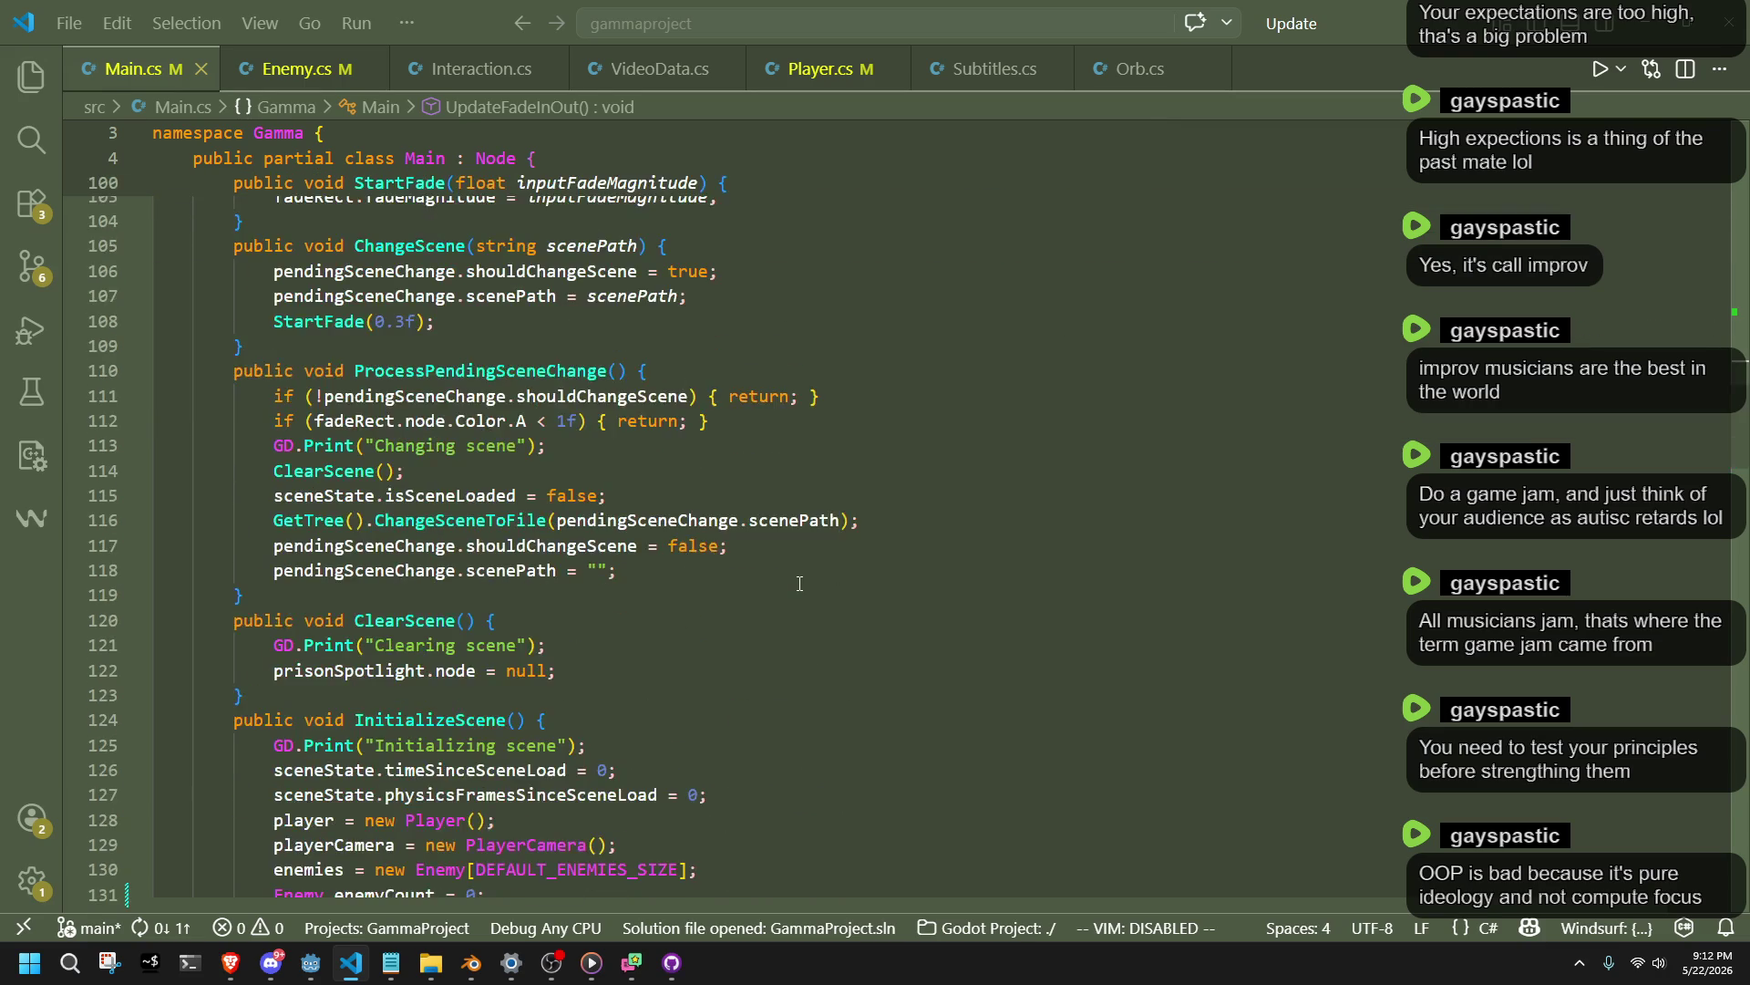
{"action": "scroll", "coordinate": [799, 583], "scroll_direction": "down", "scroll_amount": 15}
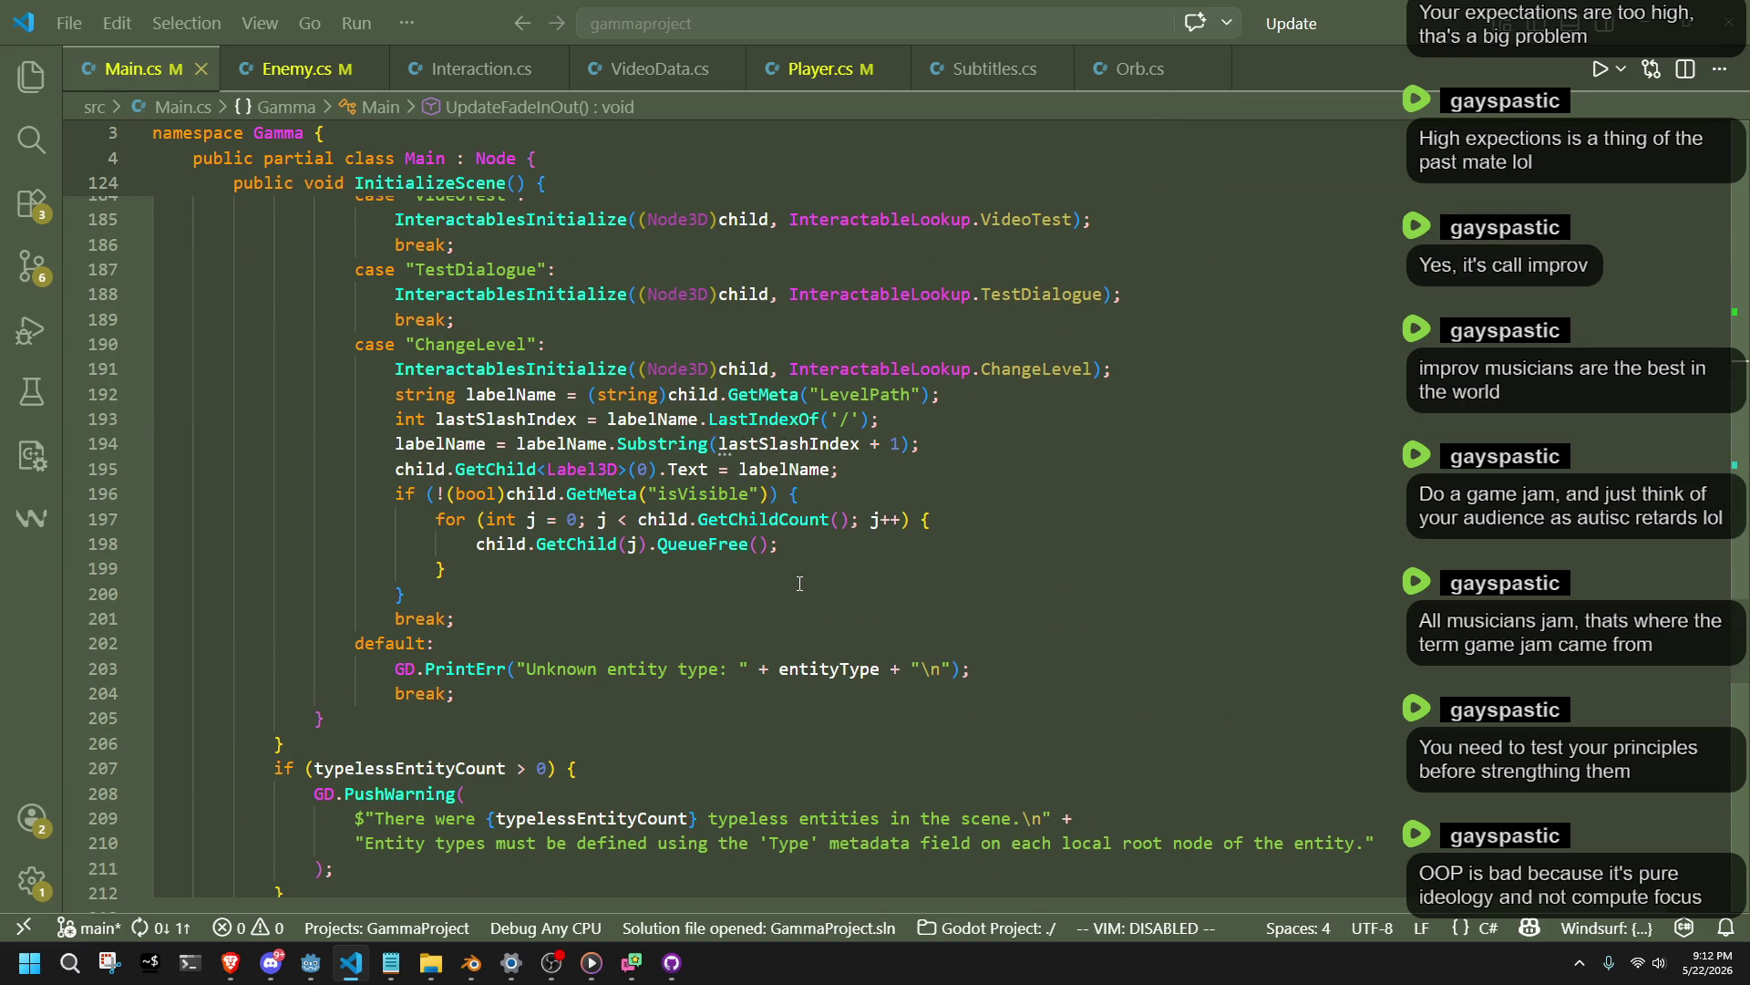
{"action": "scroll", "coordinate": [799, 583], "scroll_direction": "down", "scroll_amount": 4}
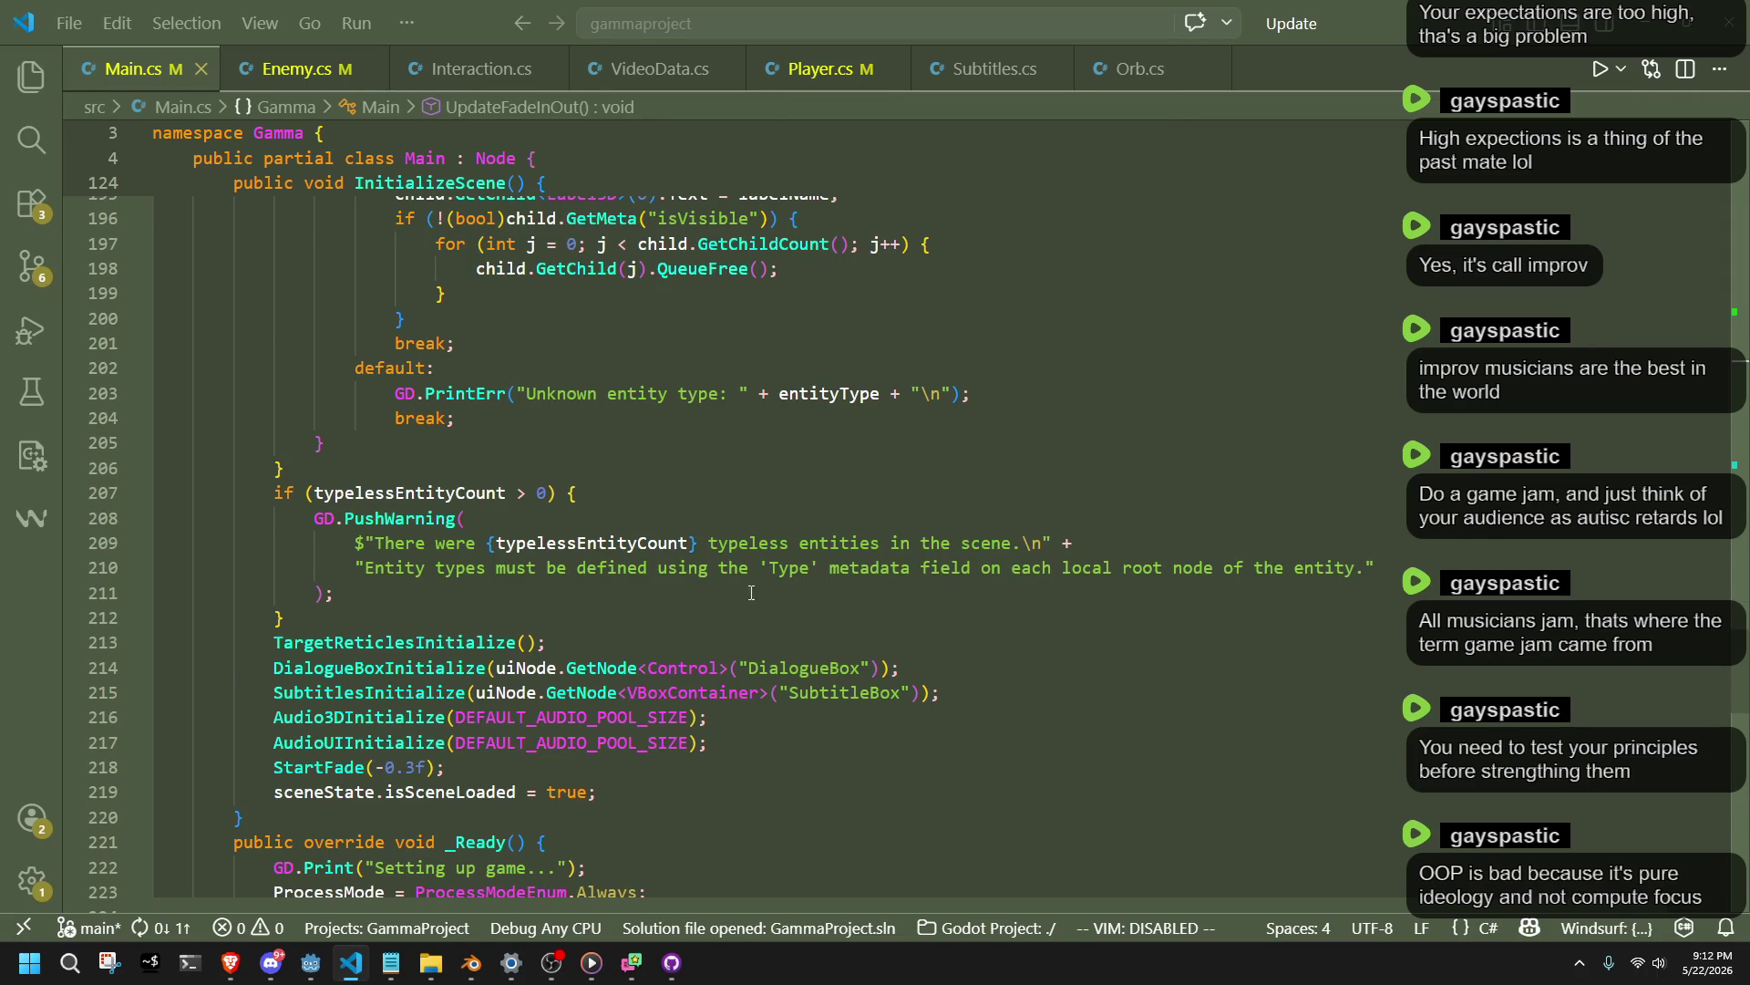
{"action": "scroll", "coordinate": [800, 583], "scroll_direction": "down", "scroll_amount": 4}
{"action": "scroll", "coordinate": [684, 621], "scroll_direction": "down", "scroll_amount": 3}
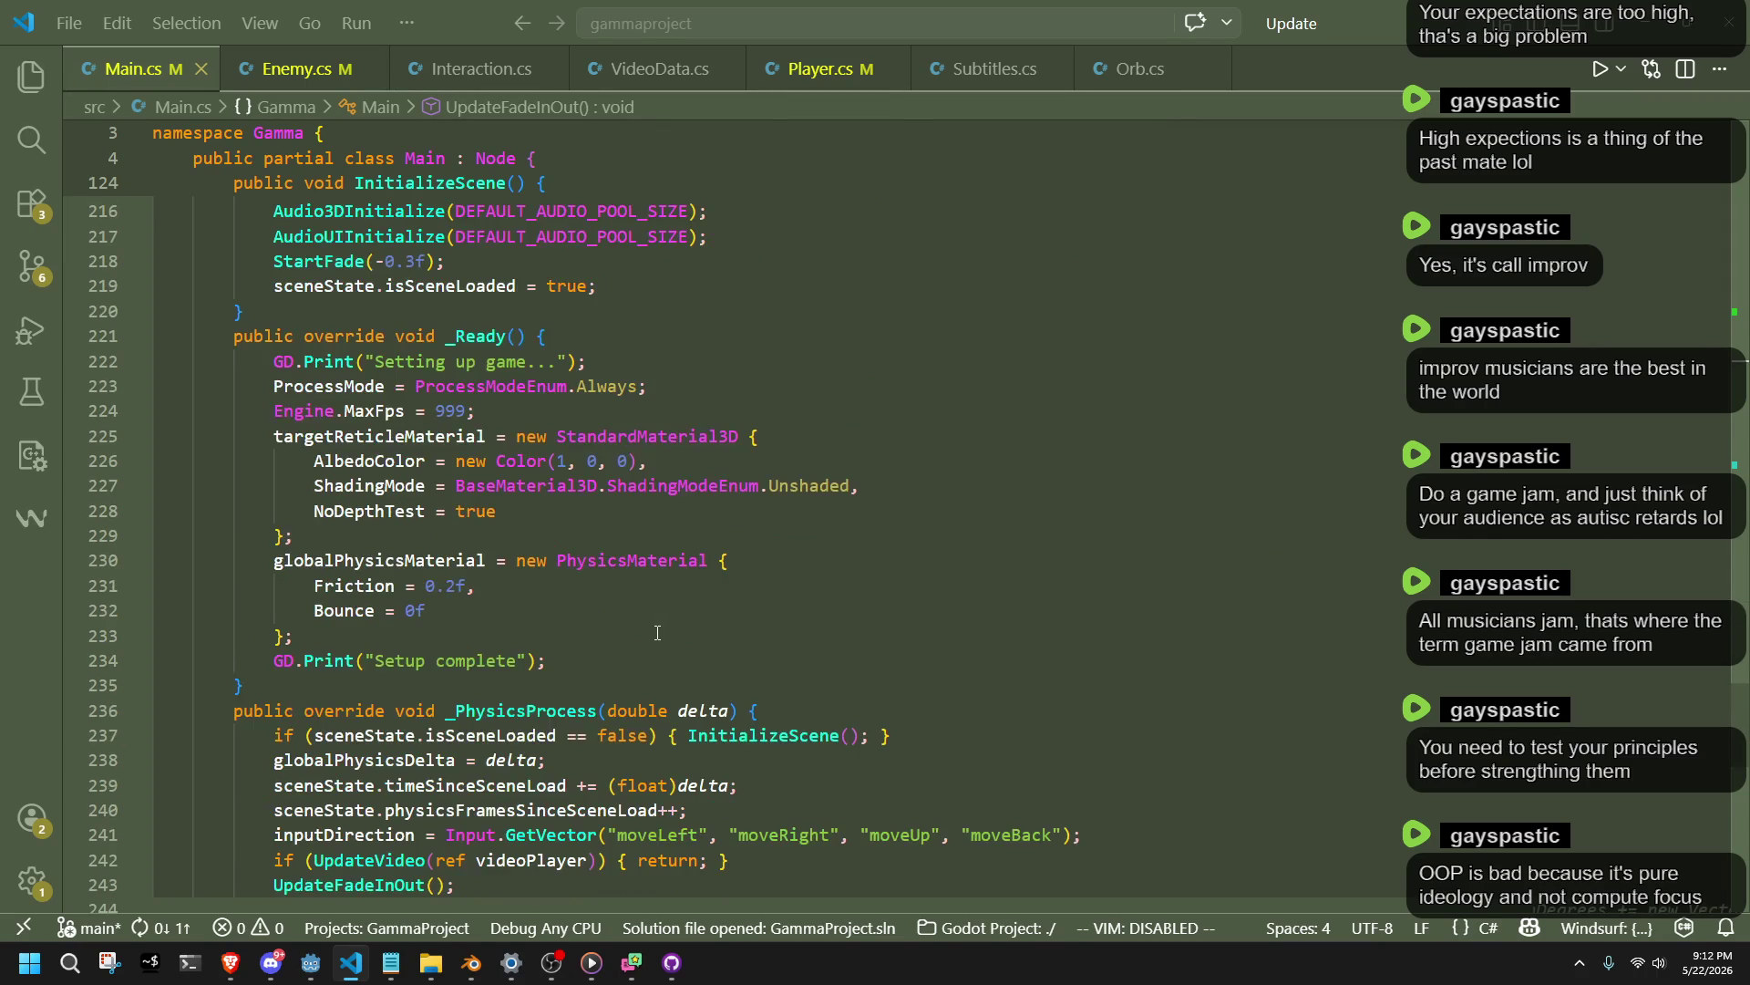
{"action": "left_click", "coordinate": [821, 68]}
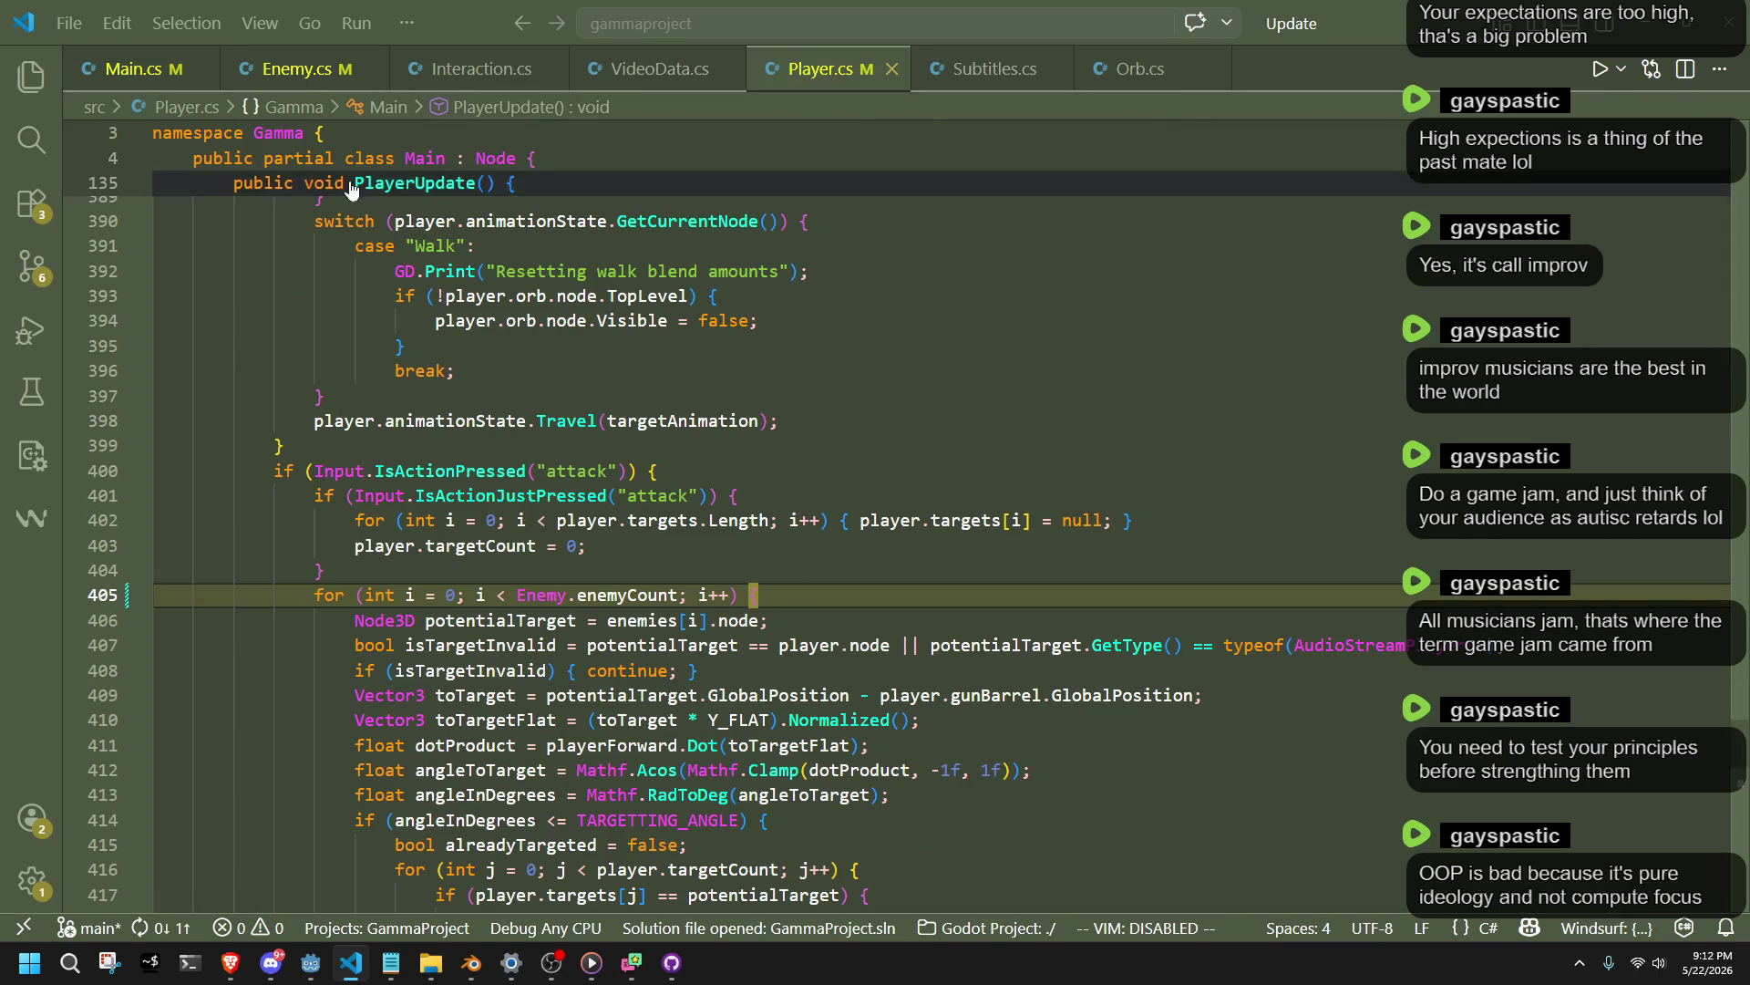
Open Enemy.cs to view the EnemyType enum and Enemy struct, then switch to the browser.
{"action": "left_click", "coordinate": [287, 73]}
{"action": "scroll", "coordinate": [755, 631], "scroll_direction": "down", "scroll_amount": 4}
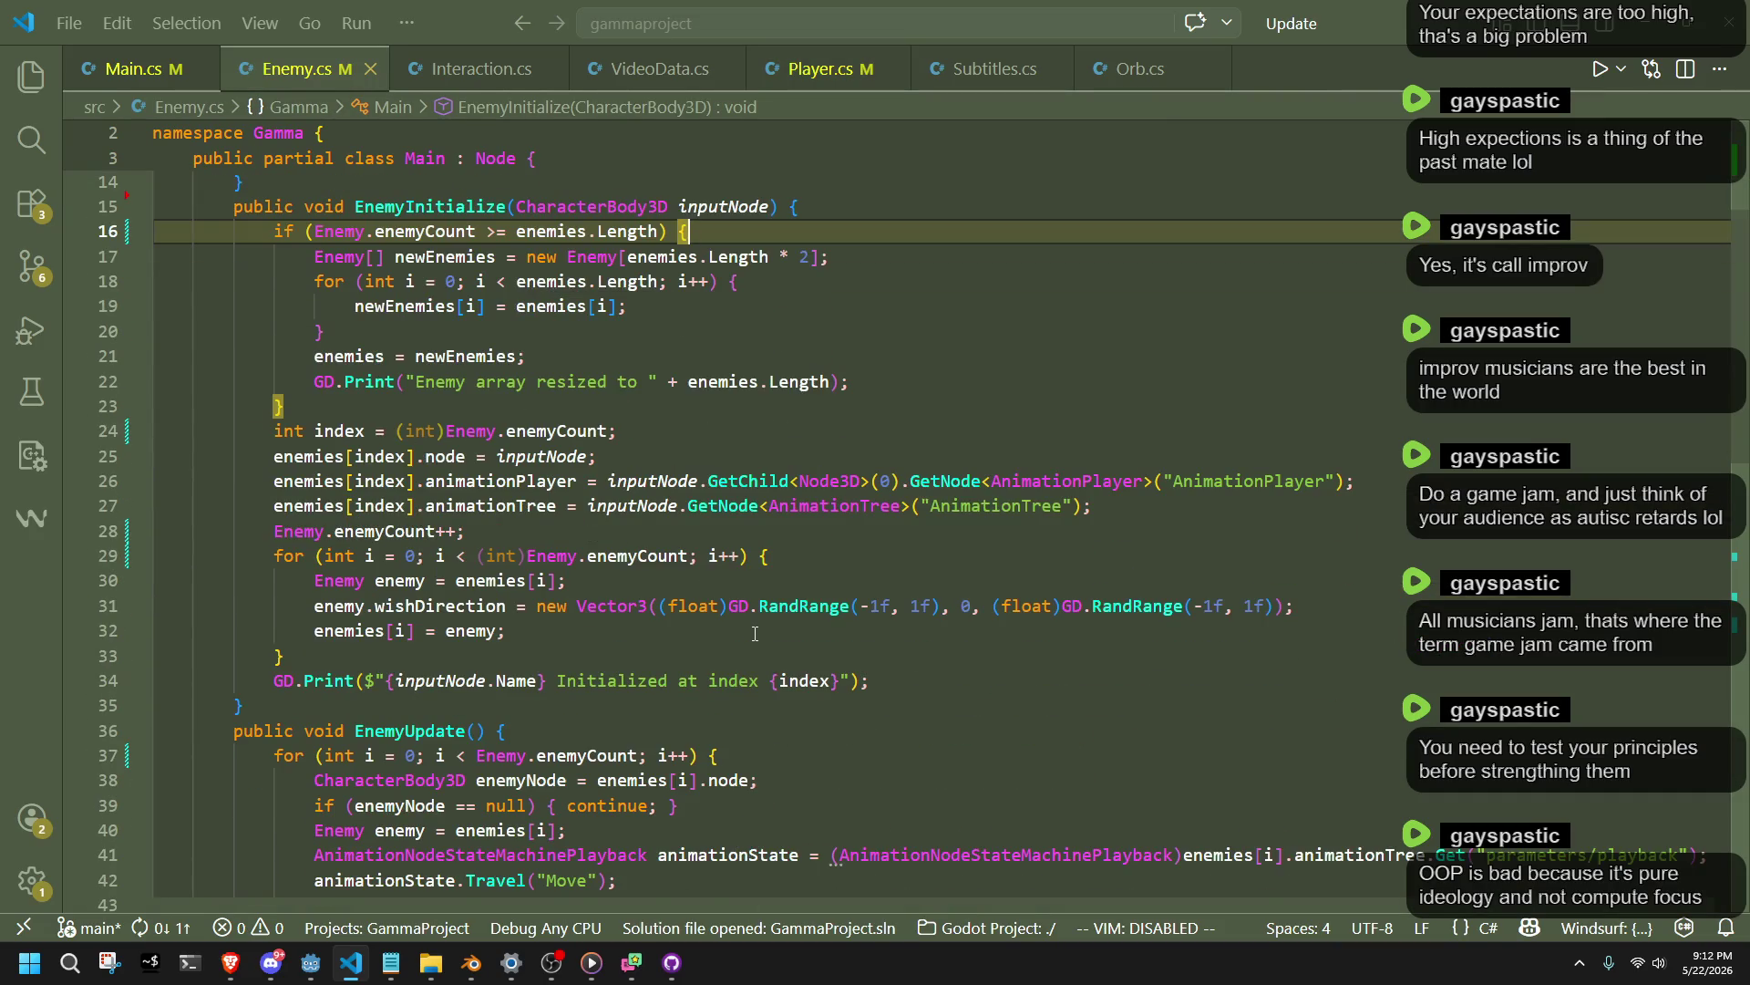
{"action": "scroll", "coordinate": [755, 632], "scroll_direction": "up", "scroll_amount": 4}
{"action": "left_click", "coordinate": [533, 451]}
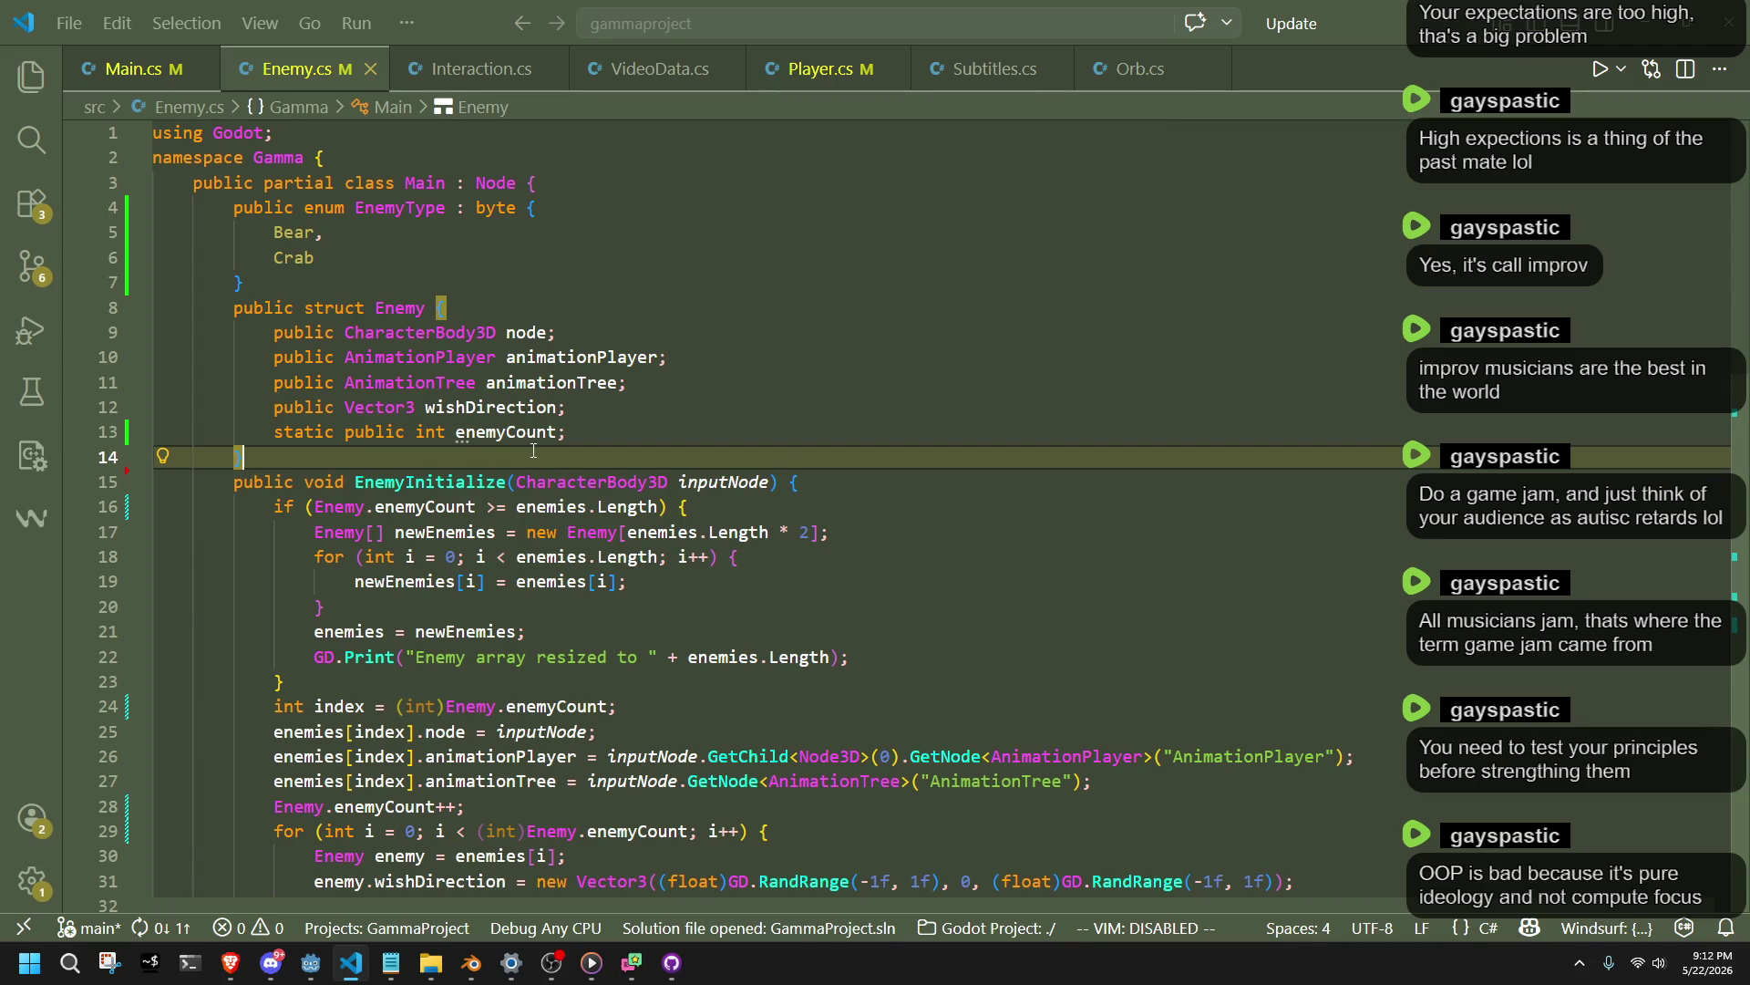
{"action": "key", "text": "alt+Tab"}
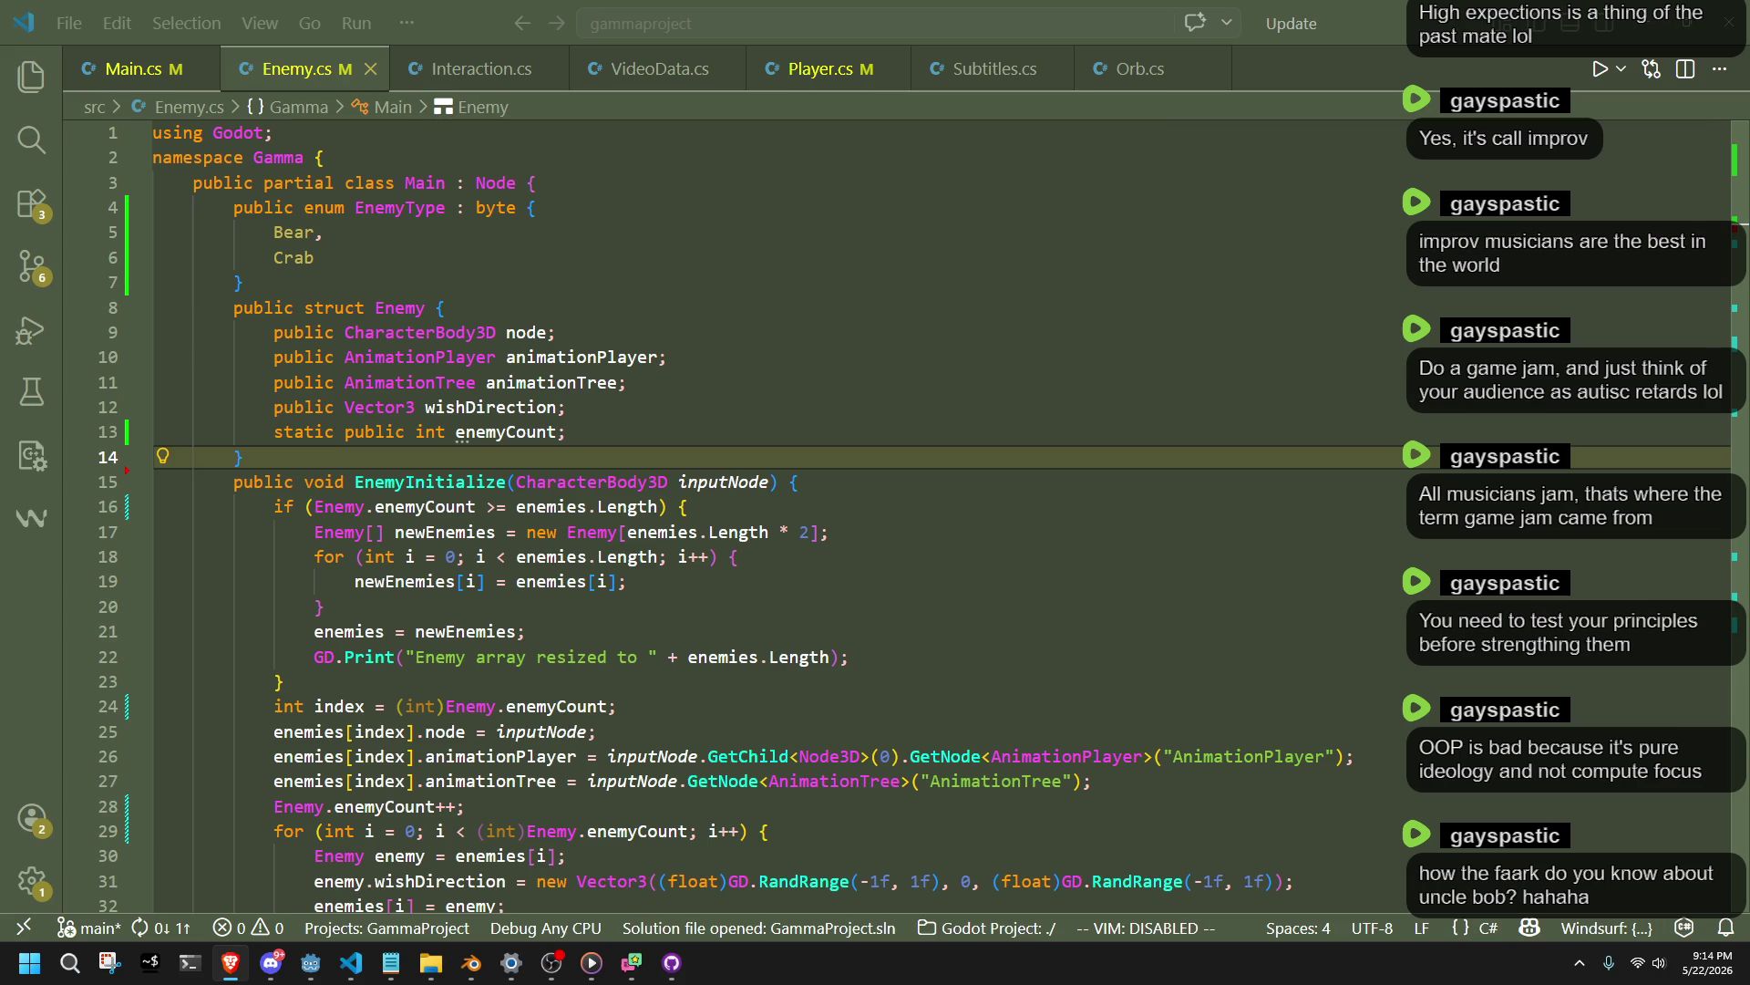
Back in Enemy.cs, review EnemyInitialize's loop and the start of EnemyUpdate.
{"action": "key", "text": "alt+Tab"}
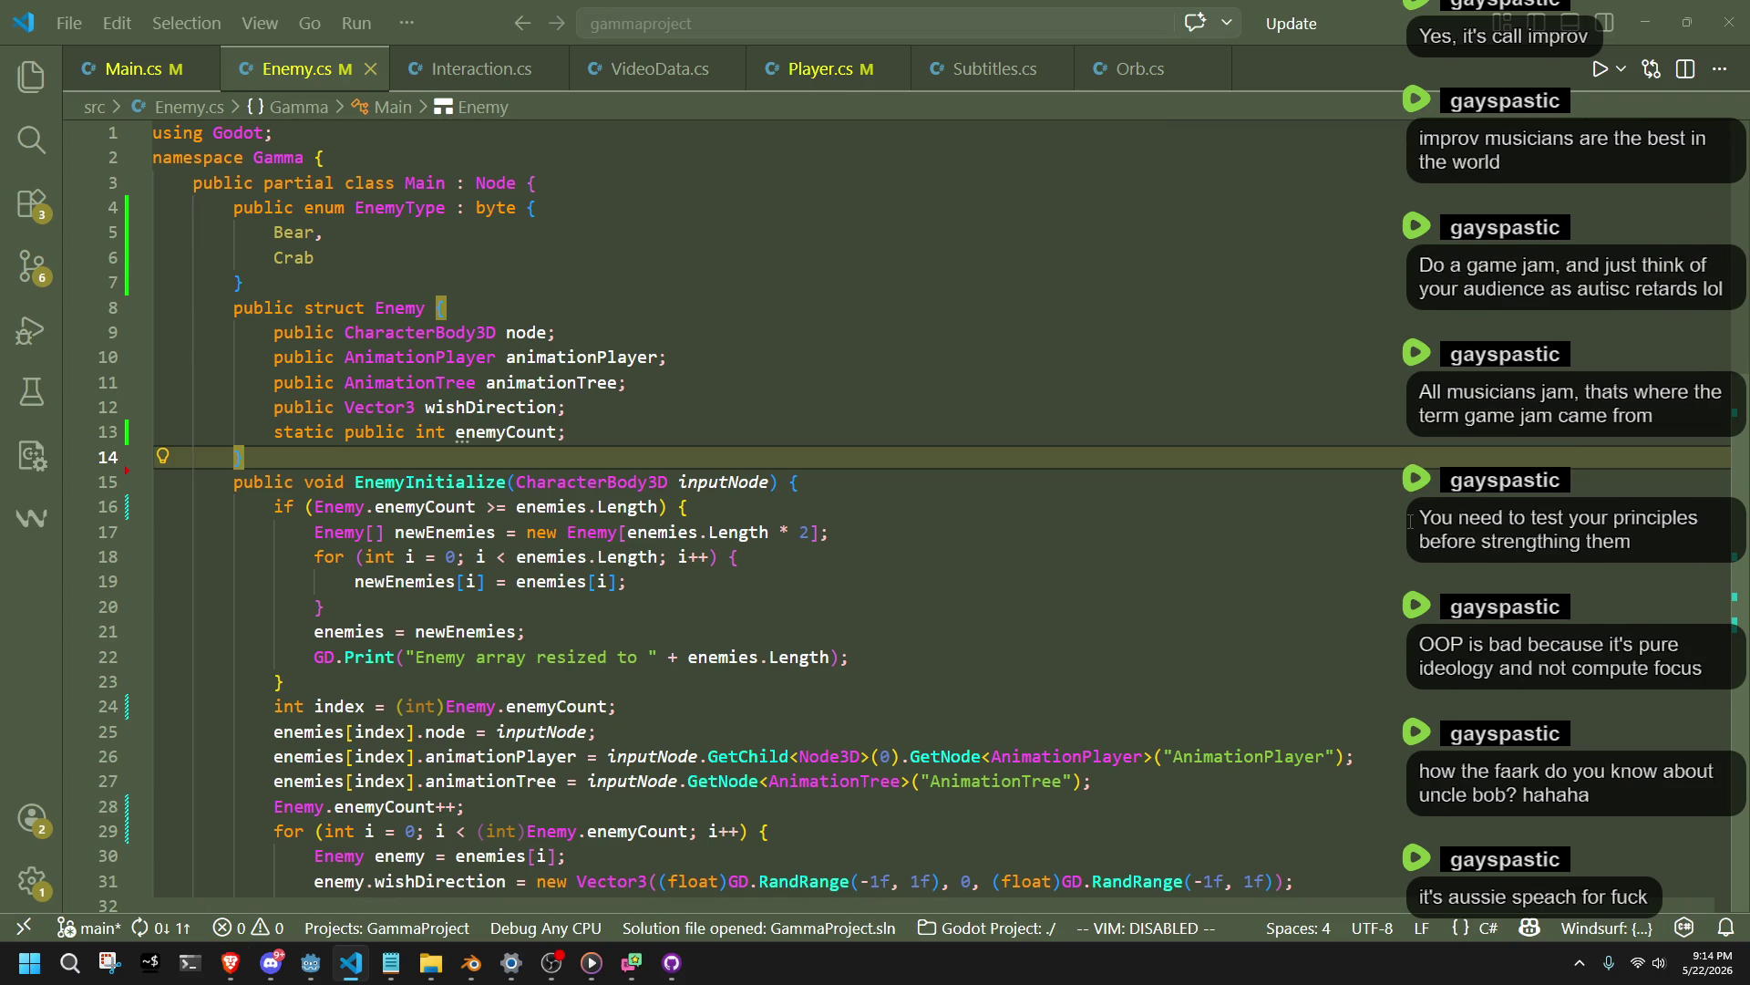
{"action": "scroll", "coordinate": [821, 605], "scroll_direction": "down", "scroll_amount": 5}
{"action": "left_click", "coordinate": [820, 605]}
{"action": "left_click", "coordinate": [875, 569]}
{"action": "left_click", "coordinate": [939, 539]}
{"action": "left_click", "coordinate": [902, 516]}
{"action": "left_click", "coordinate": [865, 493]}
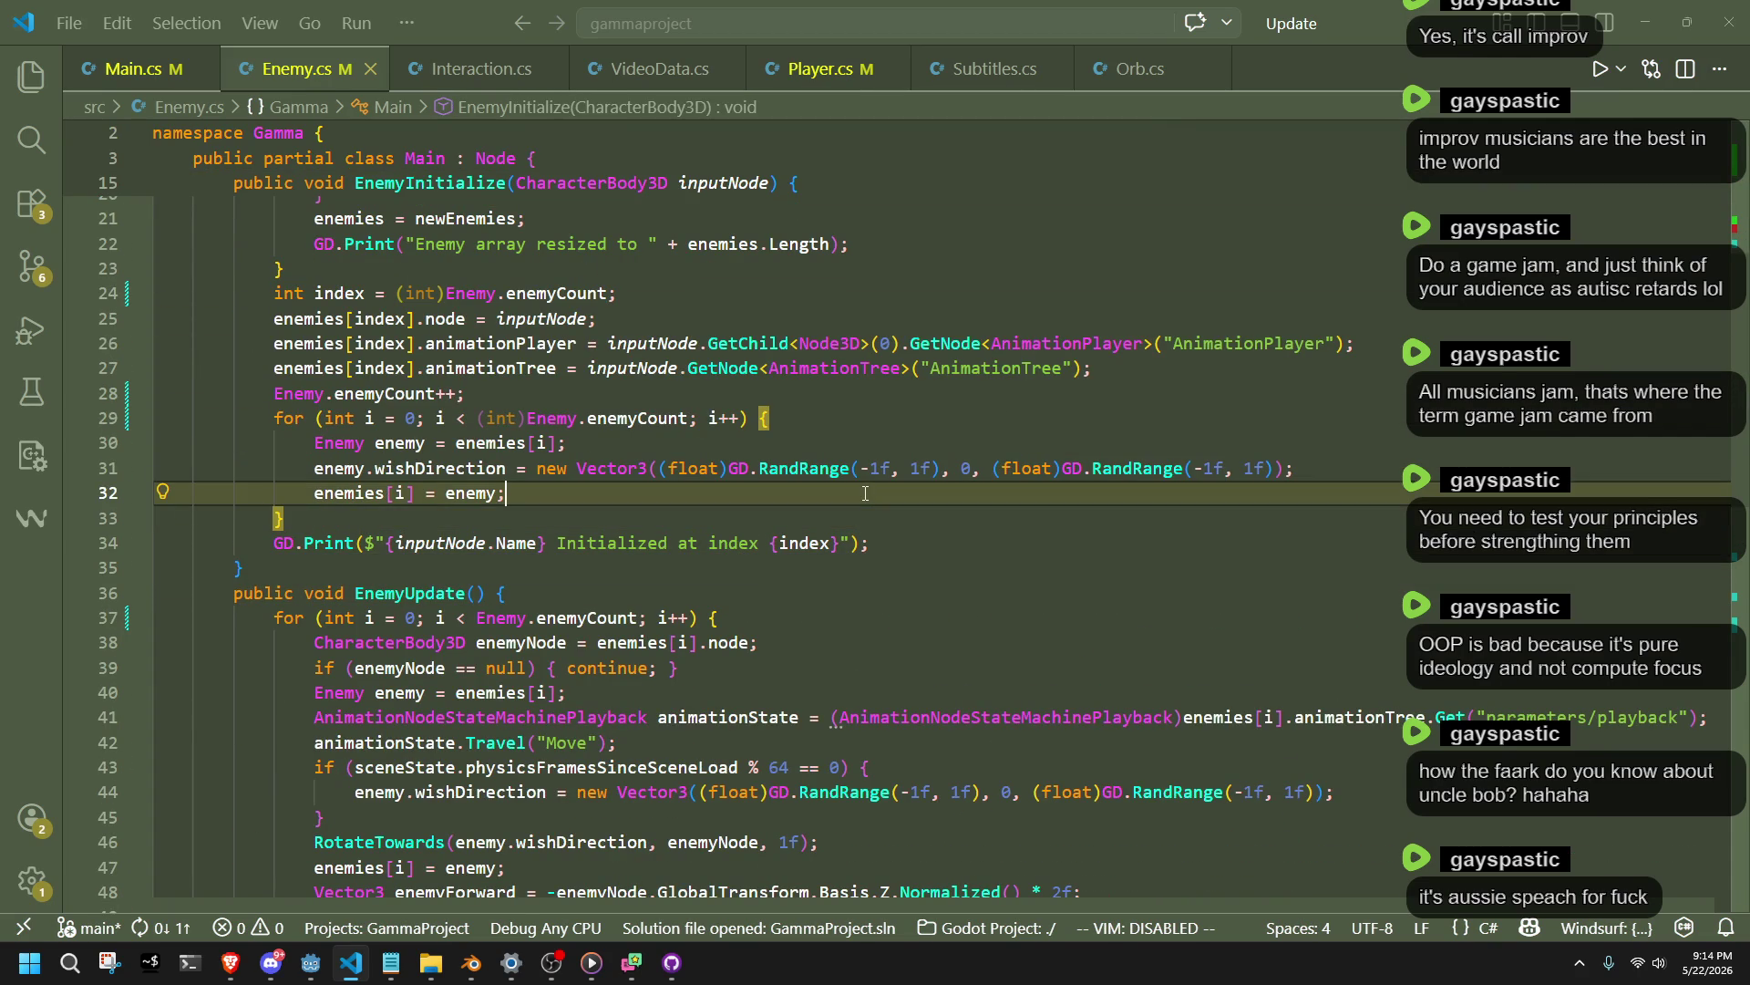
{"action": "left_click", "coordinate": [769, 519]}
{"action": "left_click", "coordinate": [770, 617]}
{"action": "scroll", "coordinate": [769, 617], "scroll_direction": "up", "scroll_amount": 2}
{"action": "key", "text": "alt+Tab"}
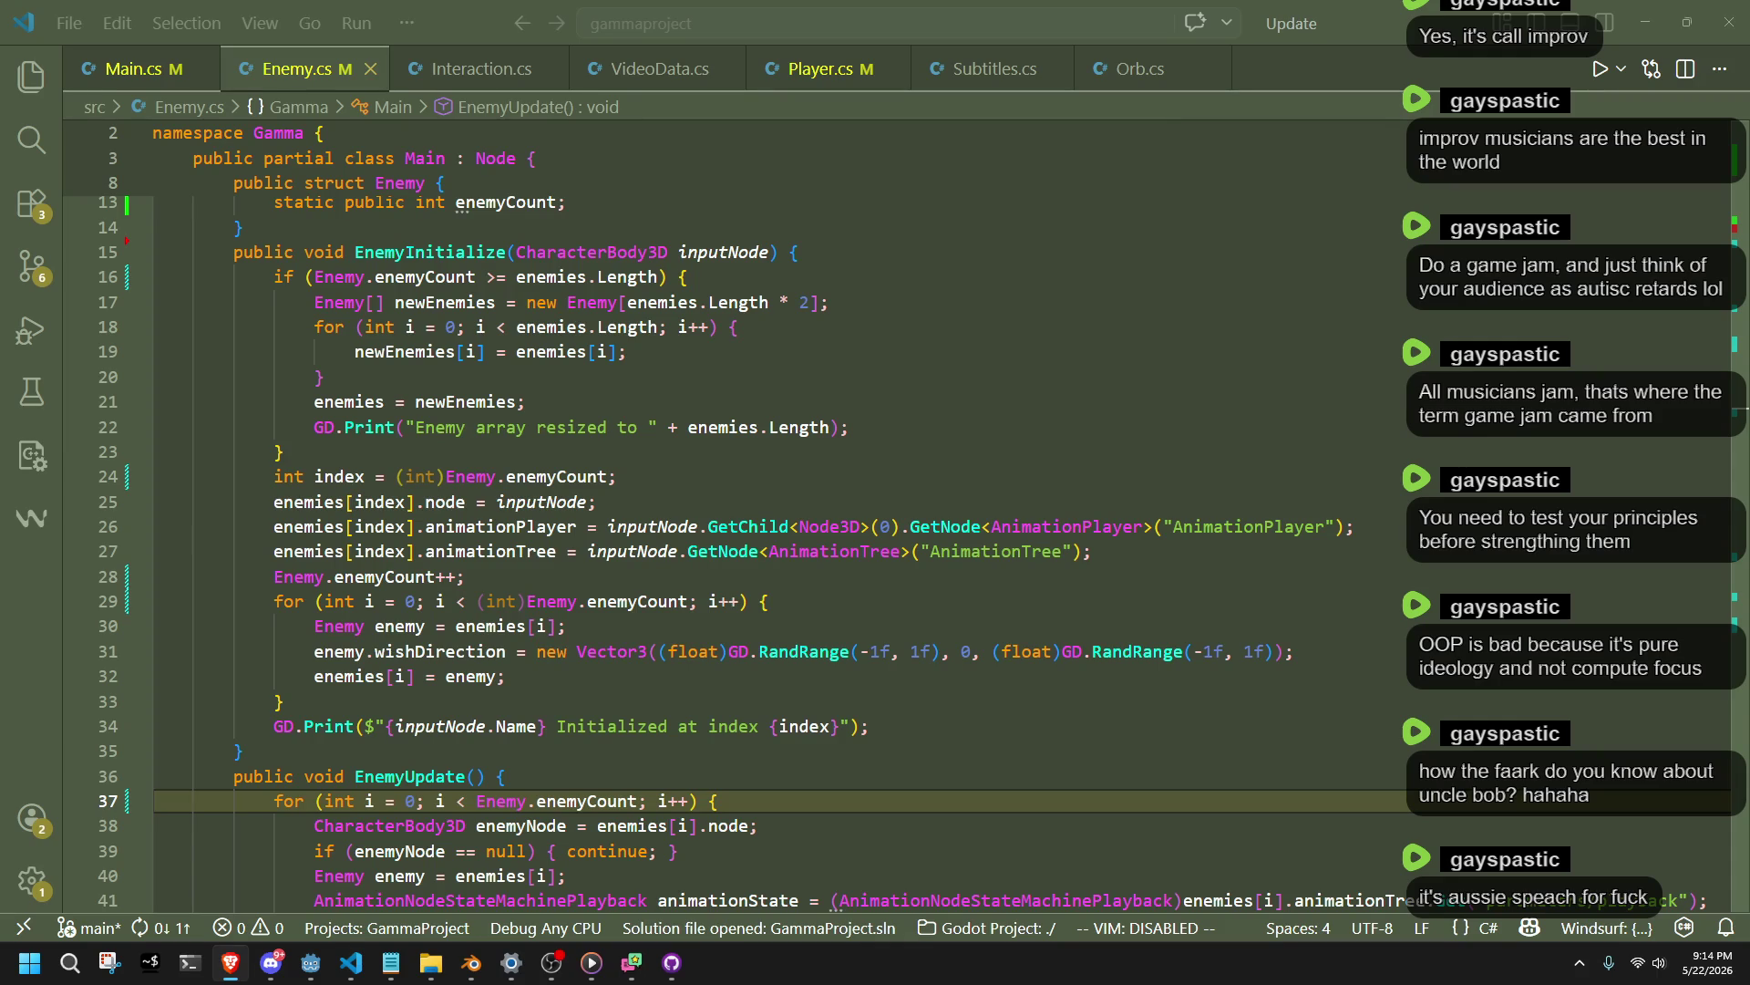
Return to EnemyInitialize's enemies[i] = enemy loop and move up to line 30.
{"action": "left_click", "coordinate": [1119, 735]}
{"action": "left_click", "coordinate": [1048, 702]}
{"action": "left_click", "coordinate": [994, 677]}
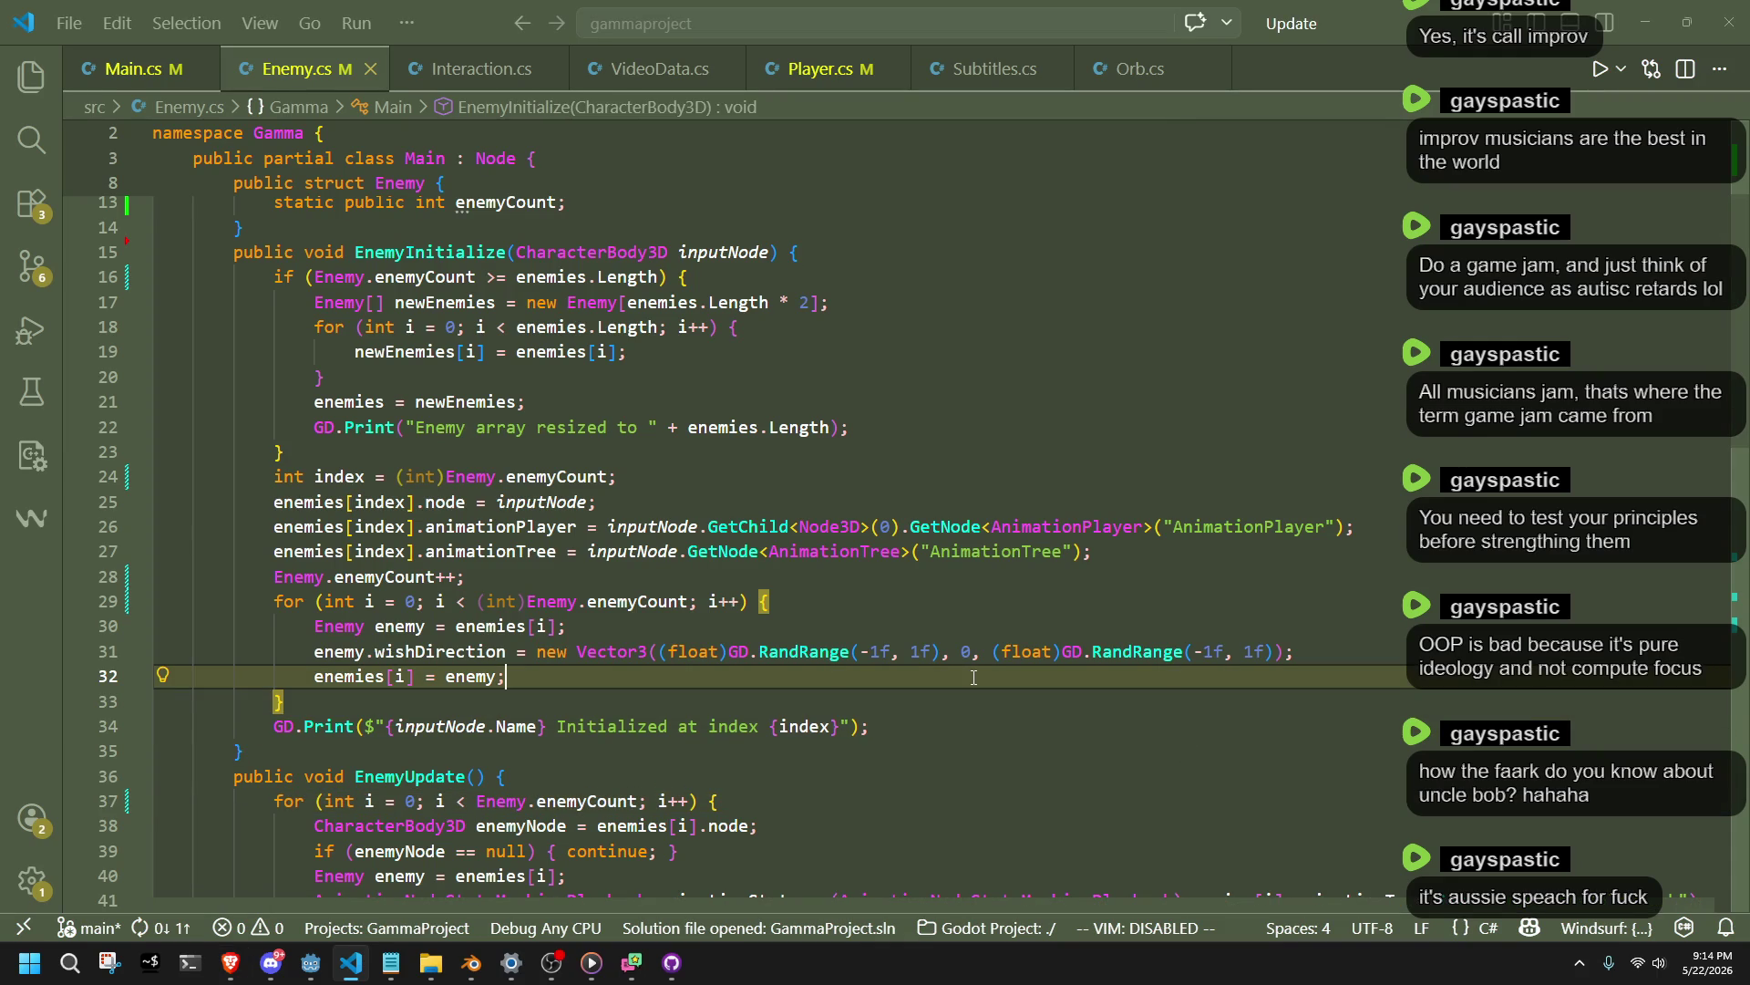
{"action": "key", "text": "alt+Tab"}
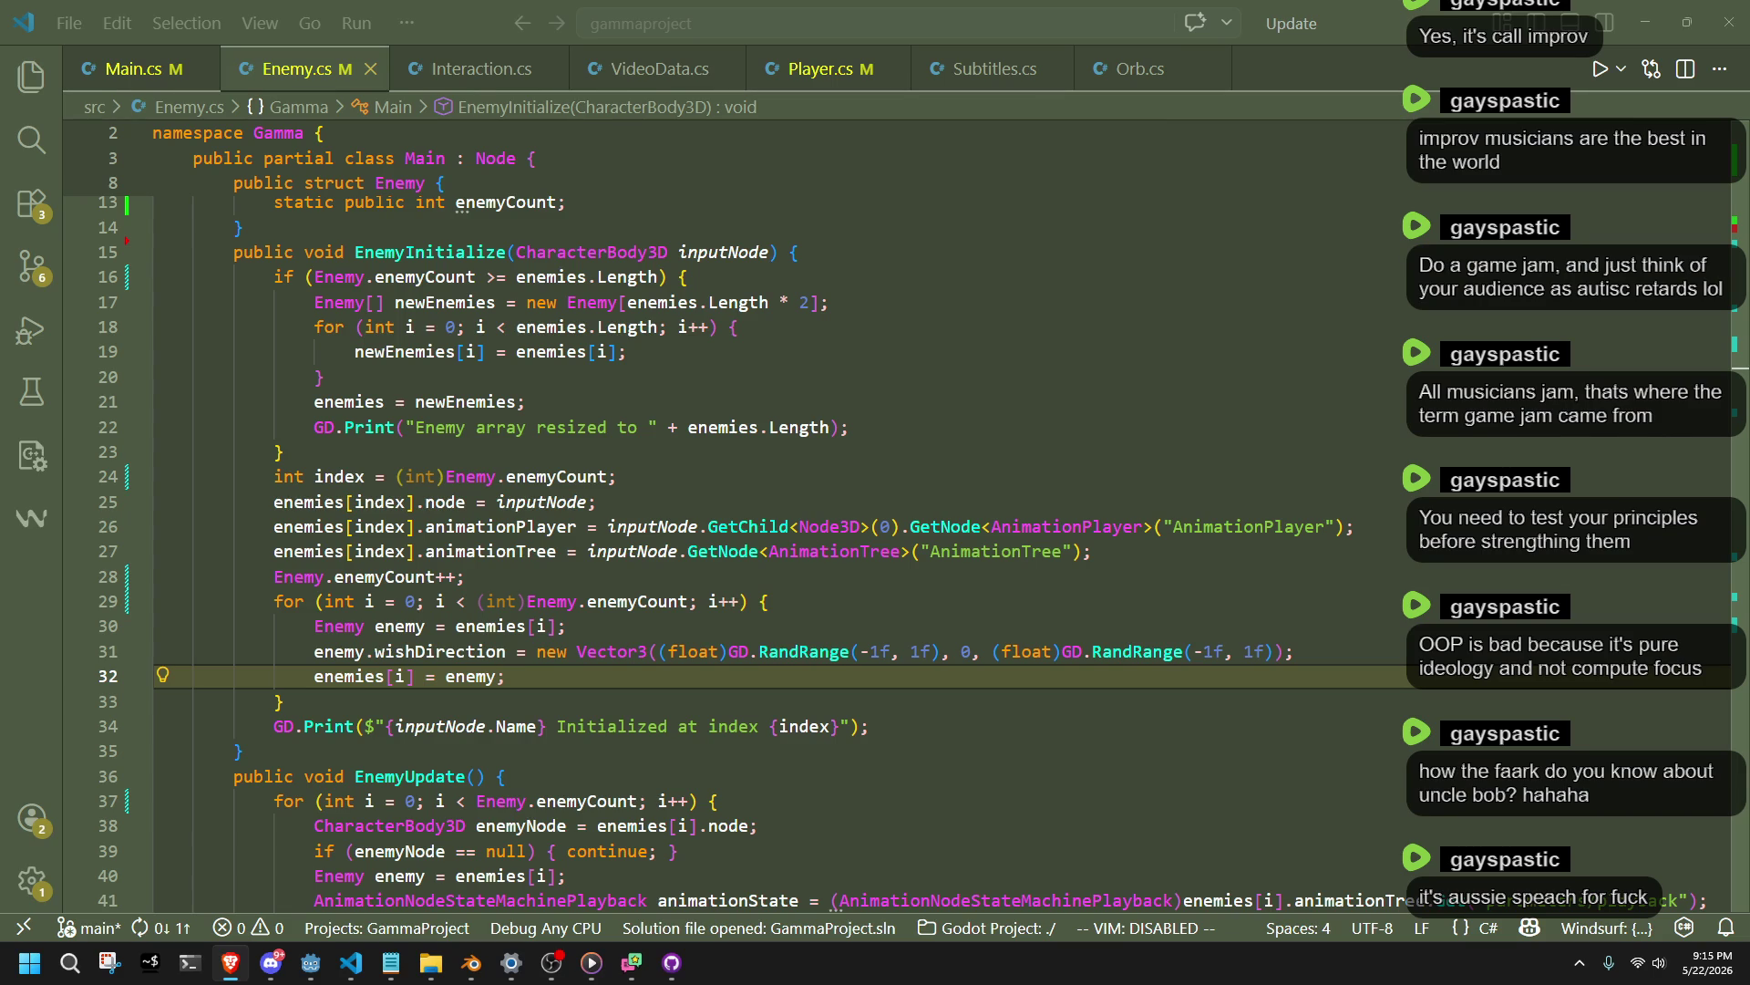
{"action": "key", "text": "Up"}
{"action": "key", "text": "Up"}
{"action": "scroll", "coordinate": [969, 628], "scroll_direction": "down", "scroll_amount": 1}
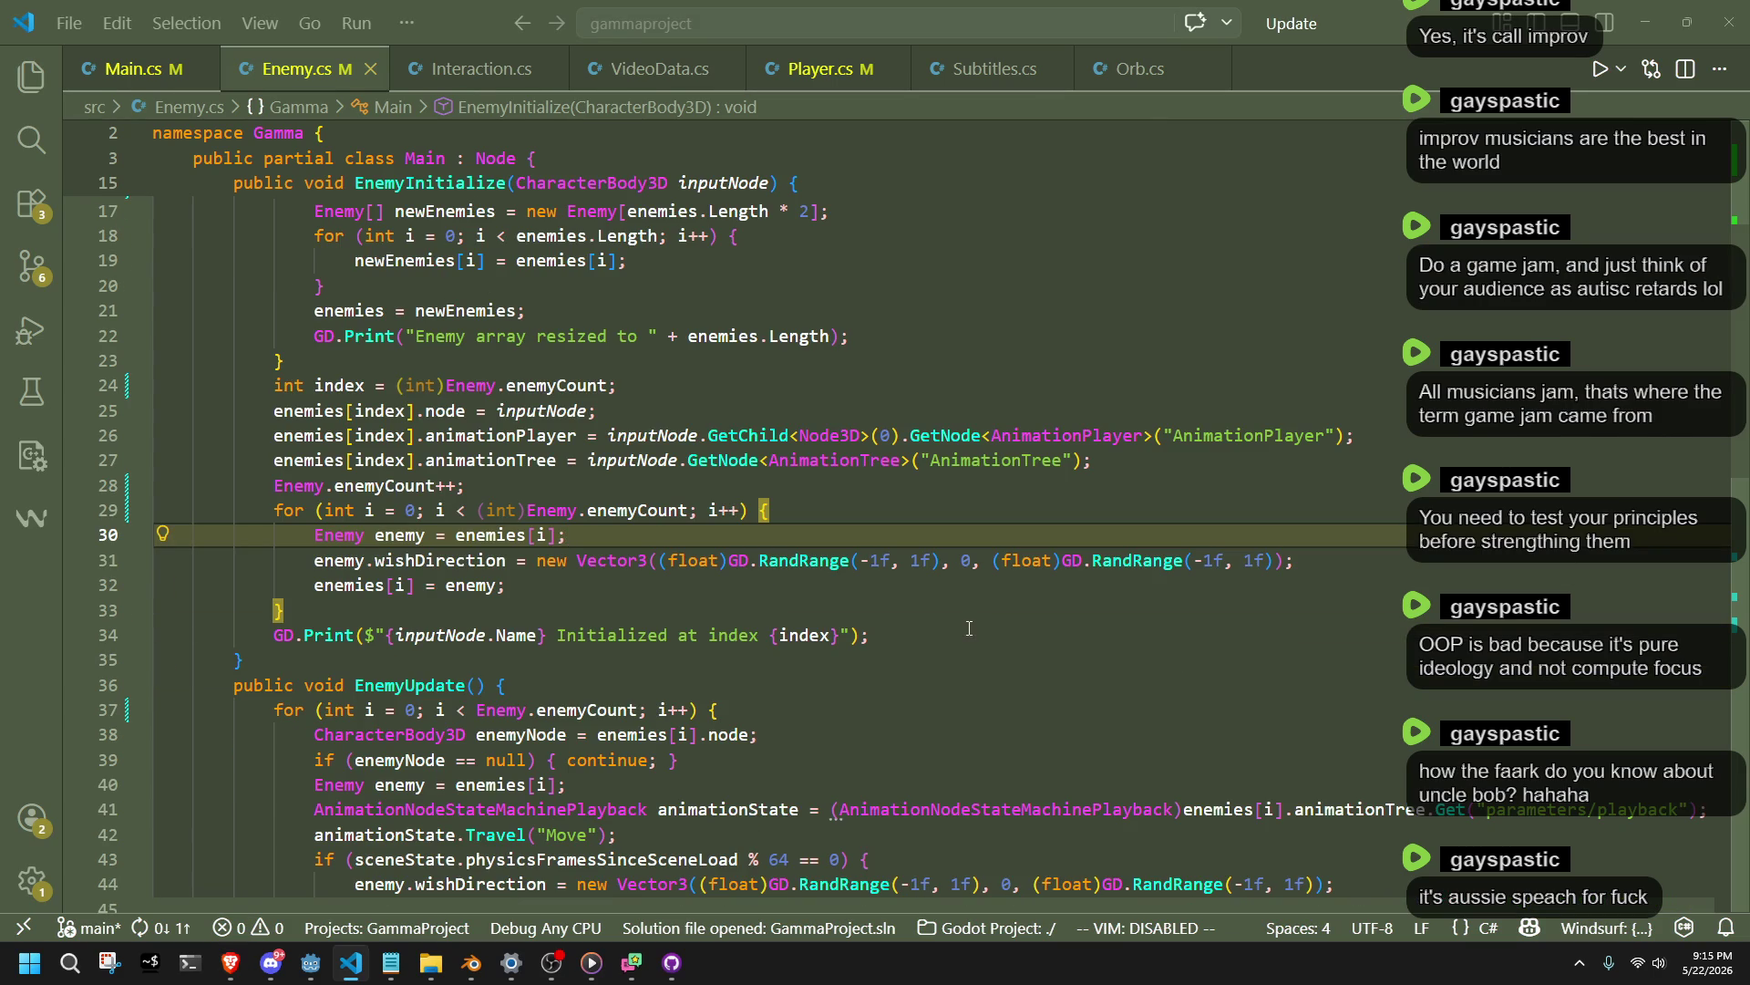
{"action": "scroll", "coordinate": [539, 527], "scroll_direction": "up", "scroll_amount": 2}
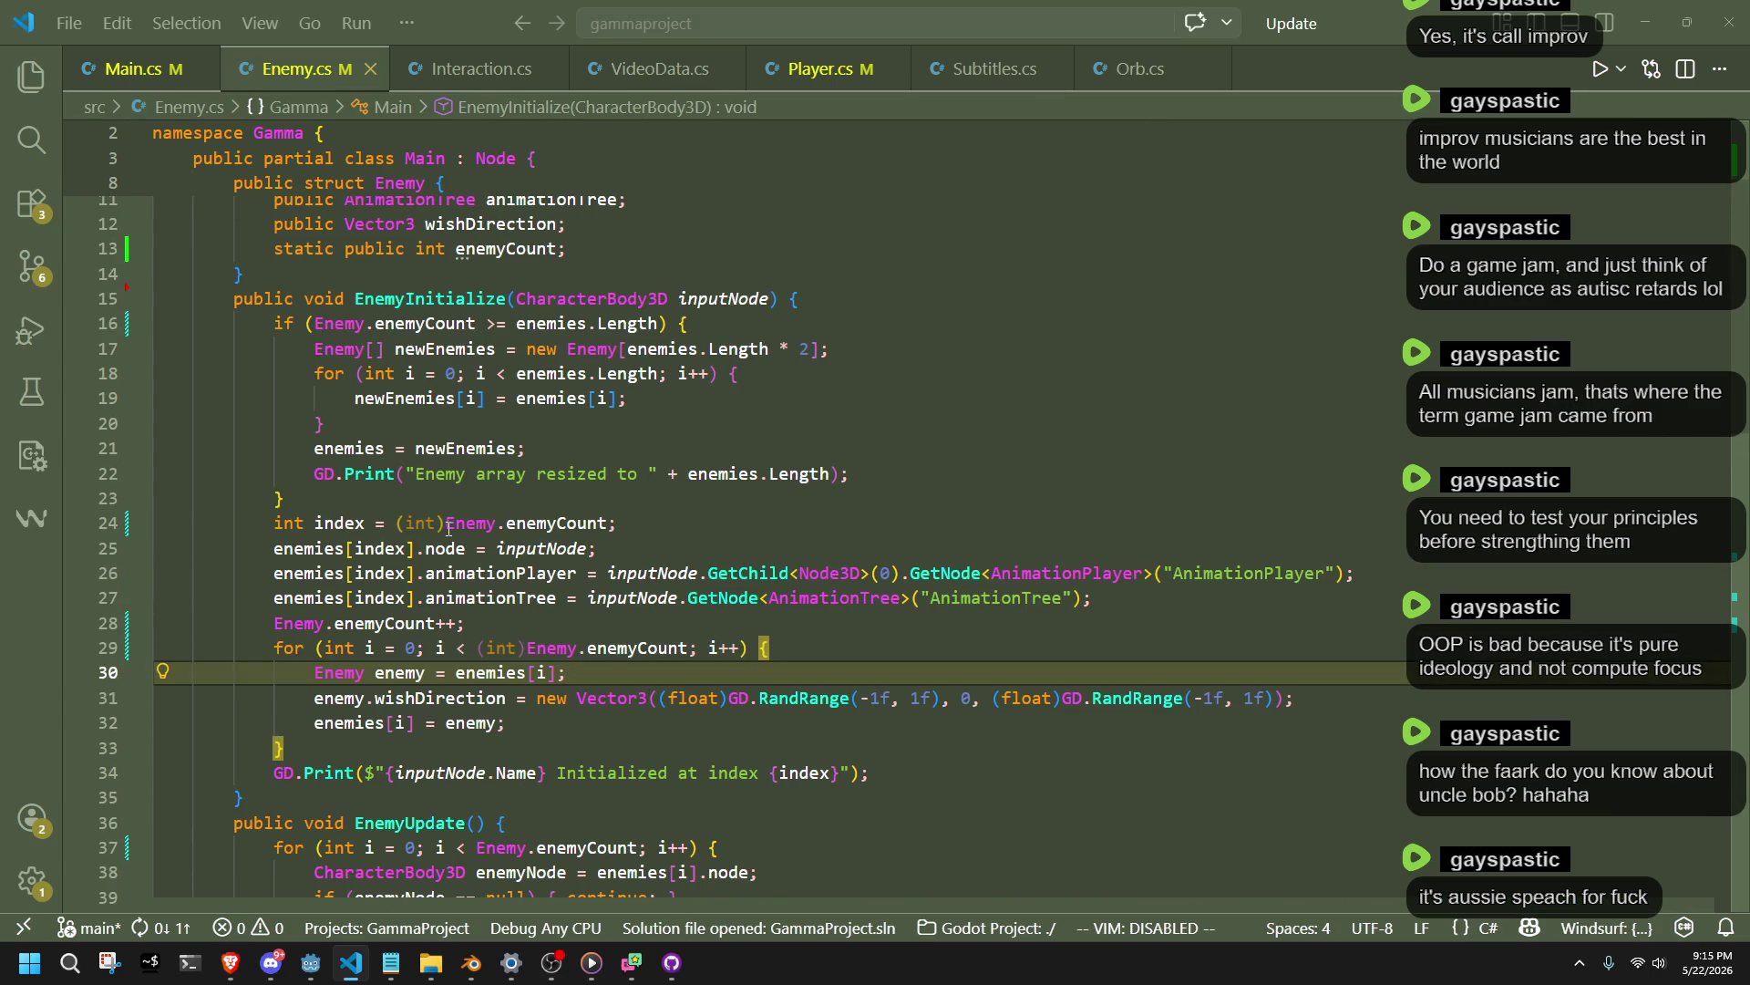
Delete the (int) casts on Enemy.enemyCount in lines 24 and 29, saving Enemy.cs.
{"action": "left_click_drag", "start_coordinate": [446, 525], "coordinate": [397, 525]}
{"action": "key", "text": "BackSpace"}
{"action": "key", "text": "ctrl+s"}
{"action": "left_click_drag", "start_coordinate": [526, 647], "coordinate": [478, 647]}
{"action": "key", "text": "BackSpace"}
Check lines 30–34 and the EnemyUpdate loop body, then switch to Player.cs.
{"action": "left_click", "coordinate": [711, 772]}
{"action": "left_click", "coordinate": [727, 697]}
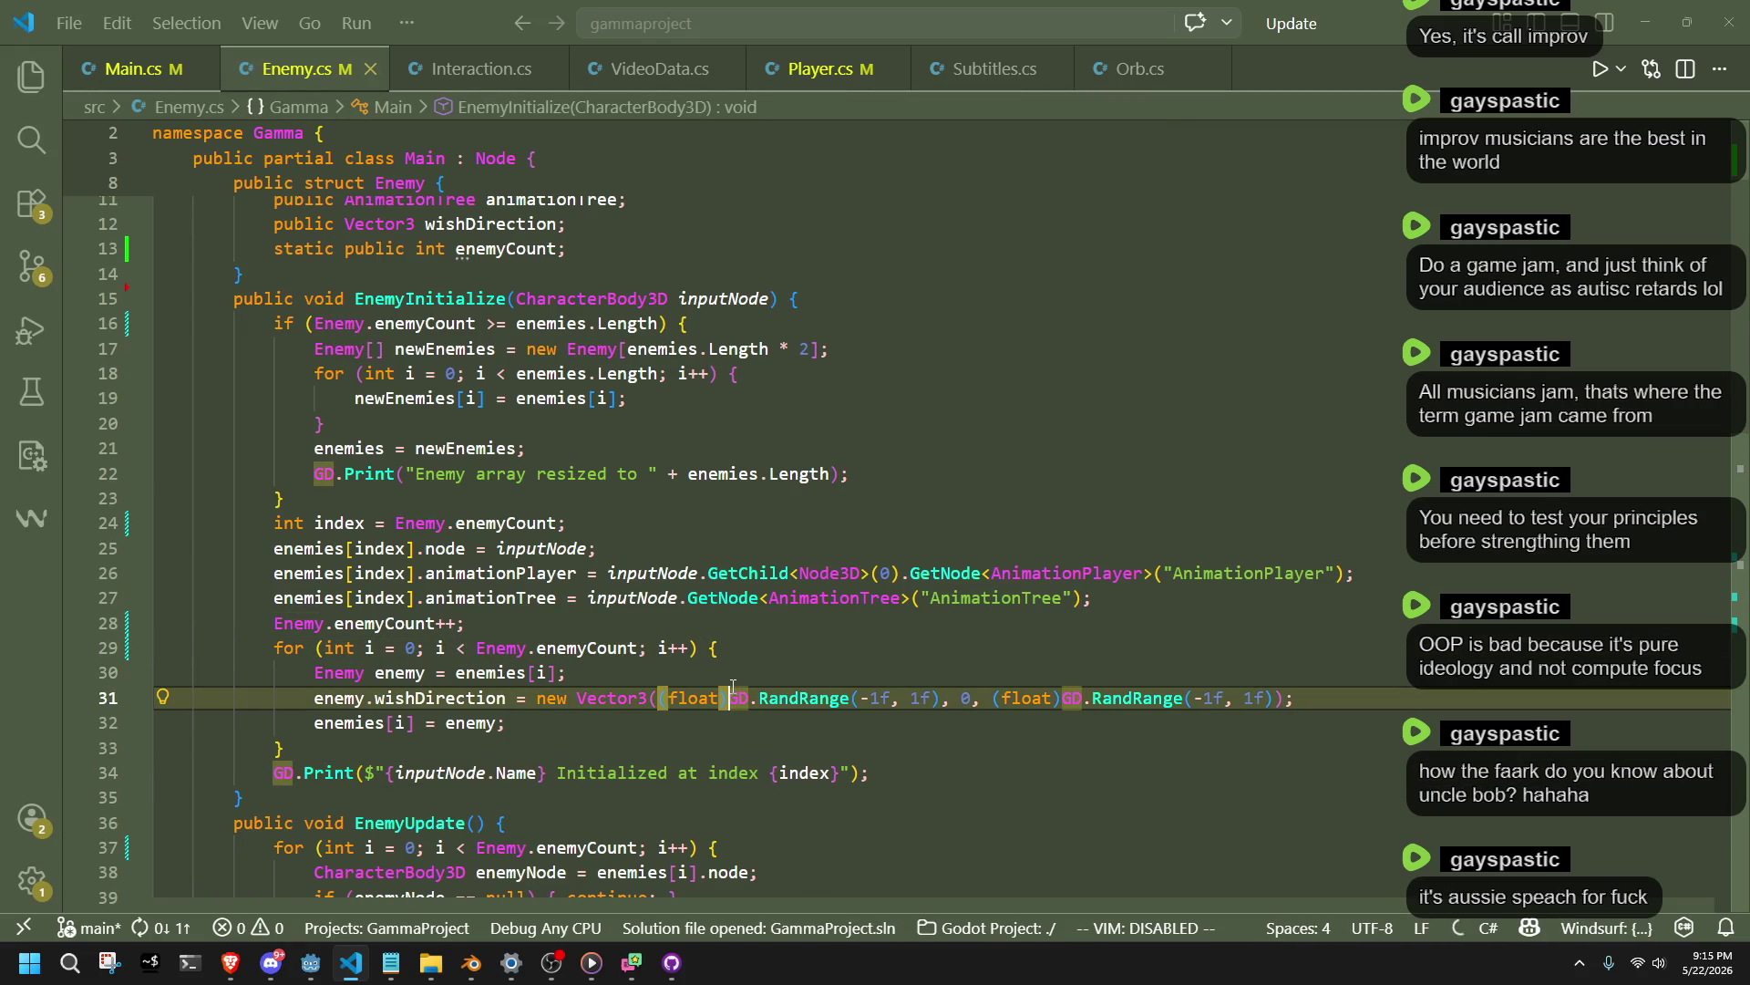
{"action": "left_click", "coordinate": [802, 672]}
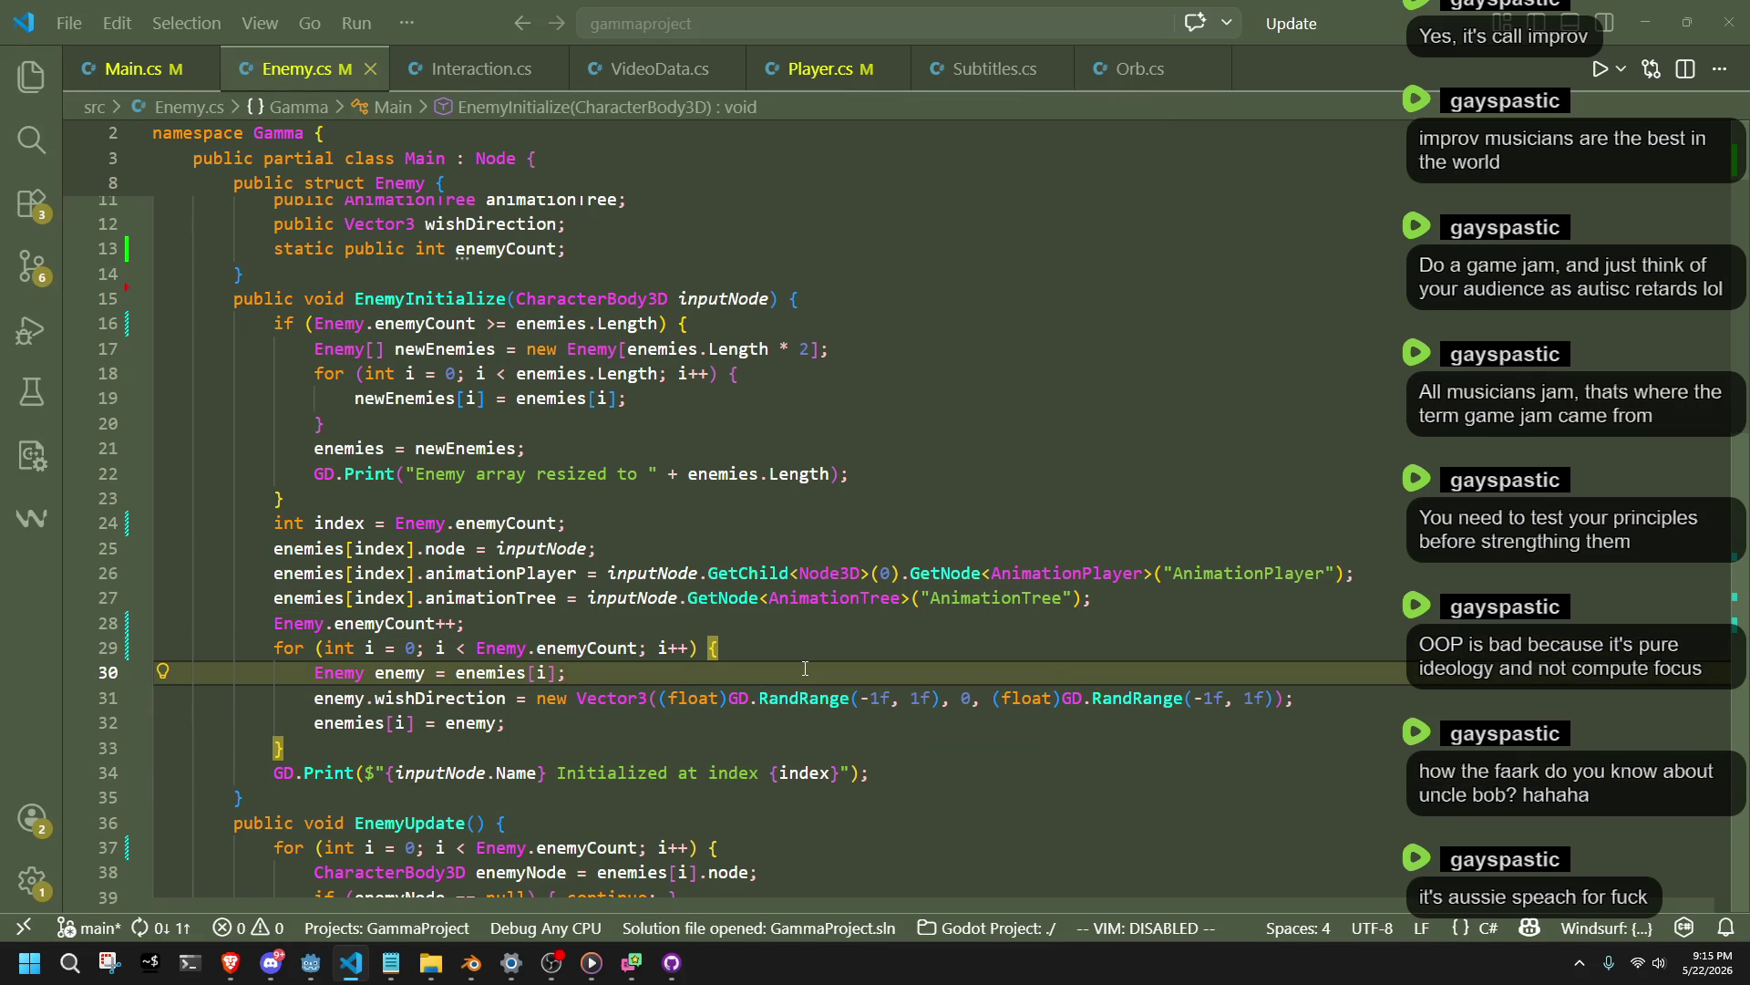
{"action": "scroll", "coordinate": [805, 669], "scroll_direction": "down", "scroll_amount": 7}
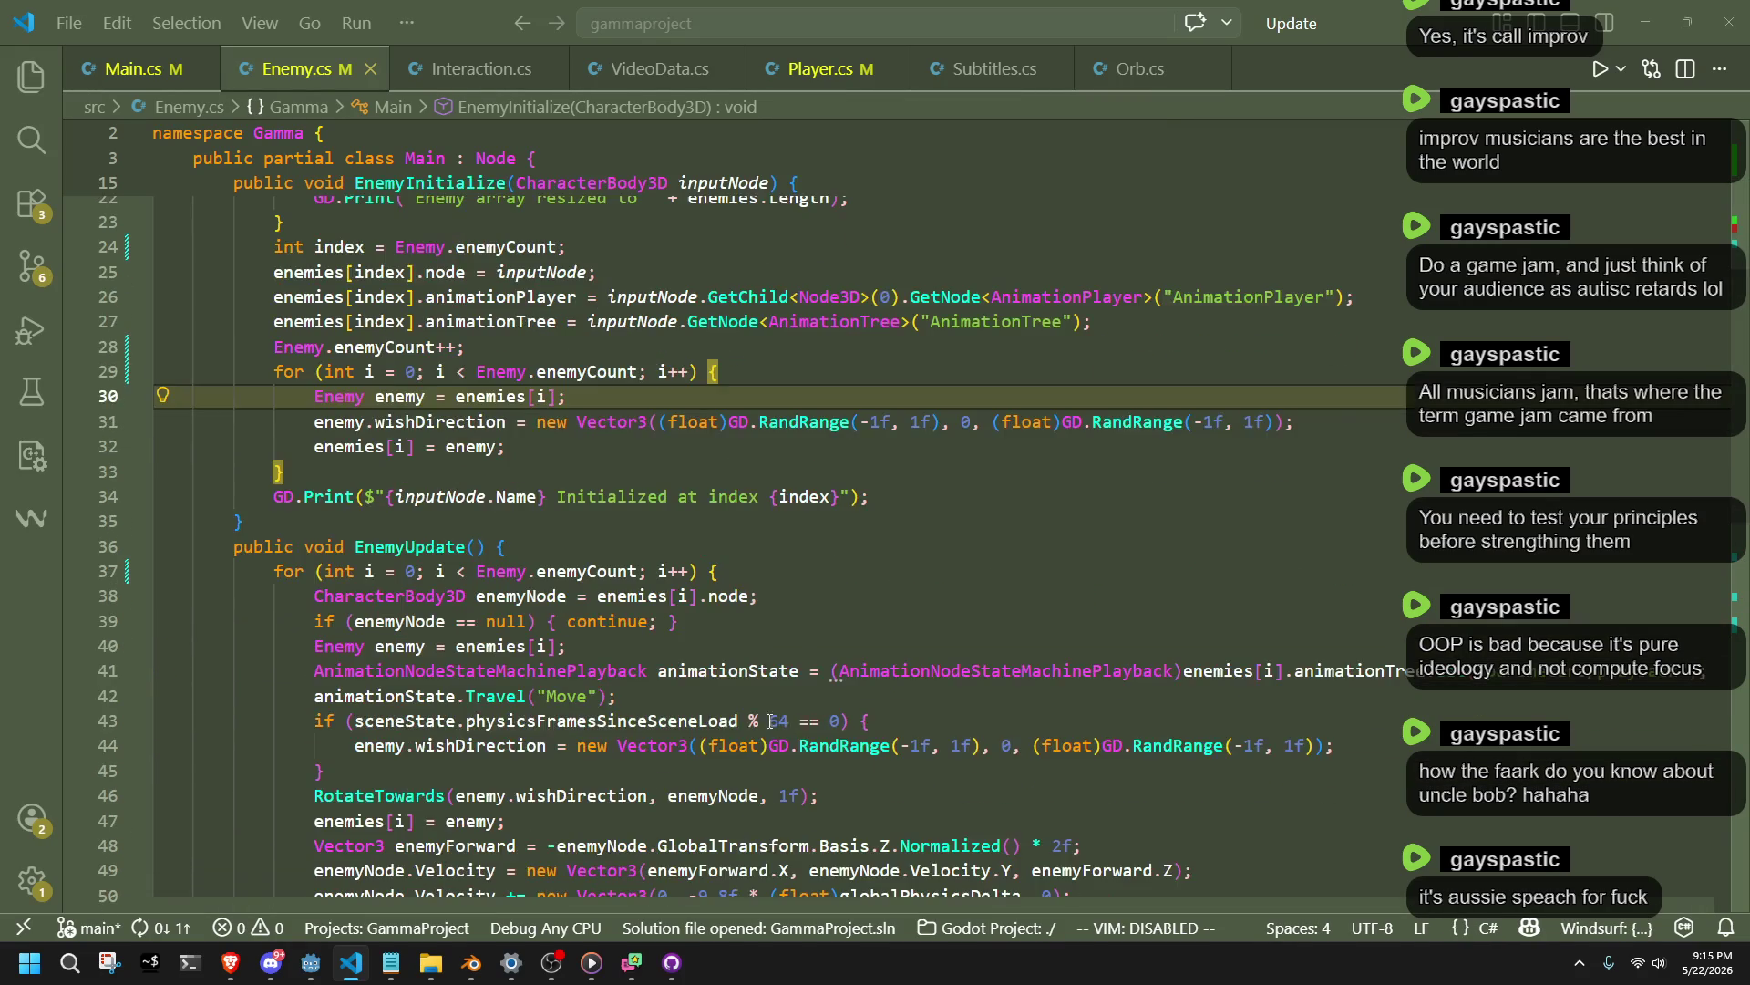
{"action": "left_click", "coordinate": [821, 694]}
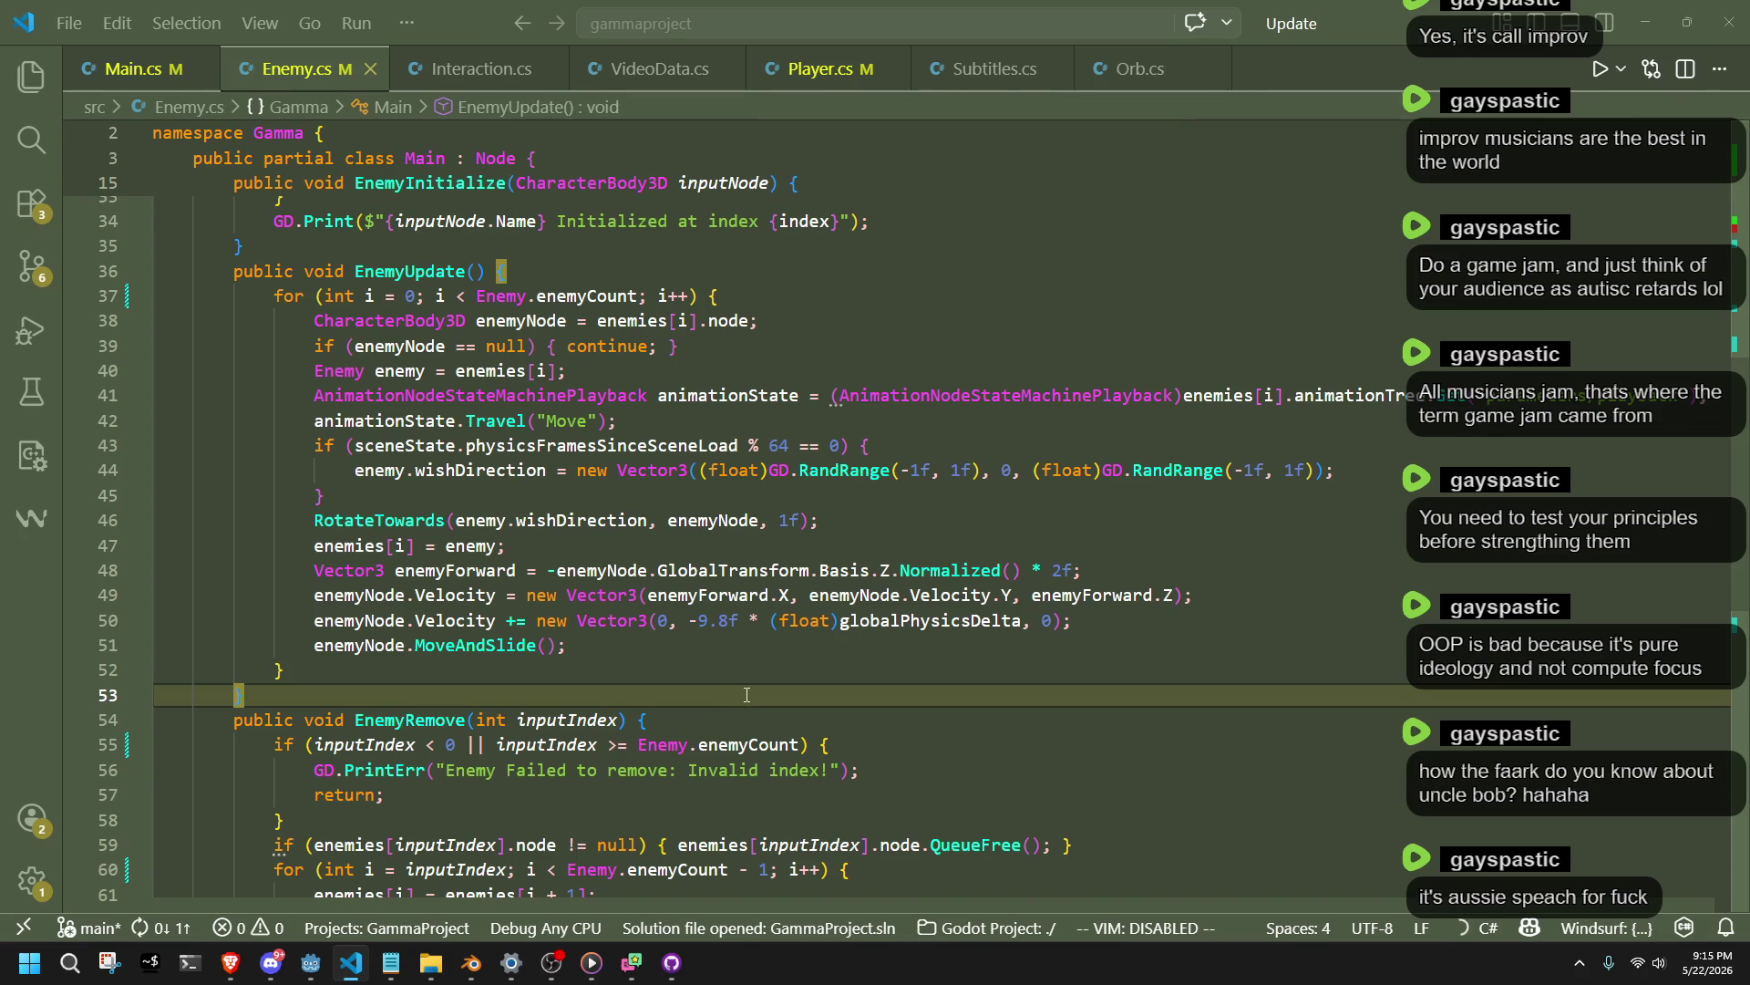
{"action": "key", "text": "Up"}
{"action": "key", "text": "Up"}
{"action": "left_click", "coordinate": [820, 69]}
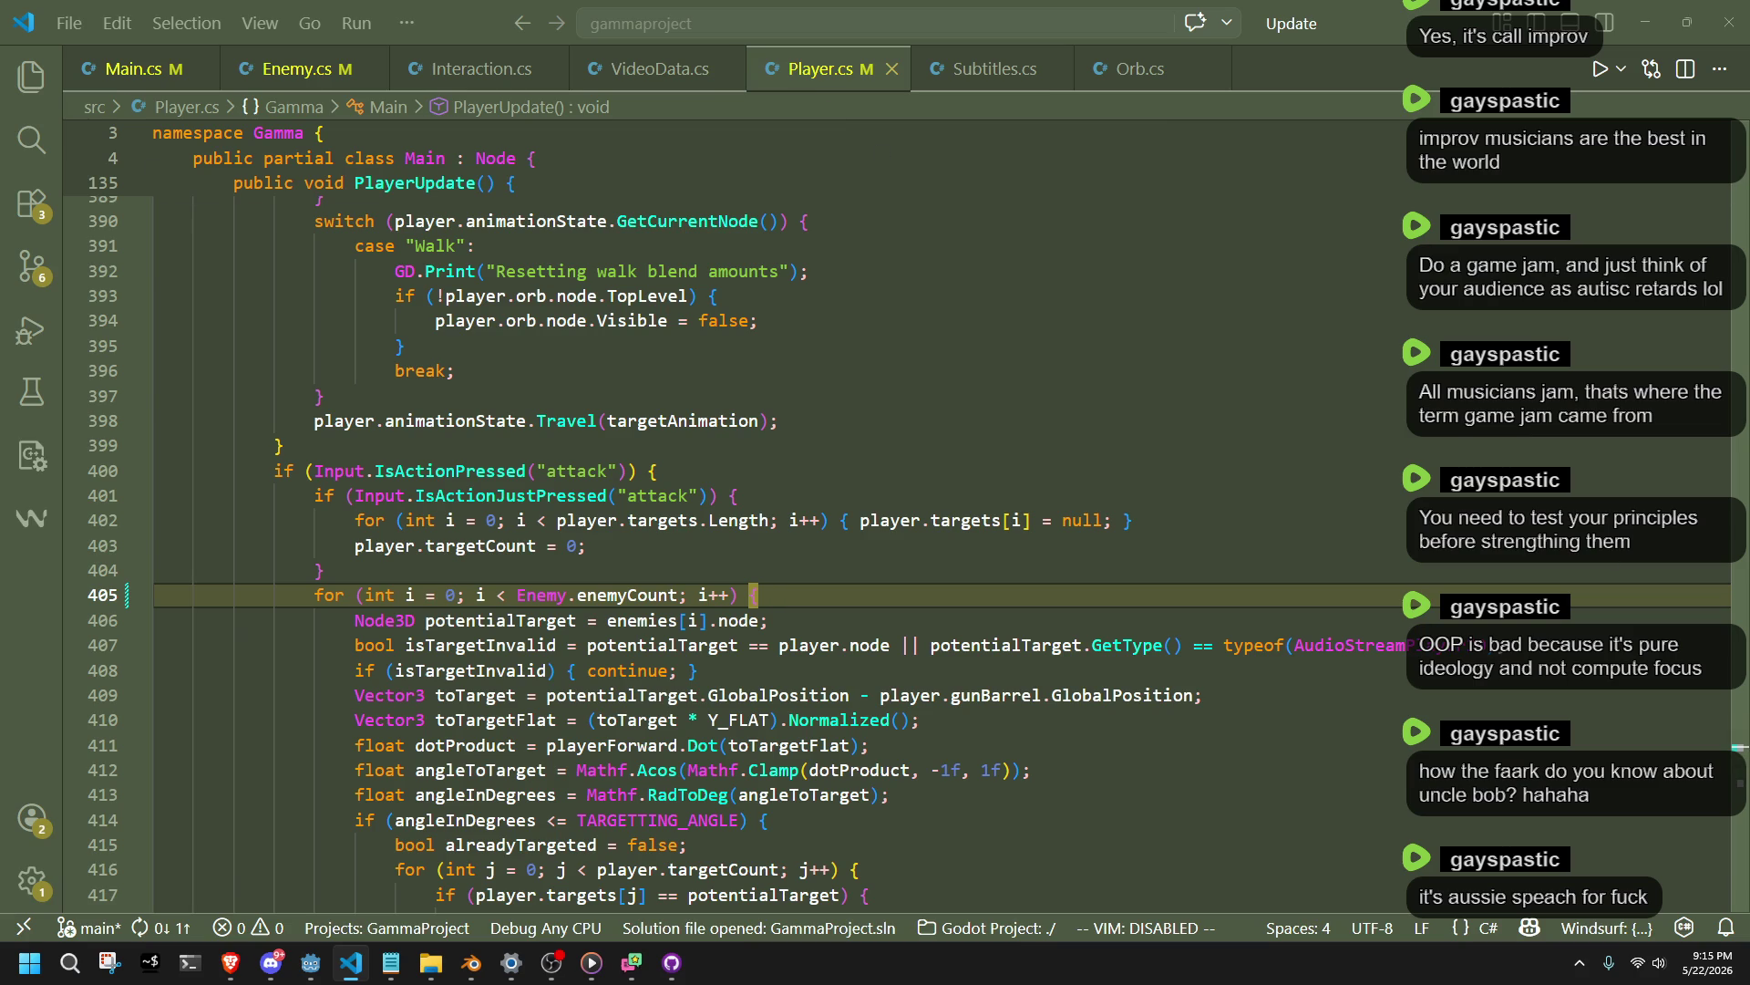
Inspect the toTarget, angleToTarget and angle-check lines of PlayerUpdate's targeting loop.
{"action": "left_click", "coordinate": [1246, 695]}
{"action": "left_click", "coordinate": [1246, 814]}
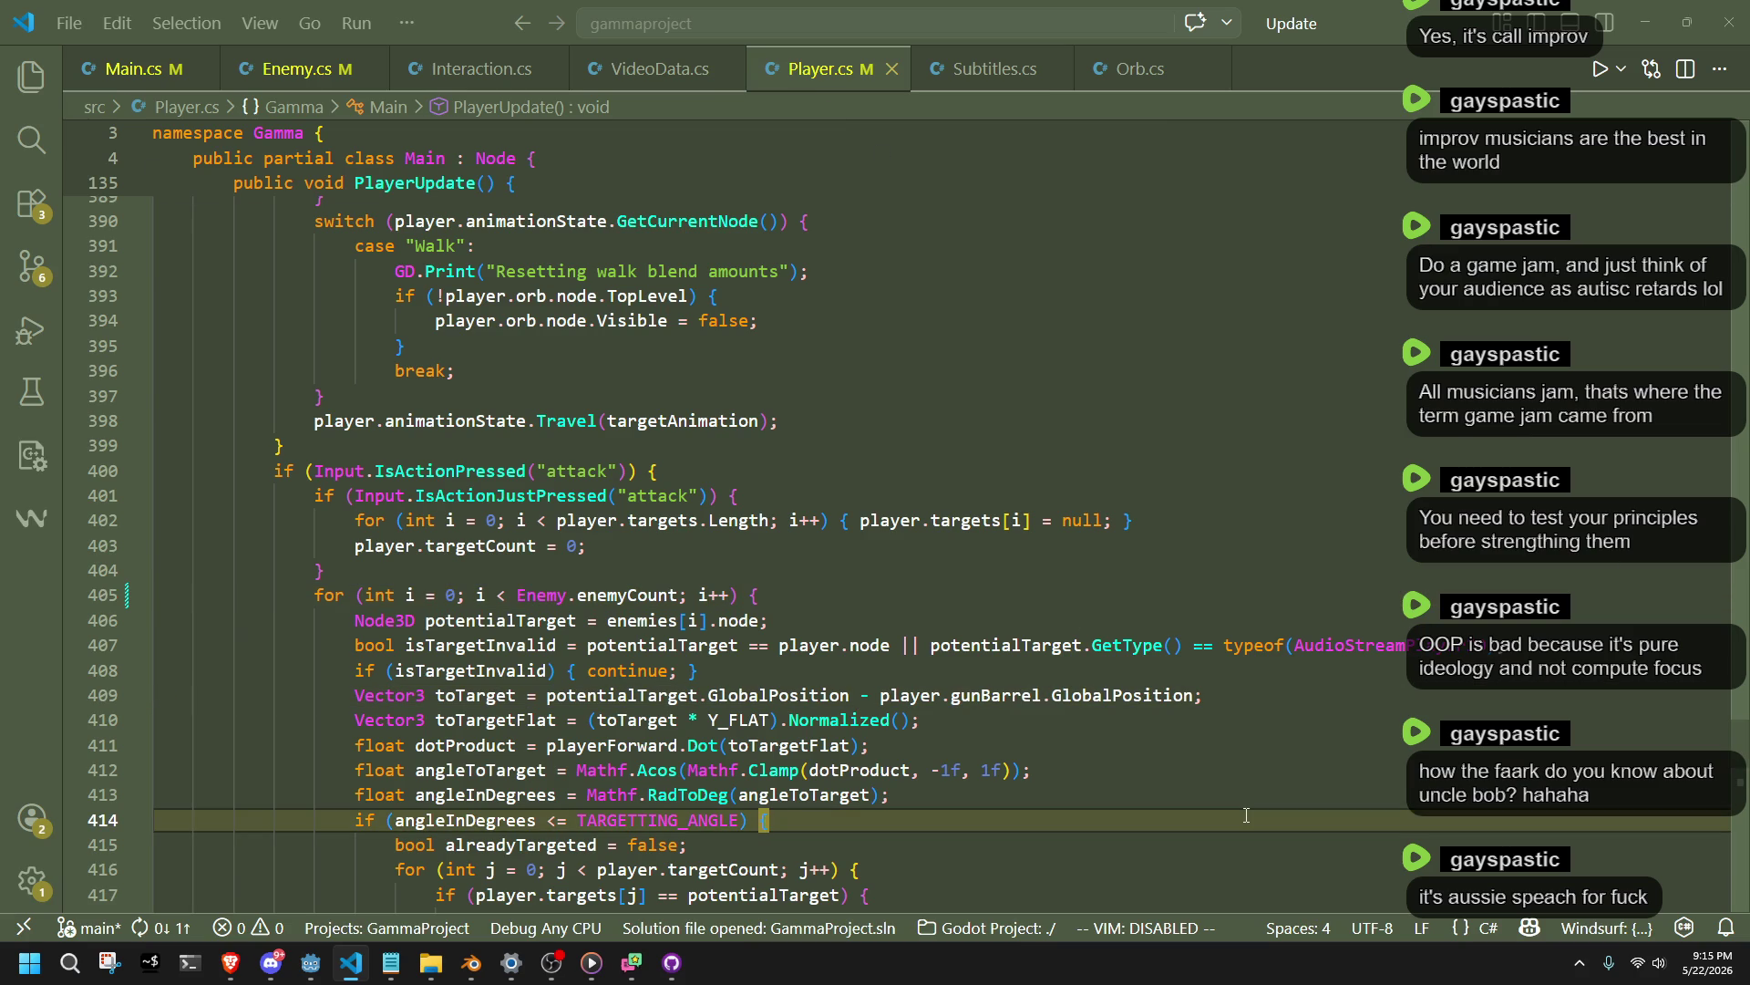
{"action": "left_click", "coordinate": [1191, 772]}
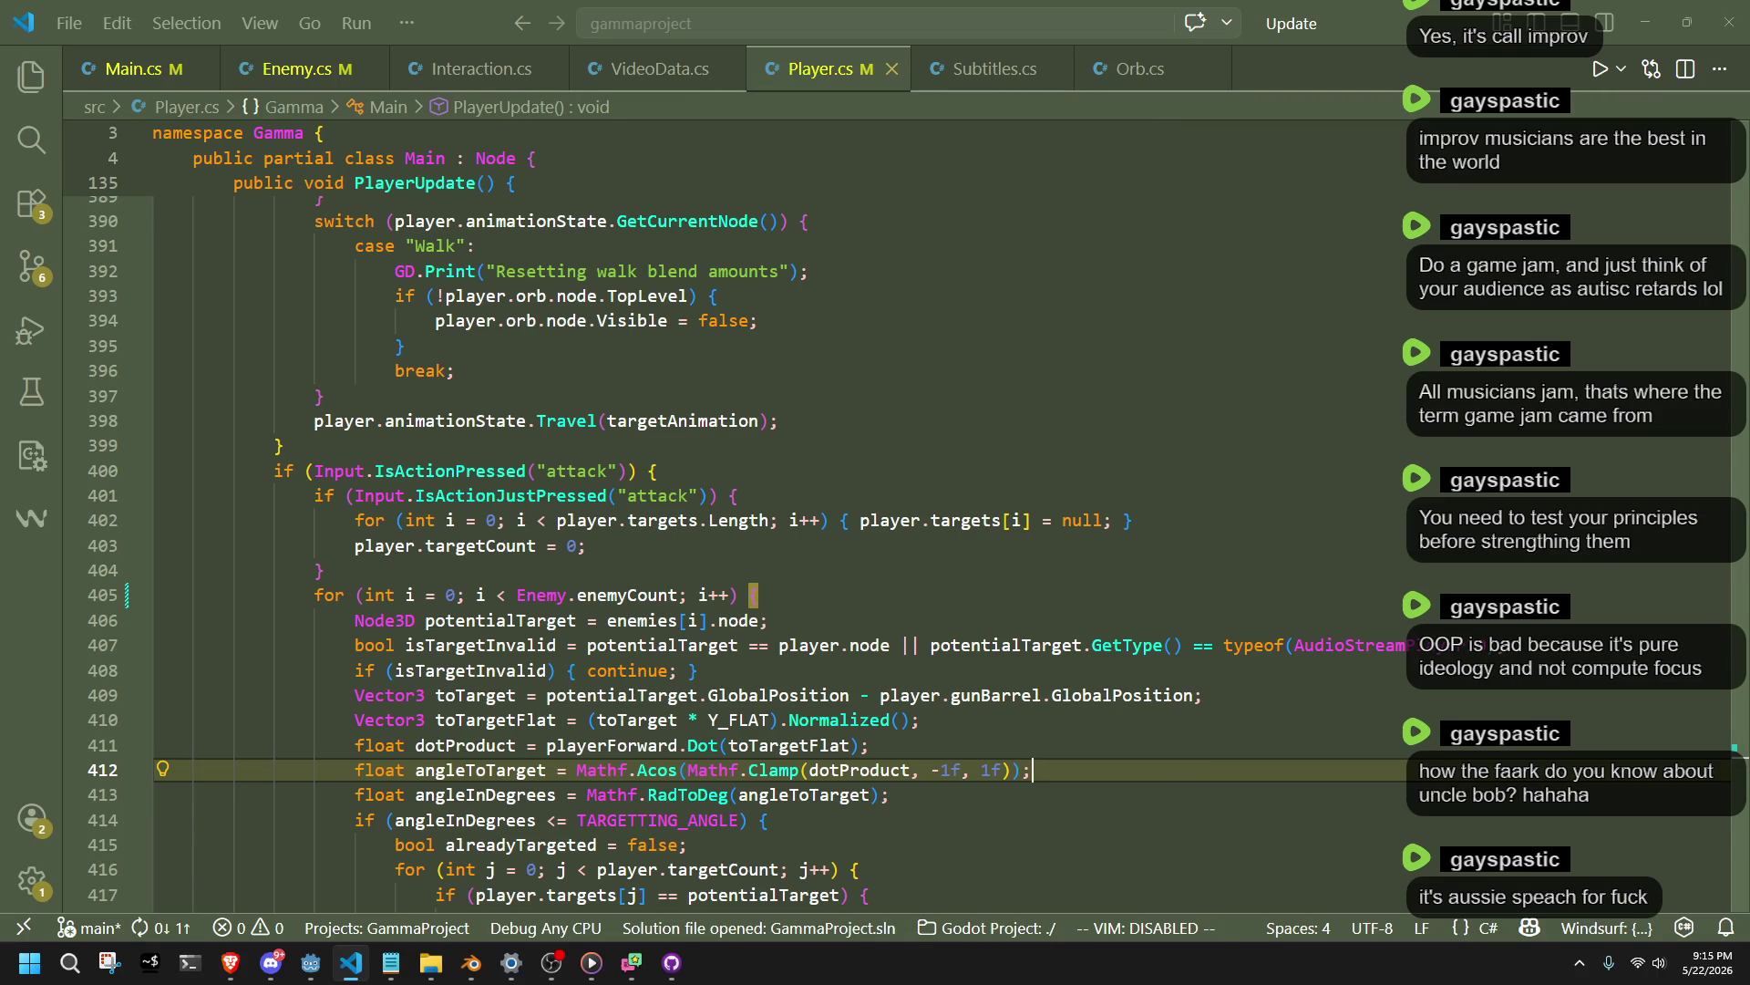
Bring the GitHub browser window forward and maximise it across the screen.
{"action": "key", "text": "alt+Tab"}
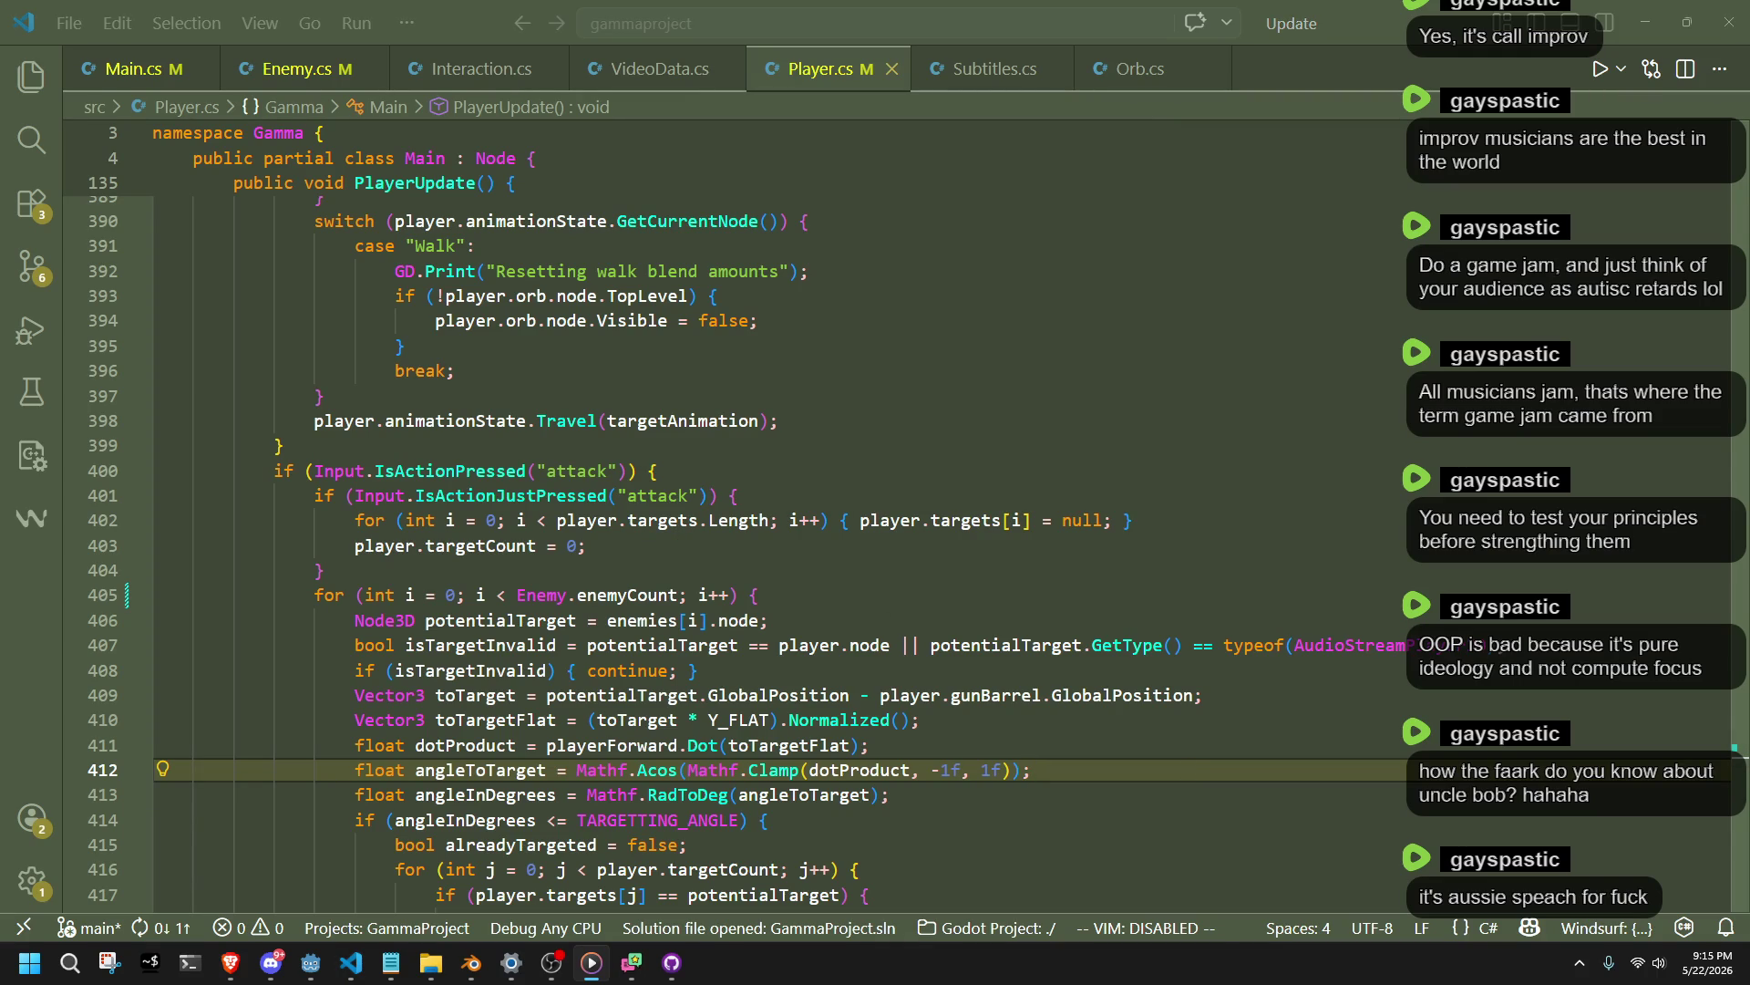
{"action": "key", "text": "alt+Tab"}
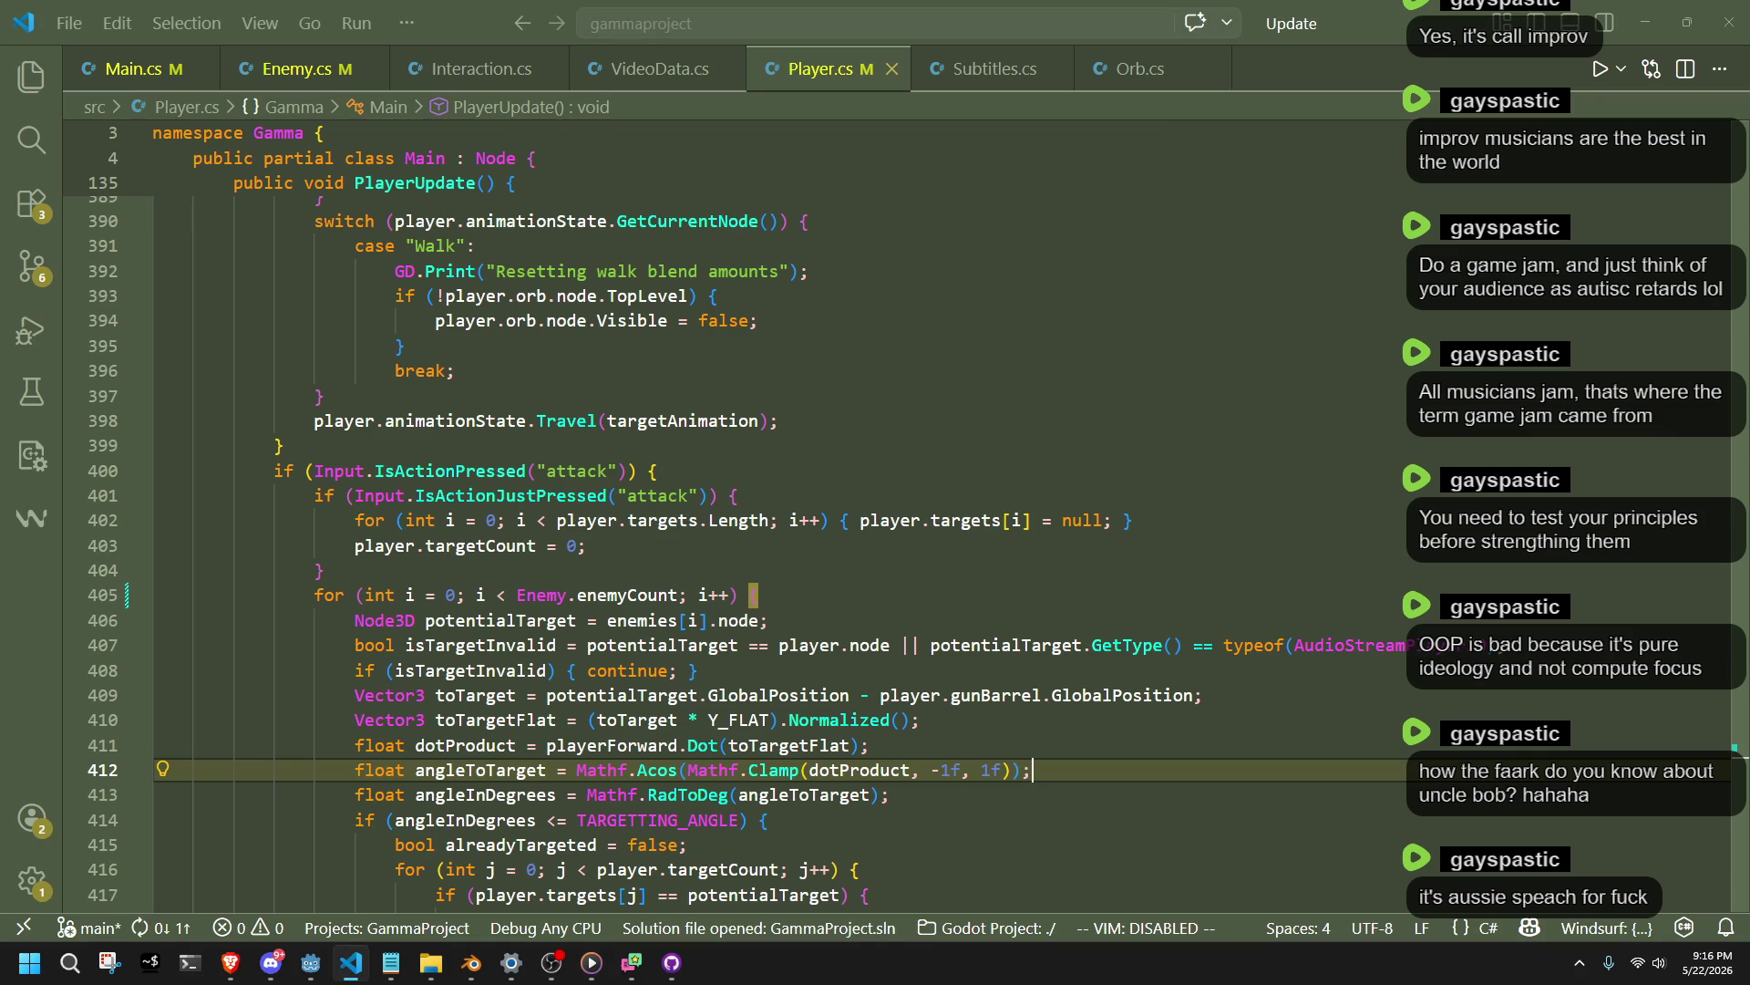
{"action": "key", "text": "alt+Tab"}
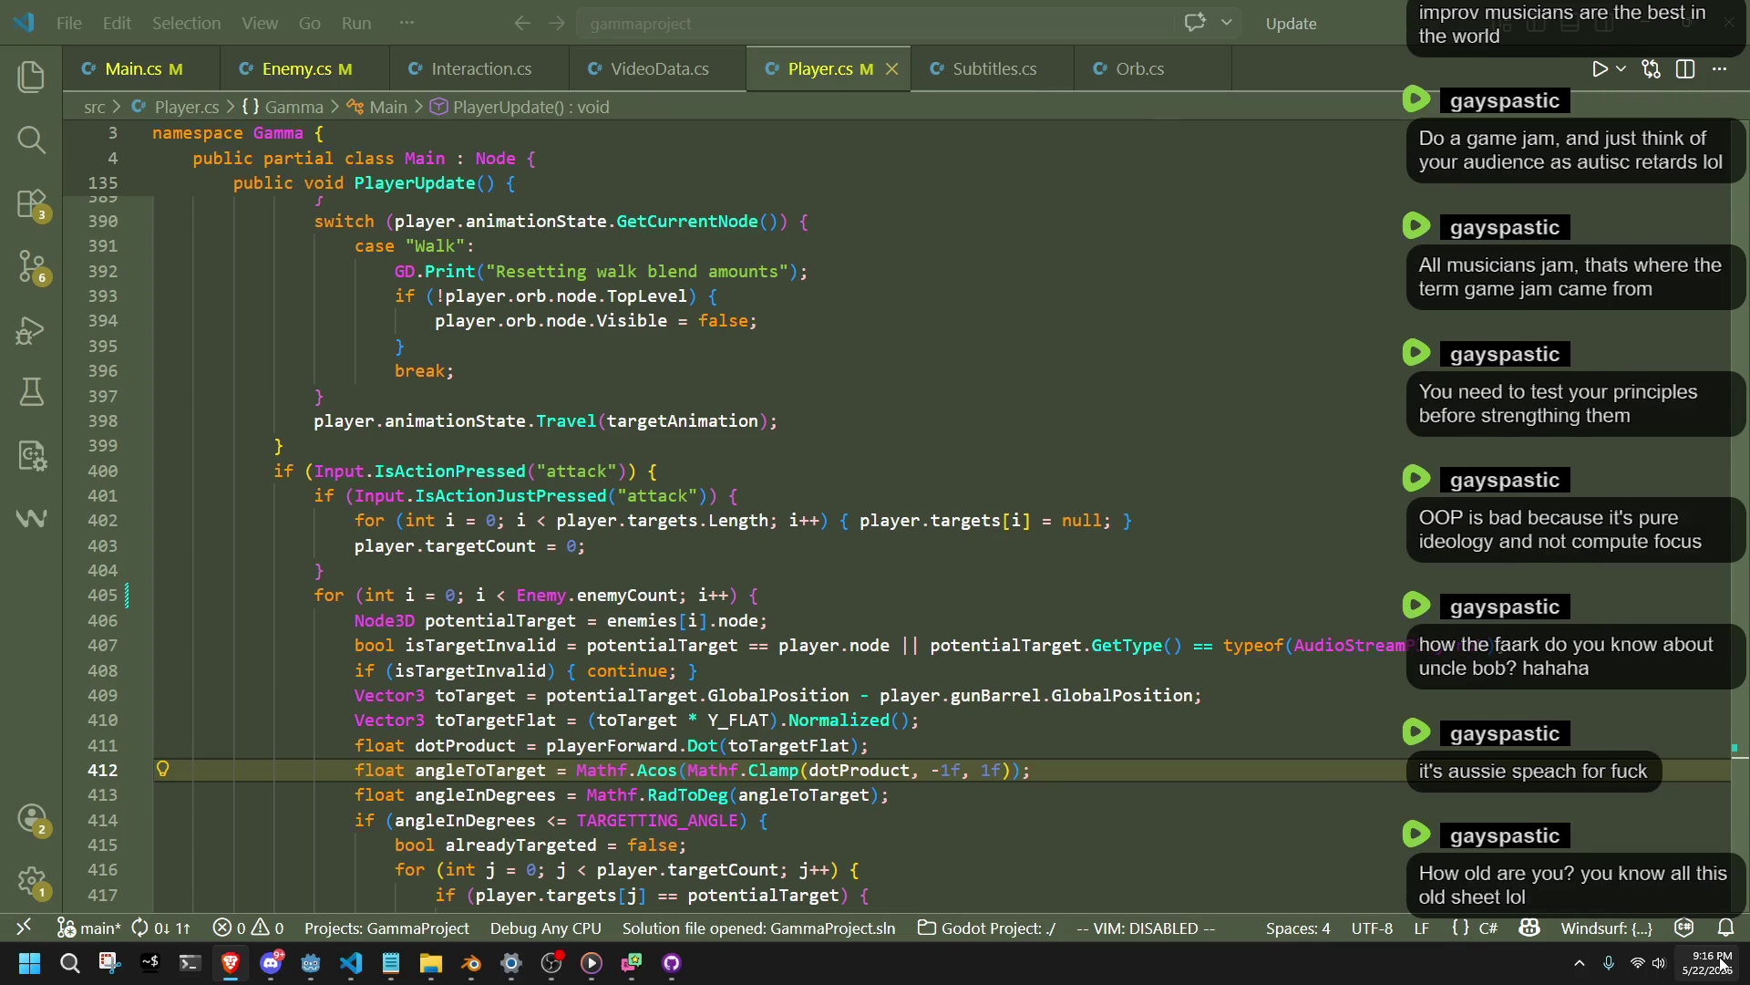
{"action": "mouse_move", "coordinate": [1705, 962]}
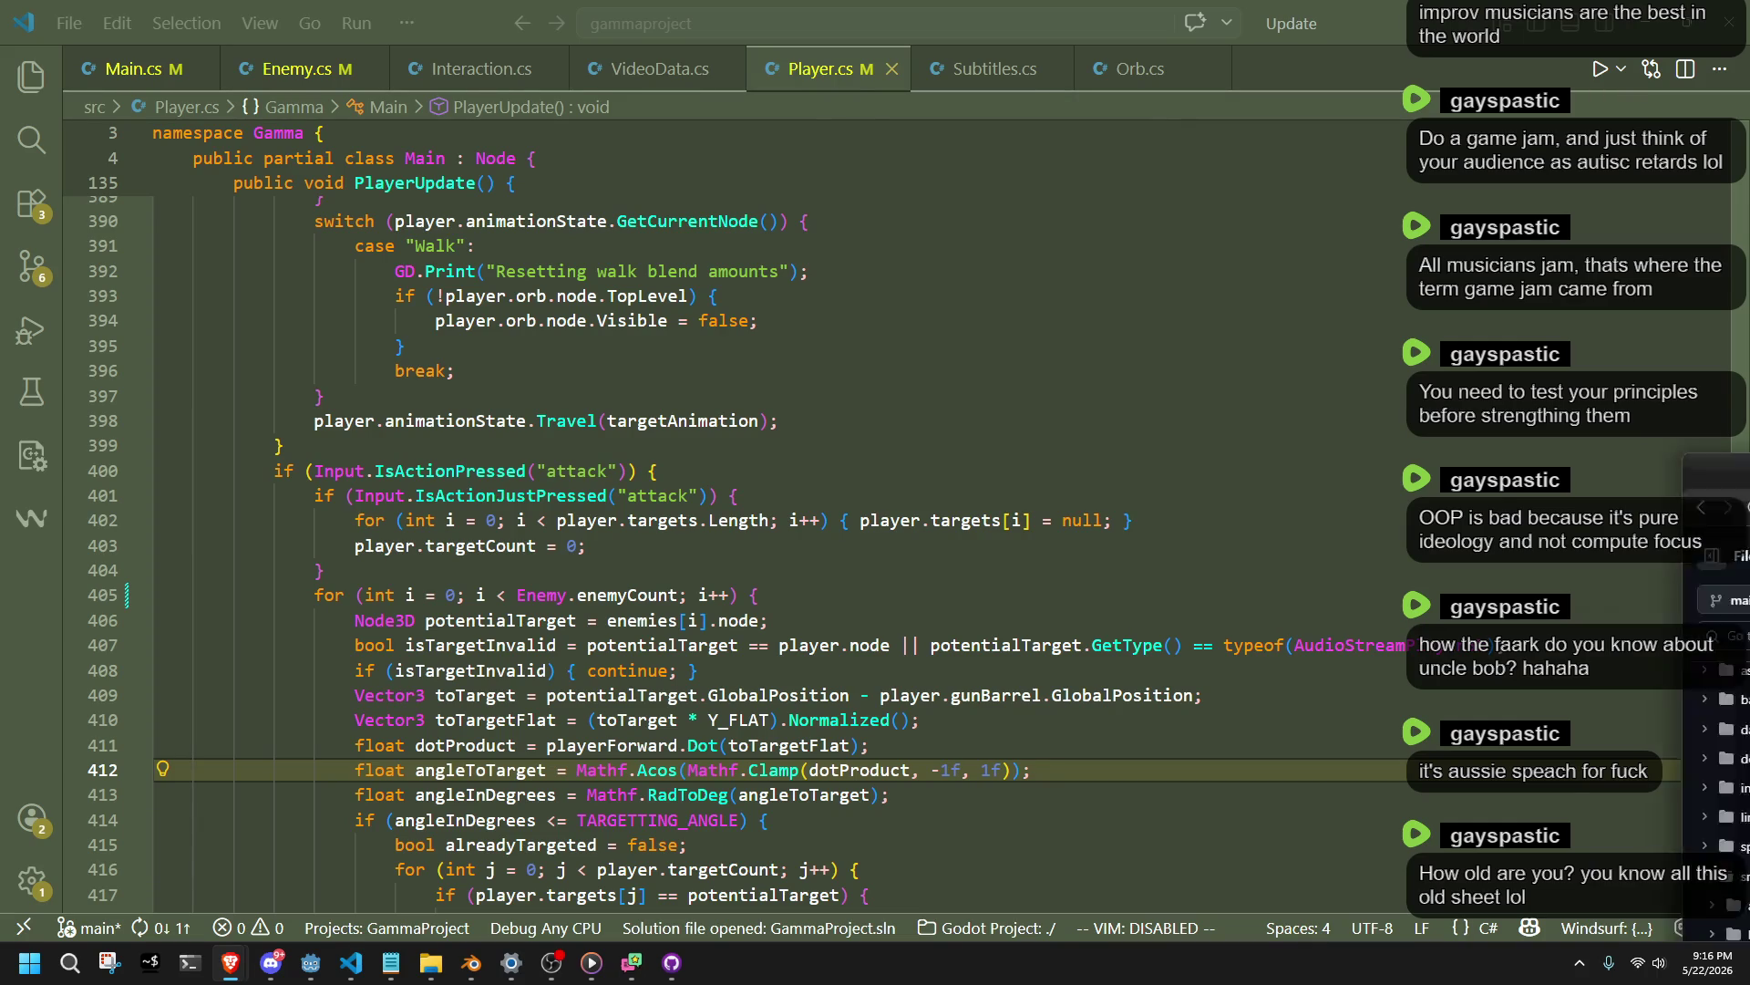
{"action": "key", "text": "alt+Tab"}
{"action": "left_click_drag", "start_coordinate": [1118, 282], "coordinate": [1289, 9]}
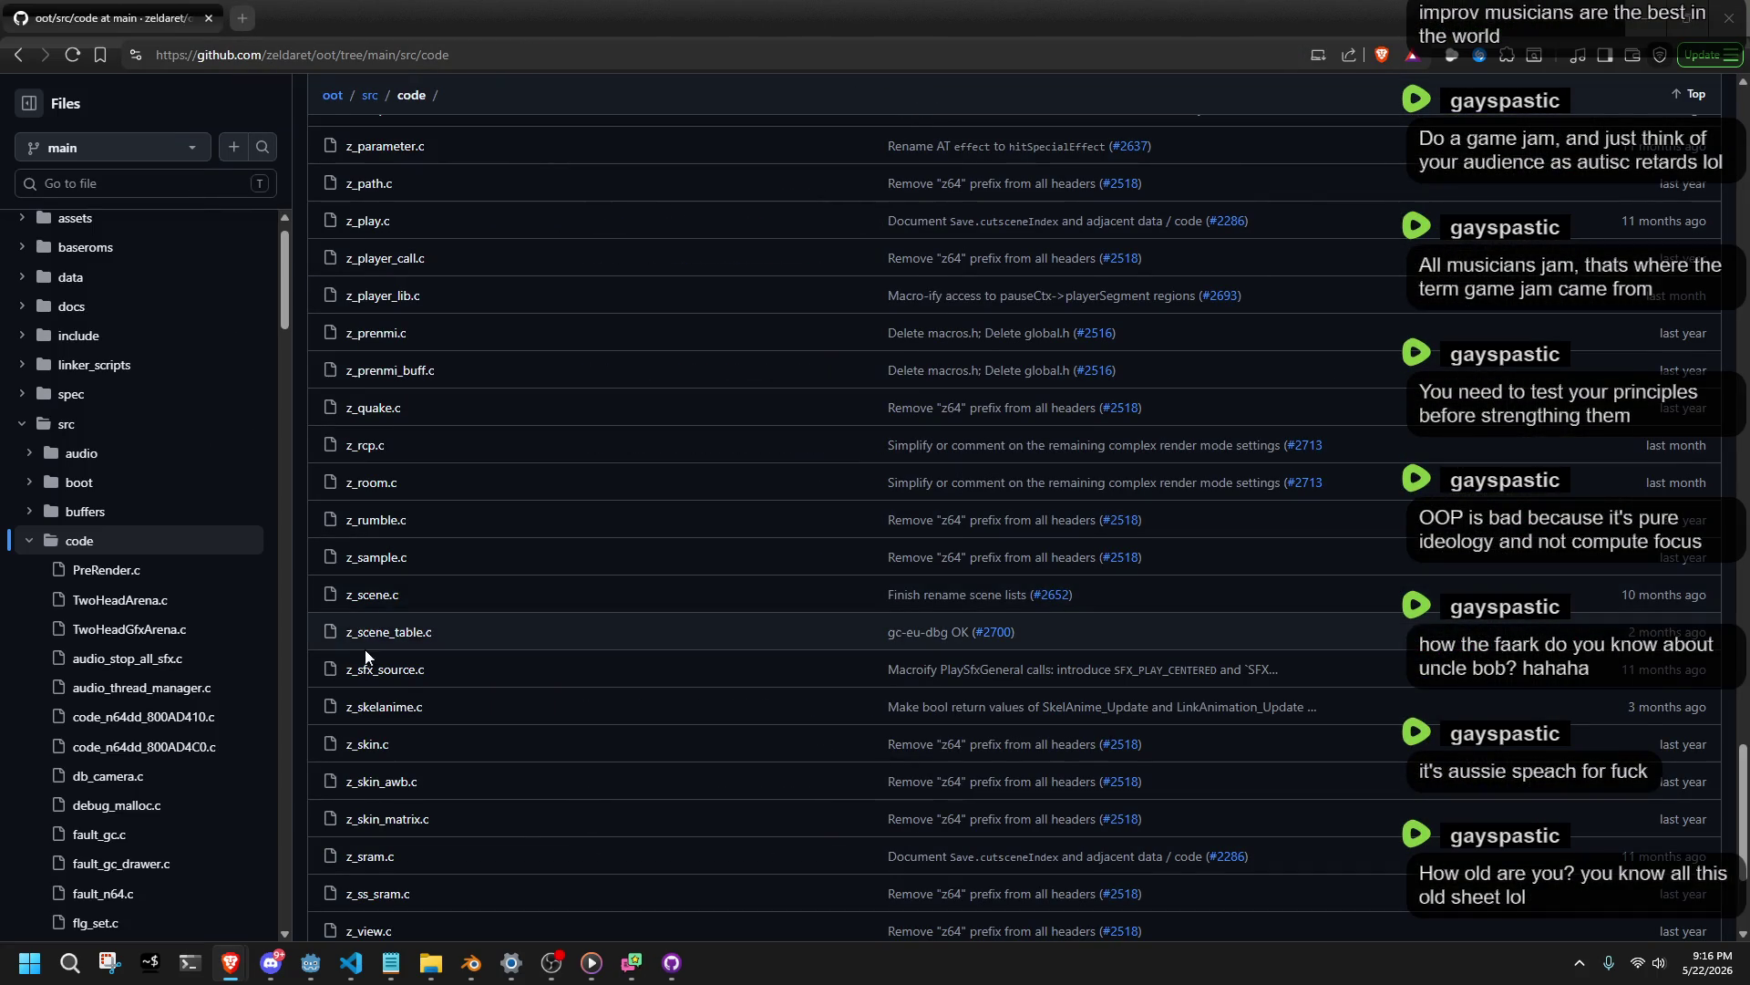
Open z_play.c briefly, then go back to the src/code folder listing.
{"action": "scroll", "coordinate": [374, 657], "scroll_direction": "up", "scroll_amount": 5}
{"action": "left_click", "coordinate": [379, 679]}
{"action": "scroll", "coordinate": [677, 632], "scroll_direction": "down", "scroll_amount": 10}
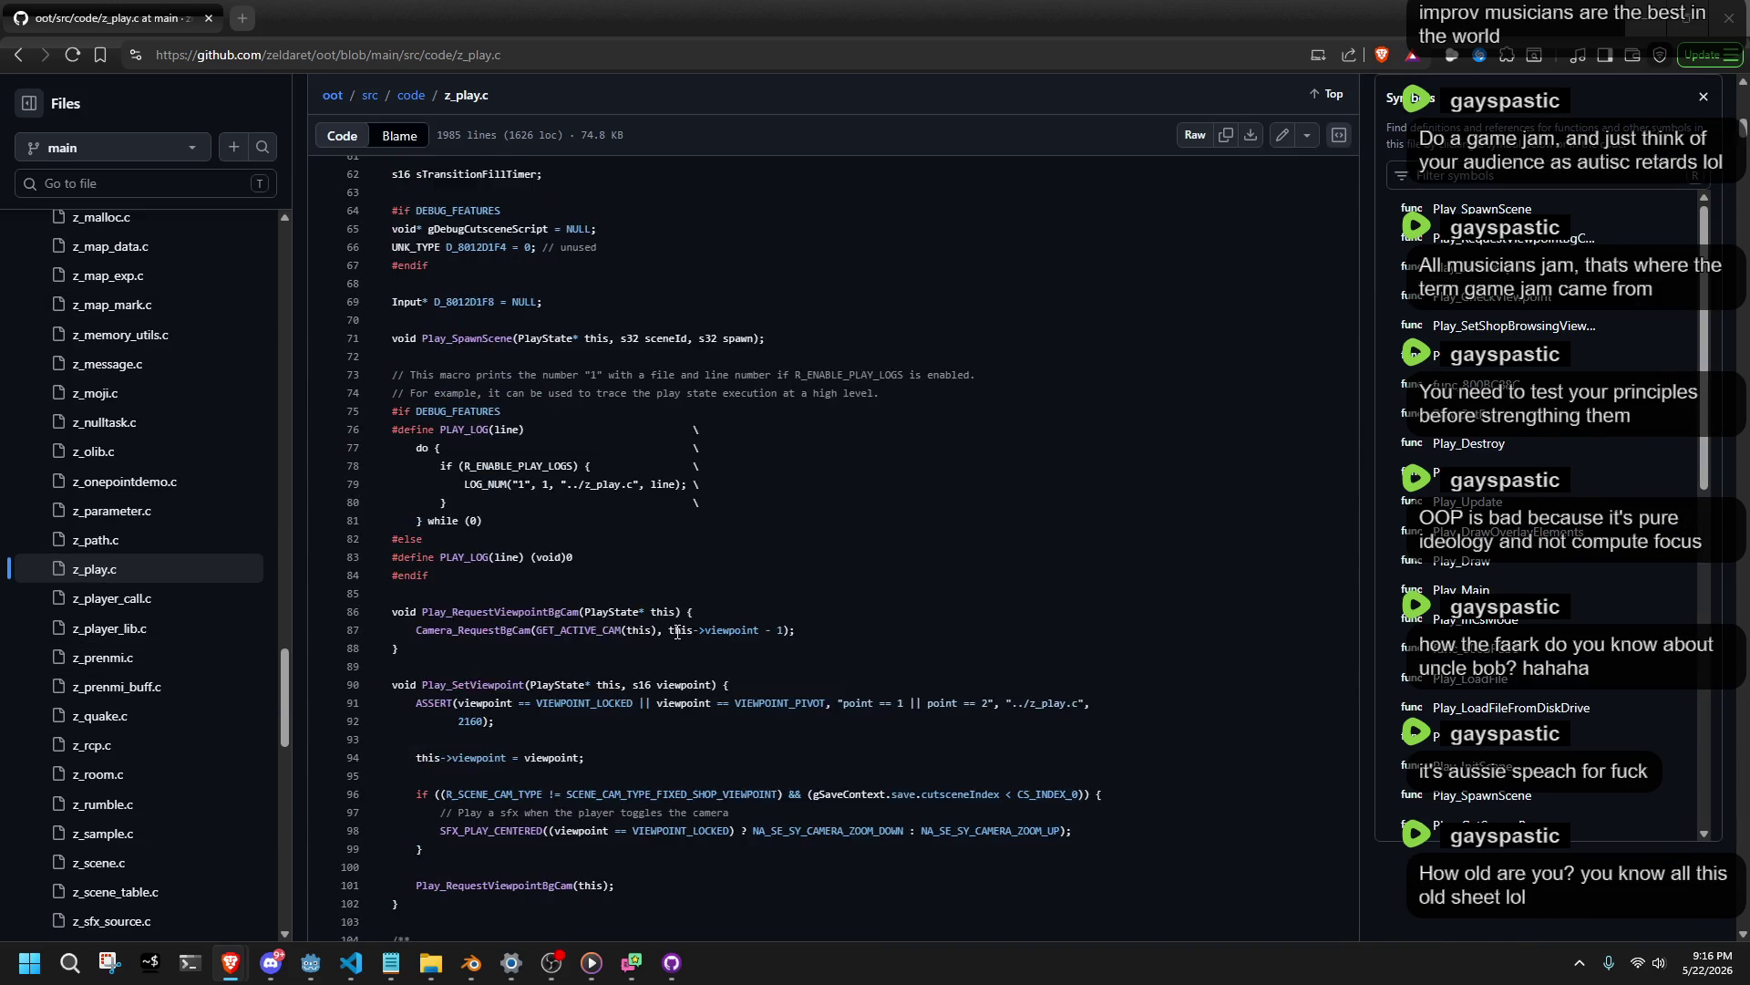
{"action": "left_click", "coordinate": [11, 61]}
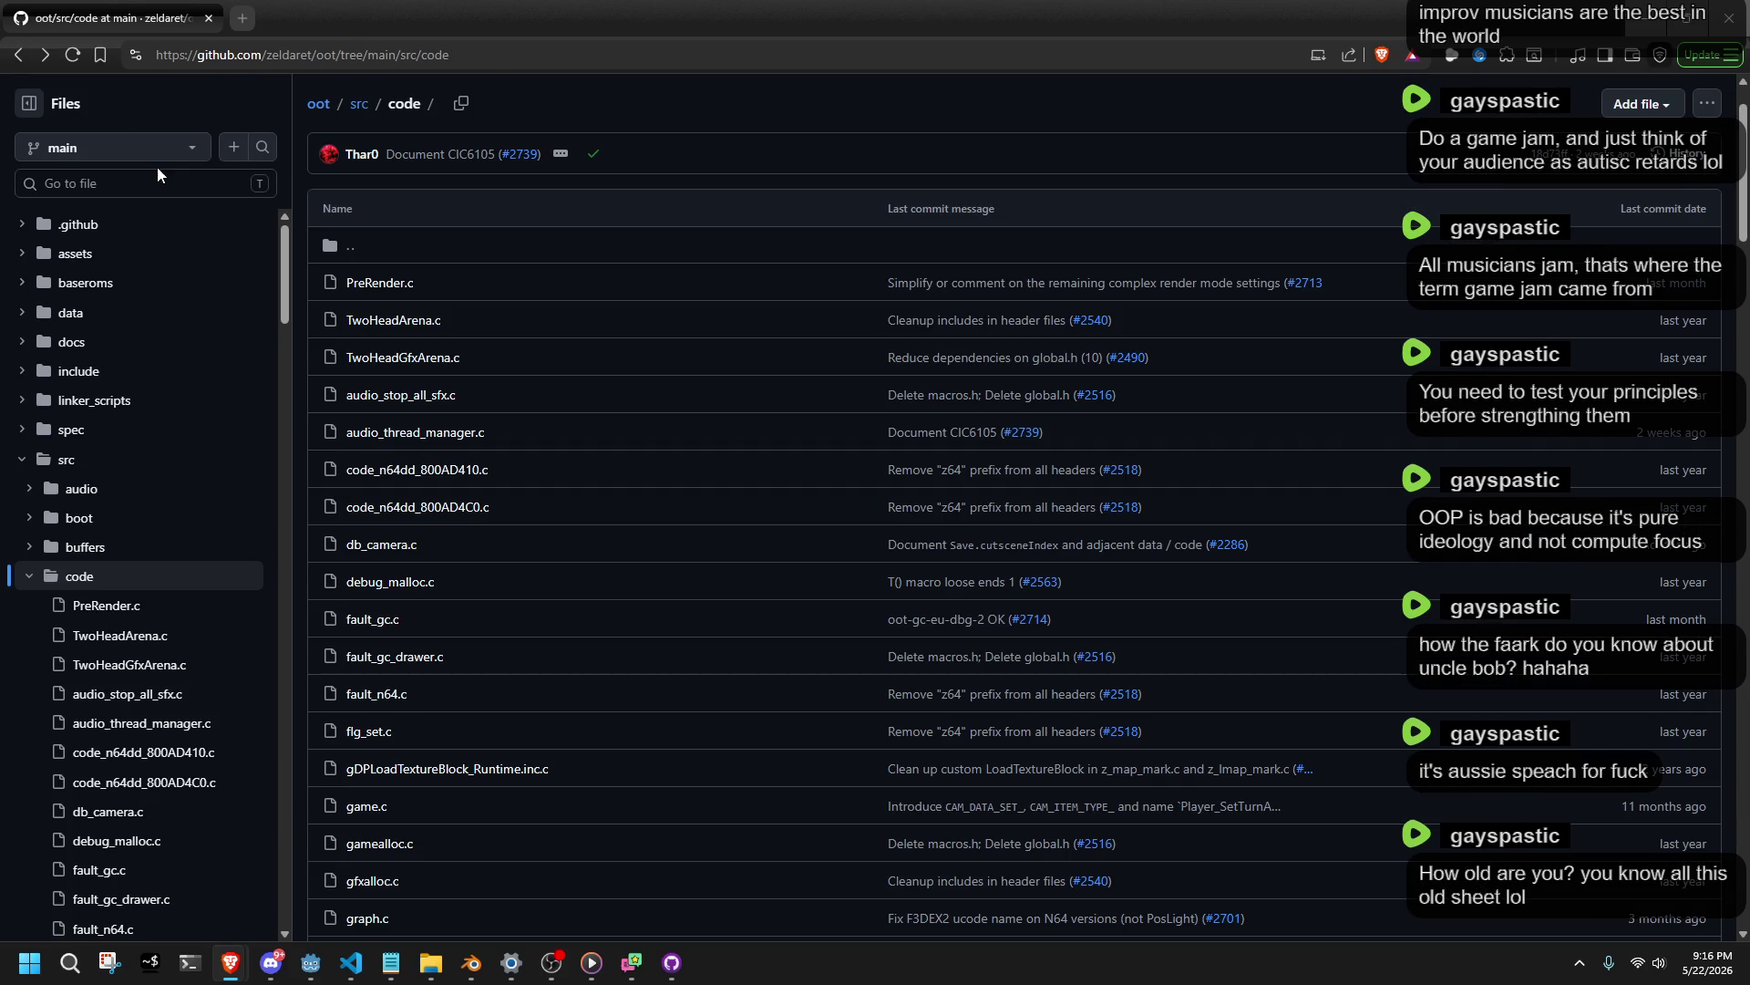
Scroll the src/code listing and select the Go to file search box.
{"action": "scroll", "coordinate": [643, 369], "scroll_direction": "up", "scroll_amount": 1}
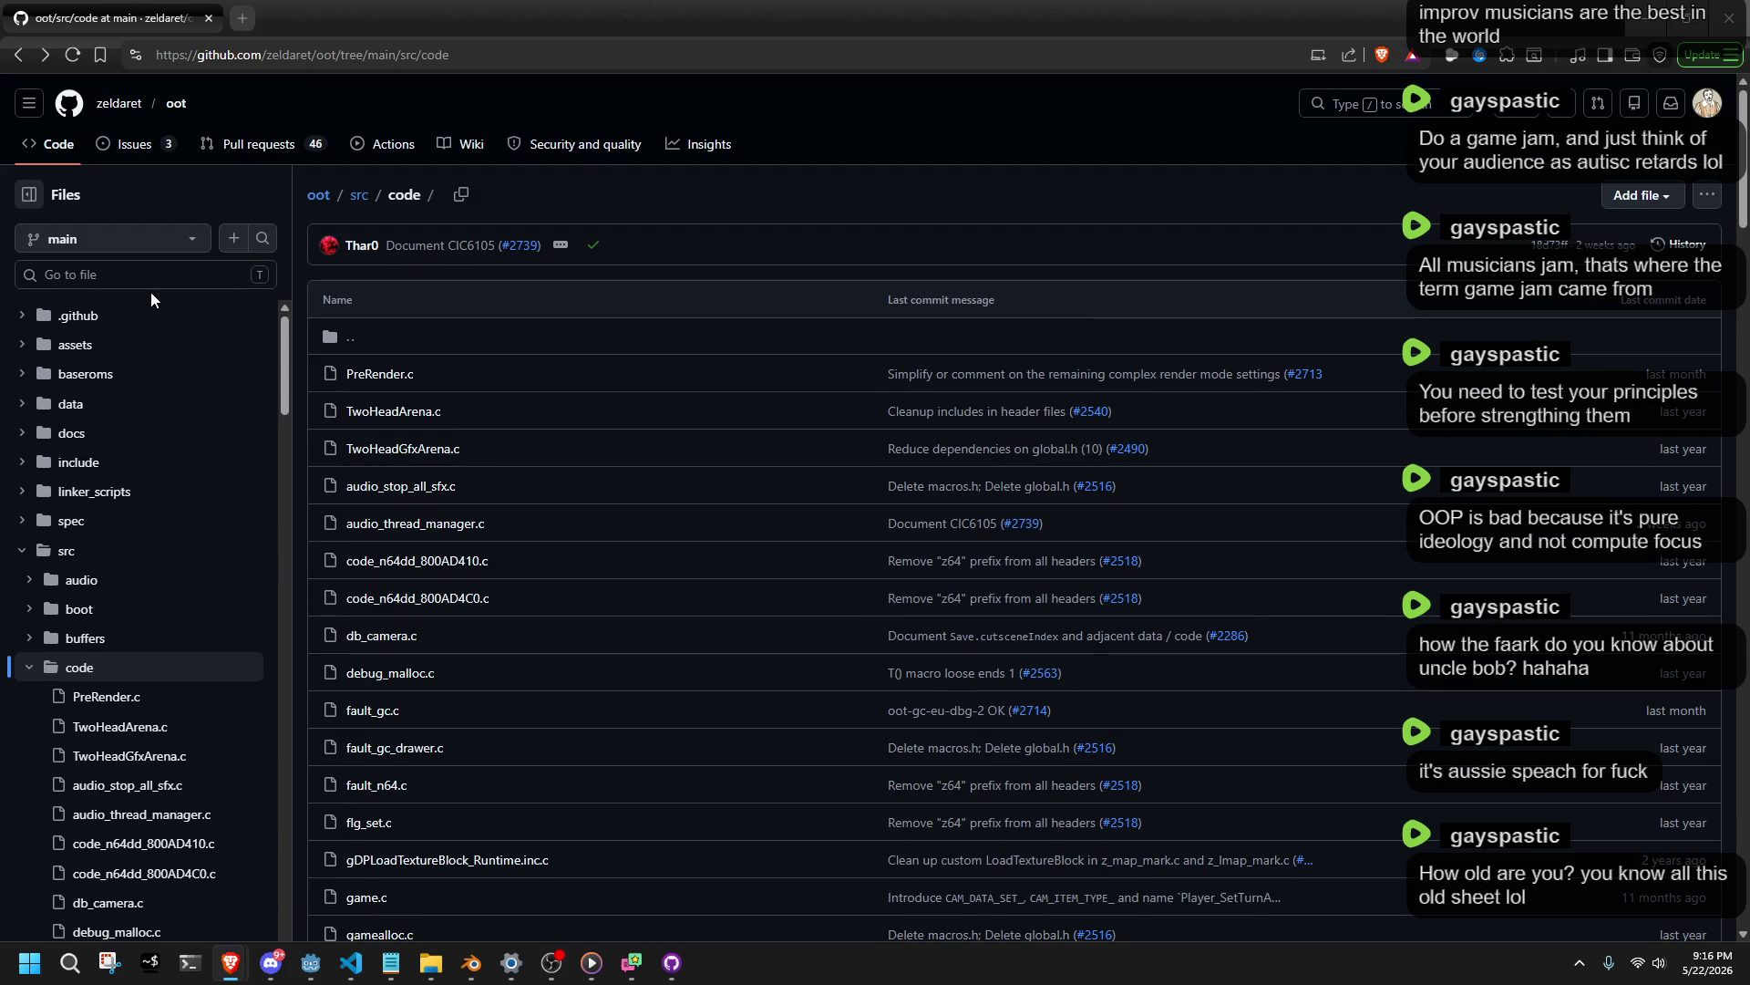
{"action": "scroll", "coordinate": [191, 495], "scroll_direction": "down", "scroll_amount": 6}
{"action": "scroll", "coordinate": [183, 684], "scroll_direction": "down", "scroll_amount": 20}
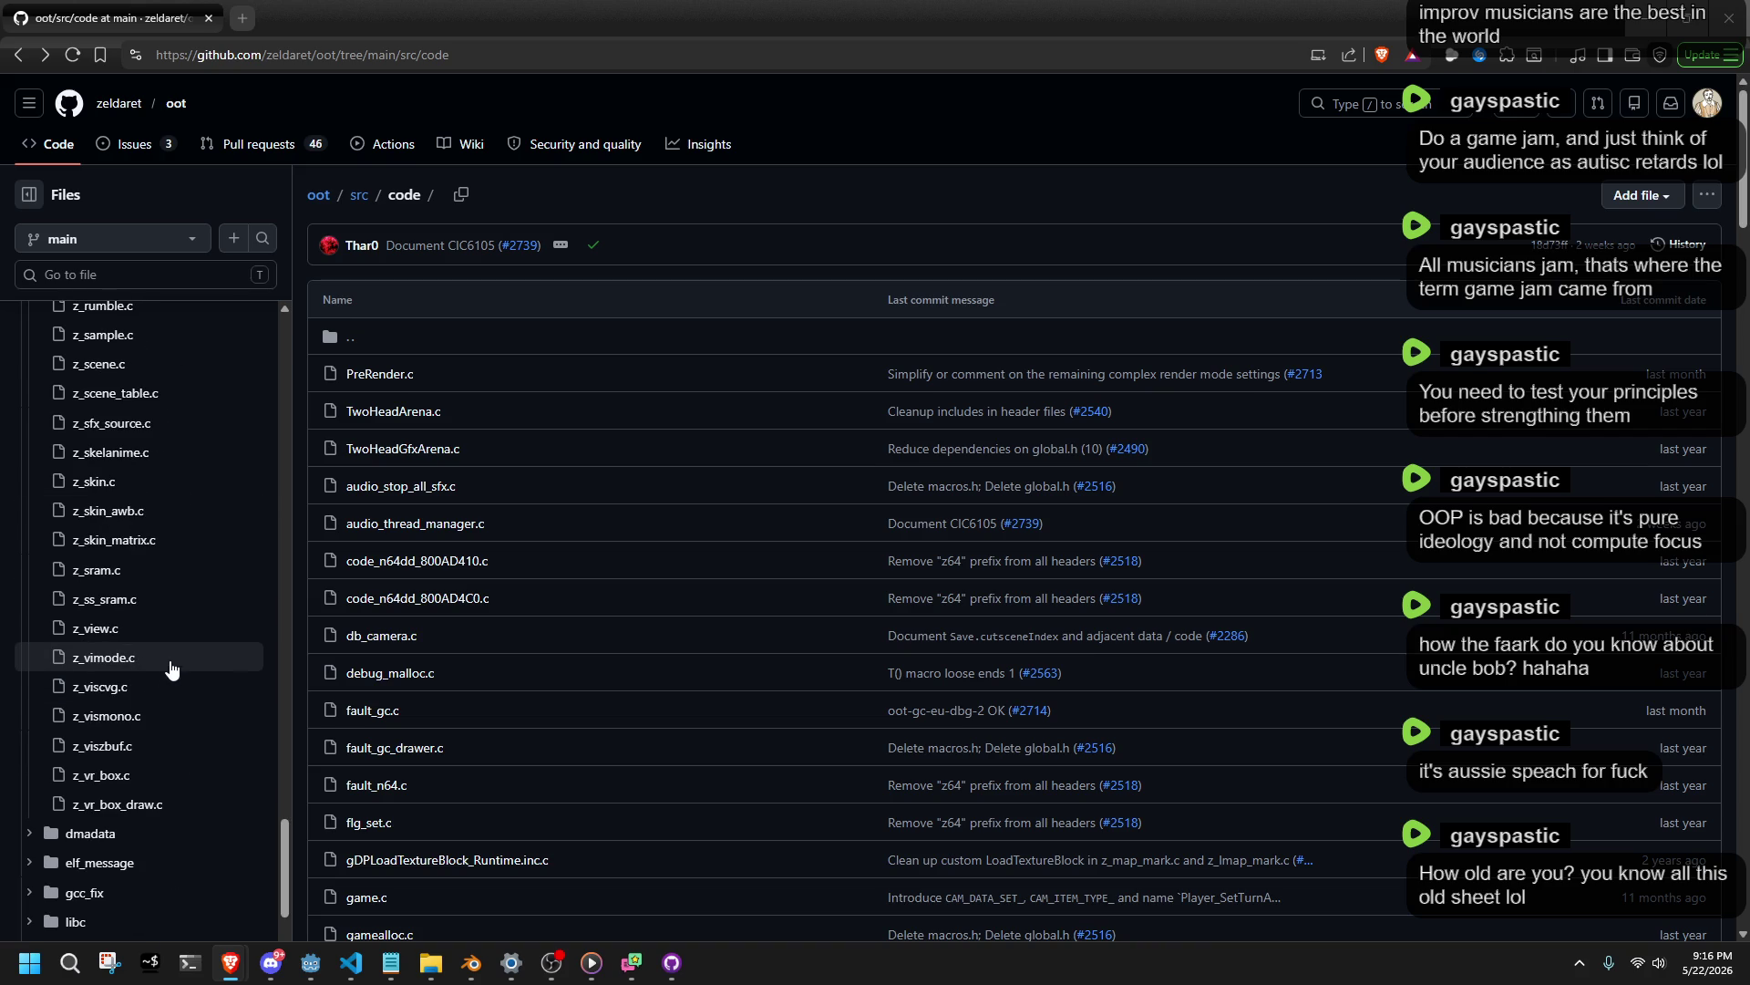
{"action": "left_click", "coordinate": [146, 274]}
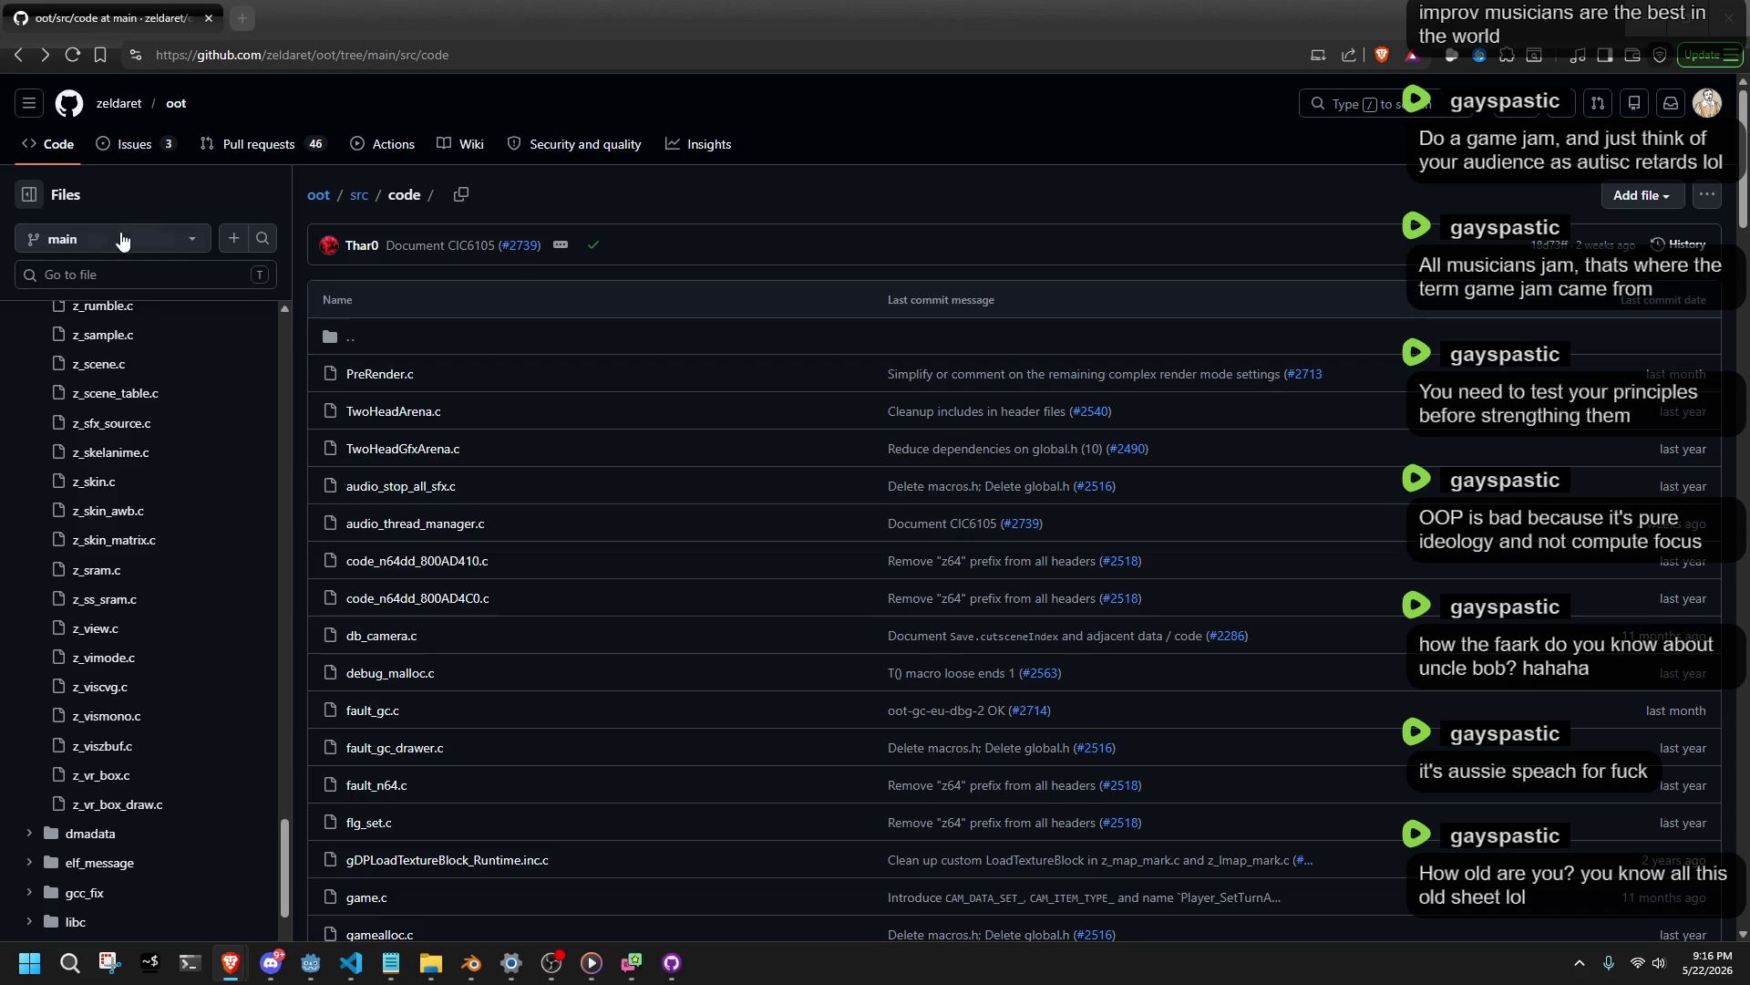
{"action": "left_click", "coordinate": [109, 265]}
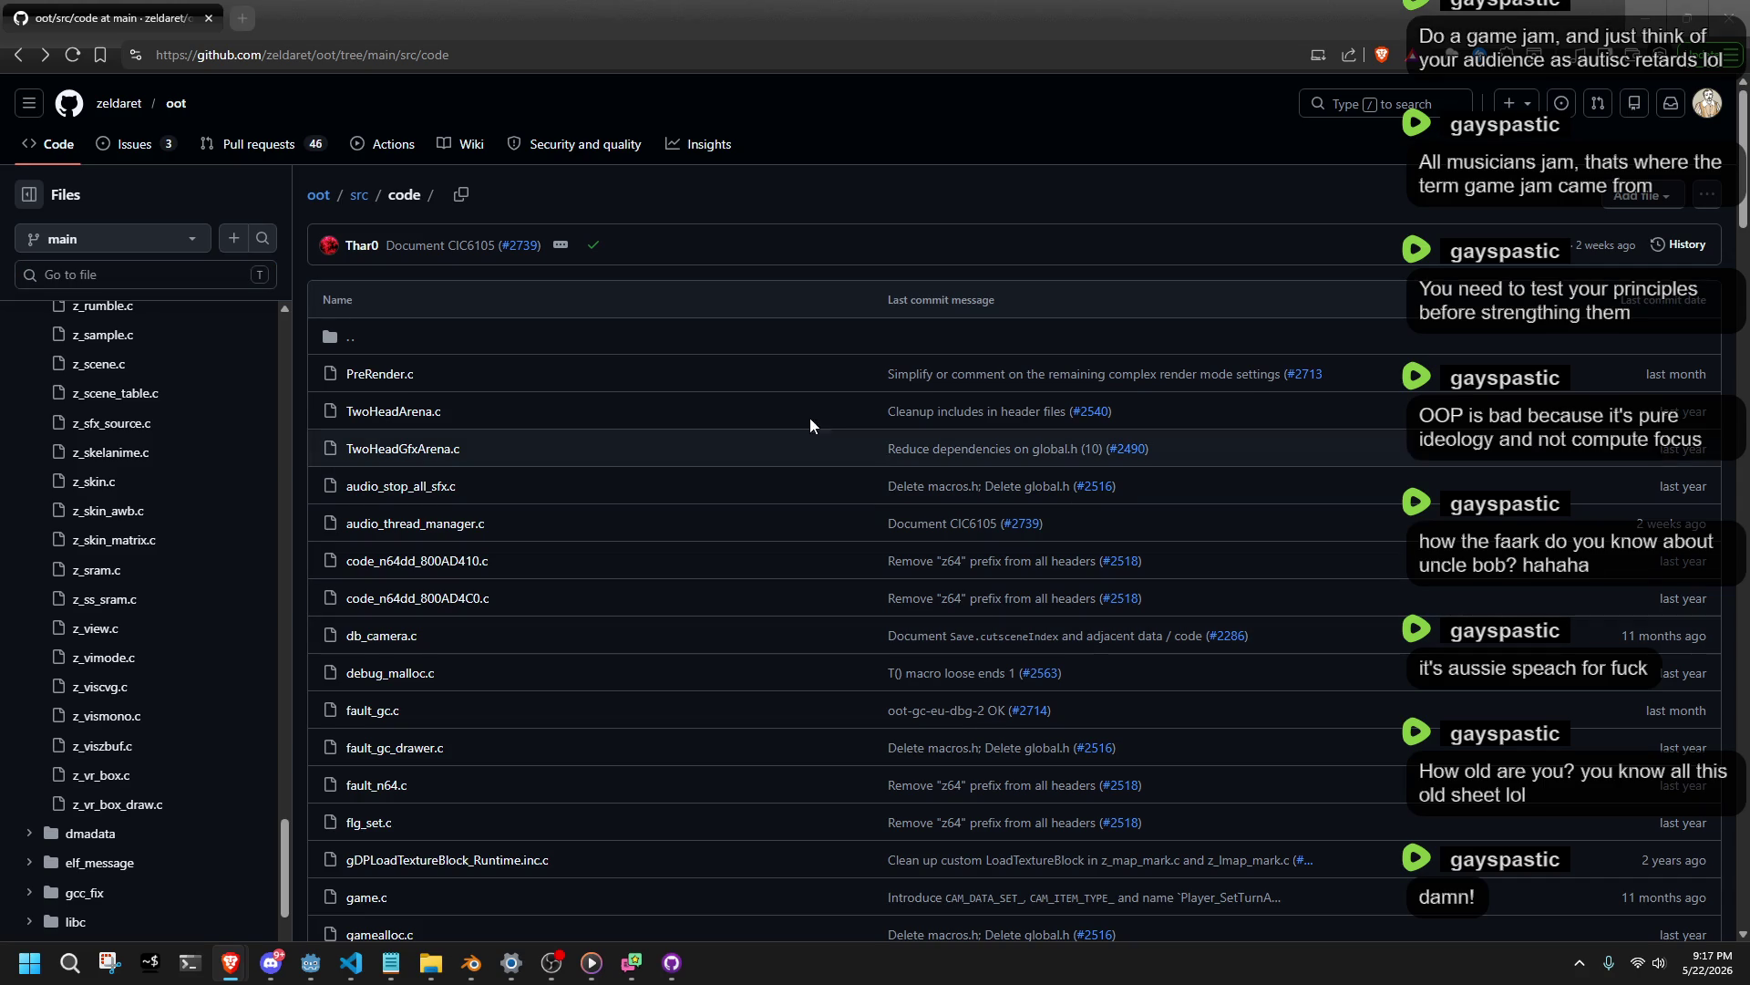
Search the repository files for 'deku' and open z_en_dekubaba.c from the results.
{"action": "left_click", "coordinate": [74, 276]}
{"action": "type", "text": "deku"}
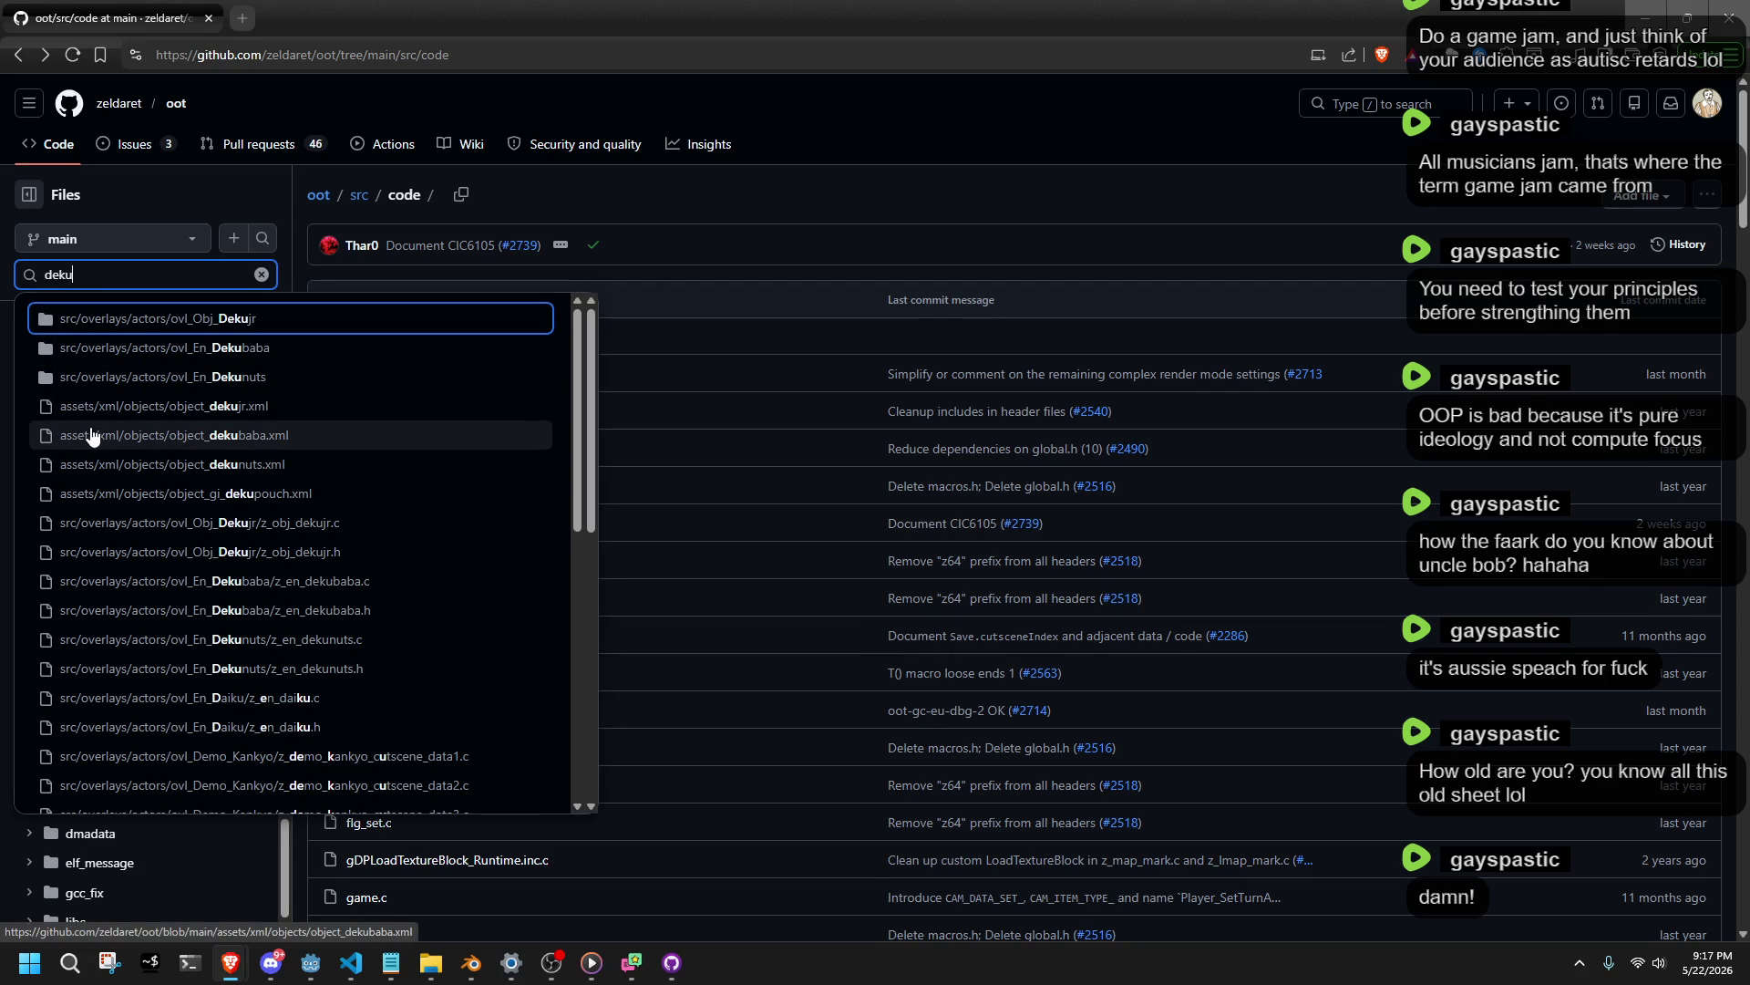
{"action": "scroll", "coordinate": [118, 566], "scroll_direction": "down", "scroll_amount": 2}
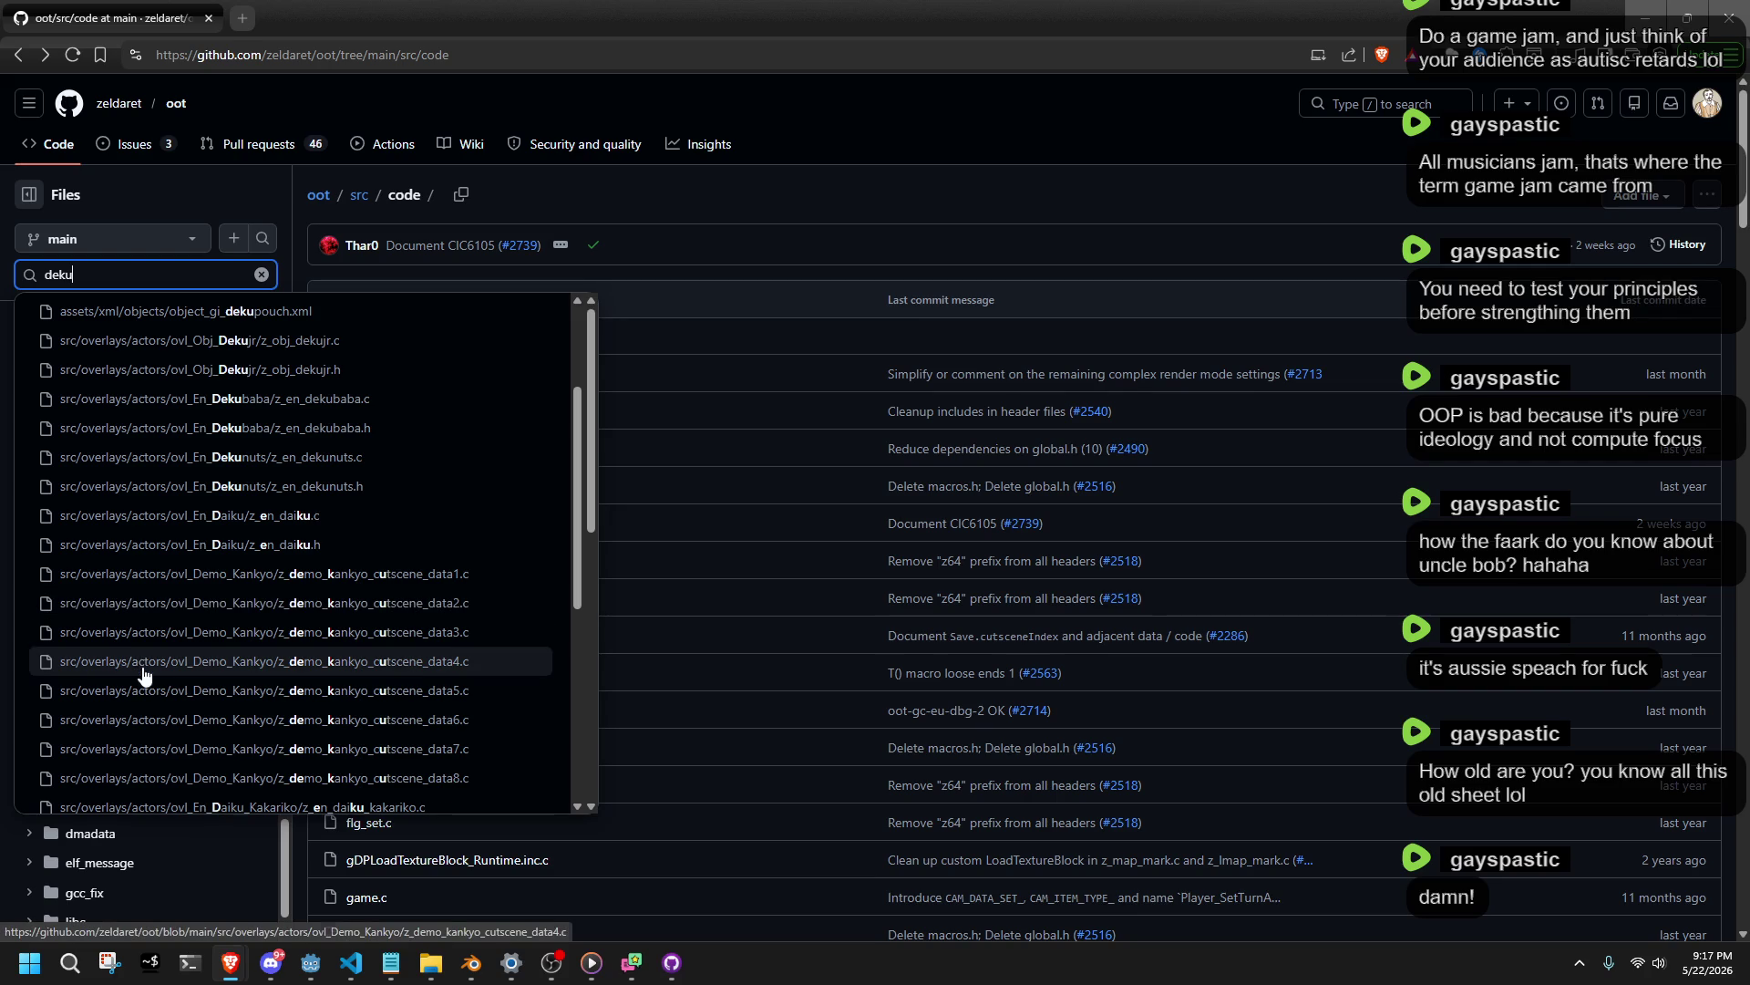
{"action": "scroll", "coordinate": [146, 716], "scroll_direction": "down", "scroll_amount": 2}
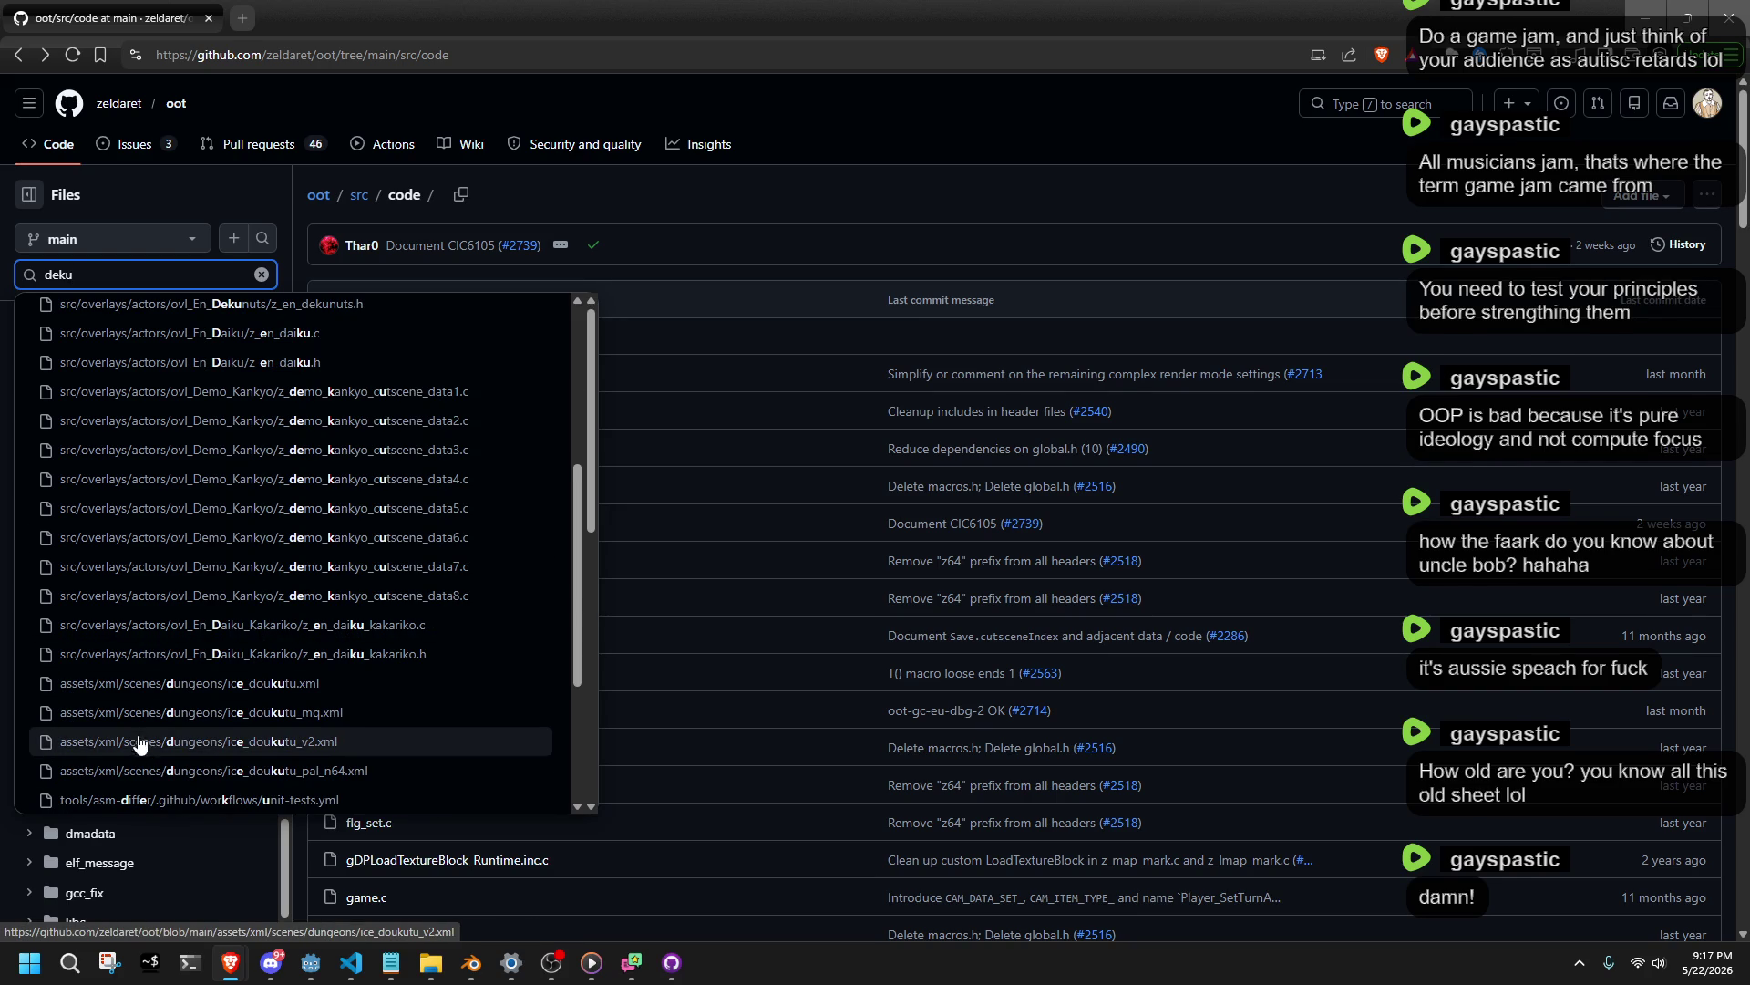
{"action": "scroll", "coordinate": [134, 782], "scroll_direction": "down", "scroll_amount": 1}
{"action": "scroll", "coordinate": [134, 782], "scroll_direction": "down", "scroll_amount": 2}
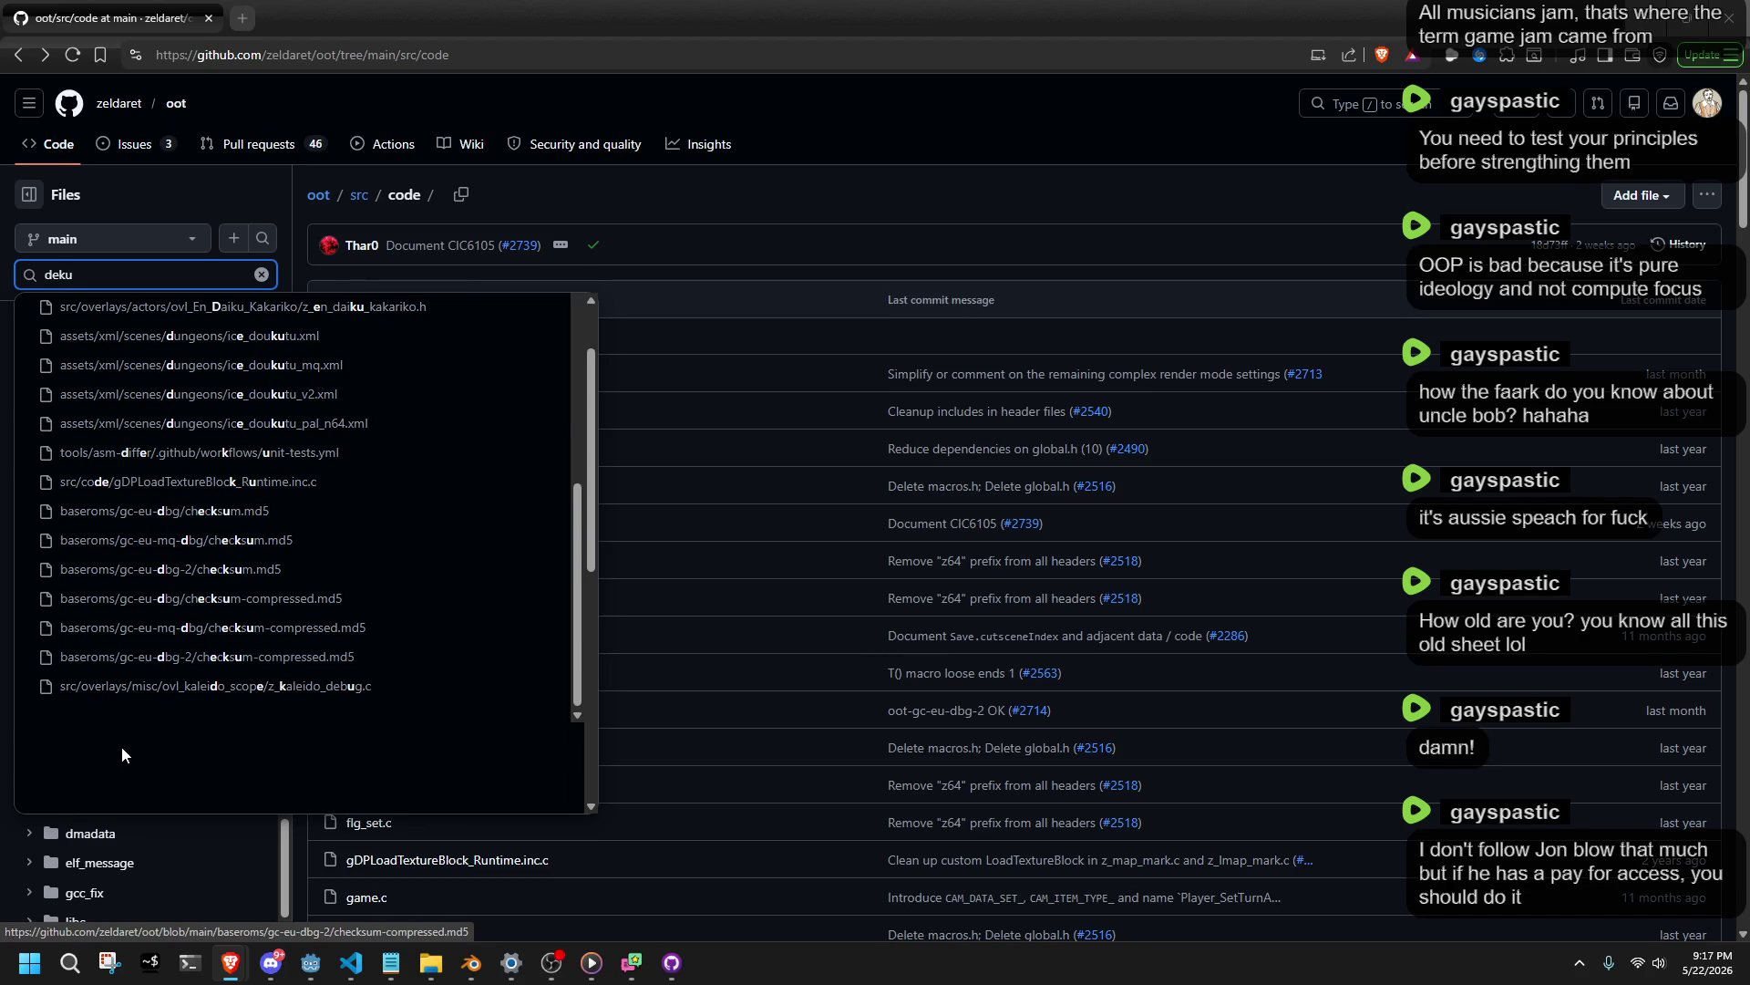
{"action": "scroll", "coordinate": [137, 729], "scroll_direction": "up", "scroll_amount": 5}
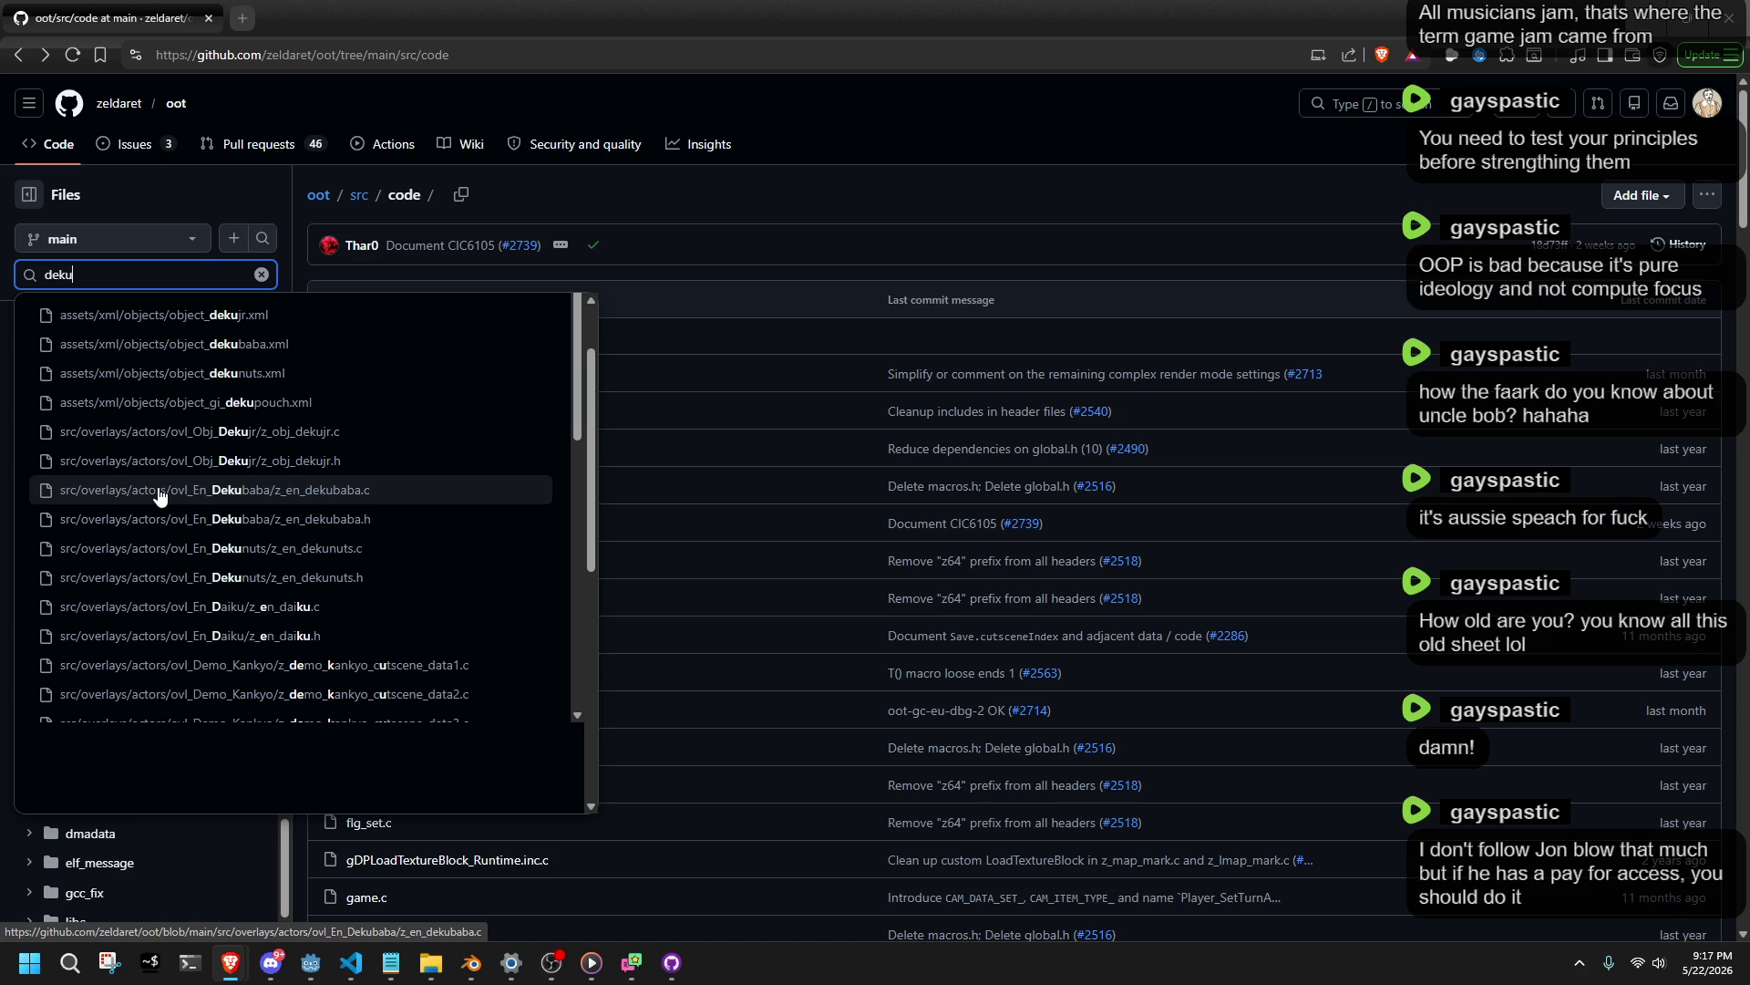
{"action": "left_click", "coordinate": [160, 492]}
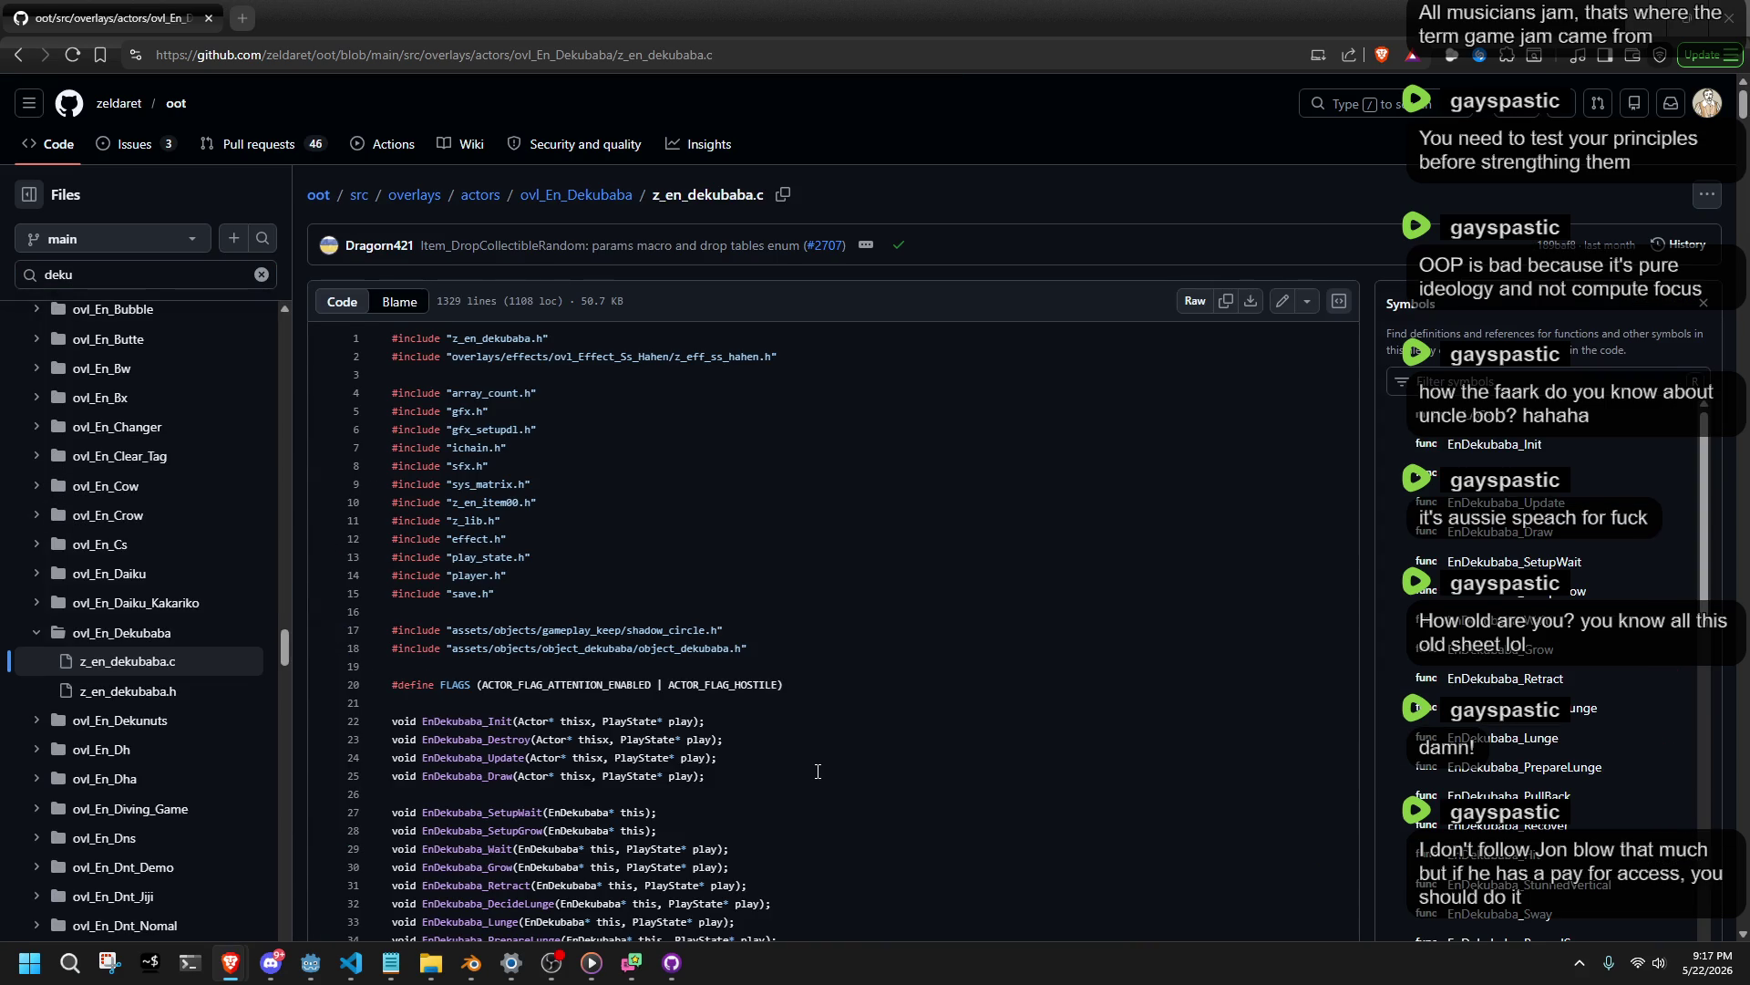
Look up the EnDekubaba_Init and EnDekubaba_Update symbols in z_en_dekubaba.c.
{"action": "scroll", "coordinate": [818, 771], "scroll_direction": "down", "scroll_amount": 1}
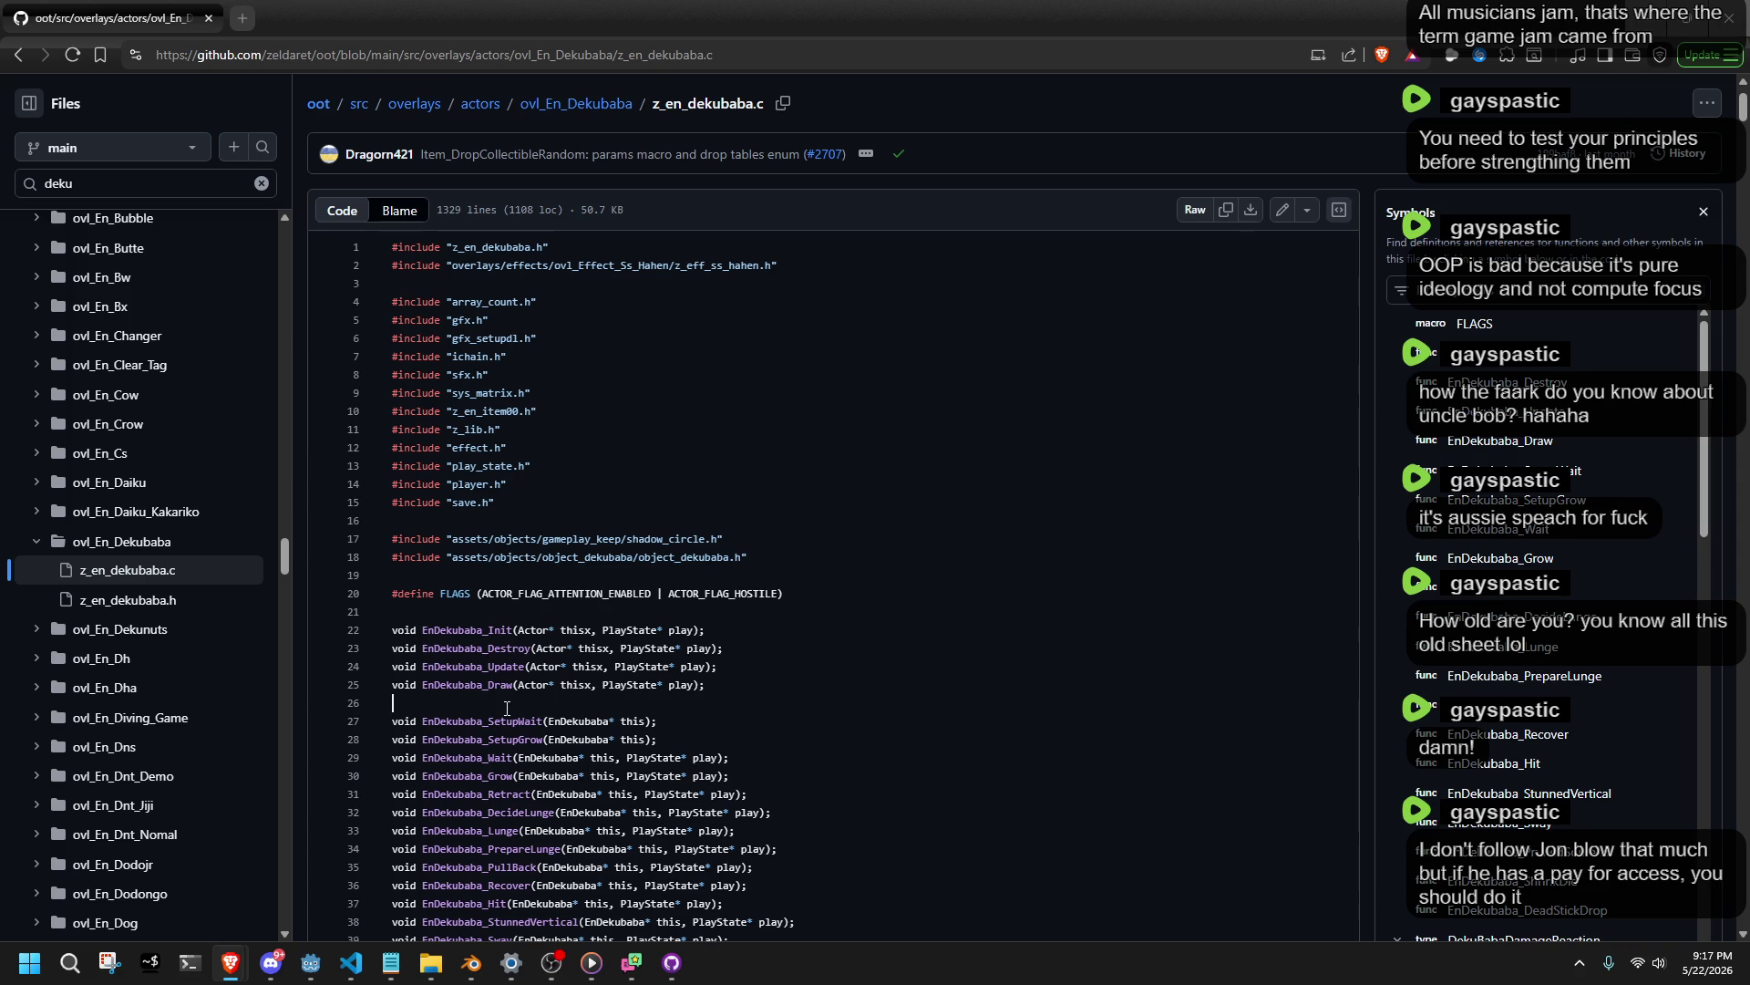
{"action": "left_click", "coordinate": [481, 631]}
{"action": "double_click", "coordinate": [474, 631]}
{"action": "left_click", "coordinate": [493, 666]}
{"action": "left_click", "coordinate": [786, 709]}
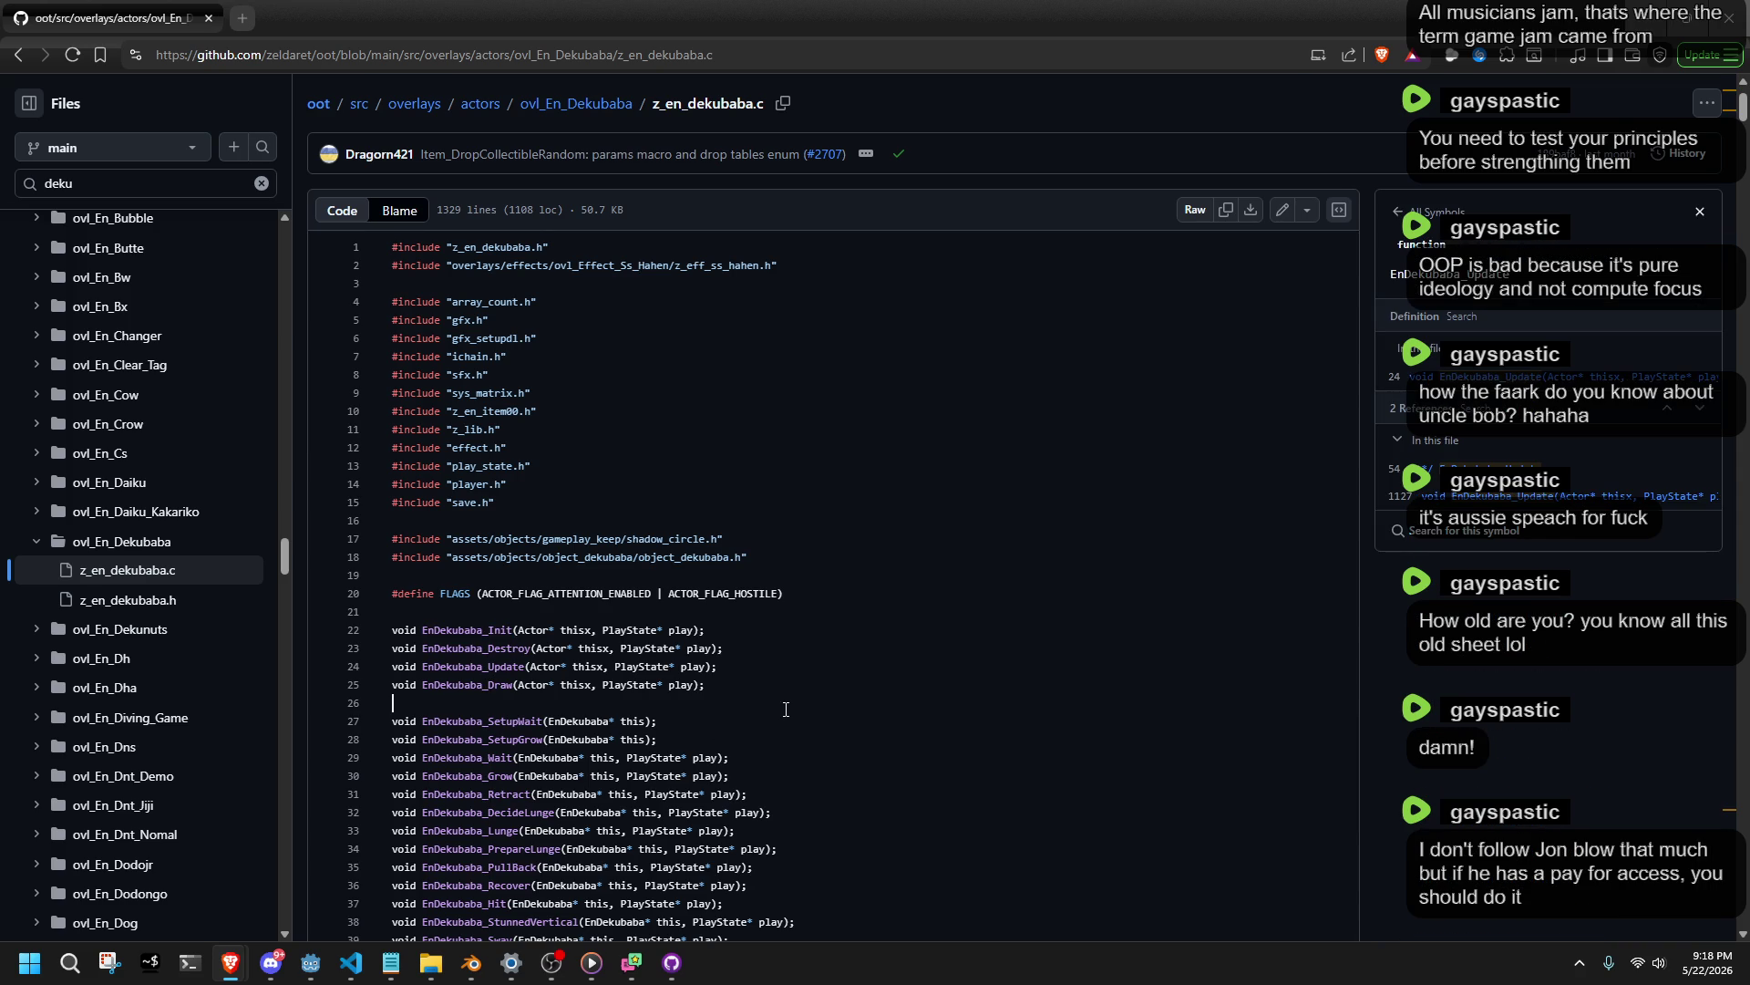
{"action": "scroll", "coordinate": [779, 705], "scroll_direction": "down", "scroll_amount": 1}
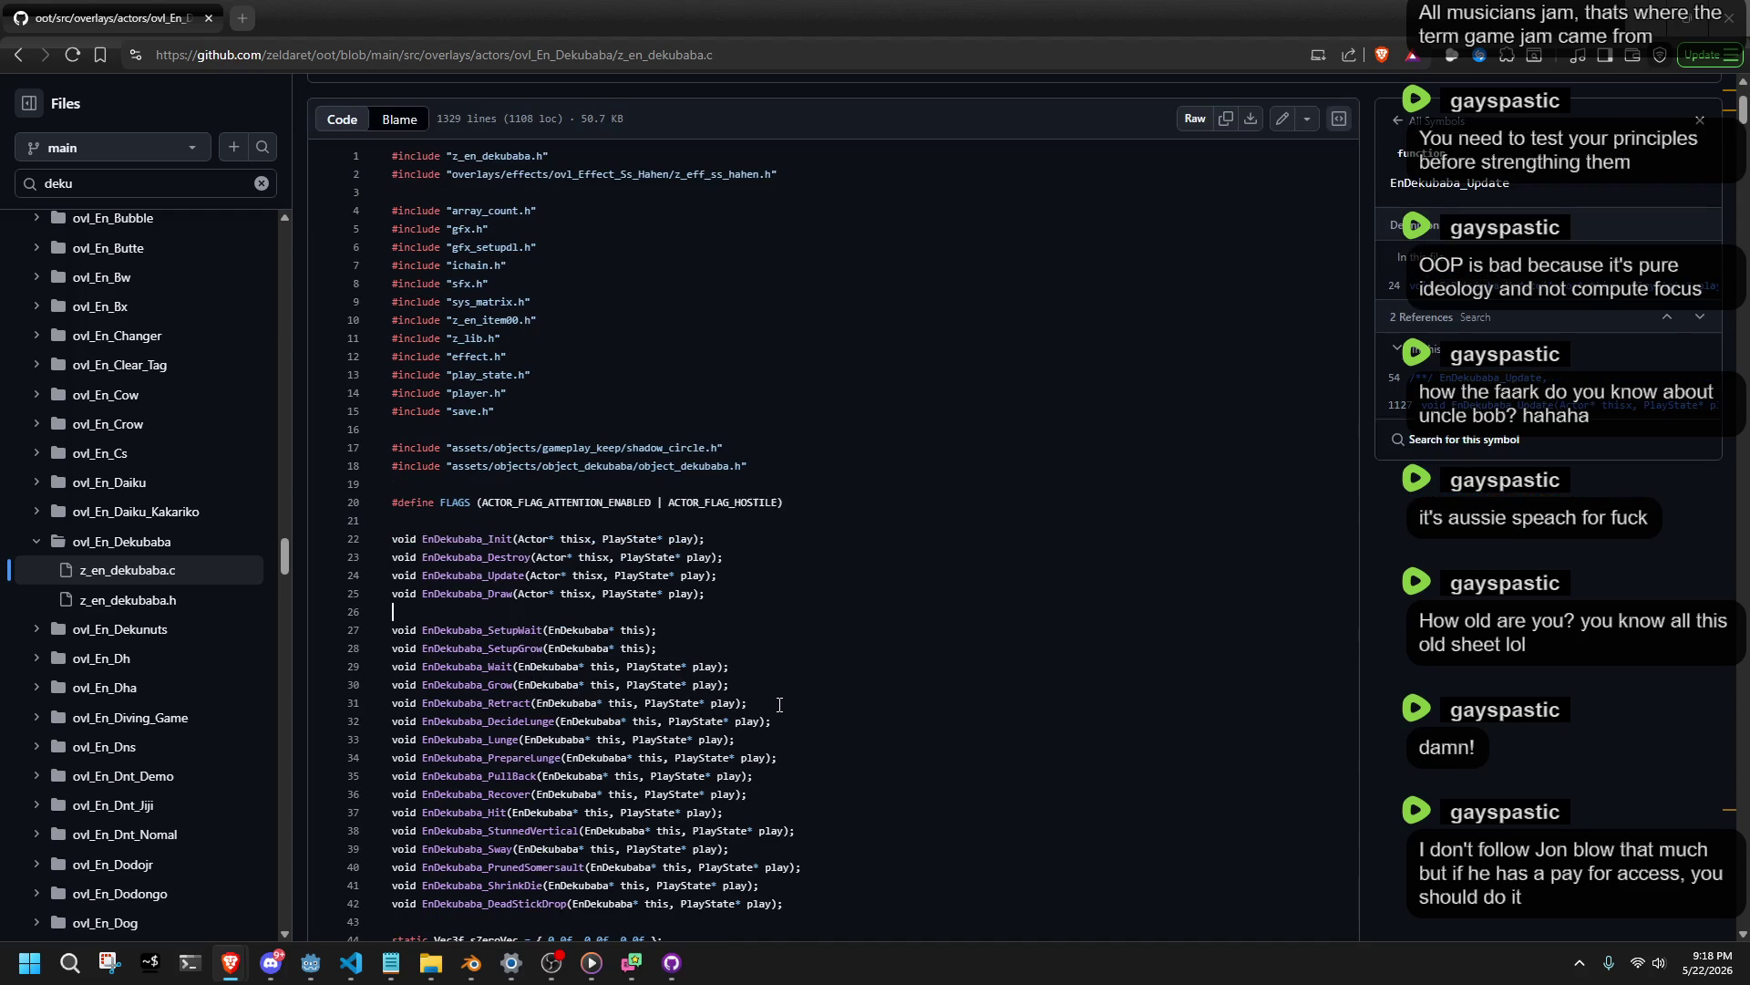
{"action": "scroll", "coordinate": [784, 706], "scroll_direction": "up", "scroll_amount": 1}
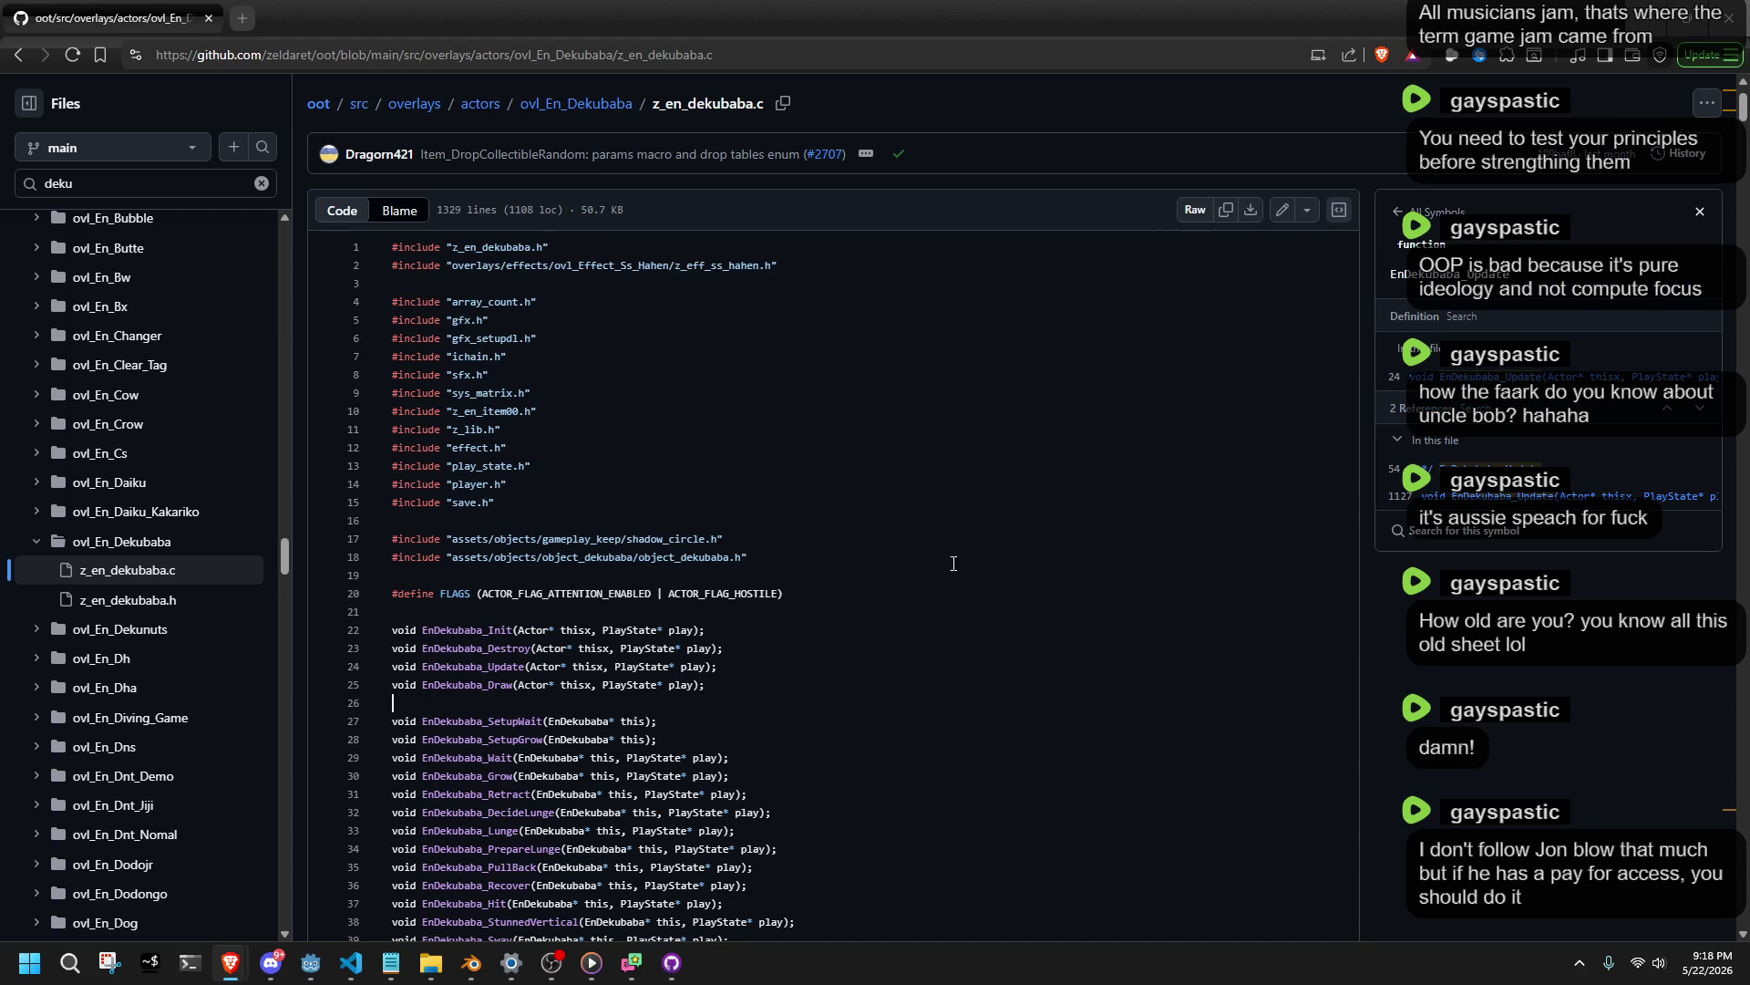
{"action": "scroll", "coordinate": [793, 649], "scroll_direction": "down", "scroll_amount": 8}
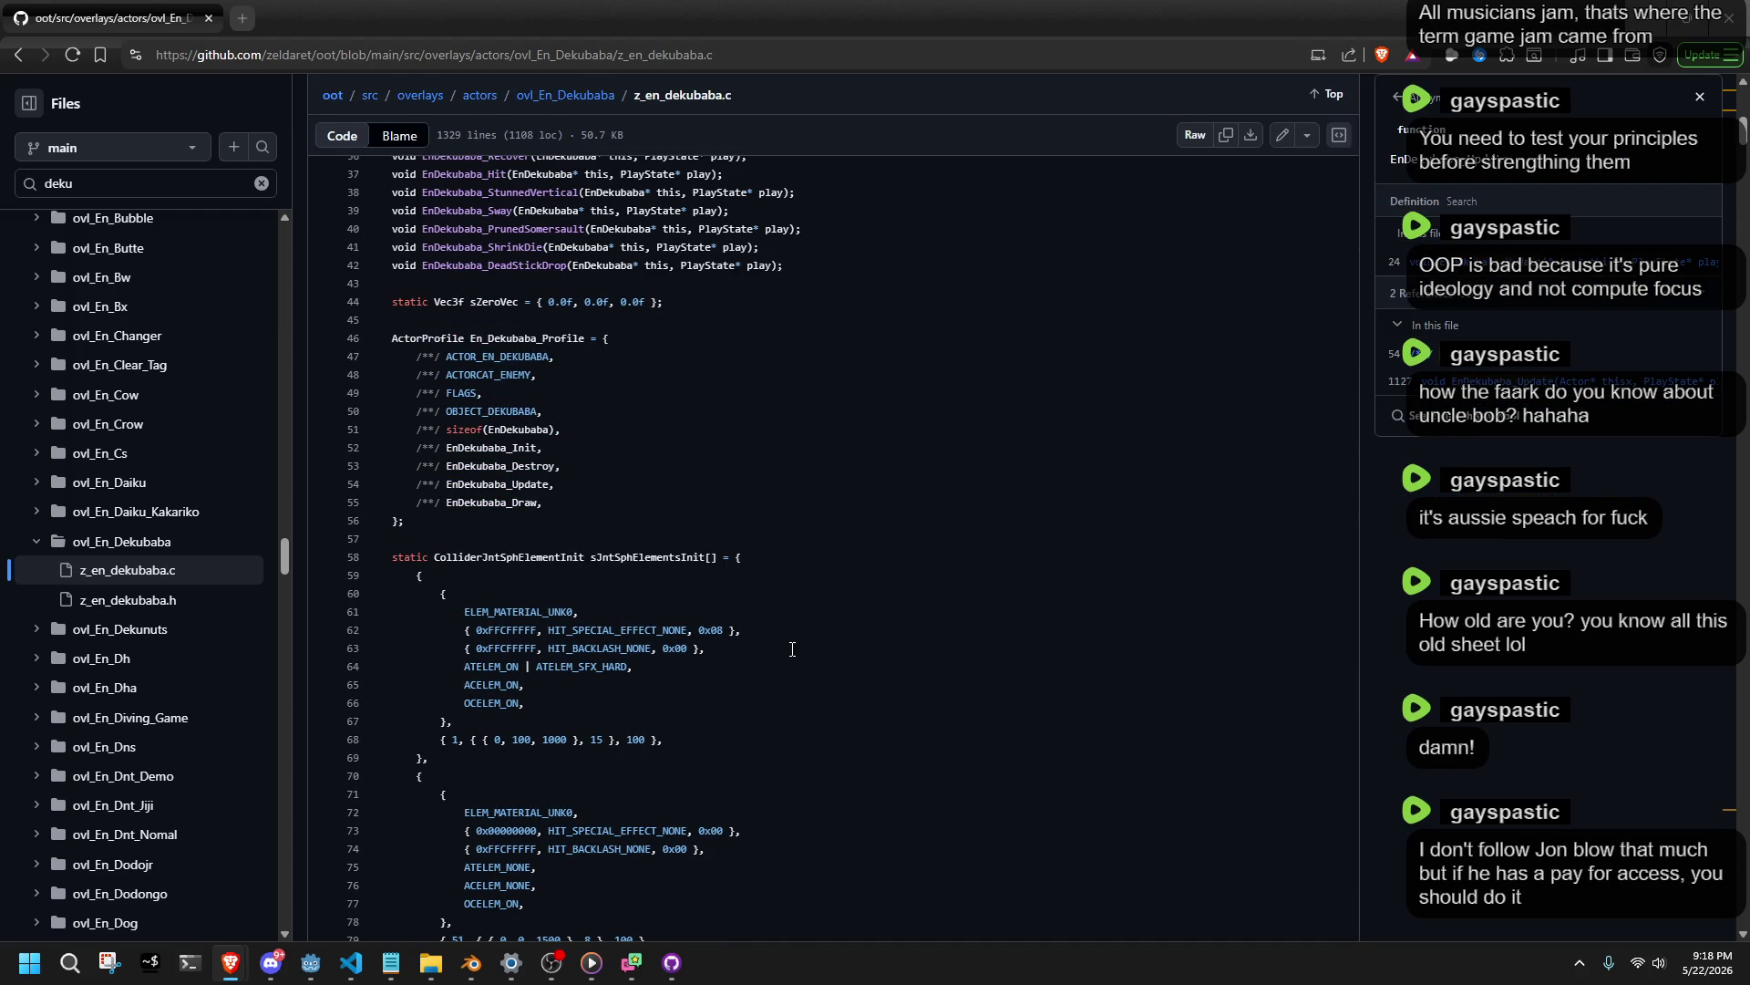
{"action": "scroll", "coordinate": [792, 649], "scroll_direction": "up", "scroll_amount": 8}
Jump to EnDekubaba_Update's line 24 declaration and line 1127 definition, then minimize Brave.
{"action": "left_click_drag", "start_coordinate": [417, 539], "coordinate": [514, 539]}
{"action": "right_click", "coordinate": [493, 539]}
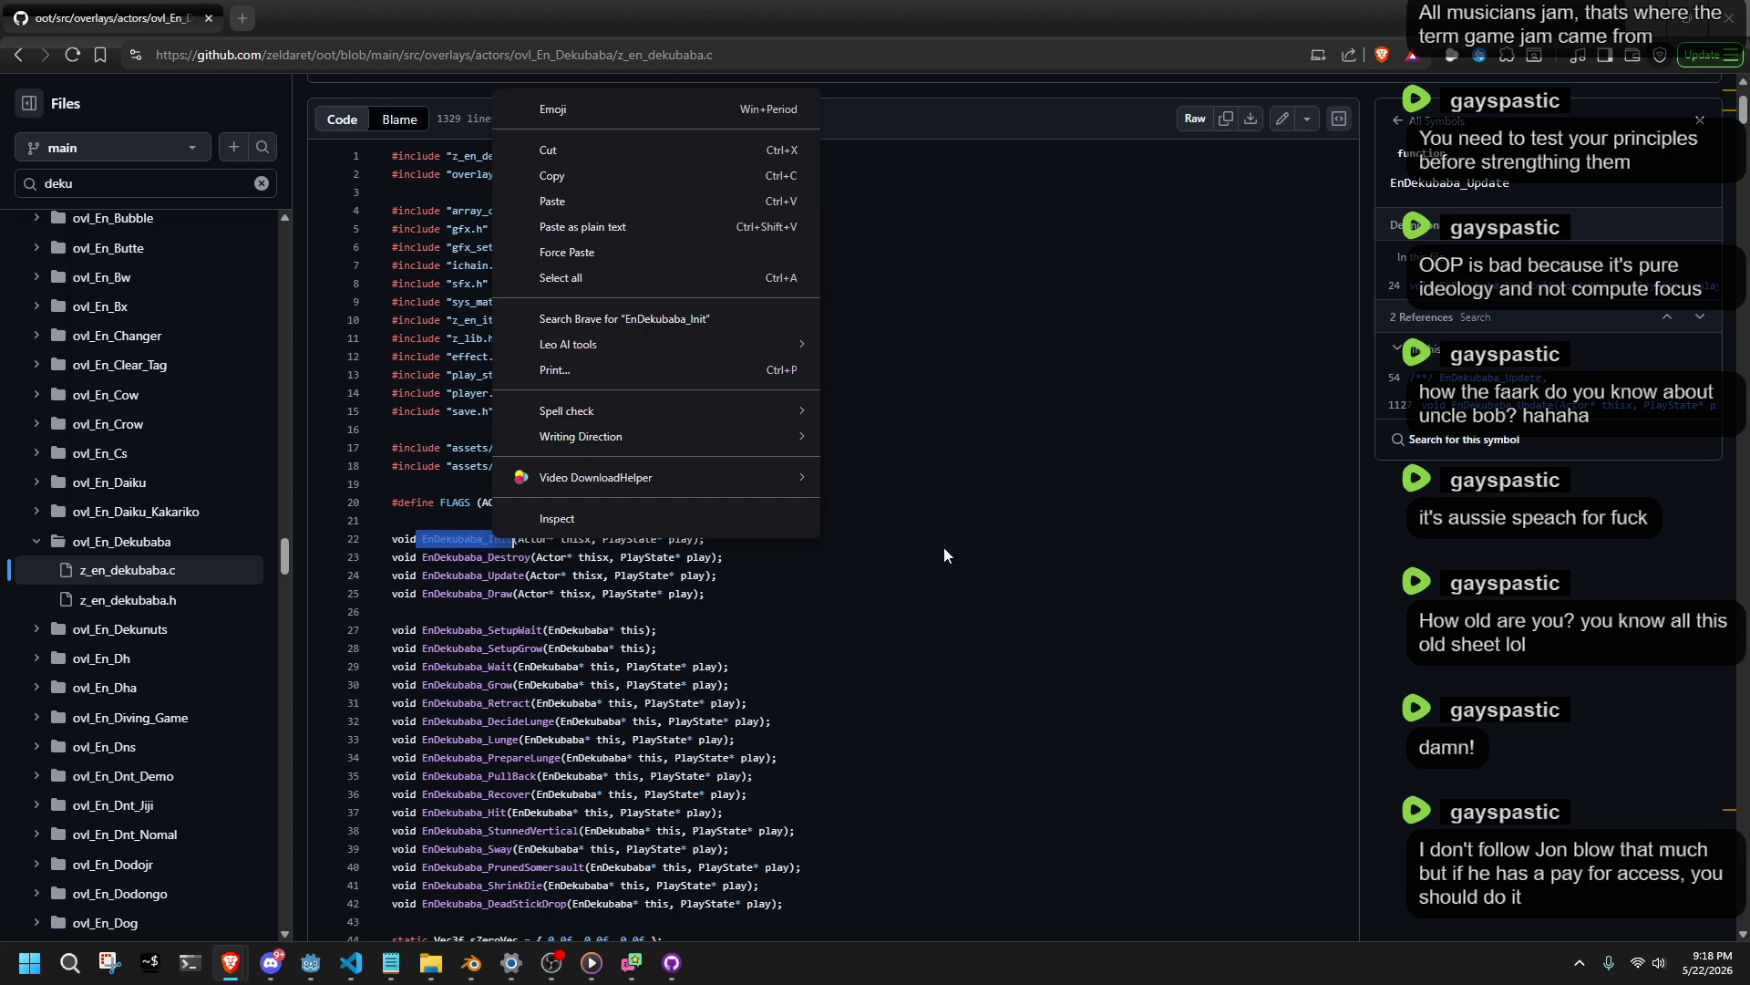
{"action": "left_click", "coordinate": [1001, 547]}
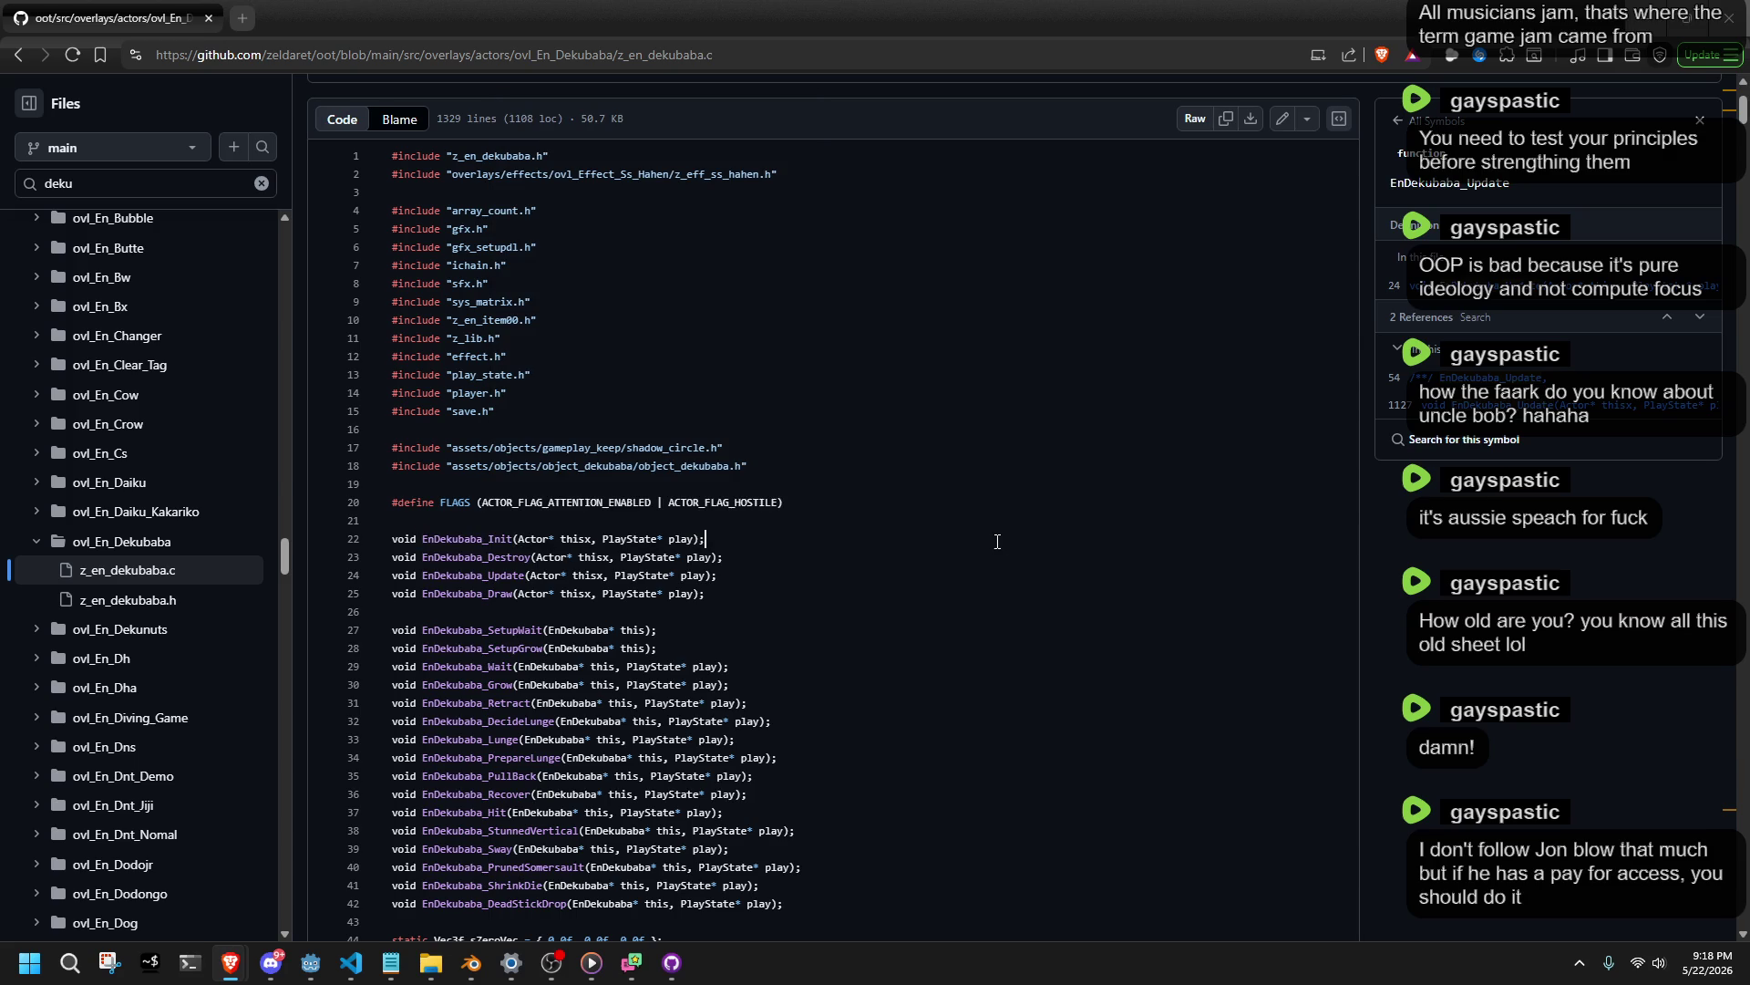
{"action": "left_click", "coordinate": [1504, 290]}
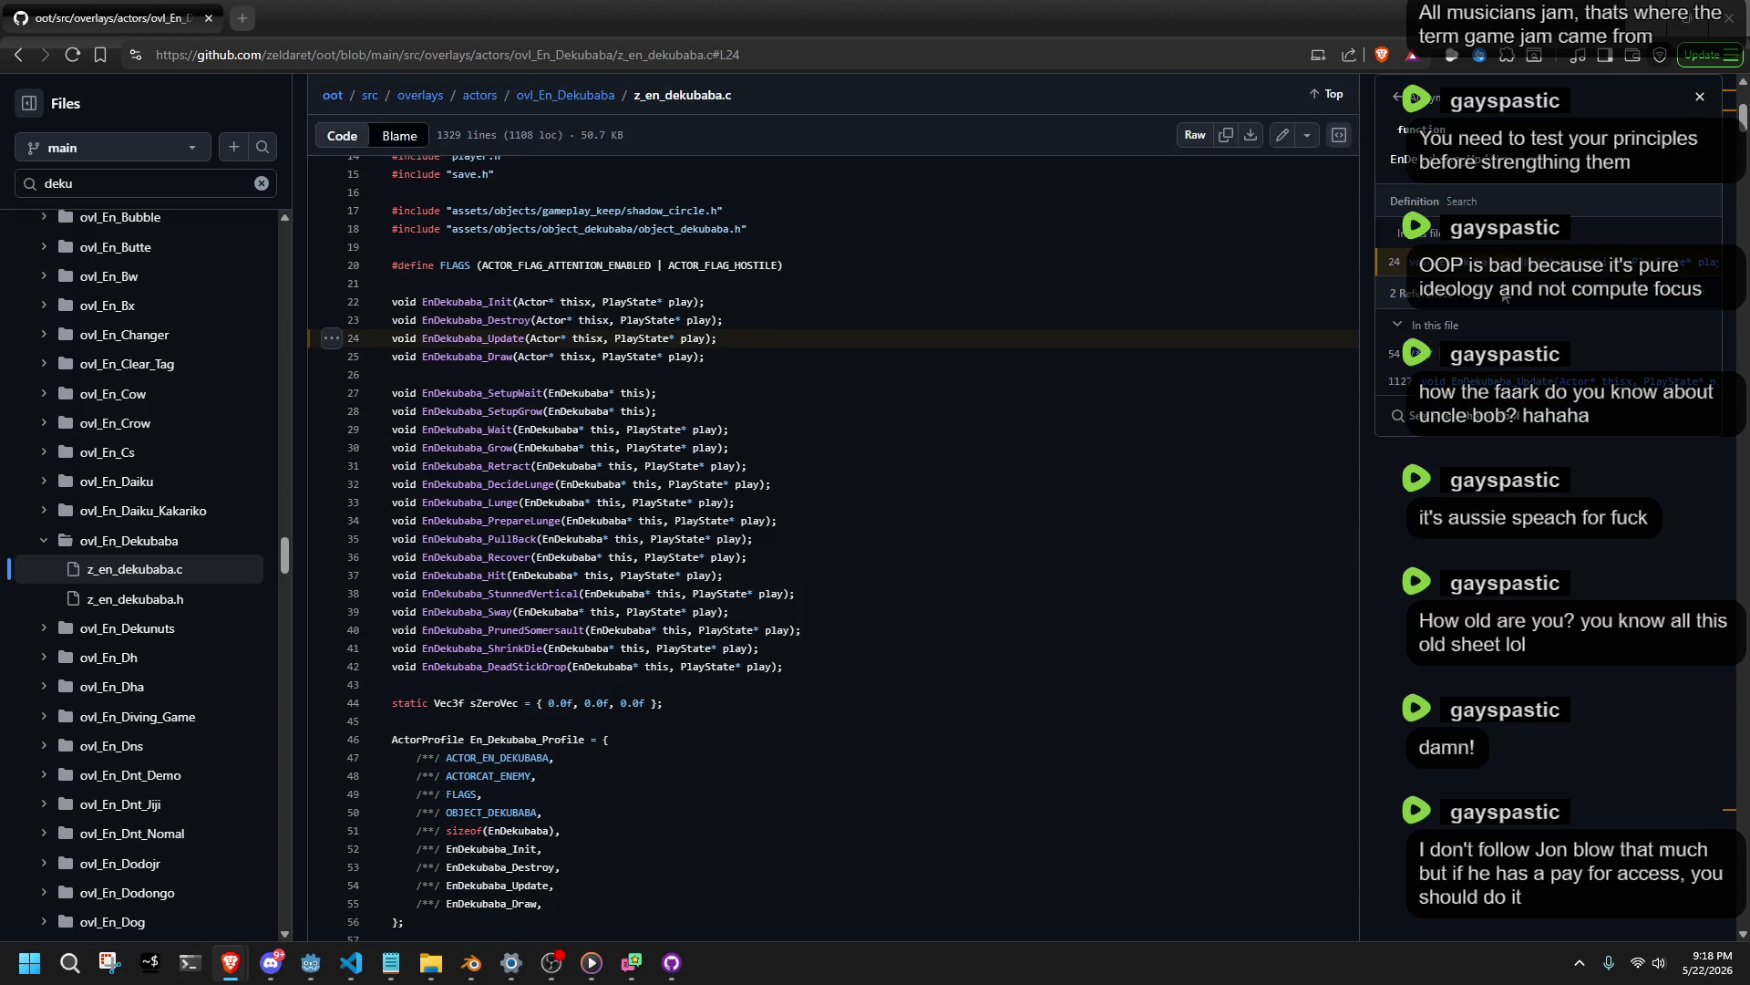
{"action": "left_click", "coordinate": [1482, 392]}
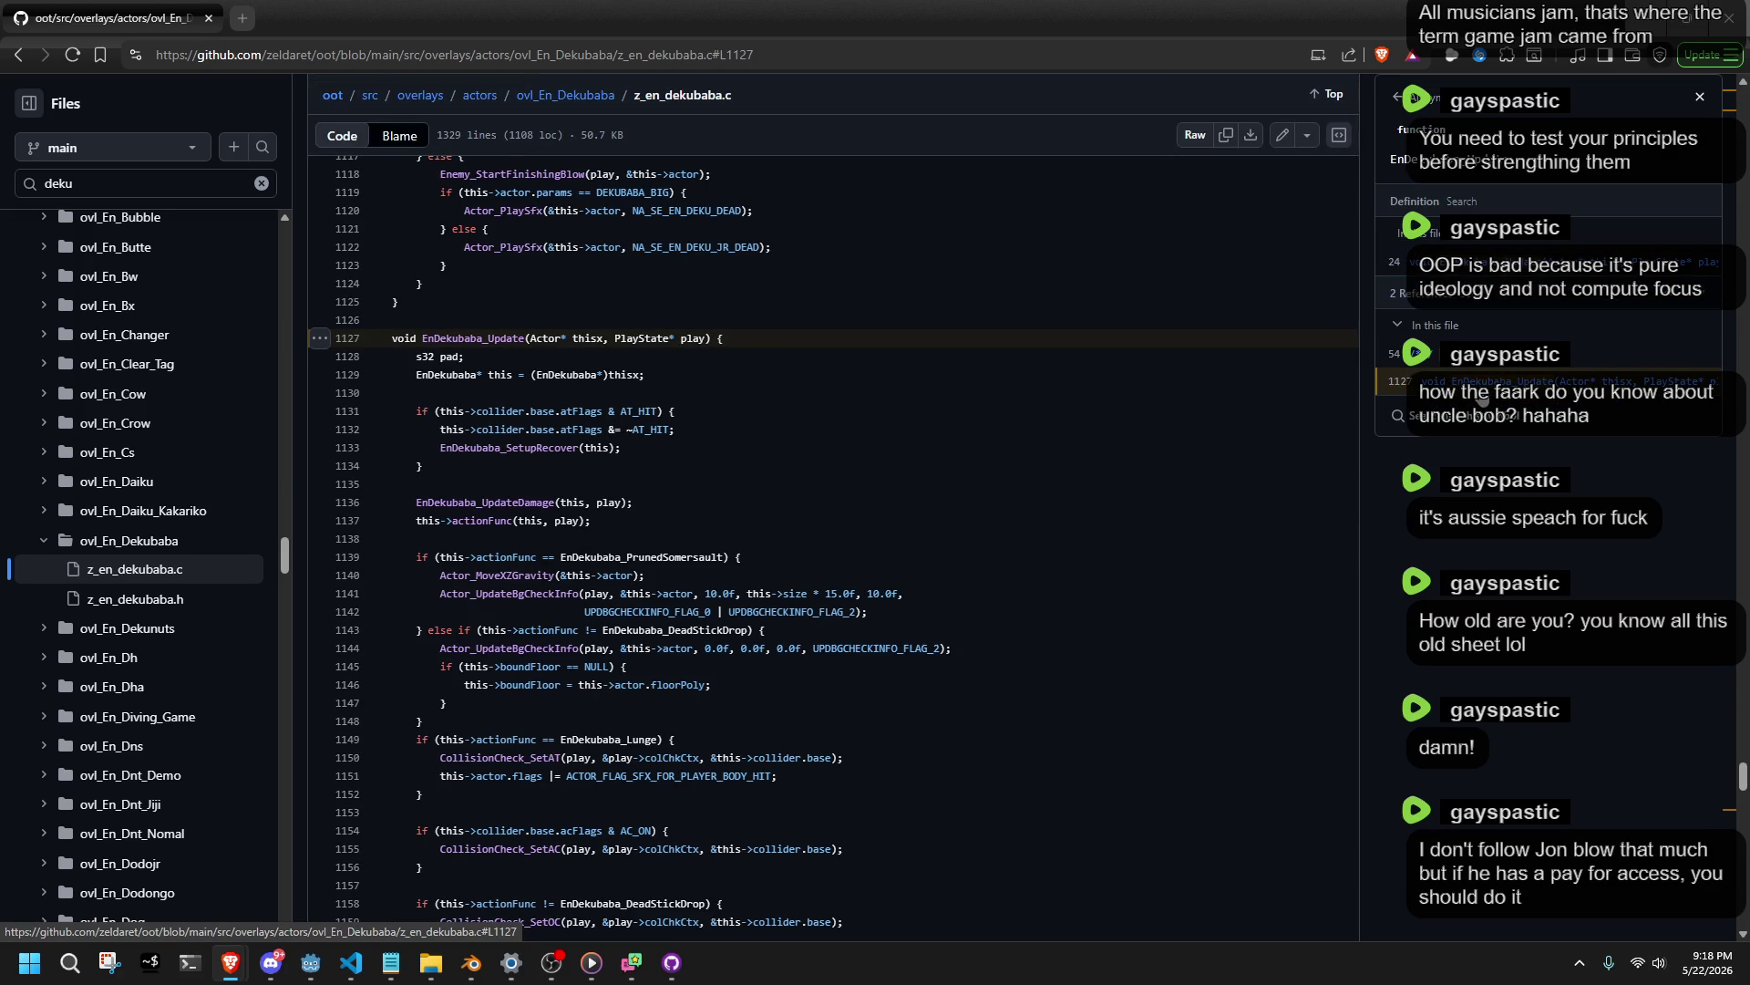
{"action": "scroll", "coordinate": [561, 643], "scroll_direction": "up", "scroll_amount": 10}
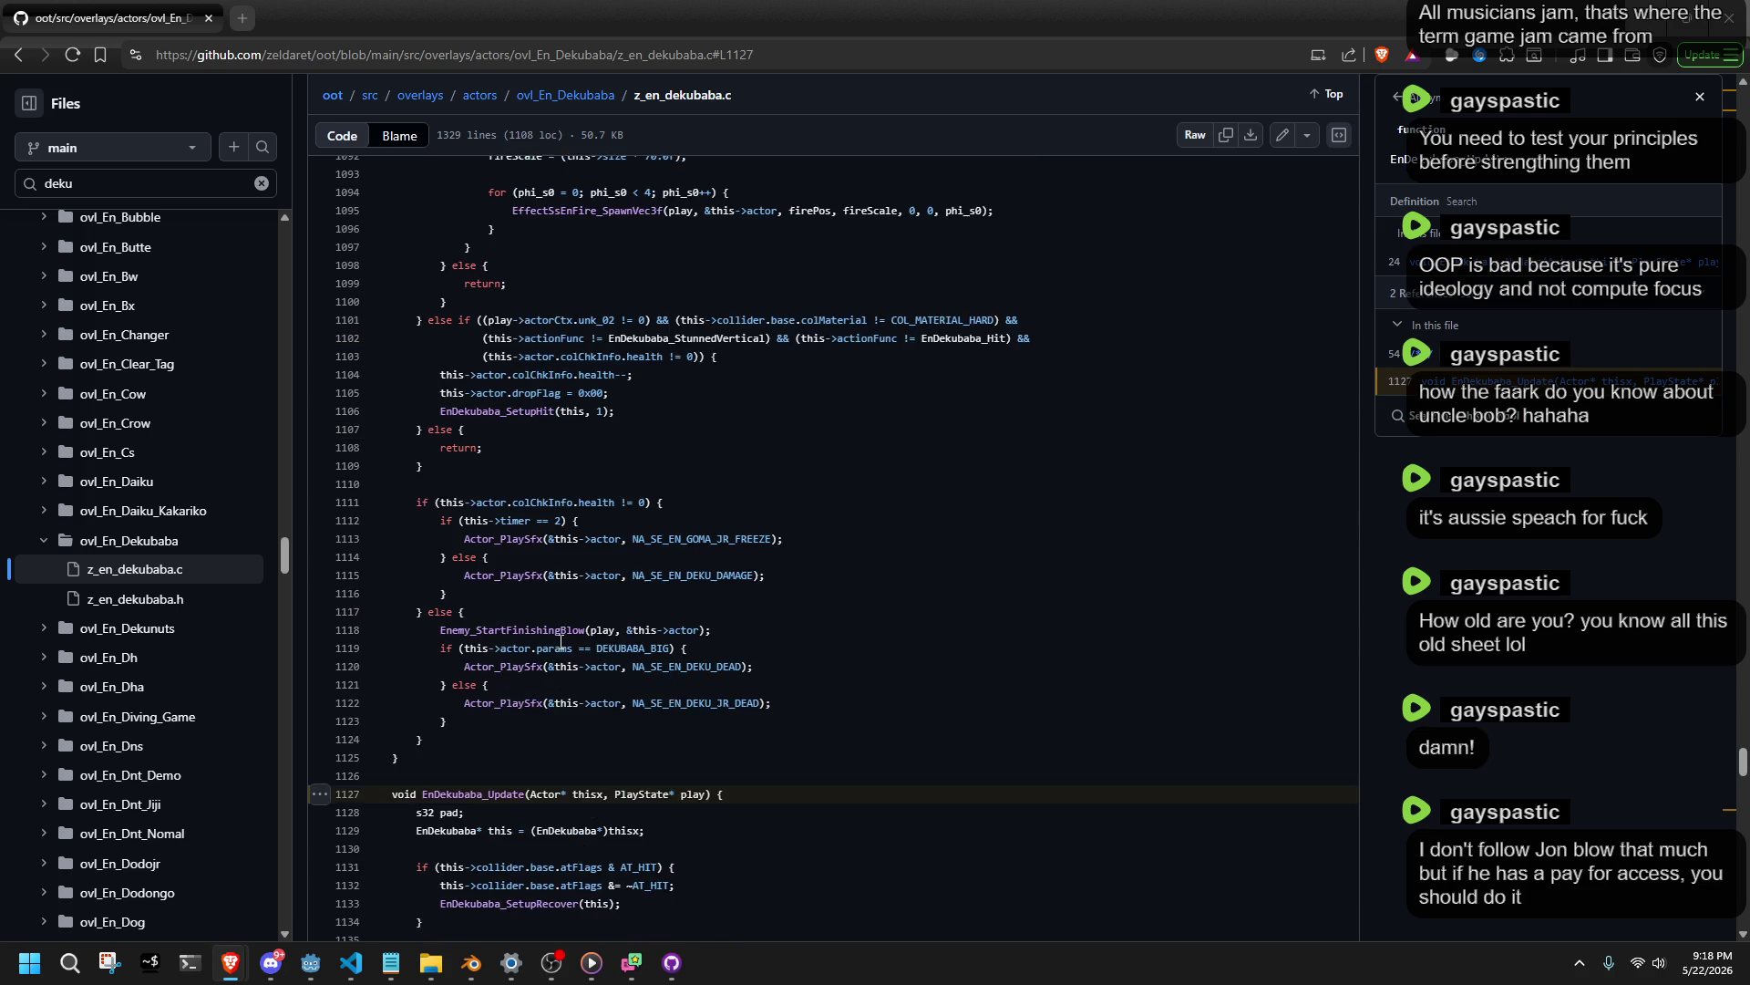
{"action": "scroll", "coordinate": [561, 643], "scroll_direction": "up", "scroll_amount": 7}
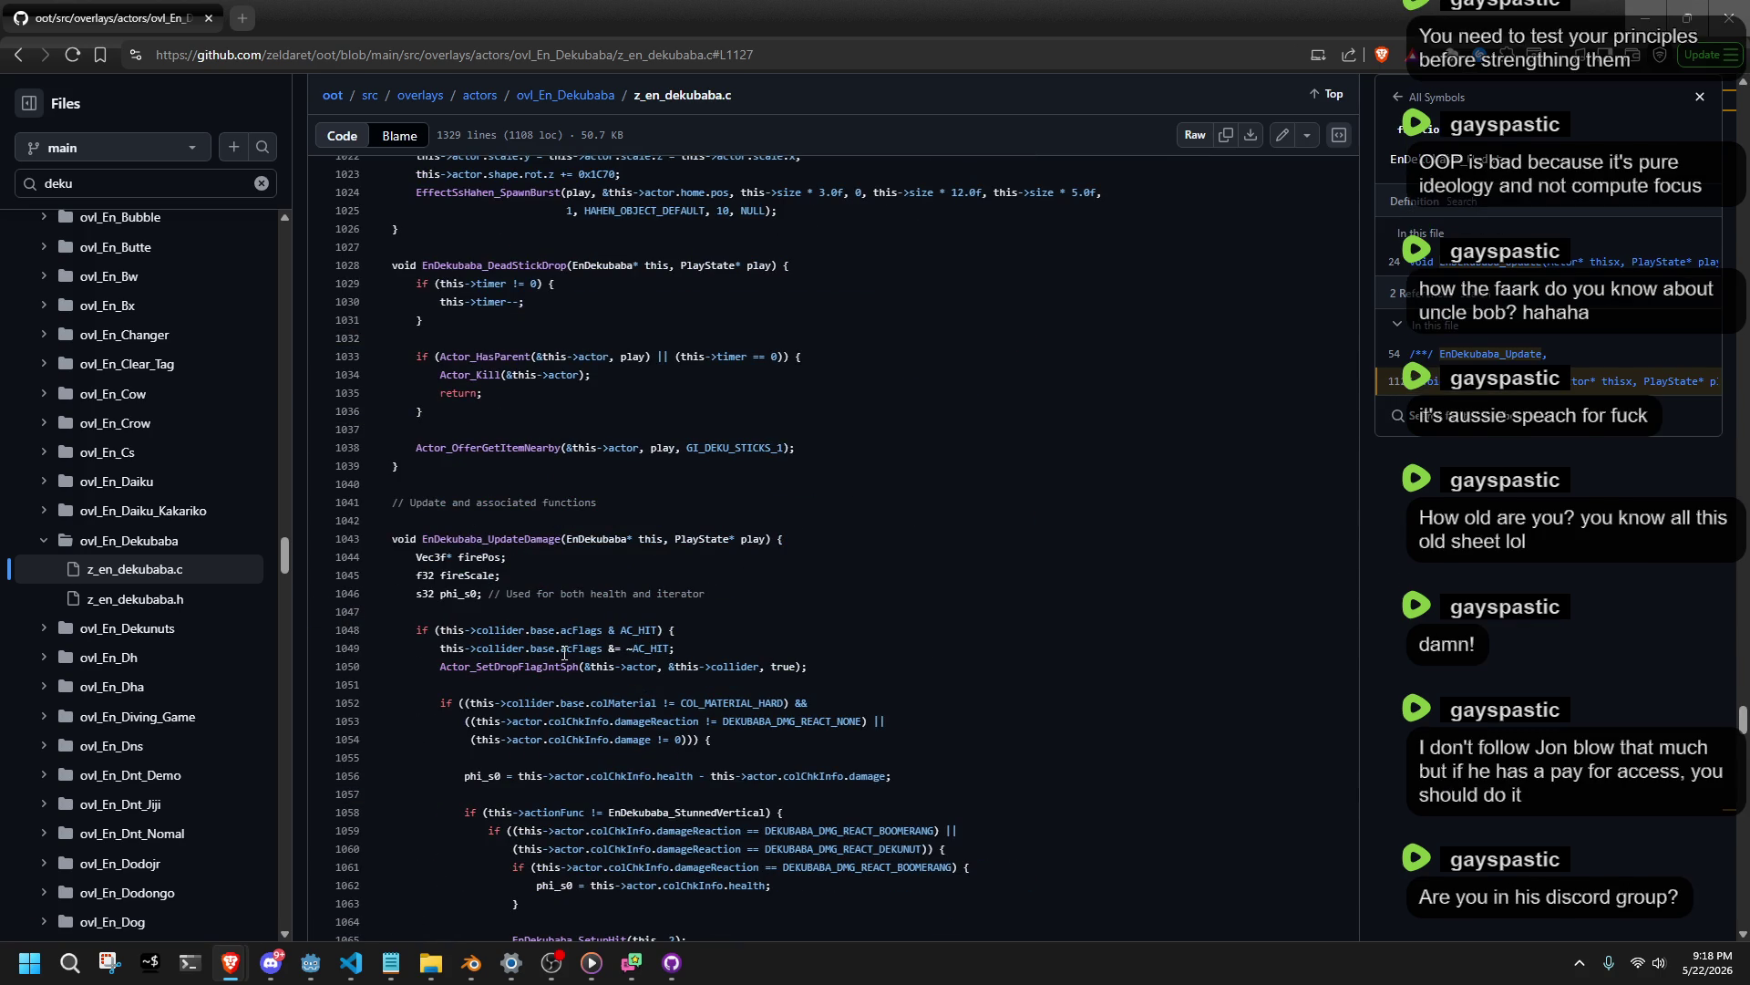
{"action": "scroll", "coordinate": [564, 654], "scroll_direction": "up", "scroll_amount": 3}
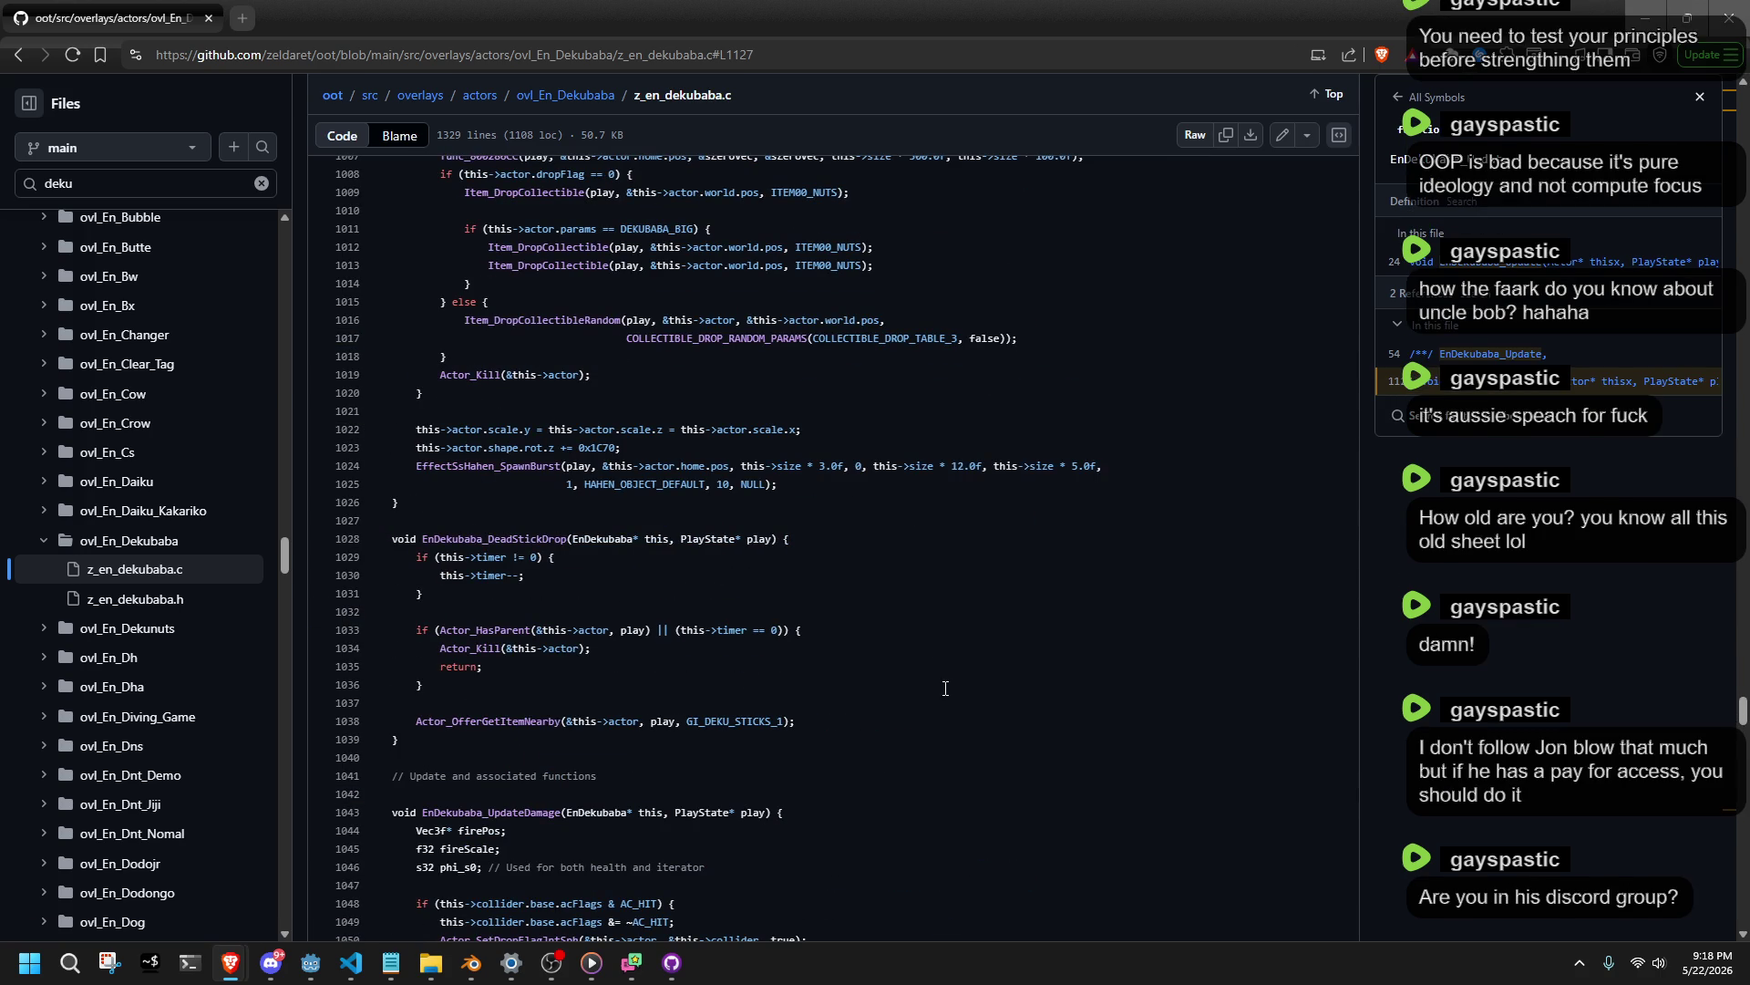
{"action": "scroll", "coordinate": [992, 714], "scroll_direction": "up", "scroll_amount": 5}
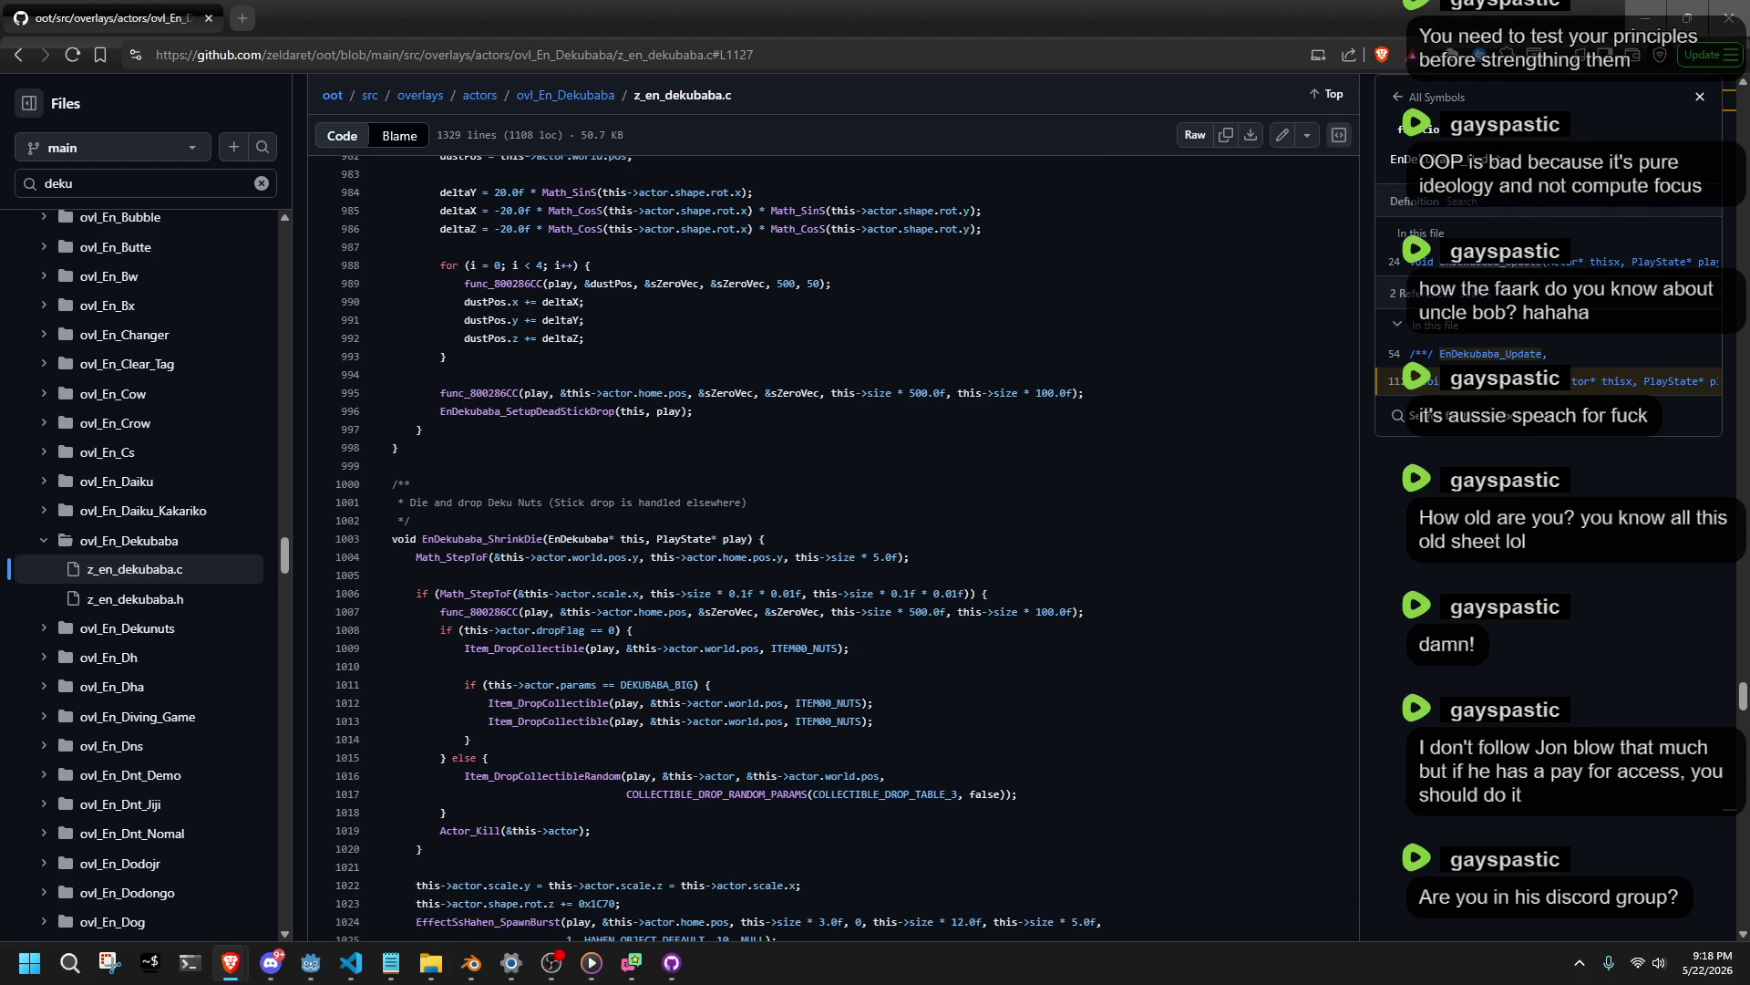
{"action": "key", "text": "alt+Tab"}
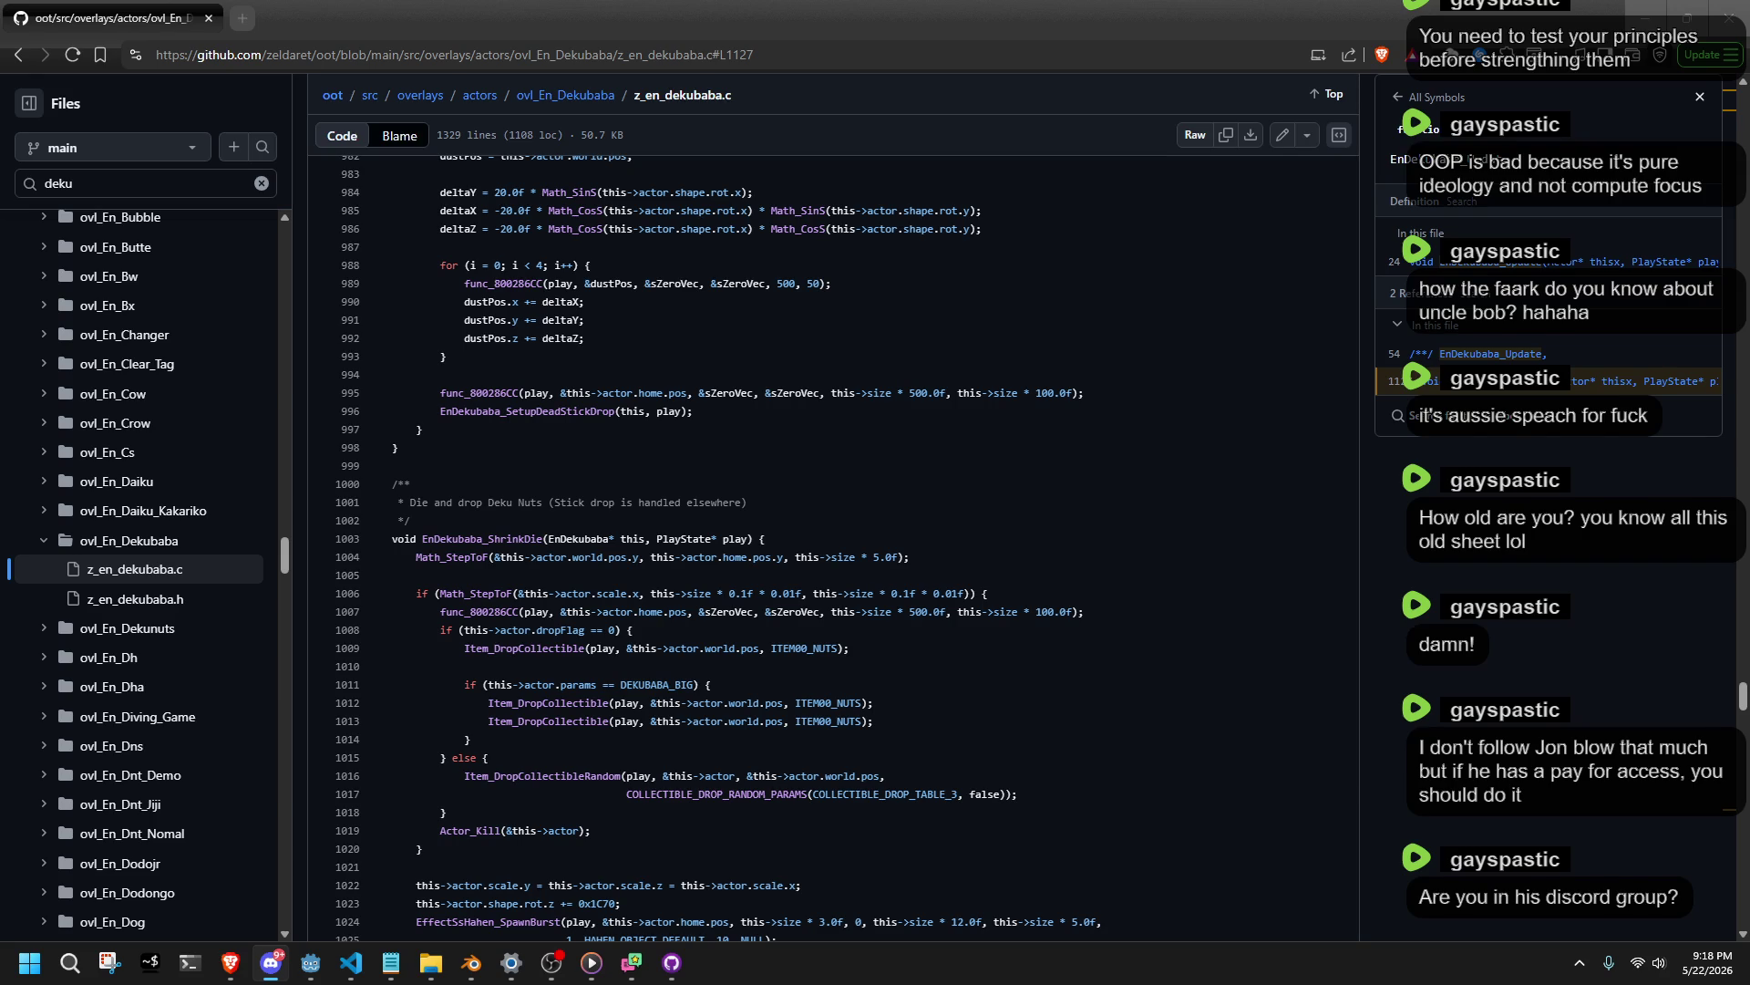
{"action": "left_click", "coordinate": [1632, 5]}
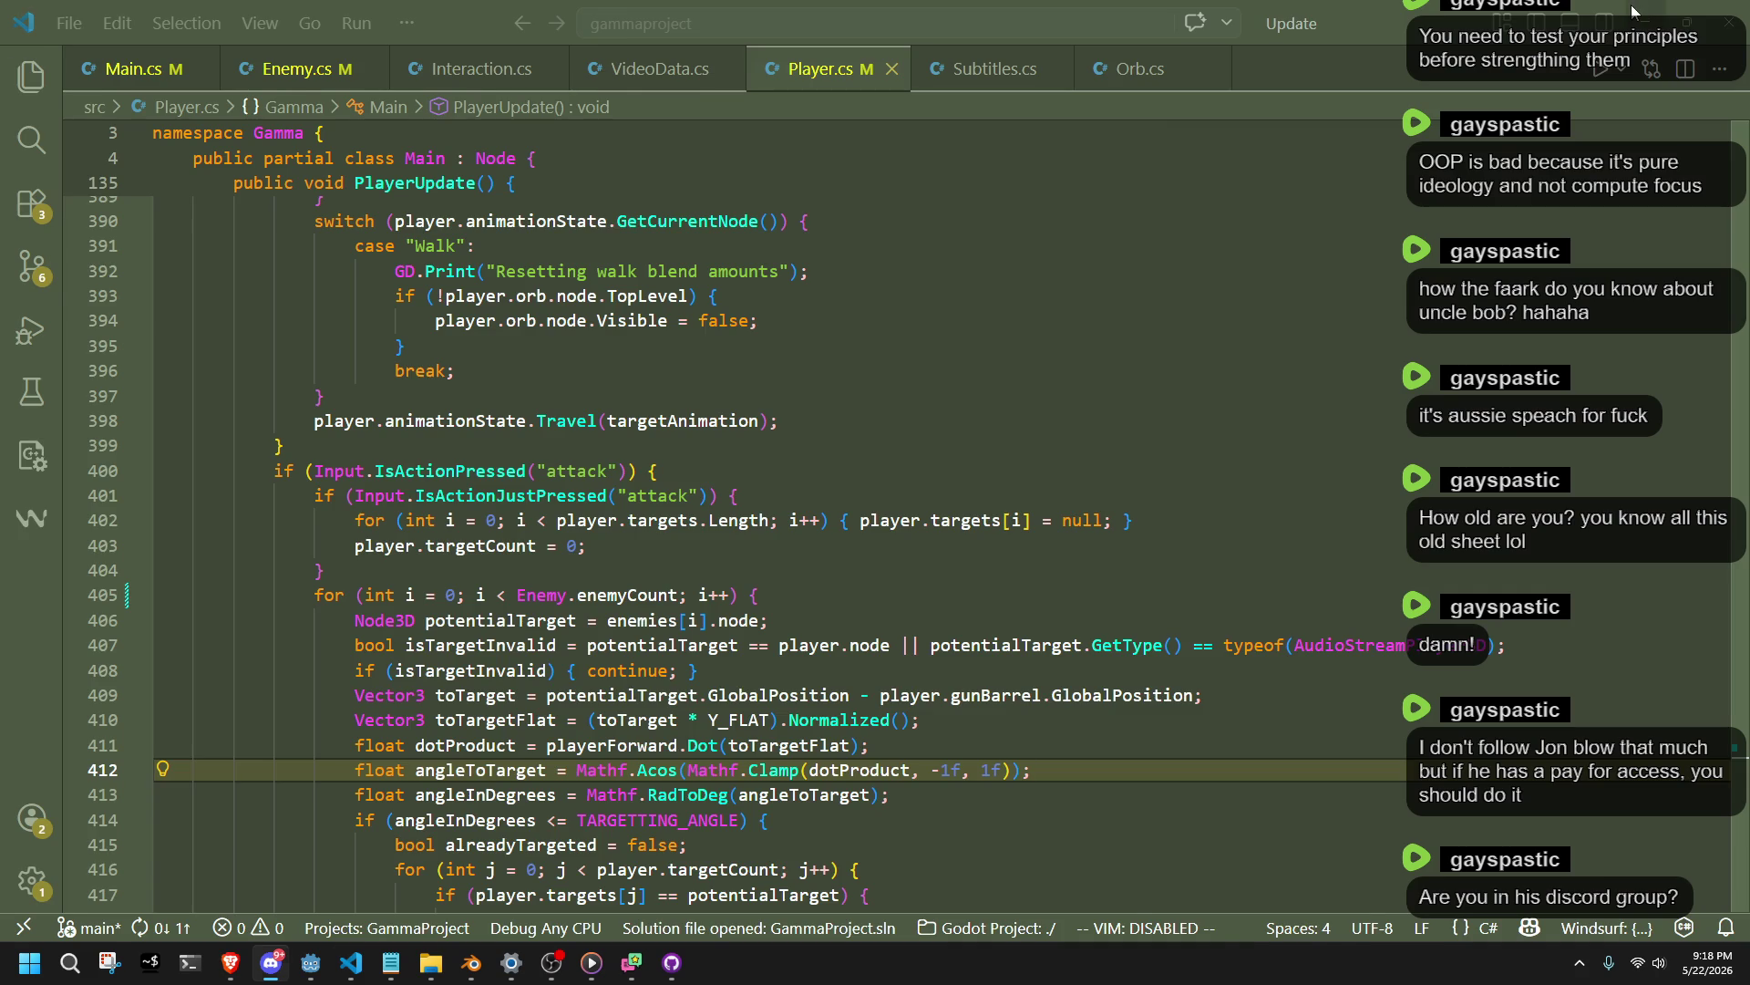
Minimize VS Code, Godot and Blender to leave only the empty desktop showing.
{"action": "left_click", "coordinate": [1632, 3]}
{"action": "left_click", "coordinate": [1636, 7]}
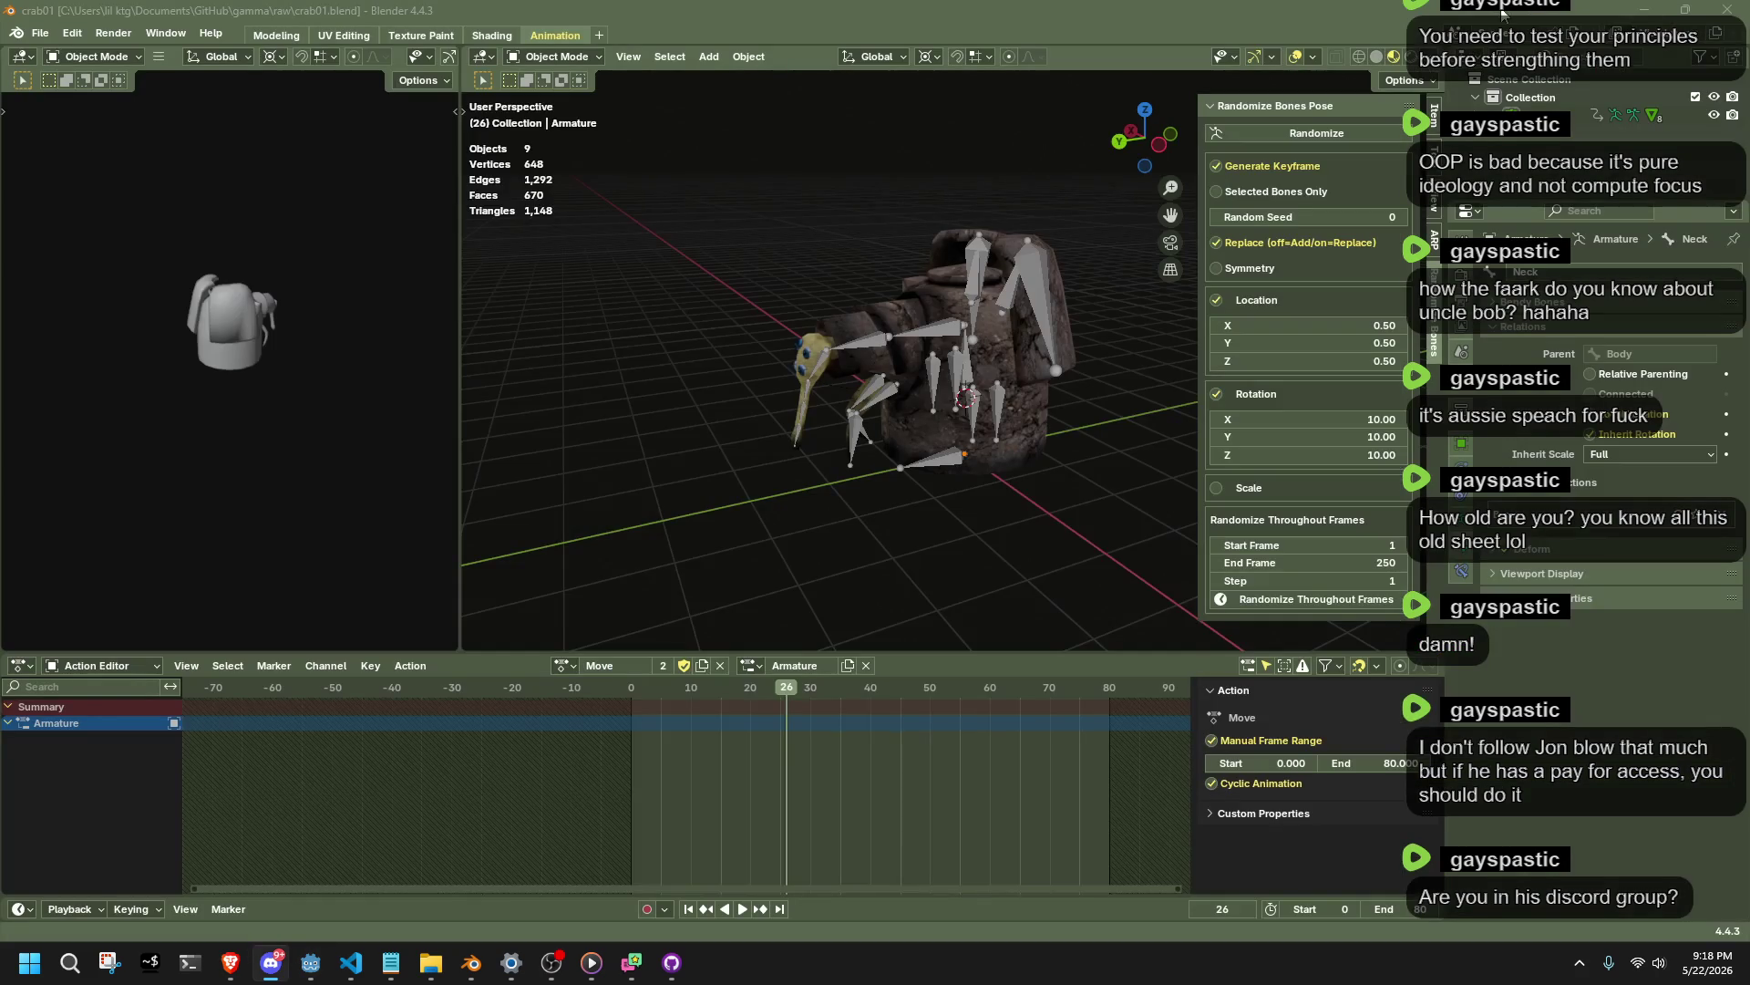
{"action": "left_click", "coordinate": [1641, 7]}
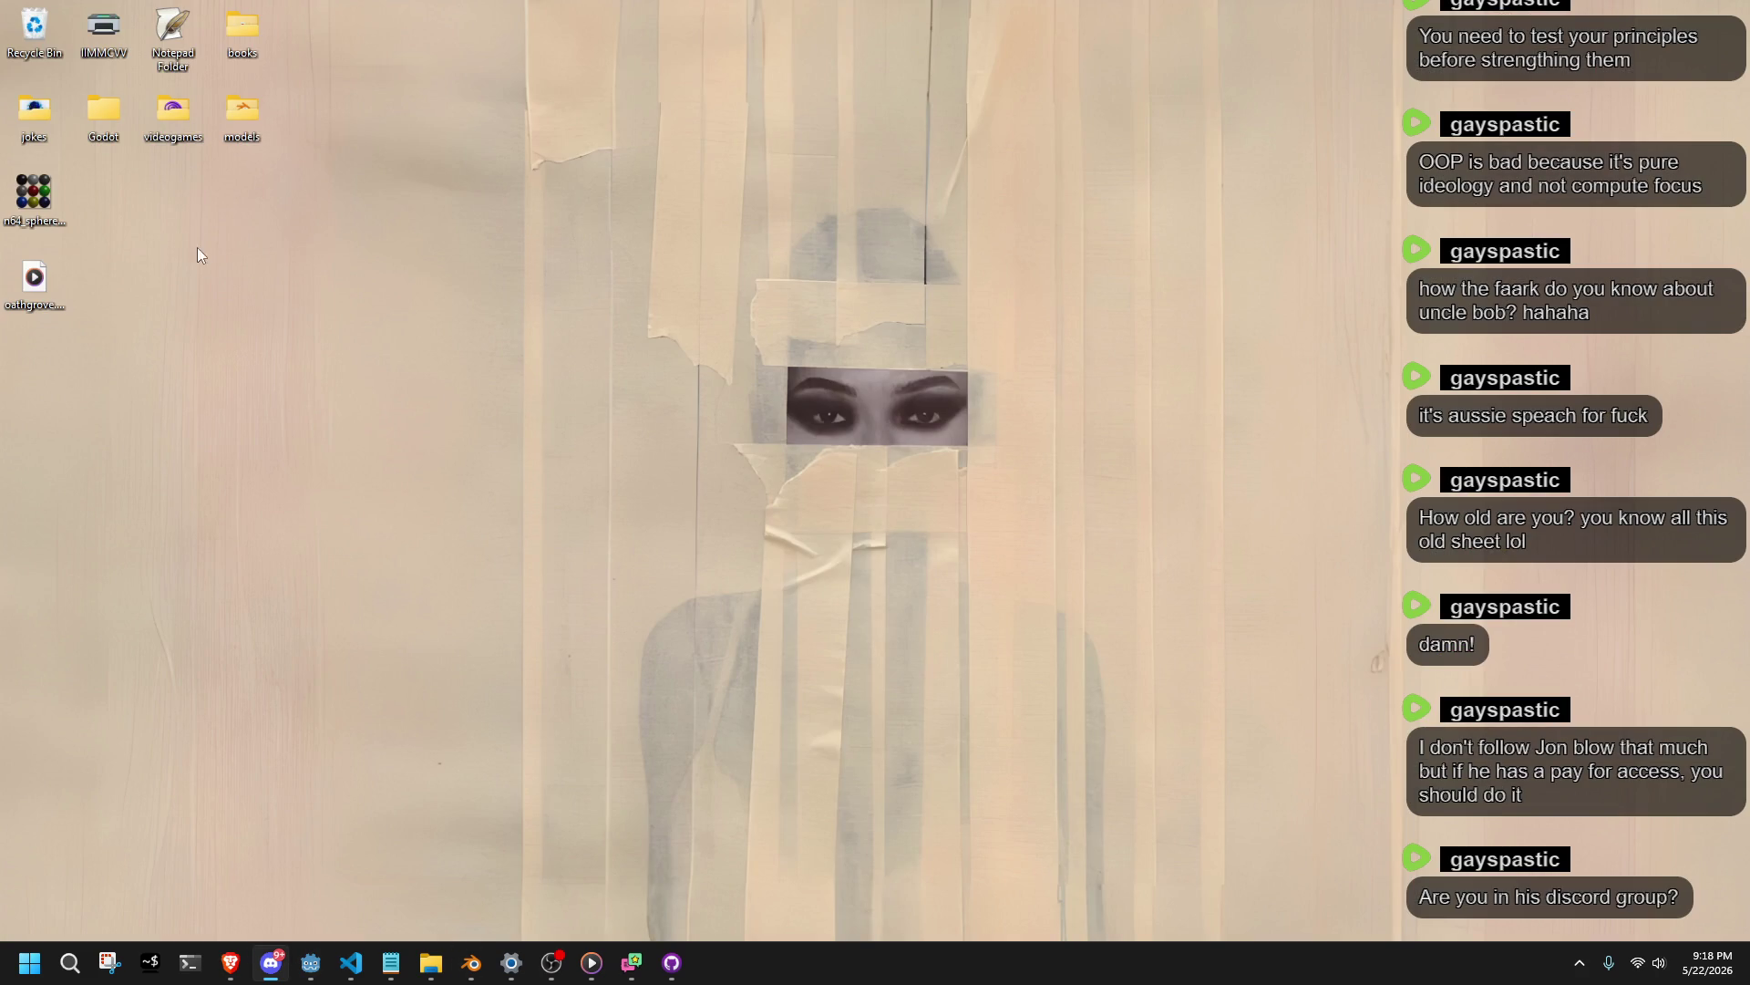
{"action": "left_click", "coordinate": [292, 186]}
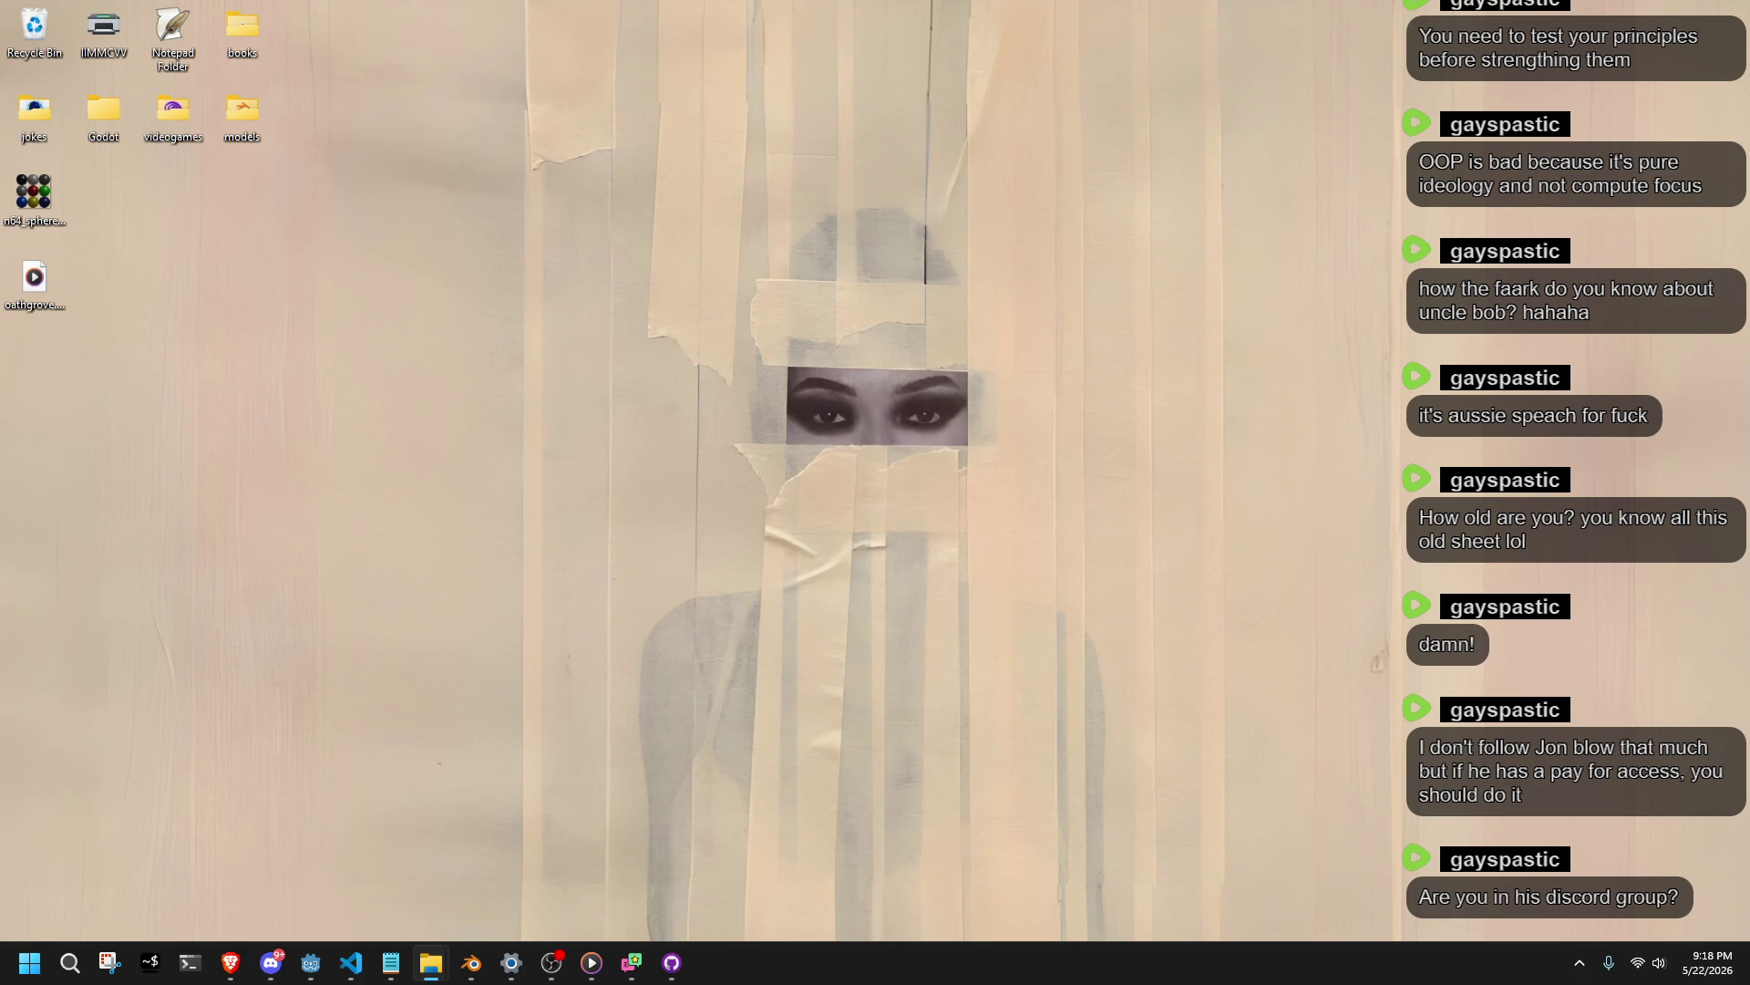
Bring the Media Player window into view and close the bird video clip.
{"action": "key", "text": "alt+Tab"}
{"action": "mouse_move", "coordinate": [1749, 347]}
{"action": "left_mouse_down"}
{"action": "mouse_move", "coordinate": [868, 243]}
{"action": "mouse_move", "coordinate": [572, 154]}
{"action": "left_mouse_up"}
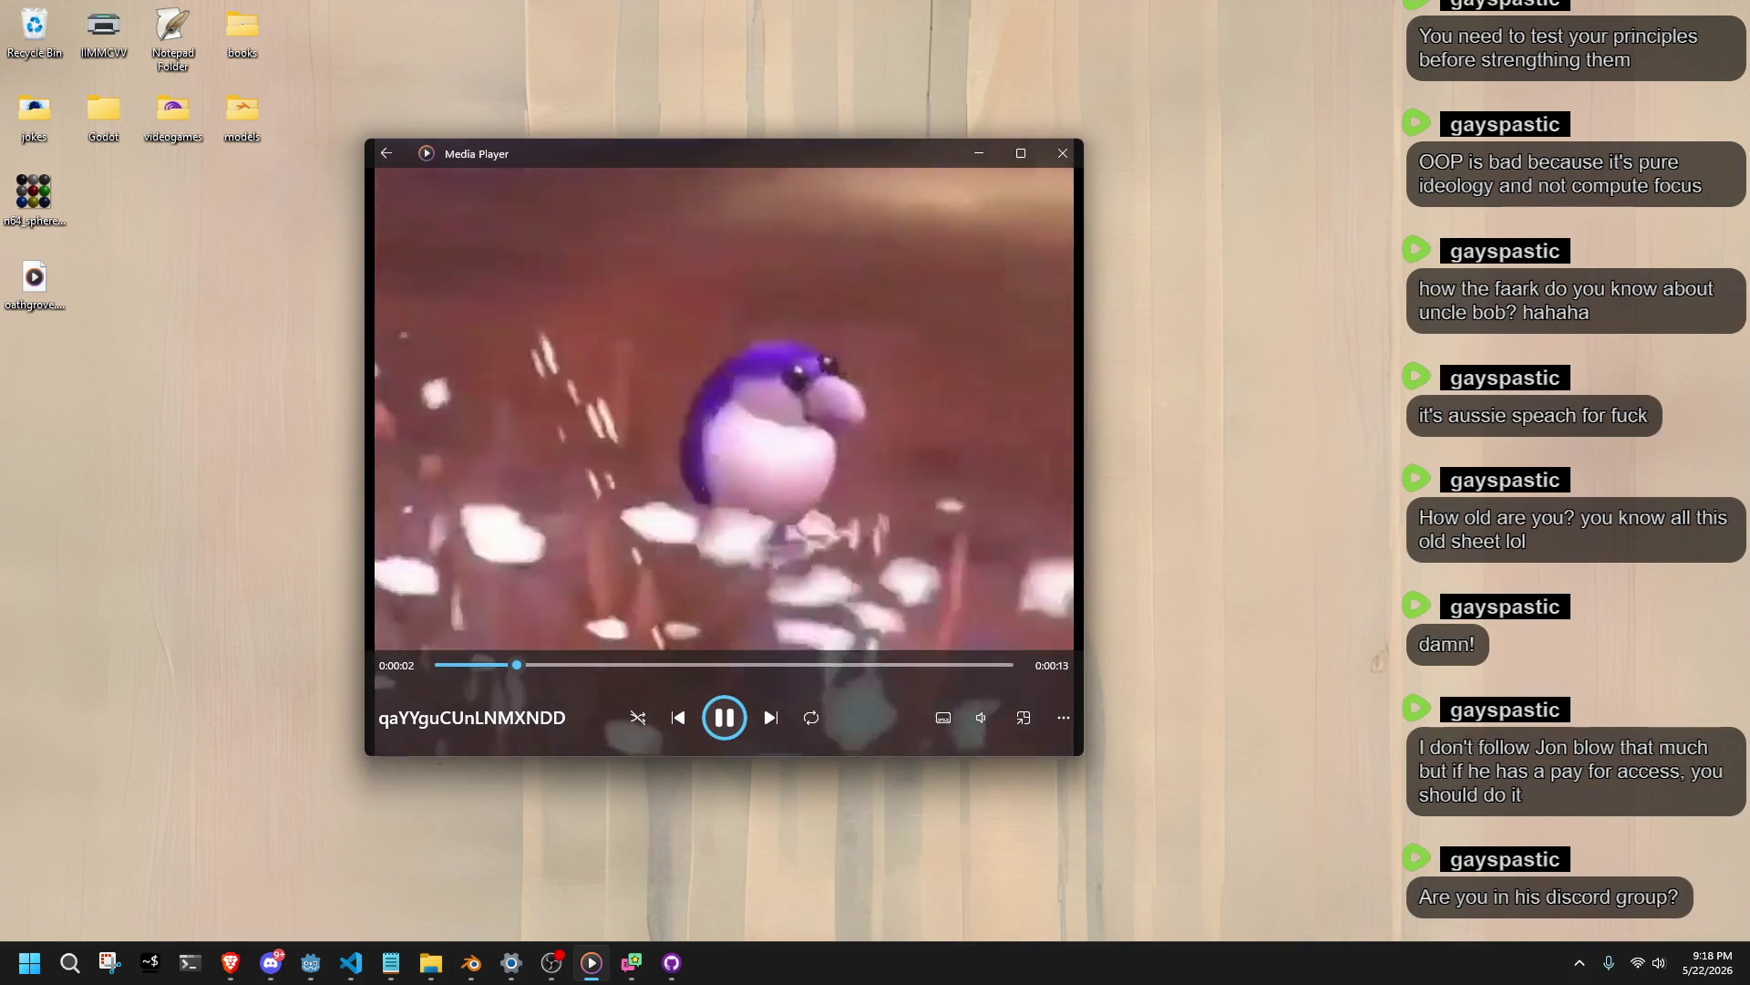
{"action": "key", "text": "alt+Tab"}
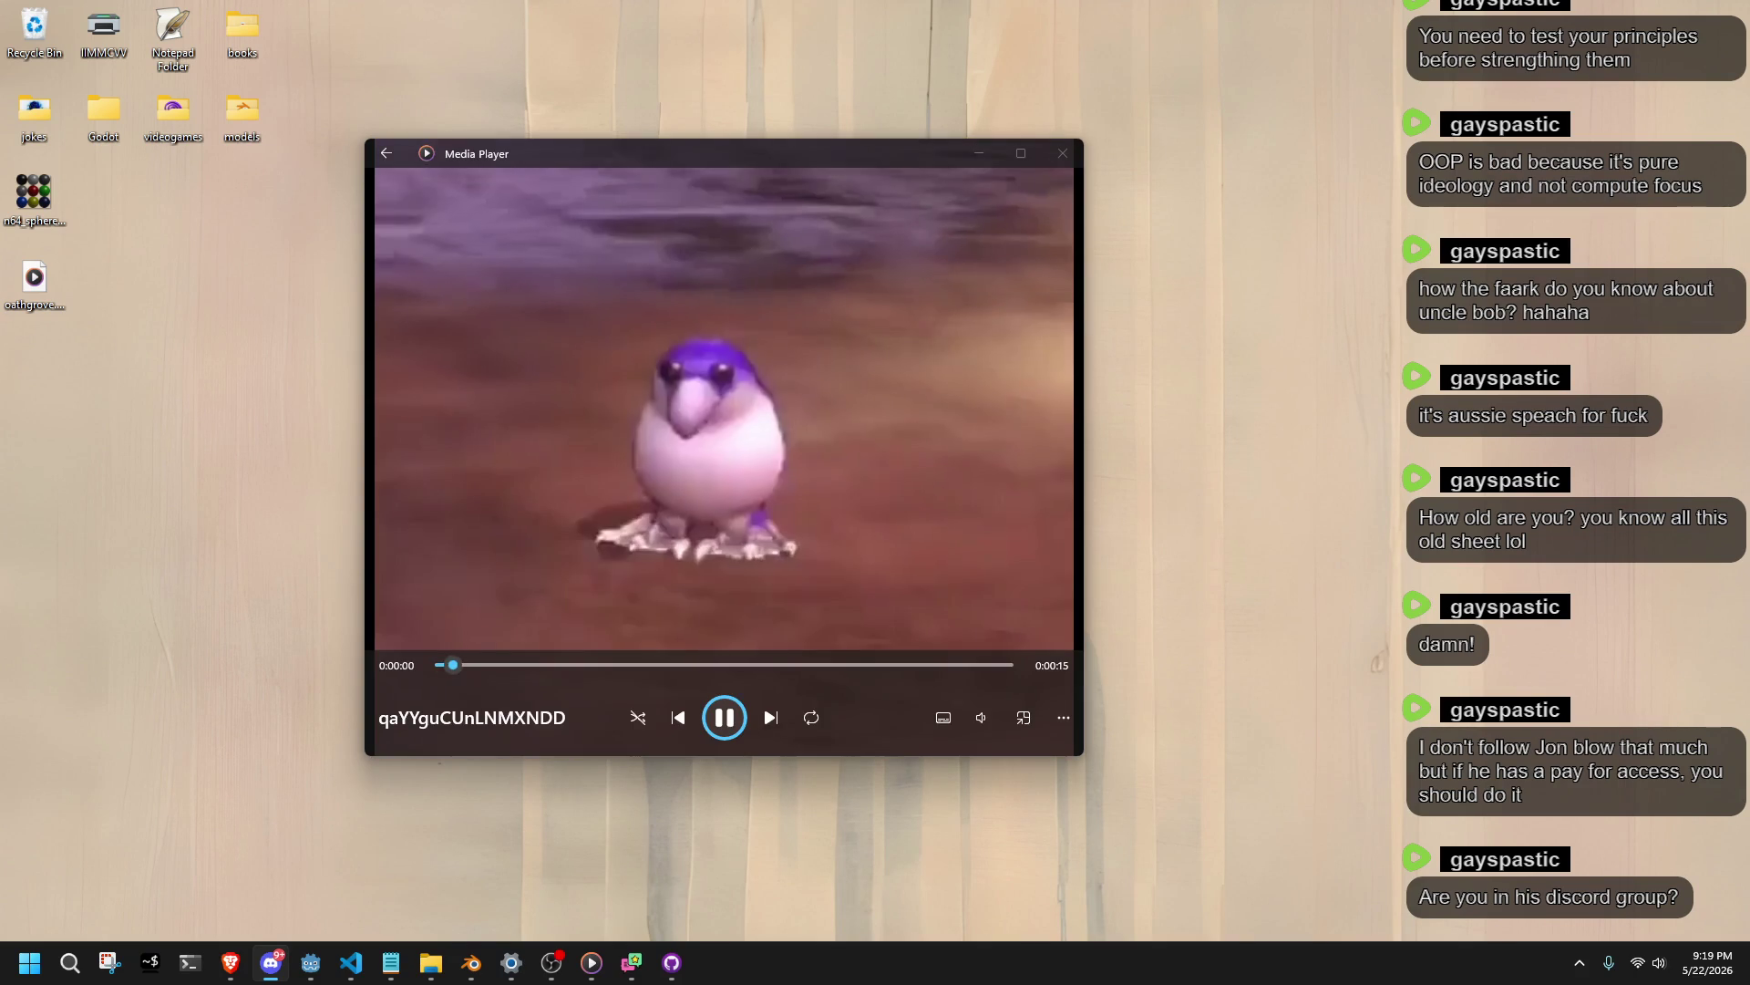
{"action": "left_click", "coordinate": [1061, 151]}
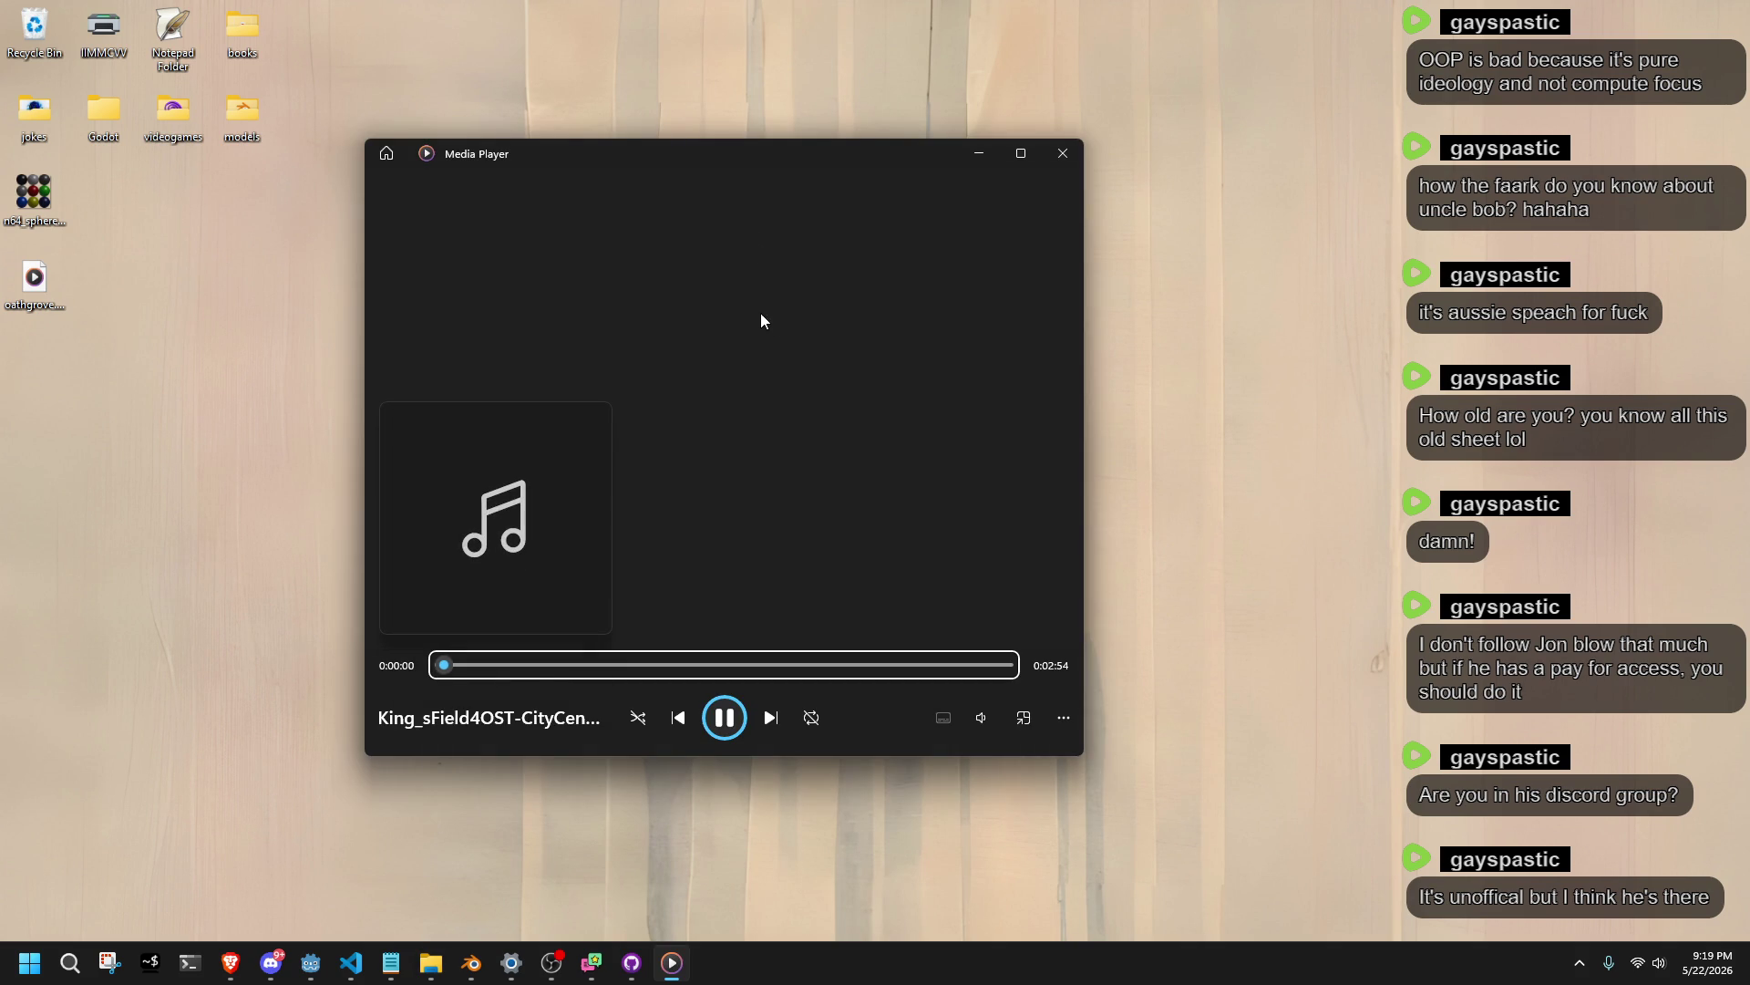
Turn on shuffle and repeat for the King's Field 4 music track and minimize the player.
{"action": "left_click", "coordinate": [980, 713]}
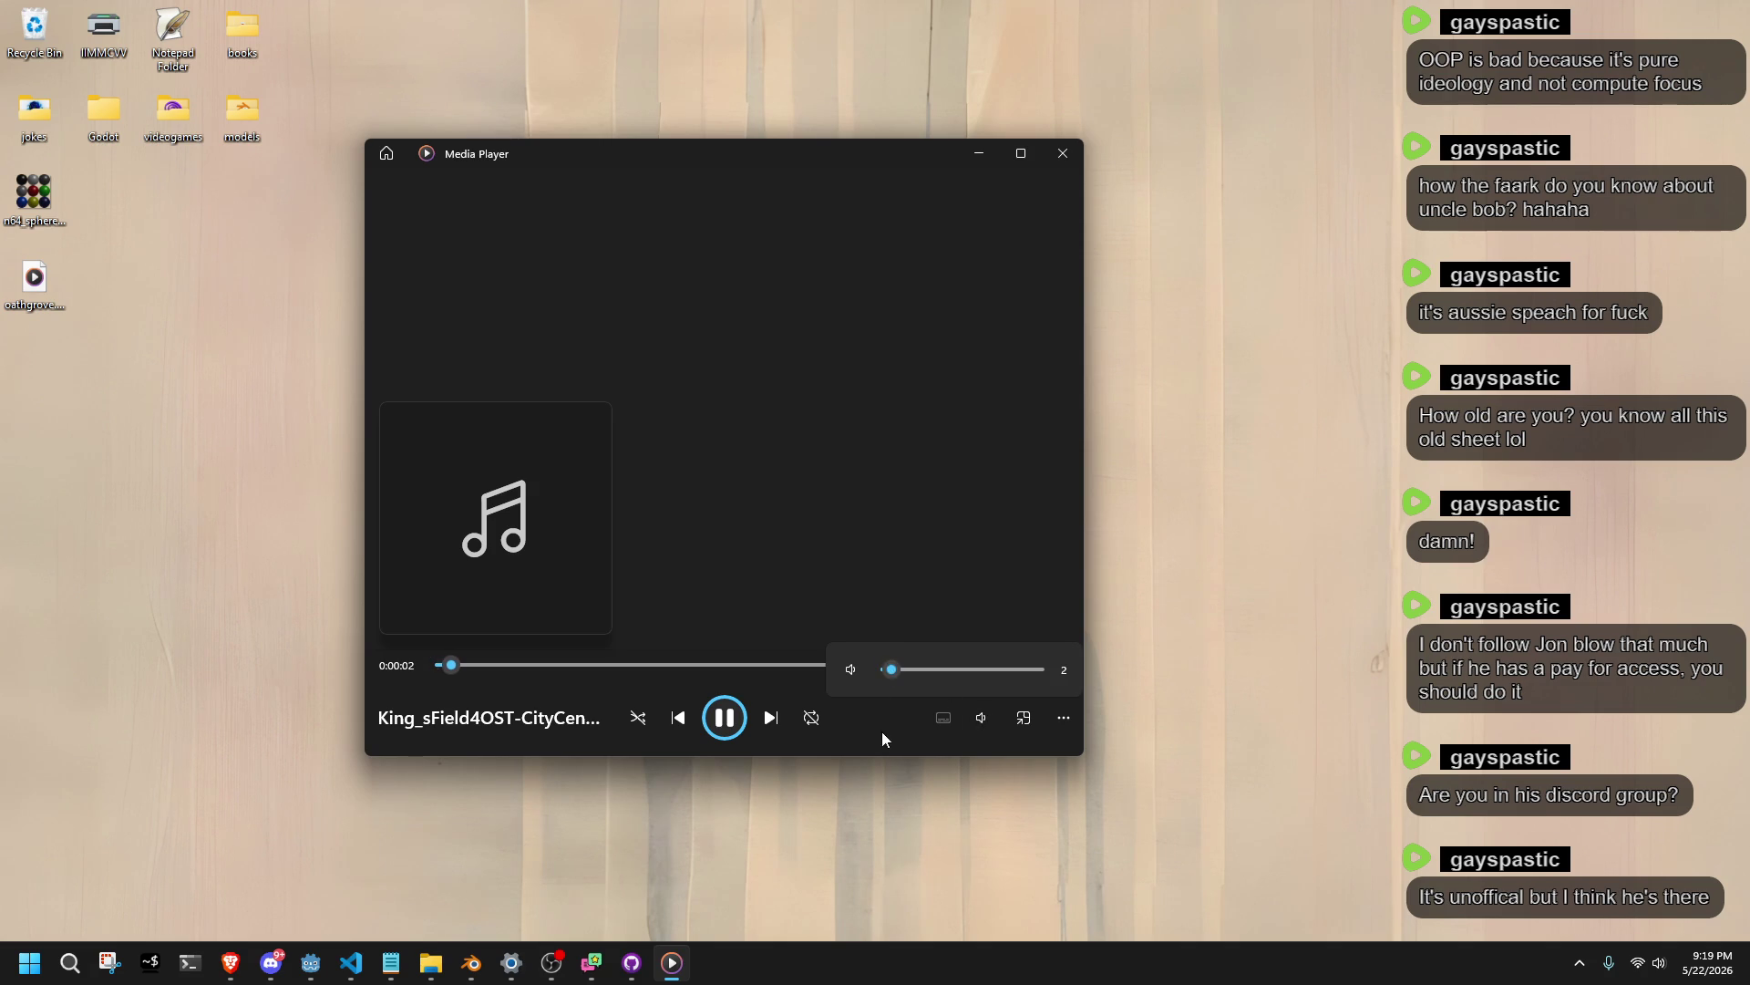
{"action": "left_click", "coordinate": [811, 718]}
{"action": "left_click", "coordinate": [638, 717]}
{"action": "left_click", "coordinate": [979, 155]}
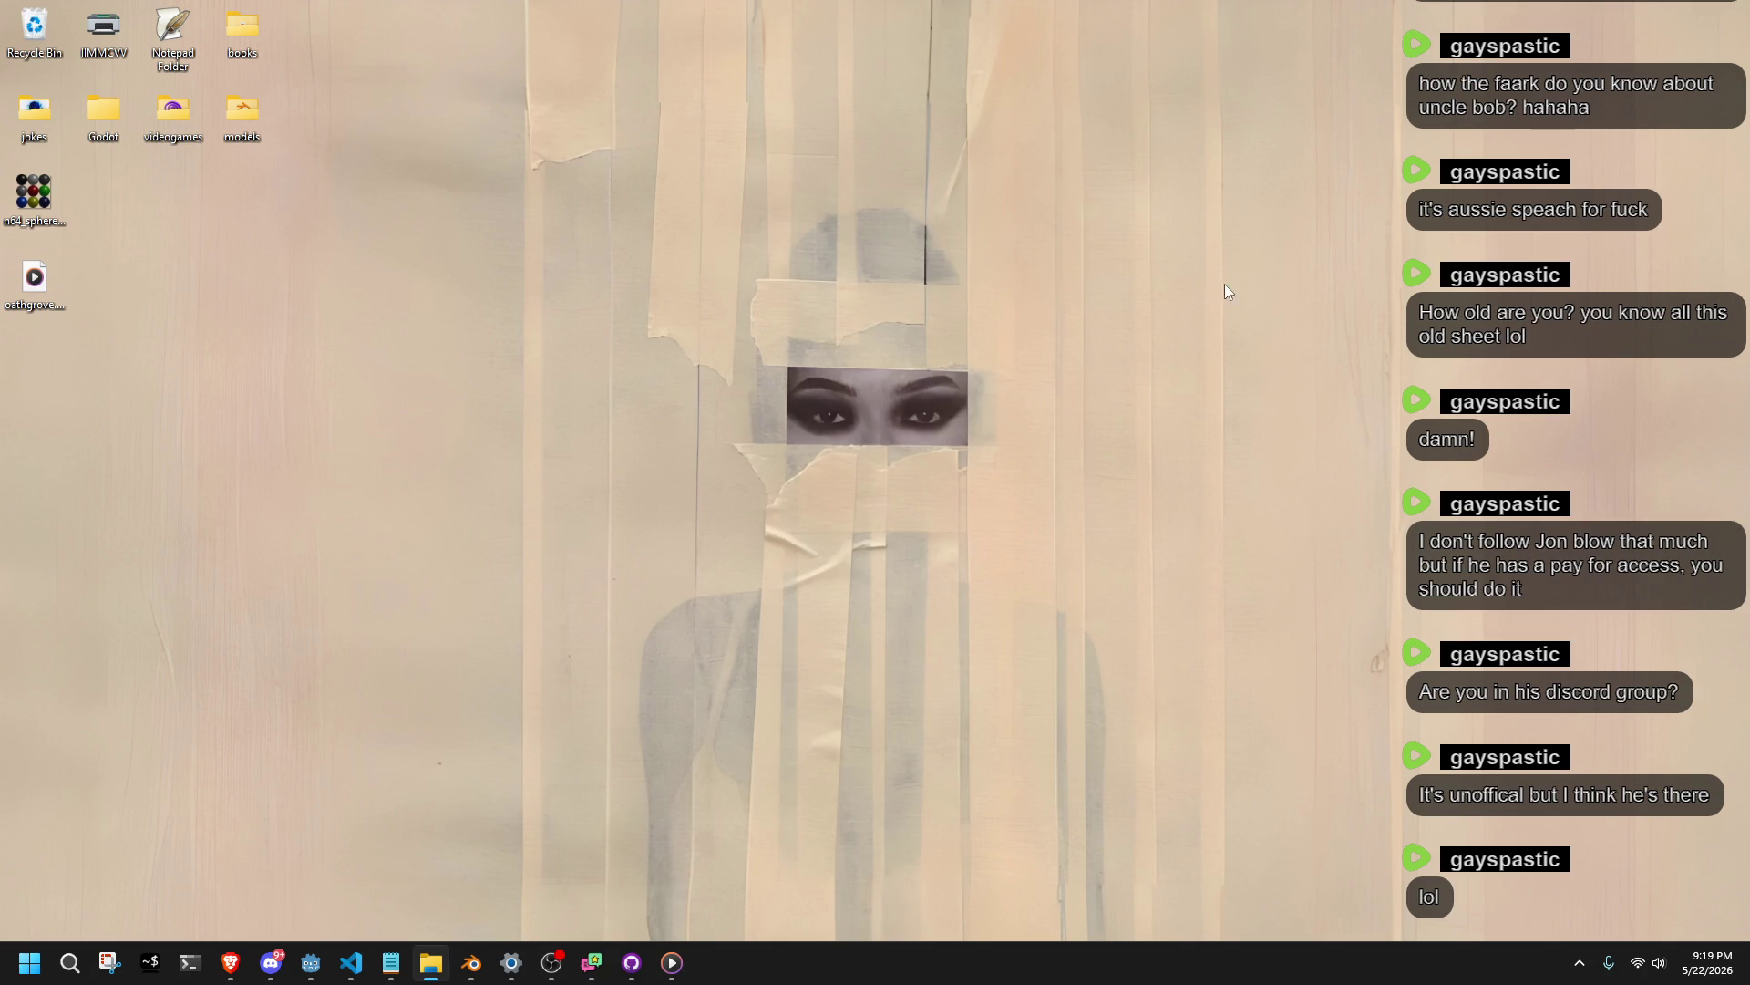
Visit Discord, then return to the Brave window showing z_en_dekubaba.c on GitHub.
{"action": "left_click", "coordinate": [271, 963]}
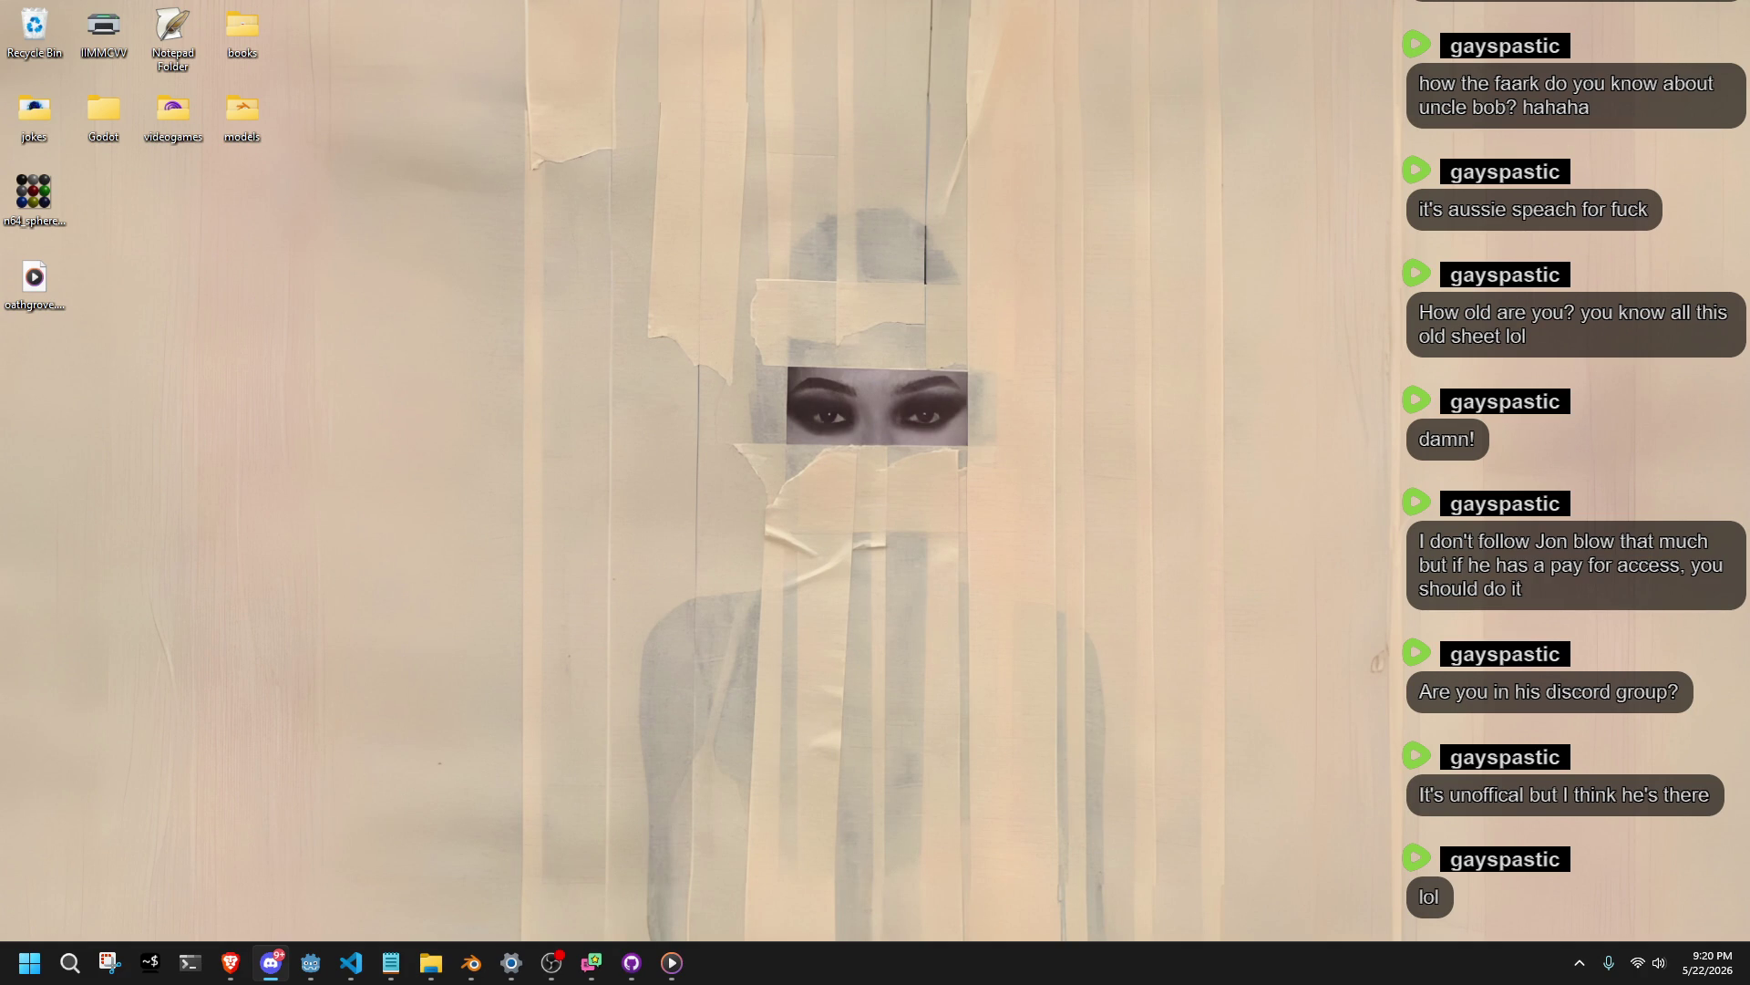
{"action": "key", "text": "alt+Tab"}
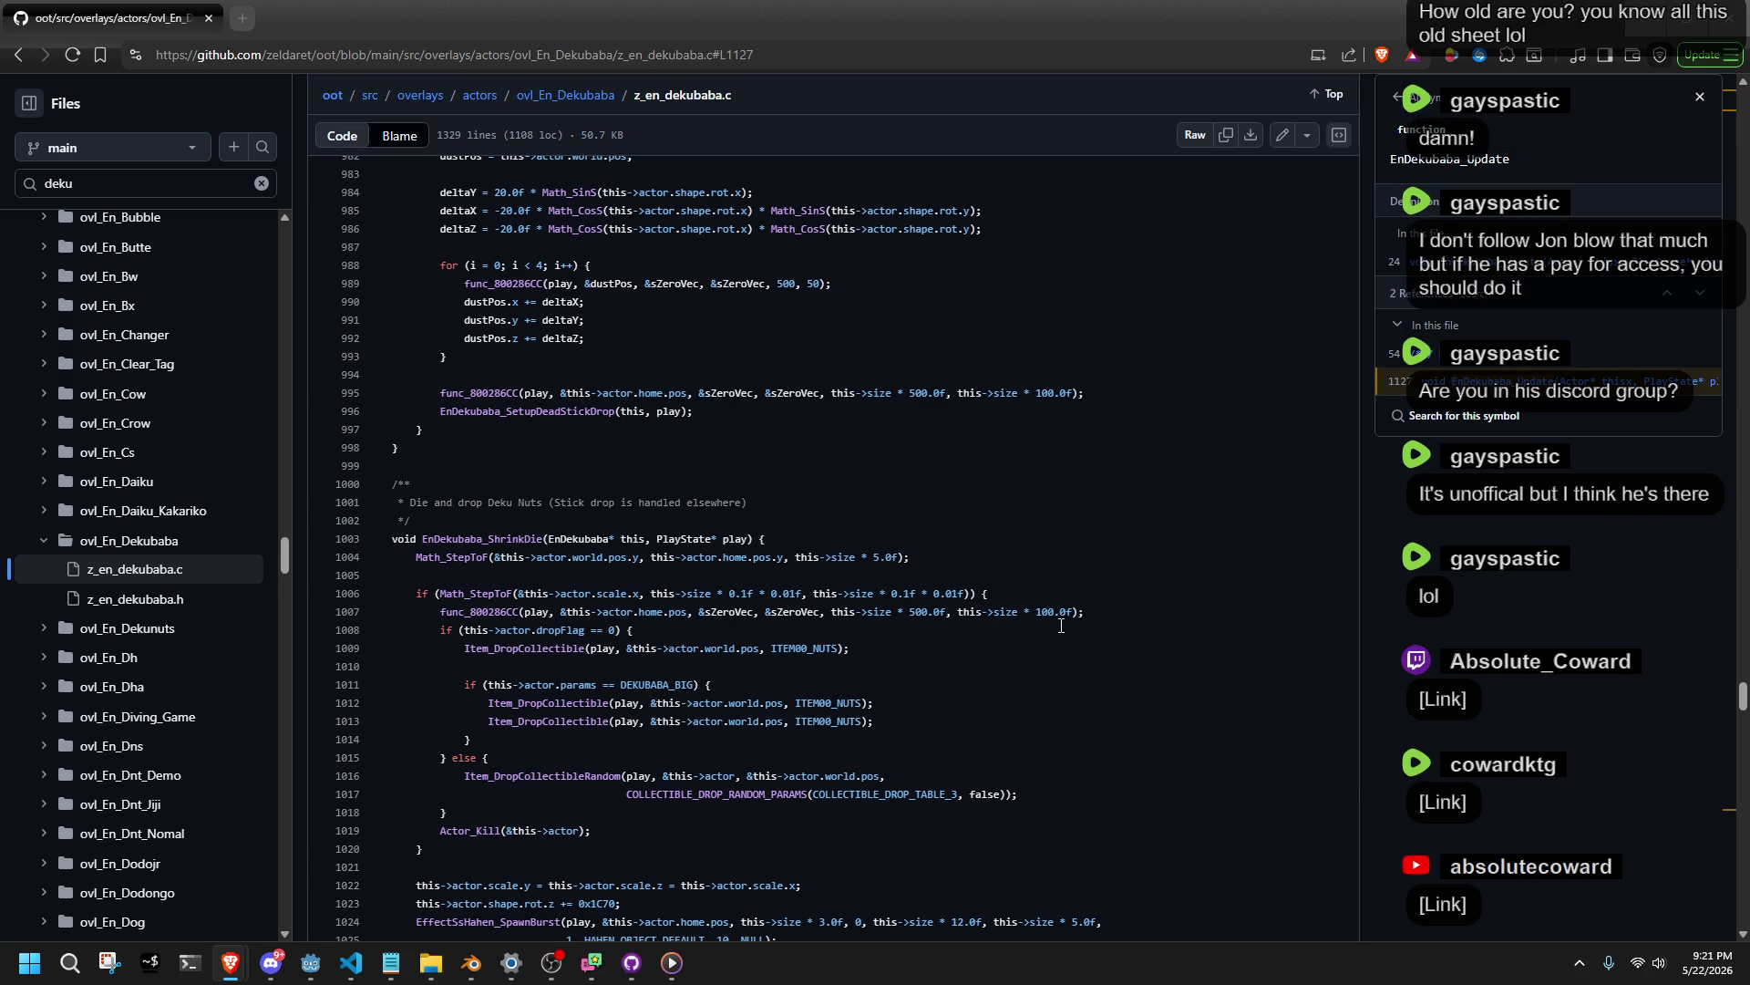
Look up references for ITEM00_NUTS and params around line 1003 of z_en_dekubaba.c.
{"action": "left_click", "coordinate": [851, 537]}
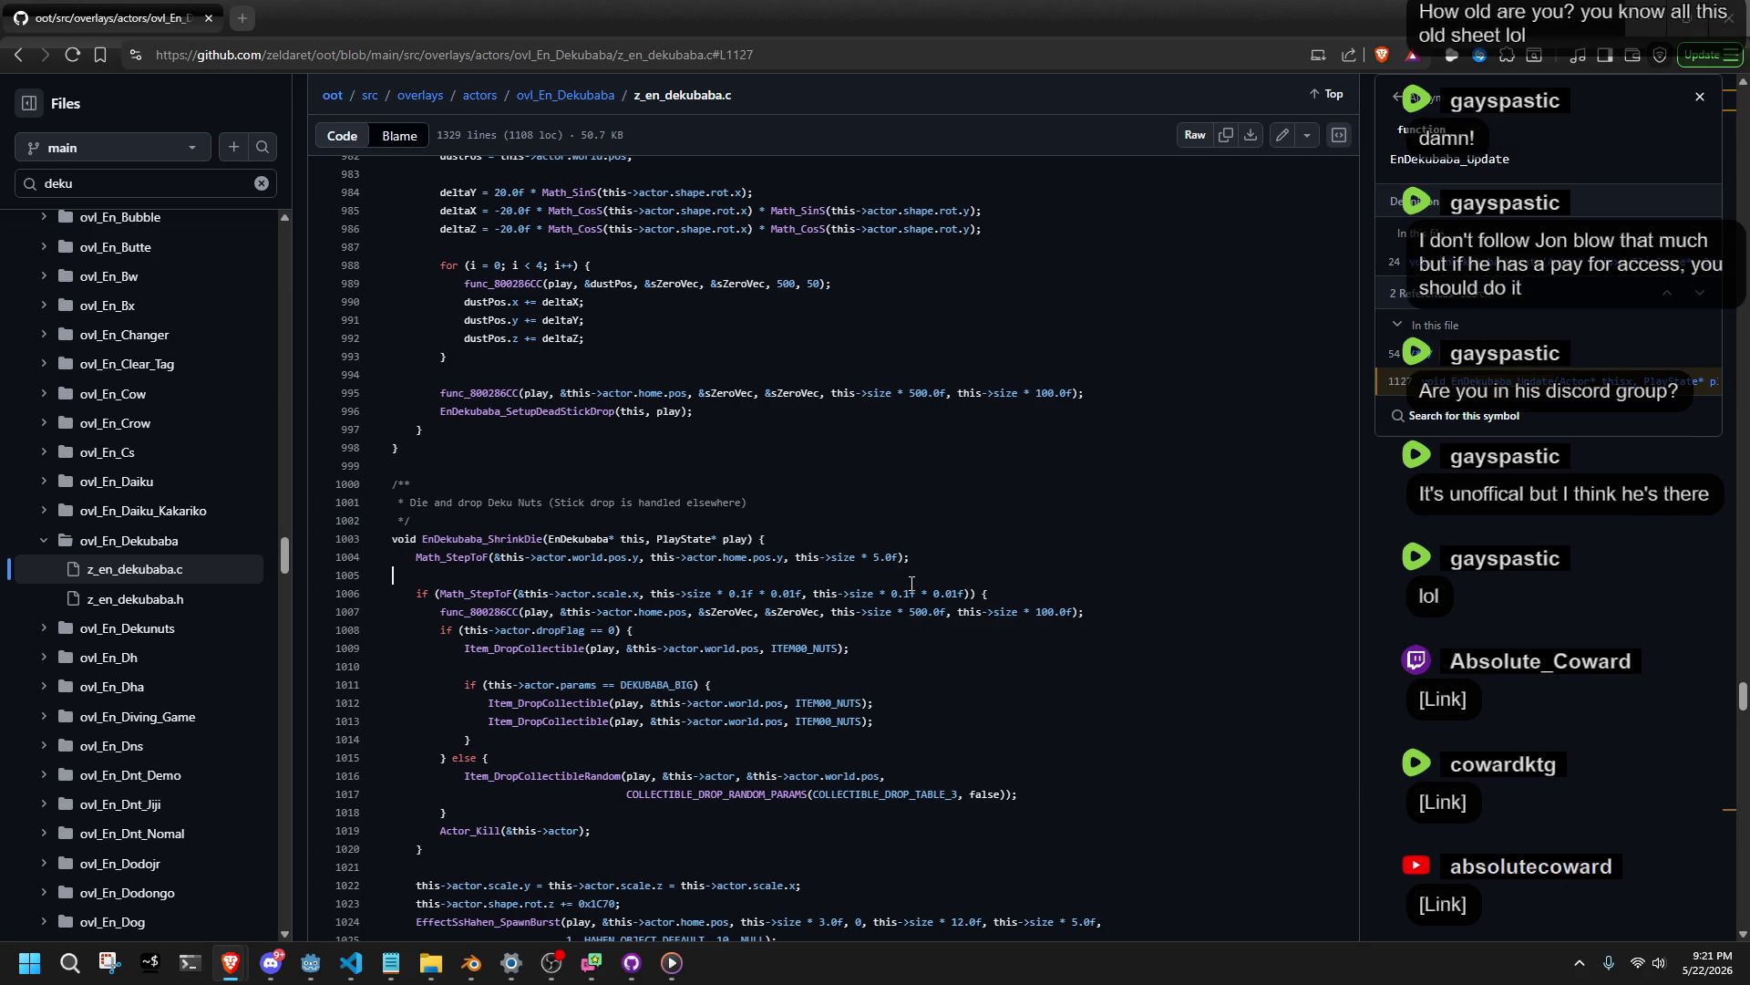
{"action": "scroll", "coordinate": [911, 584], "scroll_direction": "down", "scroll_amount": 5}
{"action": "scroll", "coordinate": [909, 583], "scroll_direction": "up", "scroll_amount": 5}
{"action": "double_click", "coordinate": [632, 538]}
{"action": "left_click", "coordinate": [871, 721]}
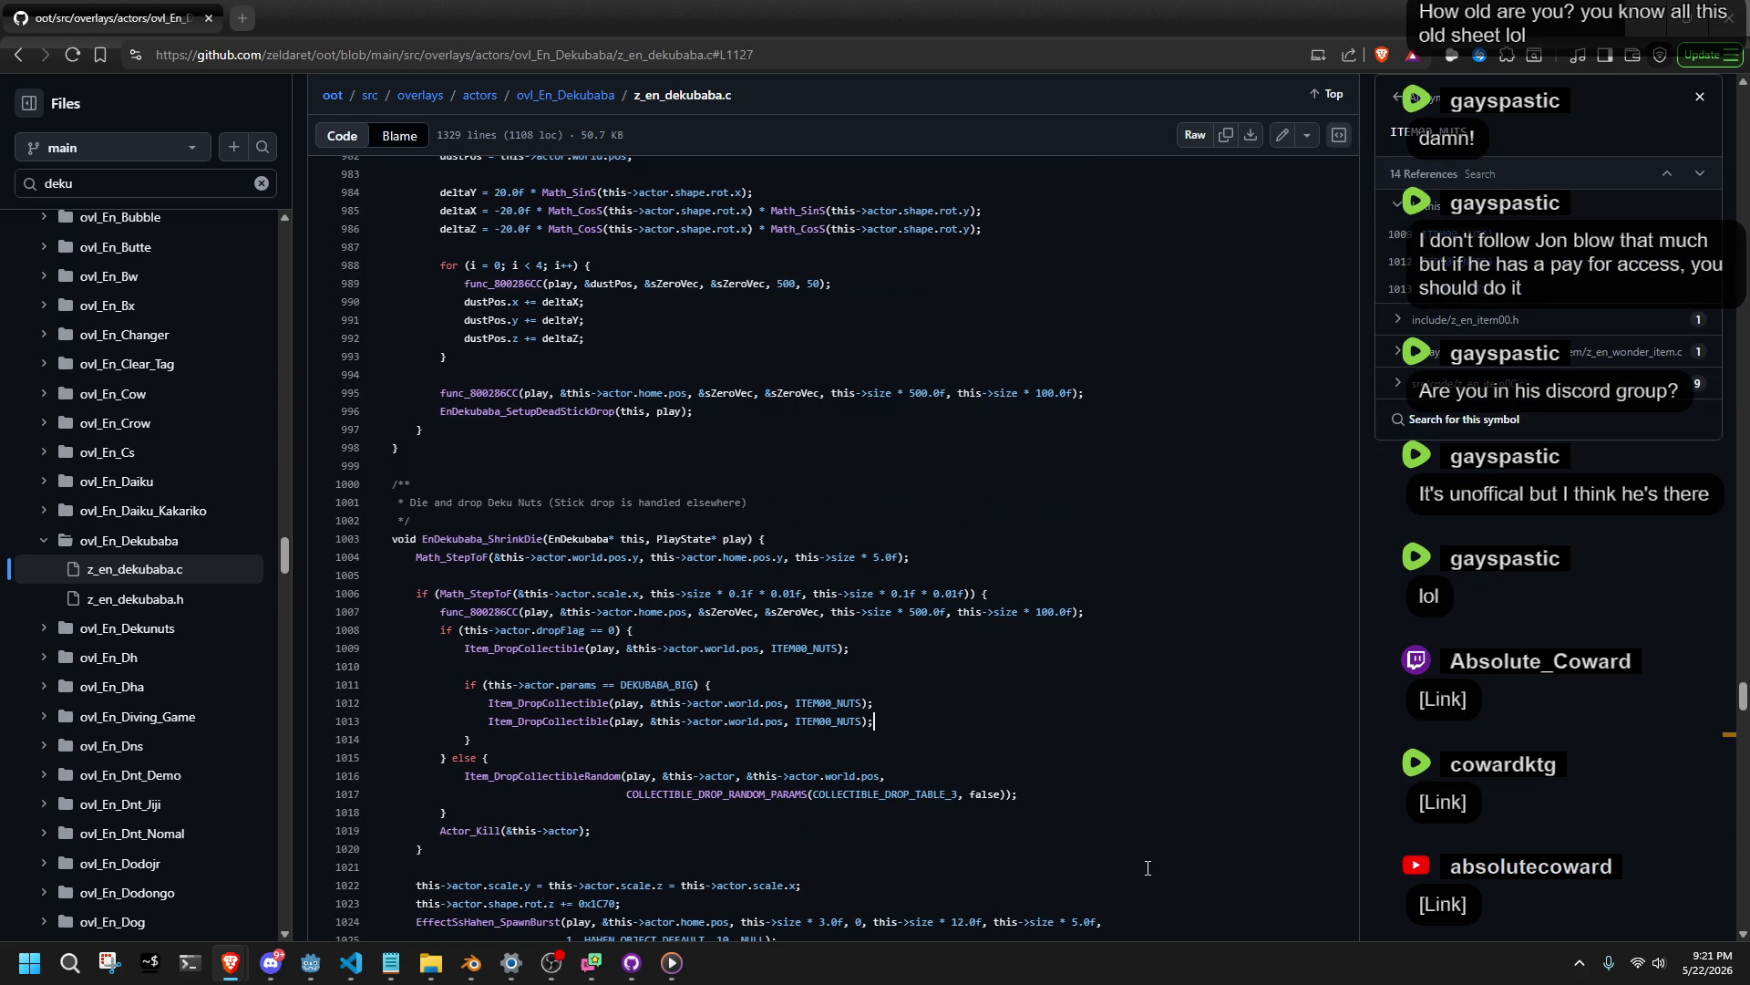
{"action": "scroll", "coordinate": [1085, 839], "scroll_direction": "down", "scroll_amount": 1}
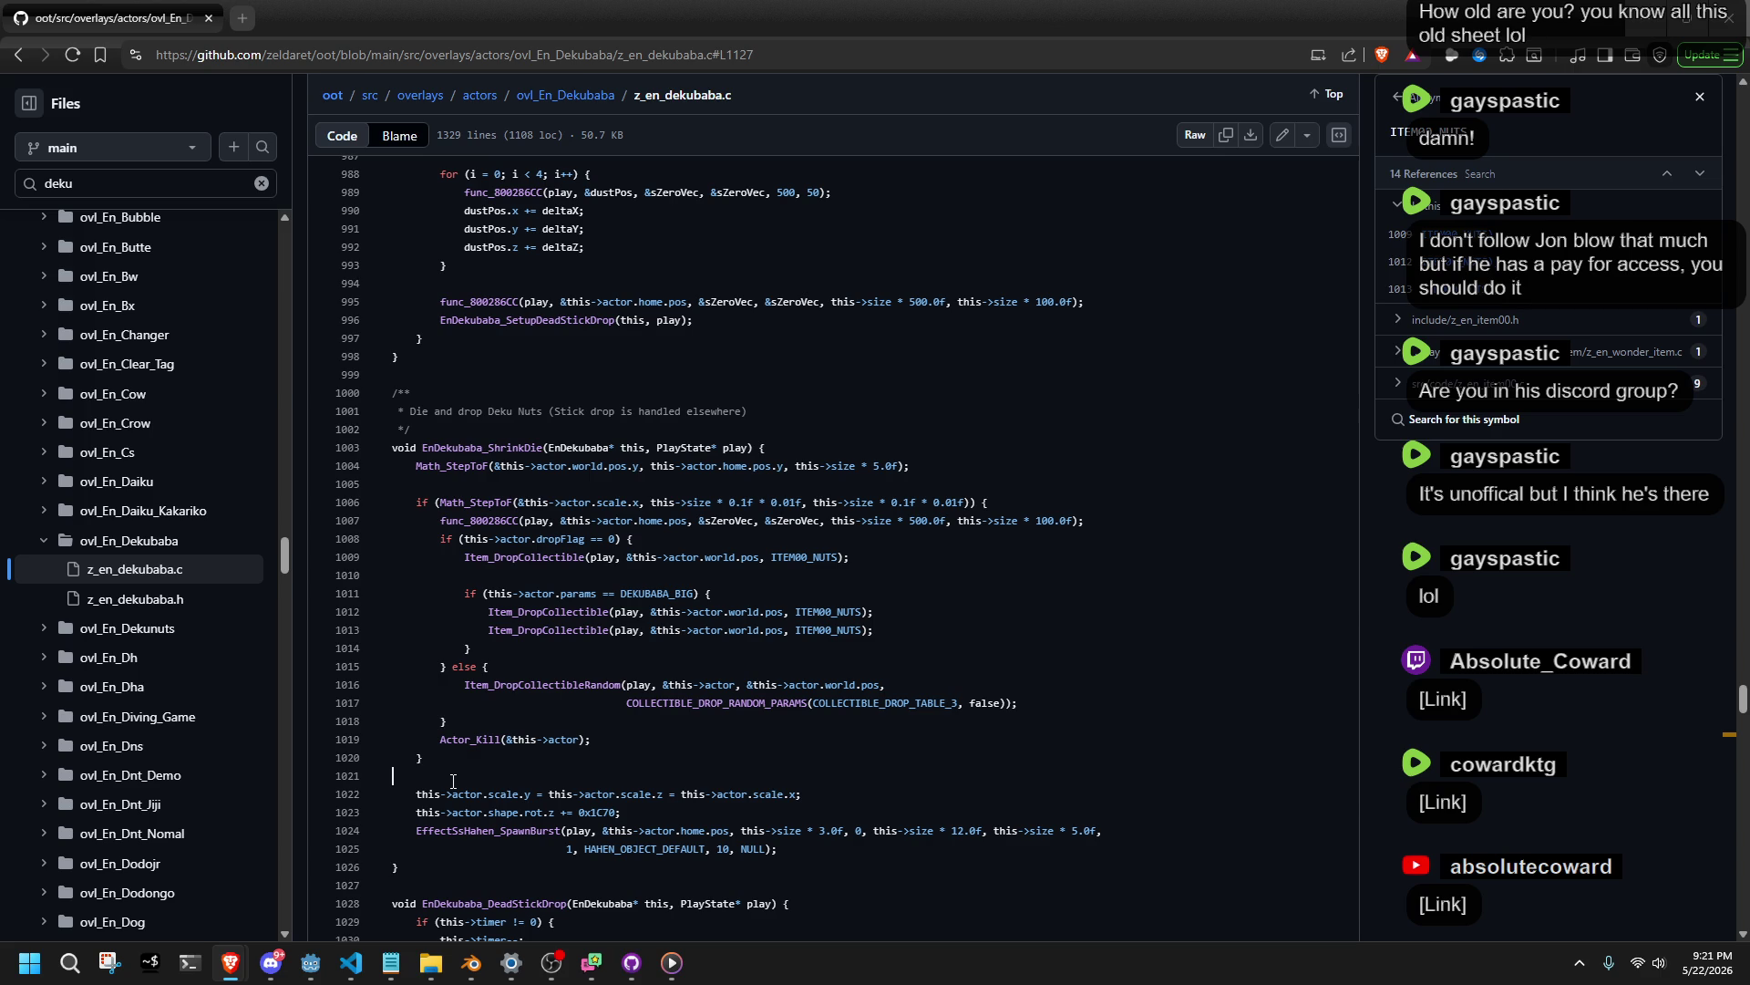
{"action": "left_click", "coordinate": [608, 594]}
{"action": "key", "text": "ctrl+a"}
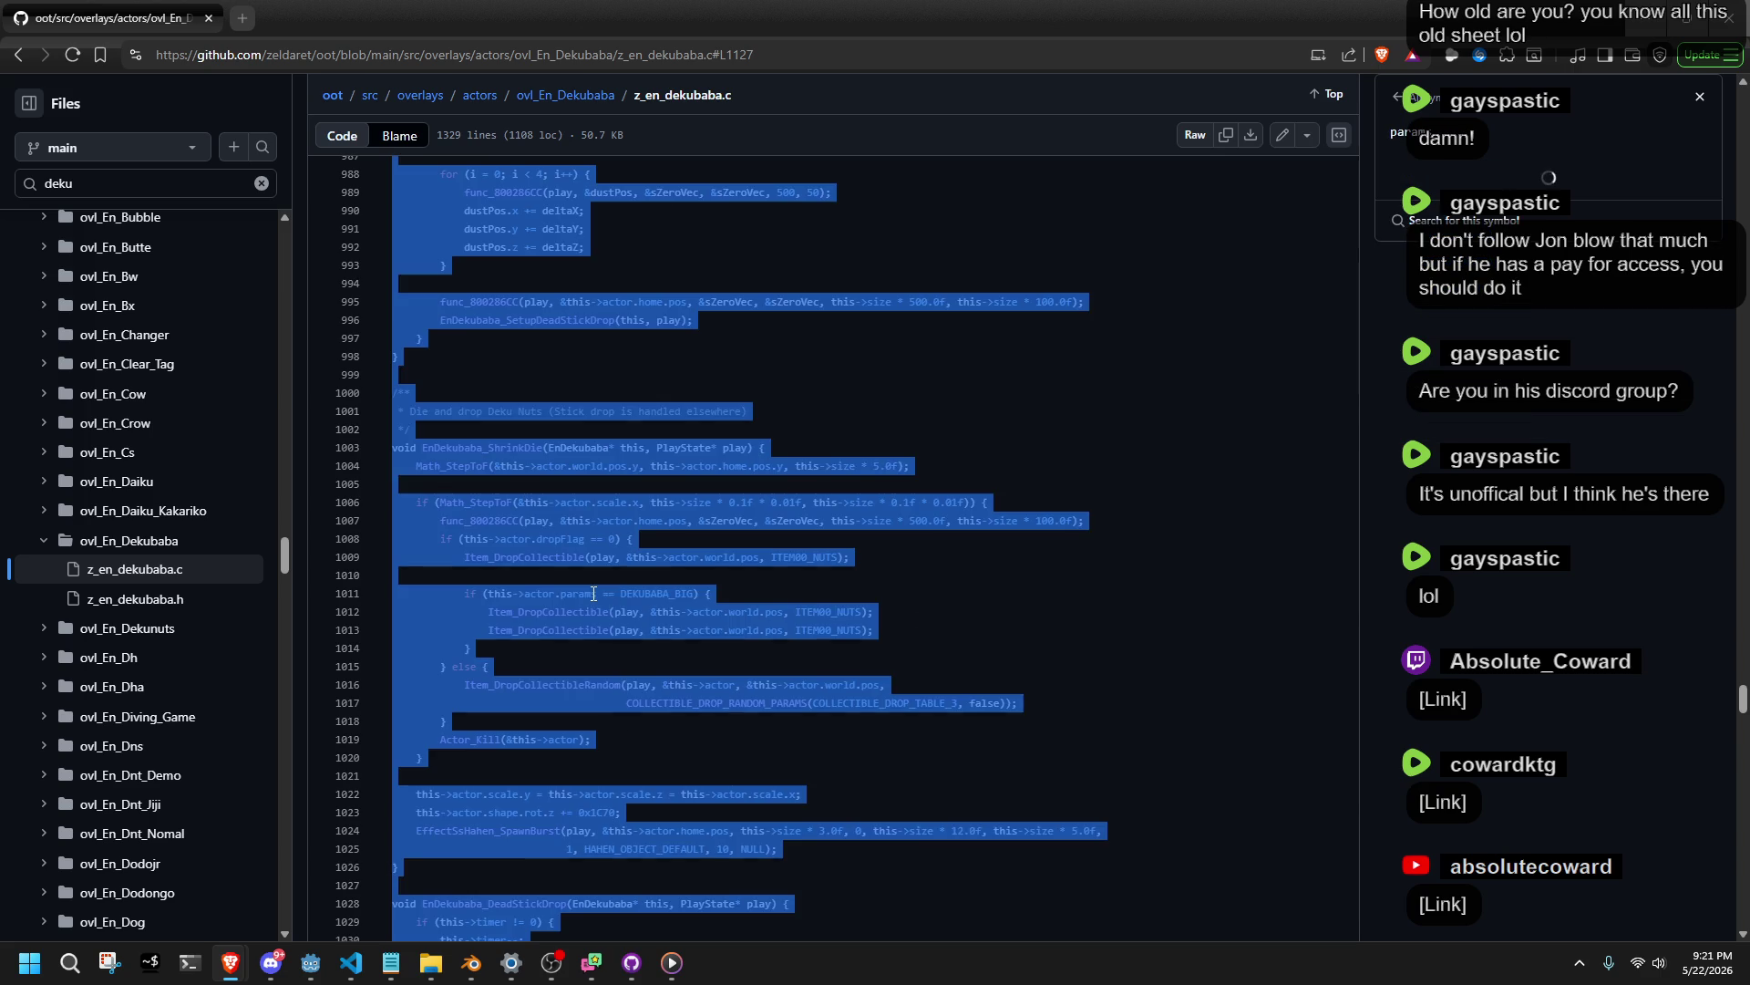
{"action": "left_click", "coordinate": [1056, 812]}
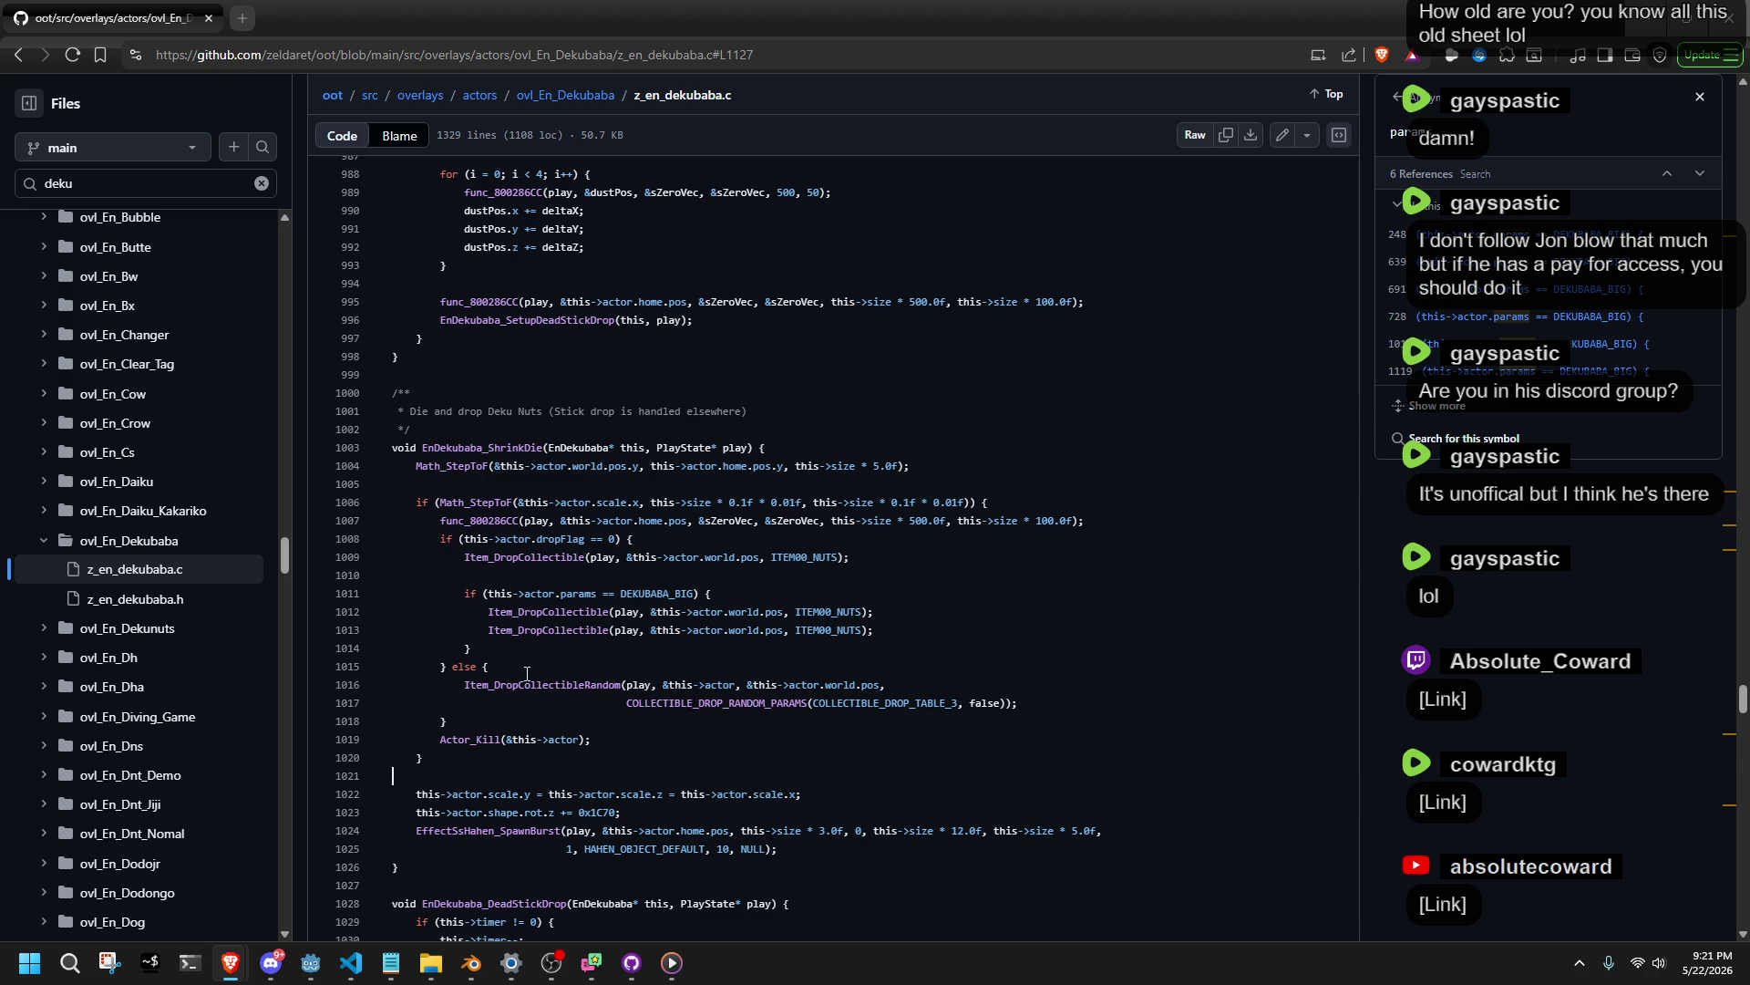
Check references to EnDekubaba and open its struct definition in z_en_dekubaba.h.
{"action": "scroll", "coordinate": [547, 647], "scroll_direction": "up", "scroll_amount": 1}
{"action": "left_click", "coordinate": [569, 538]}
{"action": "right_click", "coordinate": [567, 538]}
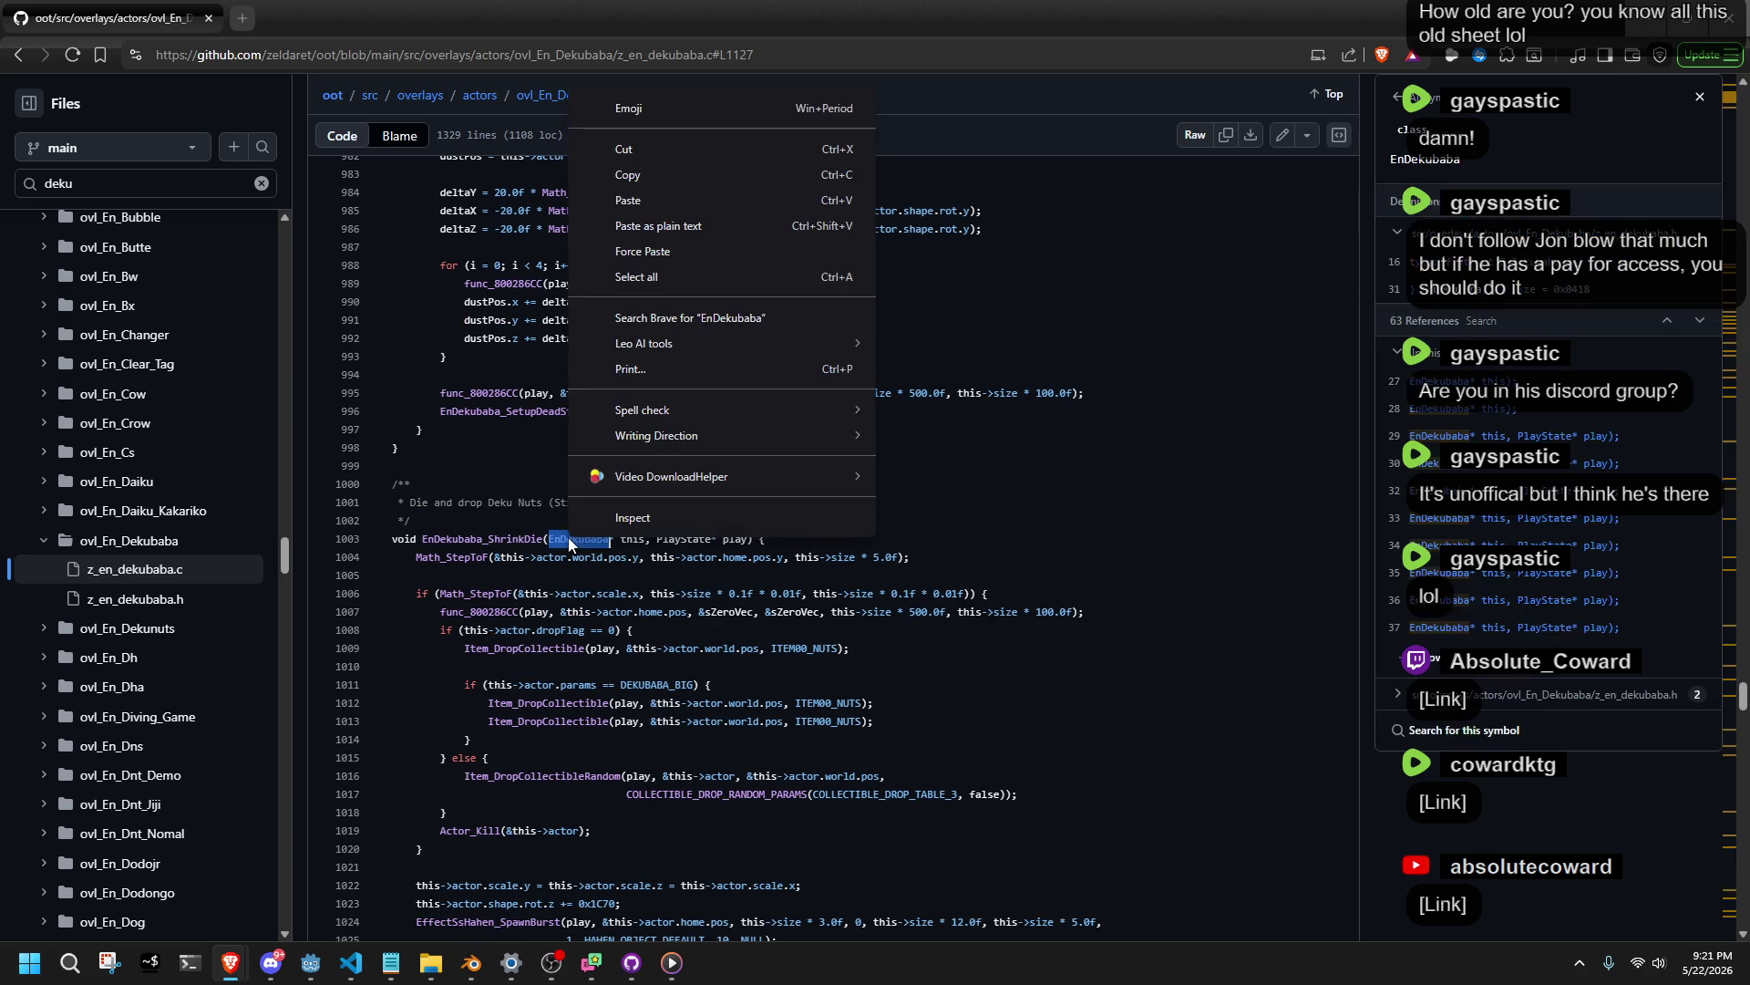
{"action": "left_click", "coordinate": [1063, 587]}
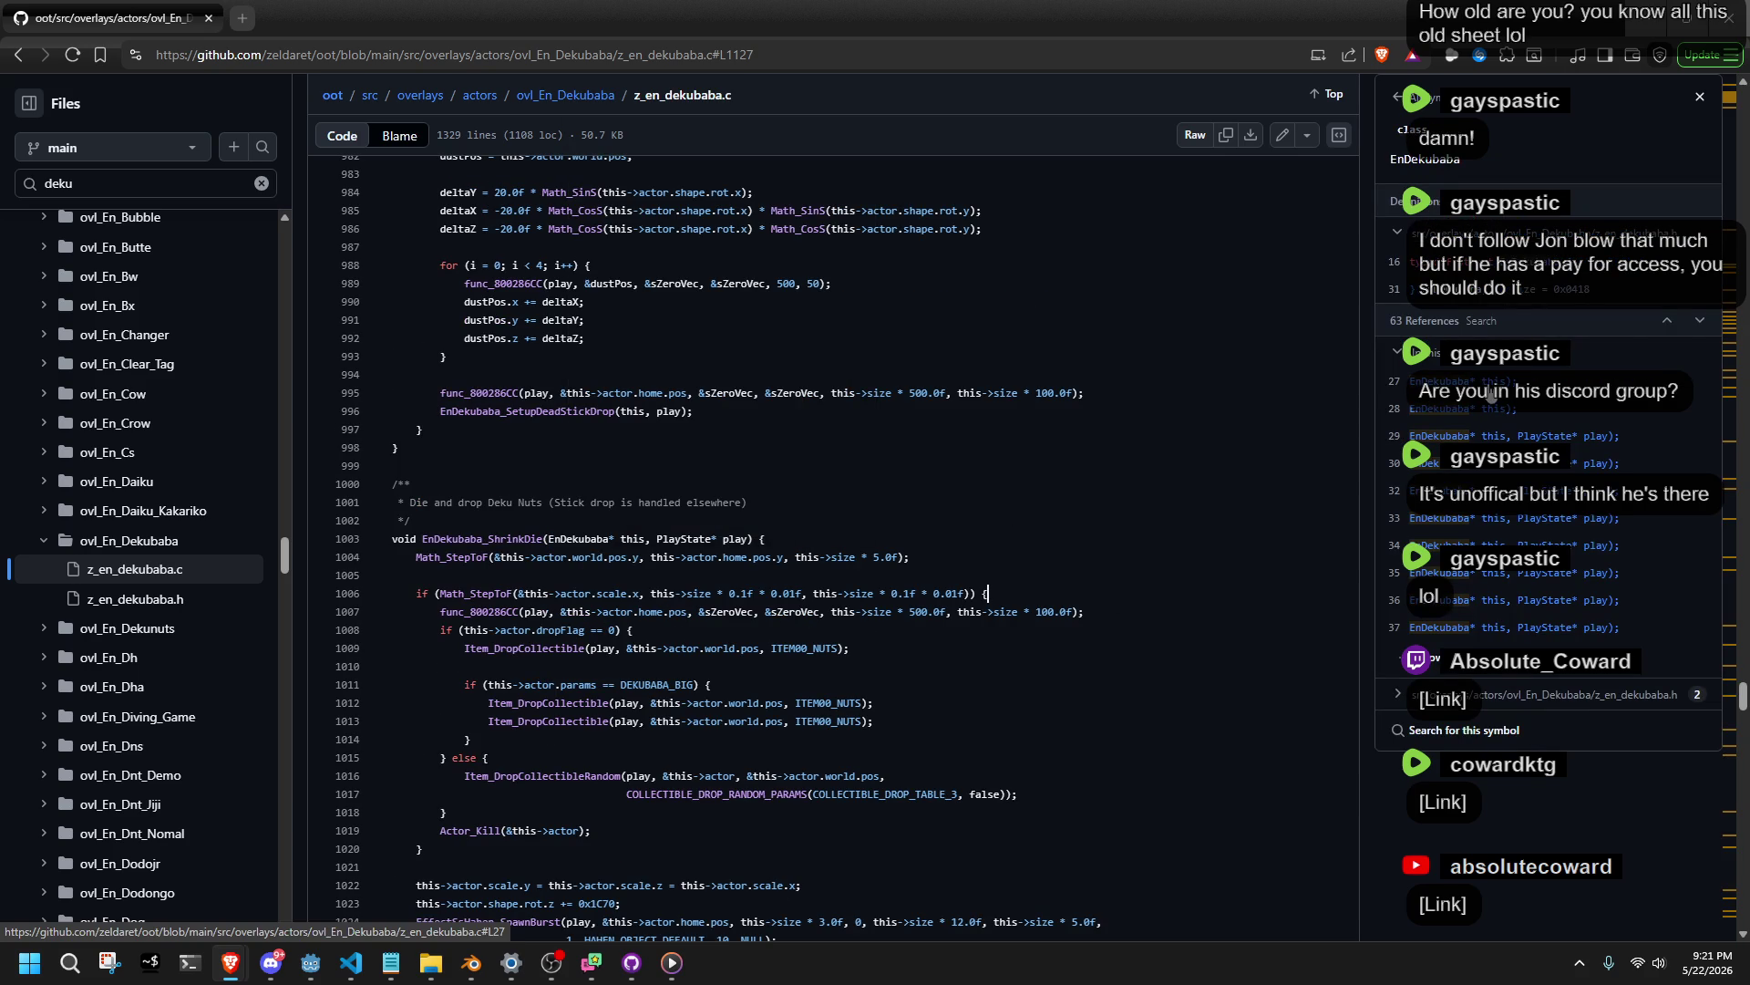
{"action": "left_click", "coordinate": [1459, 293]}
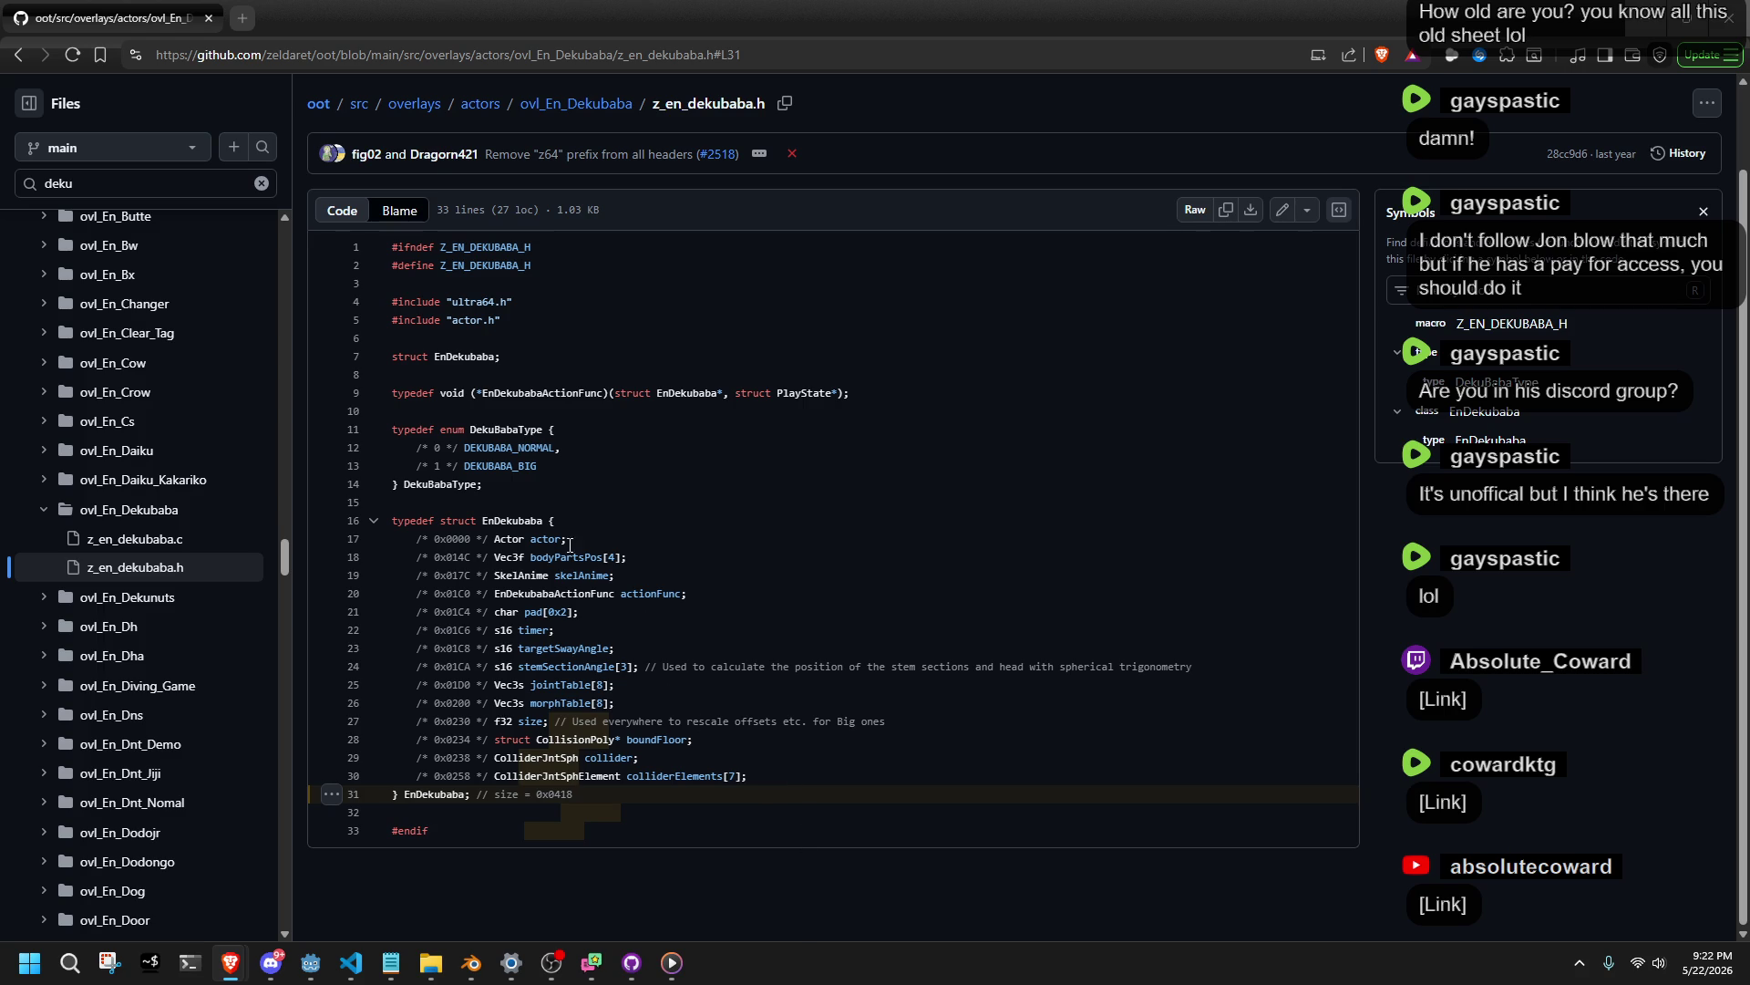
Jump from Actor on line 17 to its definition at actor.h line 187 and read its fields.
{"action": "left_click", "coordinate": [506, 538]}
{"action": "double_click", "coordinate": [545, 539]}
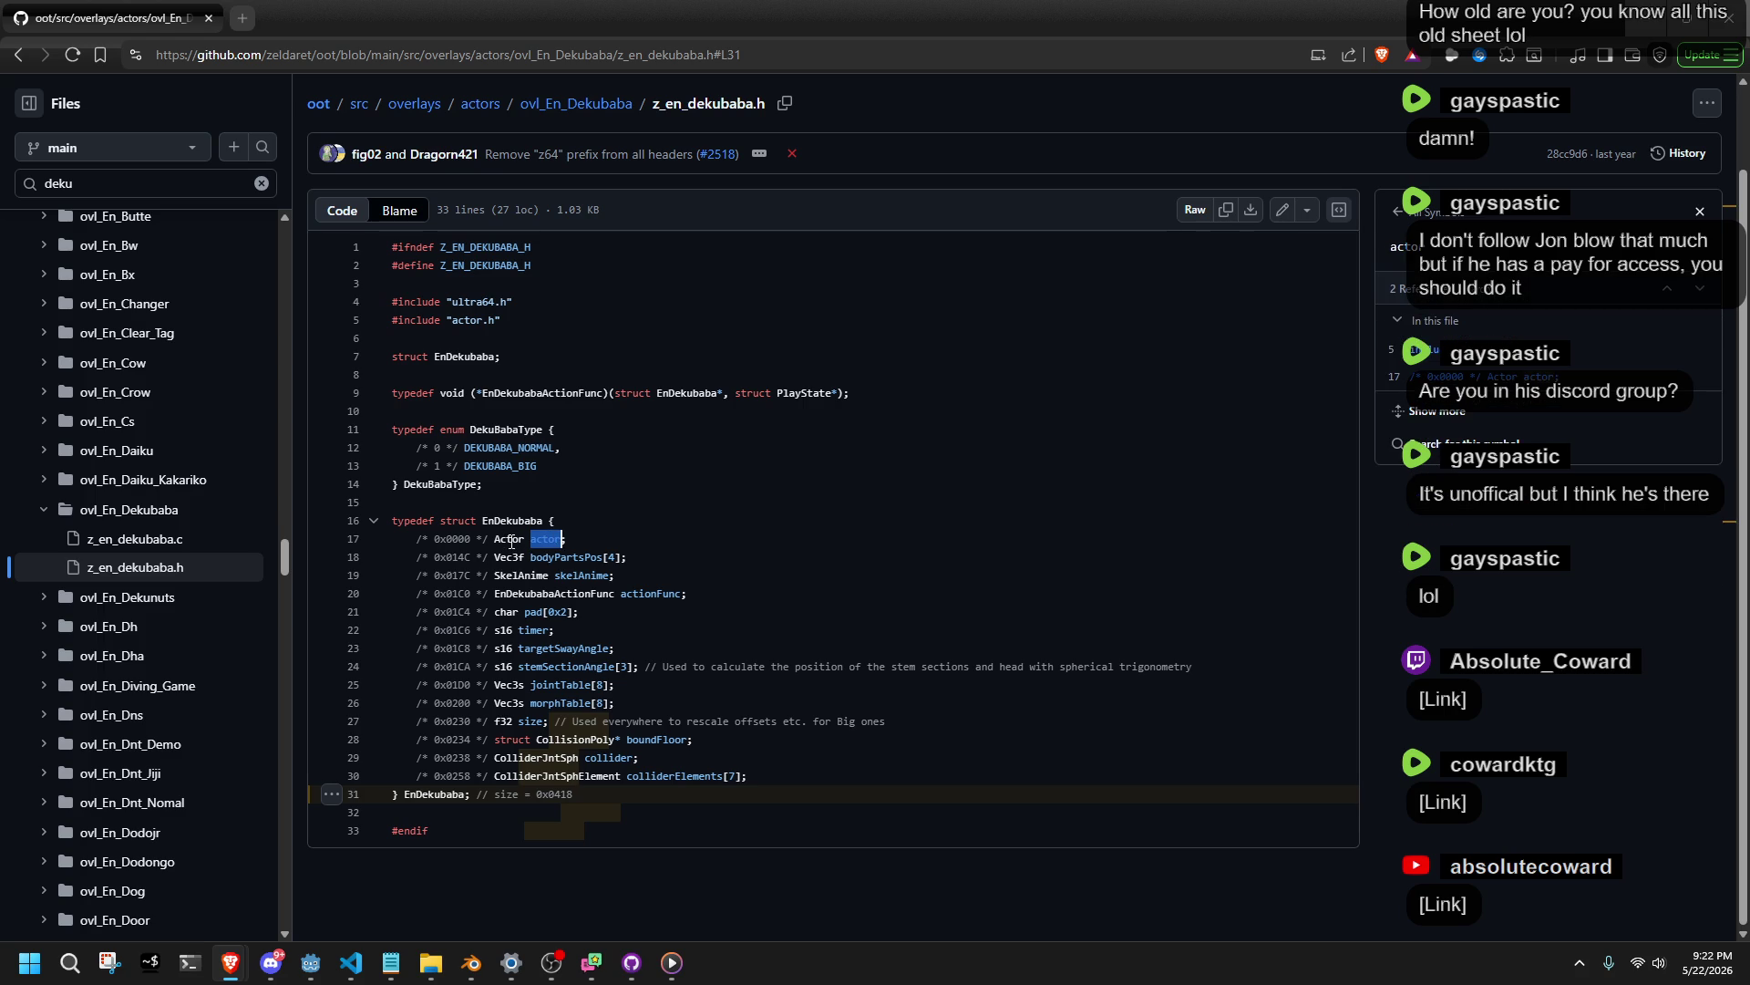
{"action": "left_click", "coordinate": [511, 541]}
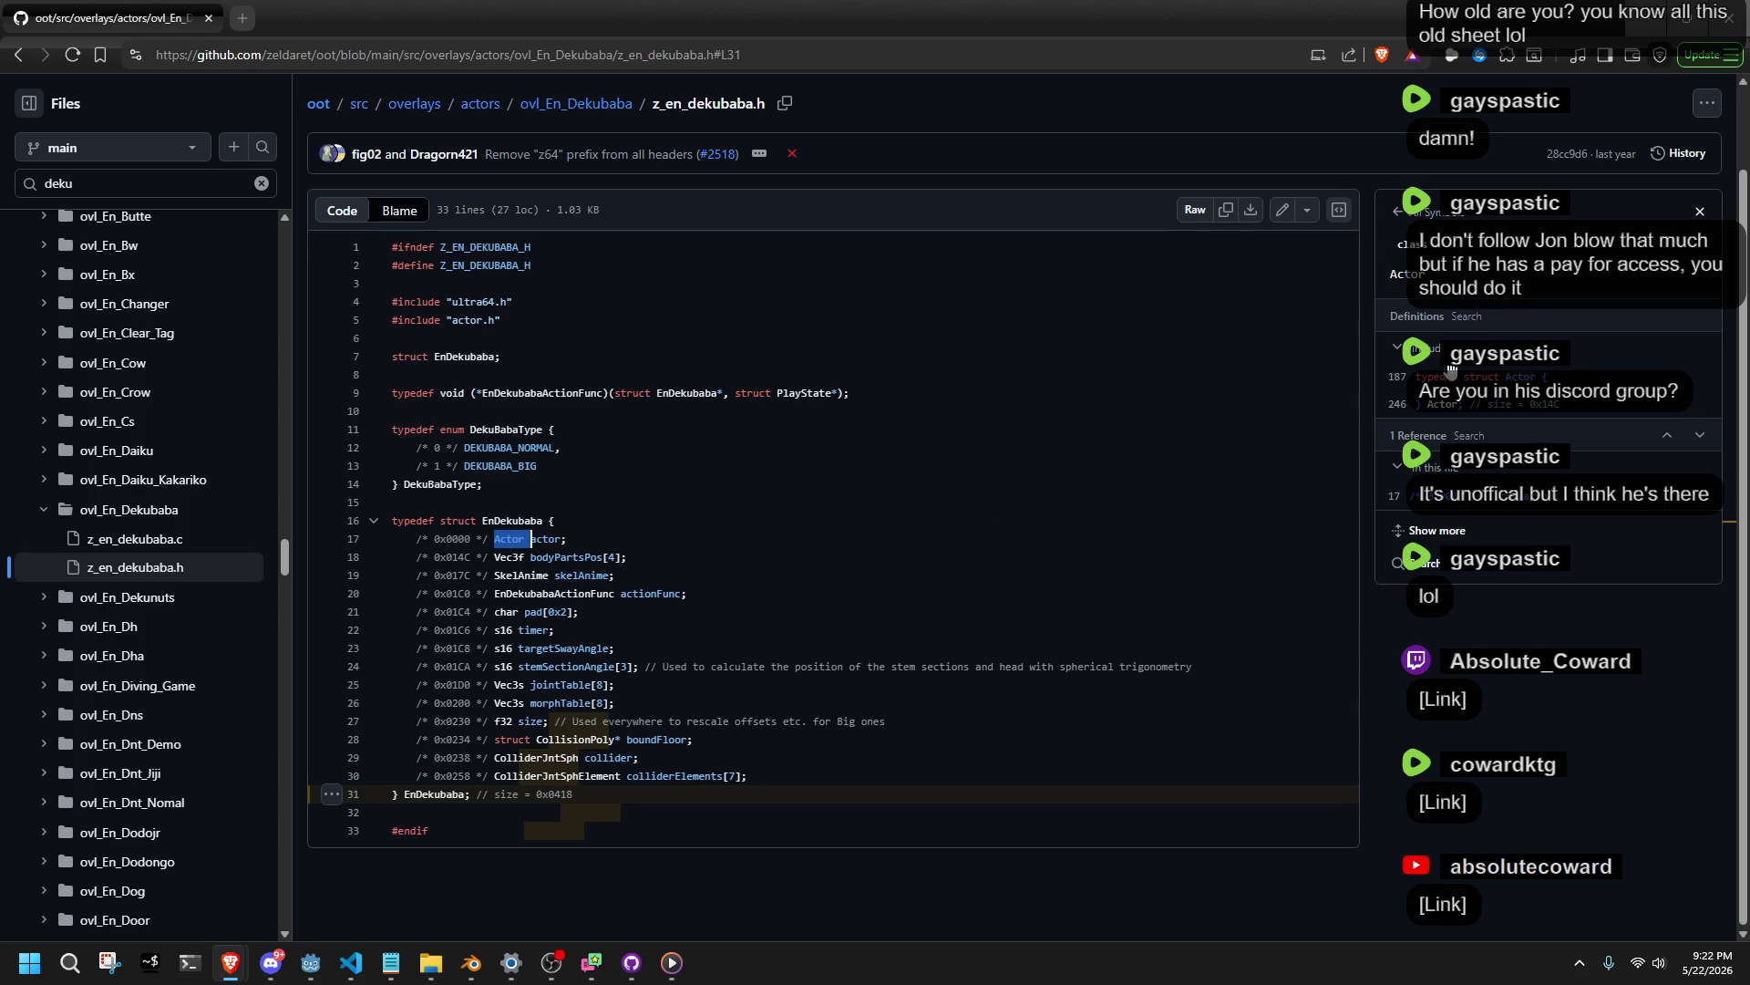
{"action": "scroll", "coordinate": [1474, 387], "scroll_direction": "up", "scroll_amount": 2}
{"action": "left_click", "coordinate": [1459, 466]}
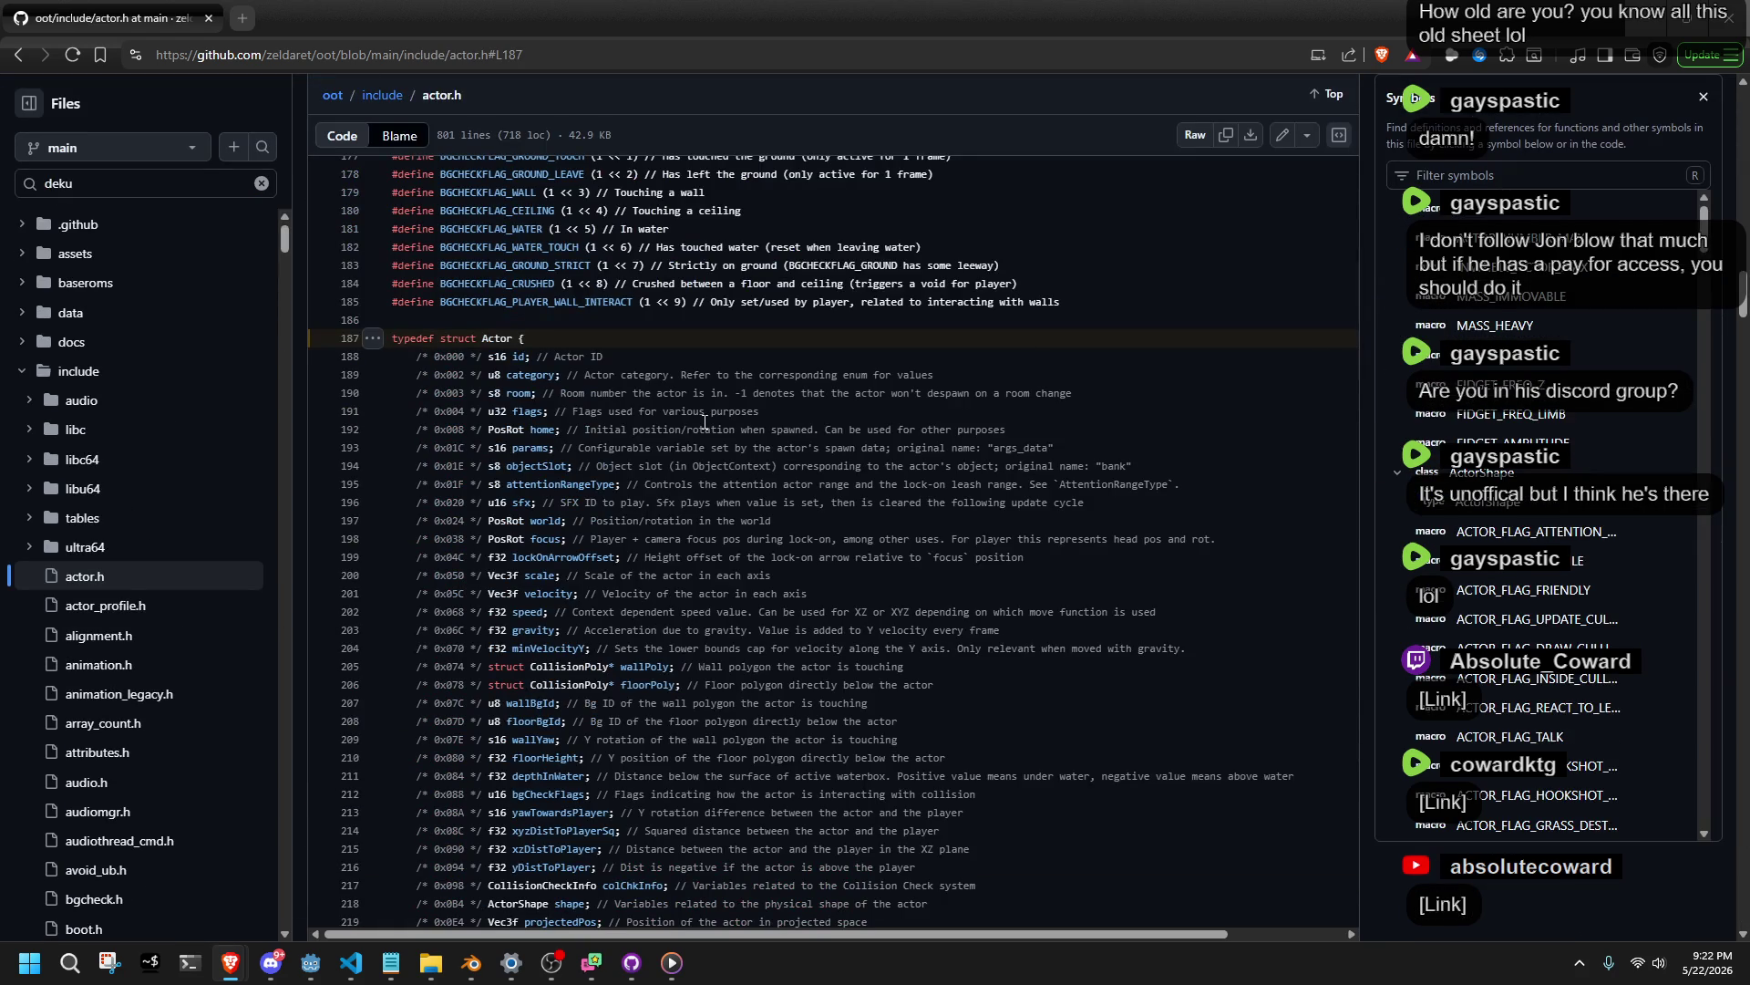
{"action": "scroll", "coordinate": [660, 417], "scroll_direction": "down", "scroll_amount": 3}
{"action": "scroll", "coordinate": [660, 416], "scroll_direction": "down", "scroll_amount": 3}
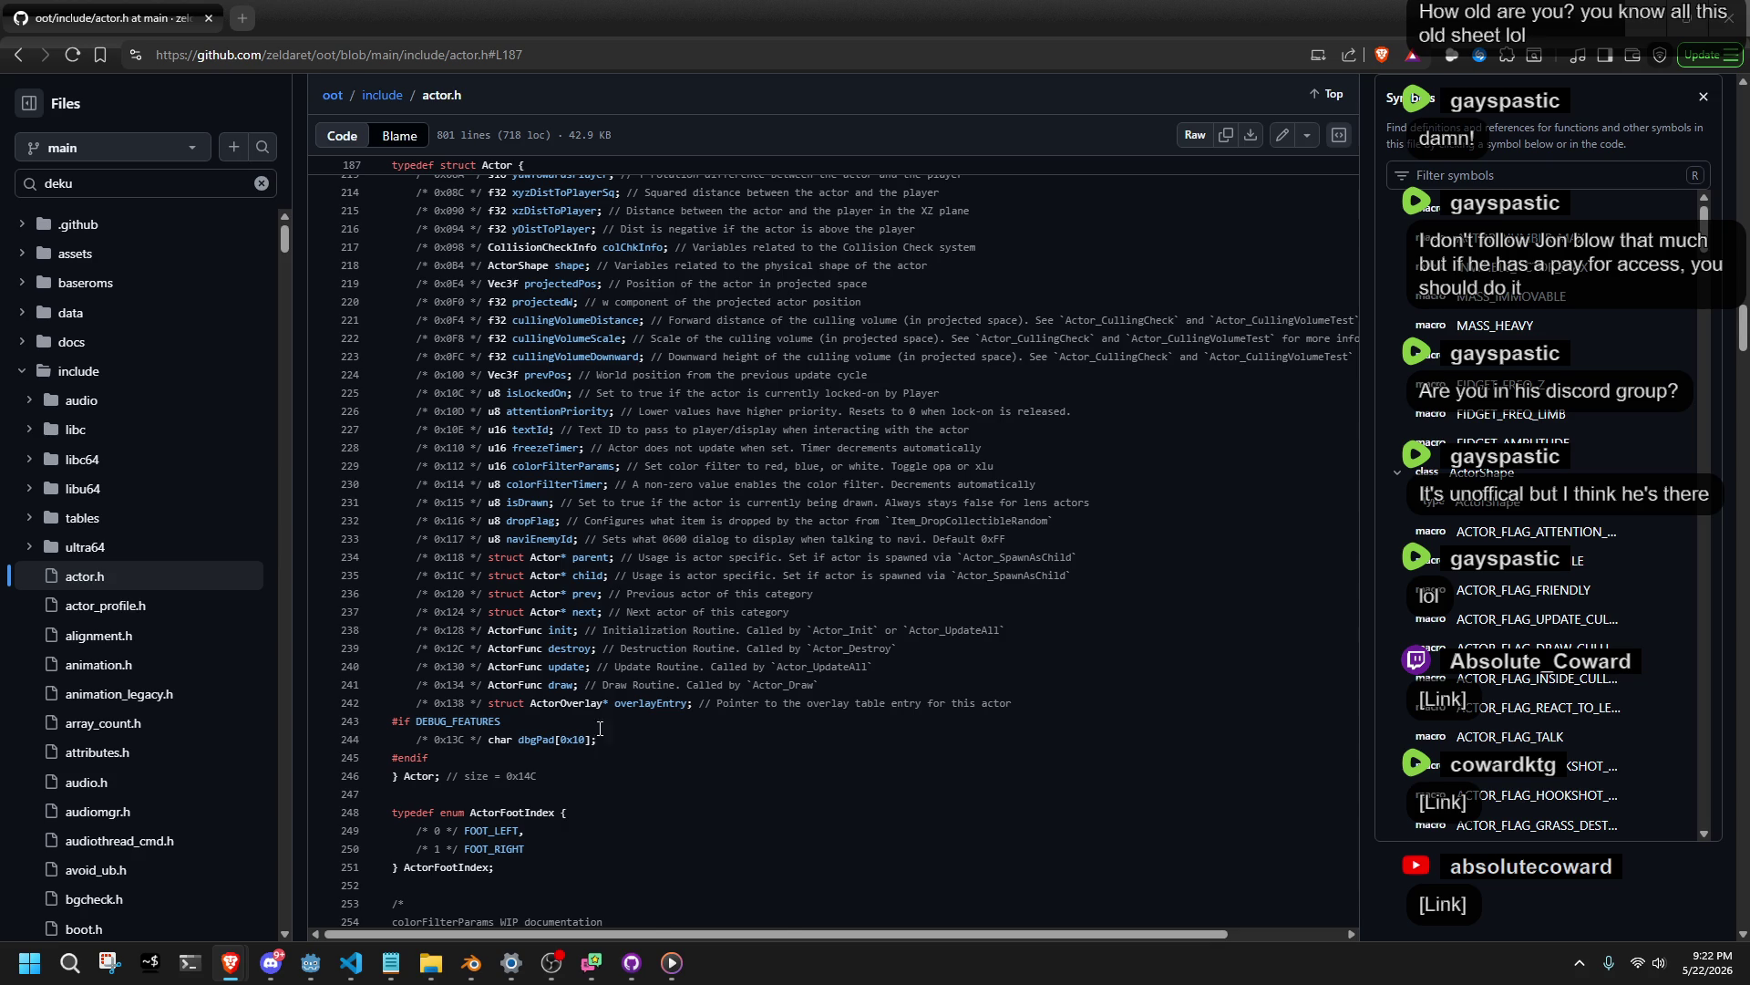
{"action": "scroll", "coordinate": [612, 773], "scroll_direction": "up", "scroll_amount": 6}
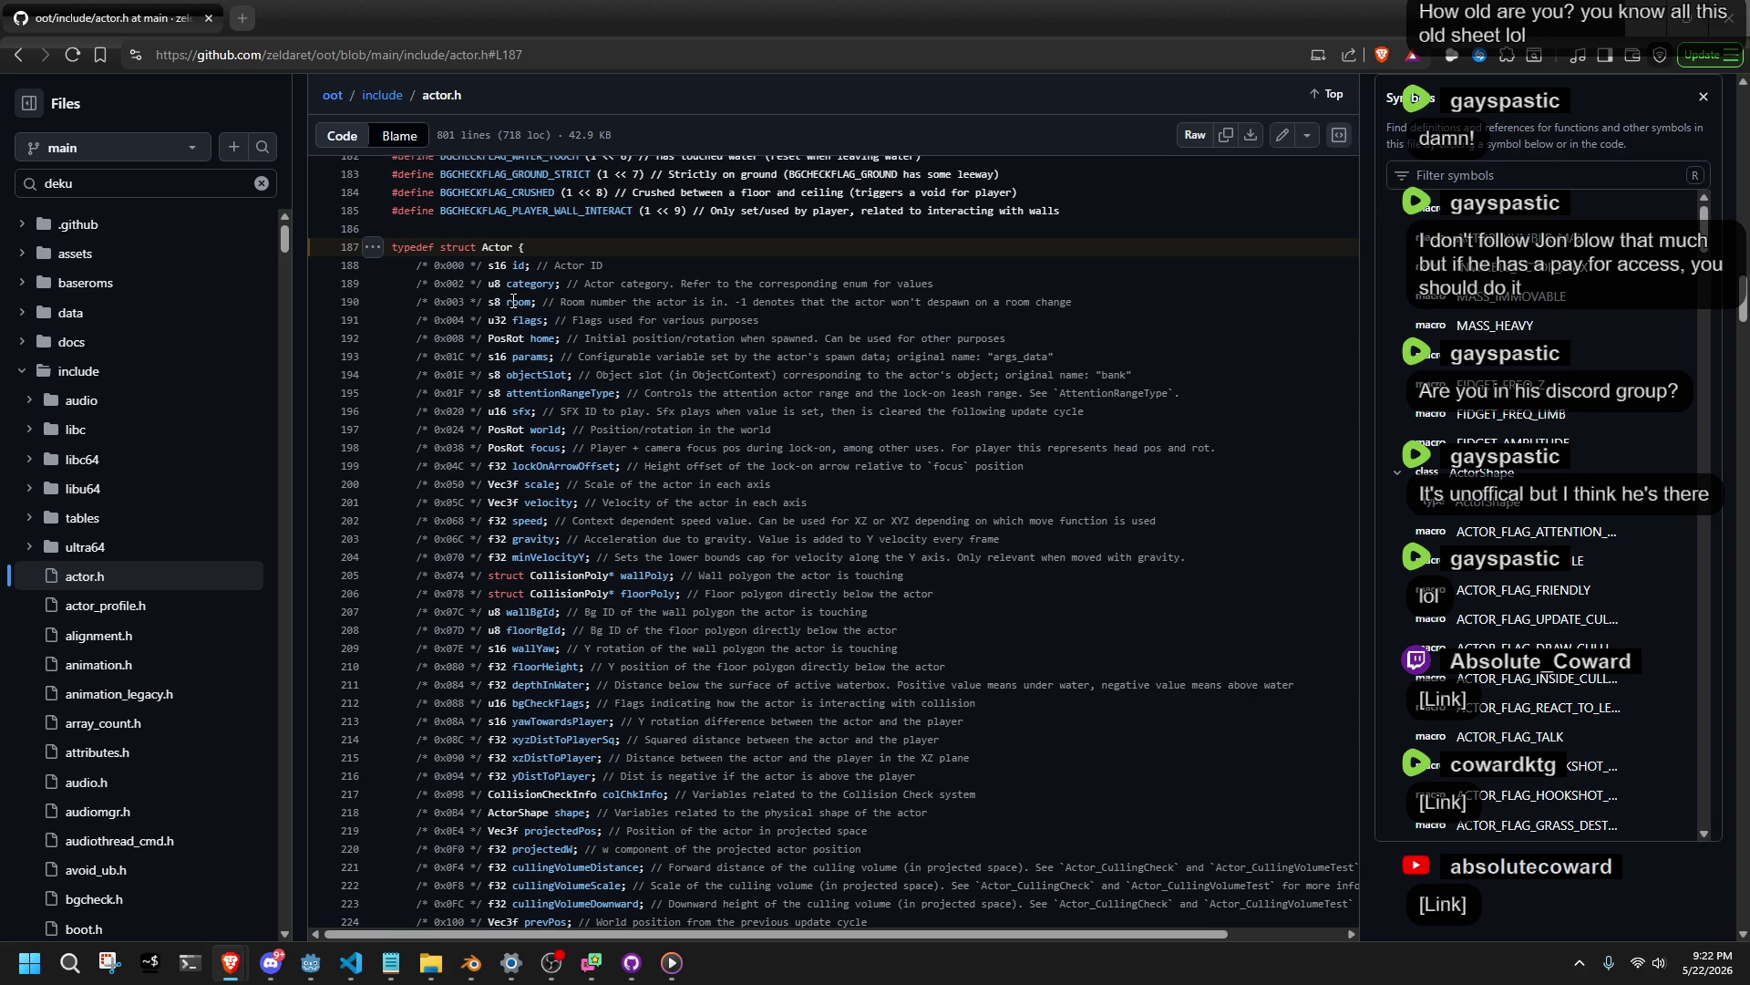
{"action": "scroll", "coordinate": [508, 303], "scroll_direction": "down", "scroll_amount": 1}
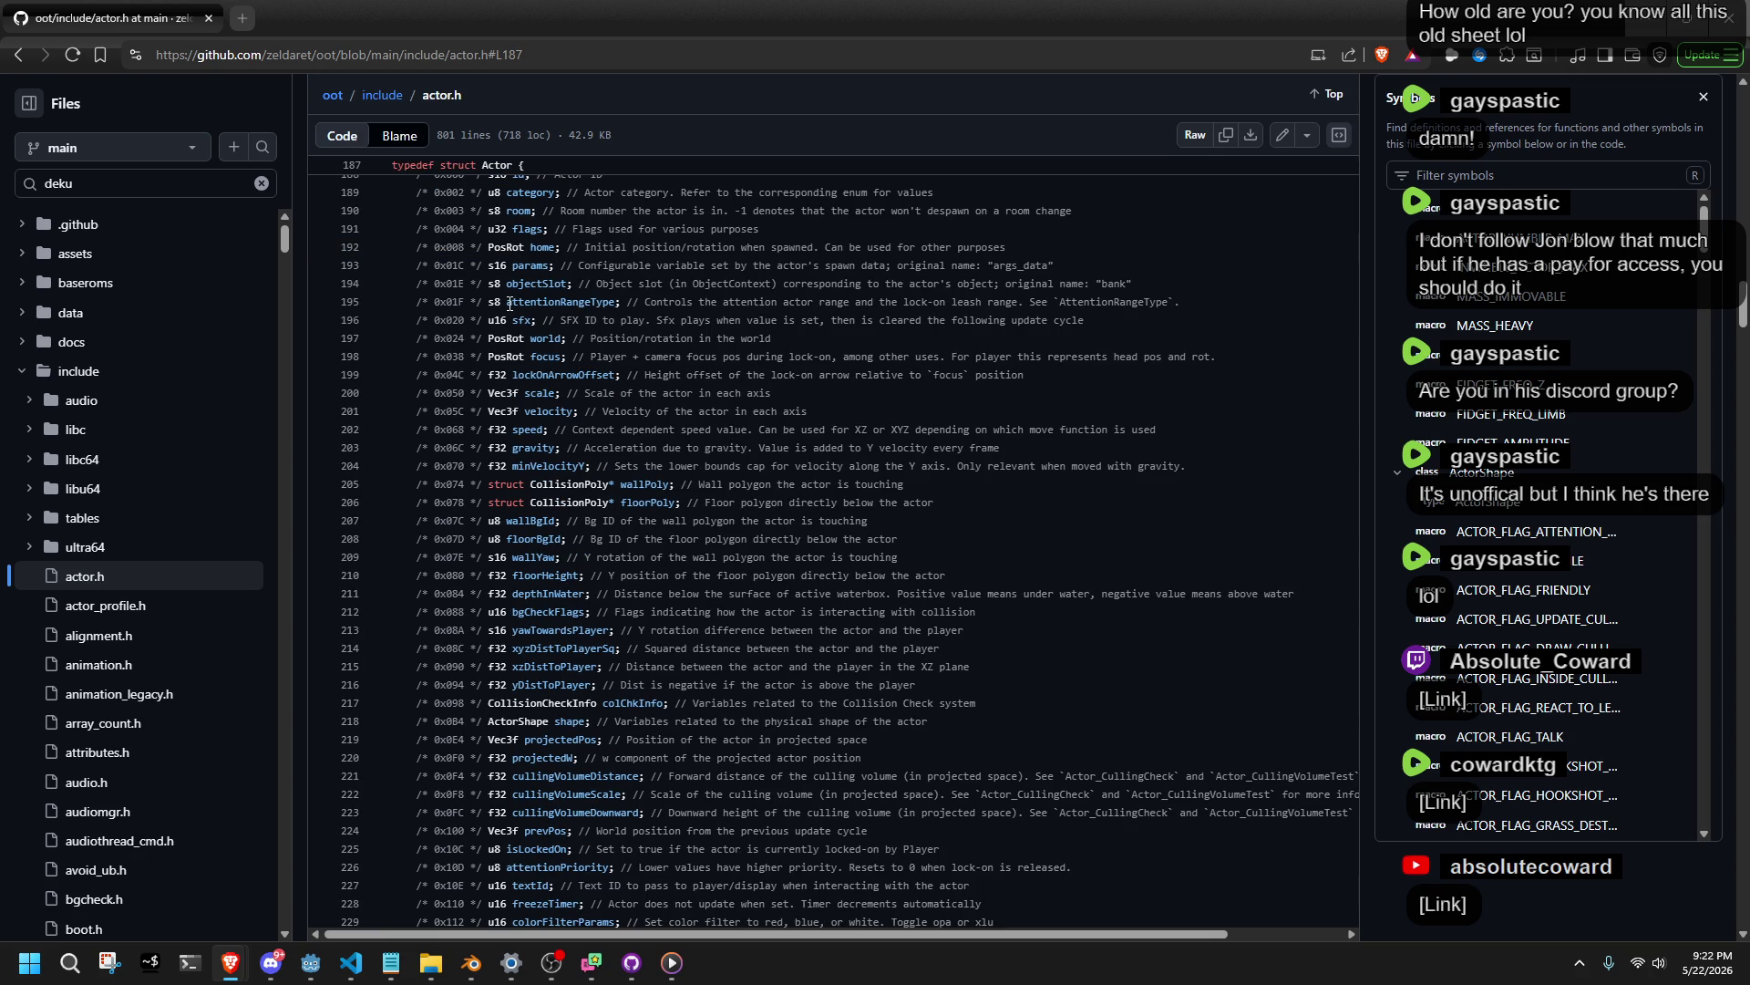
{"action": "scroll", "coordinate": [508, 303], "scroll_direction": "up", "scroll_amount": 1}
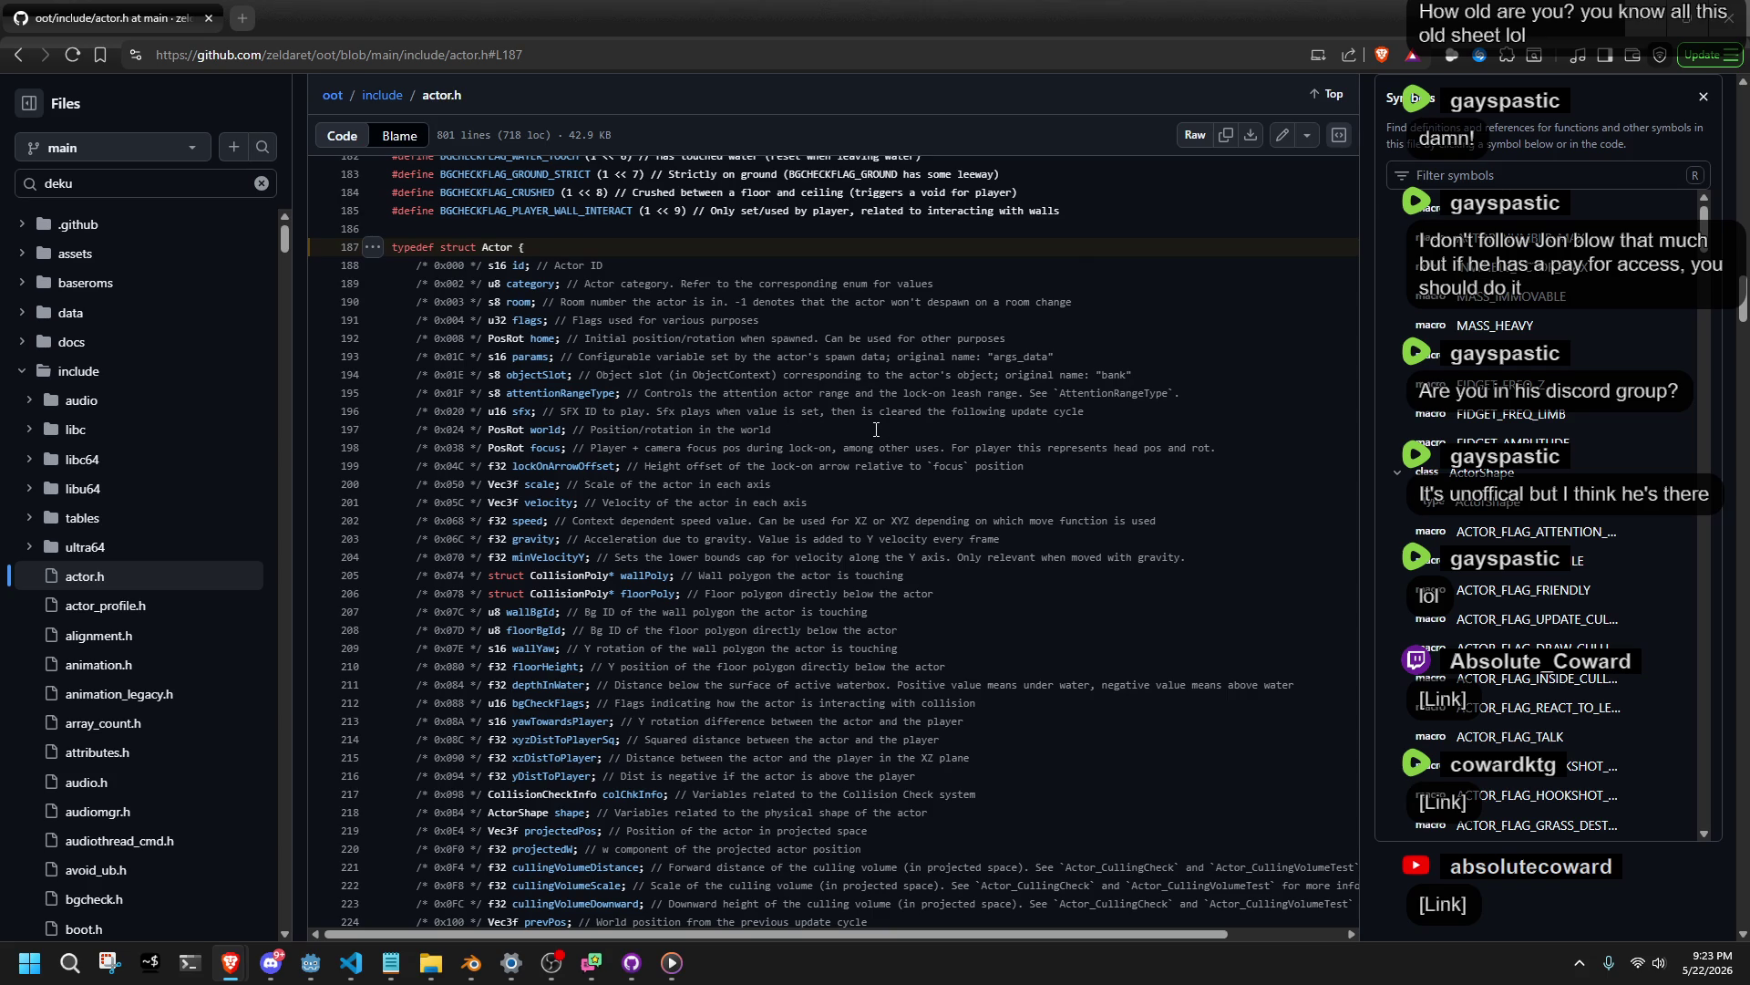
View the Symbols panel references for the Actor fields sfx and focus.
{"action": "left_click", "coordinate": [524, 412]}
{"action": "left_click", "coordinate": [1127, 603]}
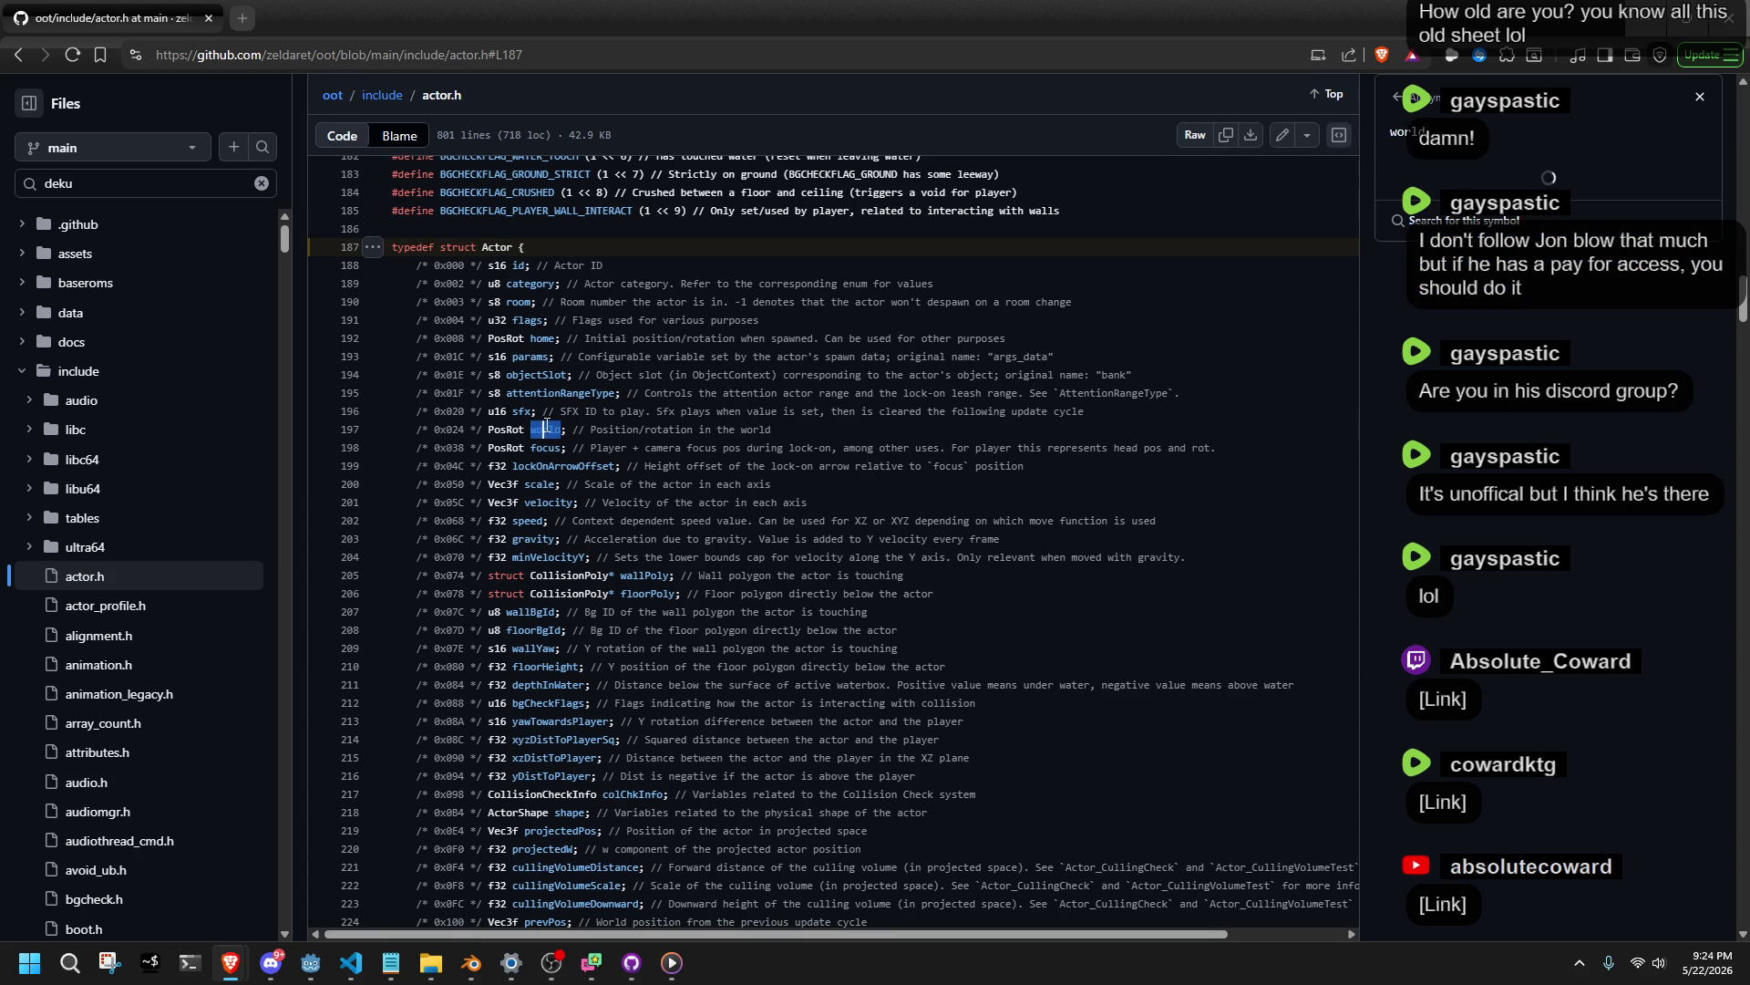
{"action": "double_click", "coordinate": [550, 445]}
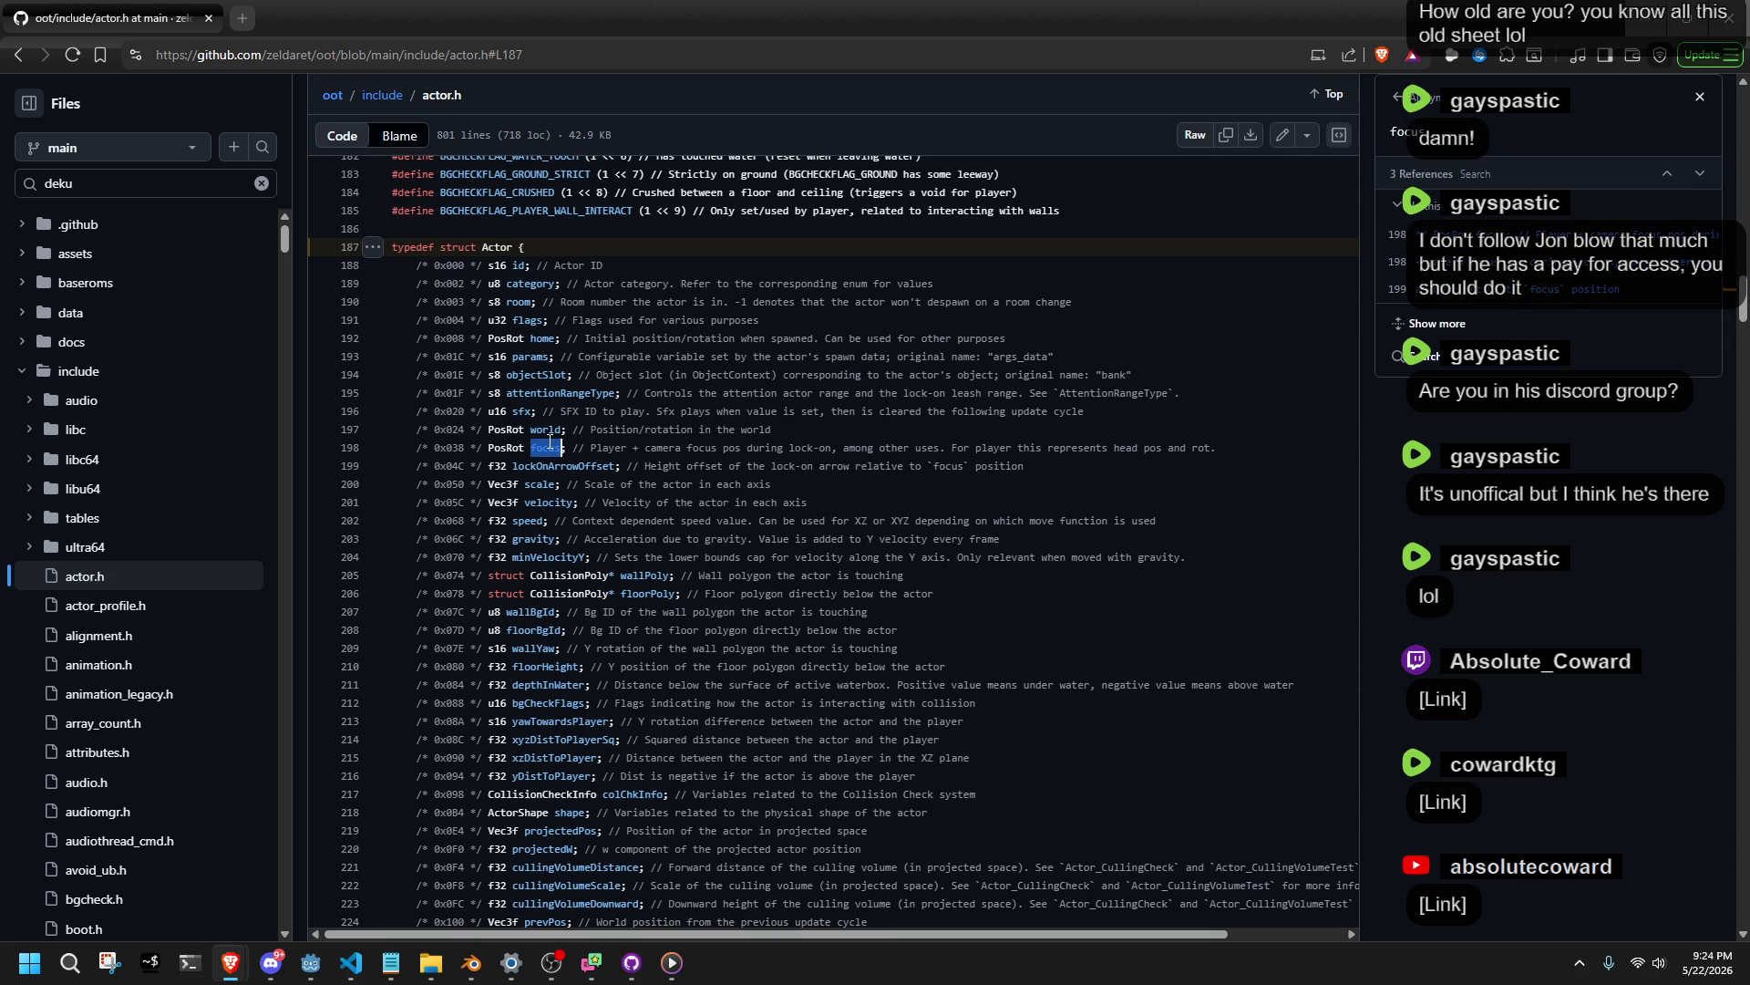
{"action": "left_click", "coordinate": [795, 489]}
{"action": "left_click", "coordinate": [860, 506]}
Scroll down to the Actor struct's collision fields, then switch to the Godot editor.
{"action": "scroll", "coordinate": [870, 483], "scroll_direction": "down", "scroll_amount": 1}
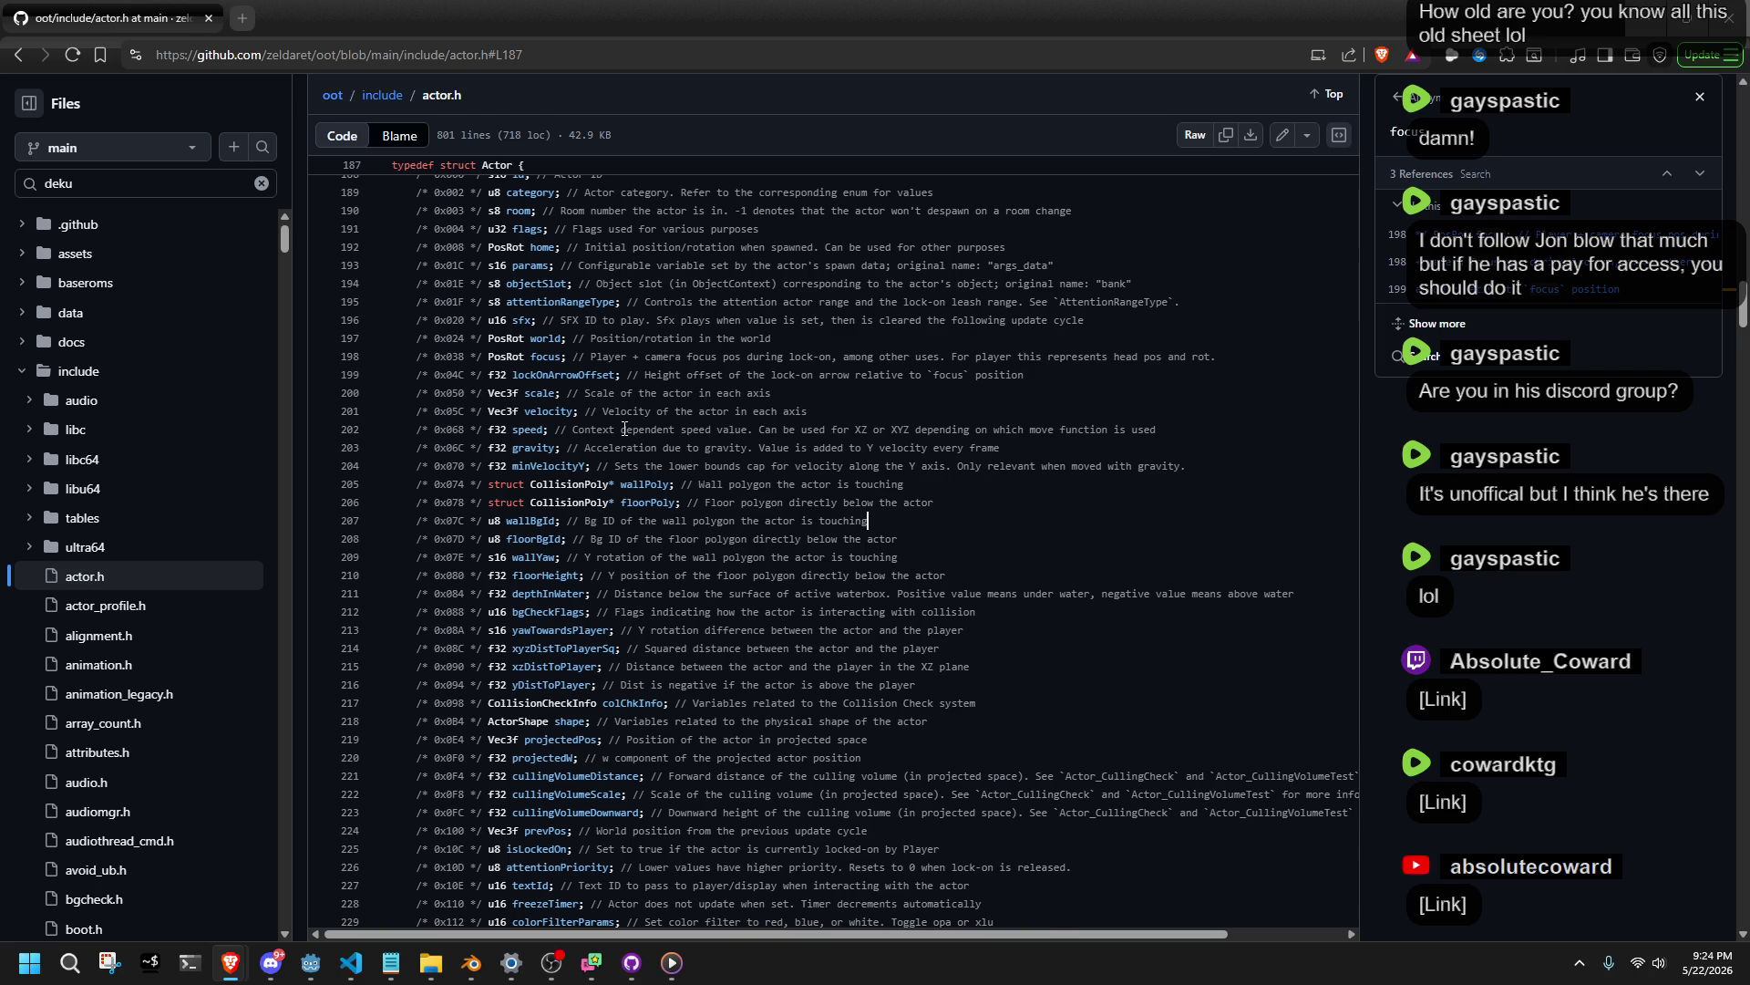
{"action": "scroll", "coordinate": [625, 430], "scroll_direction": "down", "scroll_amount": 3}
{"action": "scroll", "coordinate": [684, 490], "scroll_direction": "up", "scroll_amount": 6}
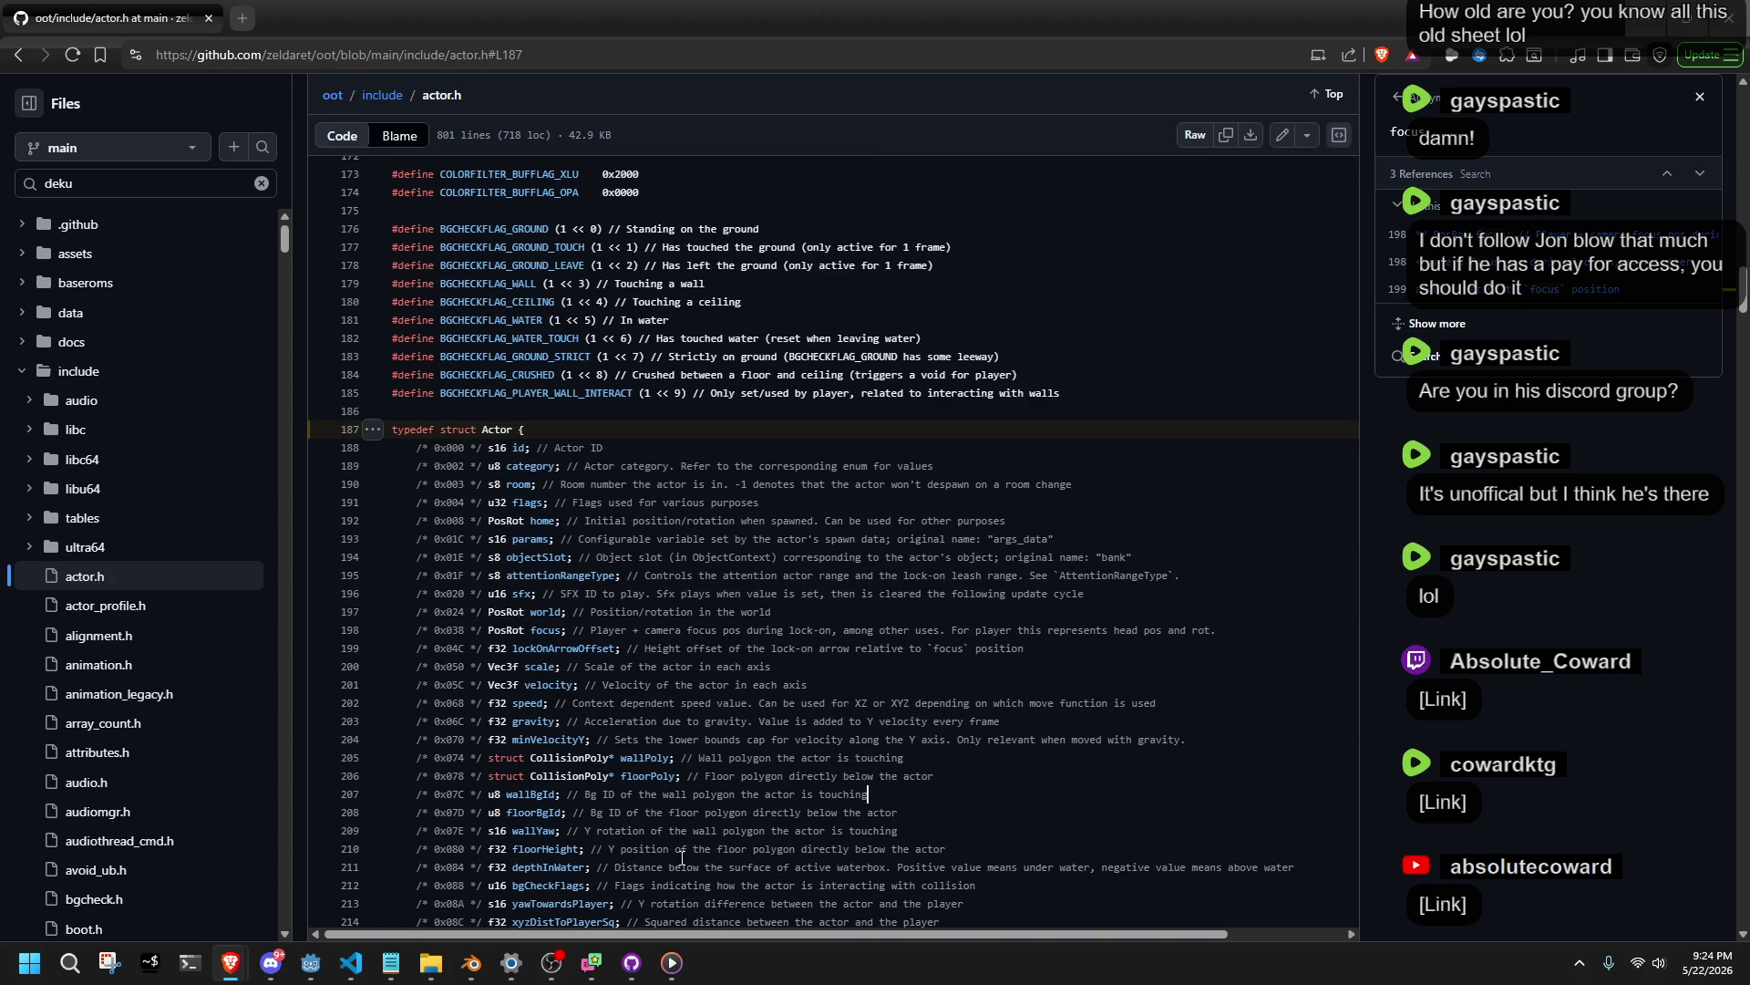
{"action": "left_click", "coordinate": [312, 964]}
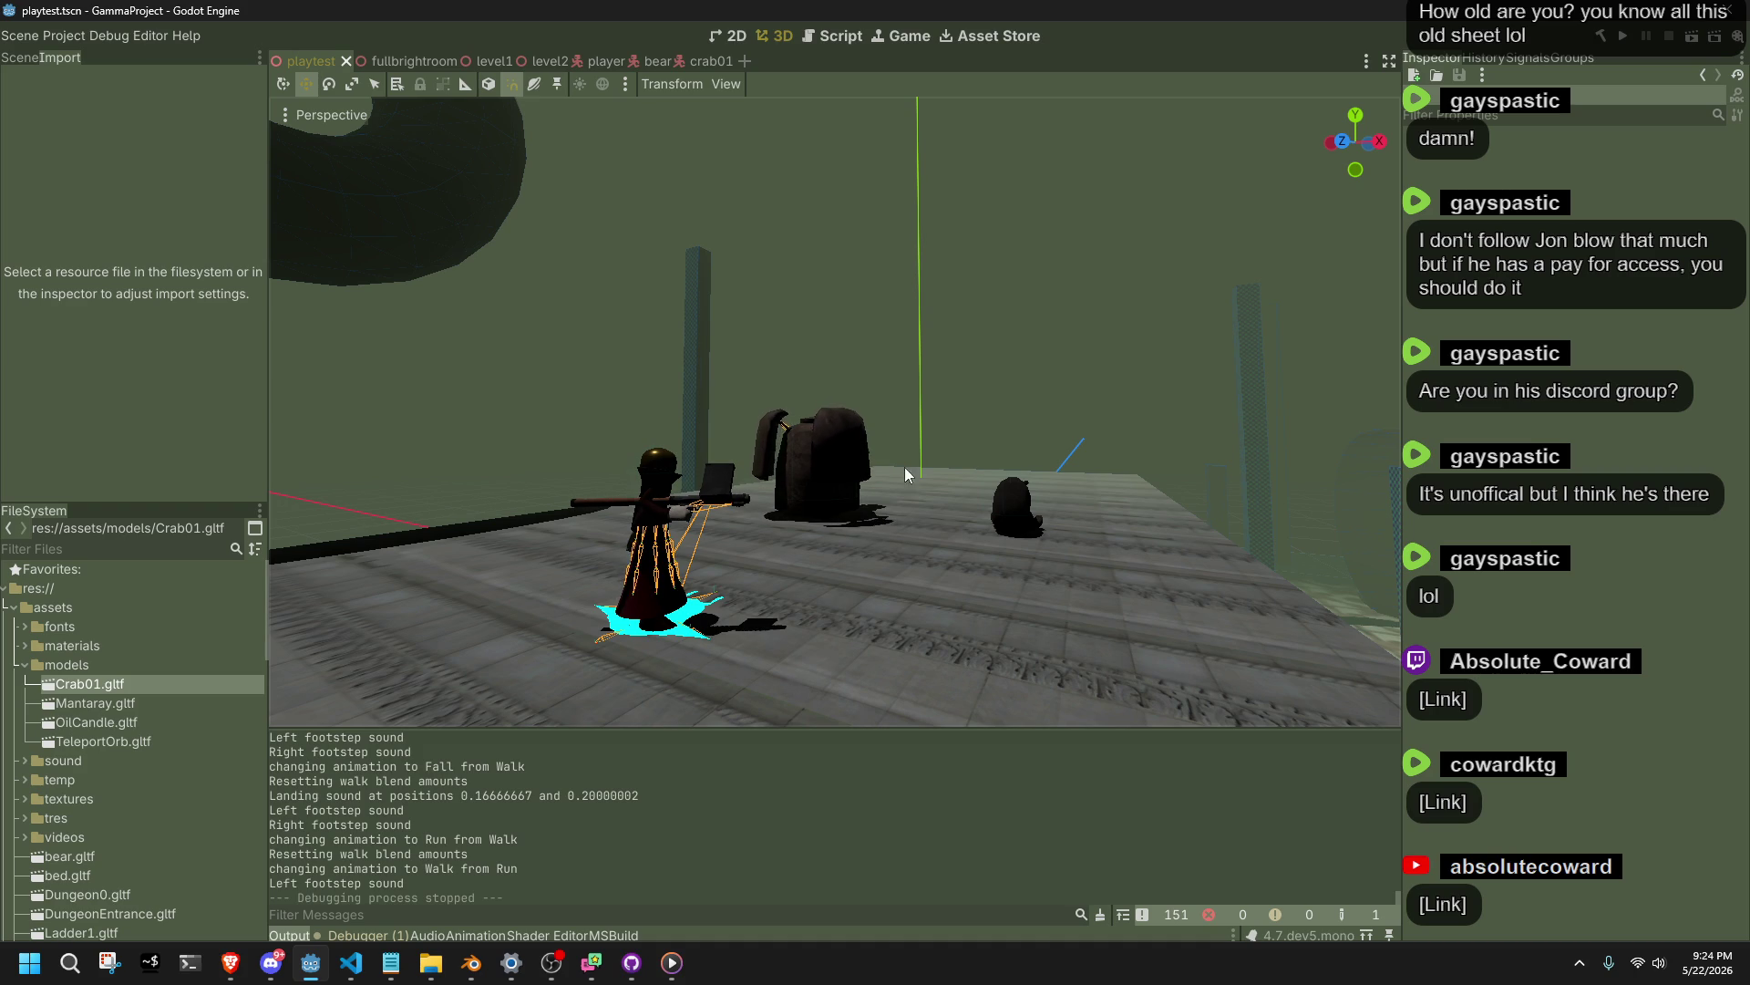
Orbit the 3D view toward the barrels and launch the game for a debug playtest.
{"action": "mouse_move", "coordinate": [905, 467]}
{"action": "left_mouse_down"}
{"action": "mouse_move", "coordinate": [830, 392]}
{"action": "mouse_move", "coordinate": [674, 406]}
{"action": "mouse_move", "coordinate": [1176, 404]}
{"action": "left_mouse_up"}
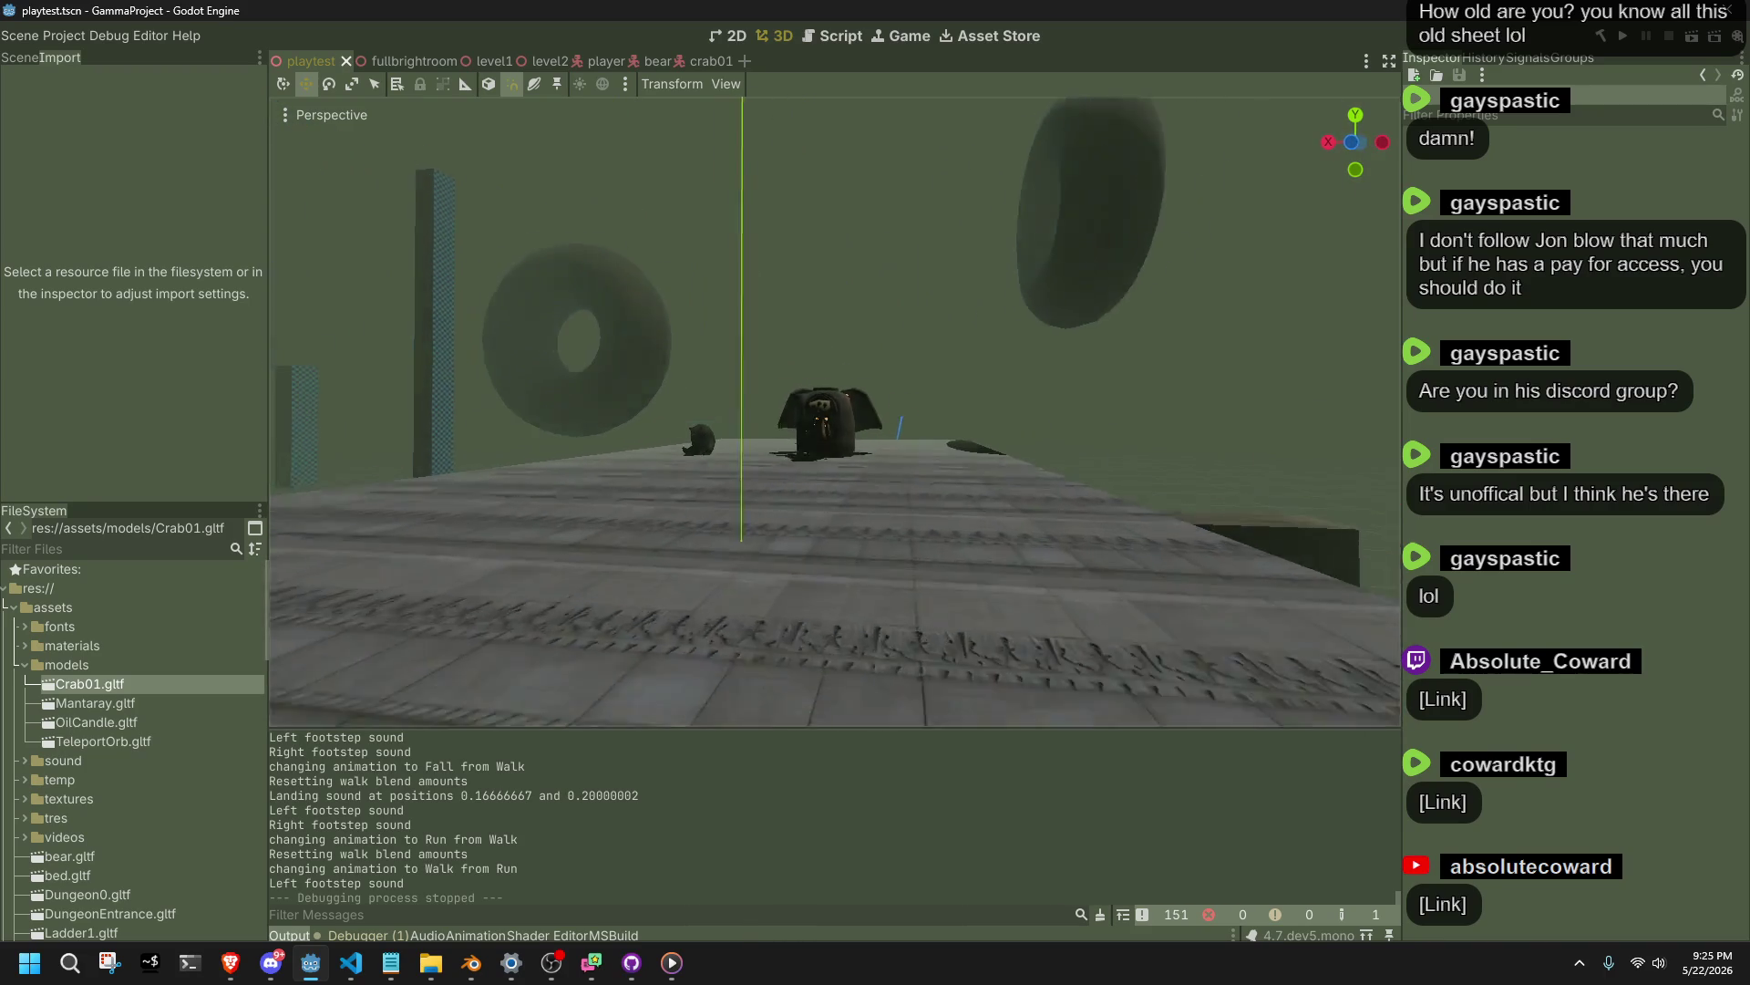
{"action": "left_click", "coordinate": [1616, 41]}
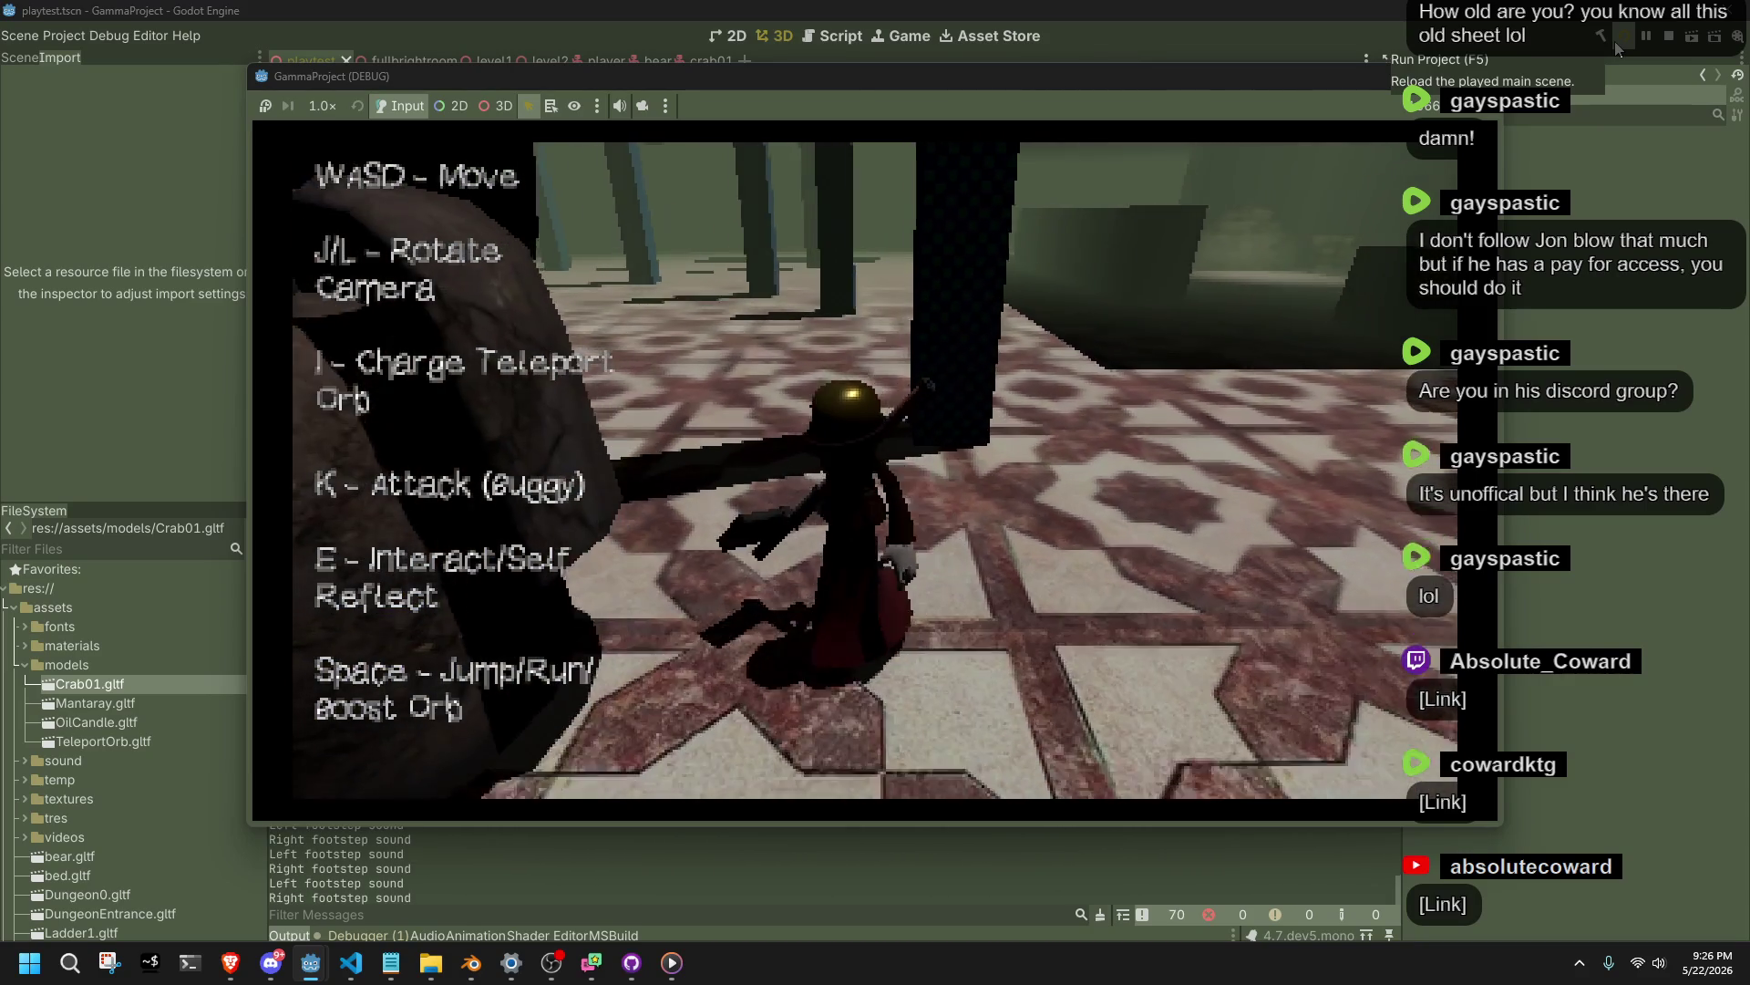
Run and walk the character, attacking the crab and bear several times with K.
{"action": "key", "text": "space"}
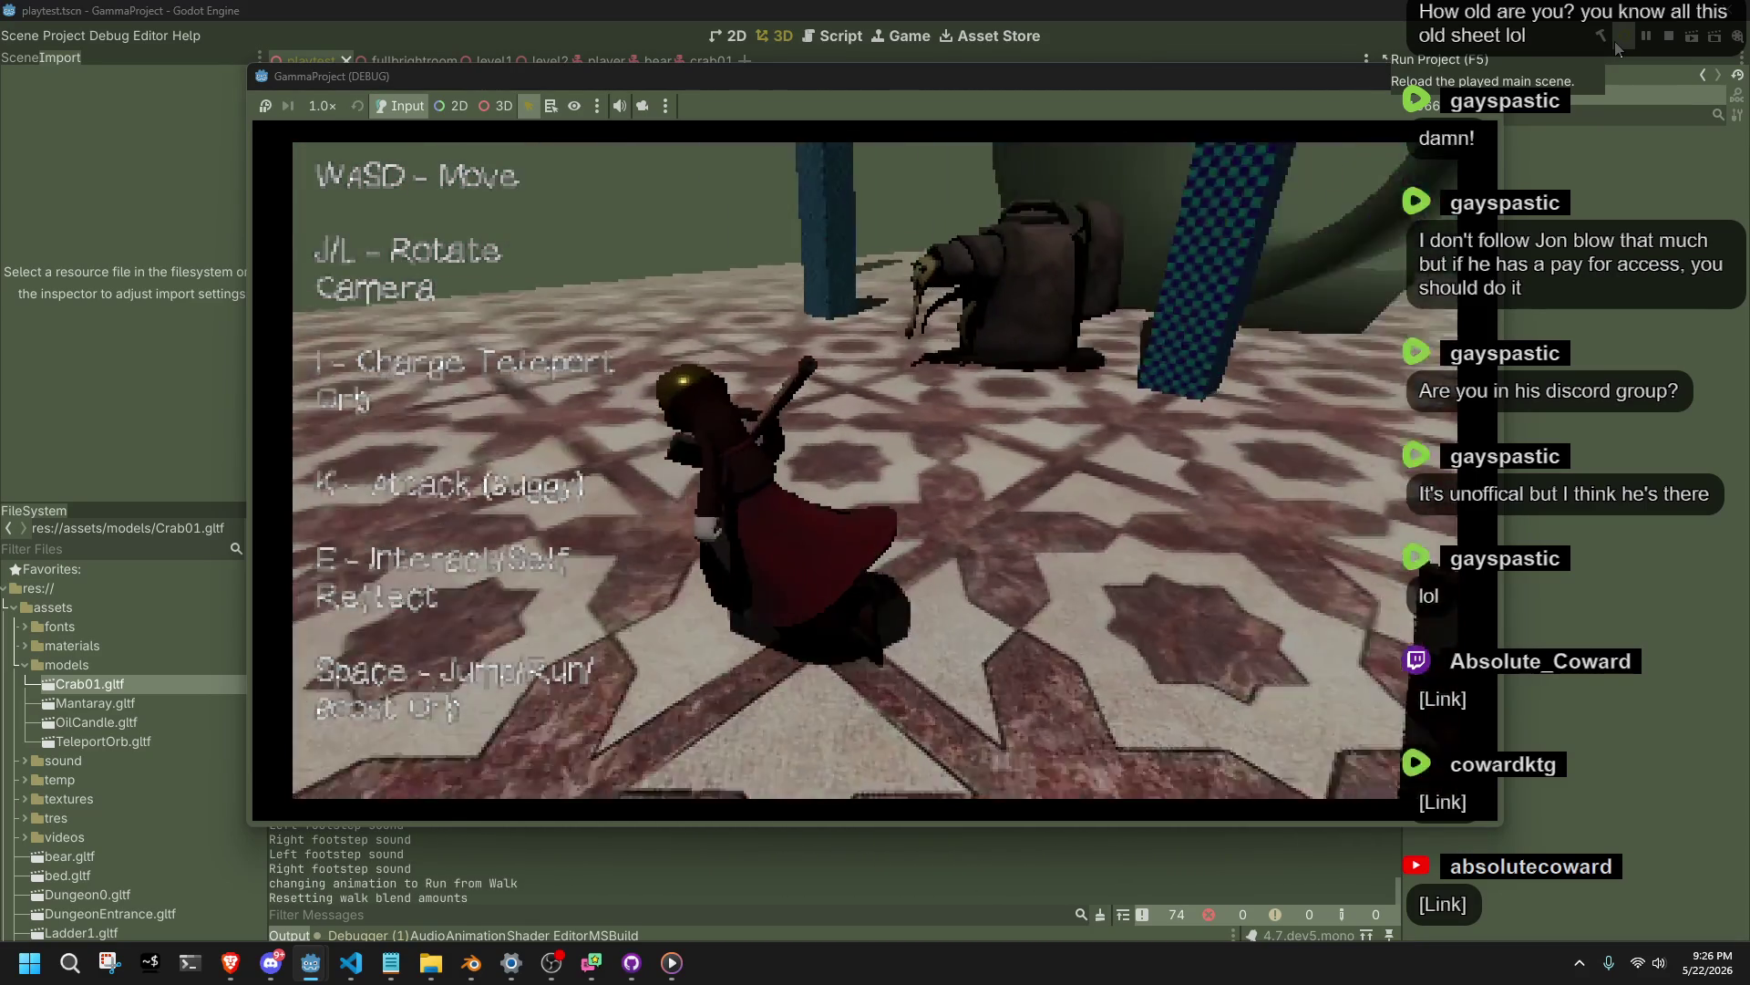
{"action": "key", "text": "w"}
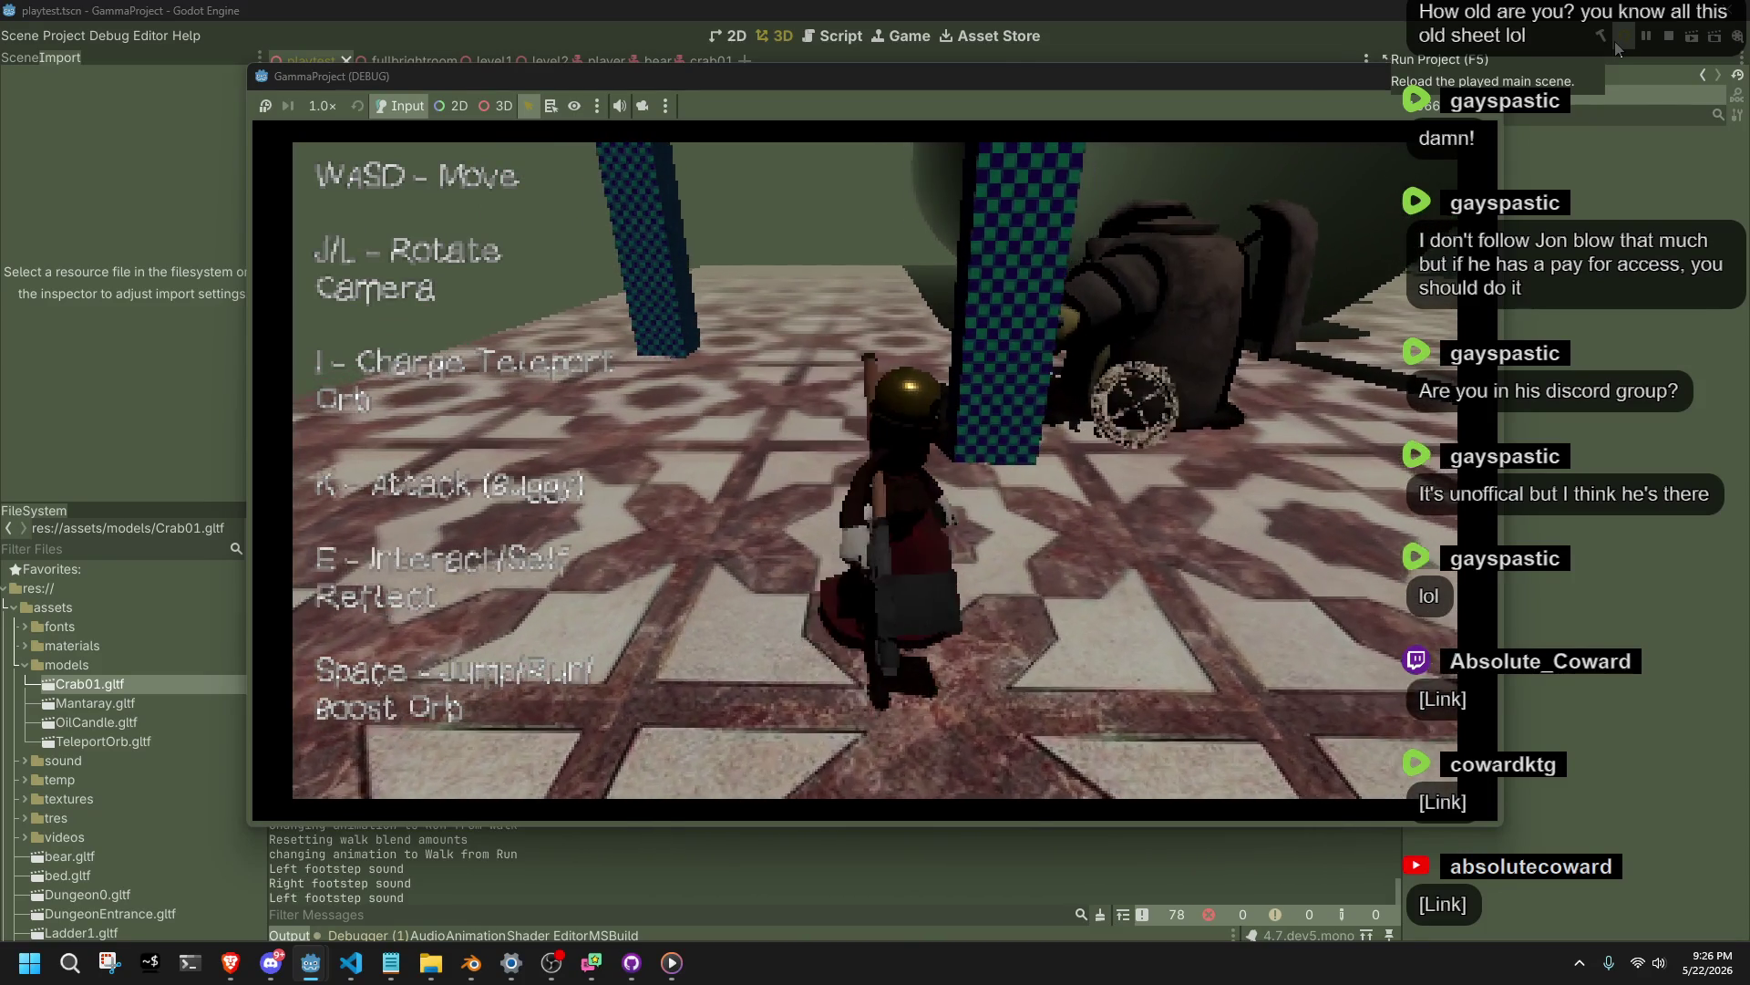
{"action": "key", "text": "k"}
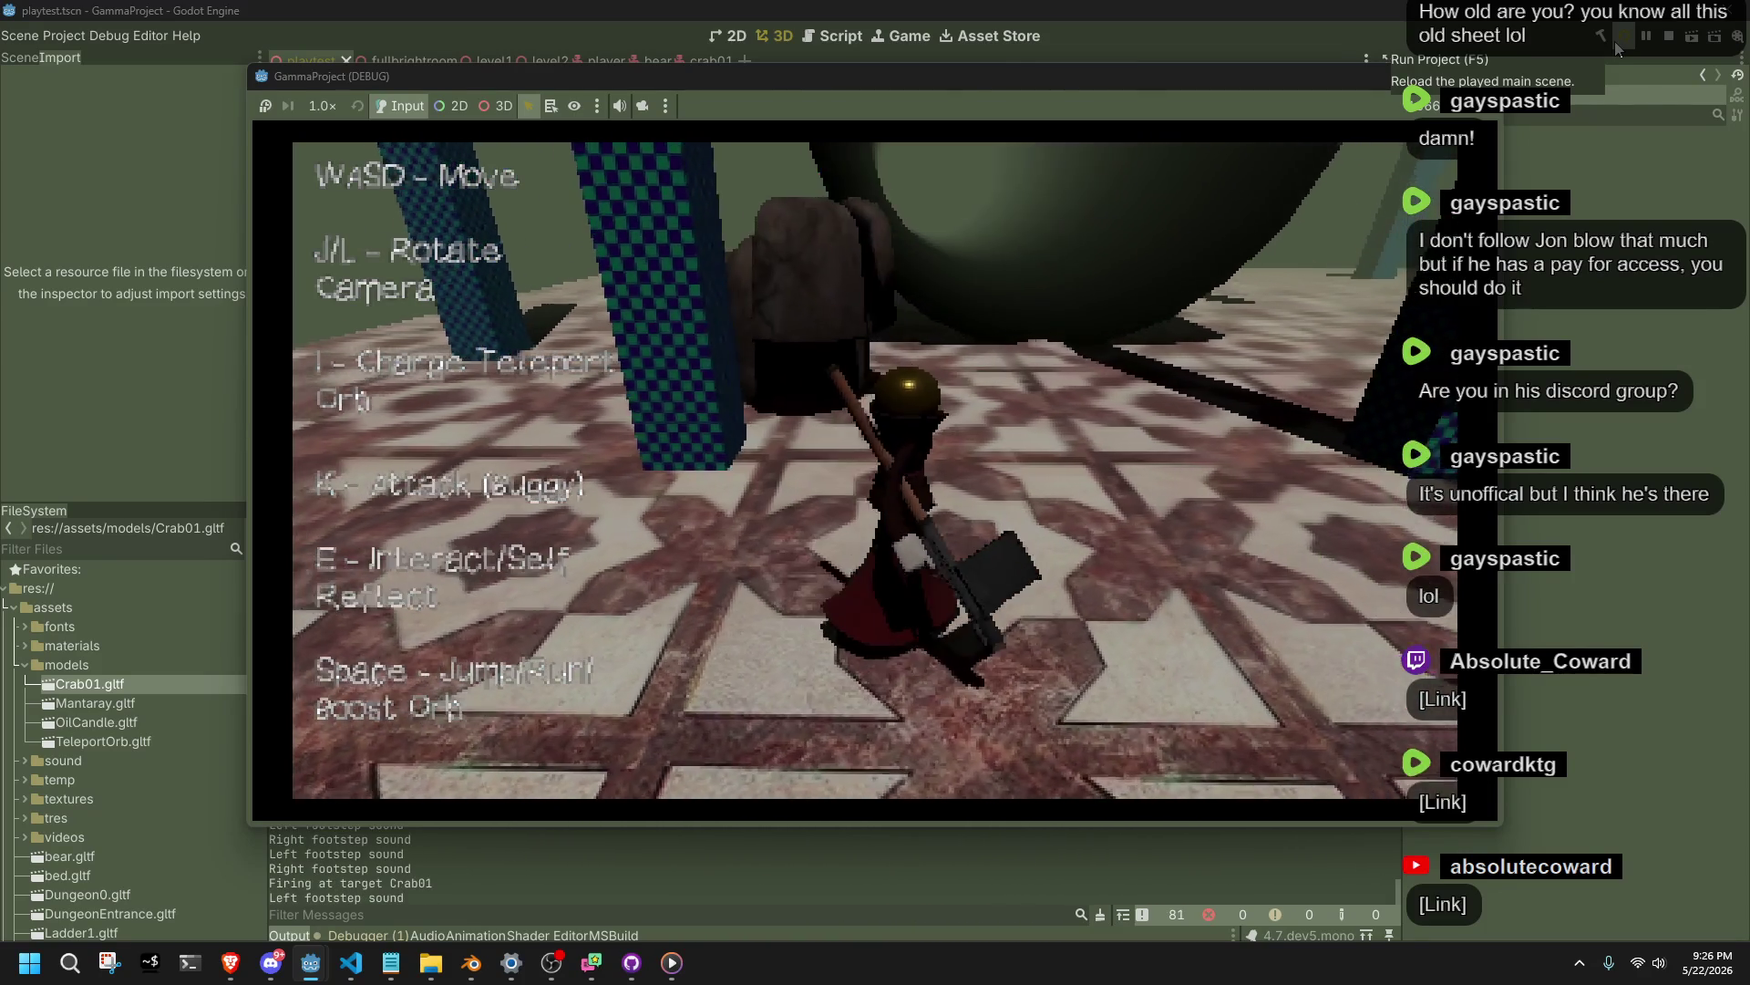
{"action": "key", "text": "k"}
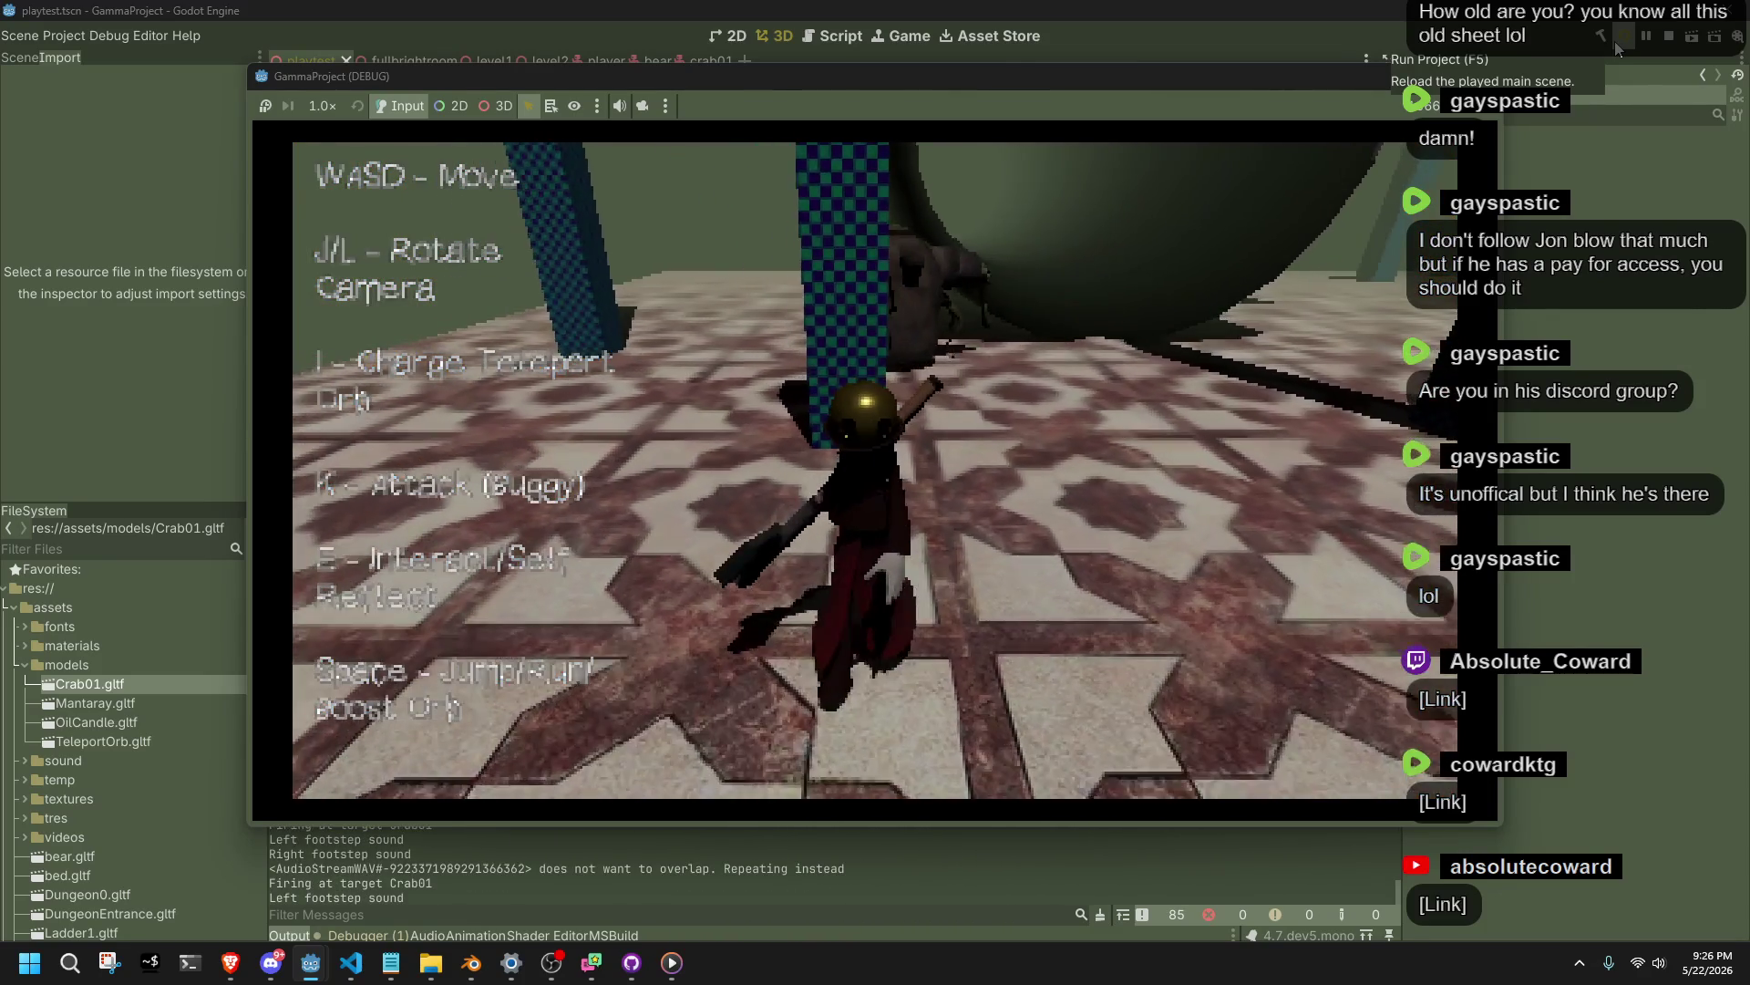
{"action": "key", "text": "k"}
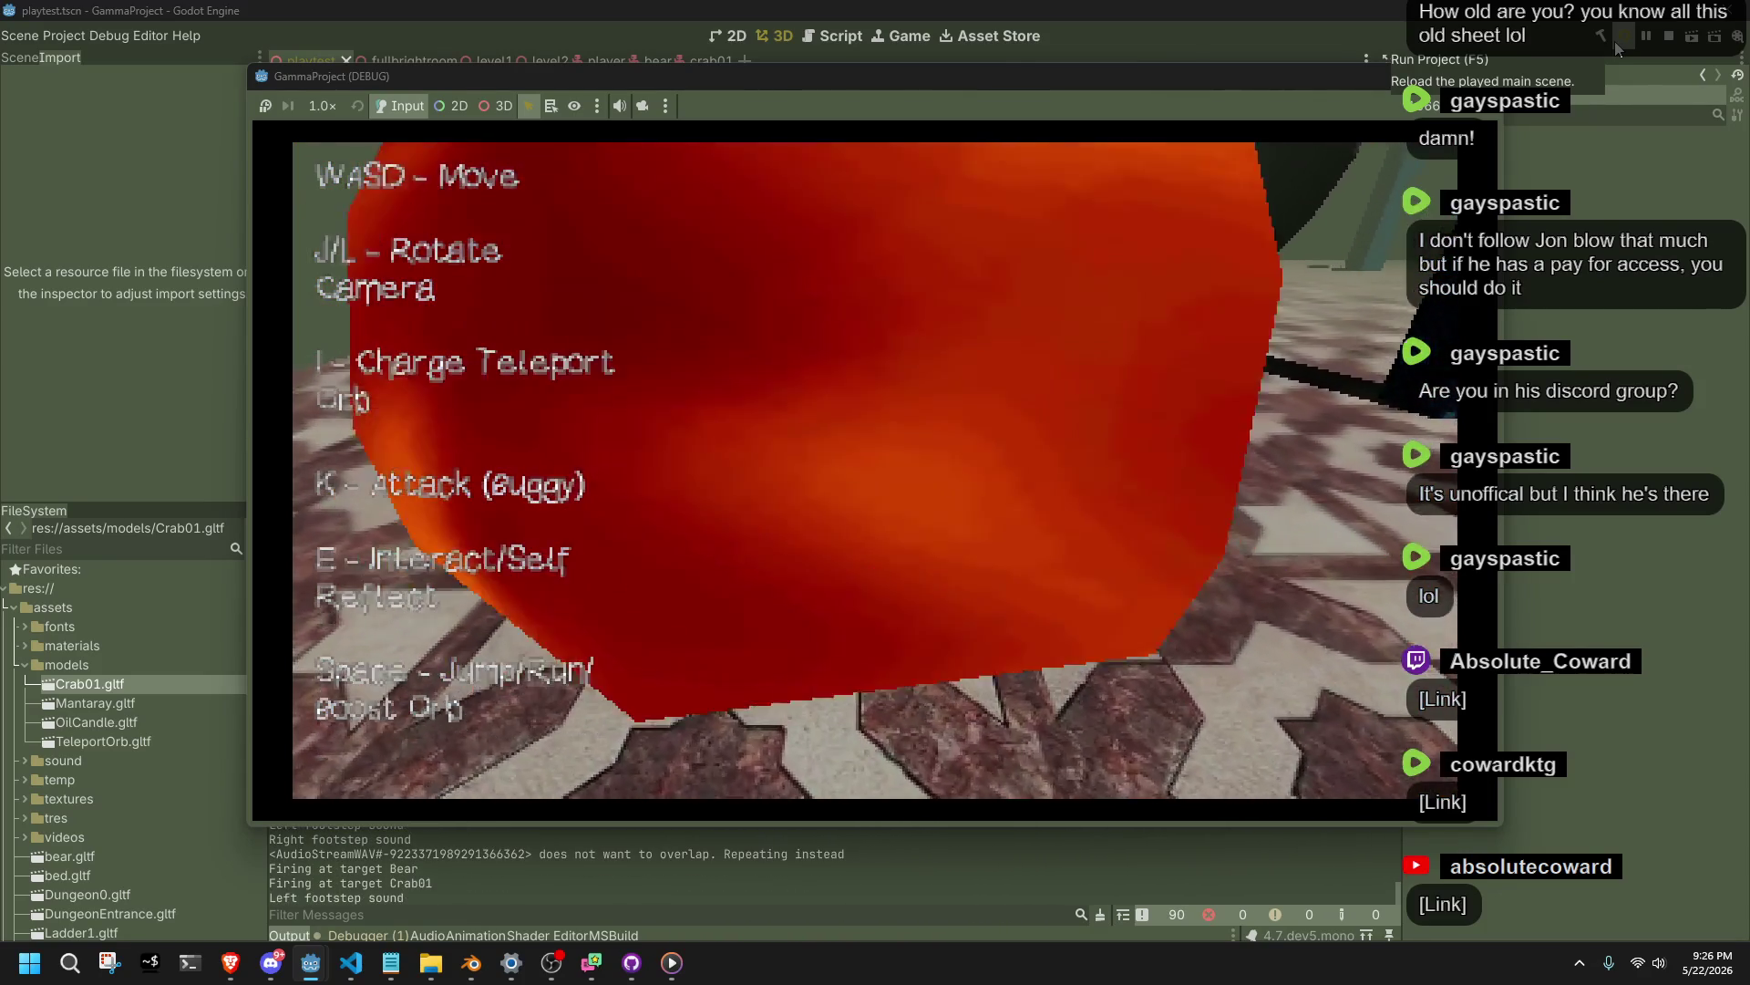
{"action": "key", "text": "space"}
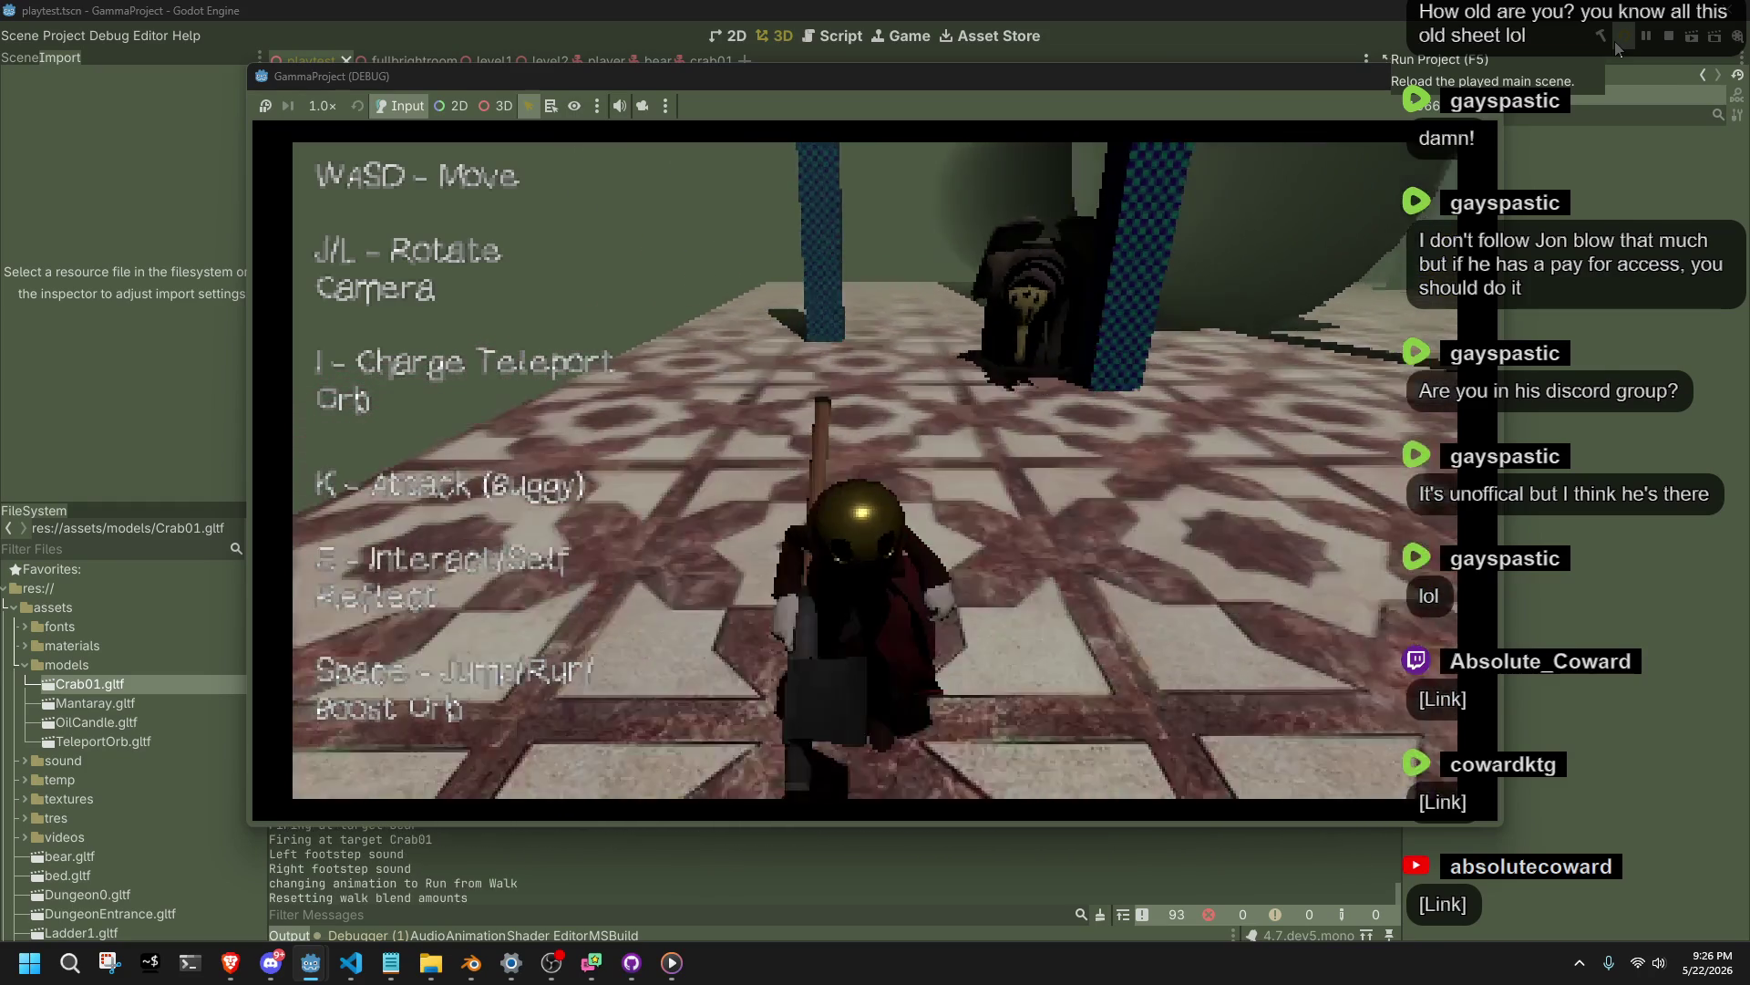
{"action": "key", "text": "w"}
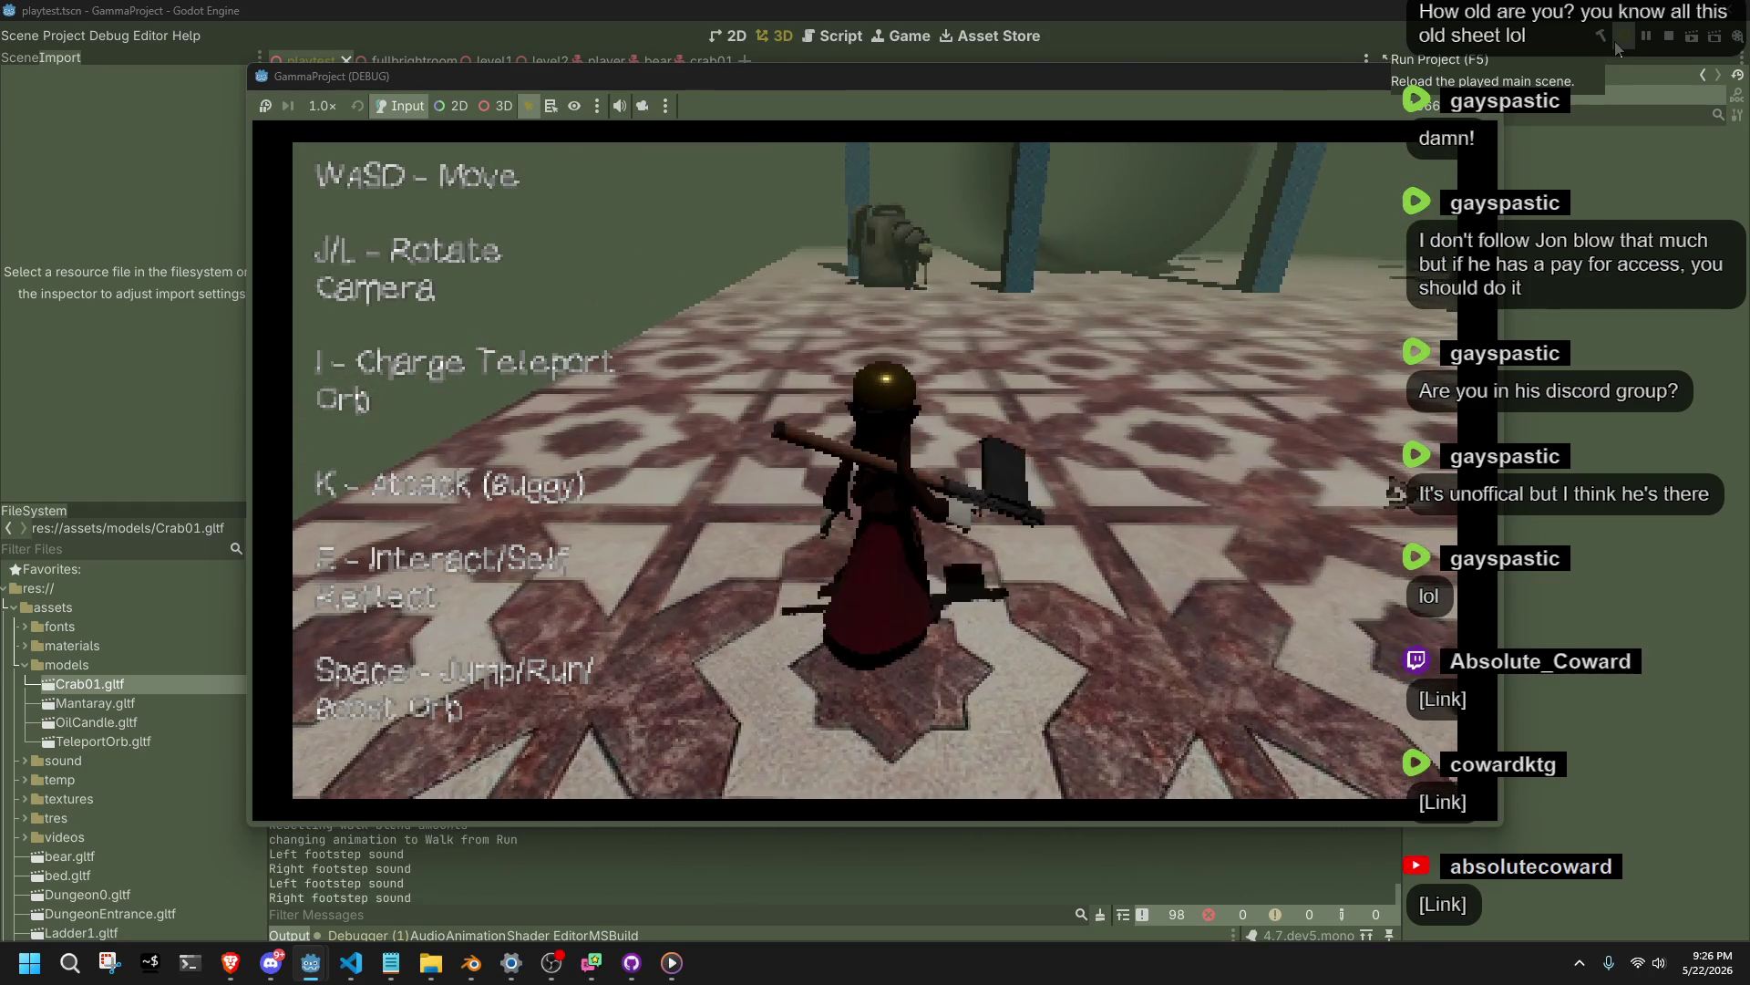
{"action": "key", "text": "k"}
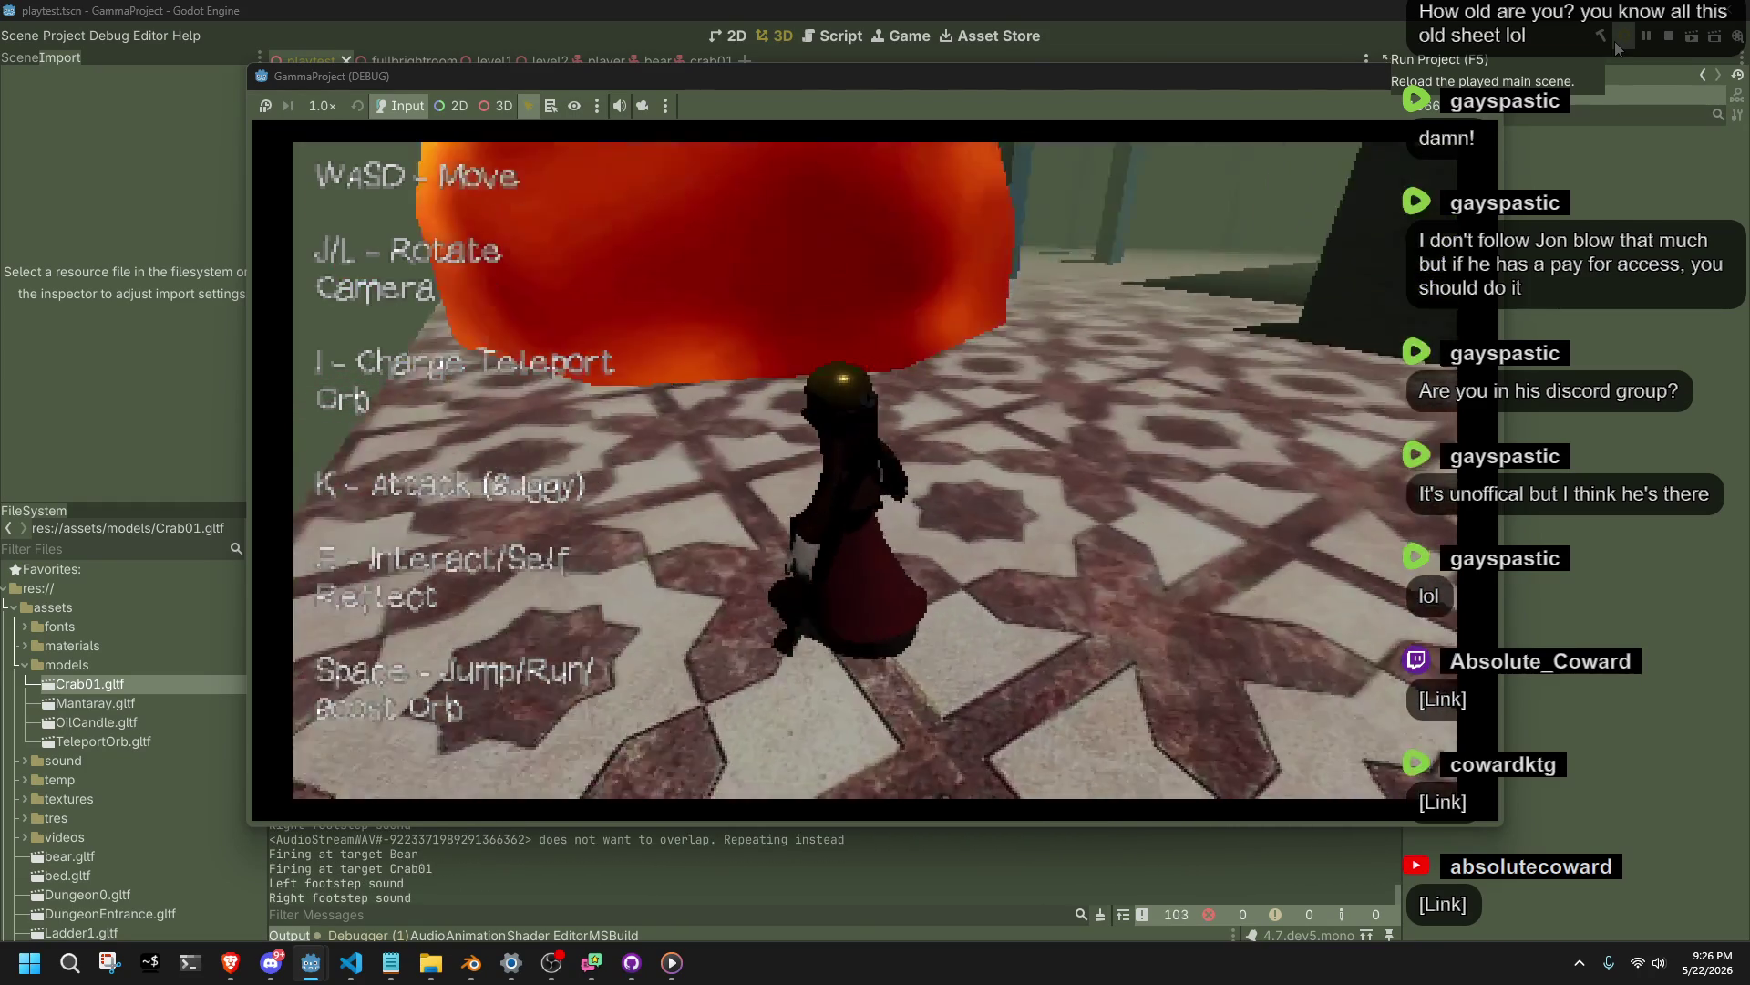
Rotate the game camera left with J and walk the character around, then swing its weapon.
{"action": "key", "text": "d"}
{"action": "key", "text": "w"}
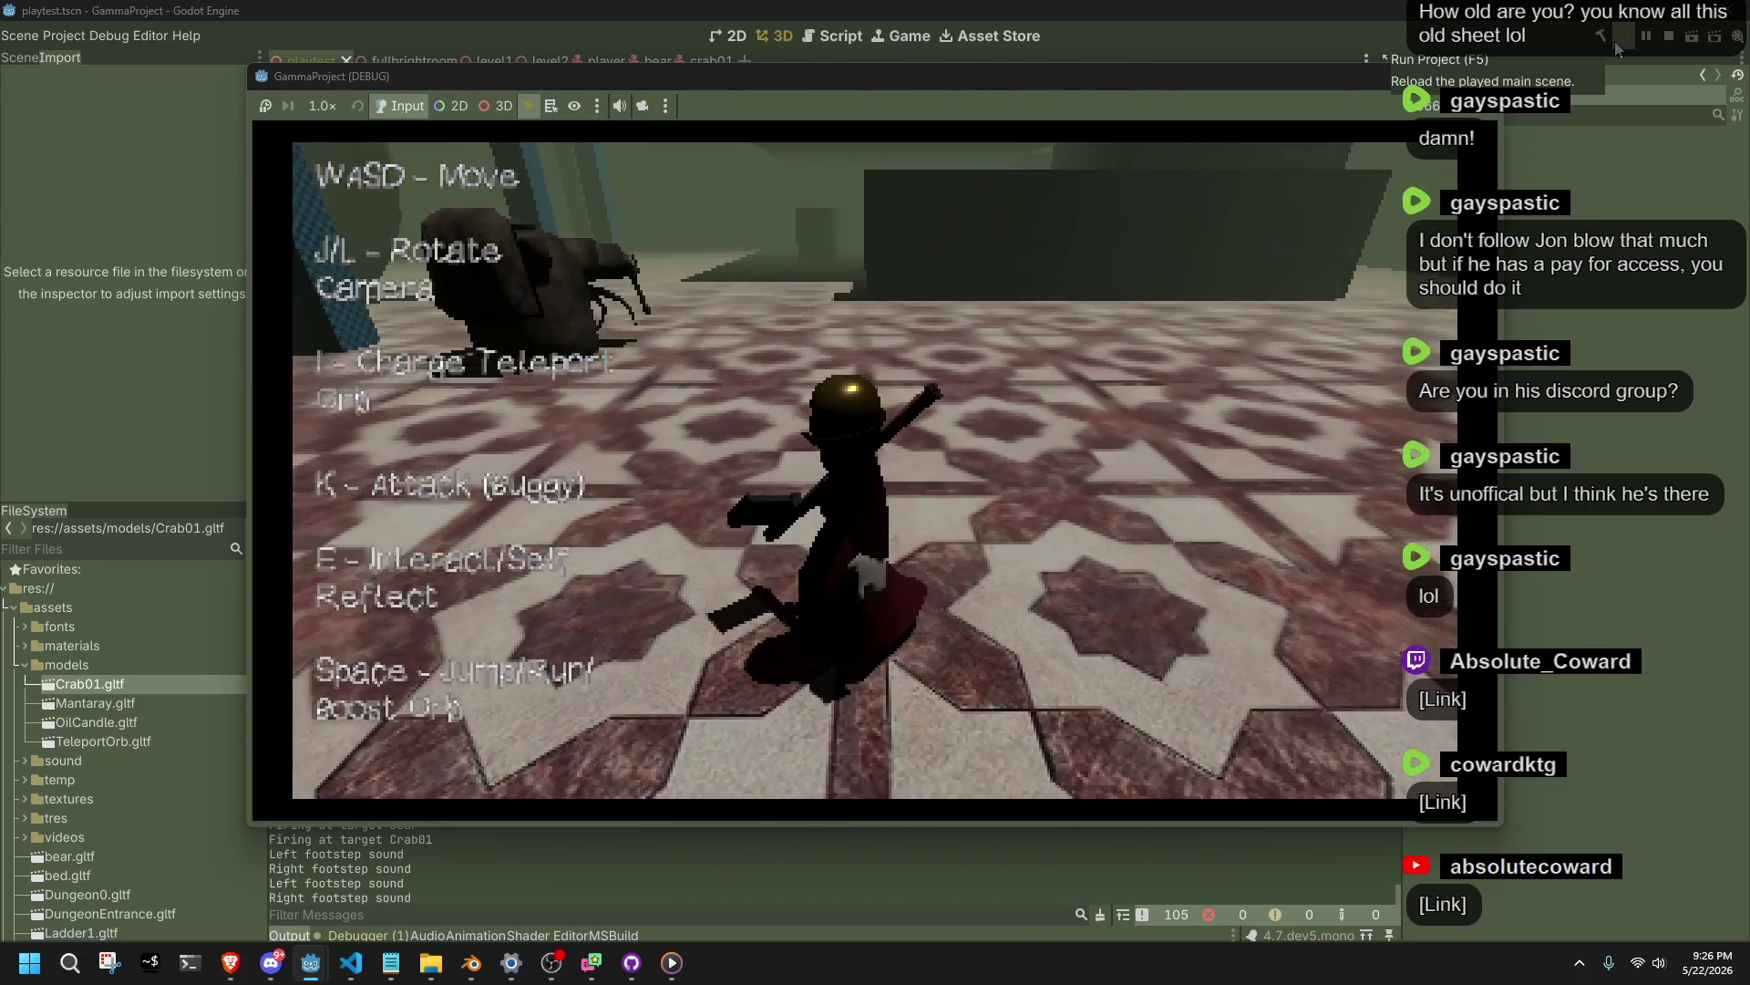
{"action": "key", "text": "j"}
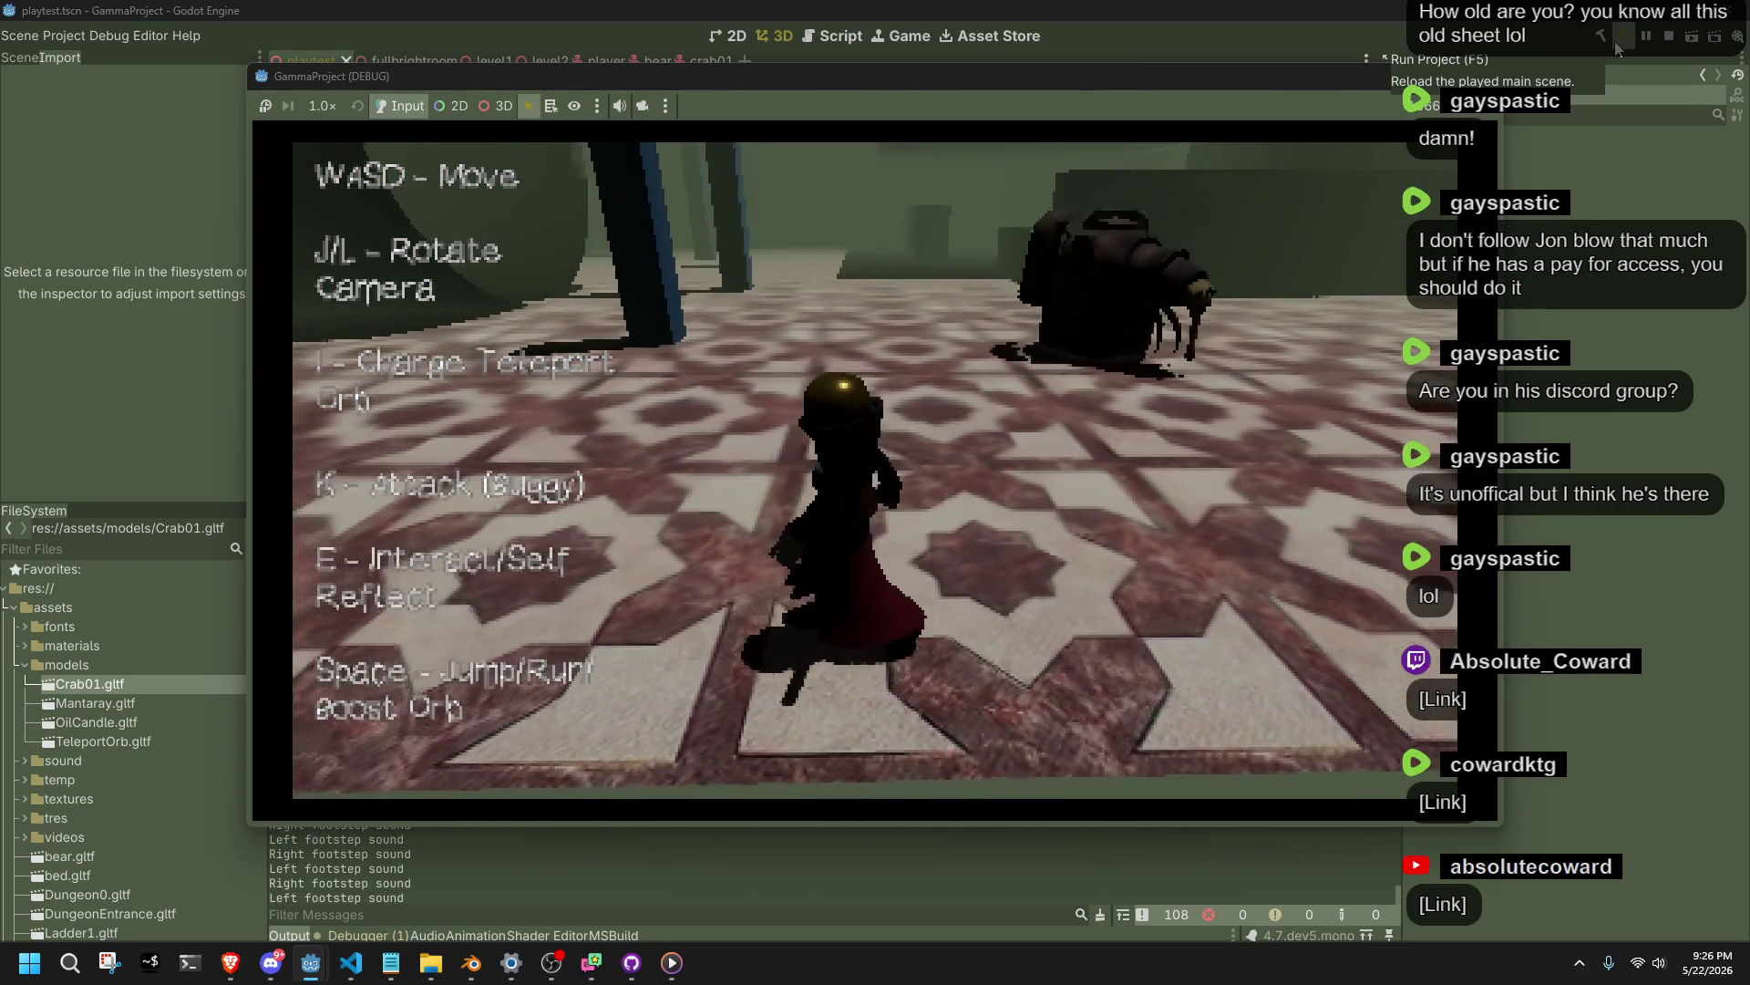
{"action": "key", "text": "j"}
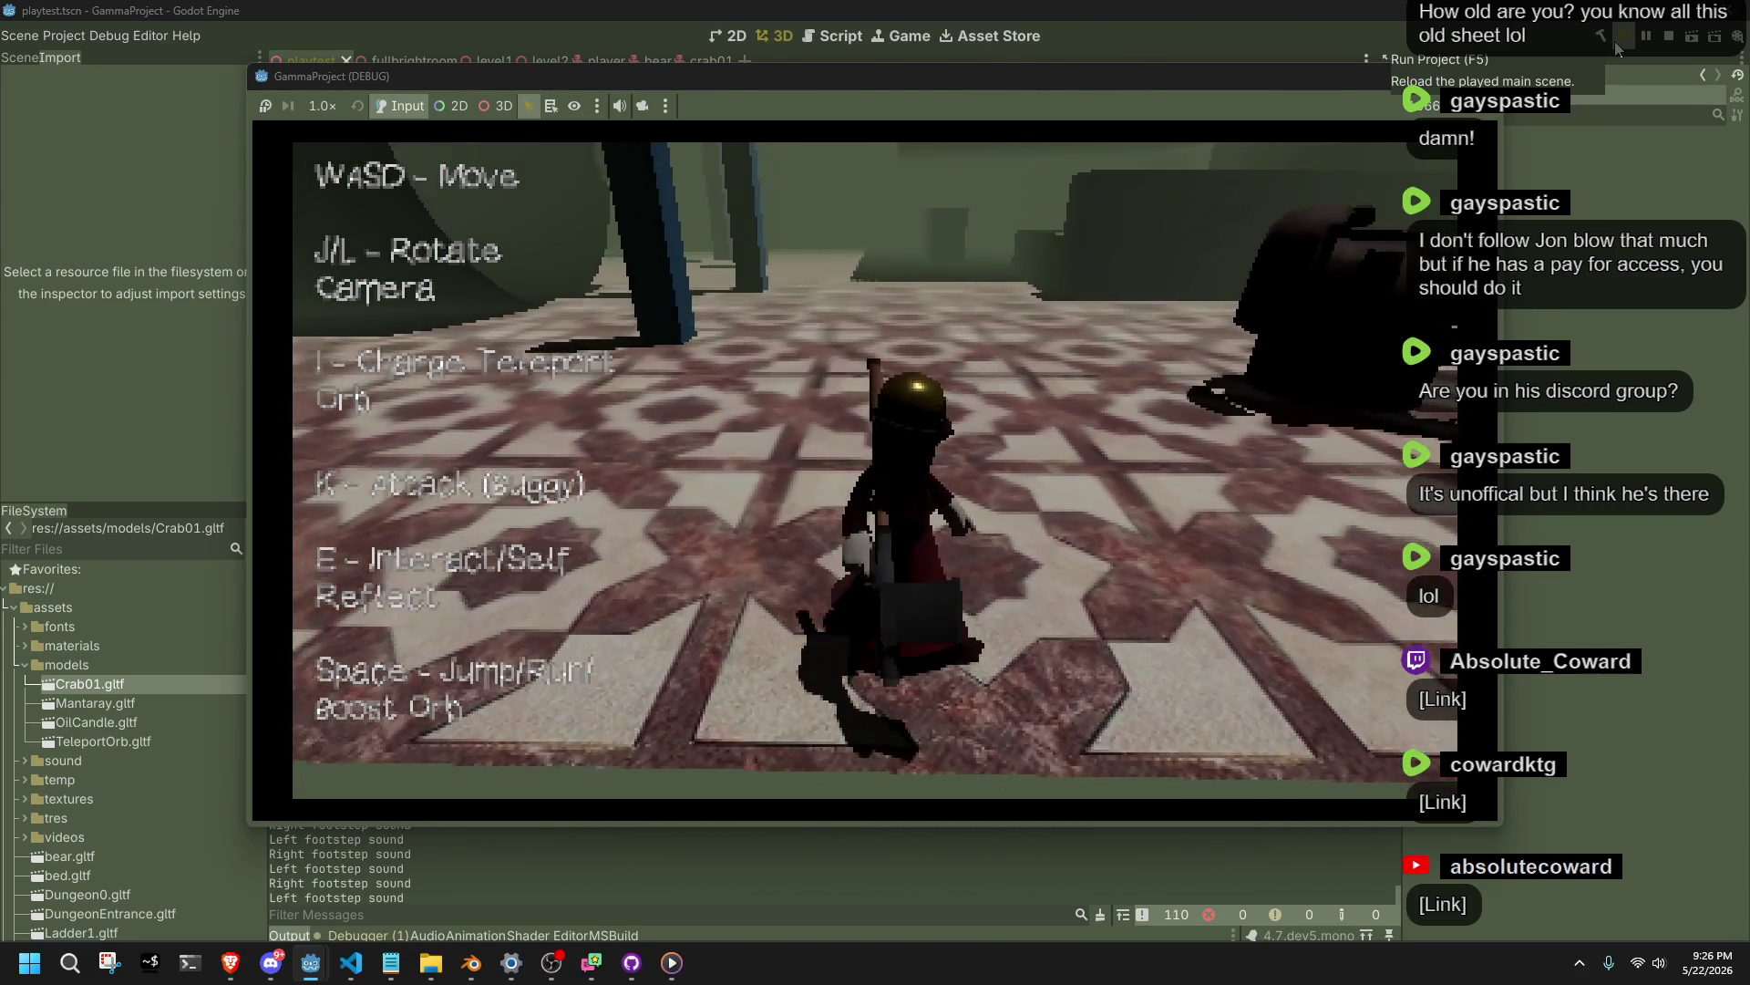
{"action": "key", "text": "w"}
{"action": "key", "text": "w"}
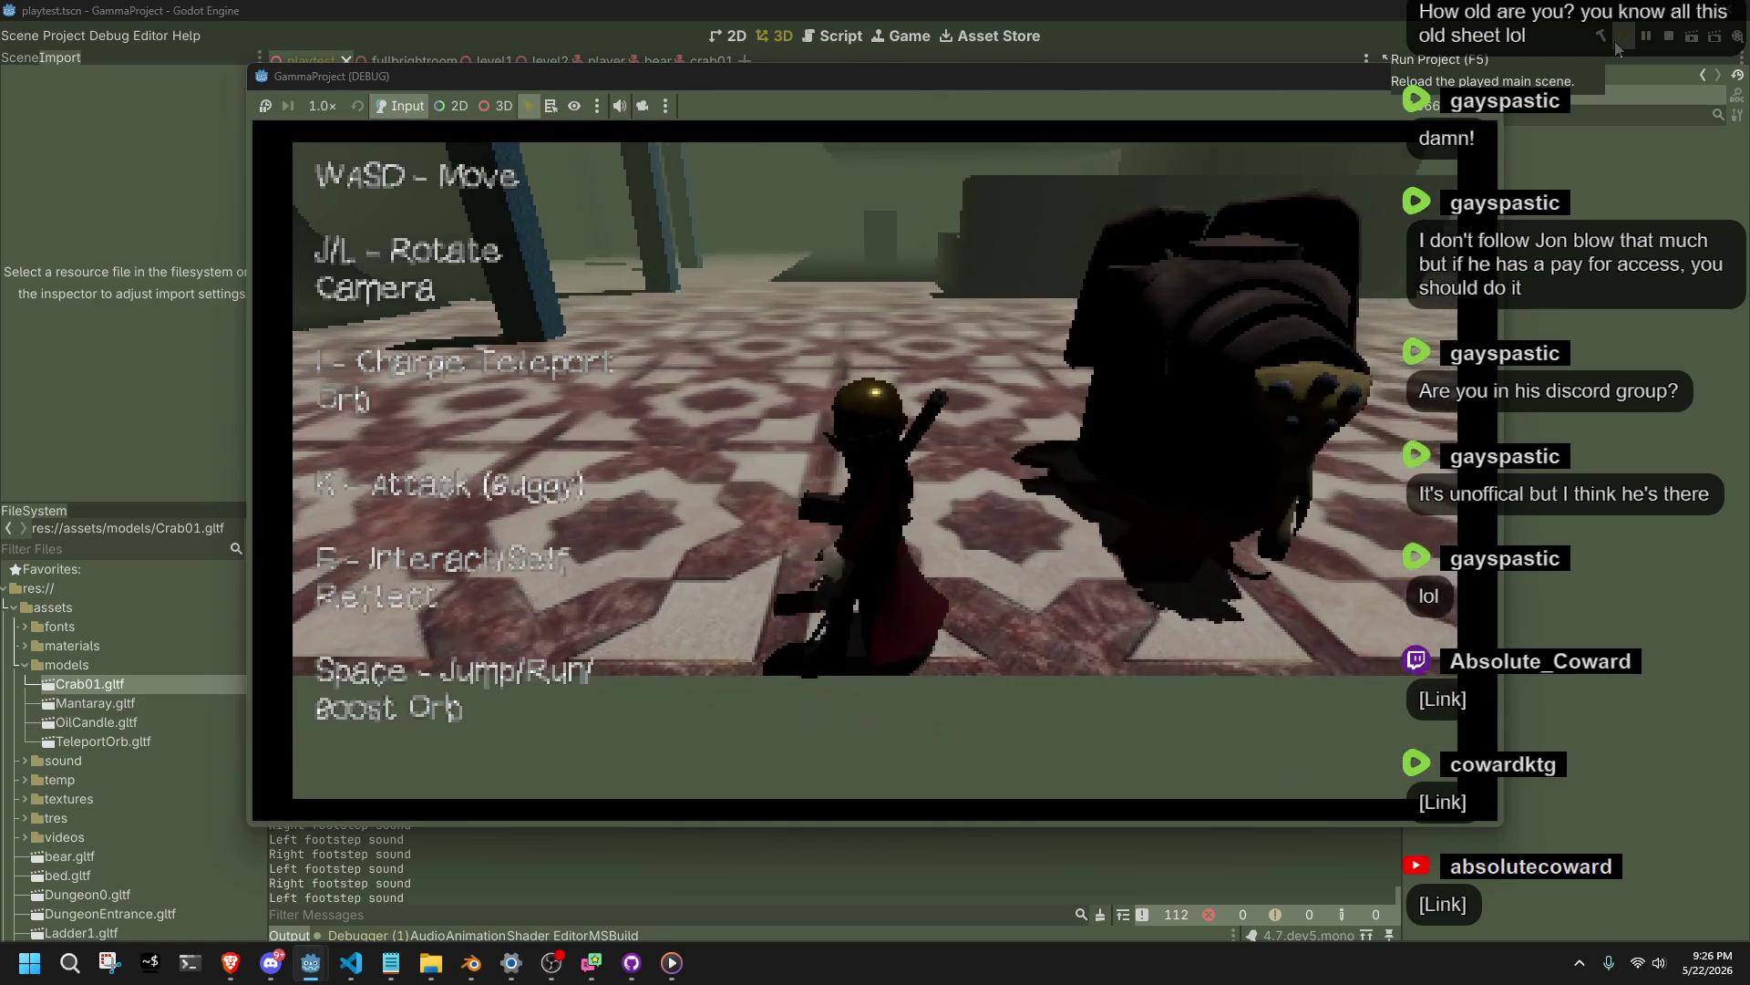
{"action": "key", "text": "j"}
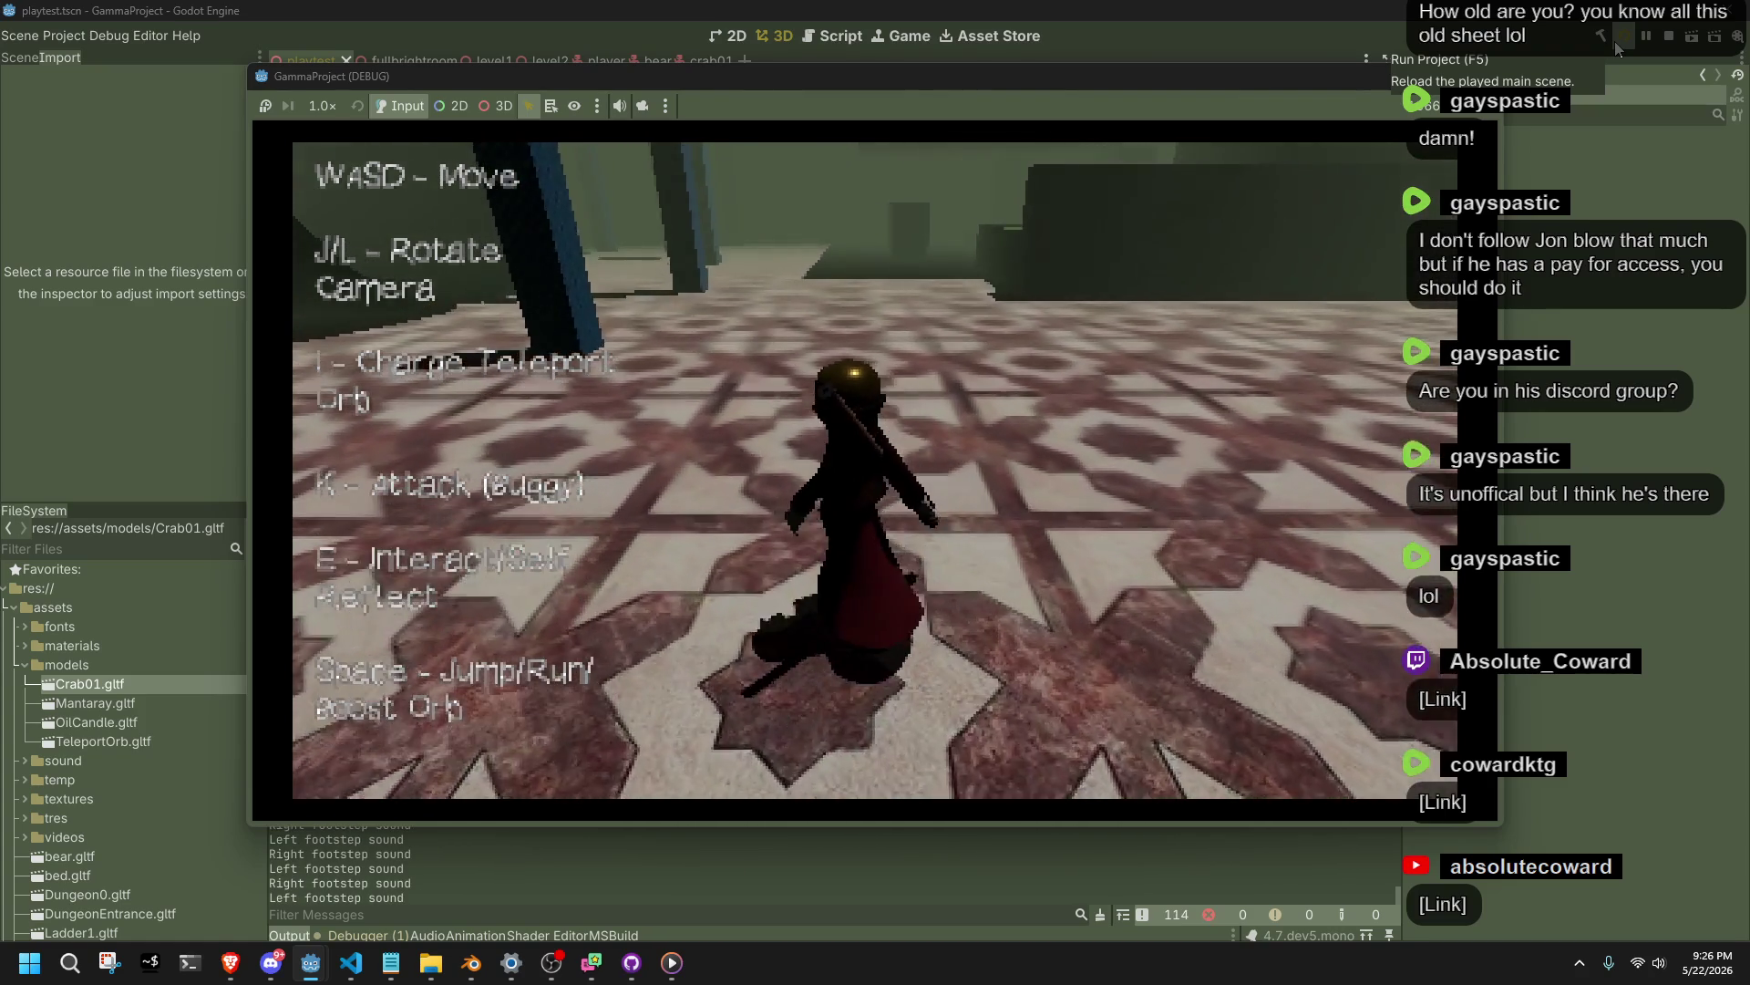
{"action": "key", "text": "w"}
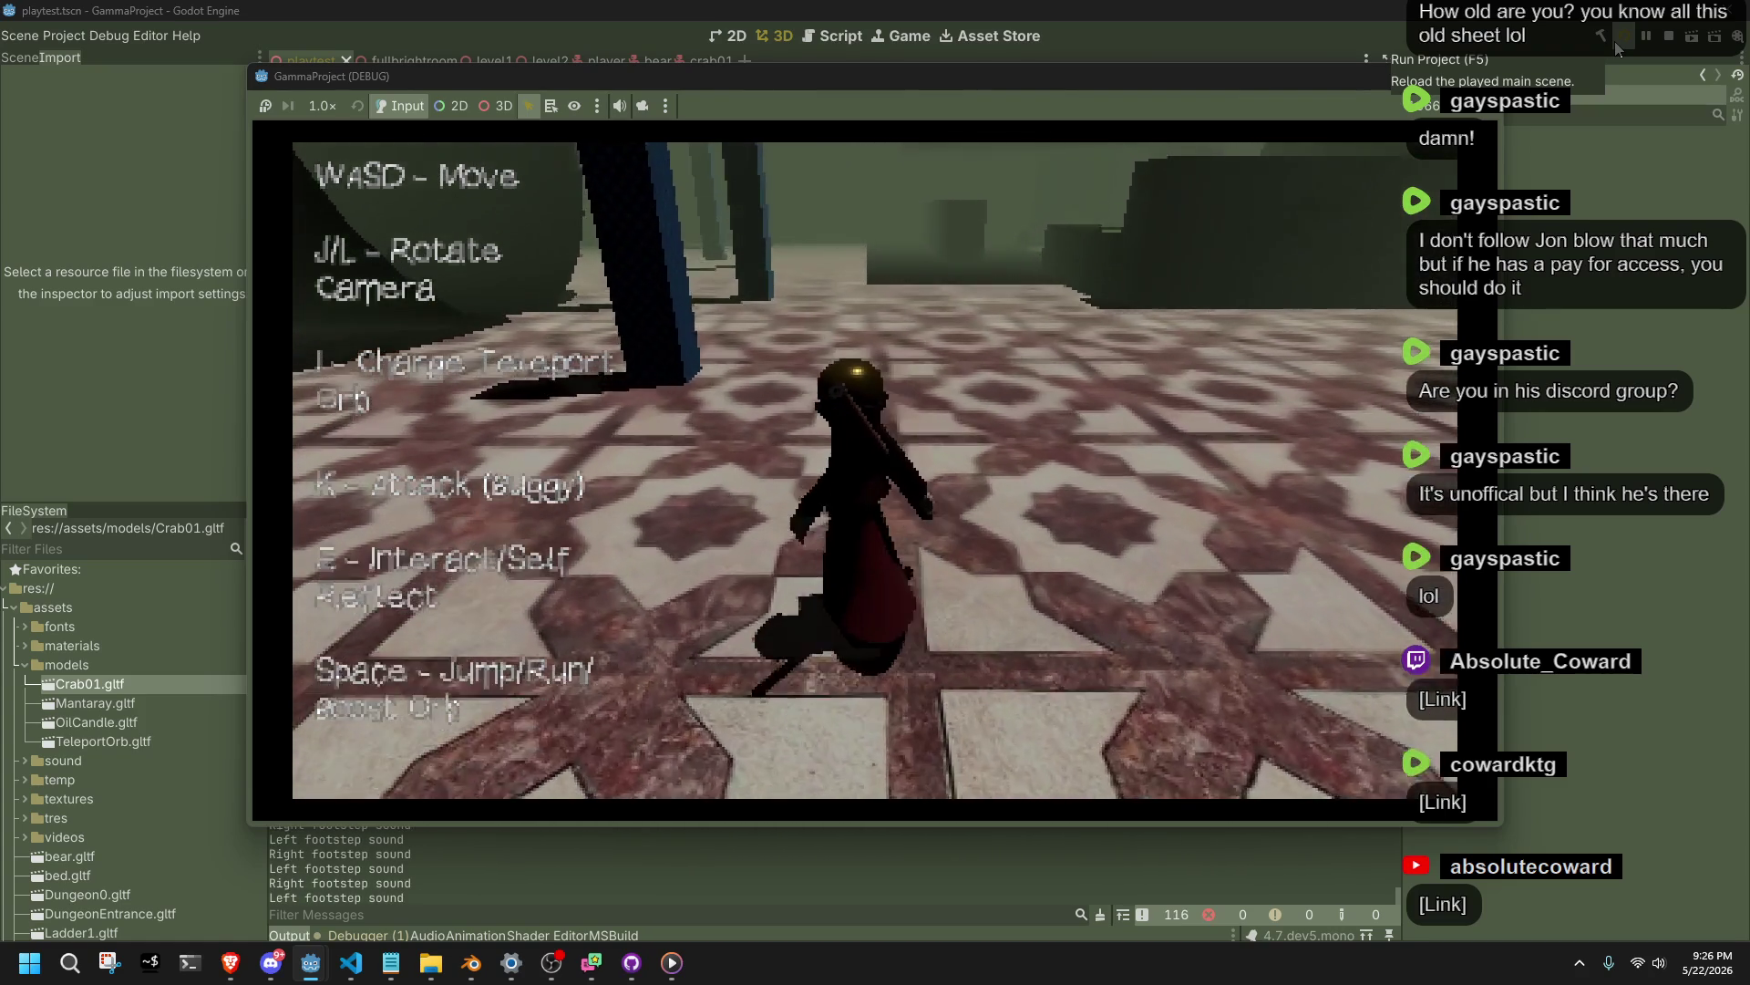
{"action": "key", "text": "w"}
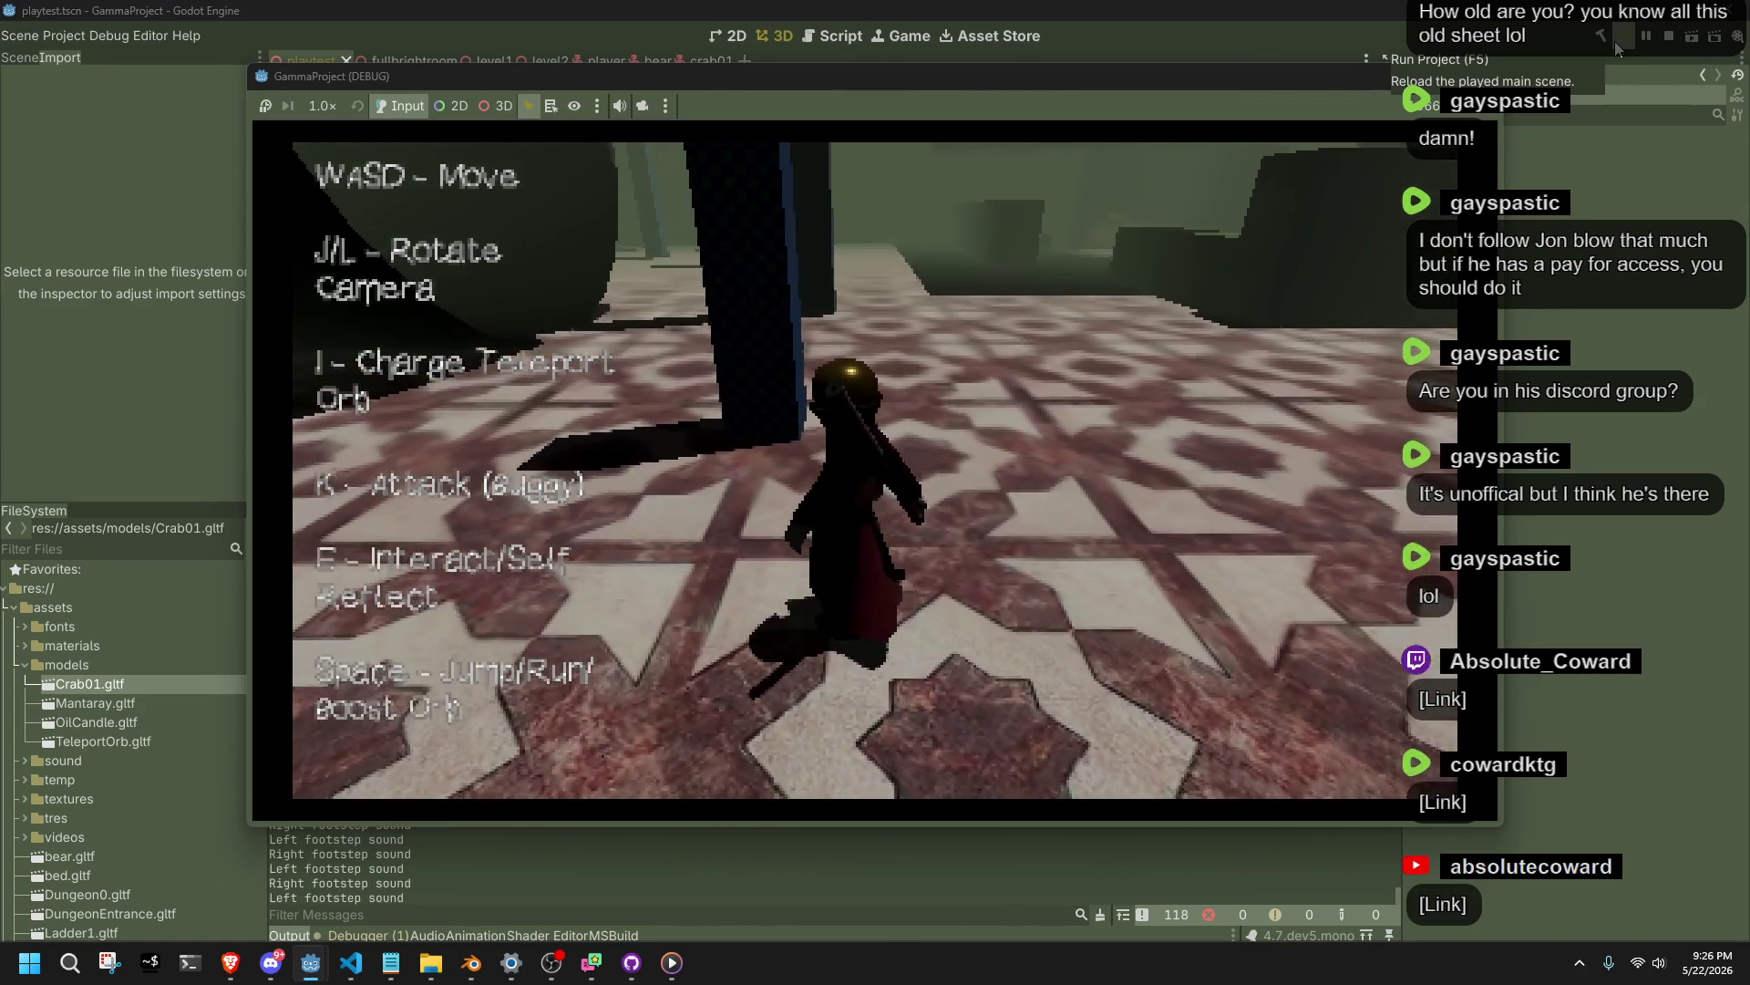
{"action": "key", "text": "w"}
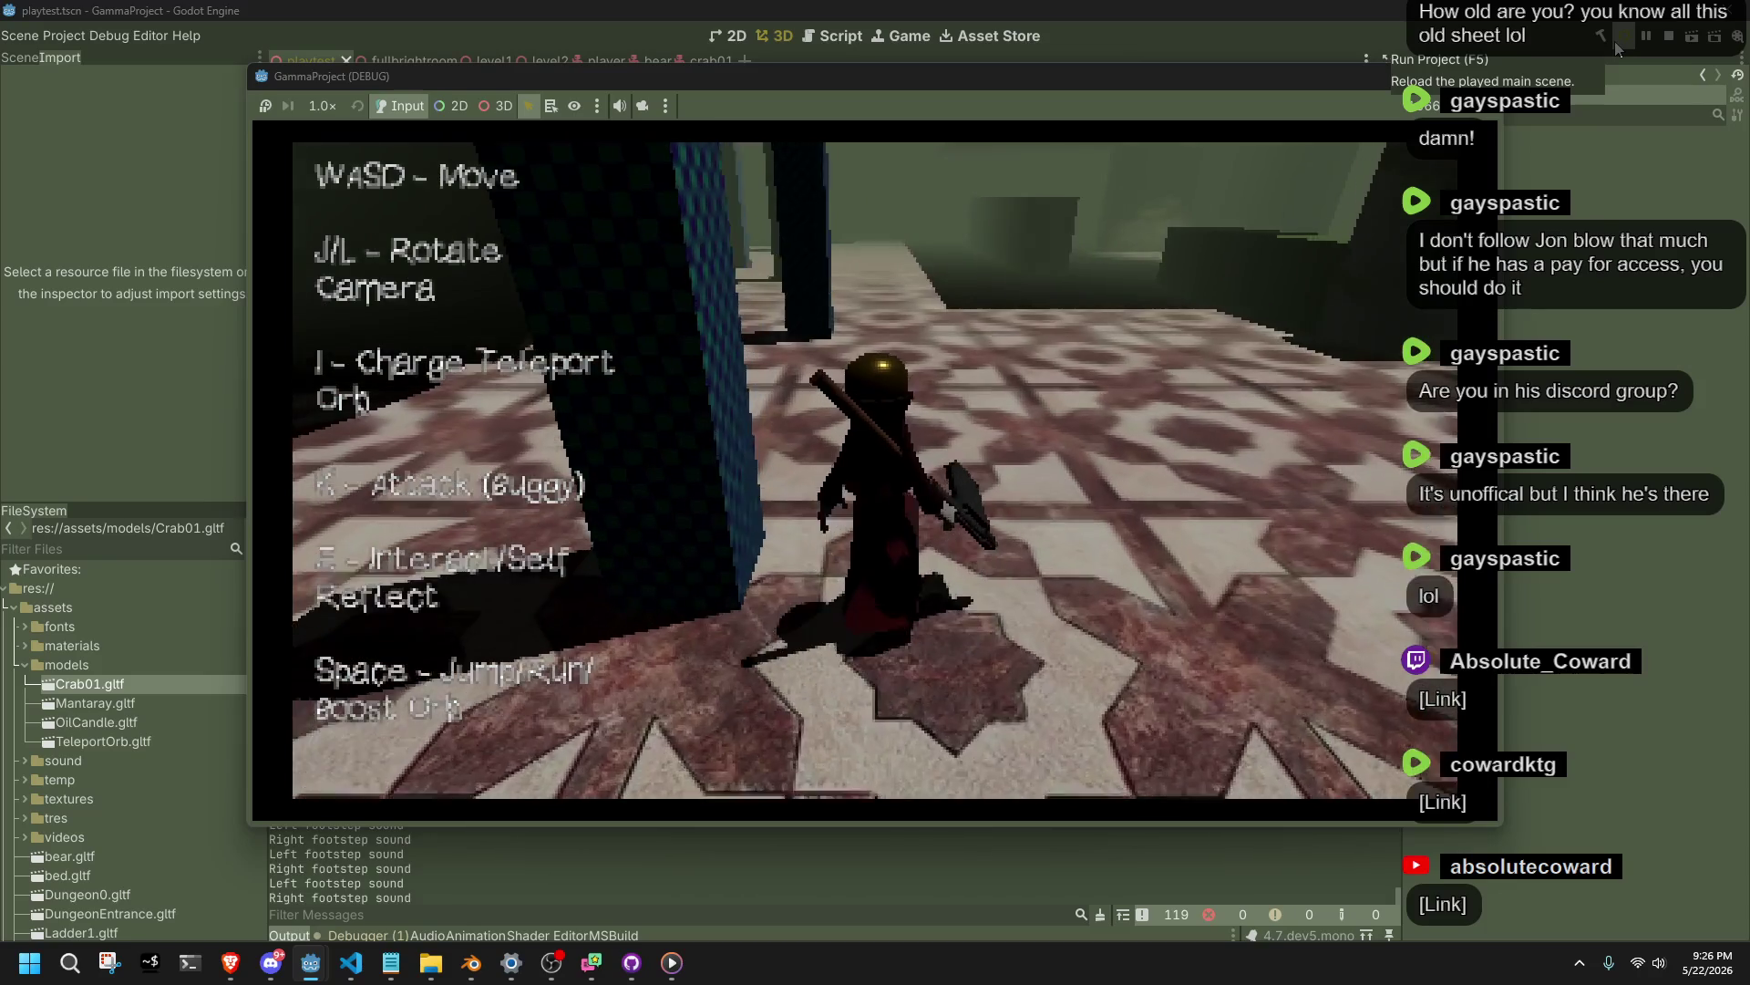
{"action": "key", "text": "w"}
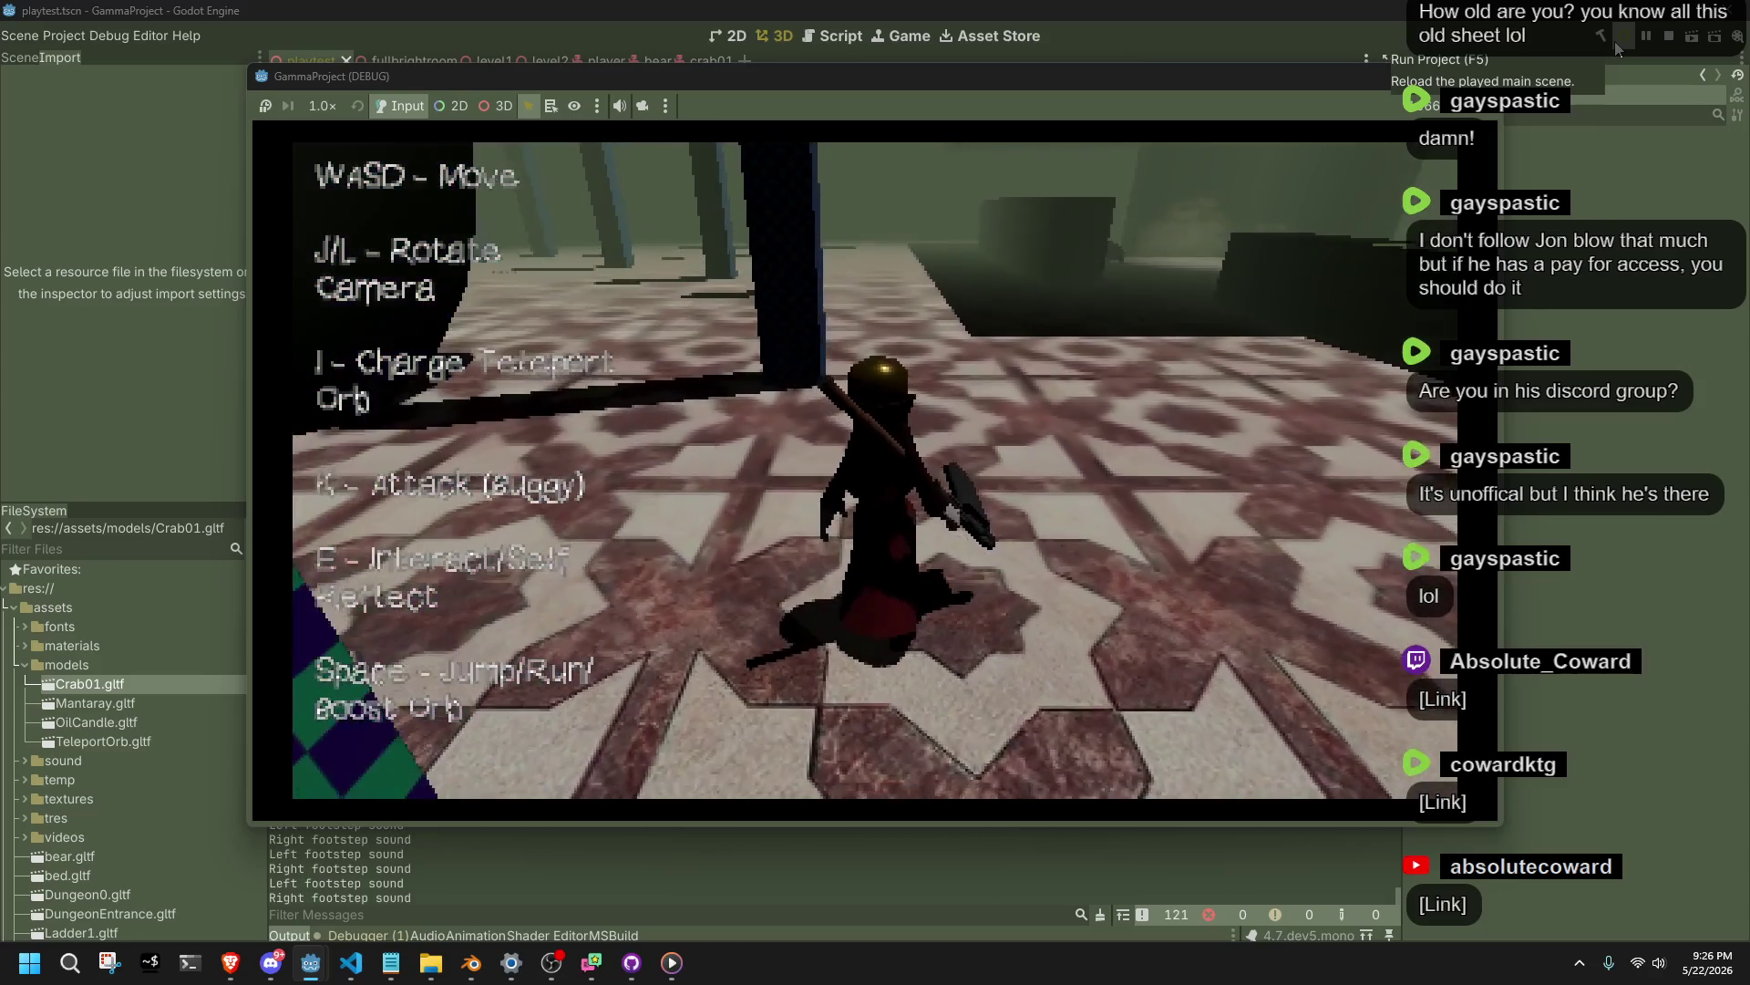
{"action": "key", "text": "w"}
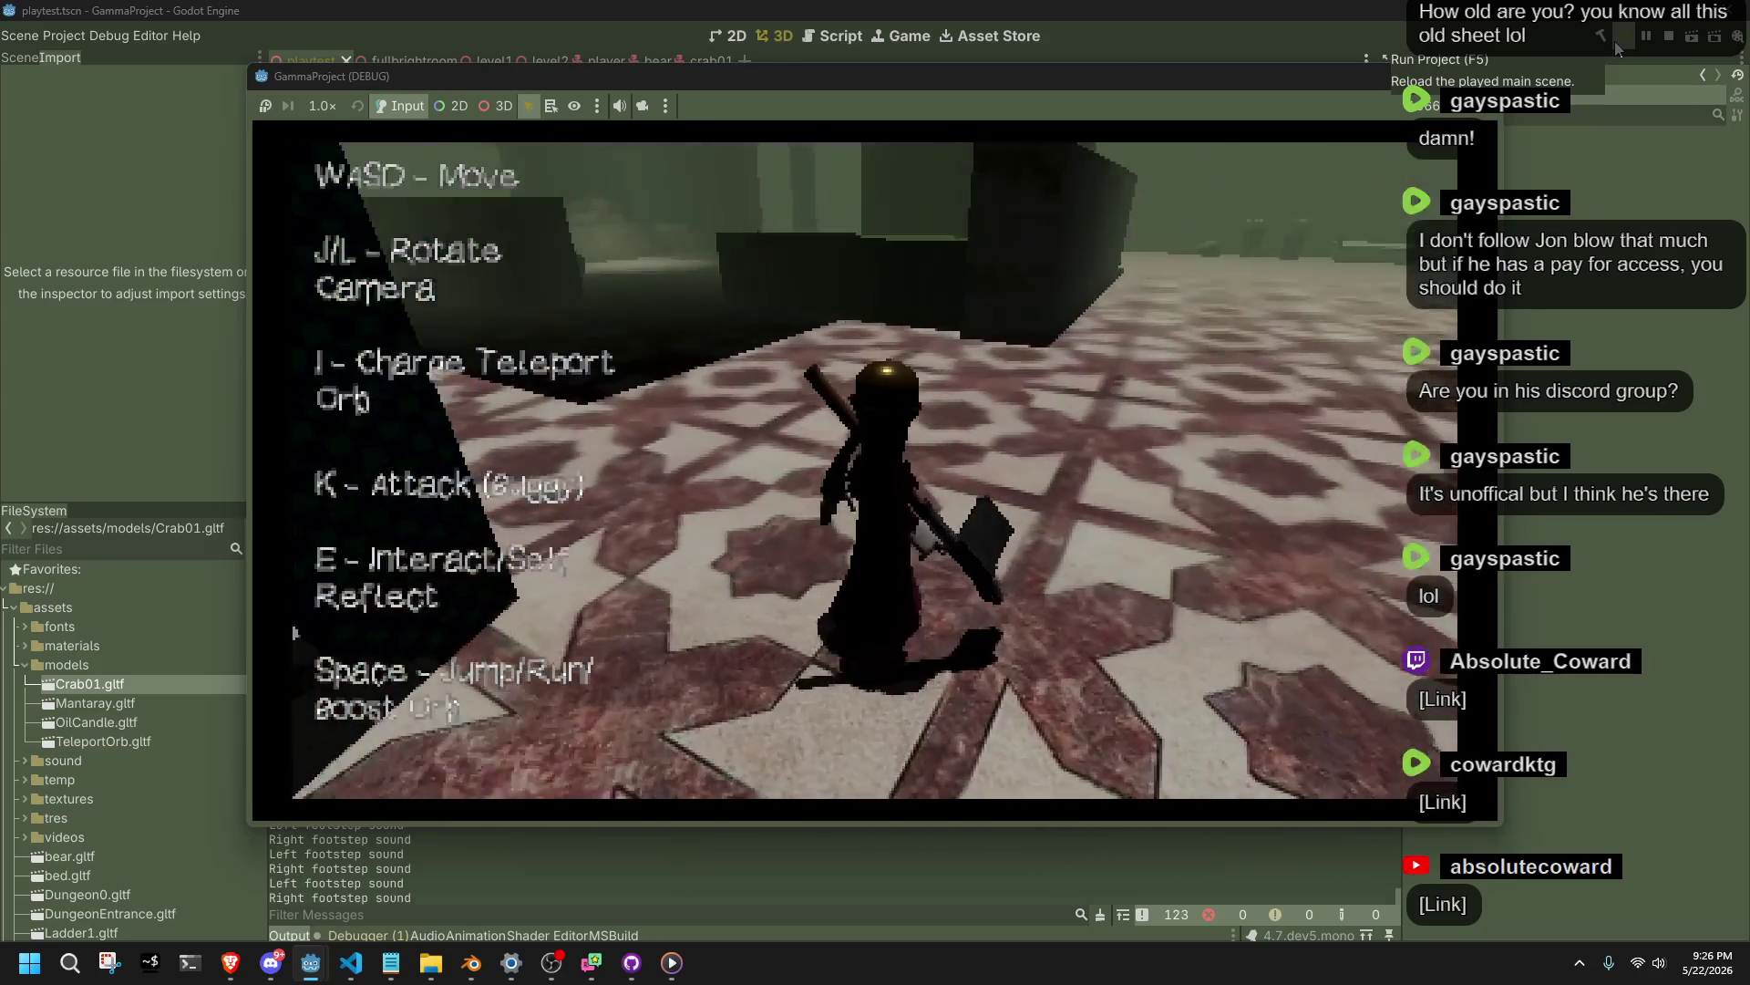
{"action": "key", "text": "s"}
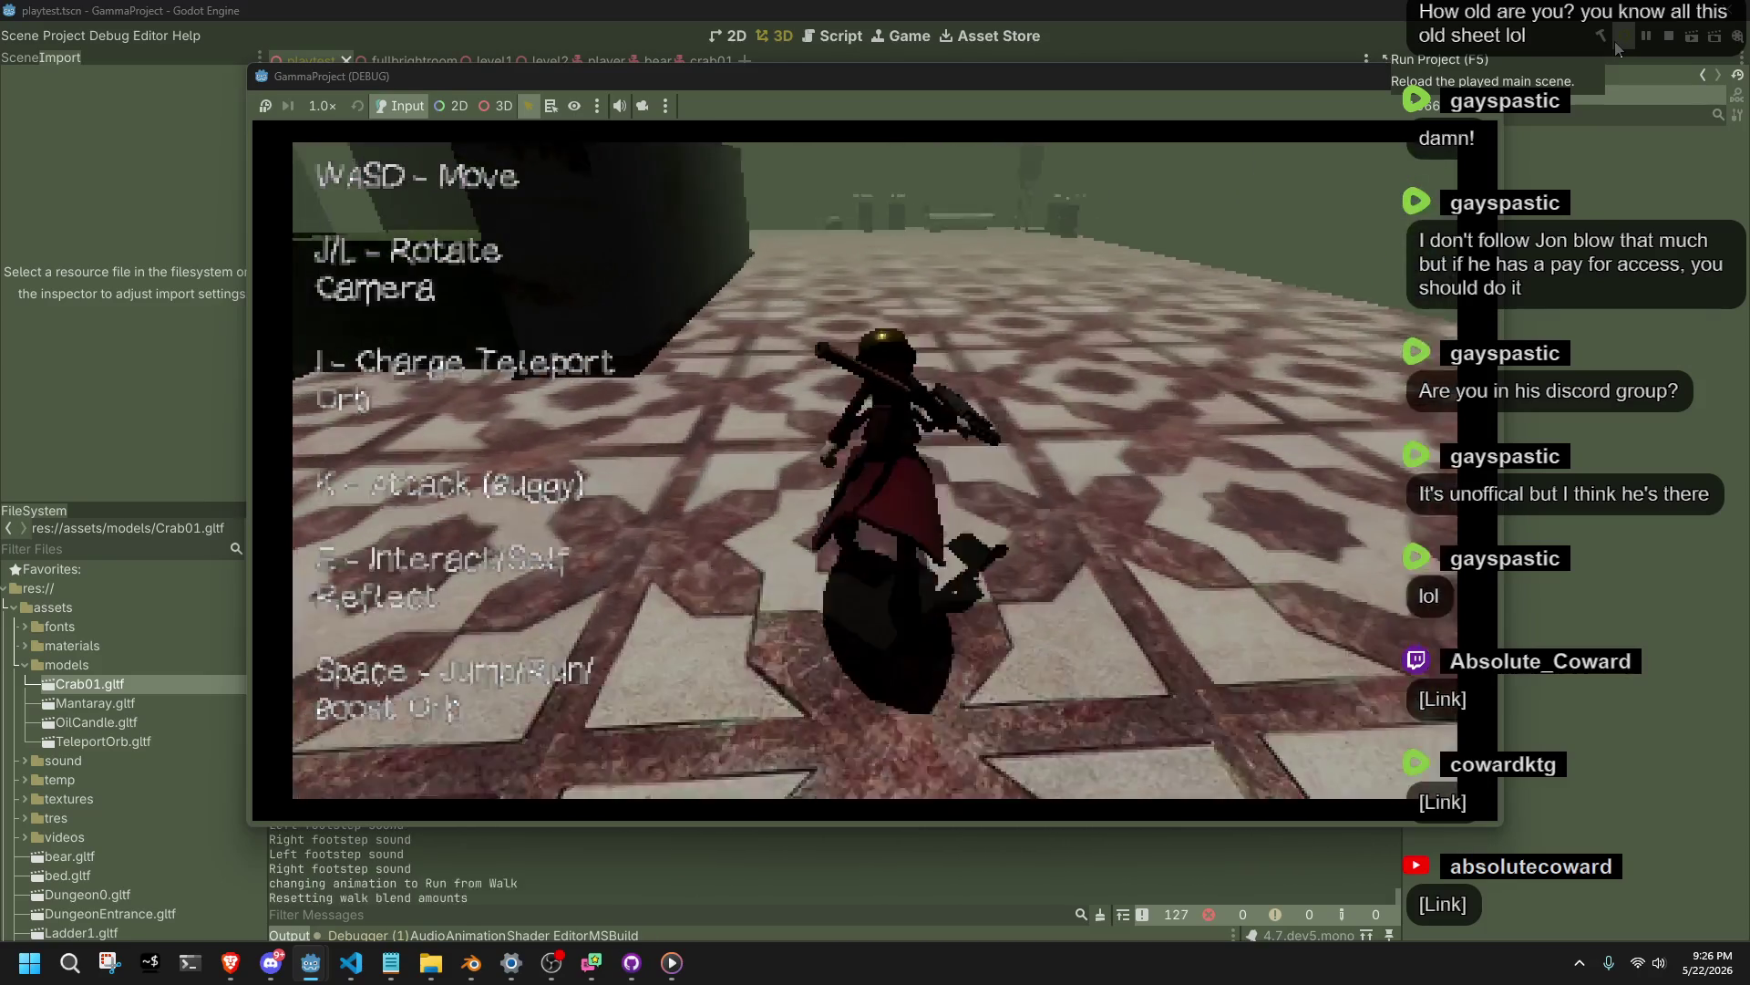
{"action": "key", "text": "k"}
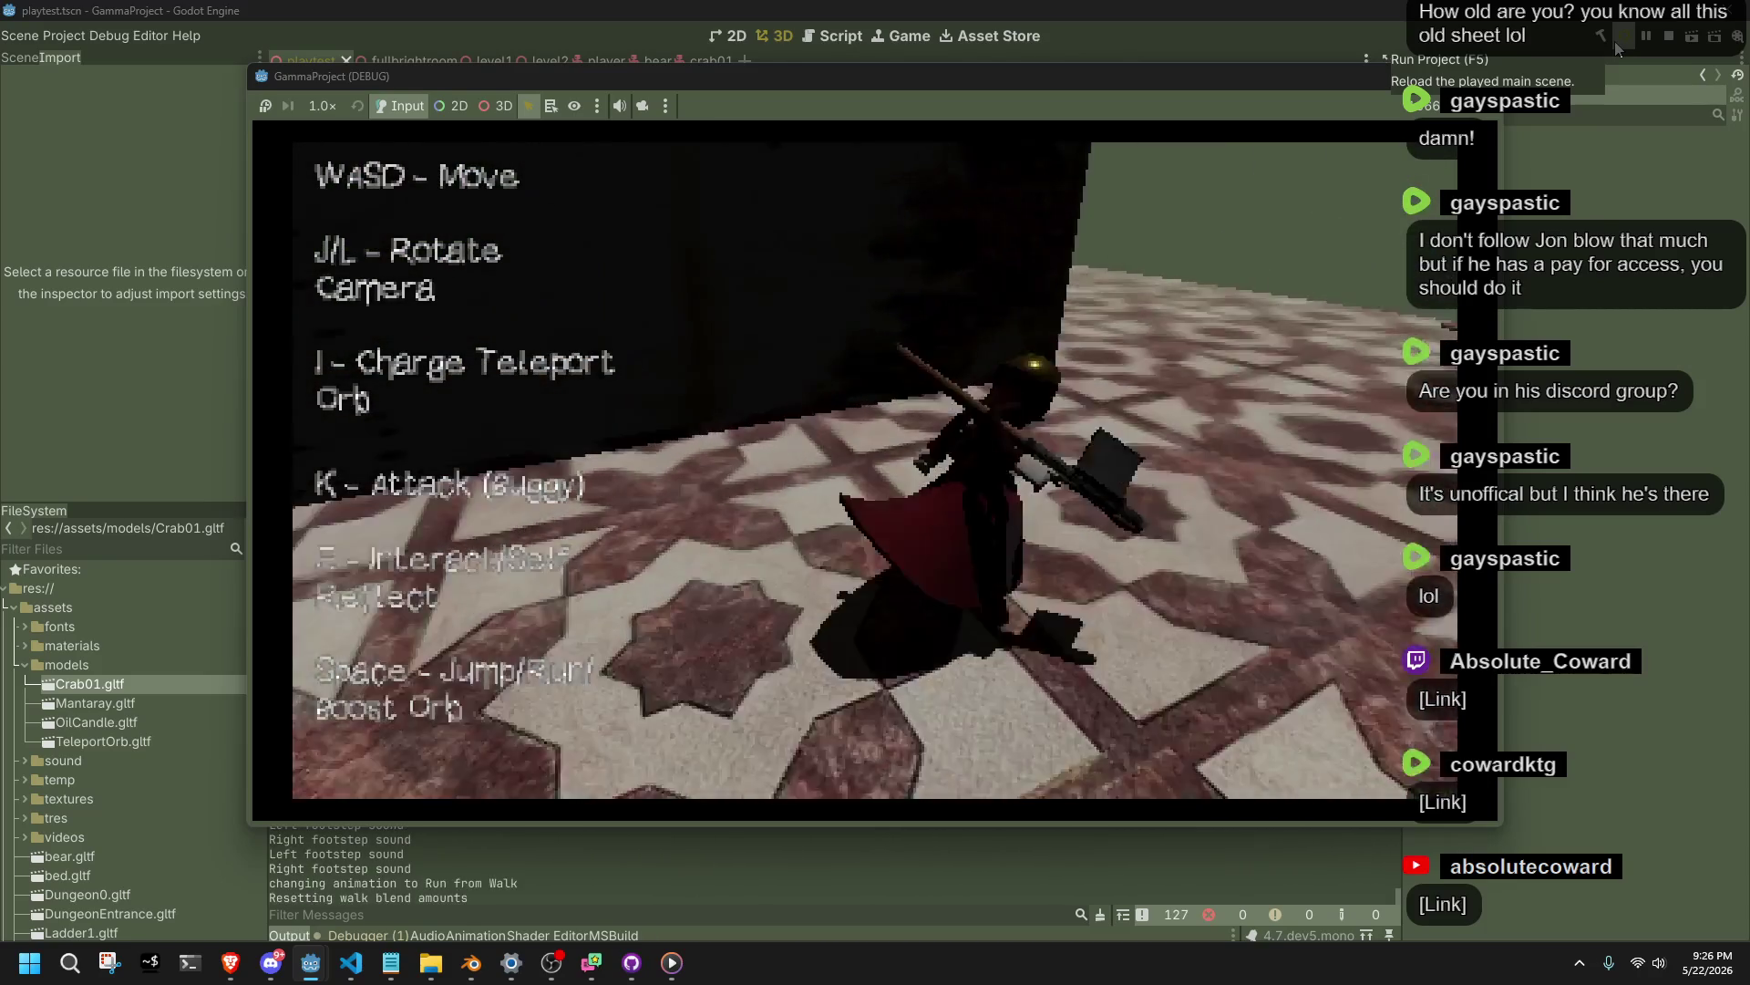
Walk toward the pillar, swing the camera with J/L, and jump along the corridor.
{"action": "key", "text": "l"}
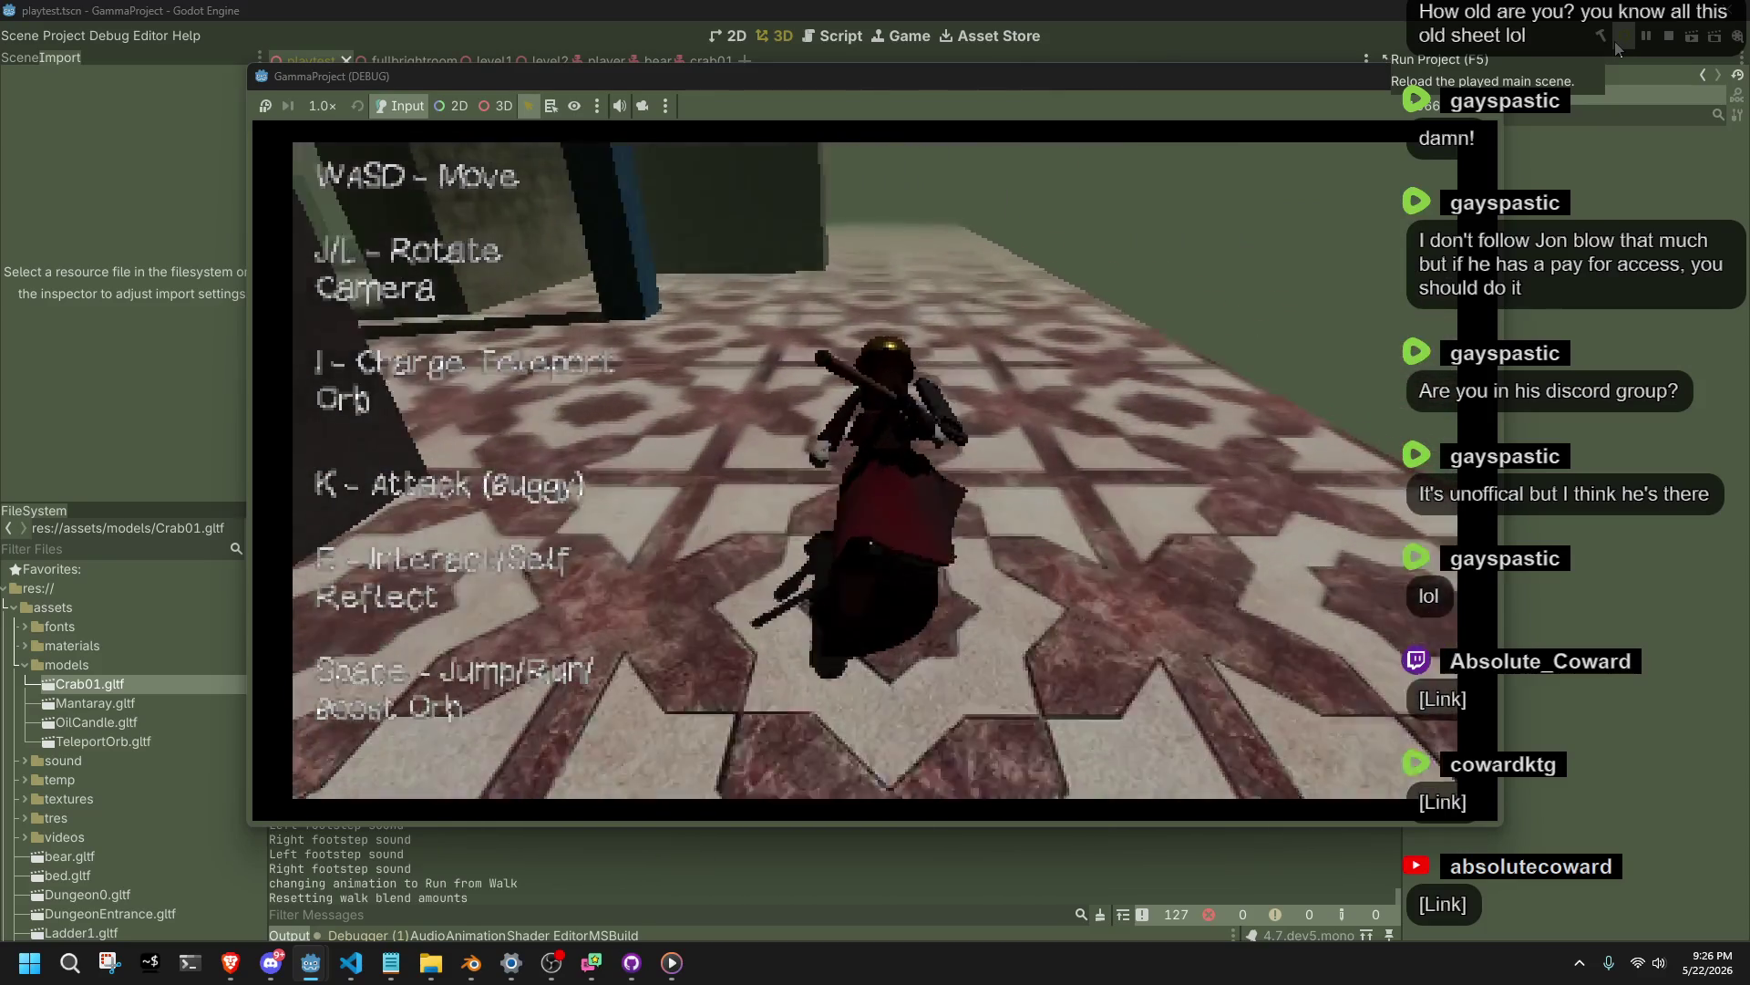
{"action": "key", "text": "d"}
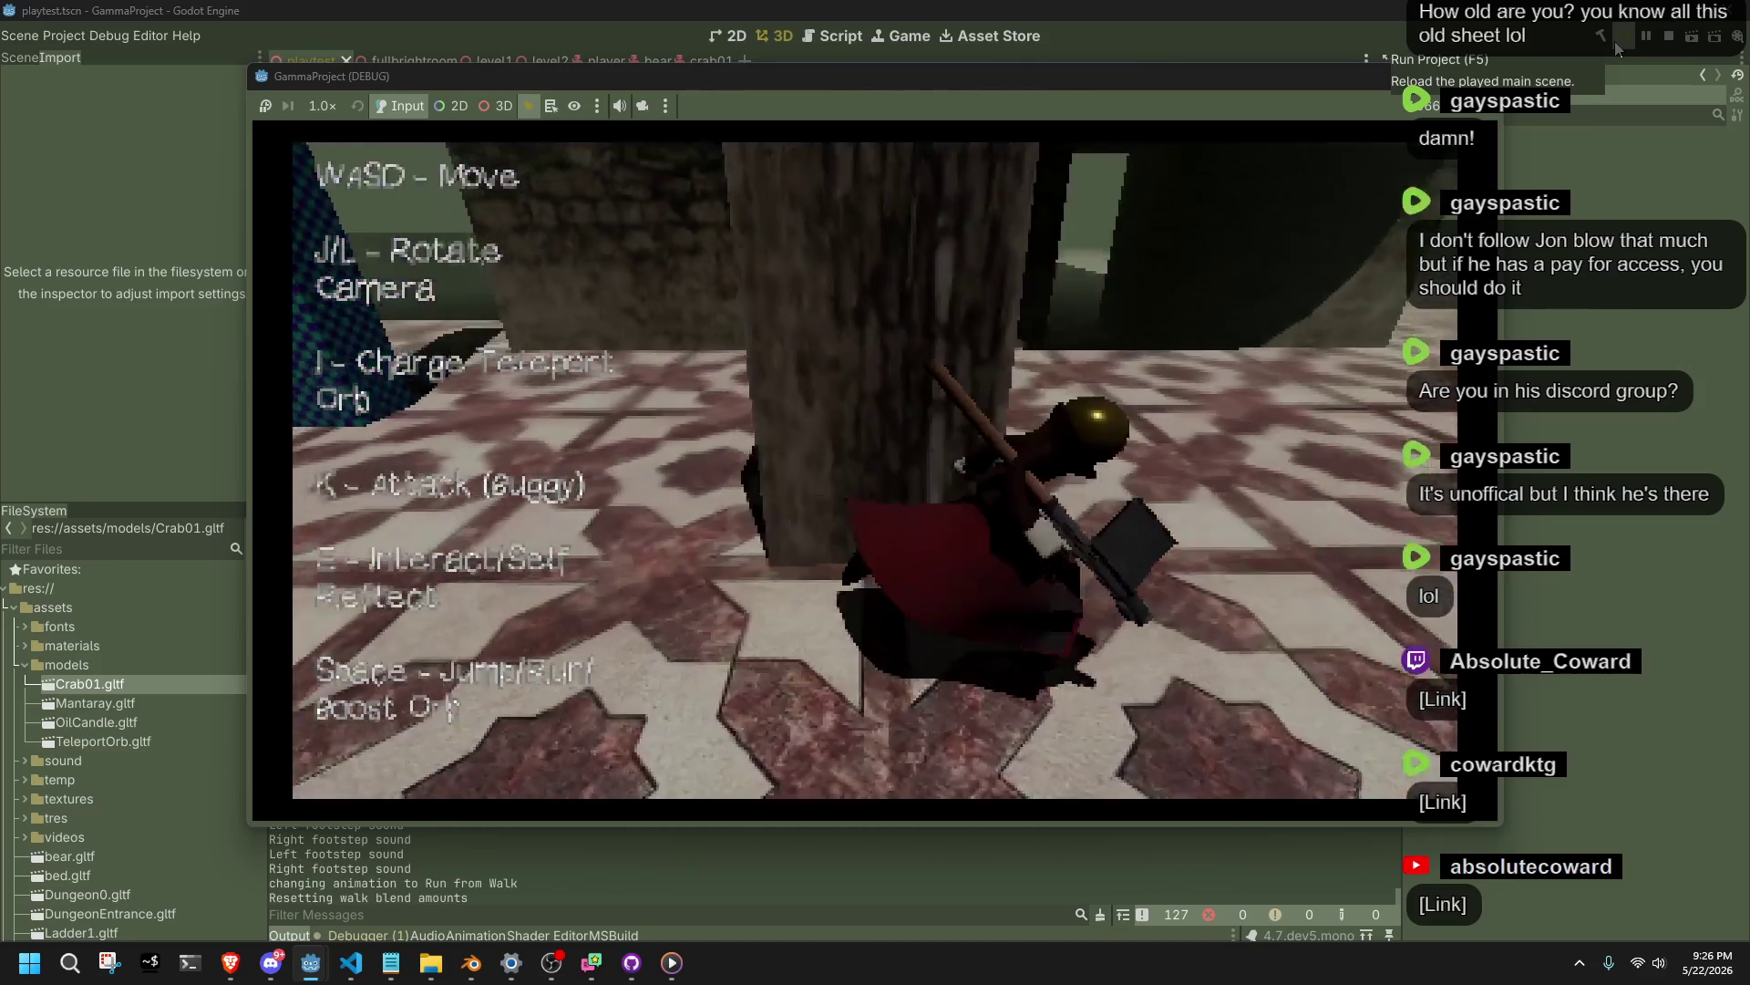
{"action": "key", "text": "w"}
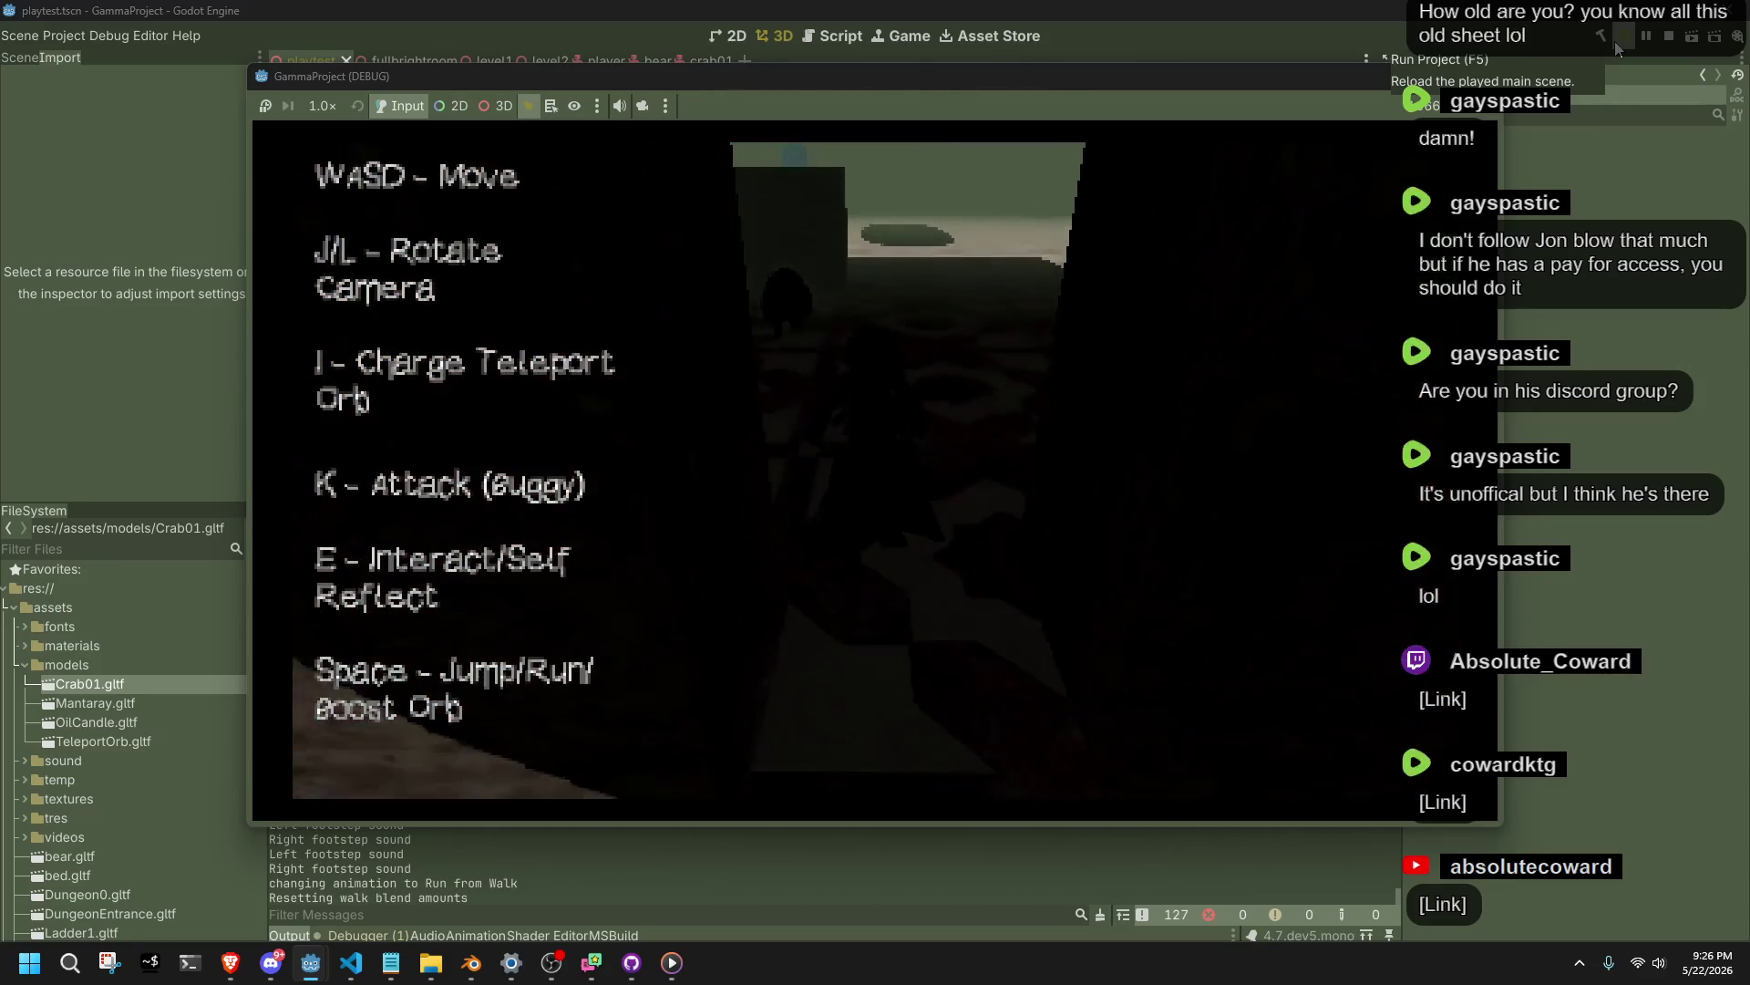
{"action": "key", "text": "w"}
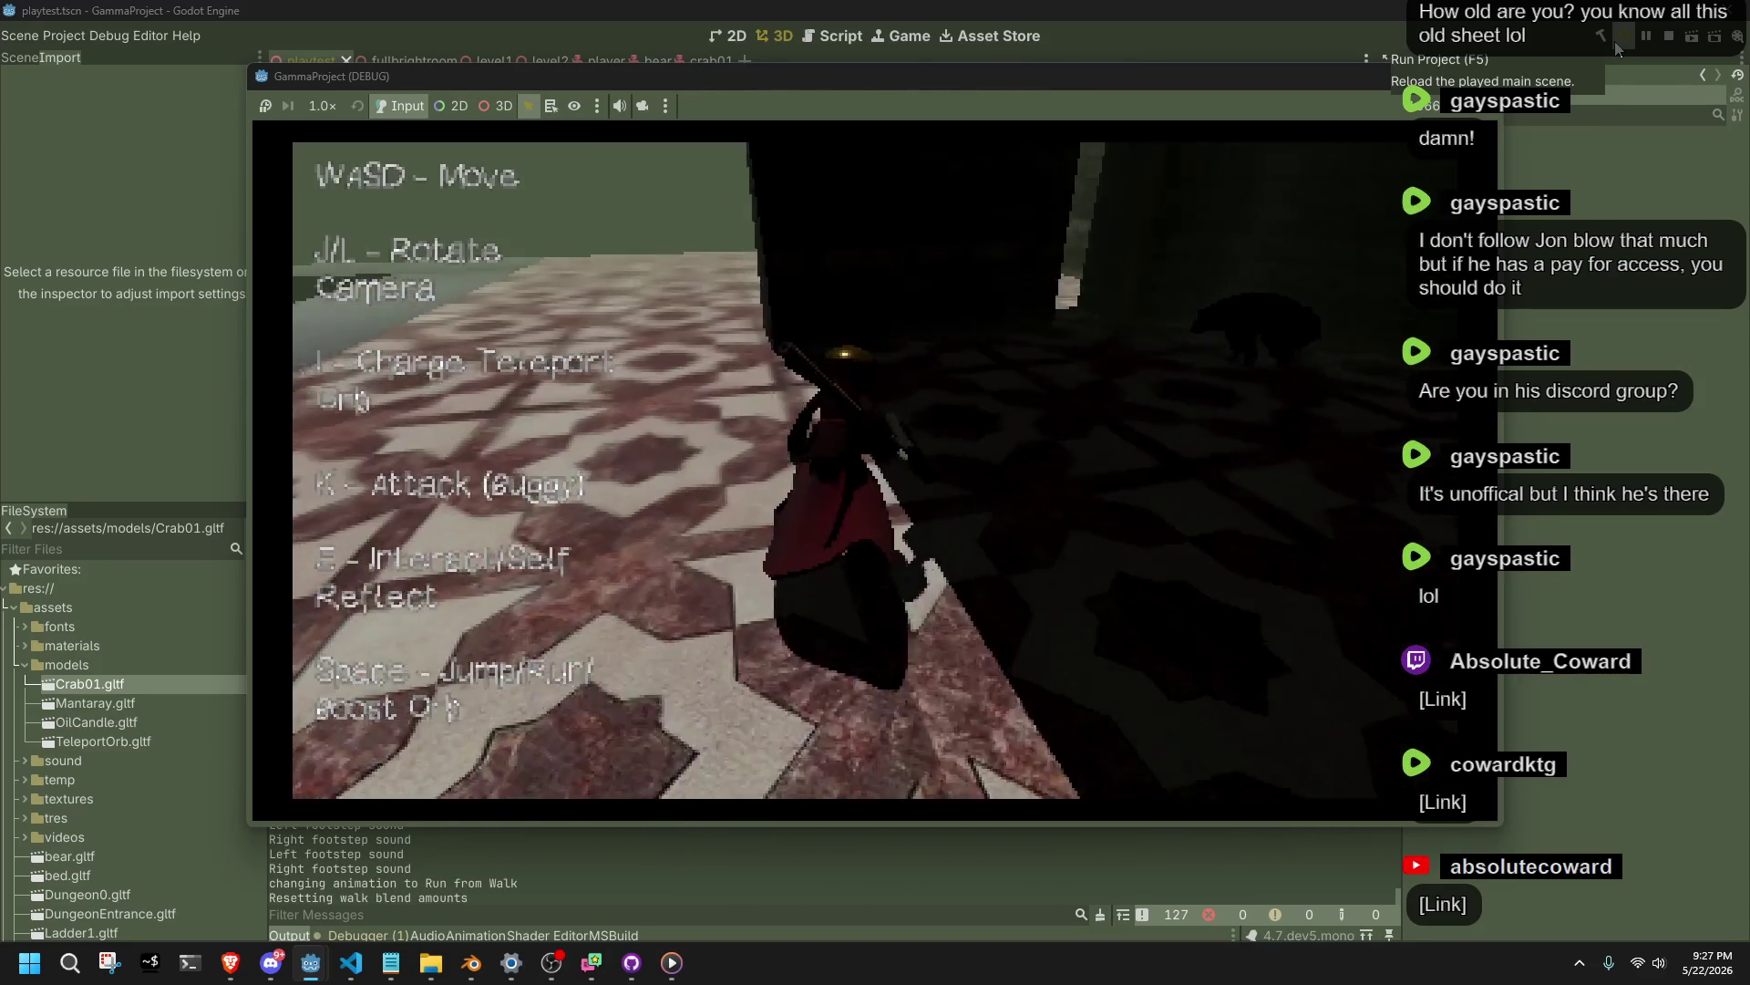
{"action": "key", "text": "l"}
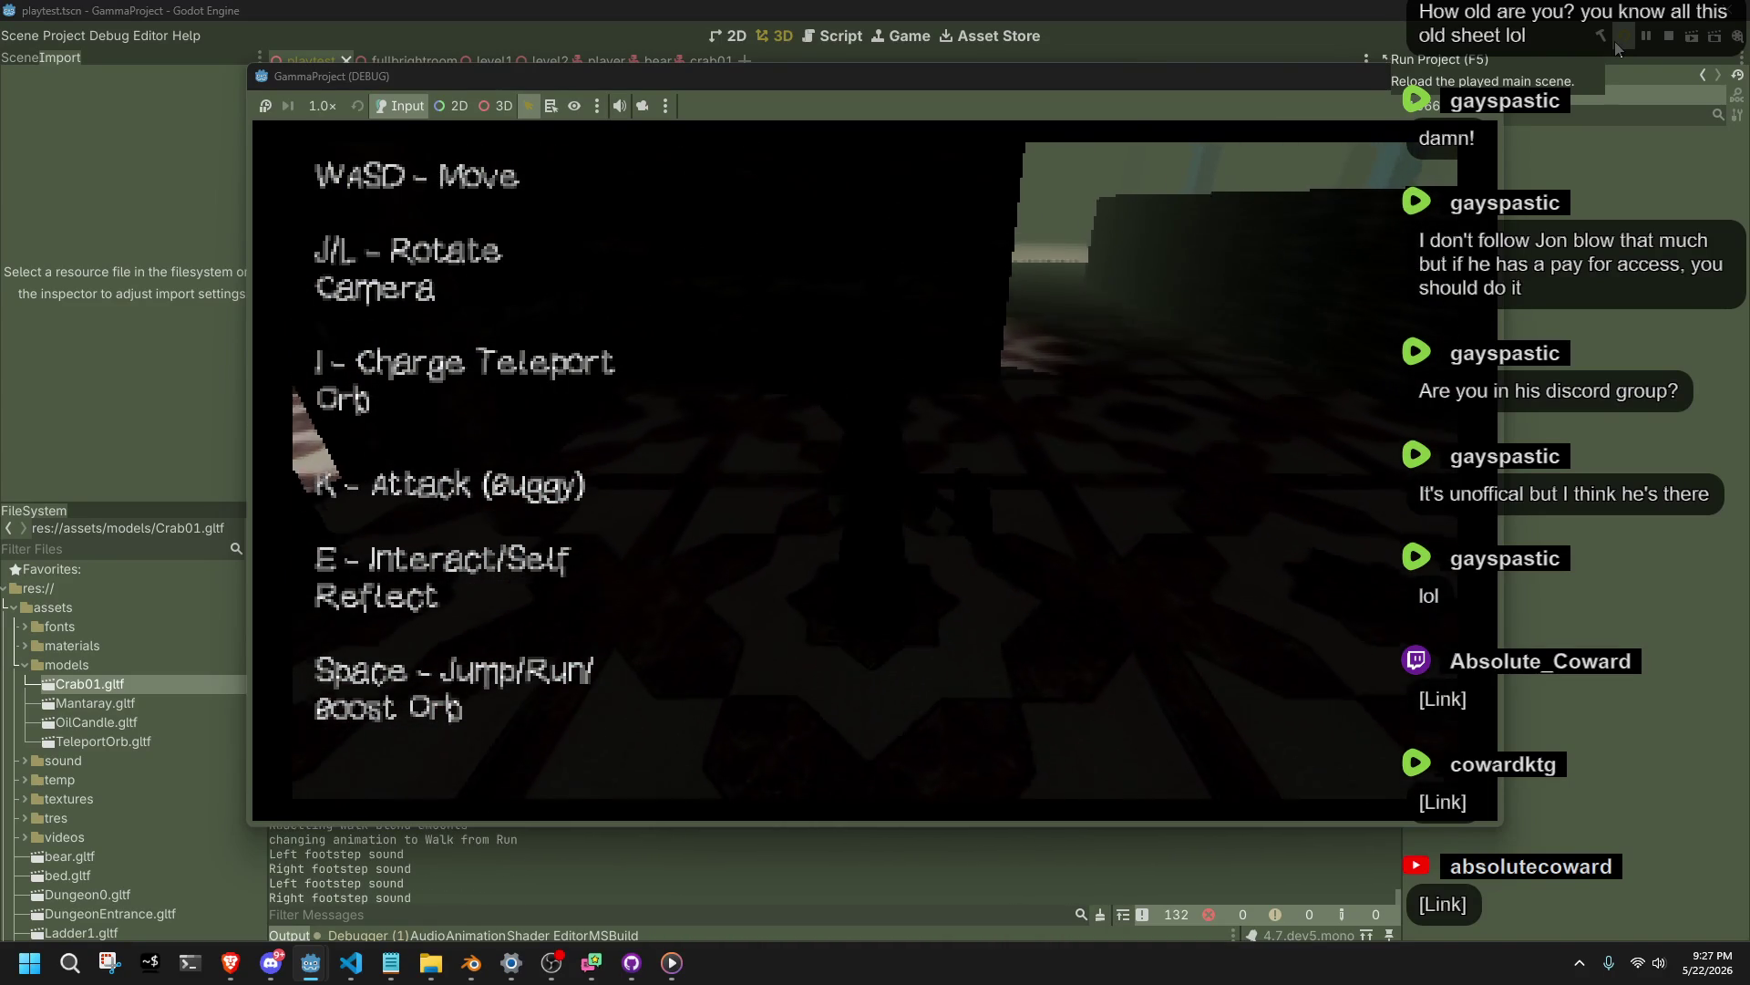
{"action": "key", "text": "l"}
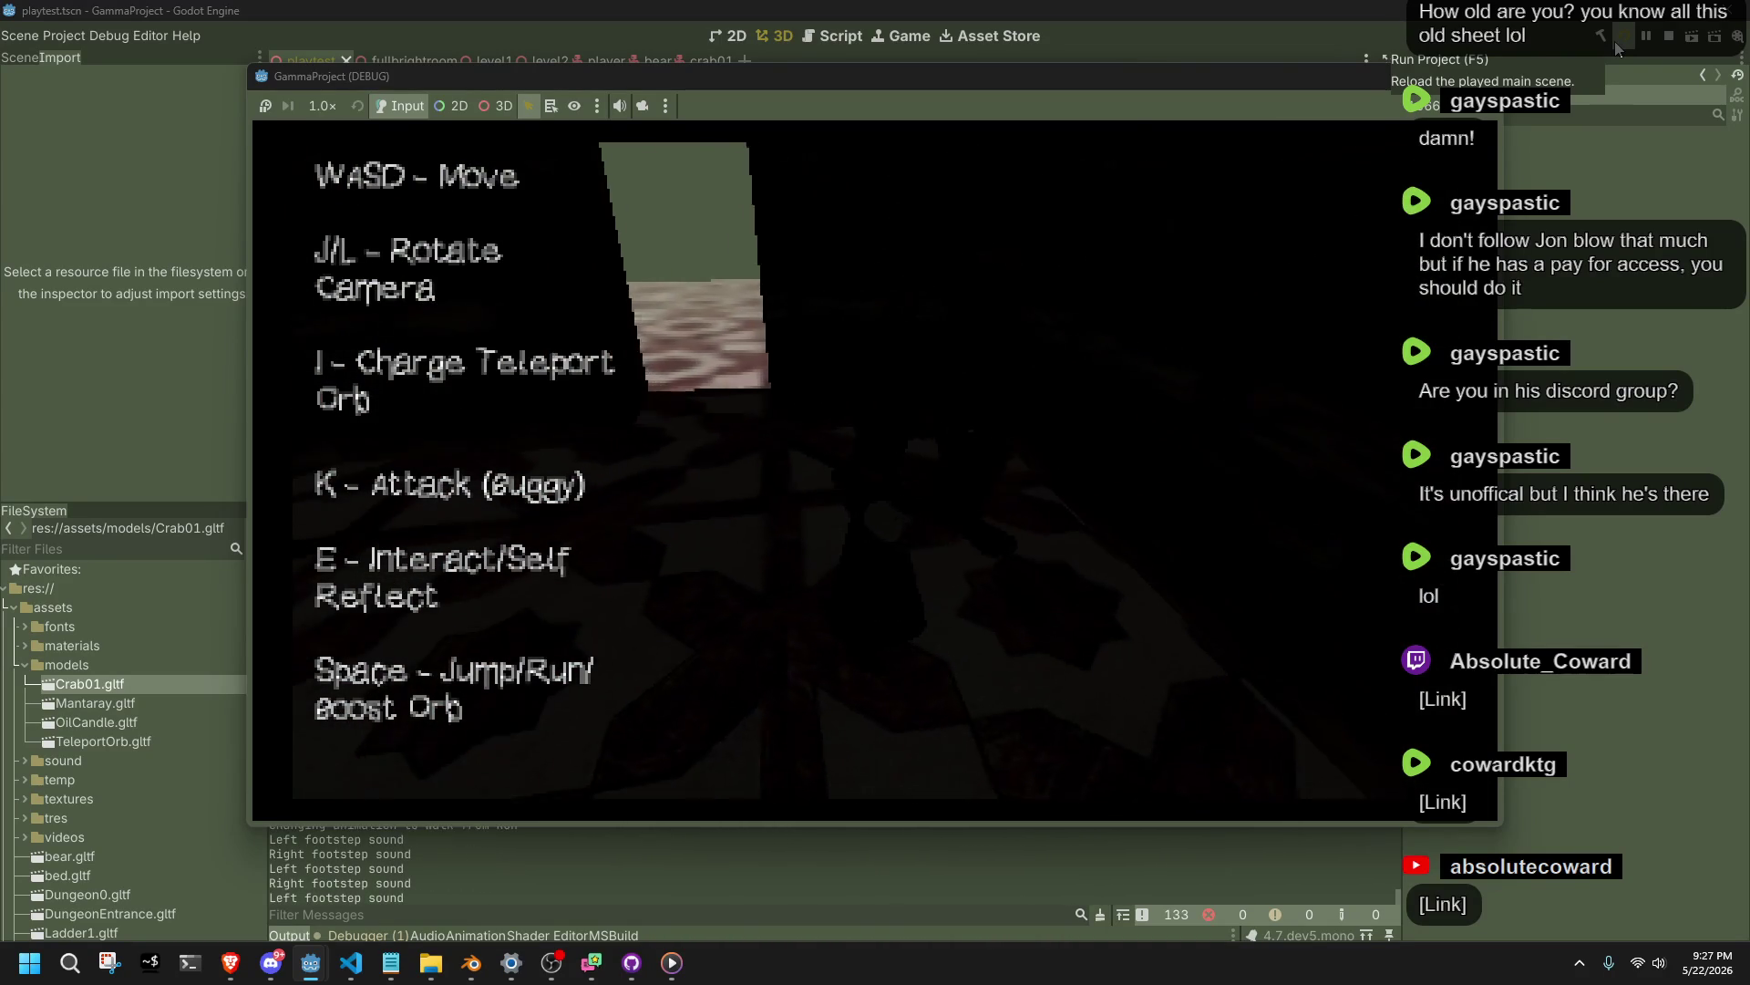
{"action": "key", "text": "j"}
{"action": "key", "text": "l"}
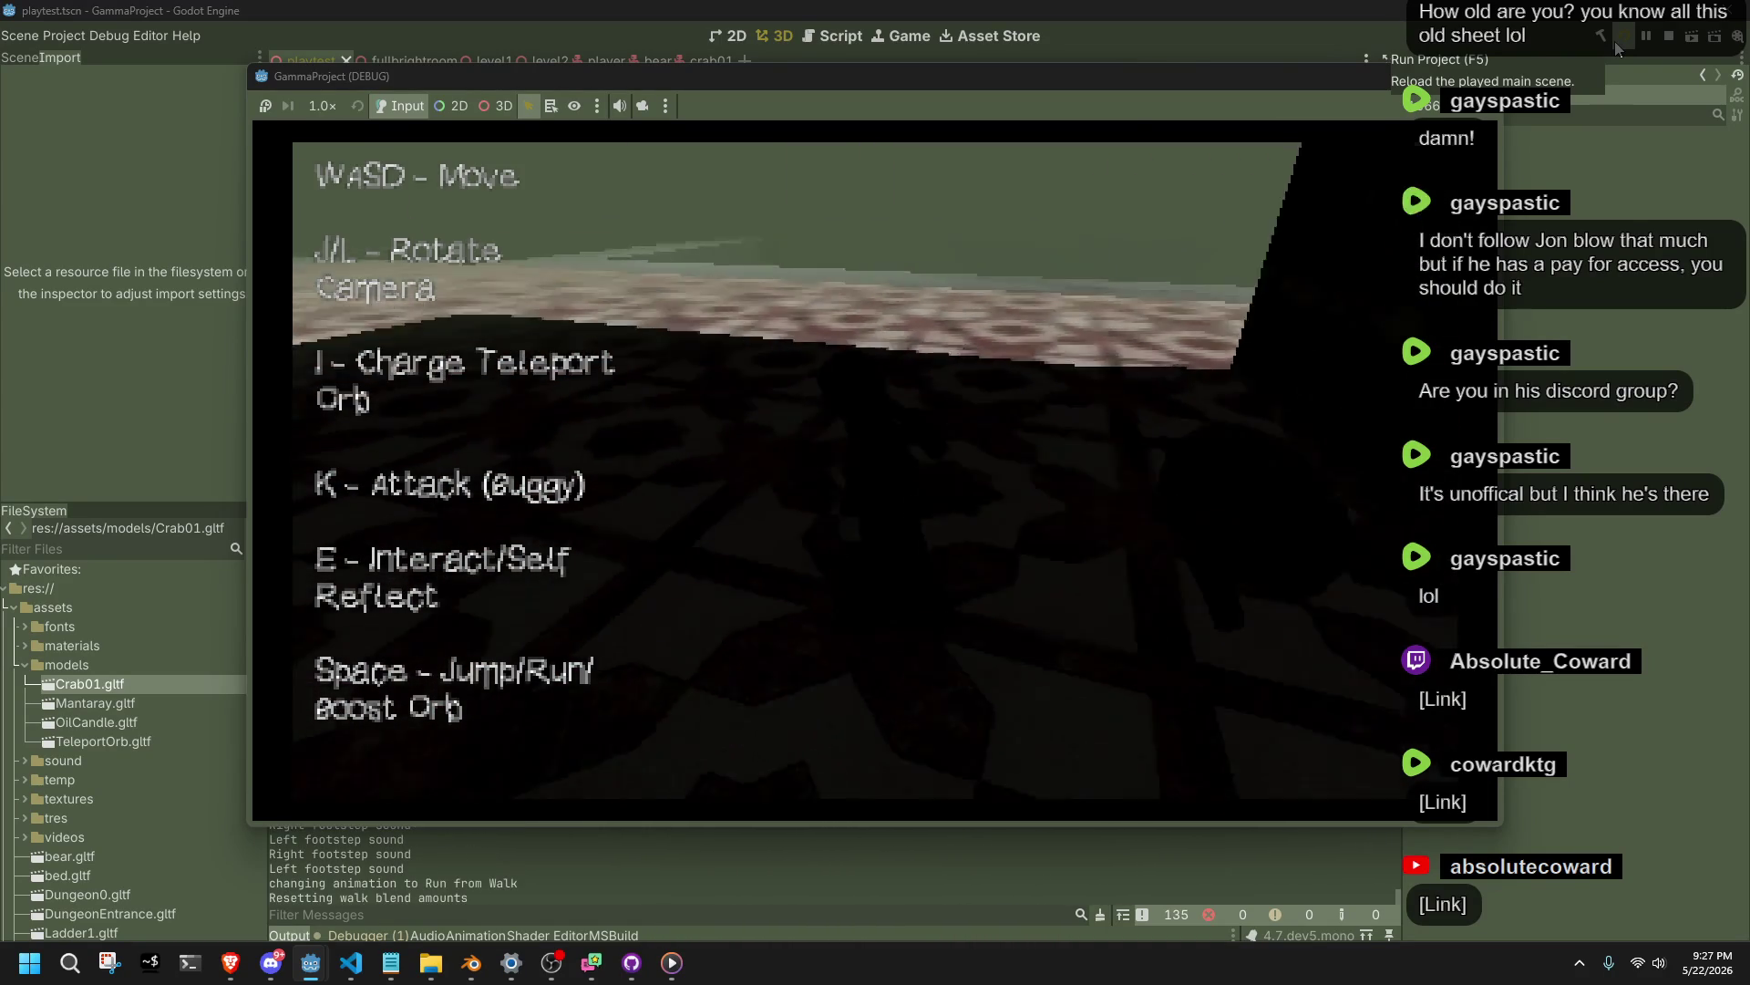
{"action": "key", "text": "l"}
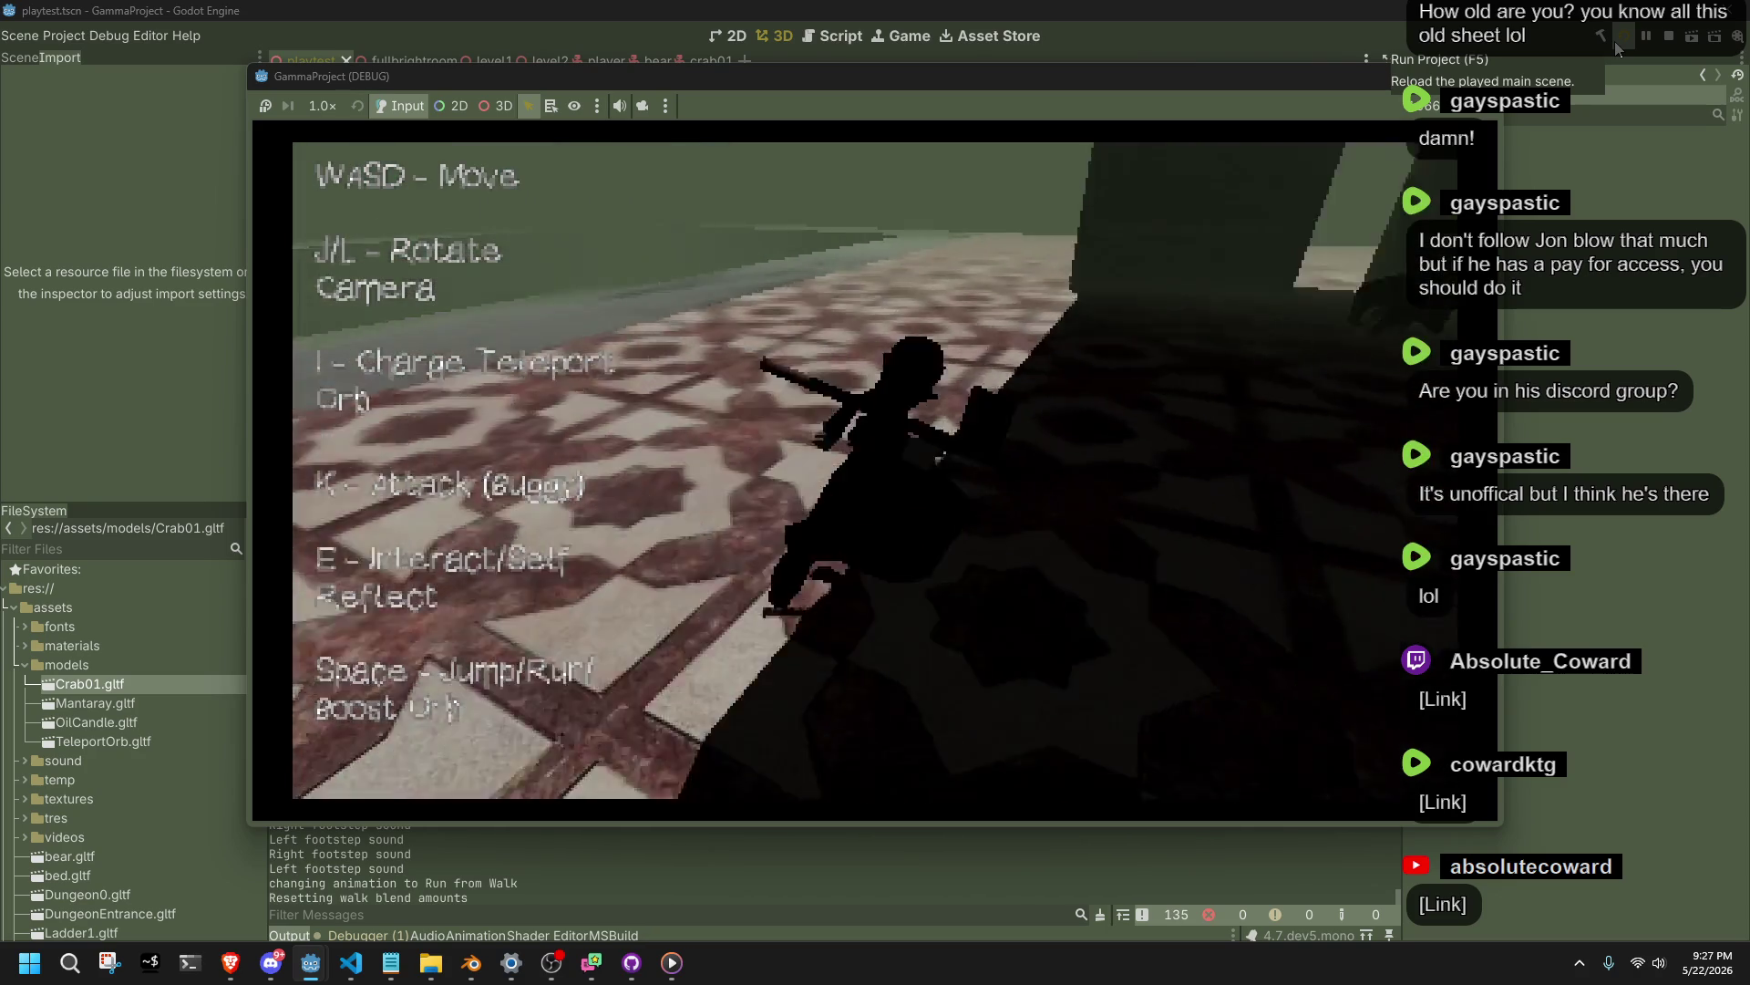
{"action": "key", "text": "l"}
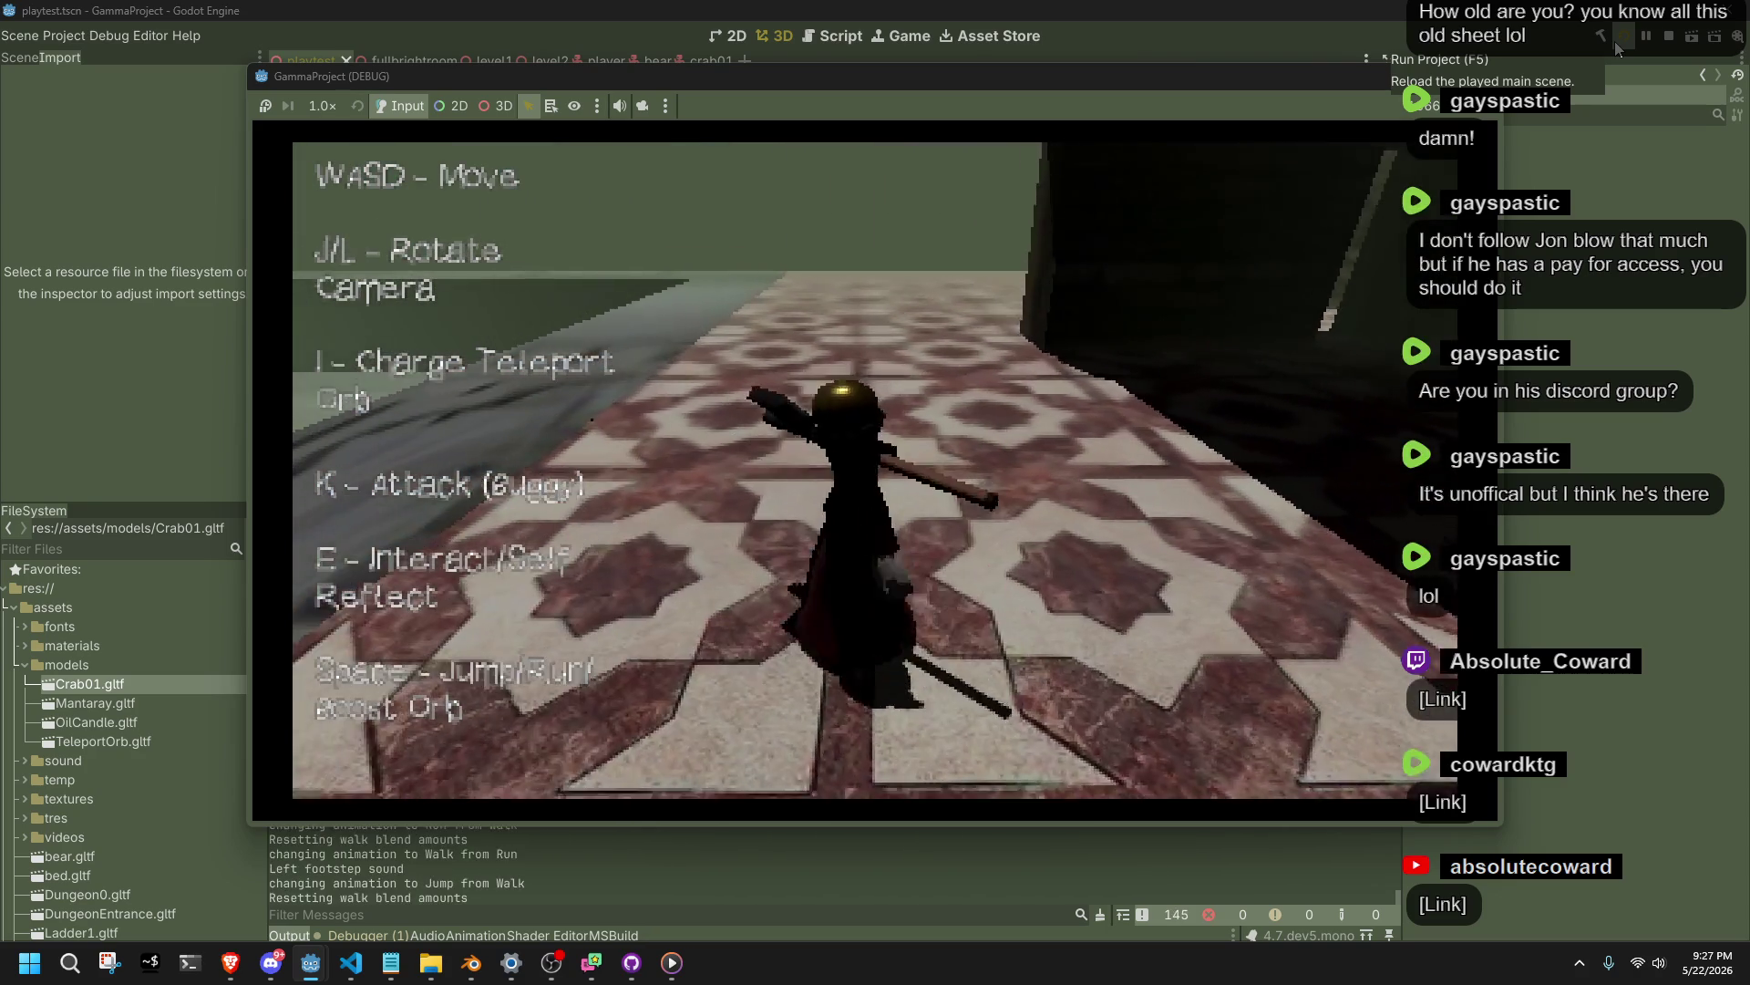
{"action": "key", "text": "space"}
{"action": "key", "text": "l"}
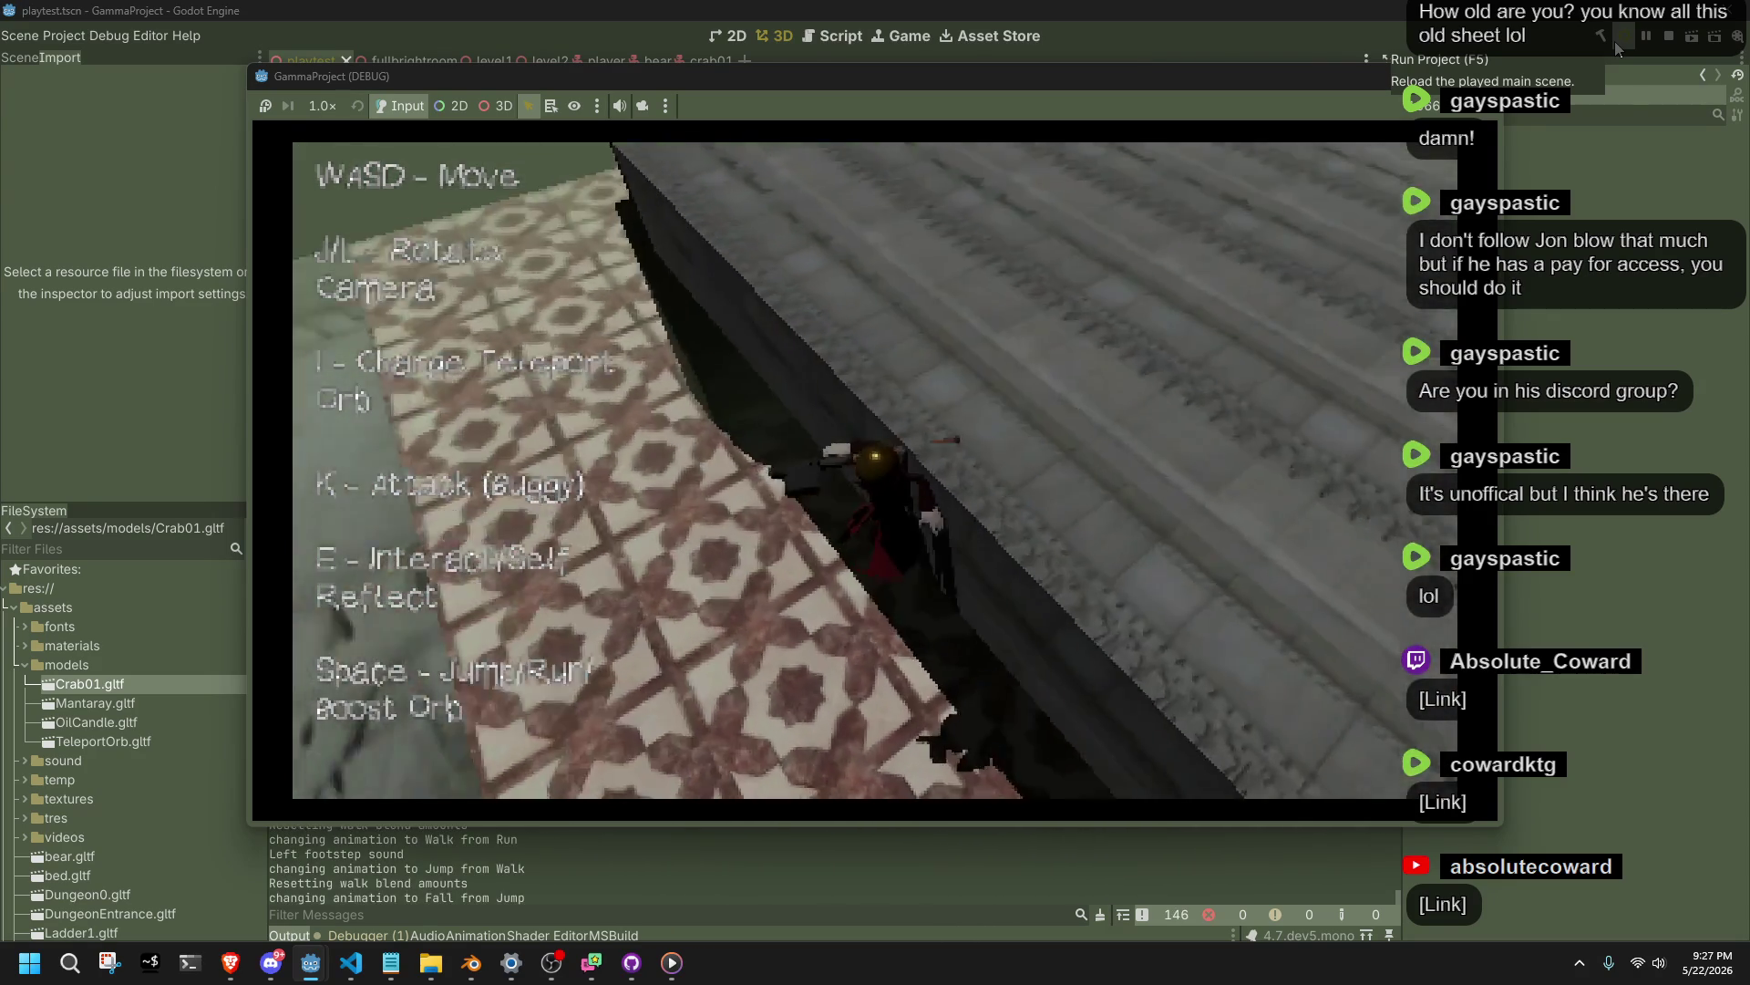
{"action": "key", "text": "l"}
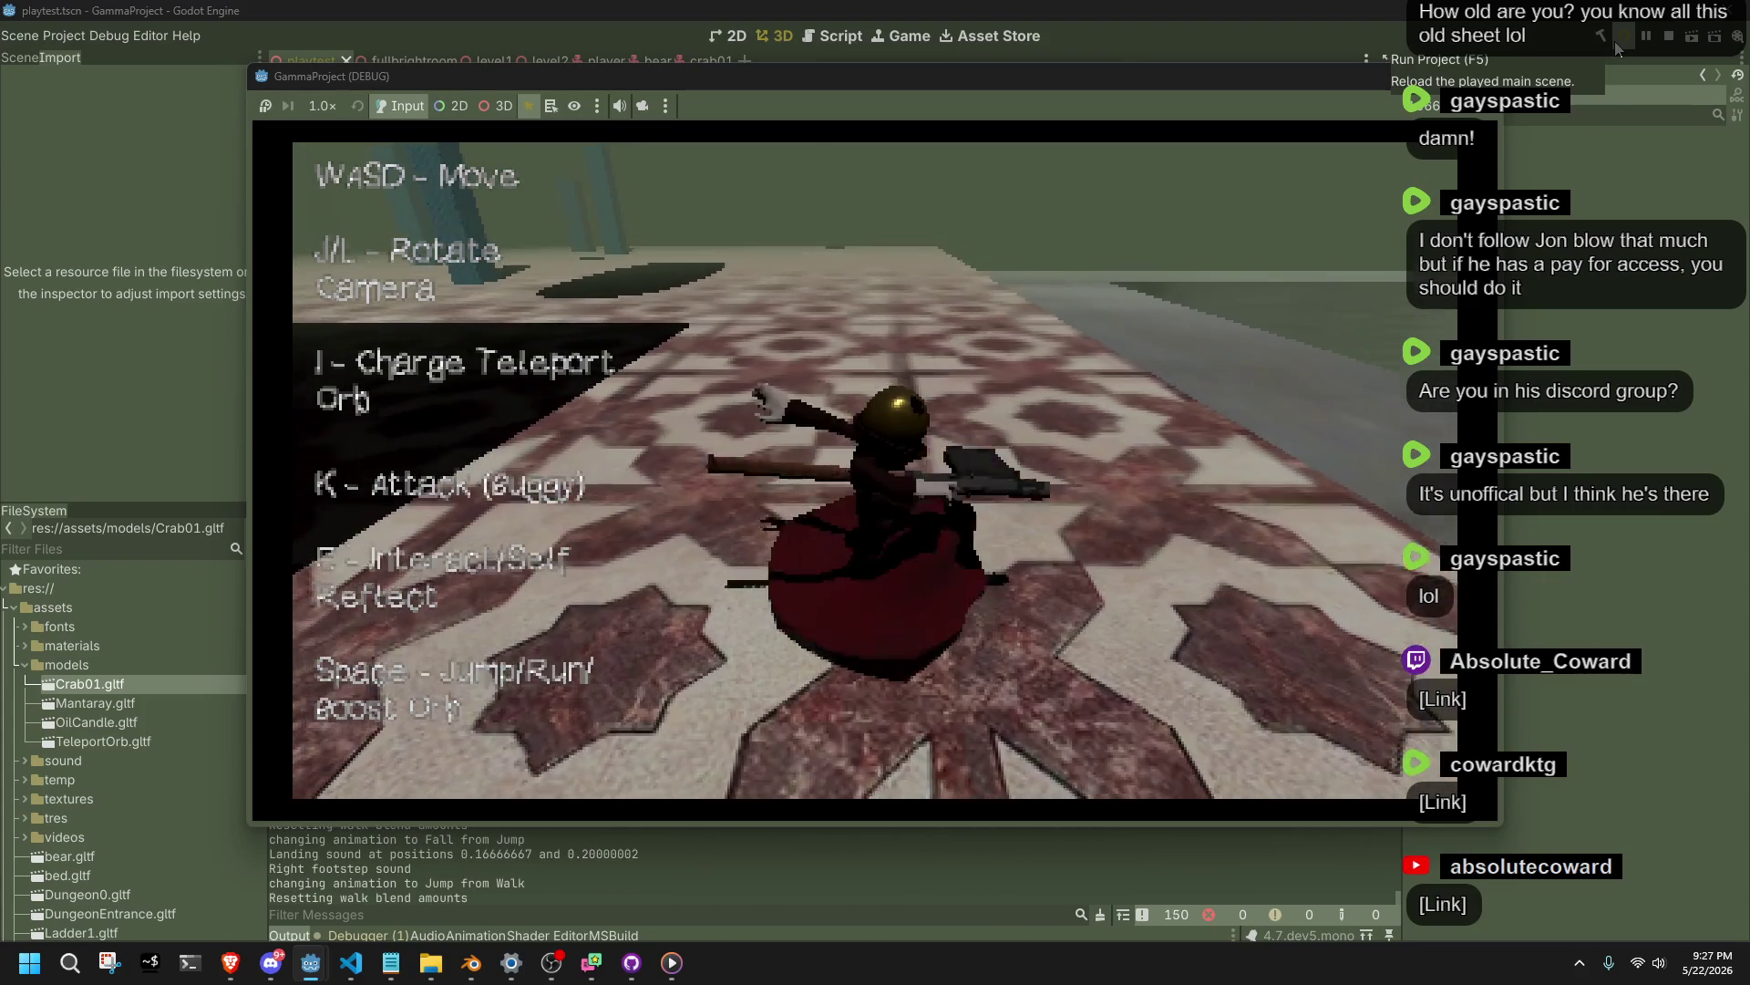
{"action": "key", "text": "l"}
{"action": "key", "text": "space"}
Stop the debug run with F8 and switch to crab01.blend in Blender.
{"action": "key", "text": "l"}
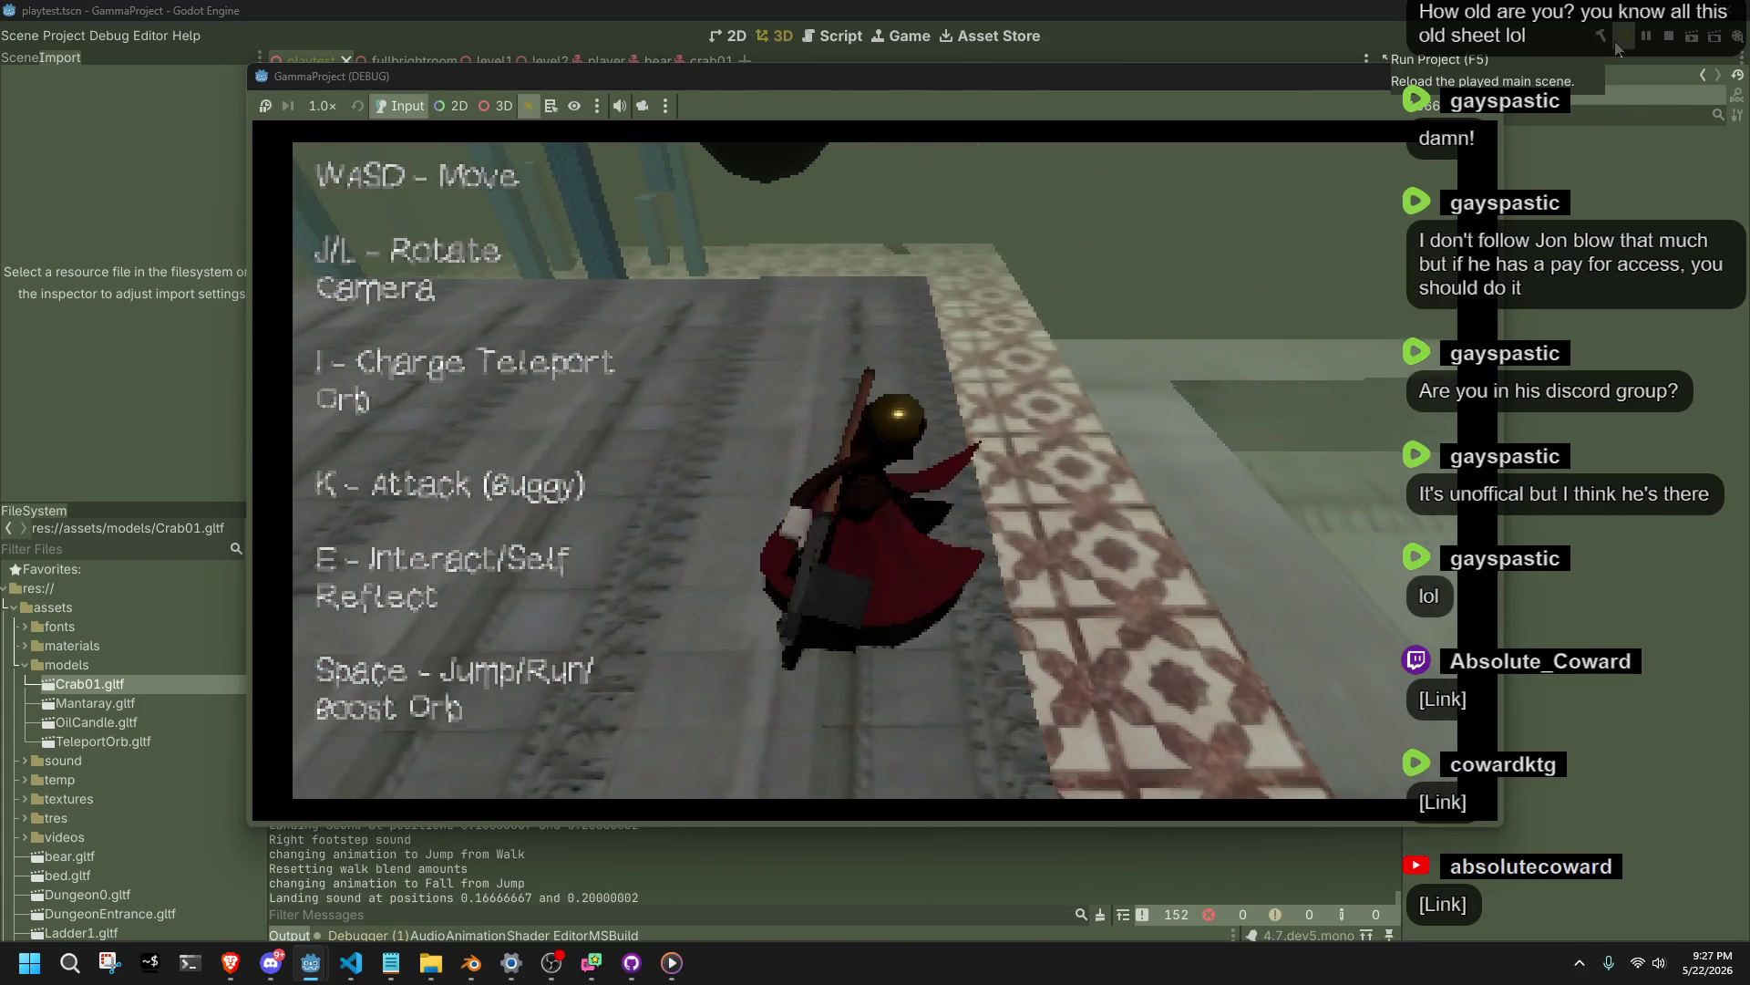
{"action": "key", "text": "F8"}
{"action": "key", "text": "alt+Tab"}
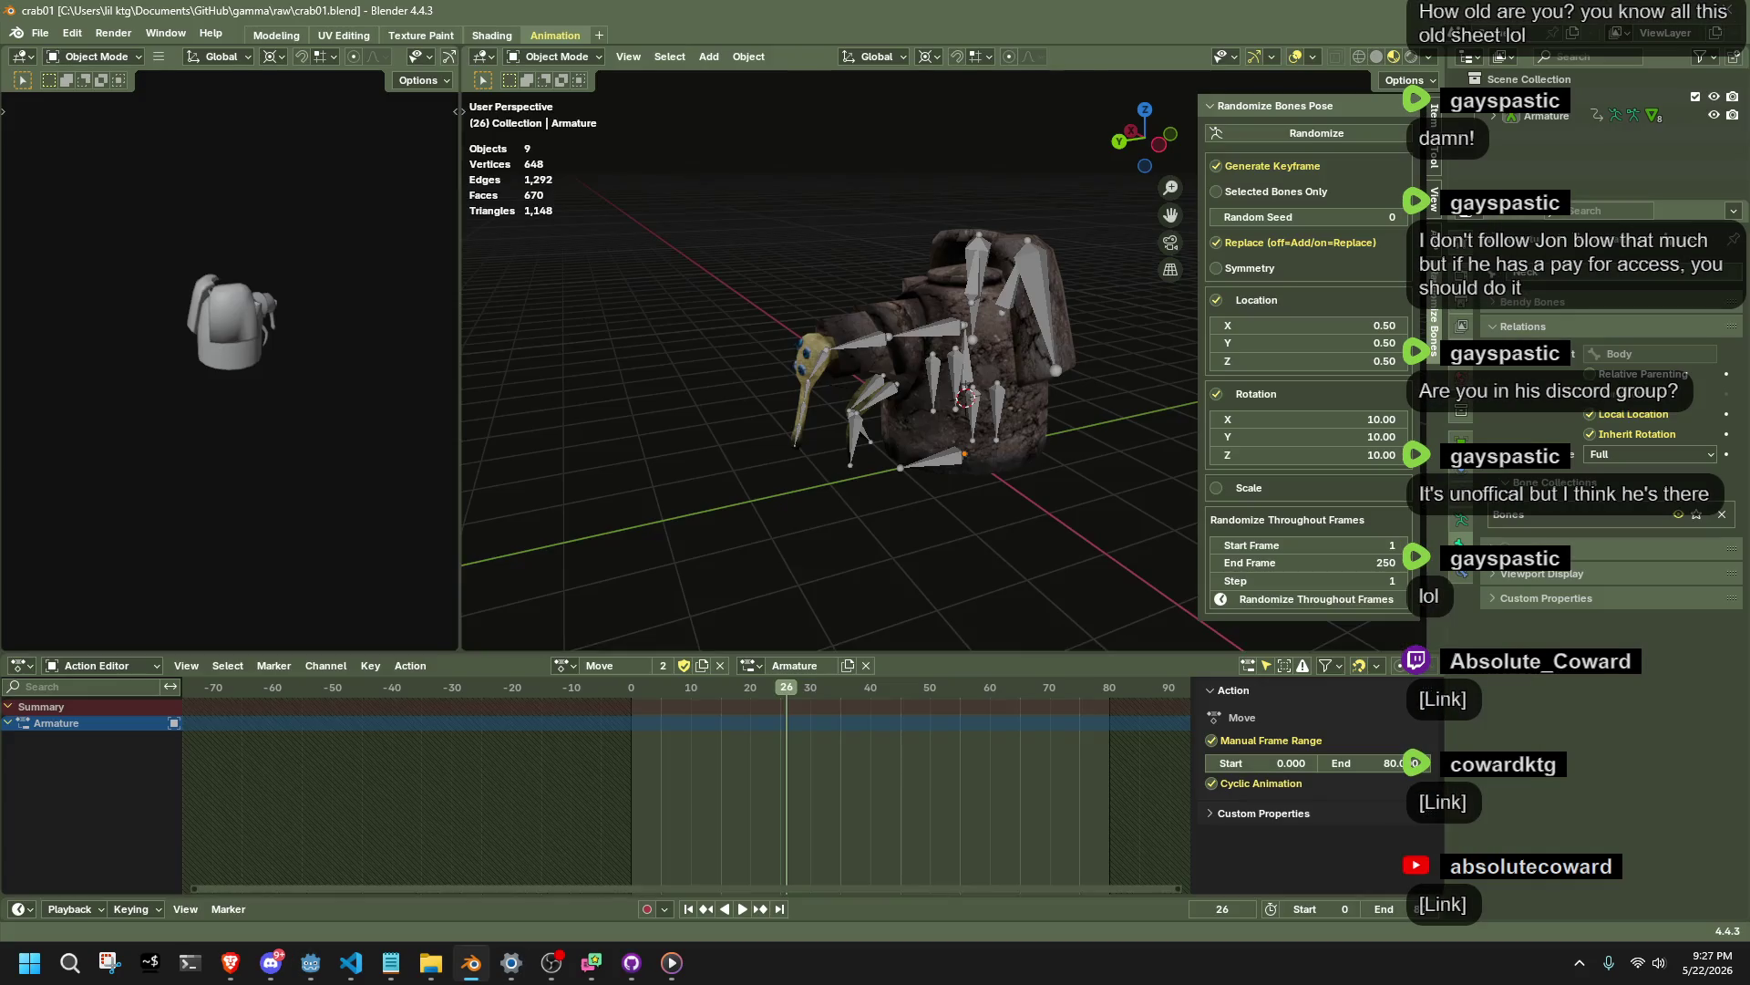
Put the crab rig in Rest Position and confirm the body keeps the Move action.
{"action": "left_click_drag", "start_coordinate": [1036, 550], "coordinate": [1140, 547]}
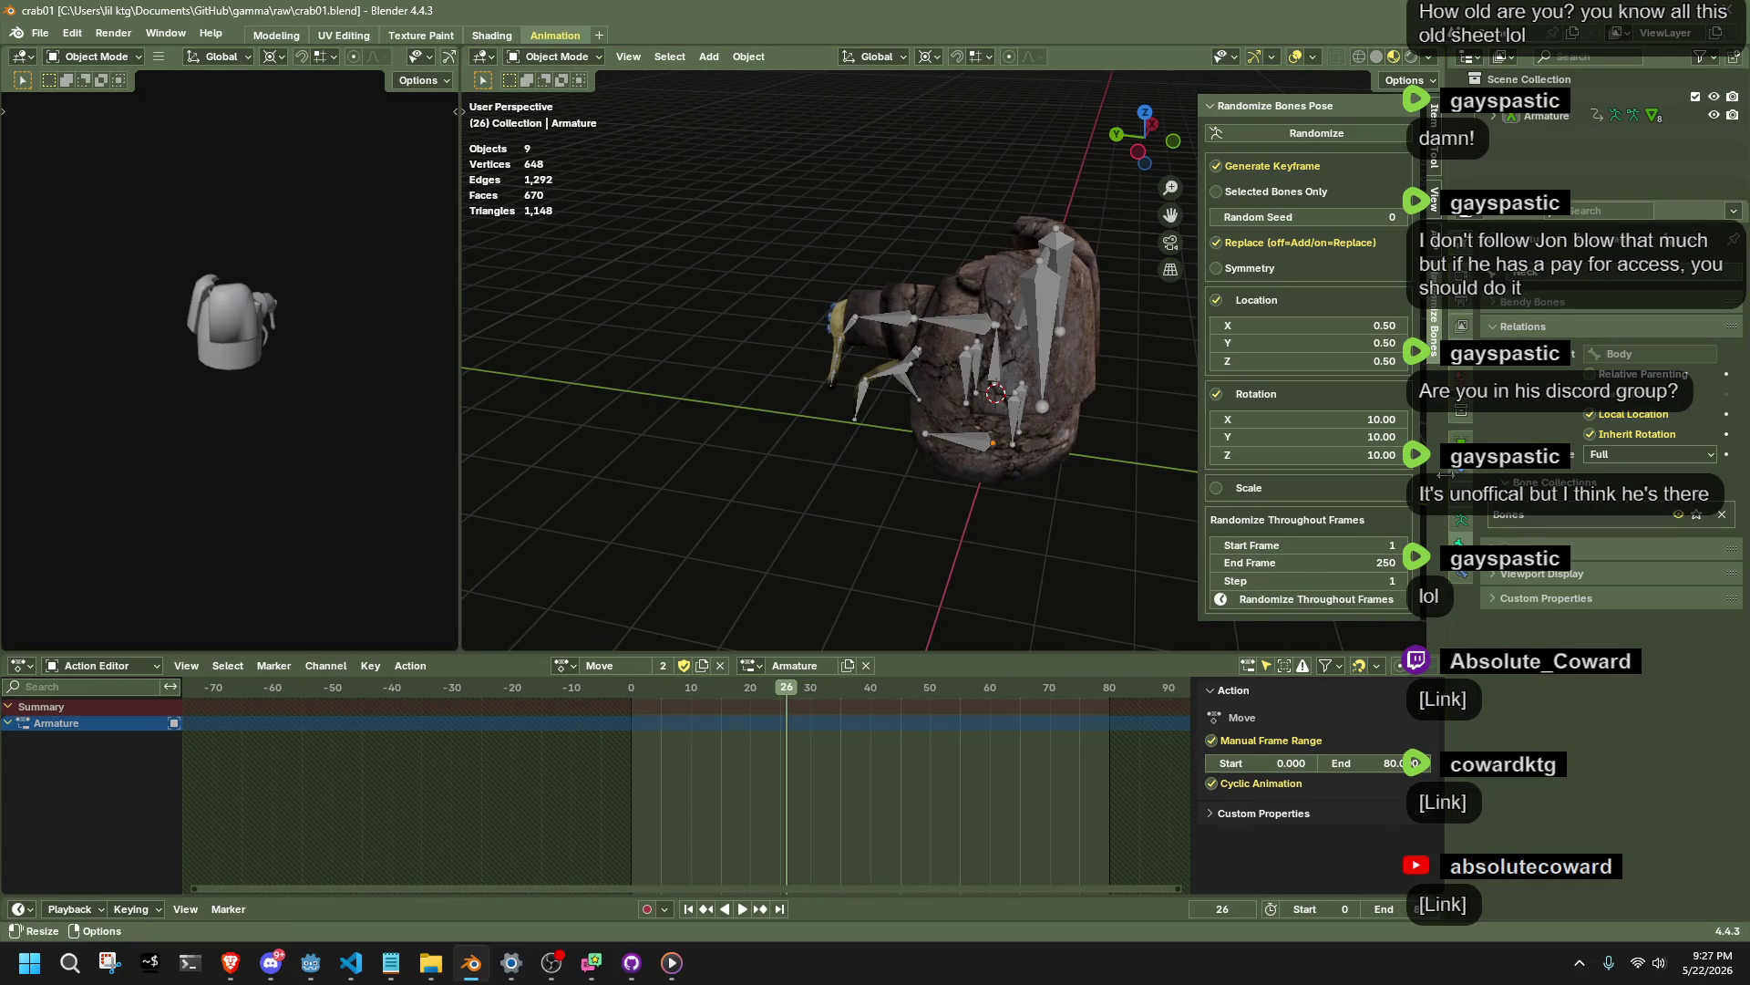
{"action": "left_click", "coordinate": [1461, 520]}
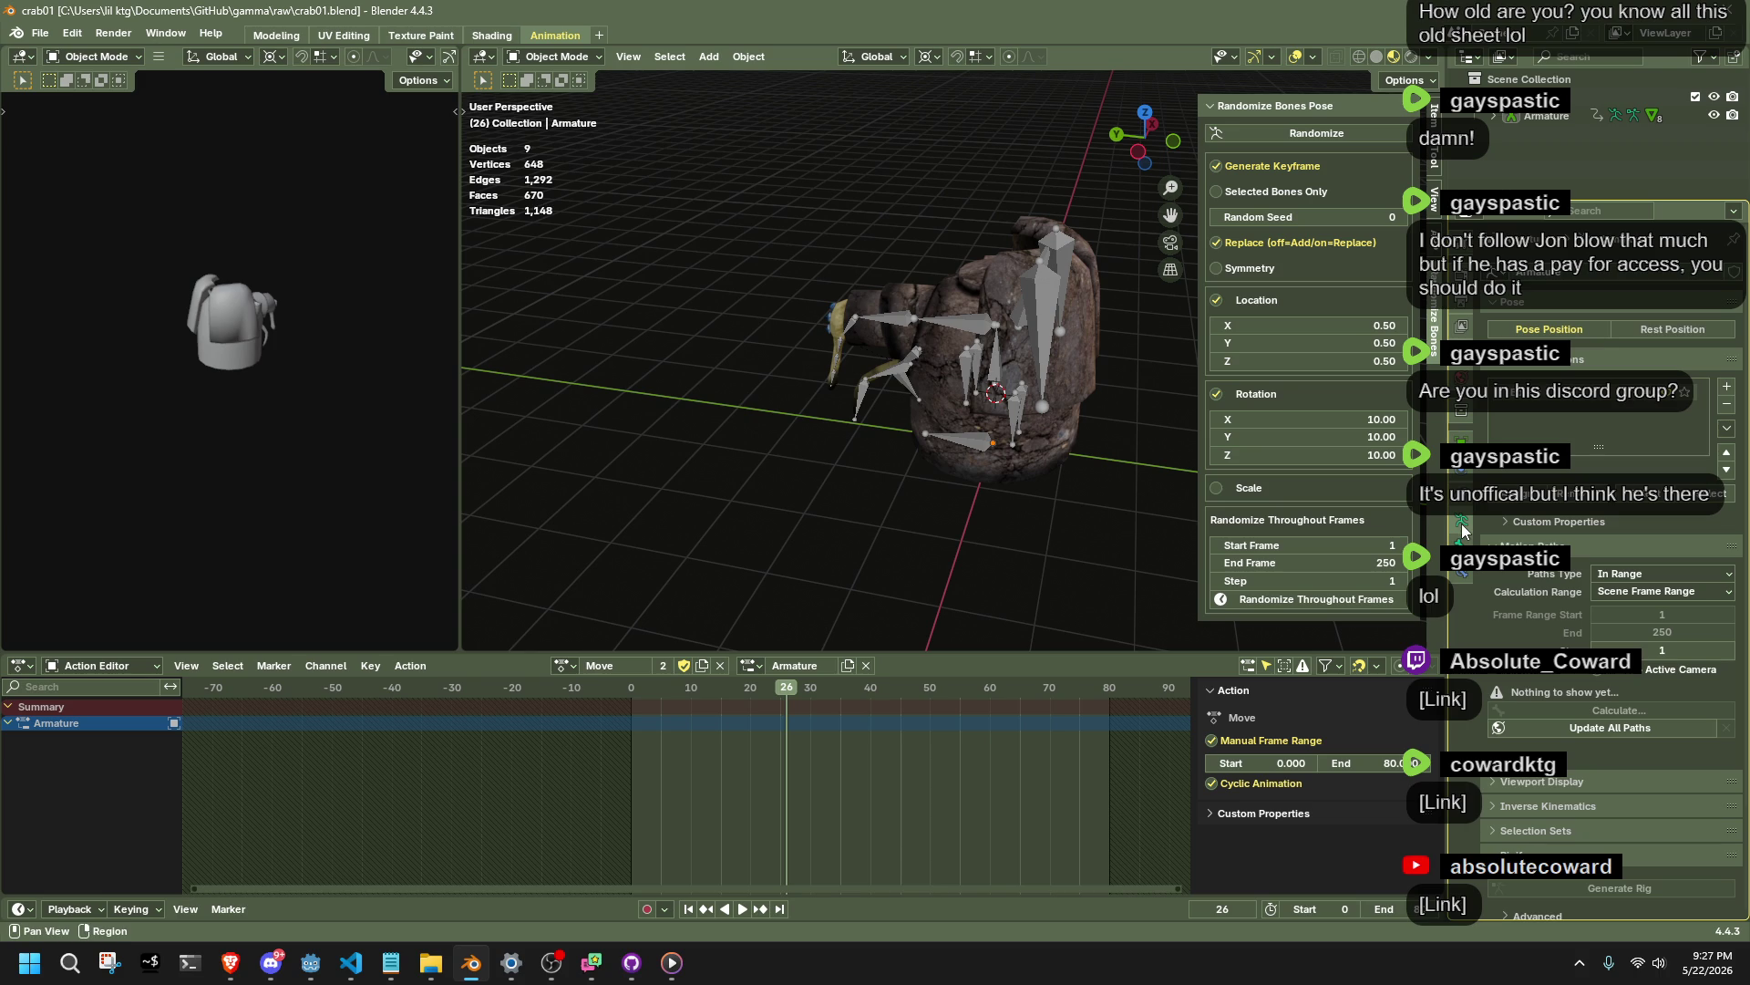
{"action": "left_click", "coordinate": [1641, 329]}
{"action": "left_click", "coordinate": [1001, 469]}
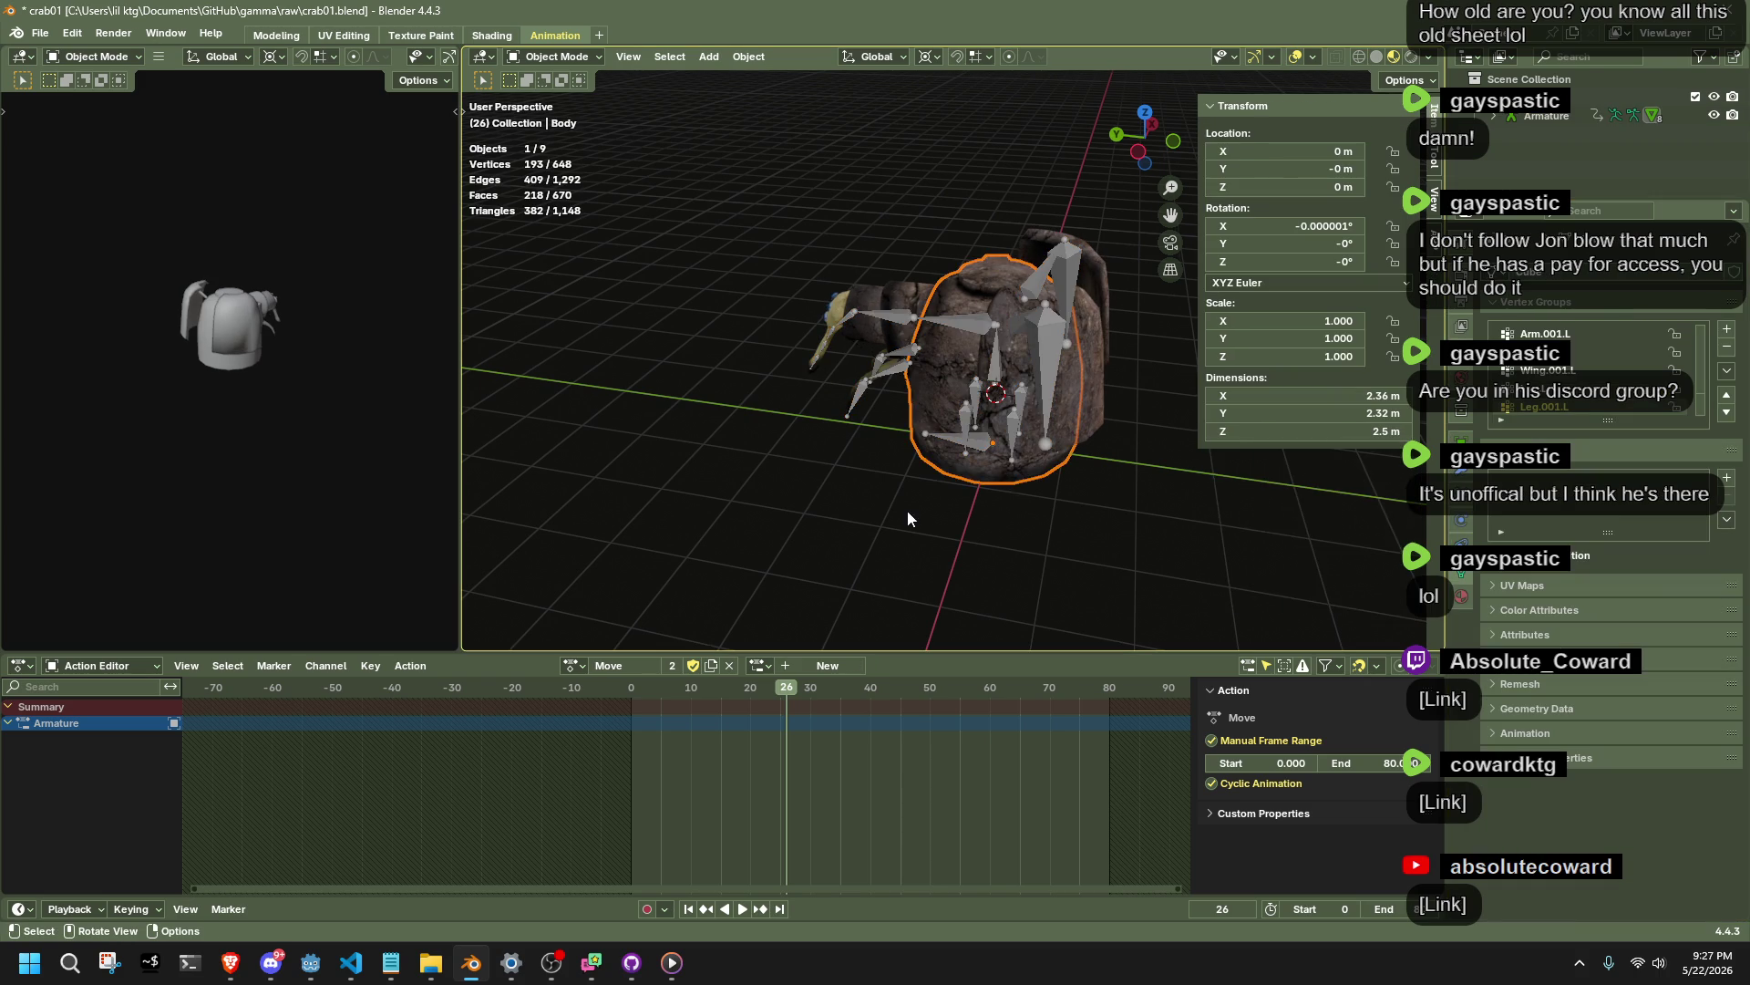
{"action": "left_click_drag", "start_coordinate": [906, 510], "coordinate": [802, 511]}
{"action": "left_click", "coordinate": [571, 666]}
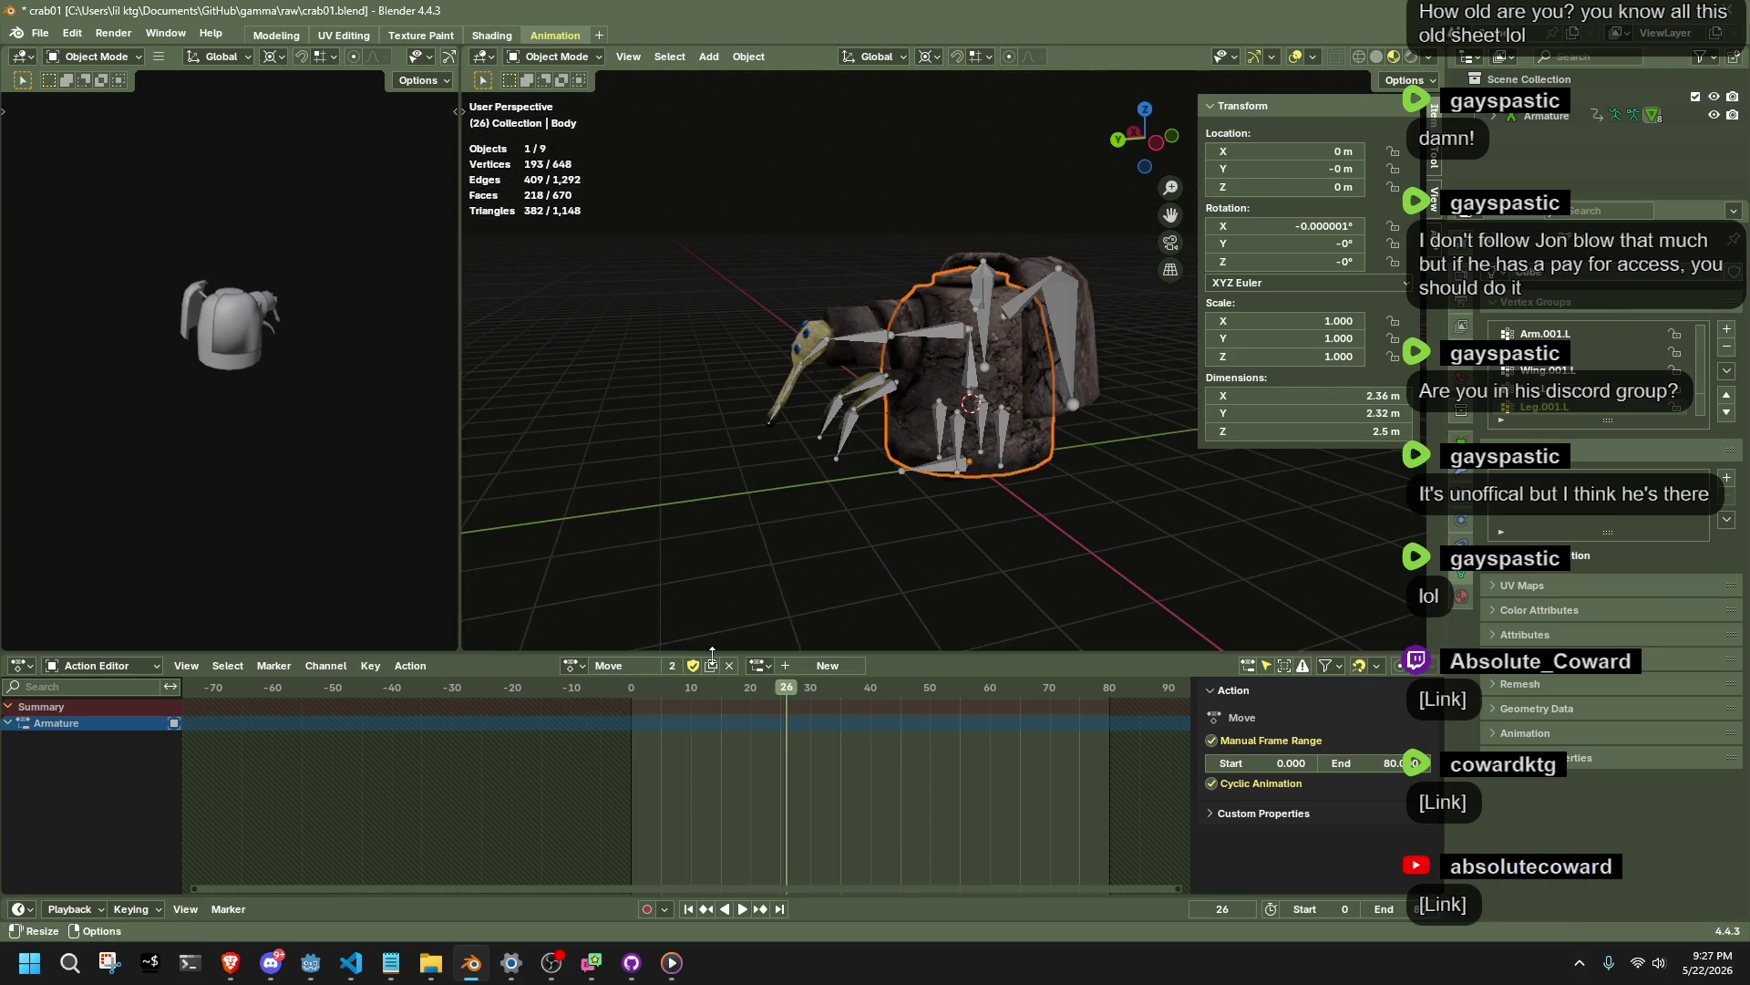
{"action": "left_click", "coordinate": [866, 457]}
{"action": "scroll", "coordinate": [912, 497], "scroll_direction": "up", "scroll_amount": 2}
{"action": "scroll", "coordinate": [932, 501], "scroll_direction": "up", "scroll_amount": 1}
Select the armature among the crab parts and hide it with H.
{"action": "left_click", "coordinate": [861, 406]}
{"action": "left_click", "coordinate": [860, 407]}
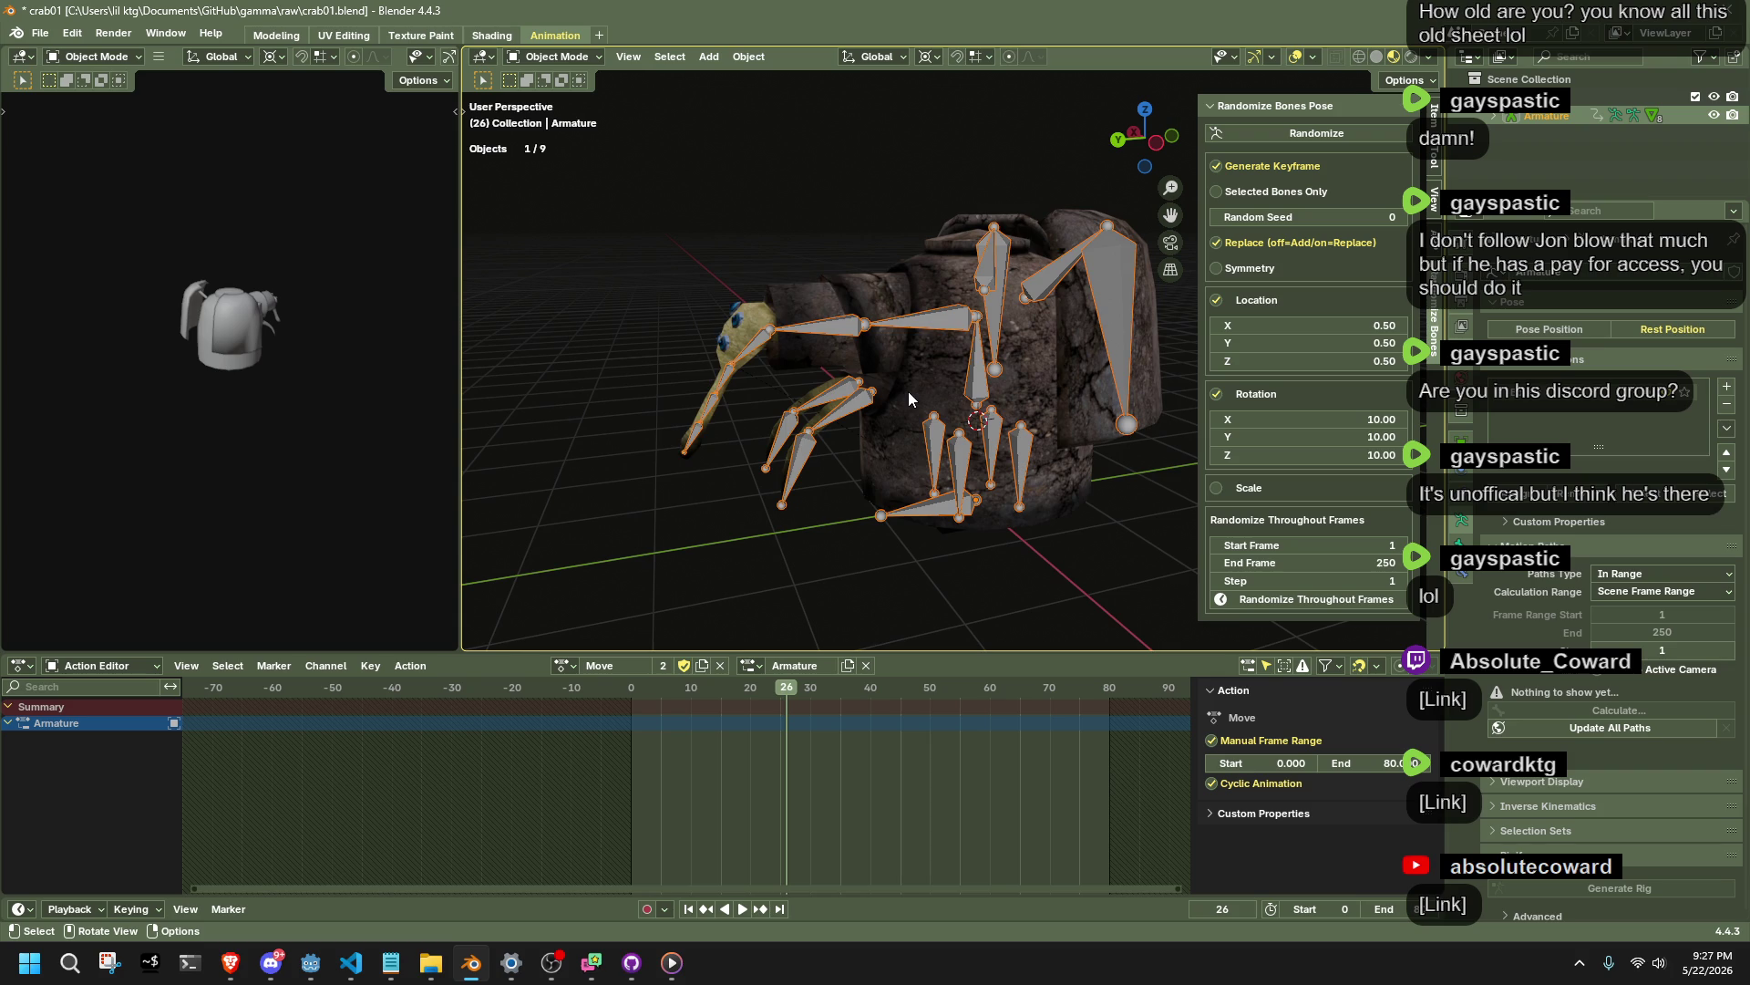
{"action": "key", "text": "Tab"}
{"action": "key", "text": "Tab"}
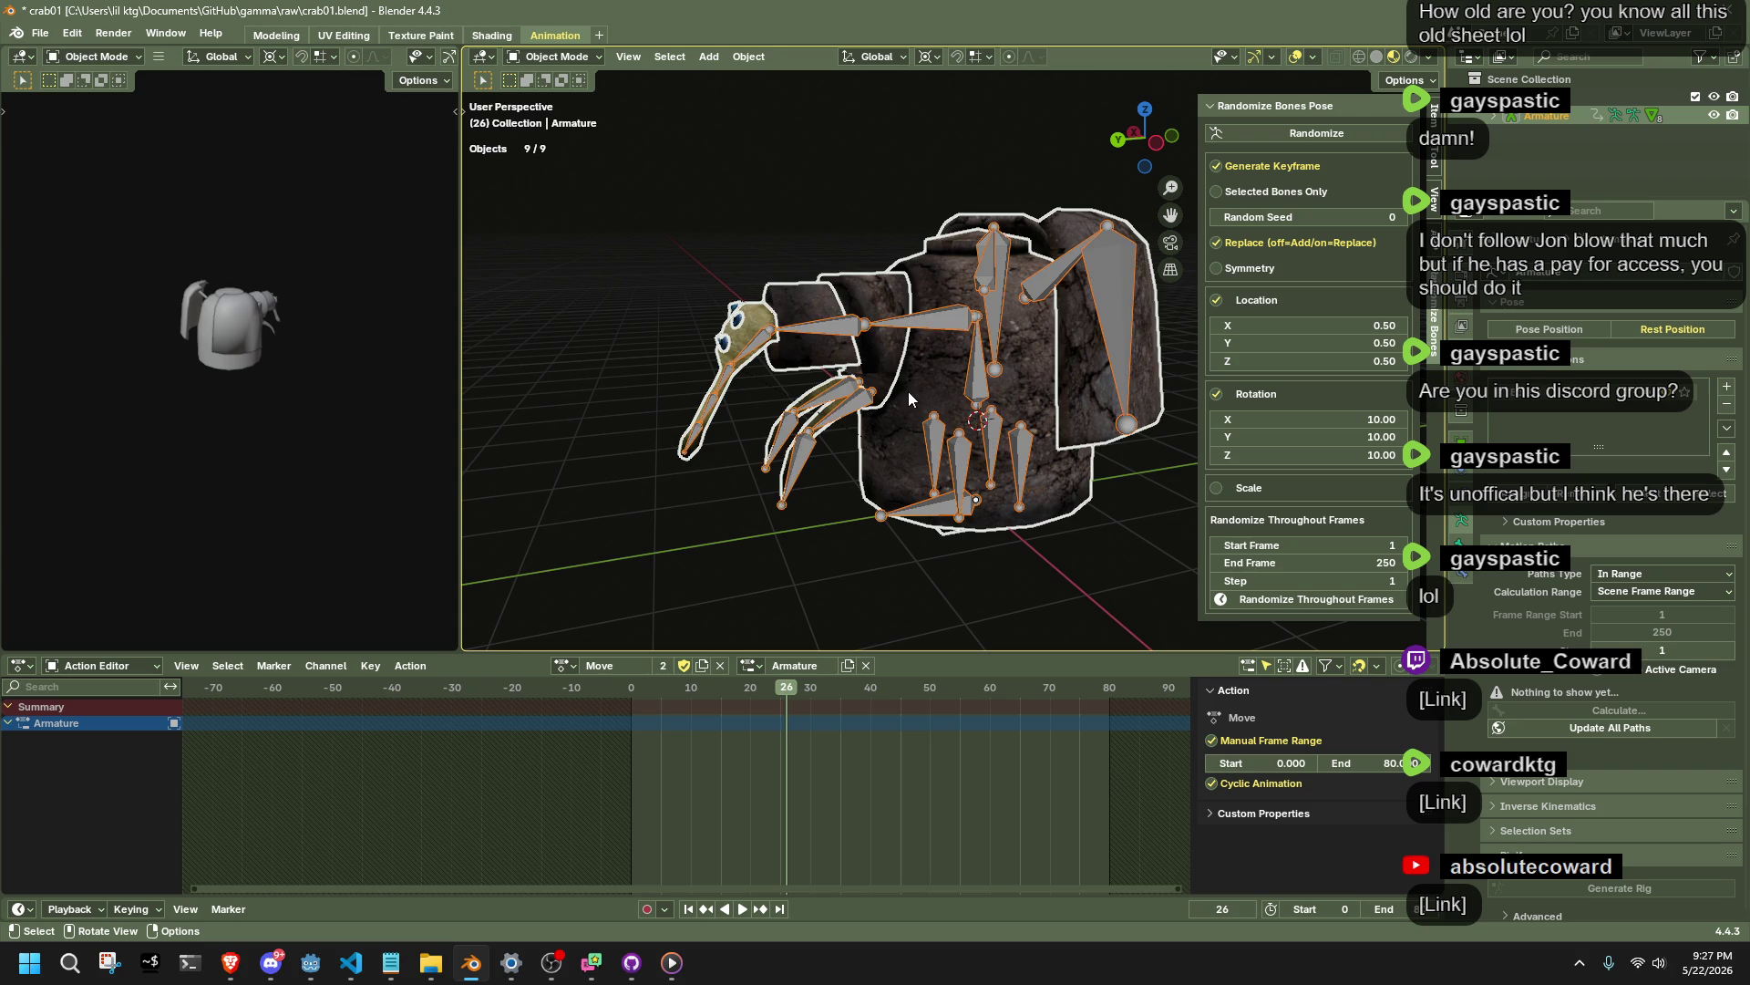
{"action": "left_click", "coordinate": [885, 439]}
{"action": "left_click_drag", "start_coordinate": [702, 217], "coordinate": [986, 224]}
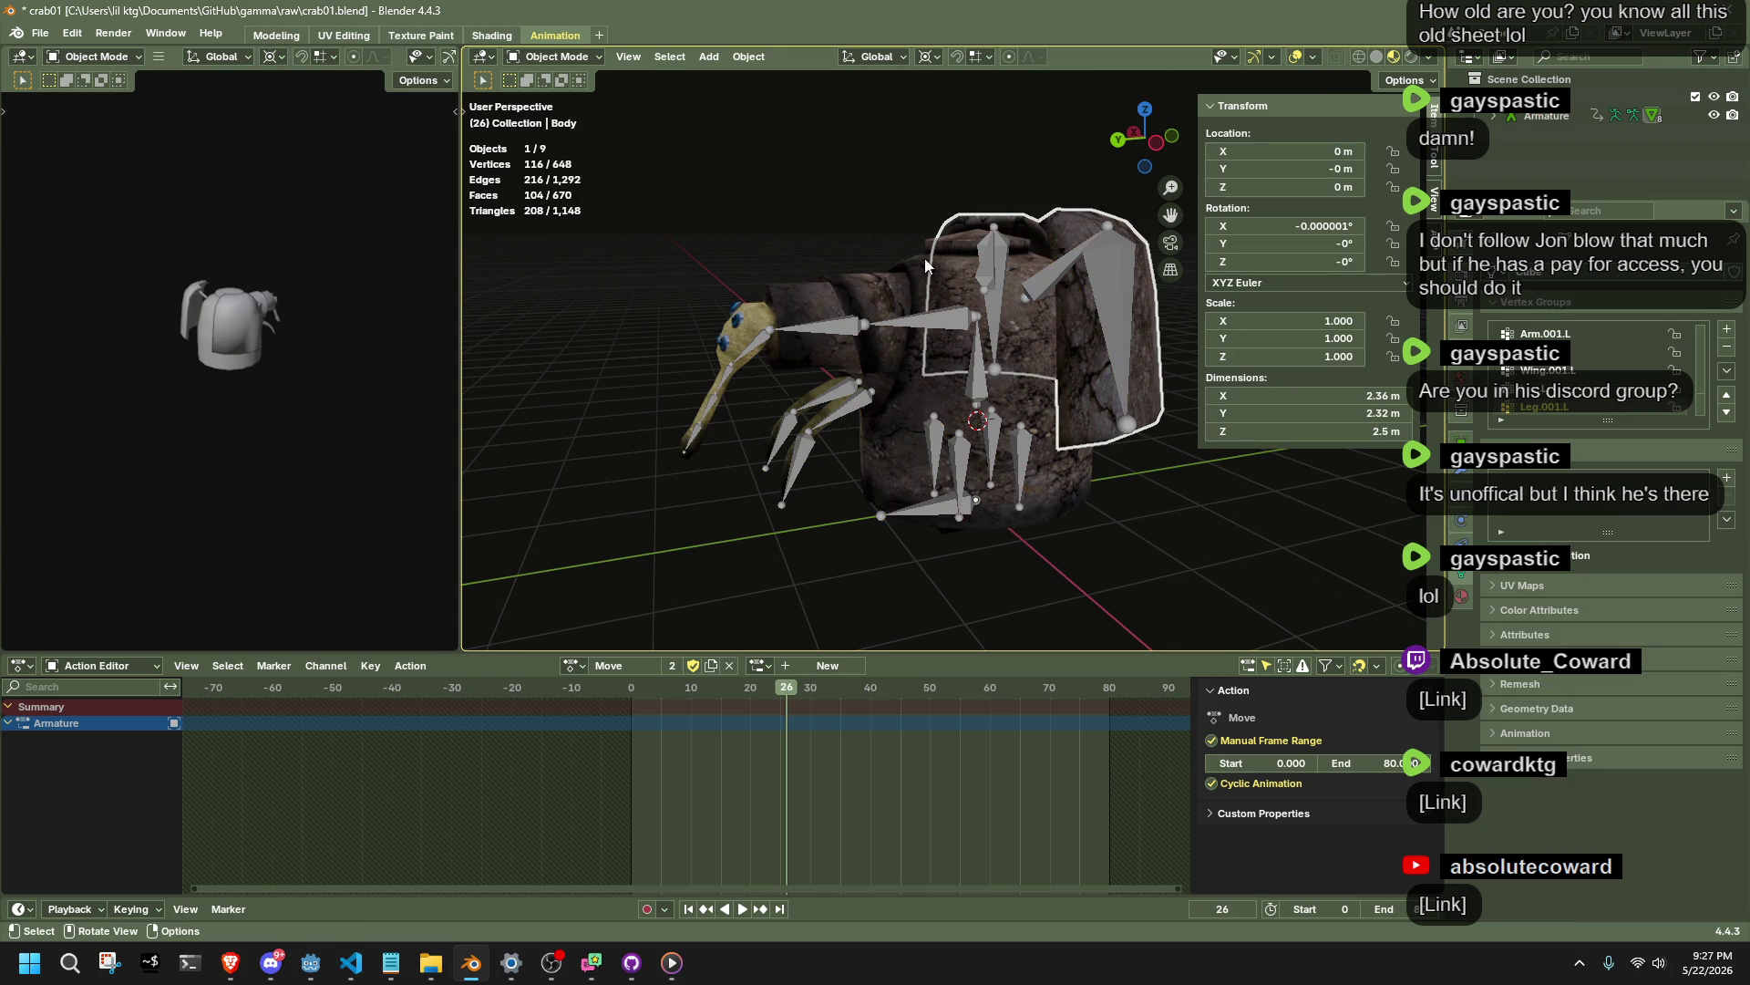
{"action": "left_click", "coordinate": [753, 316], "text": "shift"}
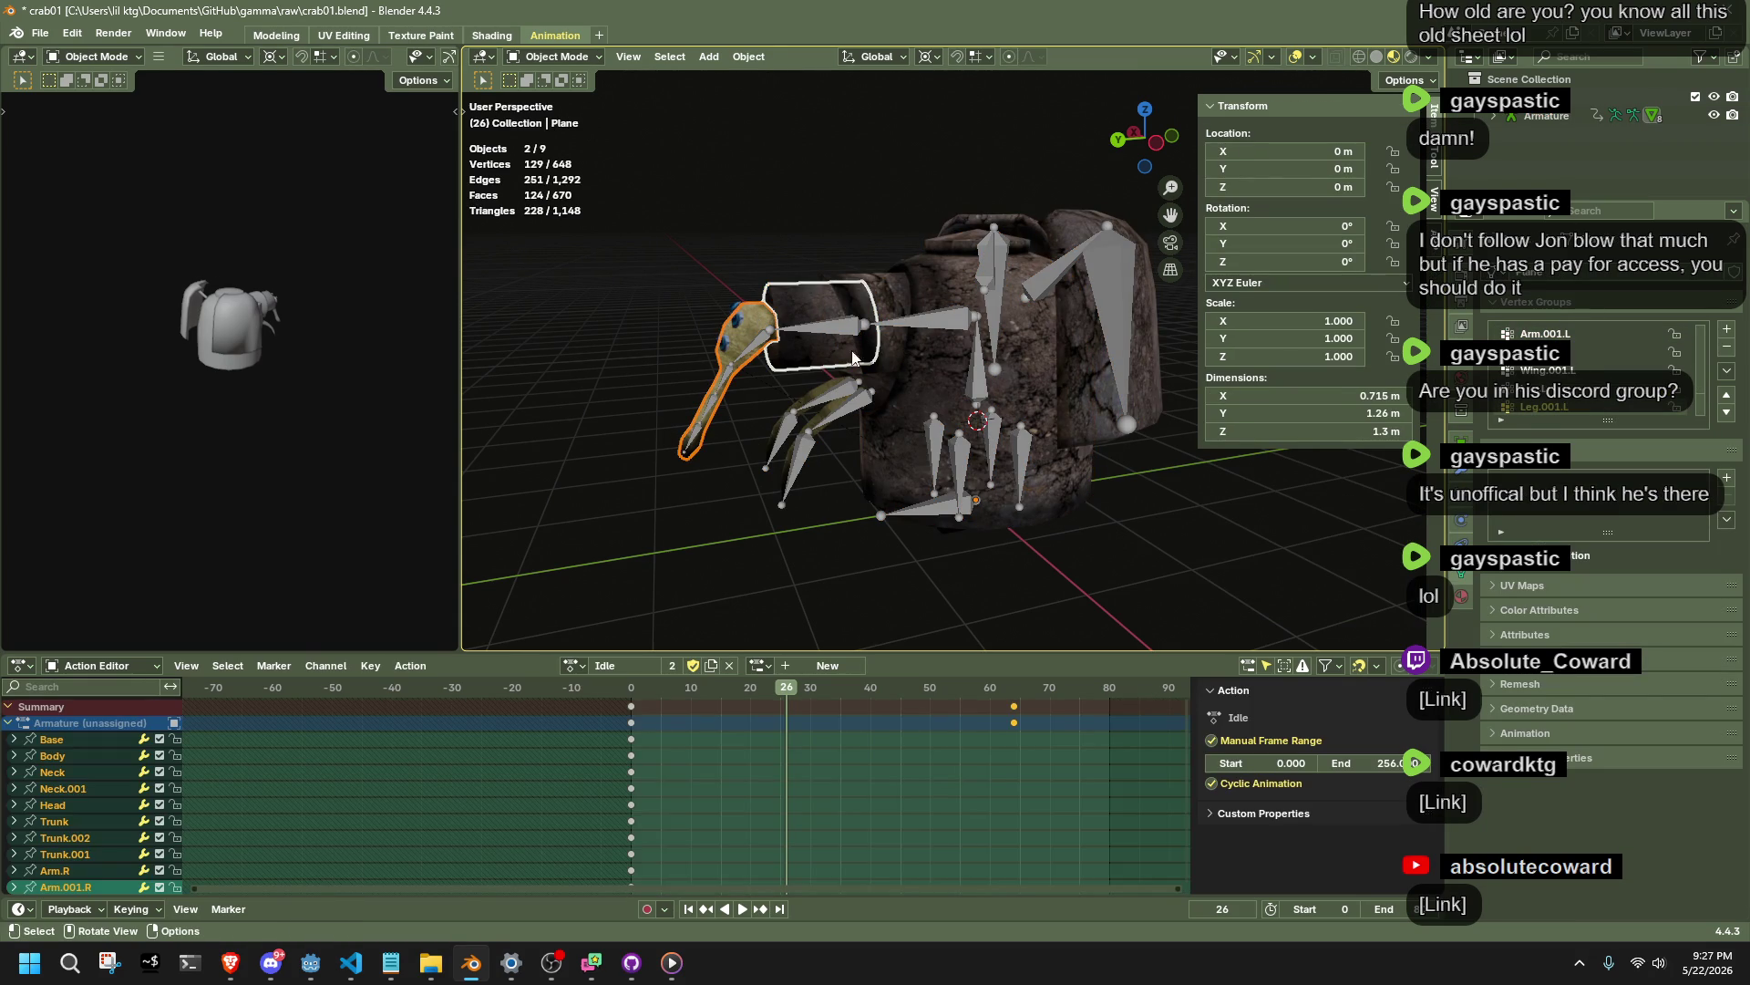
{"action": "left_click", "coordinate": [929, 318]}
{"action": "key", "text": "h"}
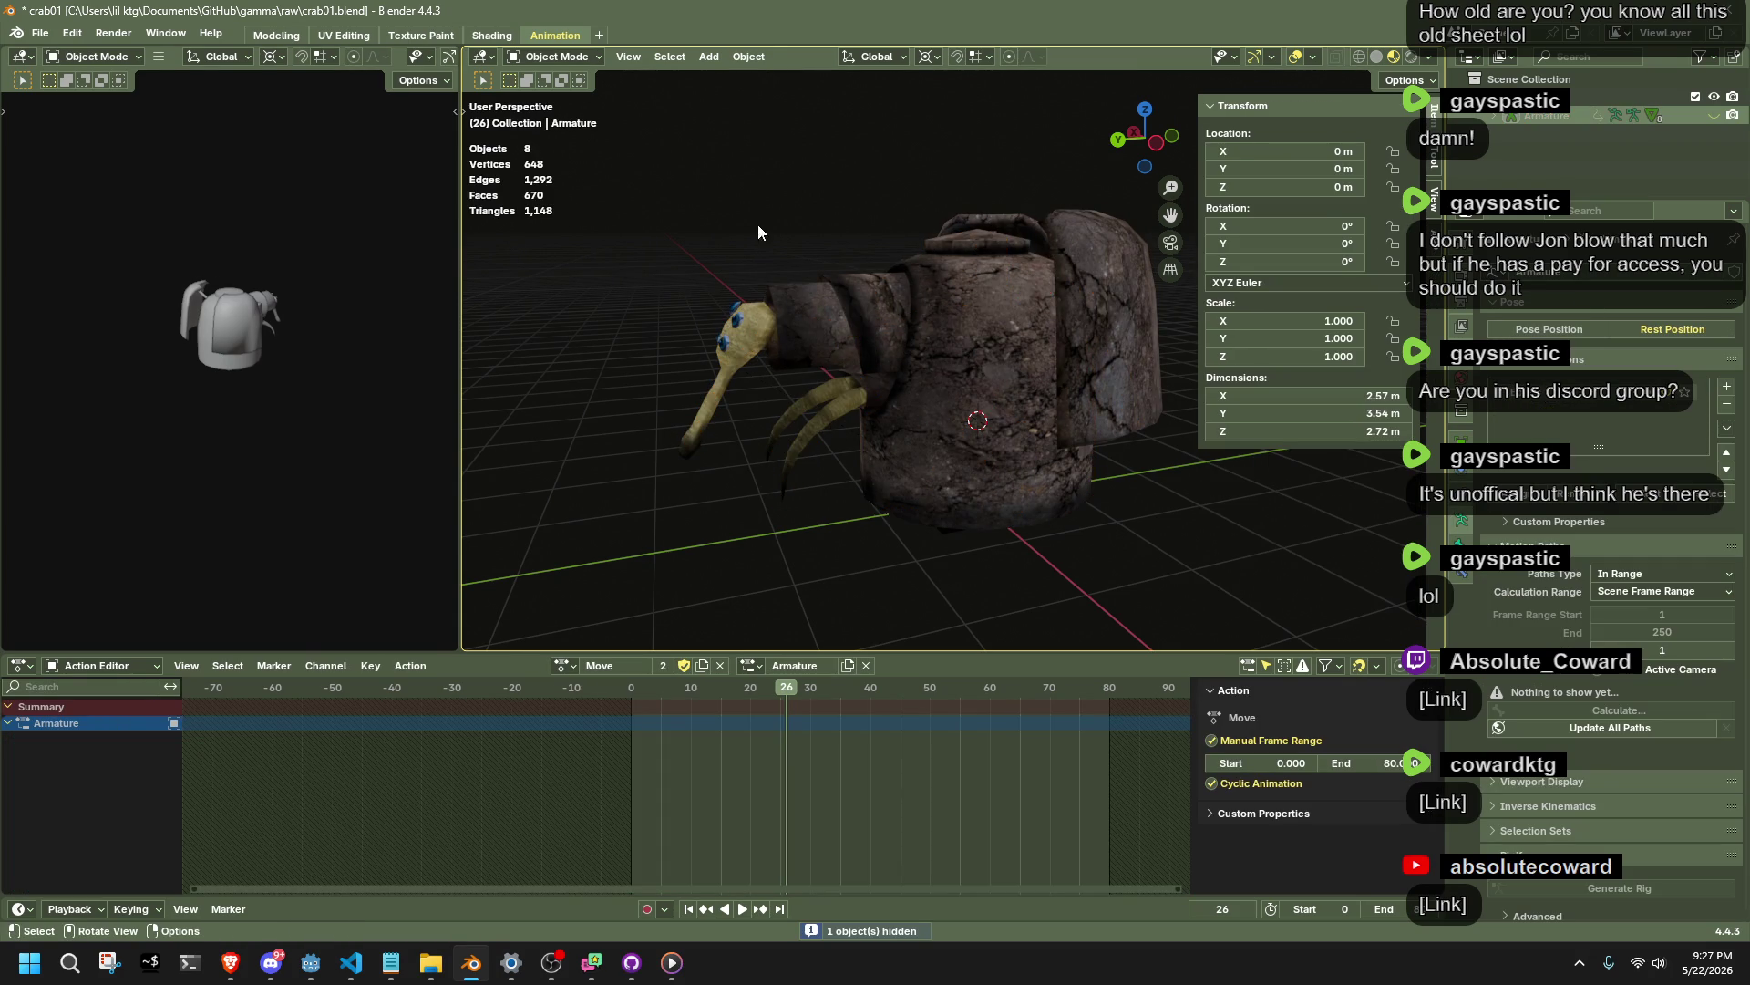